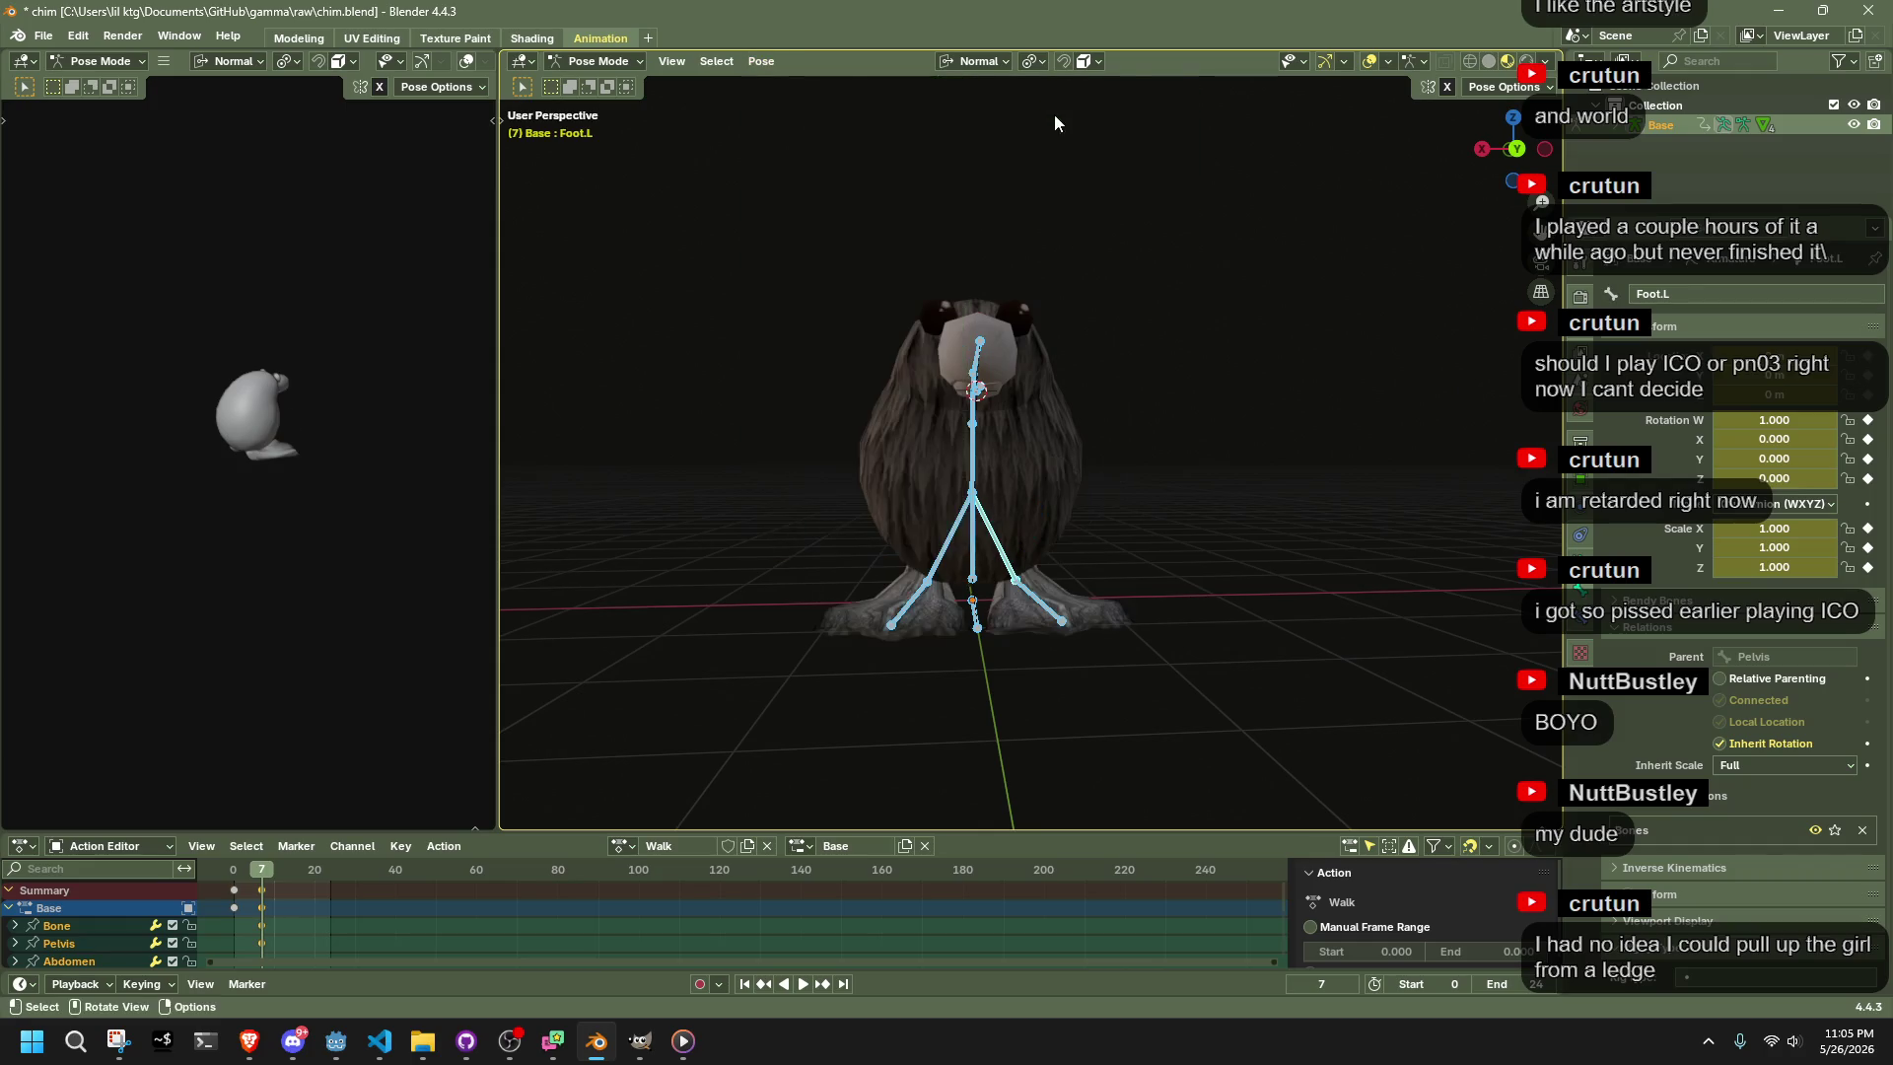
In Right Orthographic view, move Foot.R to a new position, adjusting the IK chain length
click(1488, 148)
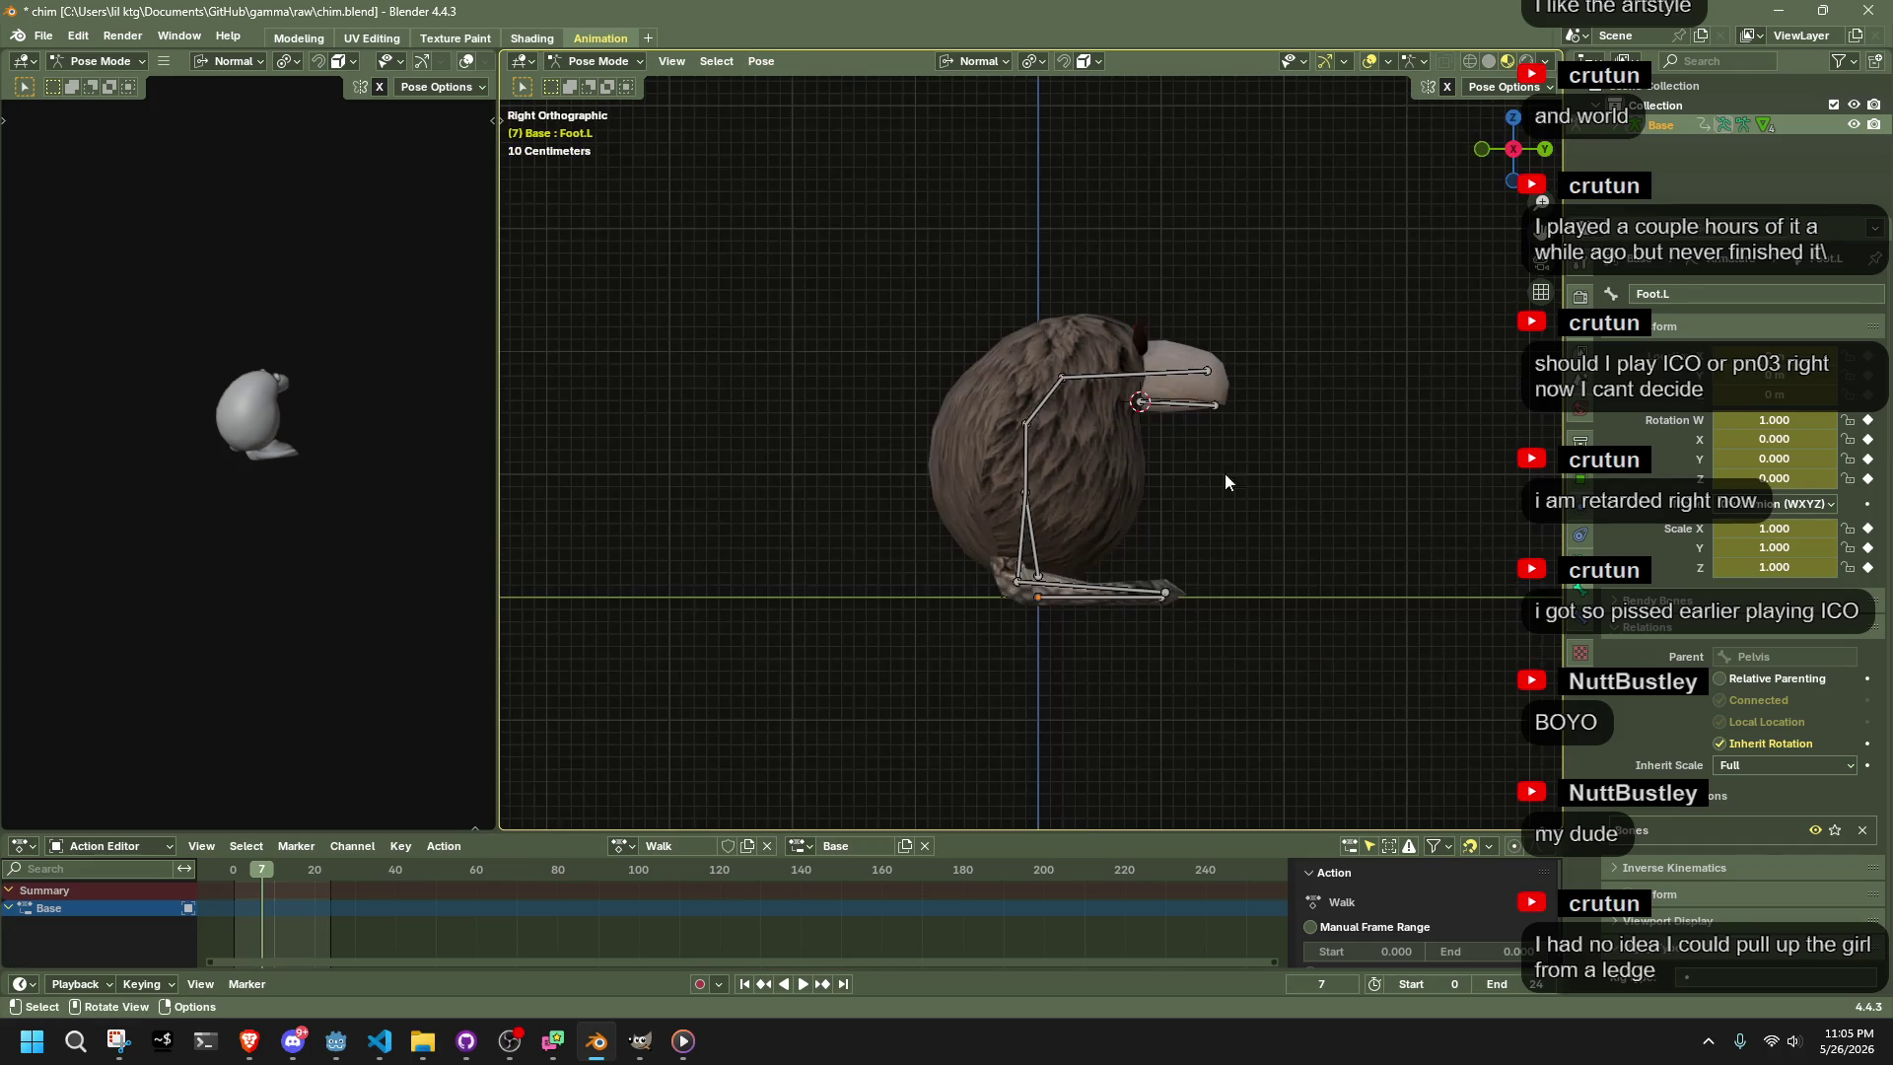
click(1017, 549)
key(g)
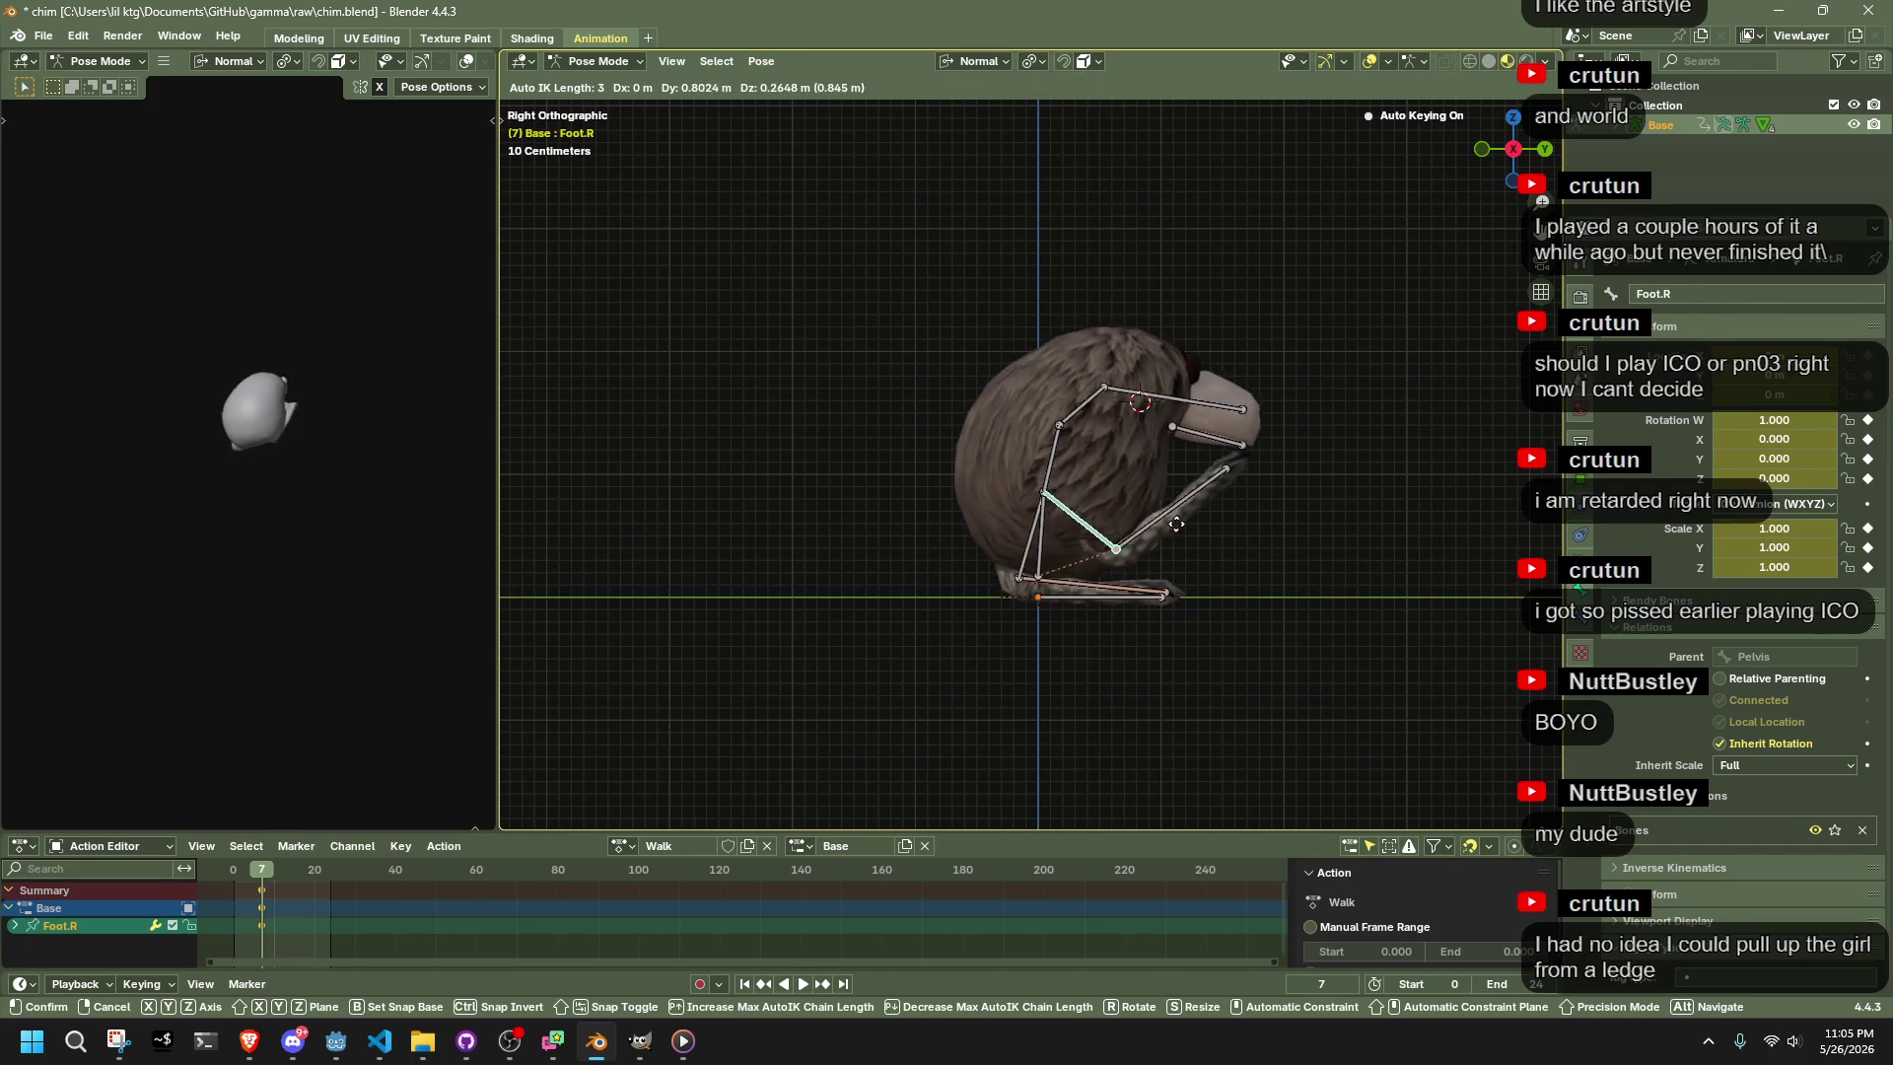
key(Page_Up)
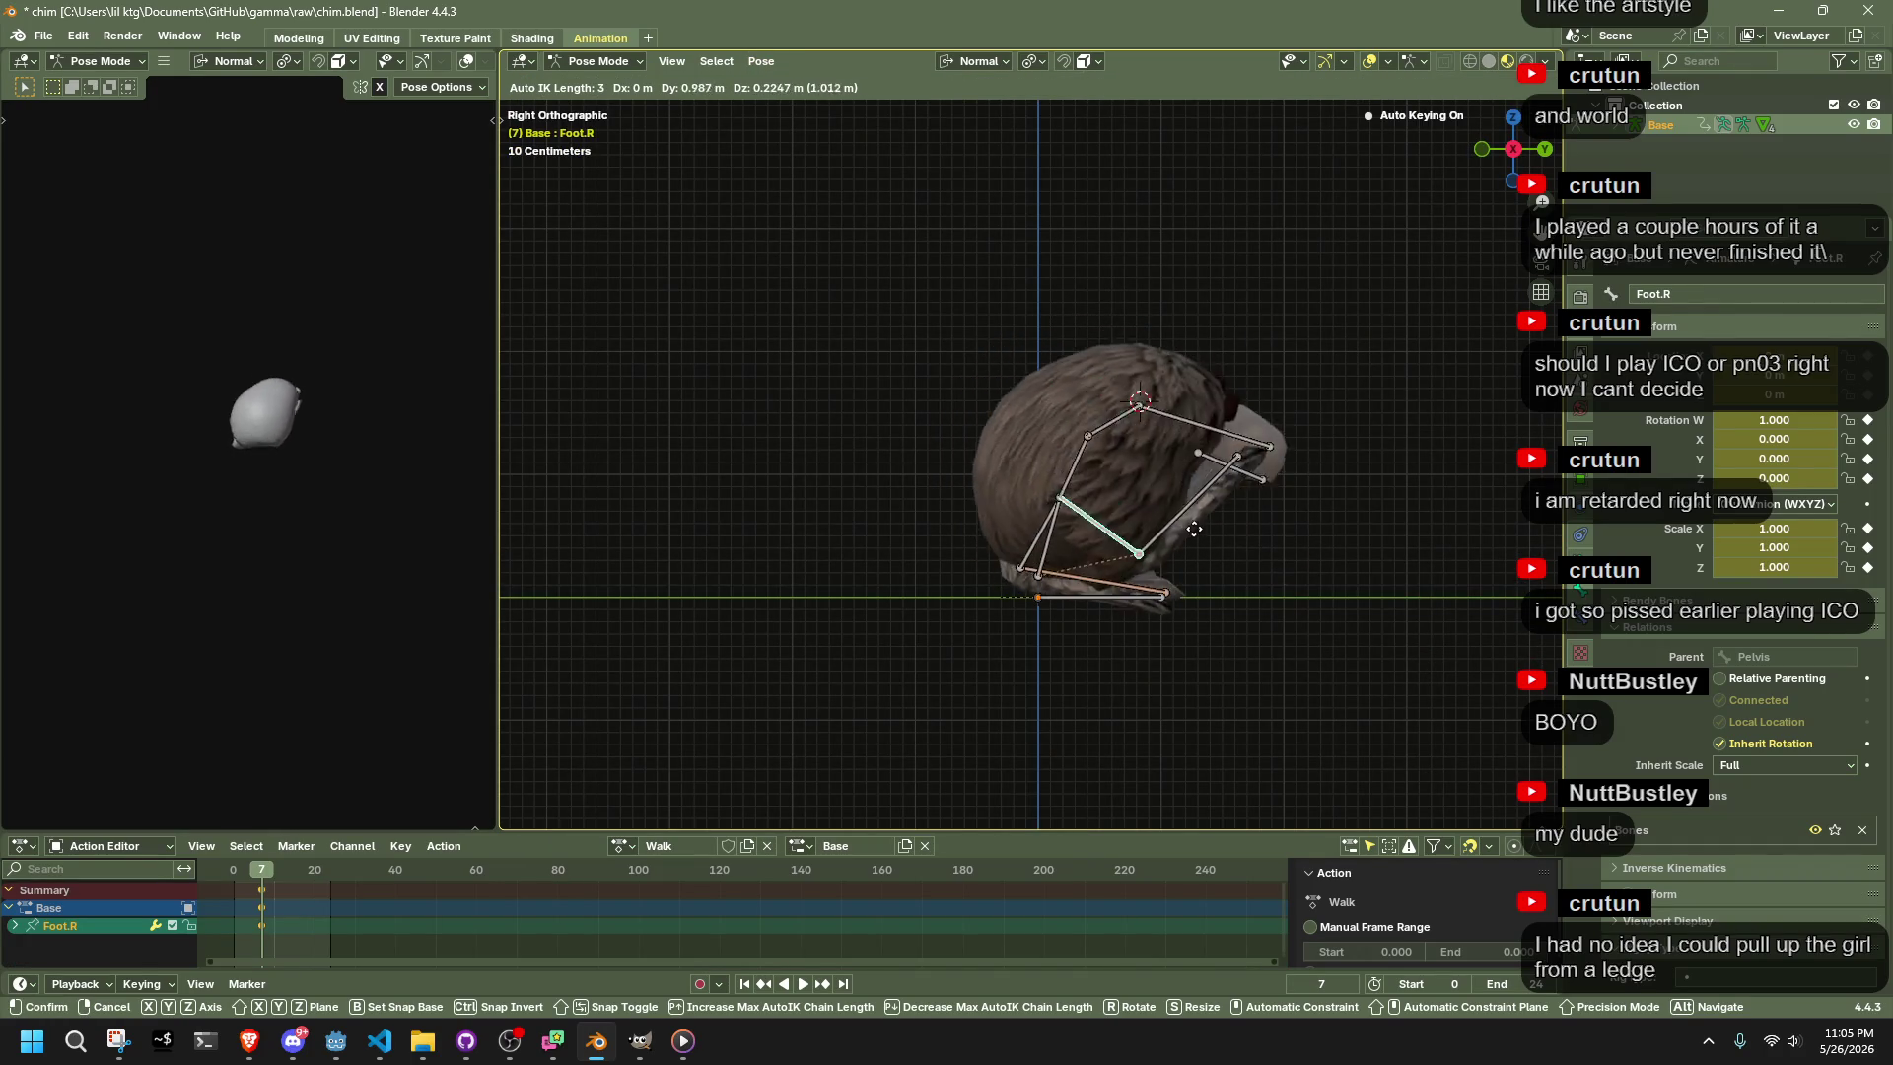
key(Page_Down)
key(Page_Down)
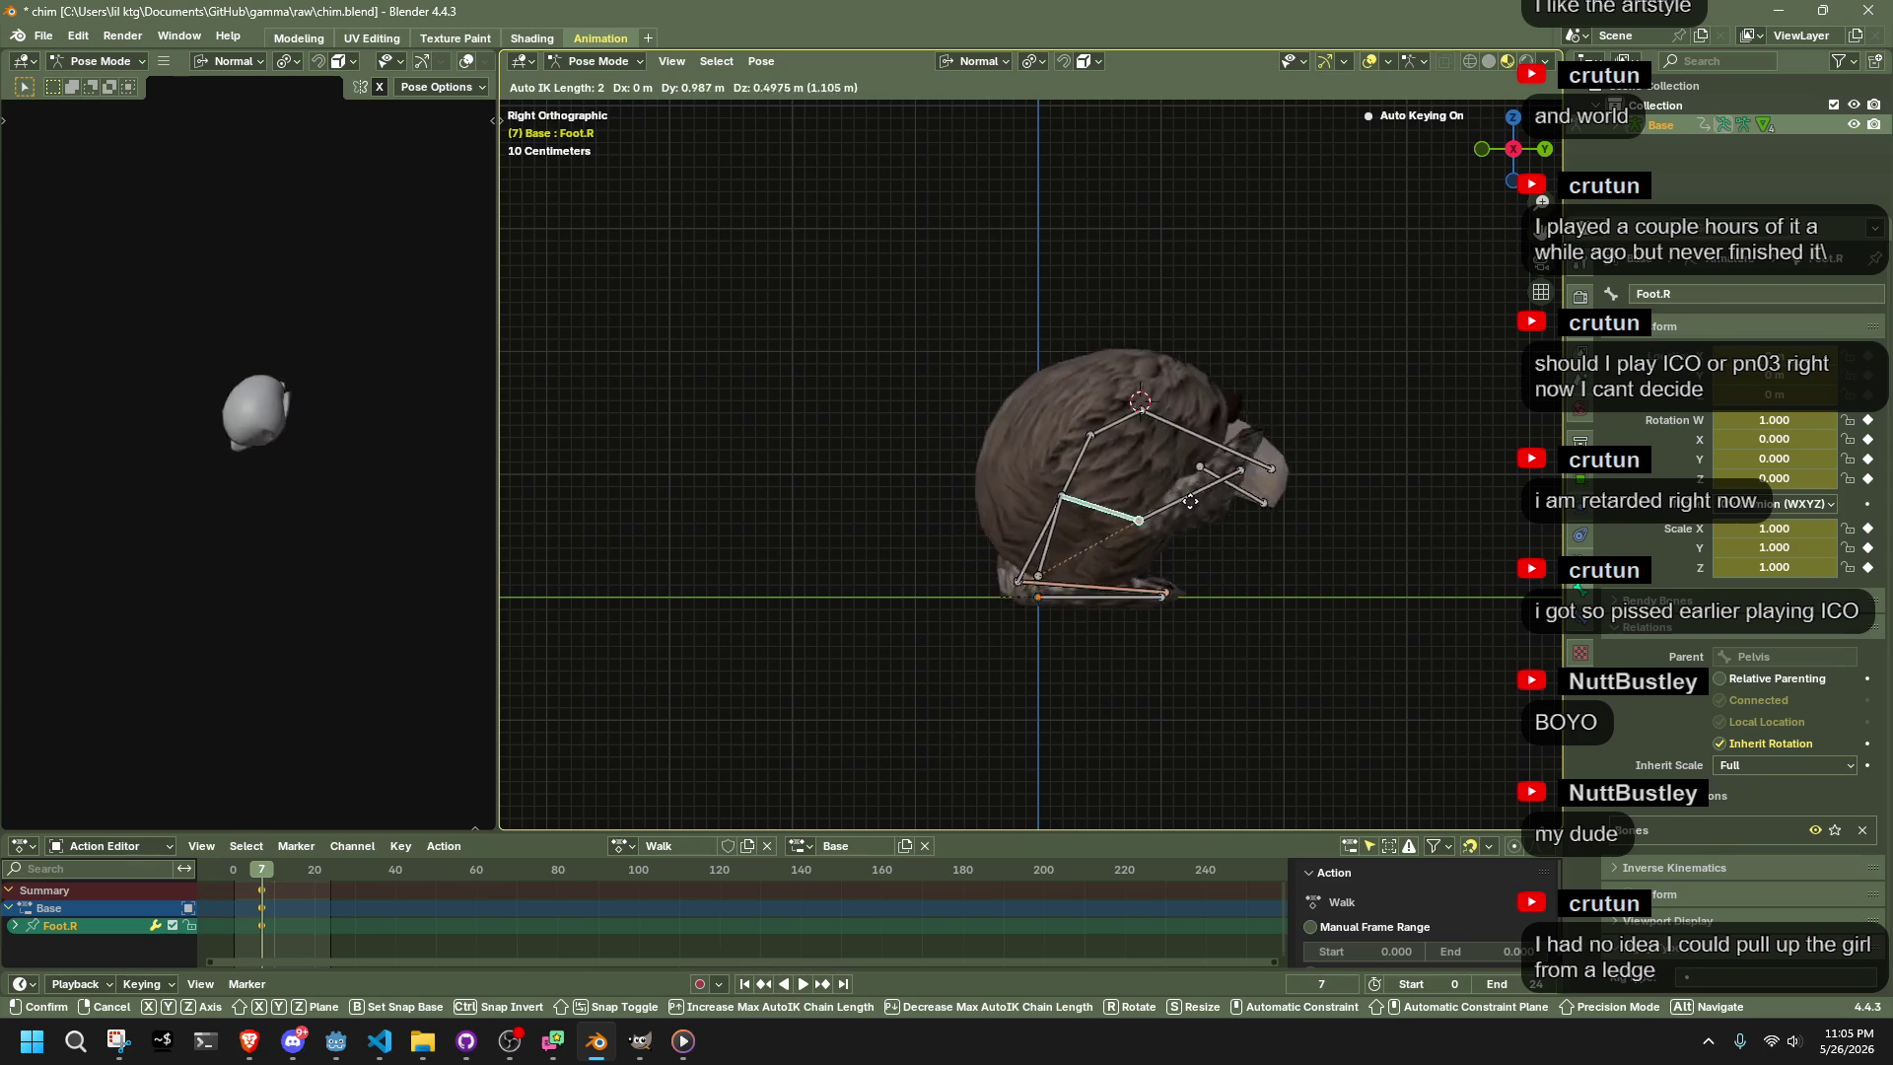
click(1042, 557)
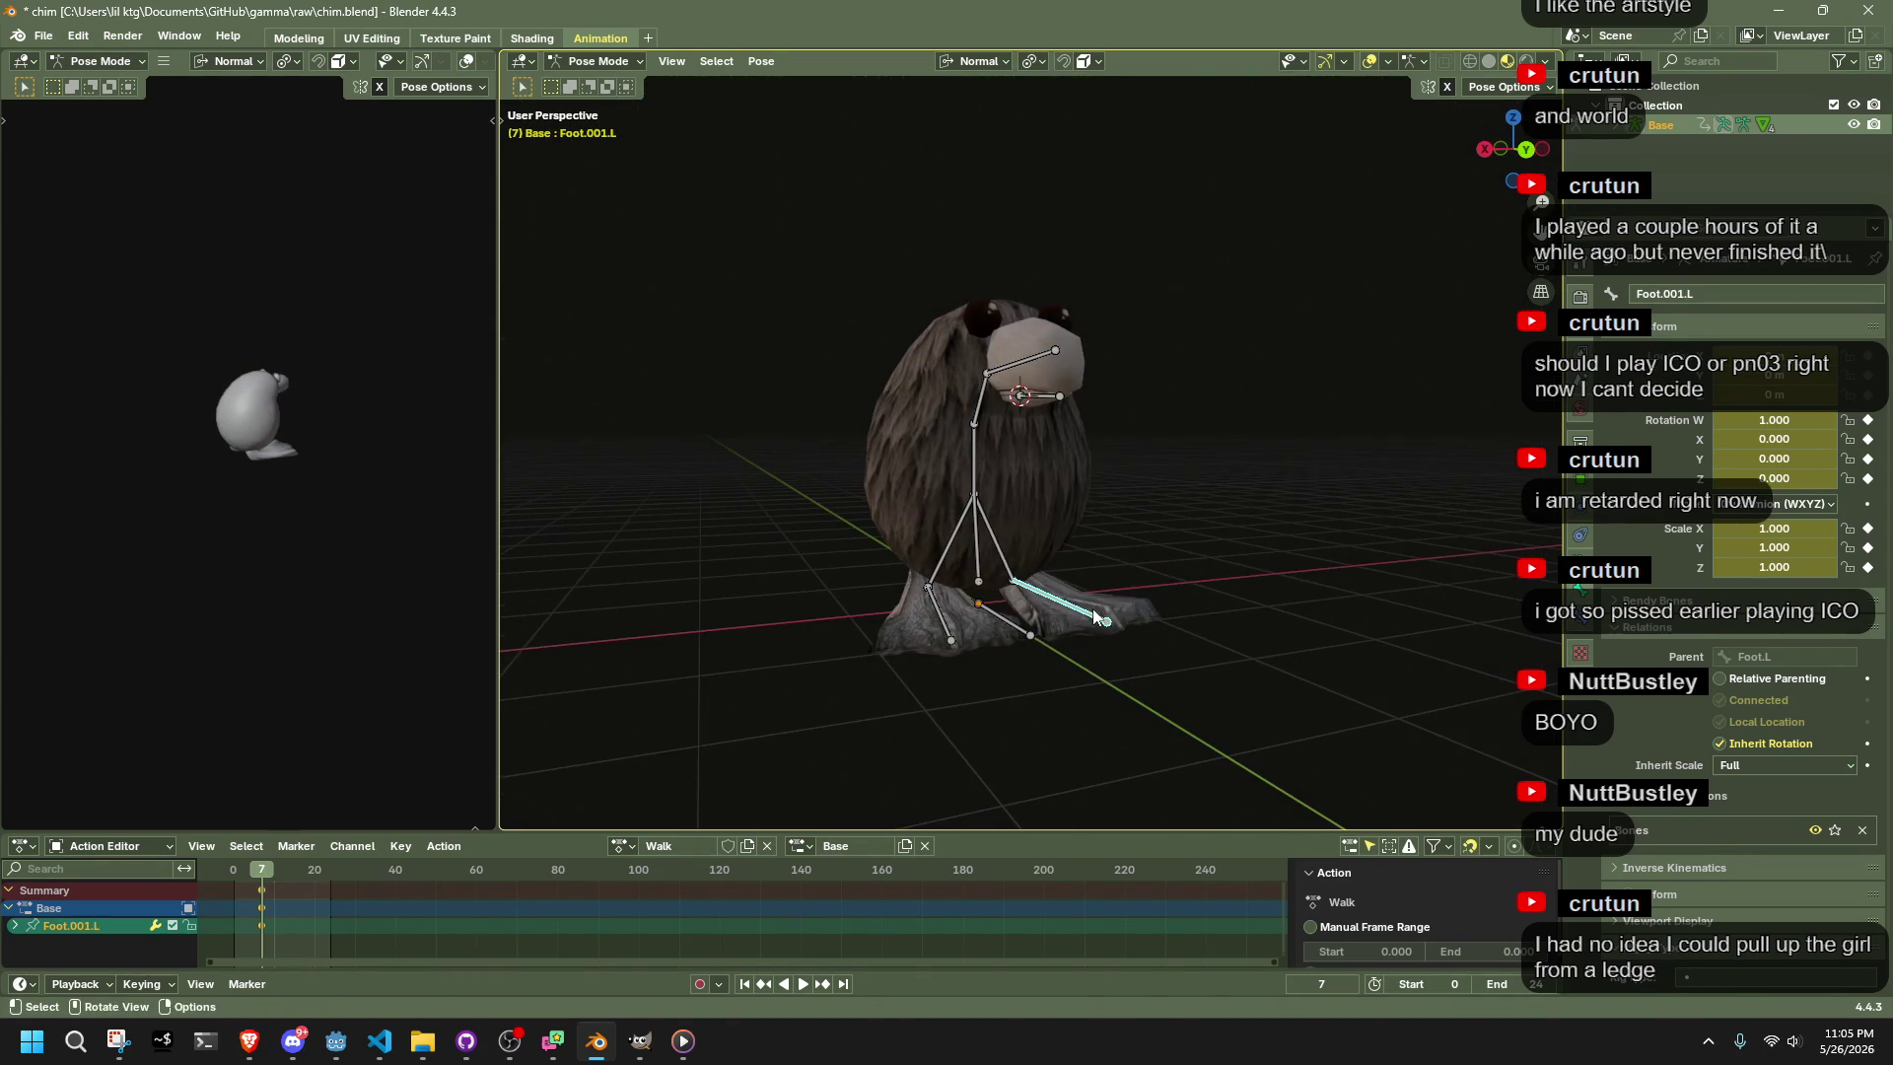
Reposition Foot.001.L, then raise the right leg forward with Foot.001.R
click(1093, 608)
key(g)
click(1050, 660)
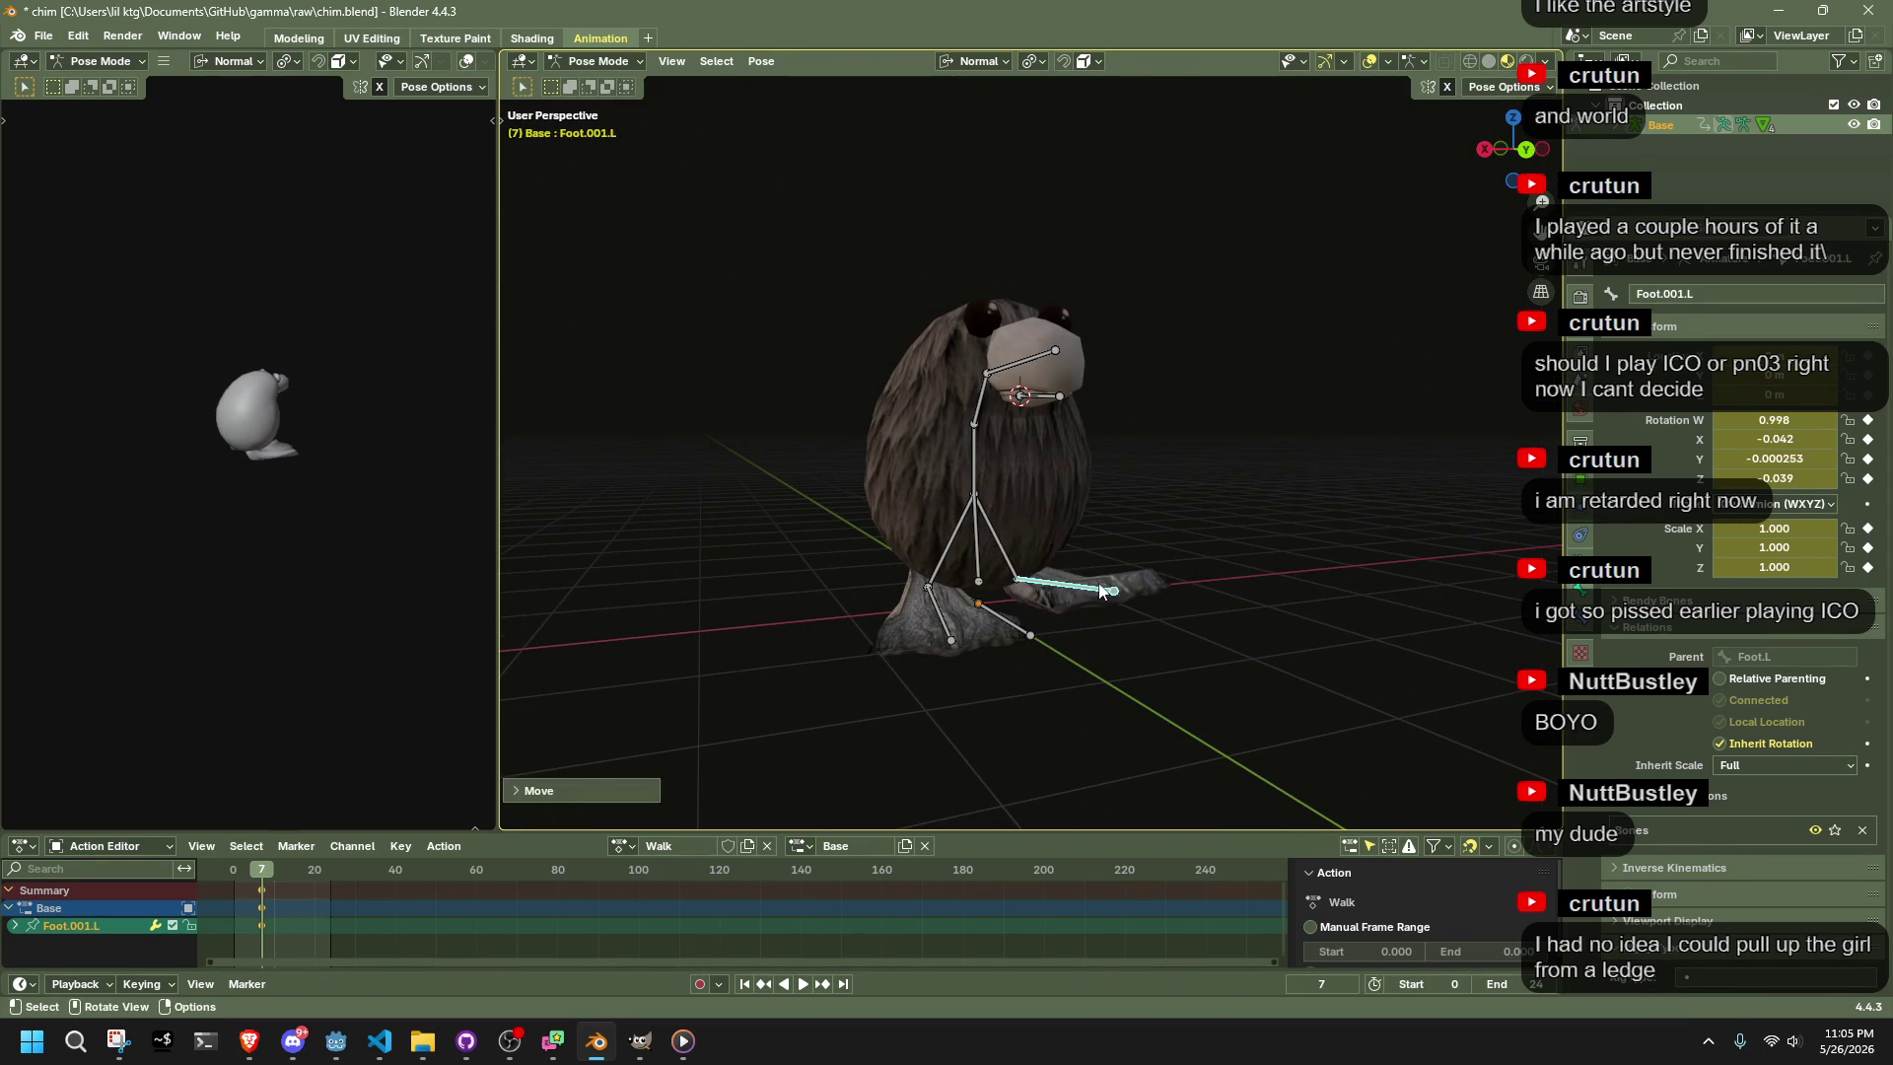
click(1487, 152)
click(1163, 577)
key(g)
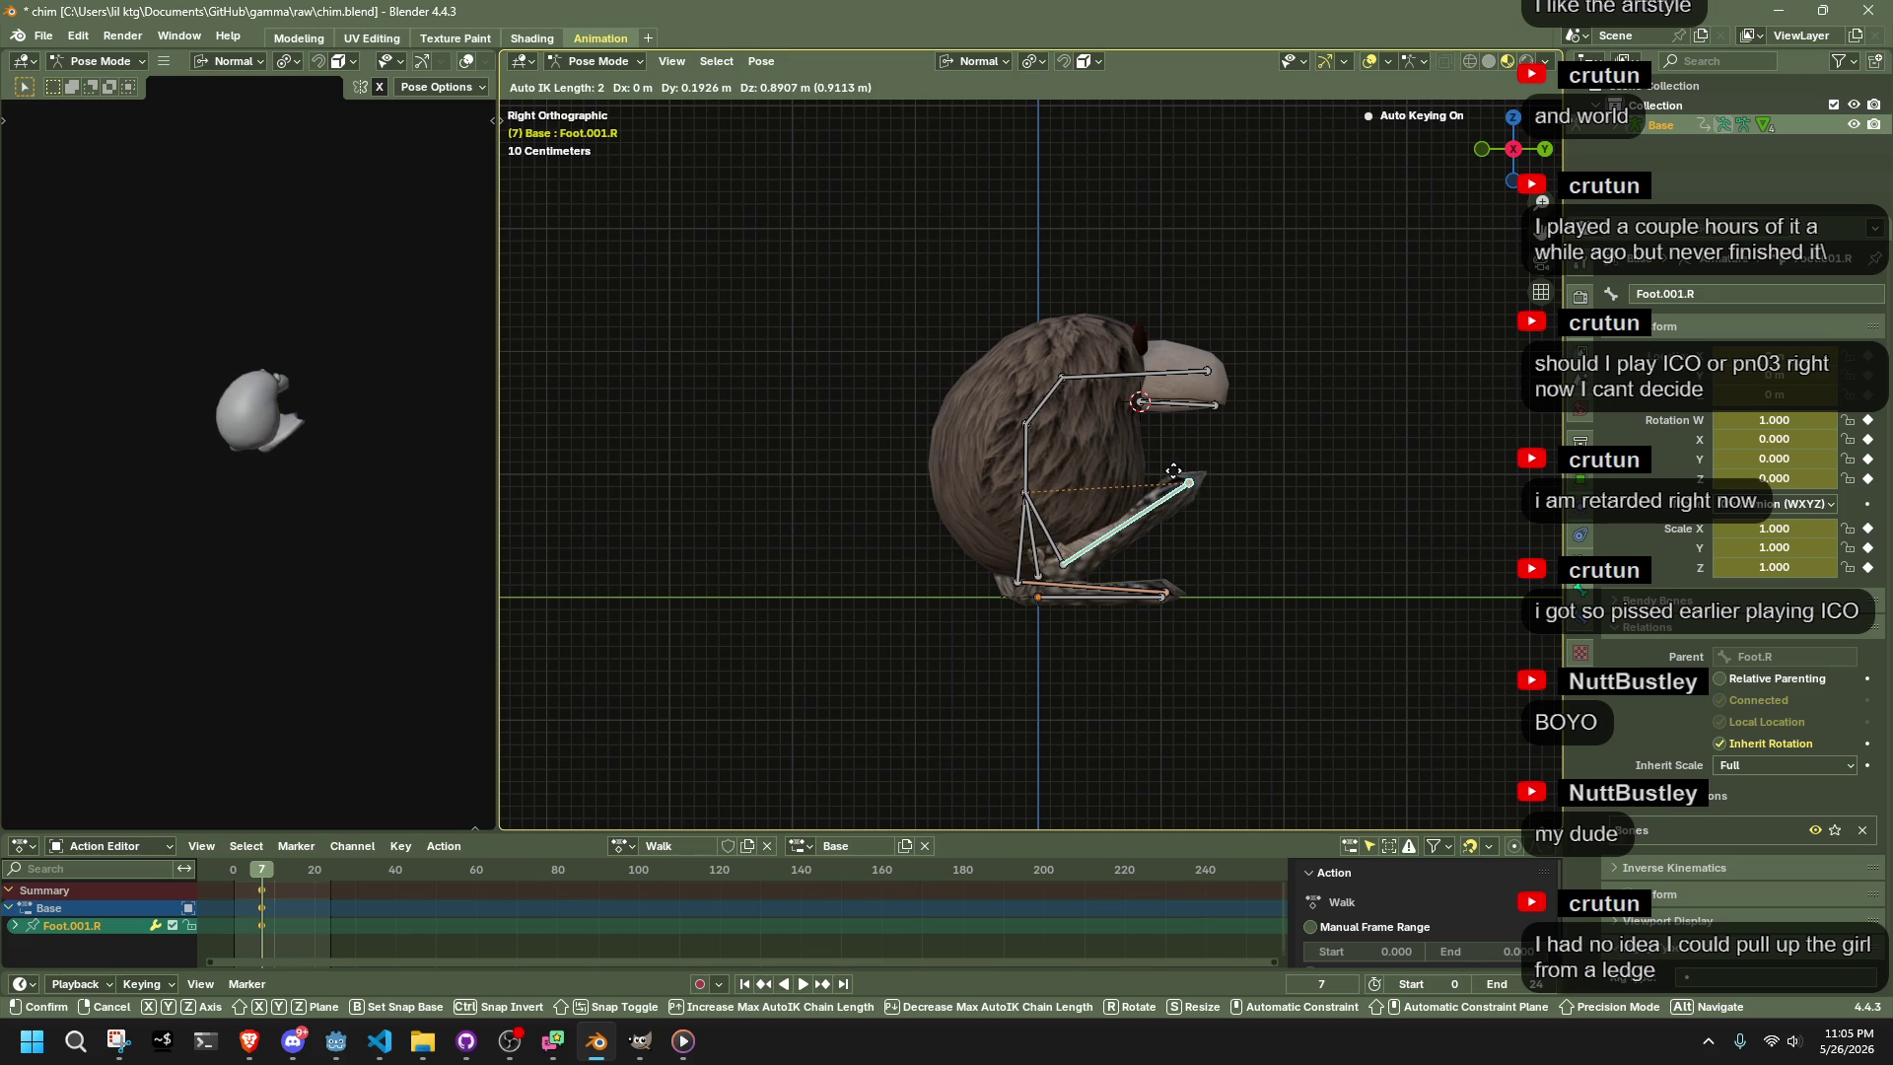
click(1179, 477)
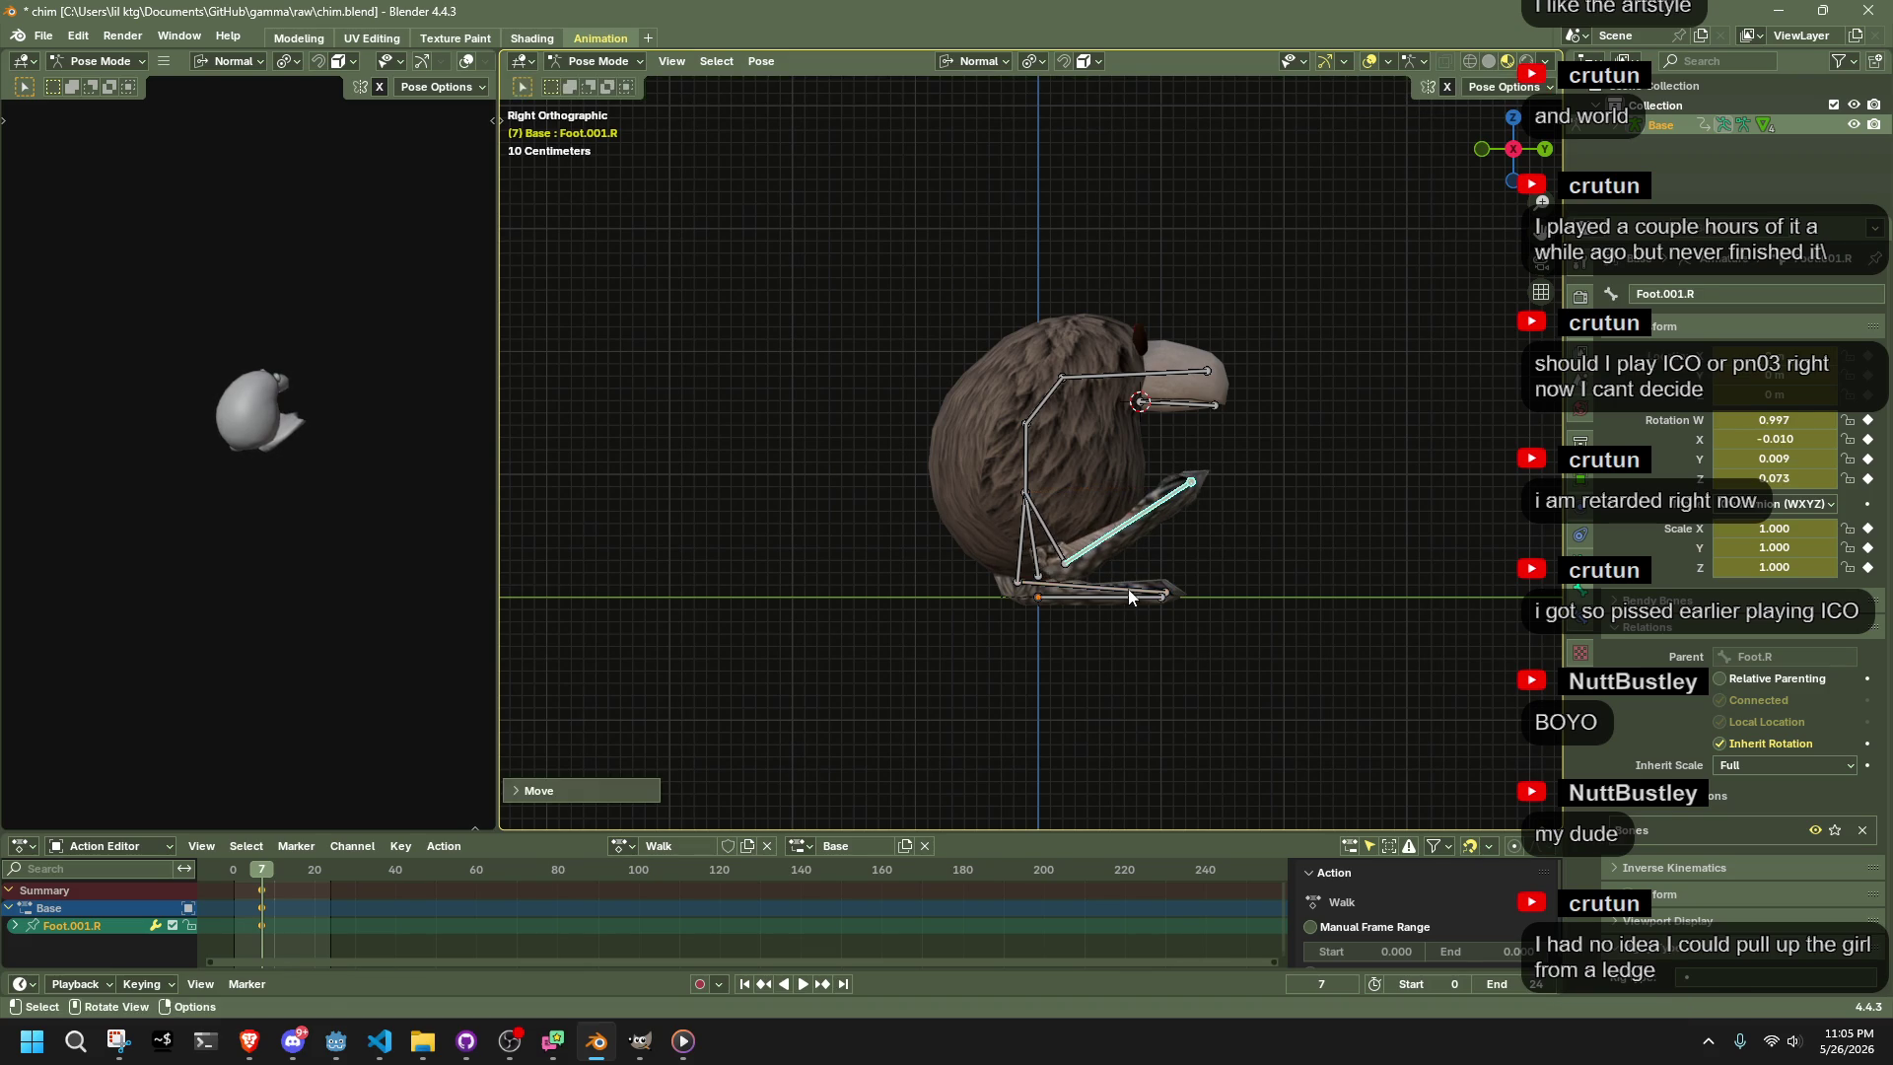
Swing the left leg (Foot.001.L) back and down
click(1121, 592)
key(g)
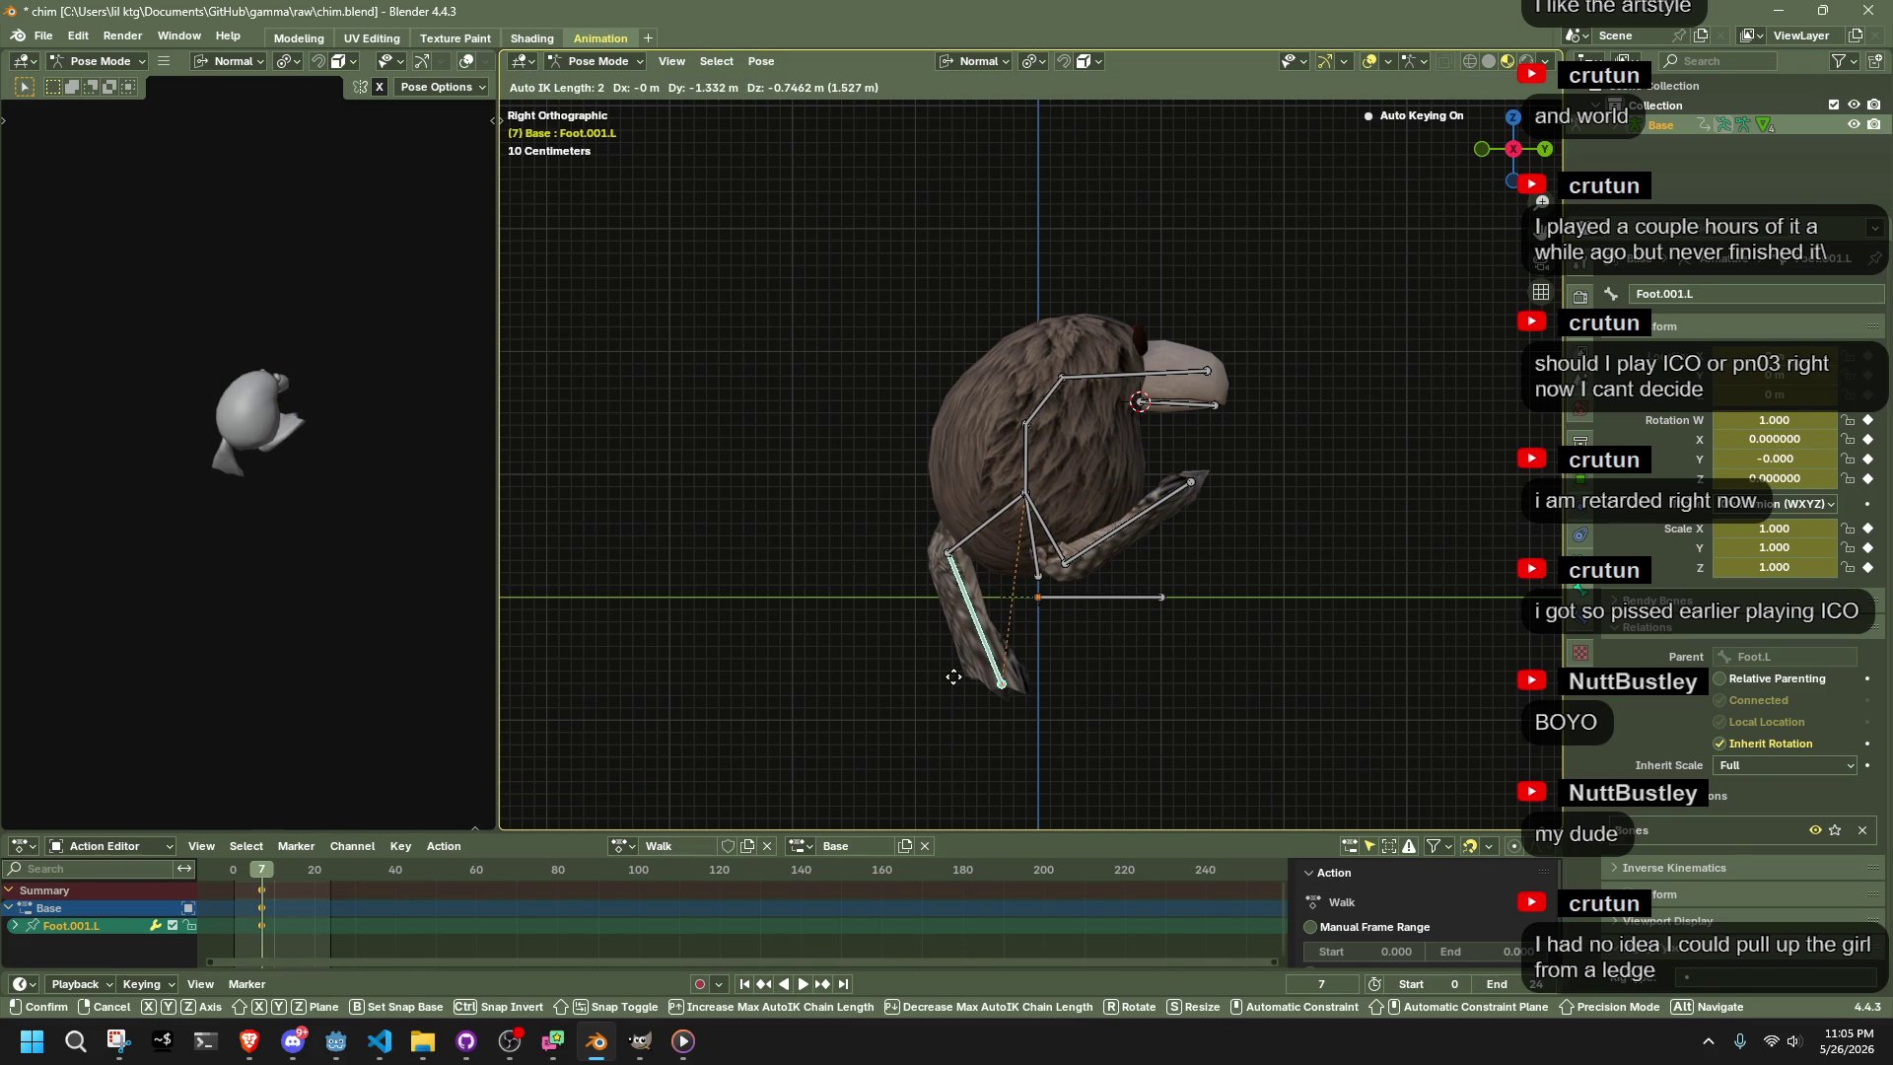
click(954, 677)
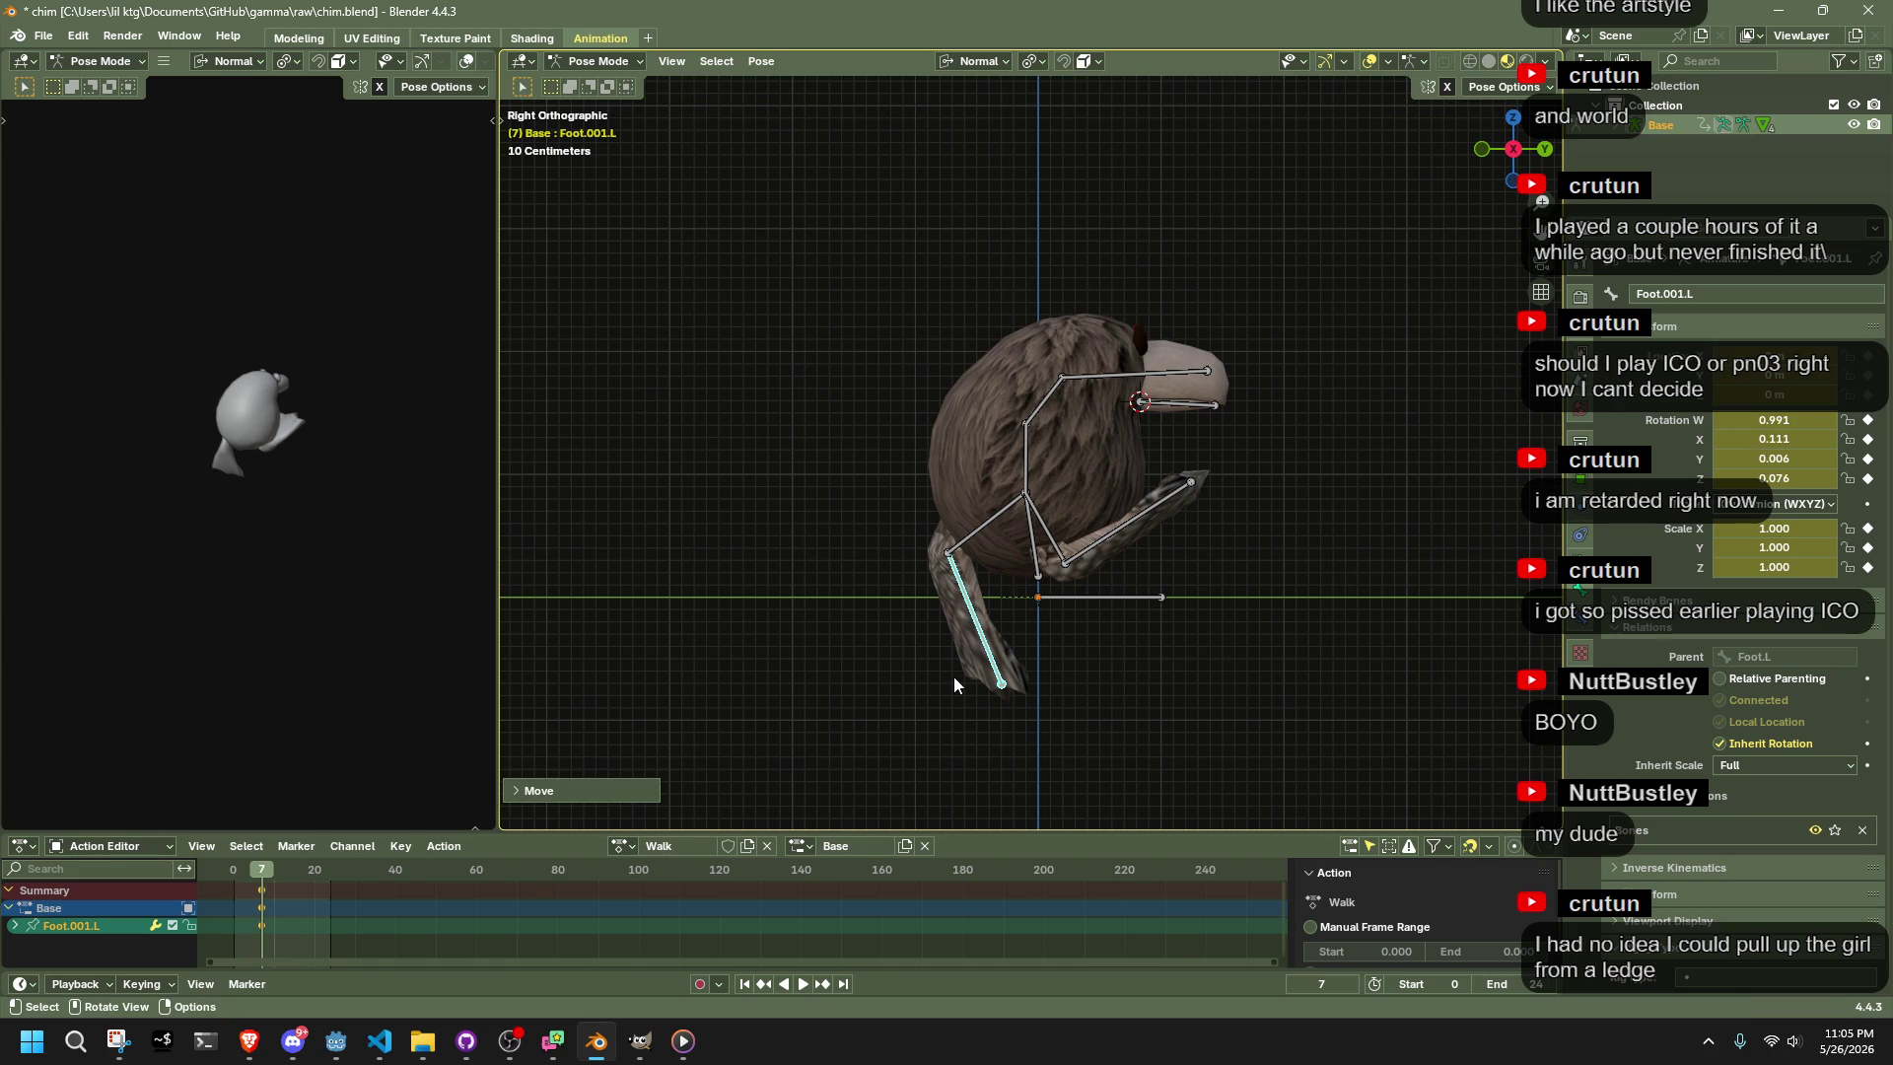
click(1036, 557)
Select all bones and move their frame 7 keyframes to frame 0
drag(1035, 557, 1323, 439)
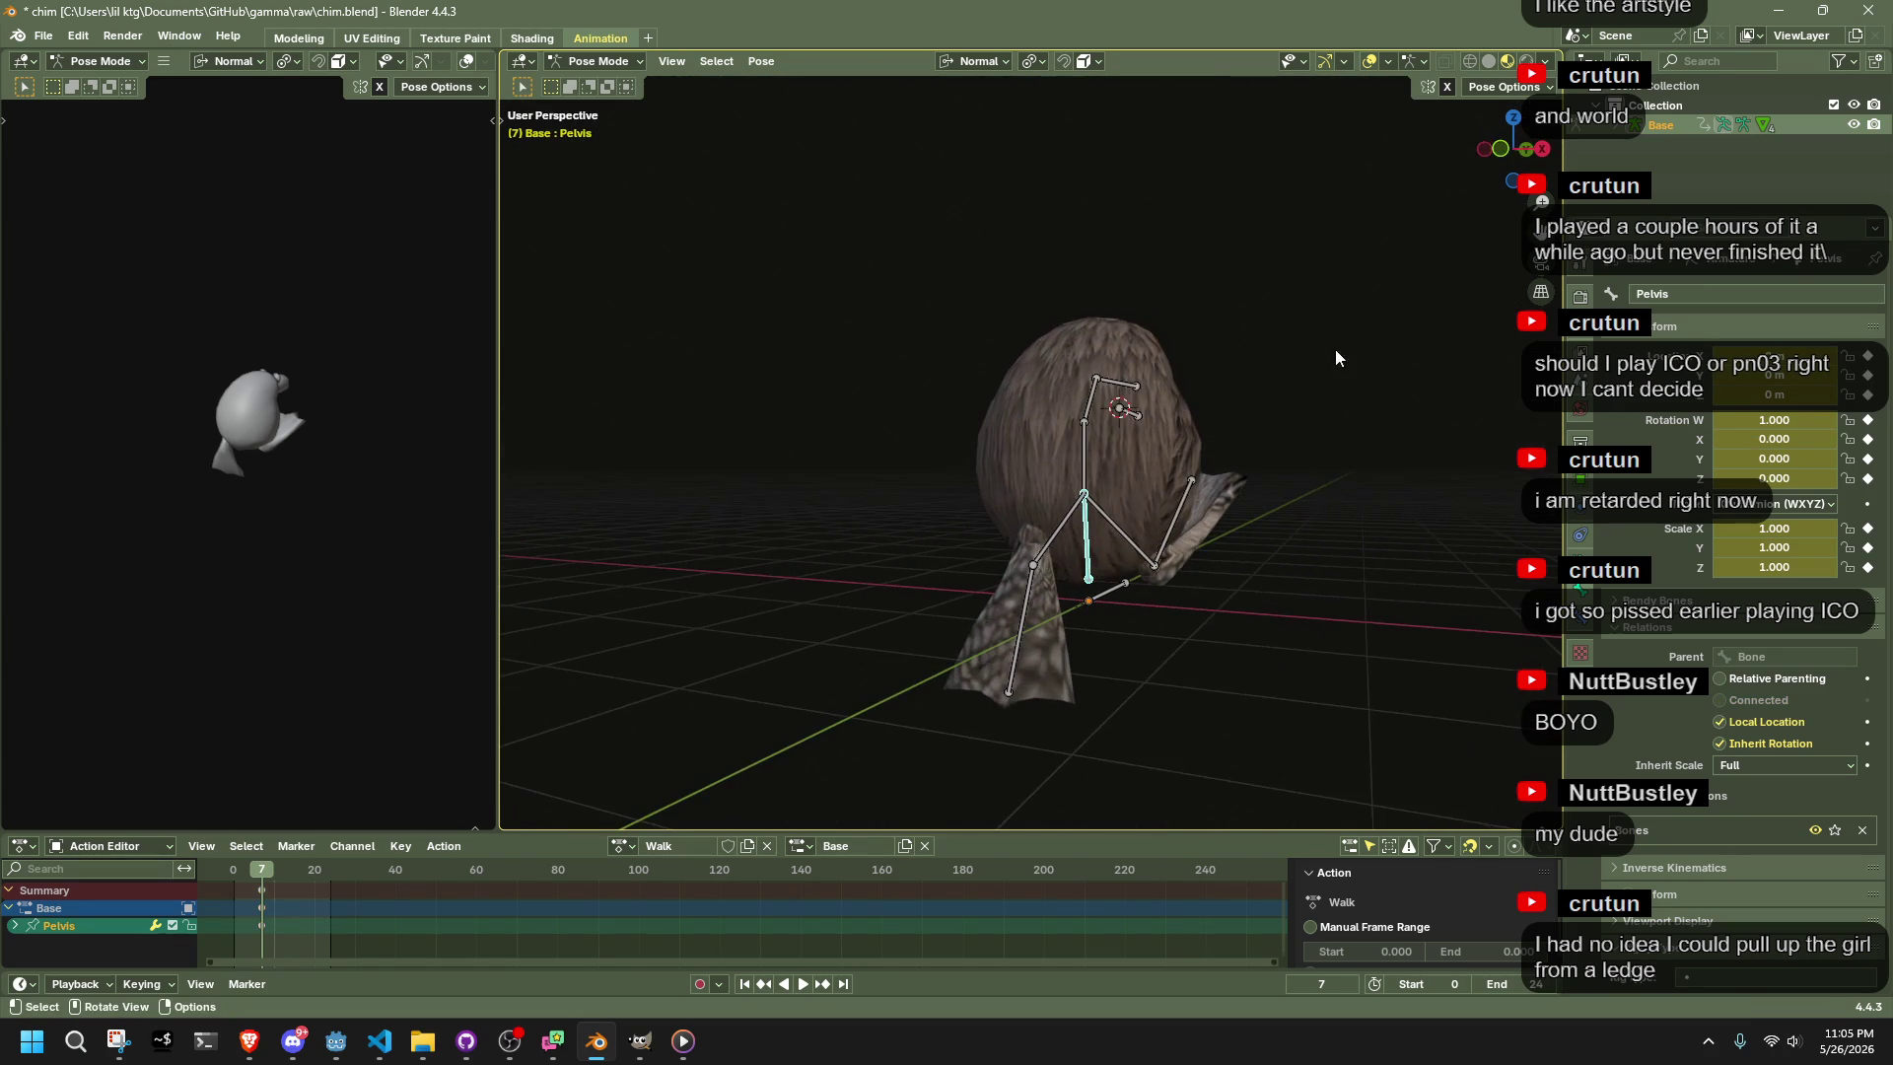
click(1545, 150)
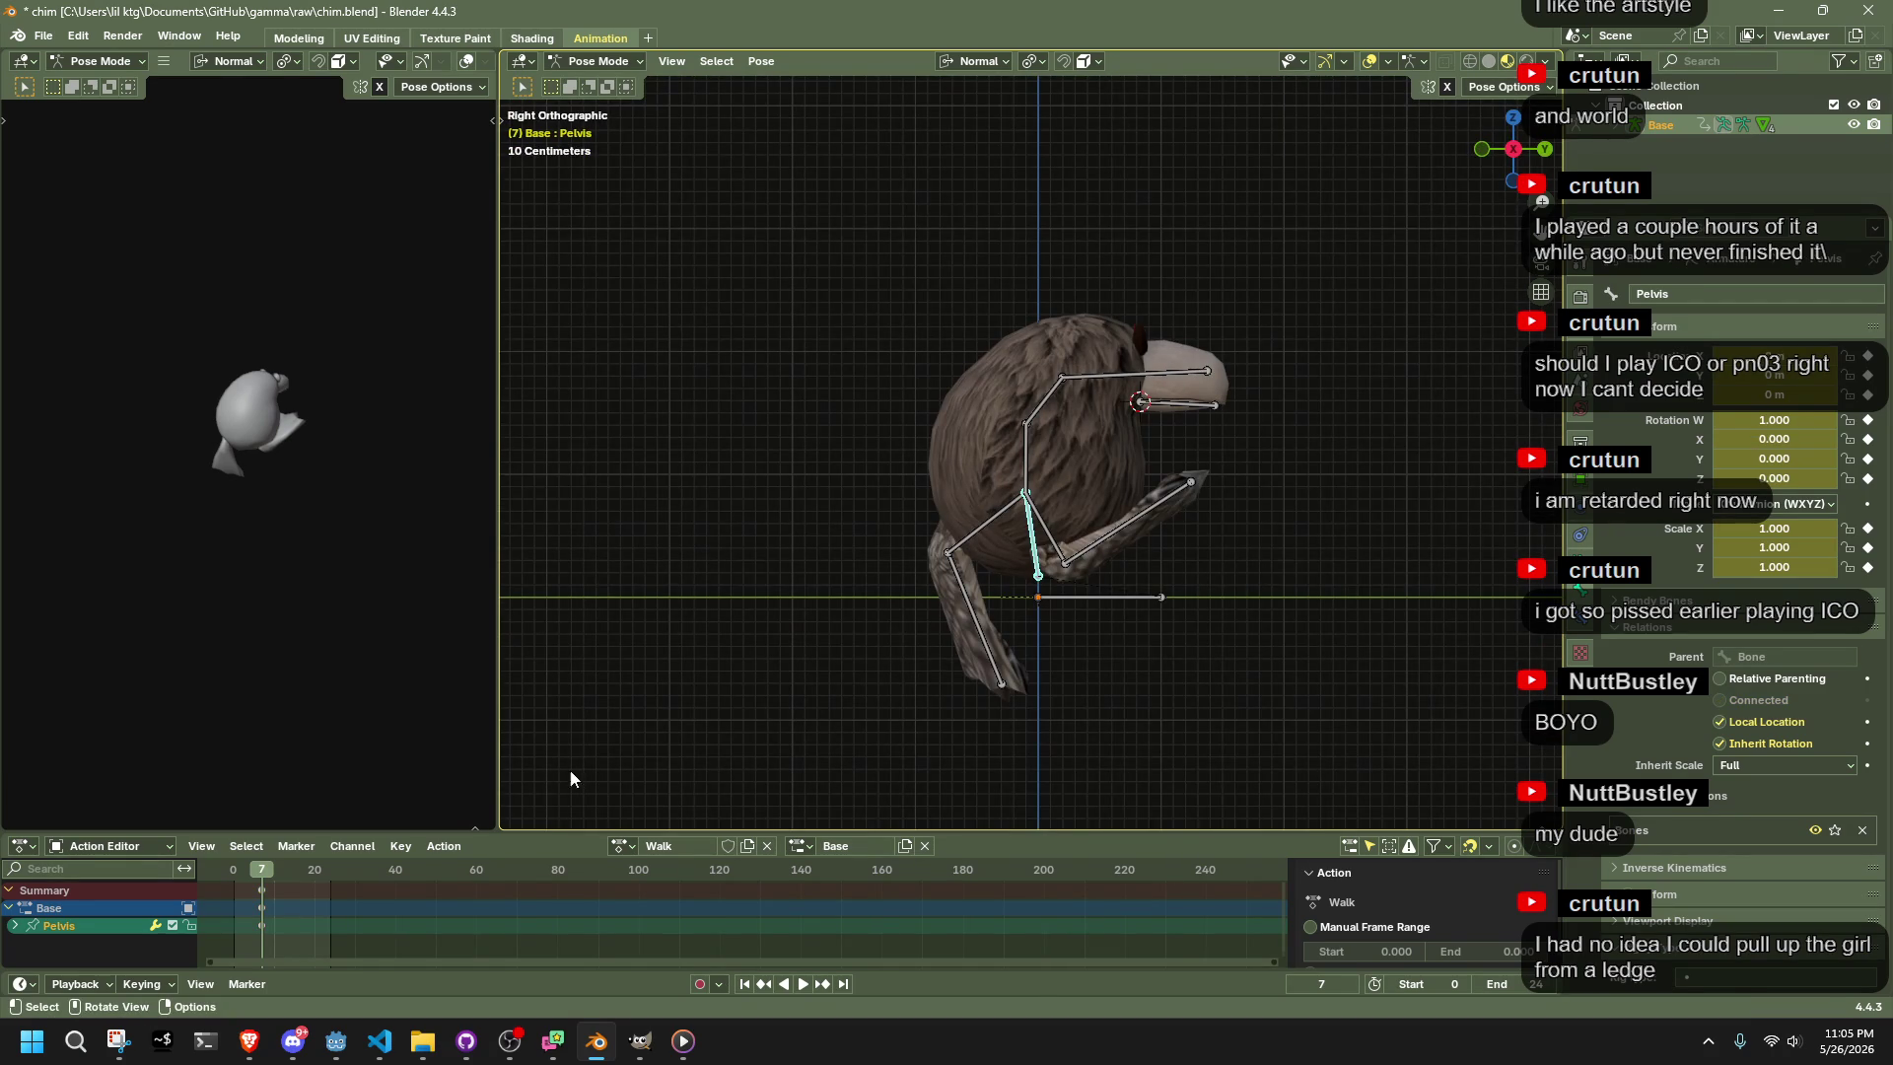
key(a)
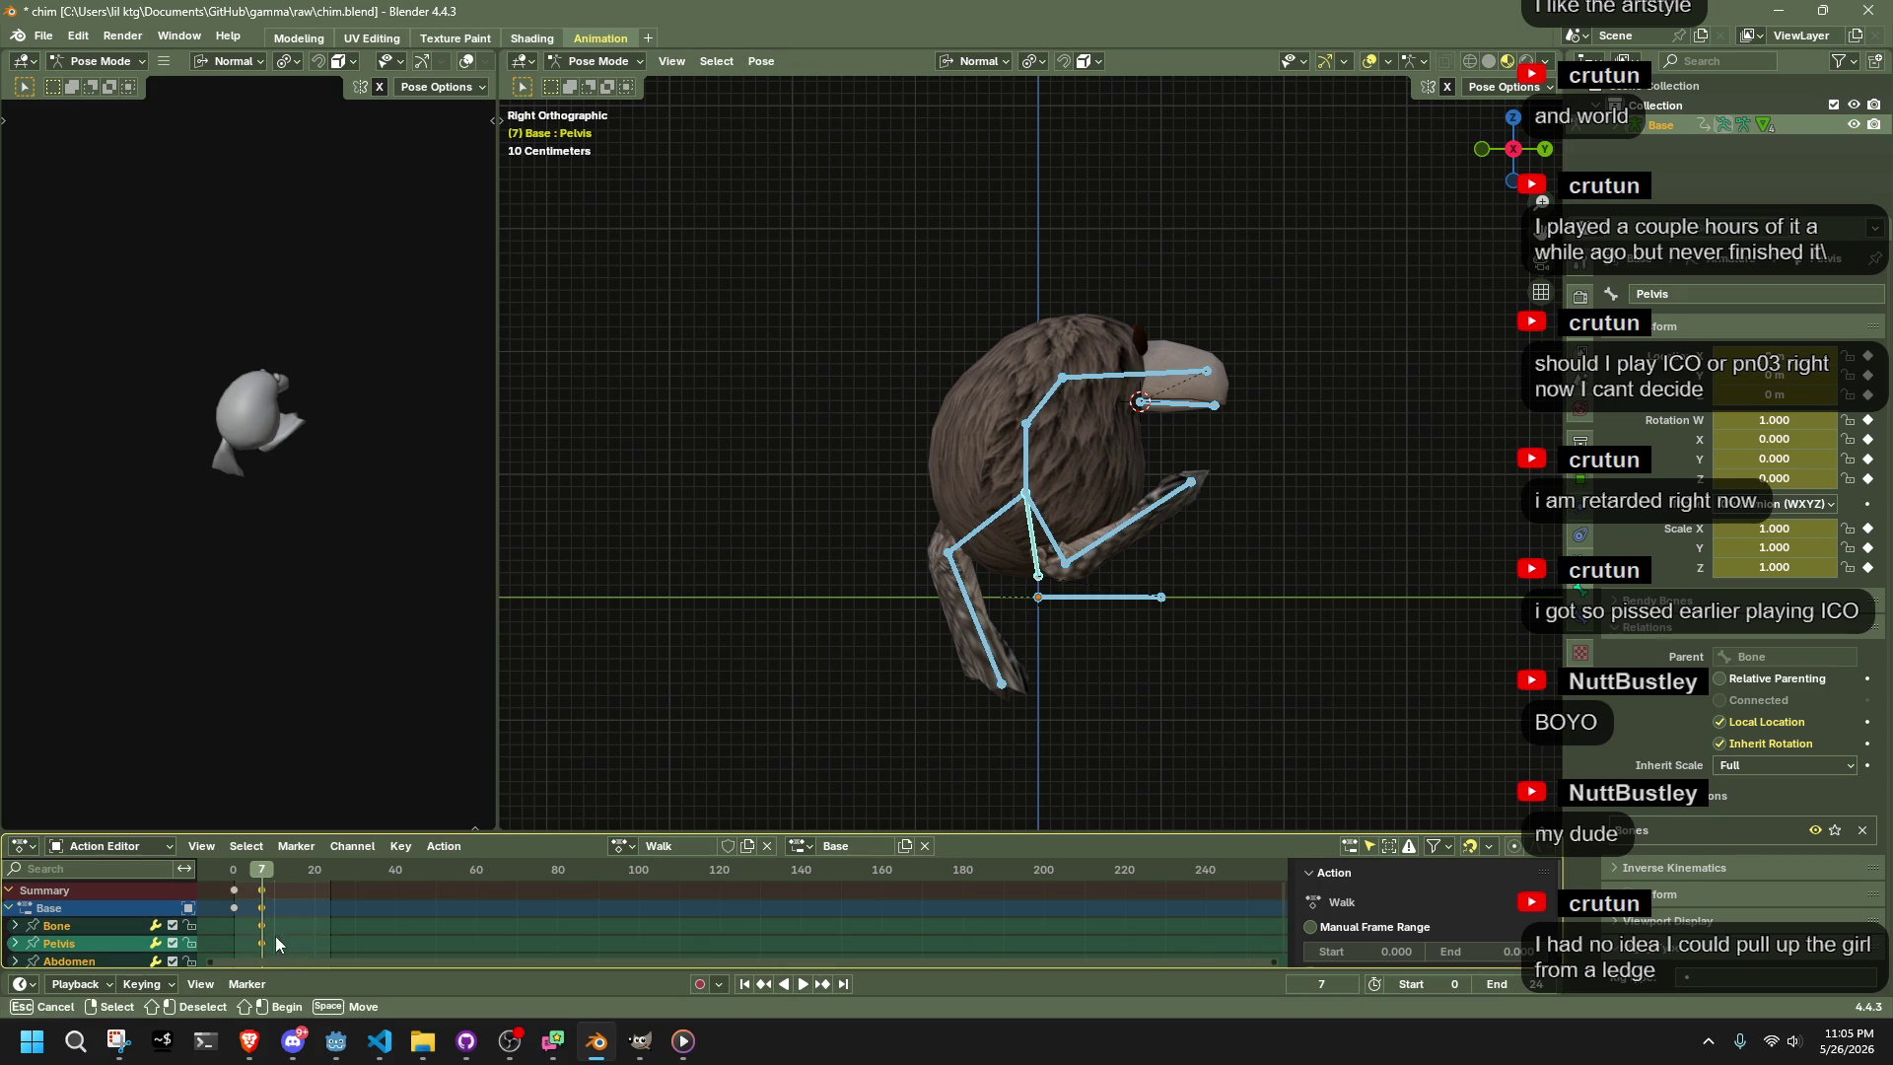
key(g)
click(220, 877)
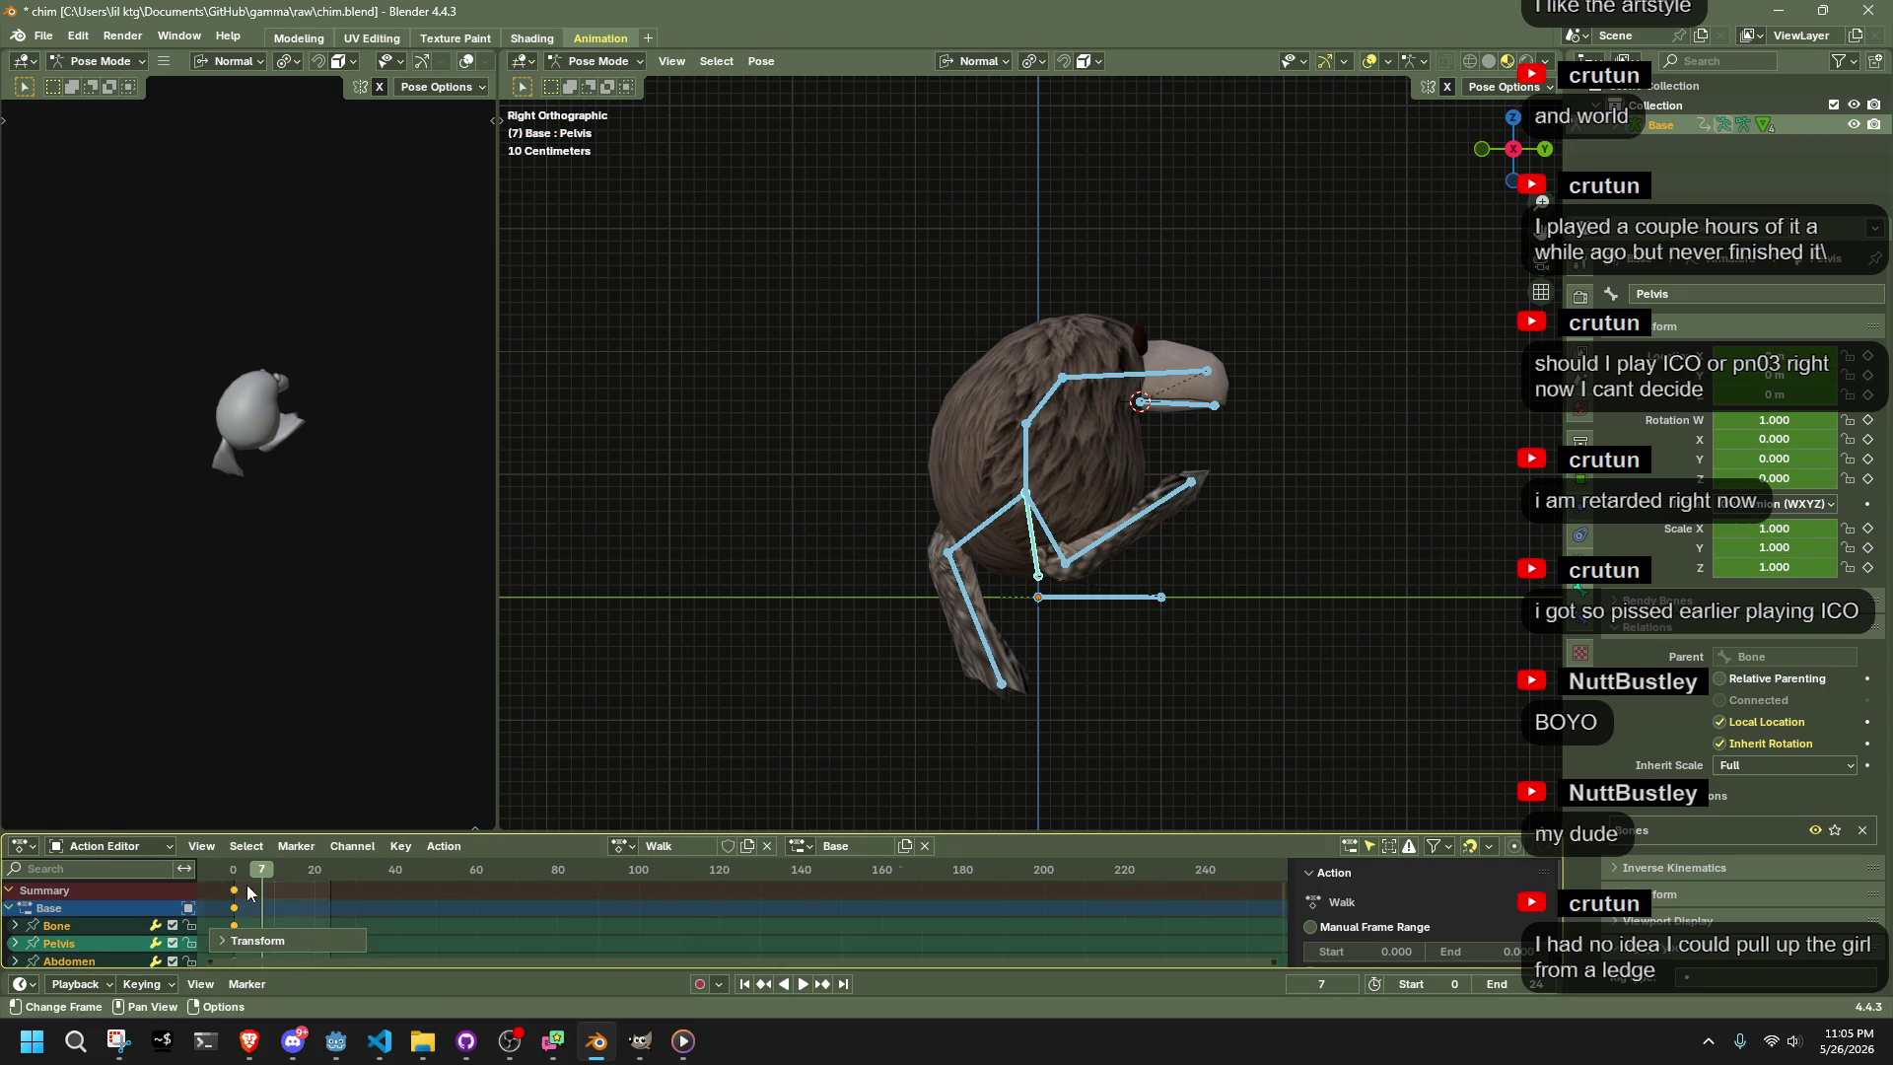
Play the walk animation and stop it near the start frame
scroll(631, 925, up, 2)
scroll(631, 925, up, 1)
key(space)
click(513, 872)
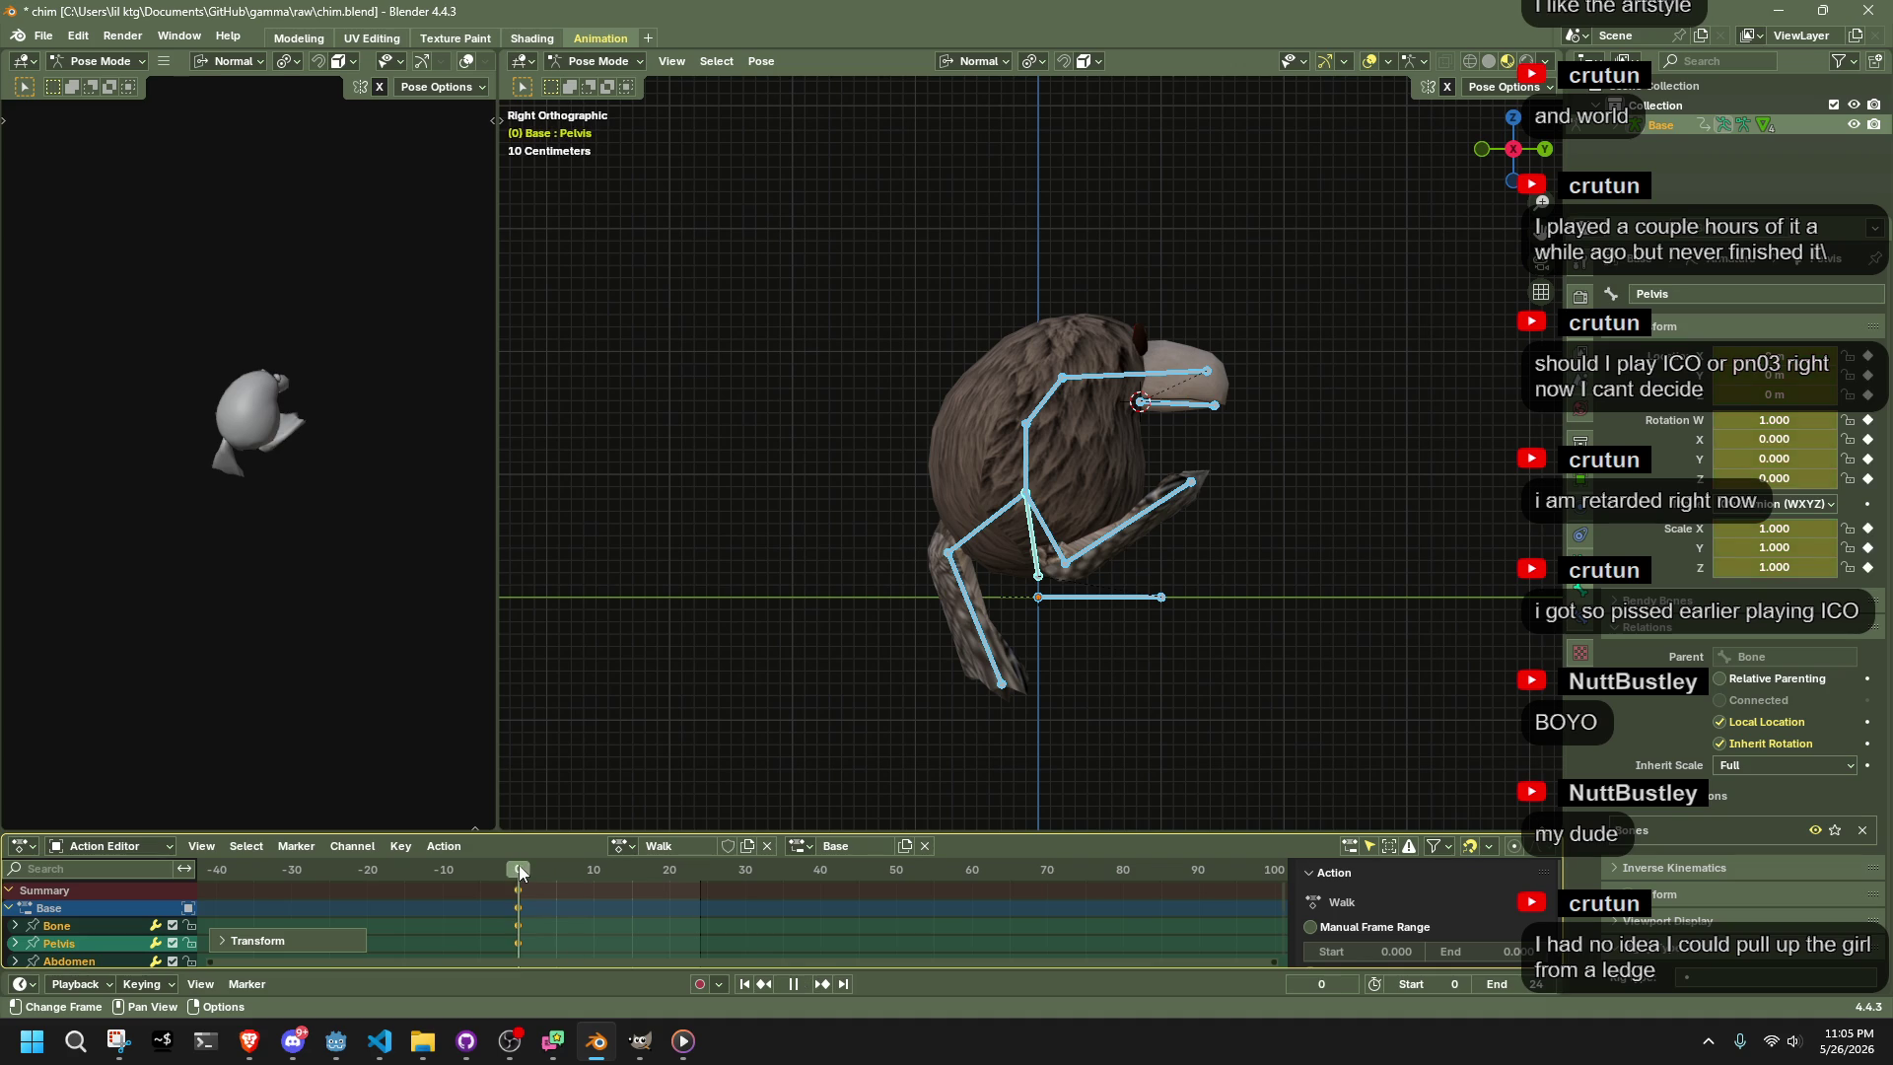
key(space)
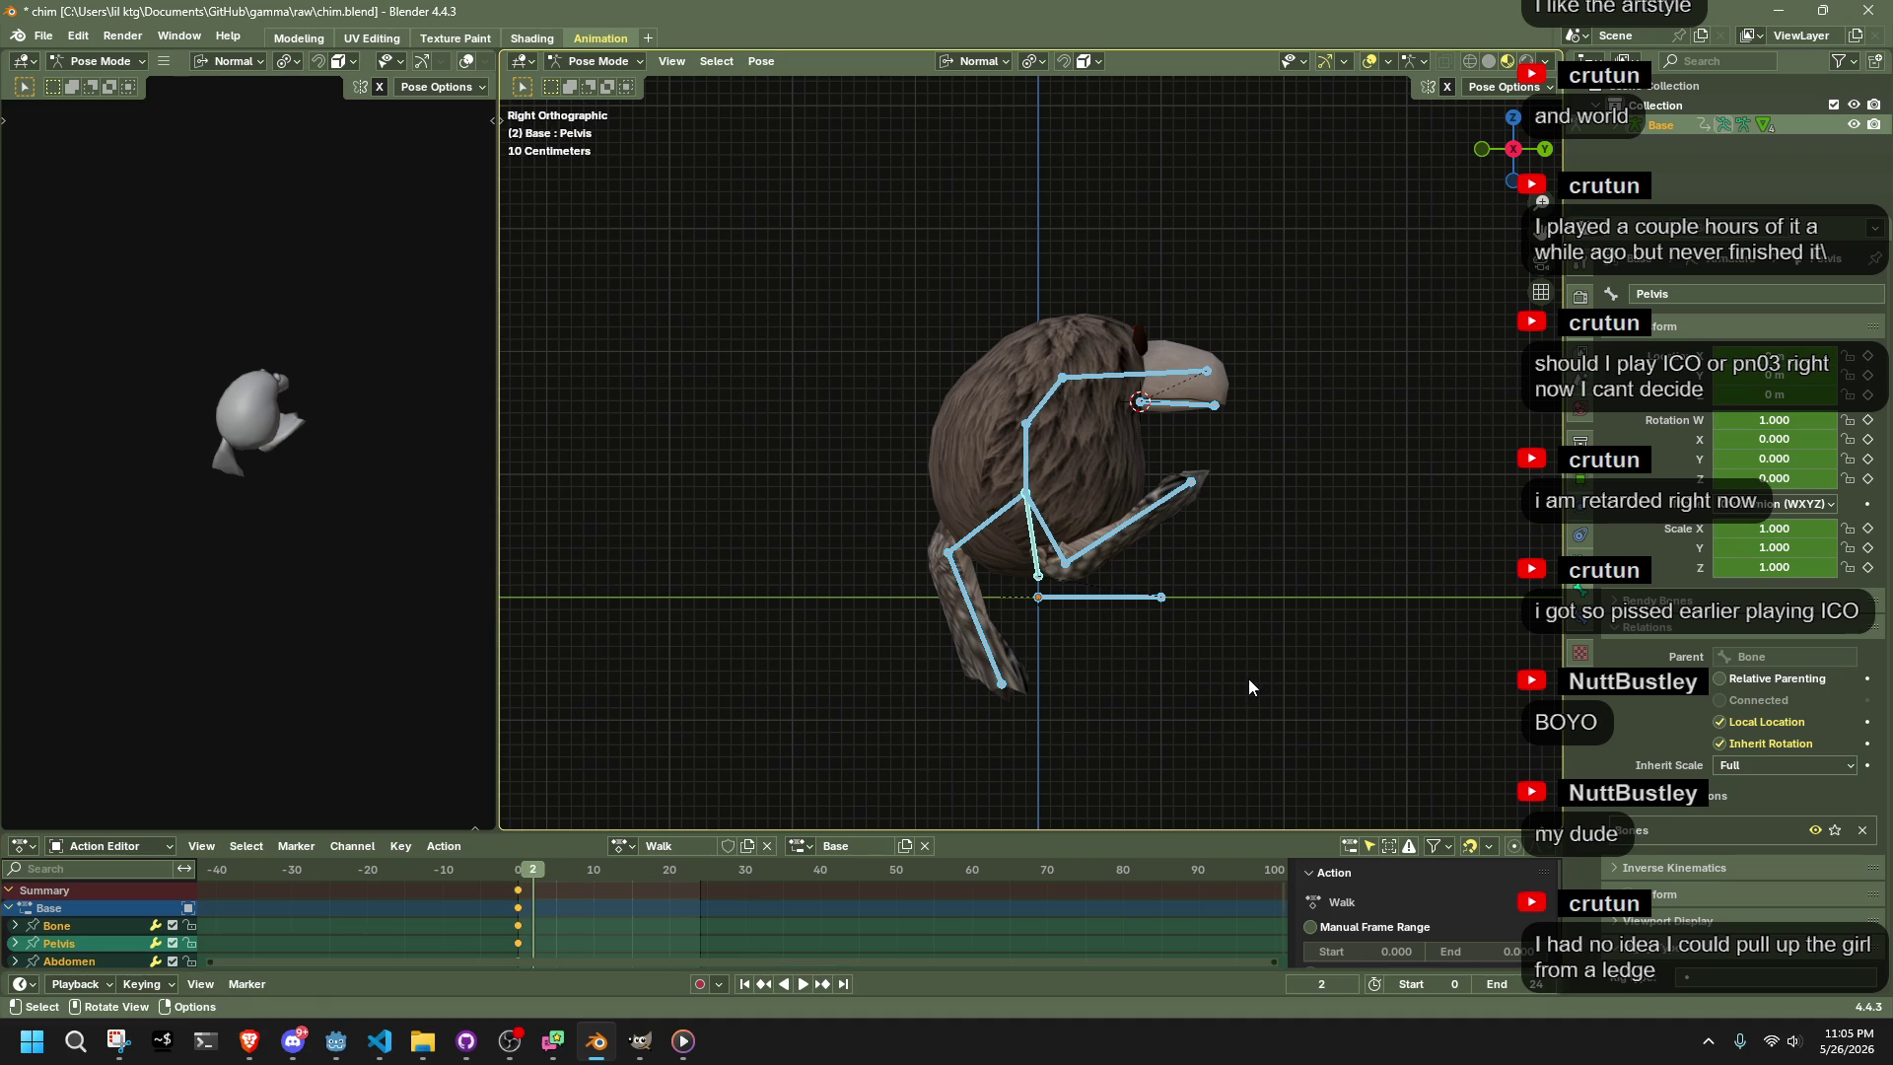
Nudge Foot.001.R at frame 2 and check the Pose Options
click(1126, 542)
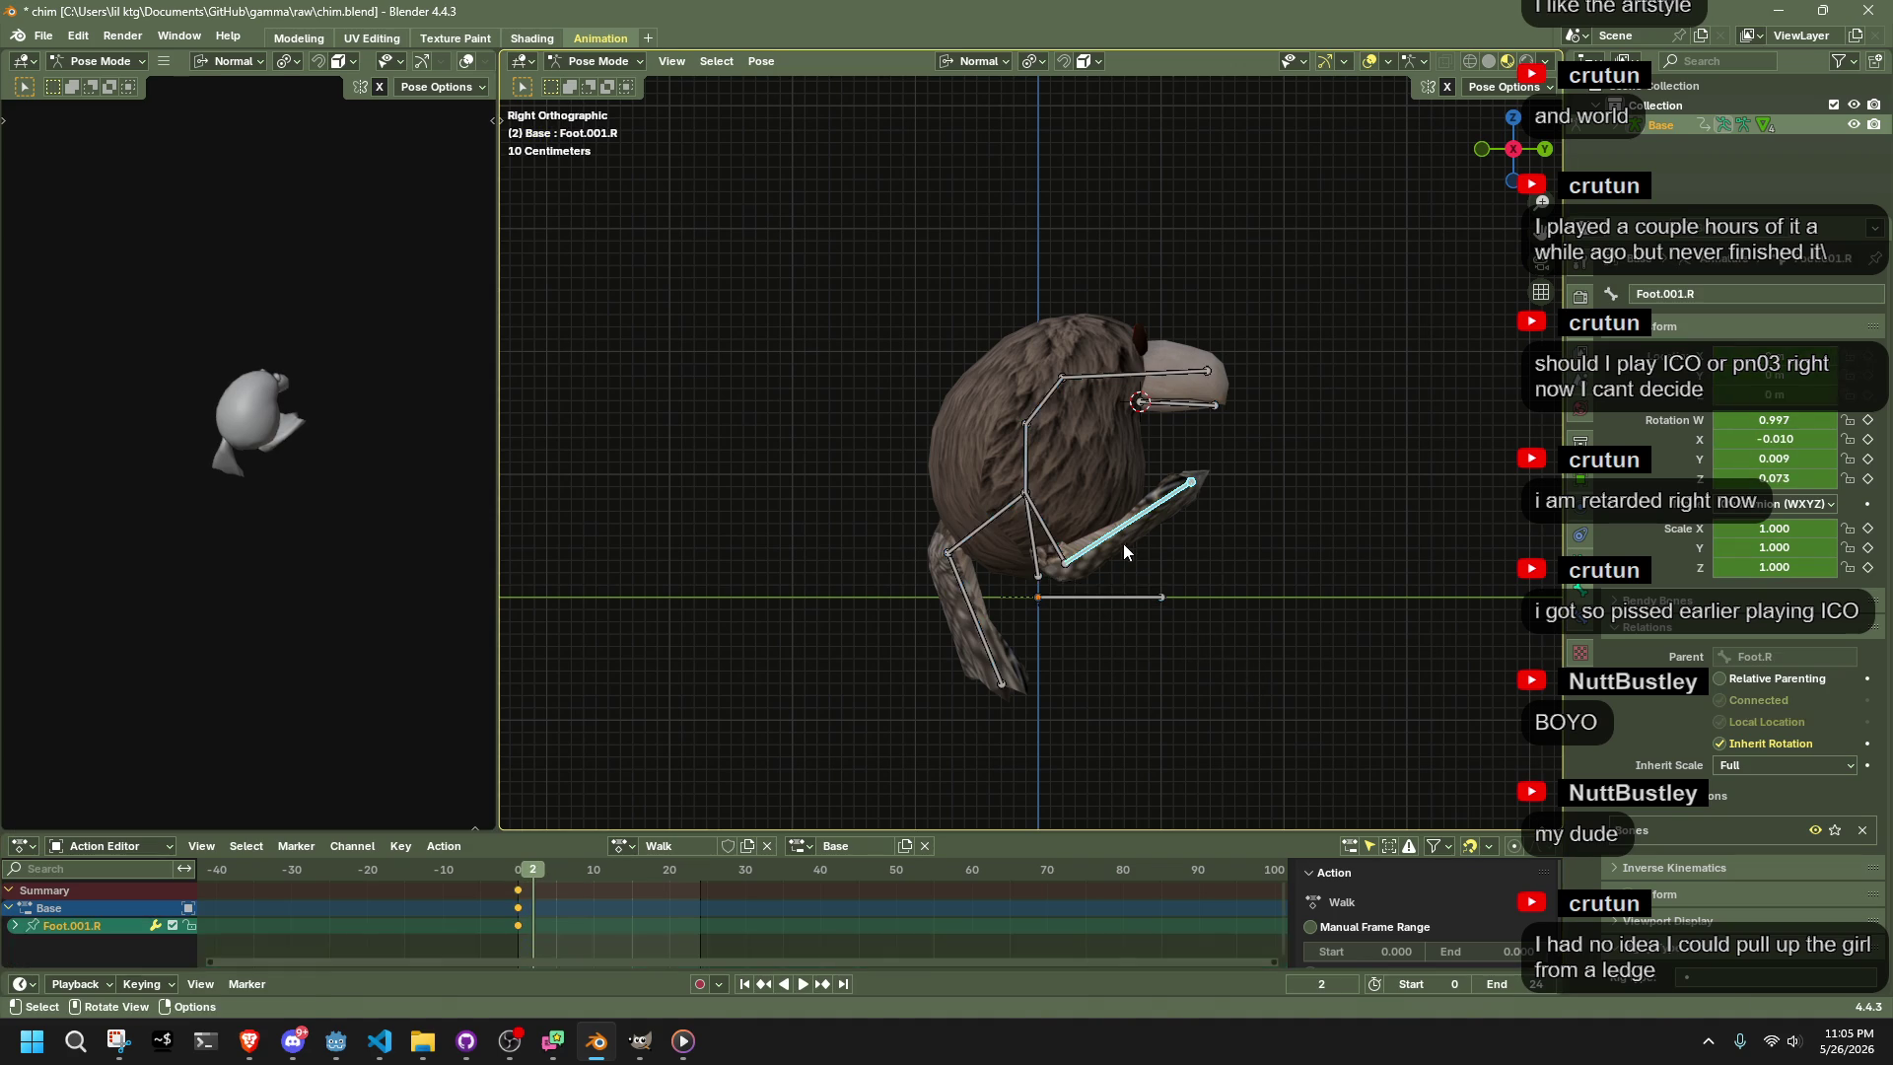
key(g)
click(1134, 552)
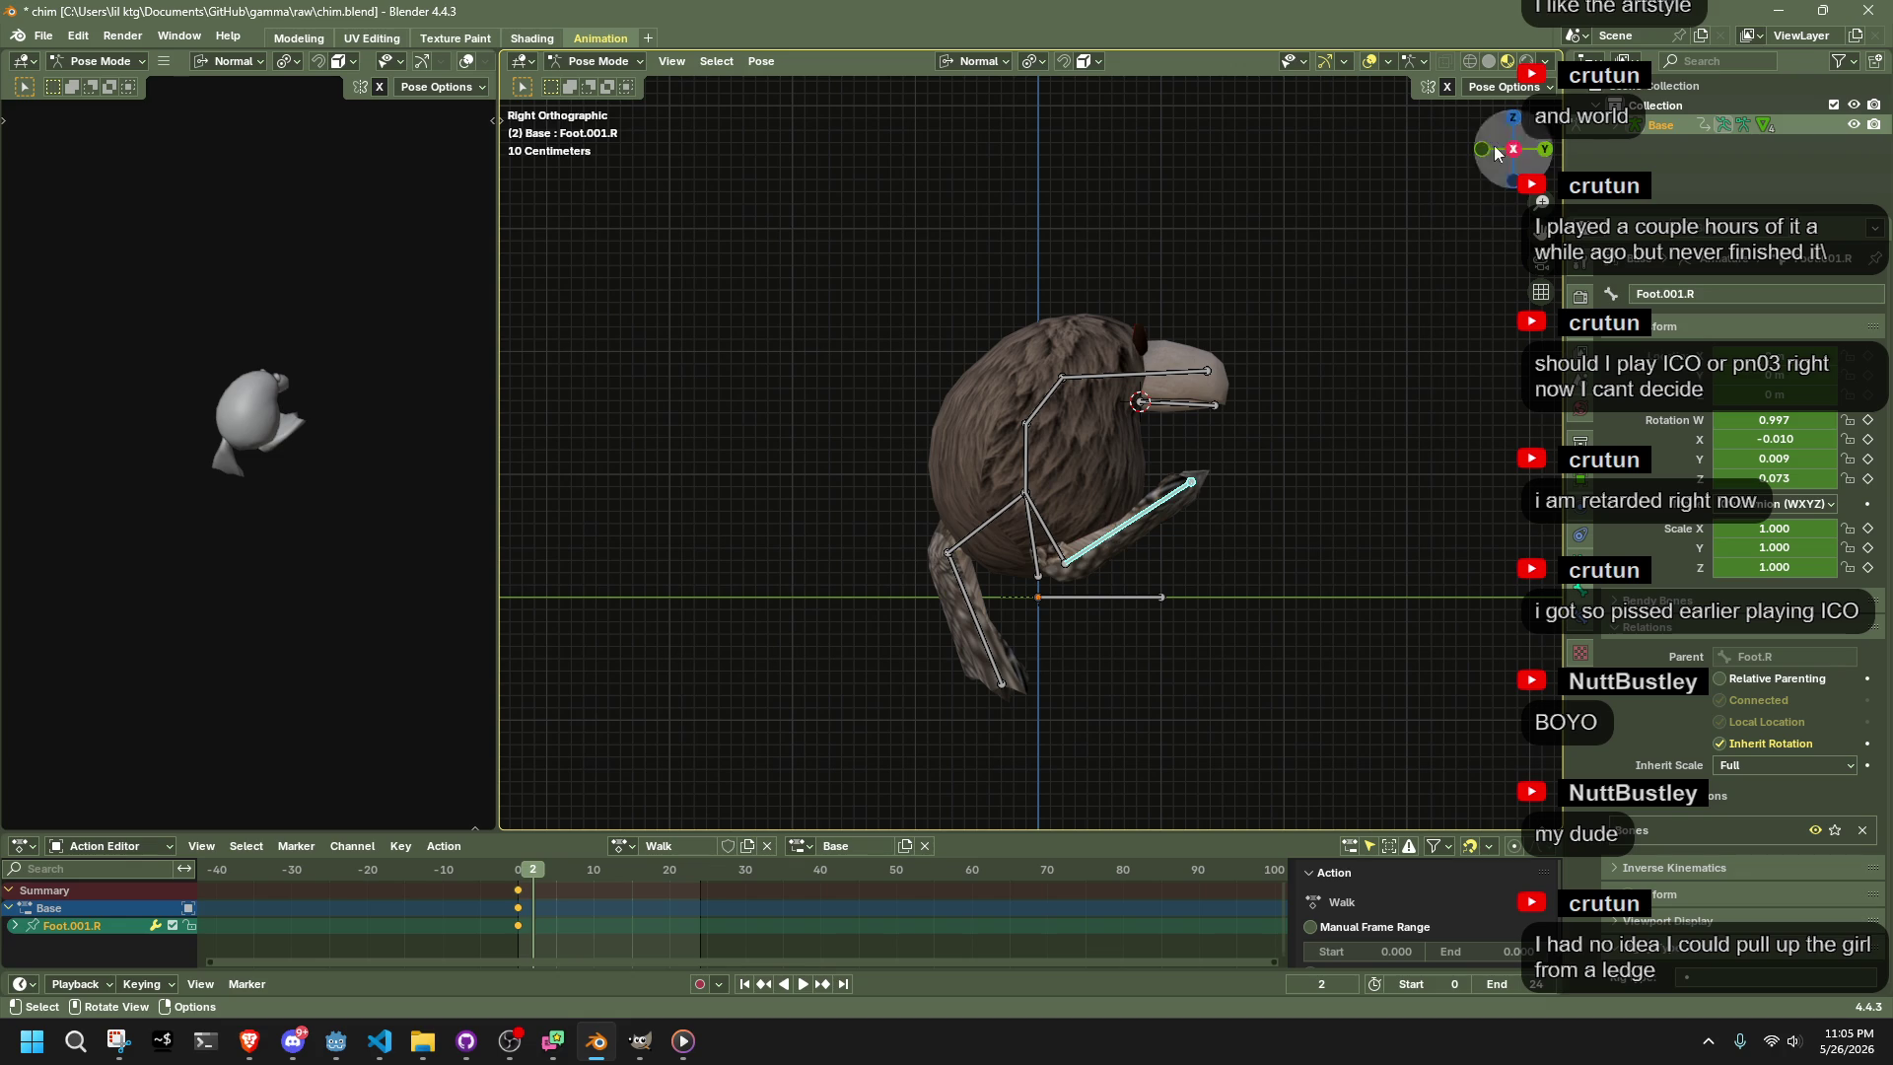
click(1505, 87)
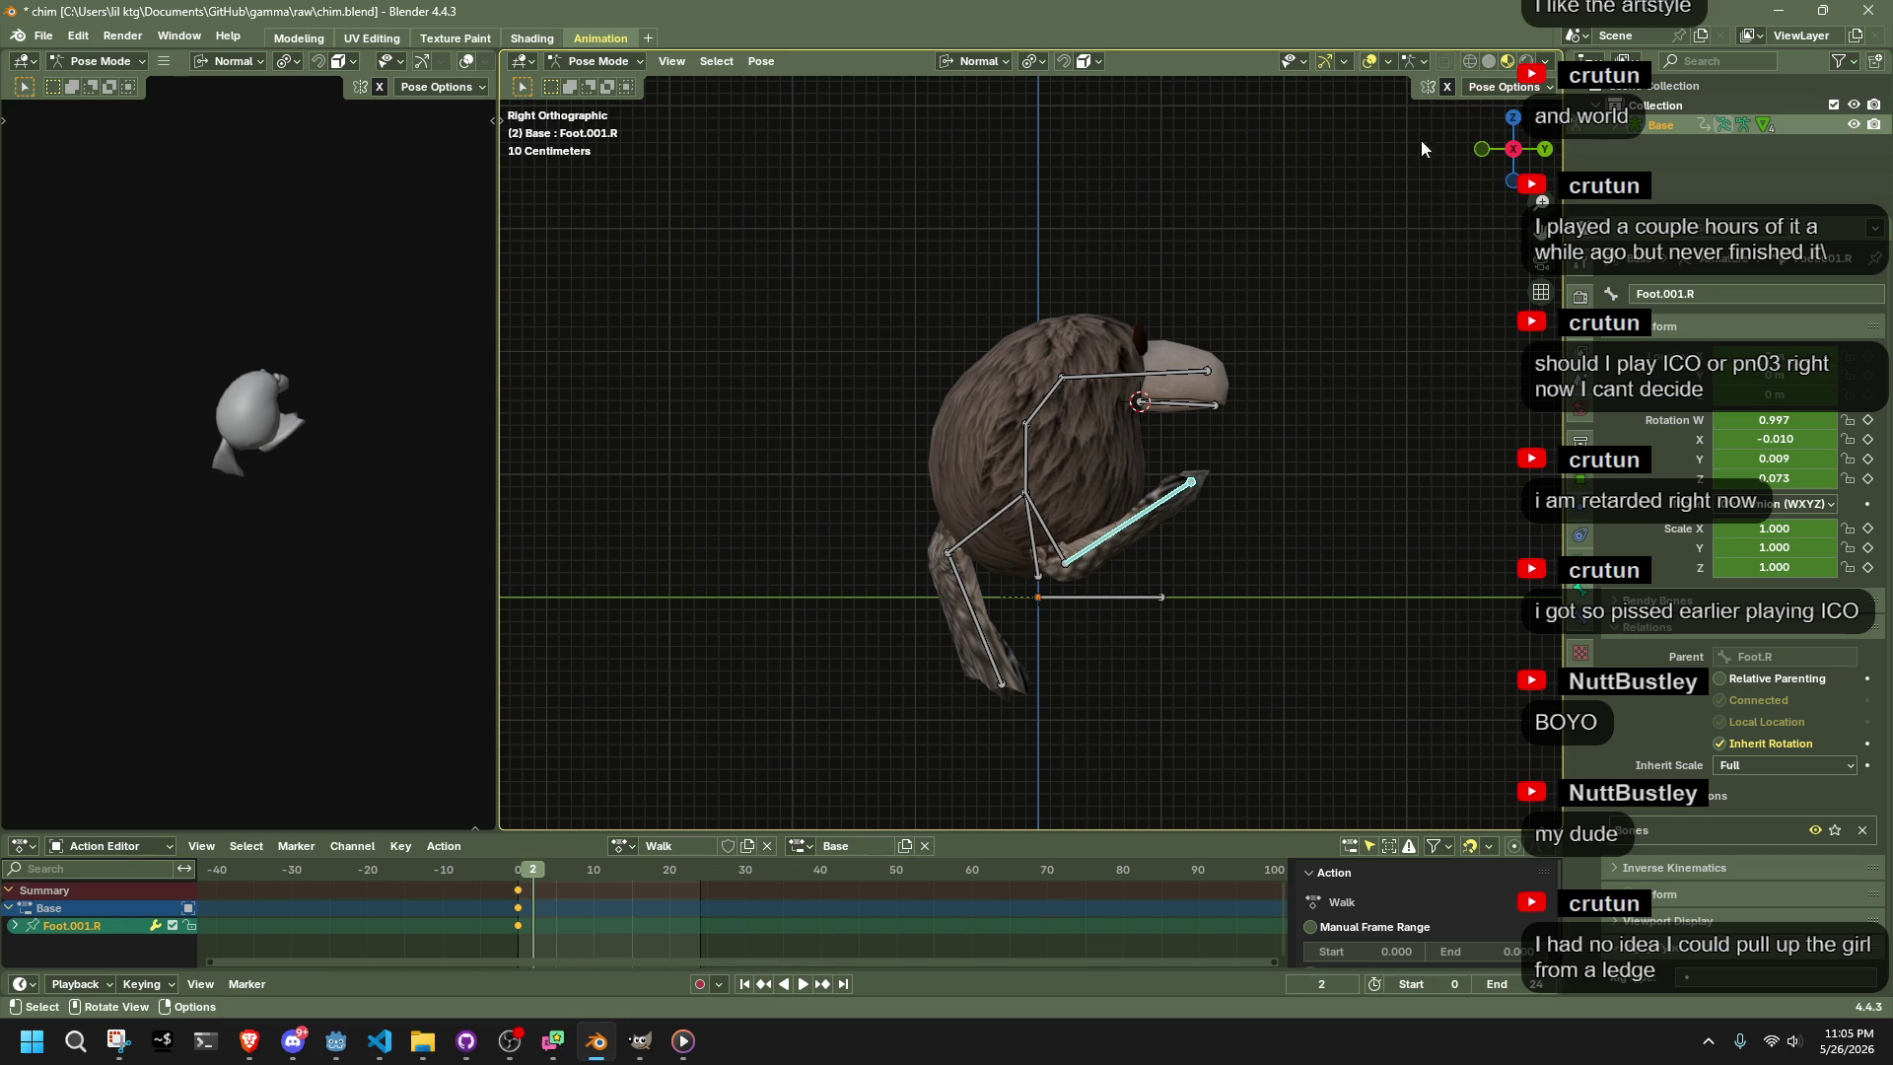
click(1484, 87)
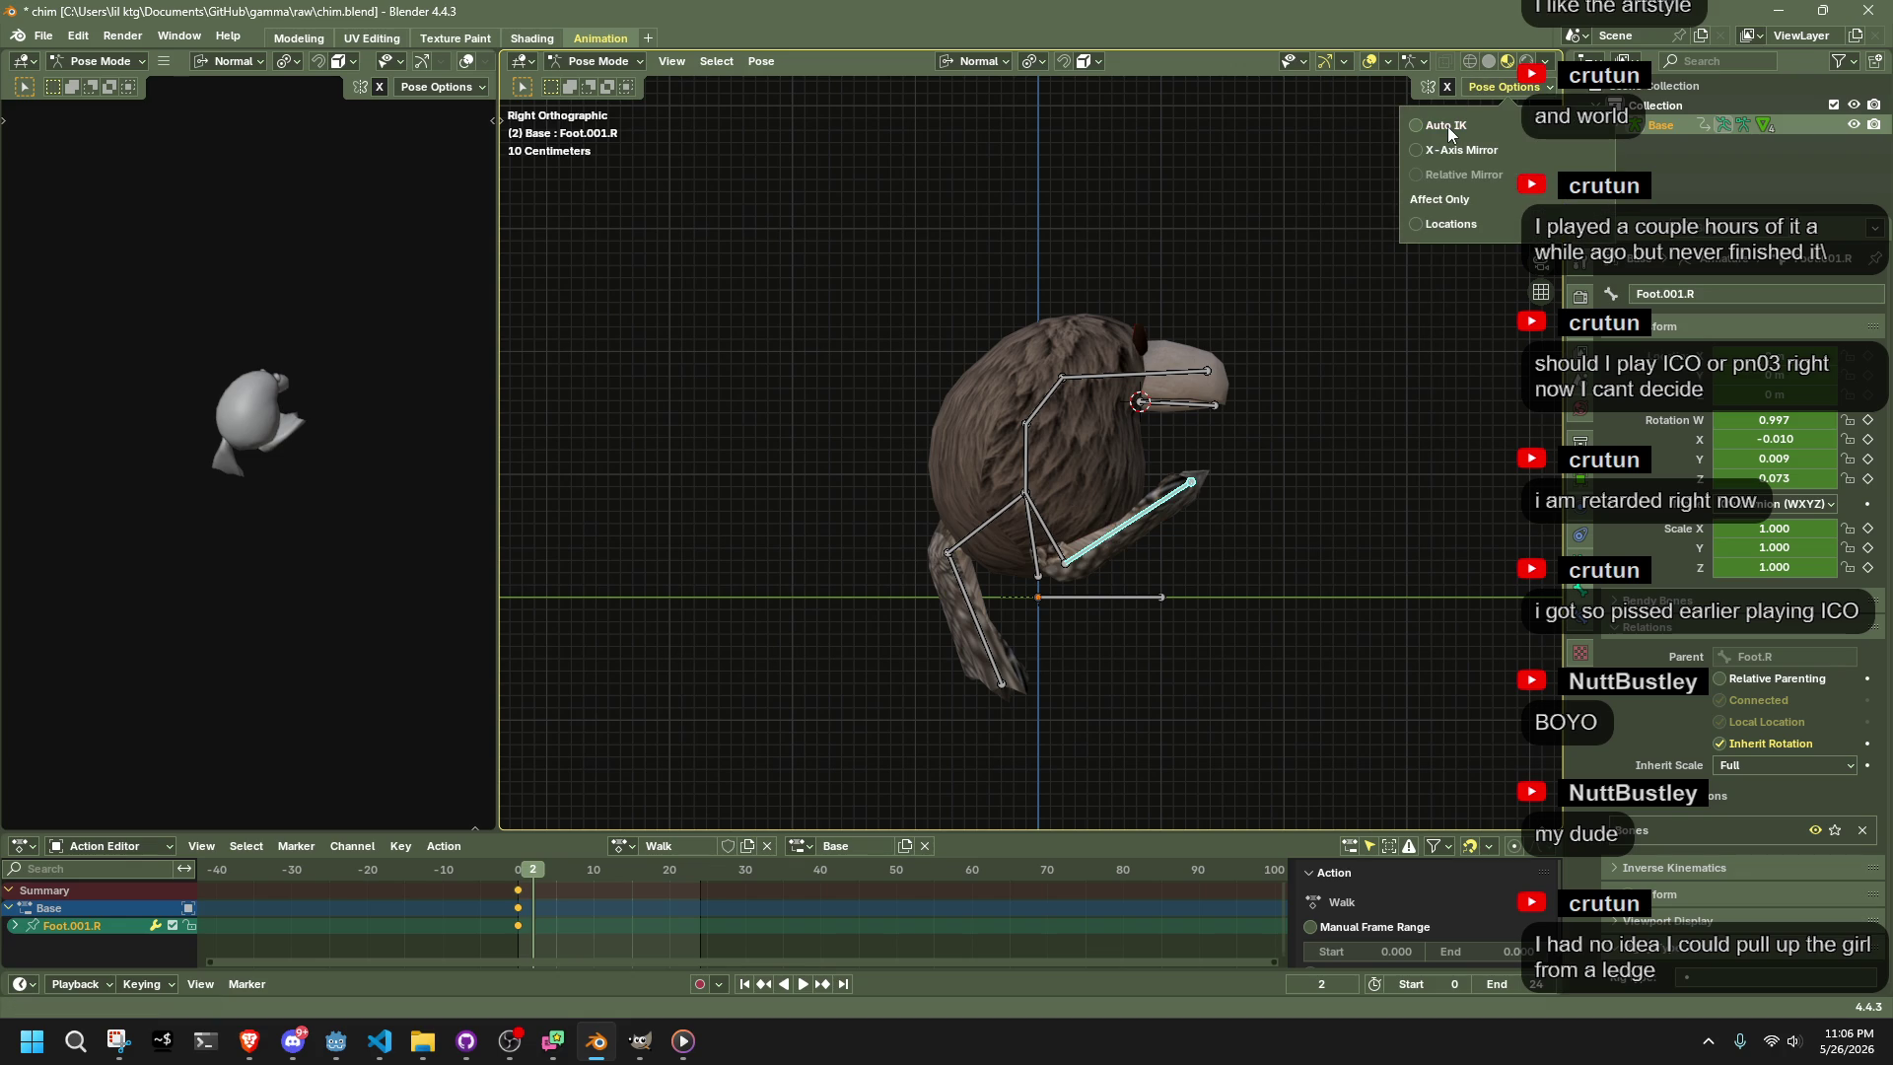
Raise the Pelvis slightly along the global Z axis using Global orientation
click(1028, 542)
key(g)
key(z)
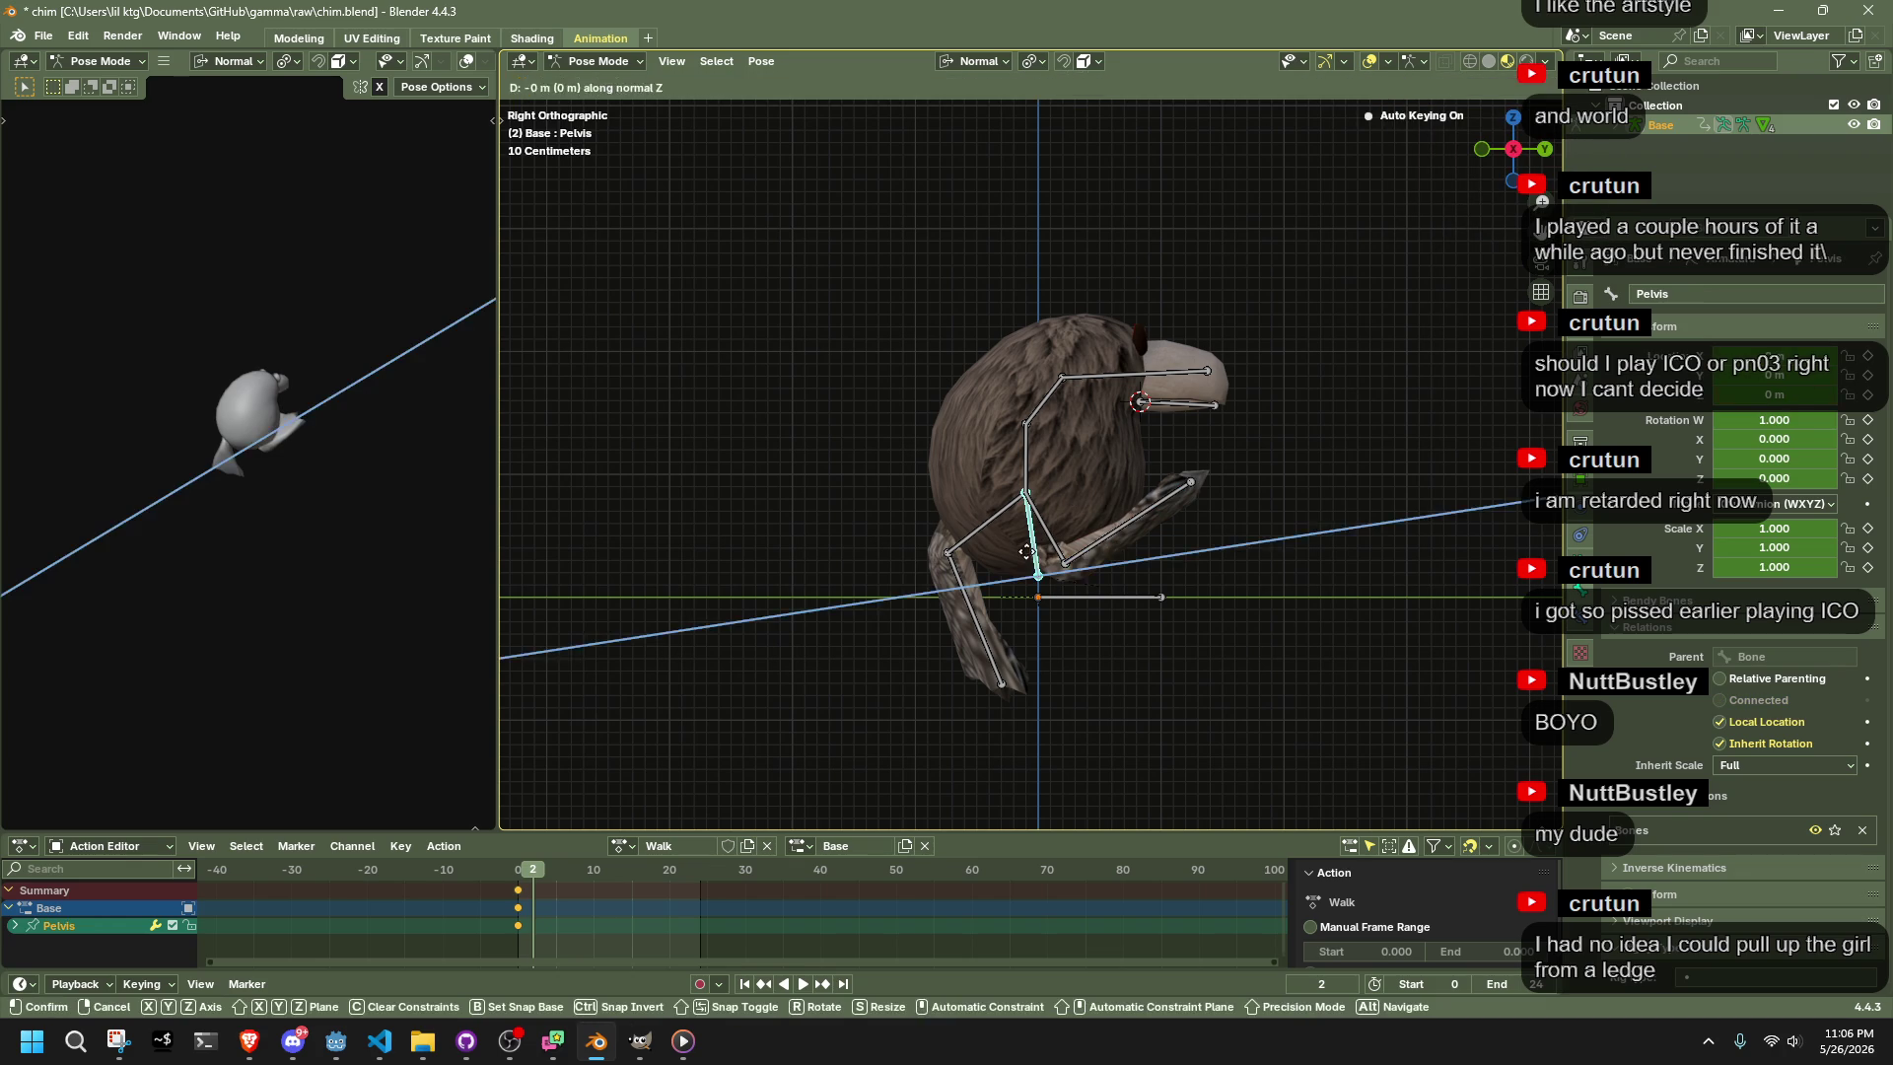
key(Escape)
click(958, 63)
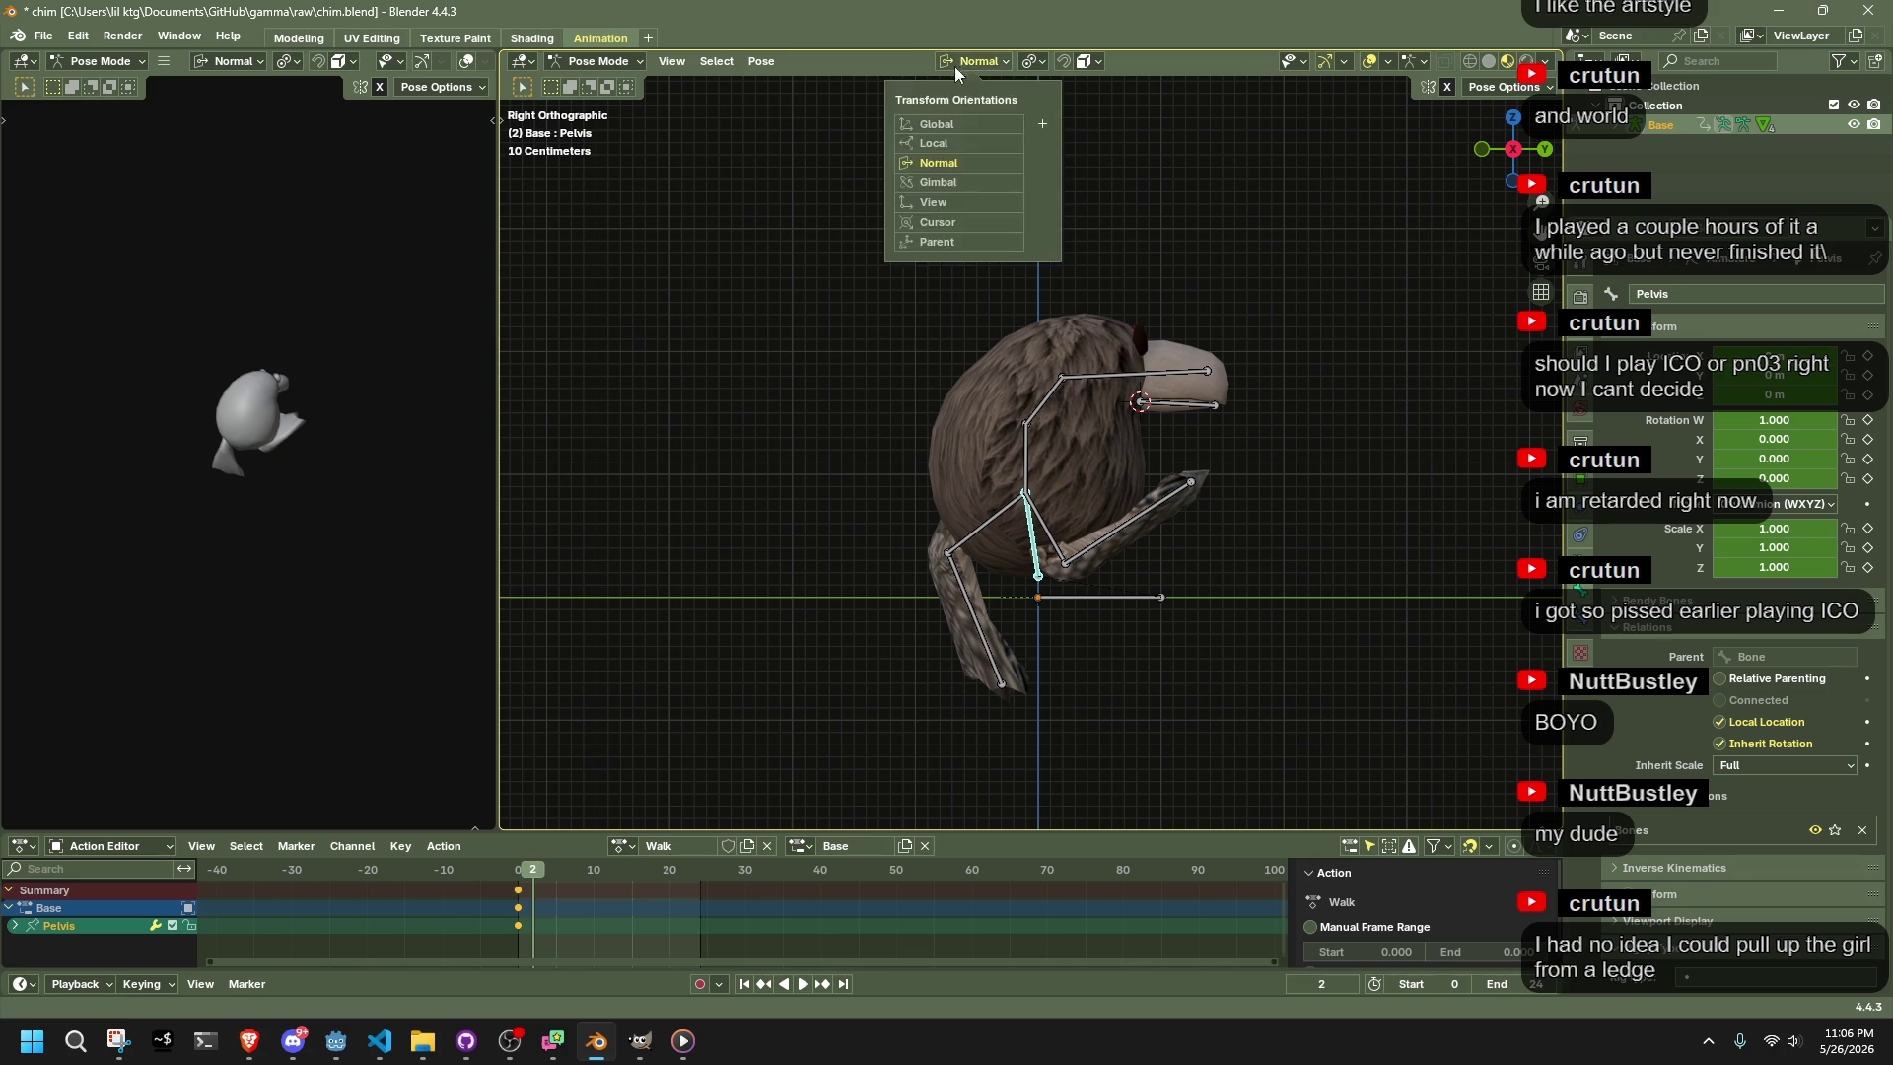
click(936, 124)
key(g)
key(z)
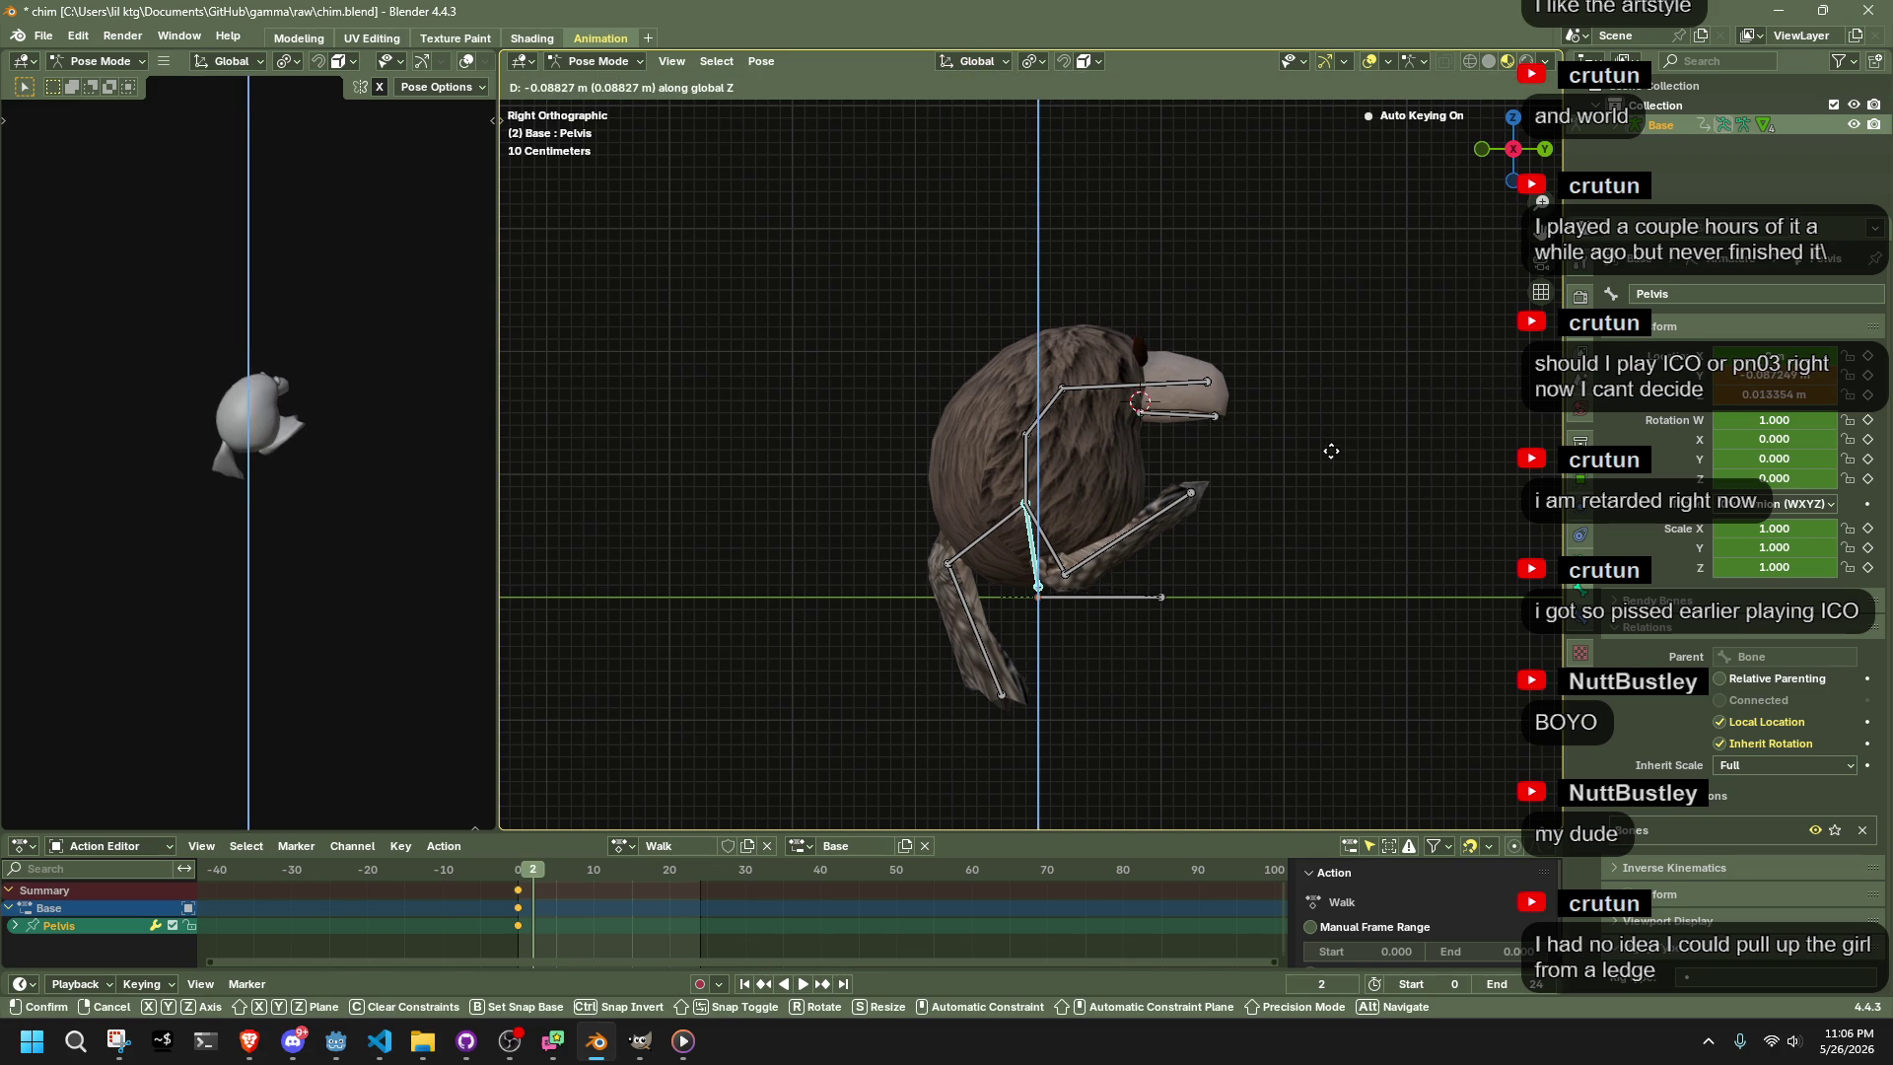
click(1327, 451)
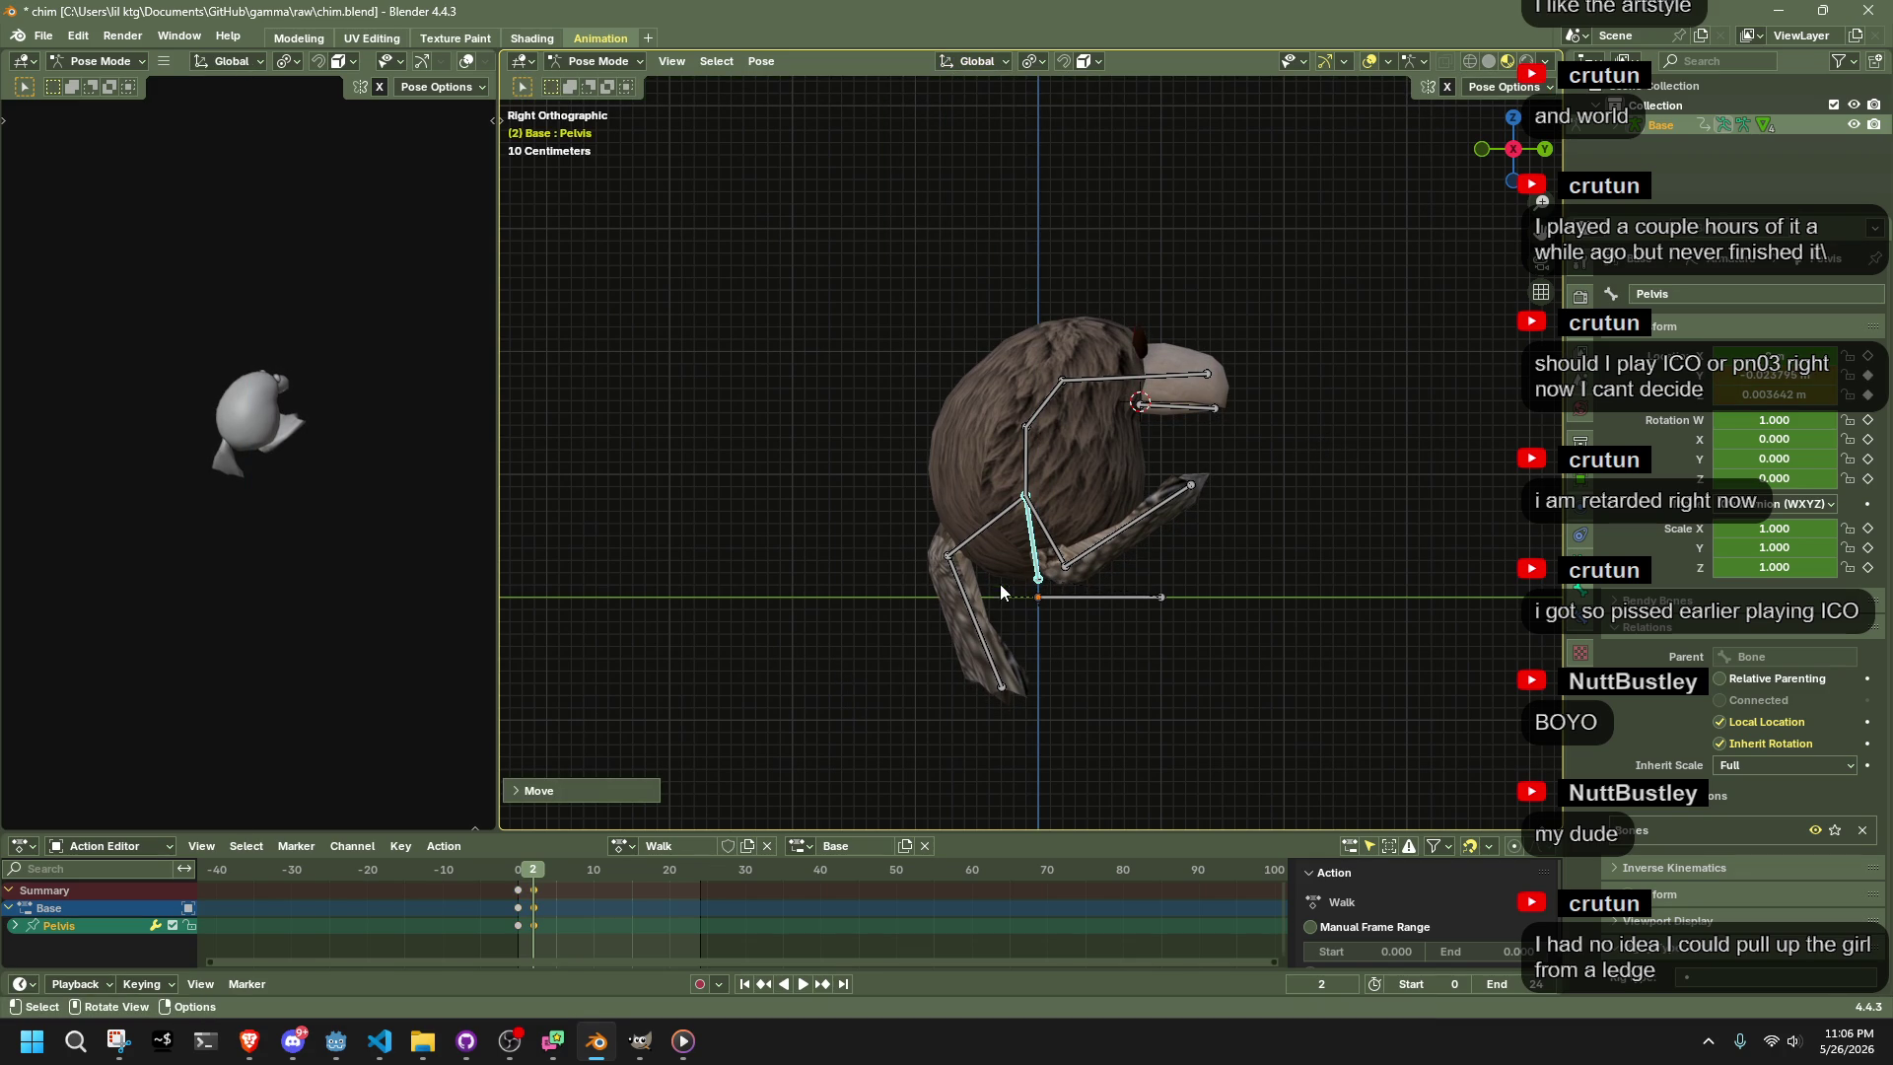
key(g)
key(z)
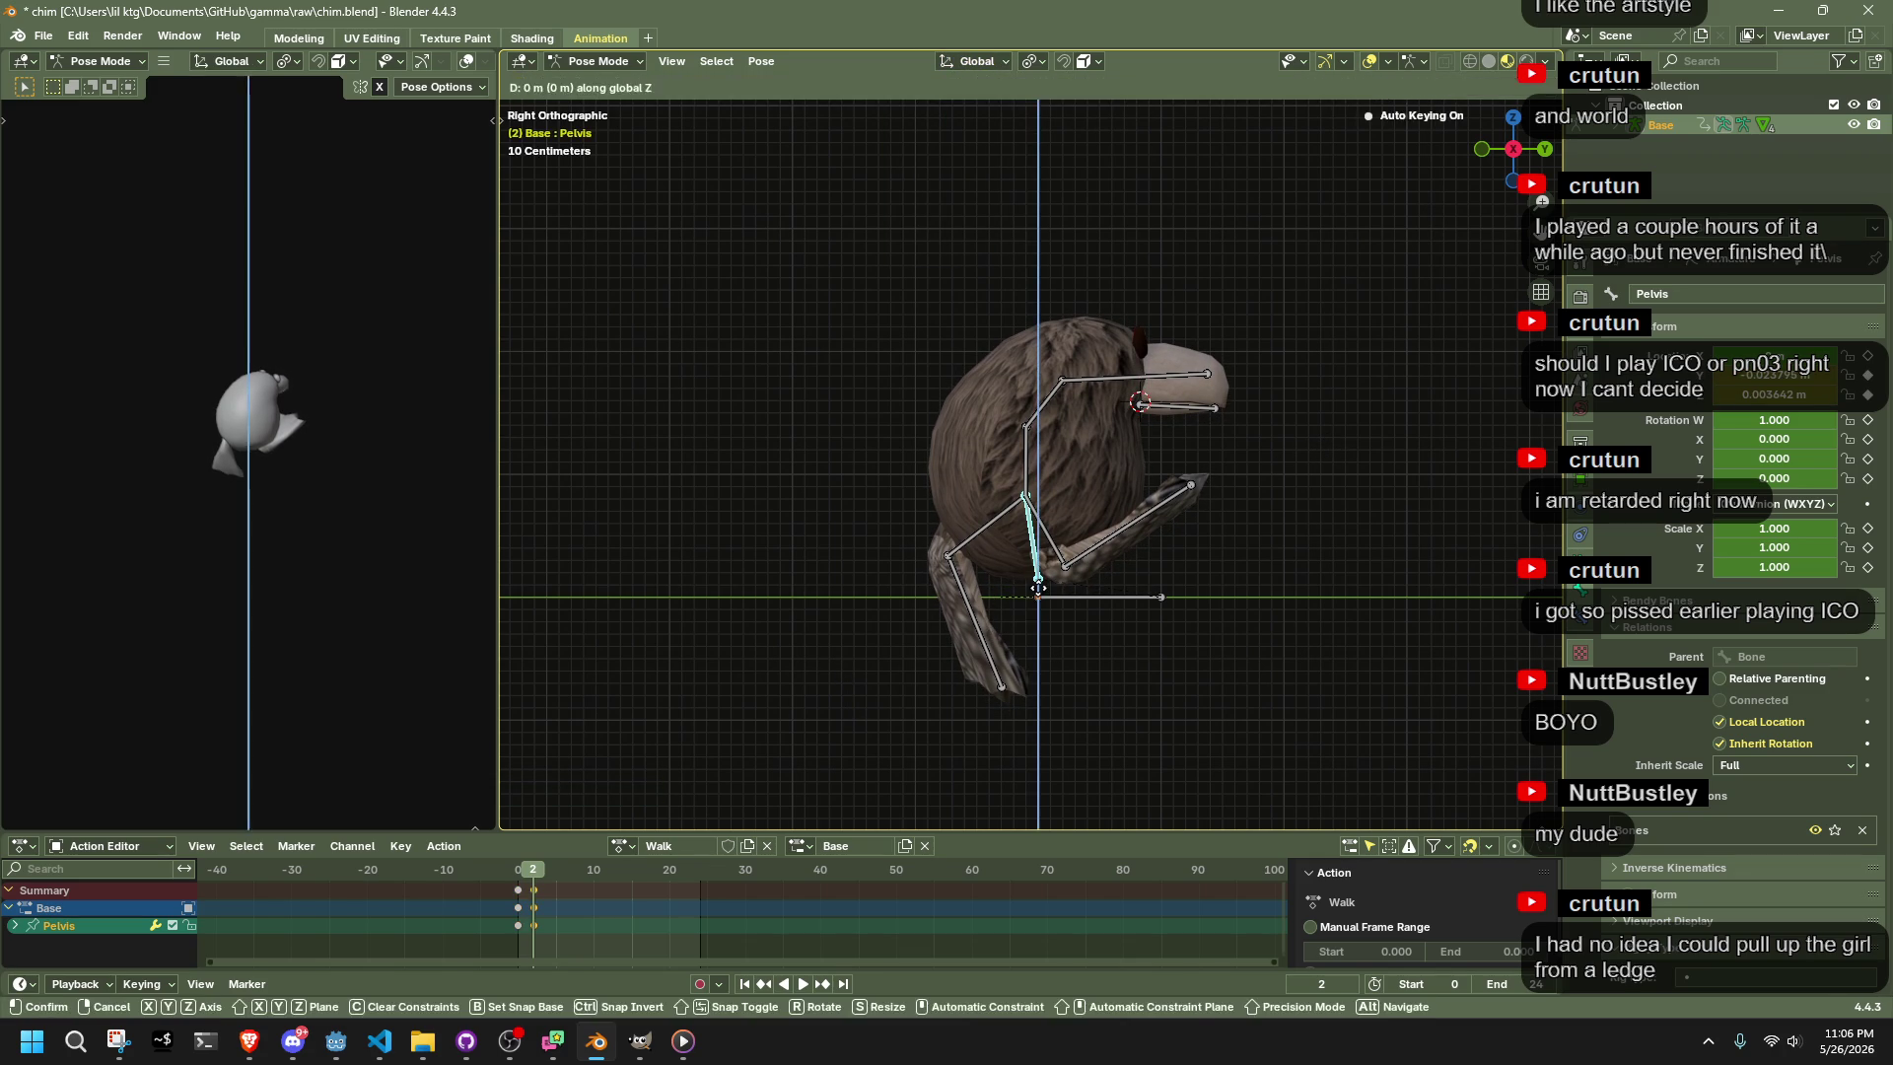
click(1039, 595)
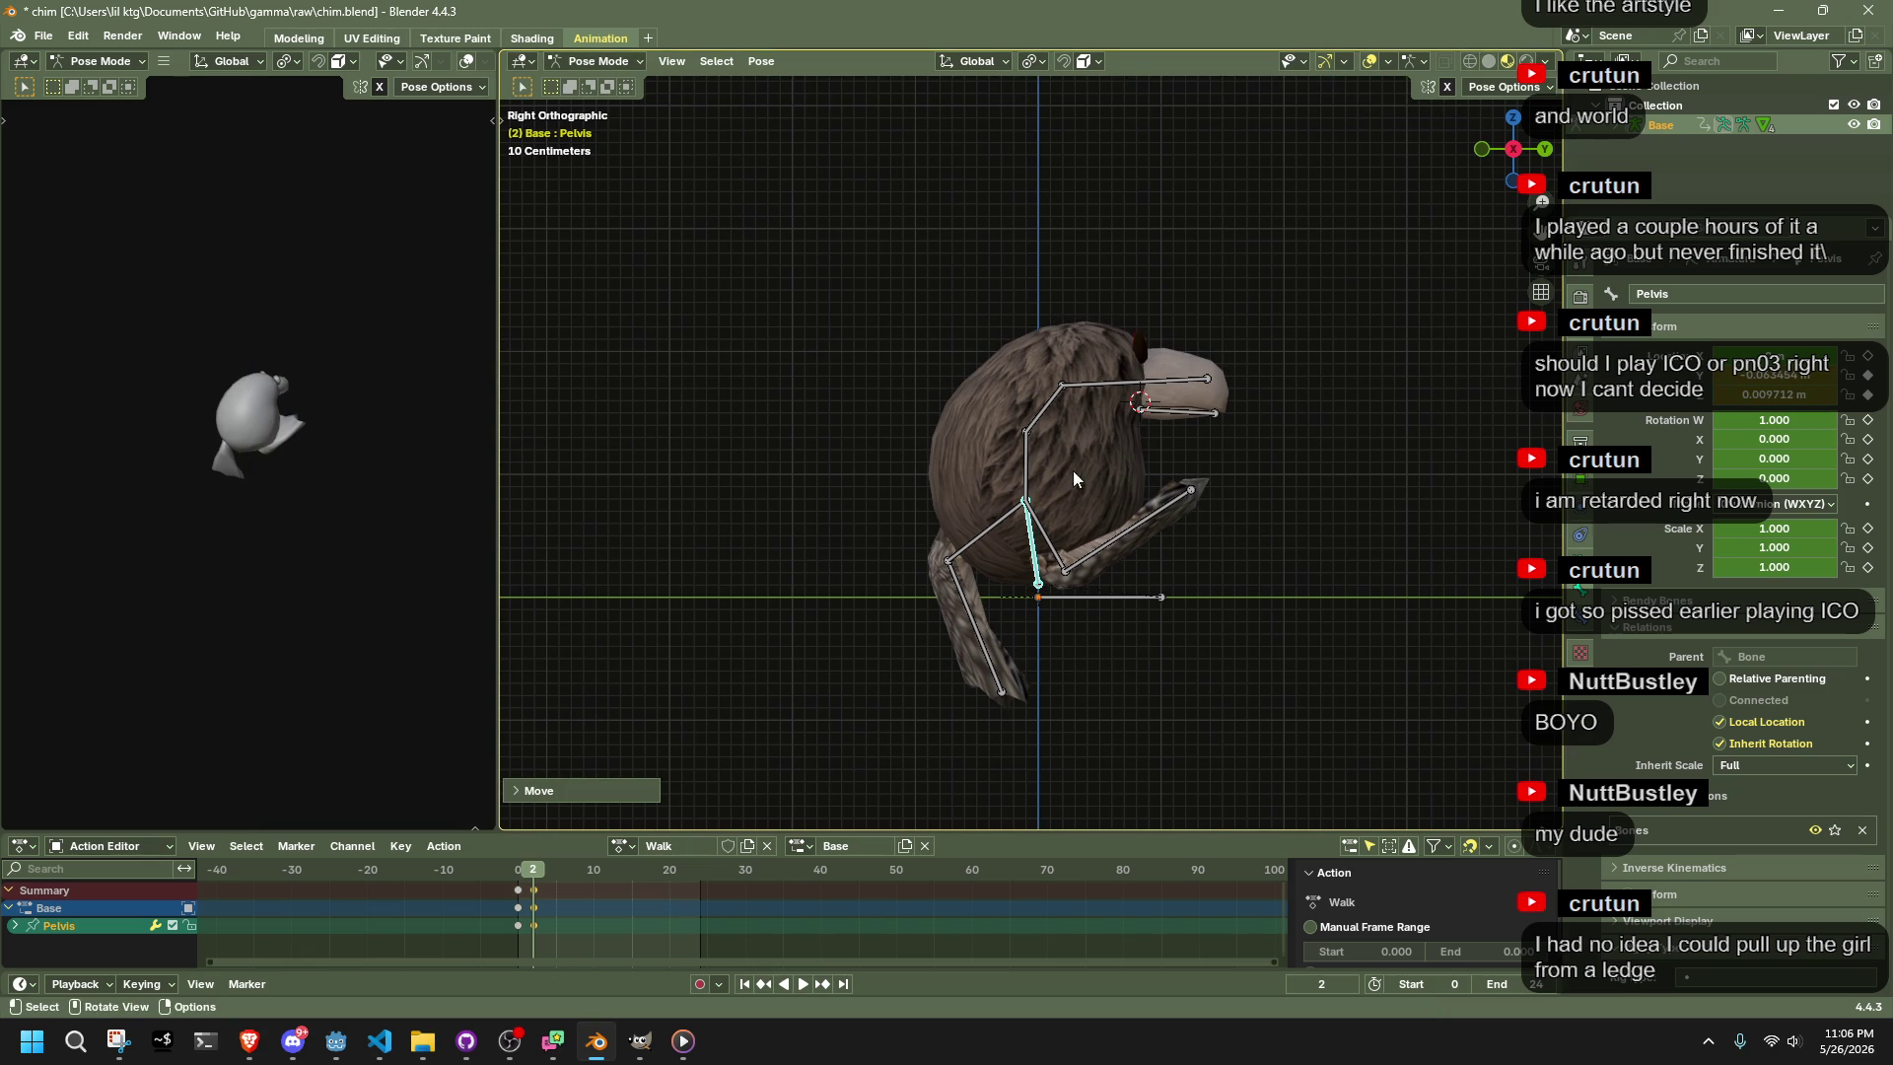
With Auto IK enabled, set the right foot Foot.001.R flat on the ground ahead
click(1121, 547)
click(1505, 87)
click(1469, 138)
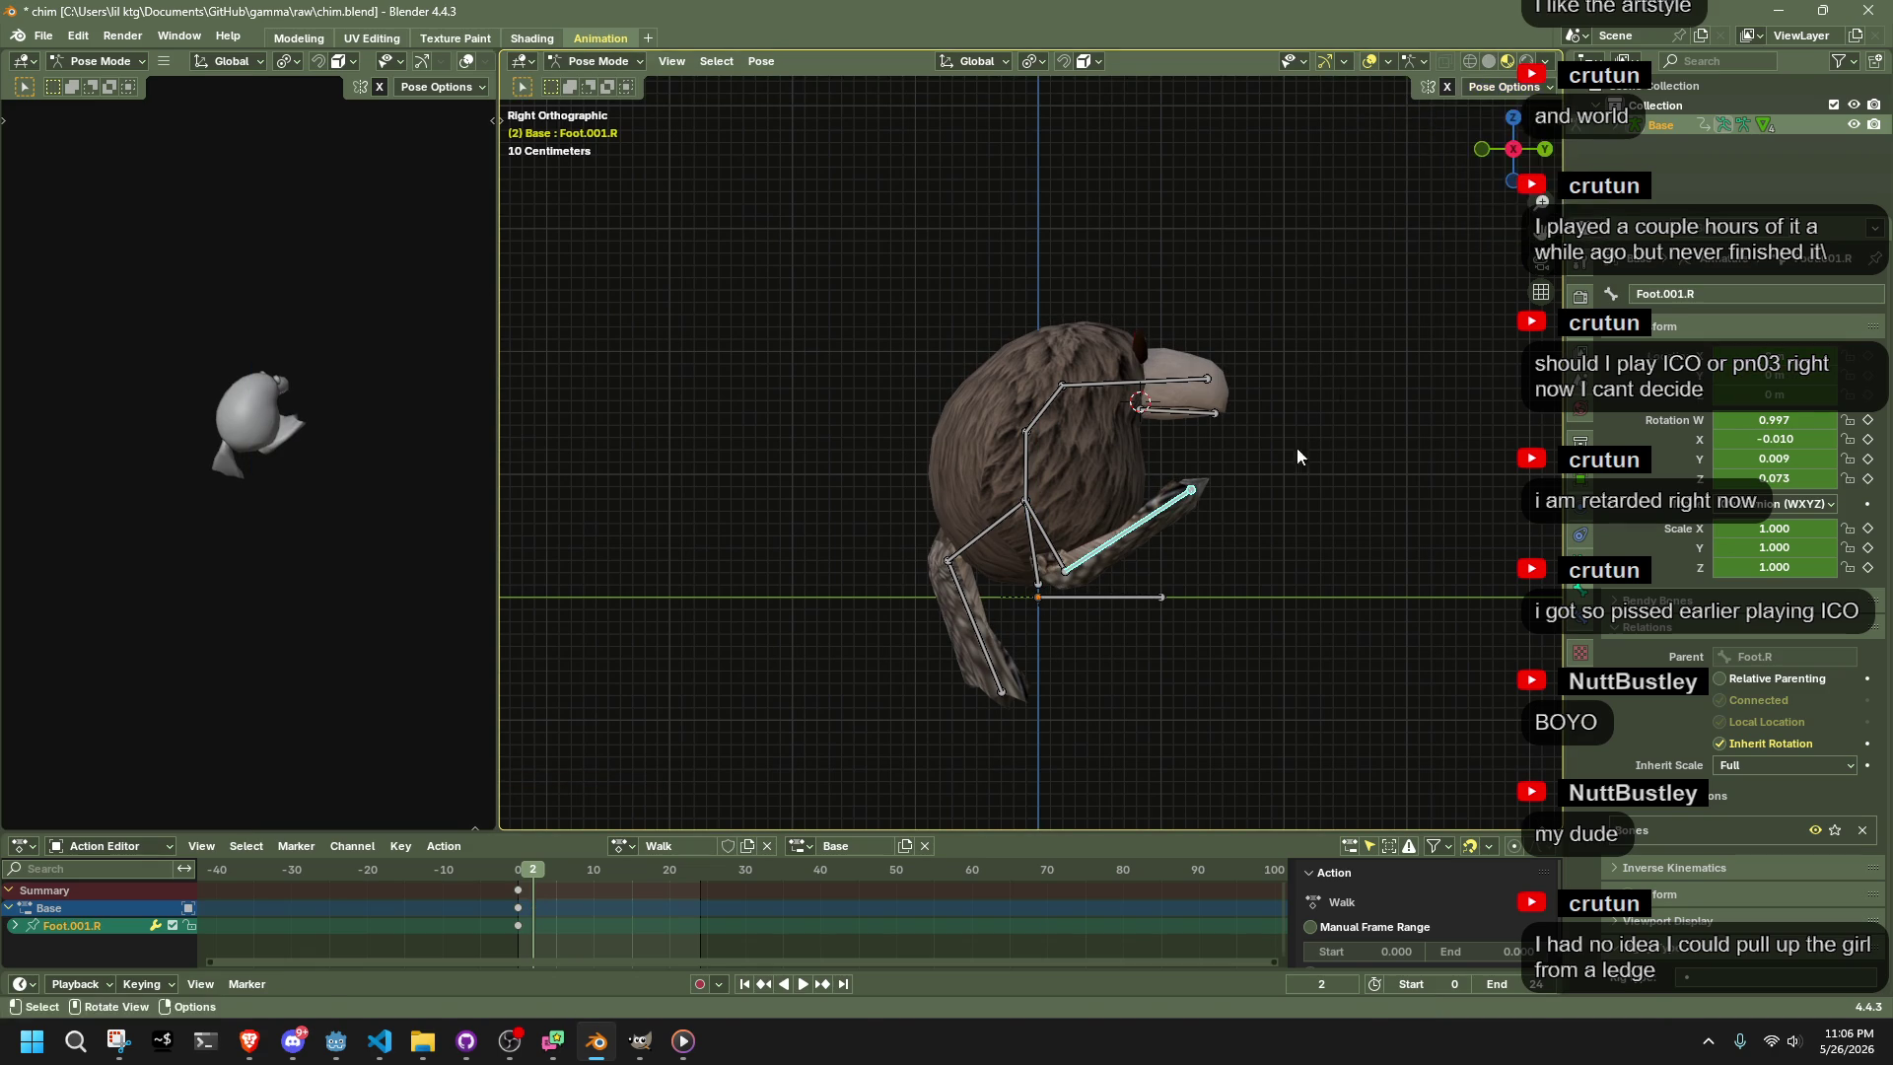
key(g)
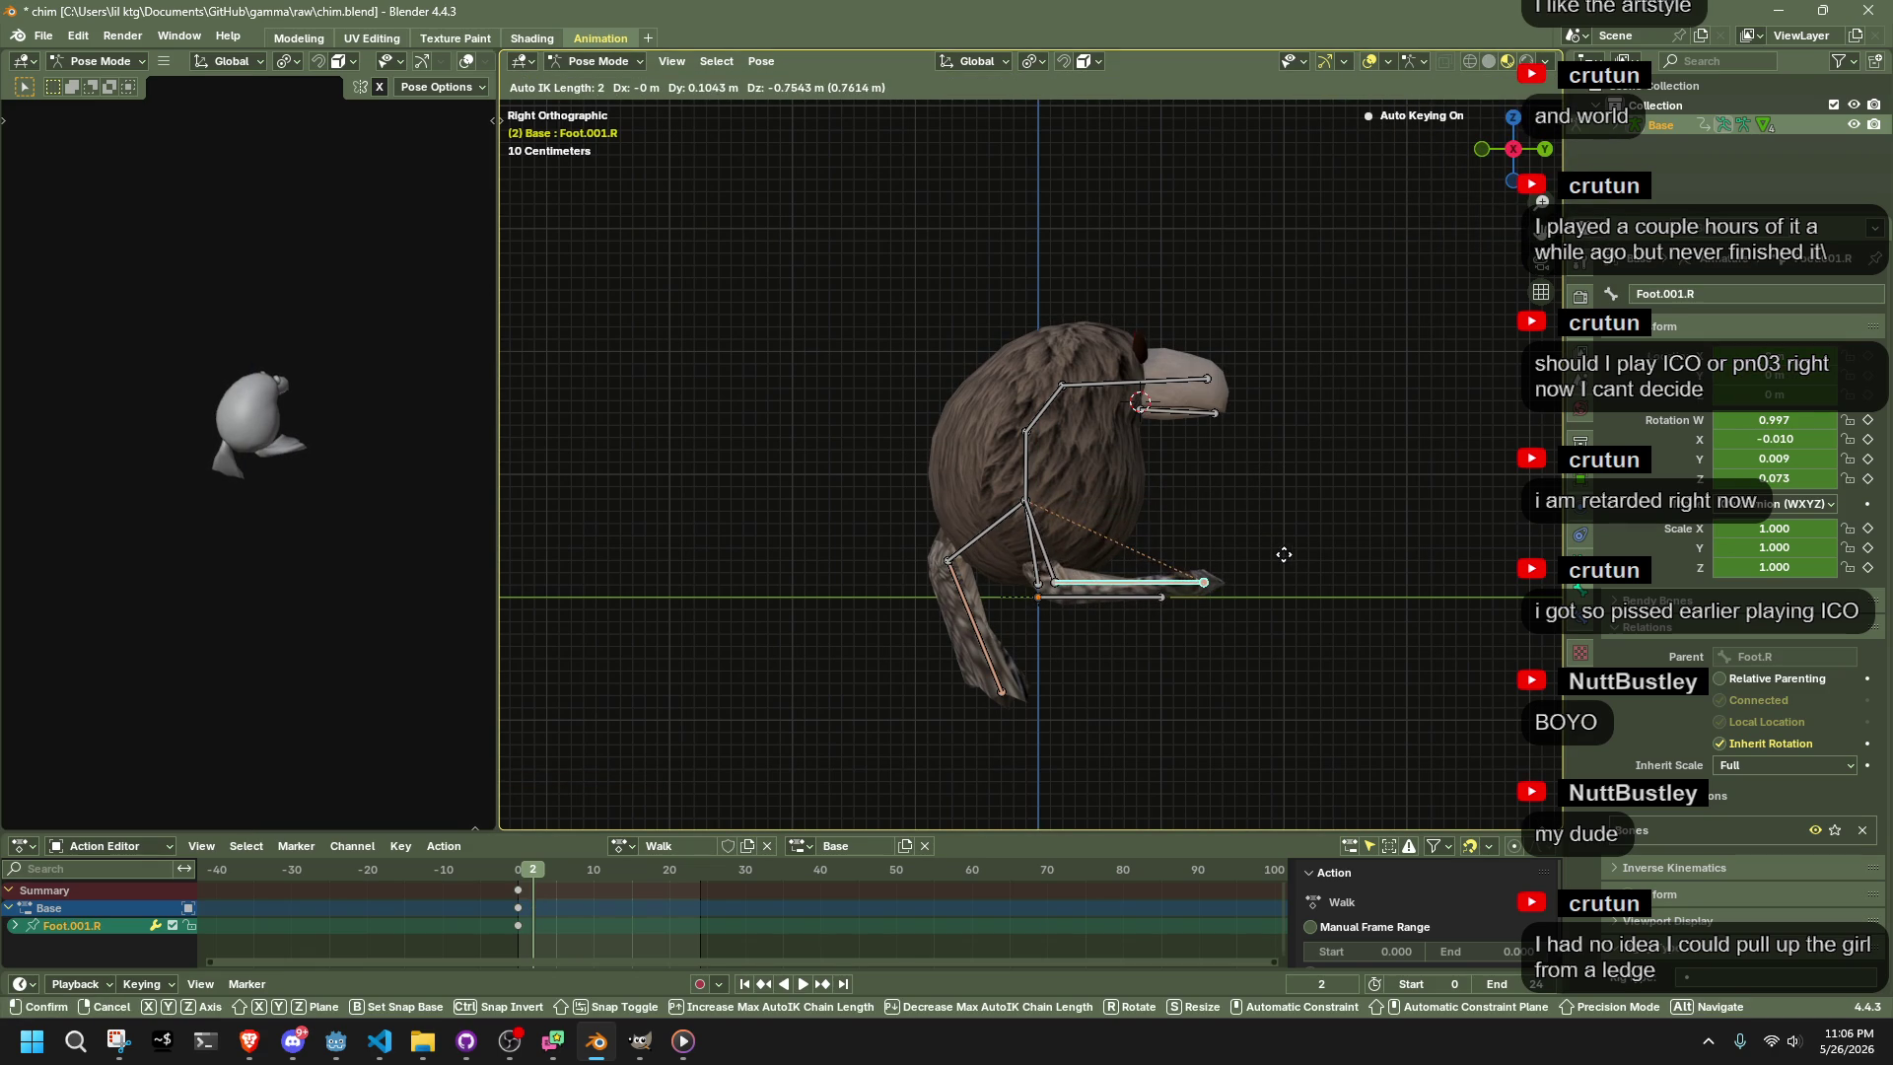
click(1282, 556)
Angle the left leg back with Foot.001.L and play the walk
click(991, 663)
key(g)
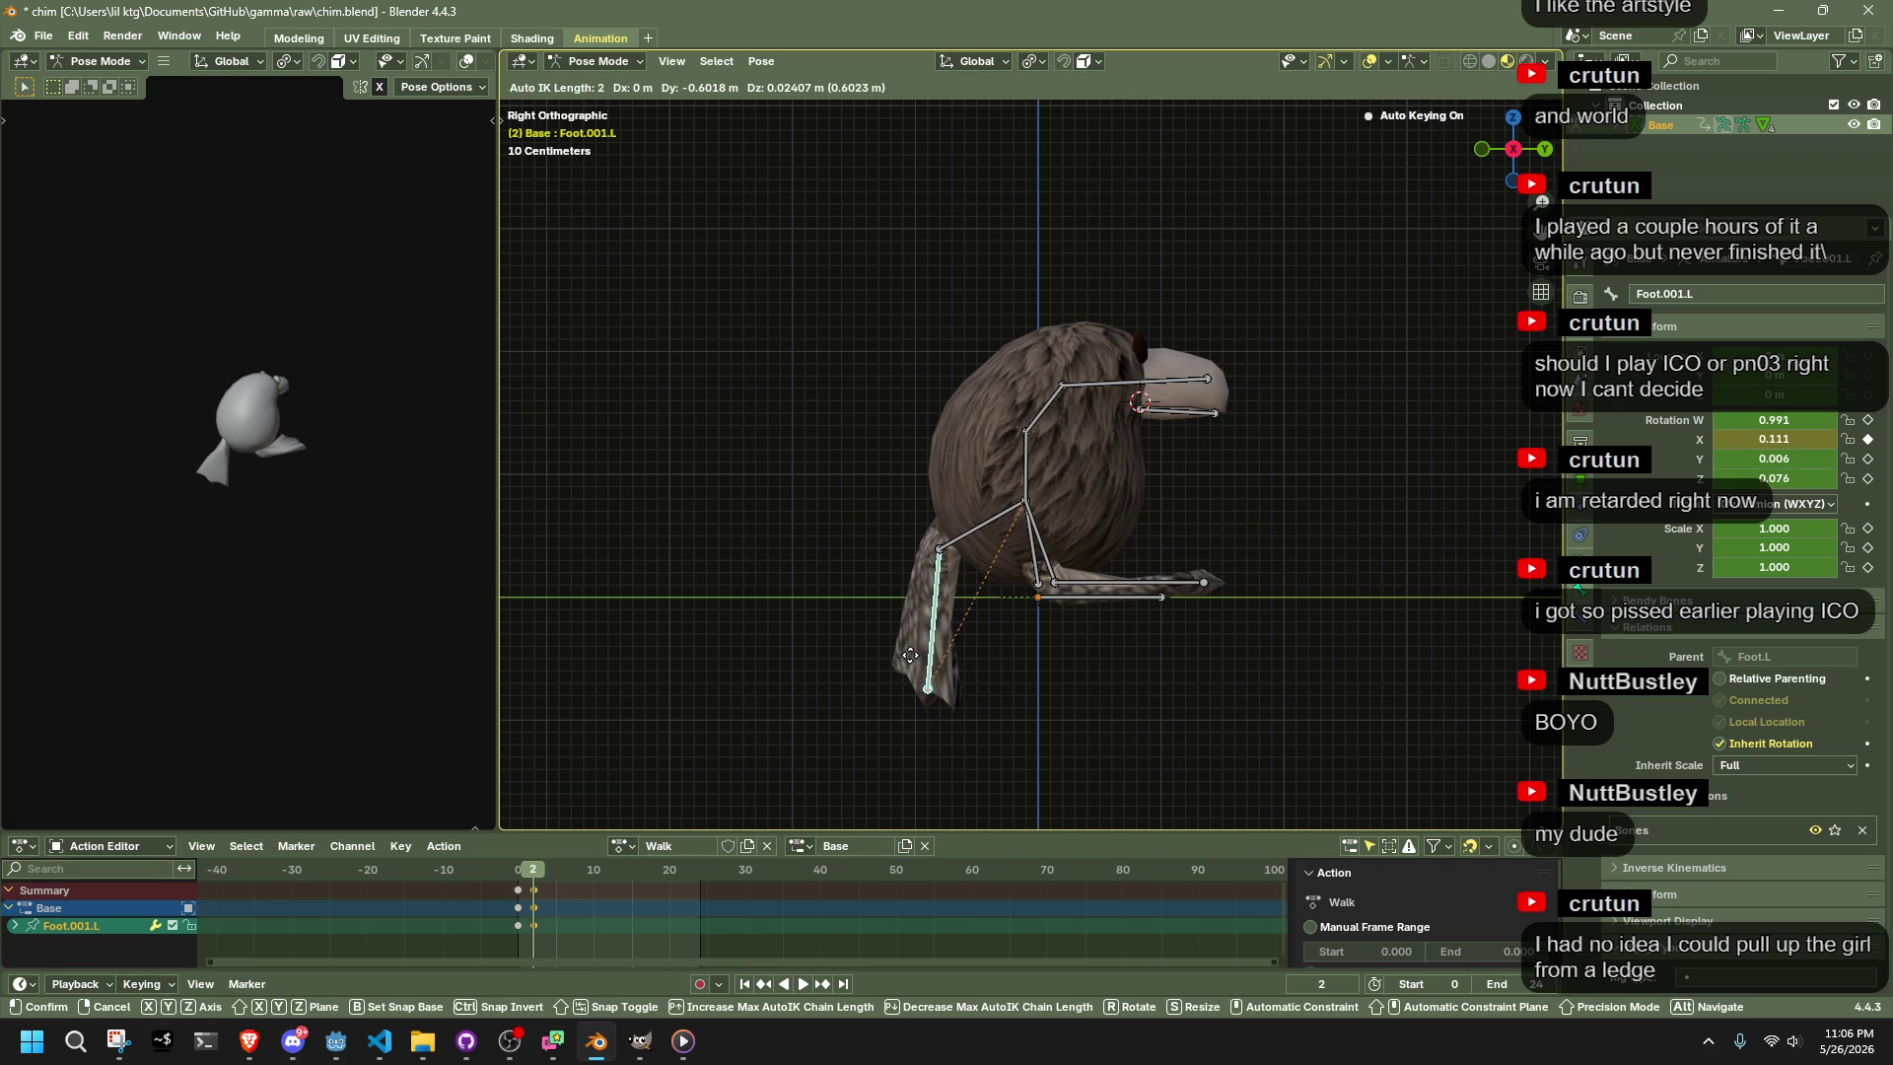
click(913, 662)
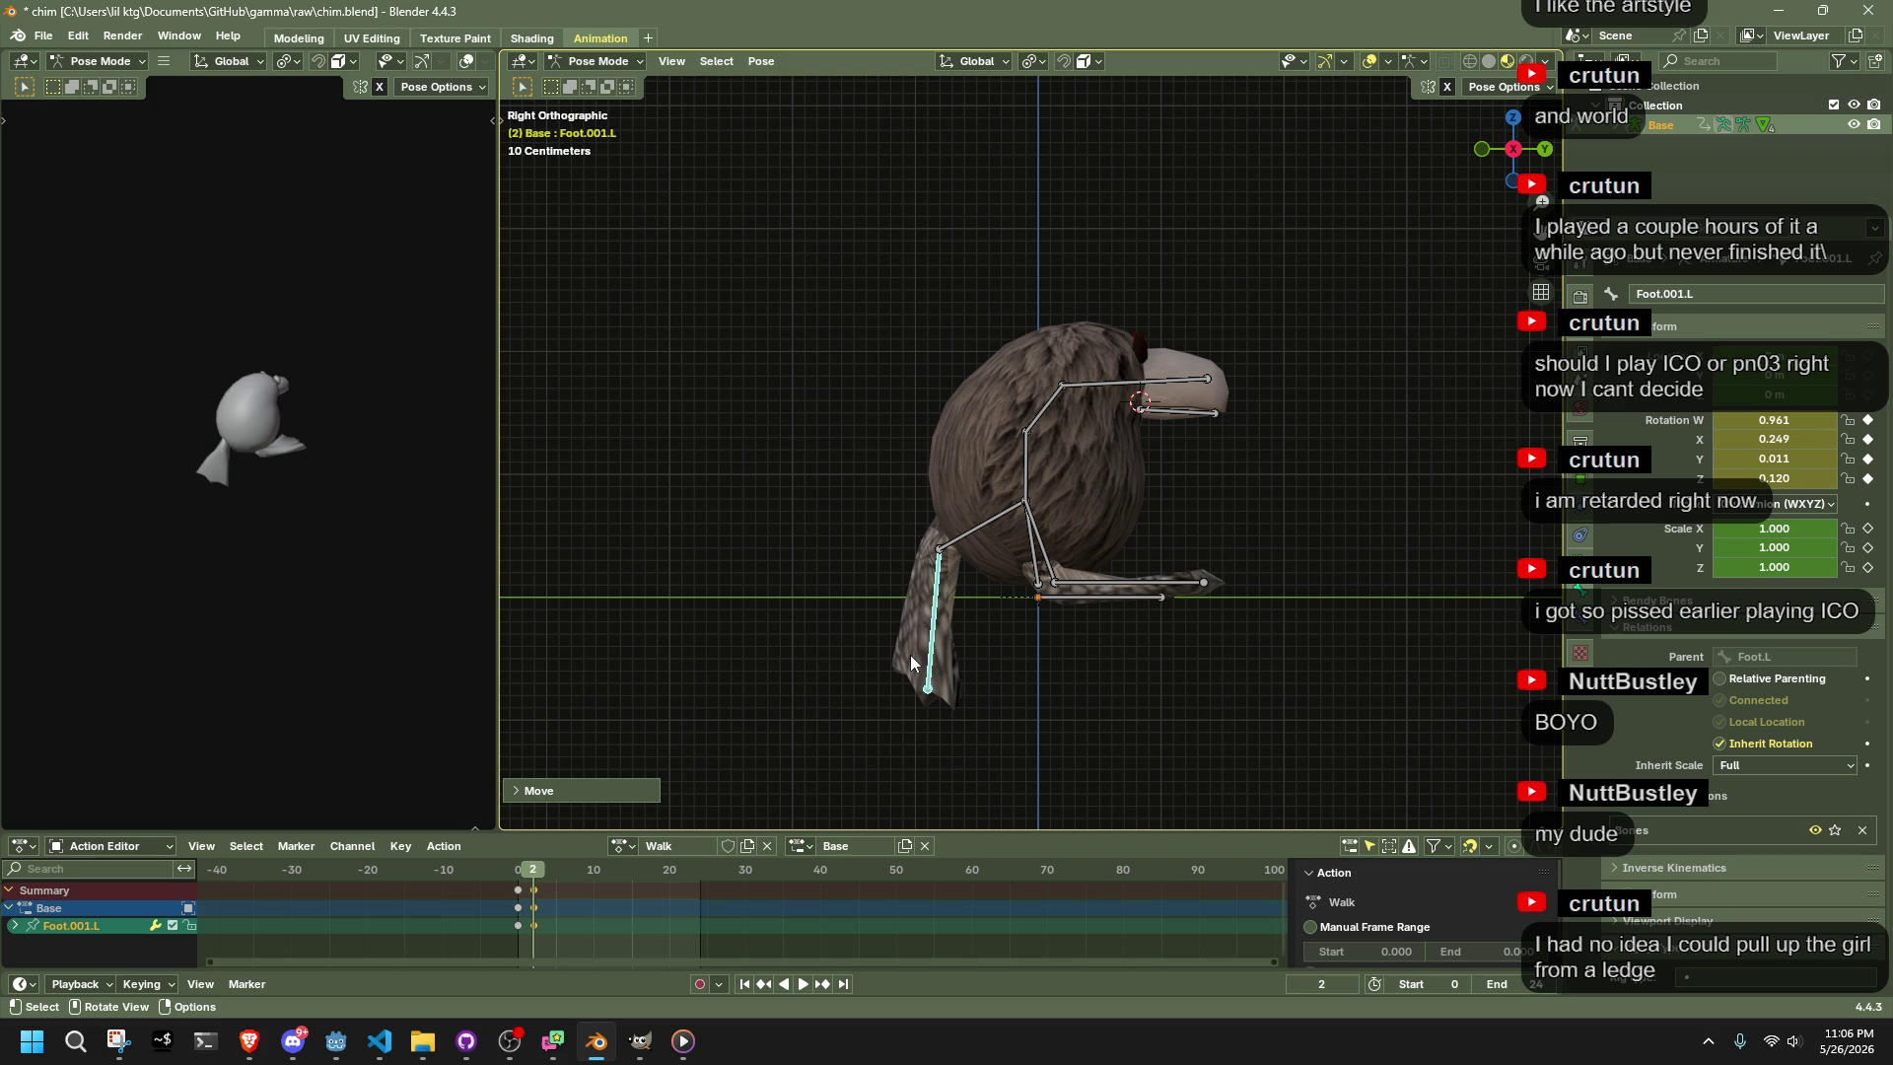
key(space)
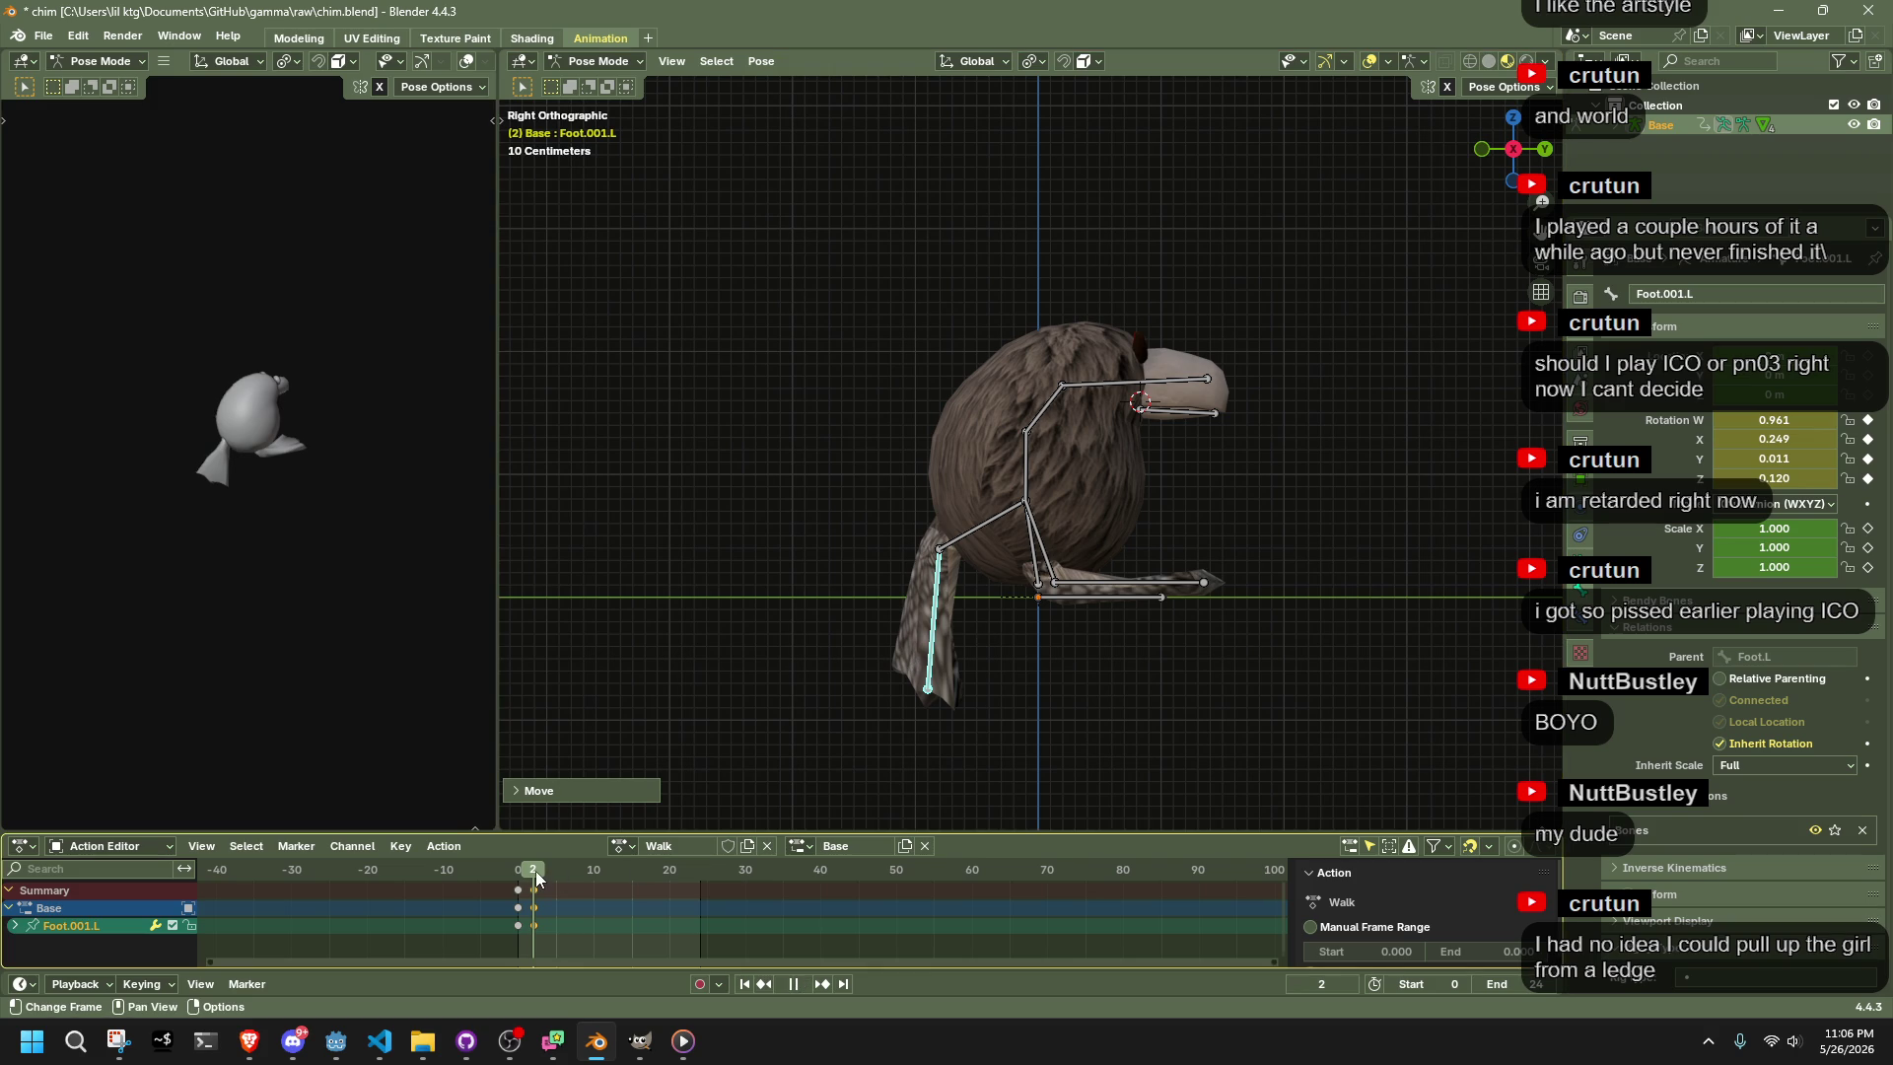
Stop playback on frame 4 and key a new position for Foot.001.R
key(space)
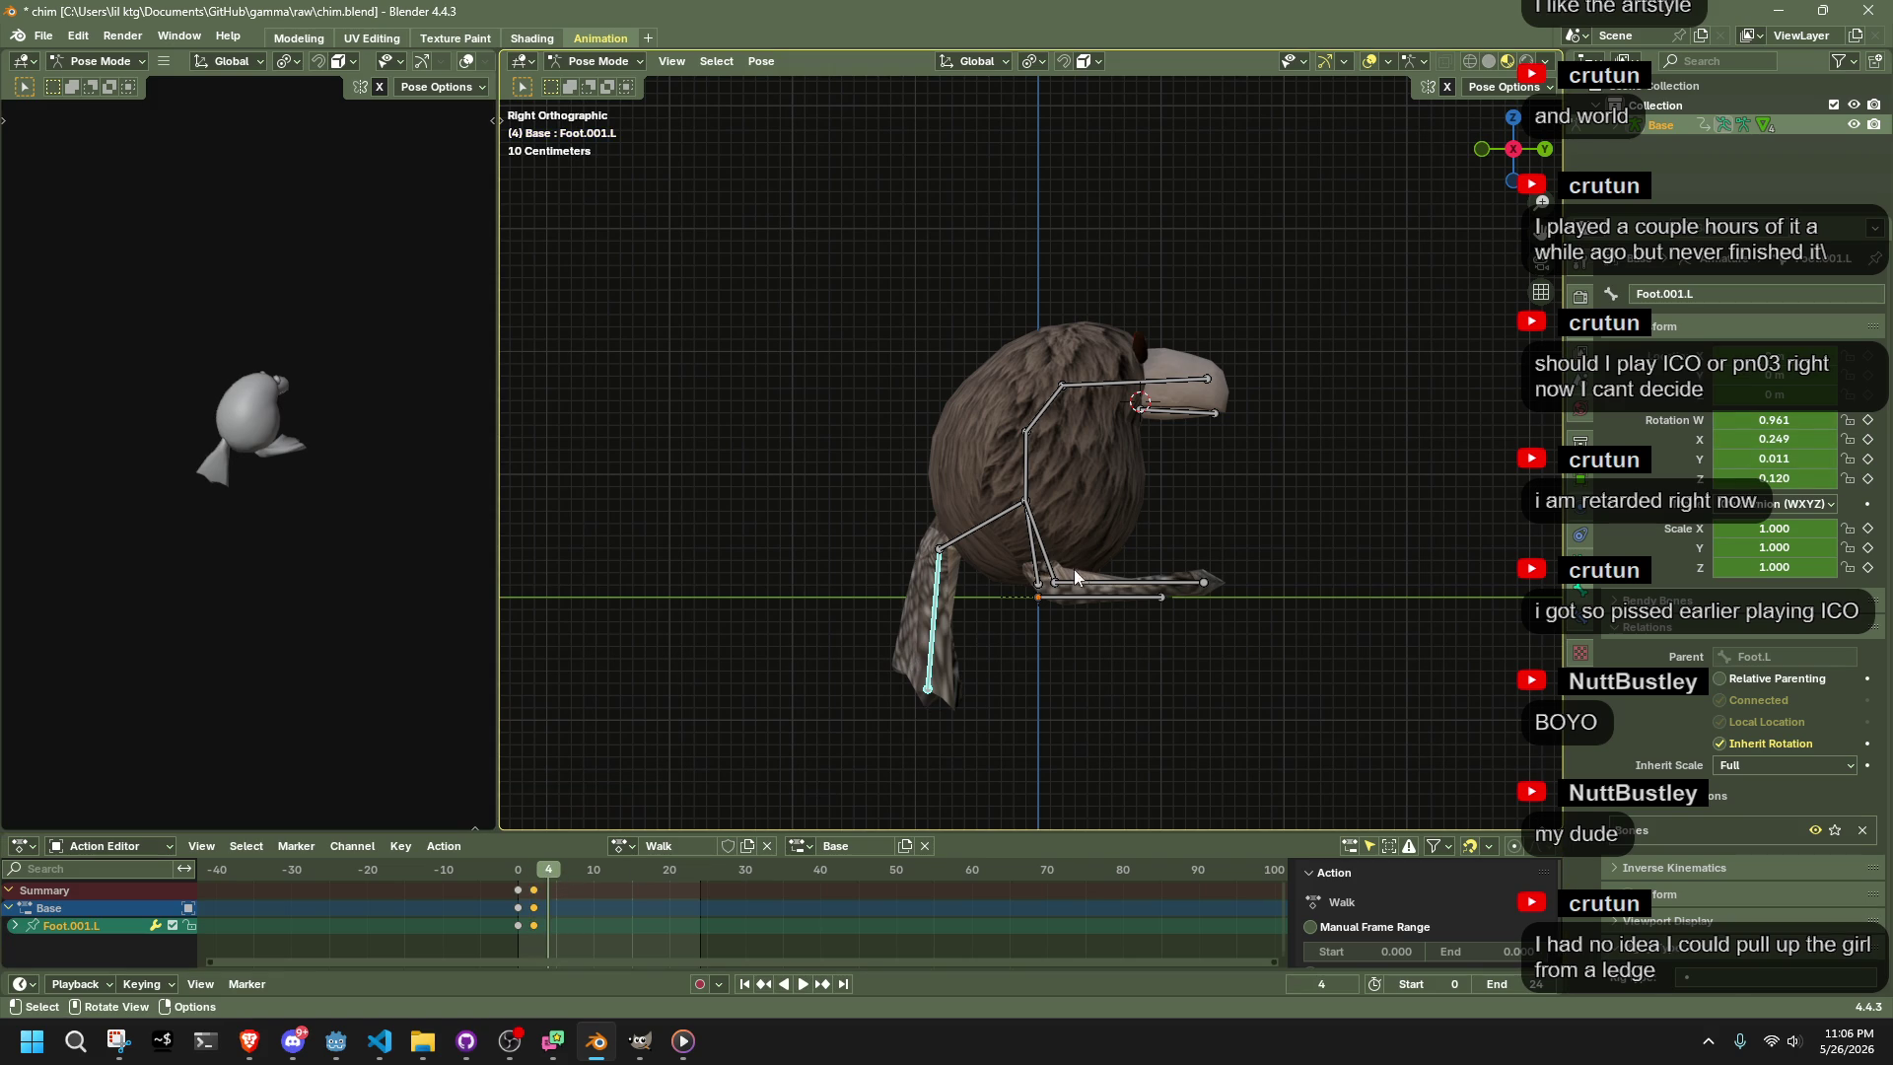
click(1090, 583)
key(g)
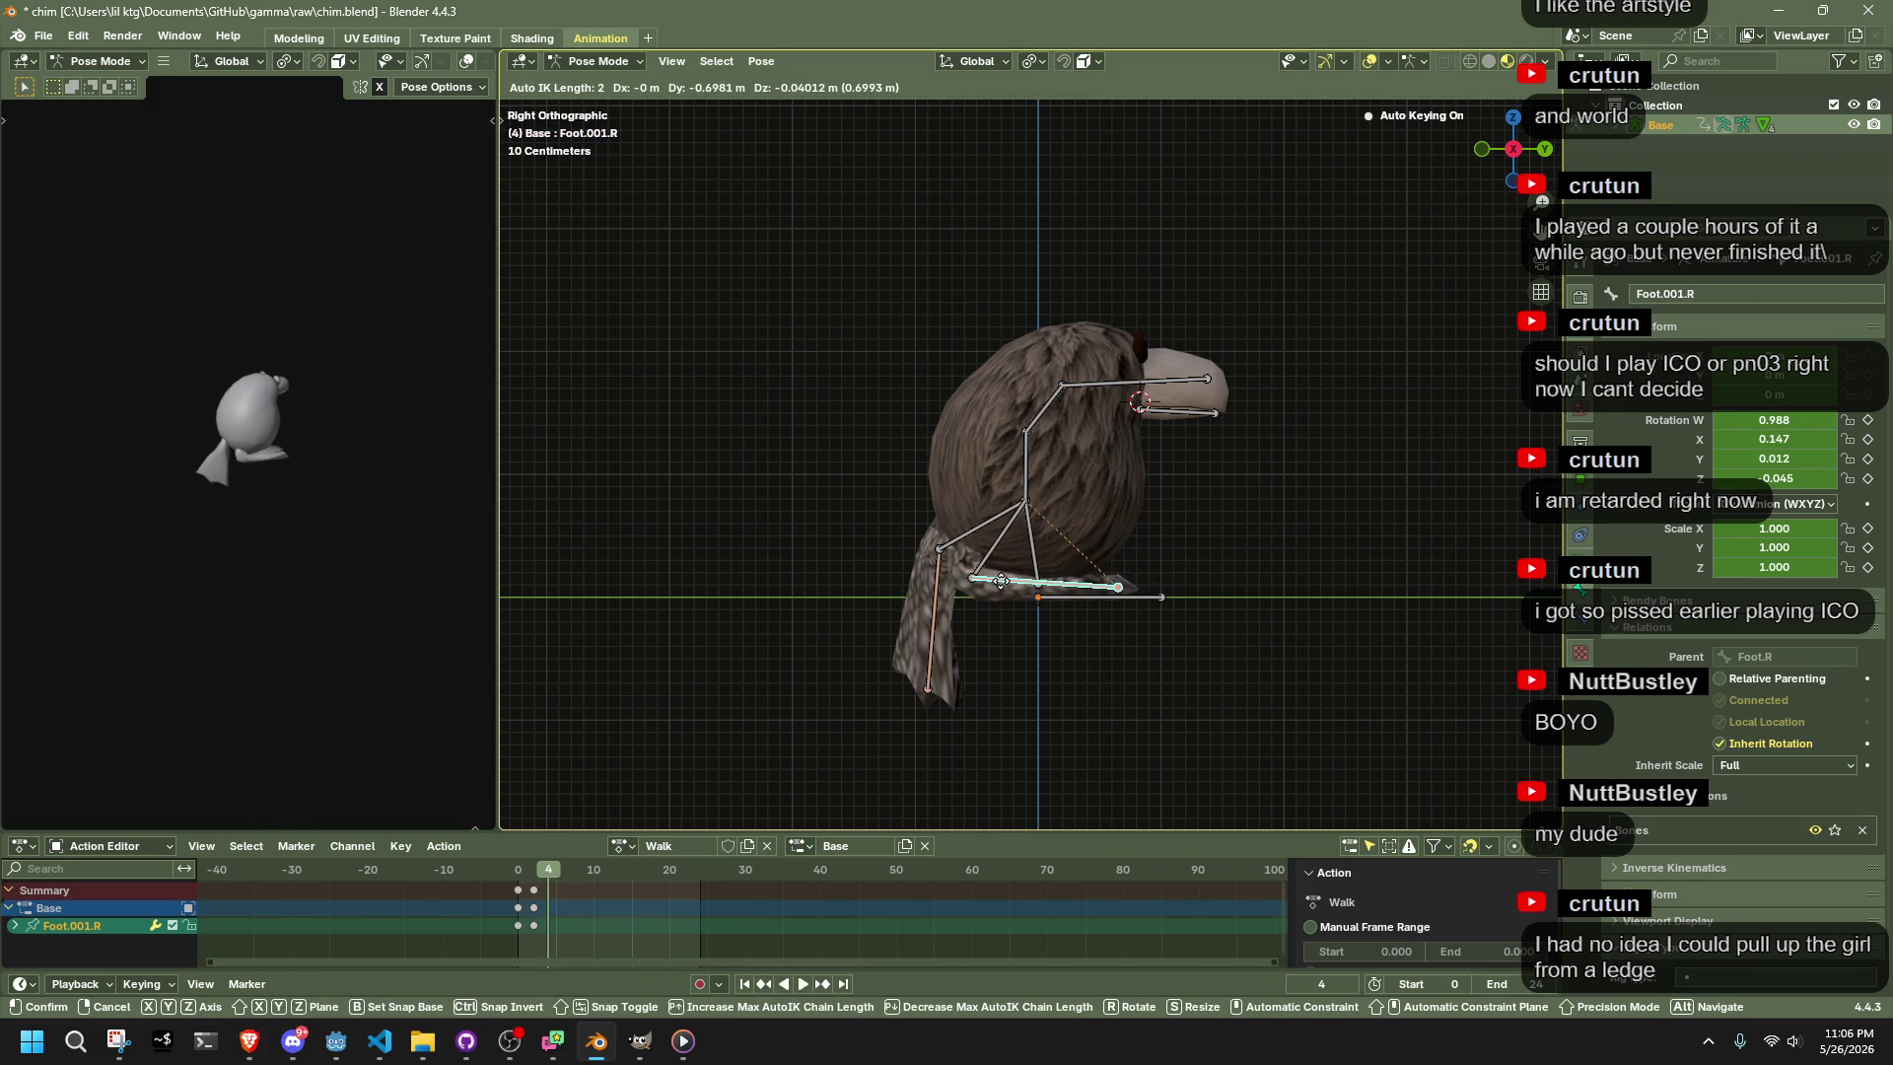
click(997, 580)
Place Foot.001.L lower, under the bird's body
click(919, 616)
key(g)
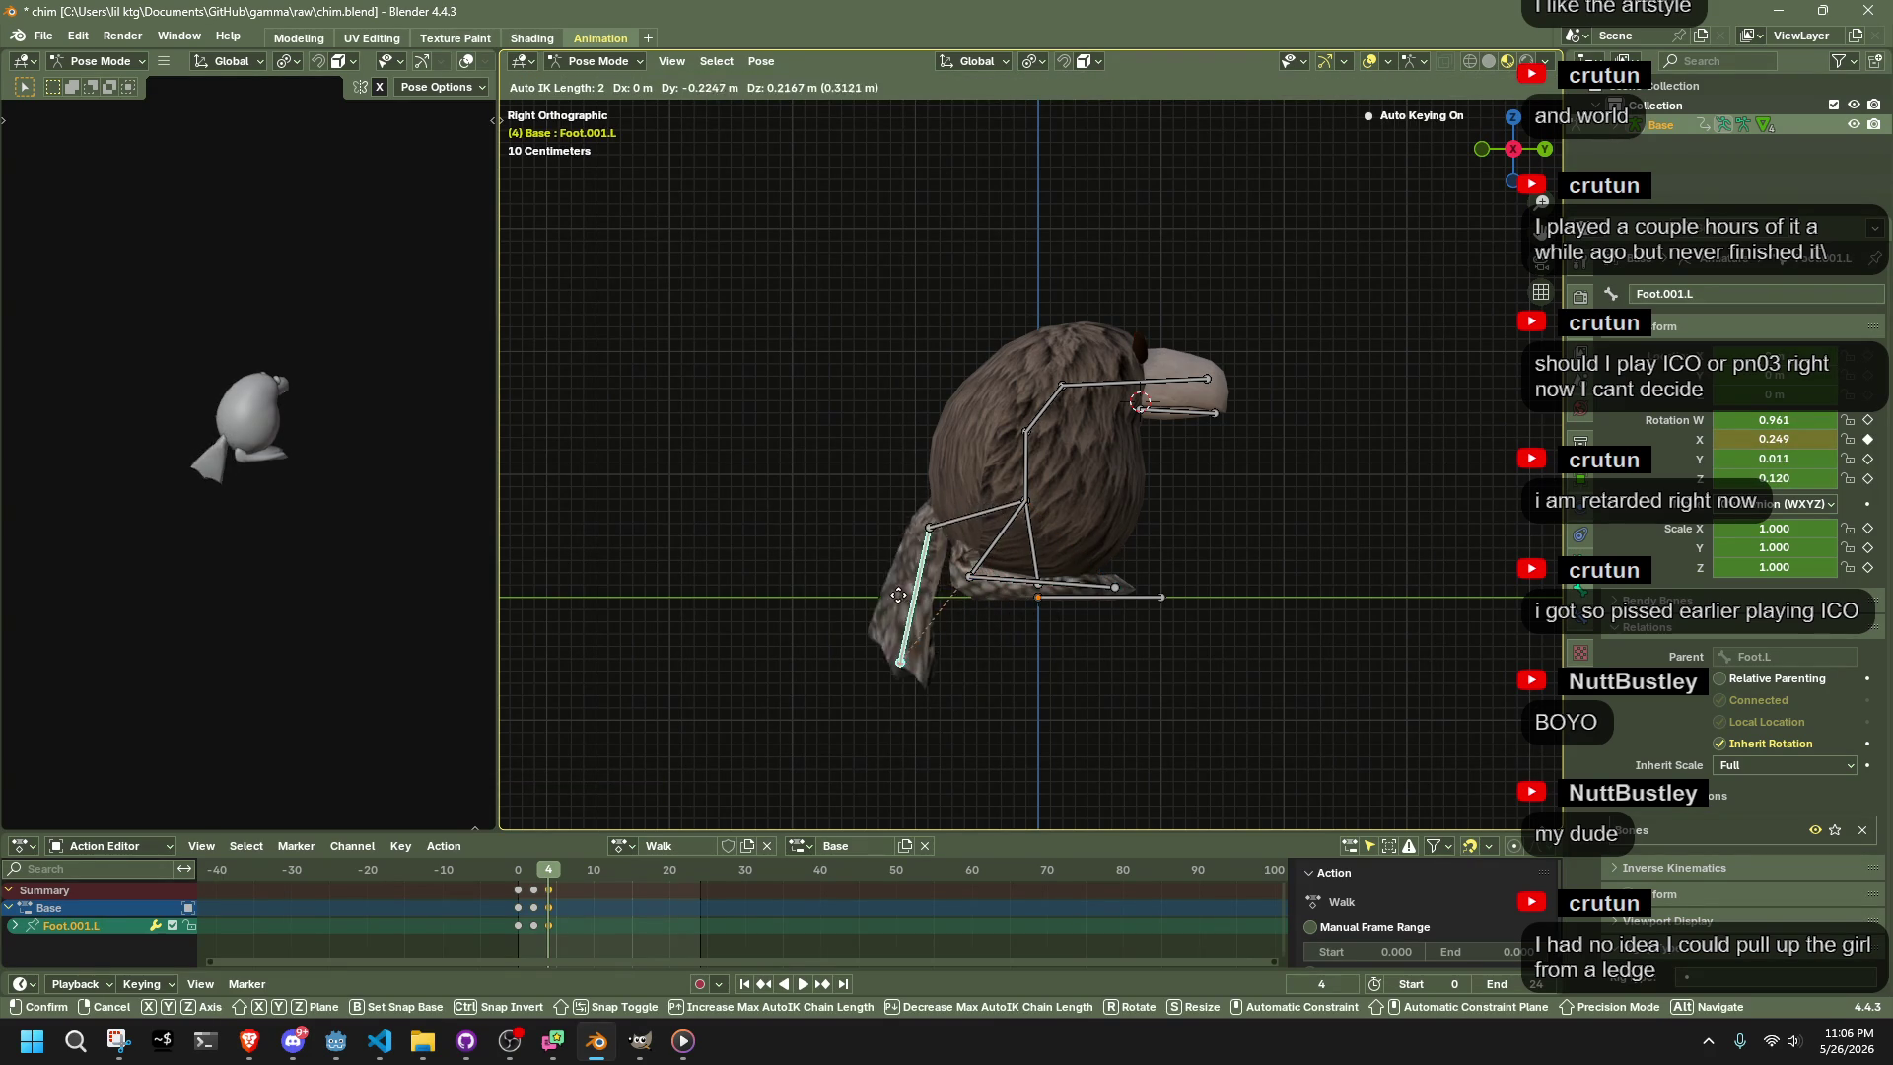
click(864, 592)
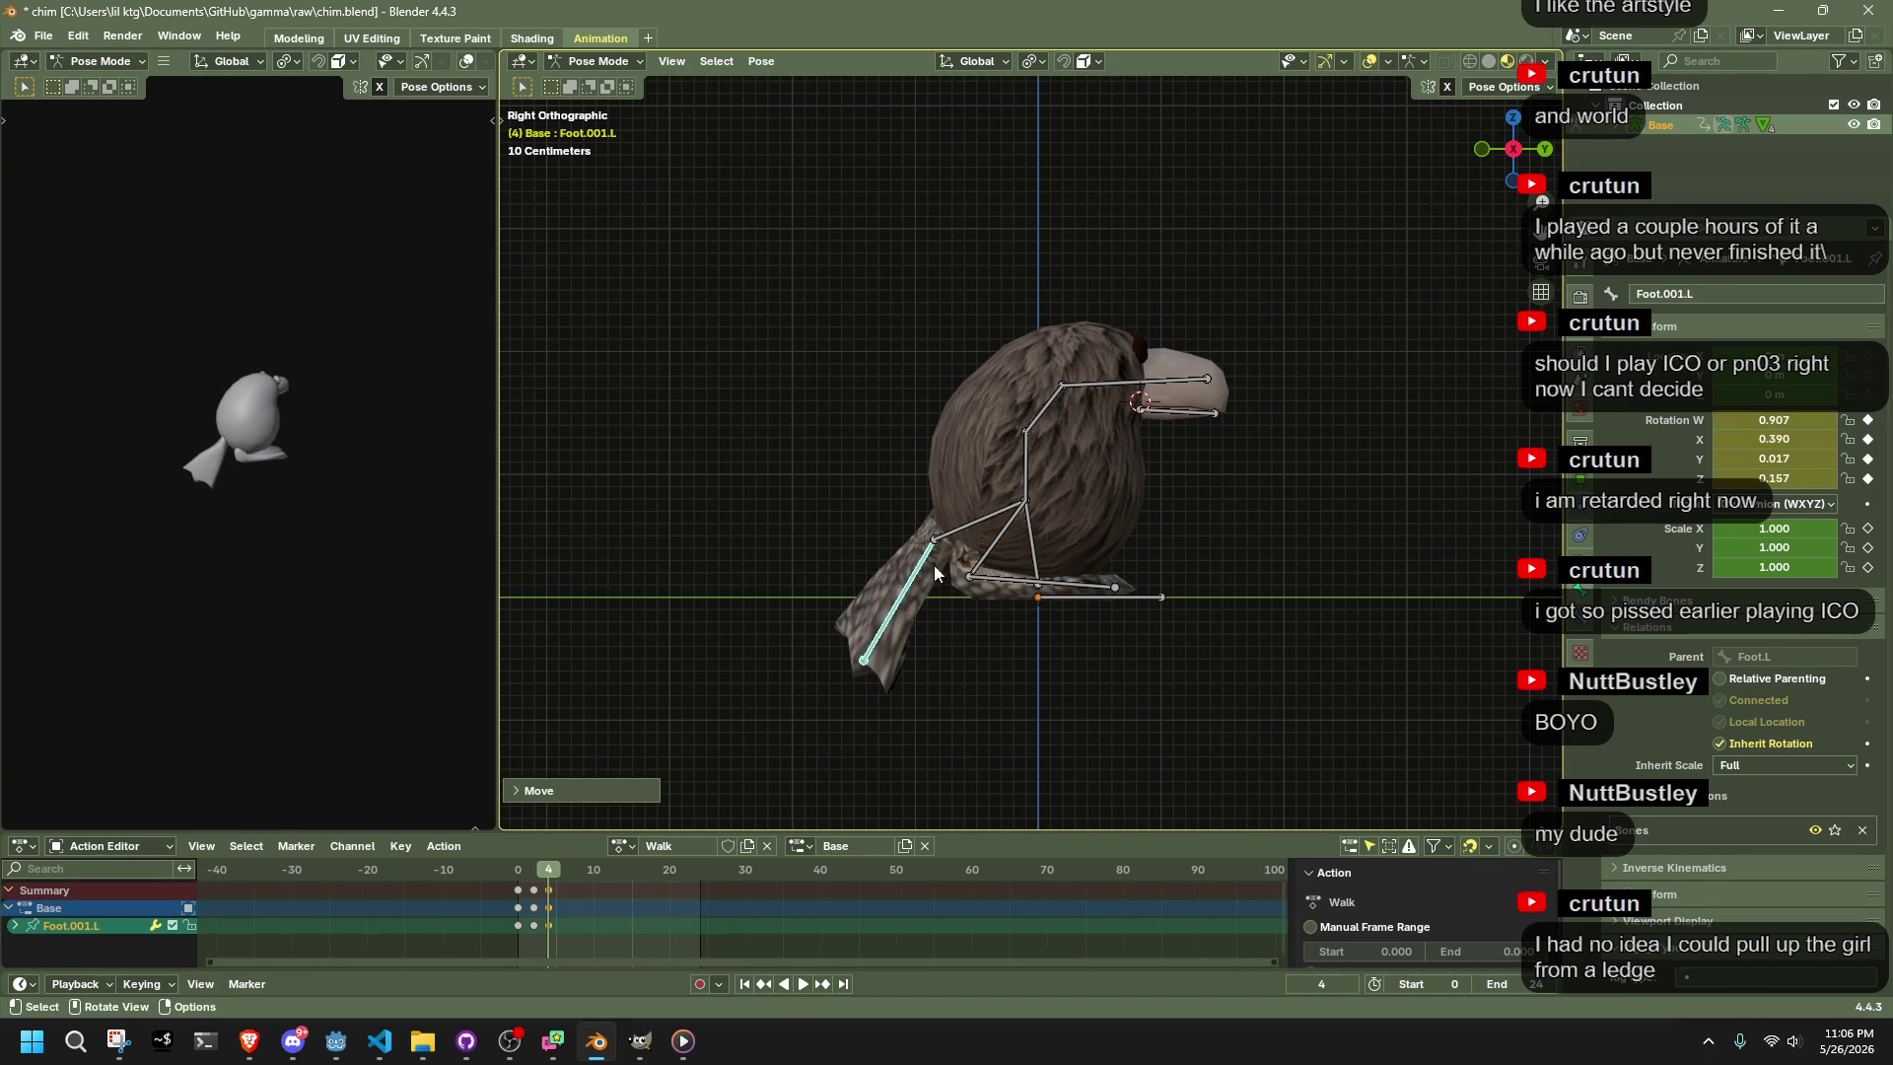
key(g)
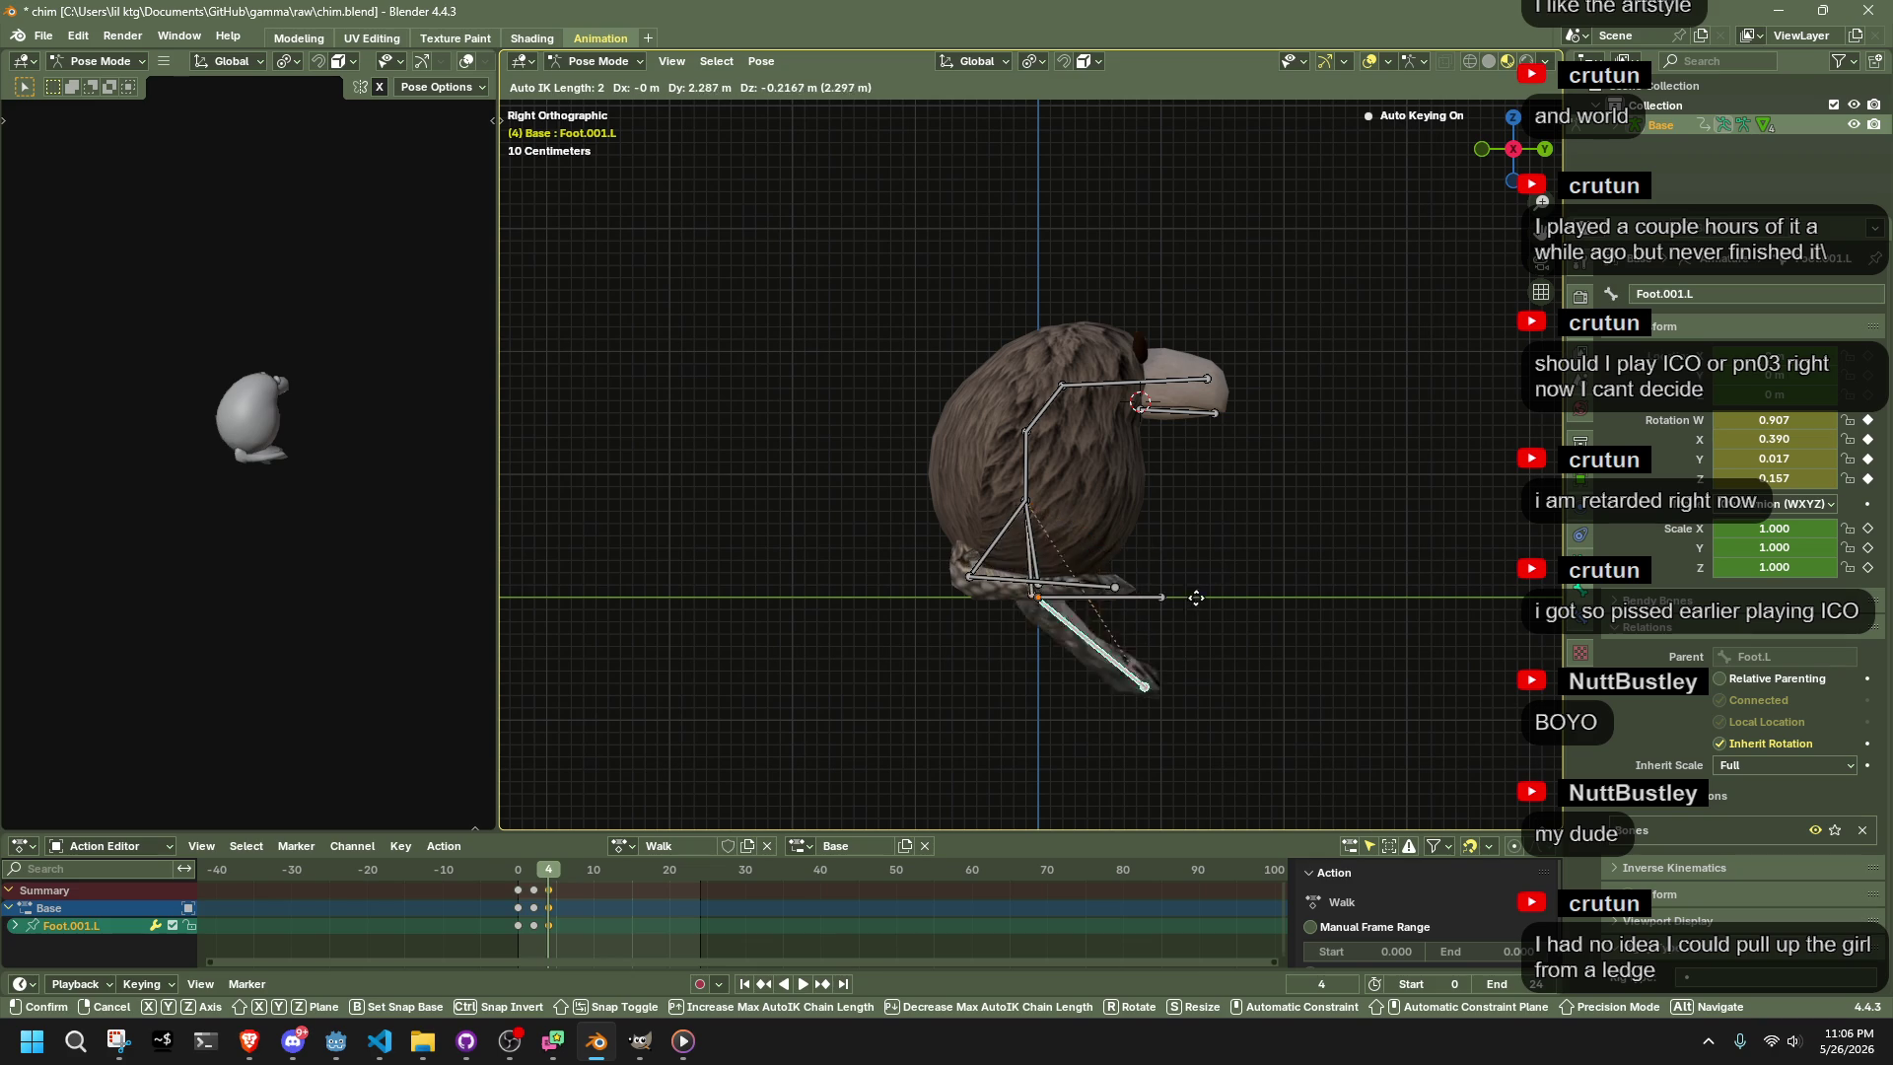
click(950, 540)
Rotate Foot.L to swing the leg, finalize Foot.001.L, and step to the next frame
click(949, 540)
key(r)
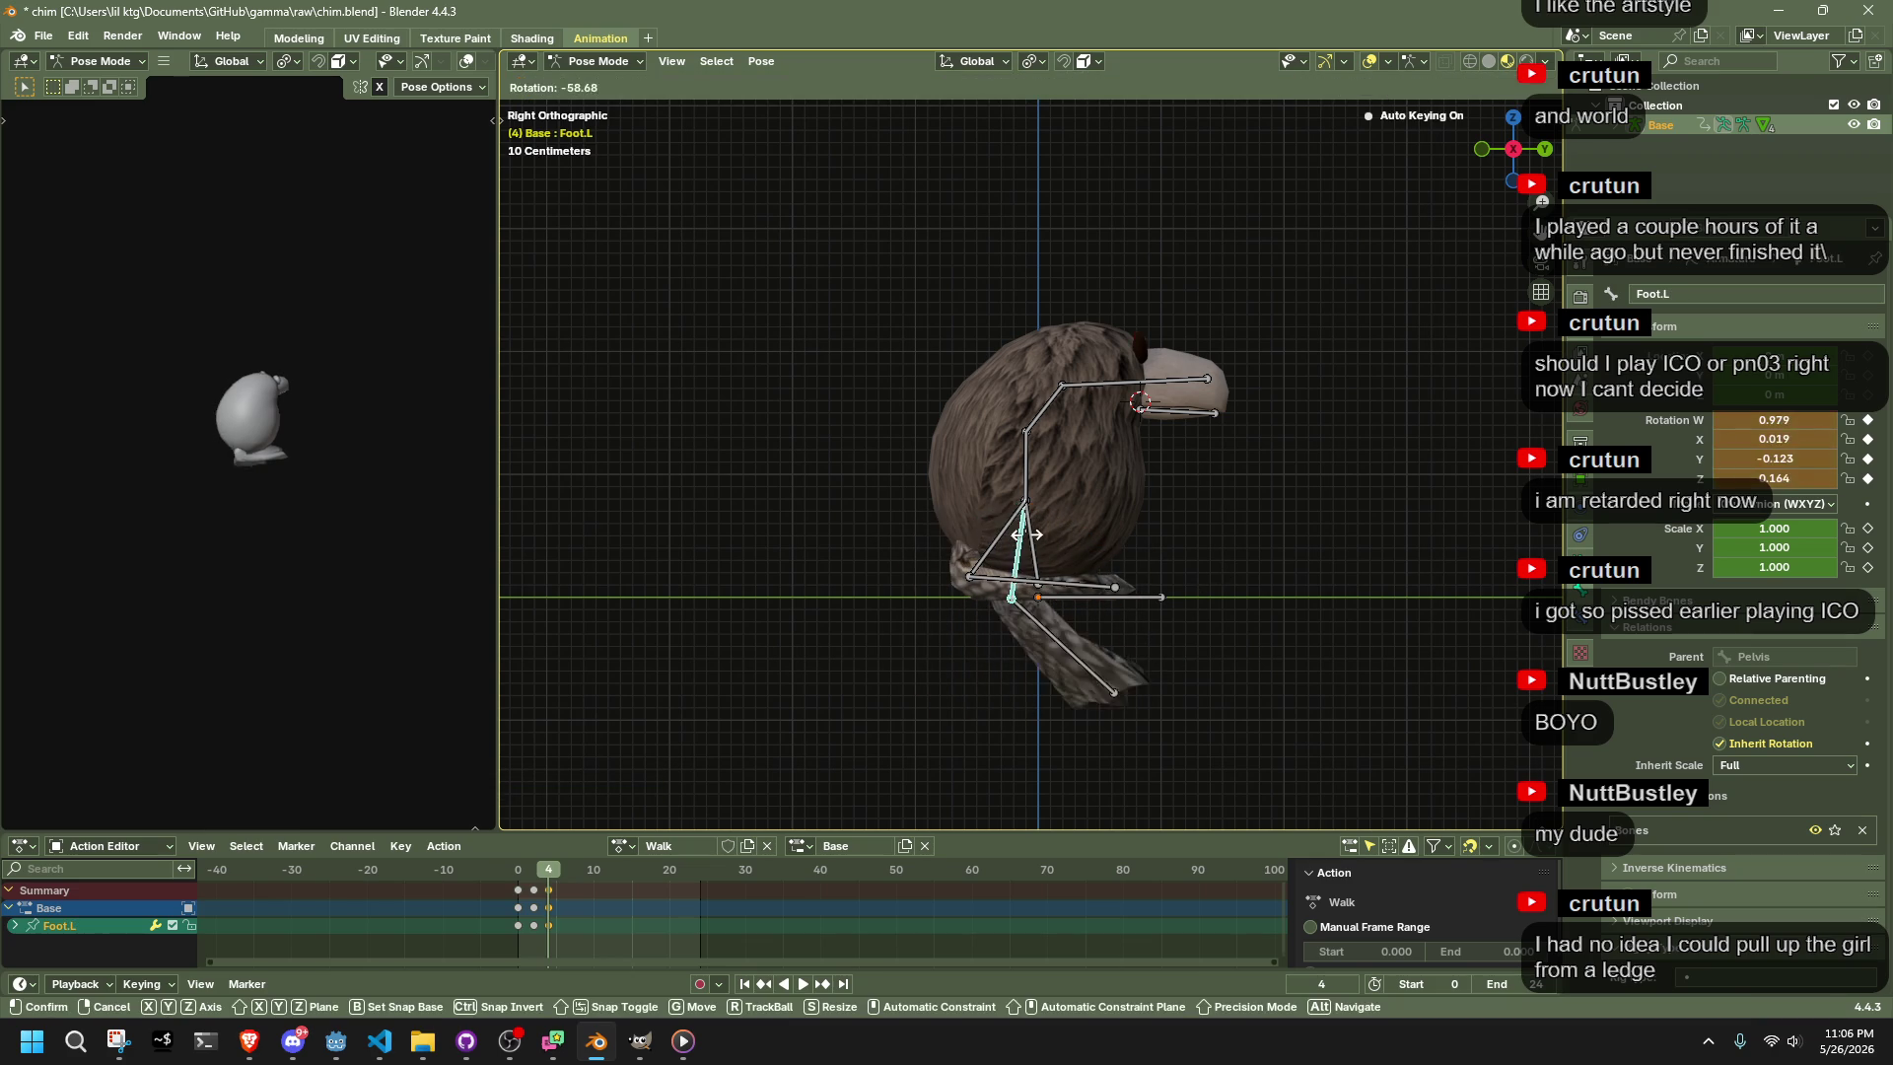
click(1024, 535)
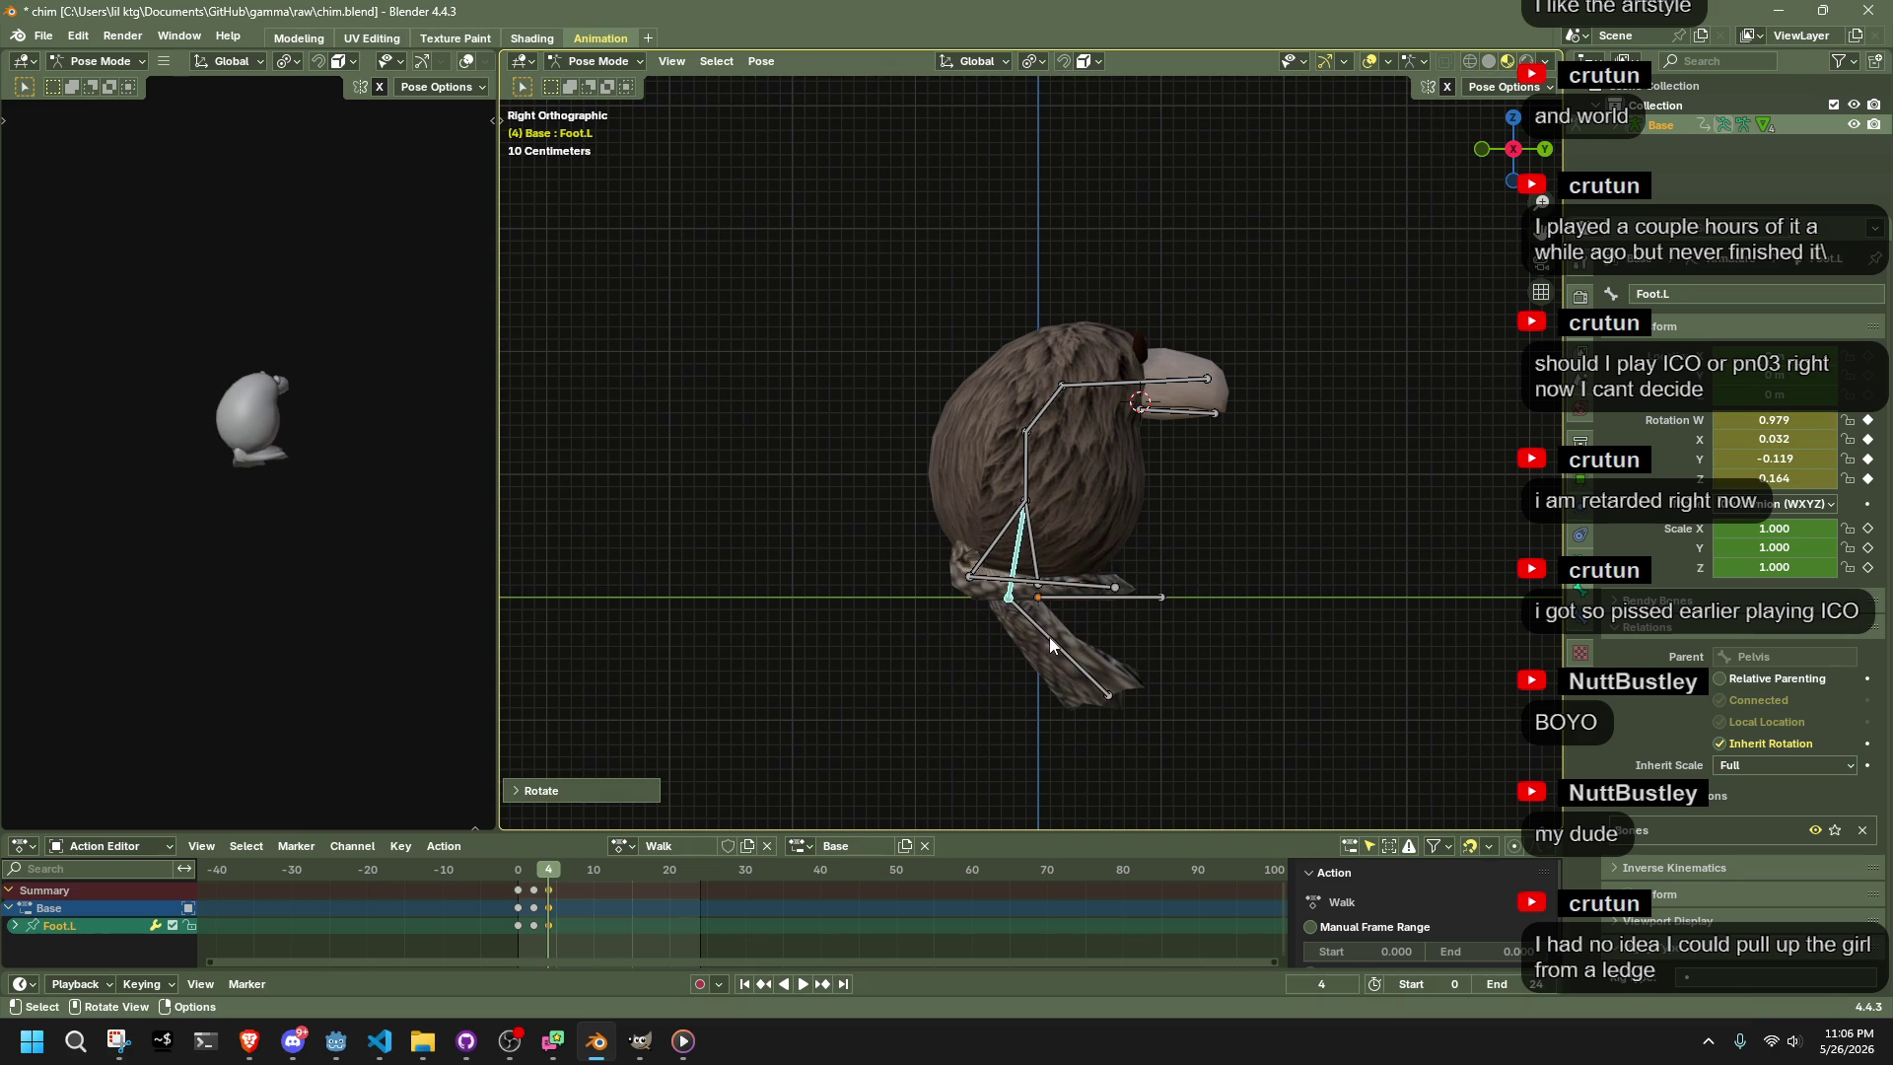
click(1049, 637)
key(g)
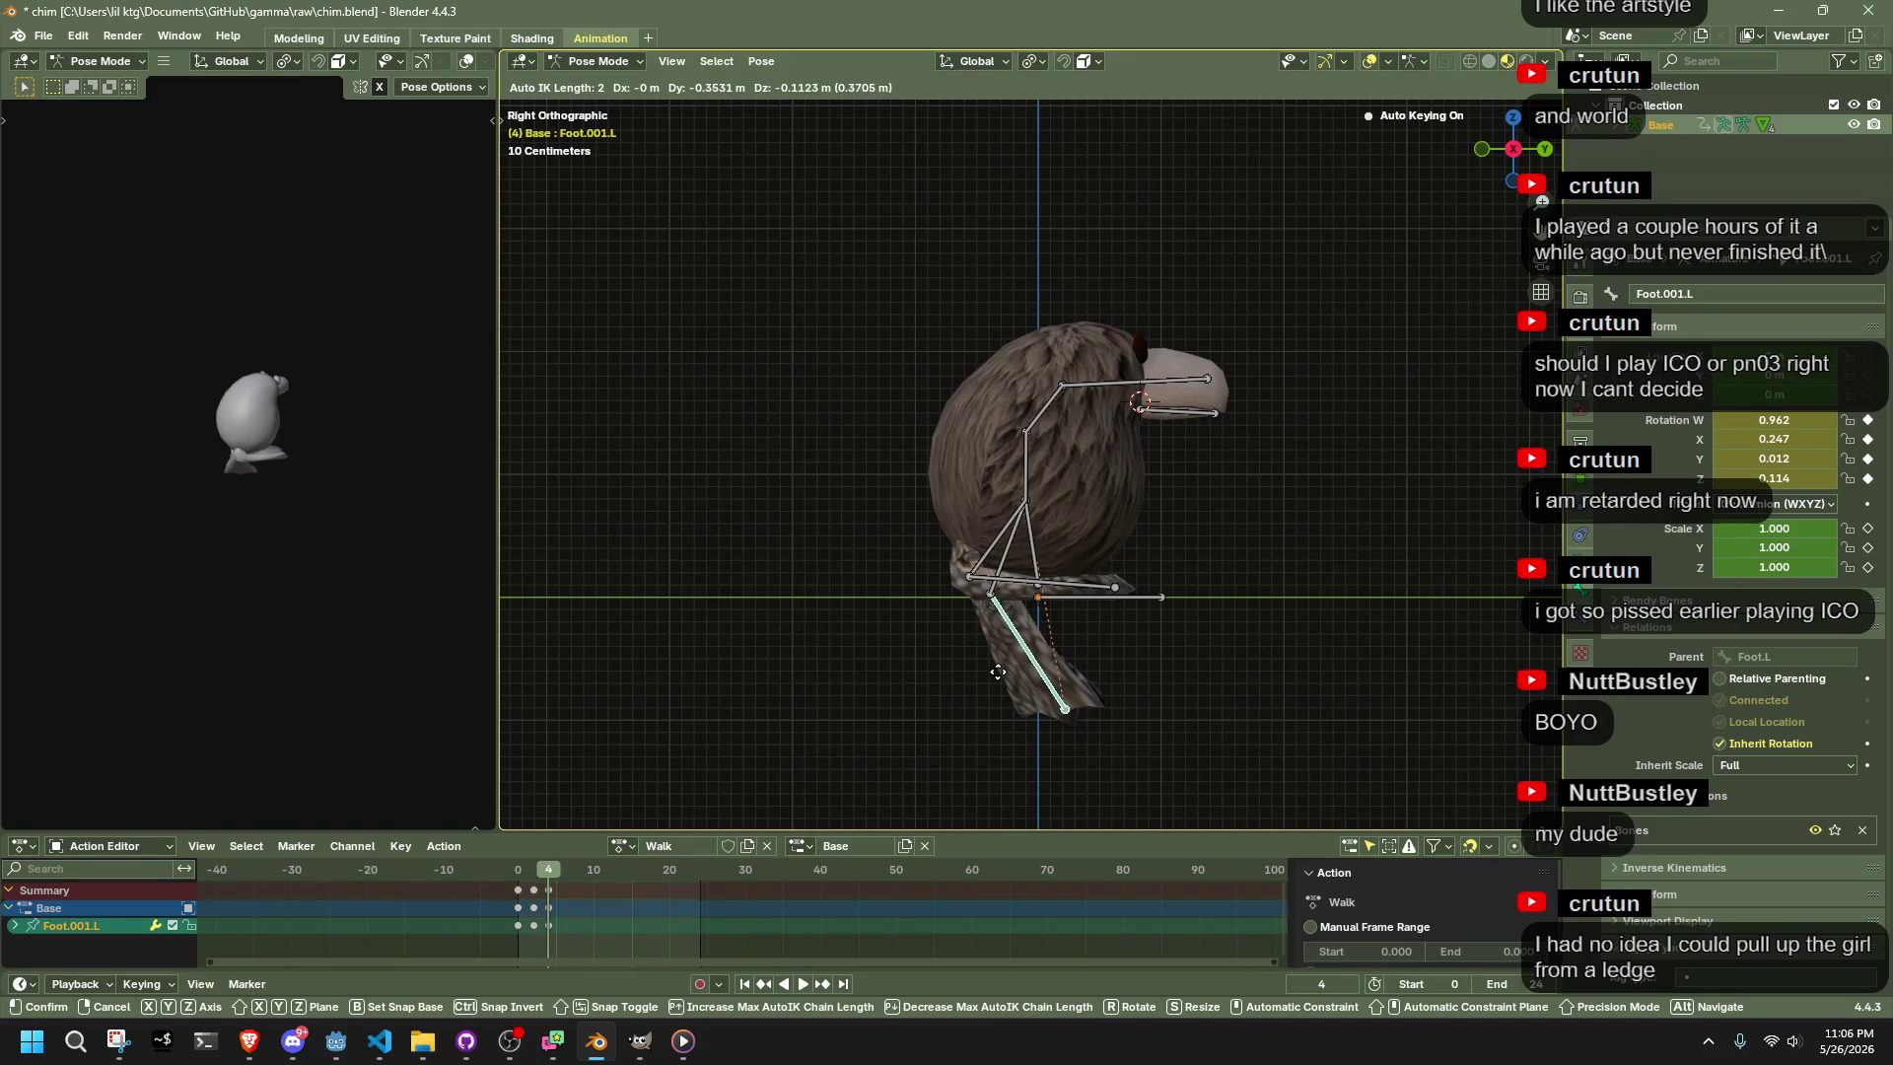
click(1001, 665)
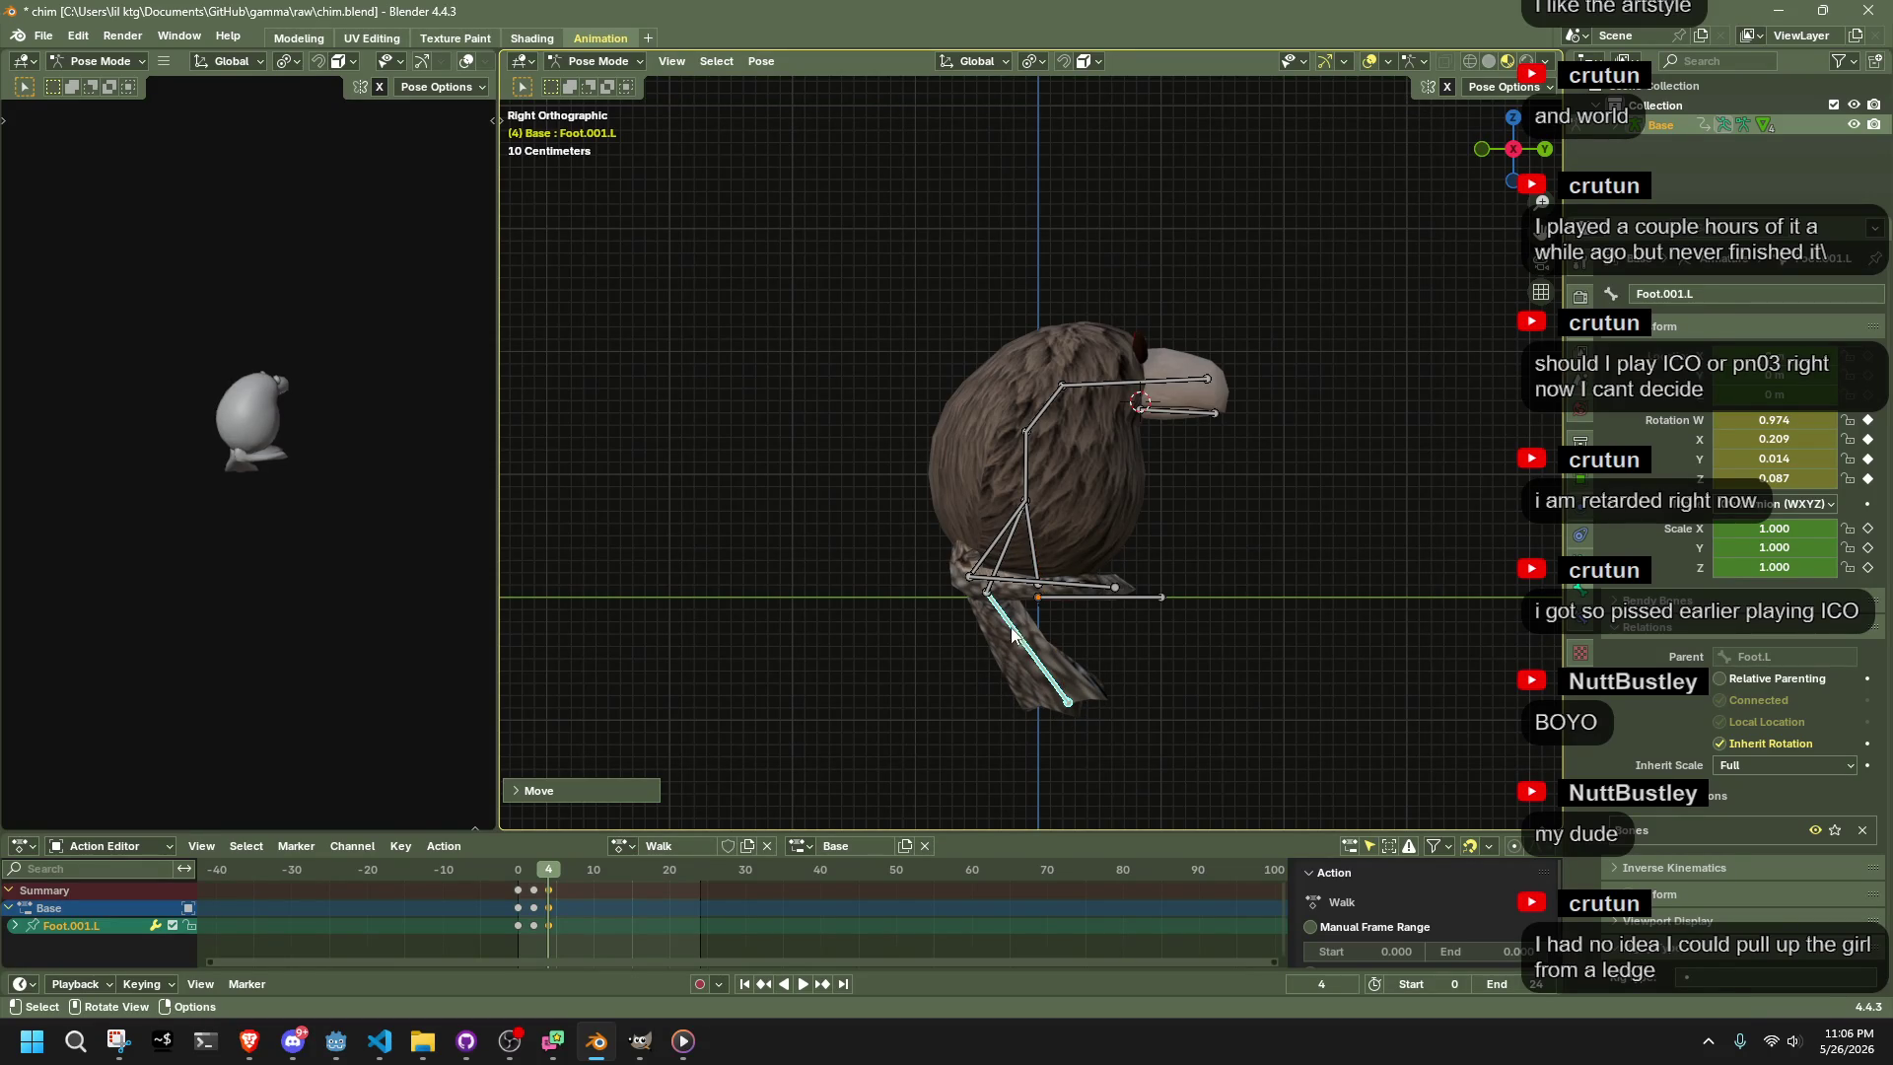
key(Right)
key(Right)
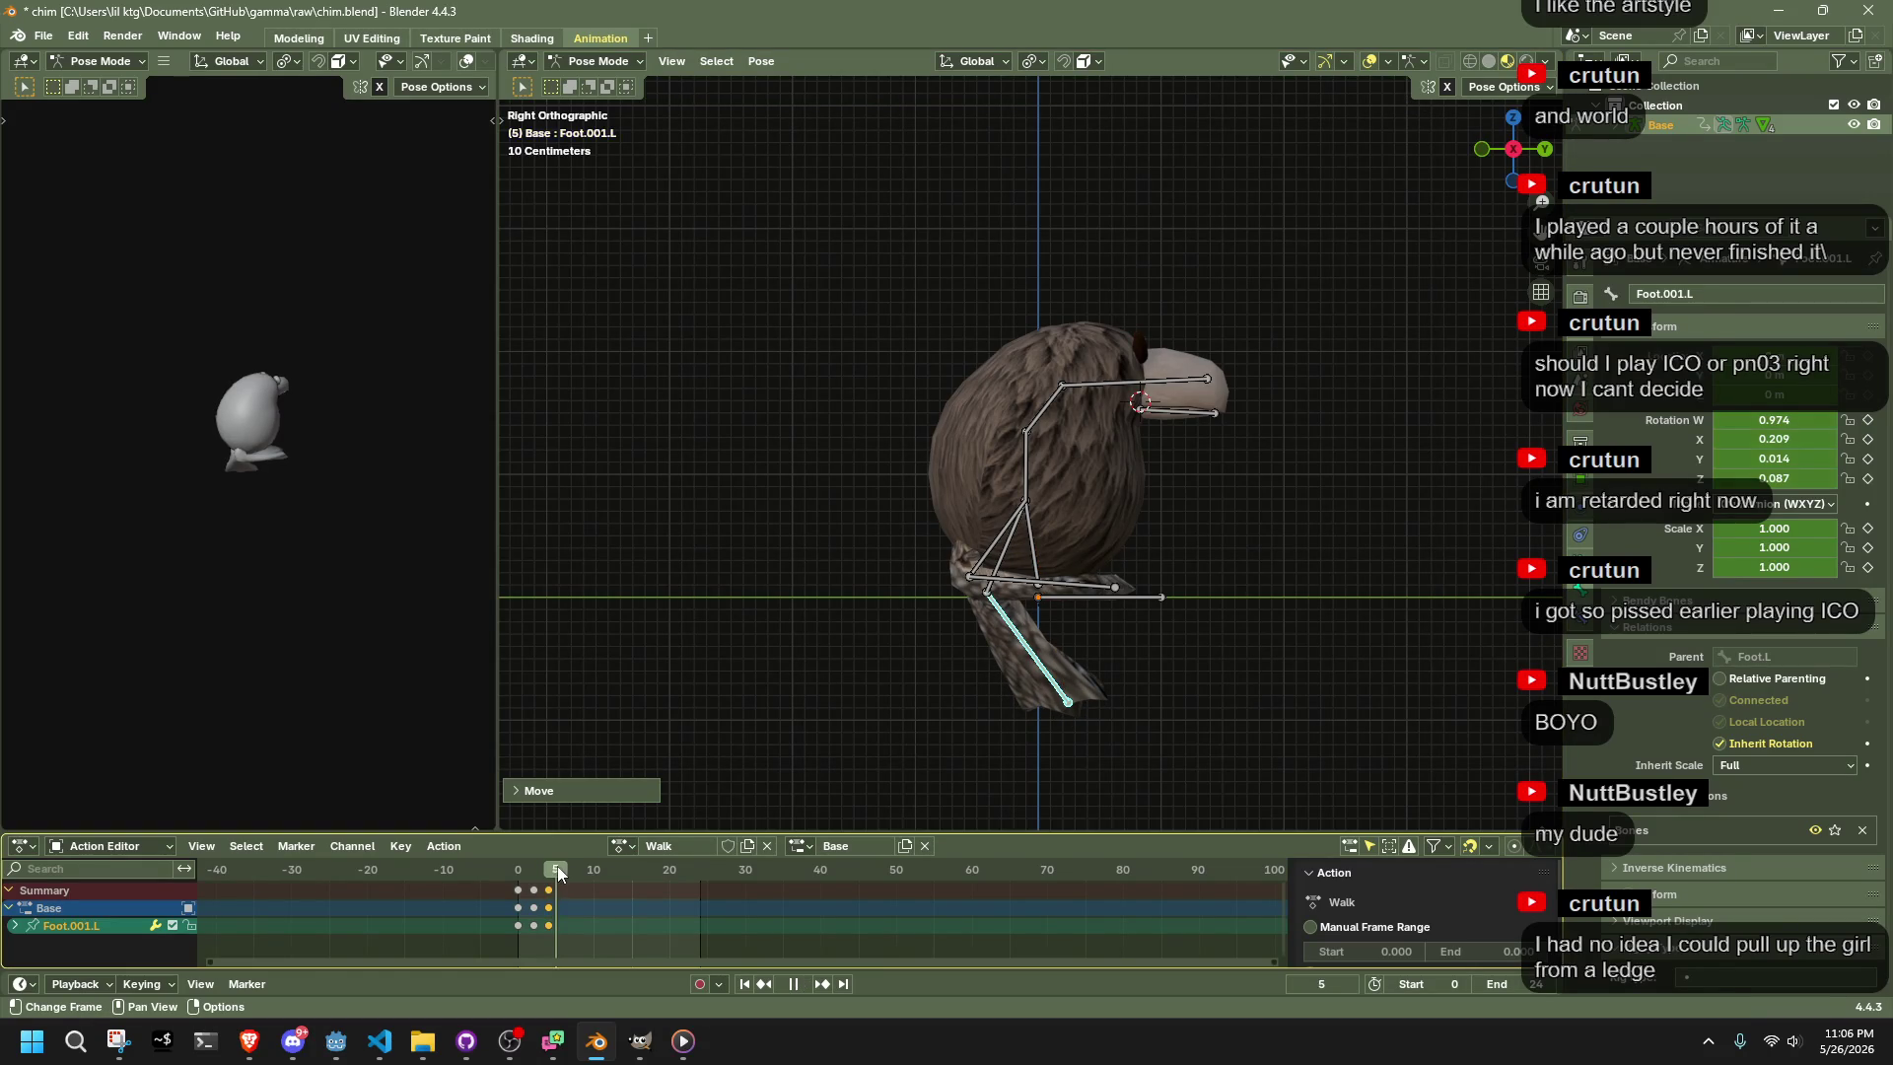
Key new stride positions for Foot.001.R and Foot.001.L at frame 6
click(1037, 589)
key(g)
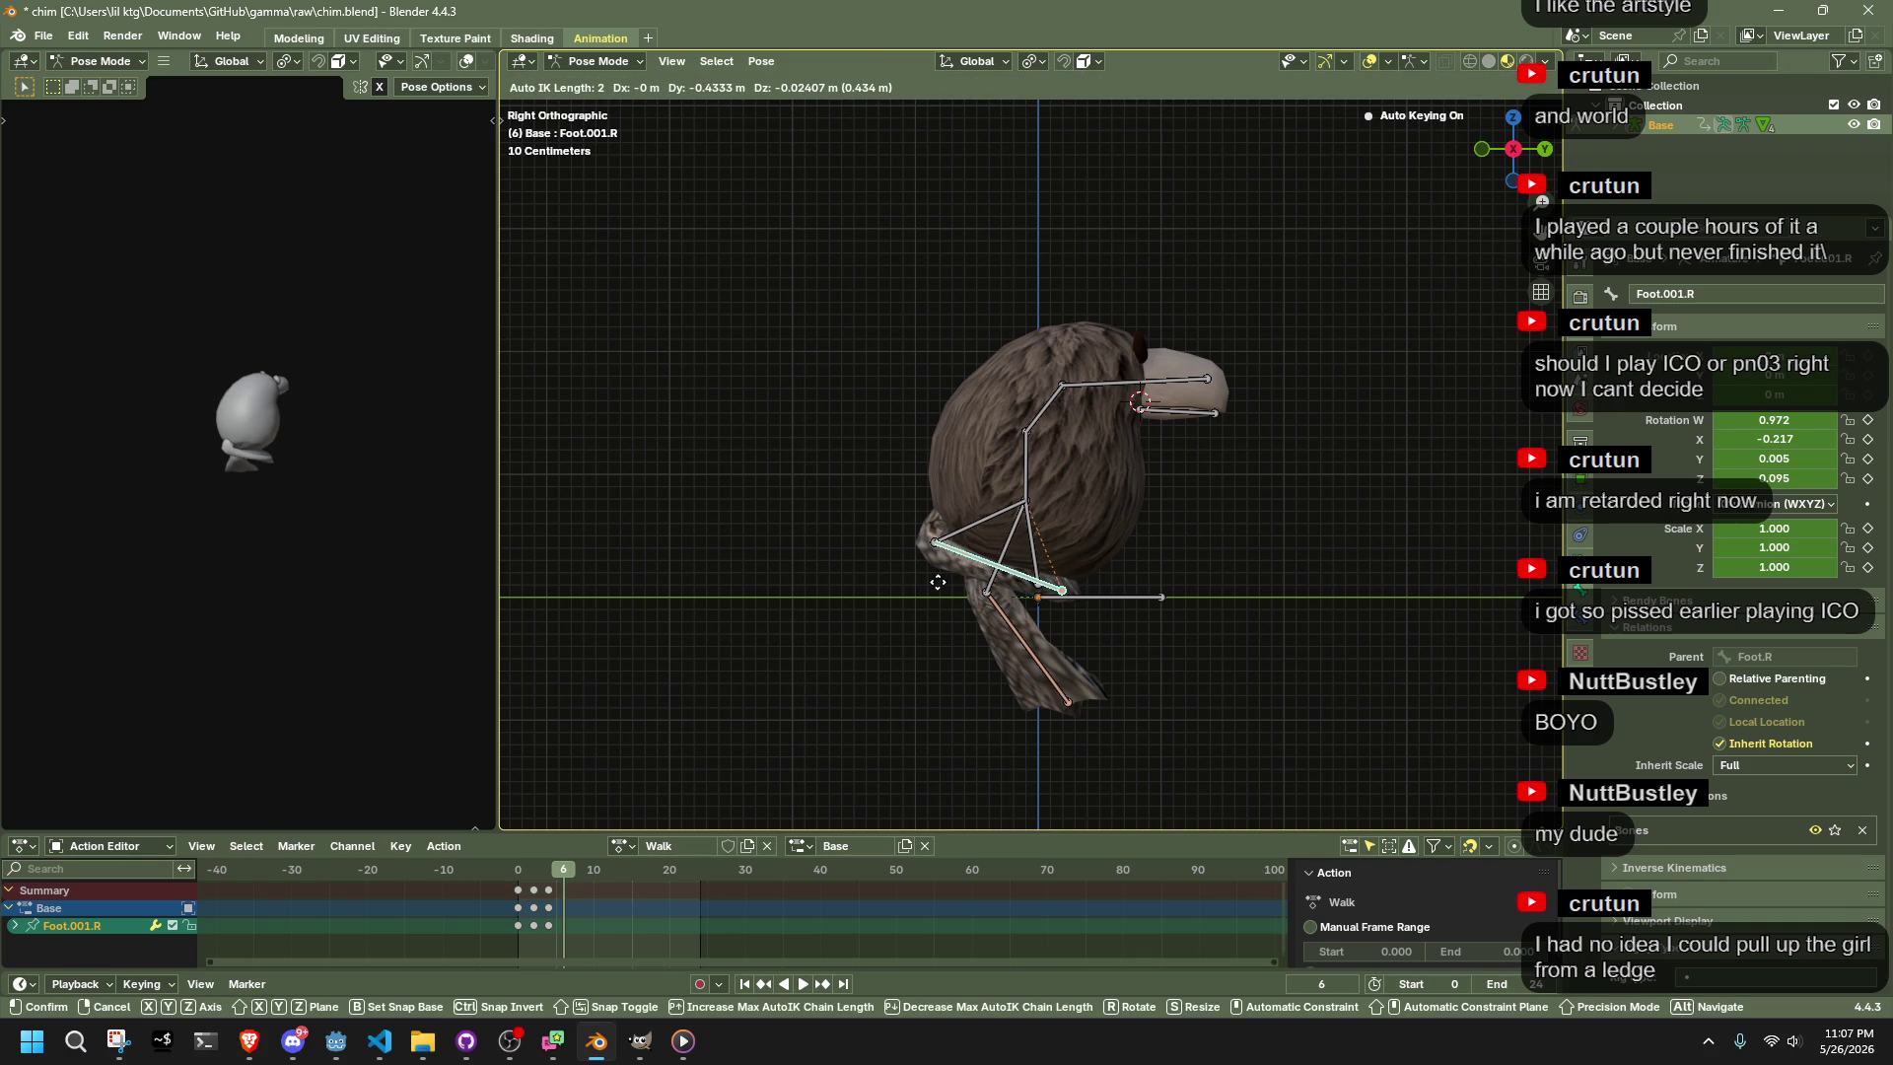
click(938, 582)
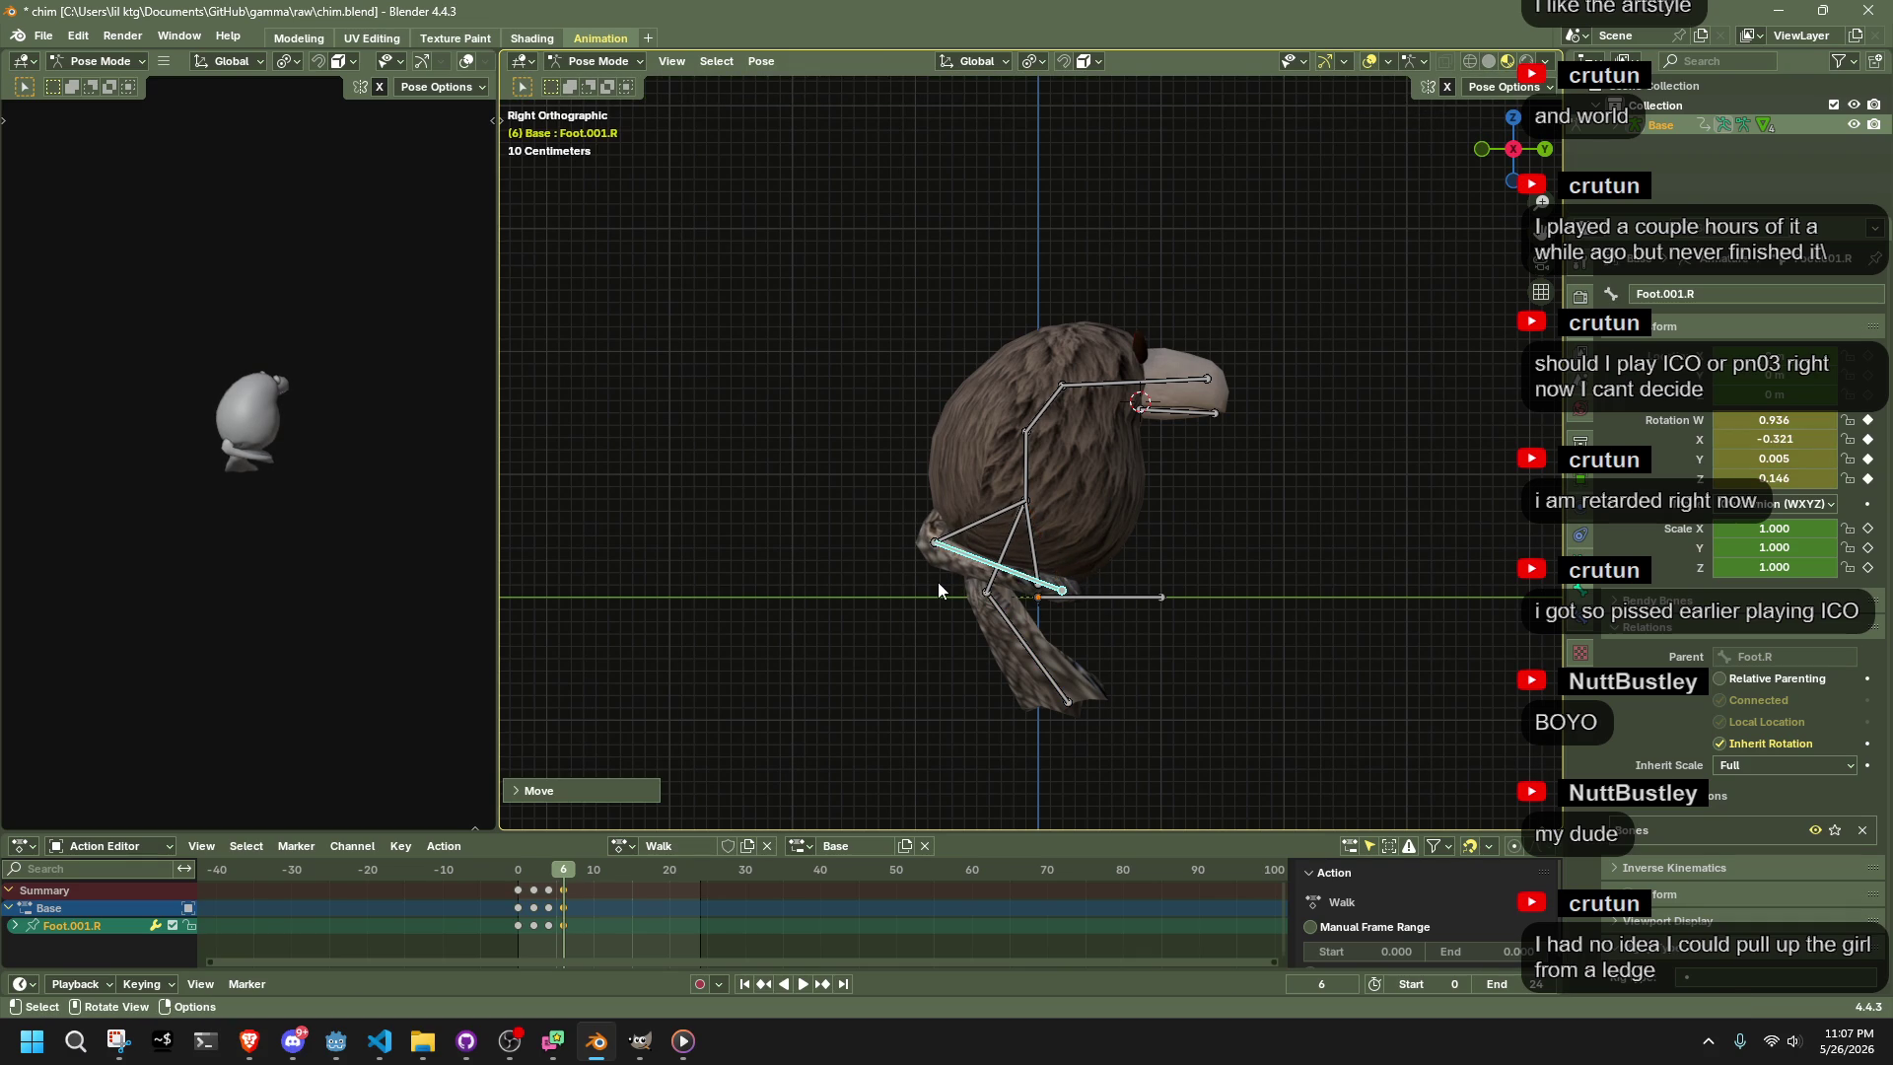
click(1048, 683)
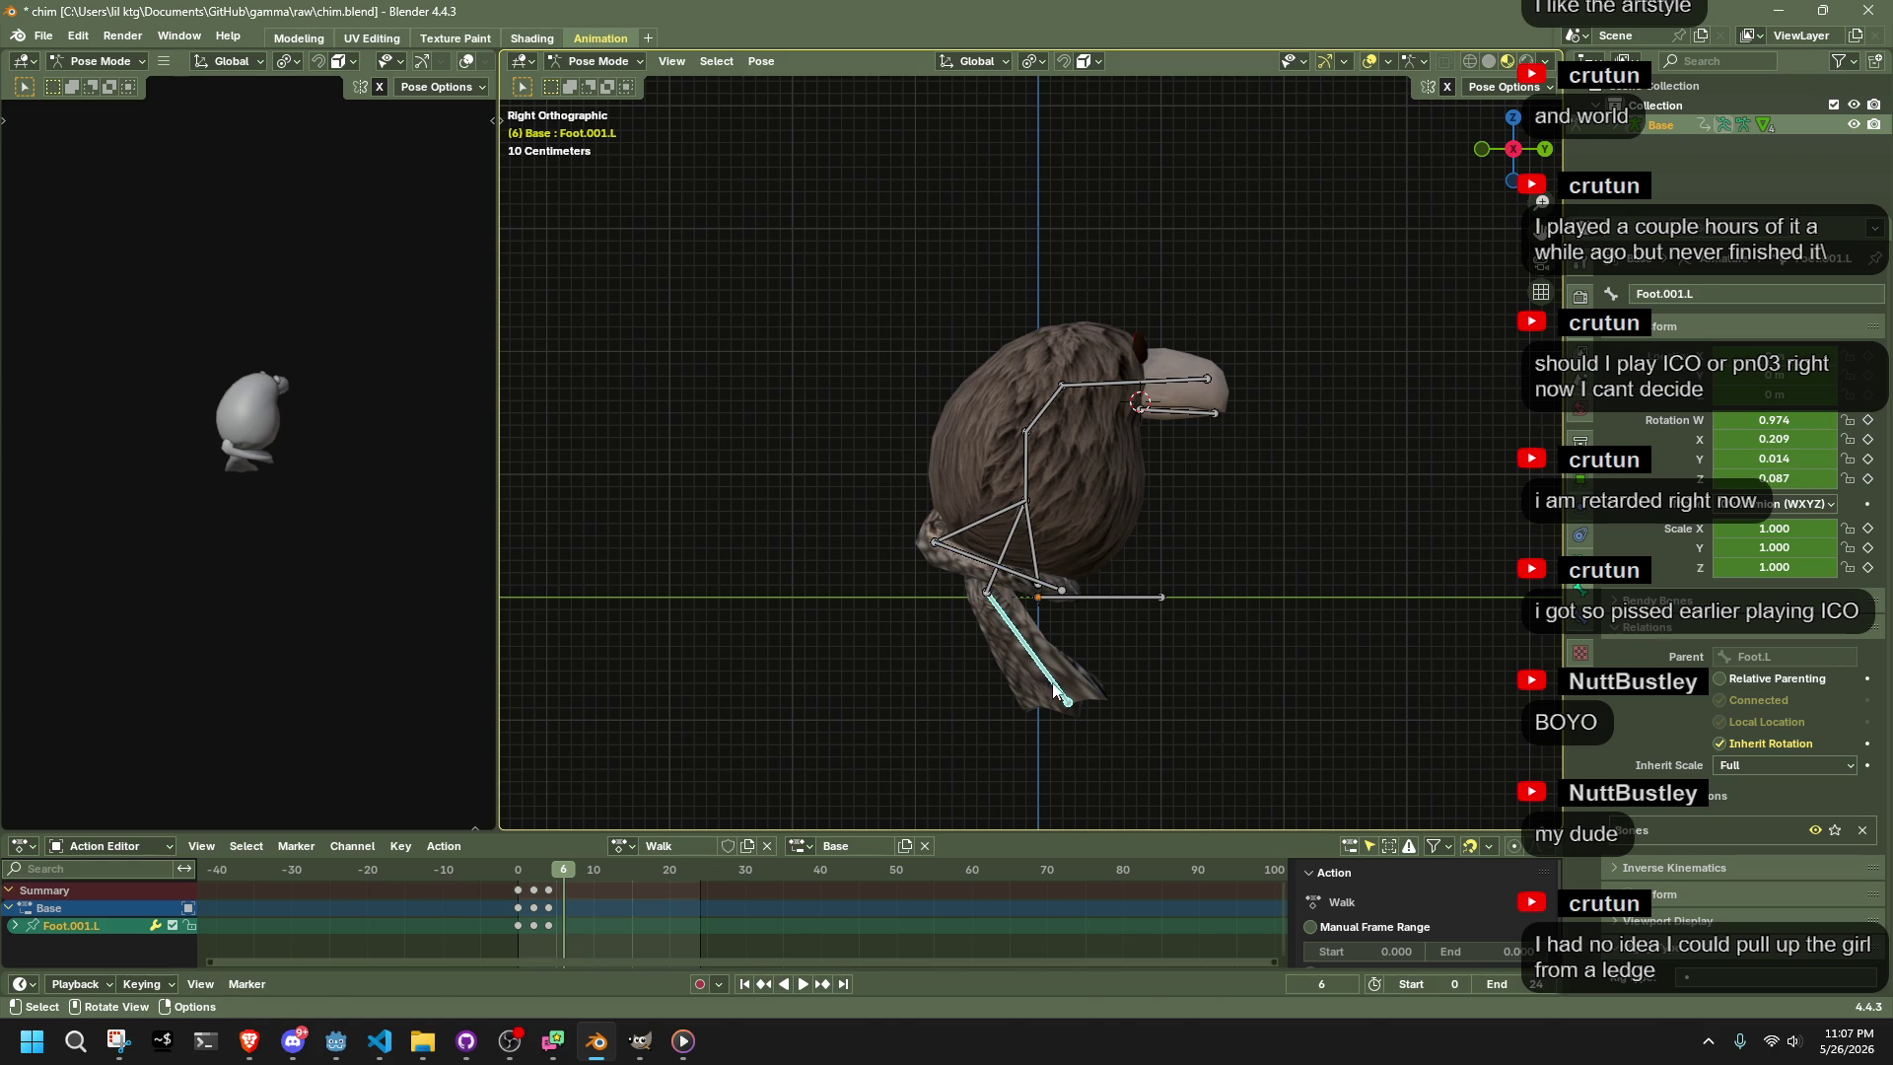
key(g)
click(1193, 542)
Review the frames 0–6 stride in Right Orthographic view, stopping on frame 4 with Pelvis selected
mouse_move(990, 634)
mouse_down()
mouse_move(865, 602)
mouse_move(1387, 323)
mouse_up()
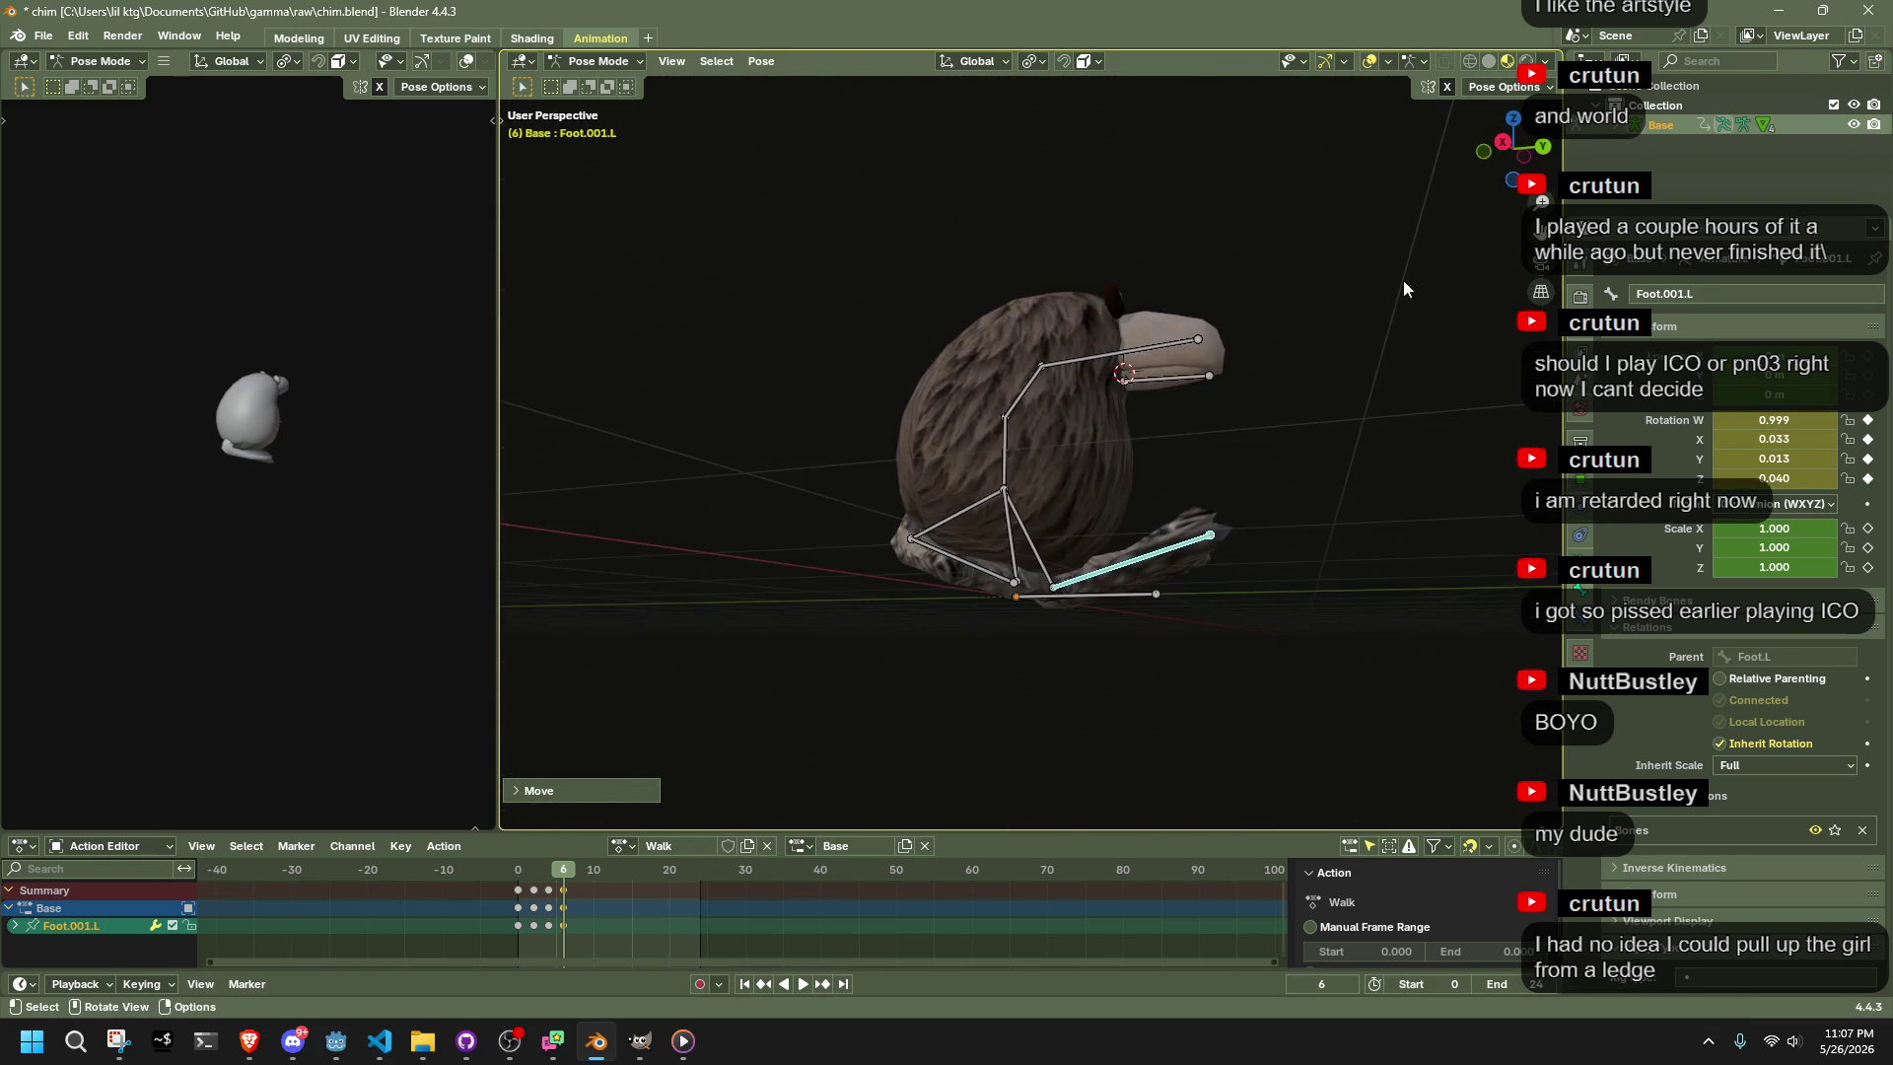
click(1502, 142)
click(522, 875)
key(space)
mouse_move(523, 875)
mouse_down()
mouse_move(566, 880)
mouse_move(521, 891)
mouse_move(548, 892)
mouse_up()
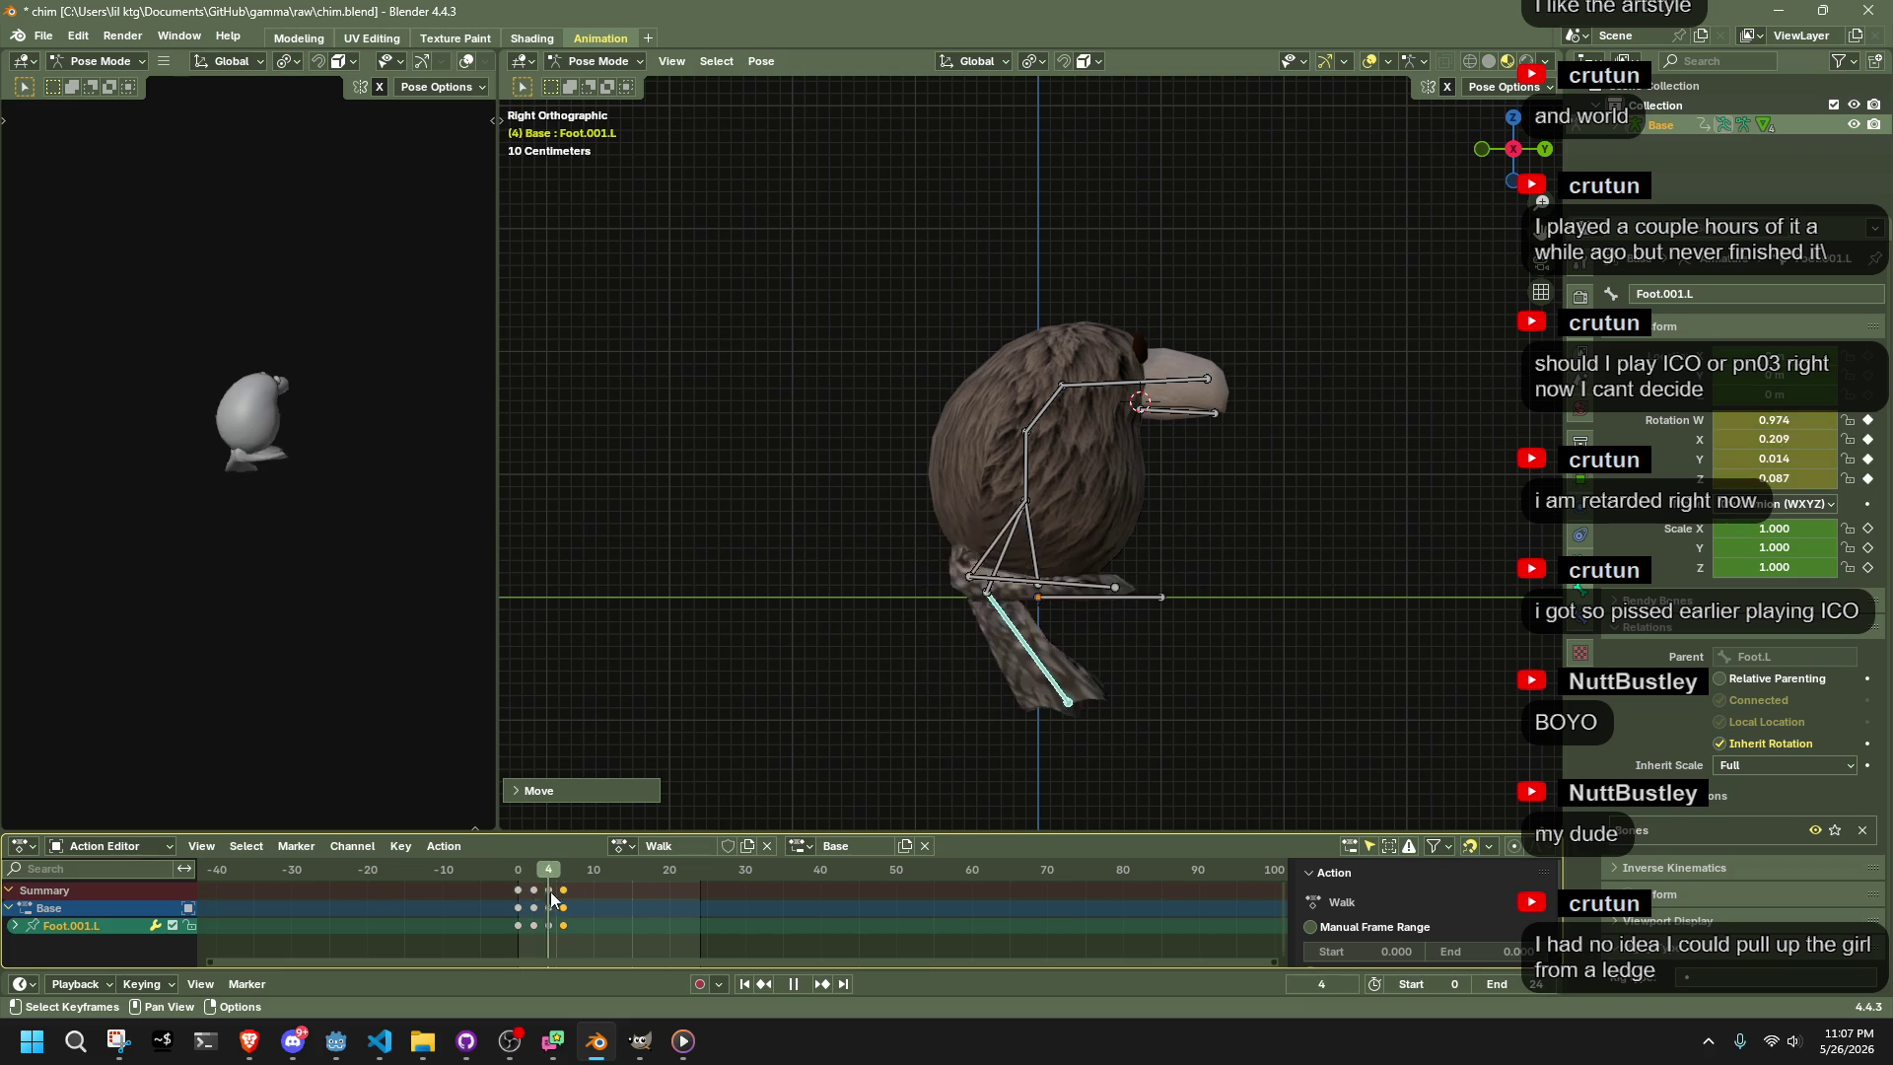
key(space)
click(1469, 84)
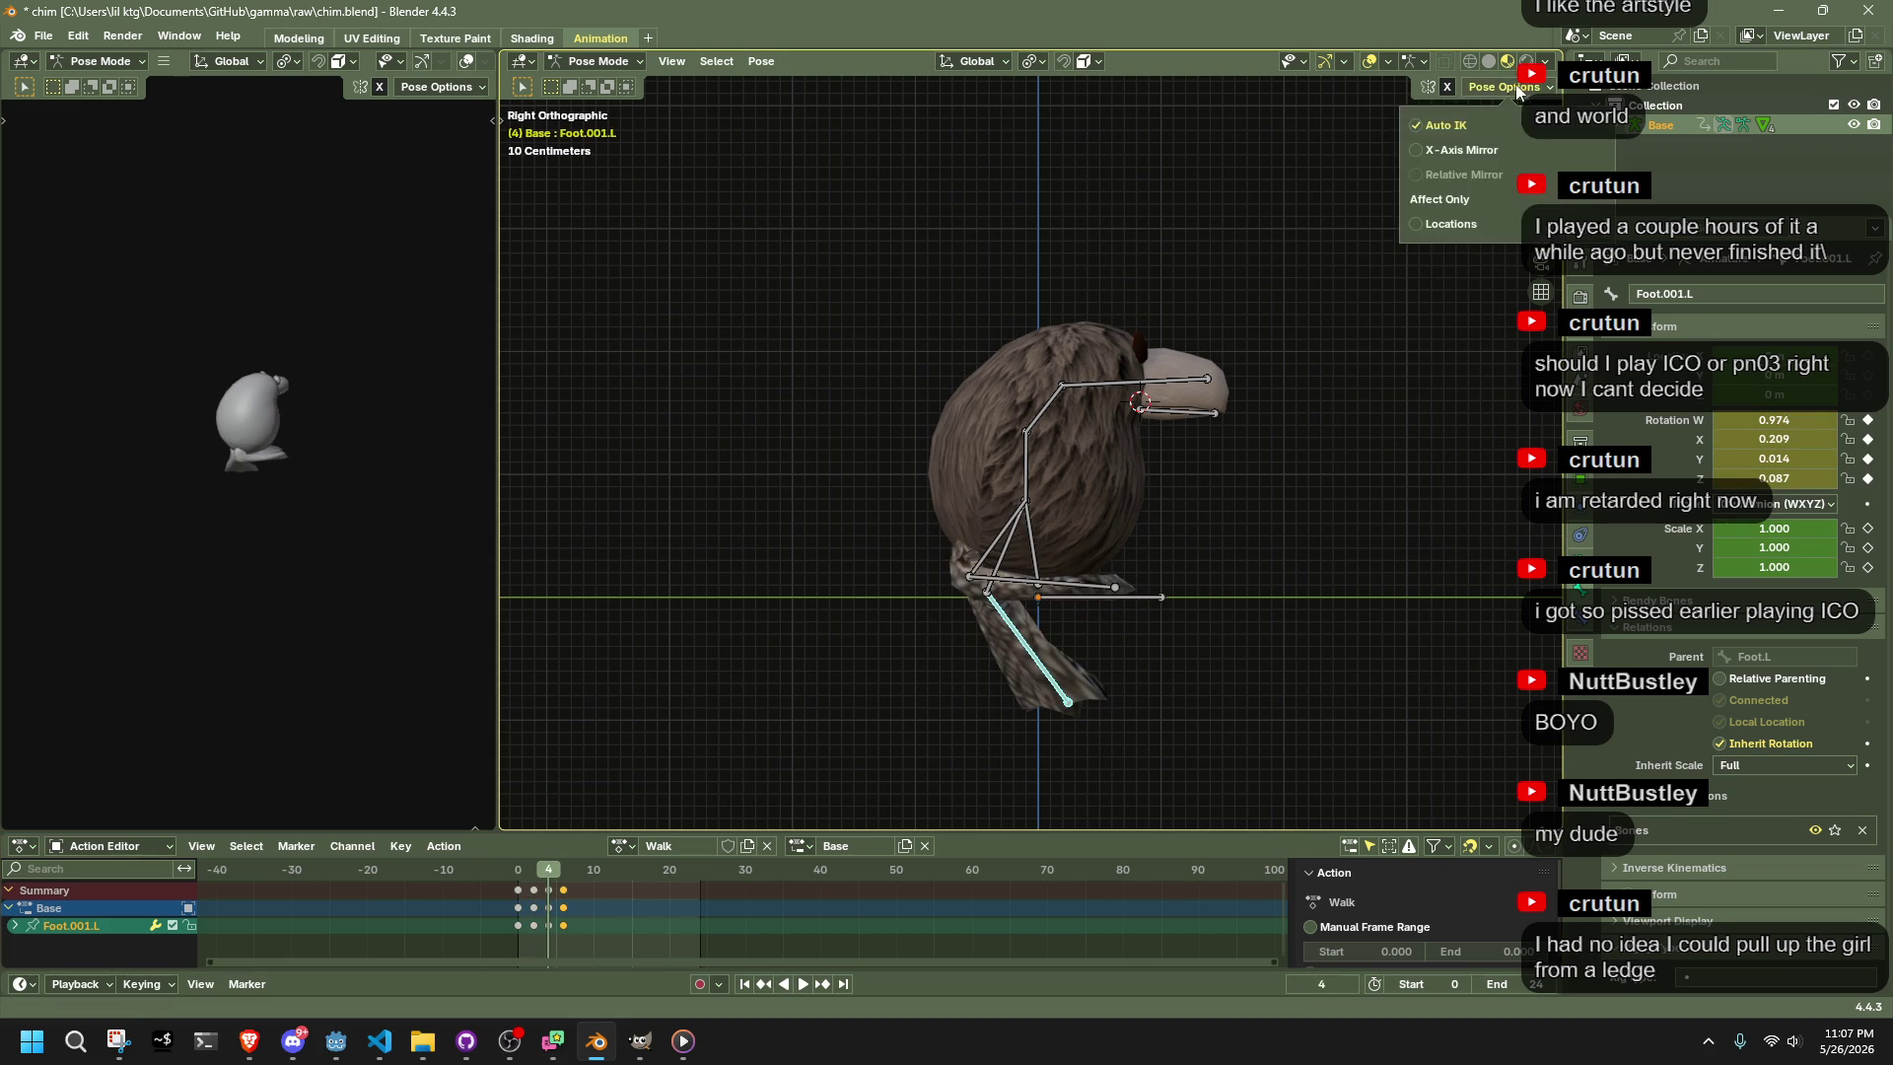
click(1031, 542)
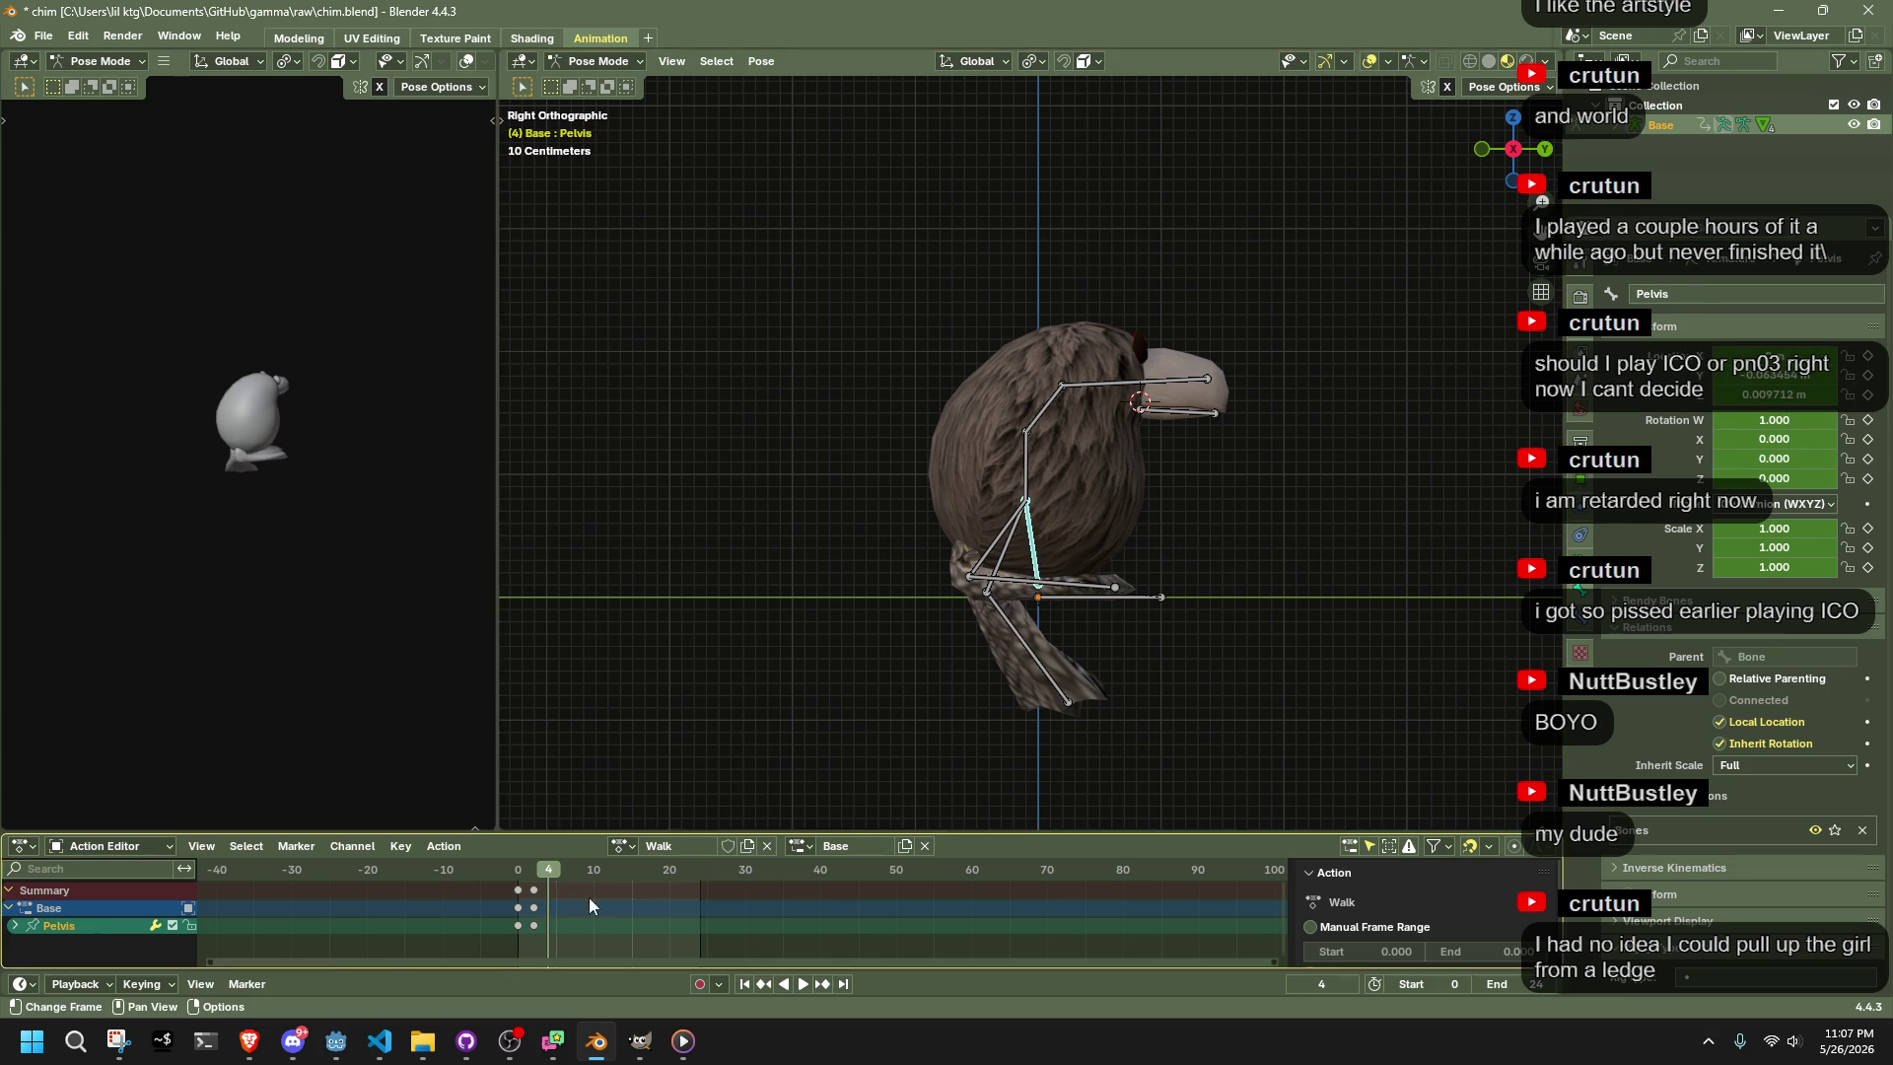
Paste the frame 0 Pelvis pose at frame 4 and raise it about 0.088 m
click(518, 875)
key(ctrl+c)
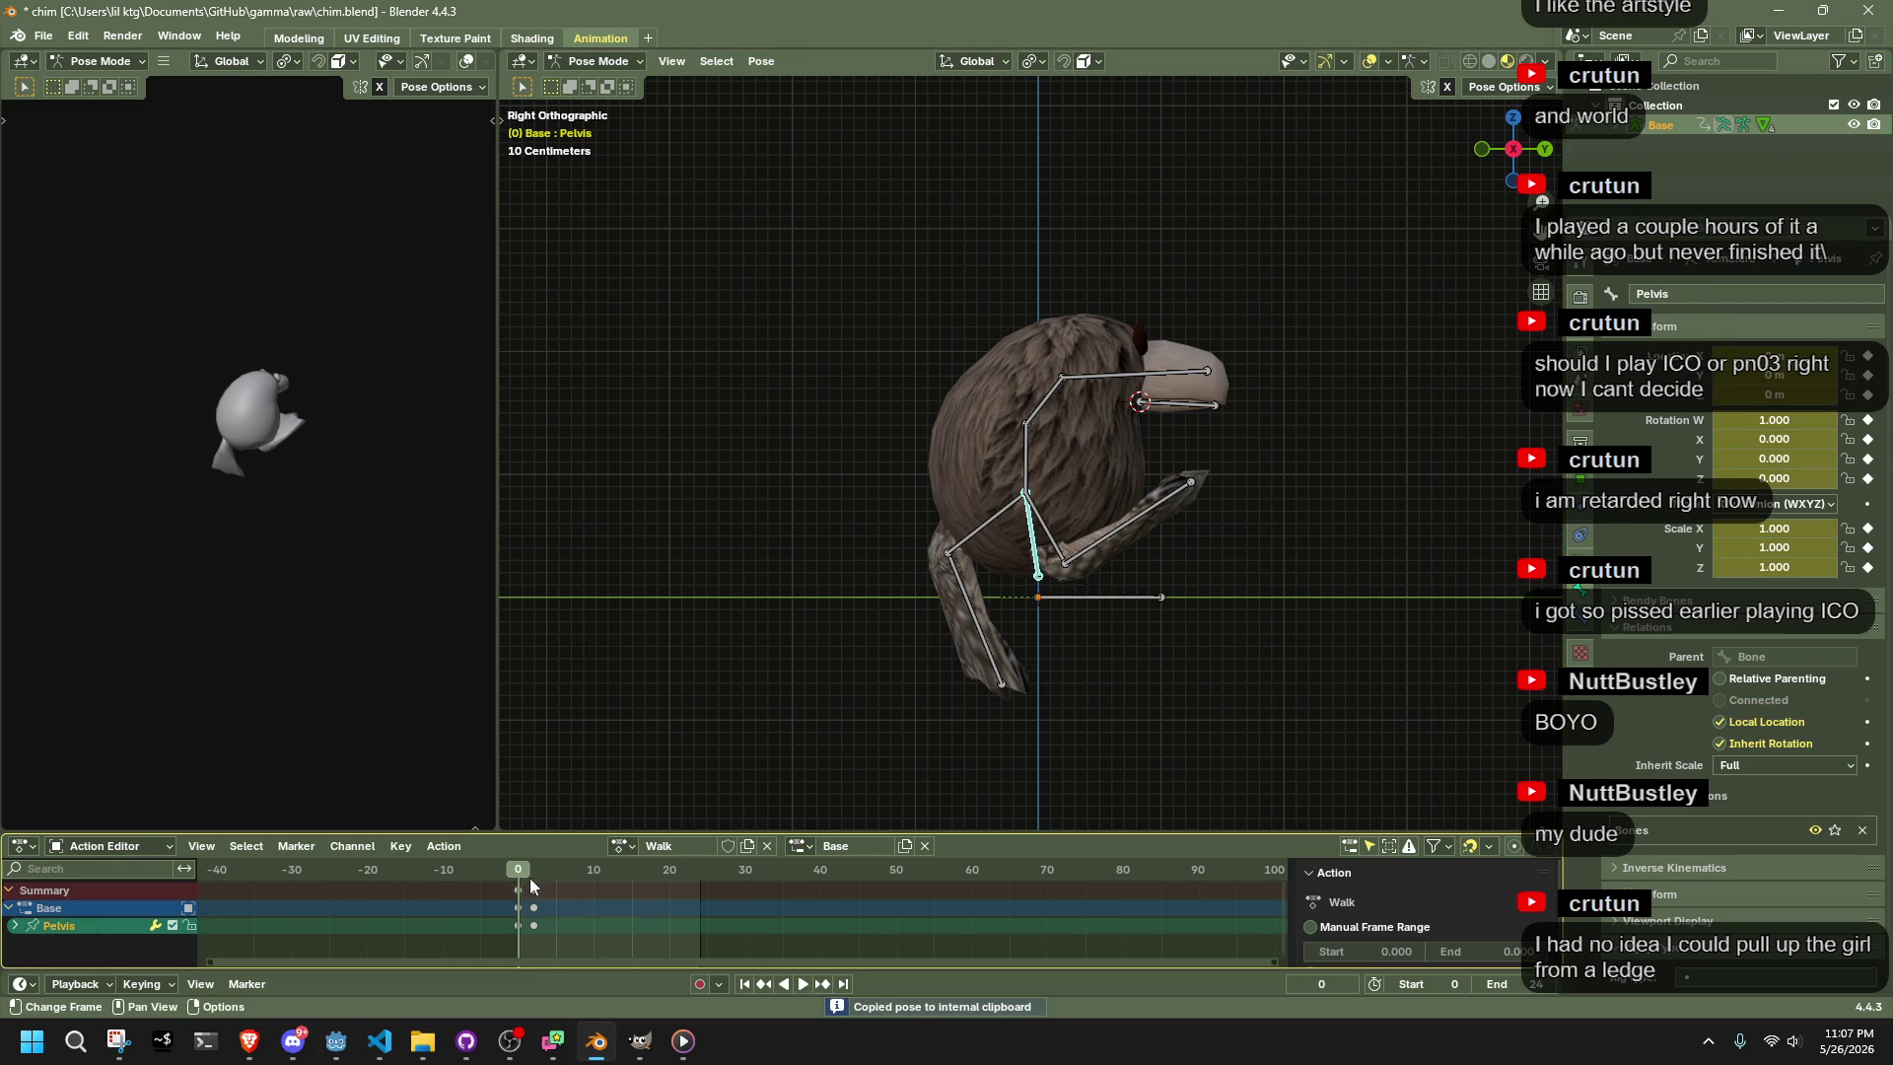
click(548, 871)
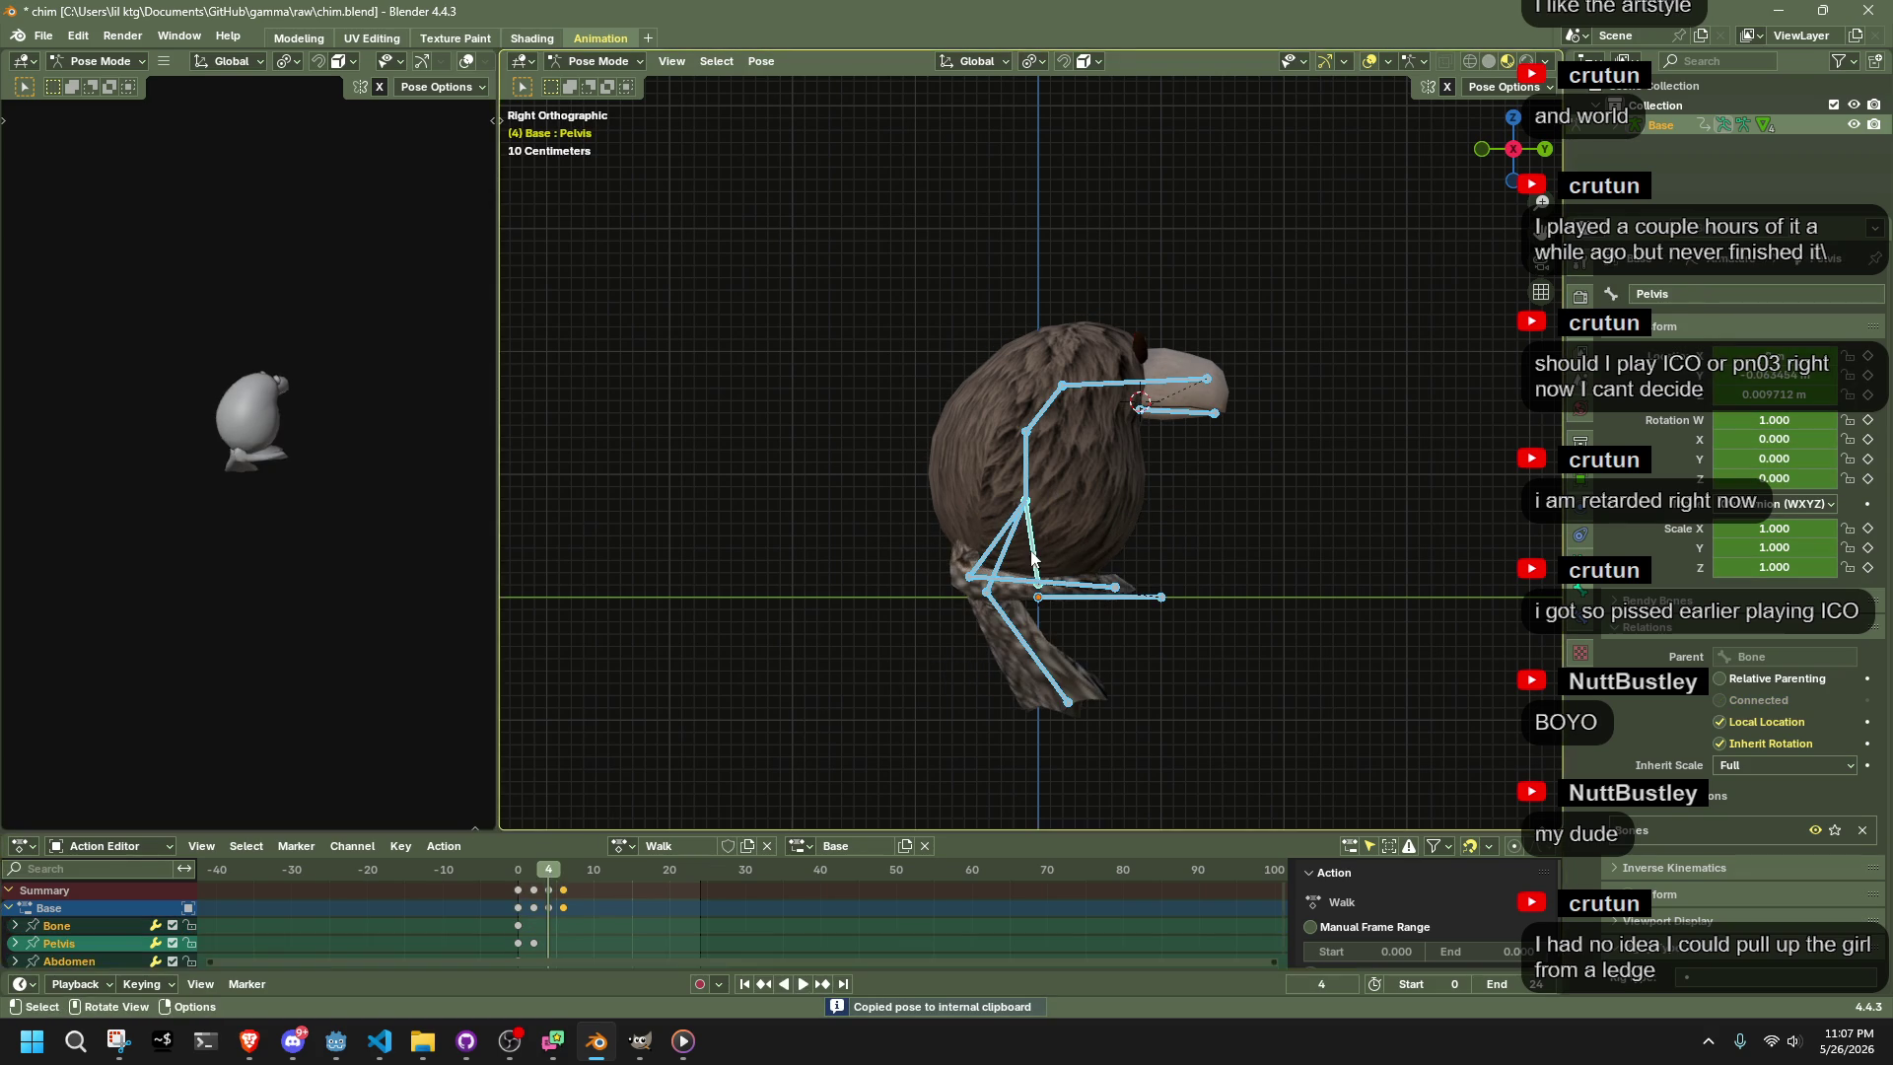
click(1043, 529)
key(ctrl+v)
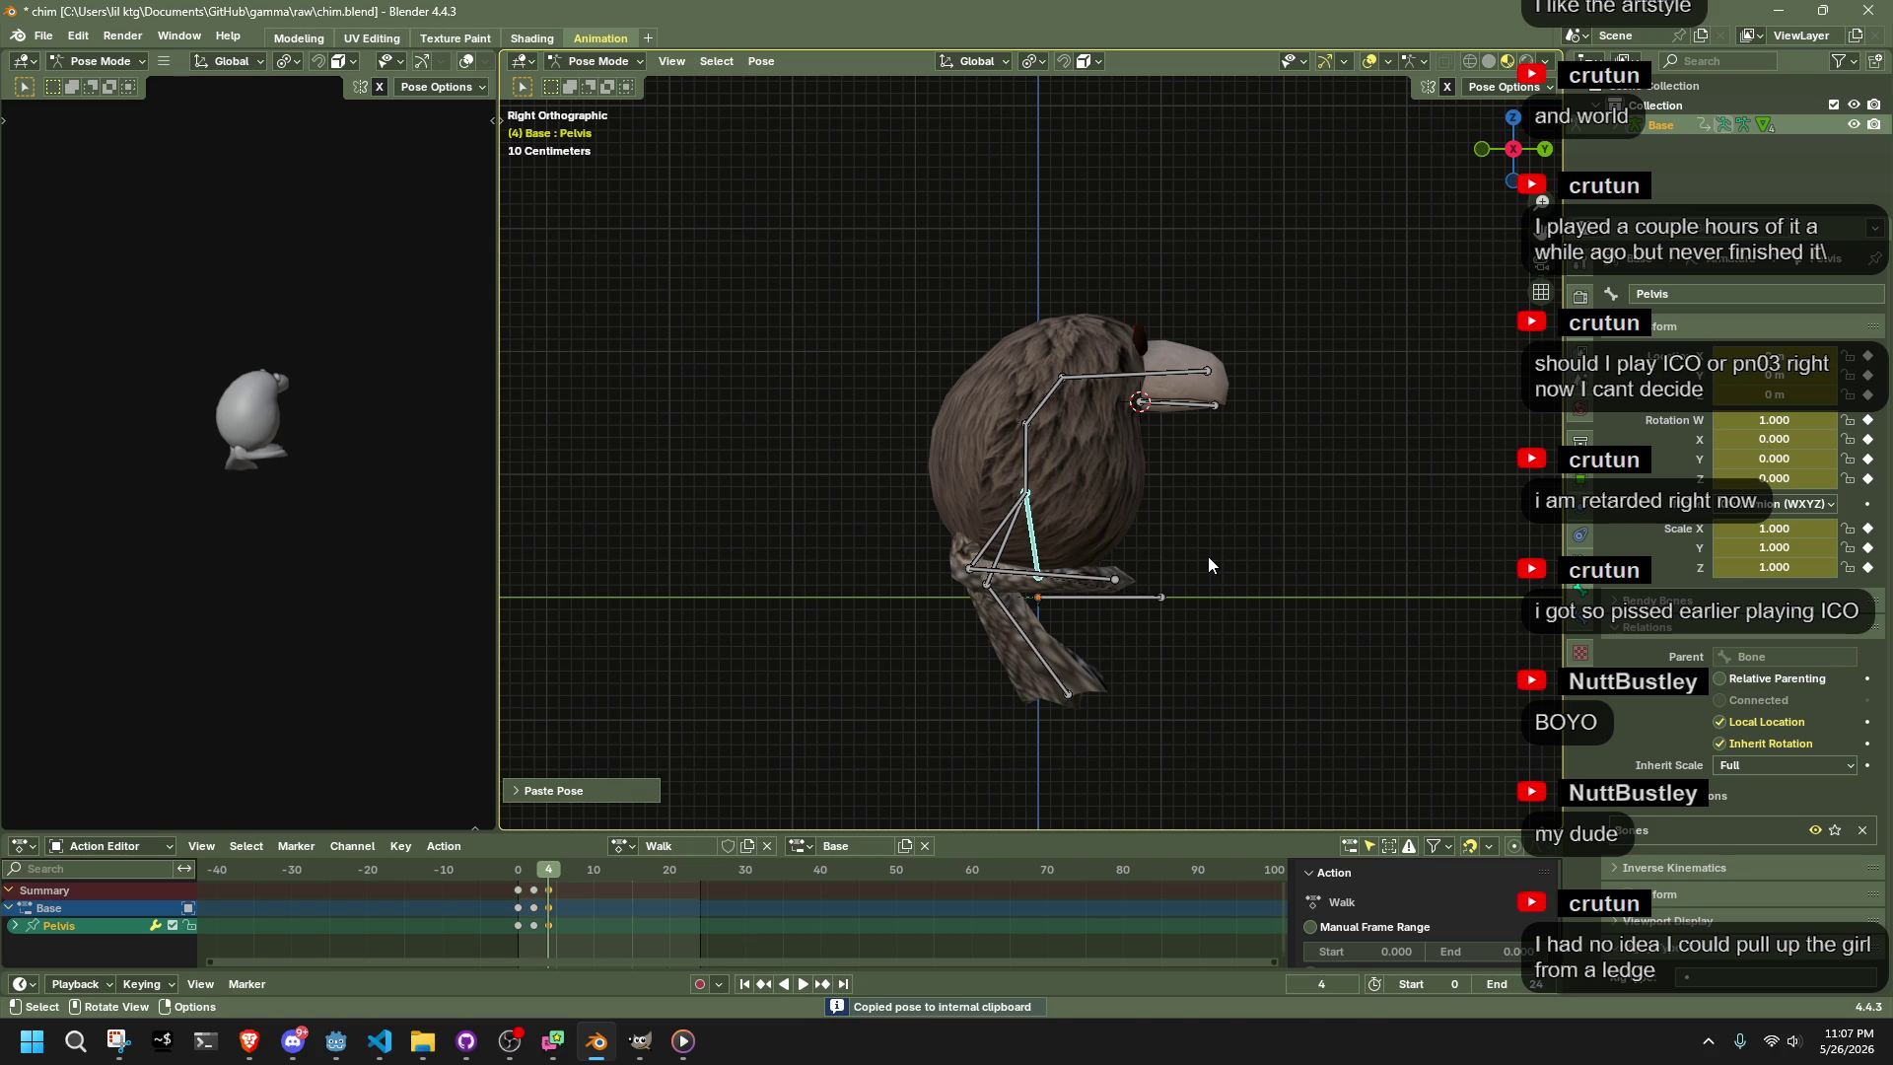
key(g)
key(z)
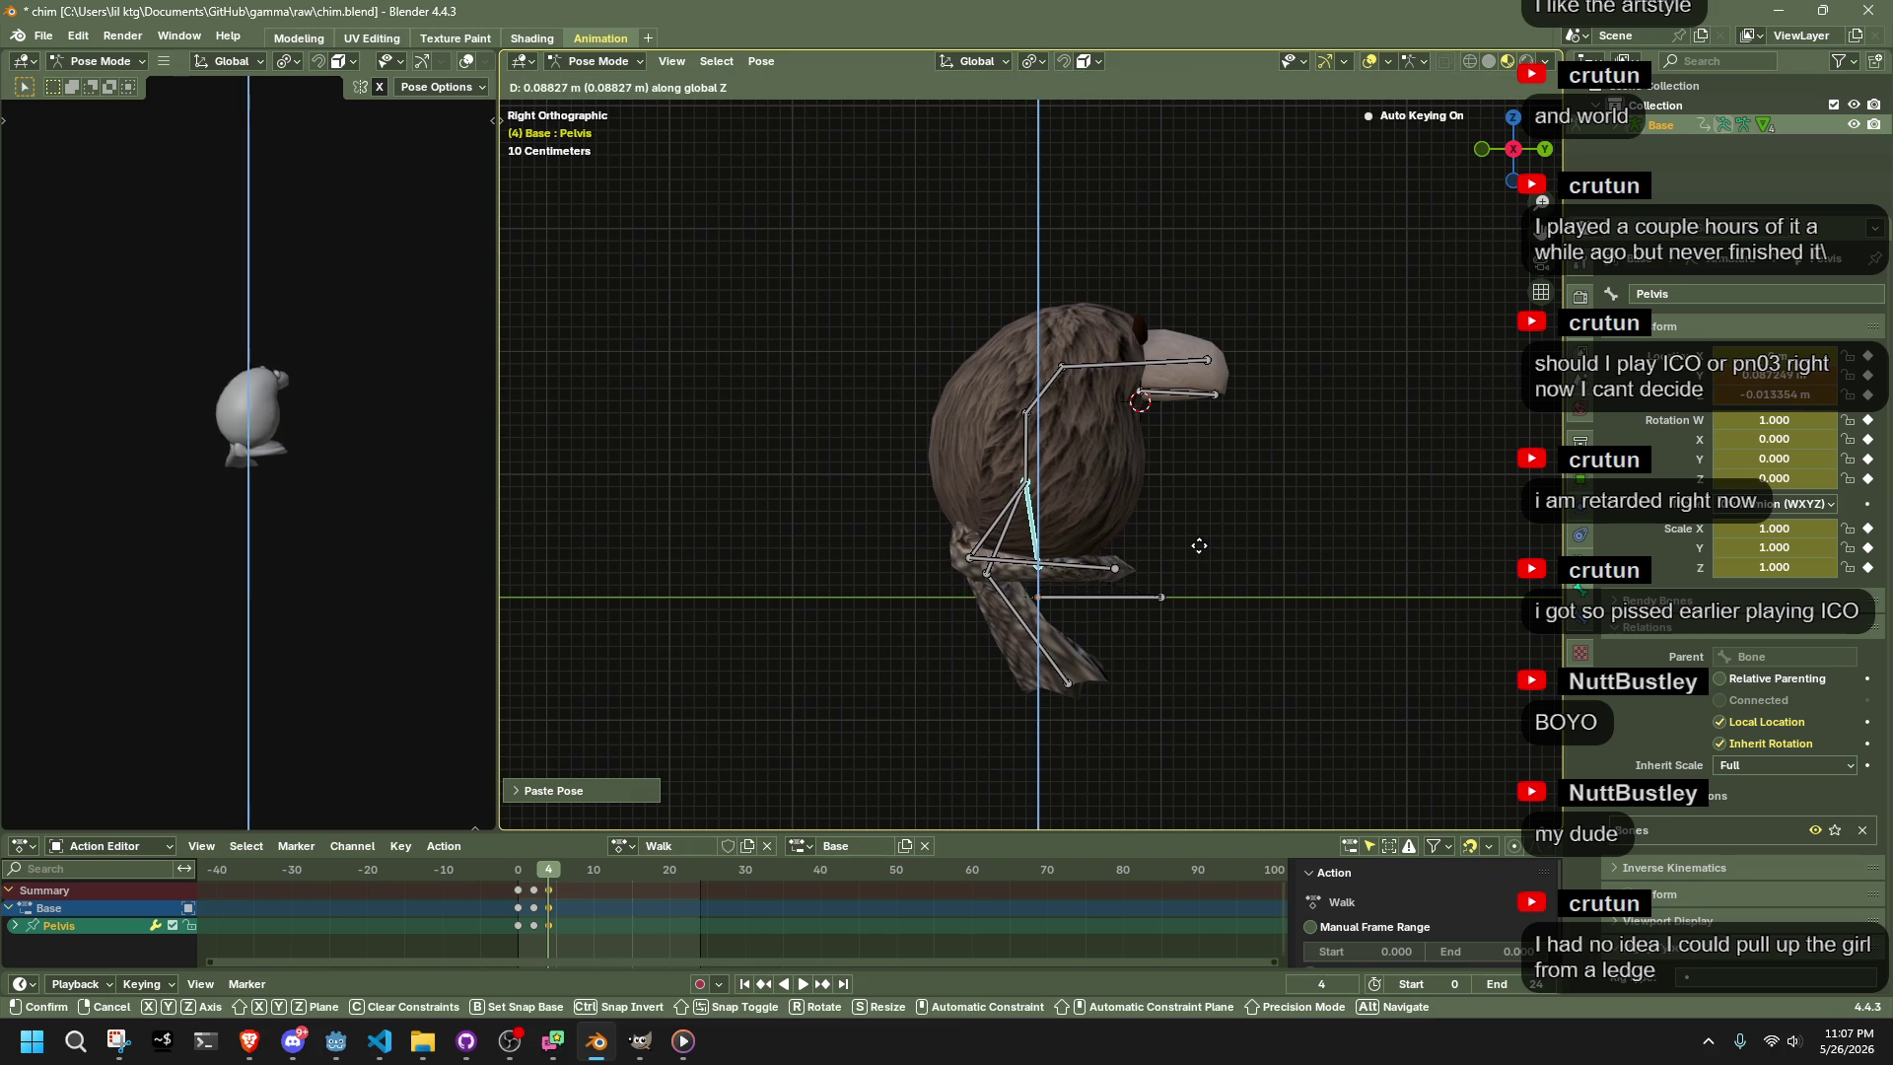
click(1198, 545)
Turn on Auto IK and reposition Foot.001.R with the leg following
click(1505, 86)
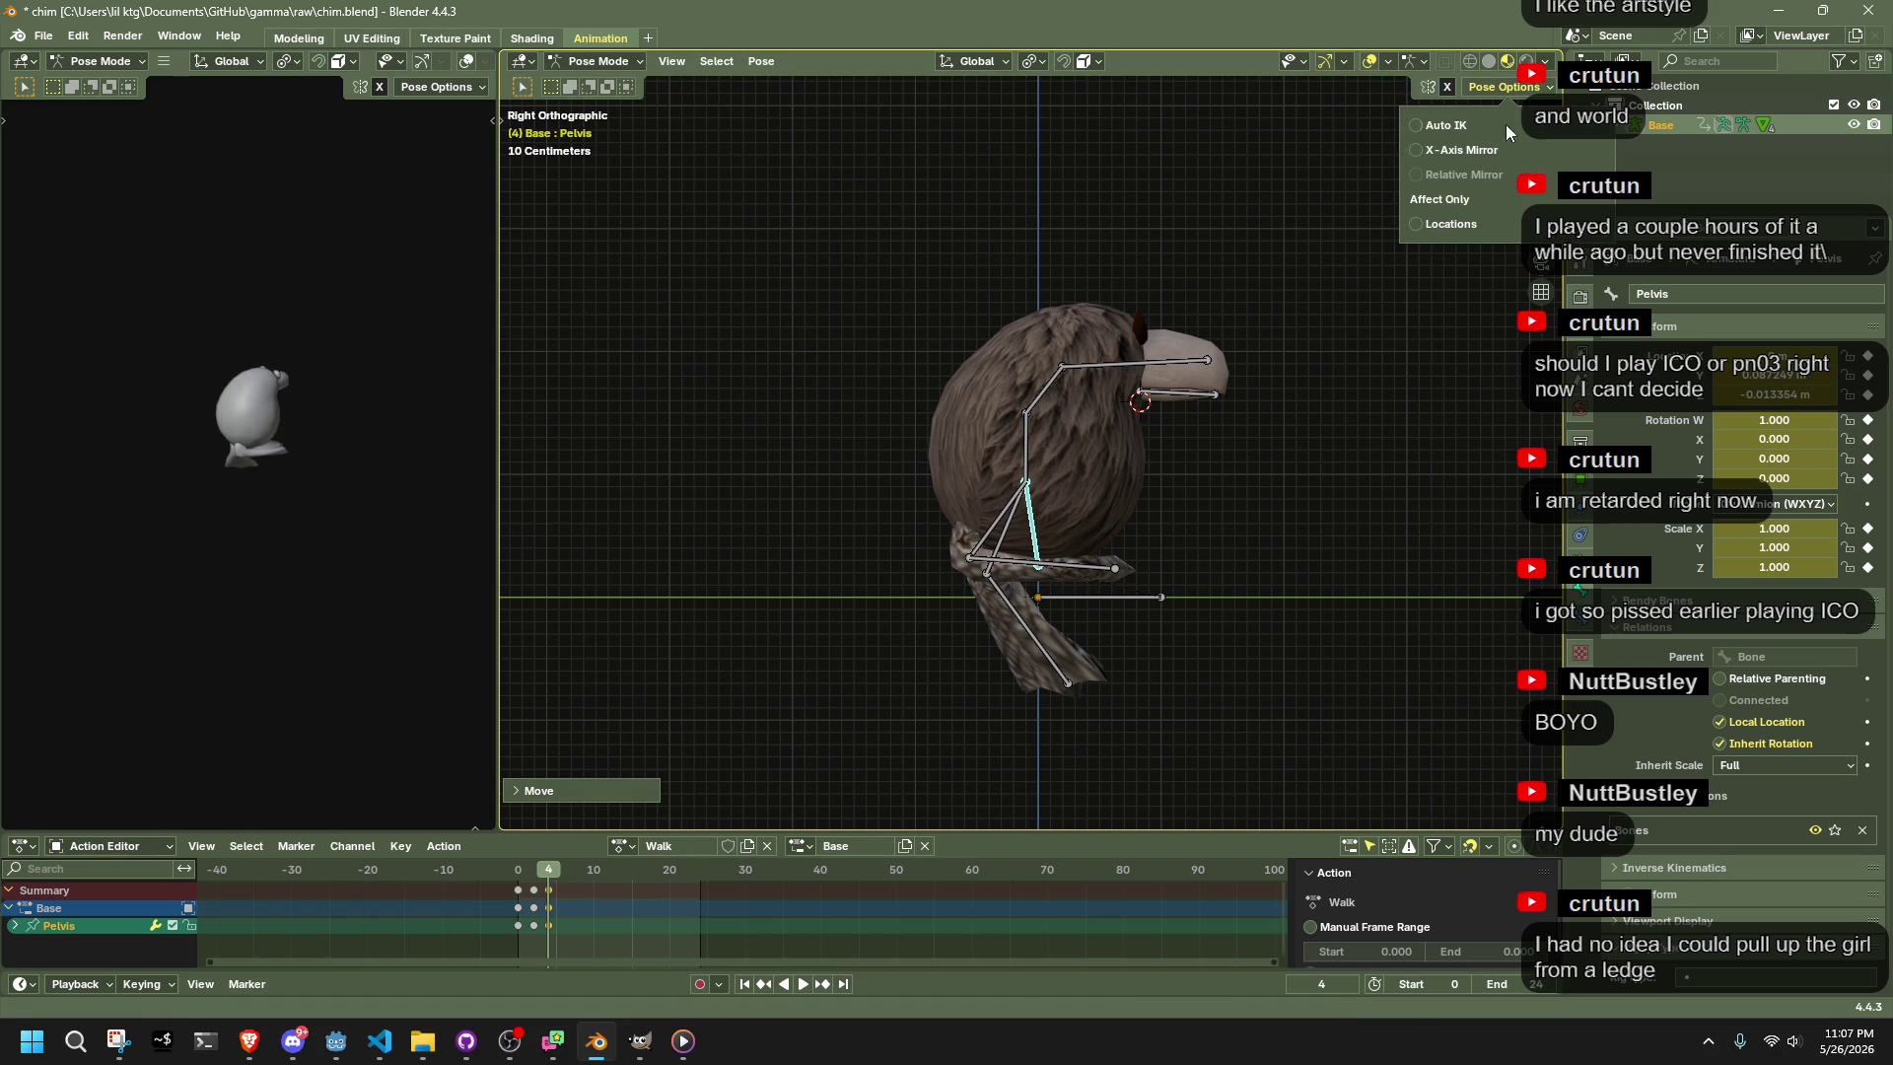
click(1442, 126)
click(1119, 569)
key(g)
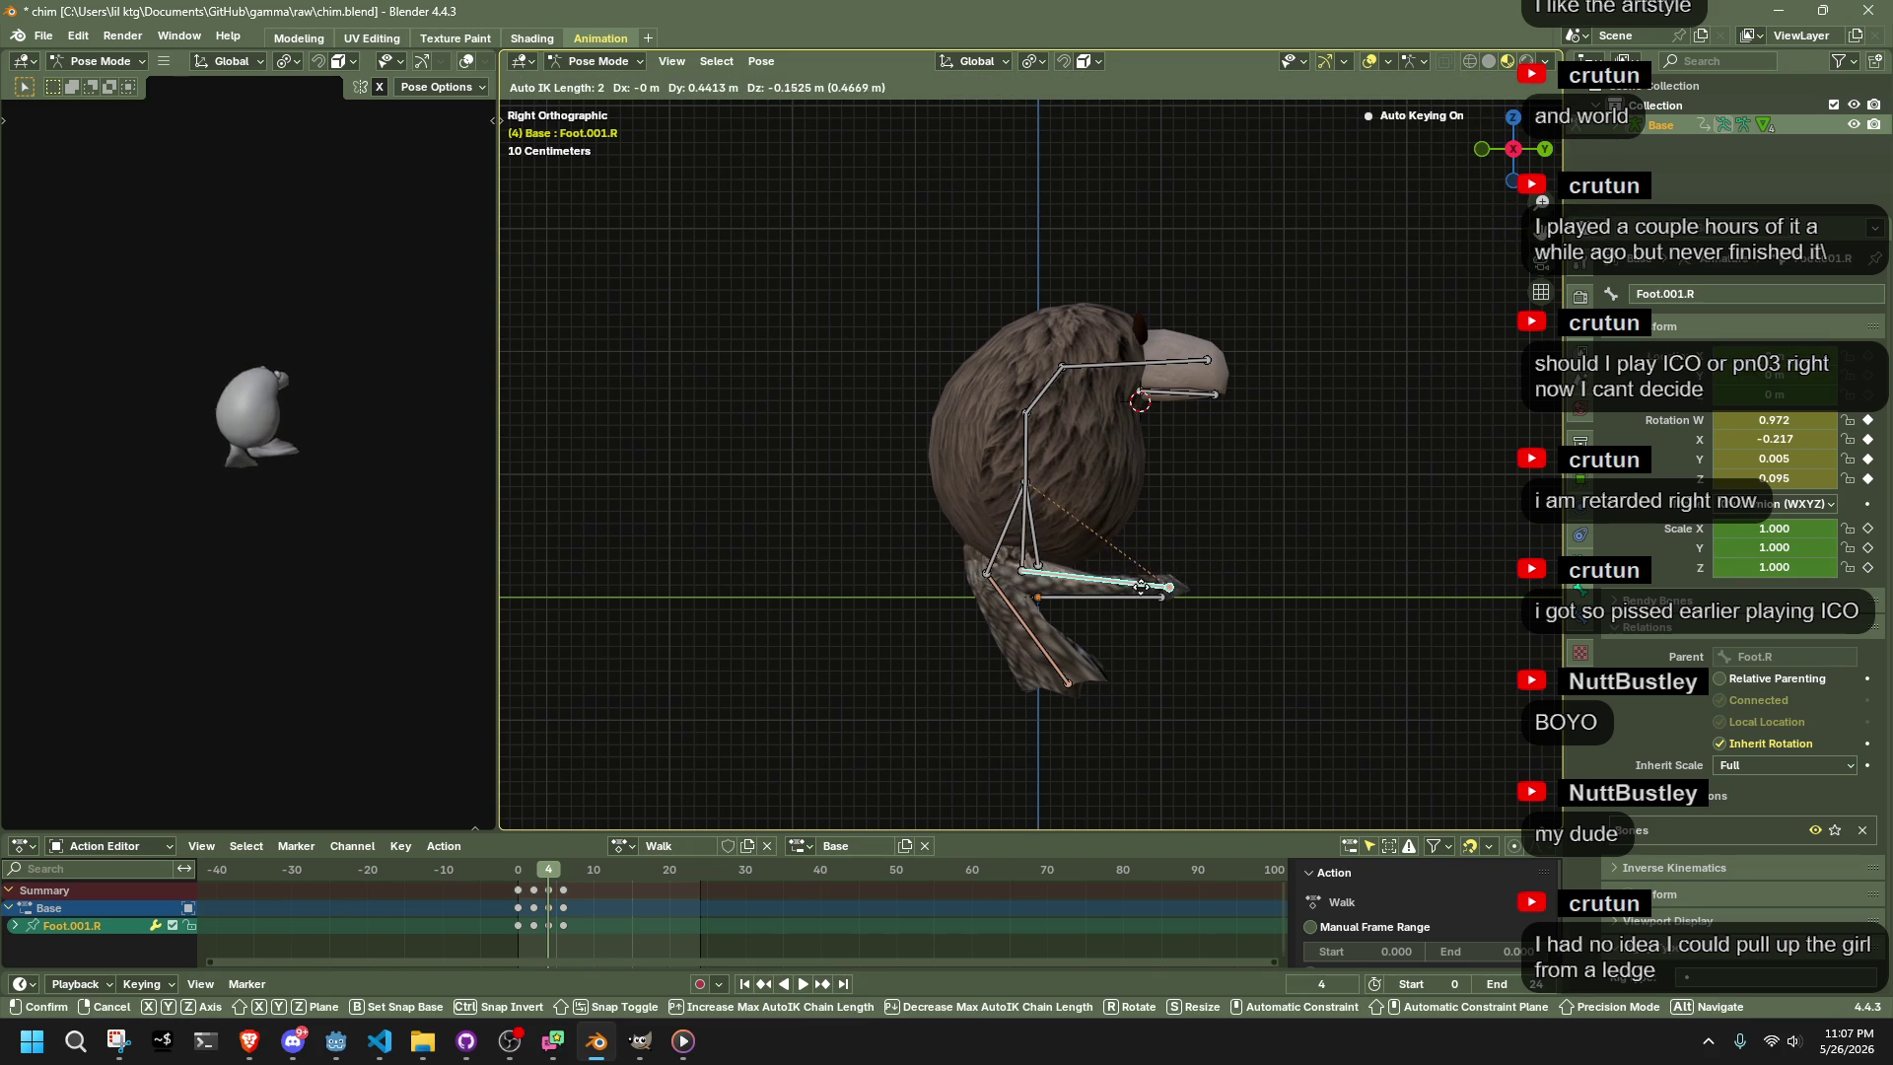
click(1126, 594)
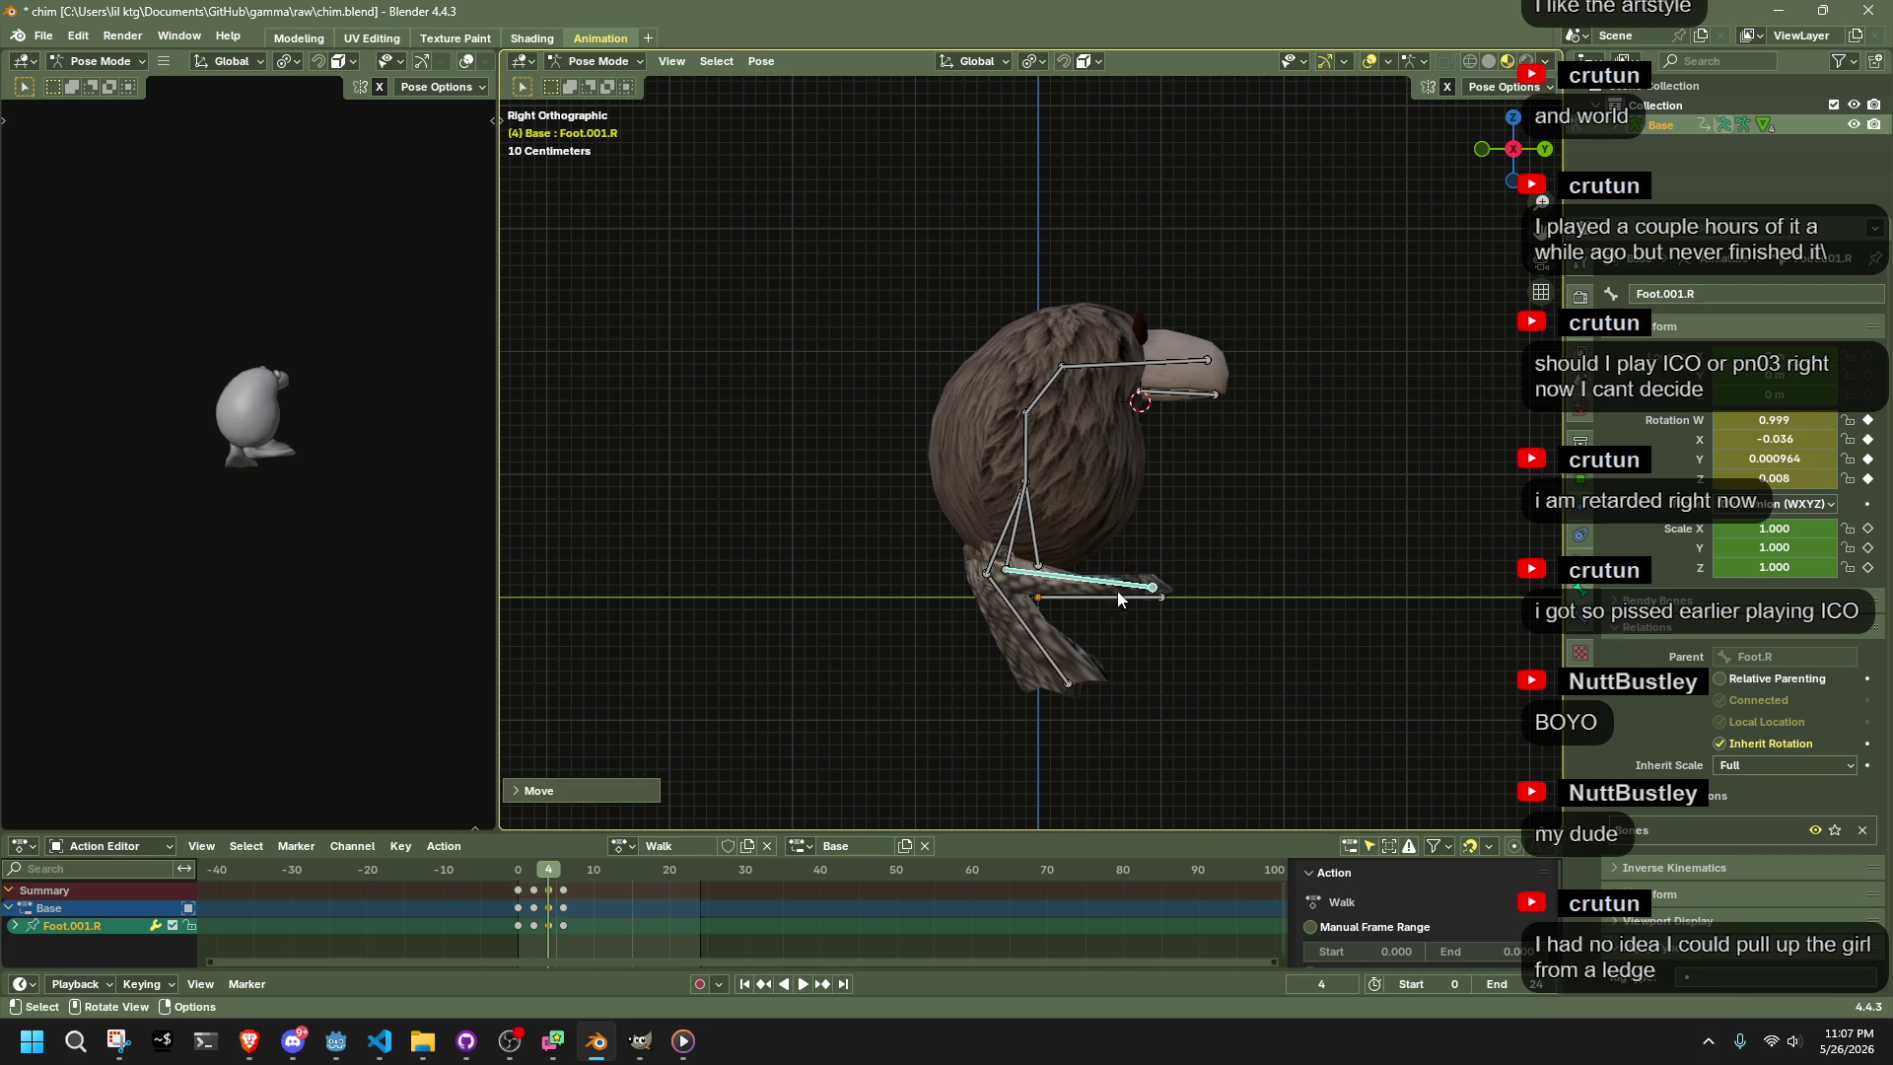
Play to frame 6 and set the Pelvis height there
click(518, 879)
key(space)
drag(523, 878, 560, 879)
key(space)
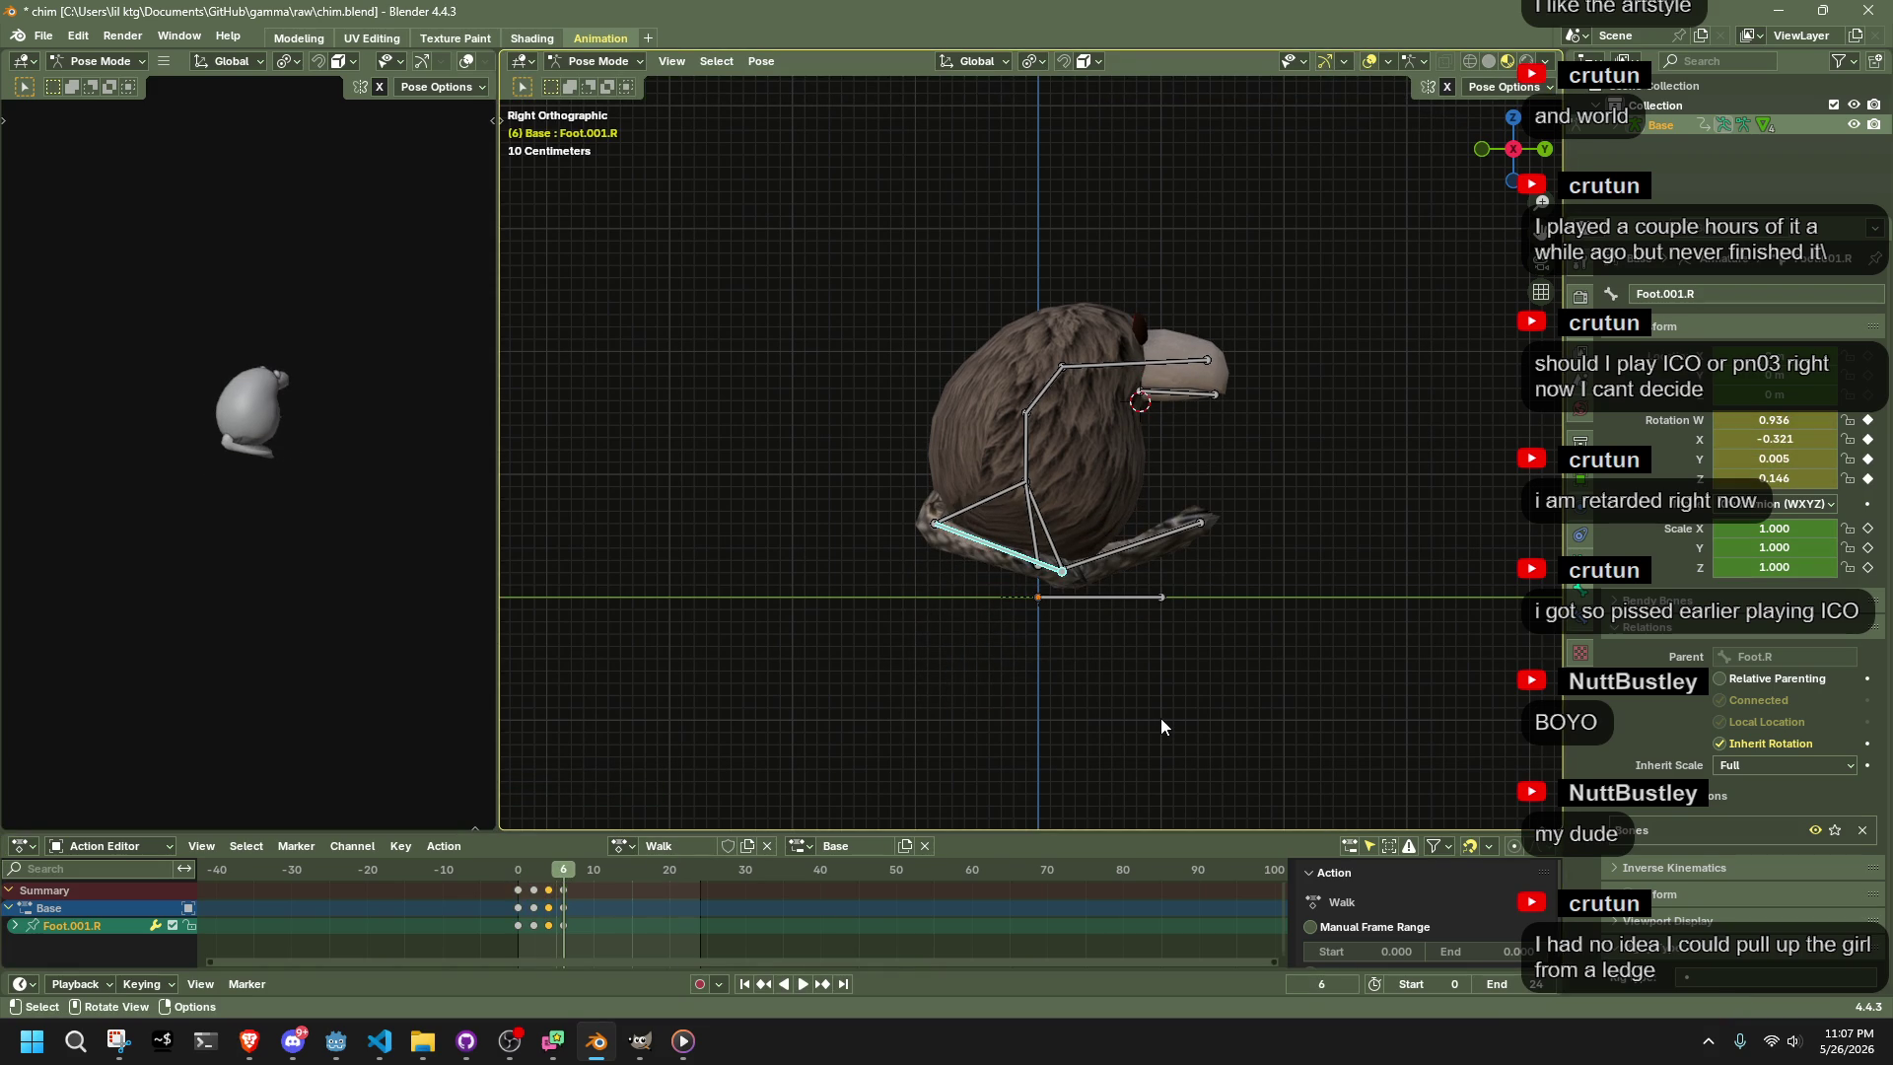
click(1034, 538)
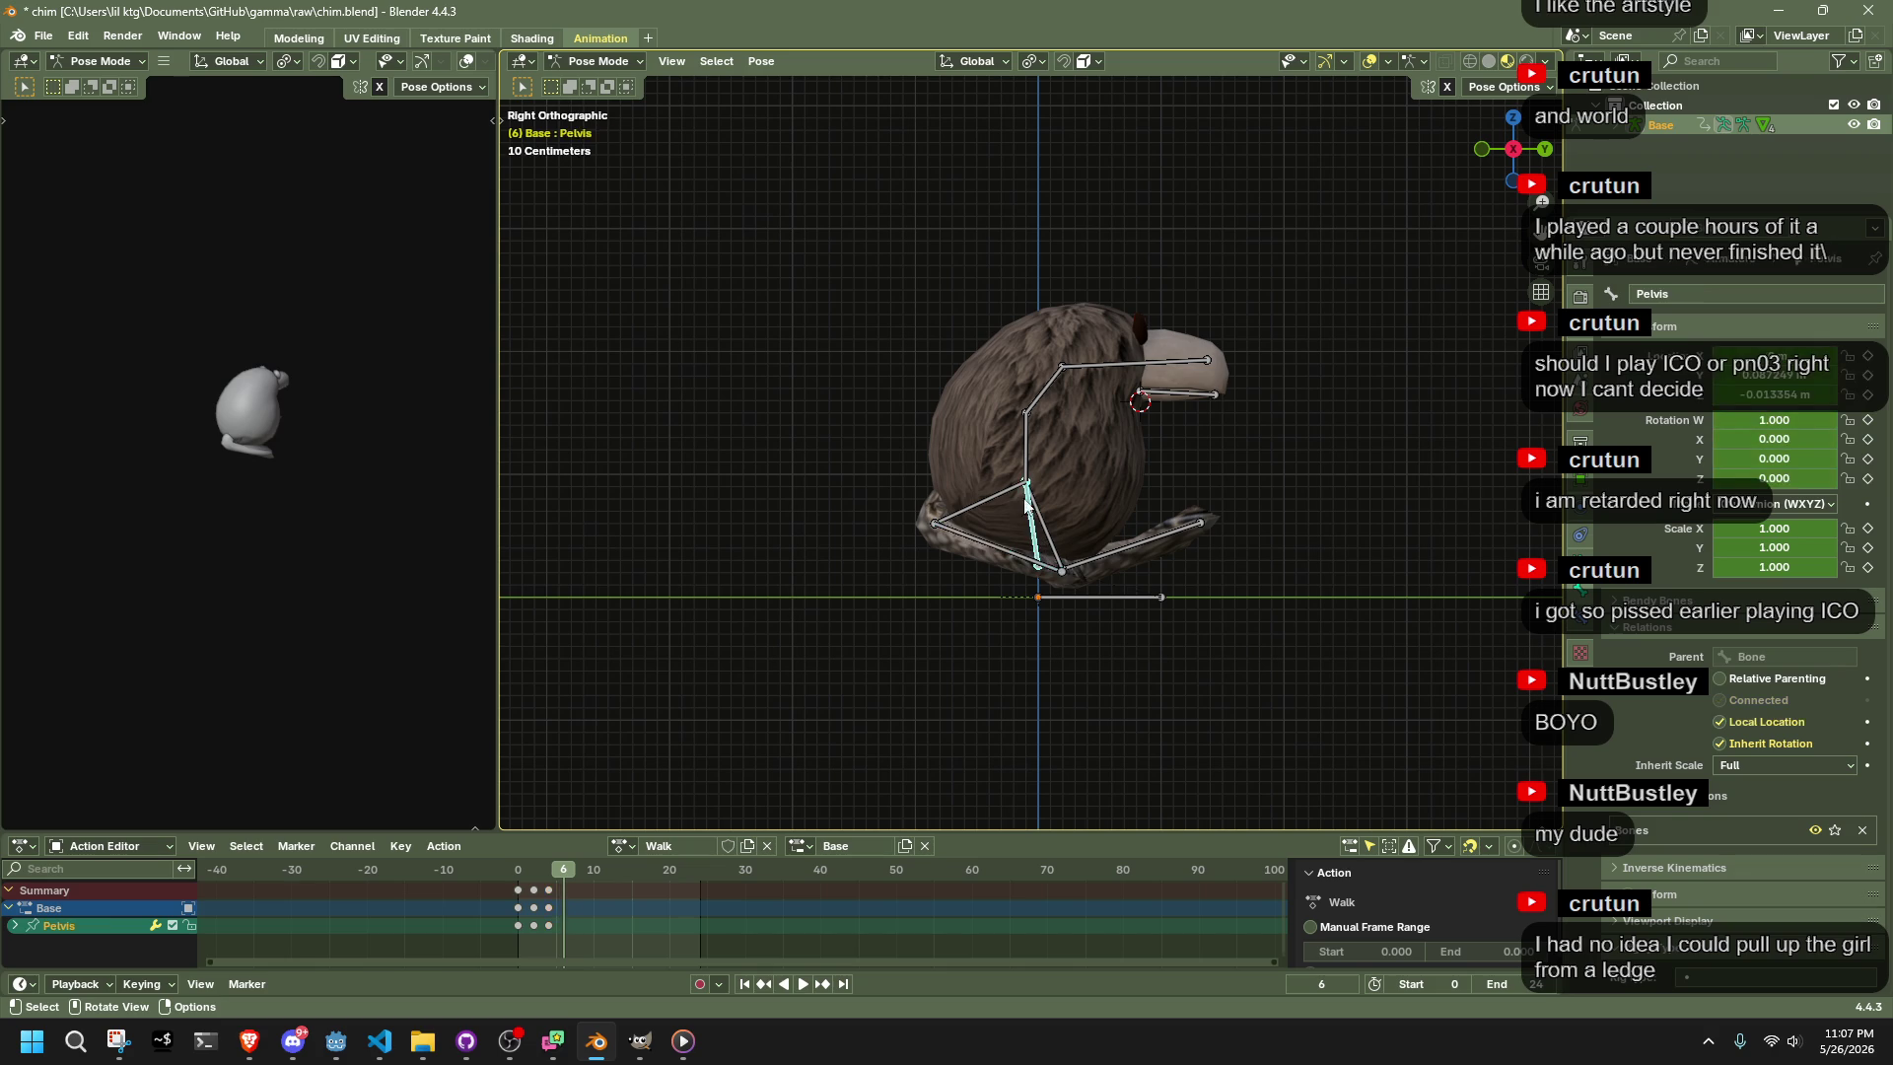
key(g)
key(z)
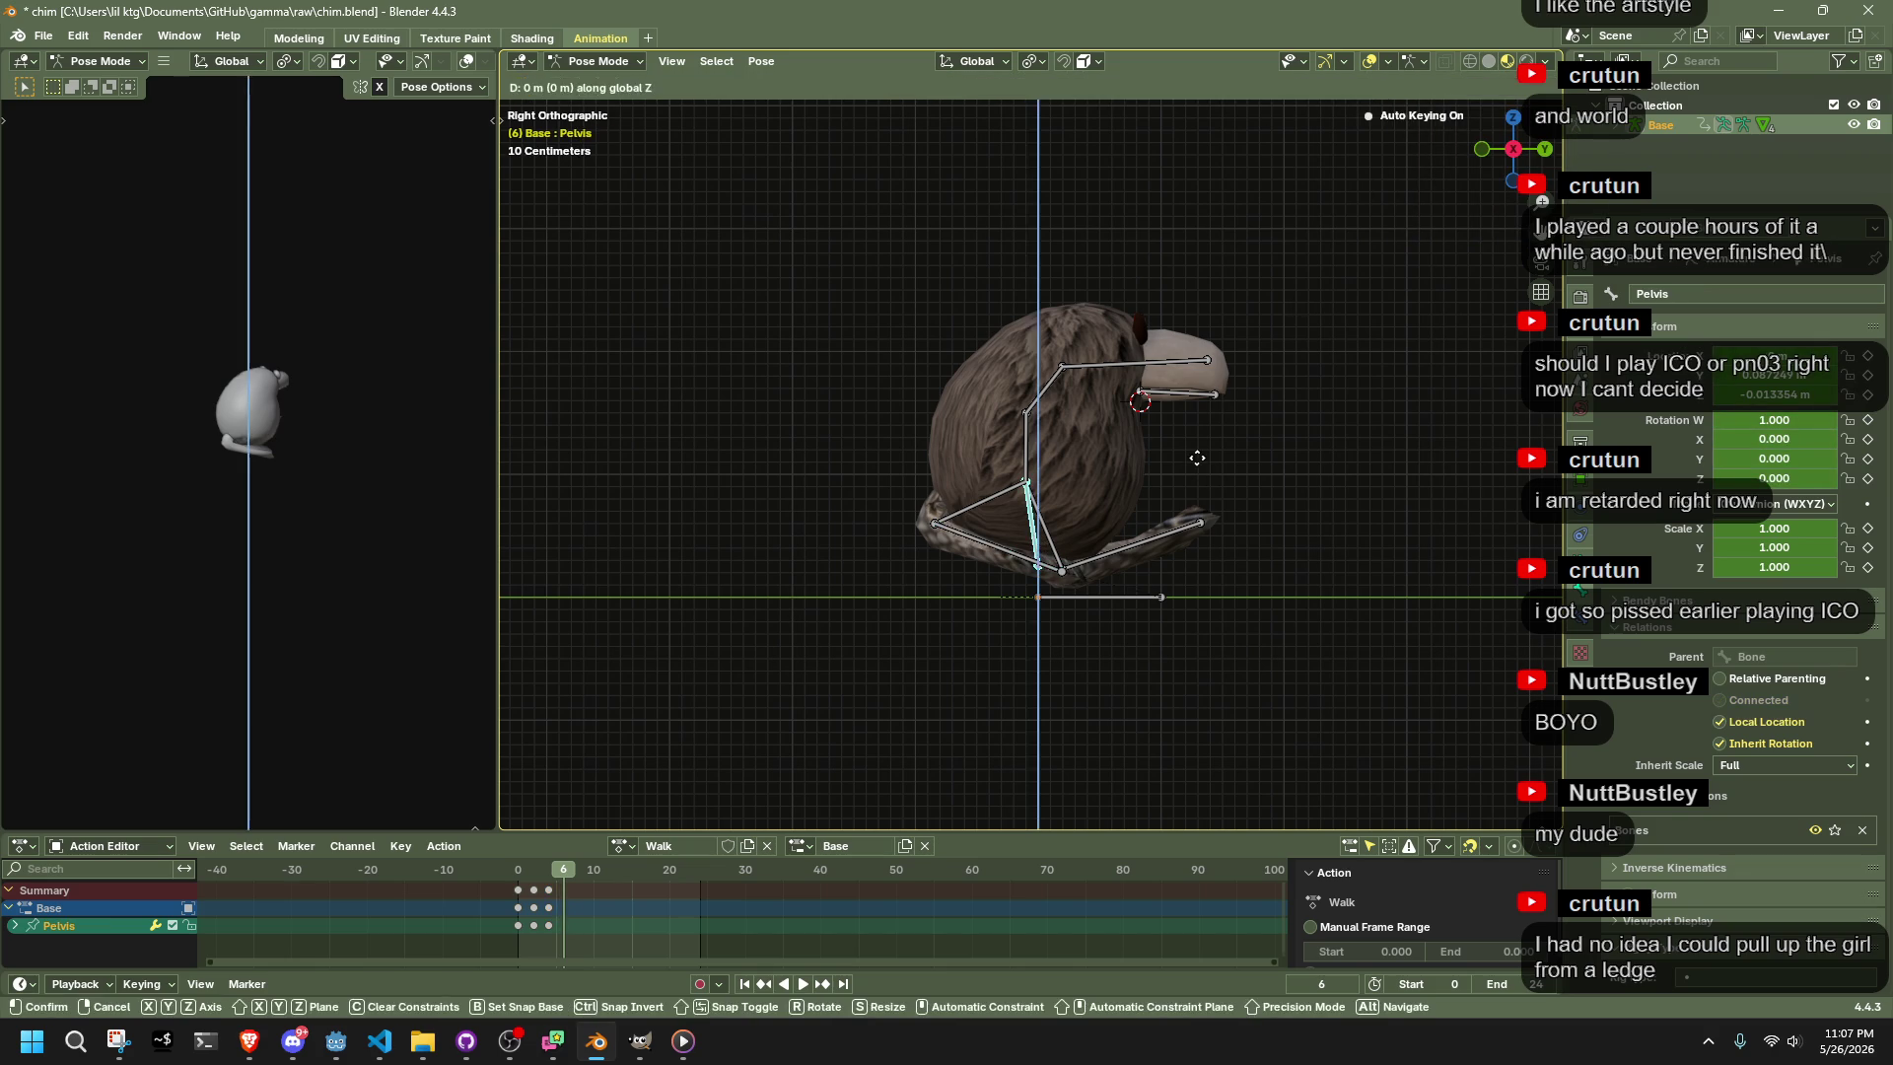
click(1192, 454)
Replay the walk and scrub back to review frame 2 with only Pelvis selected
key(space)
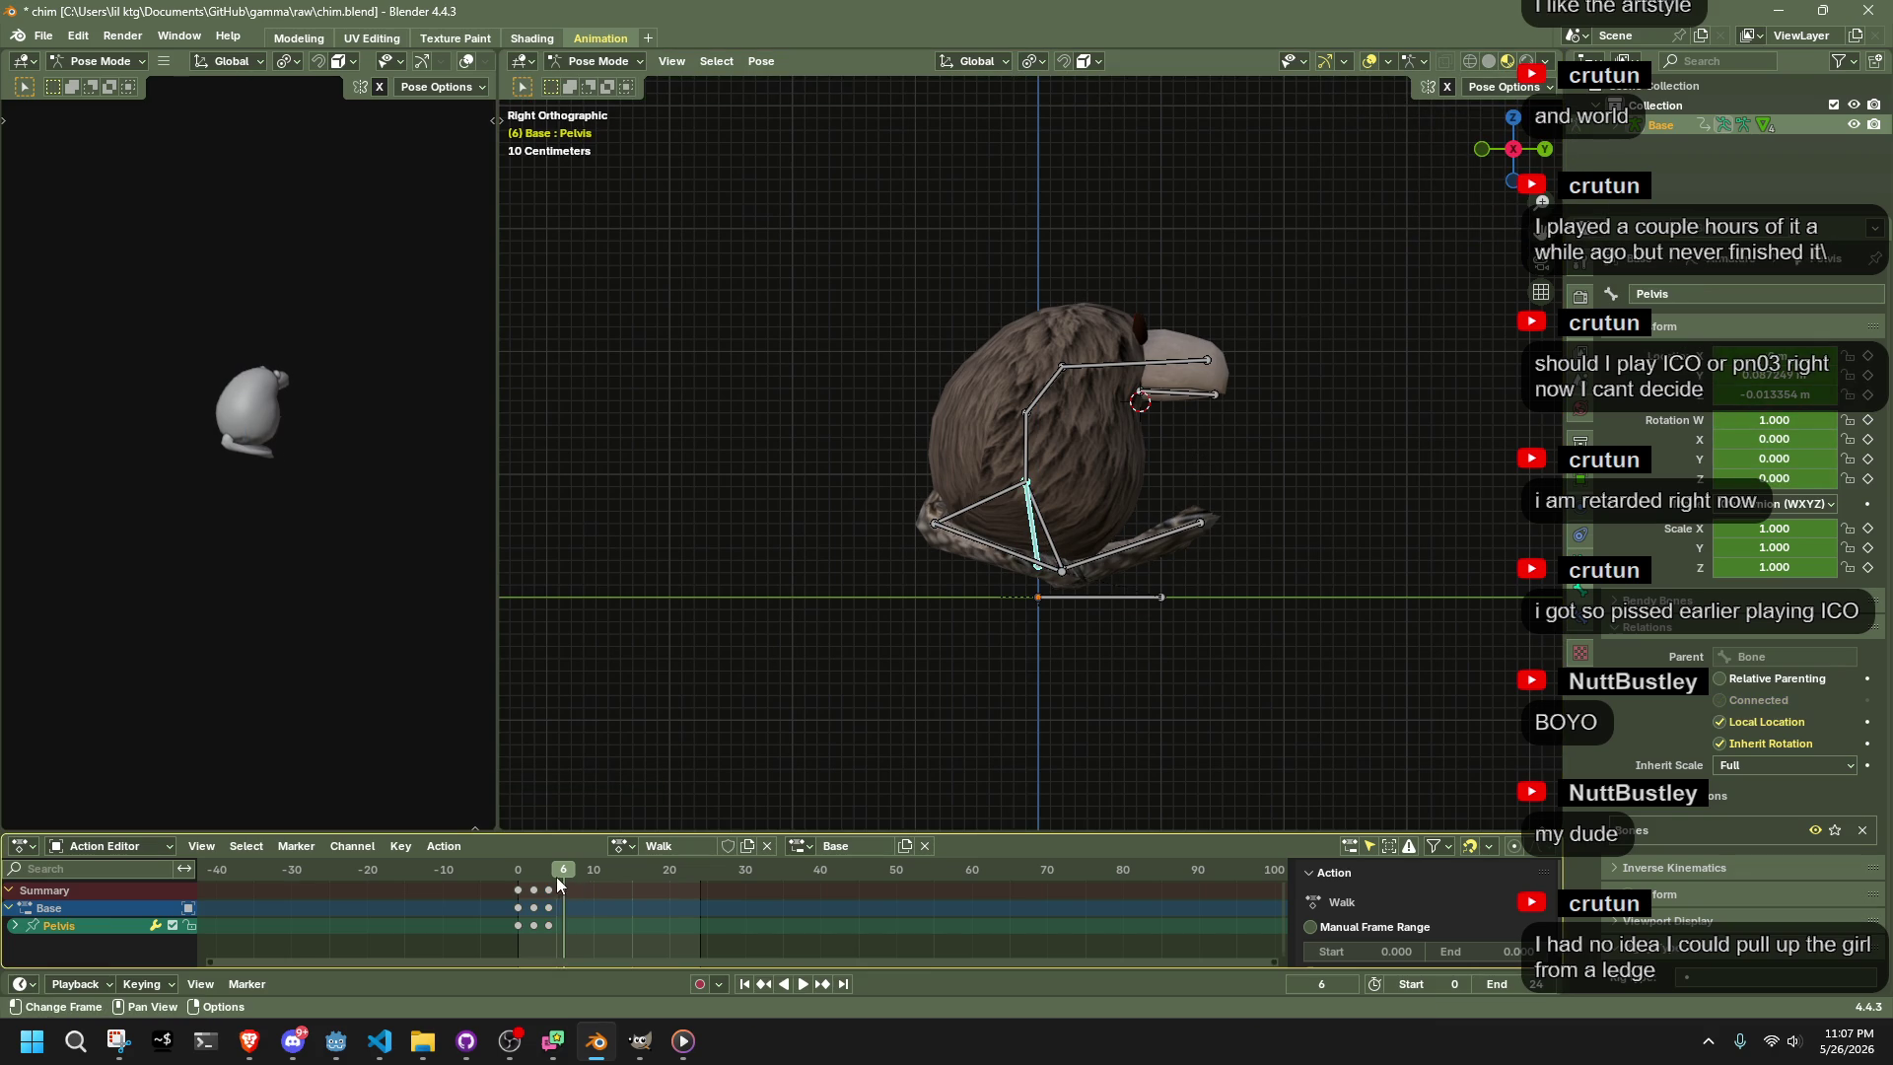
key(Escape)
key(a)
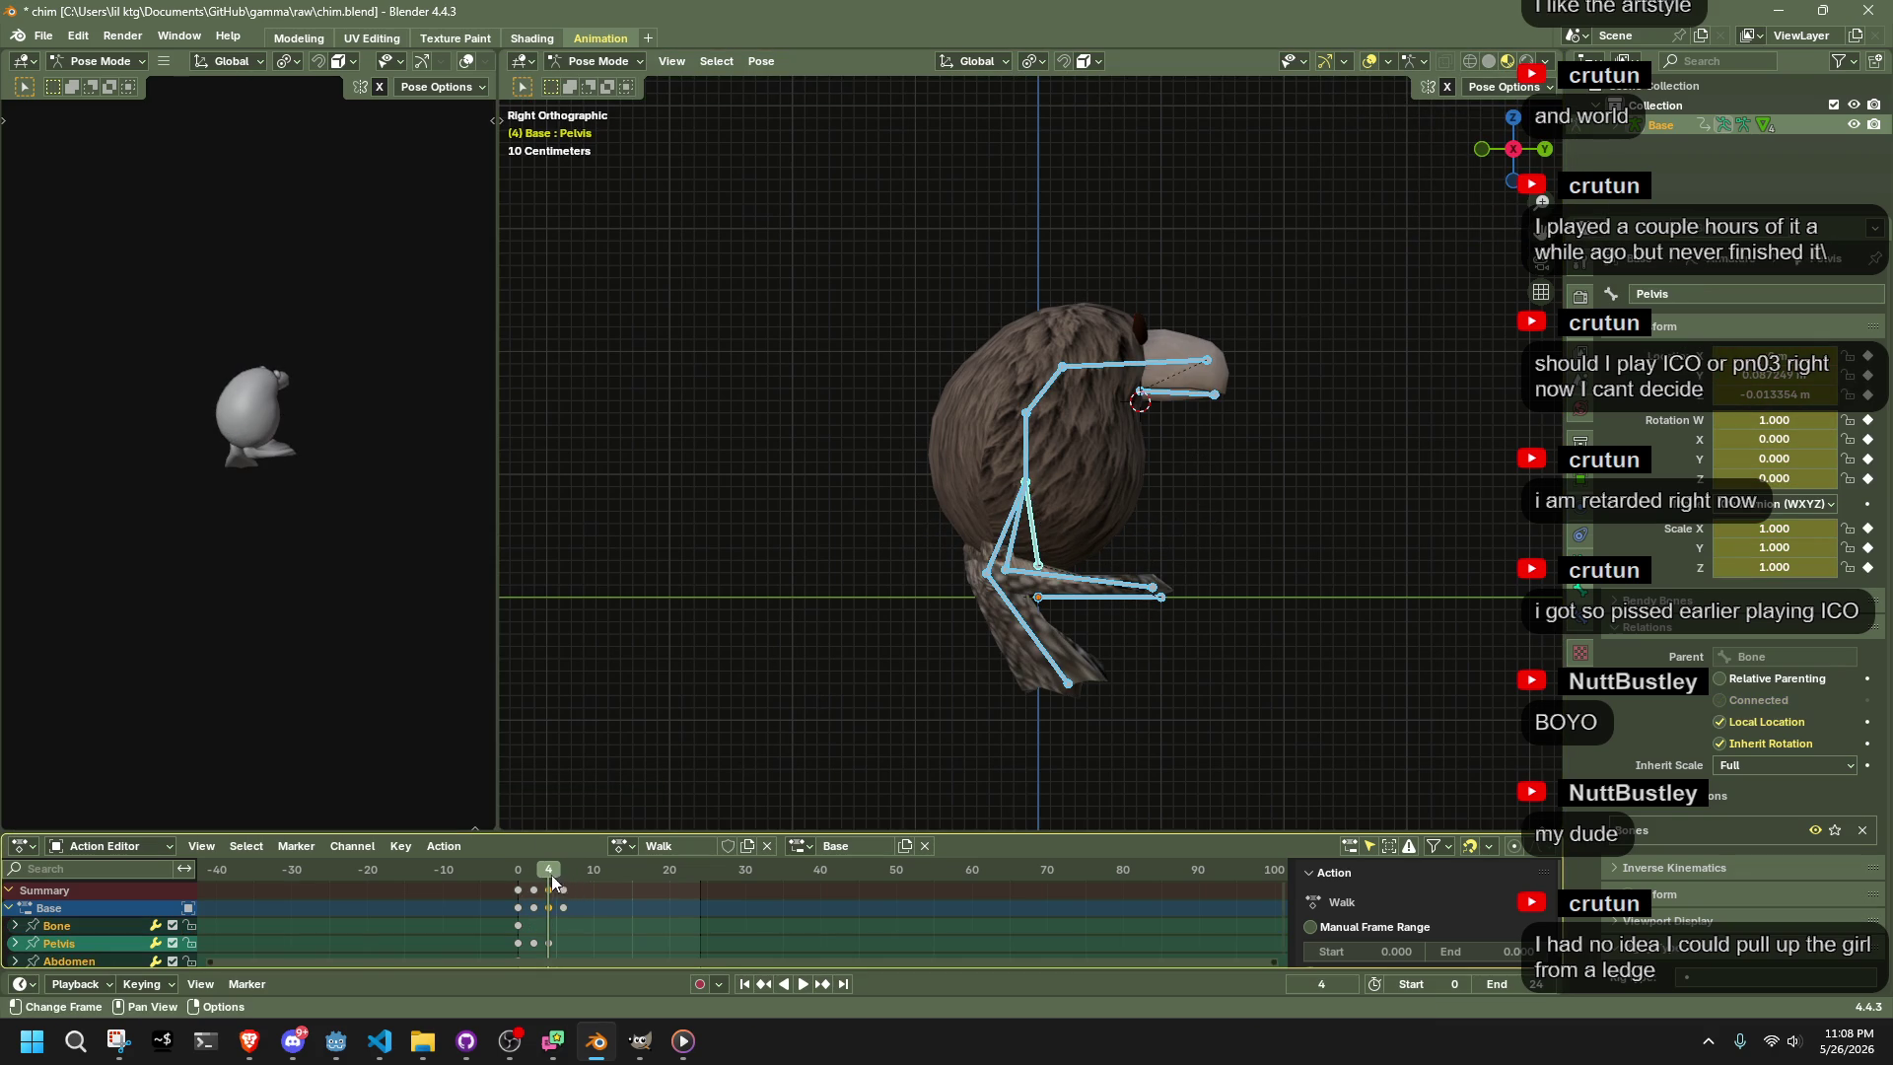
click(1032, 522)
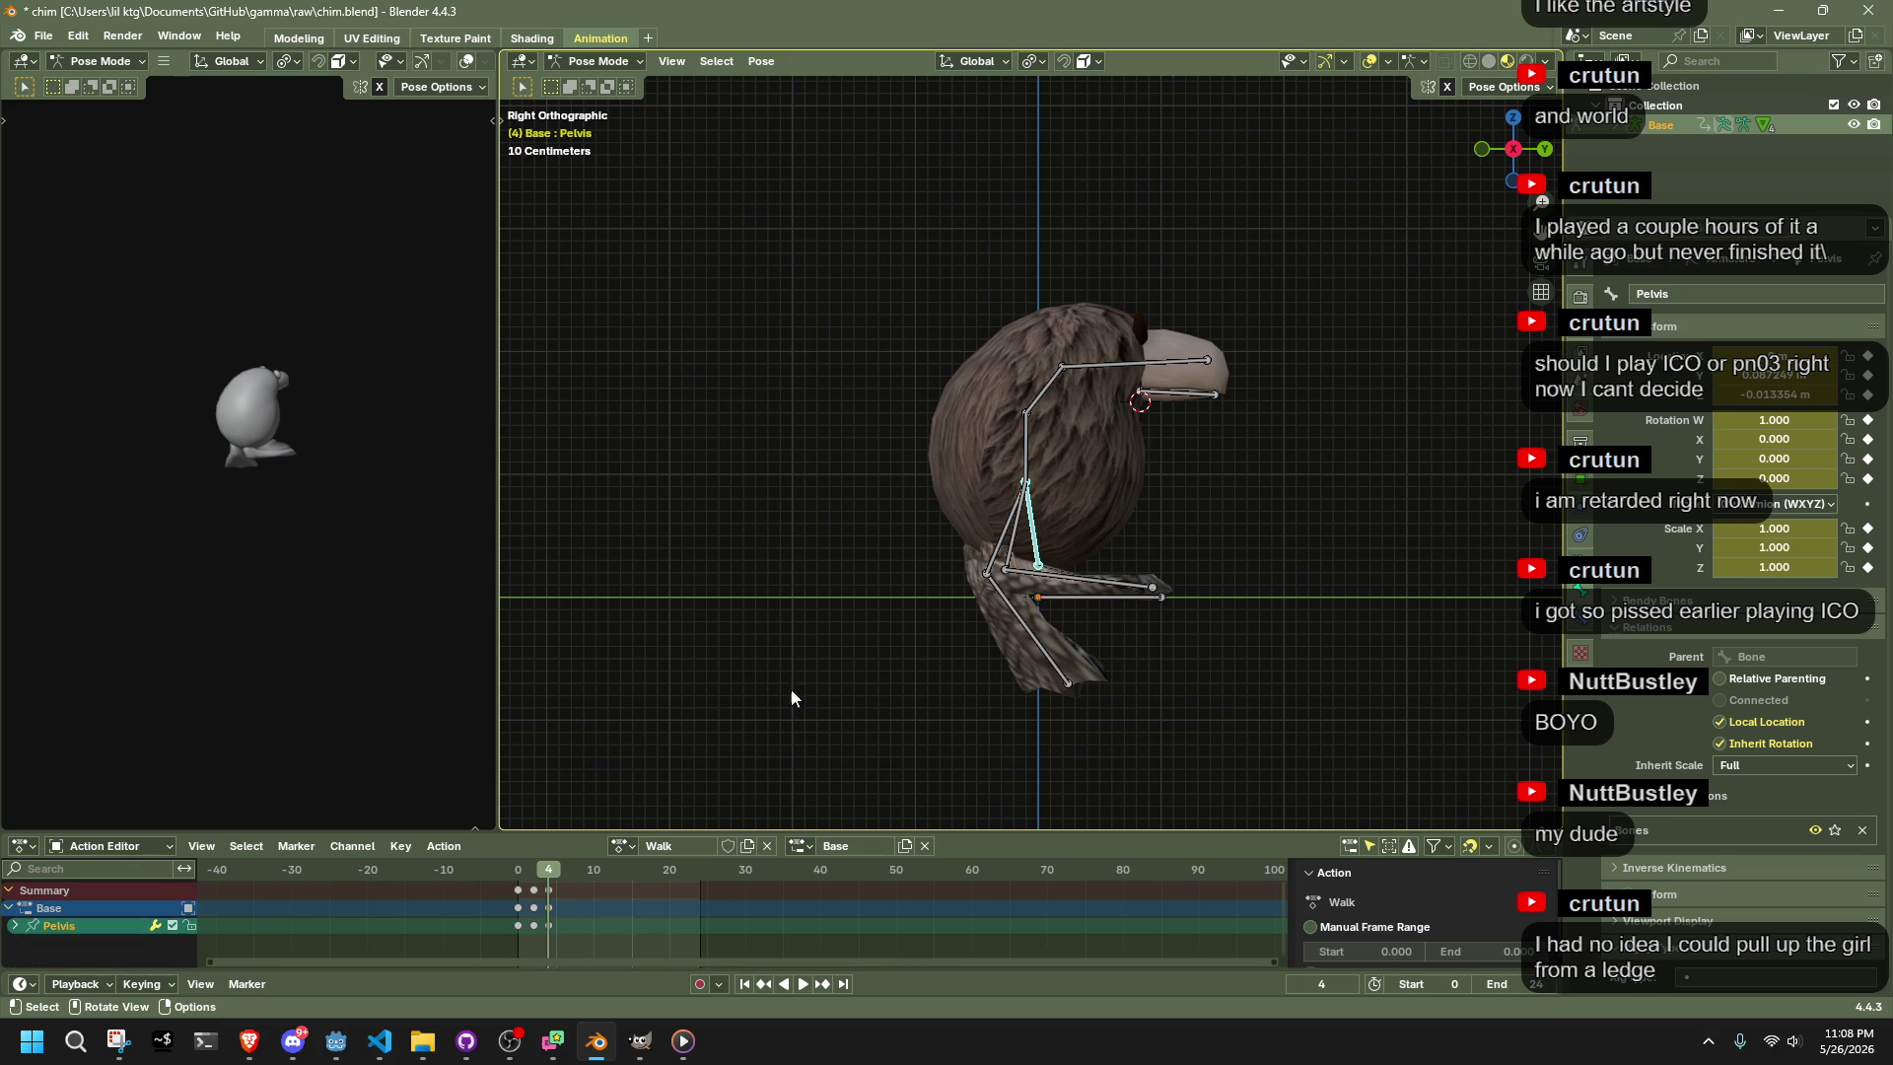
click(518, 868)
key(space)
drag(542, 869, 518, 882)
Copy the frame 0 Pelvis pose and paste it flipped at frame 4, then replay
key(ctrl+c)
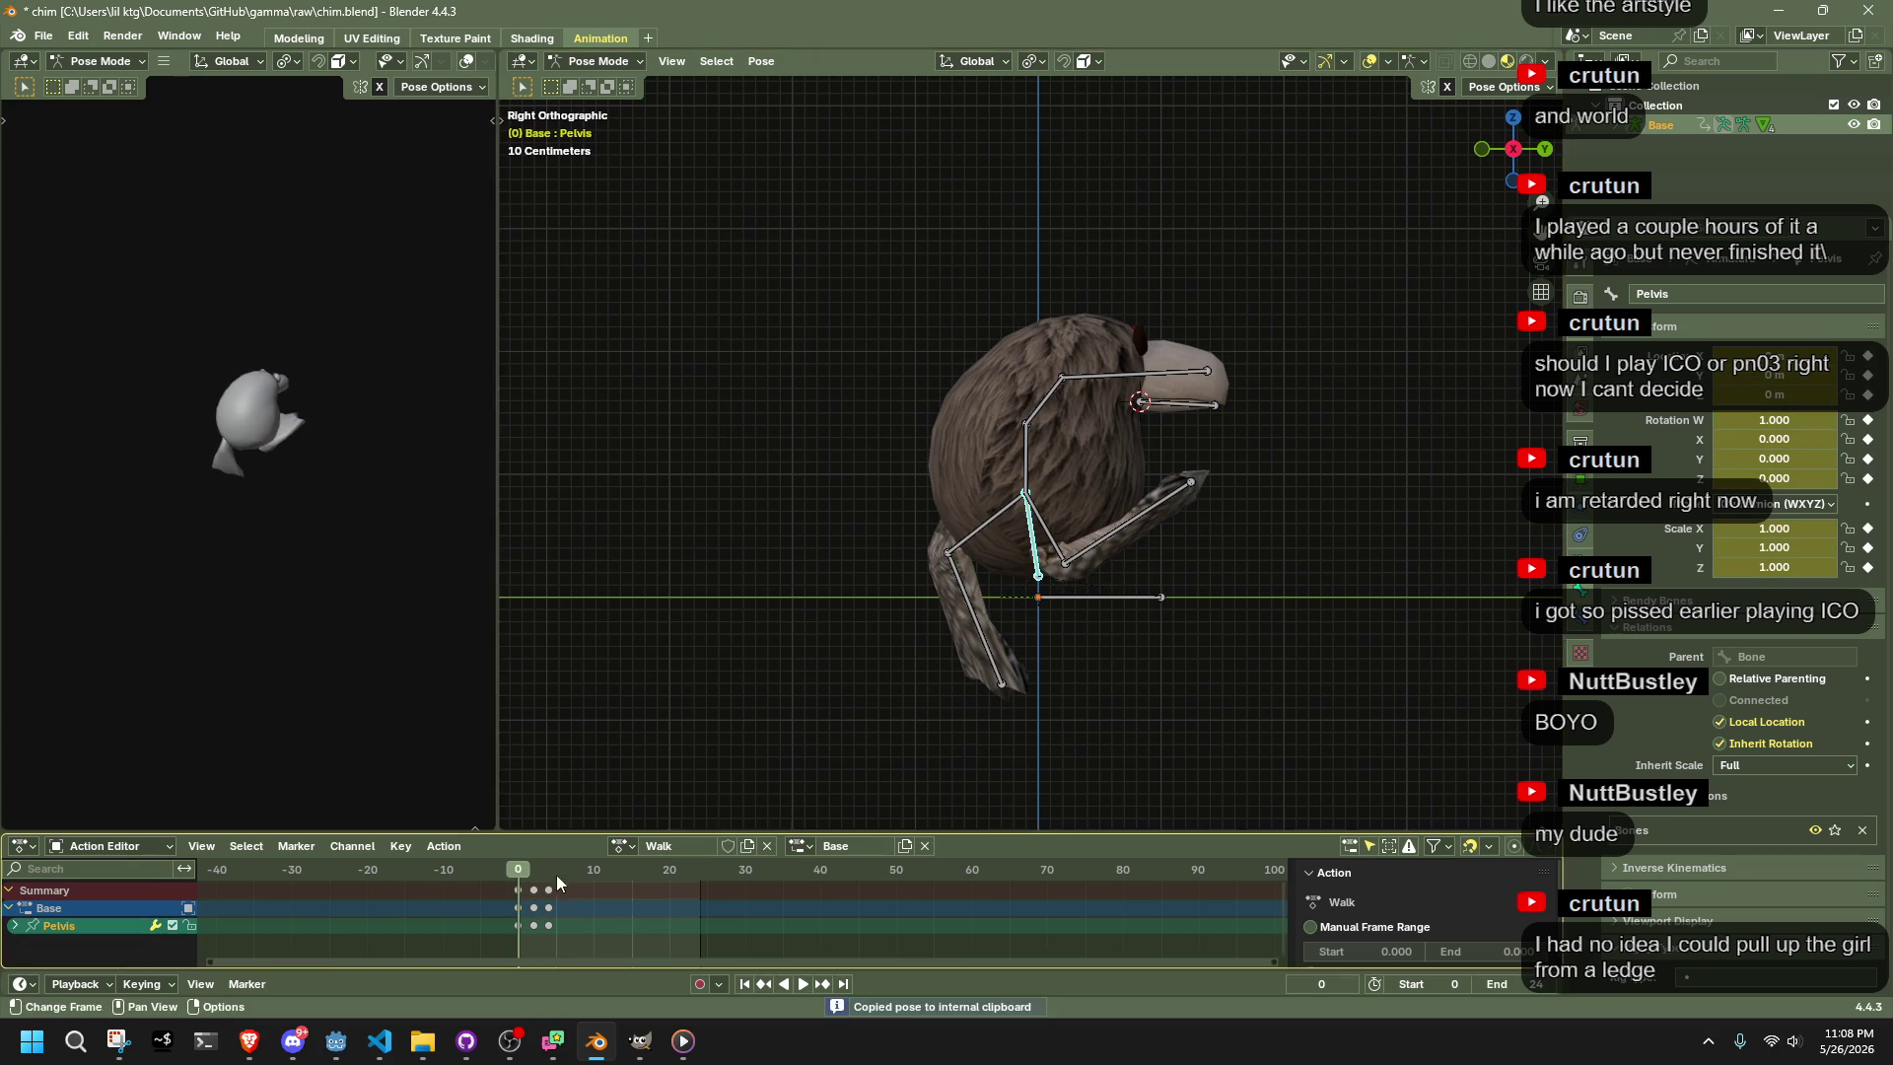
click(552, 872)
key(ctrl+shift+v)
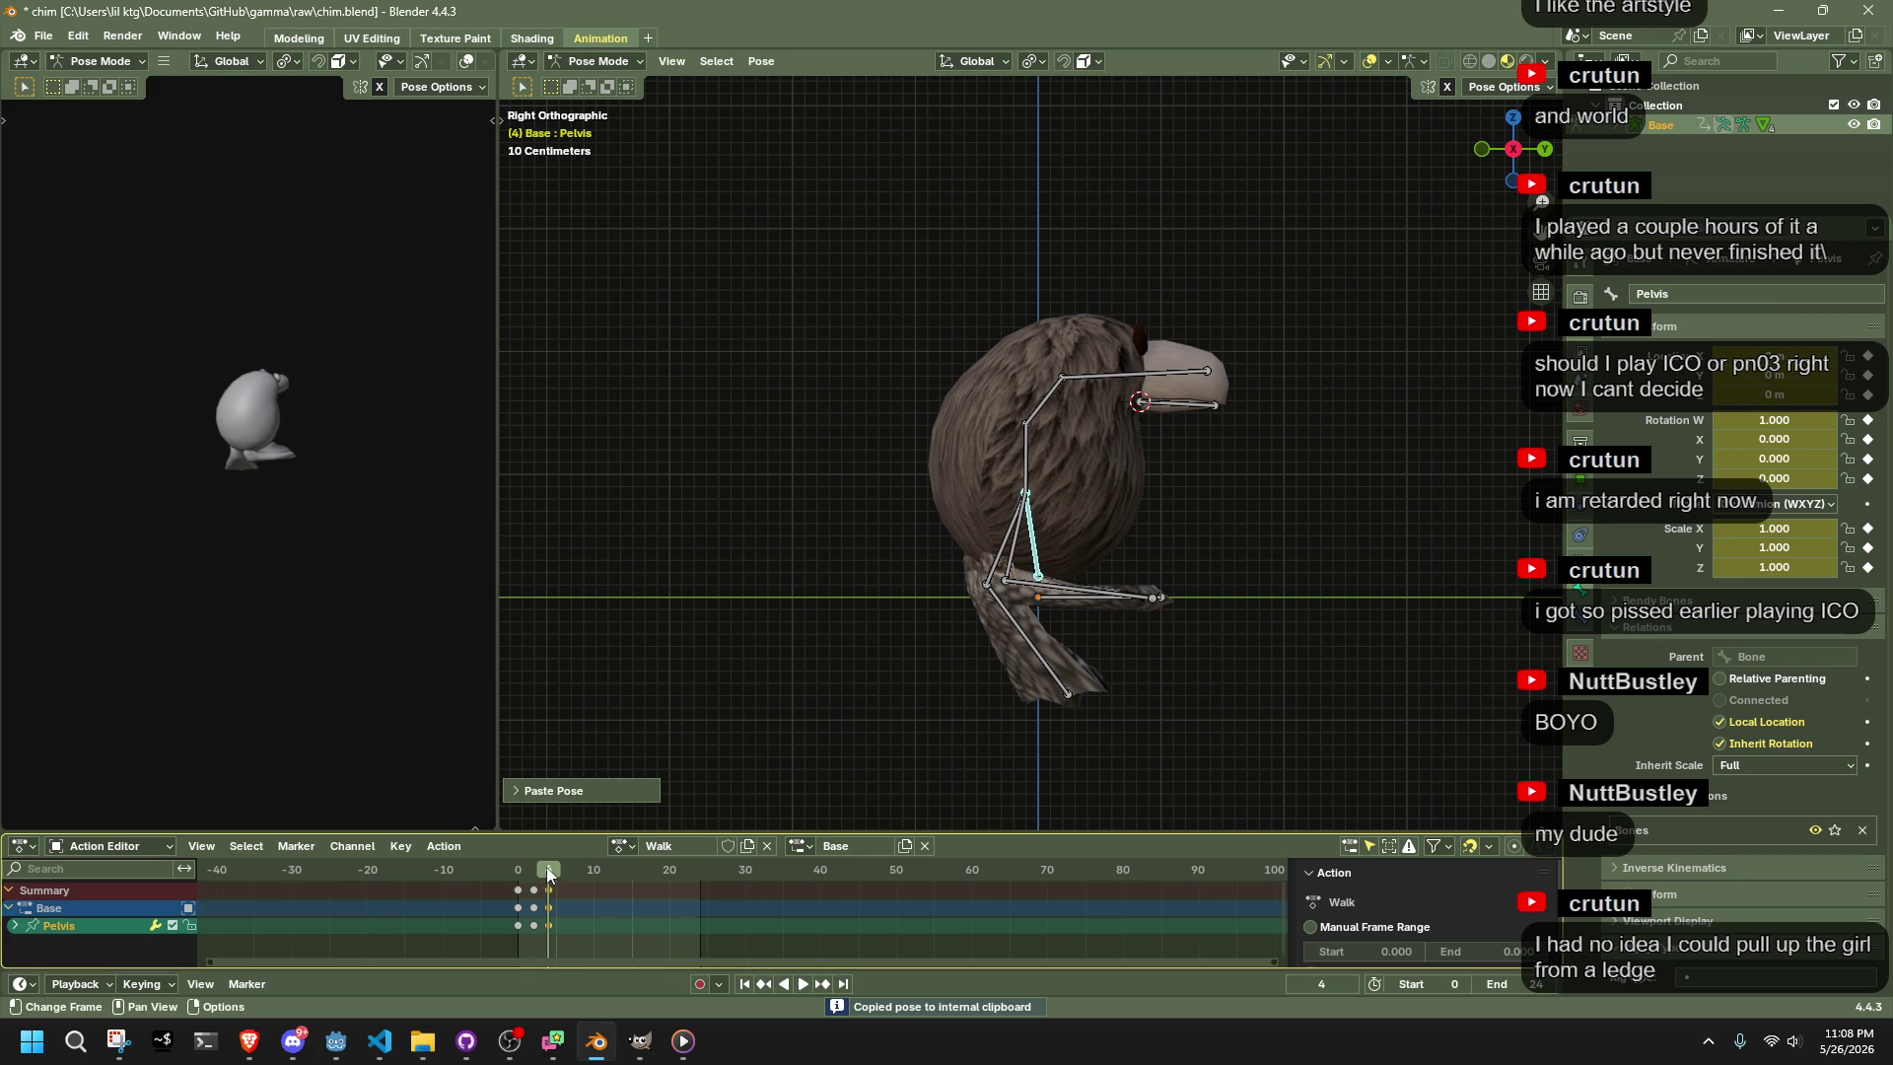
key(space)
key(space)
click(1494, 89)
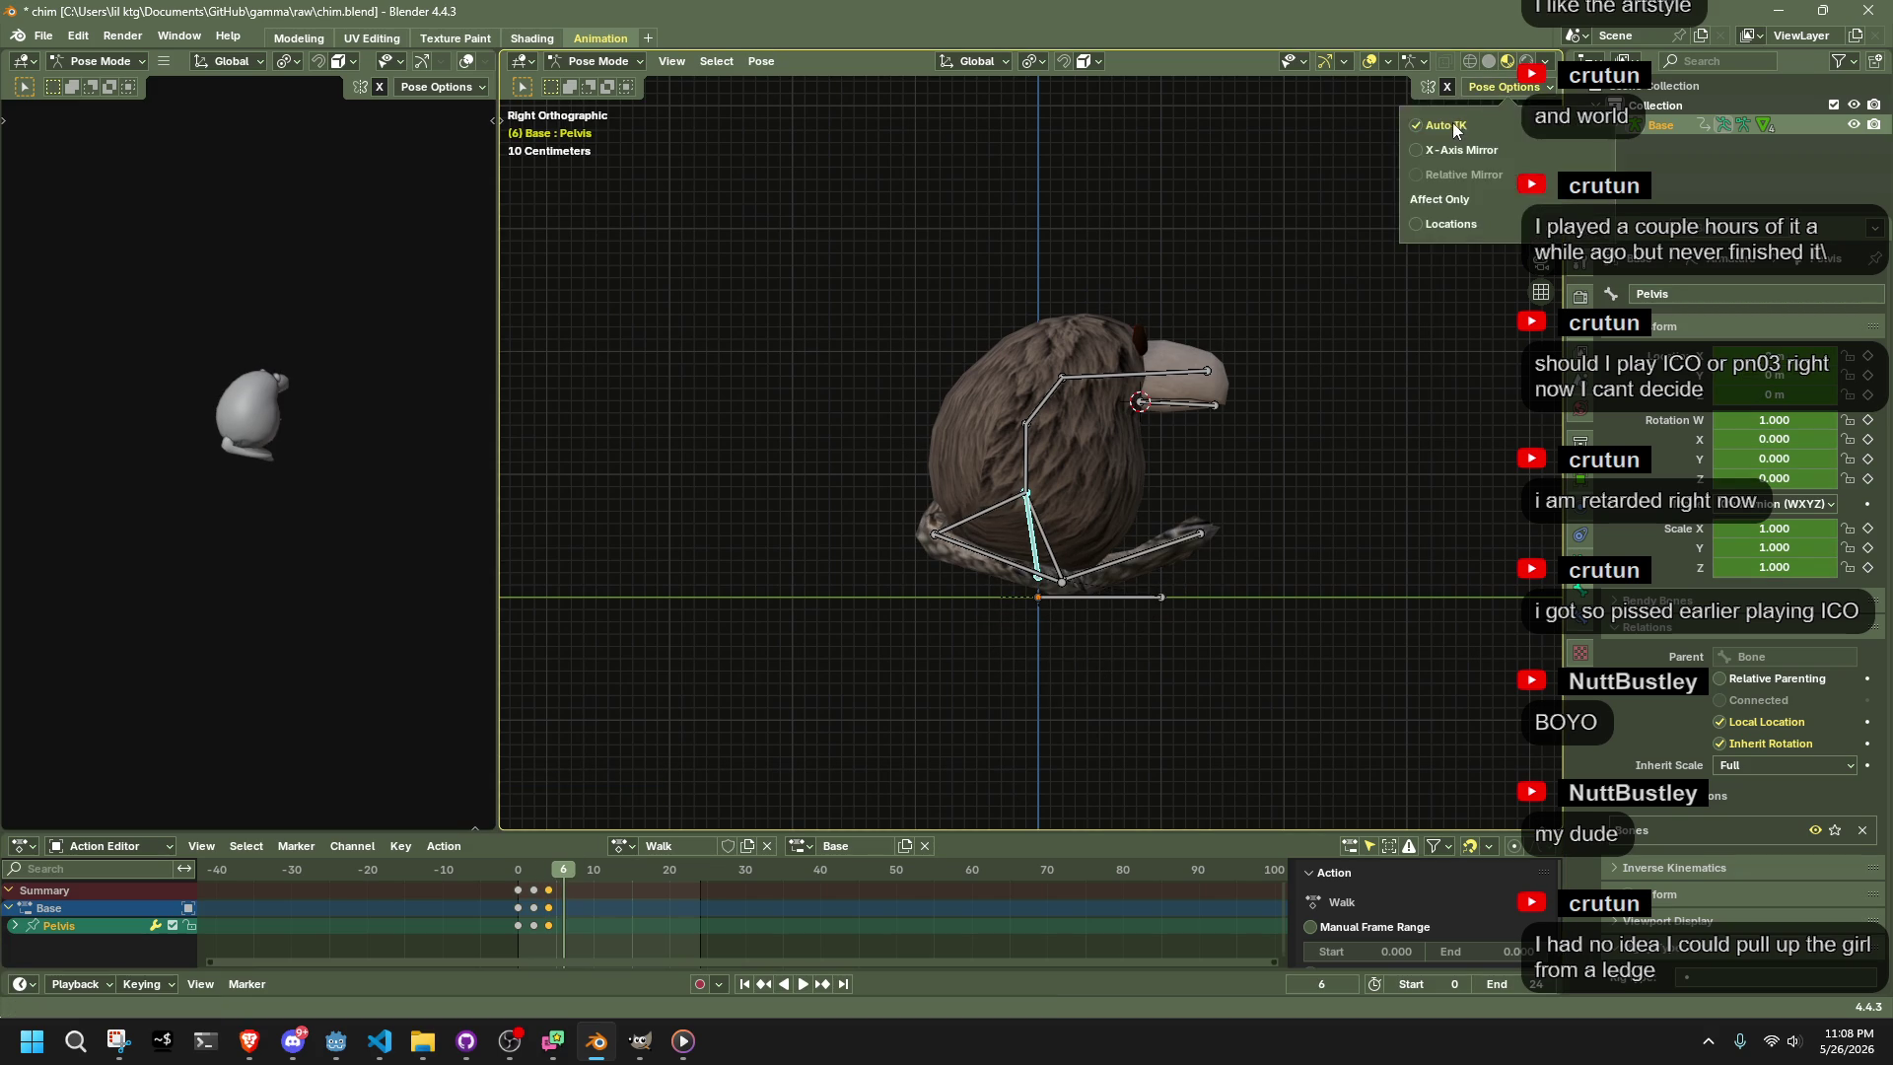
scroll(1067, 624, up, 5)
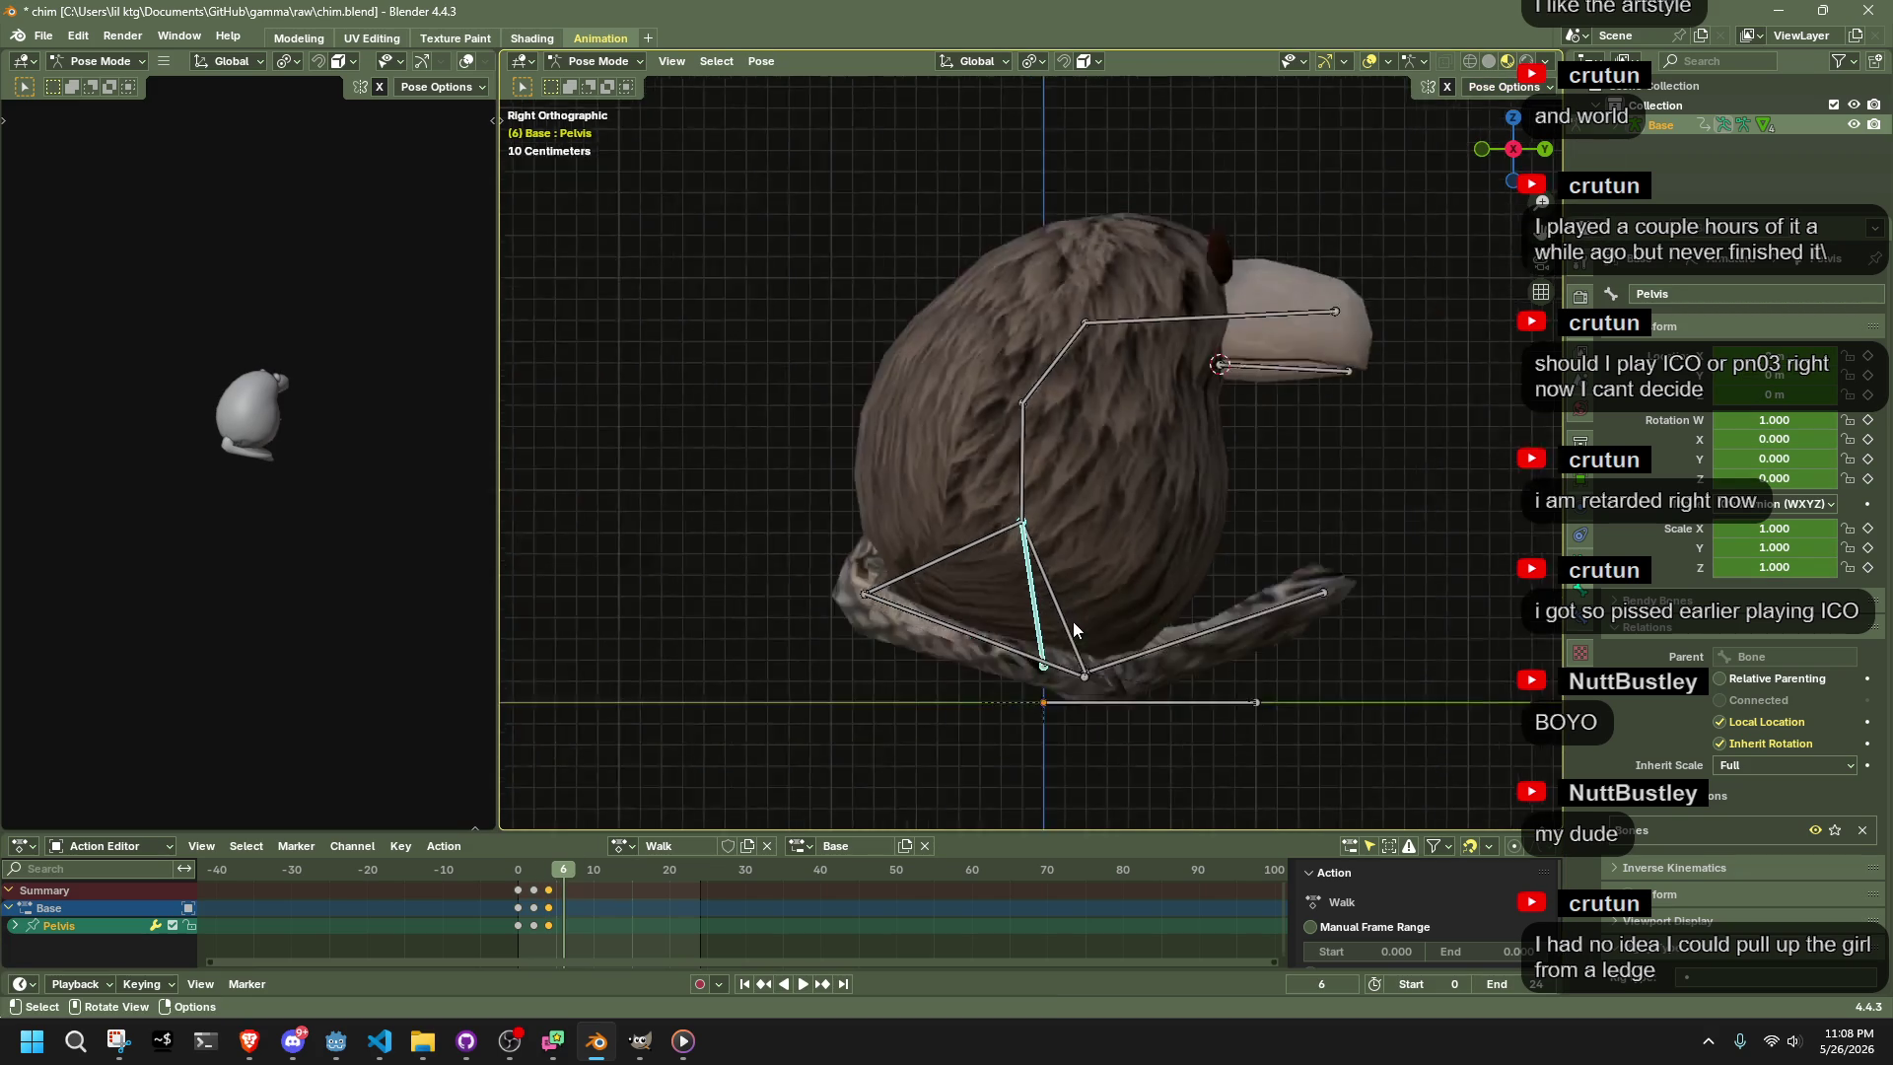
Enable Grid snapping and lower the Pelvis vertically at frame 6
click(1092, 60)
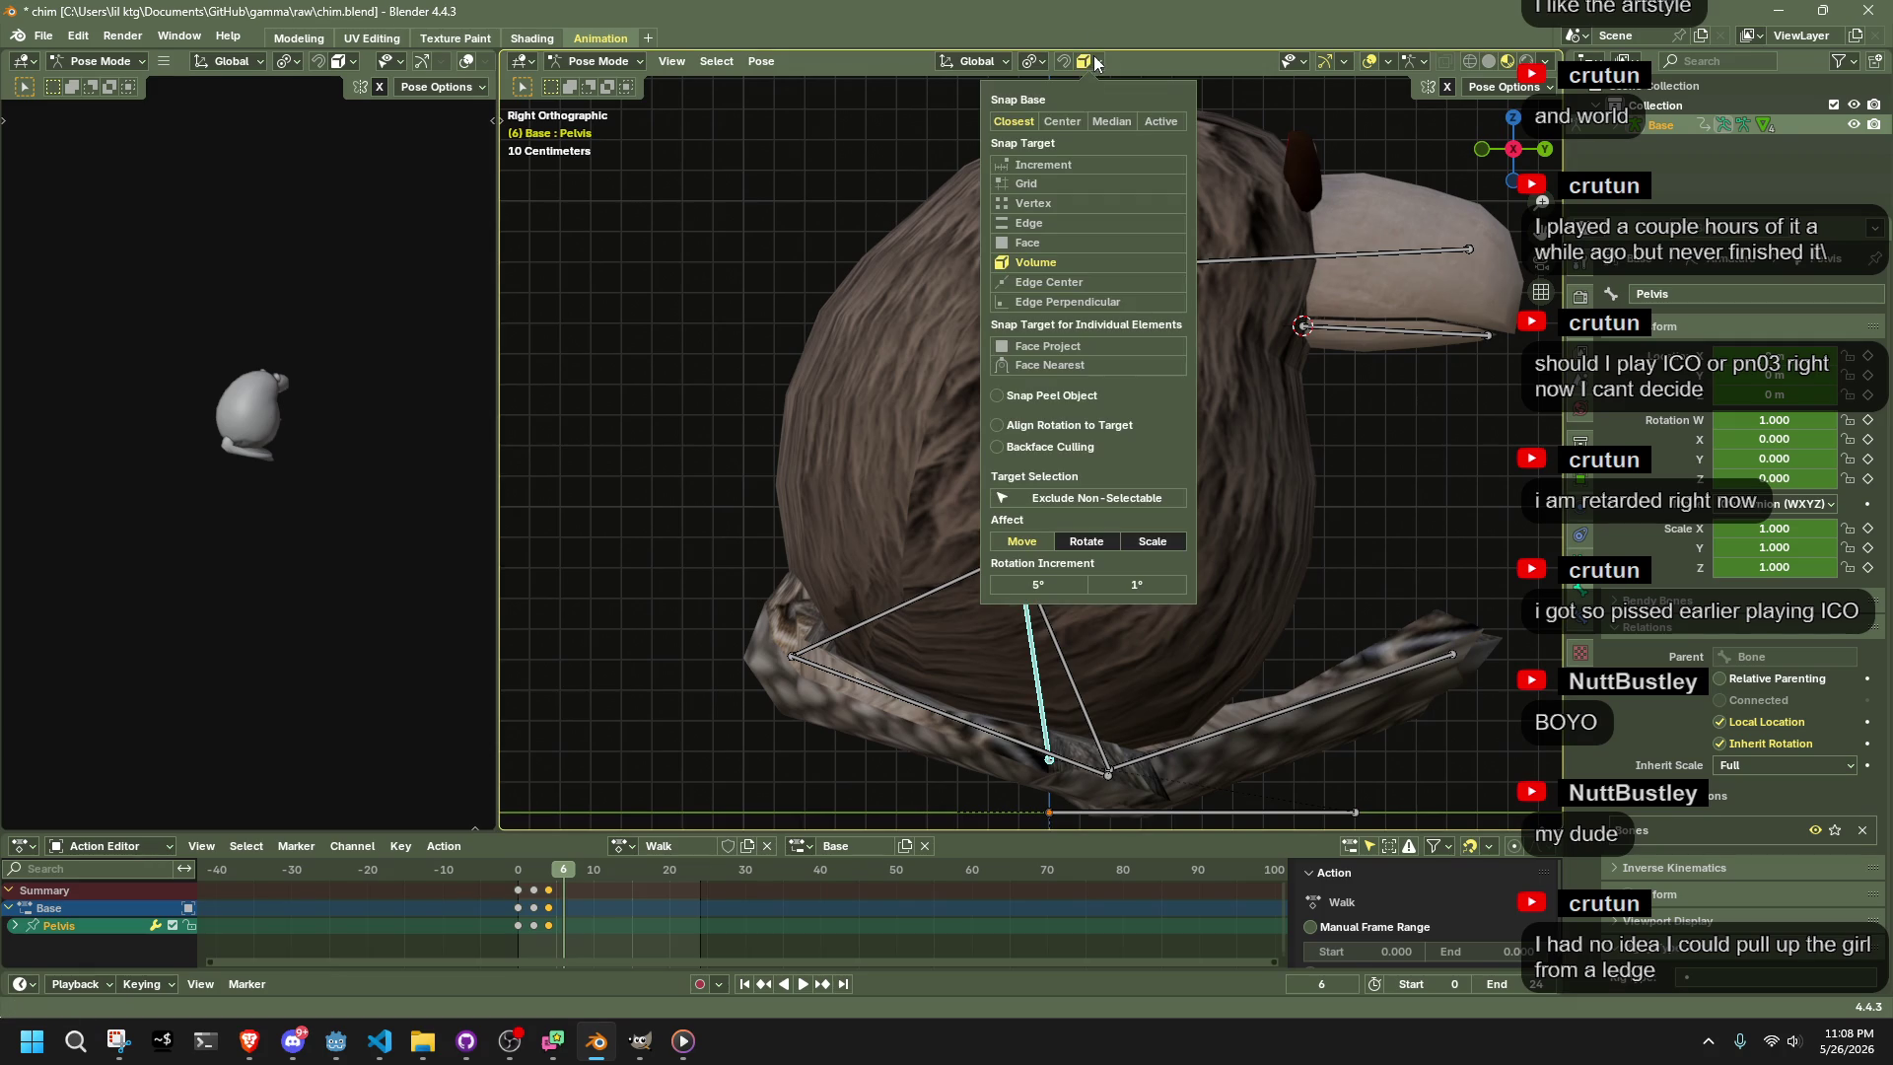
click(1025, 183)
key(shift+Tab)
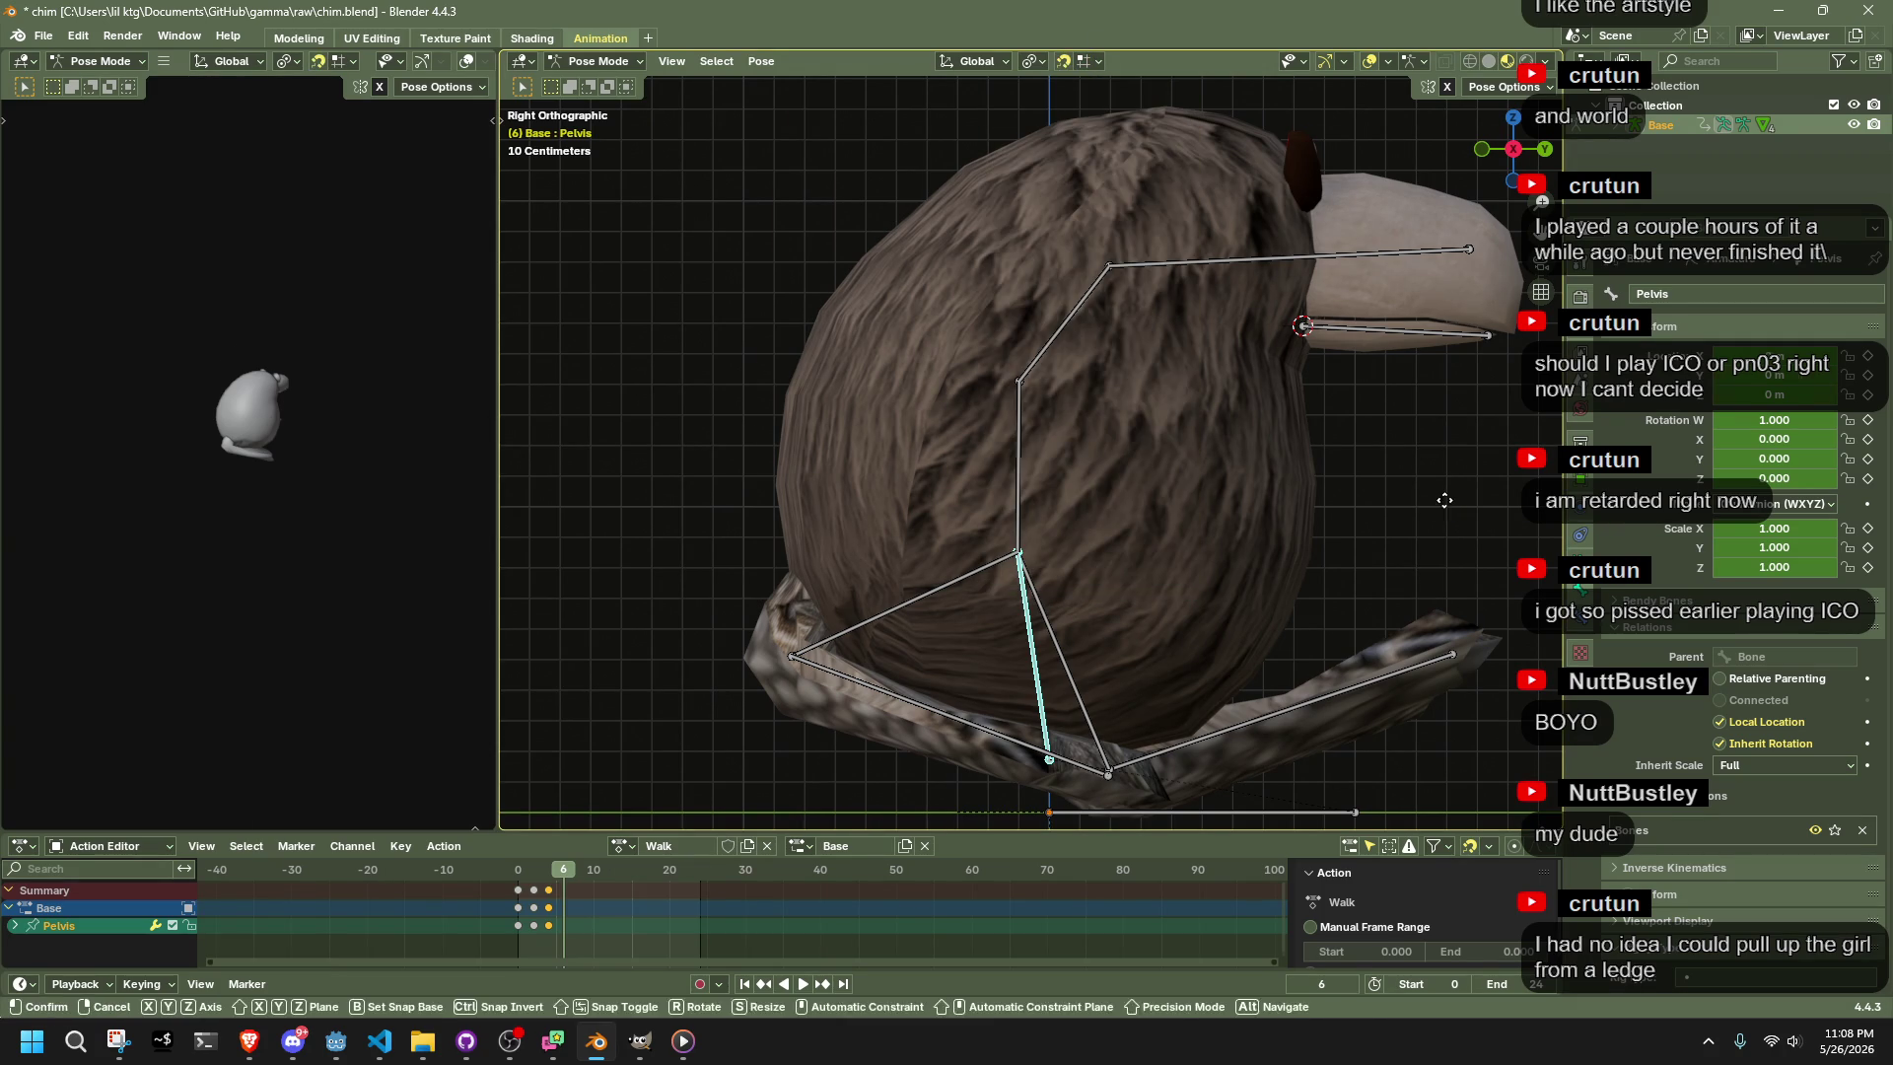
key(g)
key(z)
click(1070, 744)
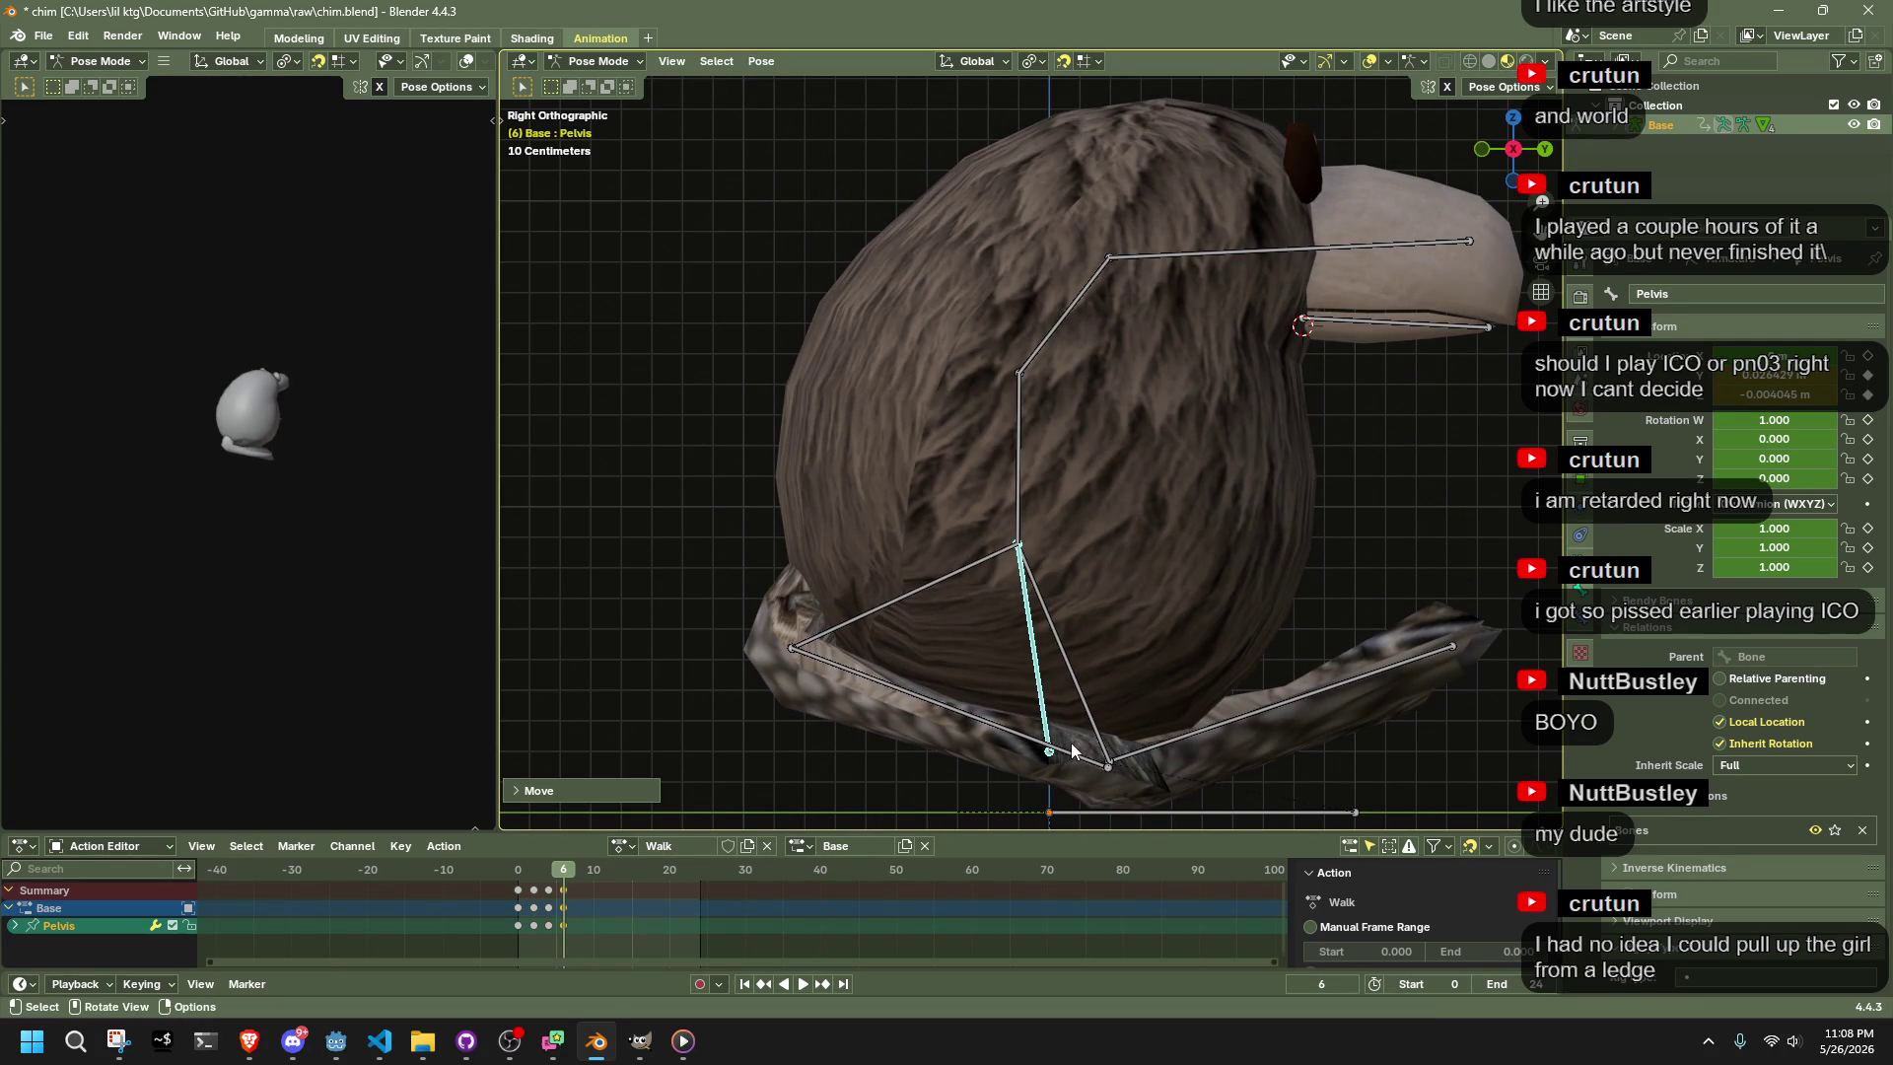
Adjust the Pelvis height at frames 0, 4 and 6, then play the walk
click(519, 874)
key(g)
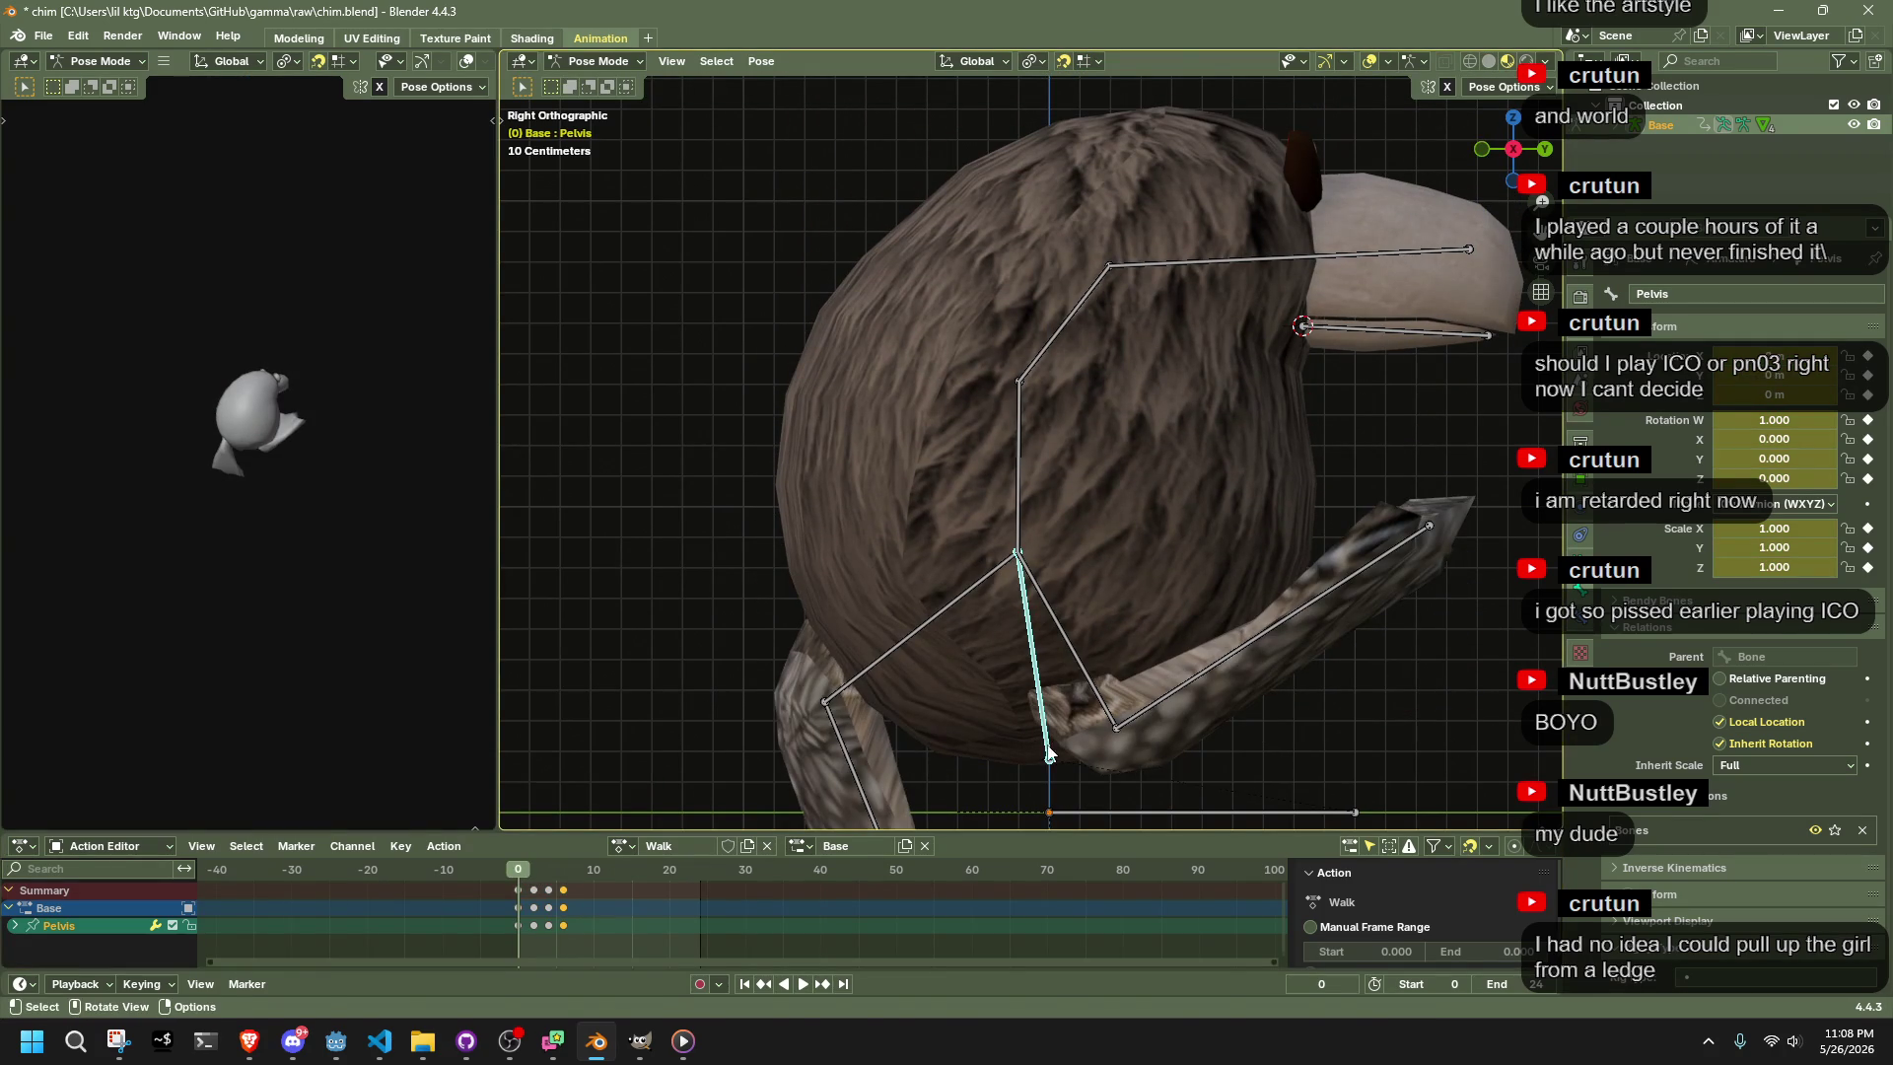
key(z)
click(571, 868)
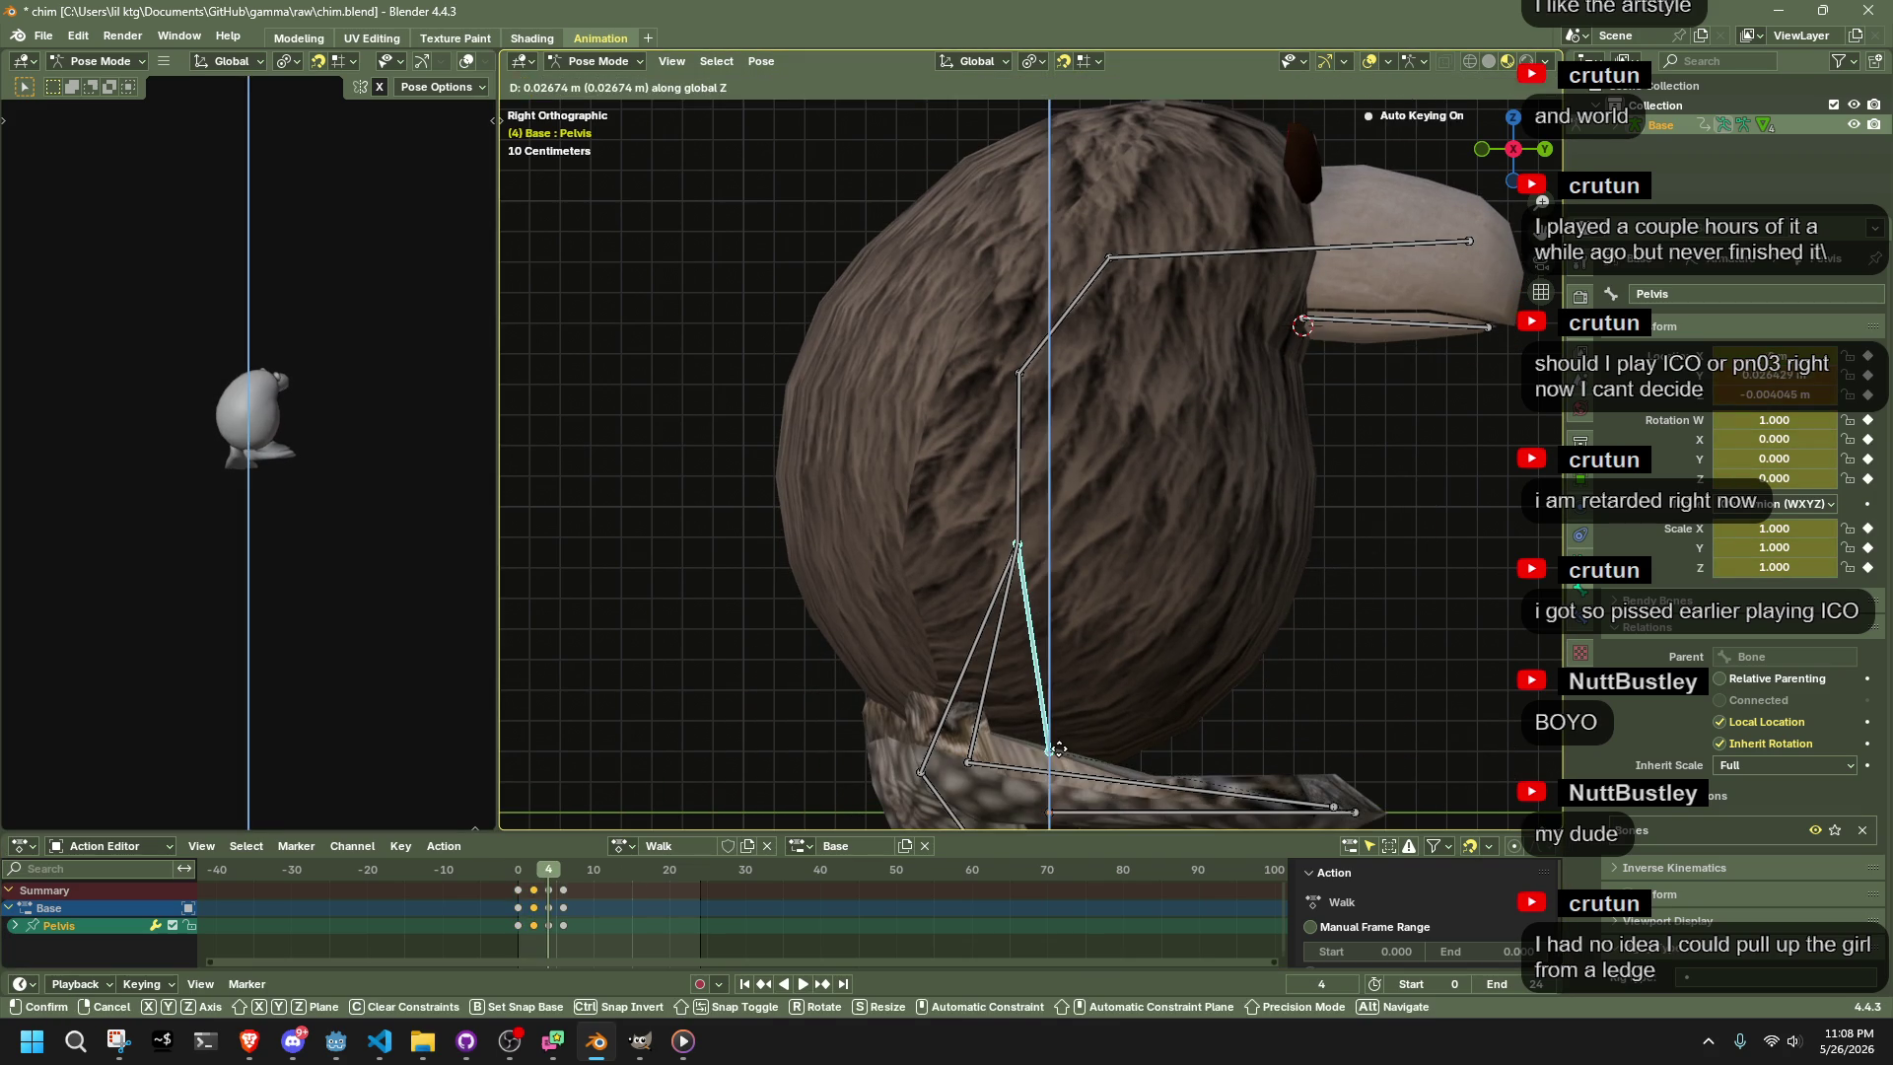
click(1059, 710)
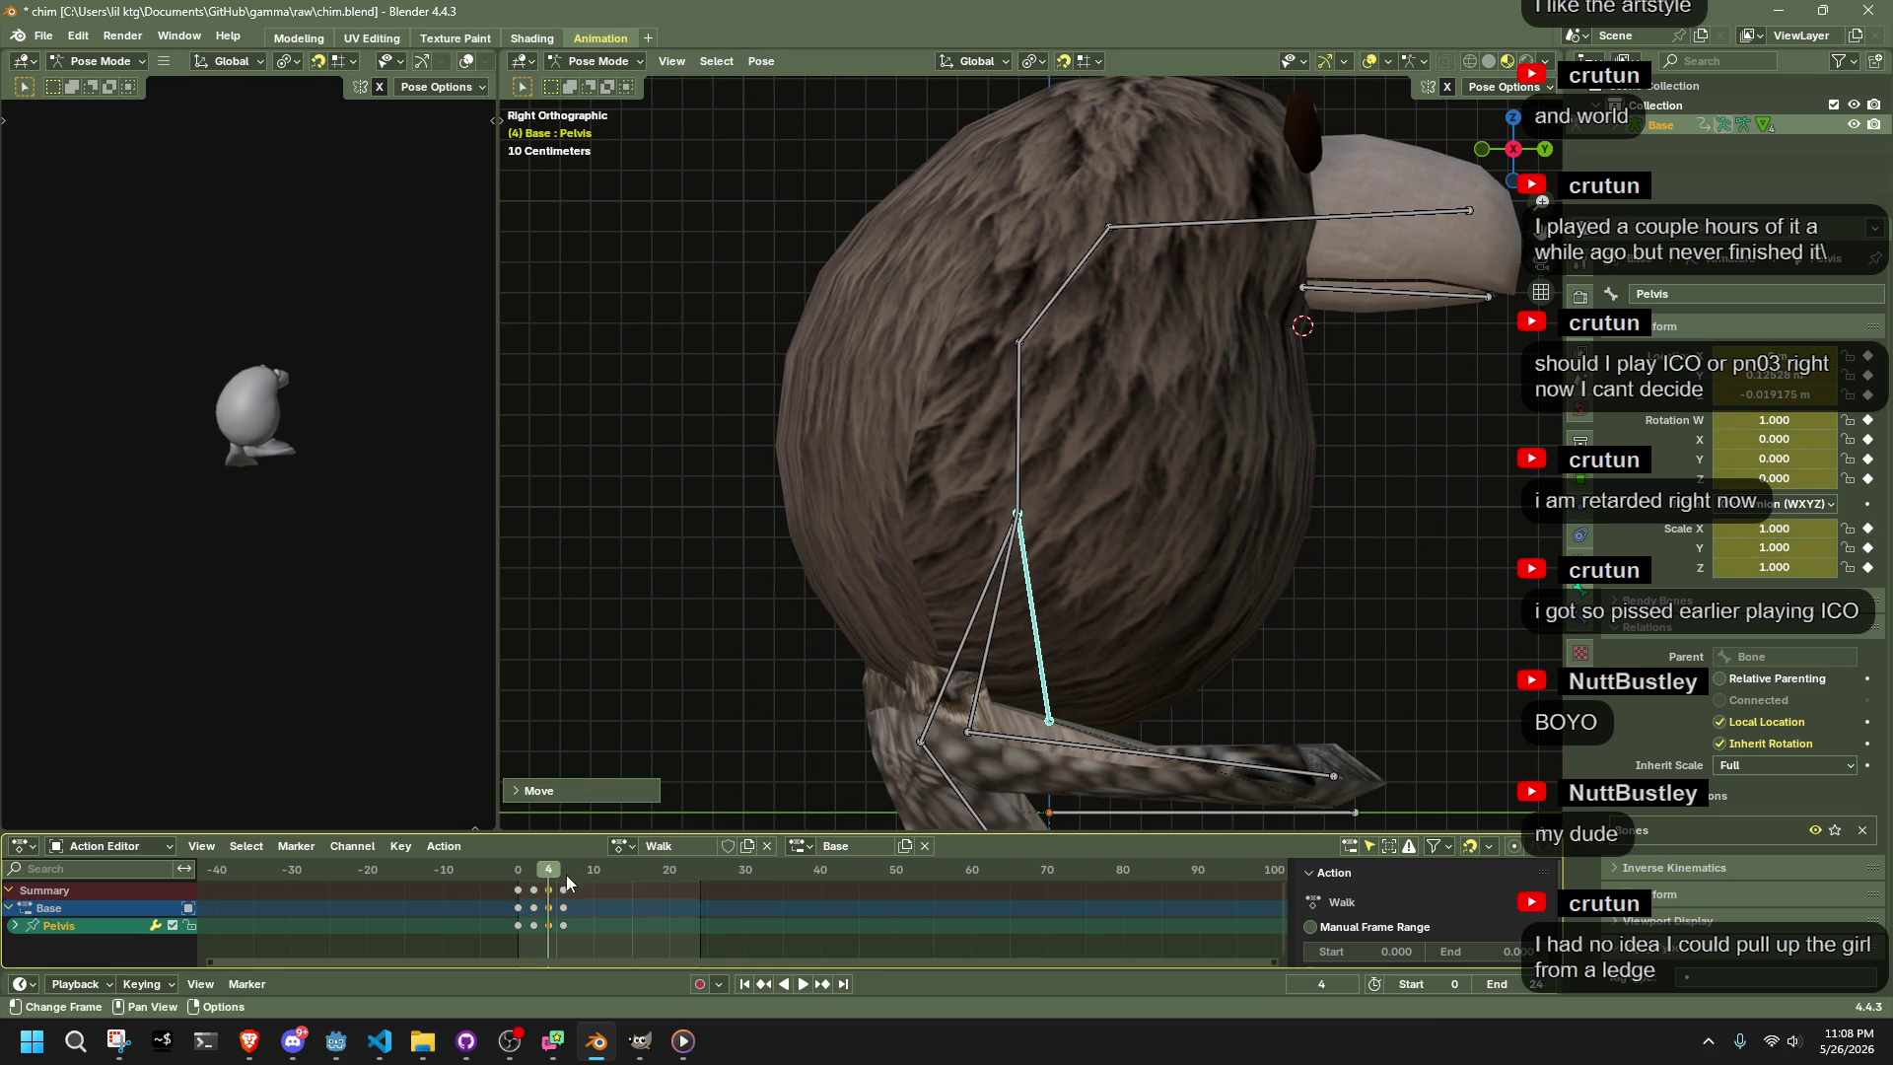
key(g)
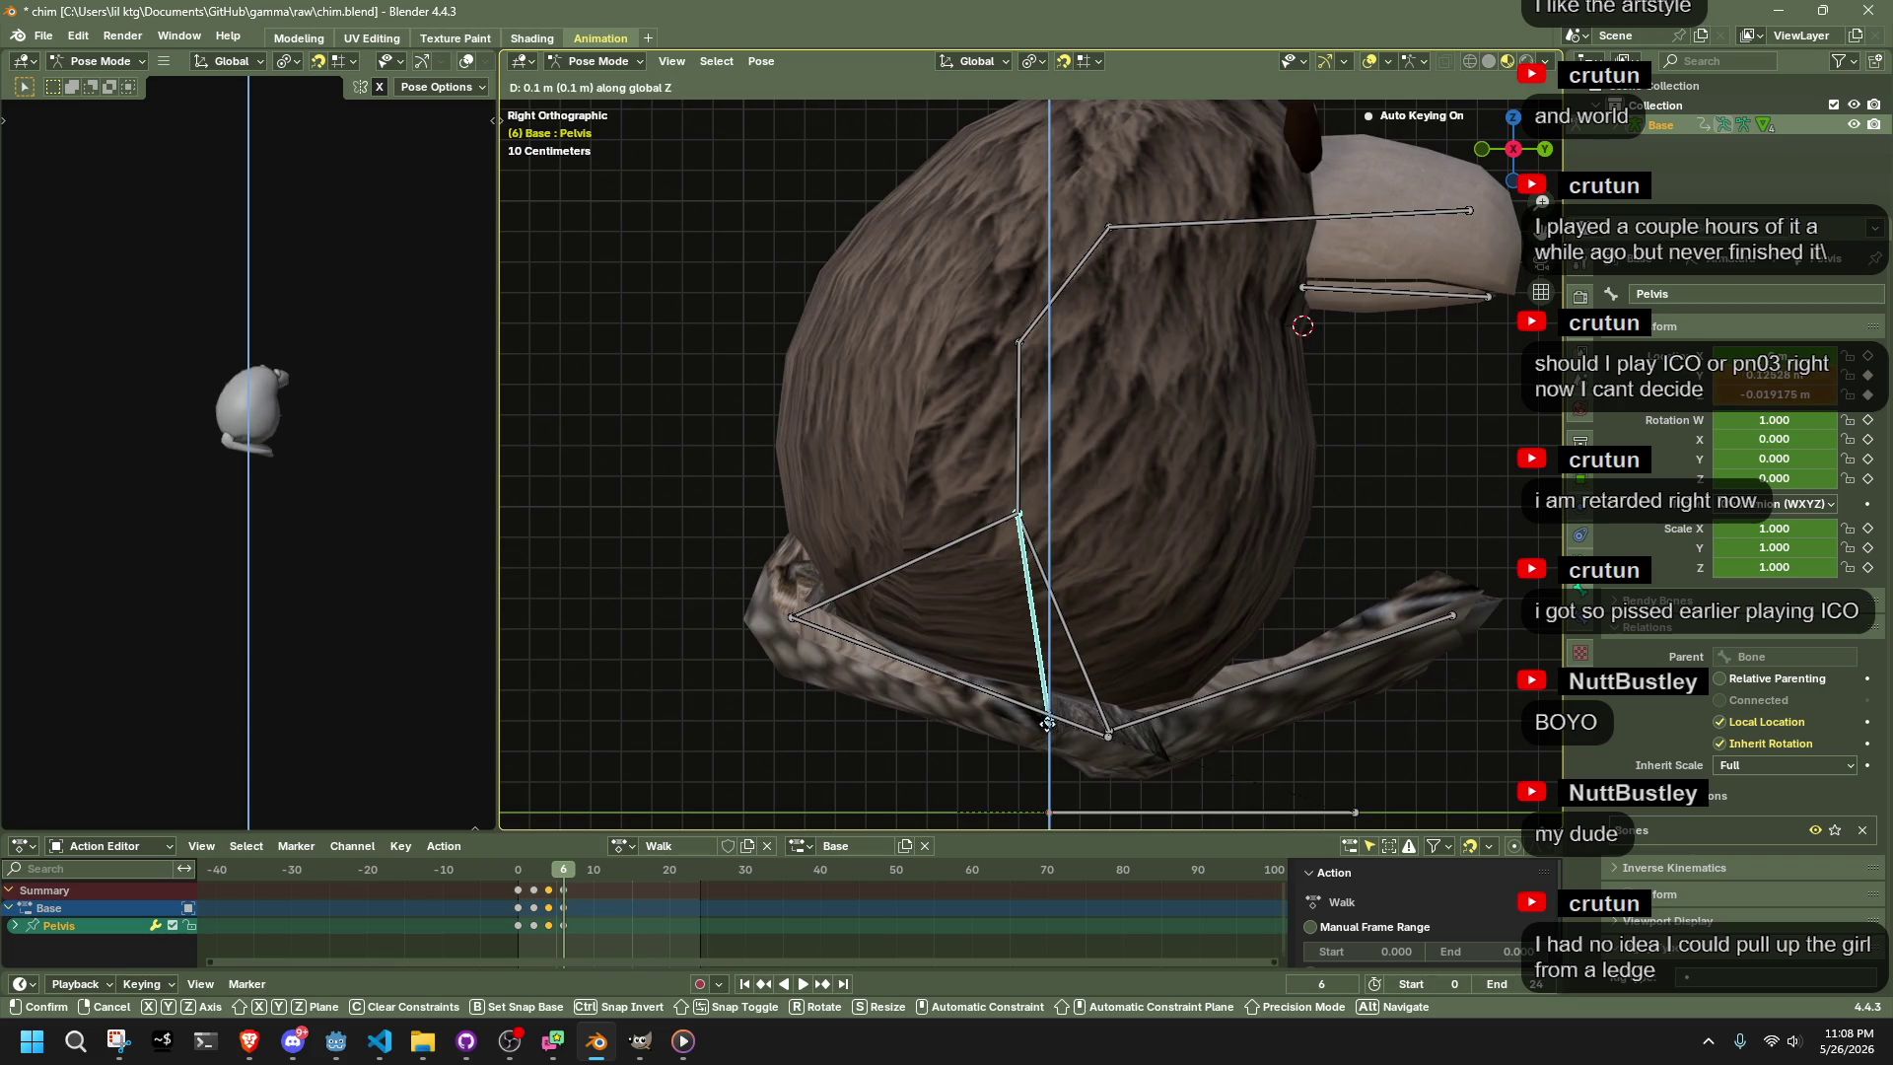
click(1051, 725)
key(space)
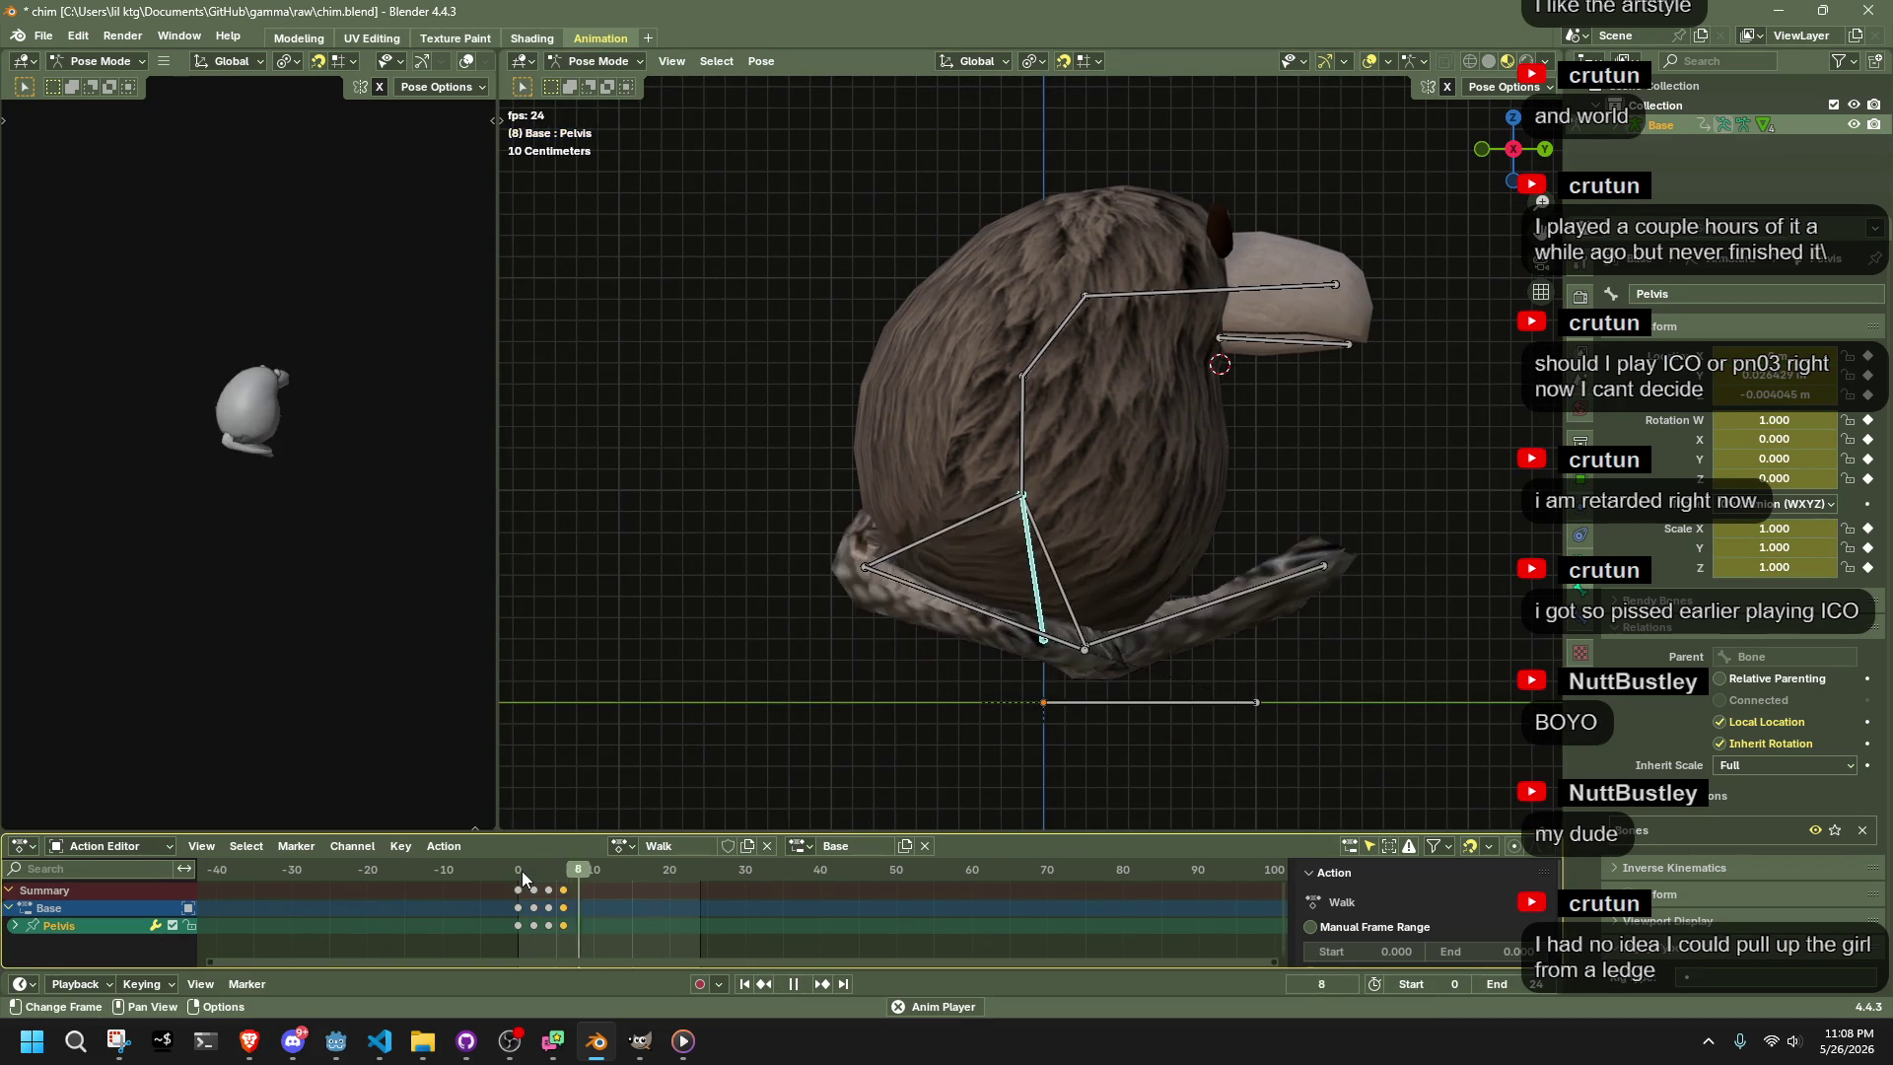
Play back the walk cycle, select Foot.001.R and scrub from frame 0 to frame 6
key(space)
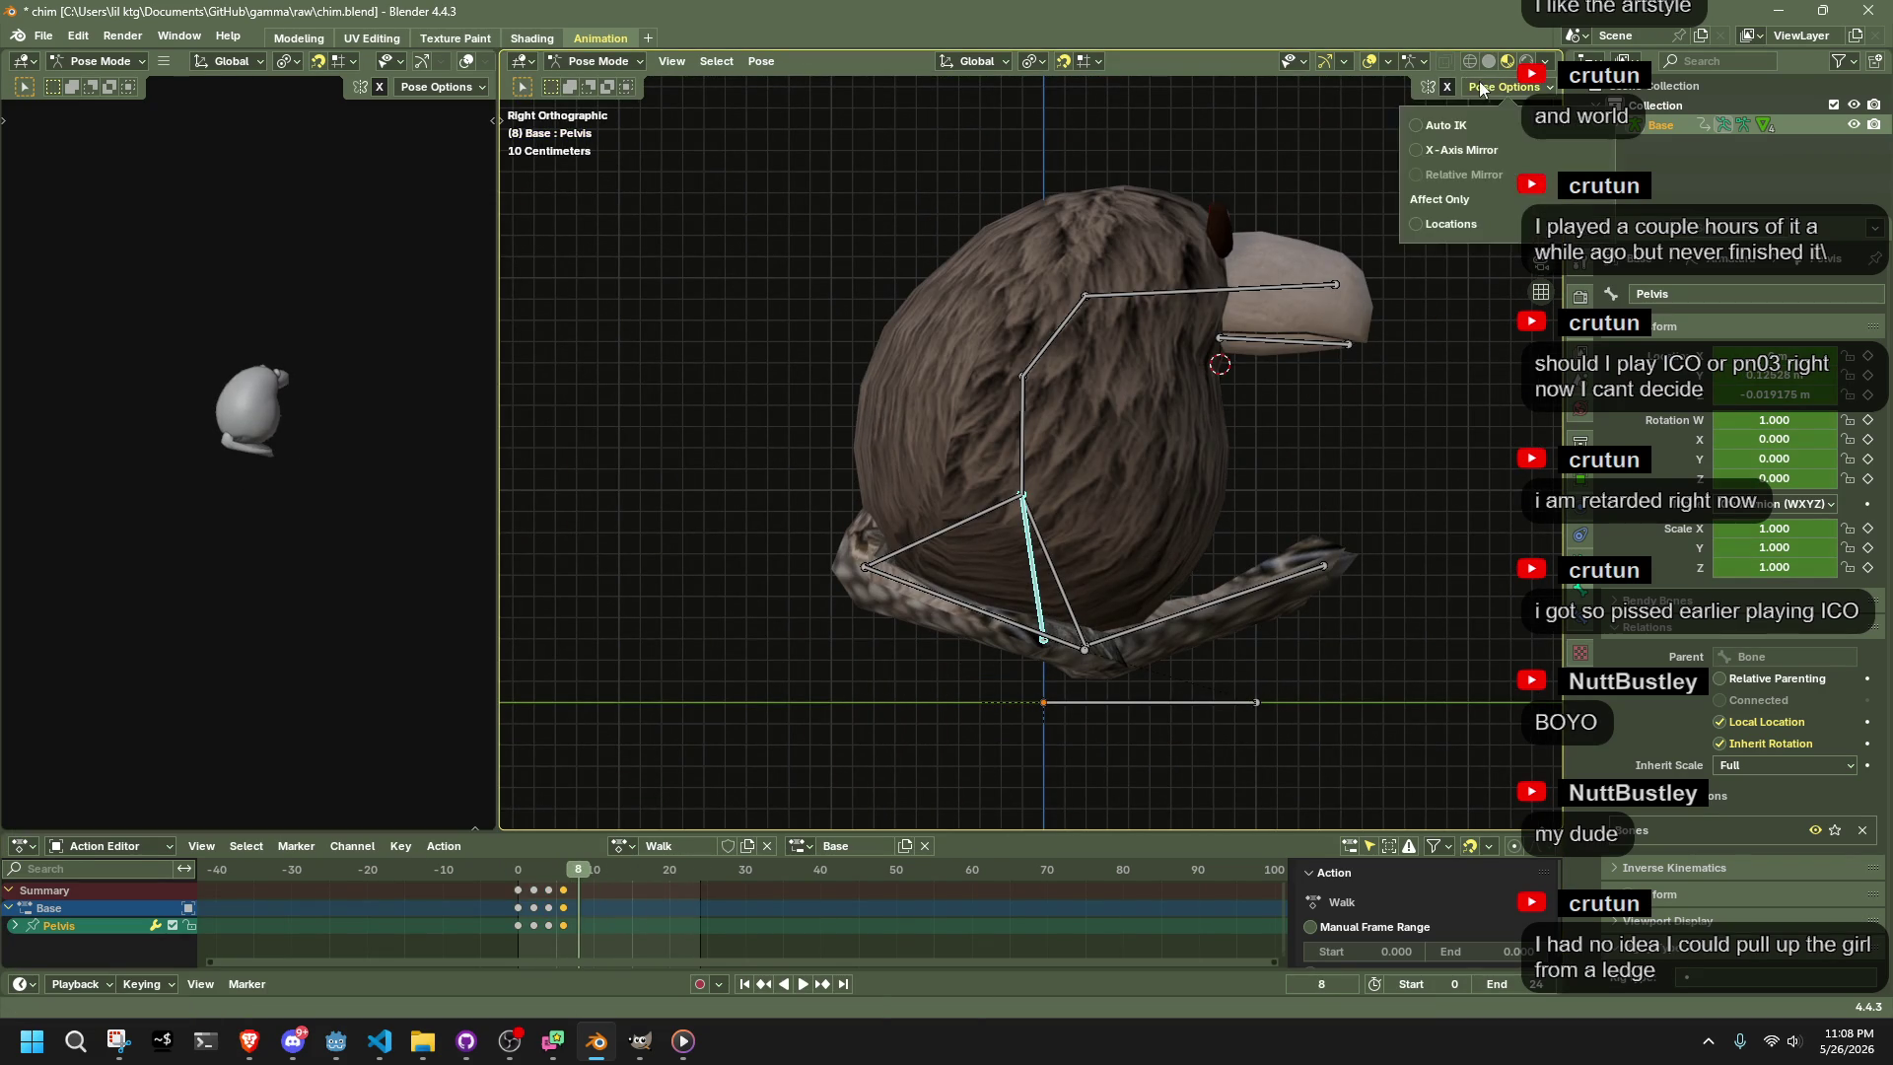
key(space)
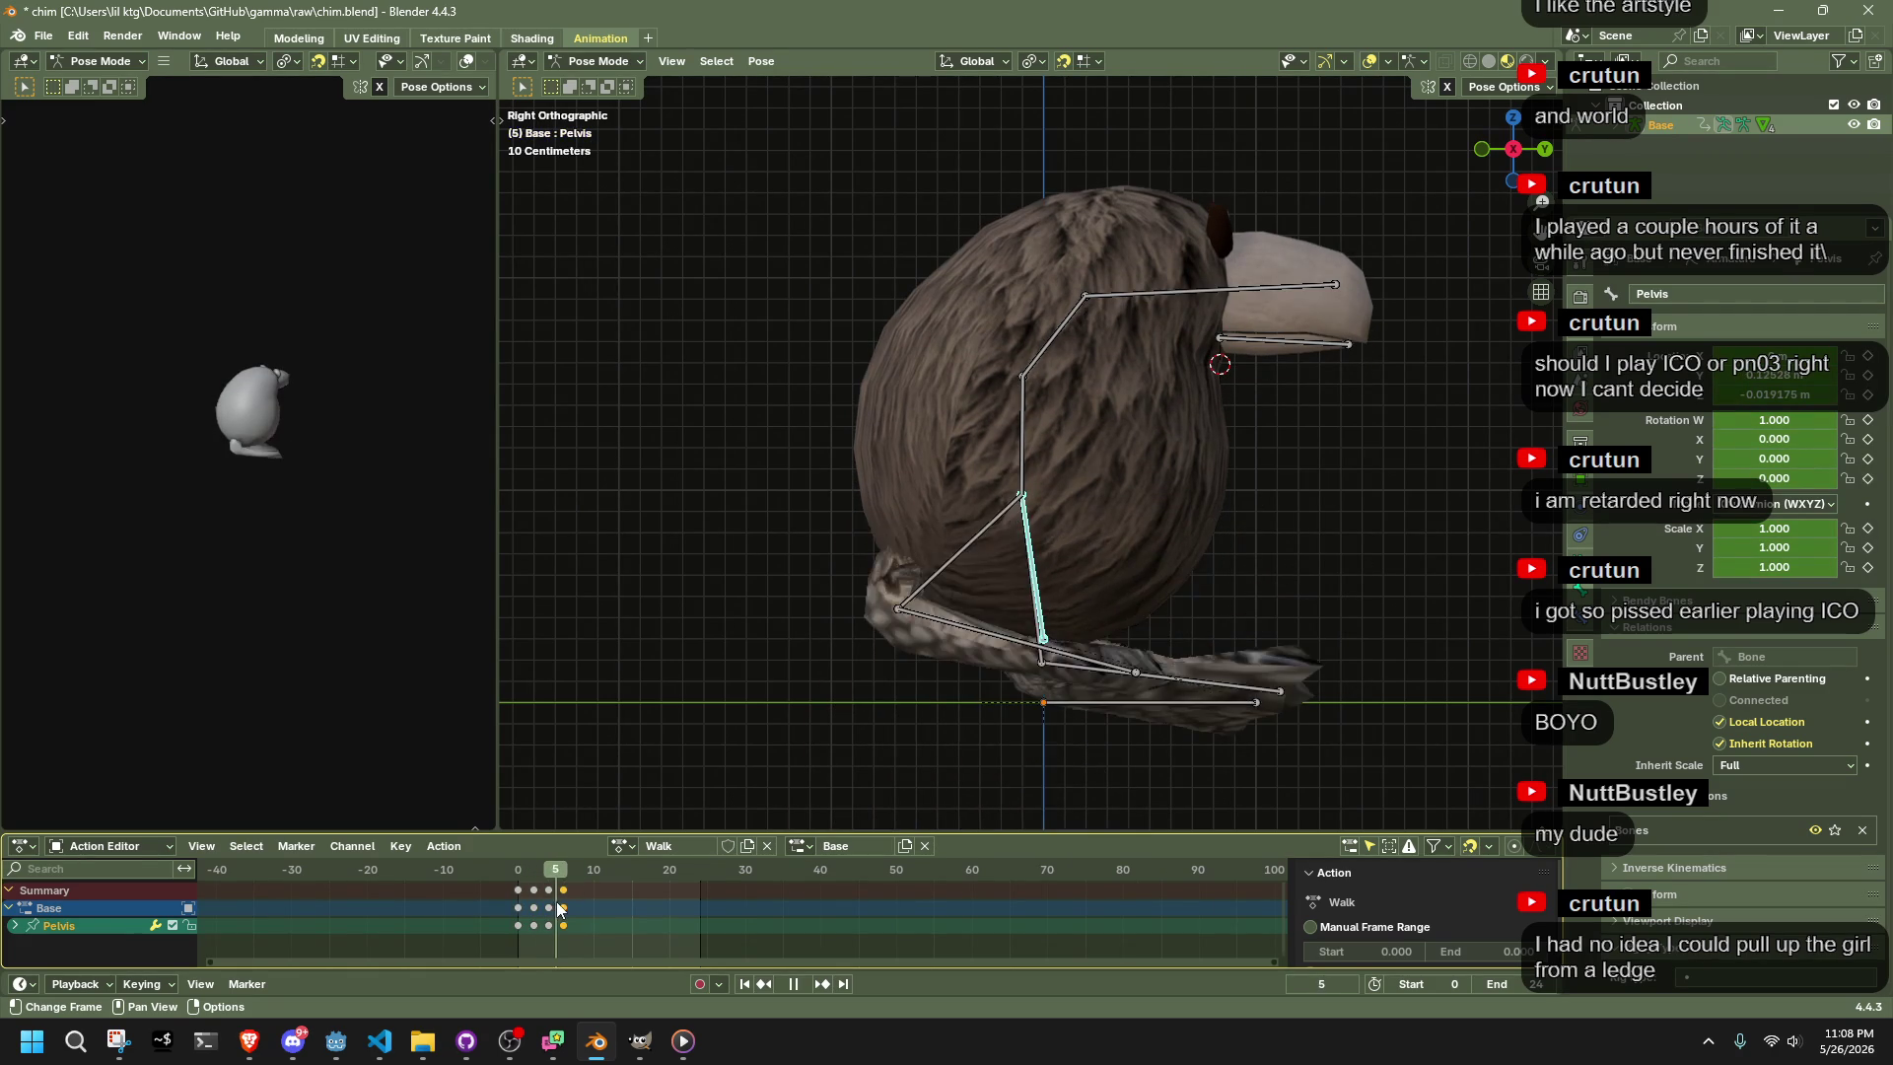
key(space)
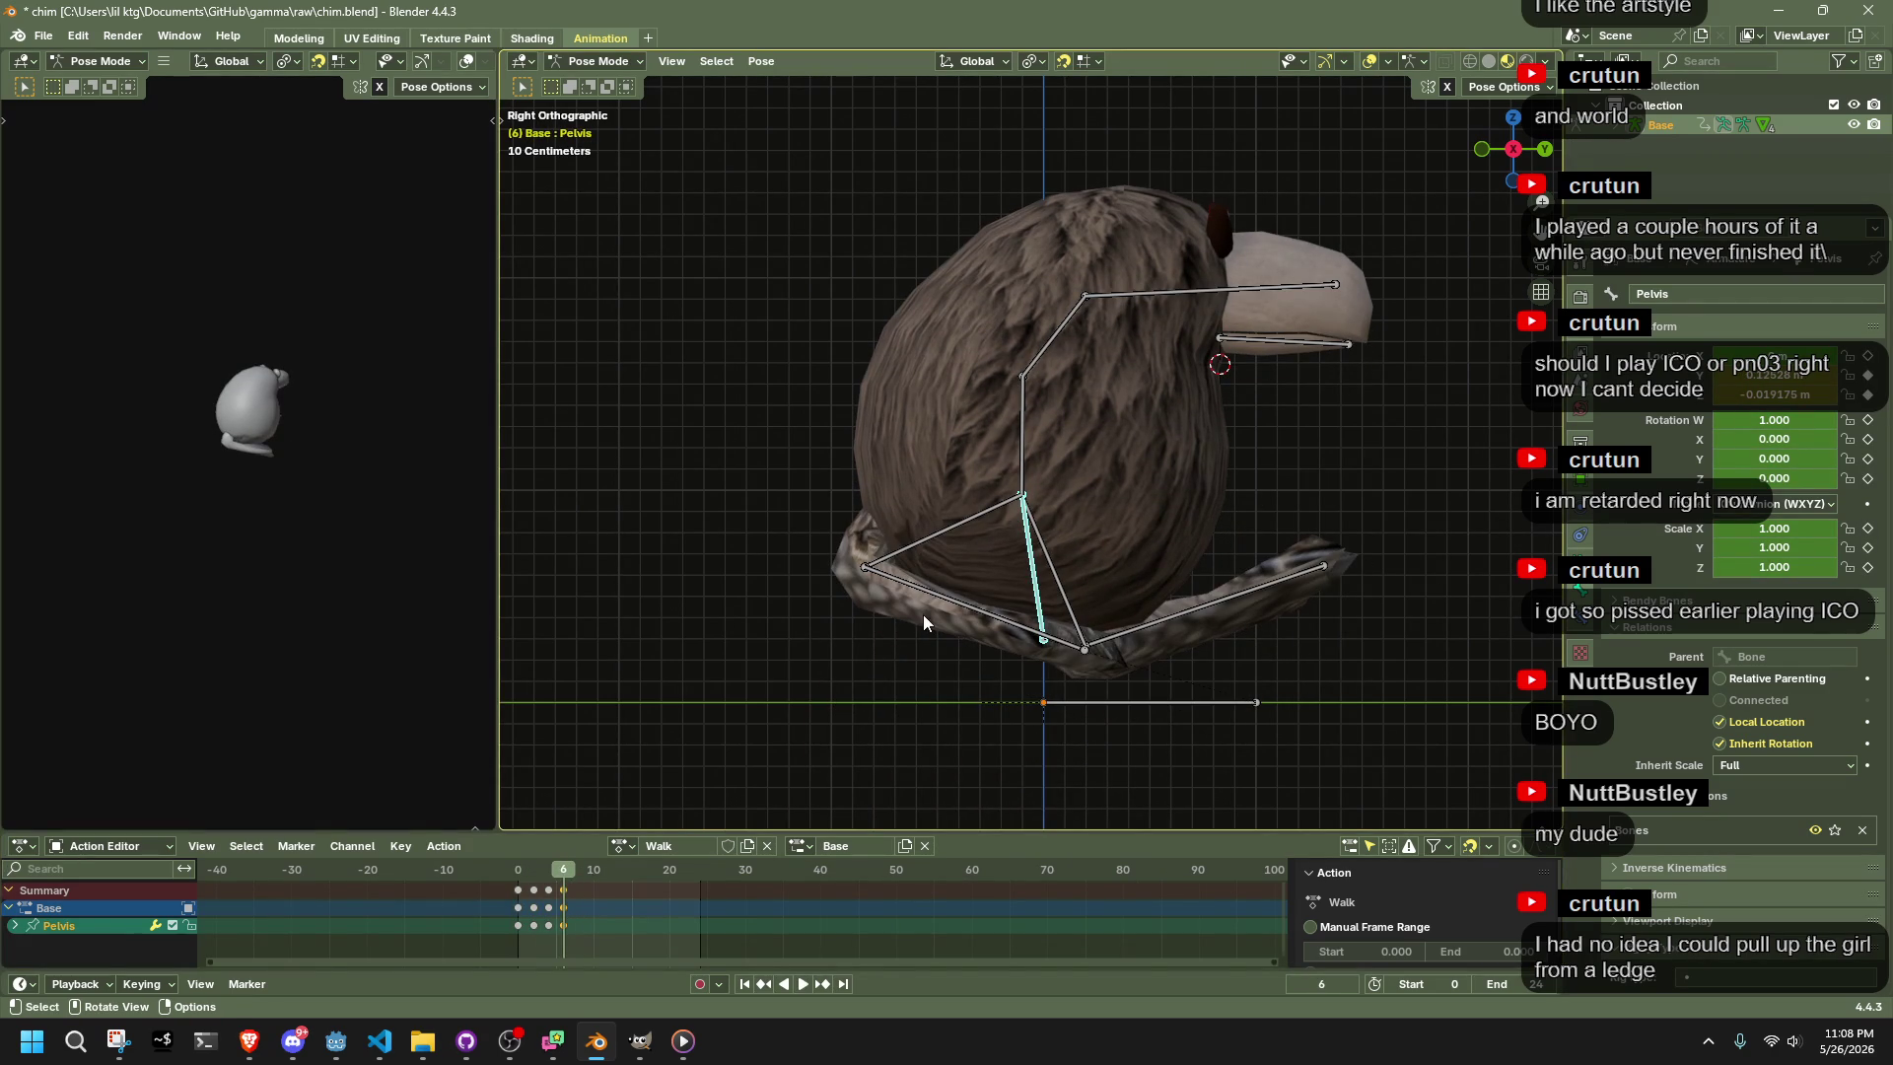
click(936, 597)
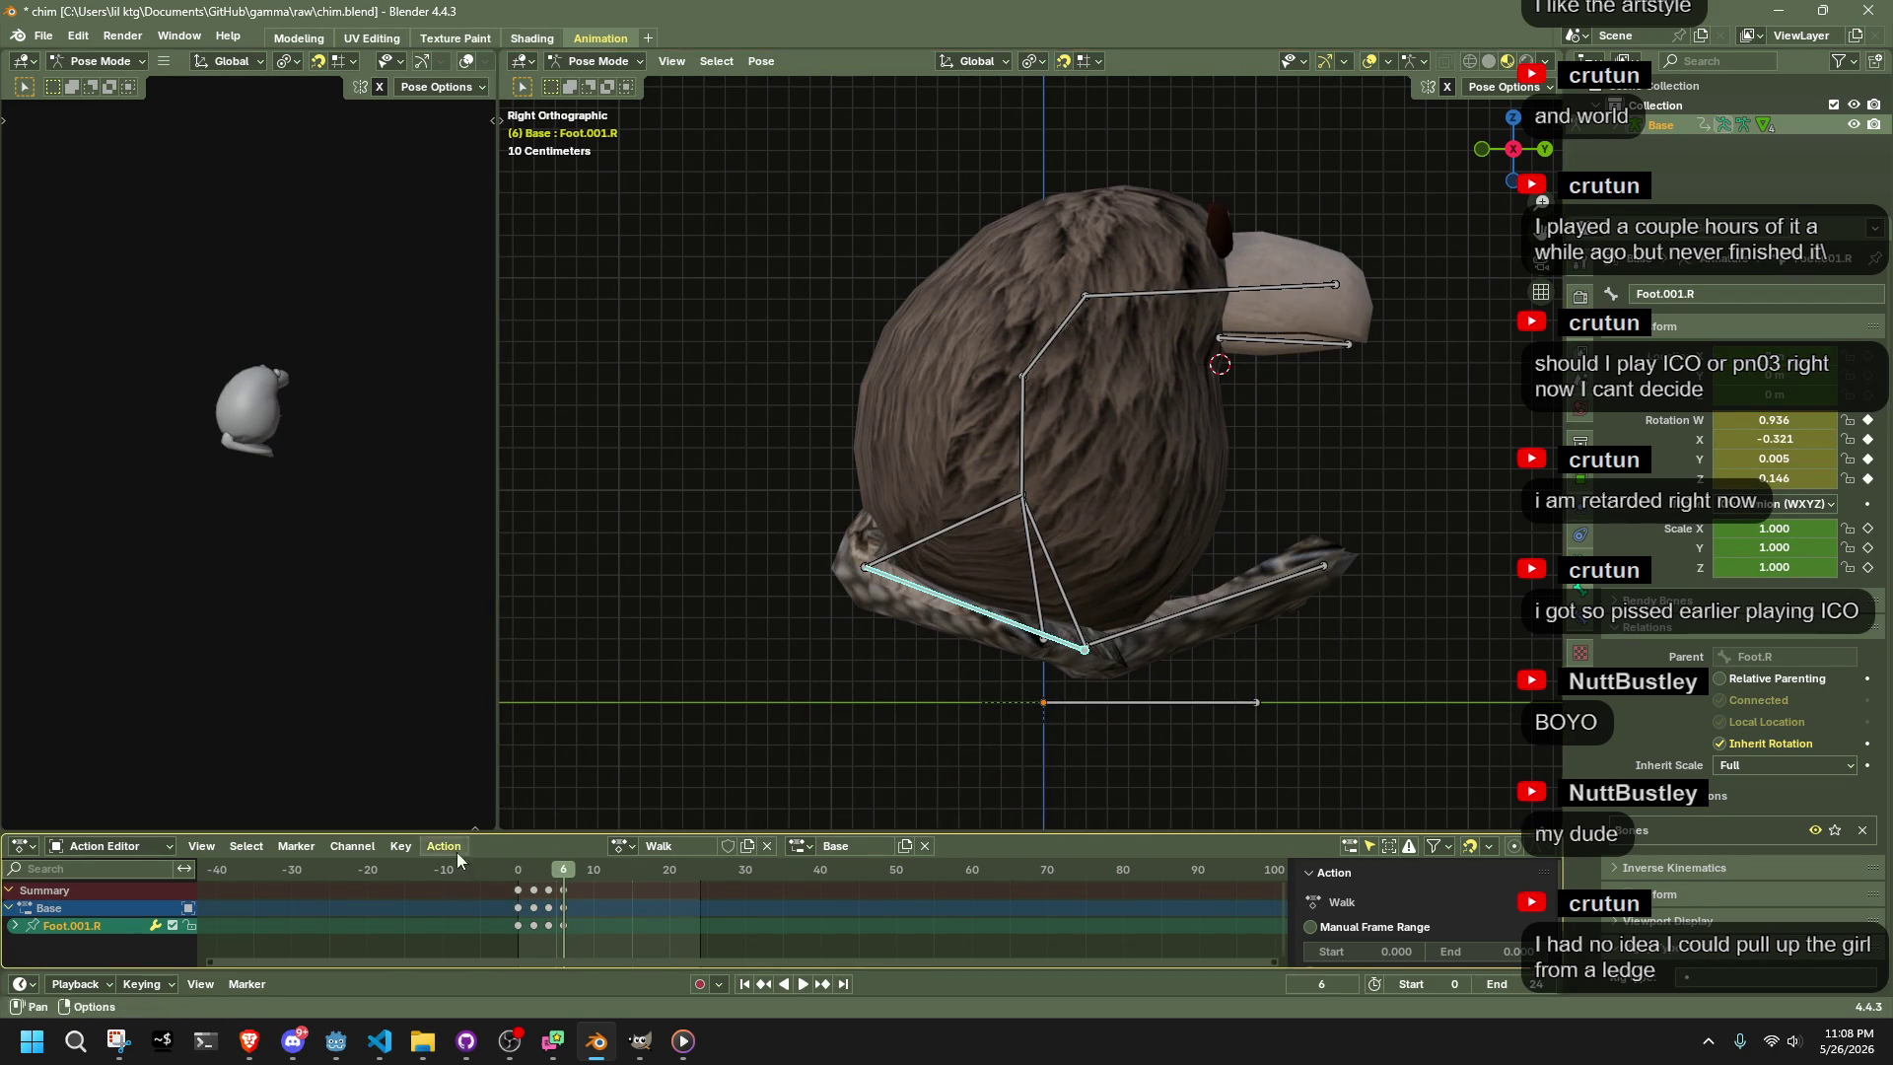
click(519, 873)
key(space)
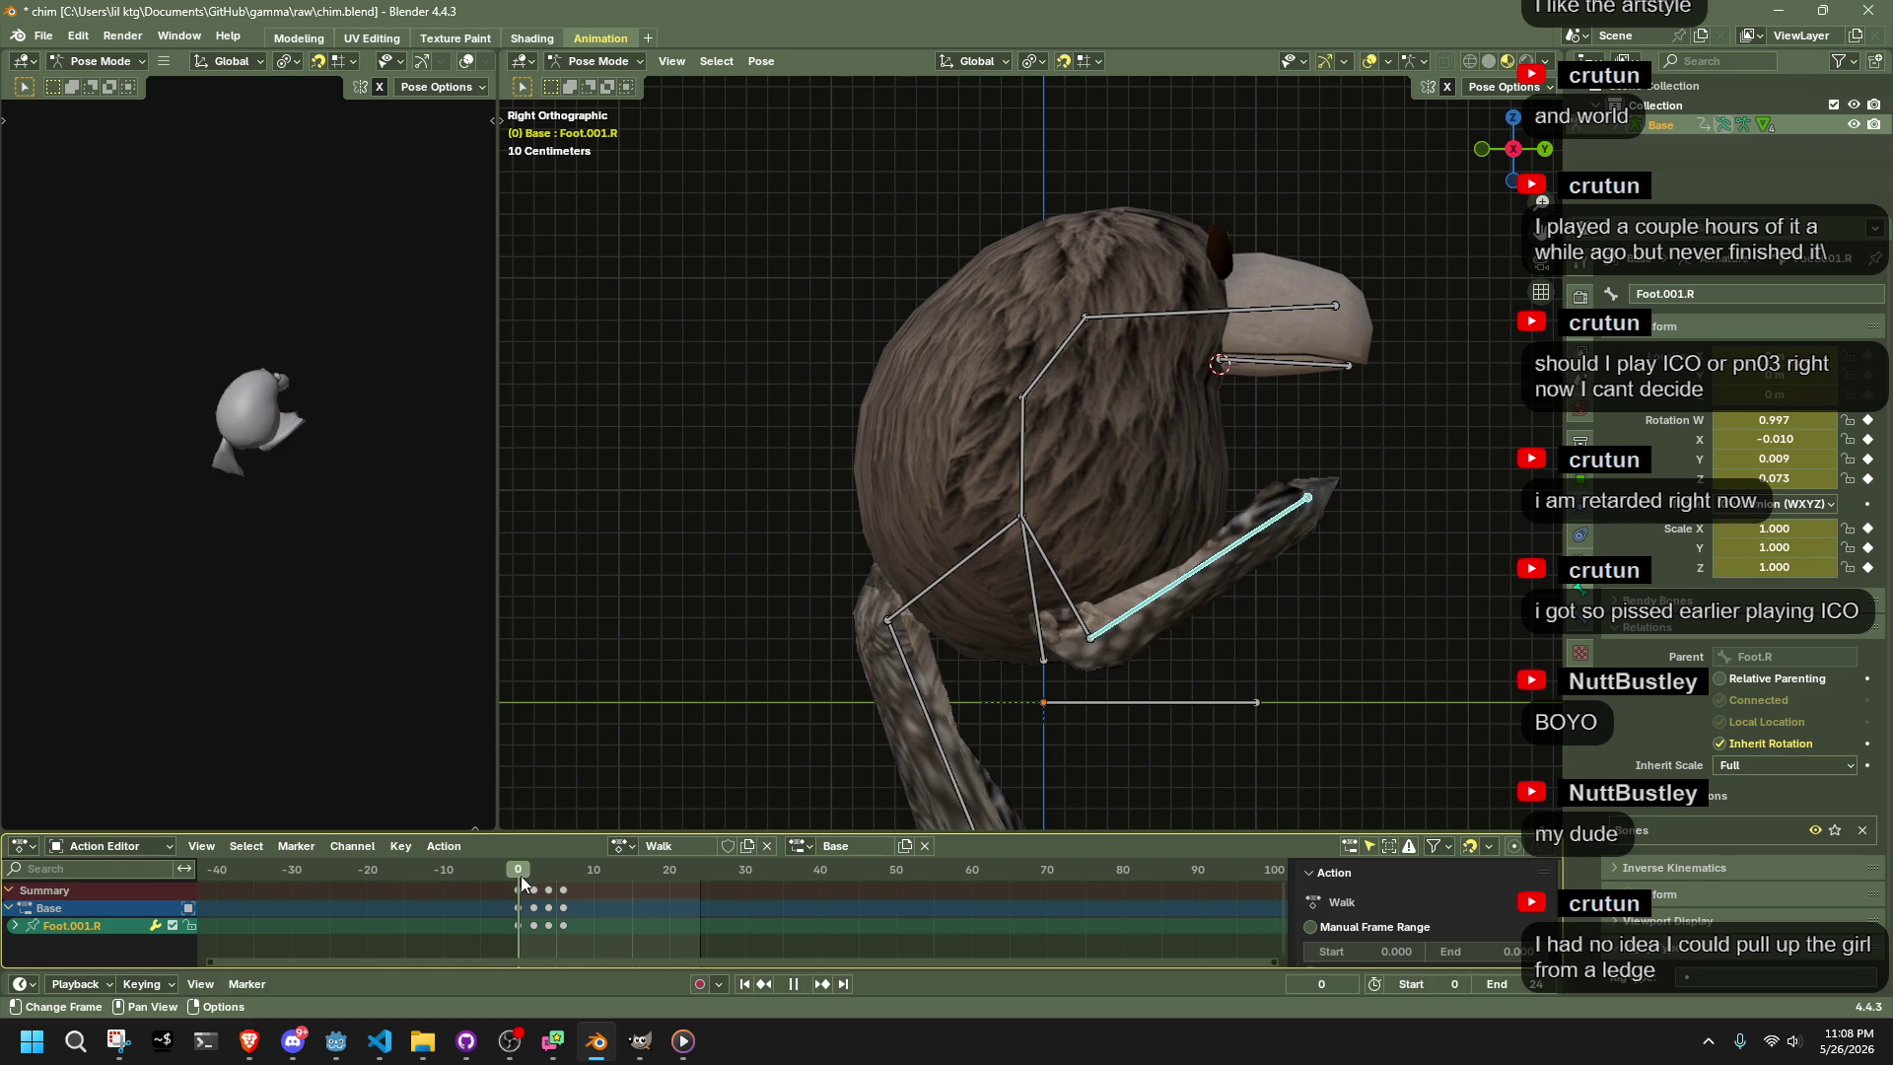
drag(520, 875, 550, 889)
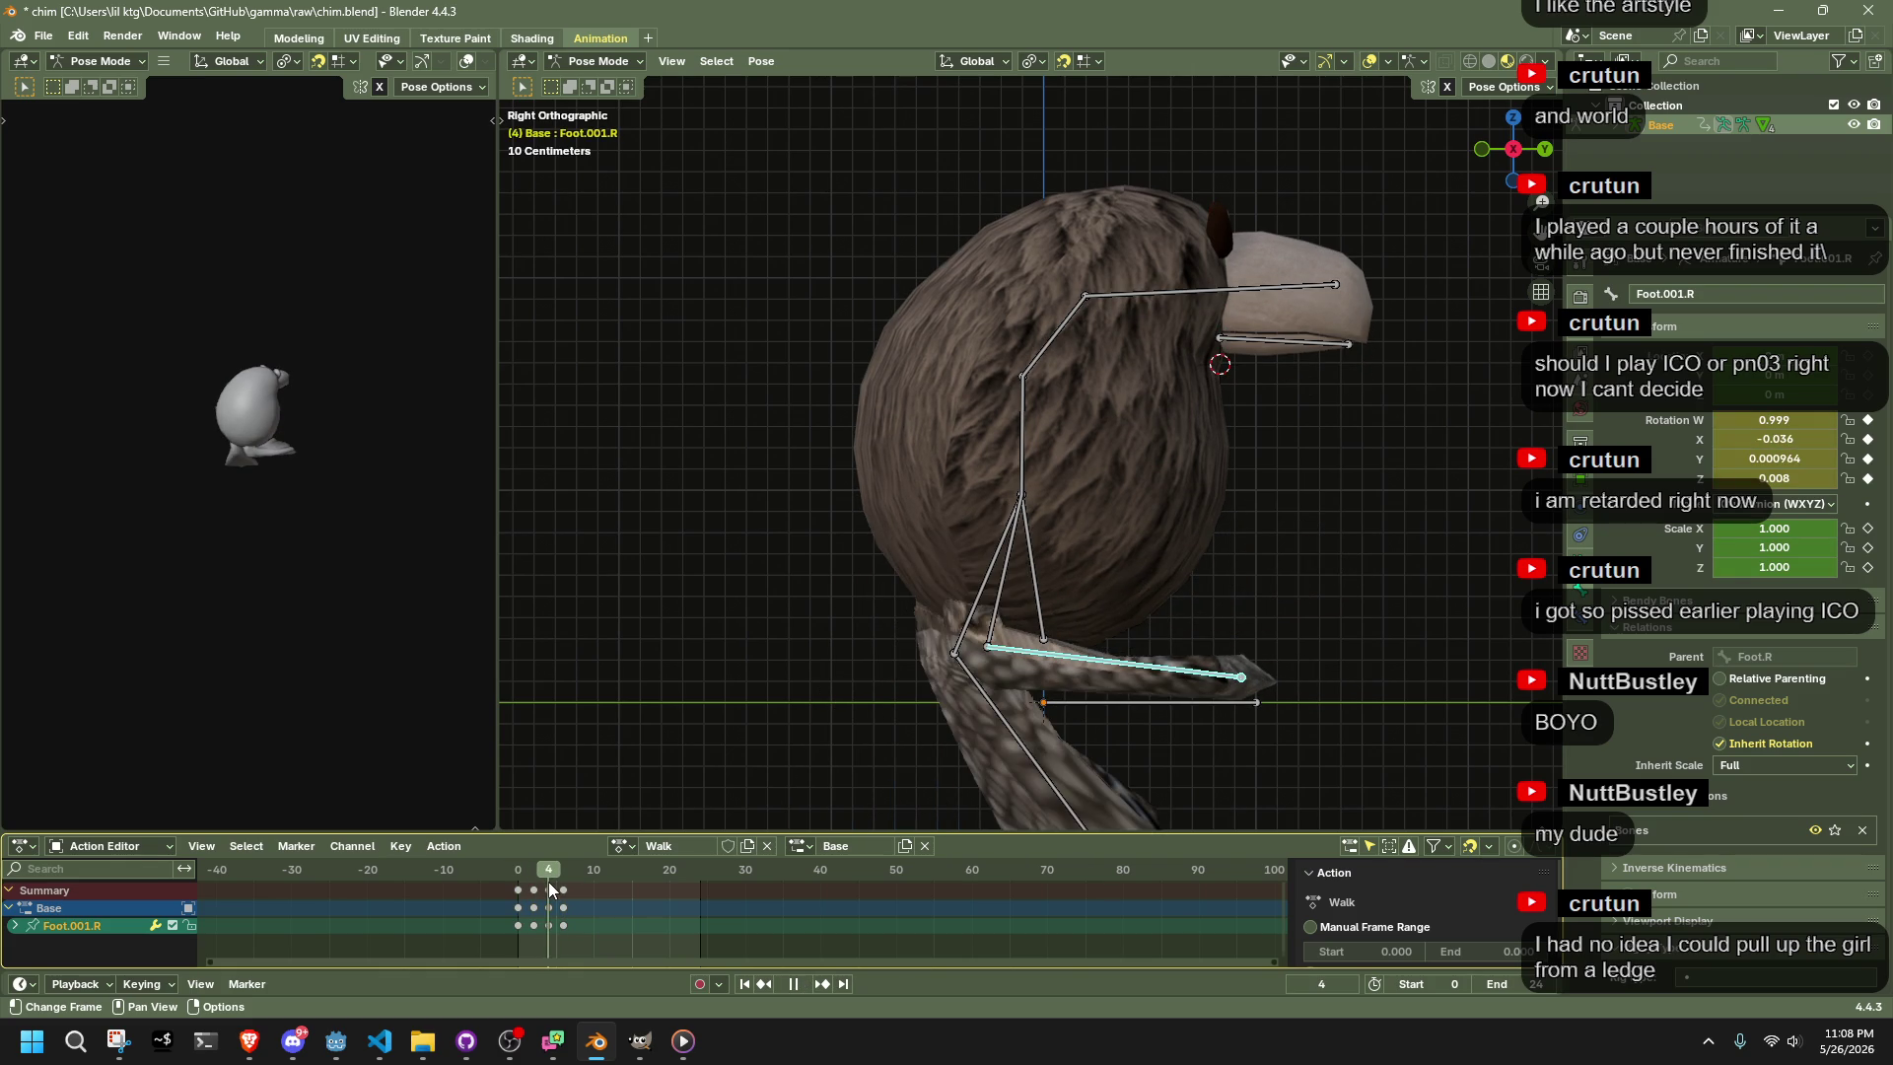
mouse_move(550, 889)
mouse_down()
mouse_move(565, 891)
mouse_move(512, 889)
mouse_move(565, 907)
mouse_up()
Lower the Pelvis bone vertically at frame 6 to about -0.019 m, back in right side view
click(1029, 589)
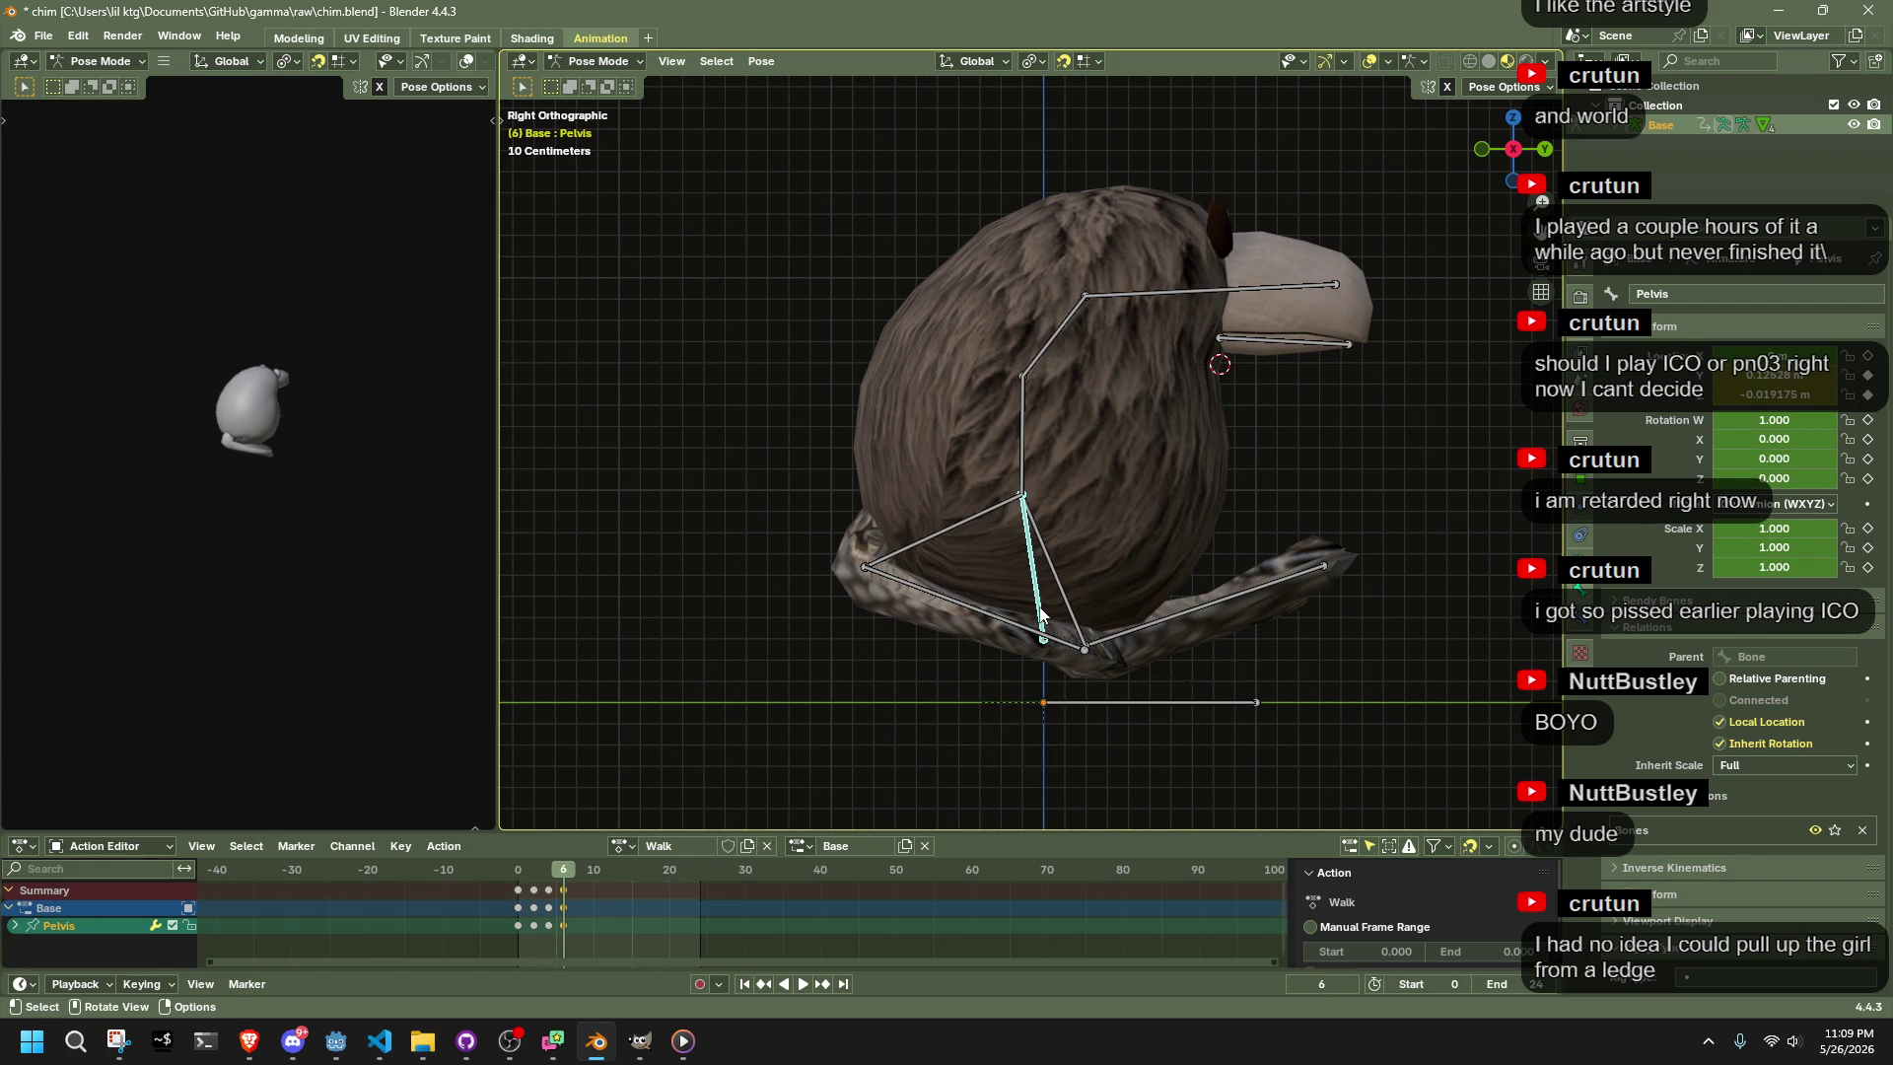
key(g)
key(z)
click(1039, 604)
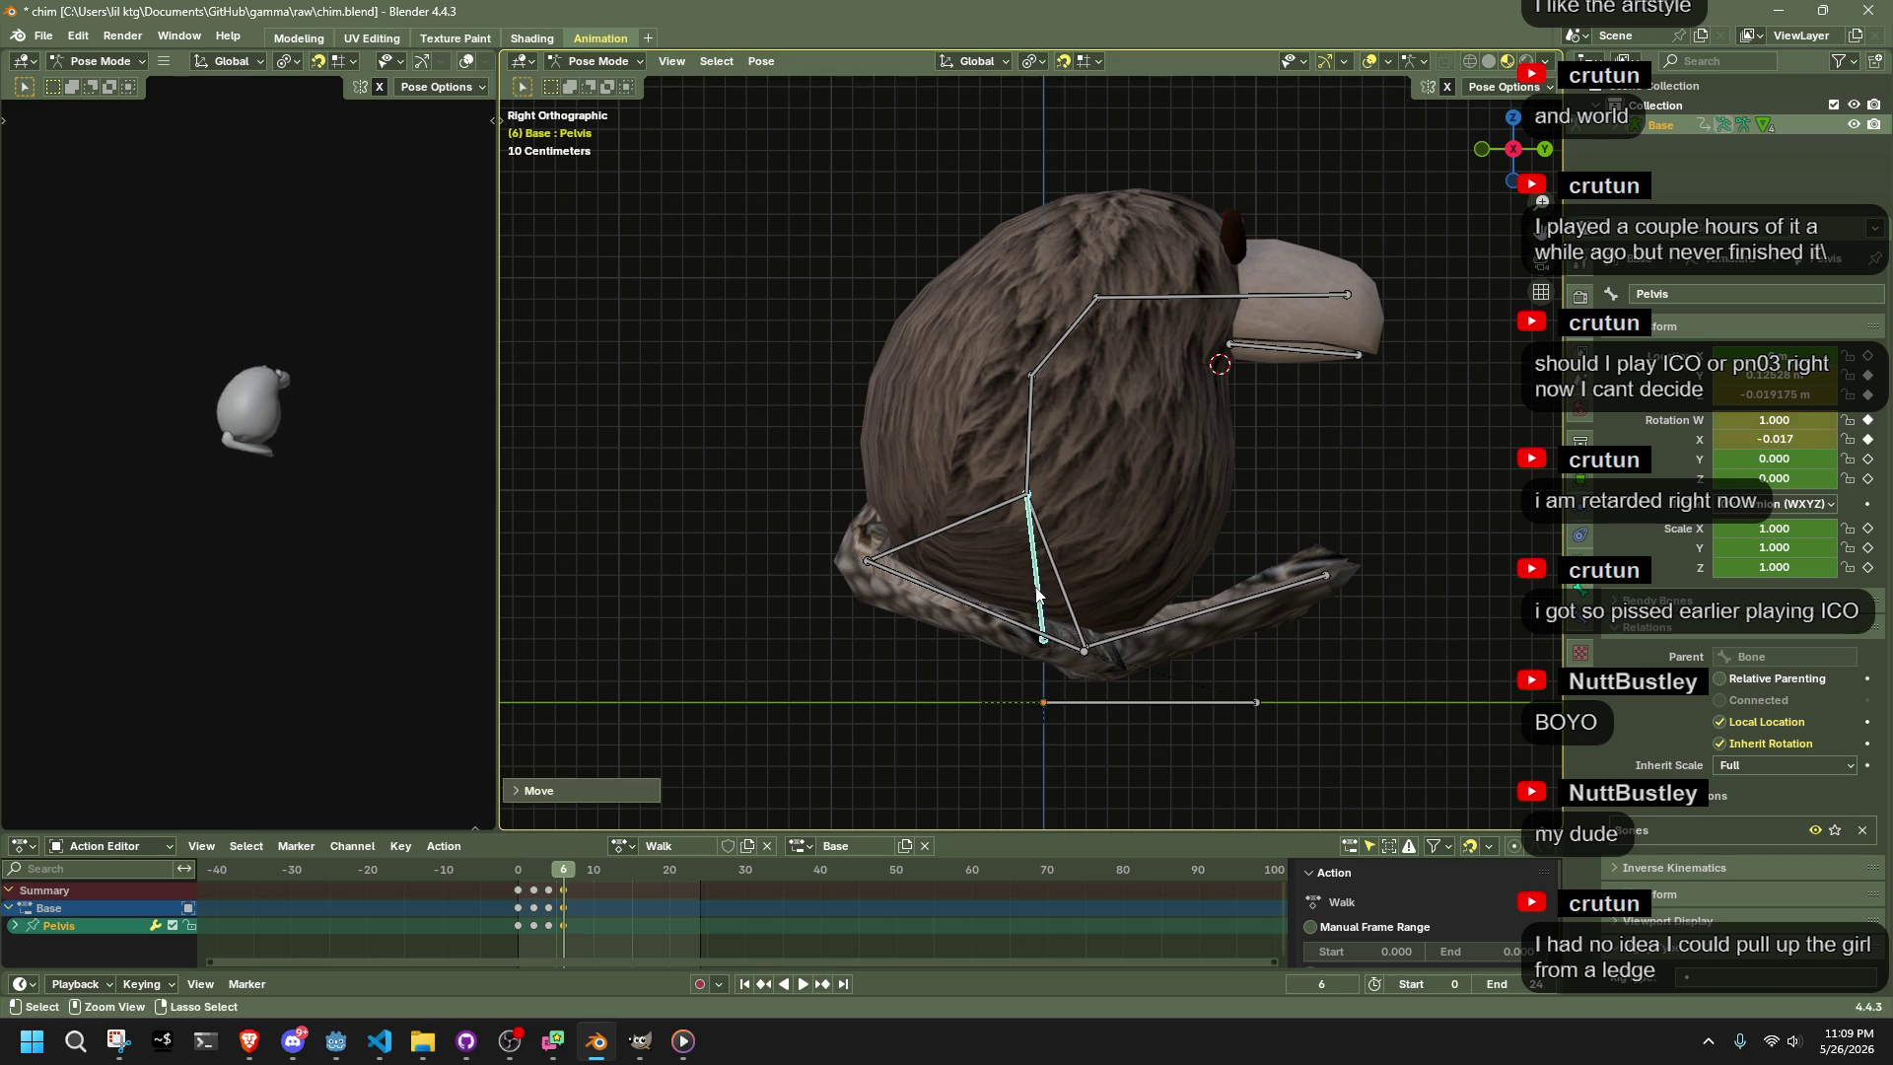
key(ctrl+z)
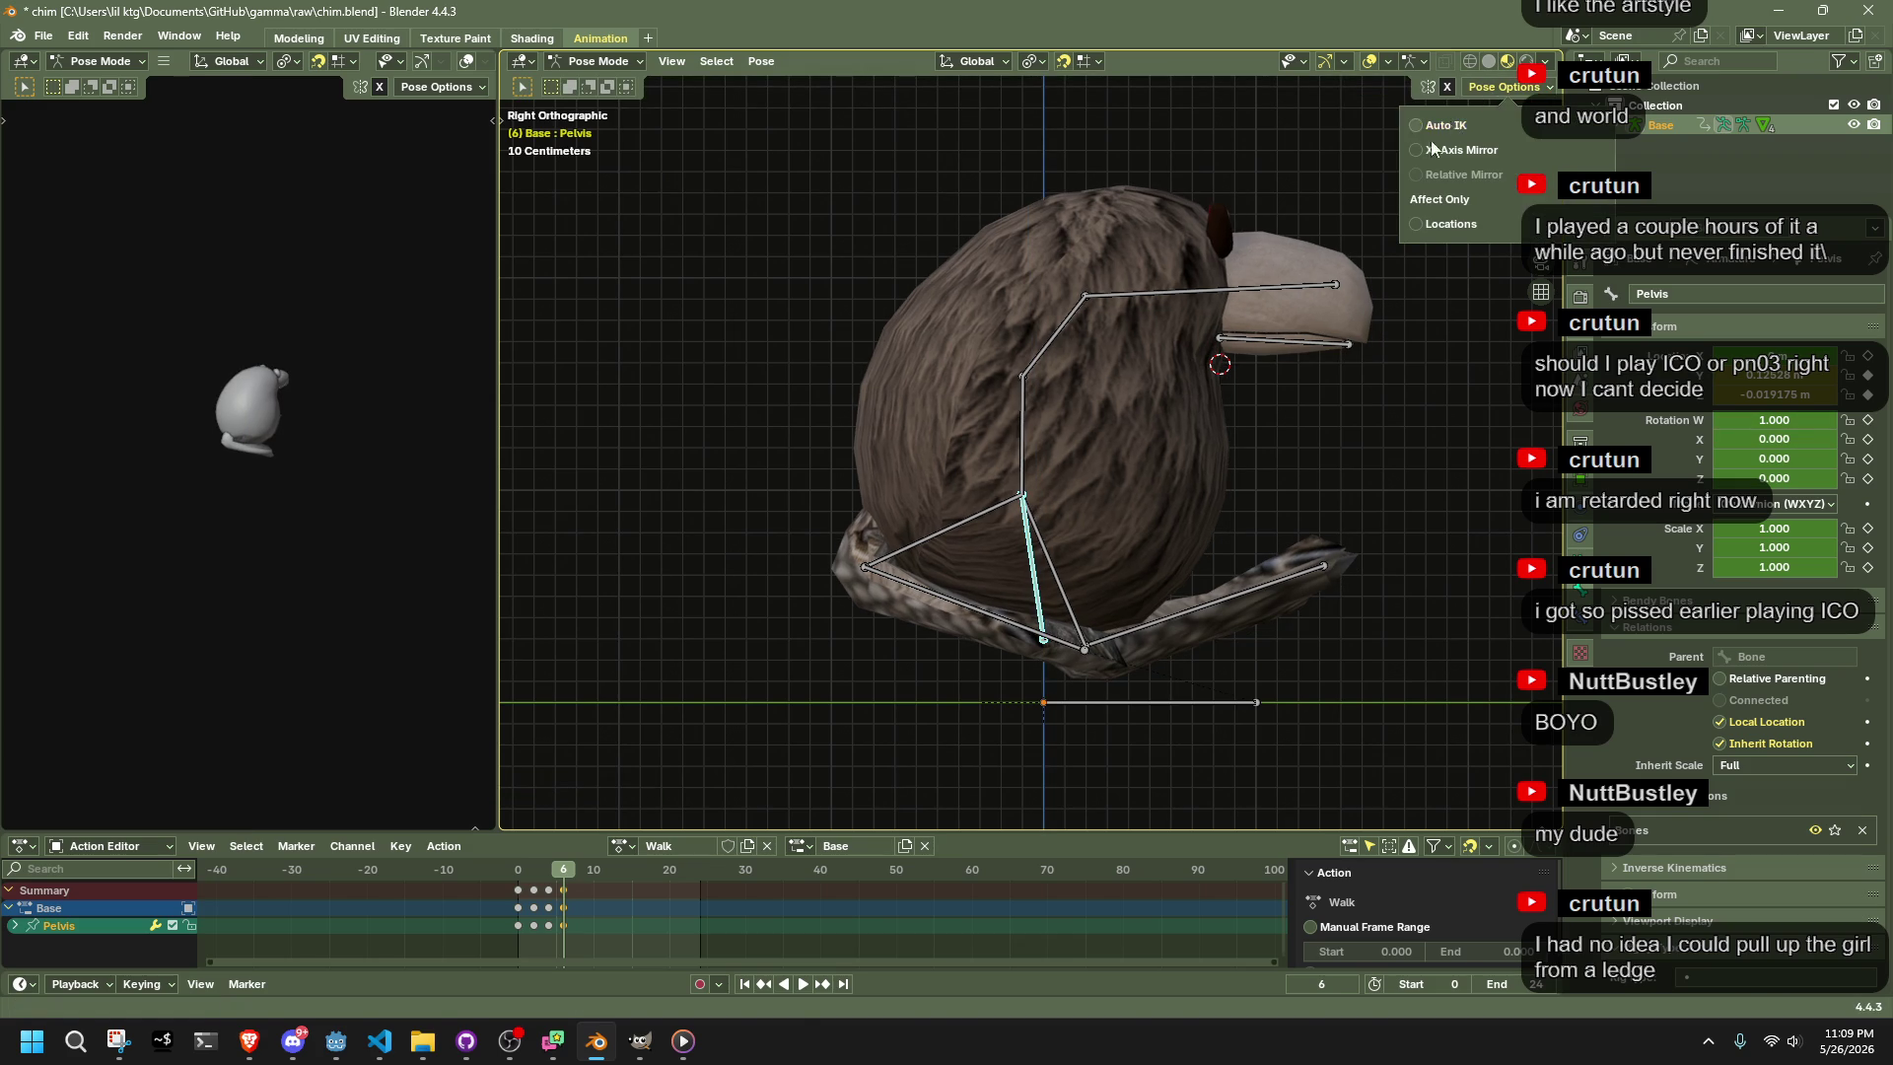
key(g)
key(z)
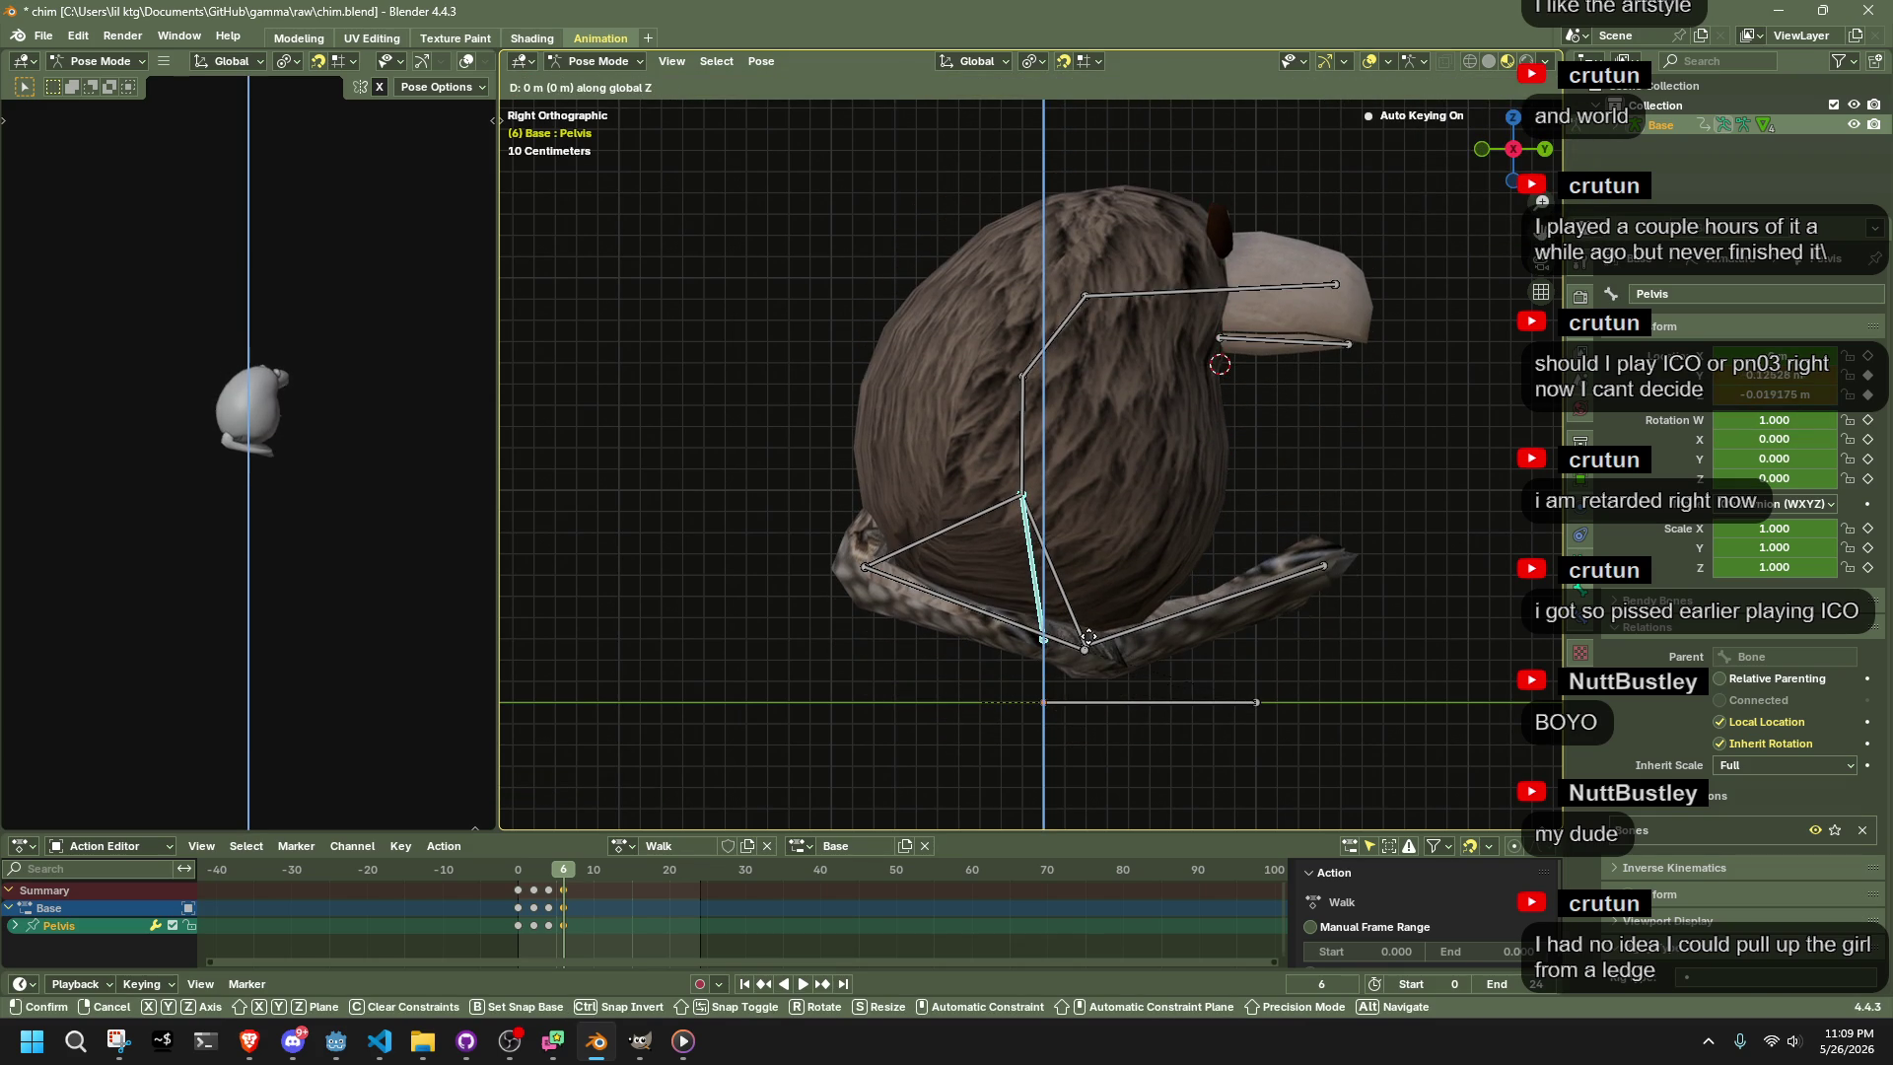
click(1087, 636)
drag(1088, 635, 1096, 641)
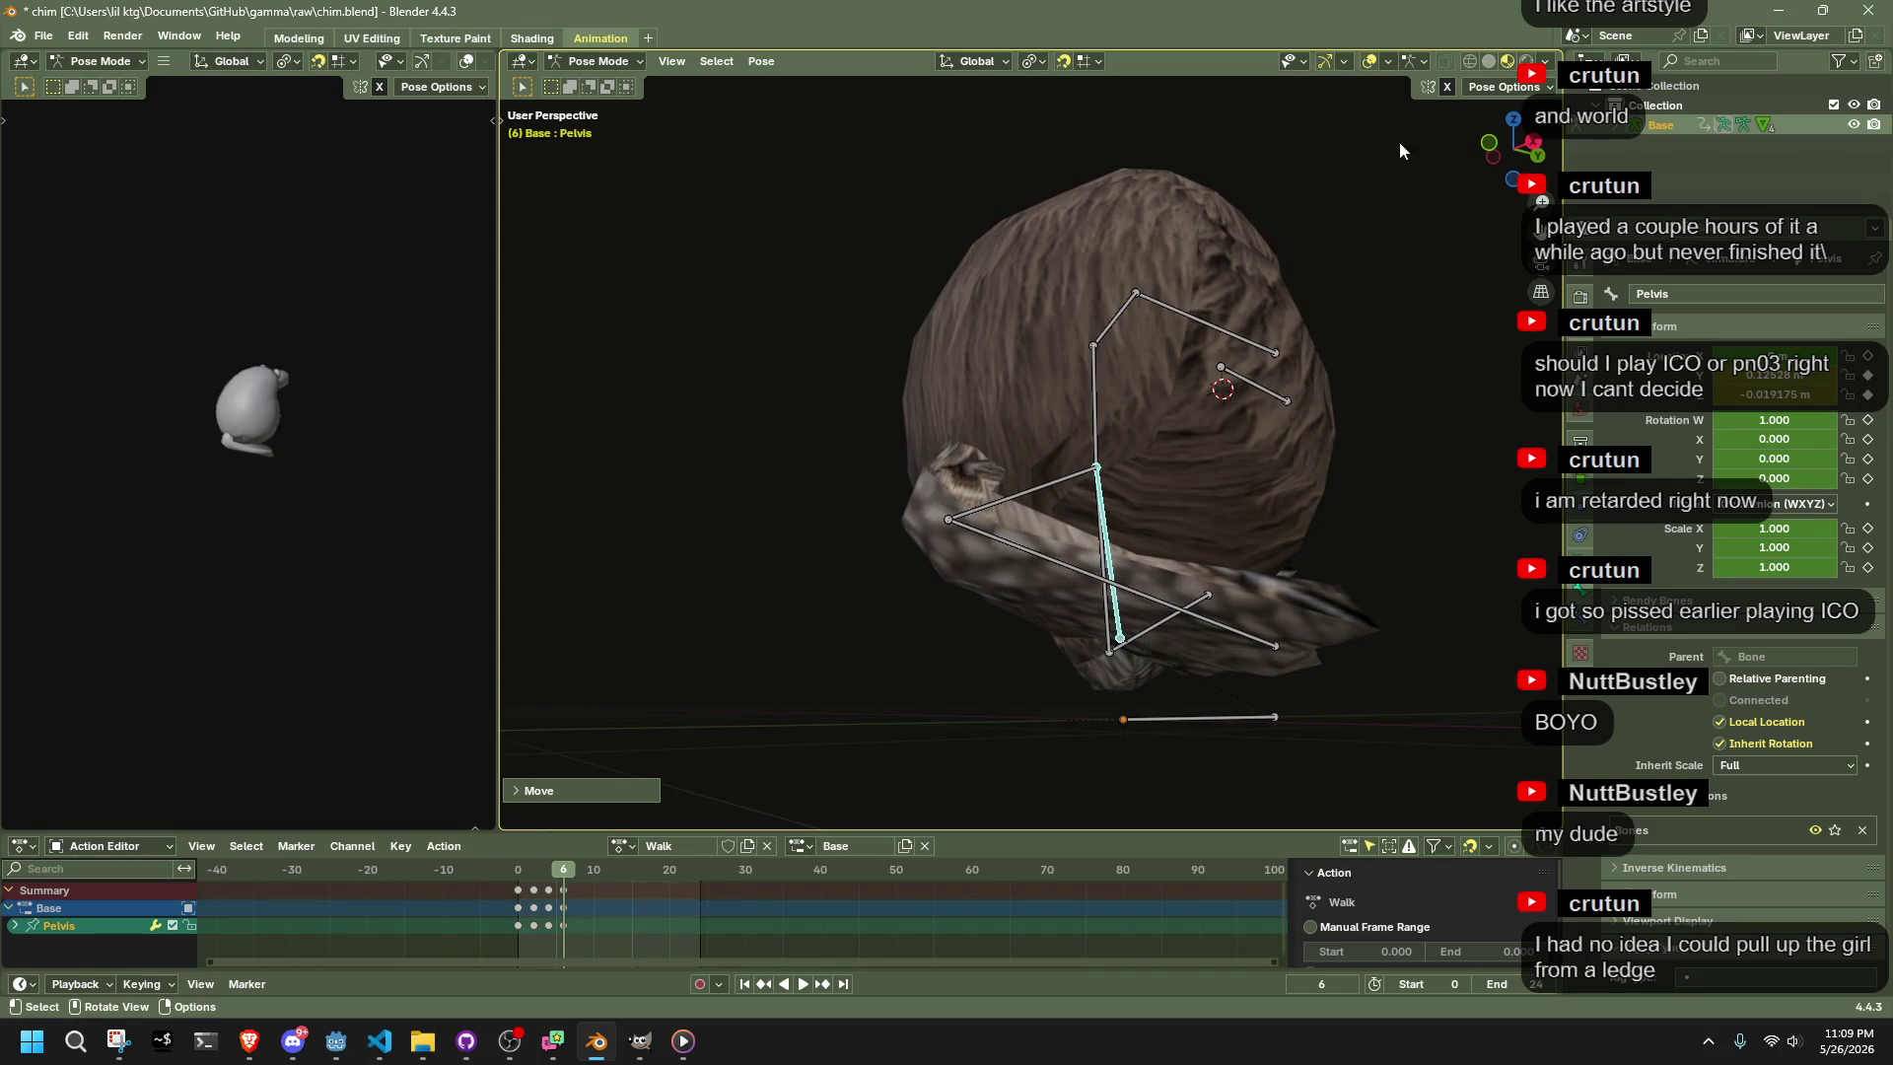
click(1542, 135)
In wireframe view, copy the Pelvis pose from frame 0, paste it at the matching frame and key it
click(1444, 61)
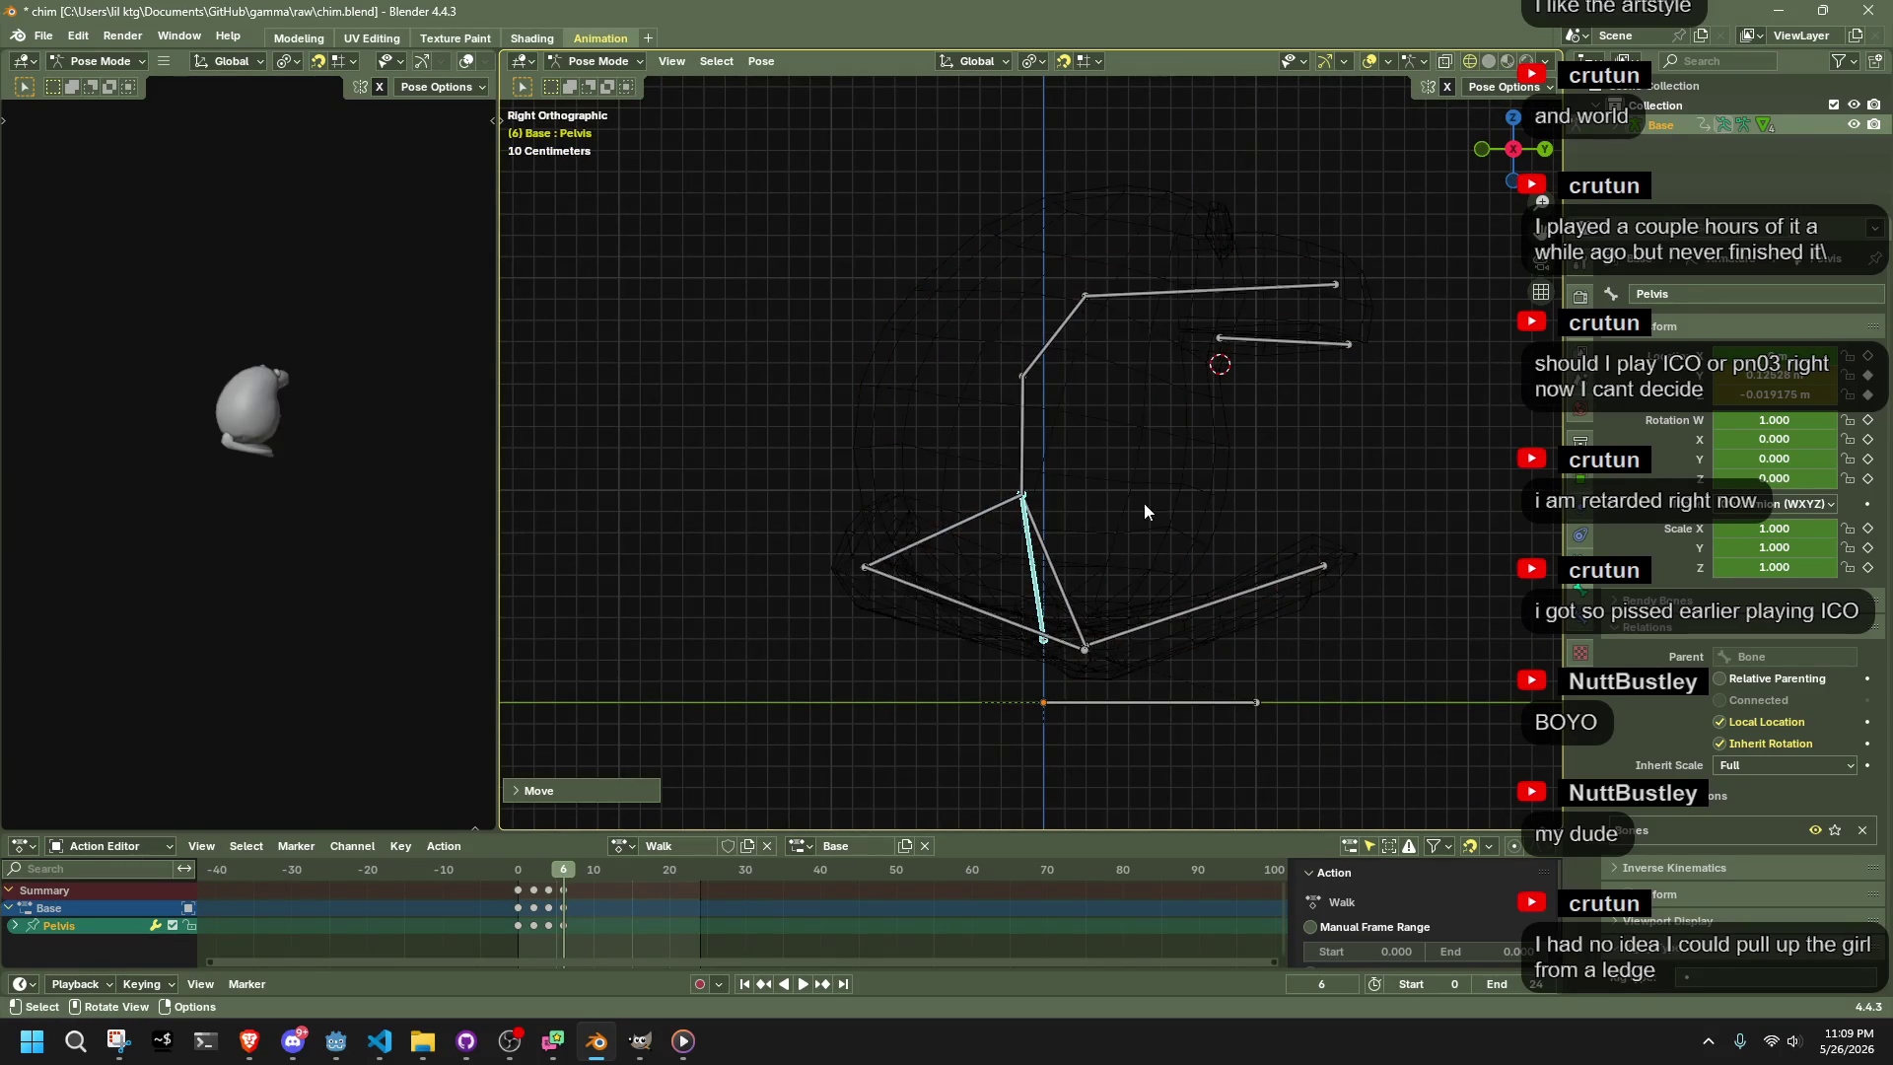
scroll(1065, 682, up, 2)
mouse_move(558, 869)
mouse_down()
mouse_move(505, 879)
mouse_move(552, 889)
mouse_up()
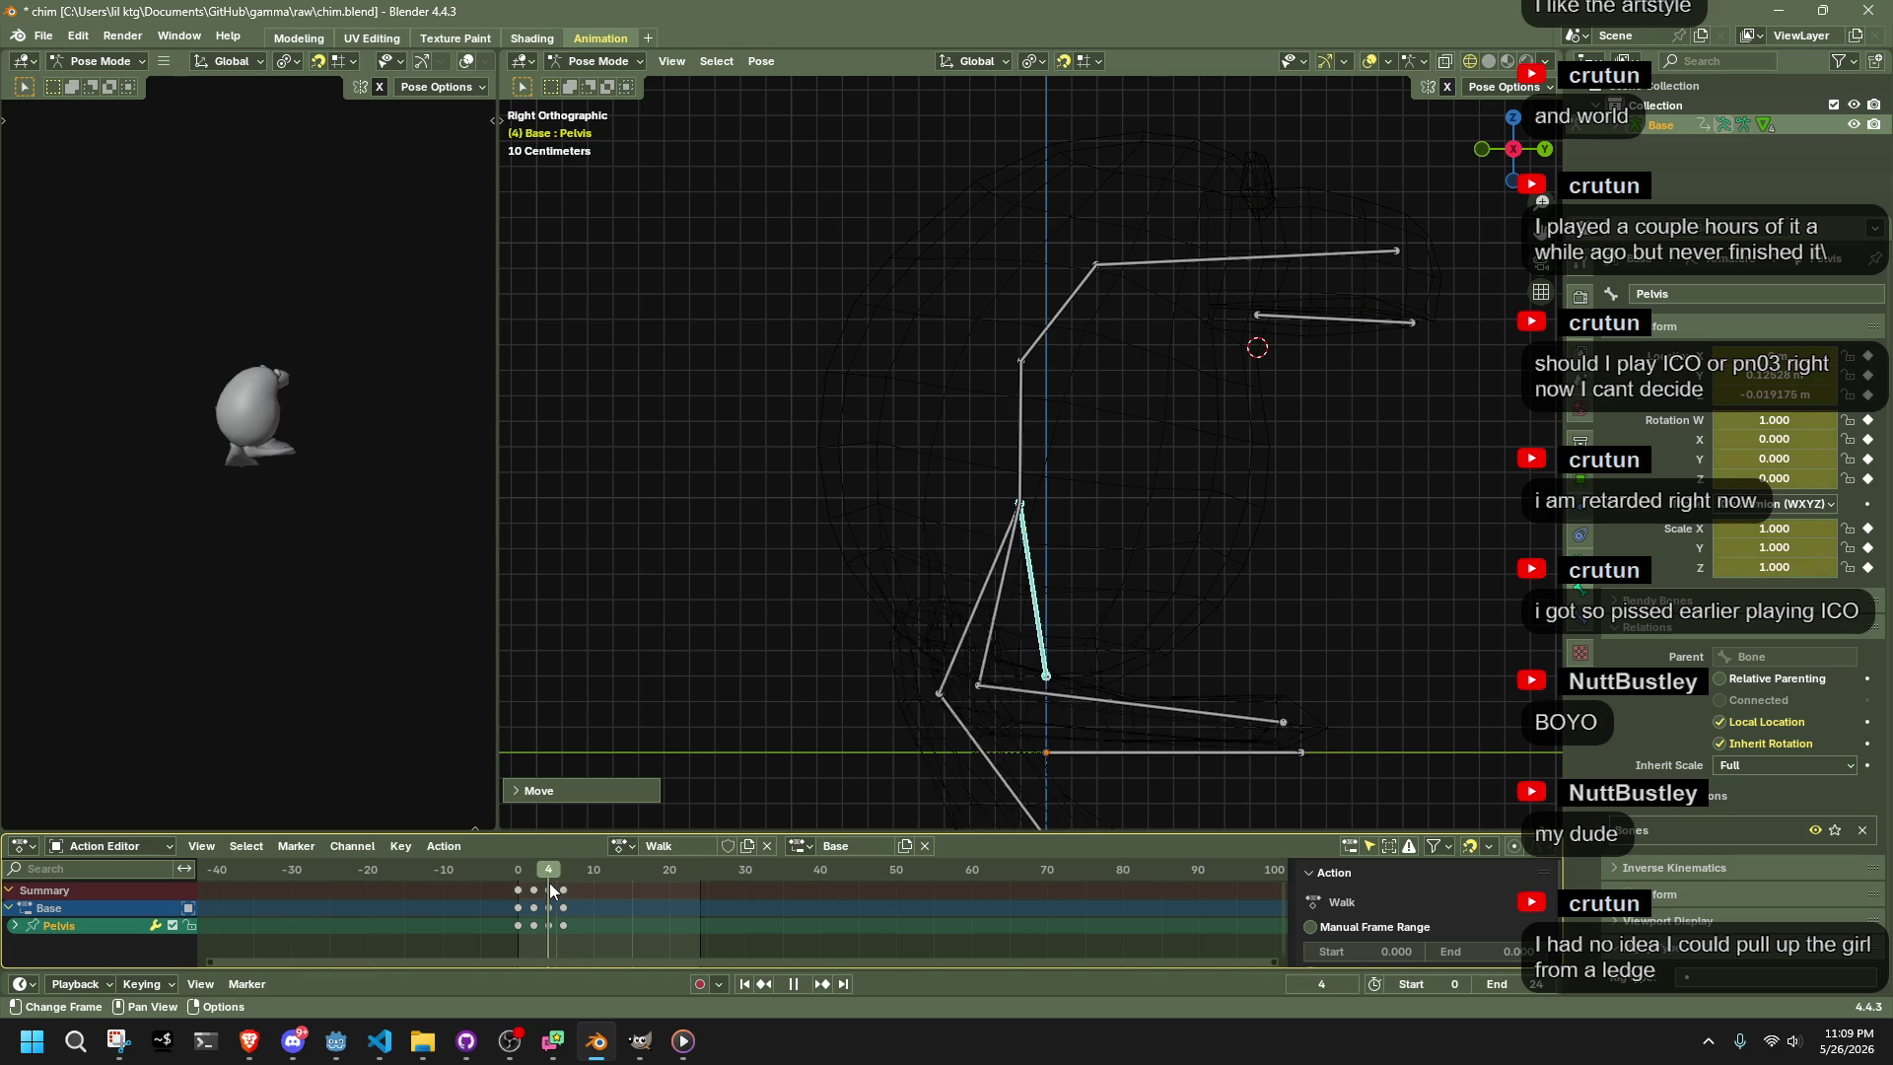
key(Escape)
key(ctrl+c)
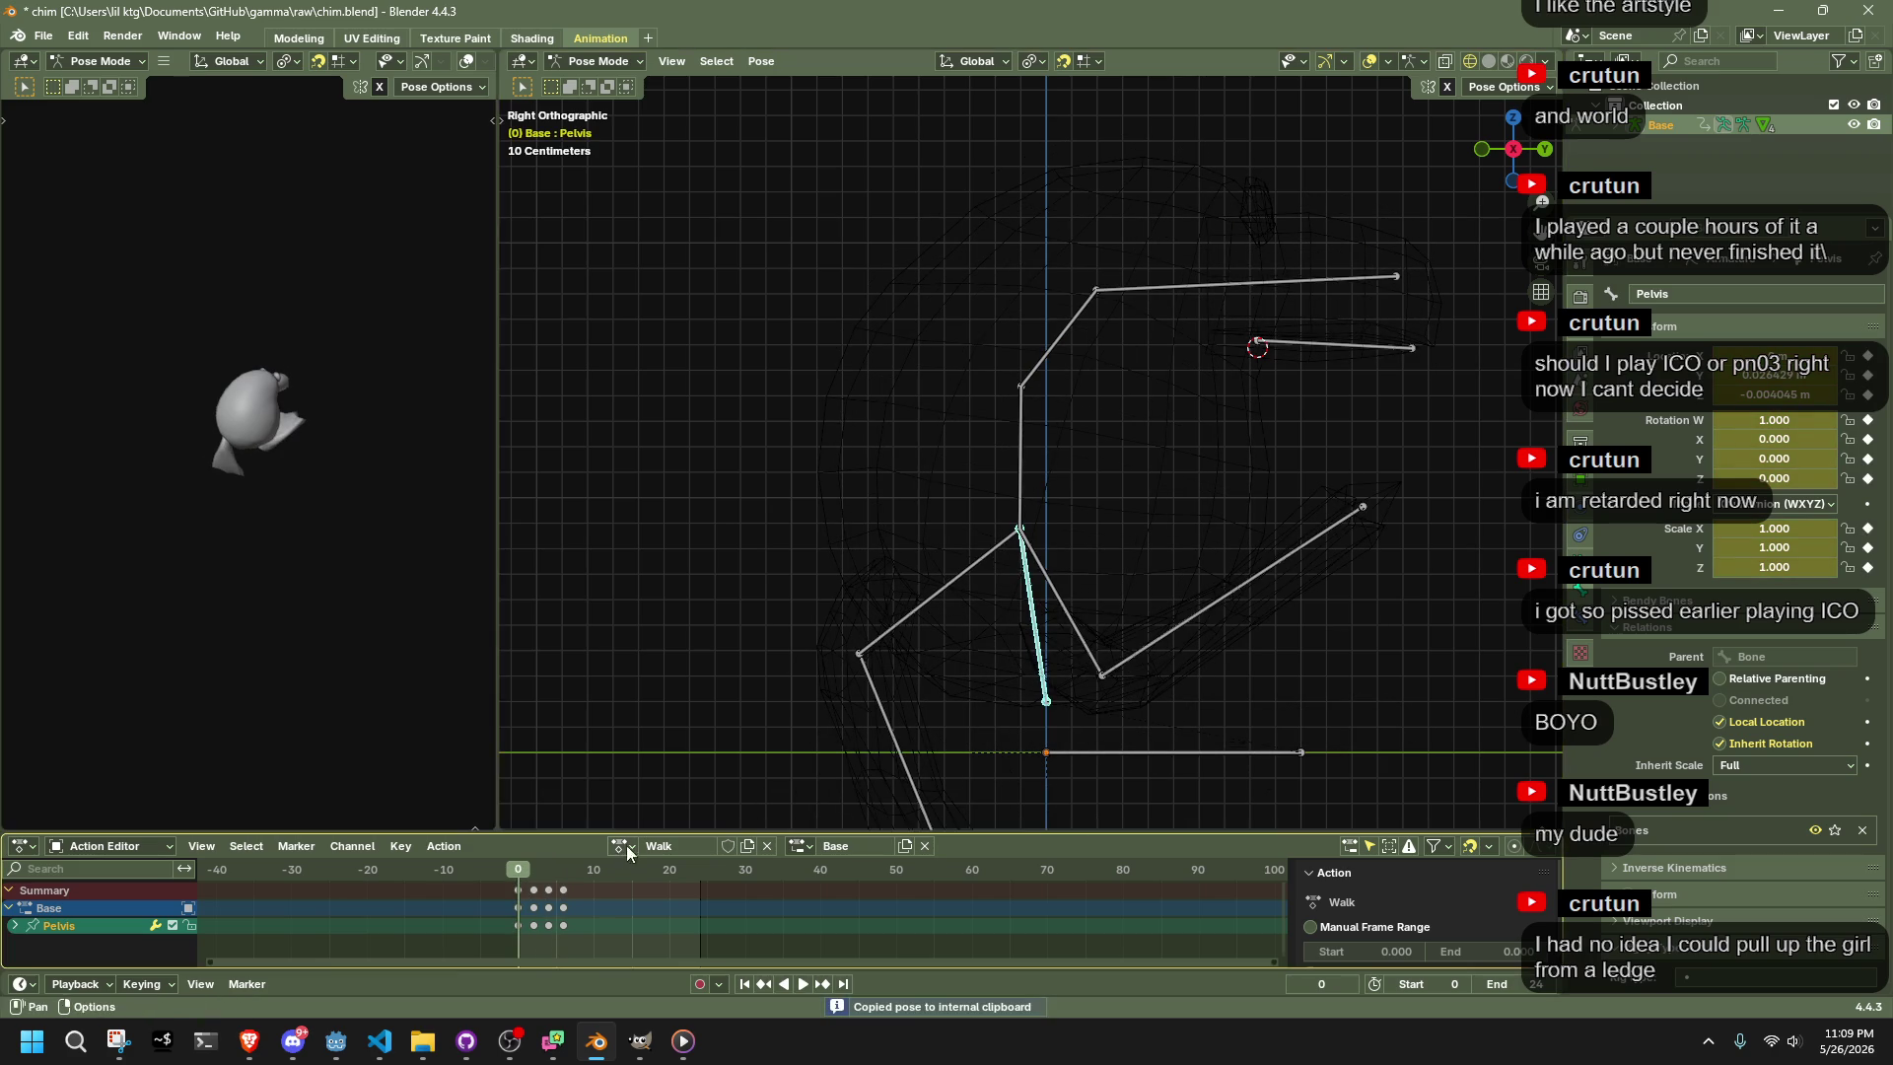
click(551, 880)
key(ctrl+v)
key(i)
Select Foot.001.R, restore the textured bird and review the walk playback from the right side
click(522, 864)
key(space)
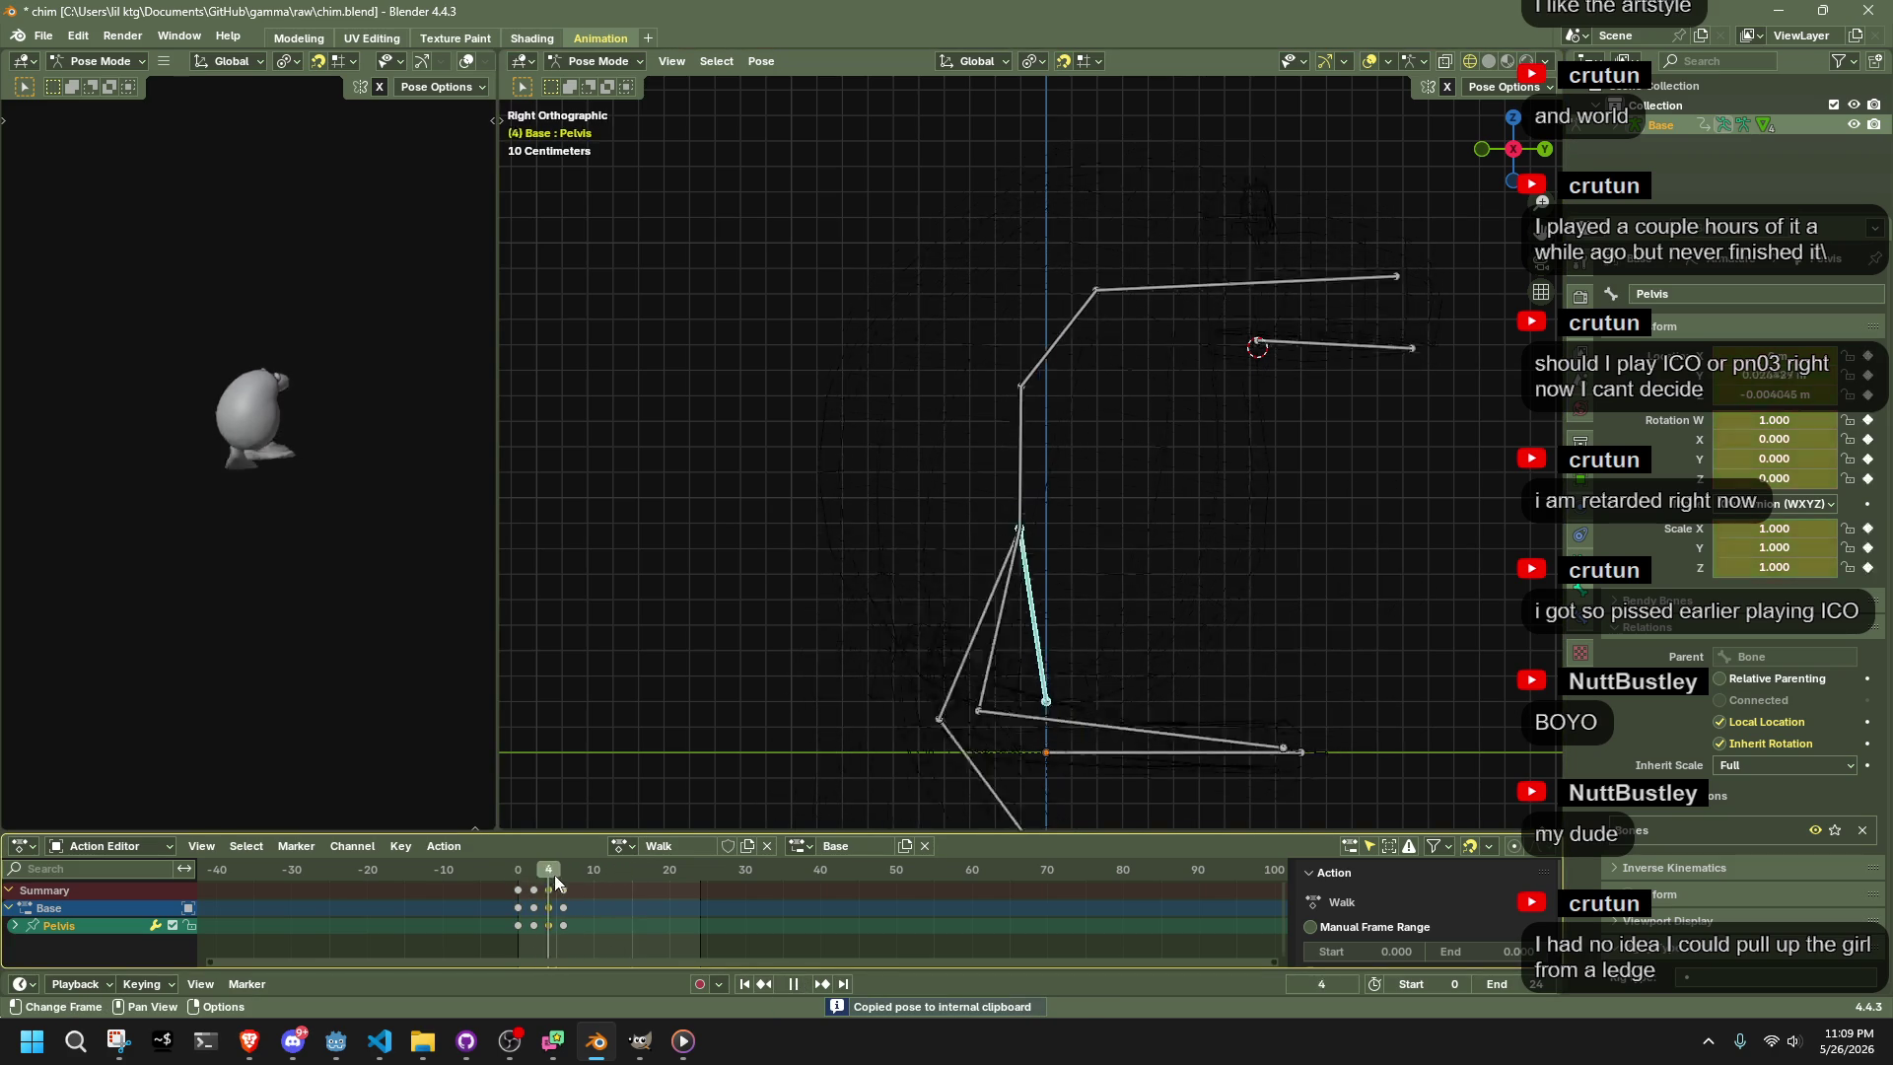
key(space)
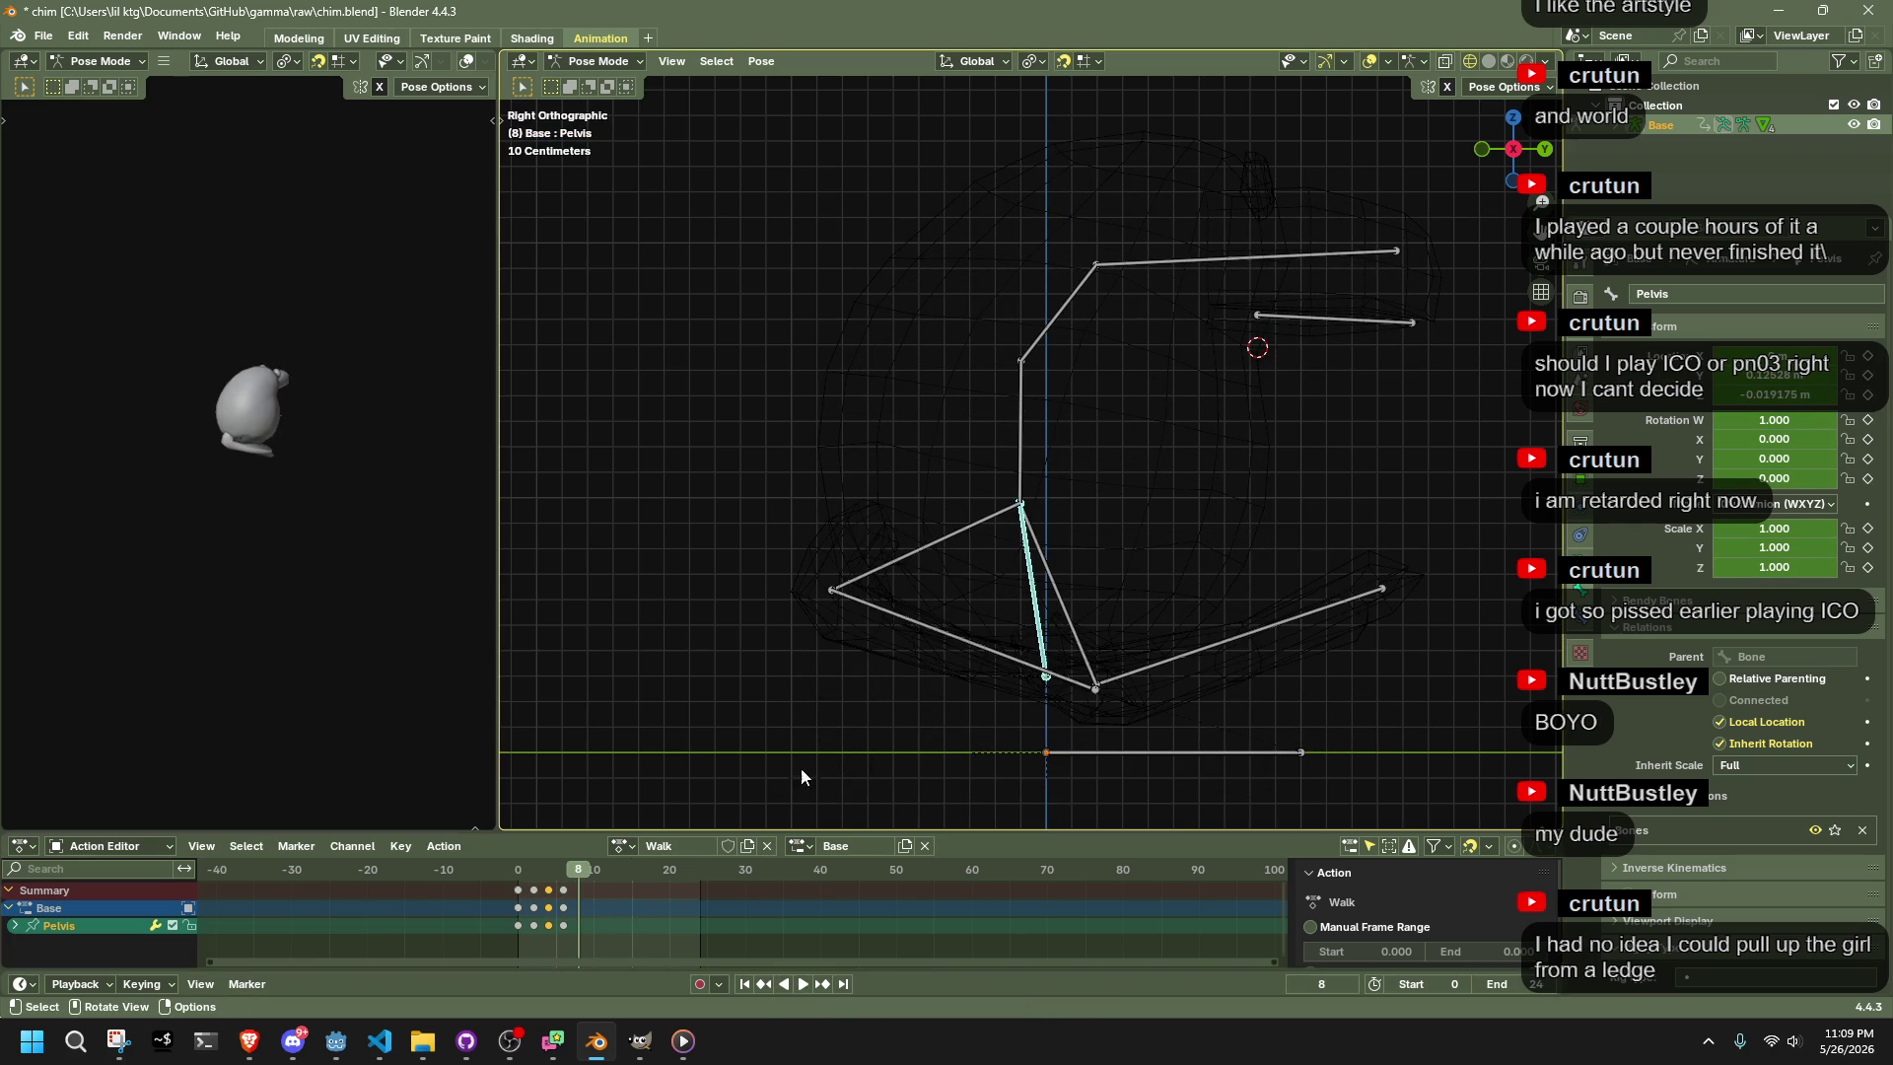
click(991, 646)
click(1469, 89)
click(1507, 61)
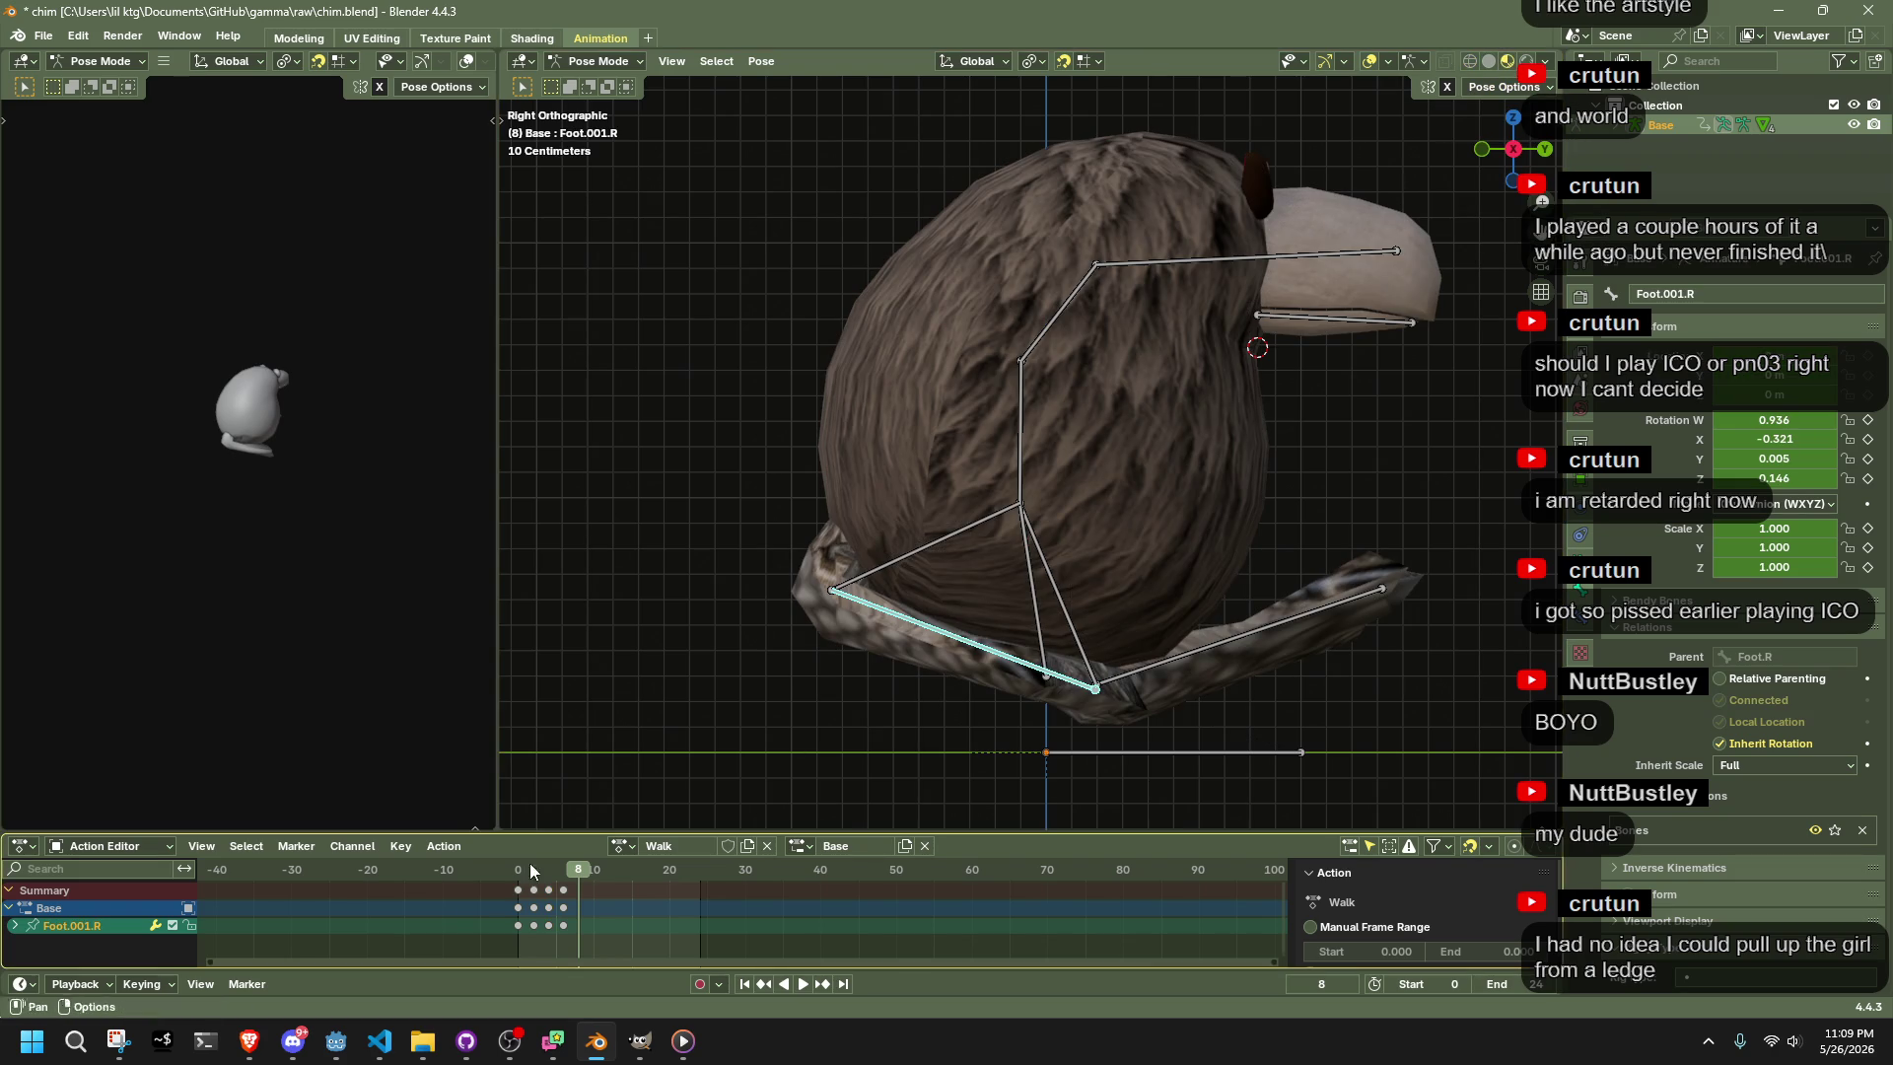
key(space)
key(space)
mouse_move(990, 651)
mouse_down()
mouse_move(1270, 636)
mouse_move(1331, 559)
mouse_move(1179, 617)
mouse_up()
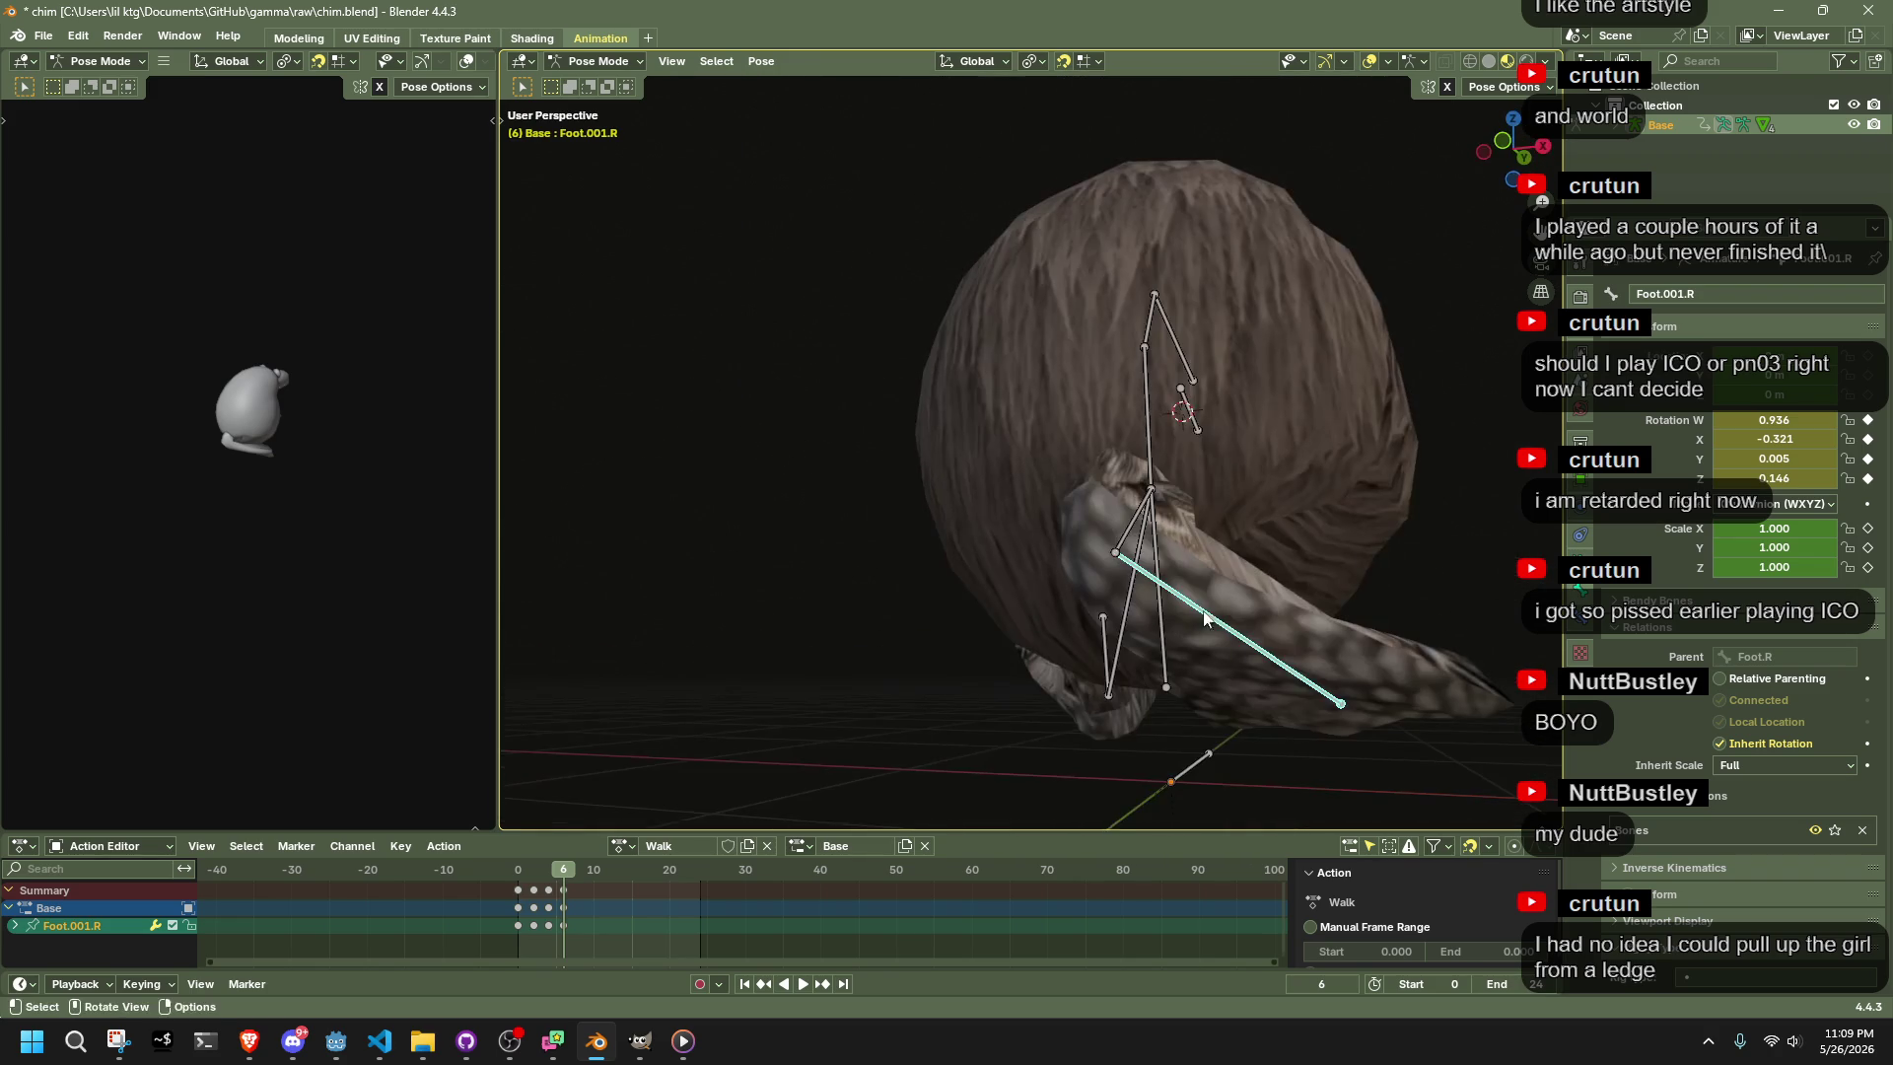
click(1542, 146)
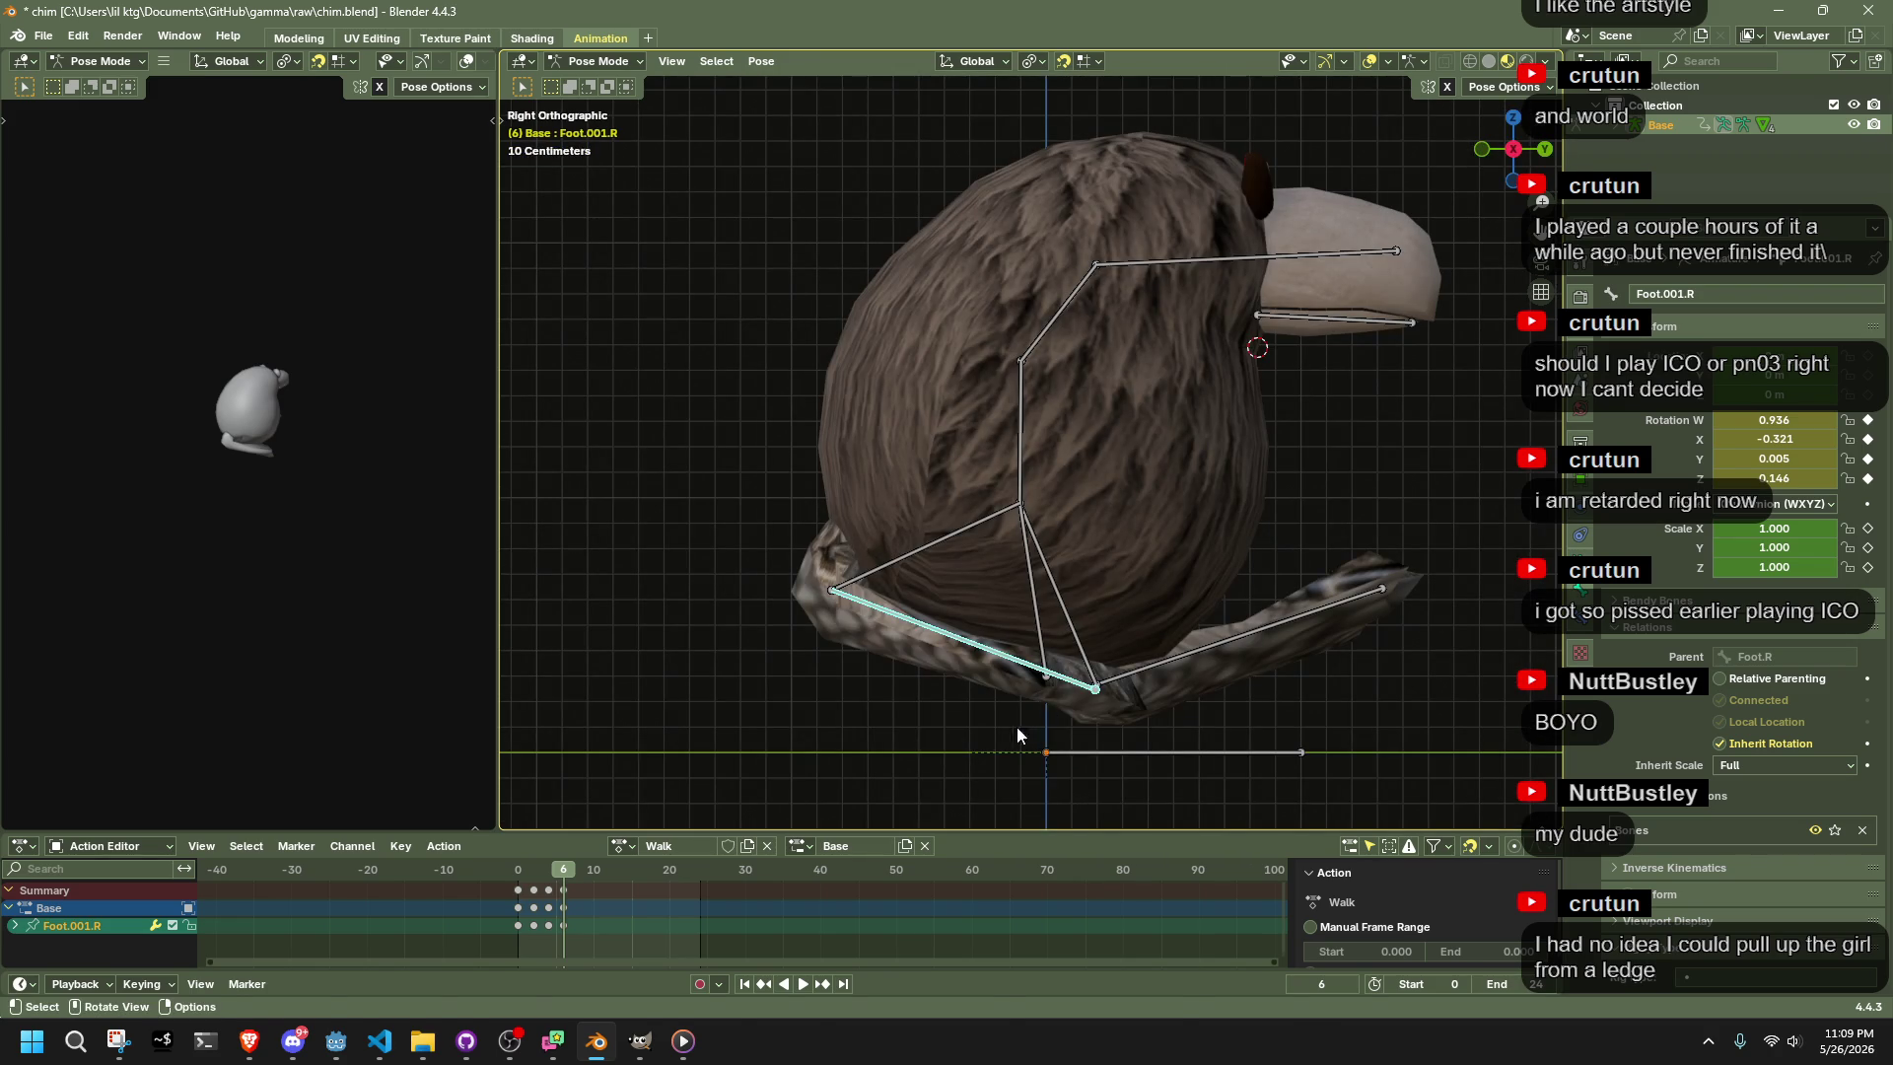
With Auto IK, reposition Foot.001.R at frame 6 so the right leg swings down and back
click(1535, 88)
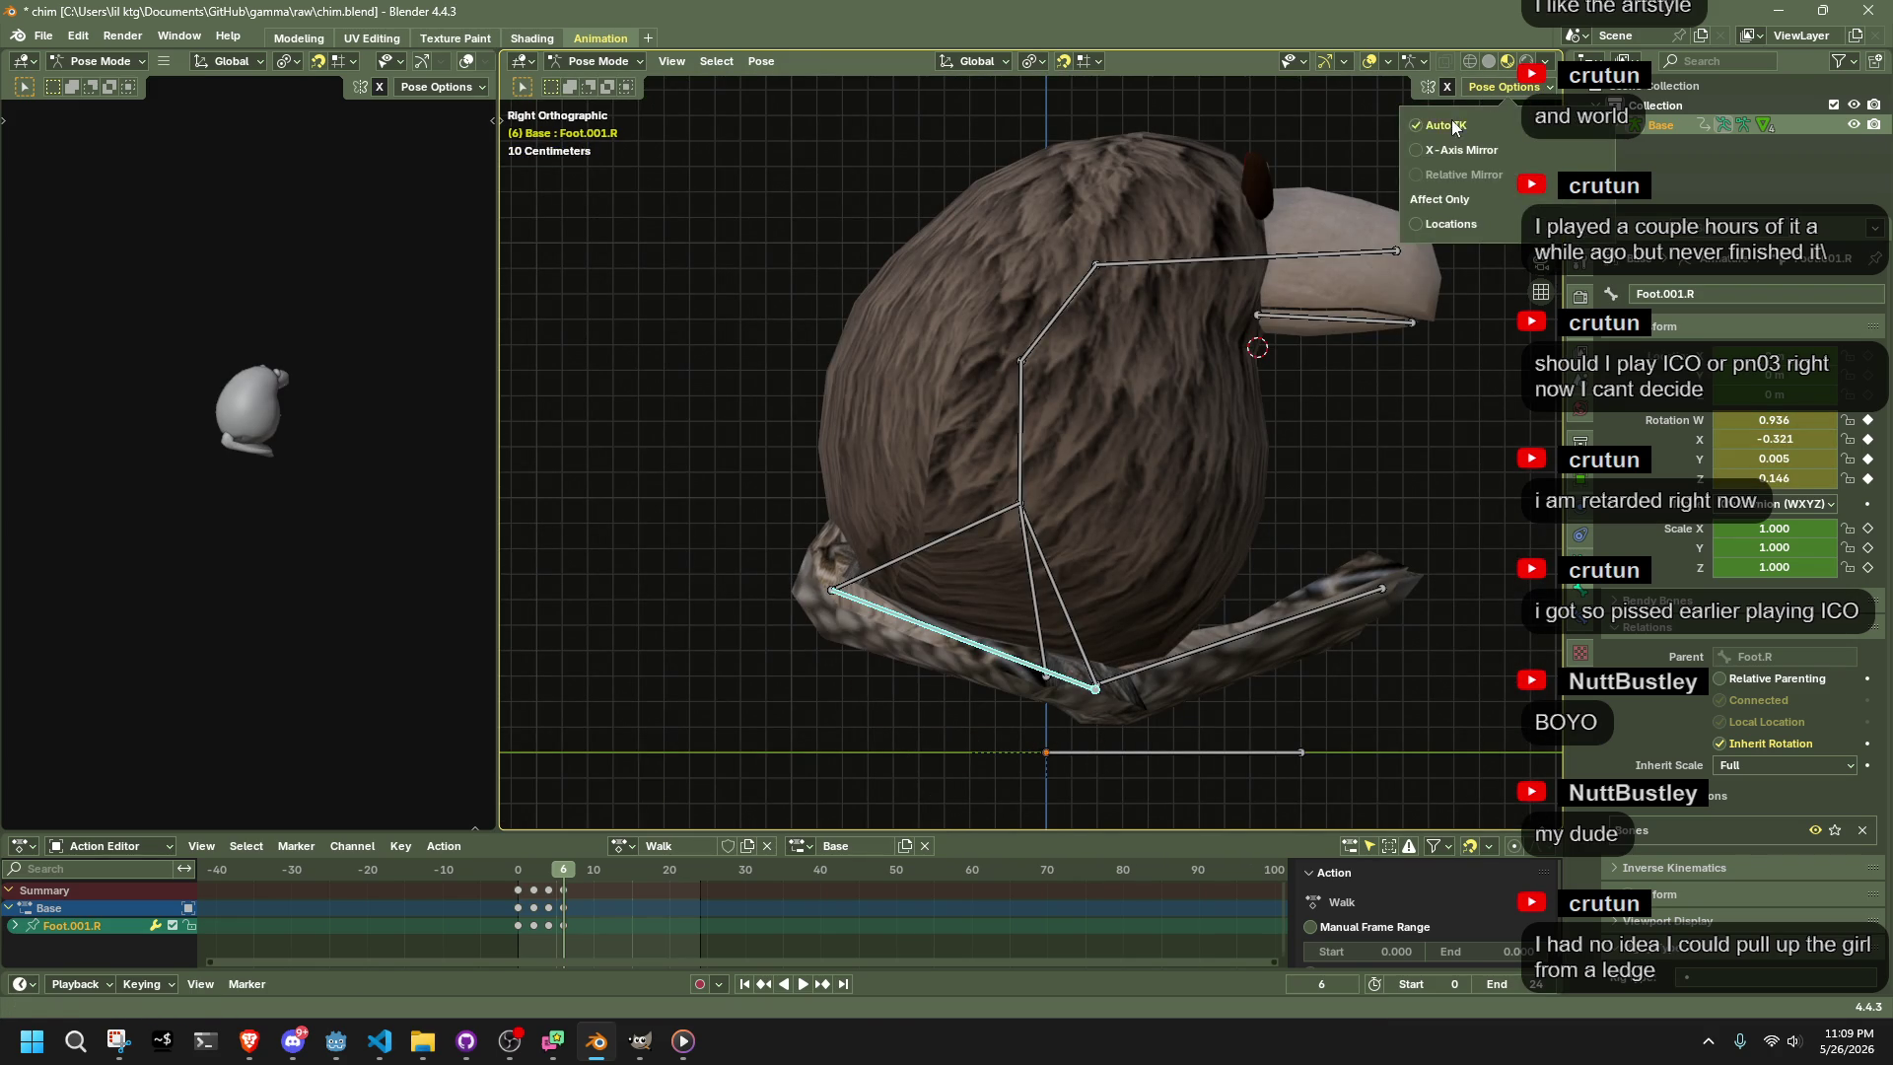
drag(930, 623, 809, 765)
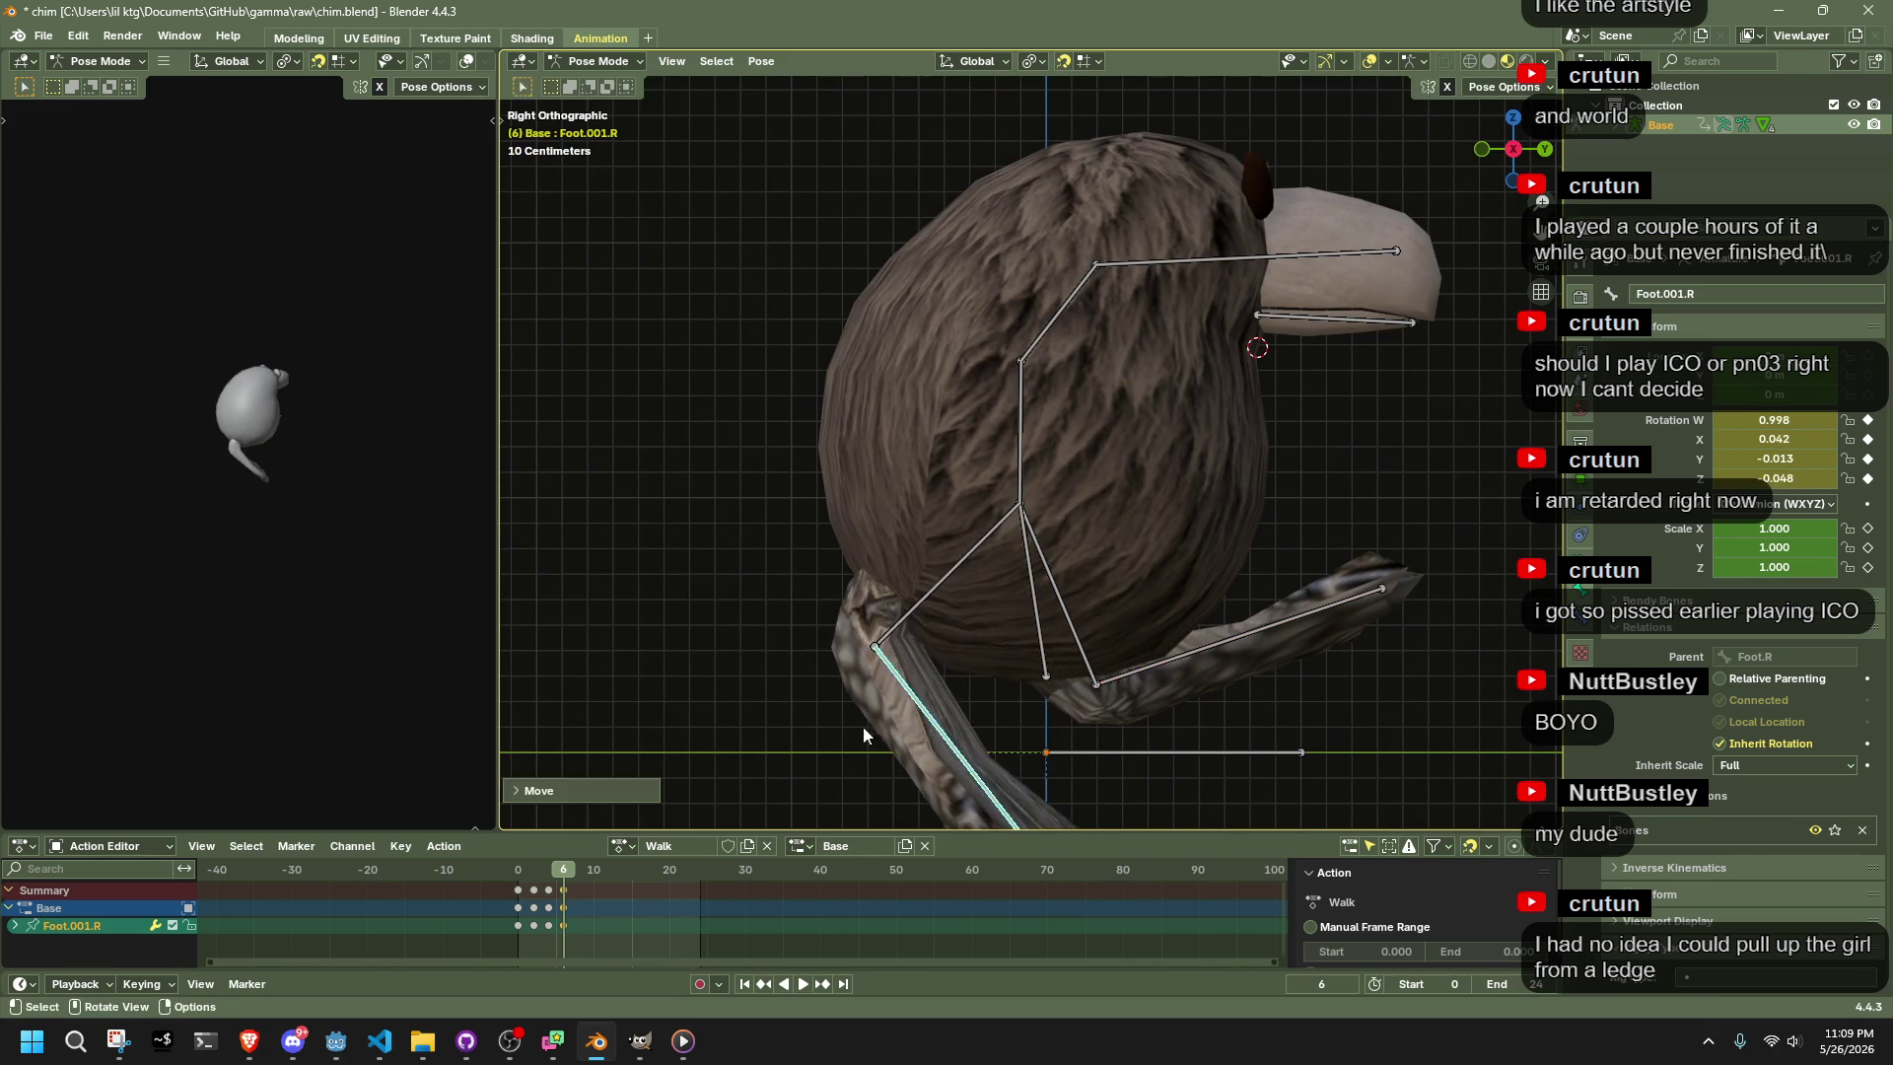
key(g)
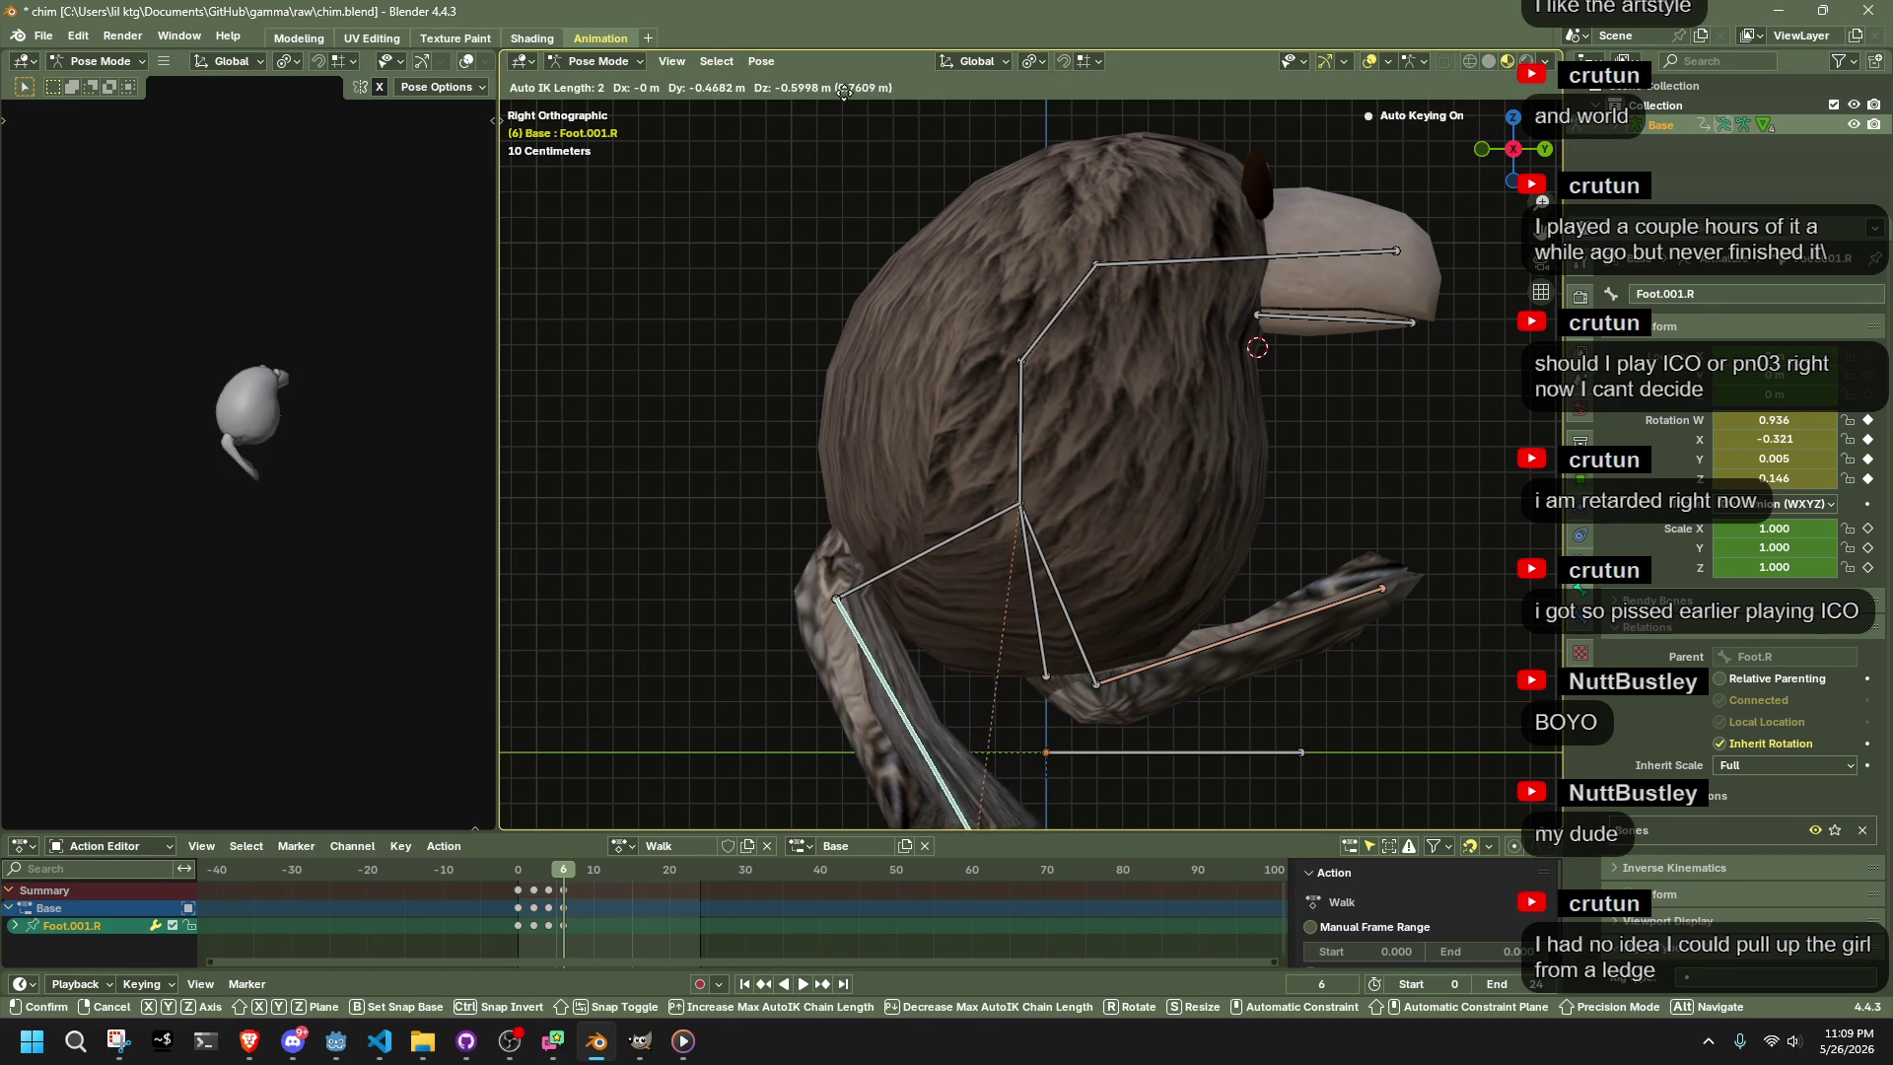
click(1003, 115)
scroll(1255, 432, down, 1)
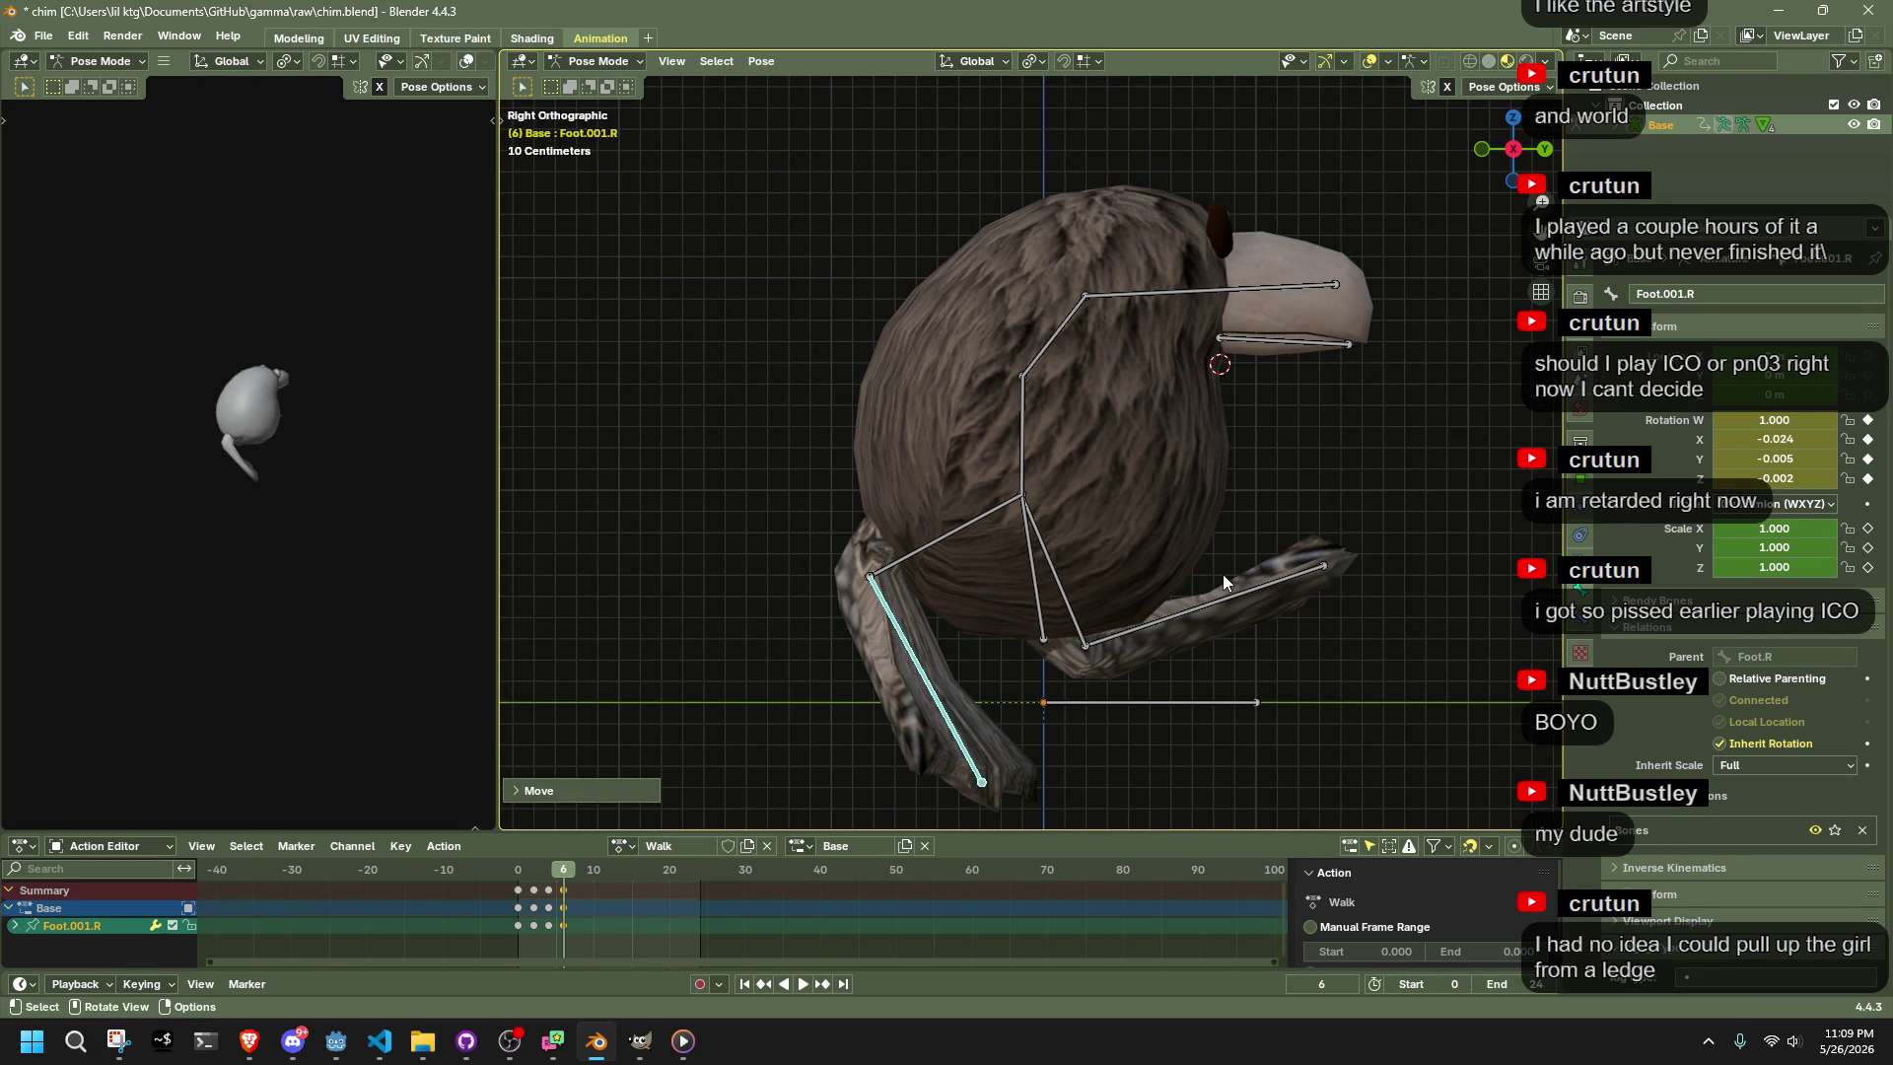
click(518, 871)
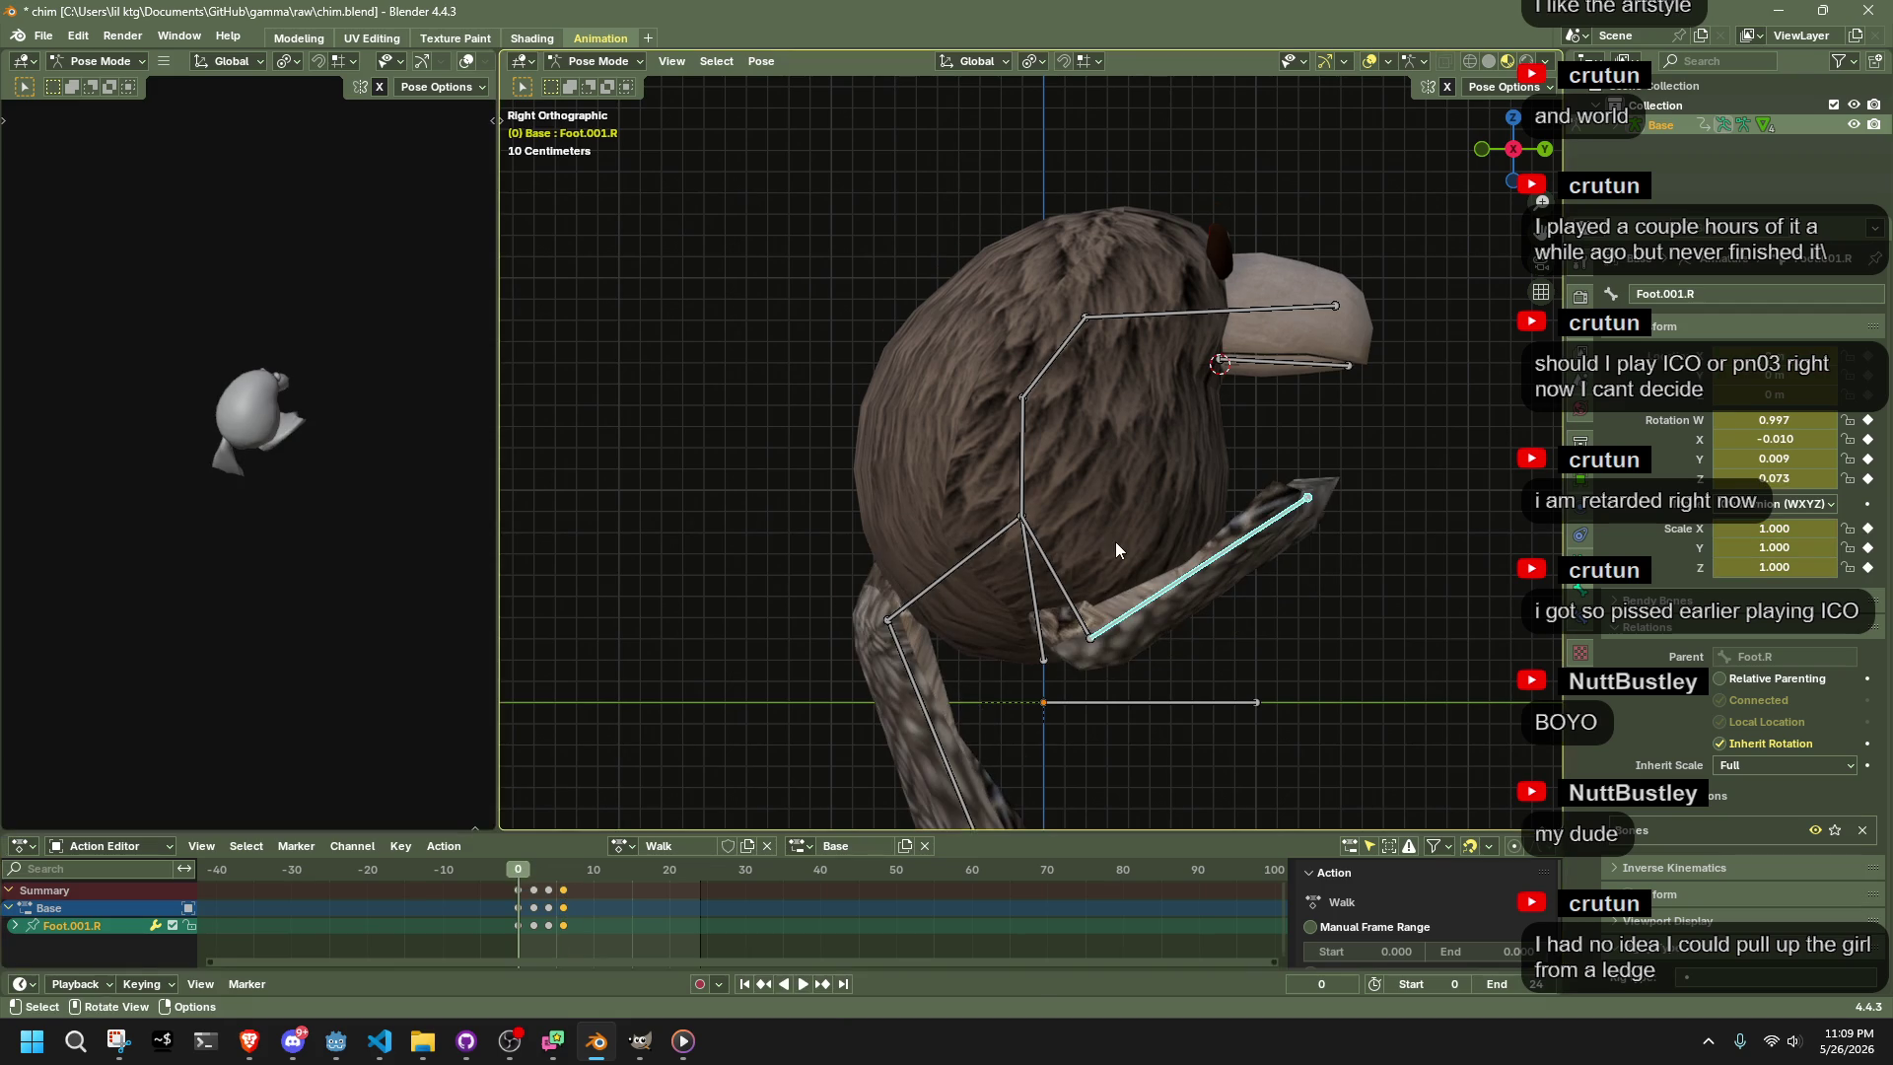
Select all bones, copy the pose, paste it at frame 8, then scrub frames 0–6
key(a)
key(ctrl+c)
click(572, 877)
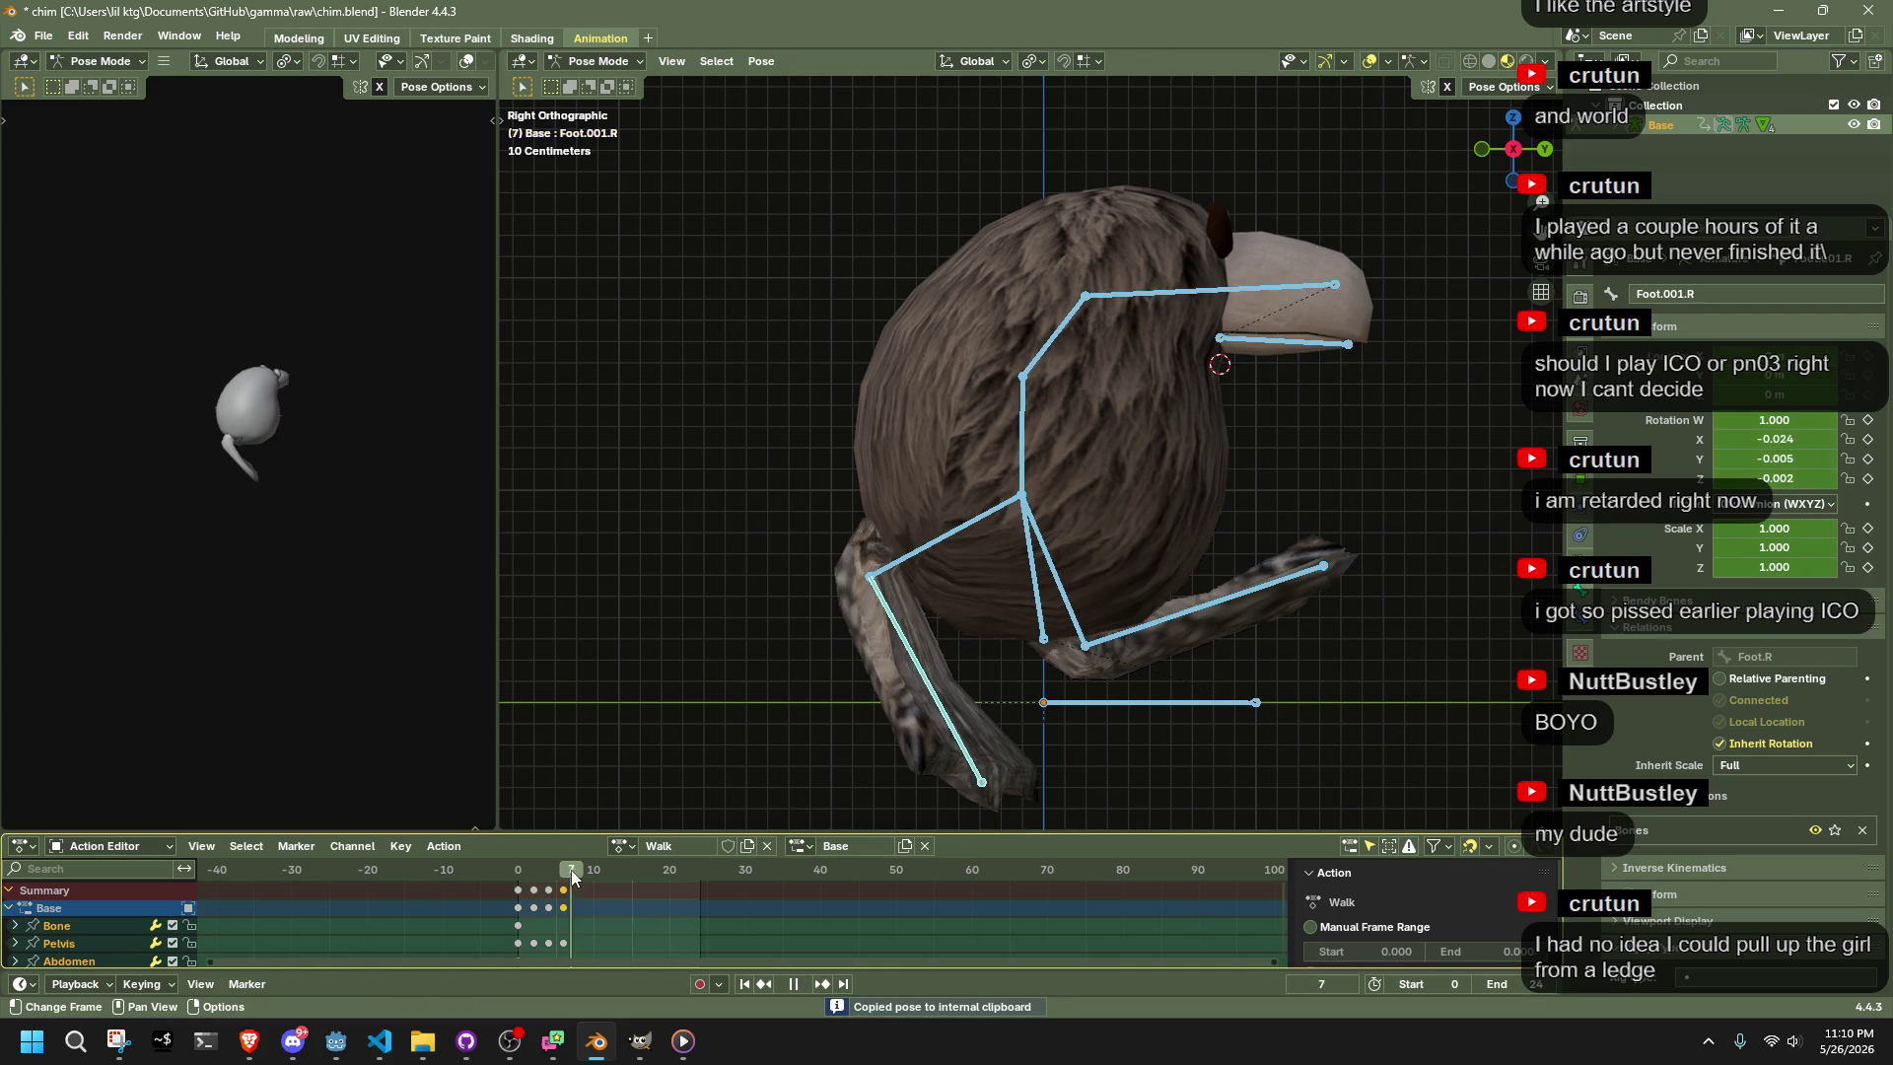
key(ctrl+v)
click(518, 870)
drag(519, 871, 576, 875)
click(521, 878)
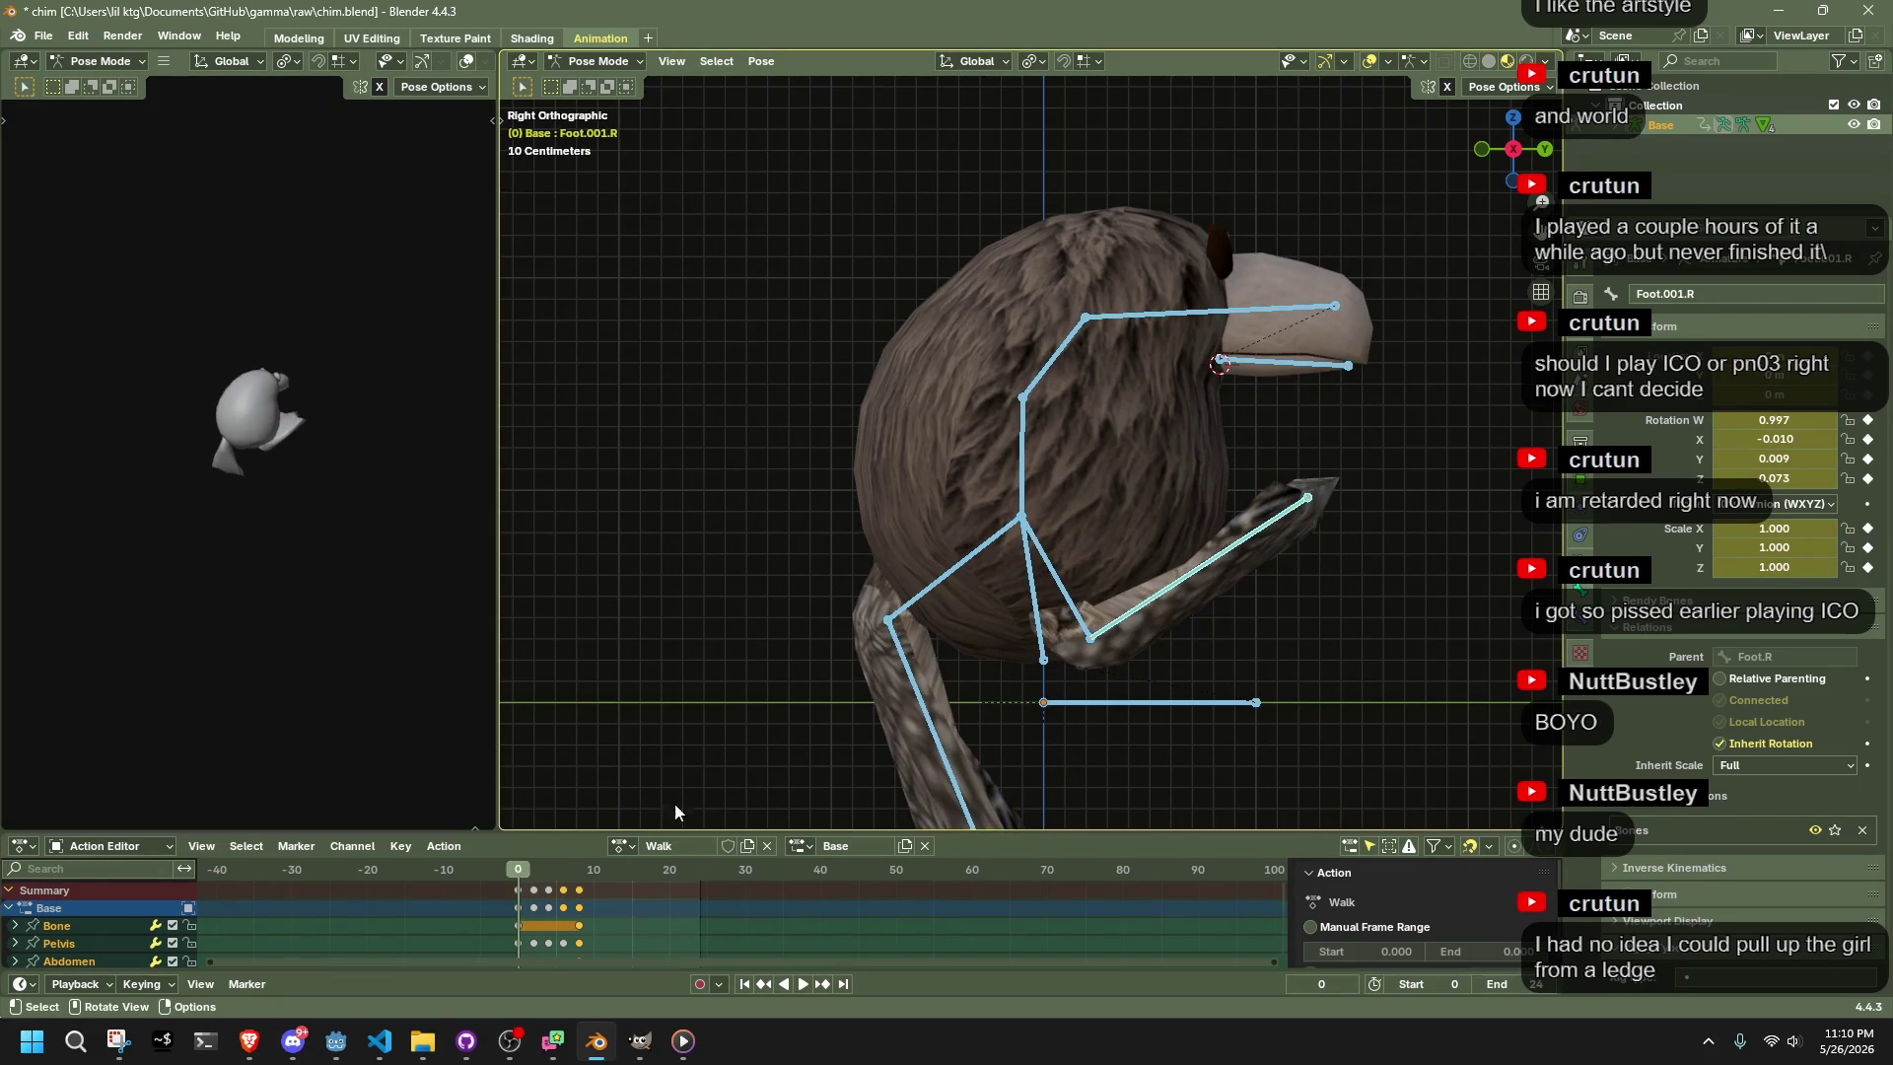
scroll(1036, 710, down, 2)
Copy the frame 0 pose and paste it at frames 8, 10 and 12
key(ctrl+c)
click(582, 868)
key(ctrl+v)
click(534, 873)
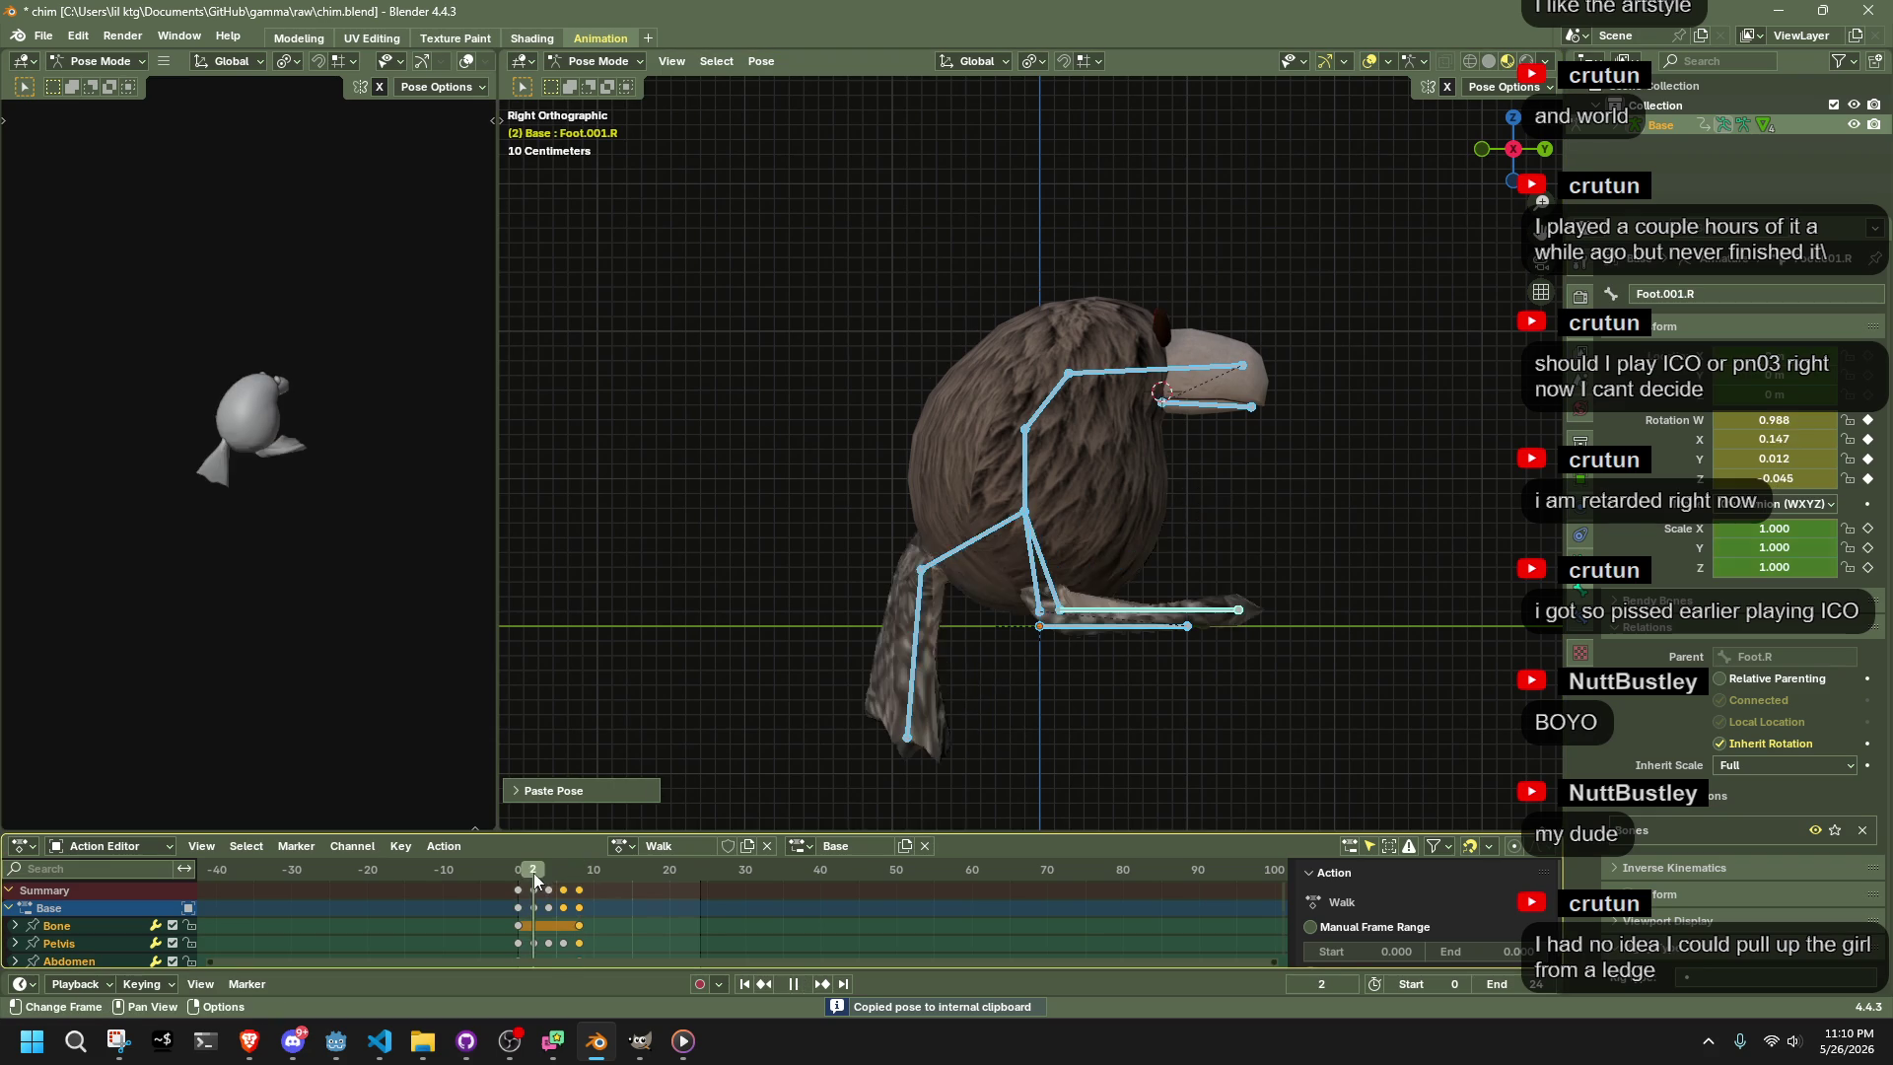
mouse_move(589, 875)
mouse_down()
mouse_move(545, 869)
mouse_move(611, 870)
mouse_up()
key(ctrl+v)
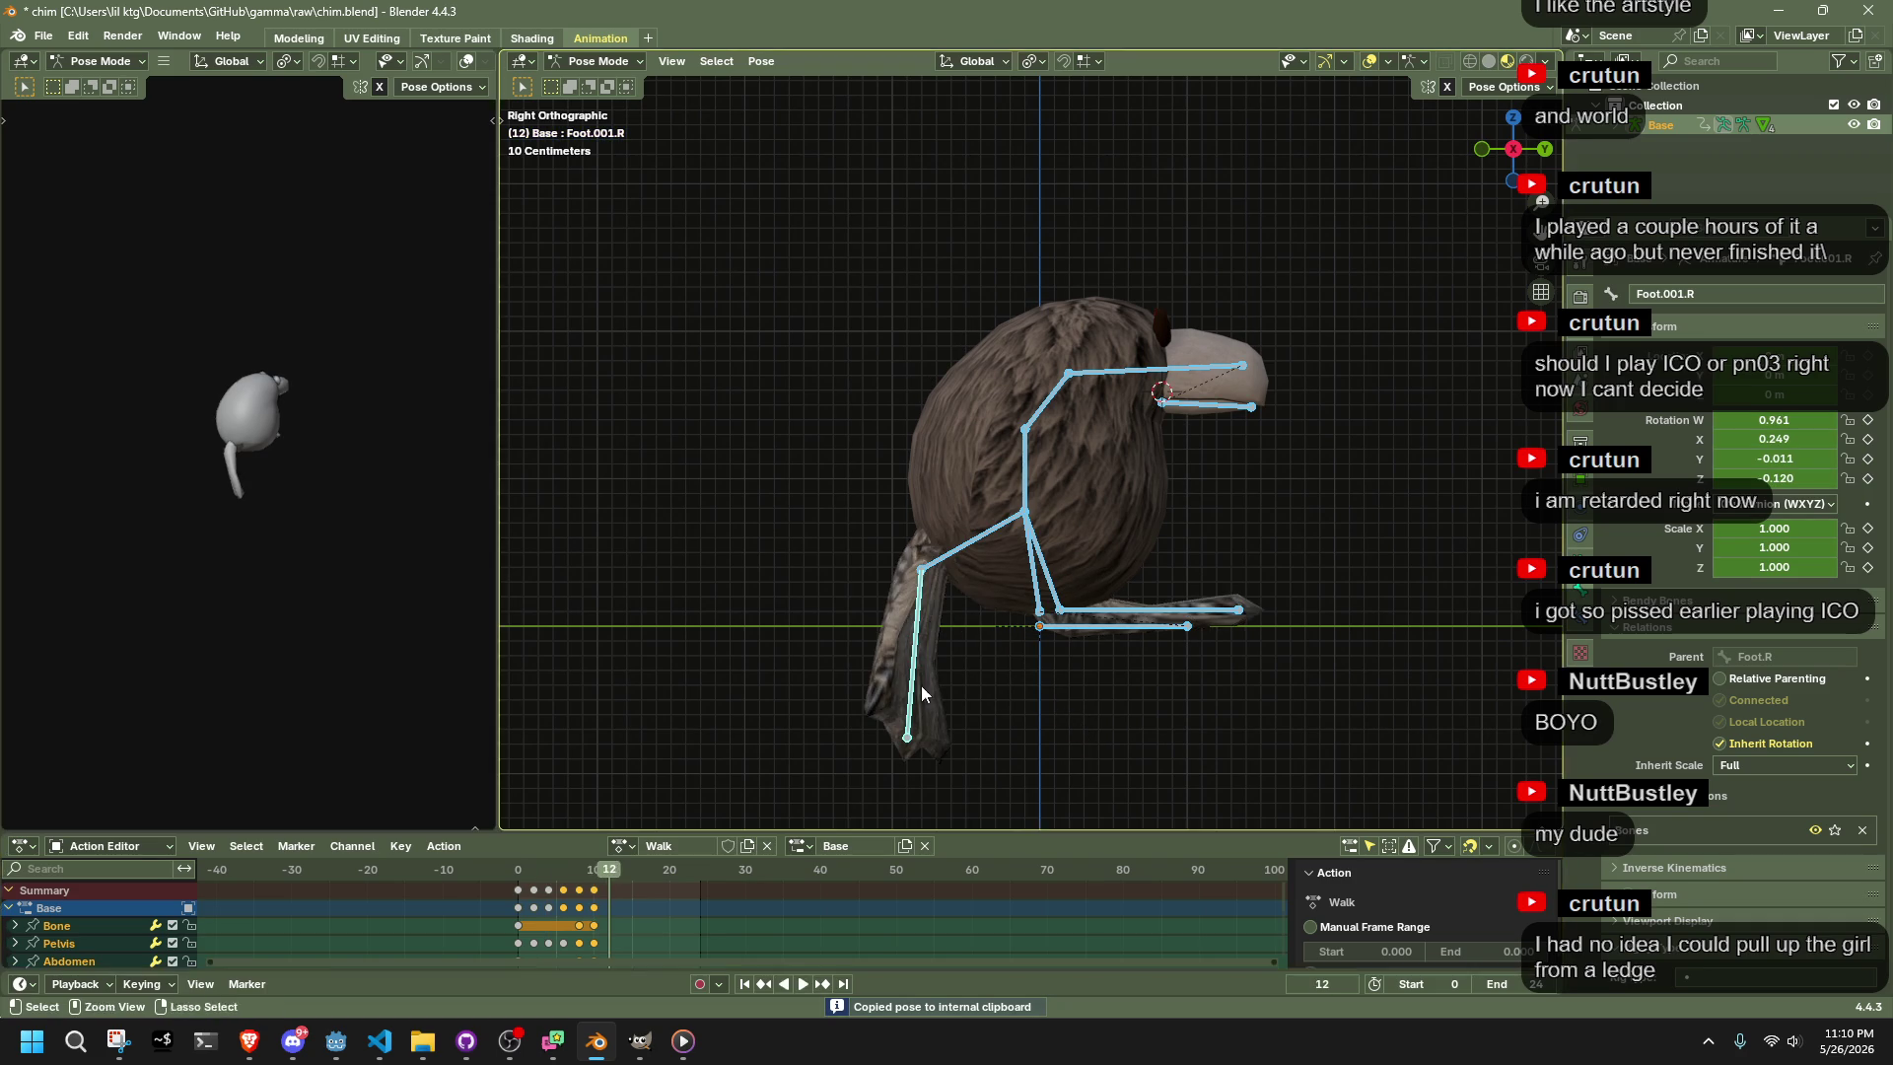
key(ctrl+v)
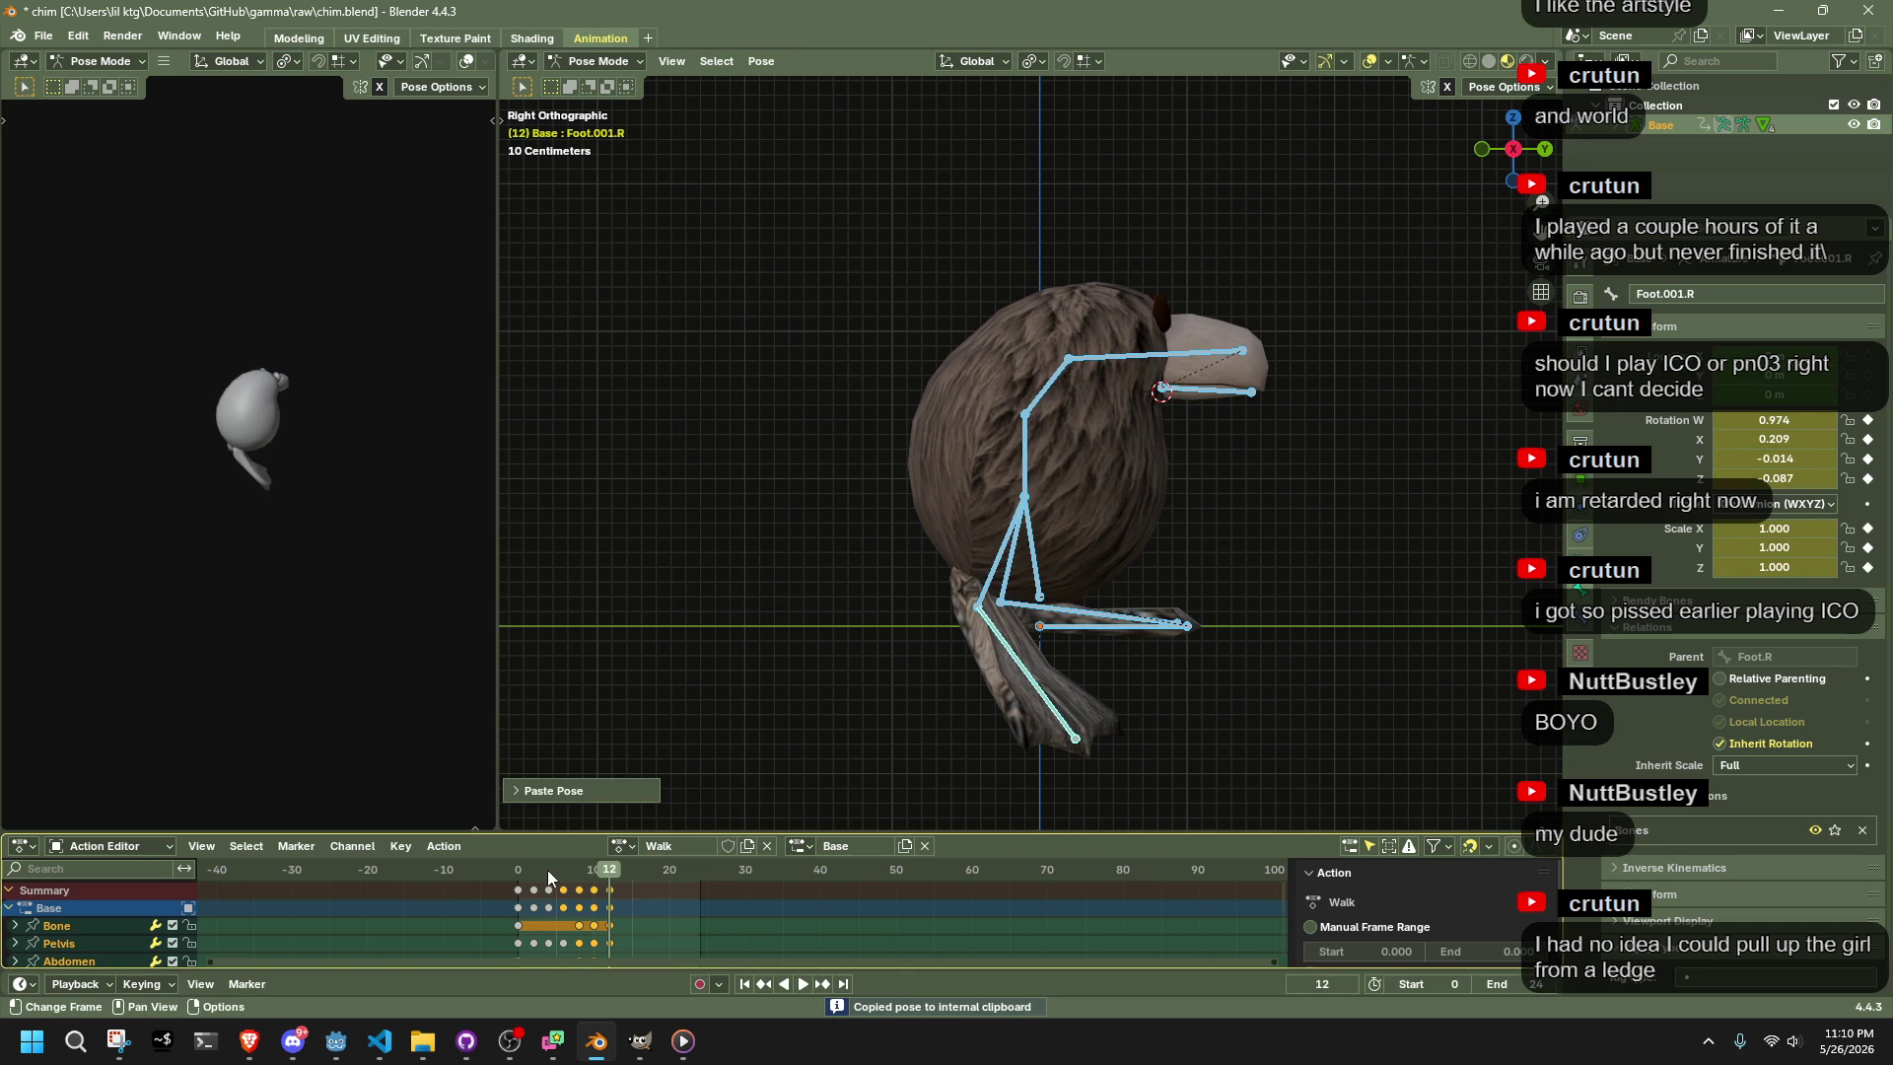
Play and scrub through frames 0 to 8 to review the extended stride
click(548, 876)
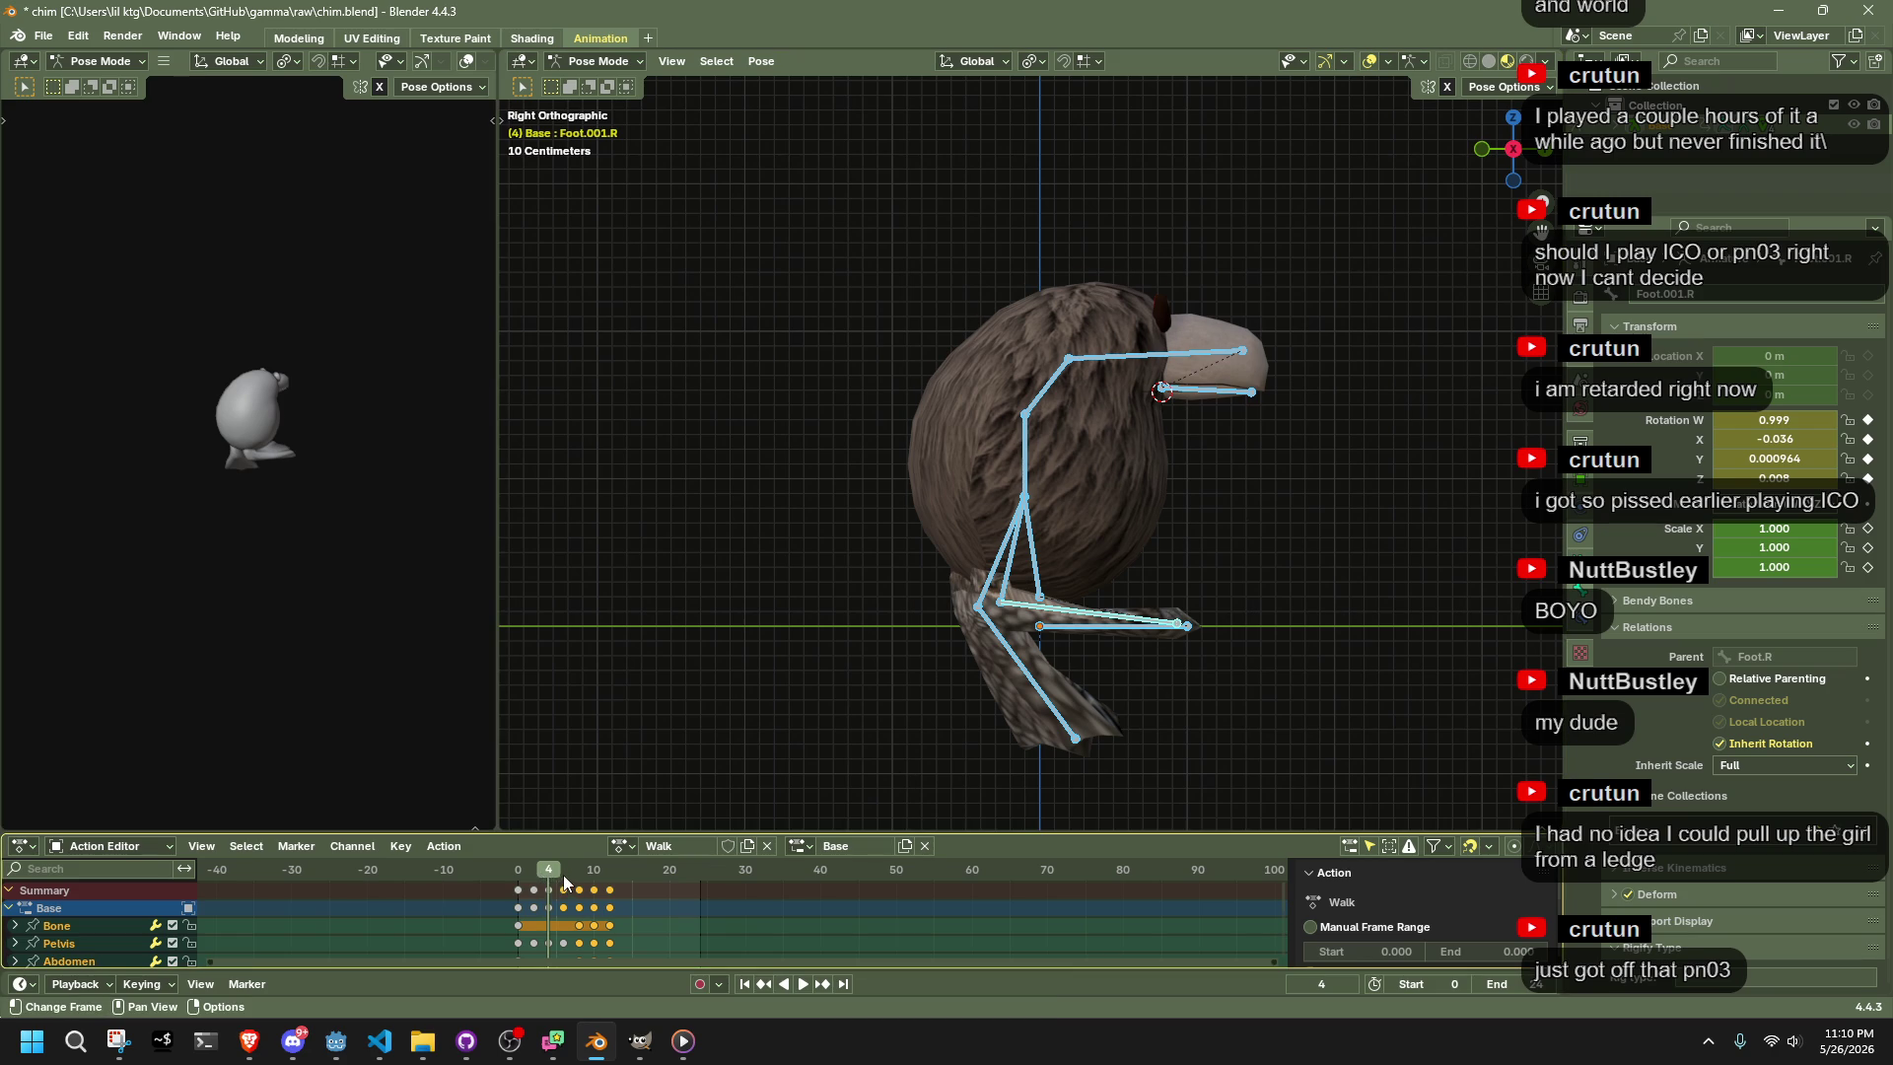
key(space)
click(523, 878)
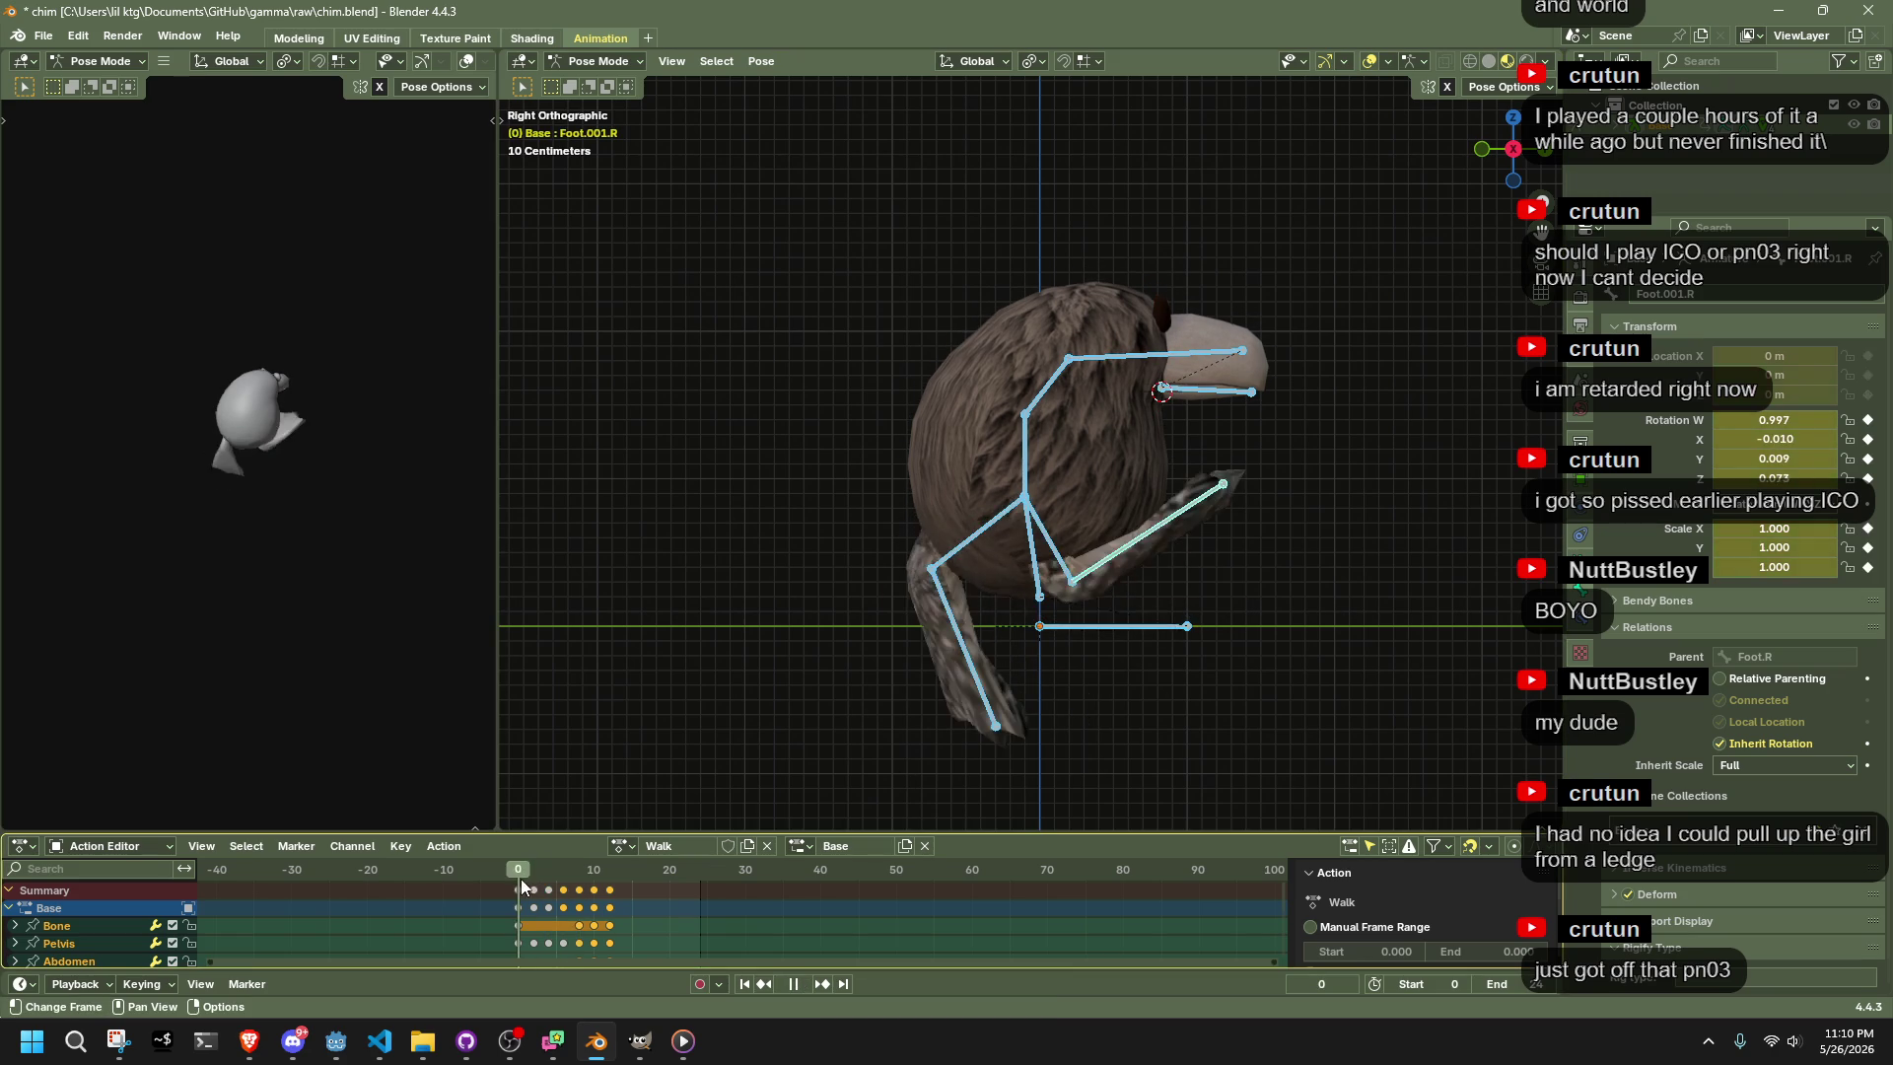
mouse_move(519, 879)
mouse_down()
mouse_move(578, 899)
mouse_move(520, 905)
mouse_move(609, 925)
mouse_up()
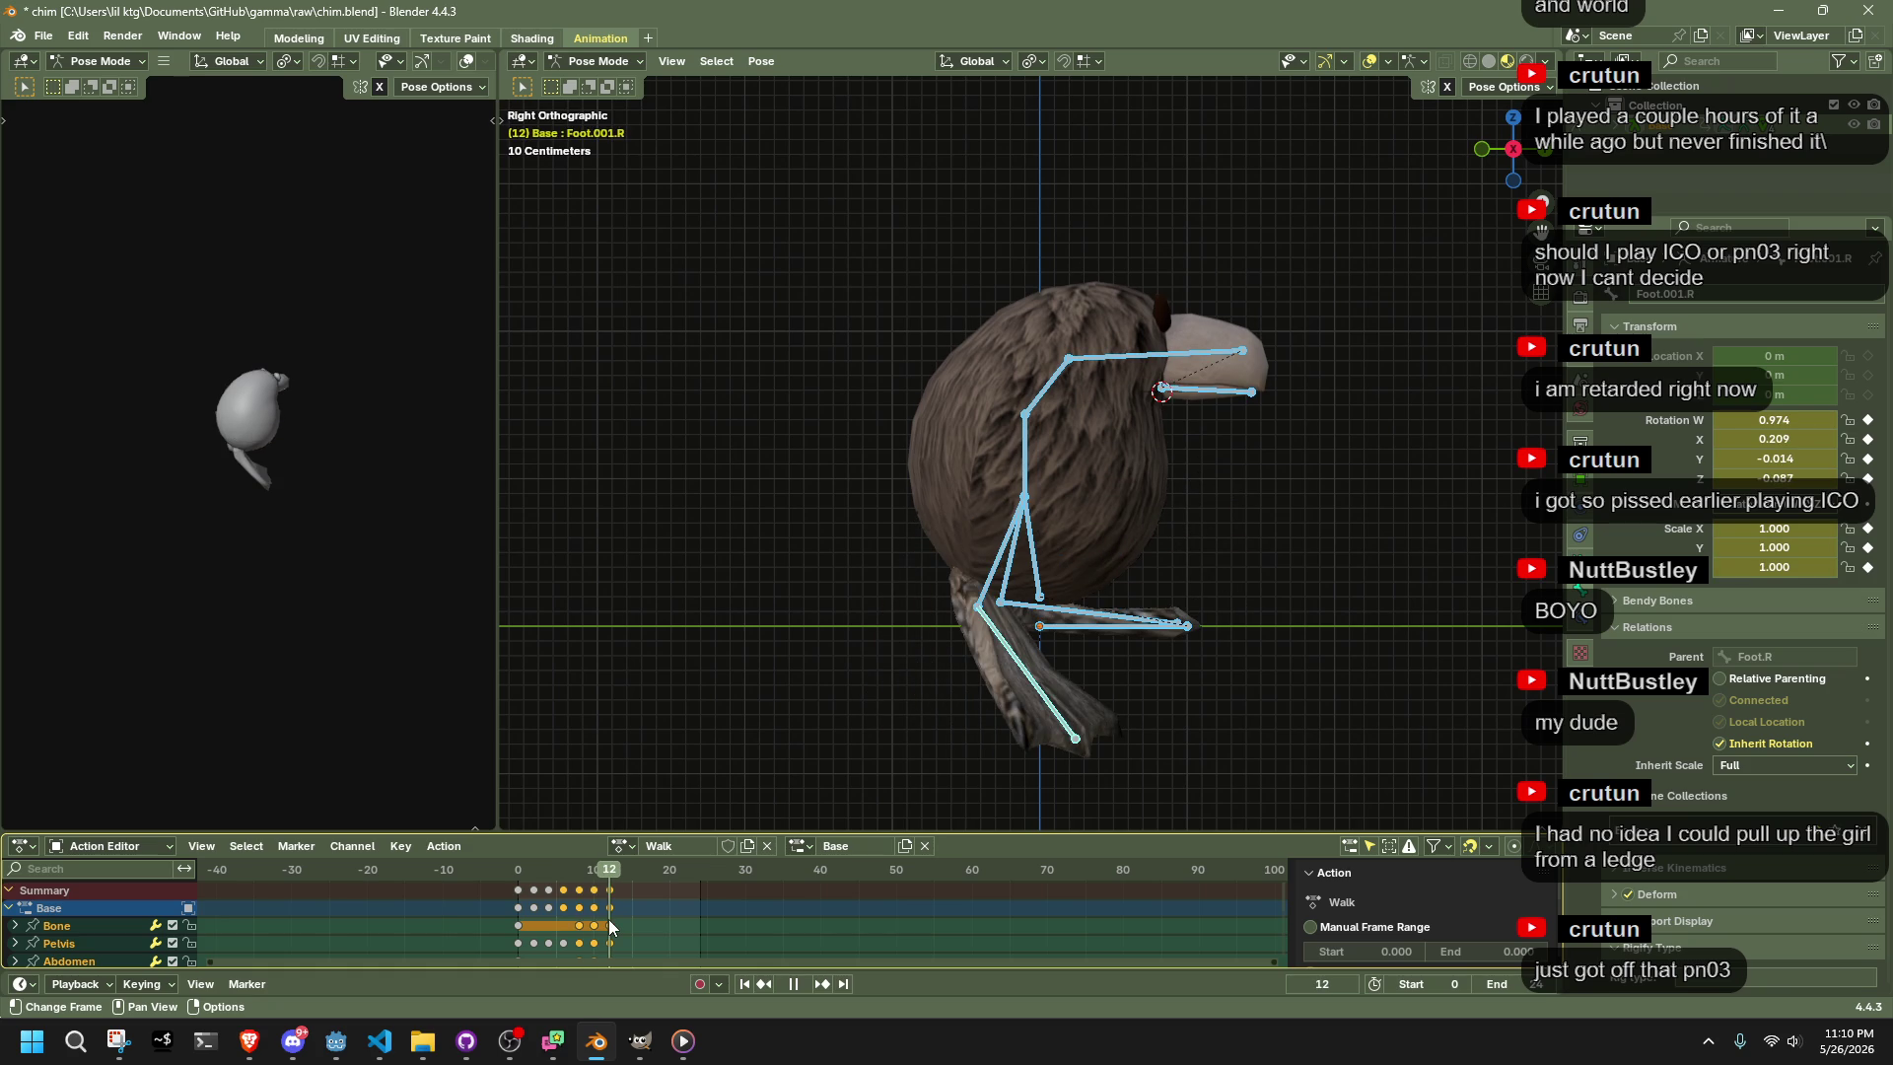
drag(523, 869, 529, 870)
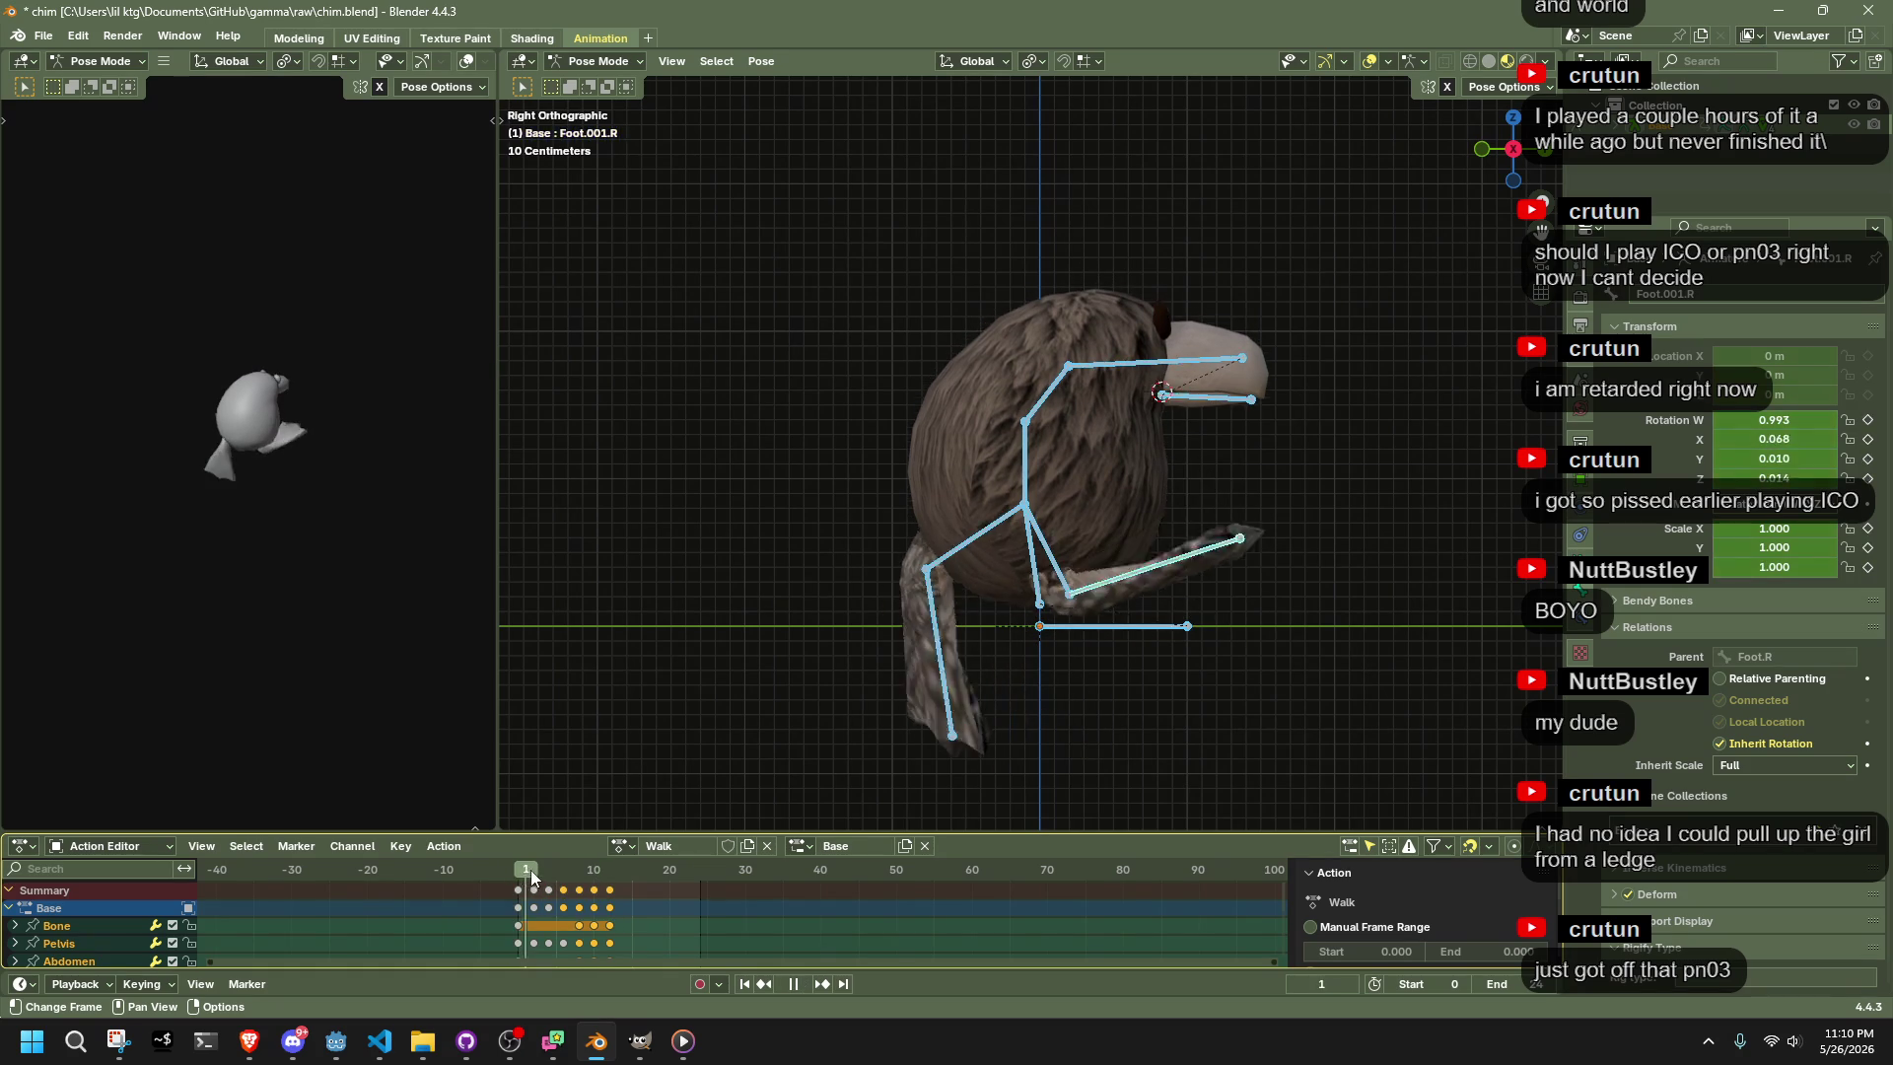
Paste the flipped pose at frame 14 and copy the keyframes onto frames 16–22
key(space)
key(ctrl+c)
drag(619, 867, 621, 867)
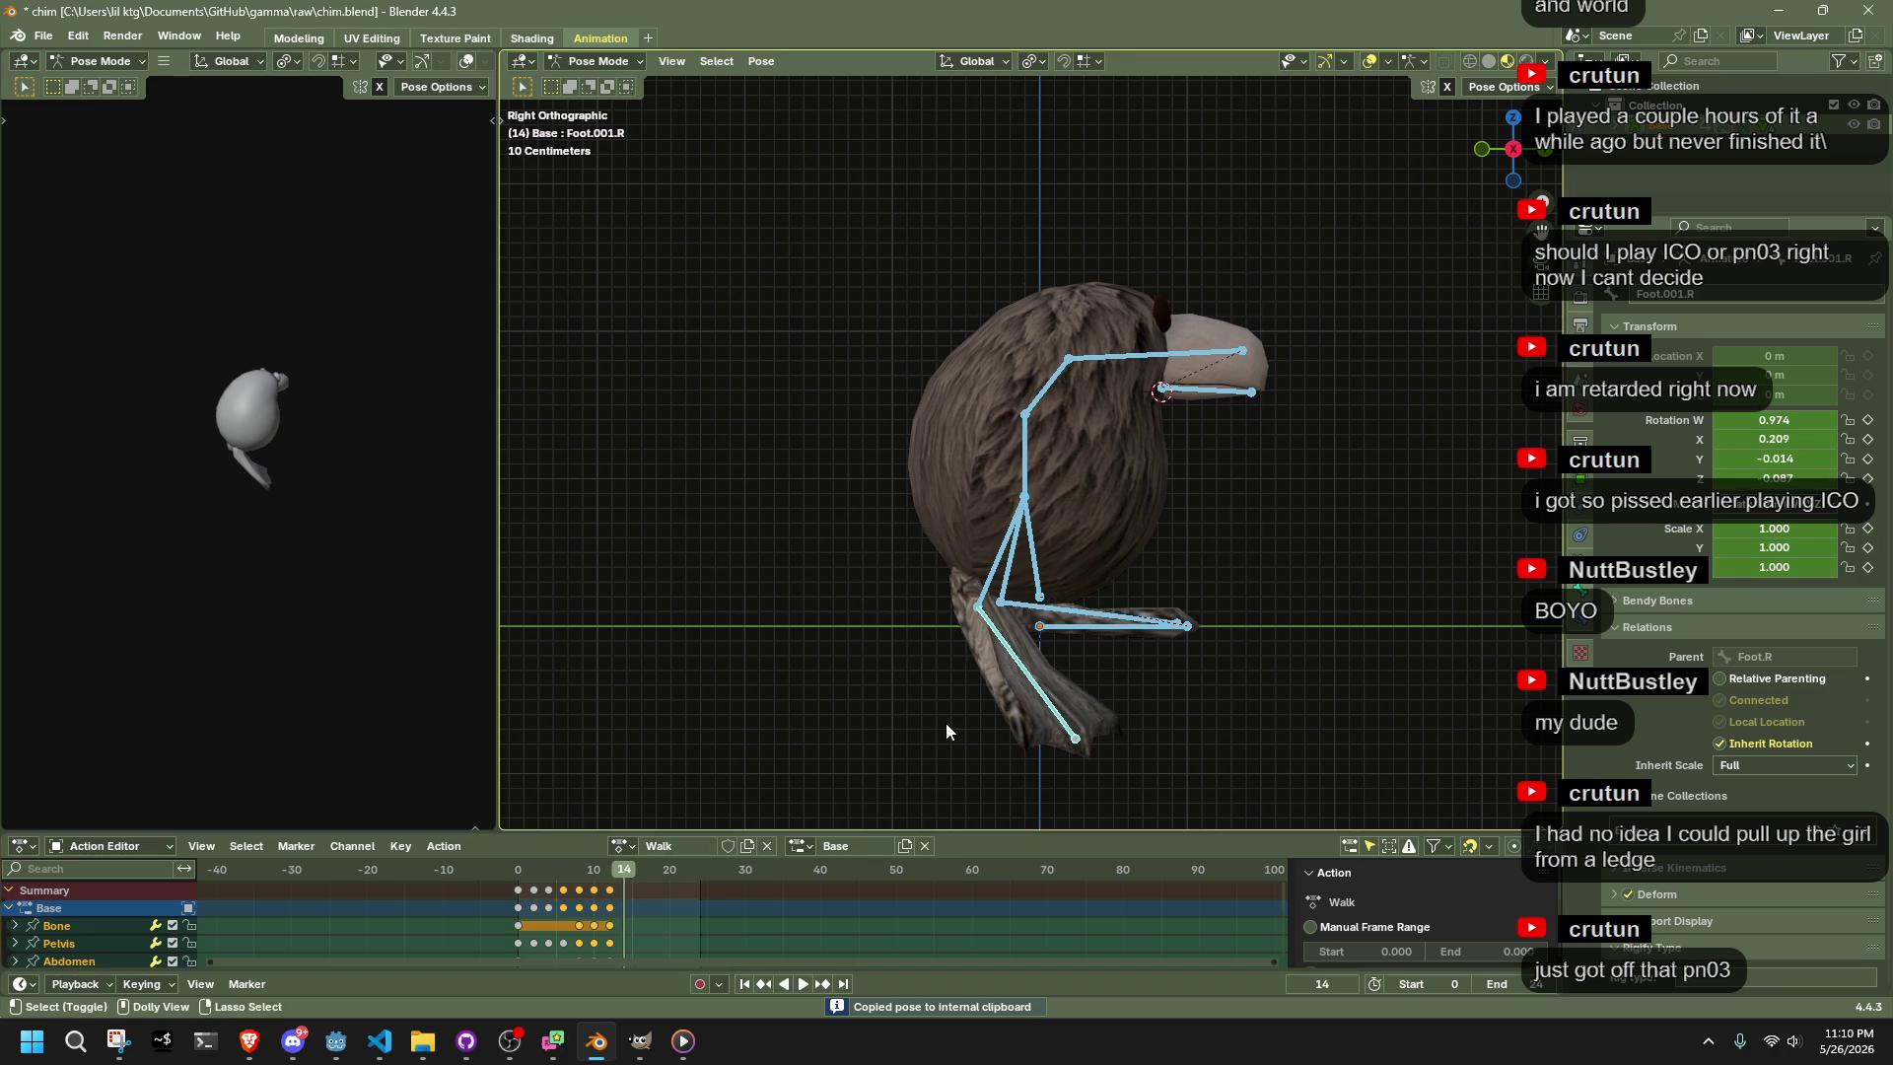
key(ctrl+shift+v)
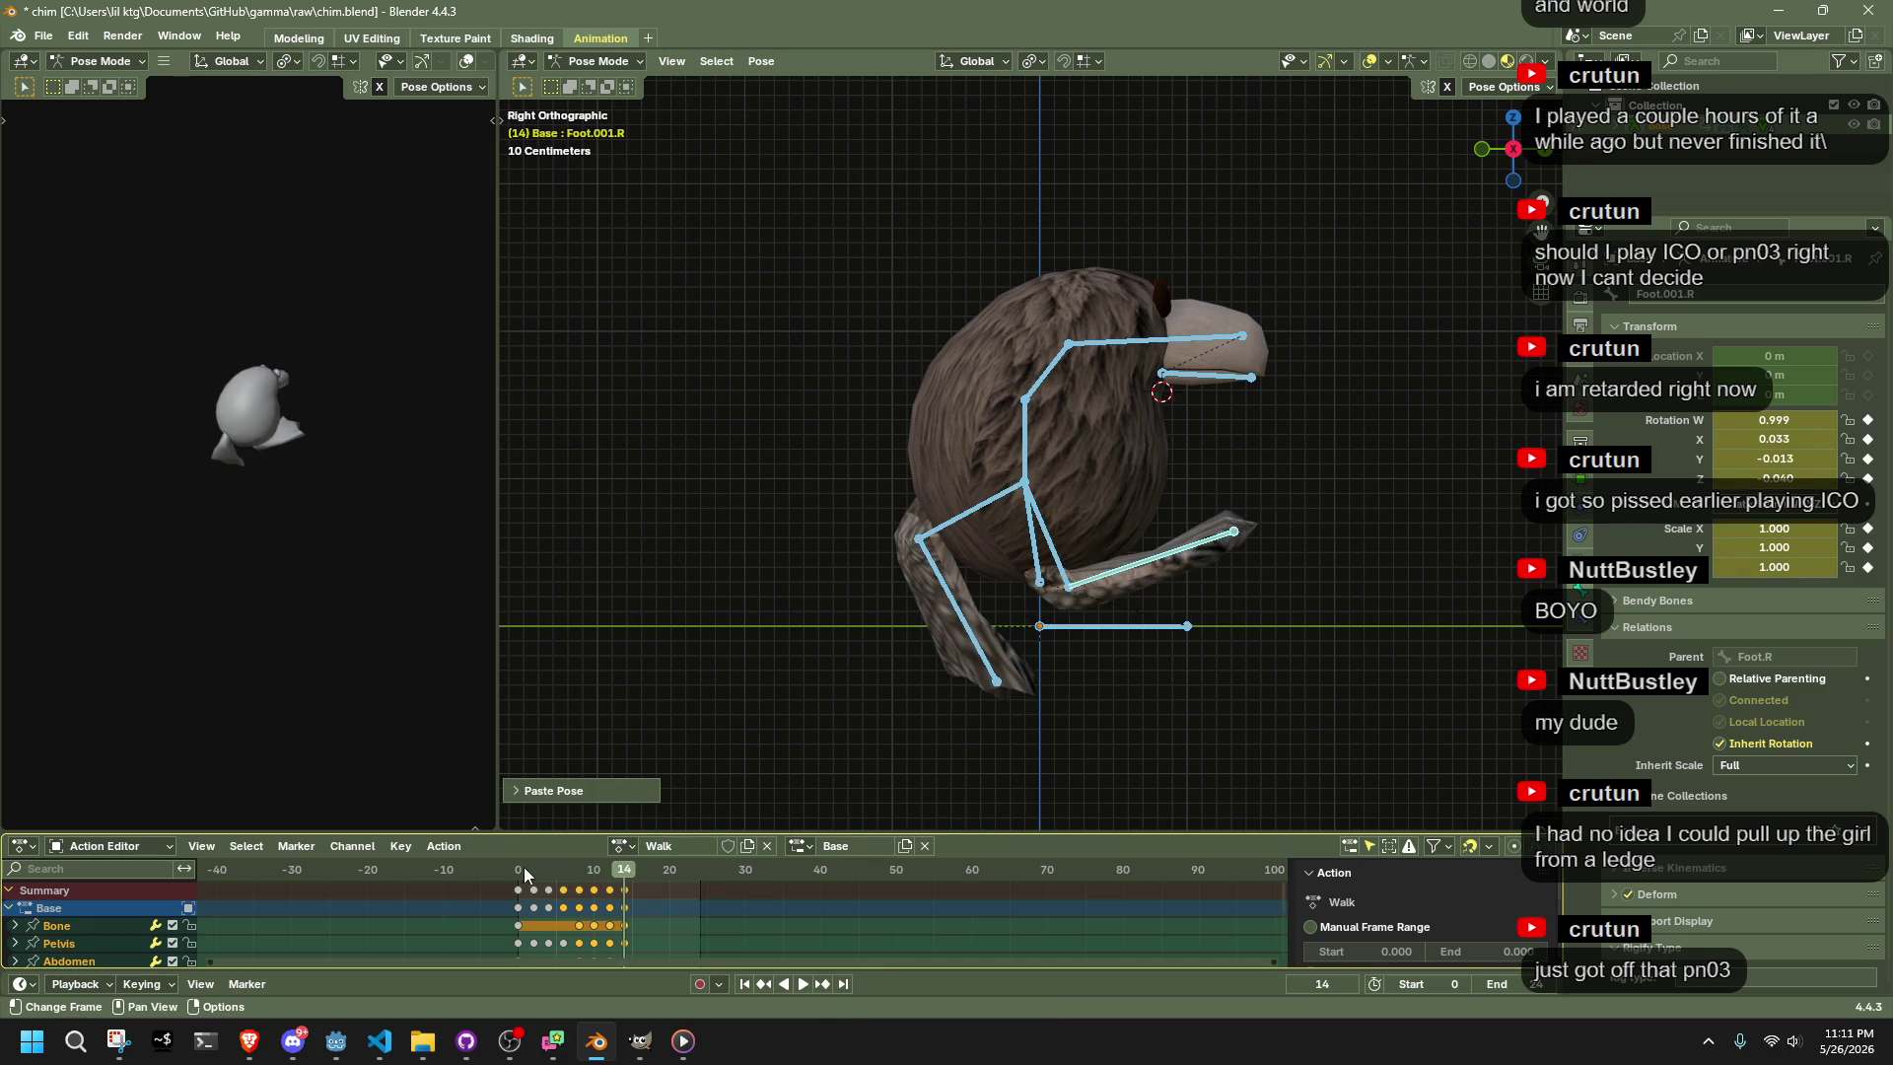
key(space)
key(ctrl+c)
click(632, 872)
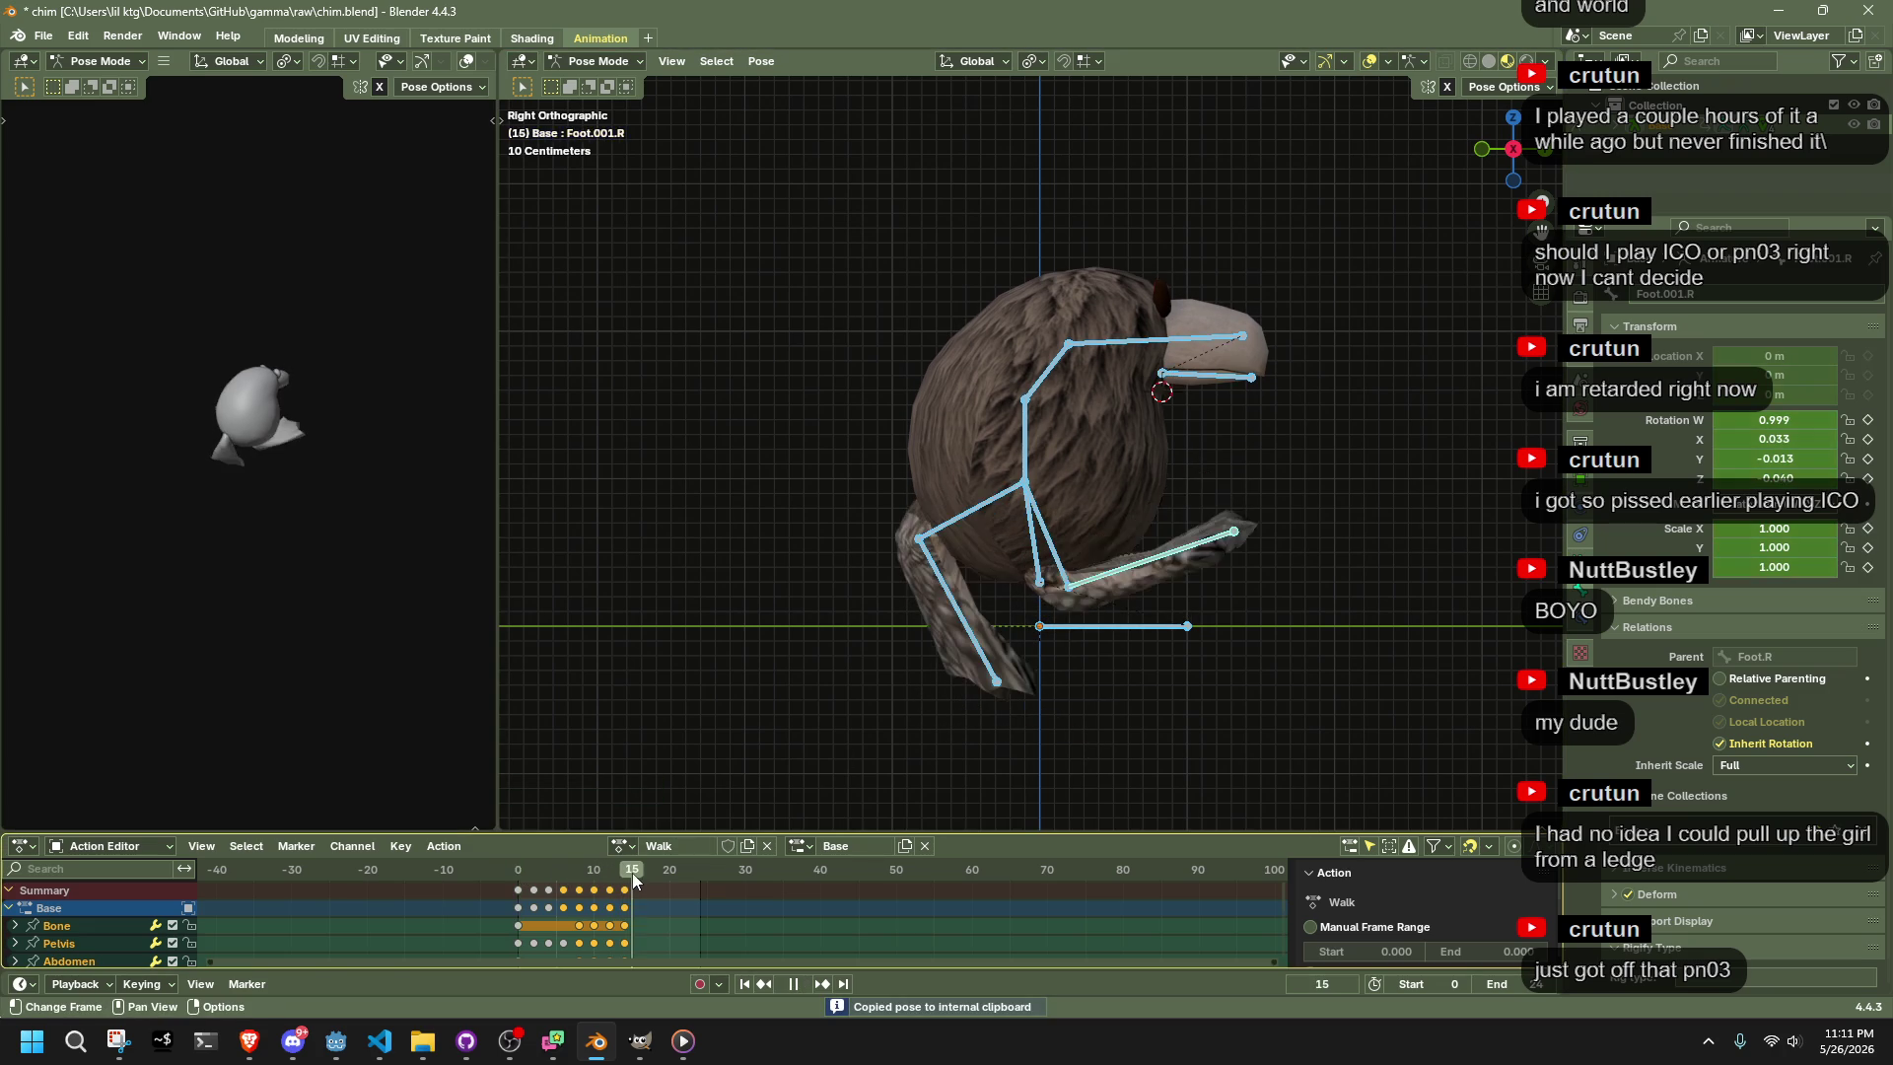
key(space)
key(ctrl+v)
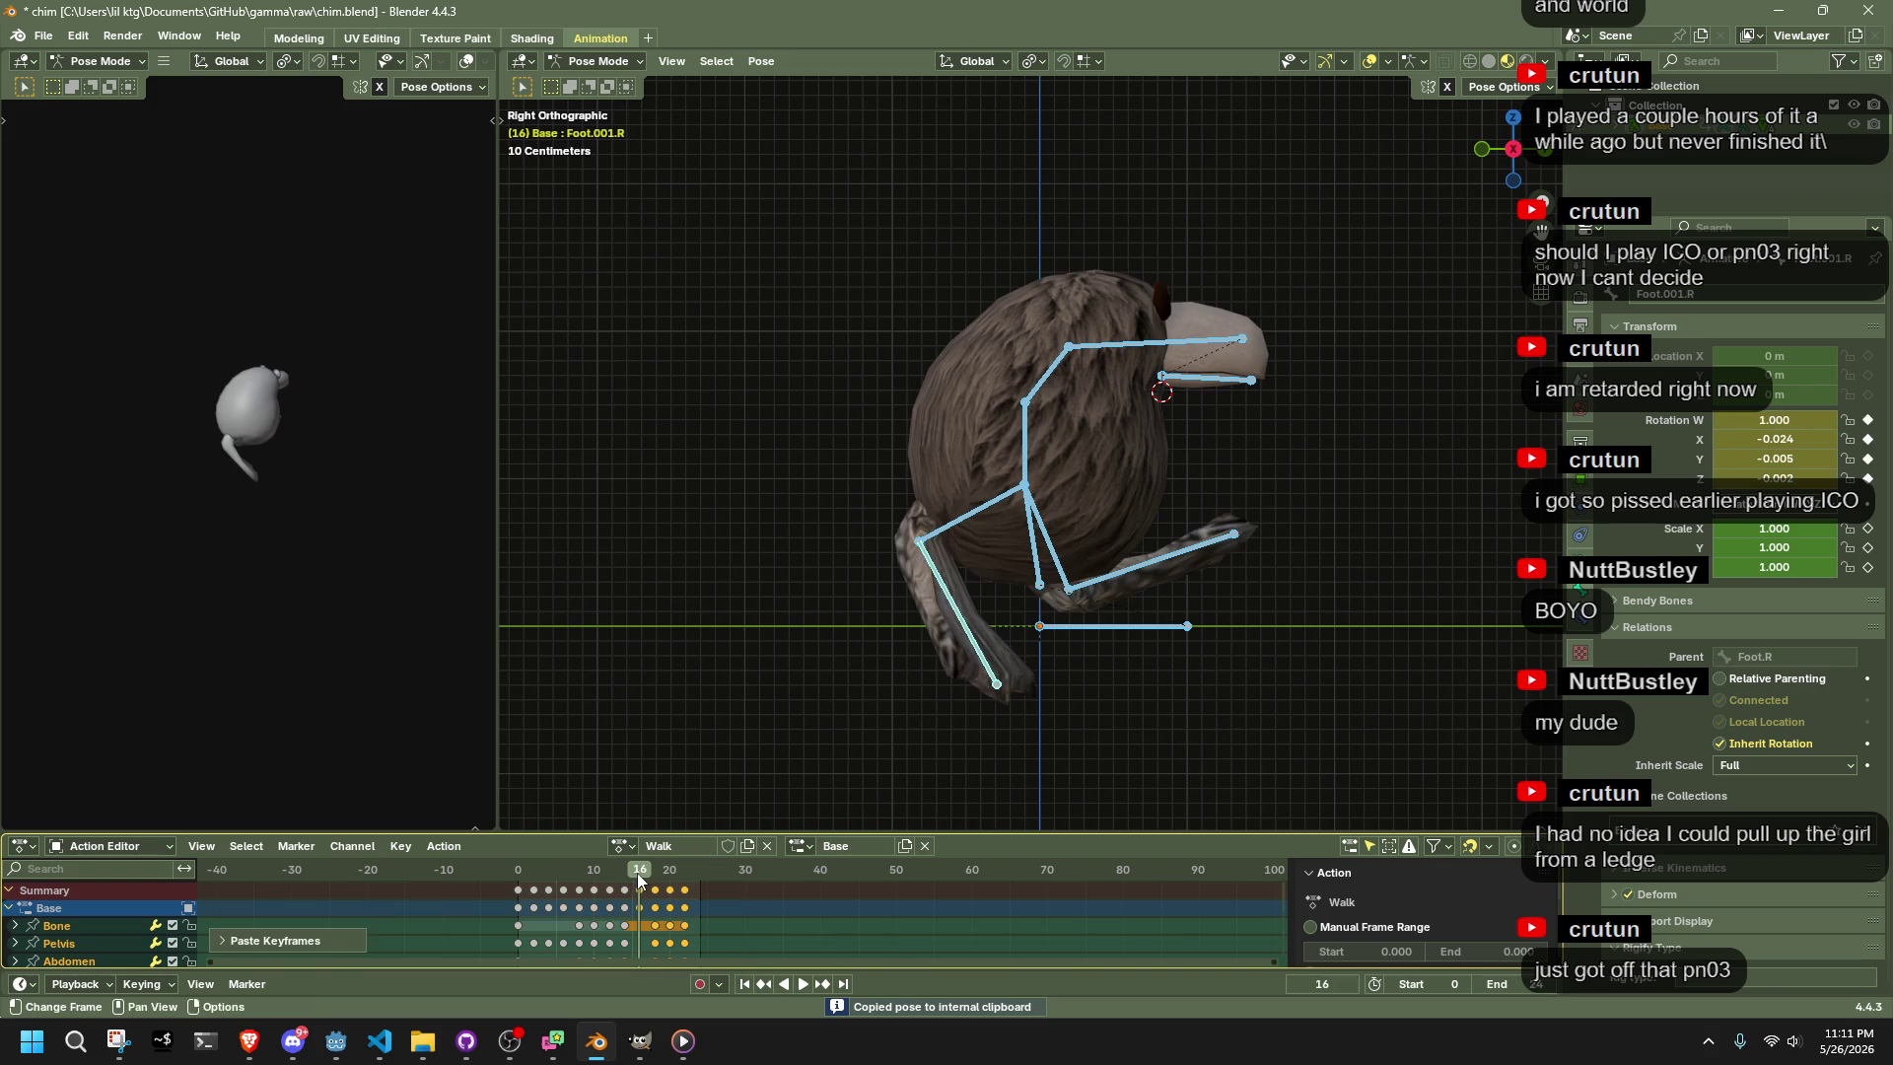
Give the Walk action a manual frame range ending at 15, make it cyclic, and set scene end 15
click(1313, 926)
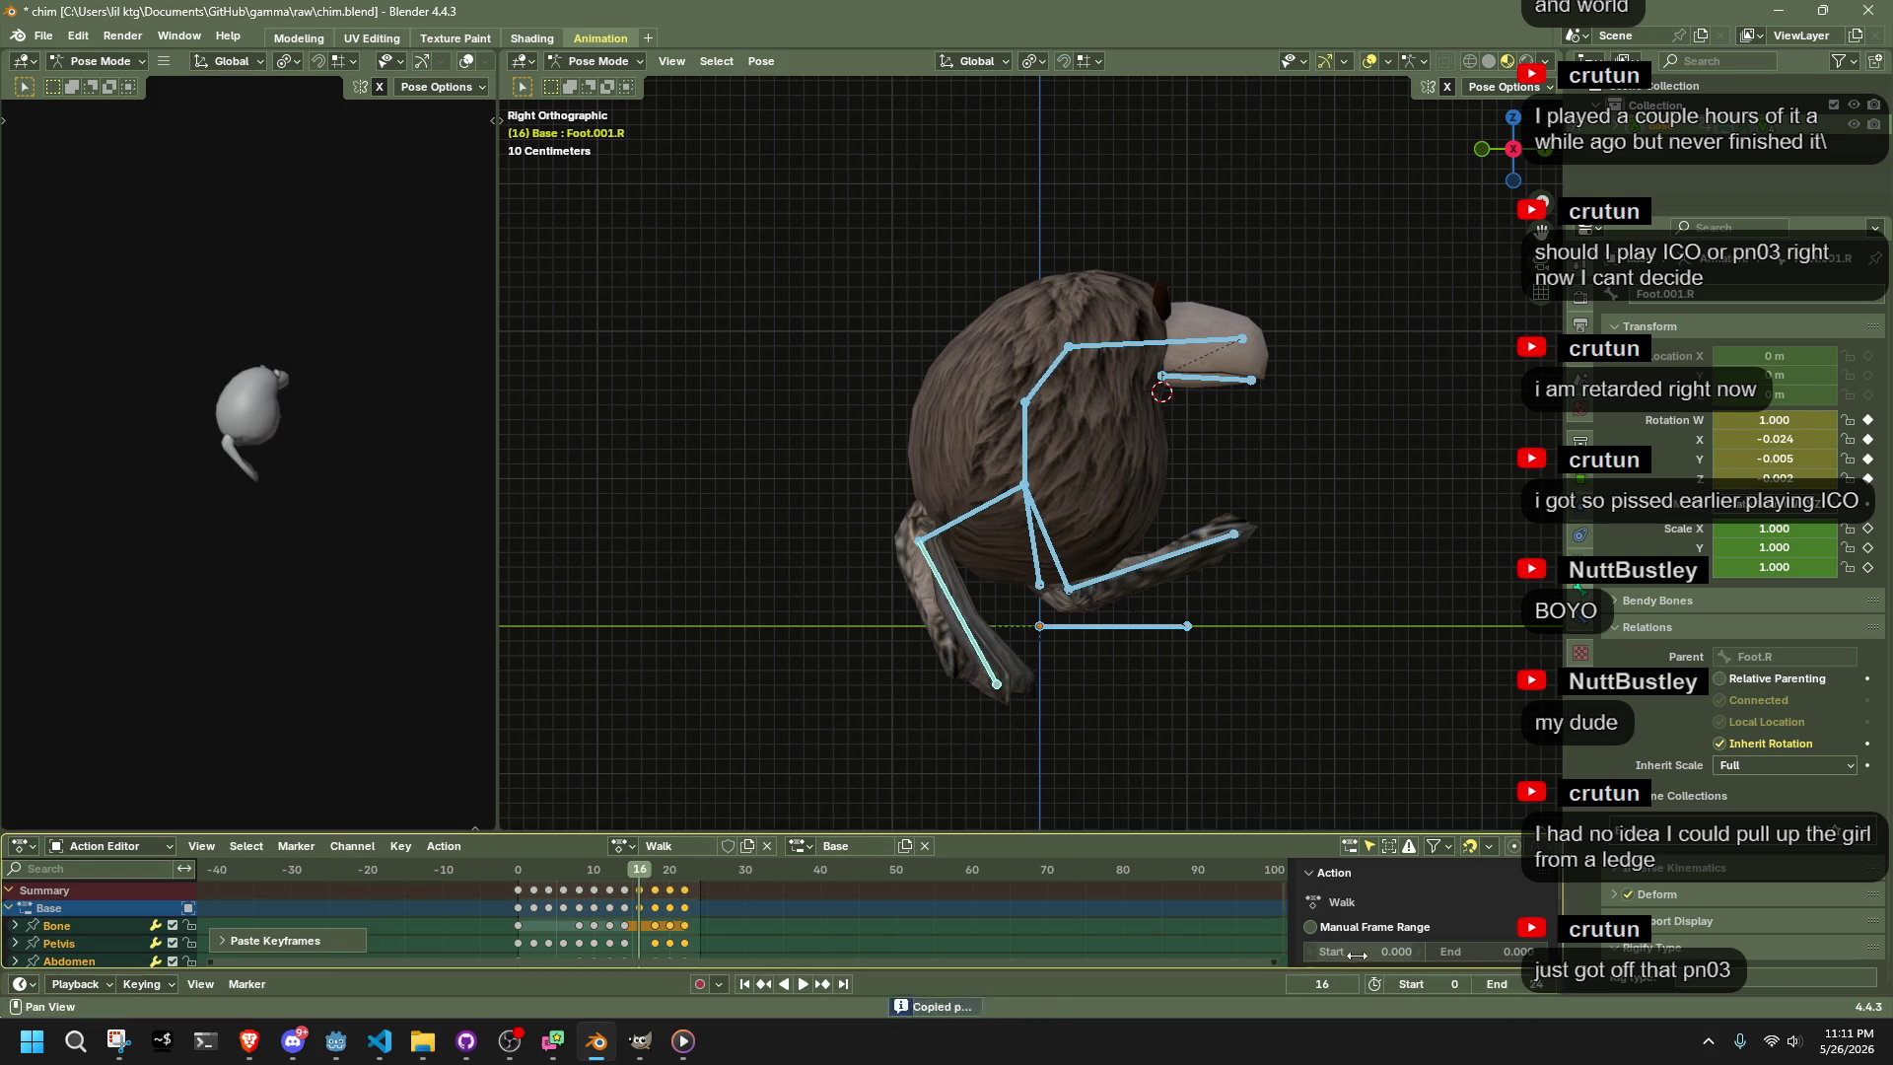
click(1489, 951)
text(15)
key(Return)
scroll(1494, 926, down, 2)
click(1311, 931)
click(1518, 984)
text(1)
key(Return)
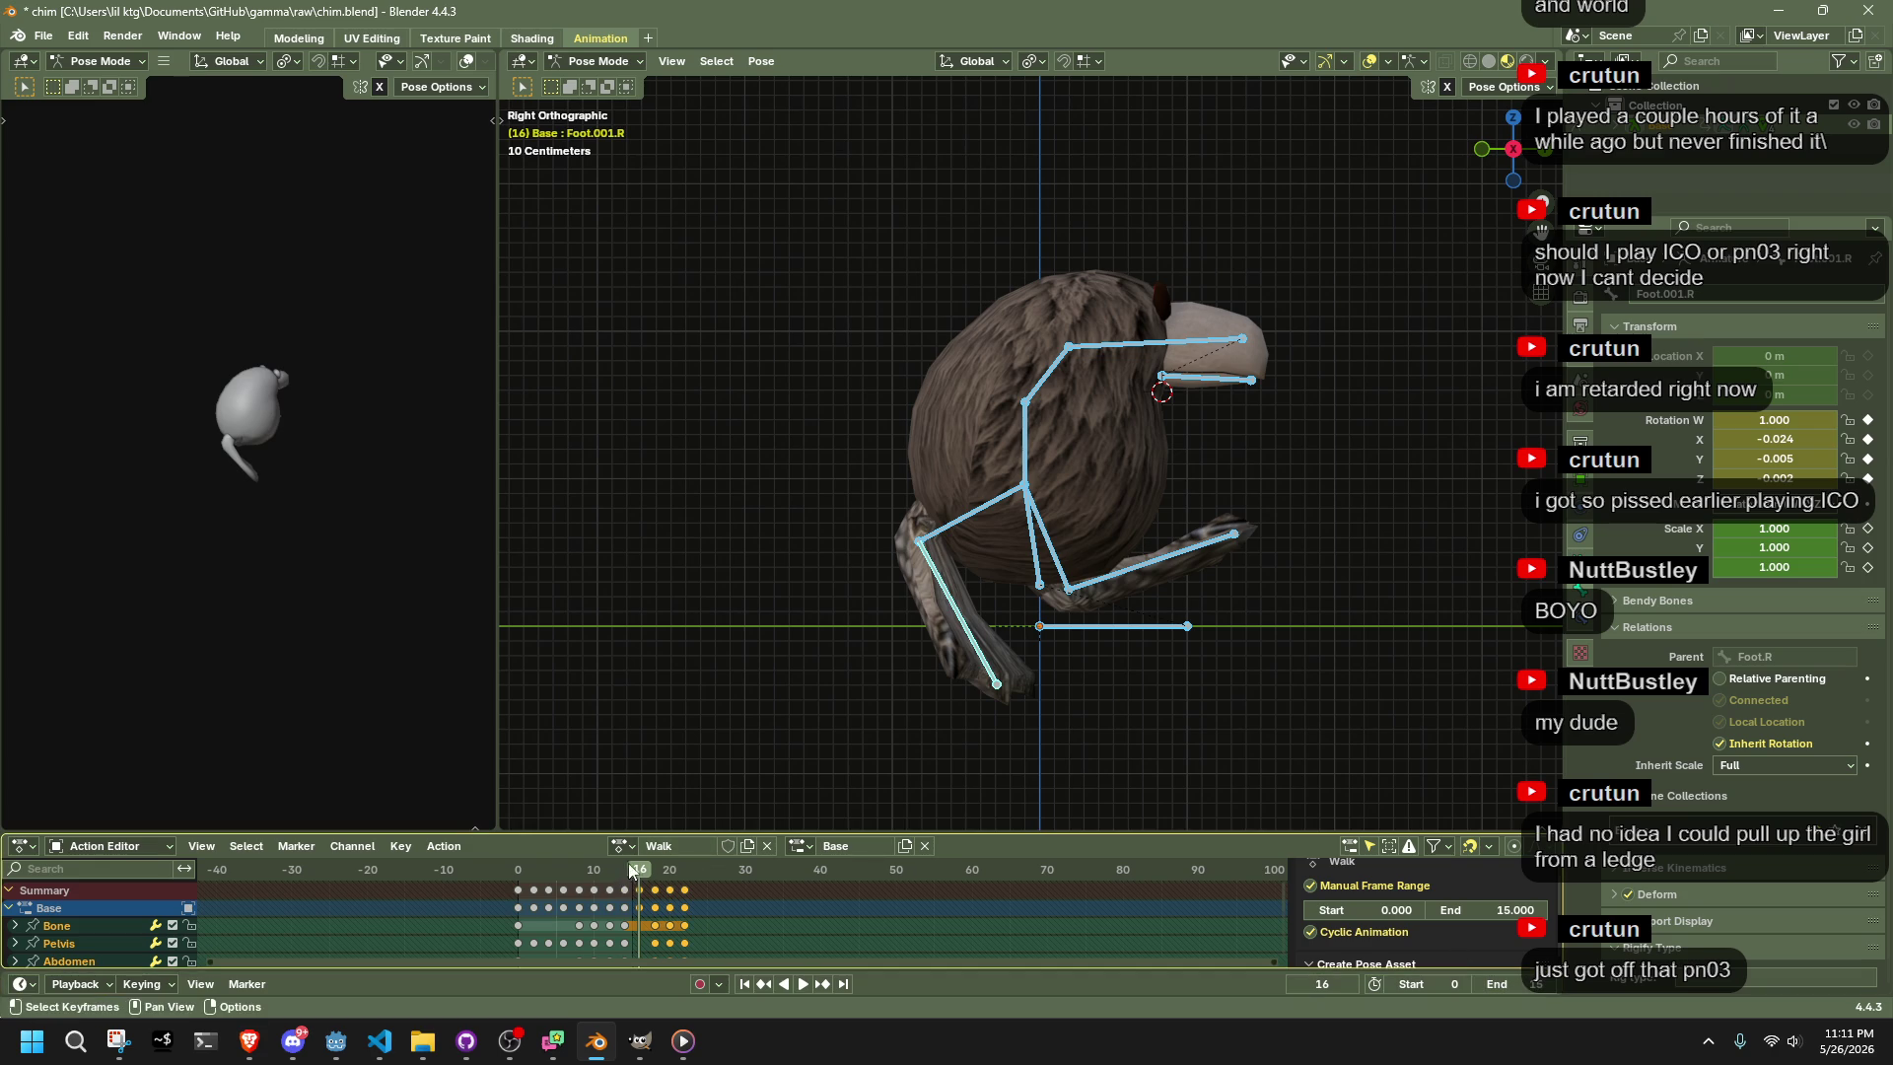
Set the scene end to frame 22 and shift the frame-22 keys one frame later
drag(624, 864, 682, 874)
click(1498, 984)
key(Return)
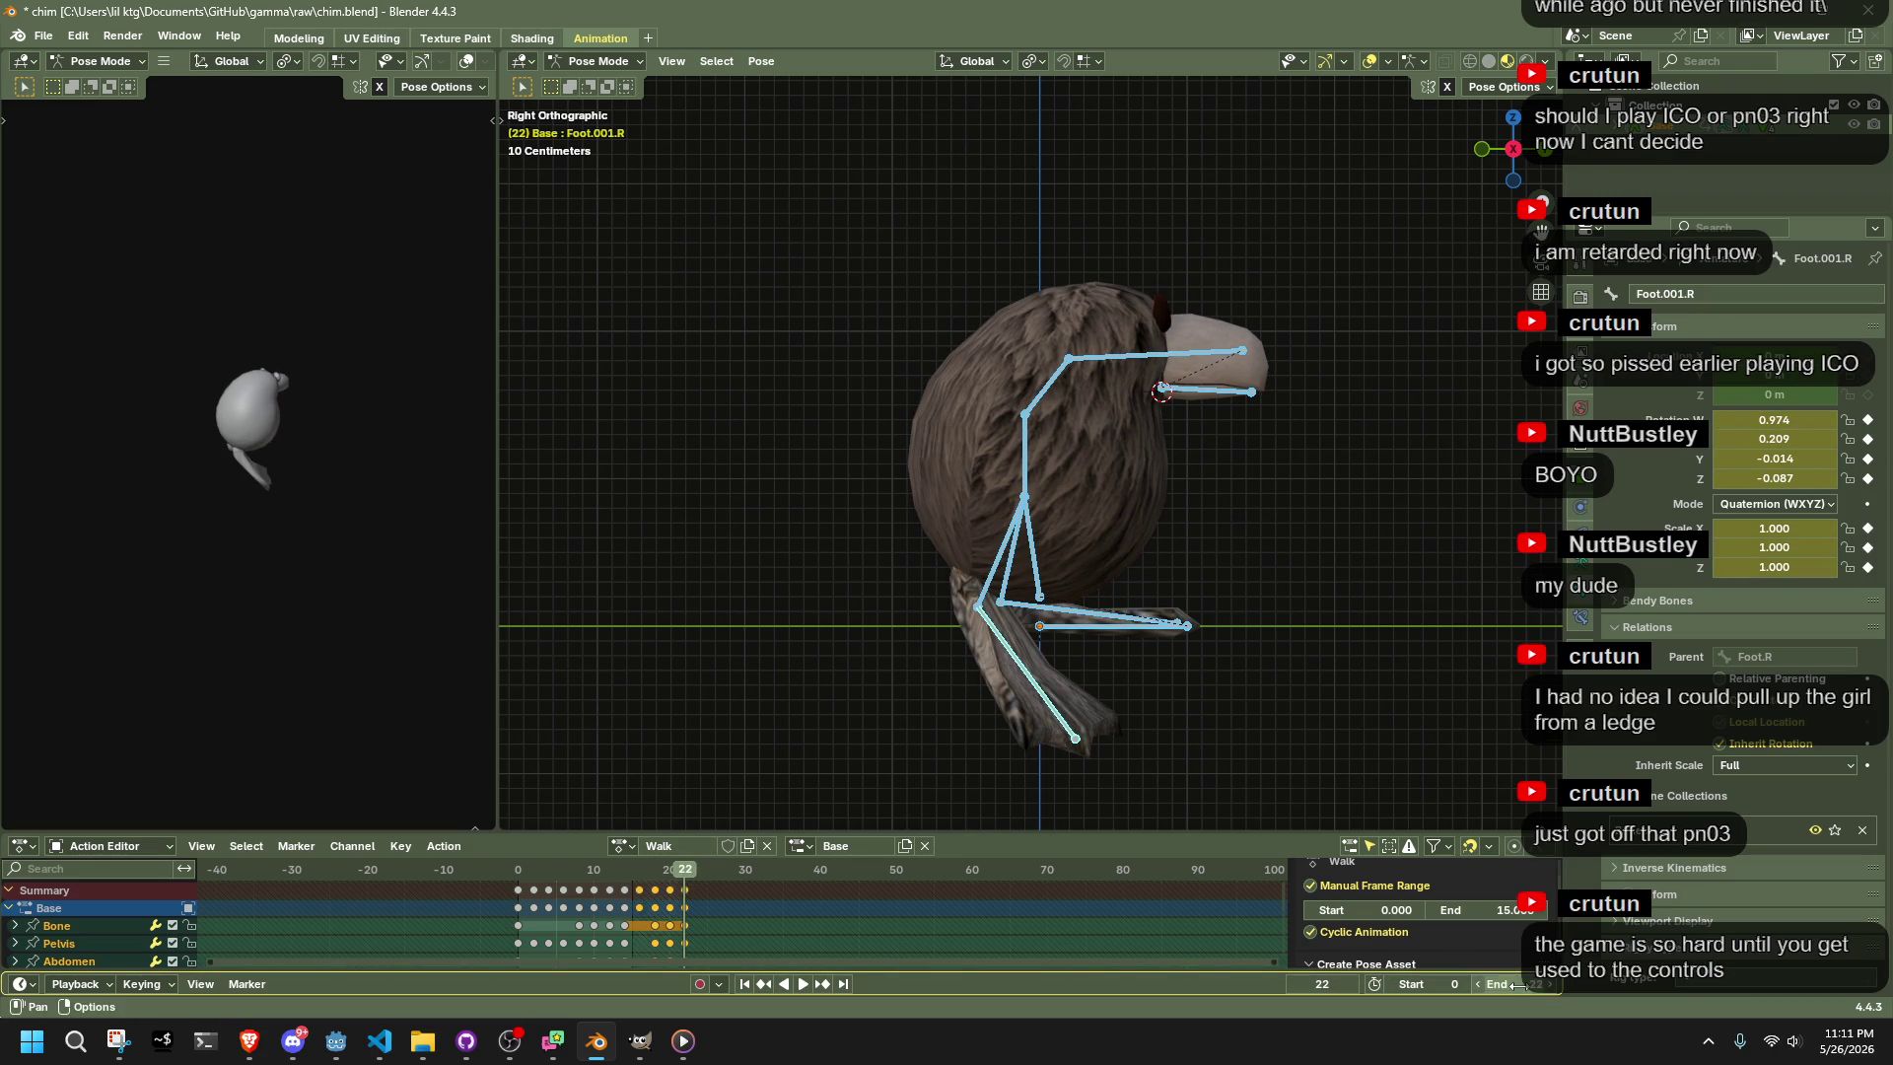
click(682, 889)
key(g)
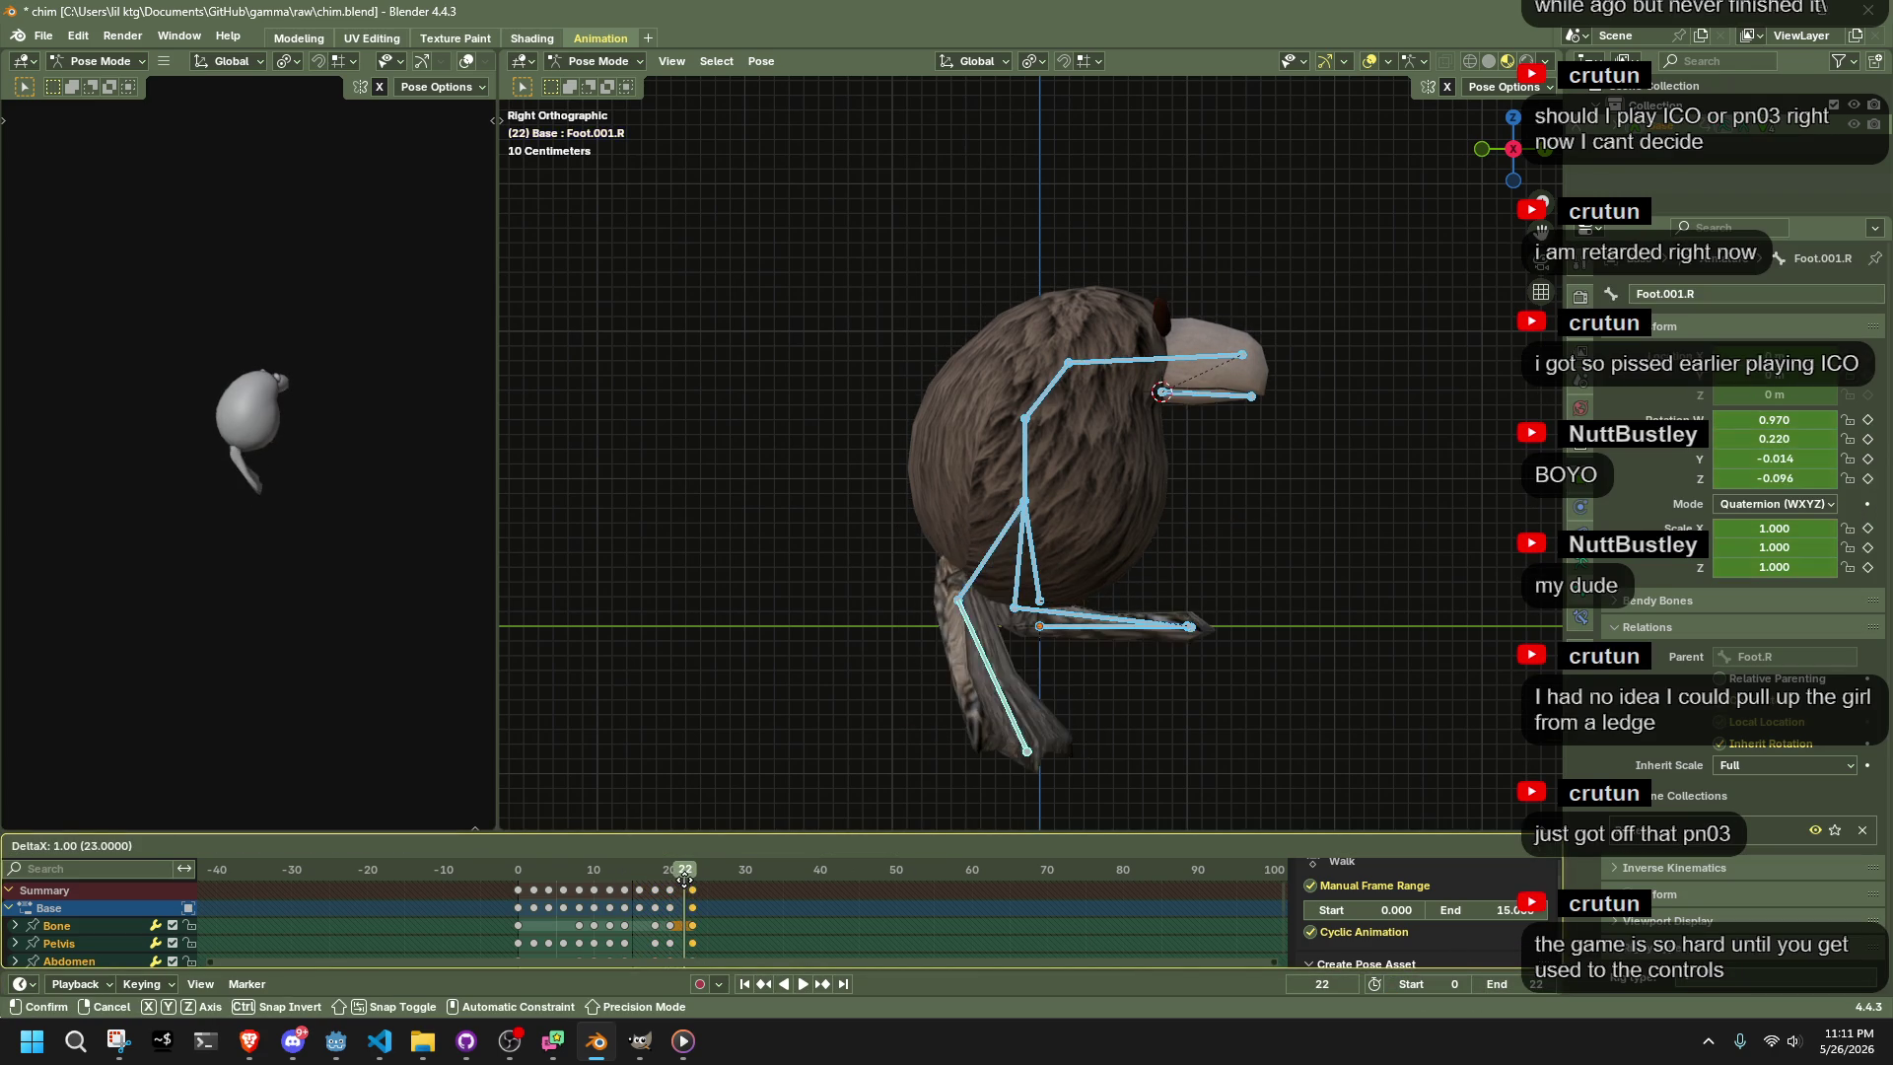
click(674, 884)
Play the walk cycle from the front with bones hidden, then reveal the bones and replay
key(space)
click(1120, 708)
mouse_move(1120, 708)
mouse_down()
mouse_move(1132, 719)
mouse_move(964, 706)
mouse_up()
key(h)
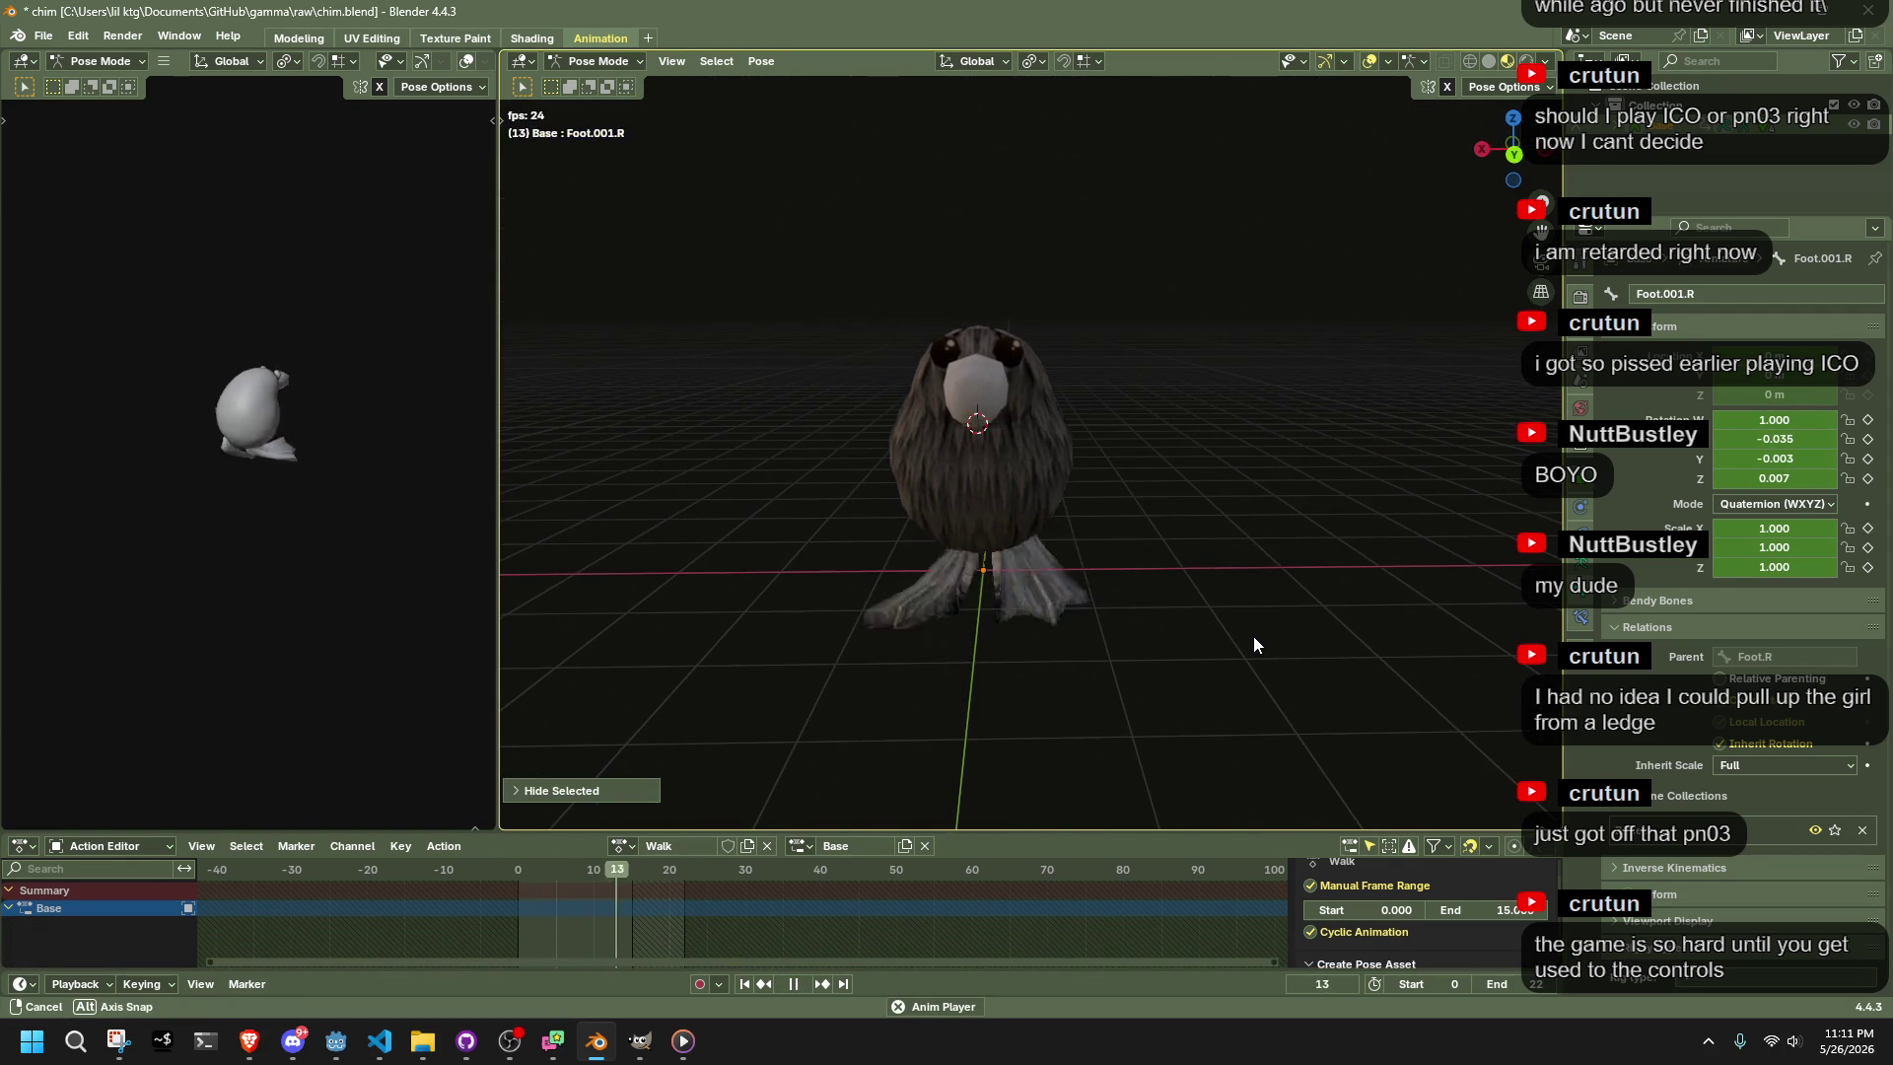
key(space)
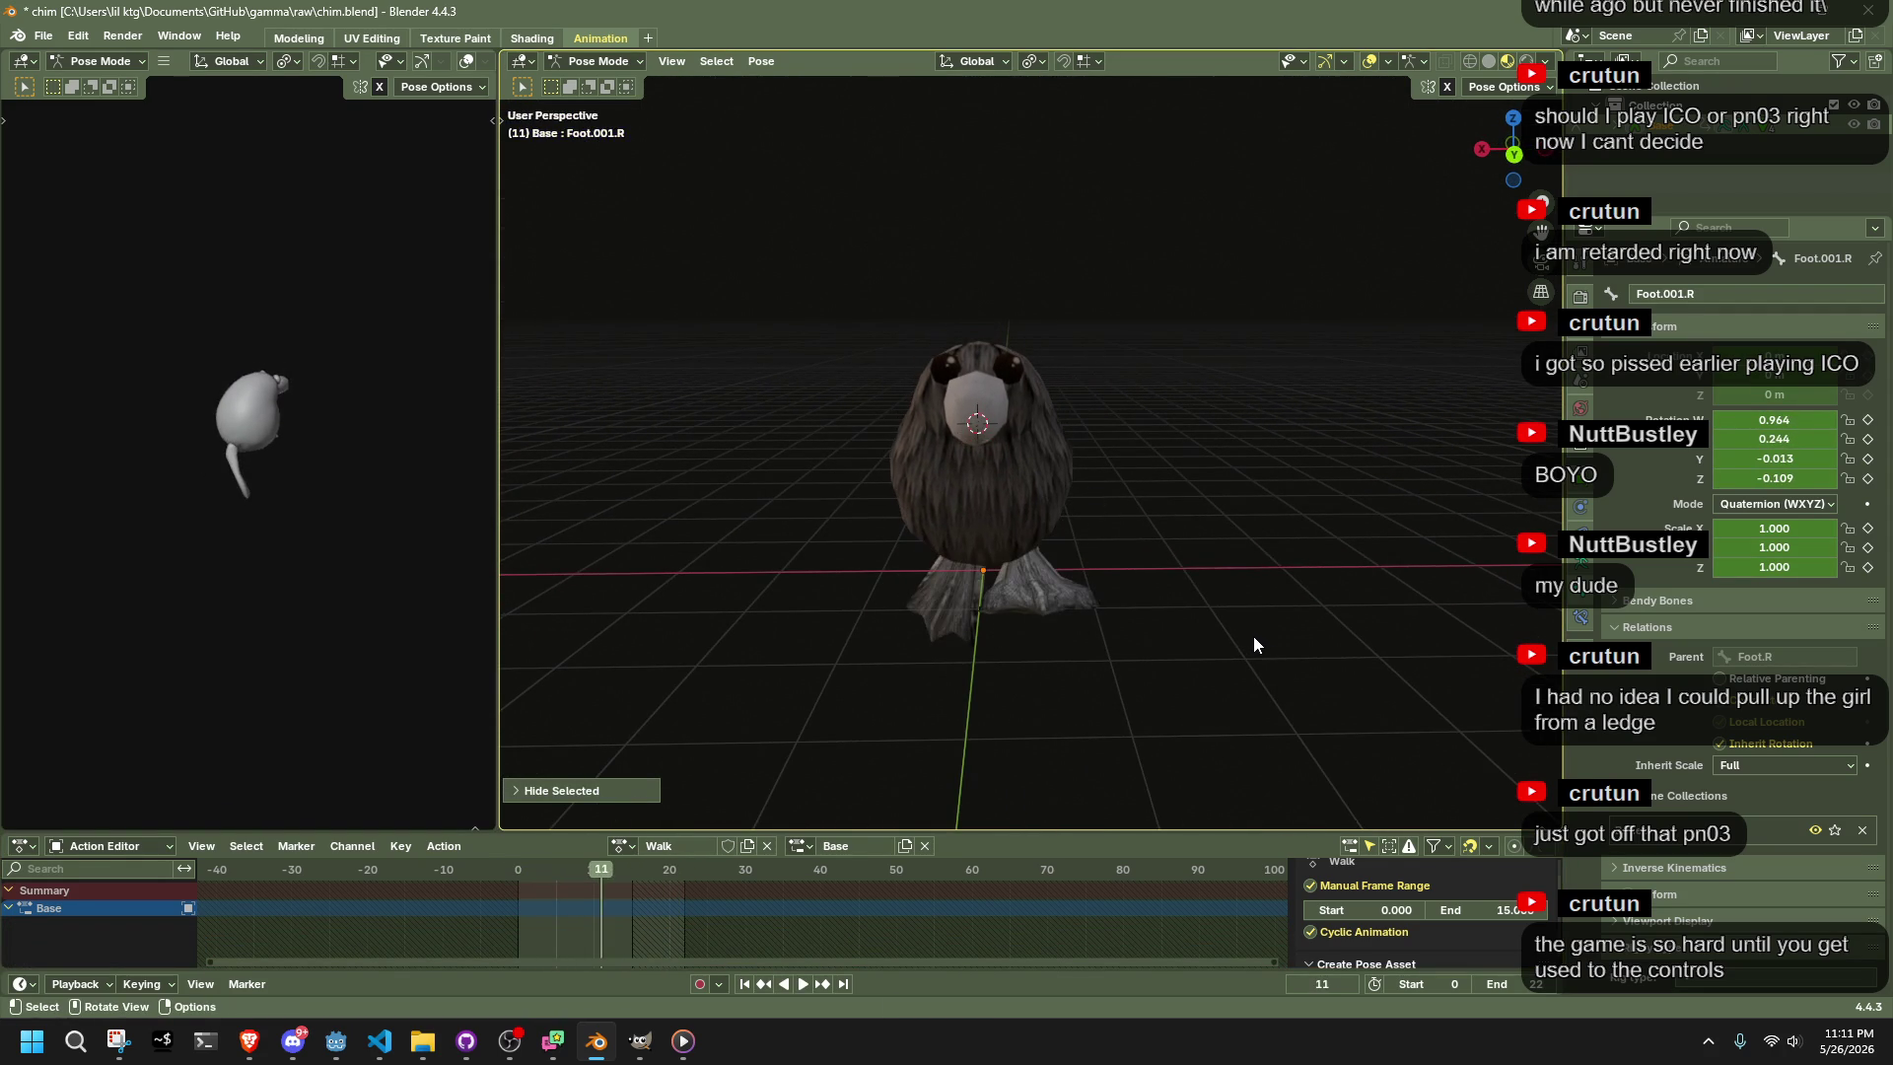
mouse_move(519, 869)
mouse_down()
mouse_move(647, 874)
mouse_move(522, 885)
mouse_move(558, 902)
mouse_up()
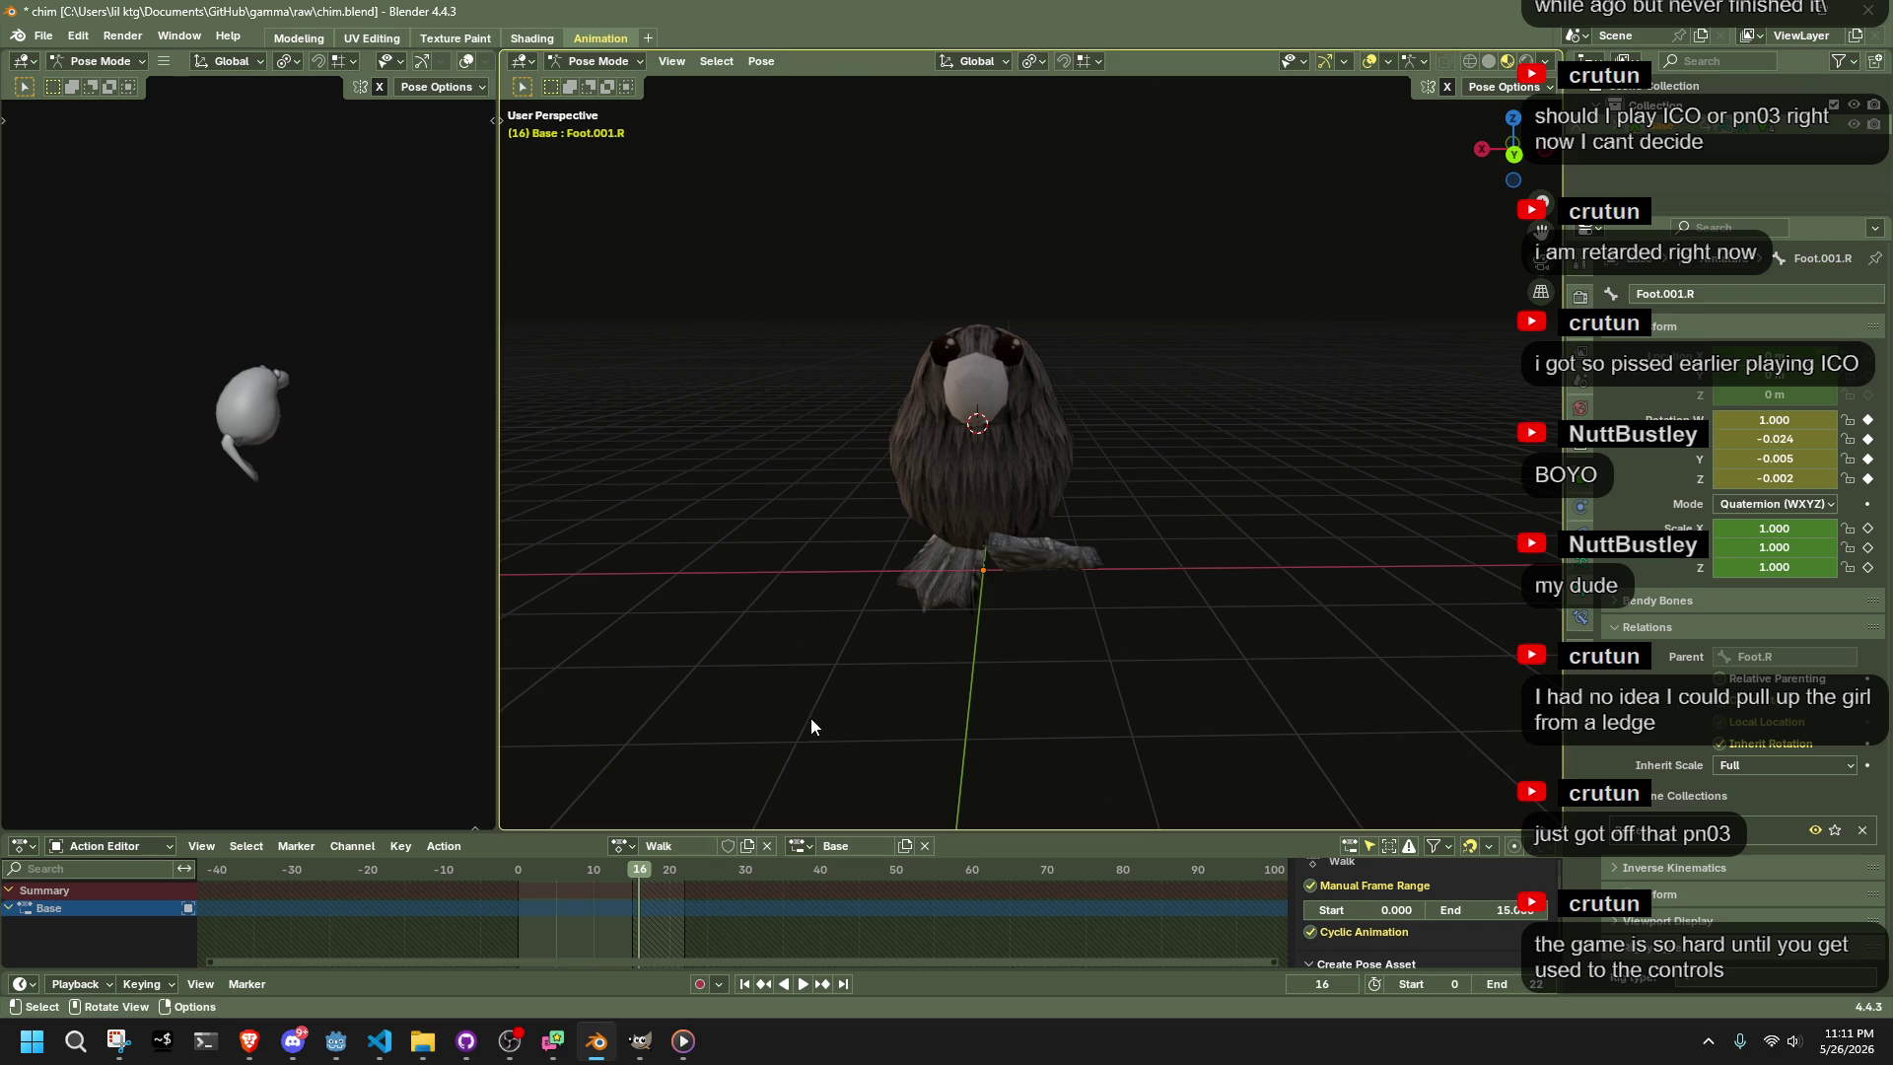
key(shift+Left)
key(alt+h)
key(space)
mouse_move(519, 874)
mouse_down()
mouse_move(585, 880)
mouse_move(521, 891)
mouse_move(624, 909)
mouse_up()
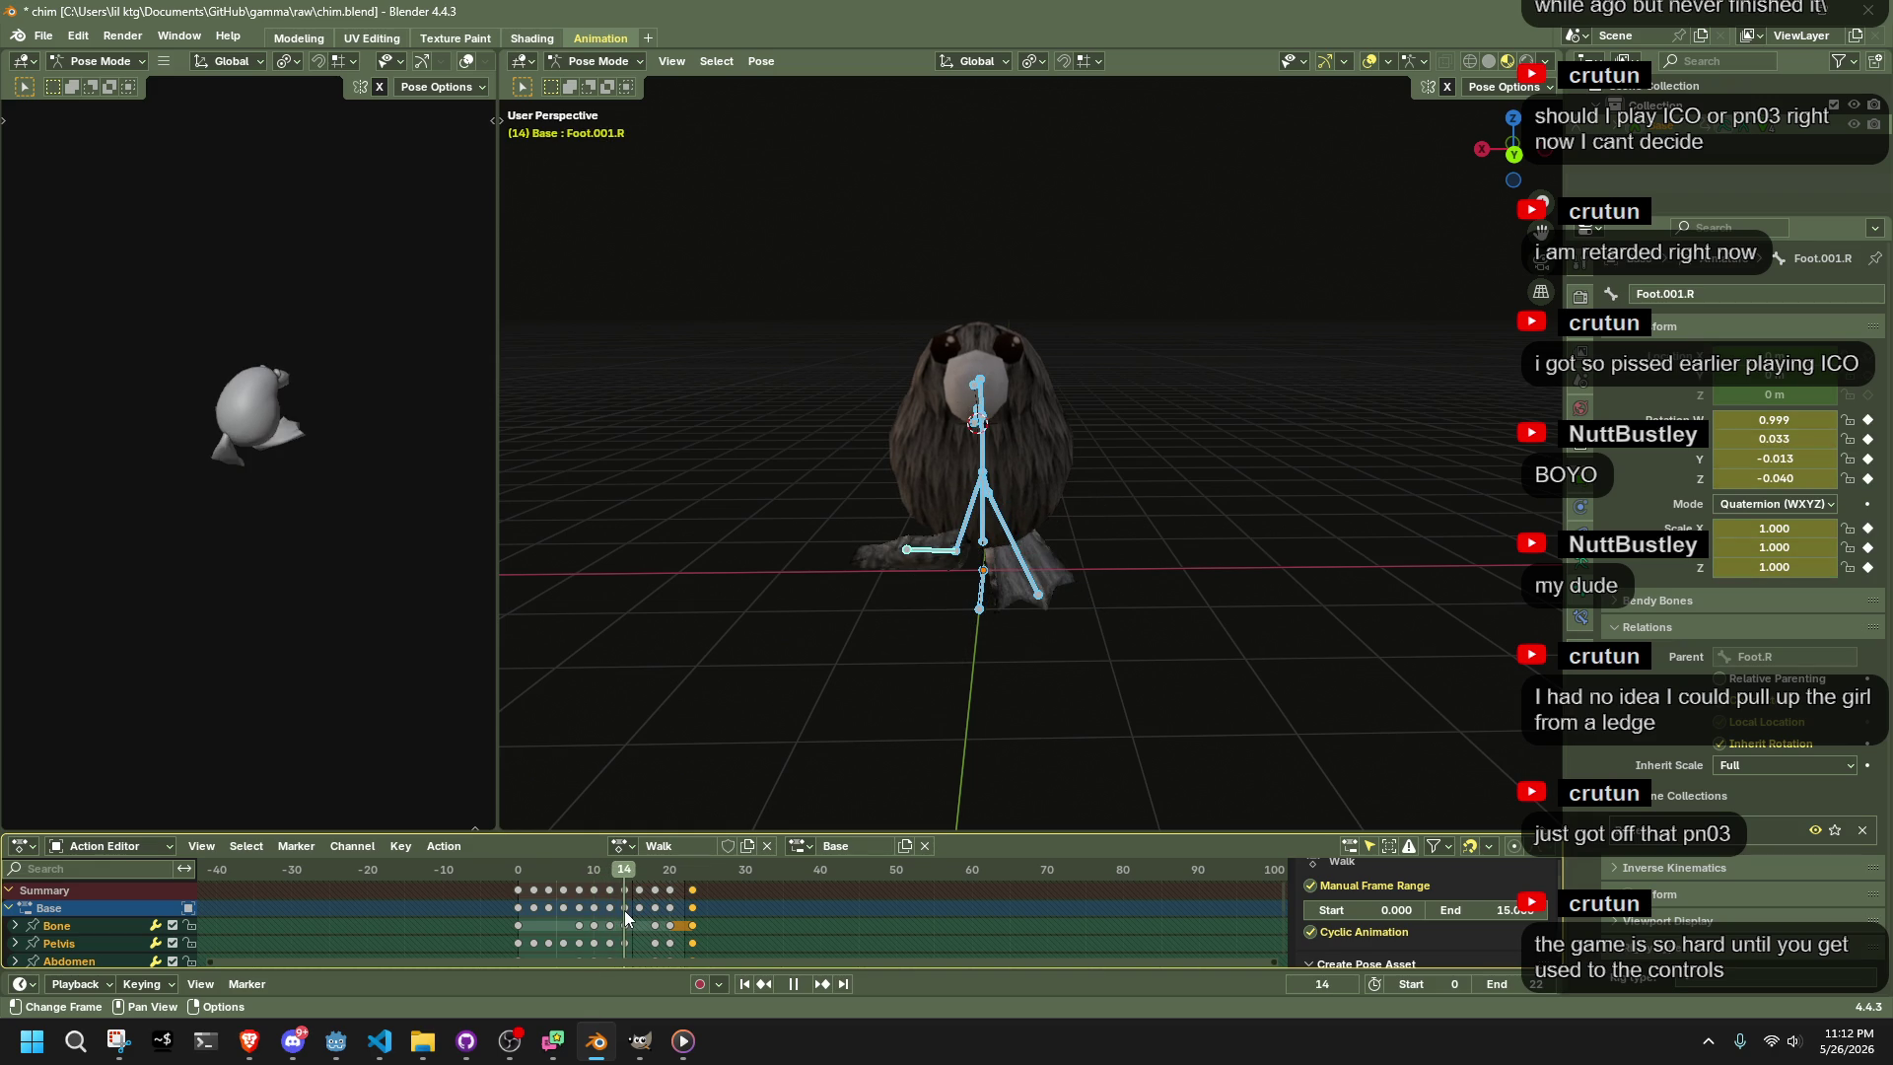
Move the frame 0 keys to frame 18 and delete the leftover keys beyond it
click(516, 873)
key(space)
mouse_move(525, 889)
mouse_down()
mouse_move(488, 927)
mouse_move(519, 883)
mouse_up()
right_click(512, 878)
key(g)
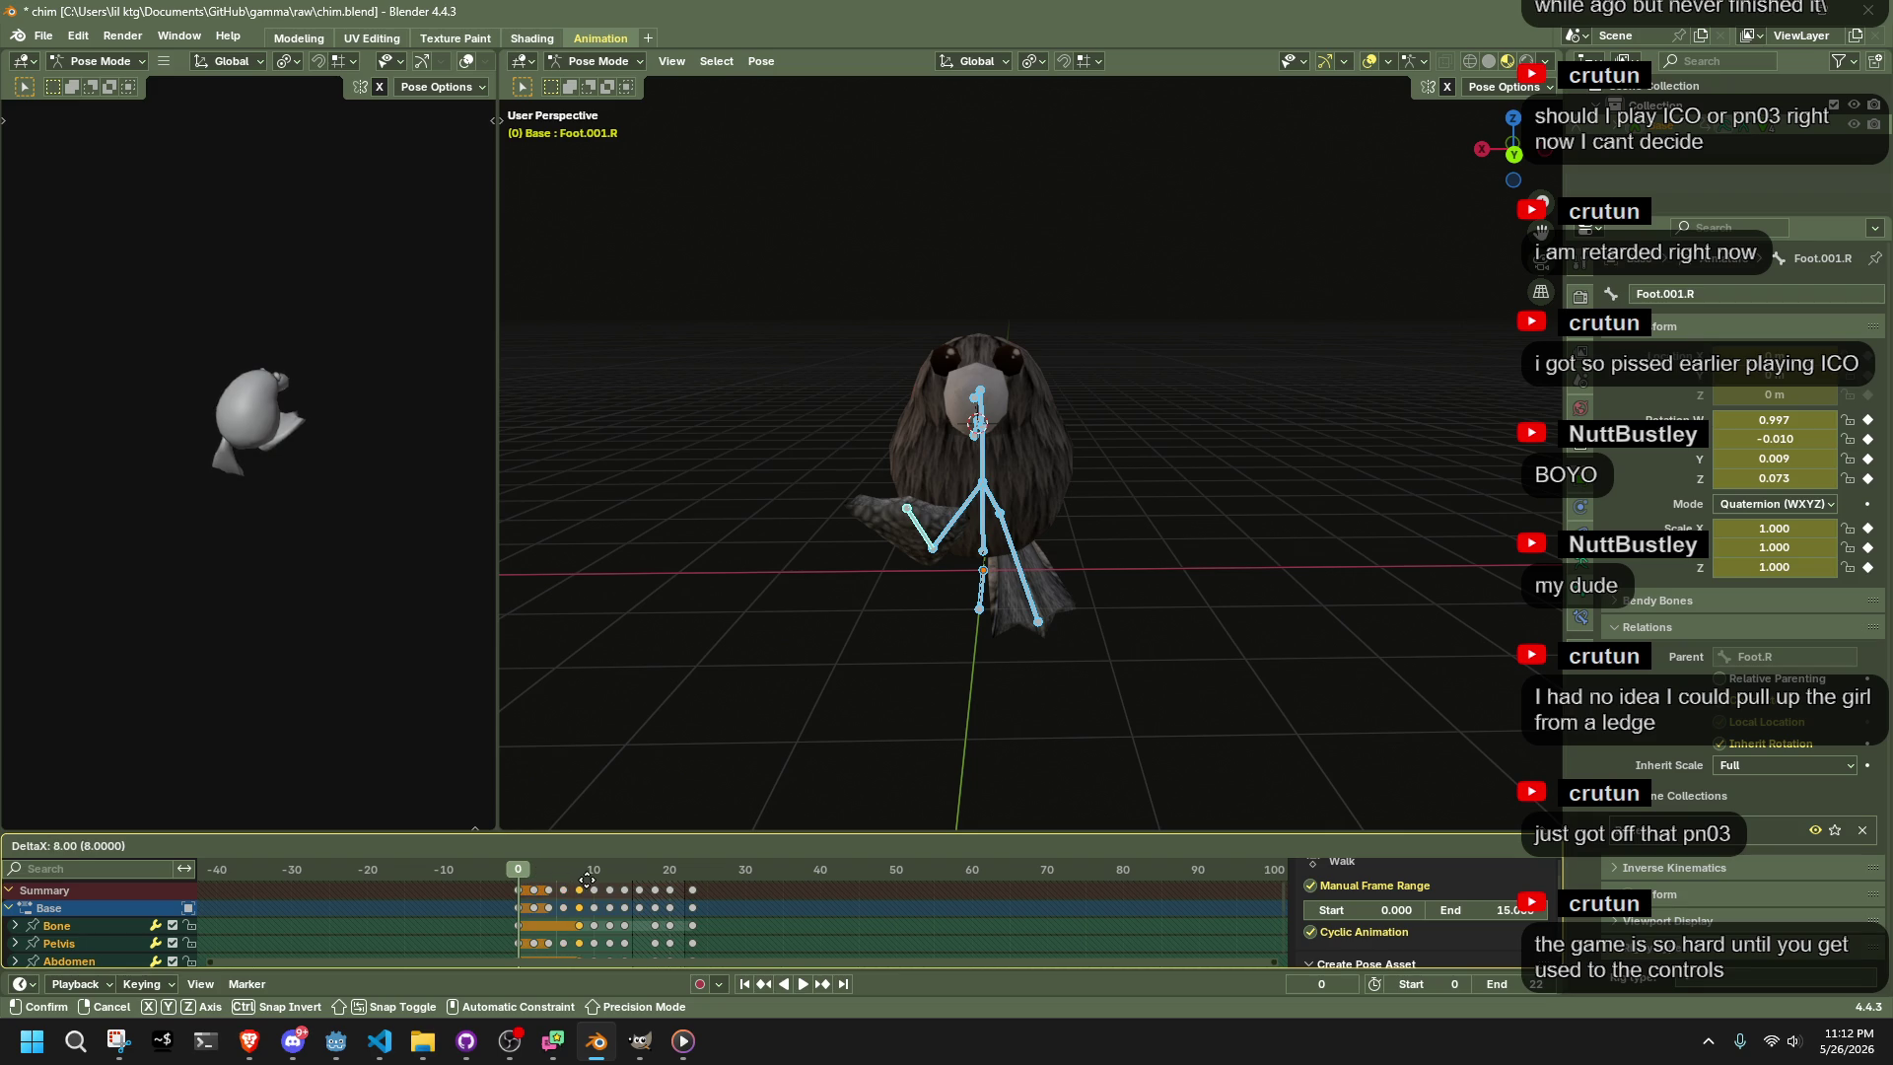
click(663, 892)
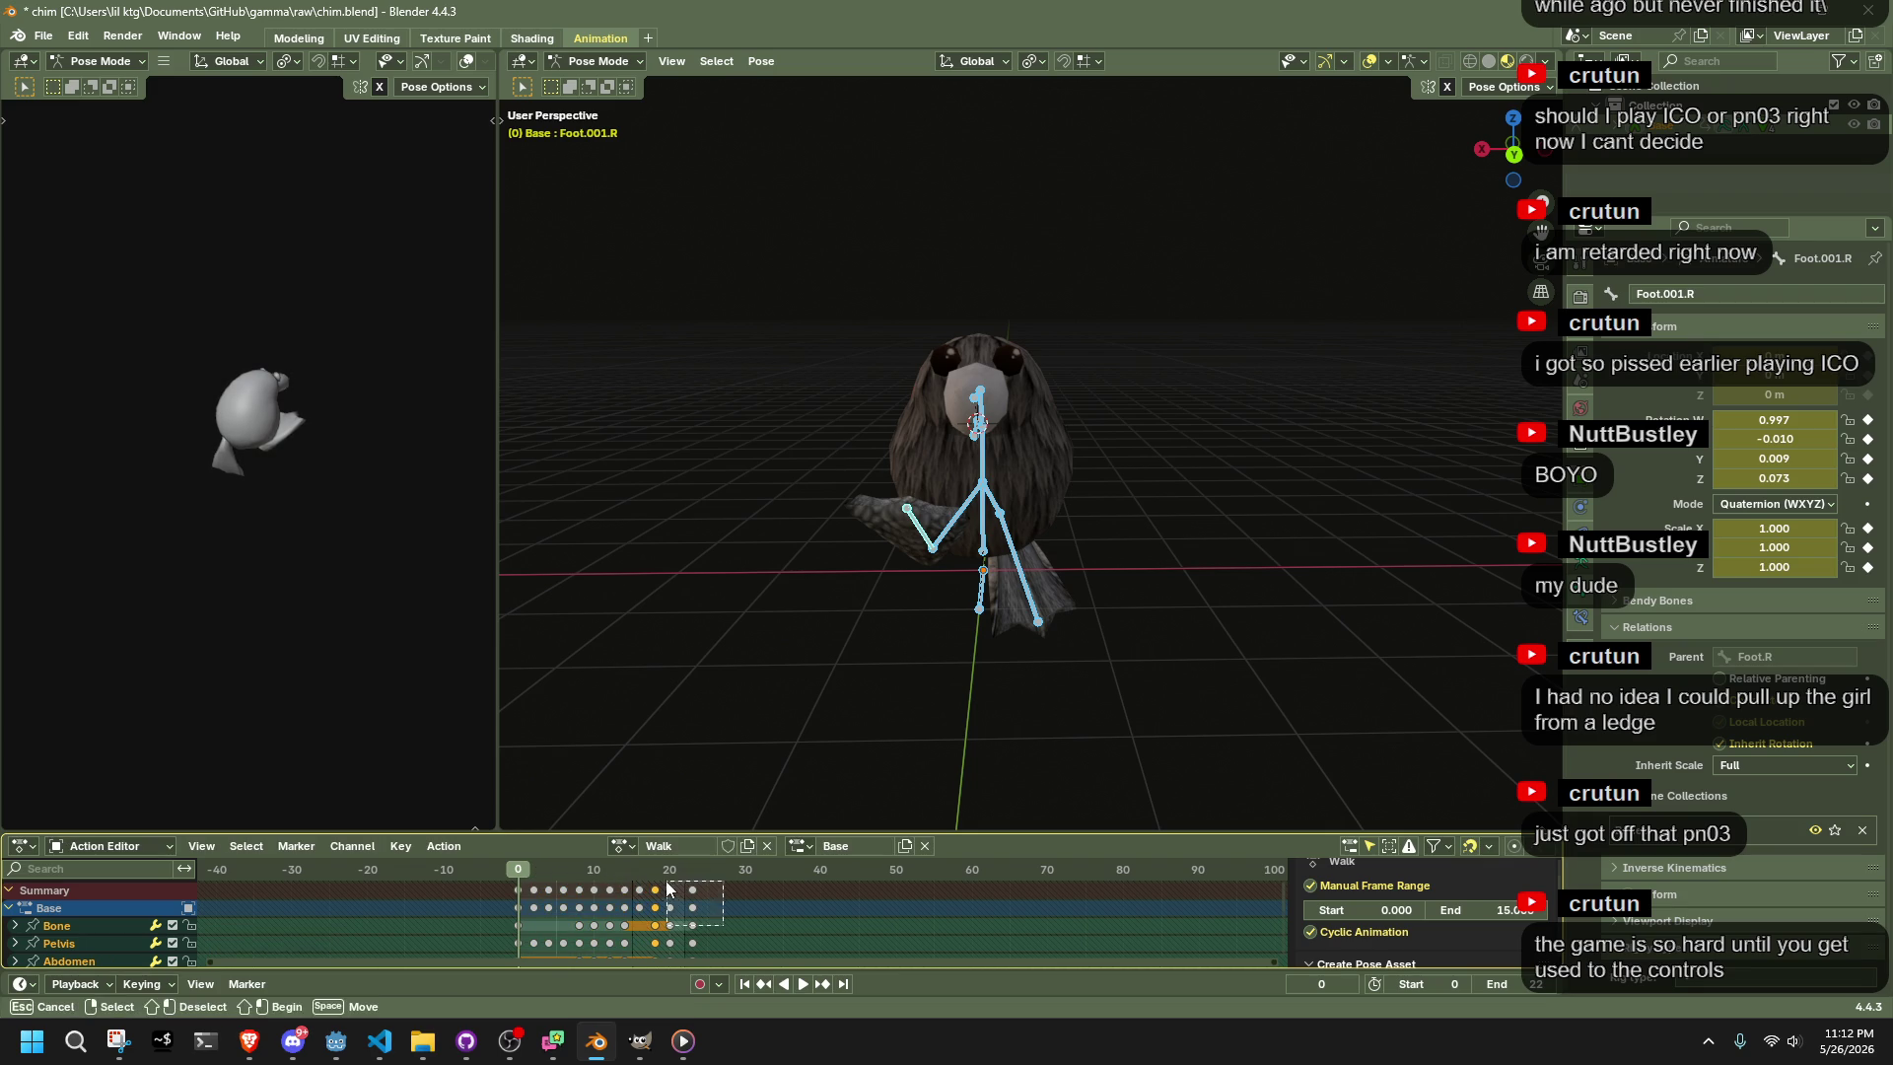
key(x)
click(654, 874)
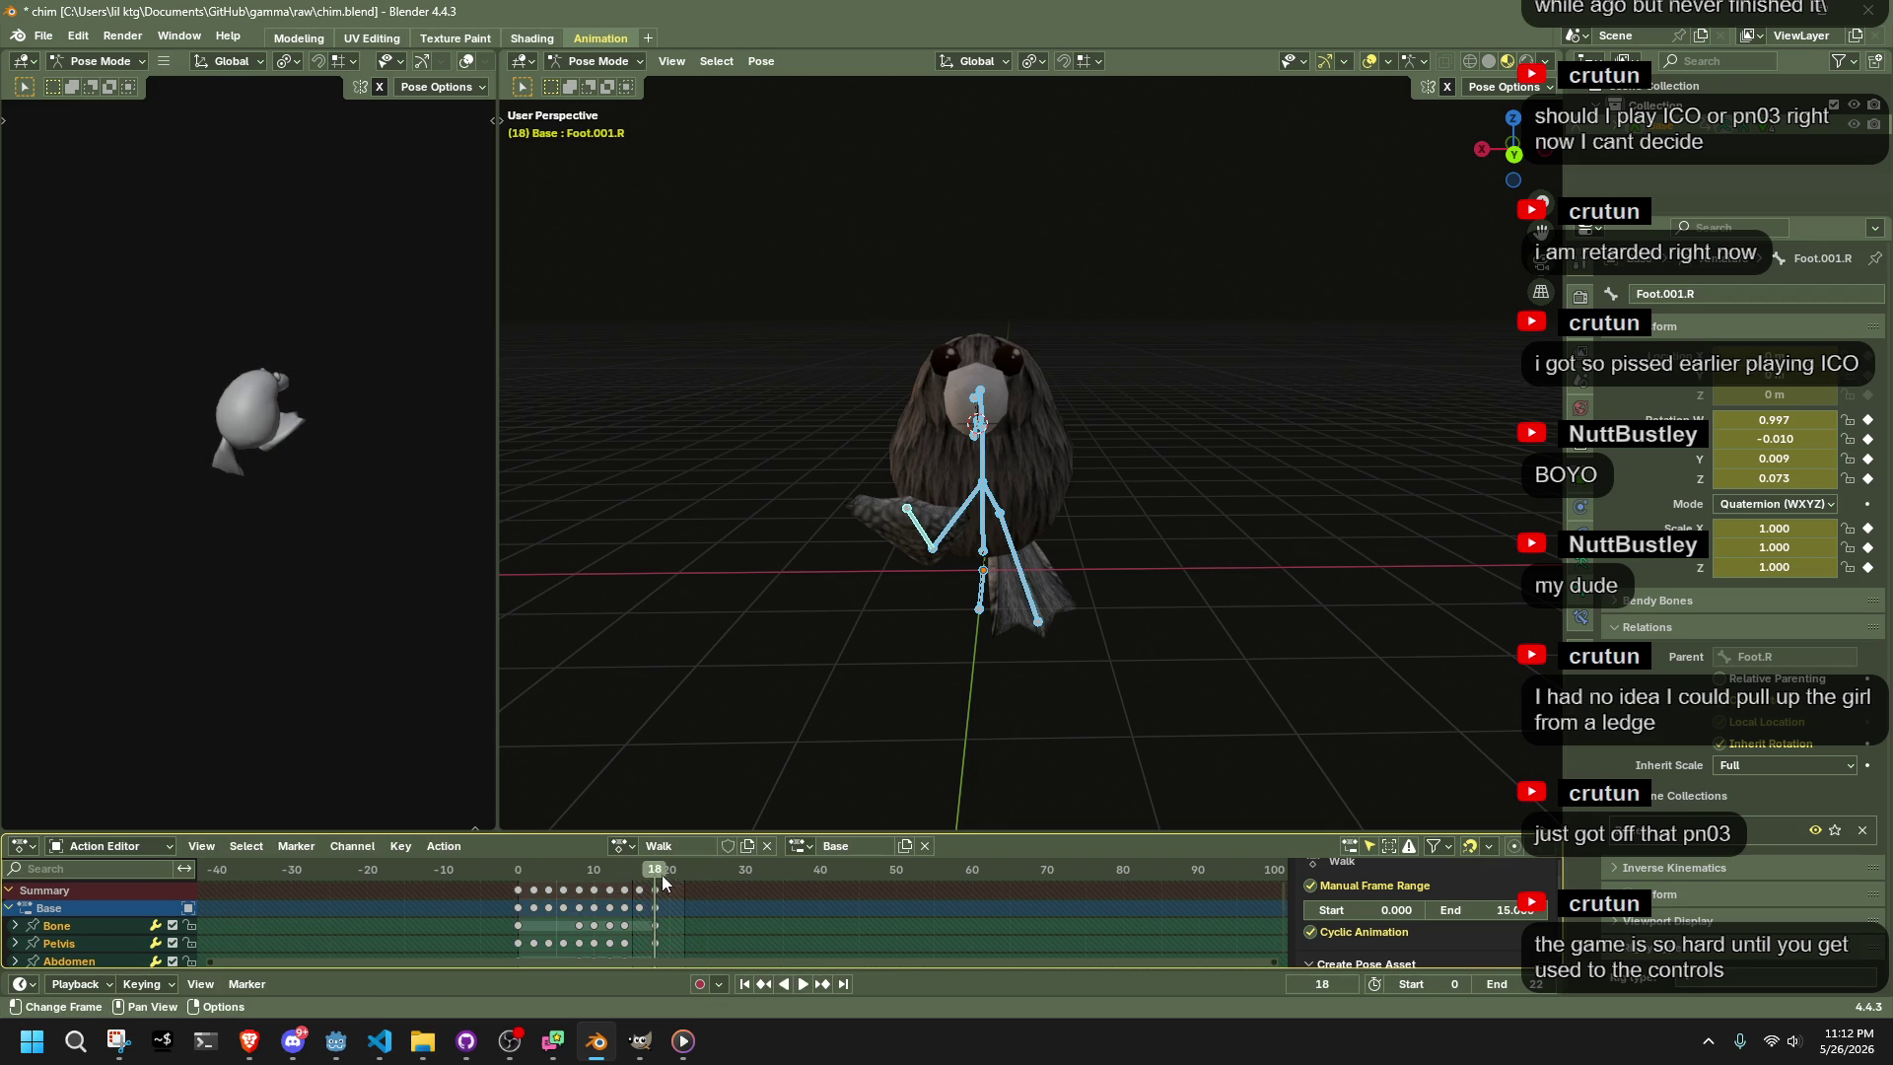
Set both the Walk action's end frame and the scene end frame to 18
double_click(1506, 910)
key(Return)
double_click(1519, 984)
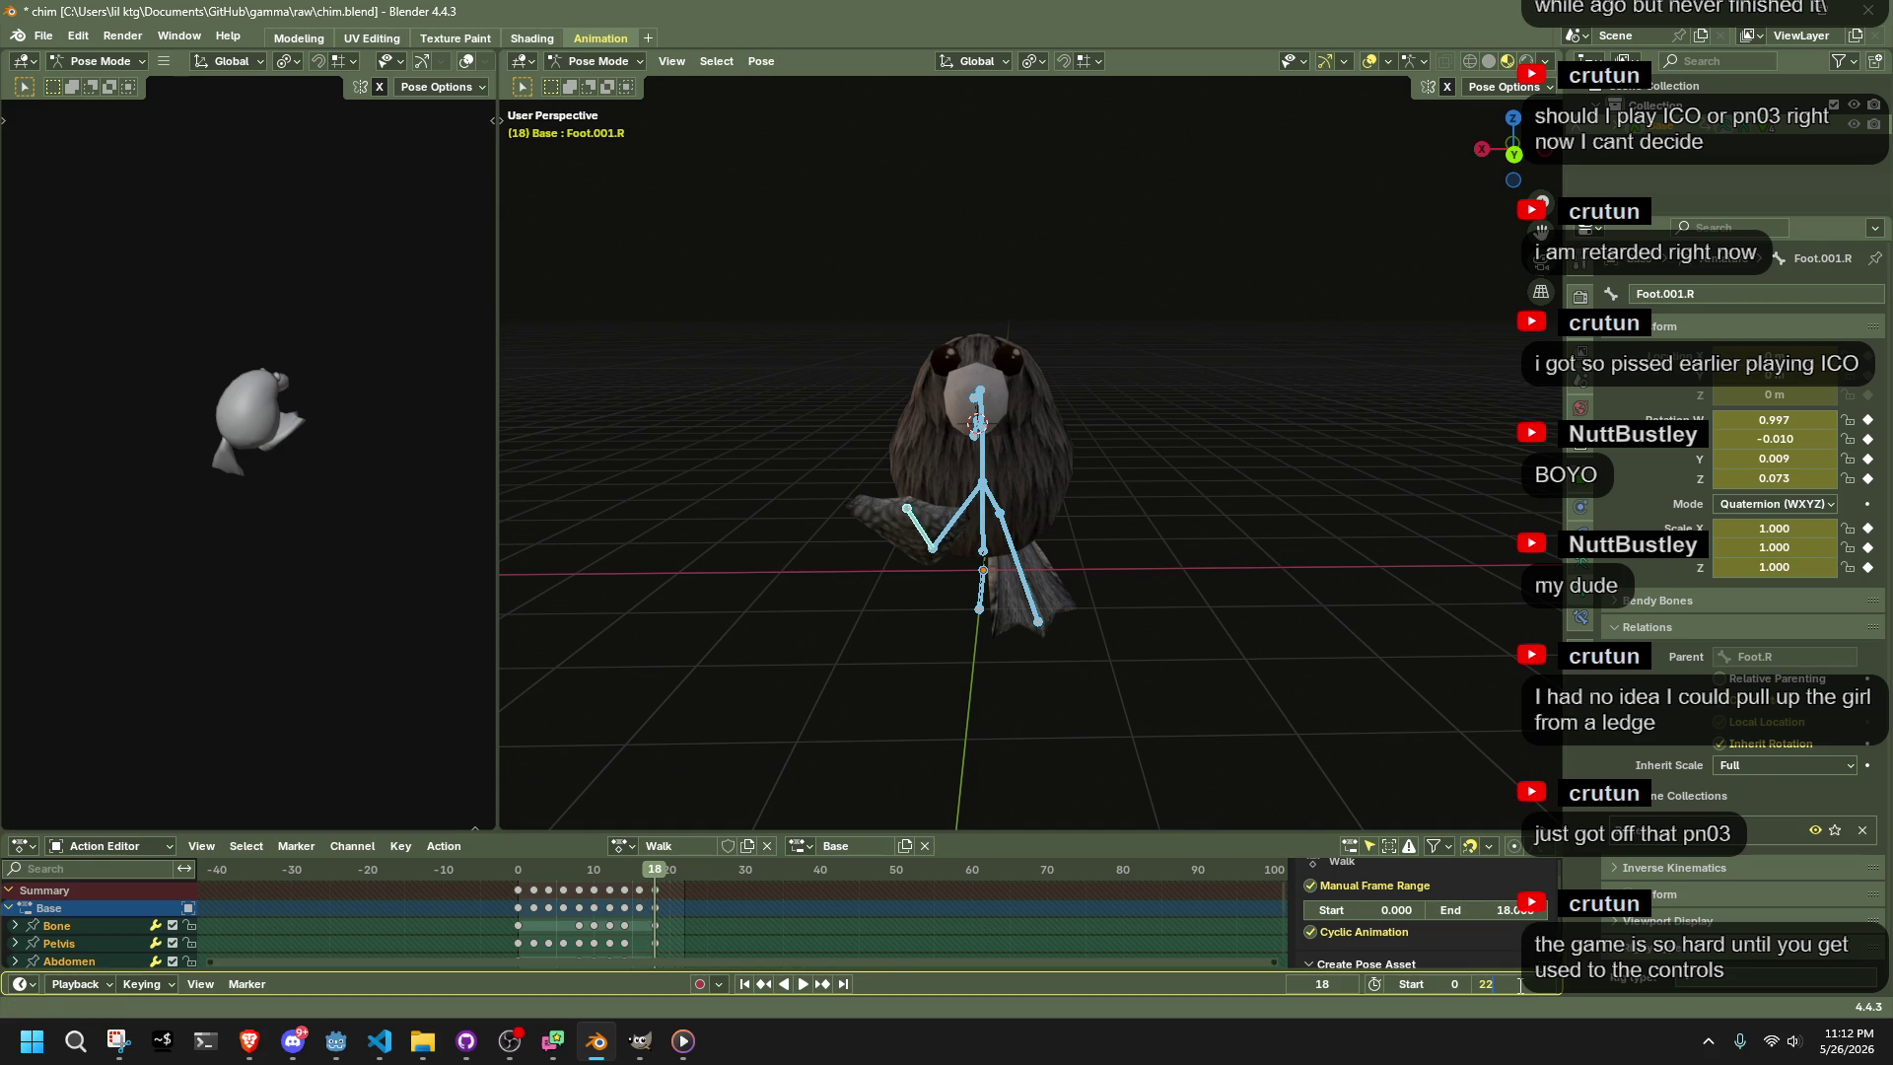
text(18)
key(Return)
Shift the frame-18 key column one frame later and play back the walk cycle
alt+click(663, 941)
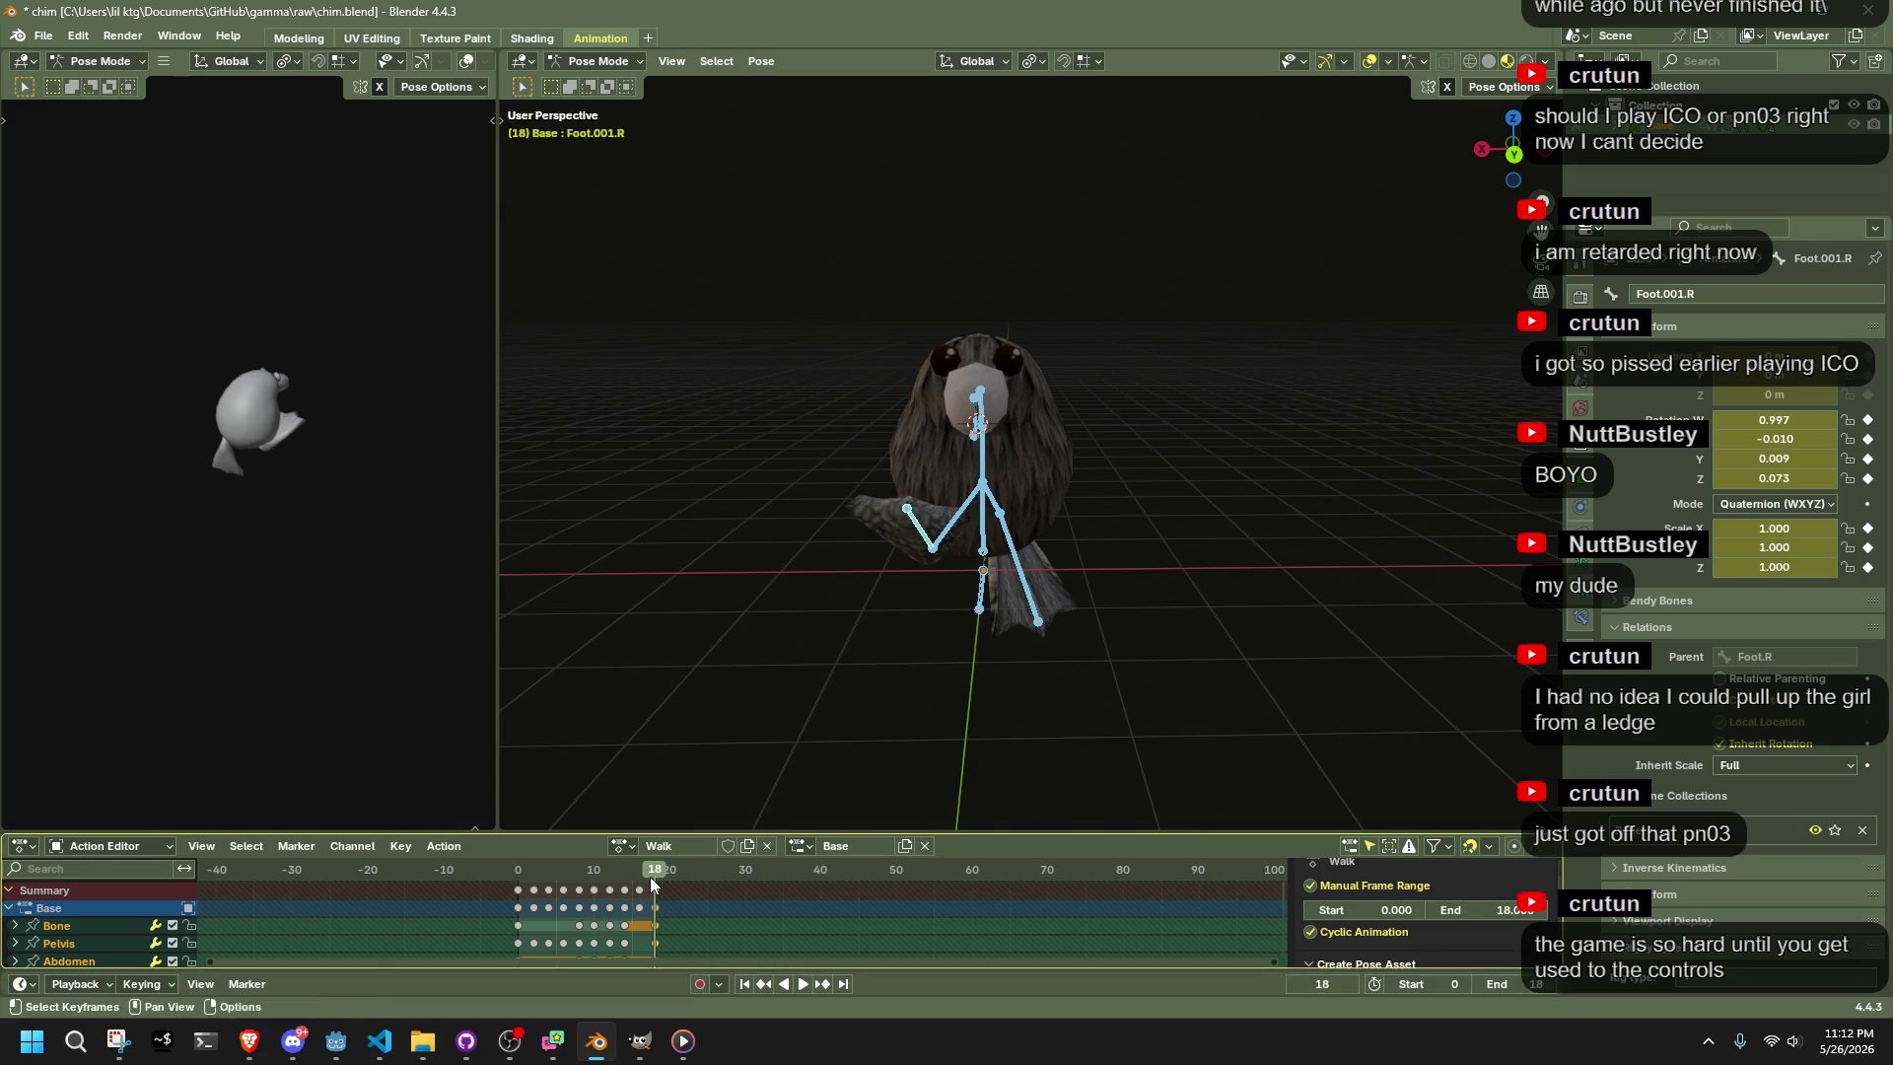
key(g)
click(652, 879)
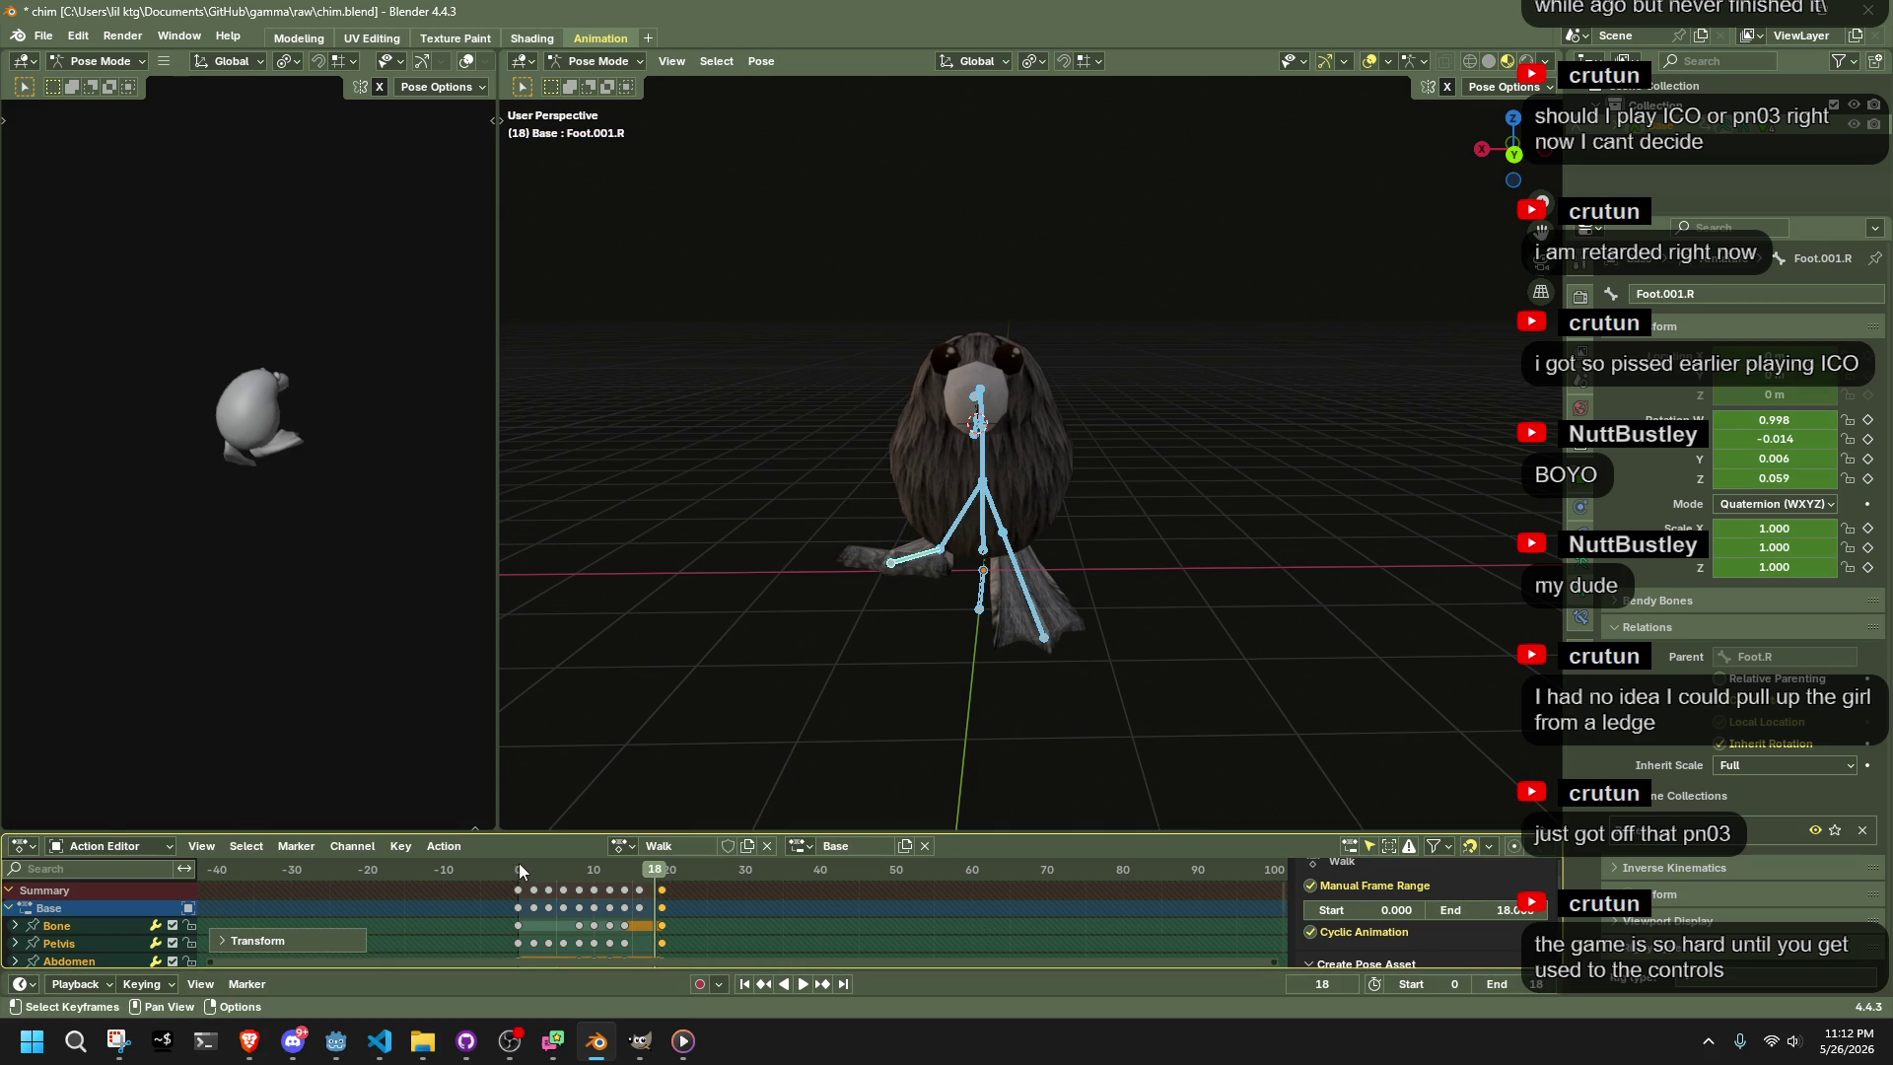
key(space)
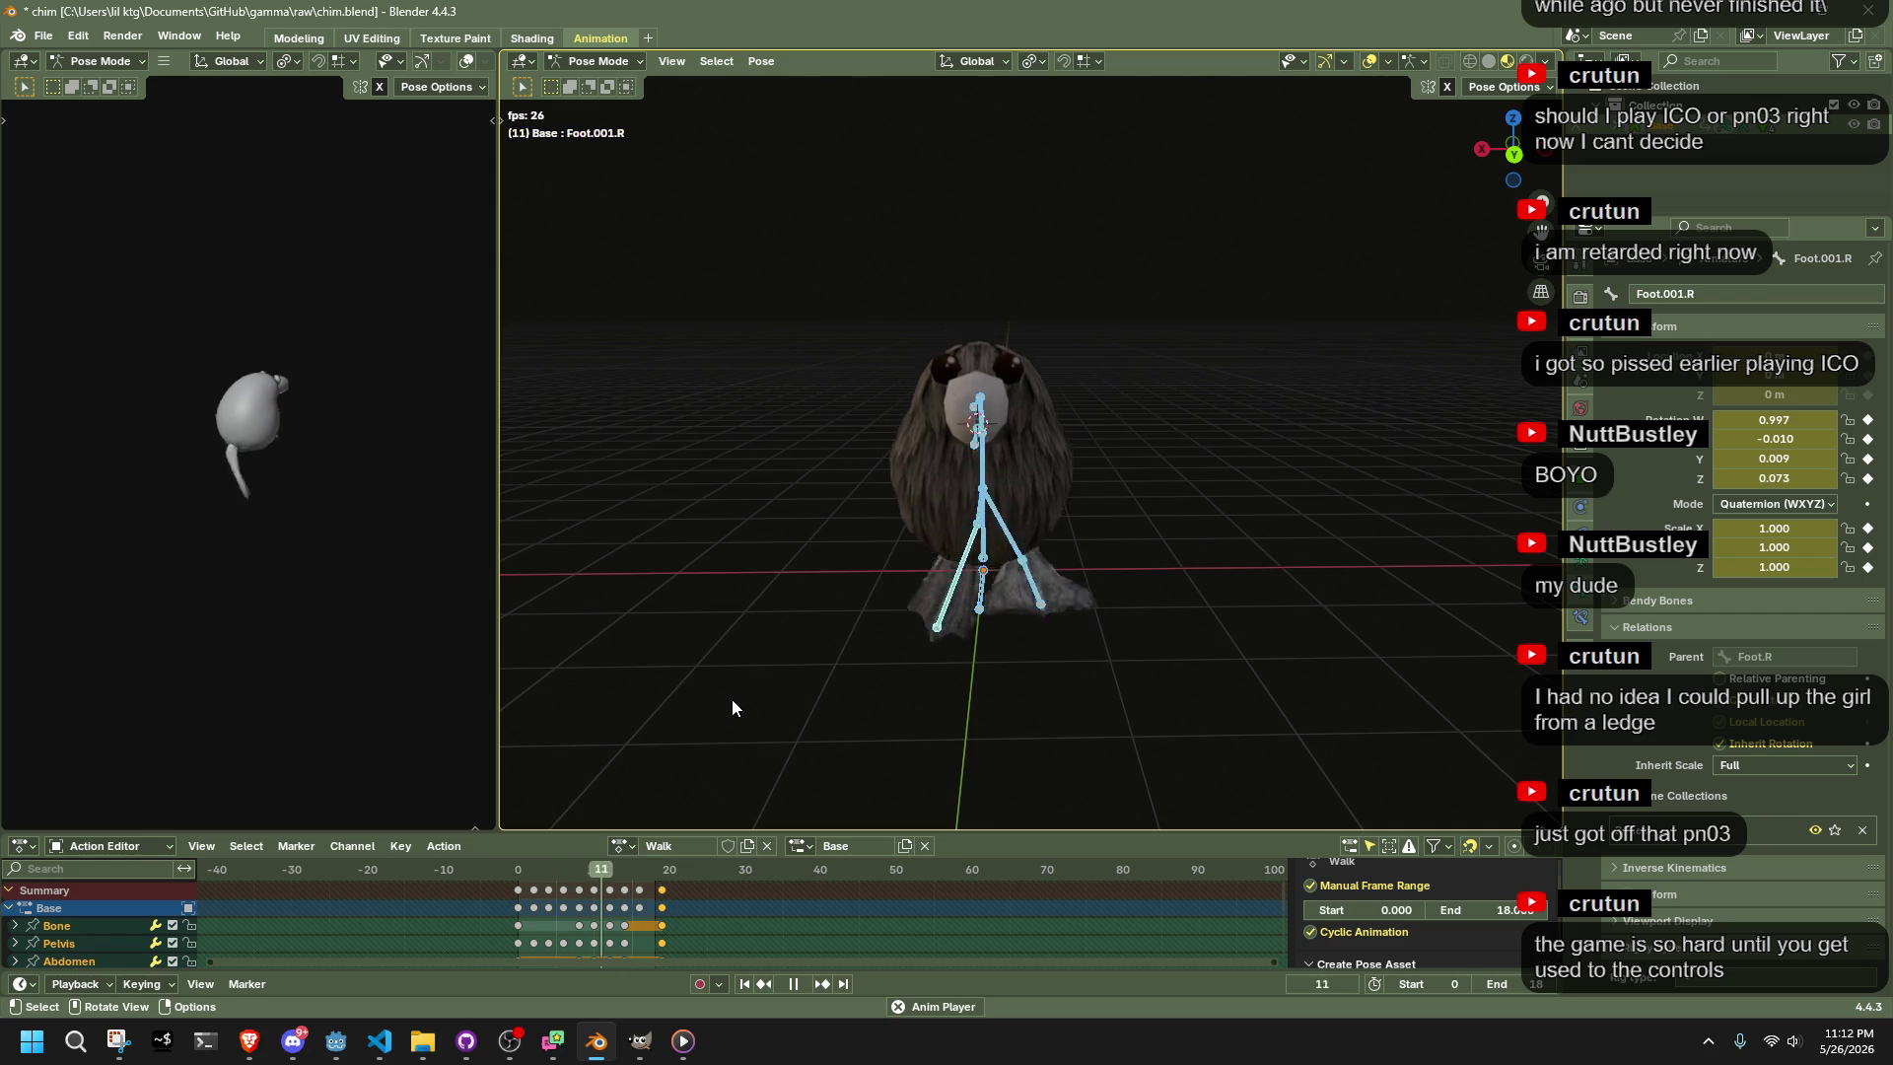
key(Escape)
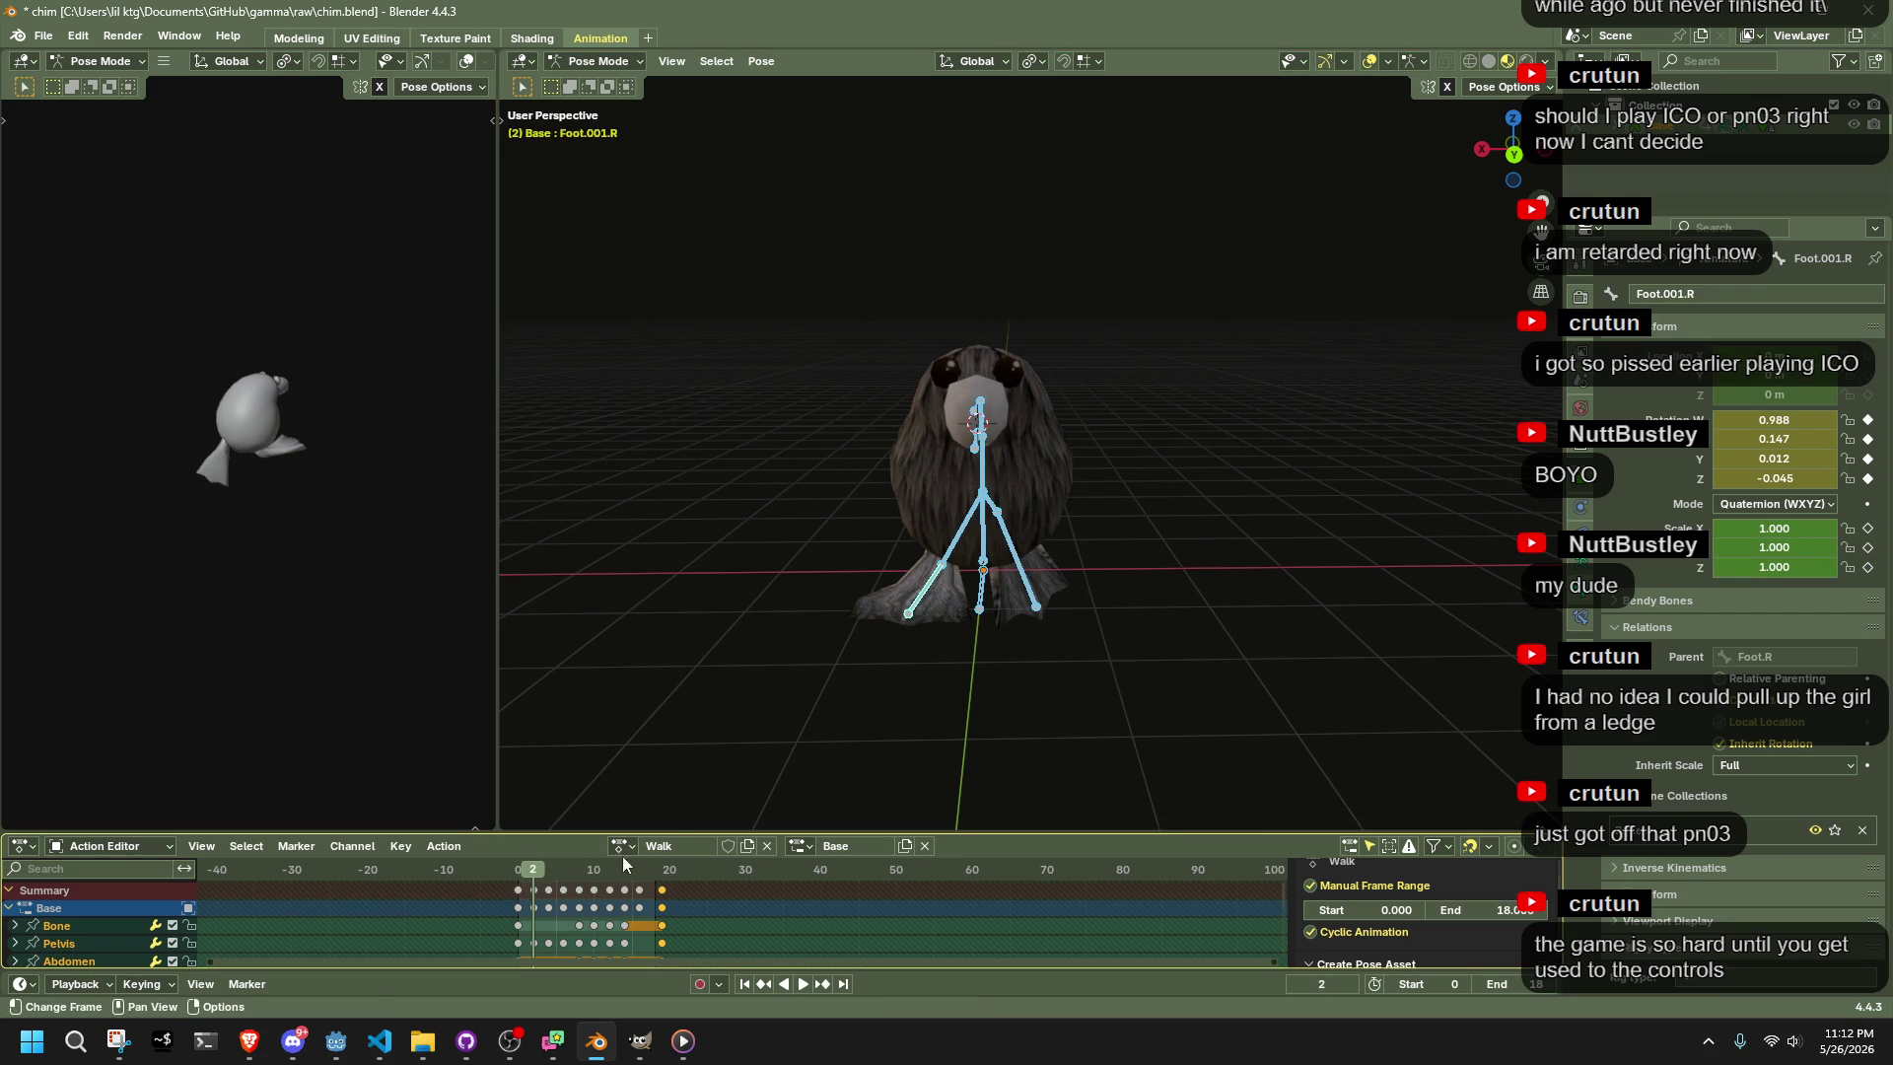
key(space)
mouse_move(533, 868)
mouse_down()
mouse_move(631, 904)
mouse_move(517, 896)
mouse_move(624, 913)
mouse_up()
Move the final key column of the Walk action to frame 17
key(g)
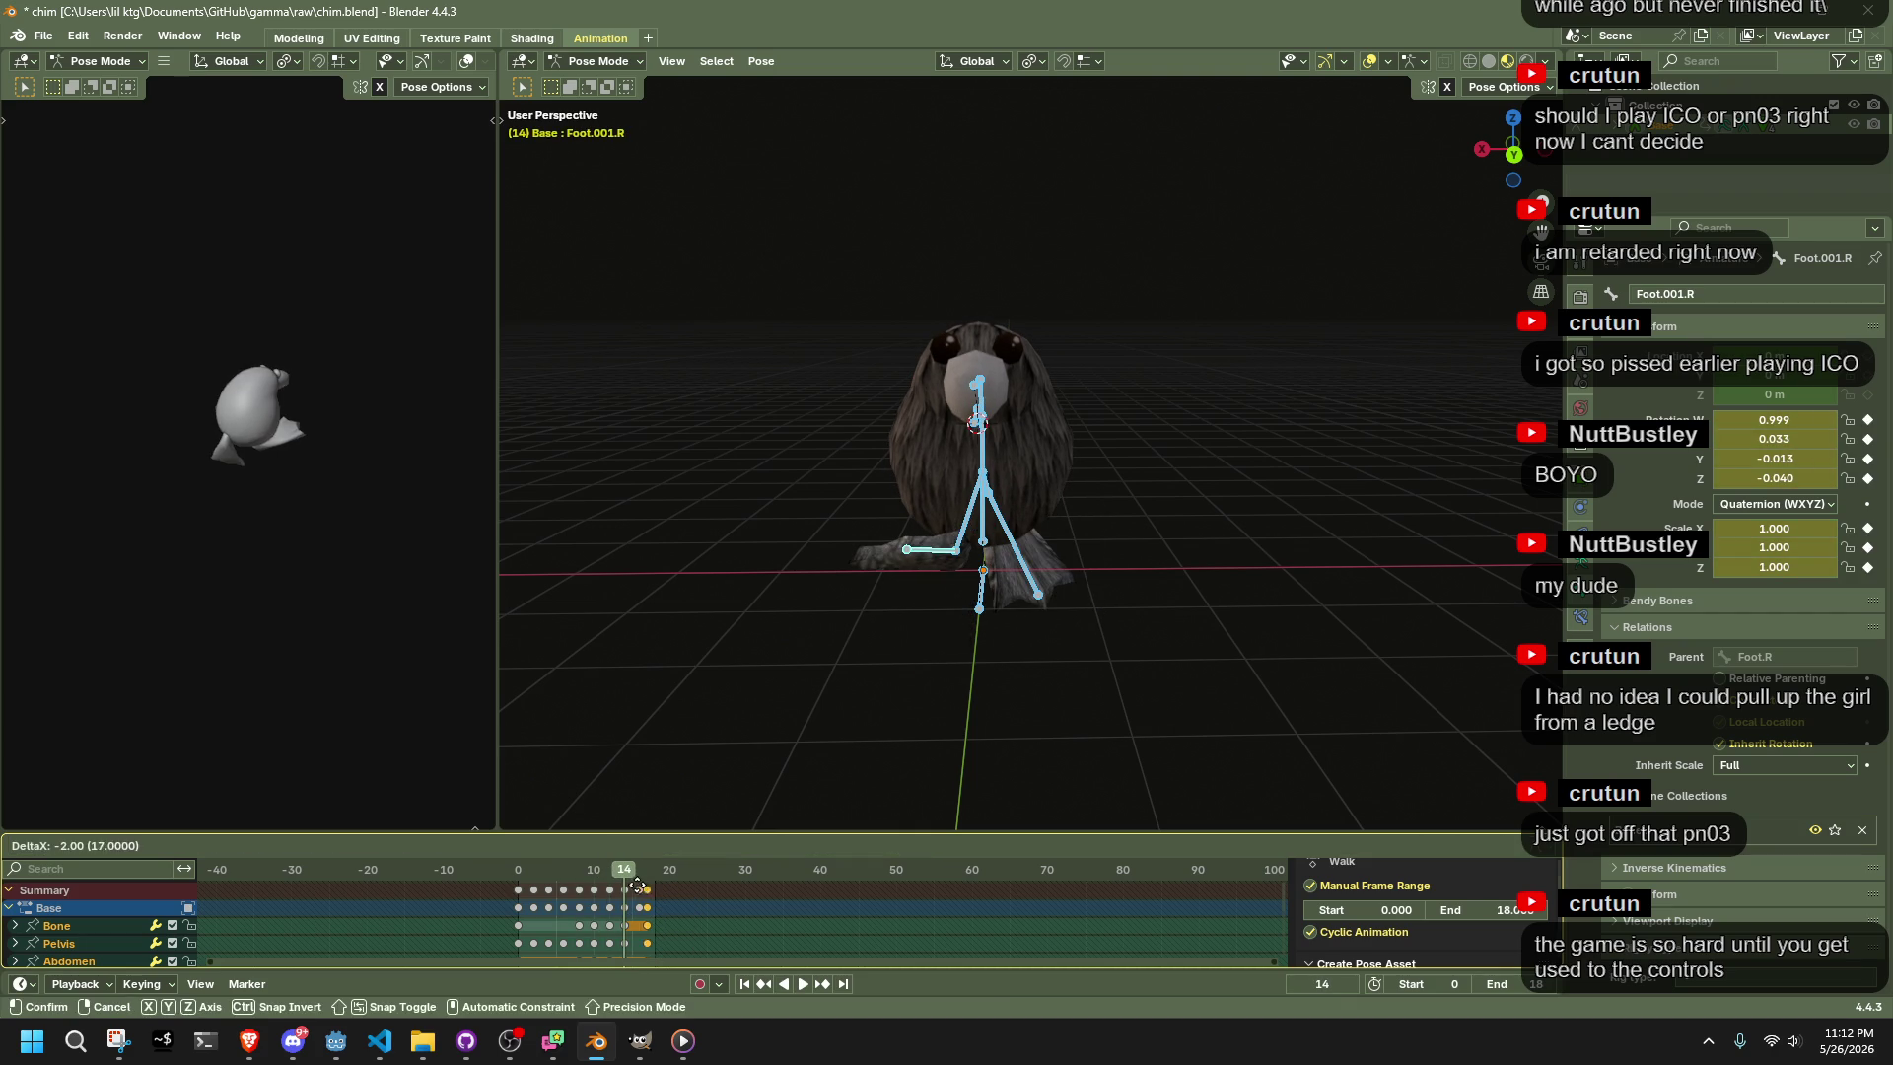
click(636, 893)
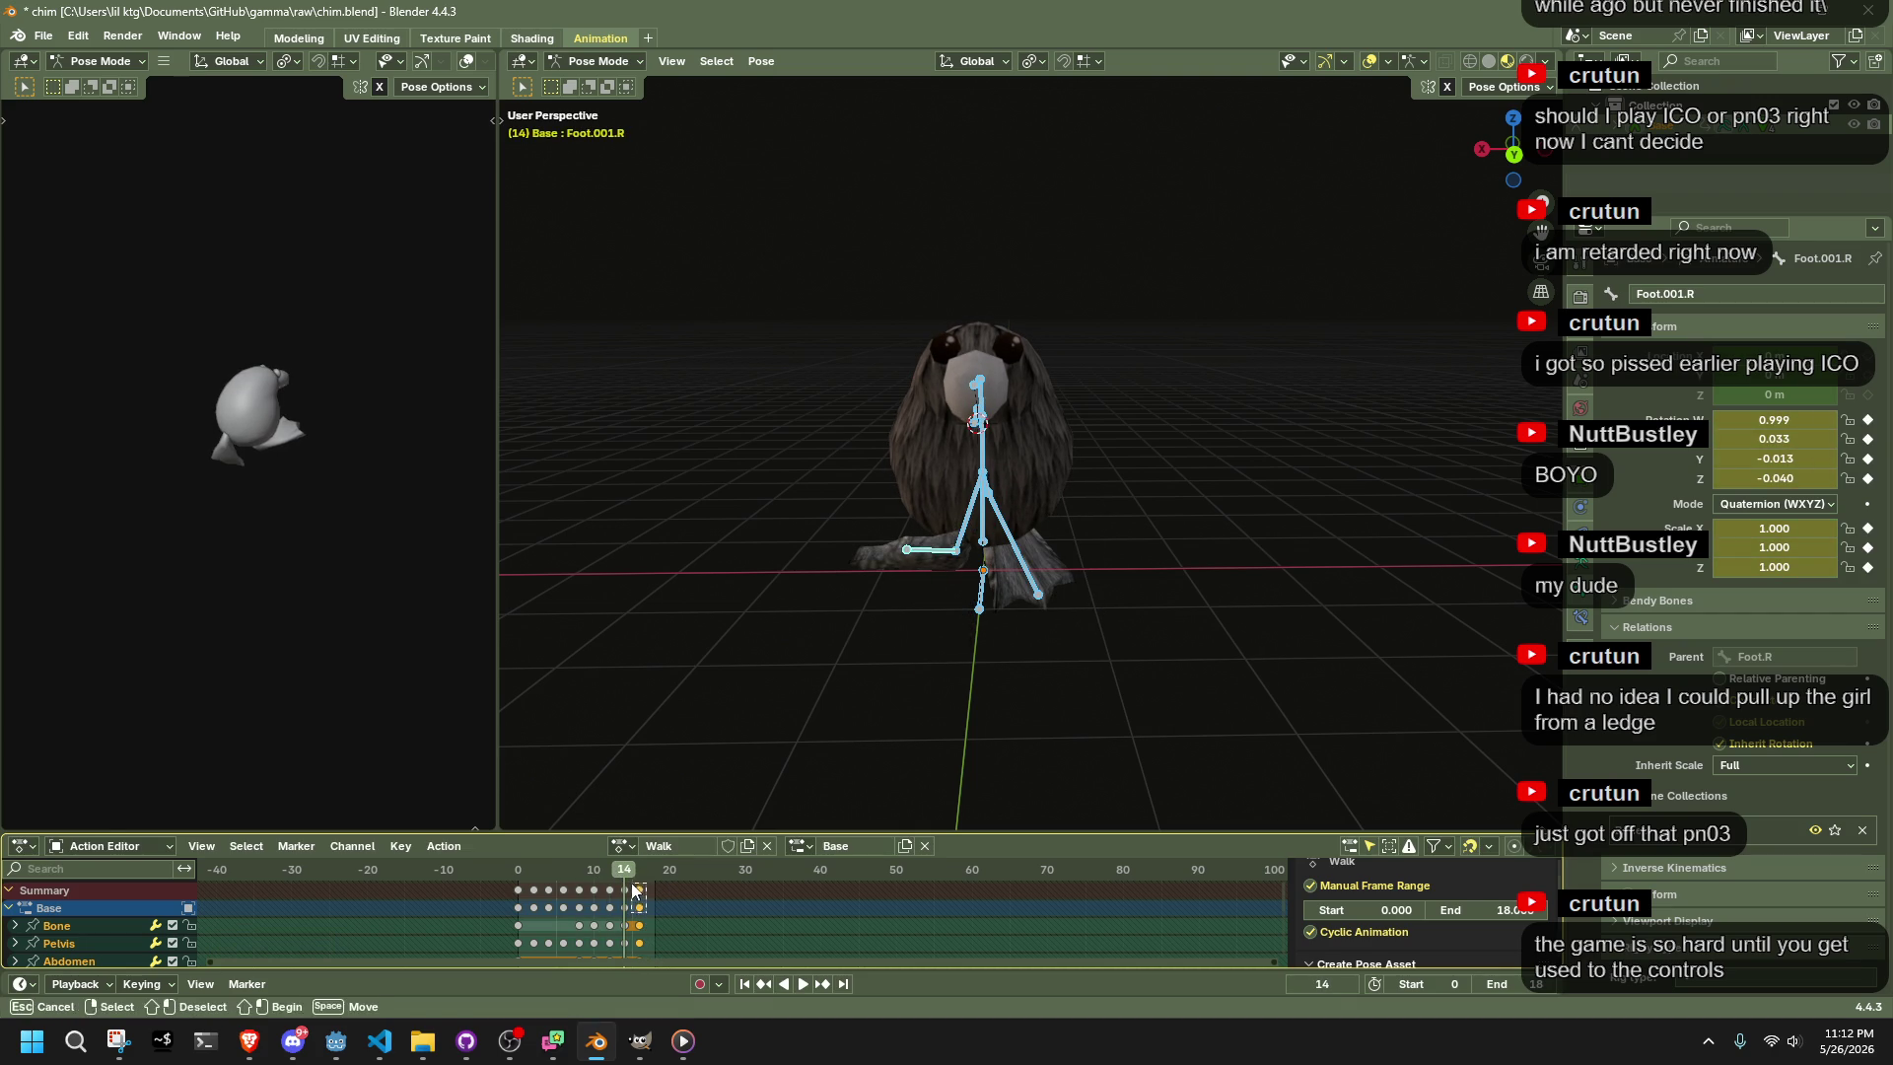
key(g)
click(638, 884)
click(646, 869)
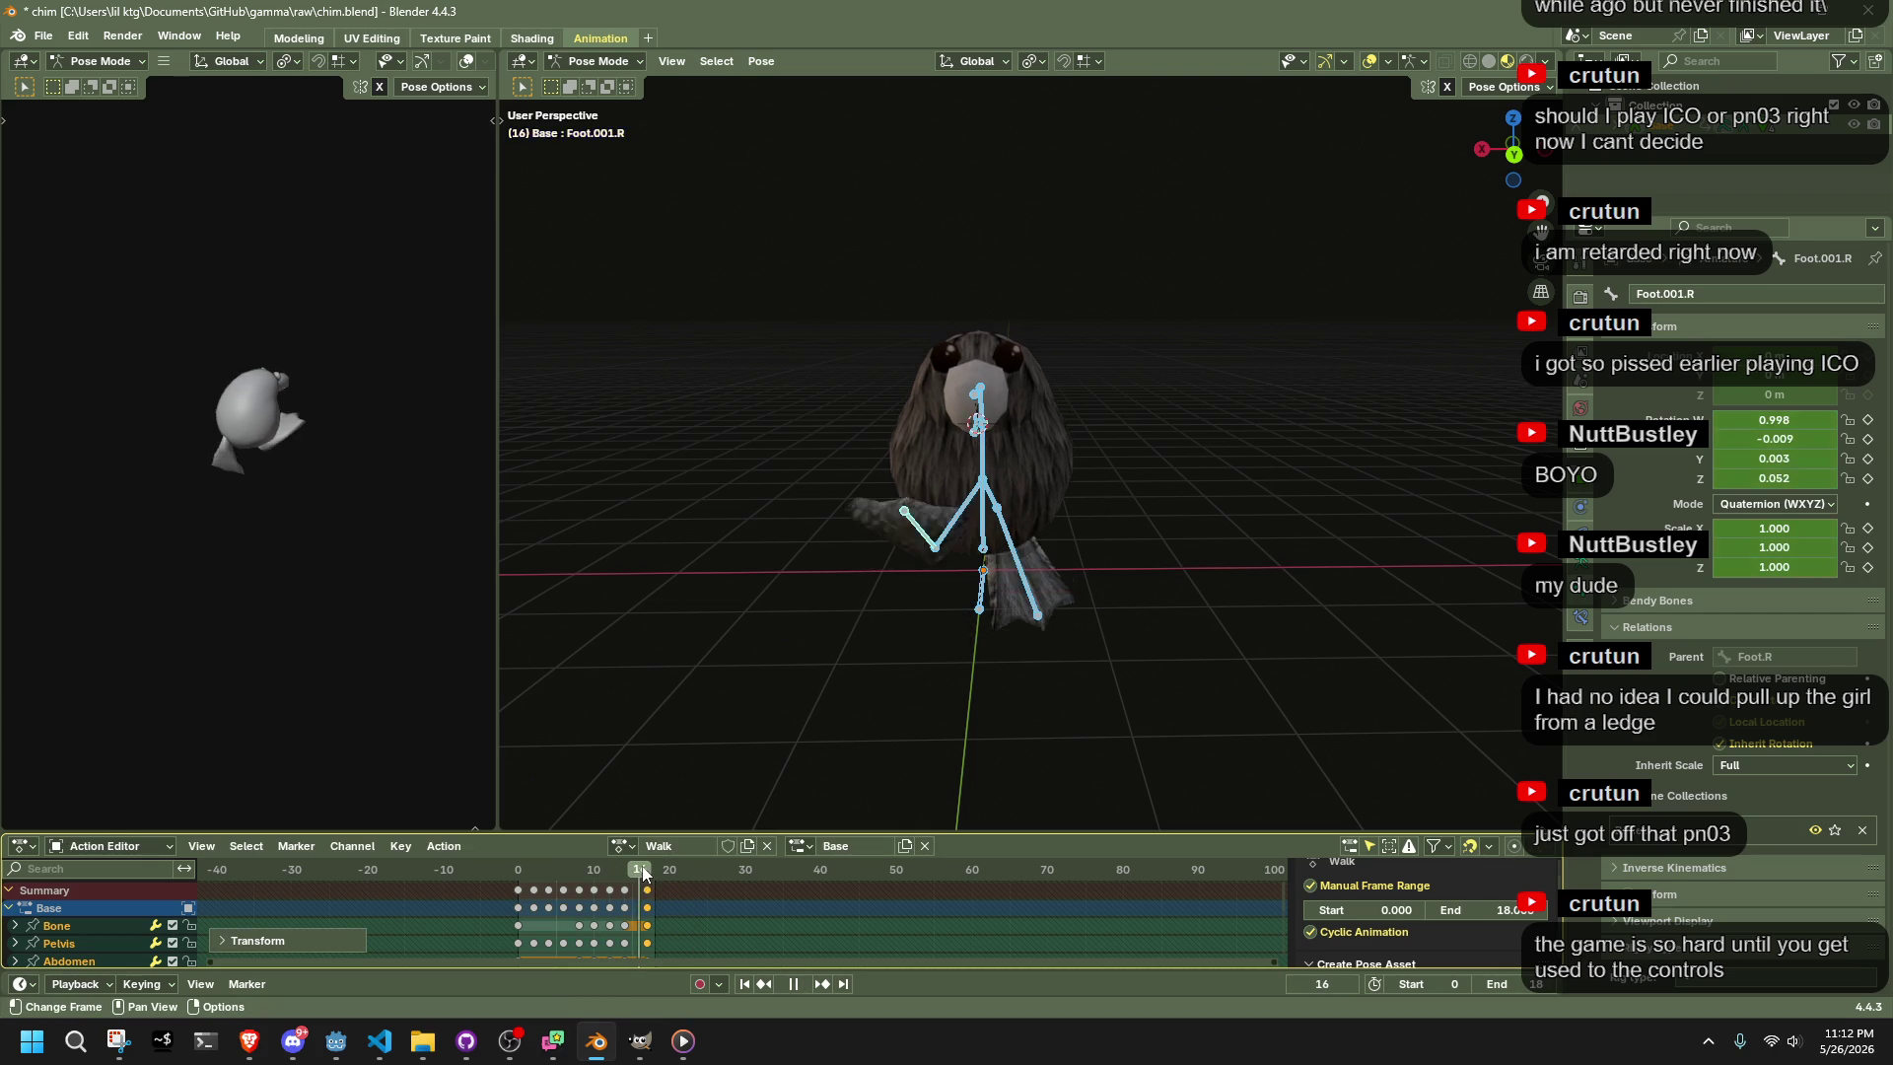
Set the scene end and the Walk action end to frame 16, then play the walk
click(637, 870)
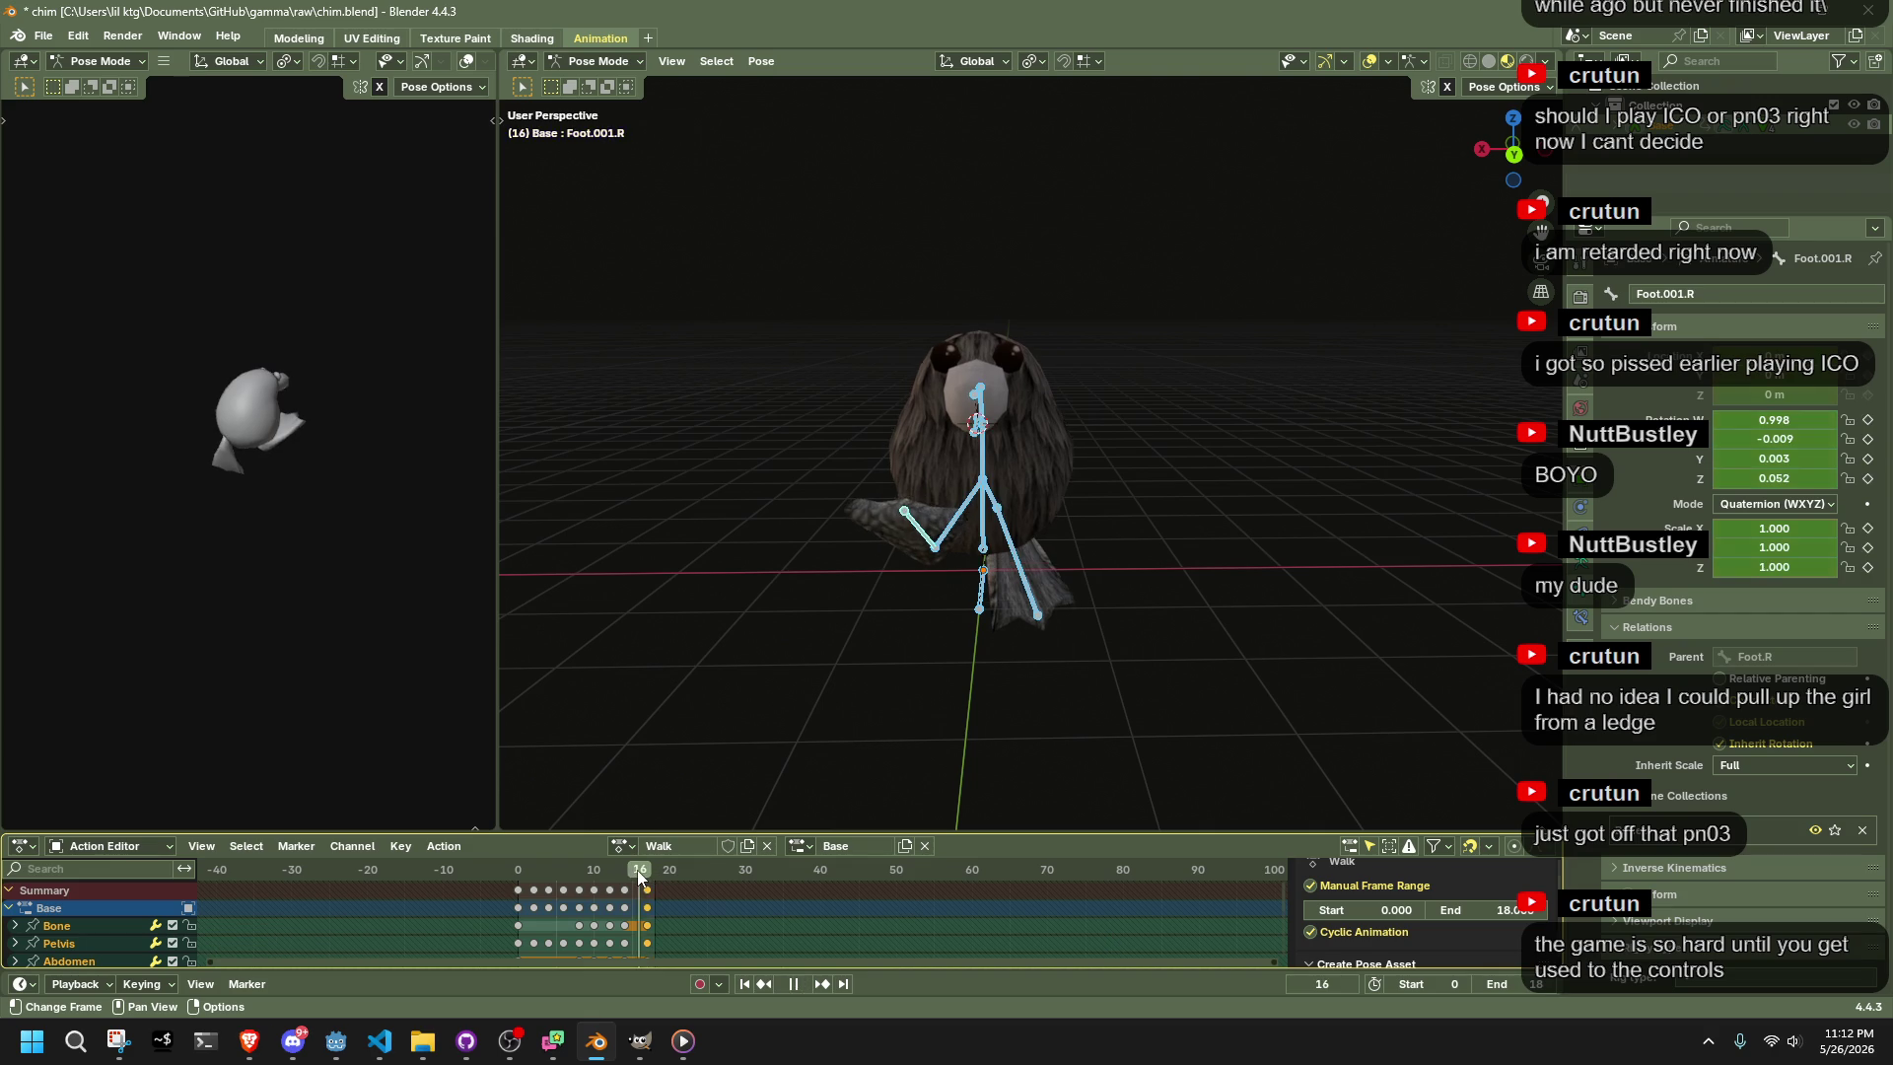
click(1525, 984)
key(Return)
text(6)
key(Return)
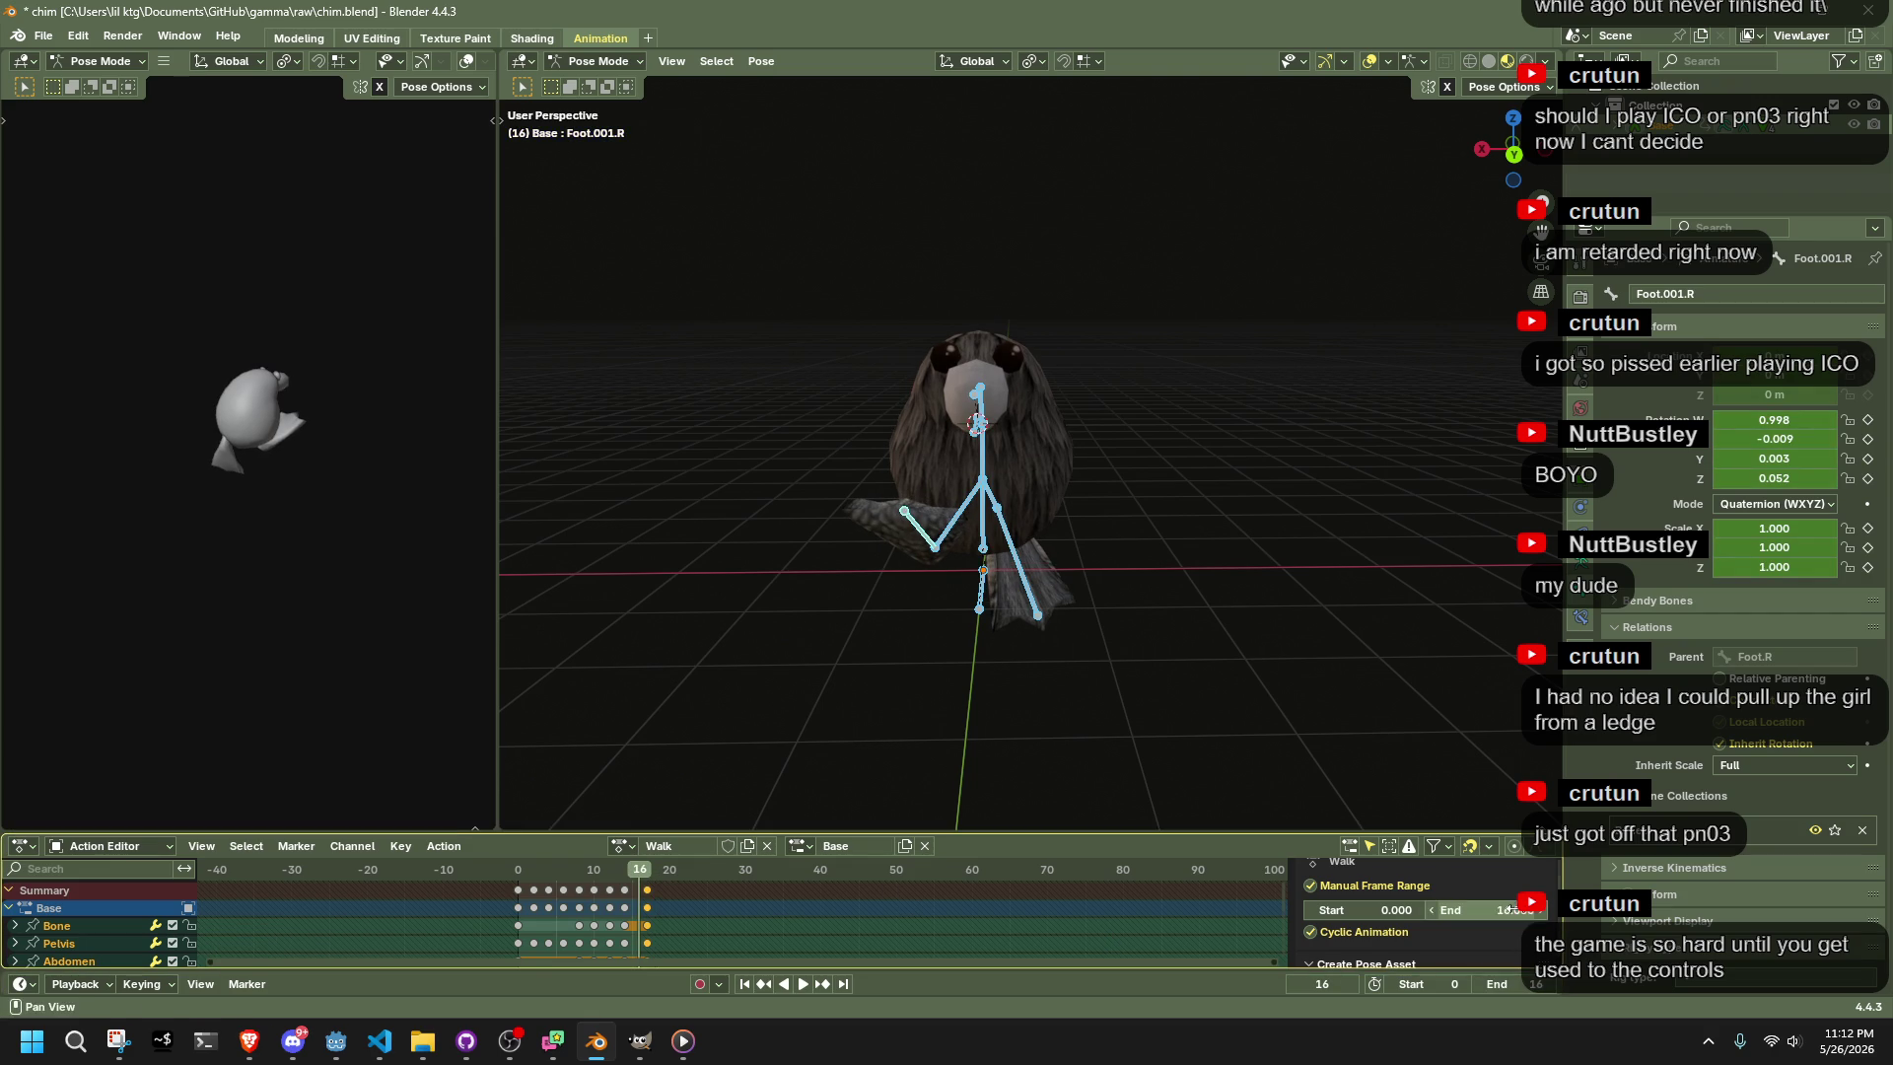
key(space)
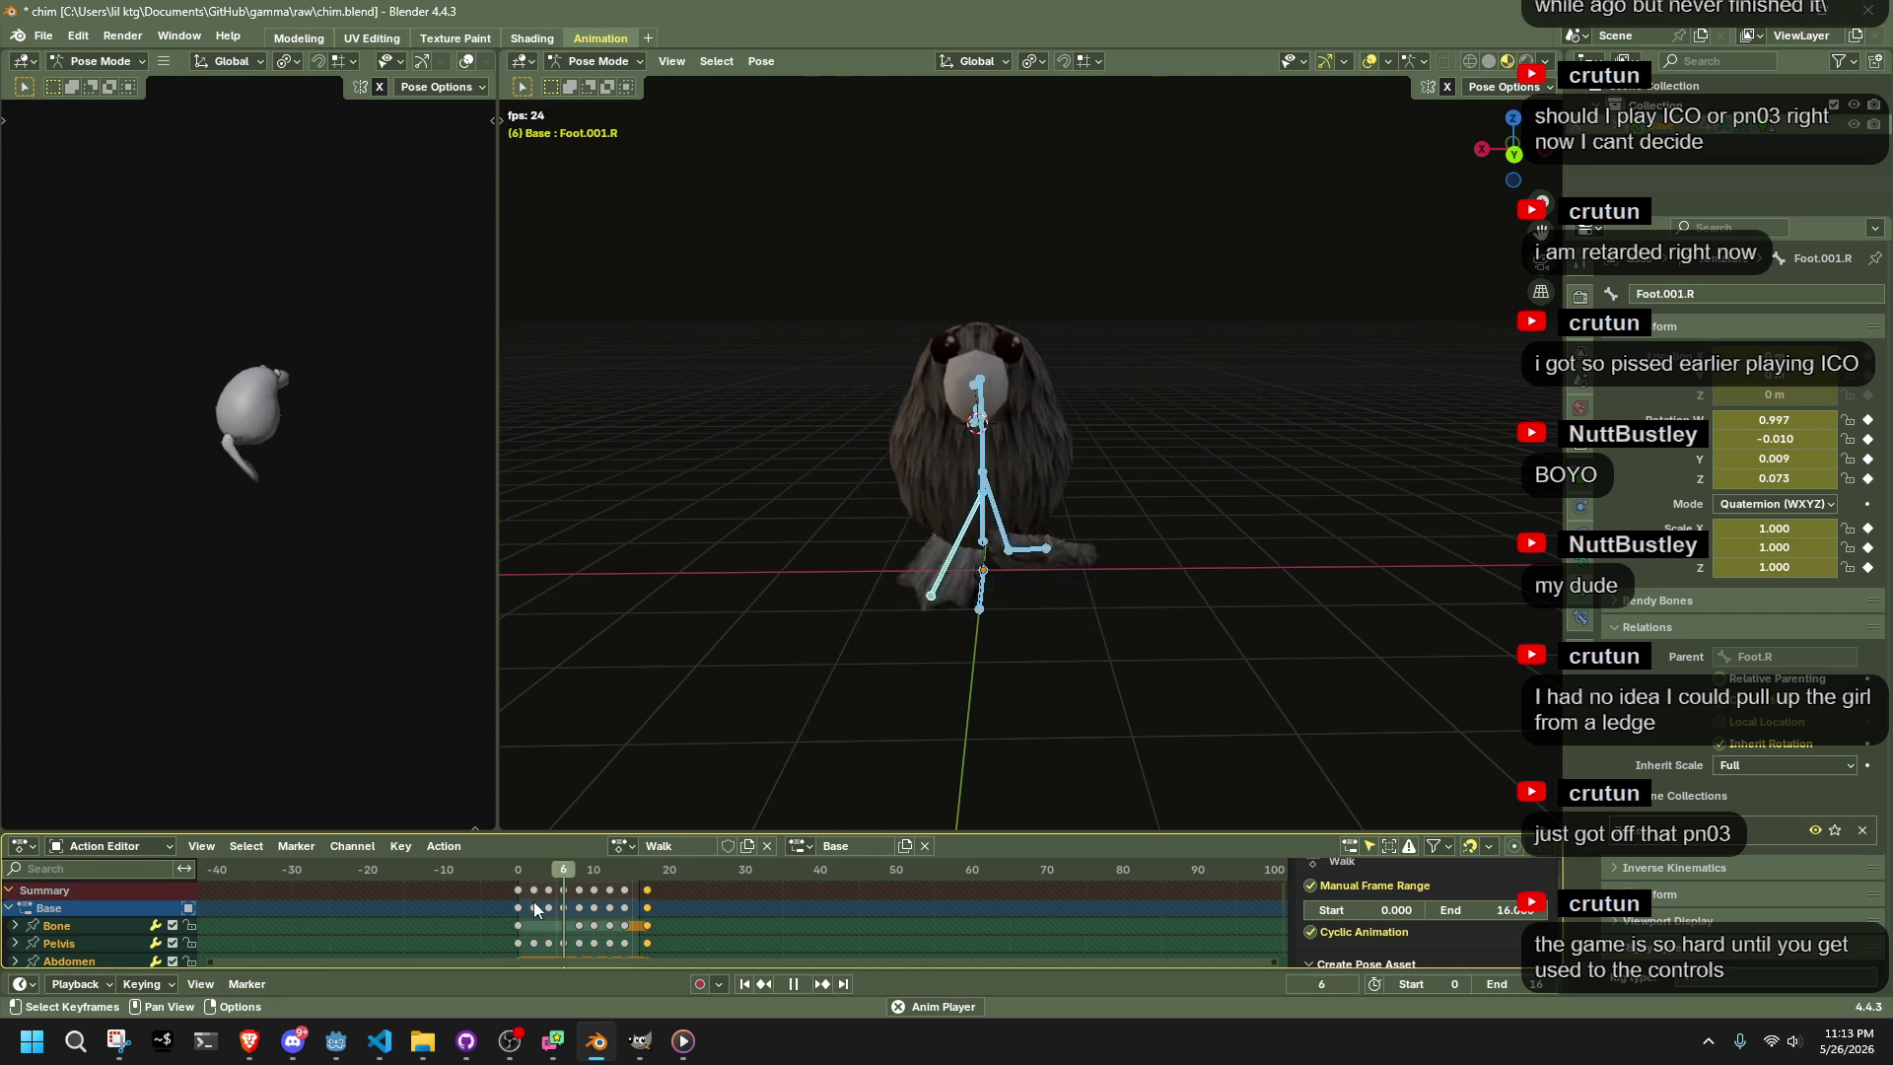
click(1109, 736)
mouse_move(1108, 737)
mouse_down()
mouse_move(1180, 683)
mouse_move(1097, 683)
mouse_up()
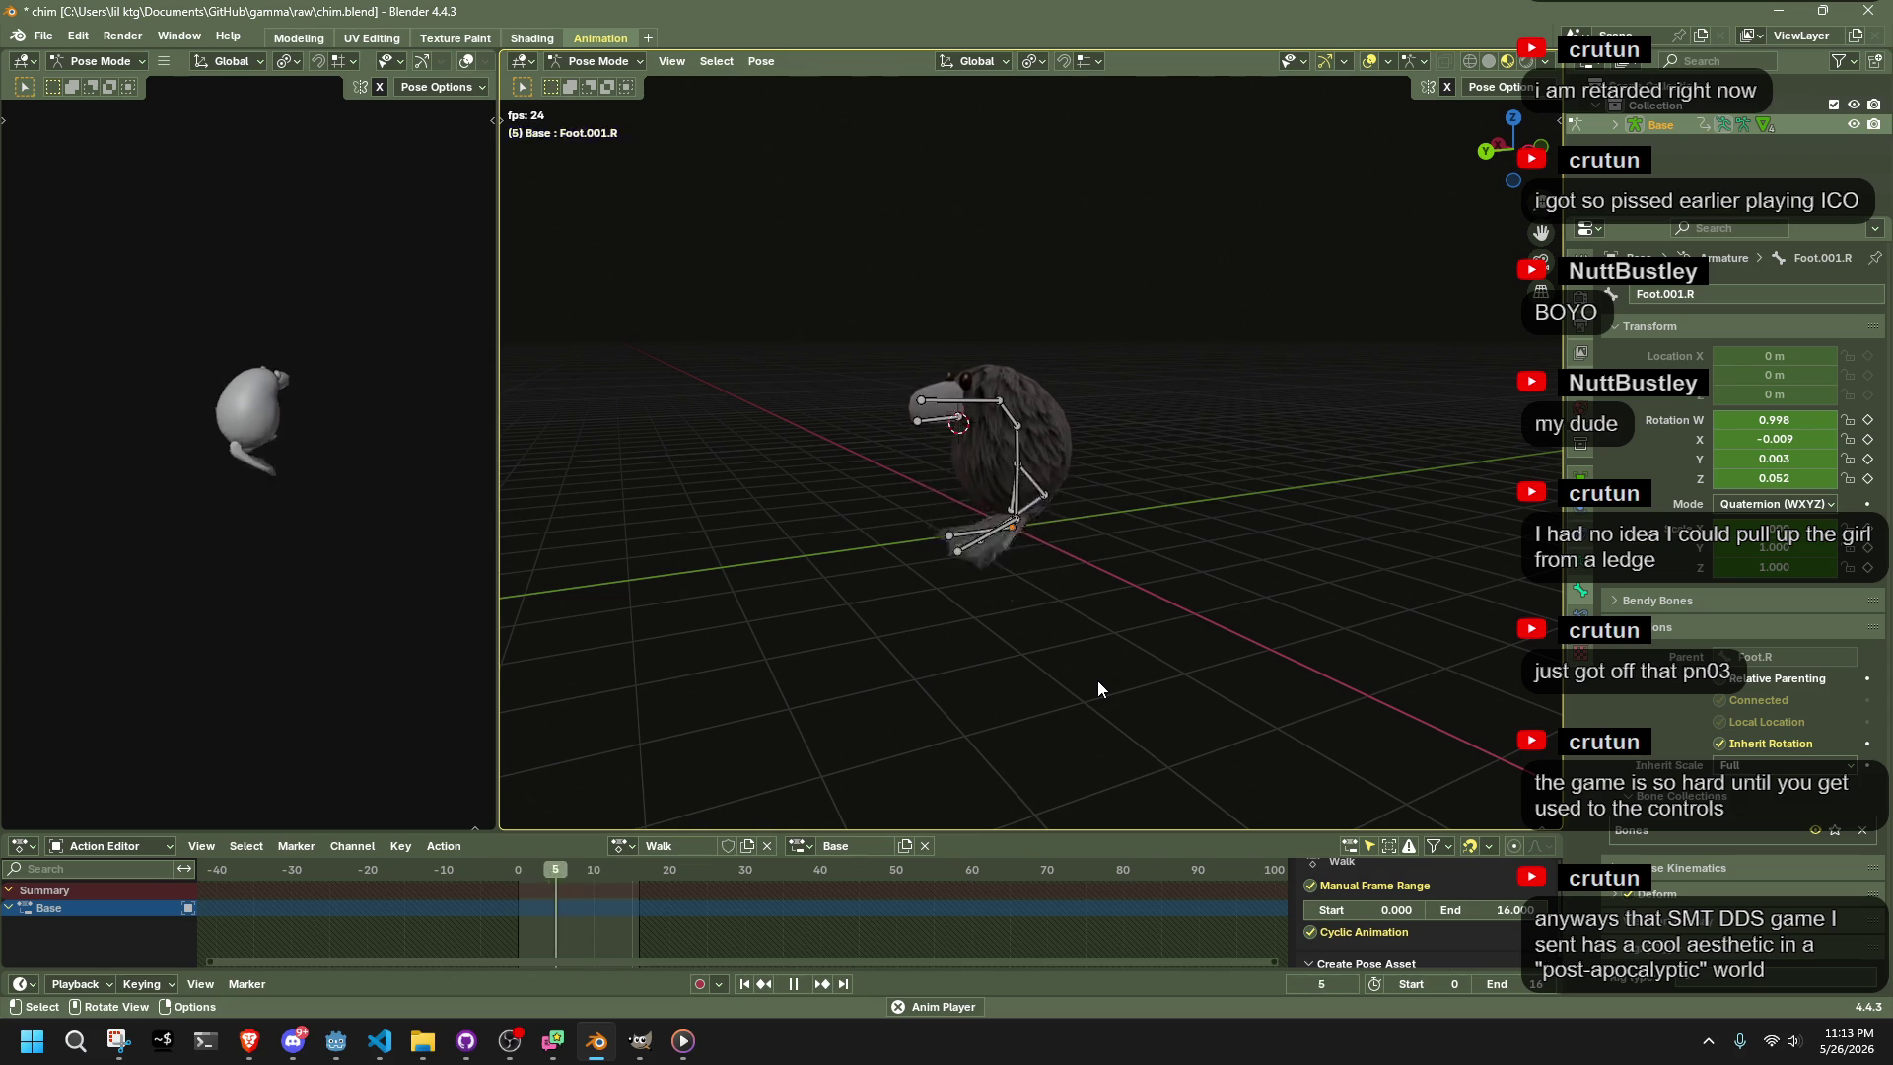
mouse_move(1014, 656)
mouse_down()
mouse_move(983, 636)
mouse_move(1242, 599)
mouse_move(1452, 609)
mouse_move(1234, 624)
mouse_move(1156, 590)
mouse_move(1184, 595)
mouse_up()
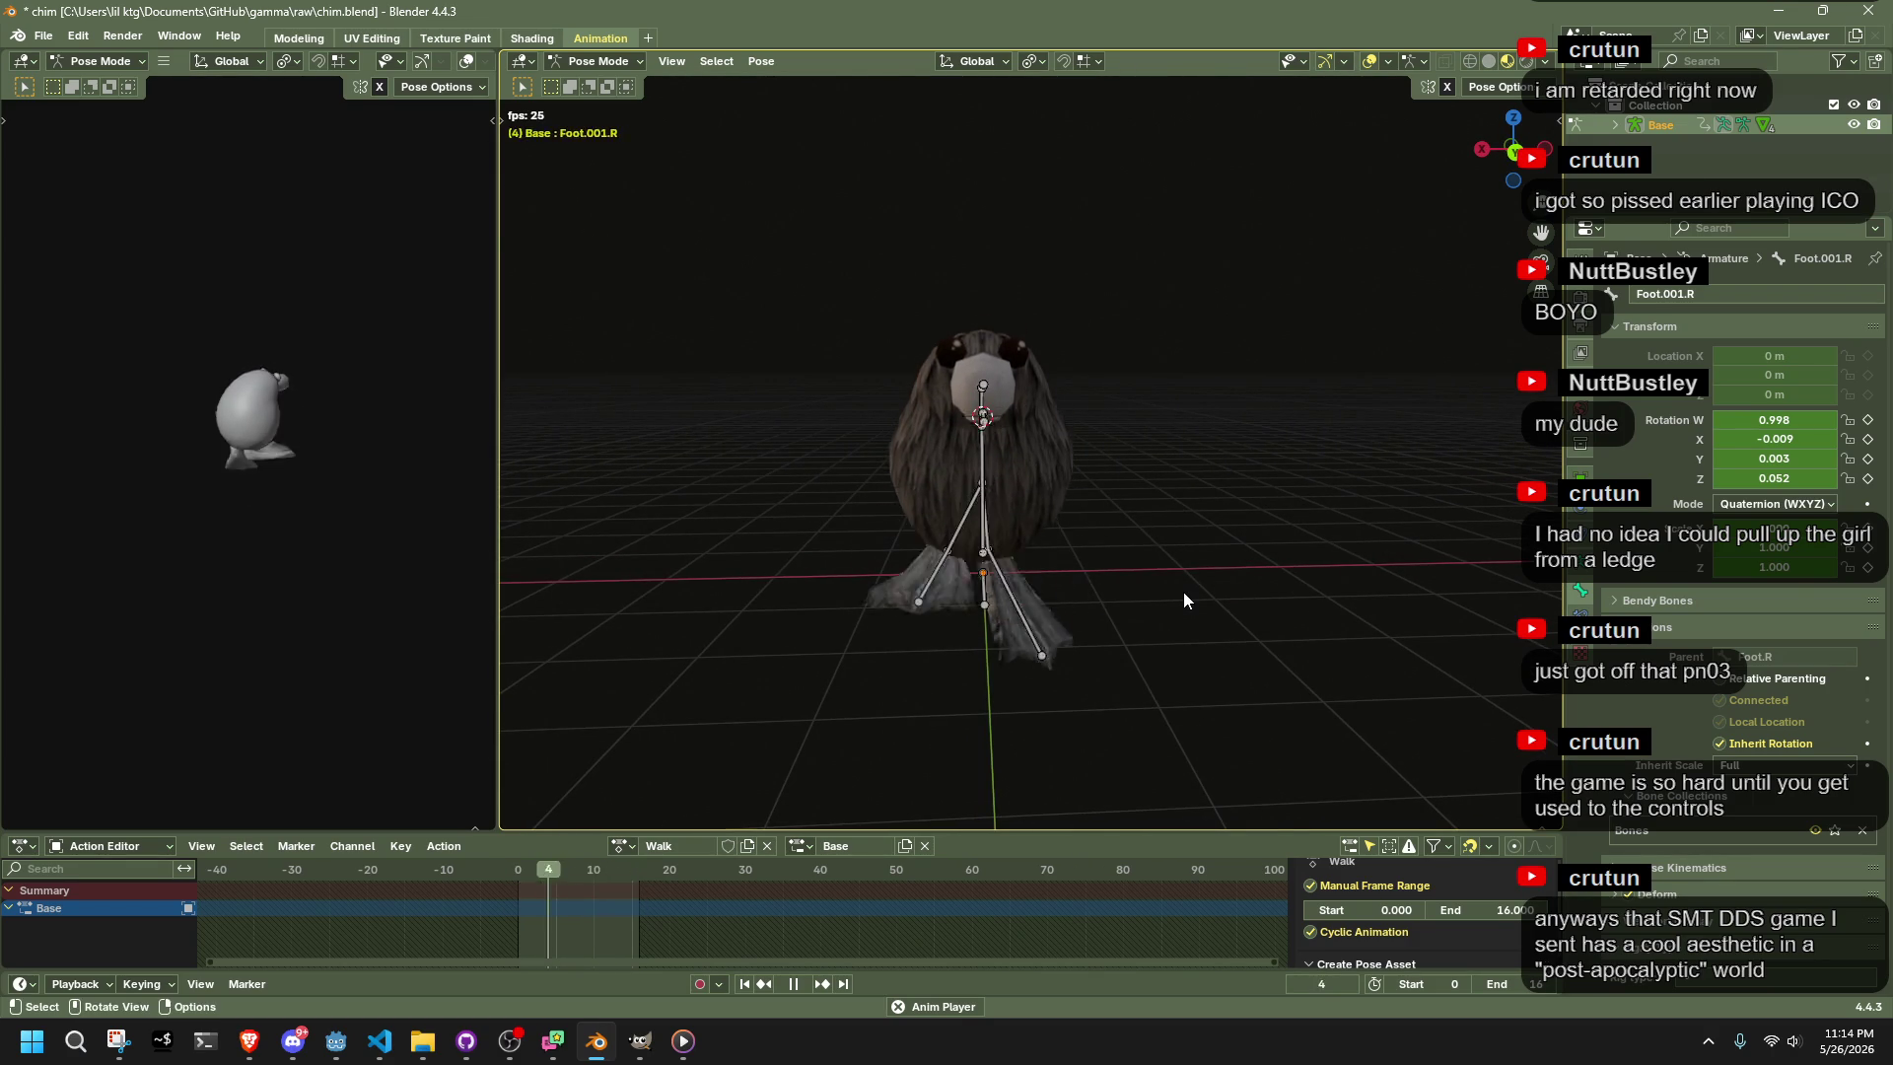
key(space)
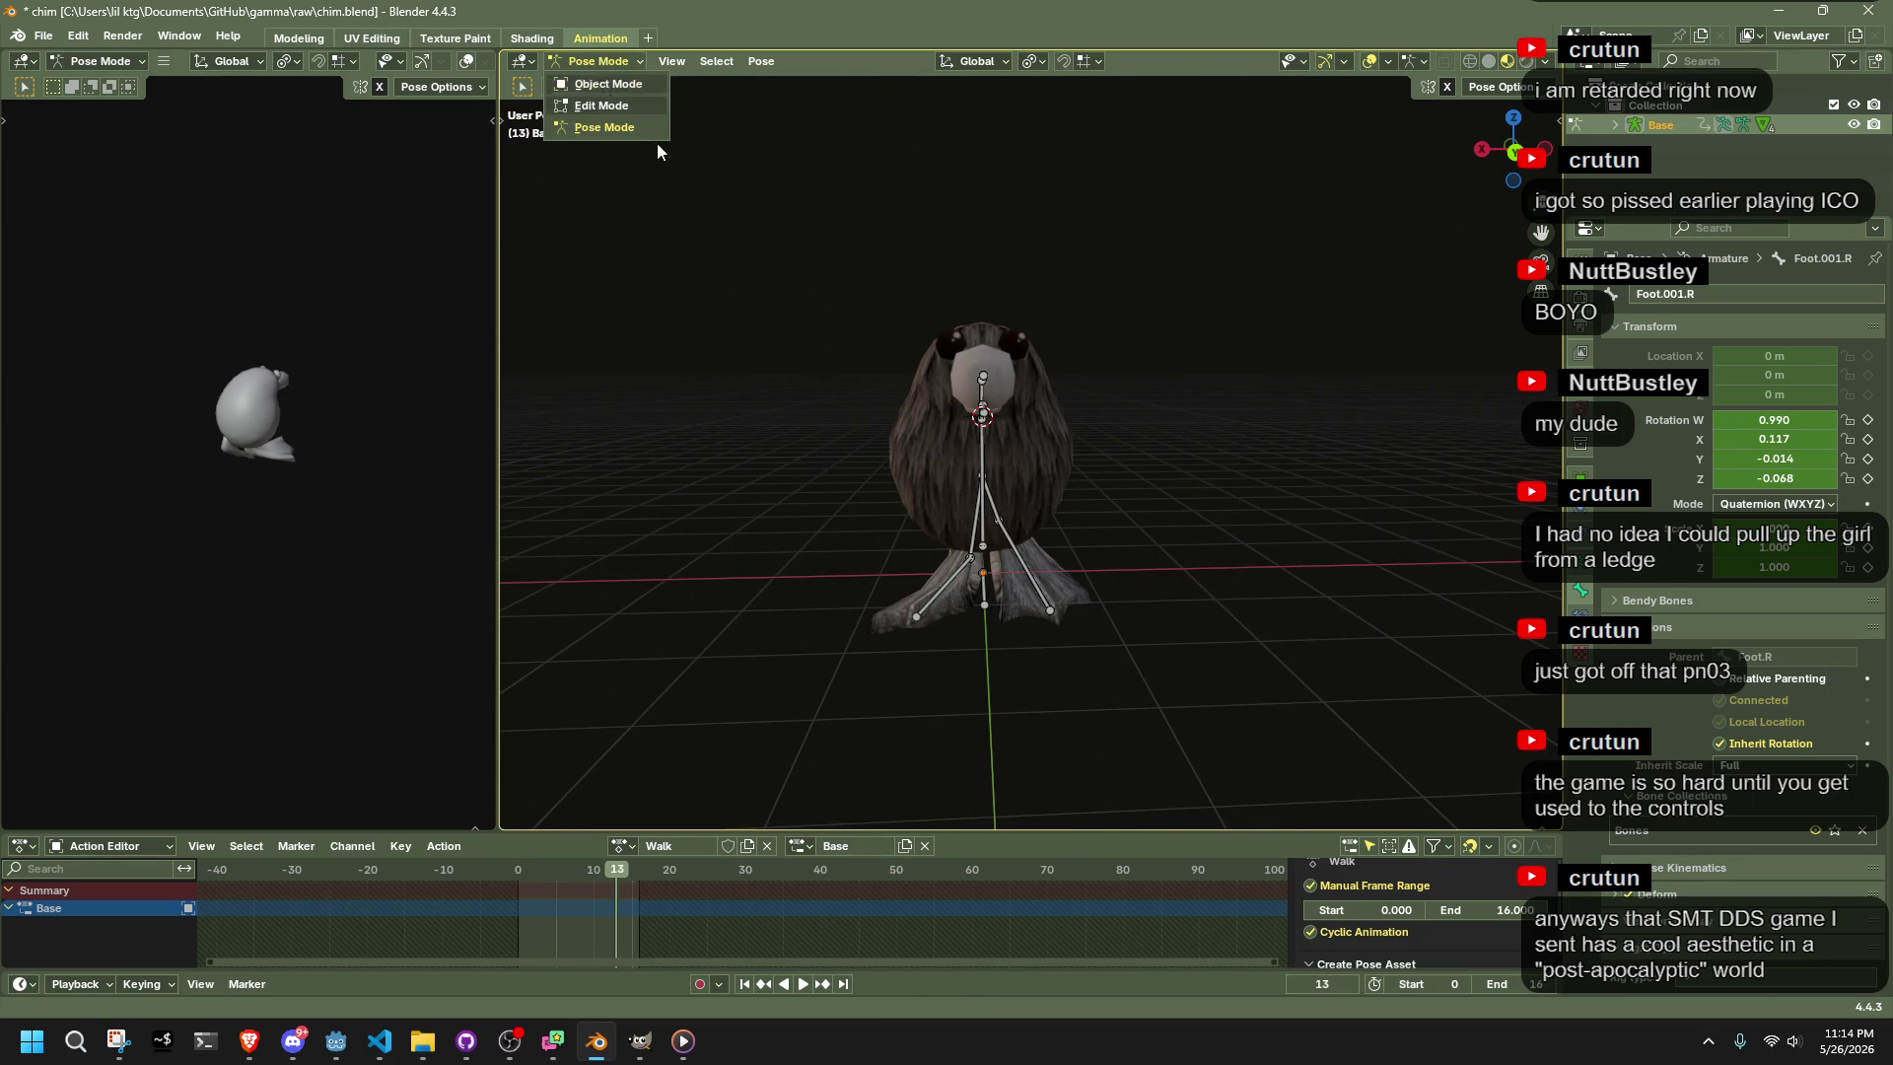
Scale all Walk keyframes in time from frame 0 so they span frames 0–16
key(space)
drag(1232, 533, 813, 507)
key(a)
key(space)
drag(678, 935, 532, 879)
click(519, 873)
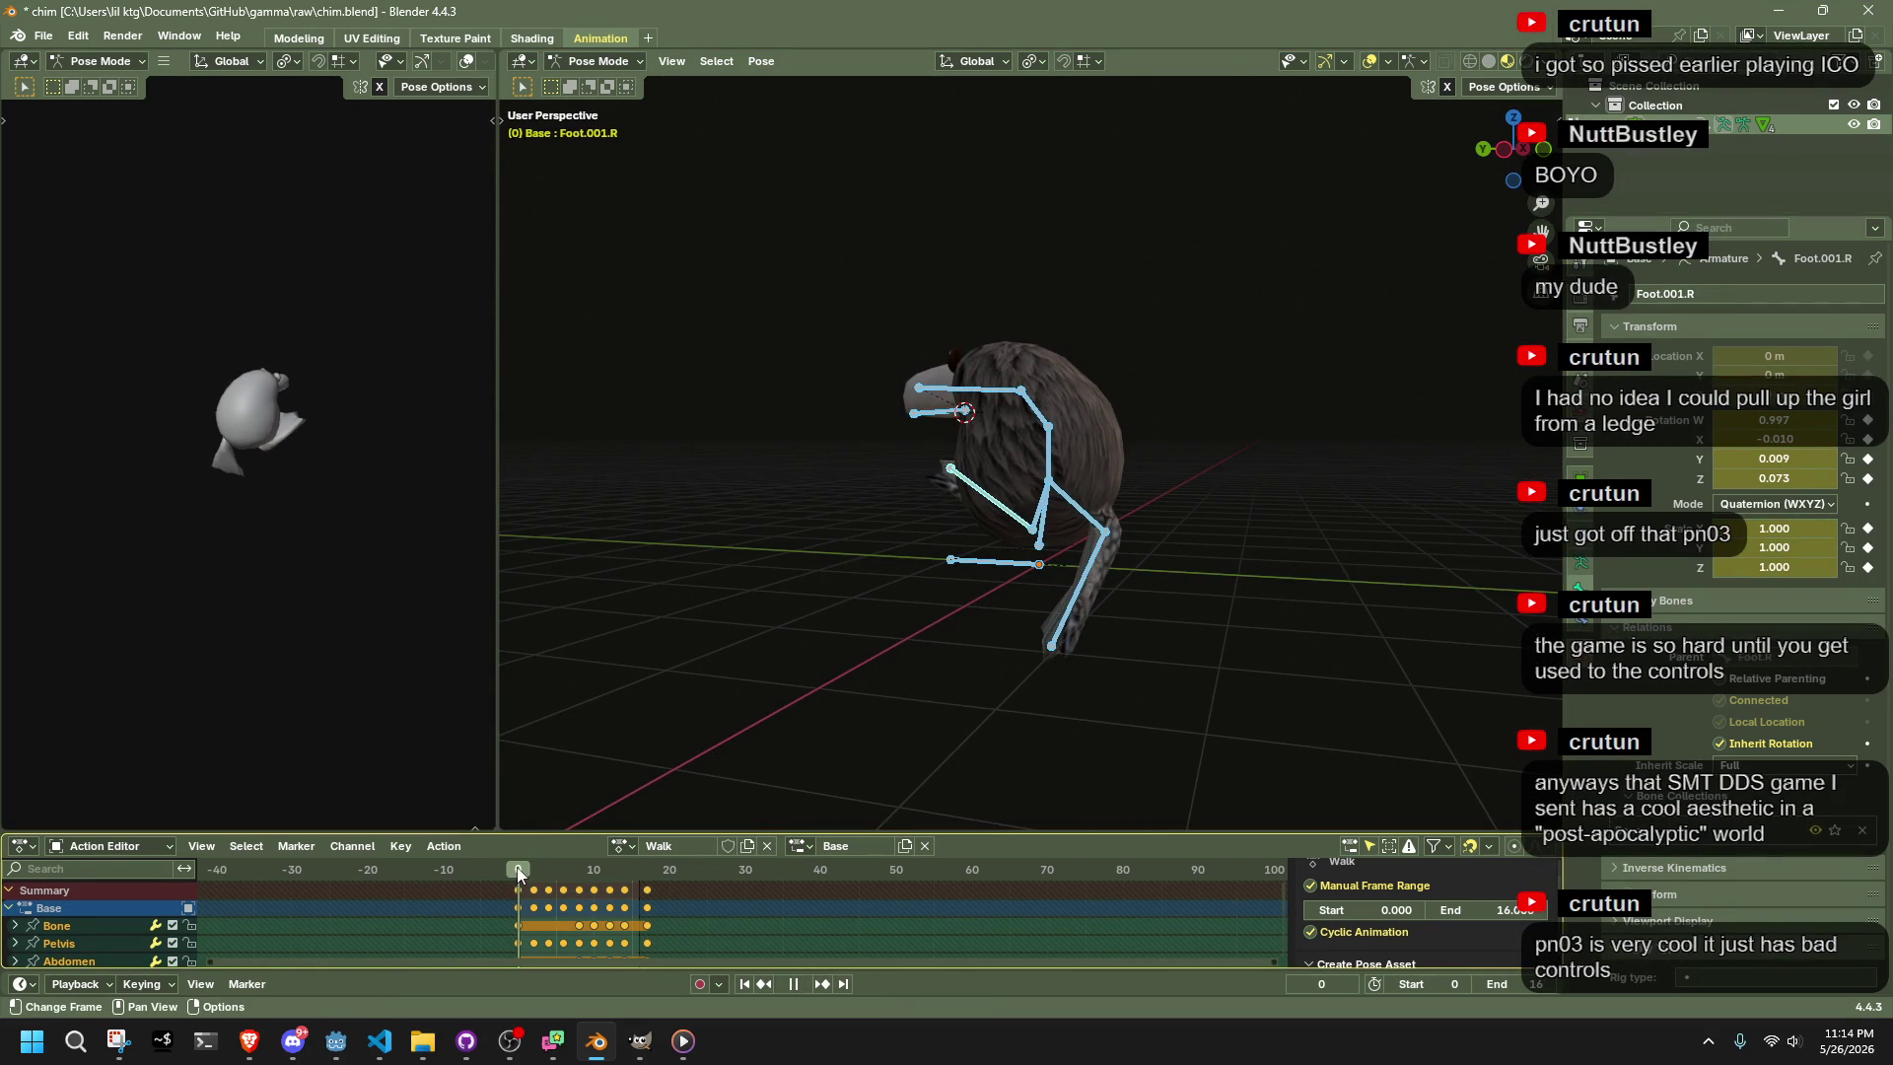
key(s)
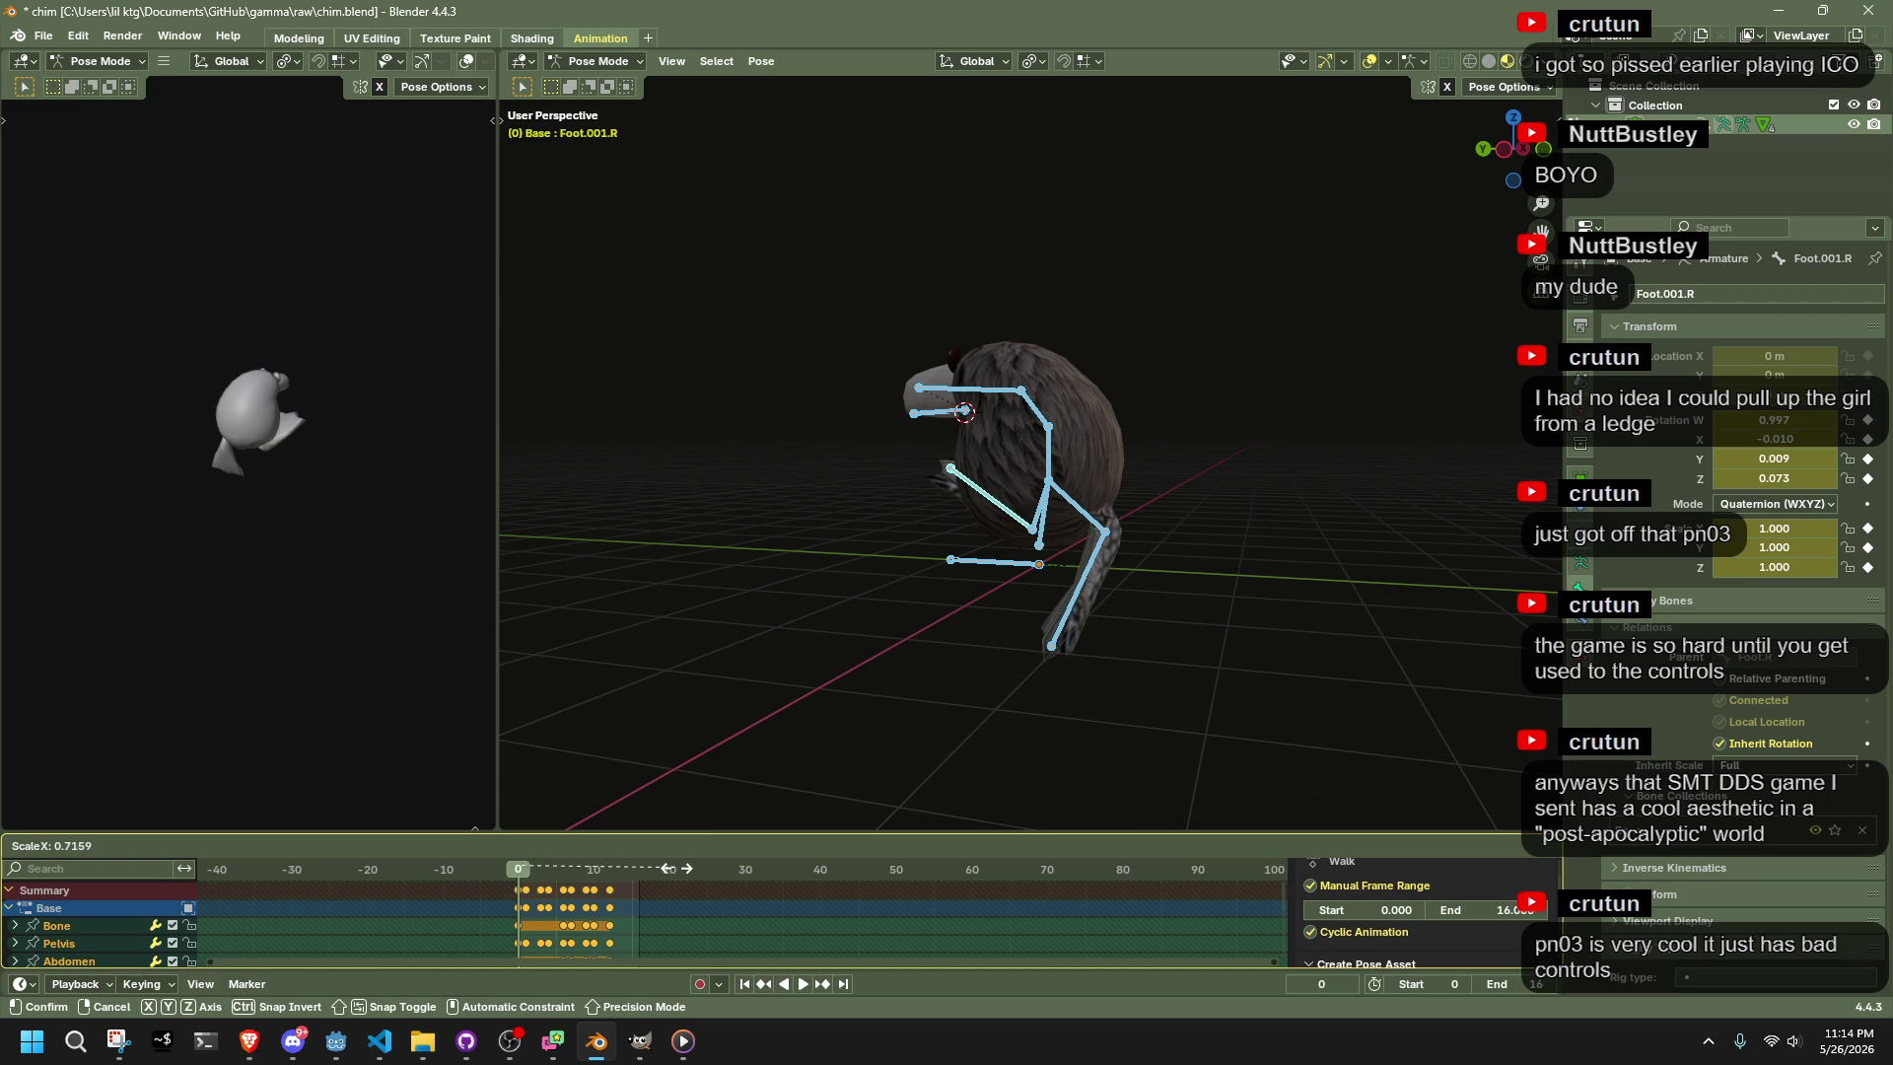
click(719, 879)
scroll(557, 921, up, 1)
scroll(558, 920, up, 2)
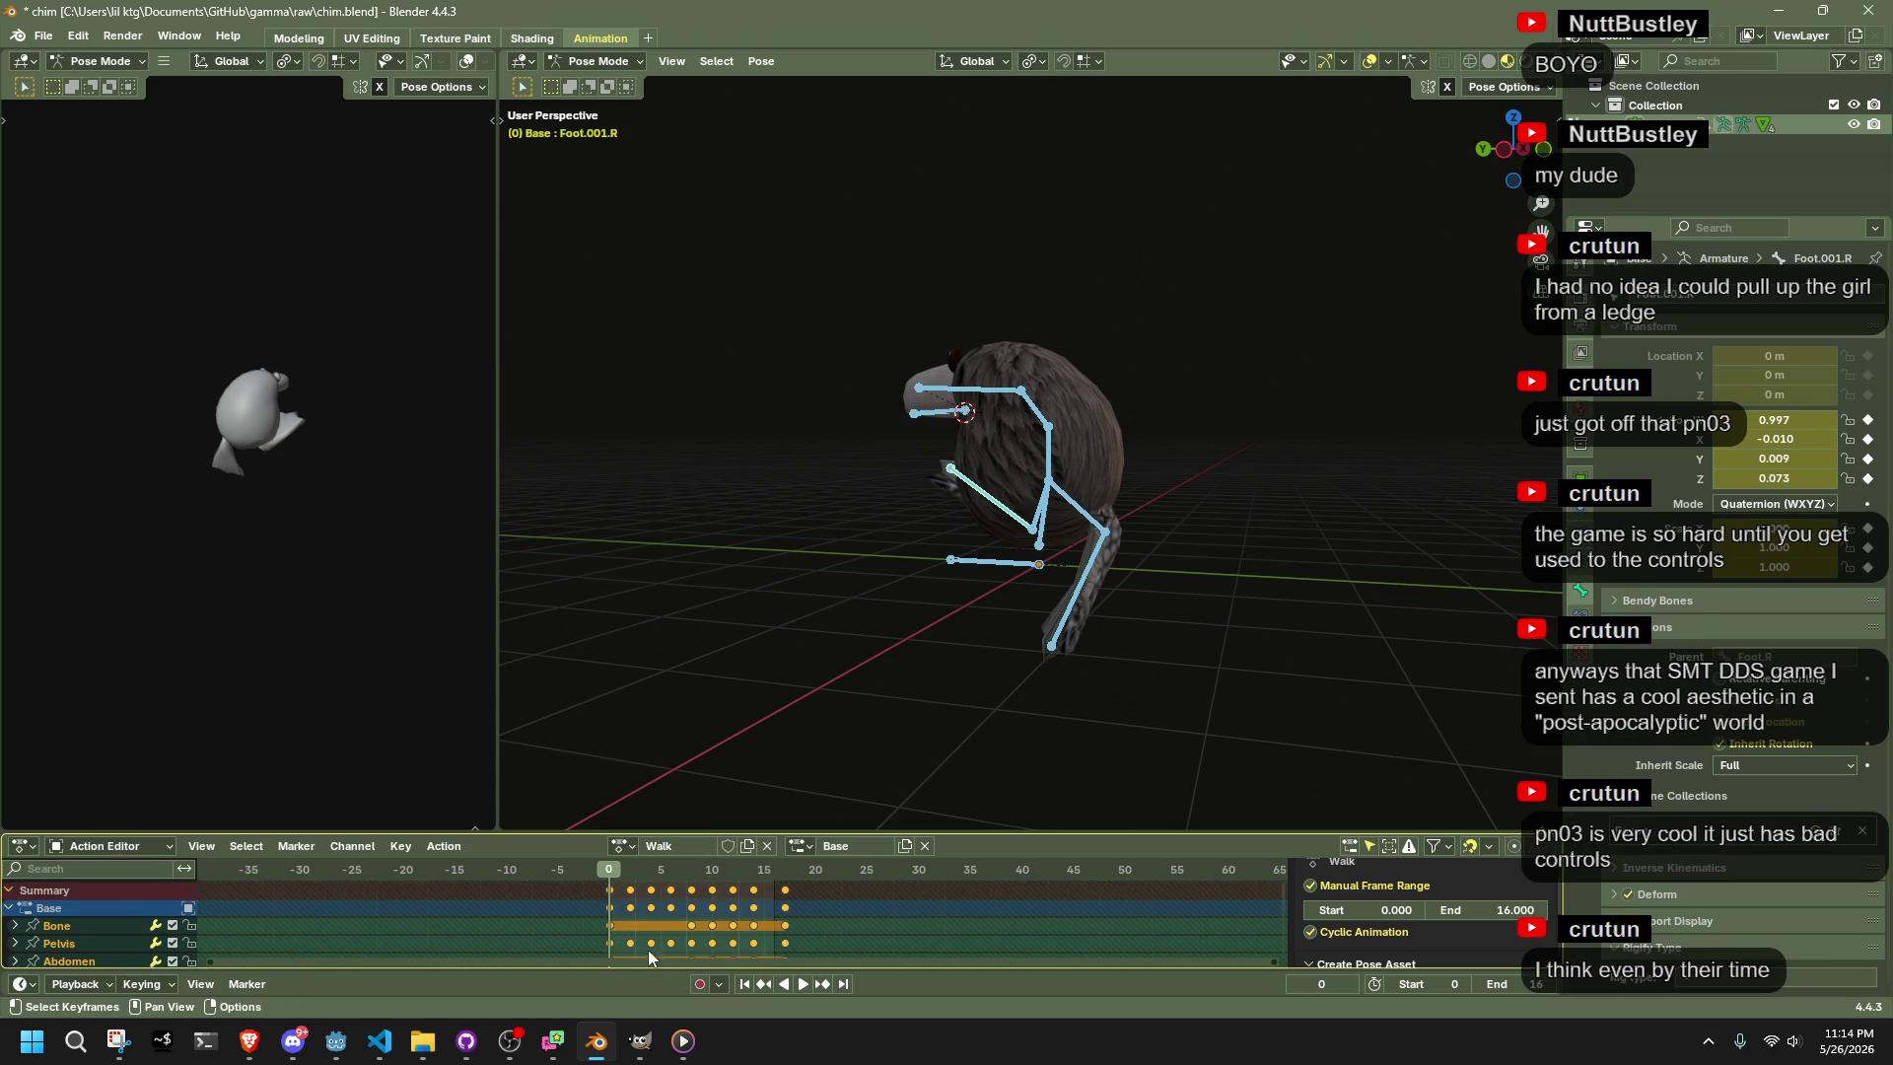
key(s)
click(770, 943)
Tighten a group of walk keys and shift the later keys one frame earlier
drag(795, 937, 635, 885)
key(s)
click(646, 867)
key(g)
click(636, 867)
drag(796, 927, 653, 876)
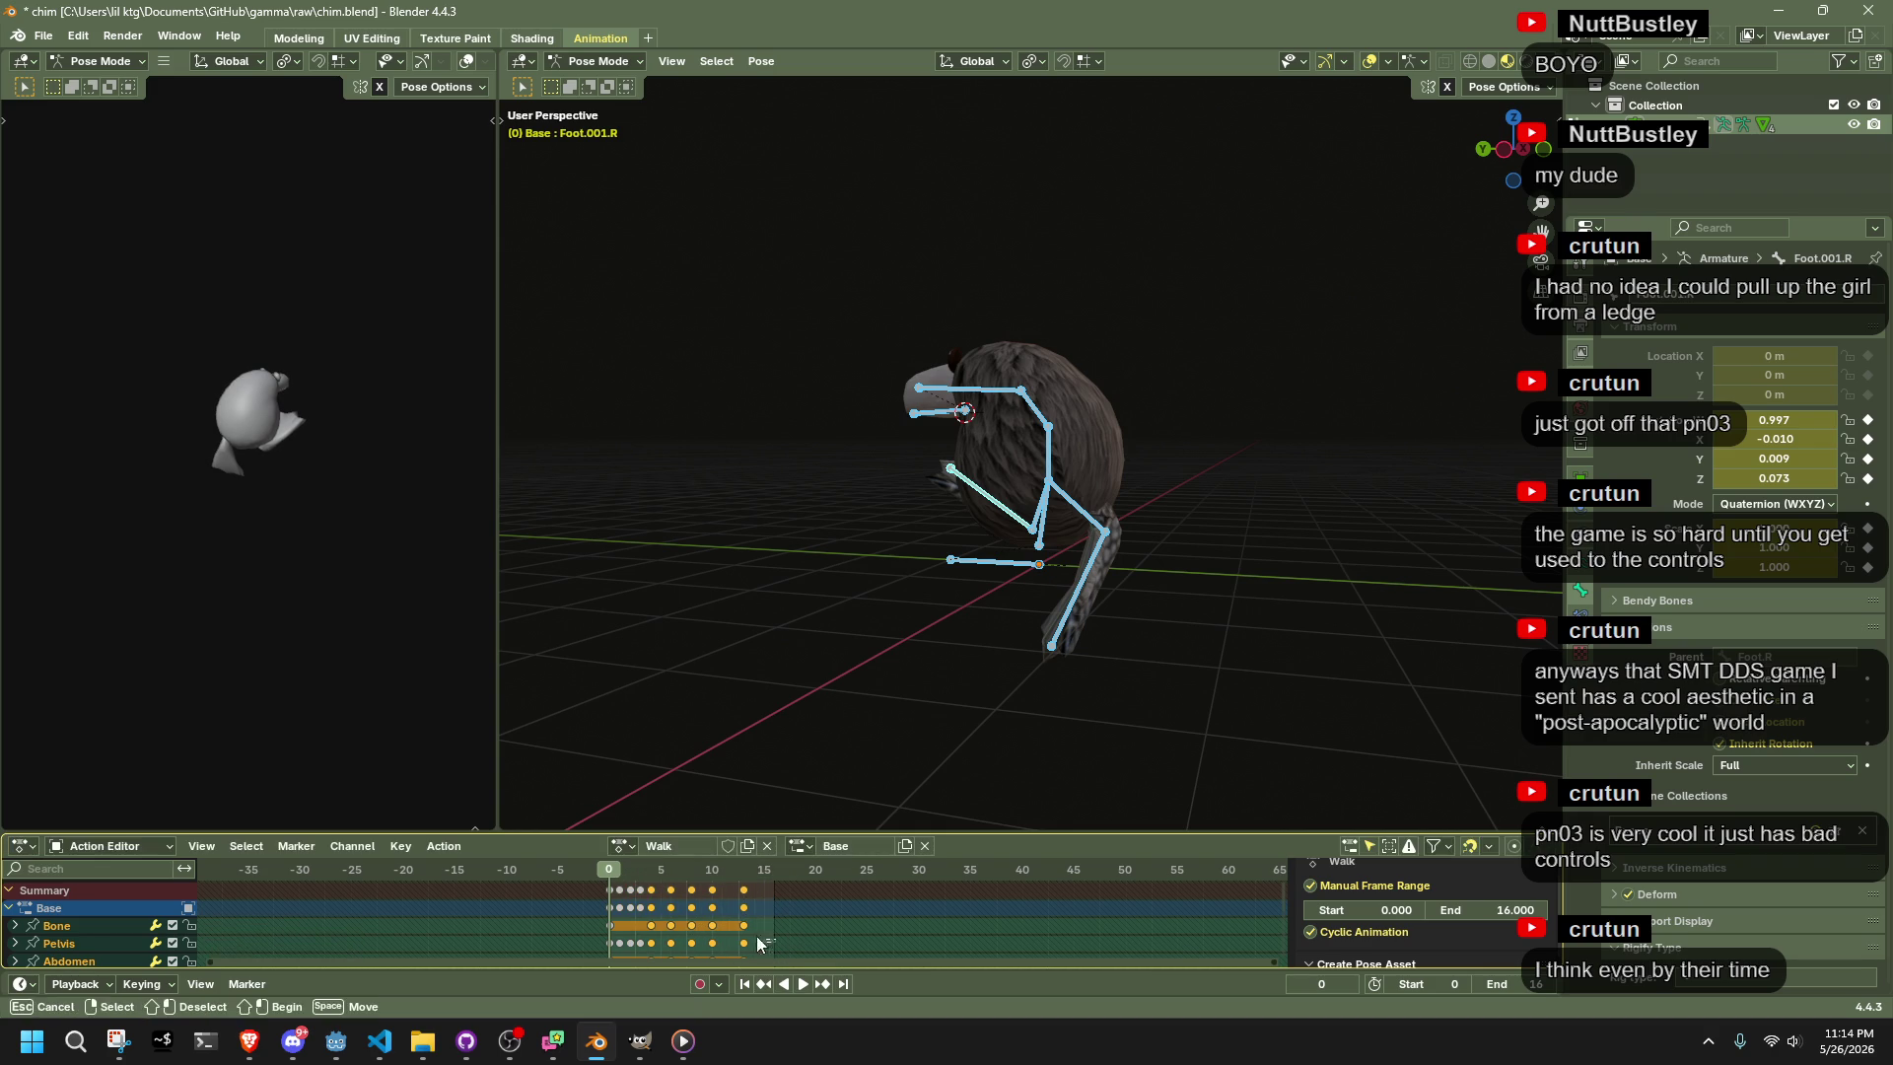
key(g)
click(655, 873)
Shift the remaining later keys two frames left and delete the keys at frame 10
drag(801, 942, 742, 873)
key(g)
click(662, 872)
key(g)
click(676, 866)
mouse_move(744, 910)
mouse_down()
mouse_move(653, 877)
mouse_move(688, 890)
mouse_up()
key(Delete)
Set both the Walk action's end frame and the scene's end frame to 7
click(1505, 908)
text(7)
key(Return)
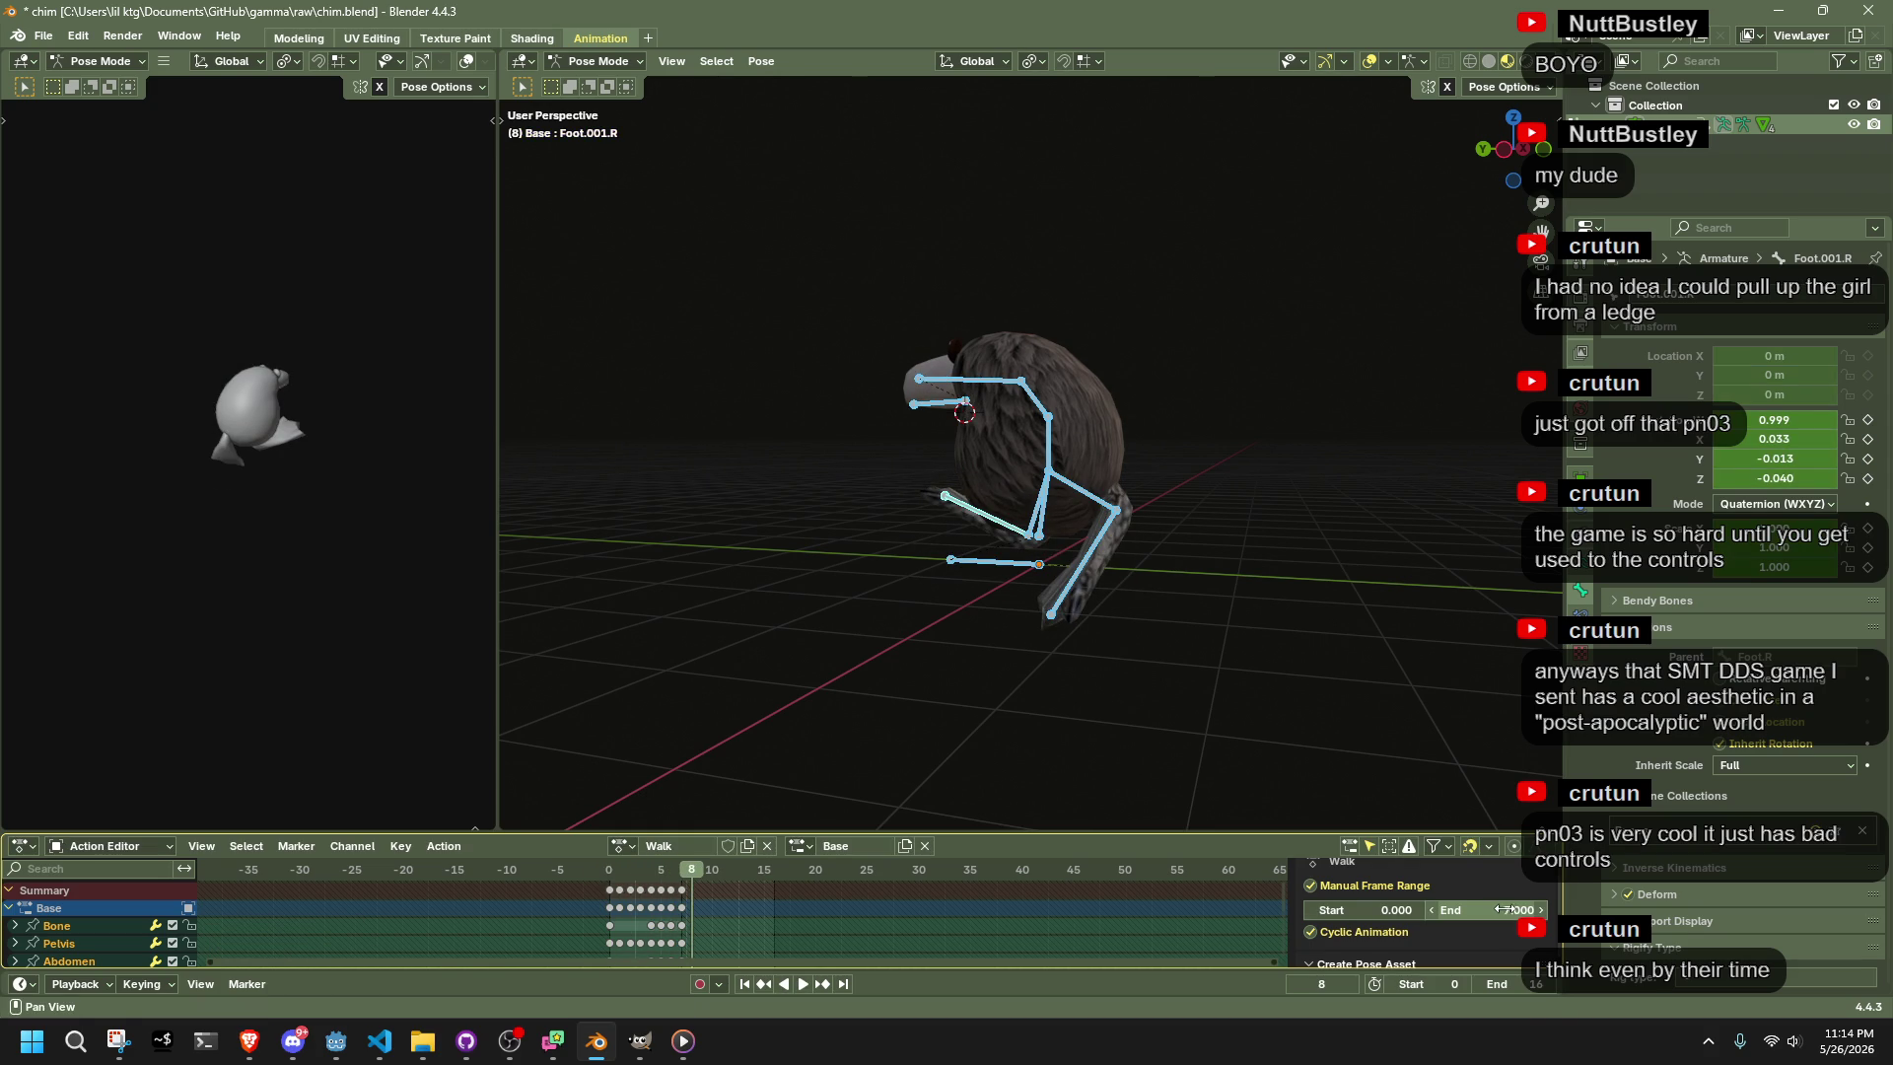
click(1527, 984)
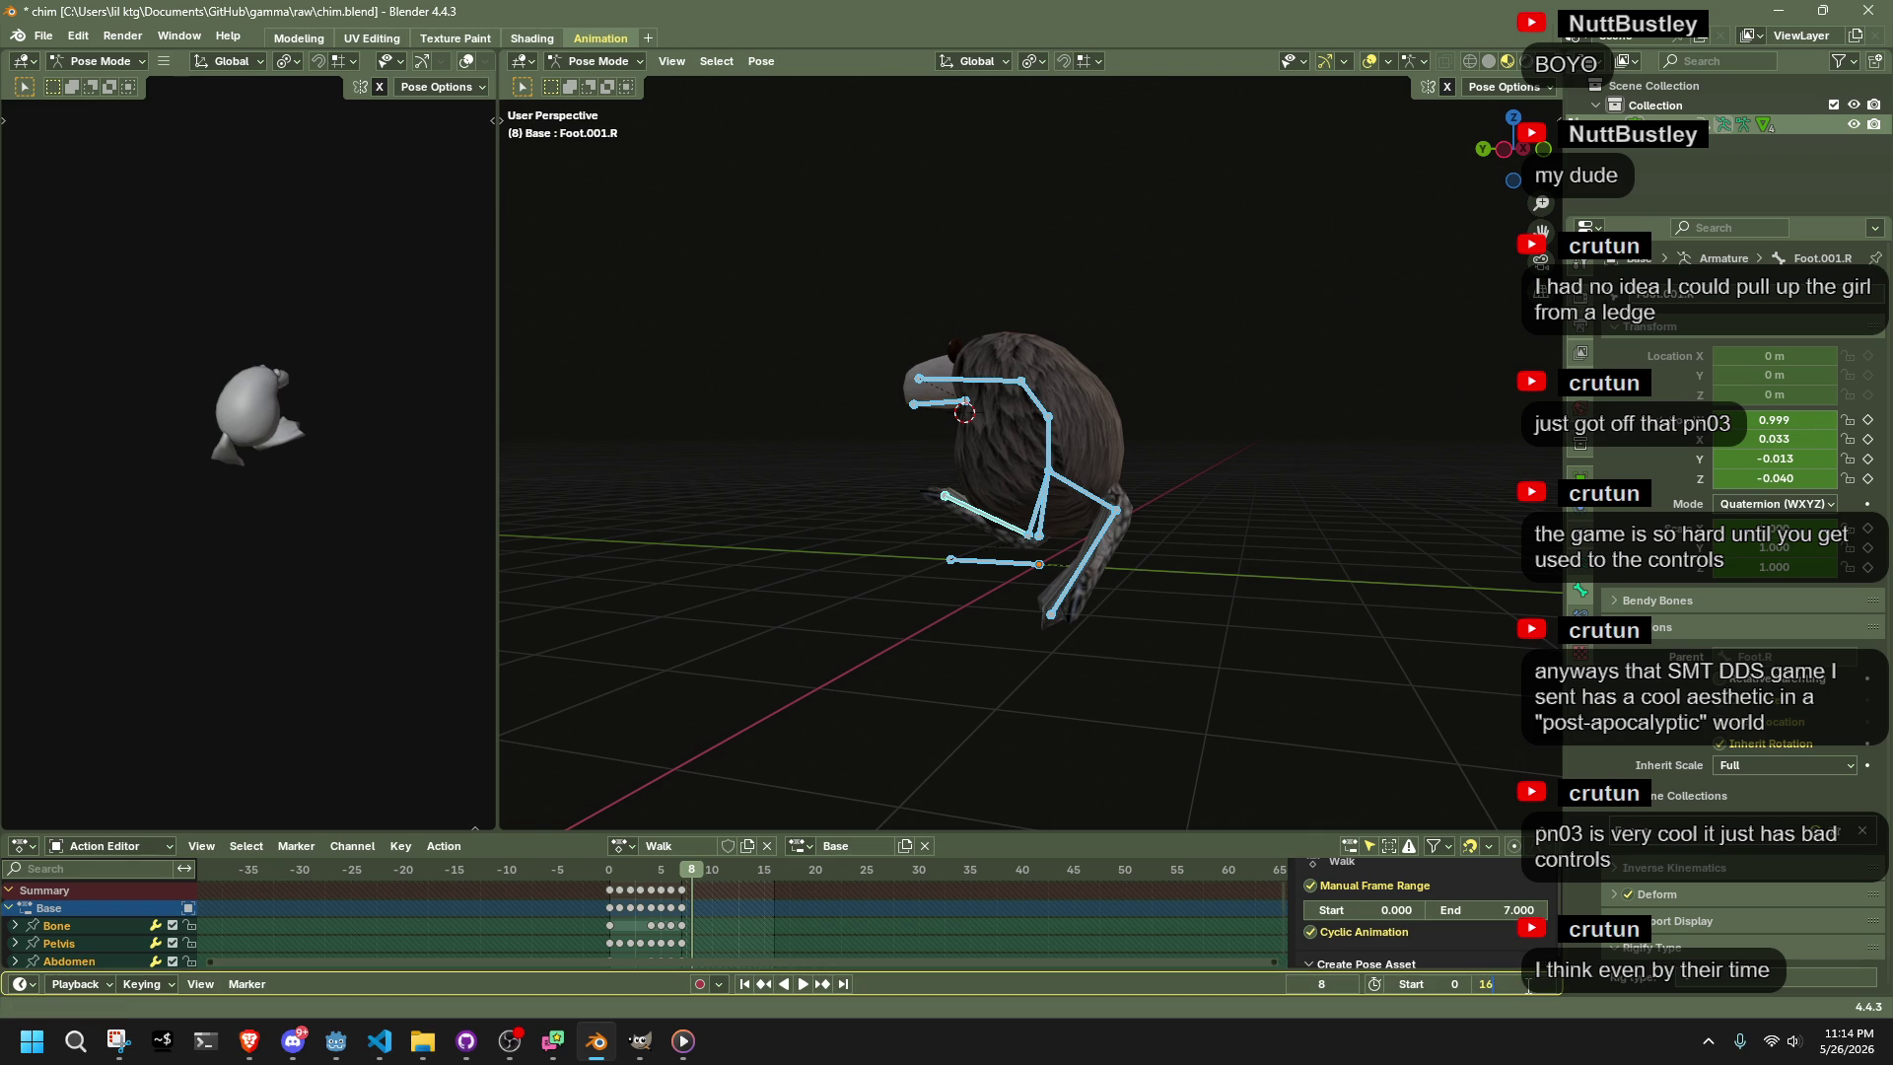
text(7)
key(Return)
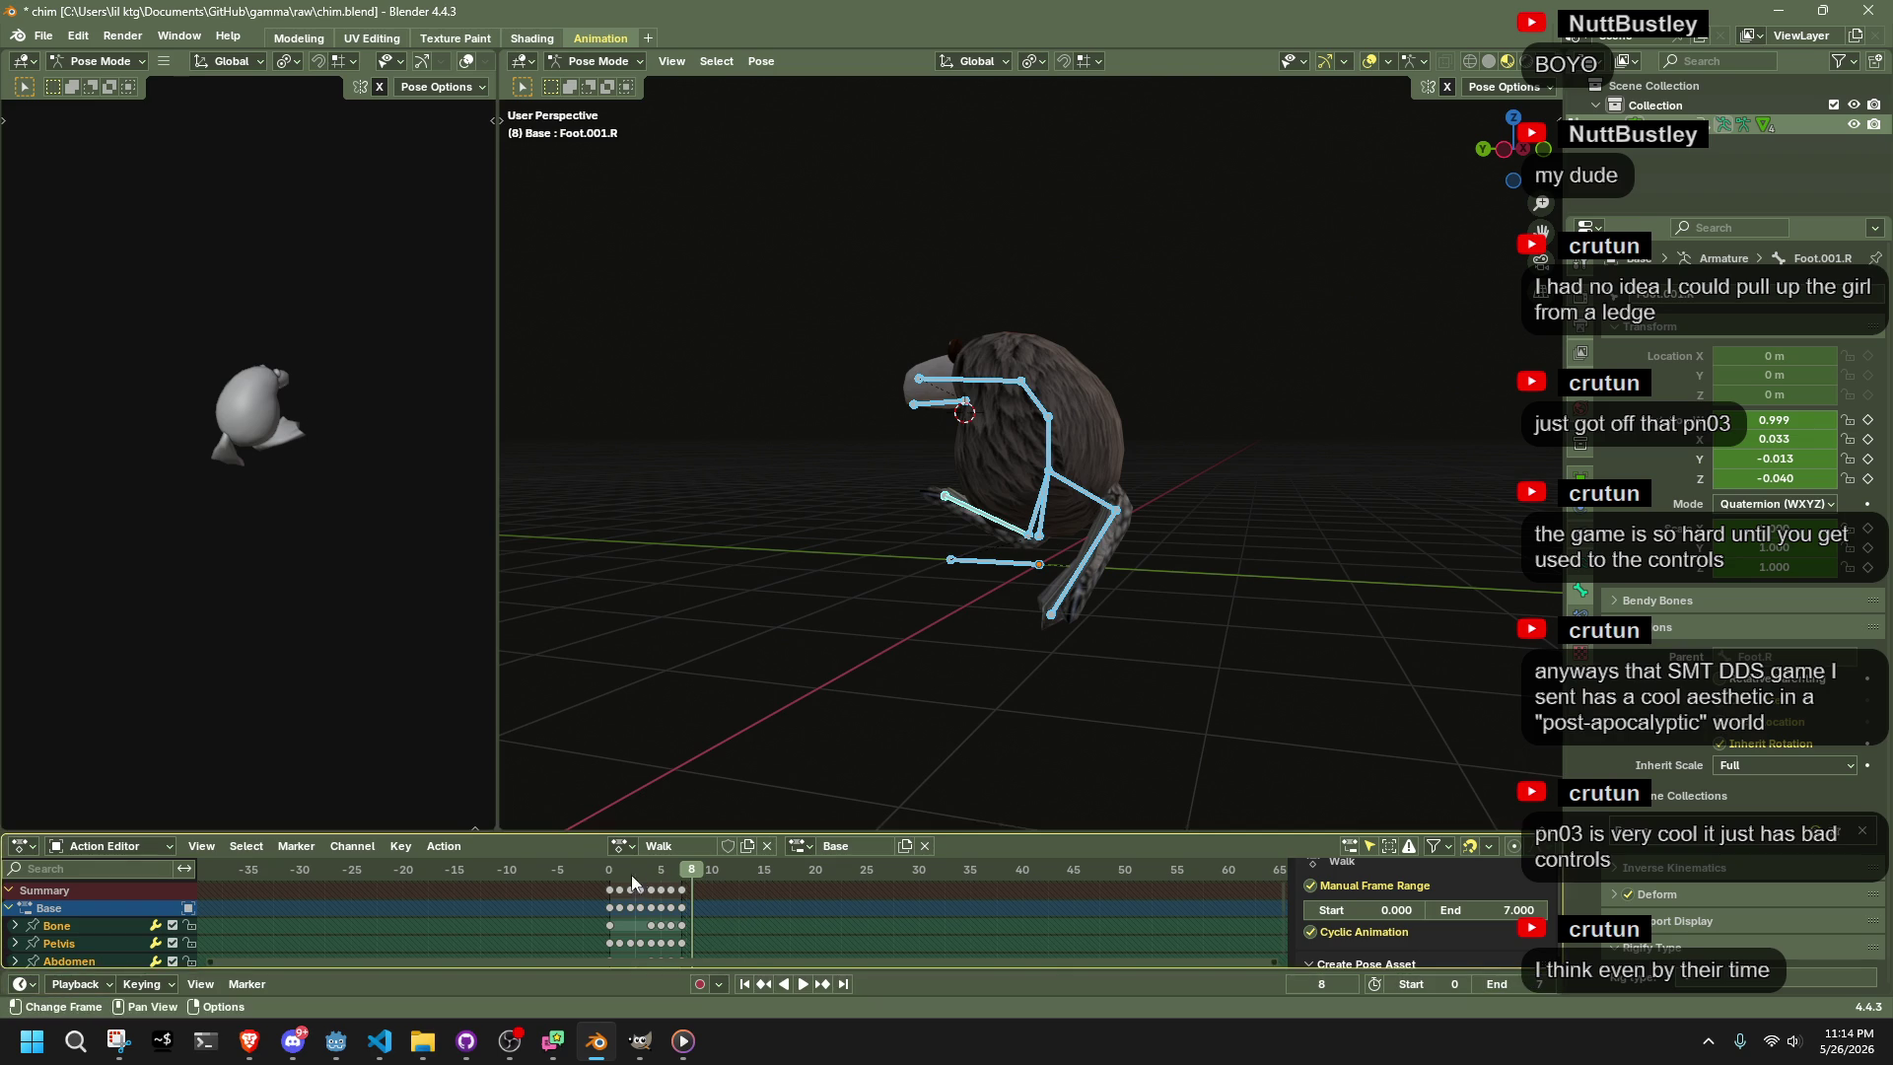
Play the shortened 0–7 walk loop from the front, then stop at frame 4
click(607, 872)
key(space)
click(704, 705)
mouse_move(763, 688)
mouse_down()
mouse_move(1264, 698)
mouse_move(1209, 706)
mouse_up()
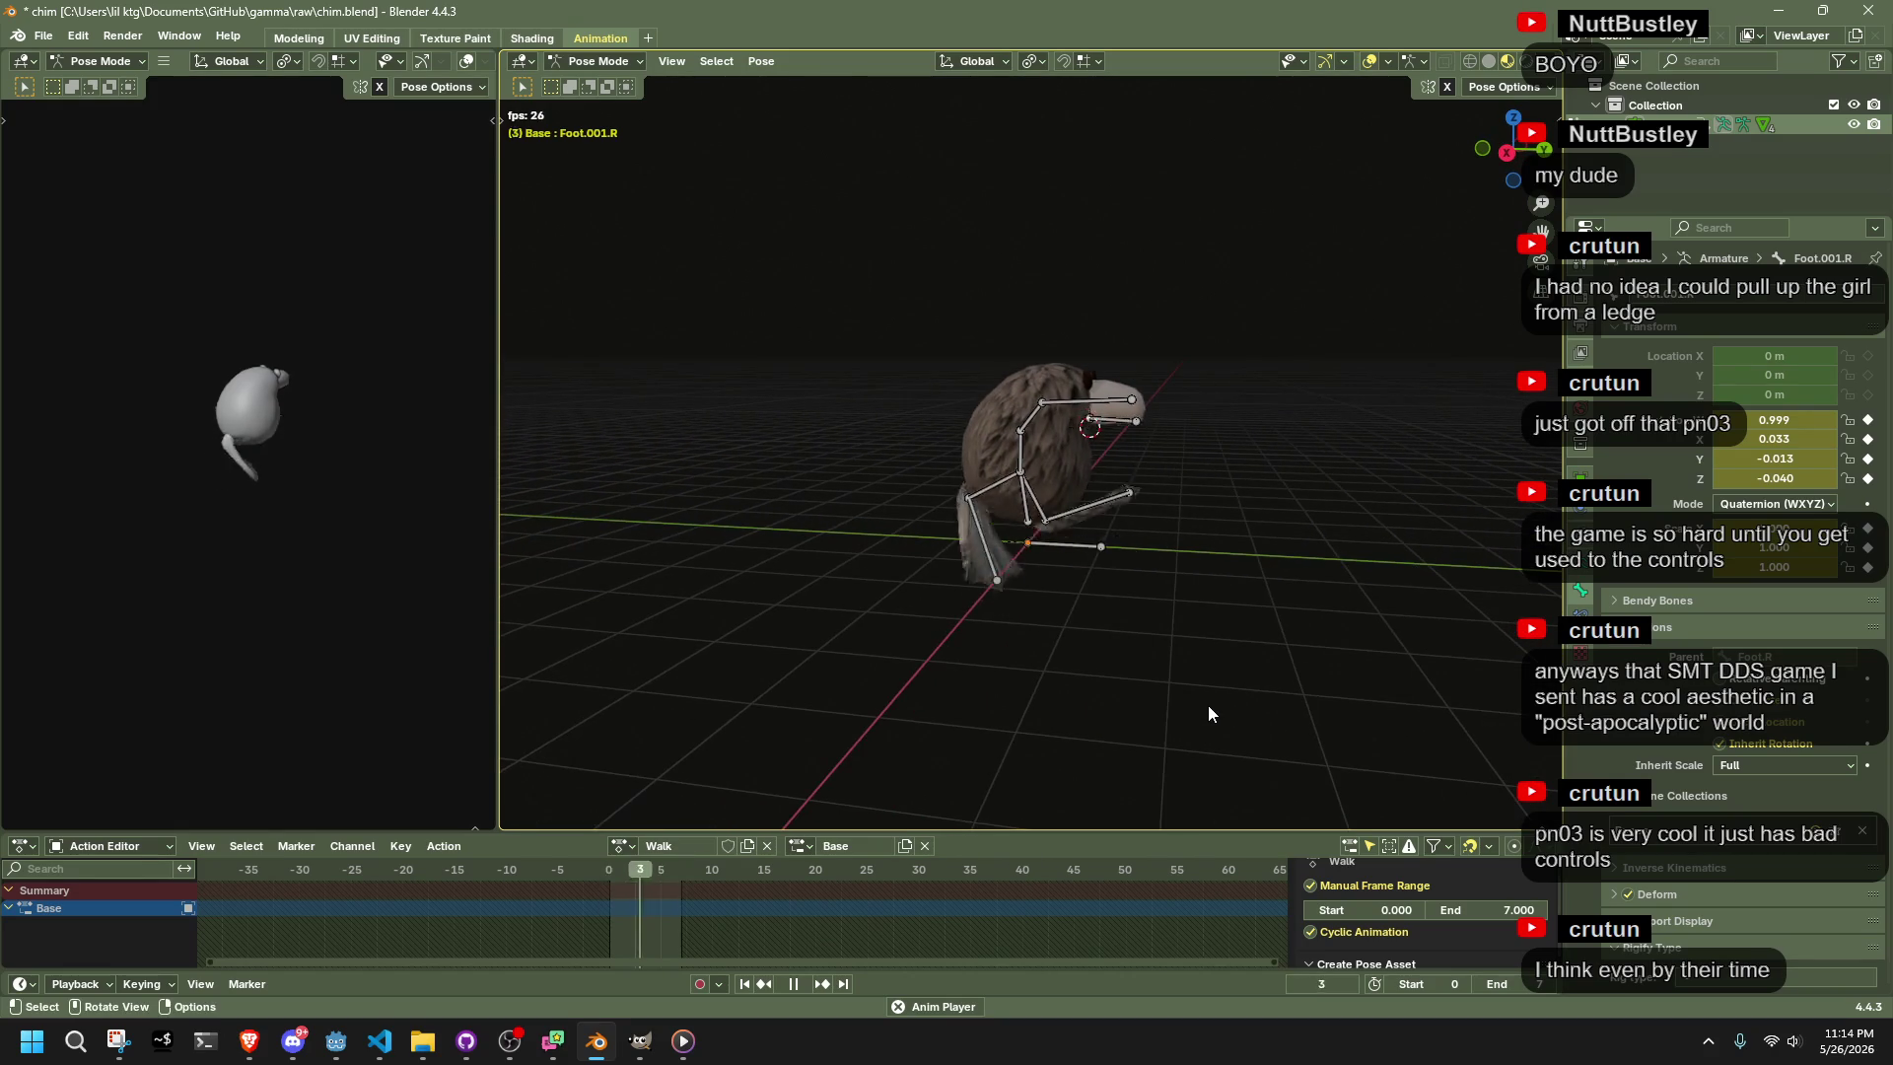
key(ctrl+z)
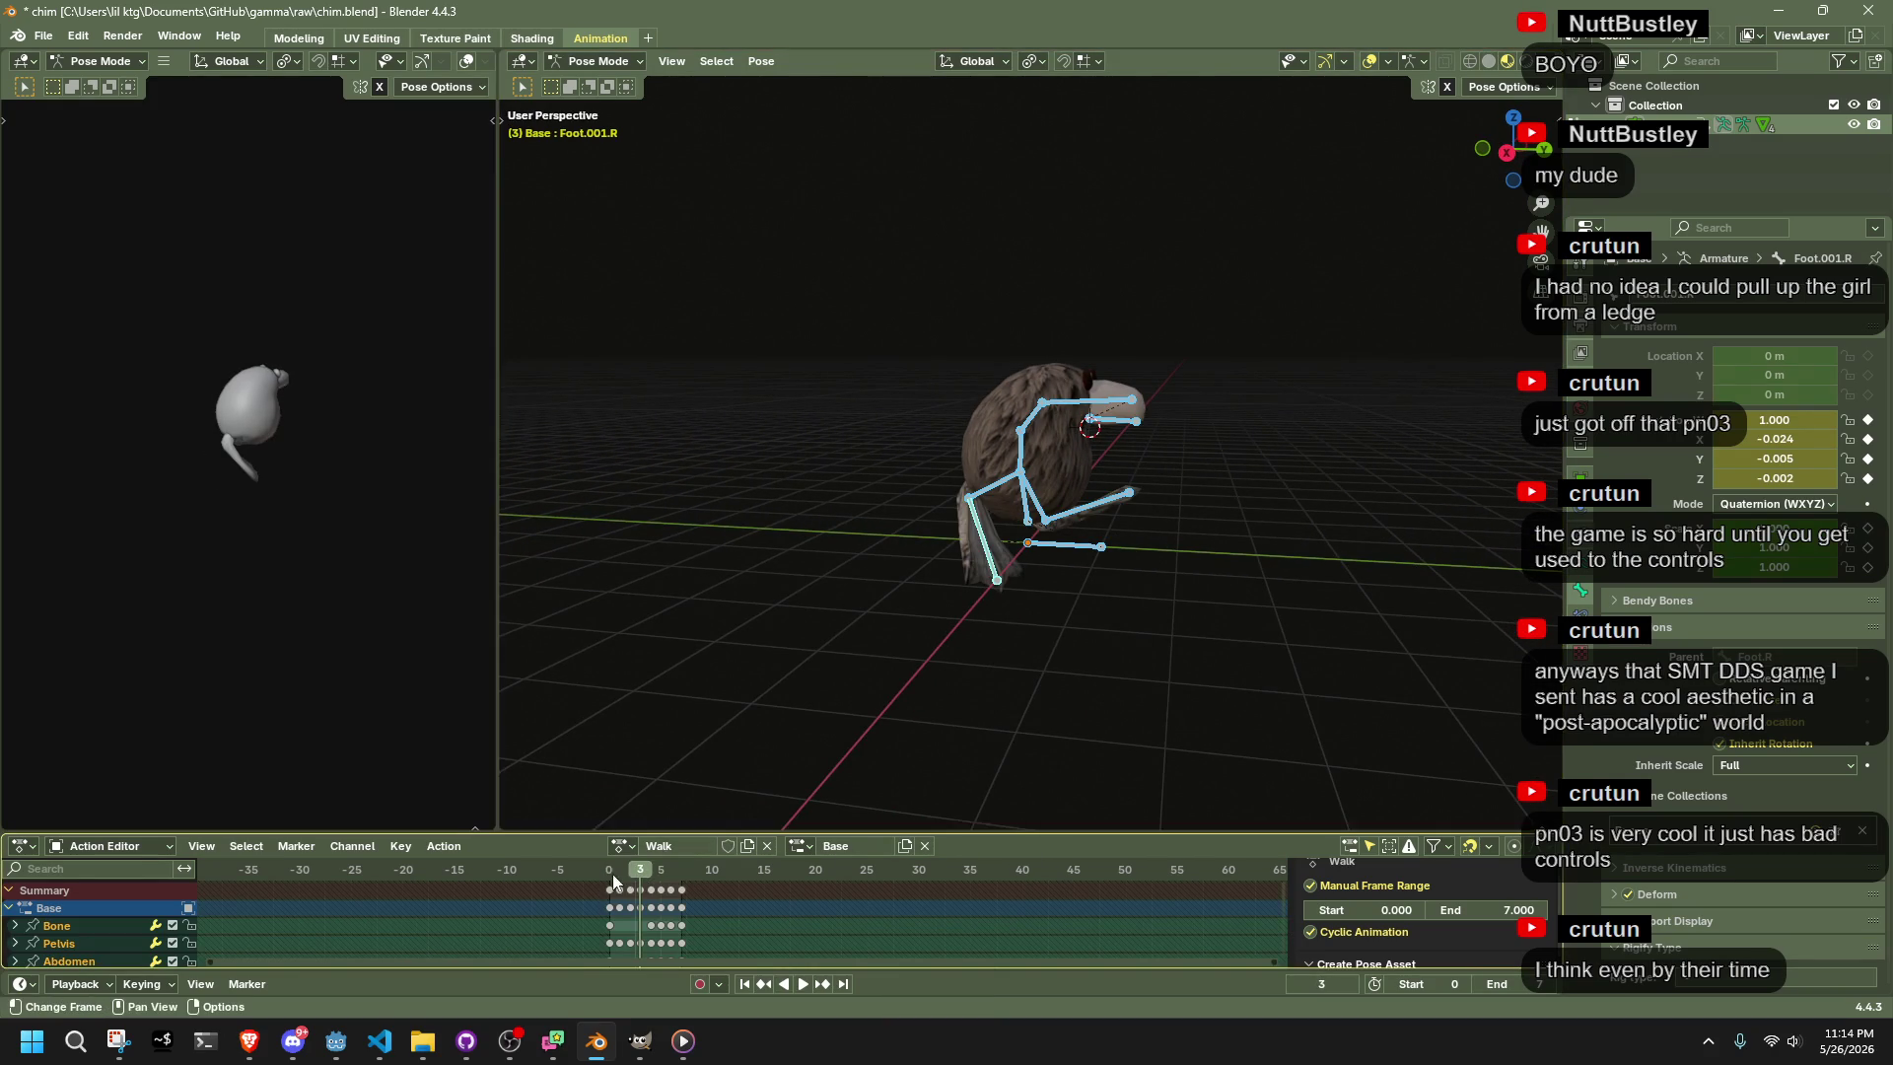
click(611, 874)
drag(611, 874, 647, 877)
click(1167, 476)
In Right Orthographic view, delete the Head bone's keys at frames 5 and 6
click(1063, 419)
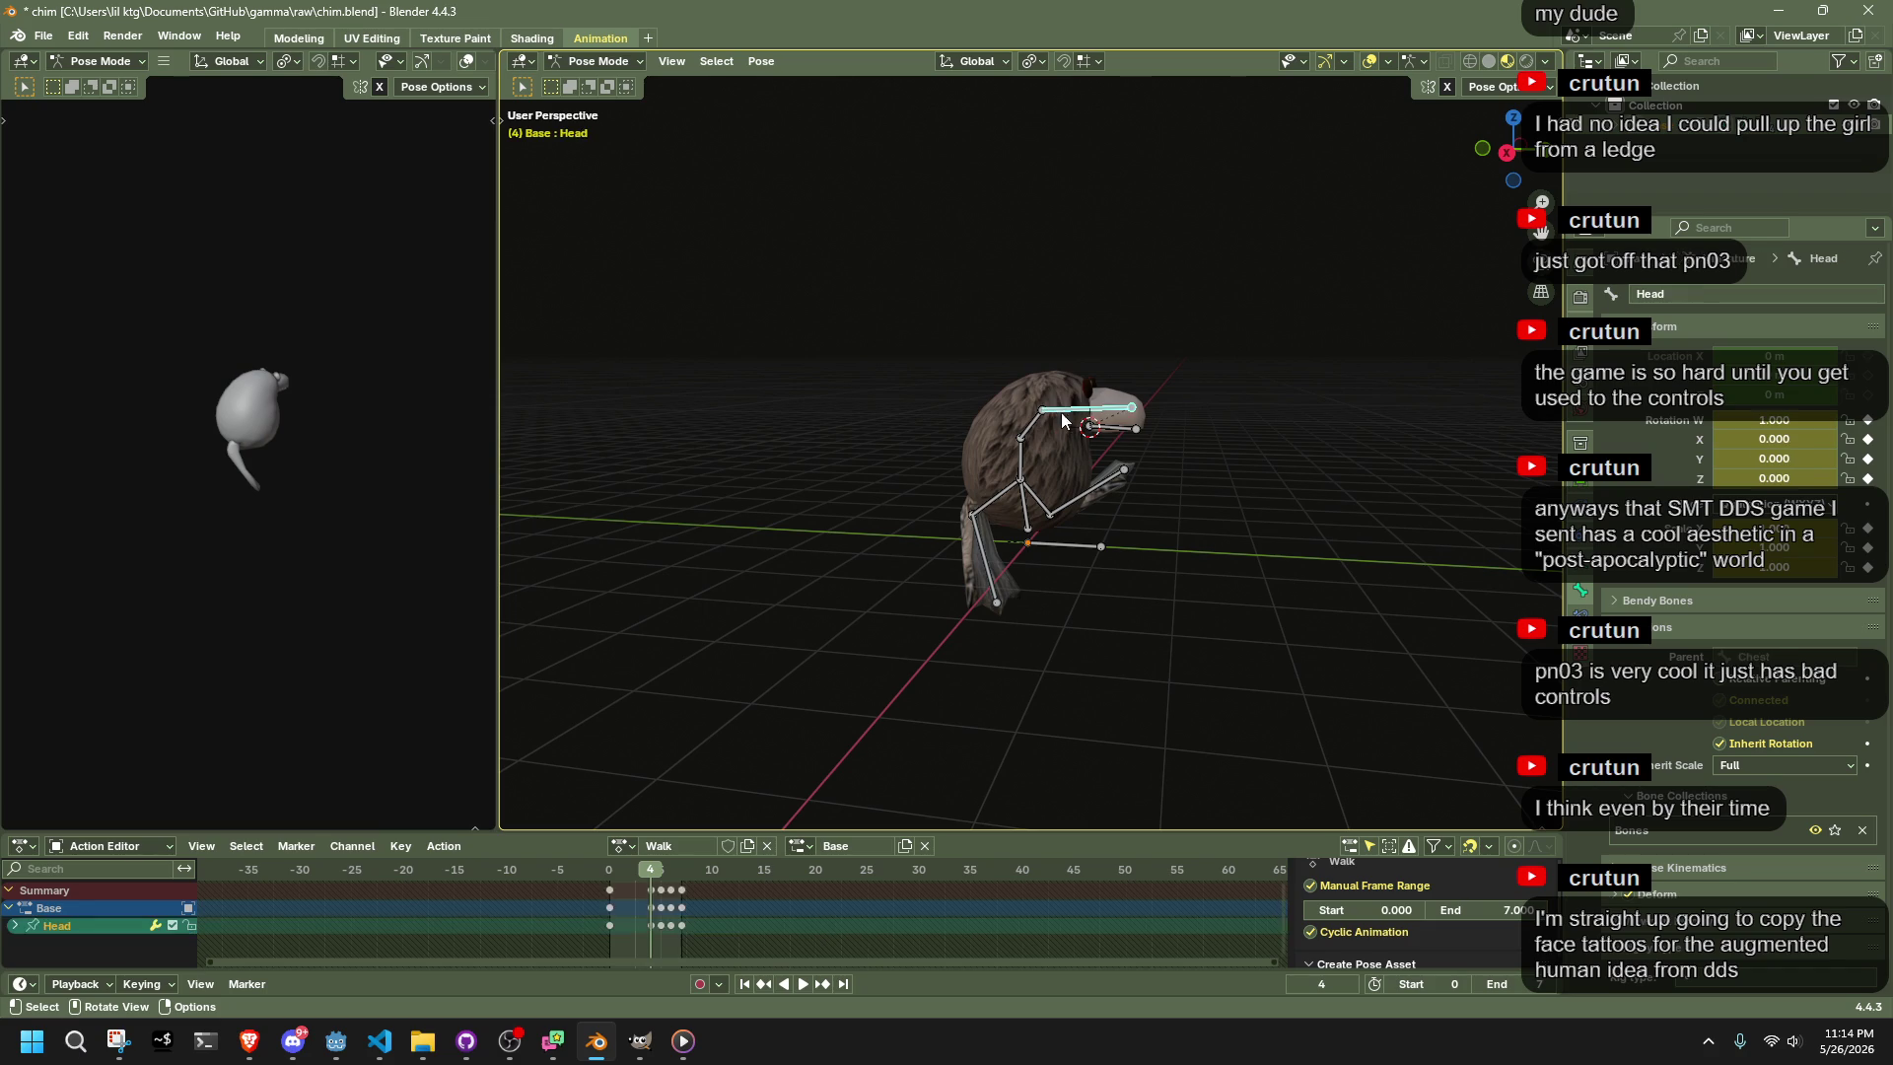
click(1506, 153)
scroll(1065, 528, up, 4)
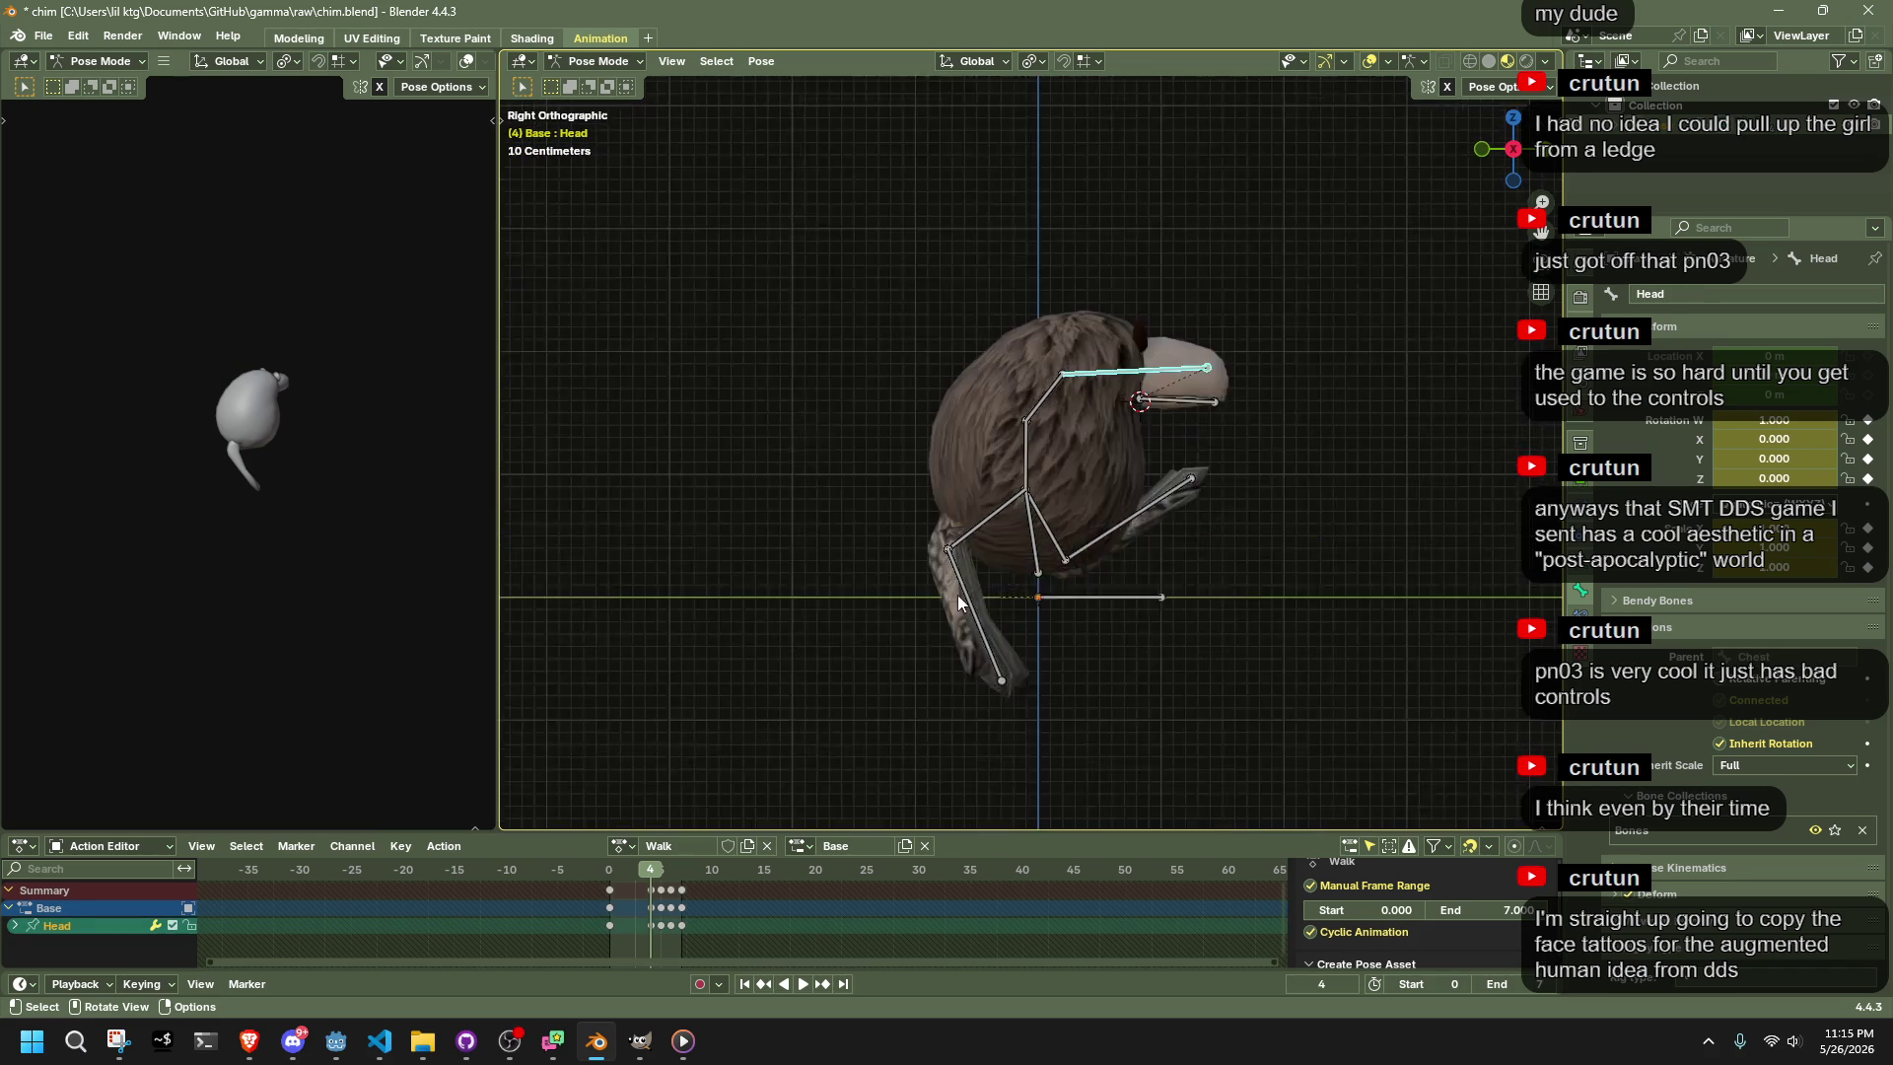
drag(678, 940, 656, 885)
key(Delete)
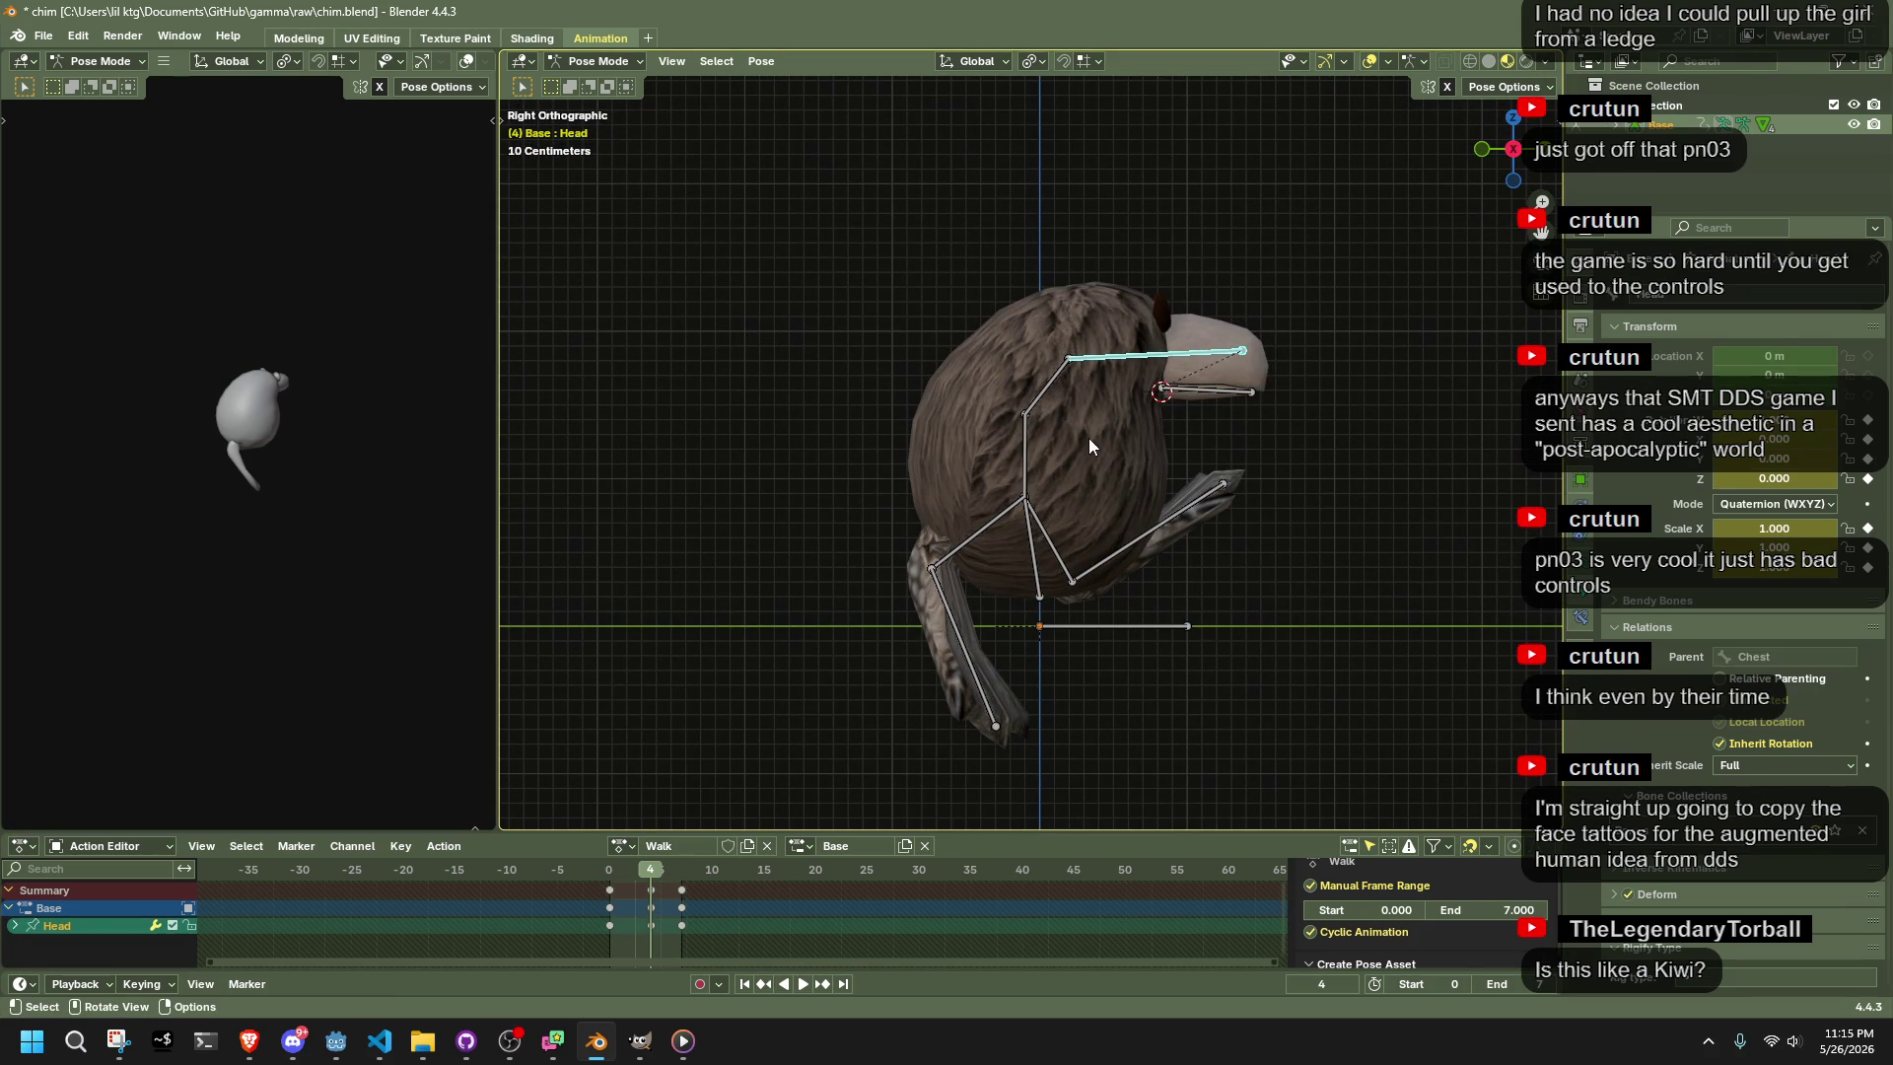
Raise the head pose at frame 4, play the walk cycle, and save chim.blend
key(g)
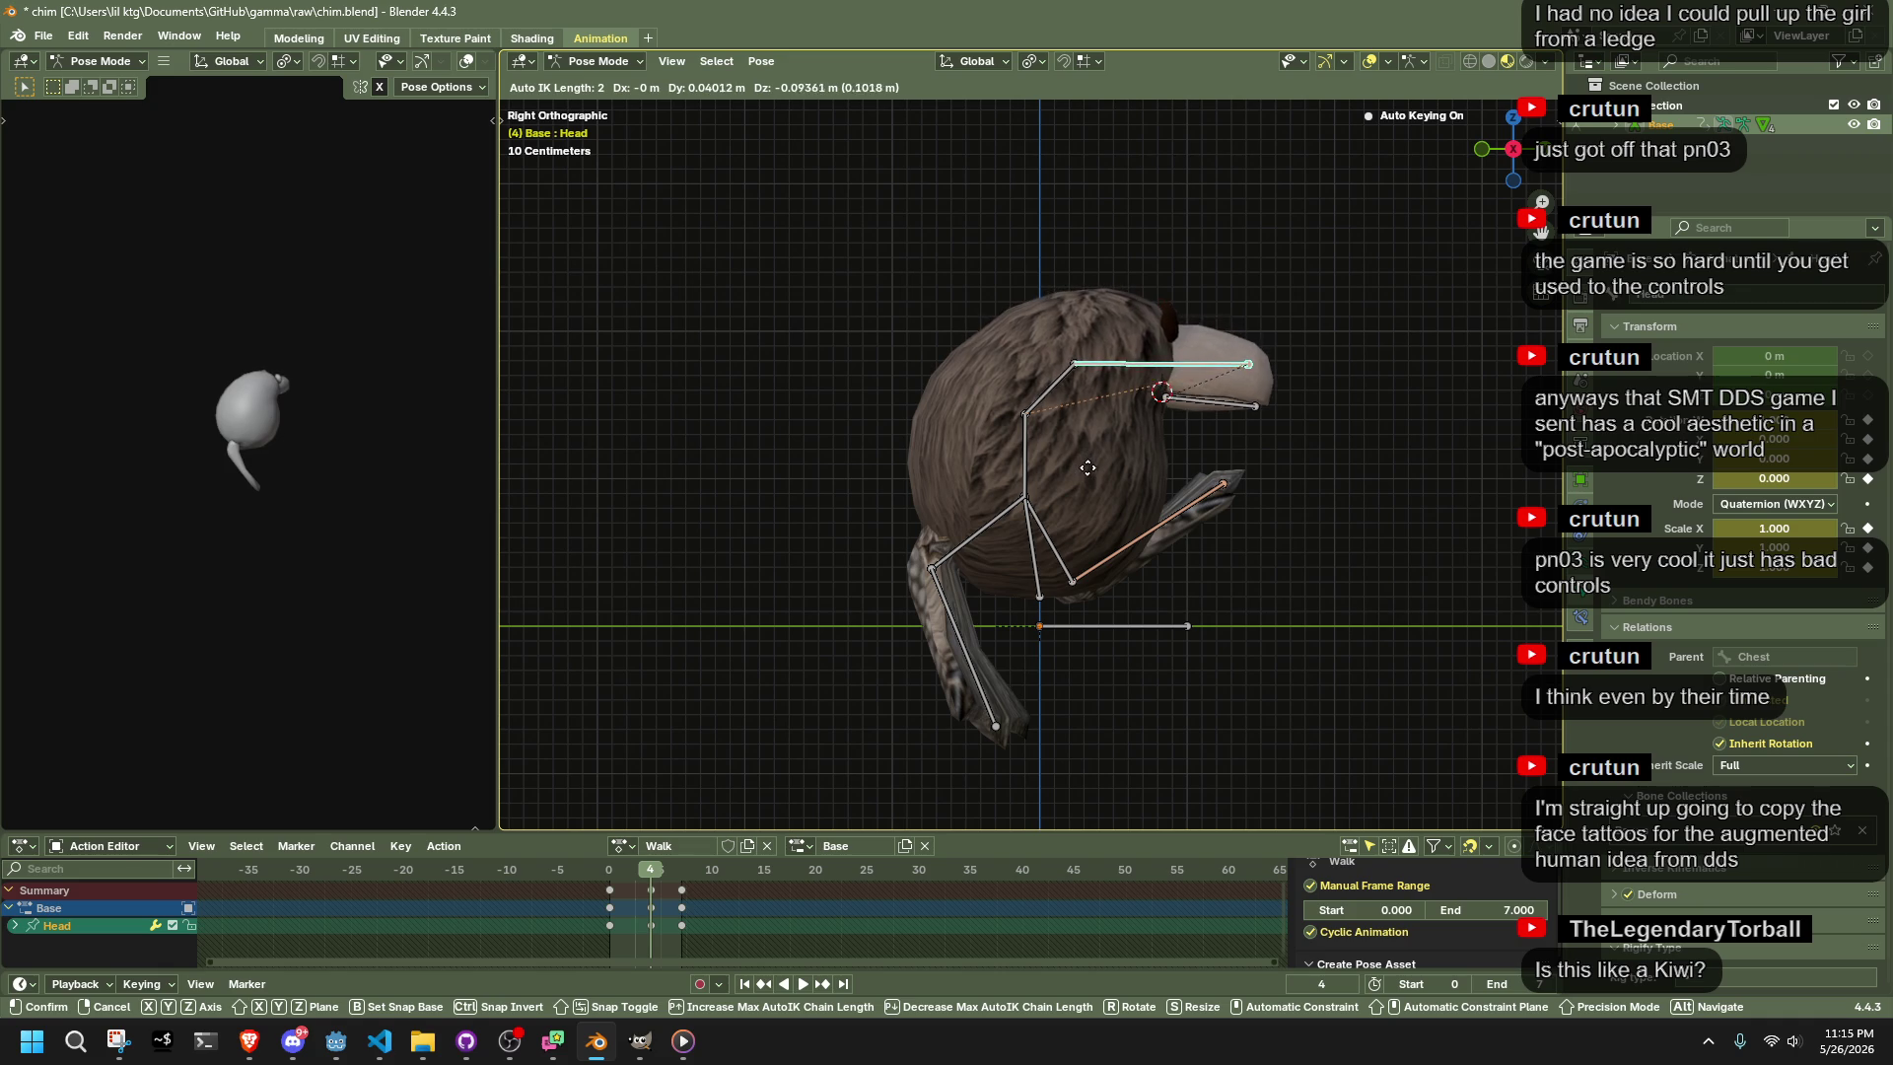
click(784, 748)
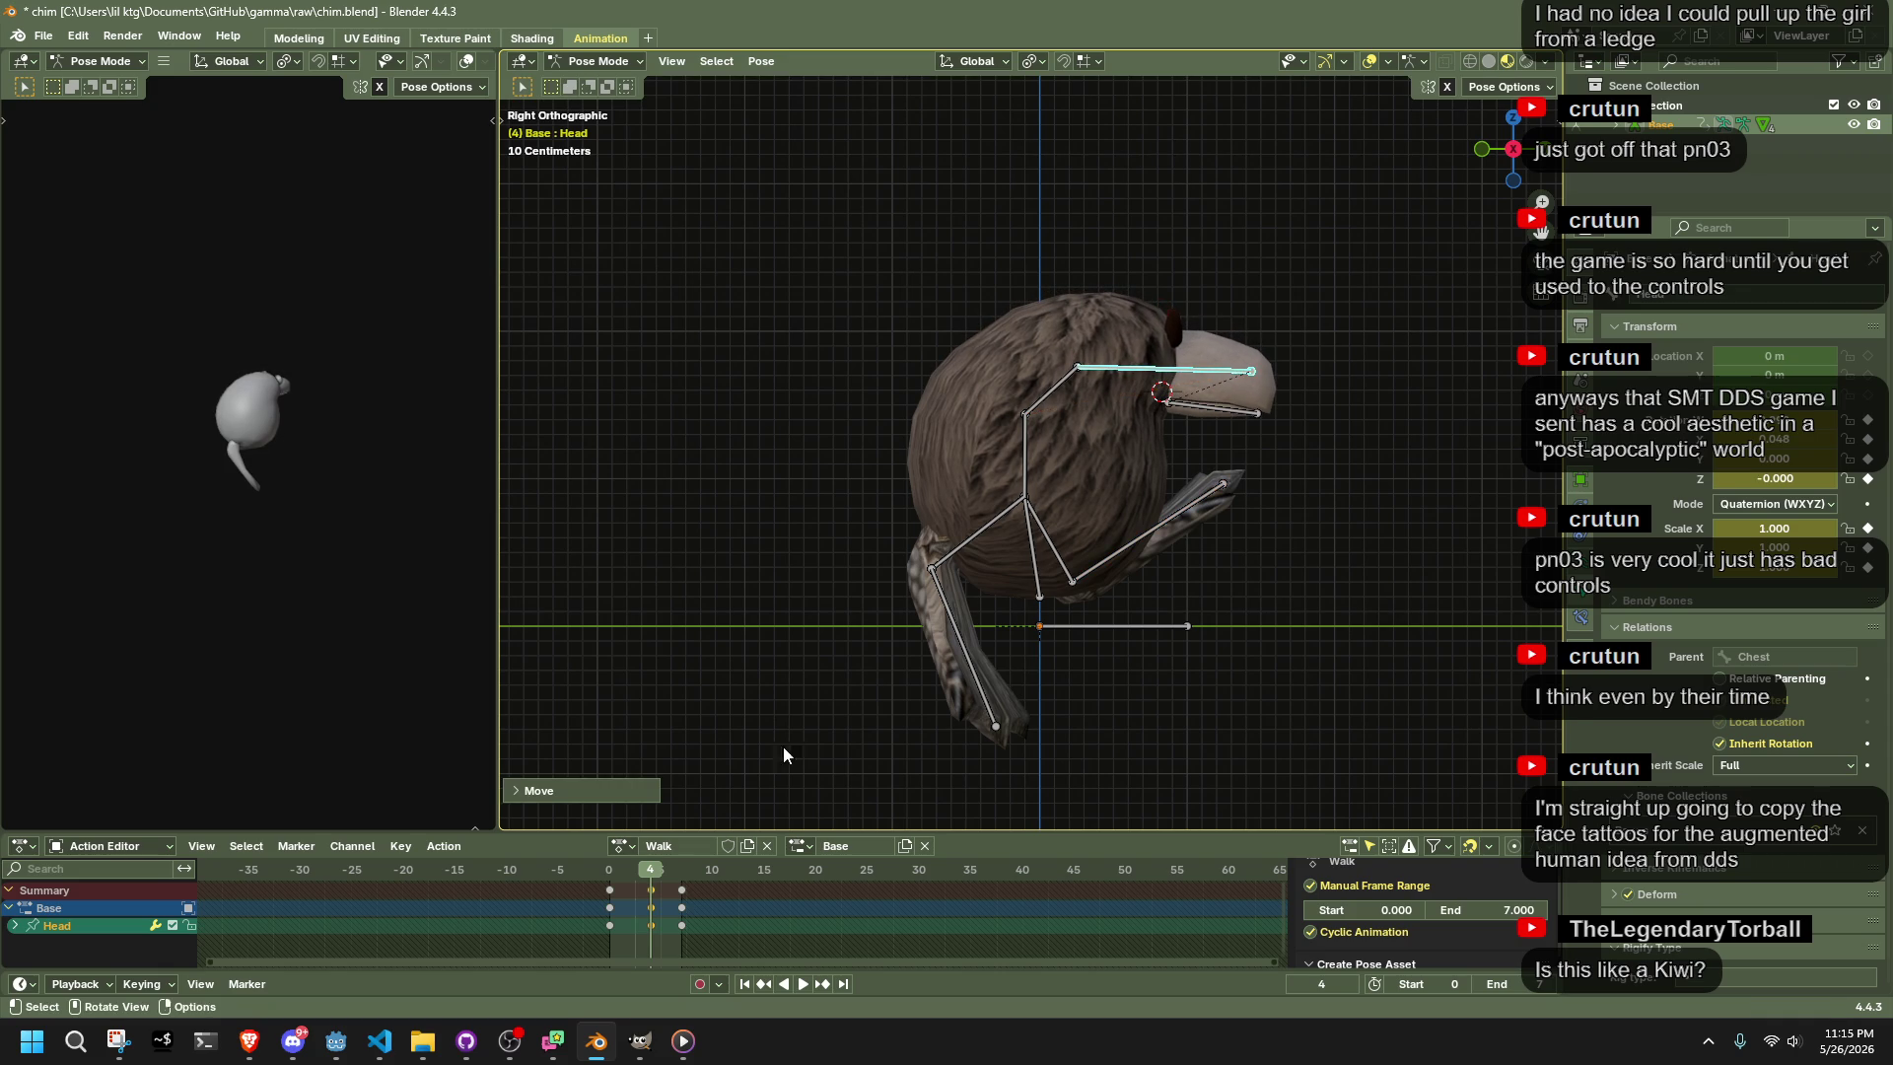
click(607, 871)
key(space)
drag(1378, 570, 1079, 600)
key(ctrl+s)
key(space)
Start a glTF 2.0 export into the project's assets/models folder named moe
click(43, 35)
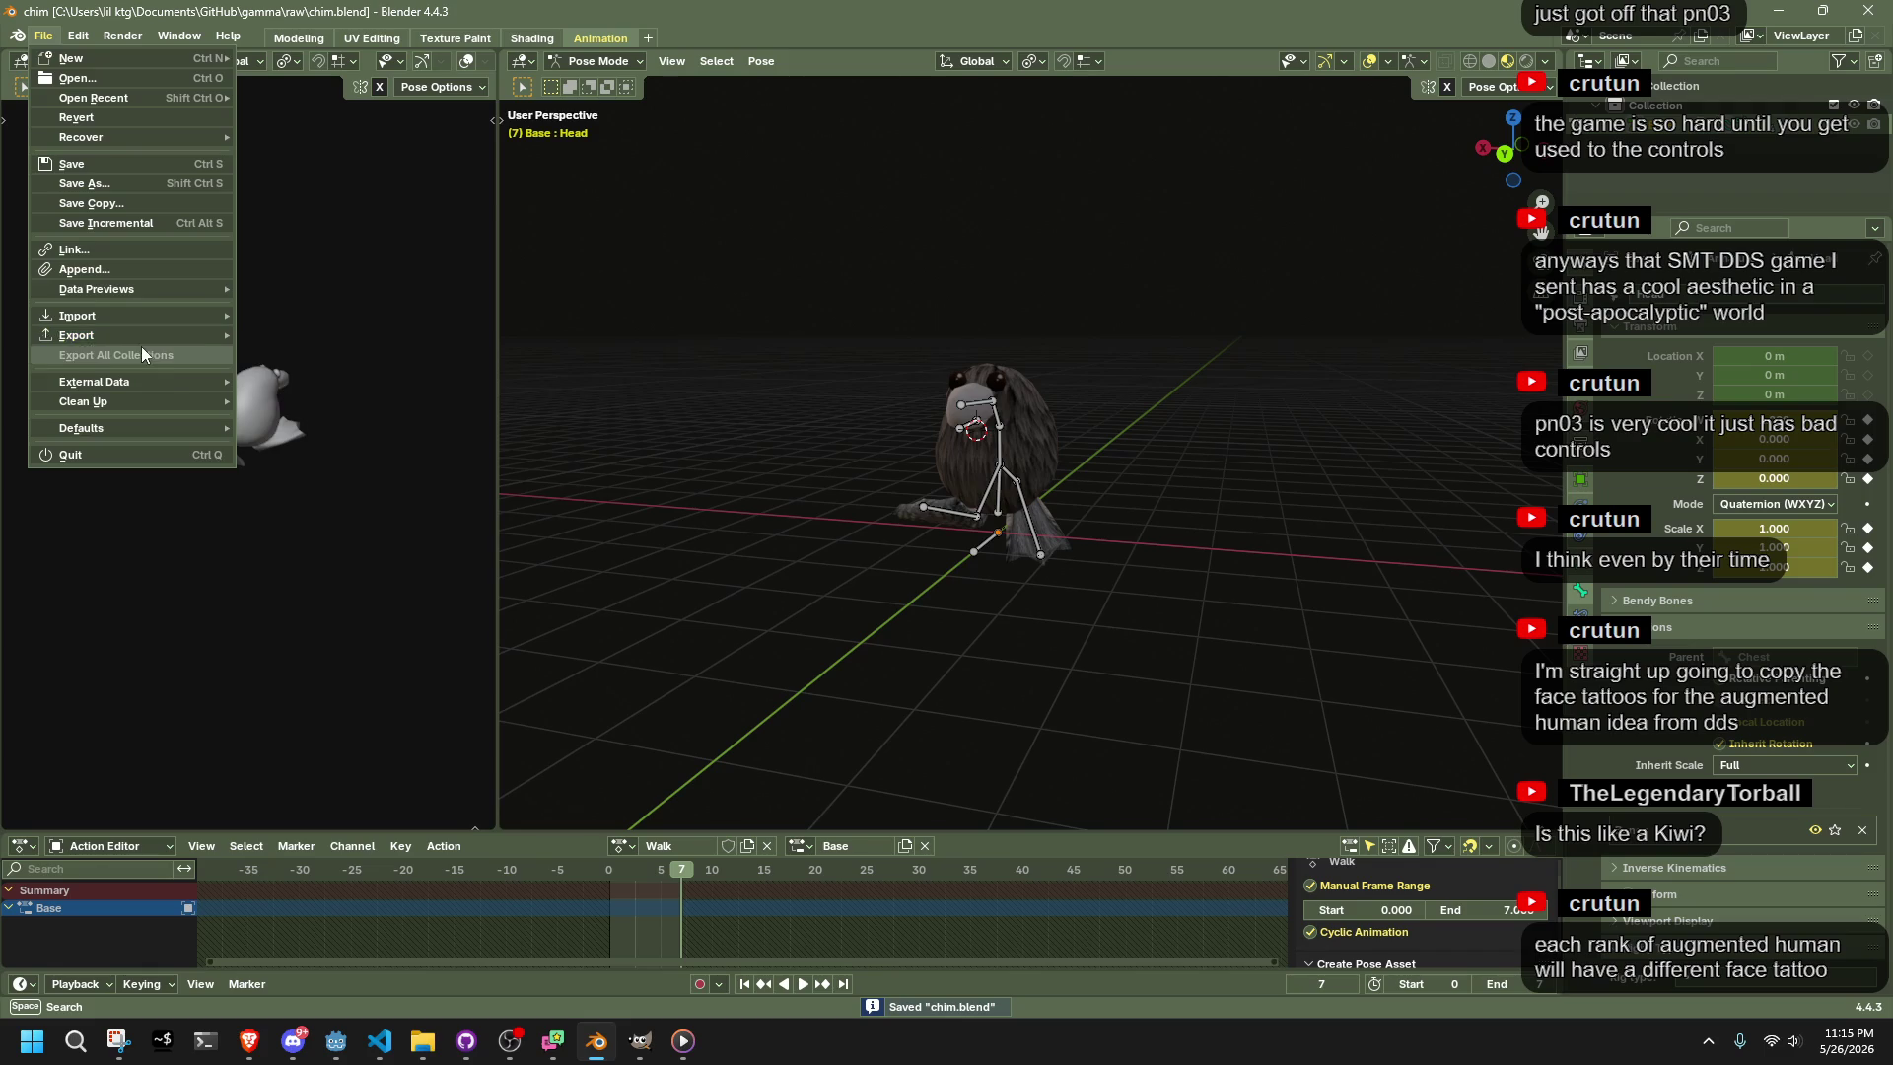
mouse_move(132, 335)
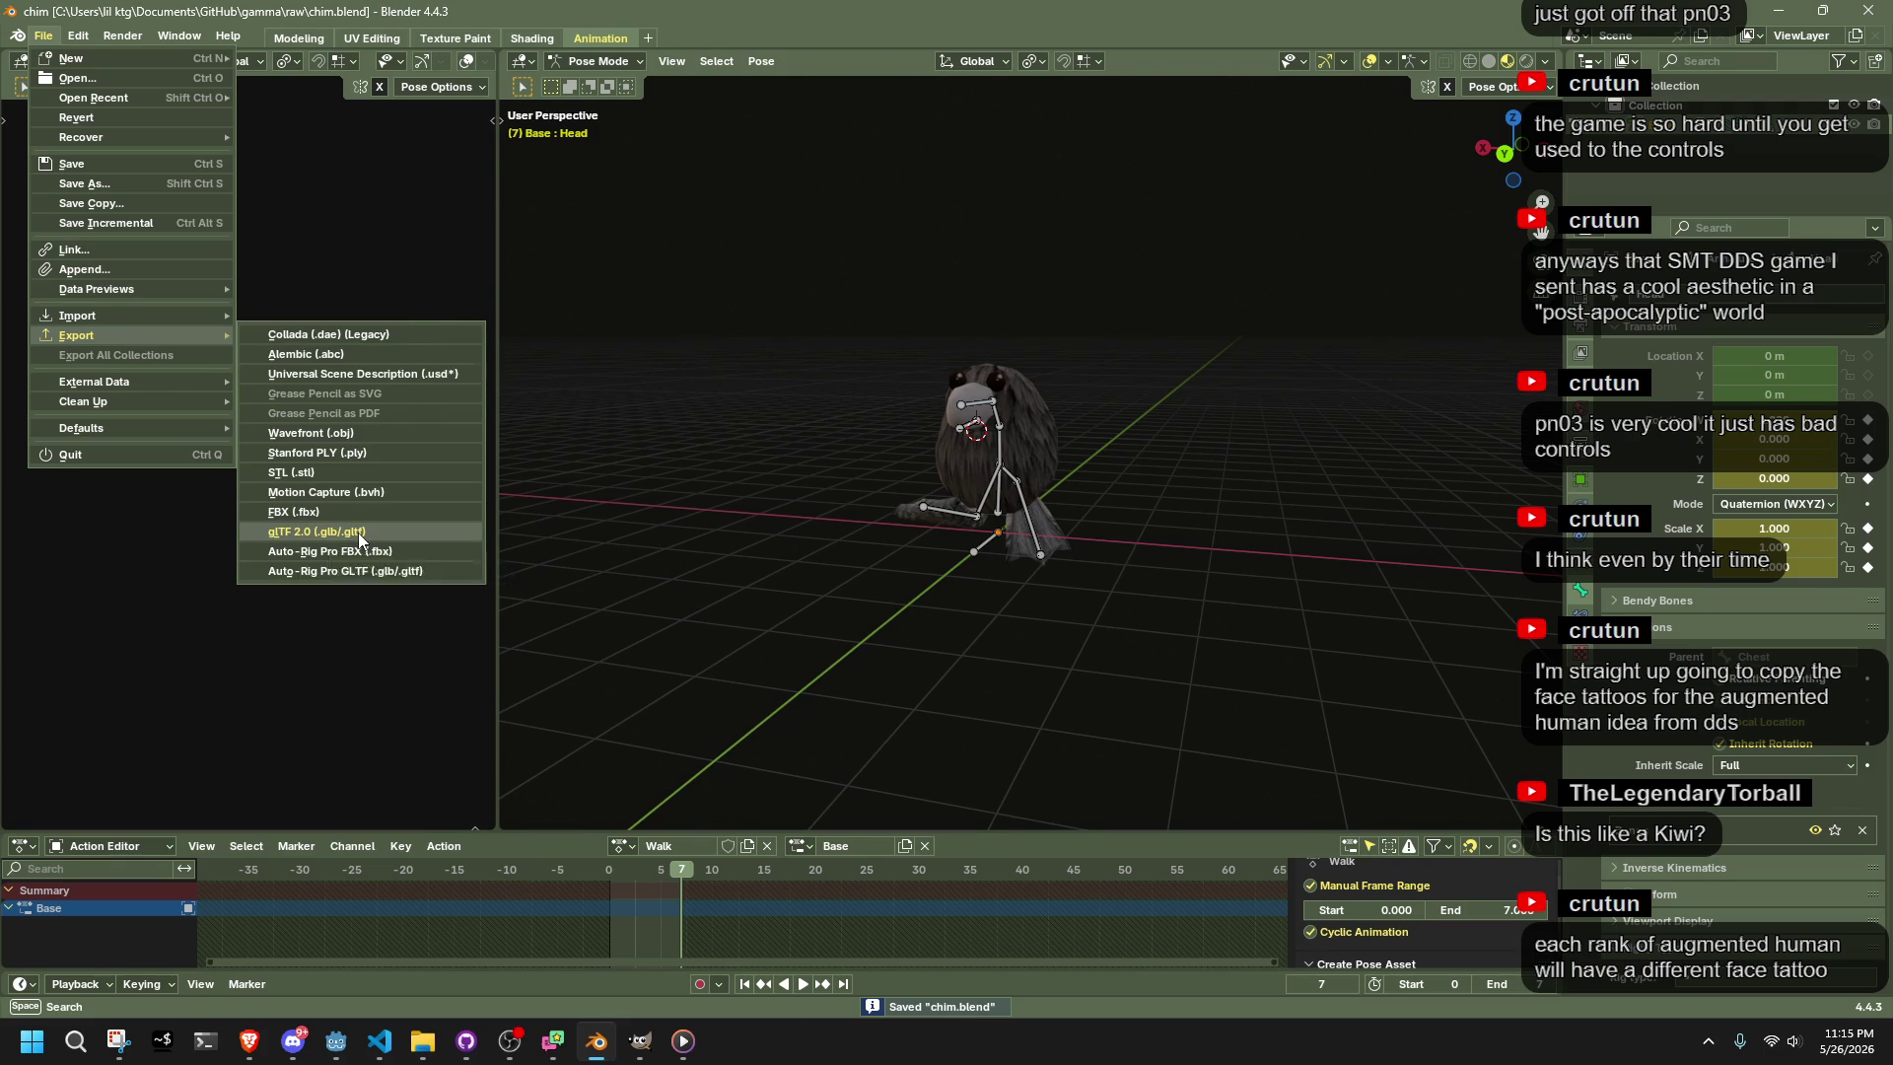
click(358, 532)
click(493, 653)
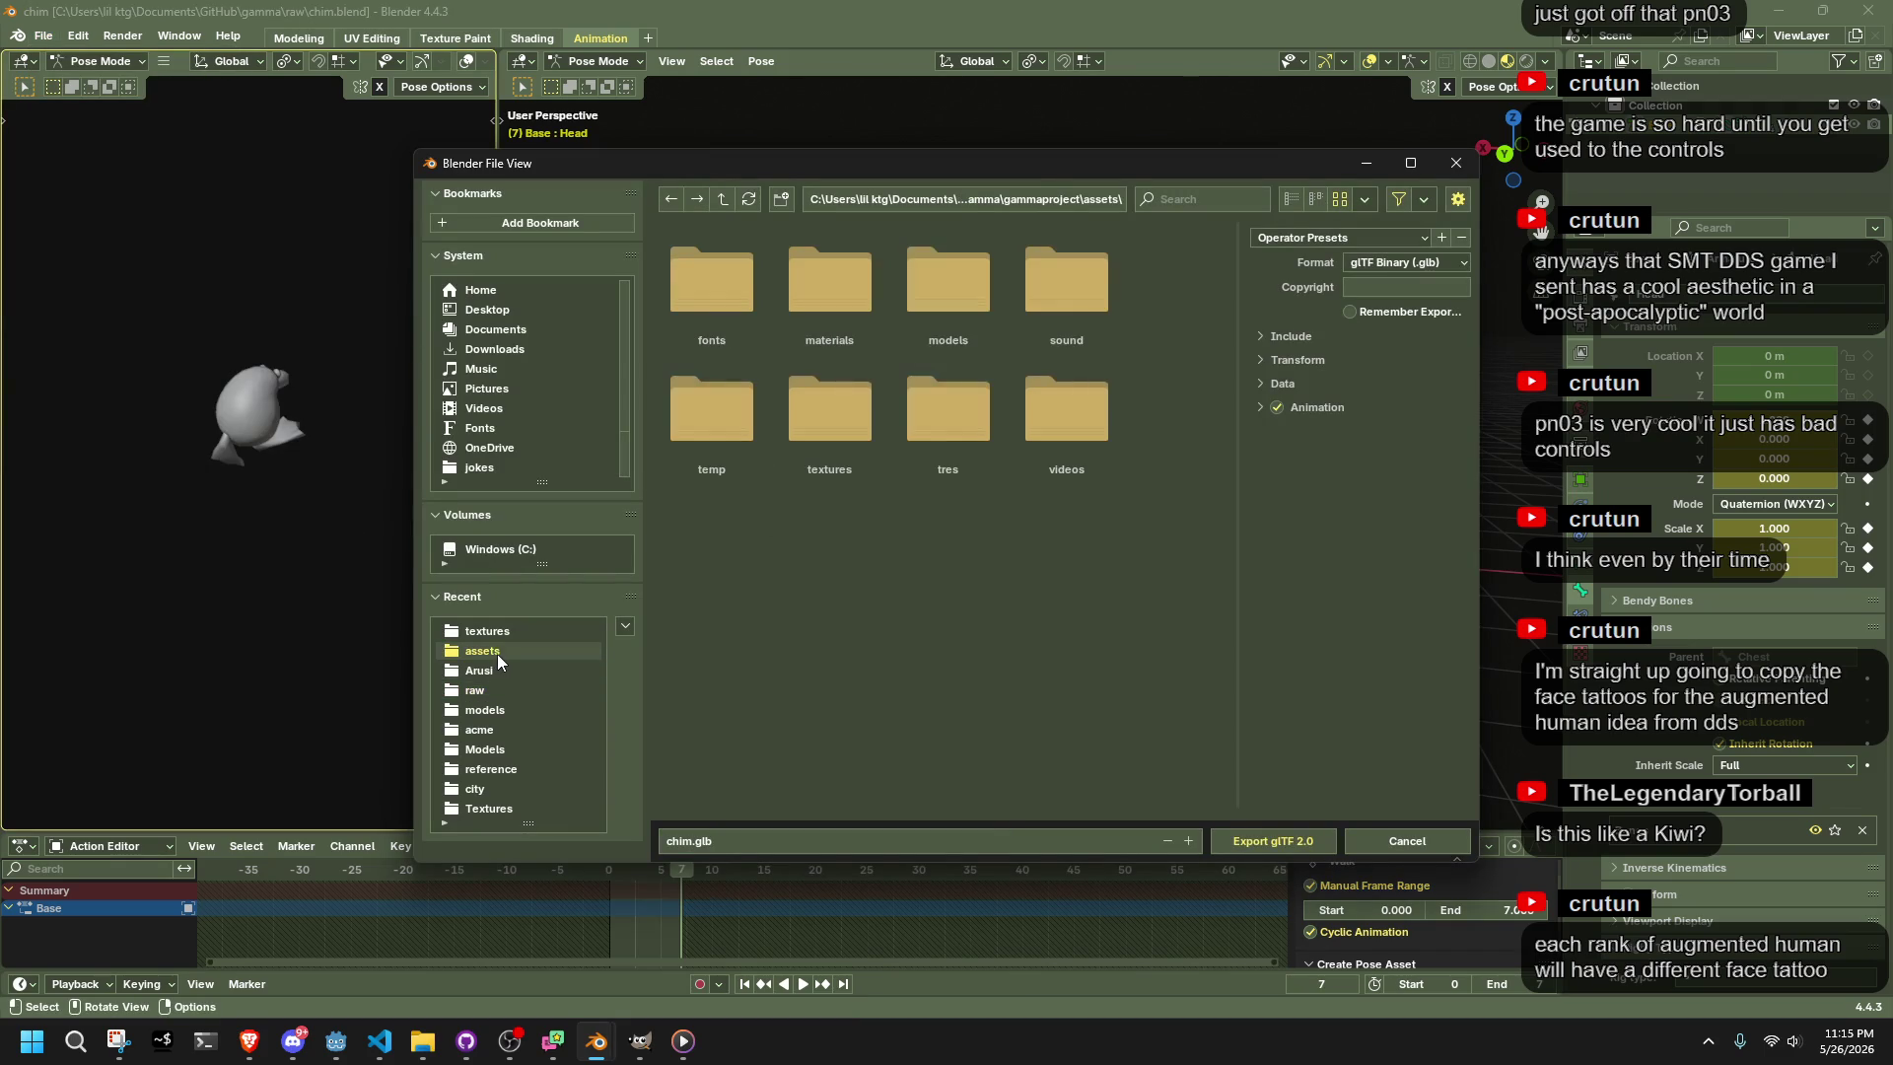
double_click(954, 321)
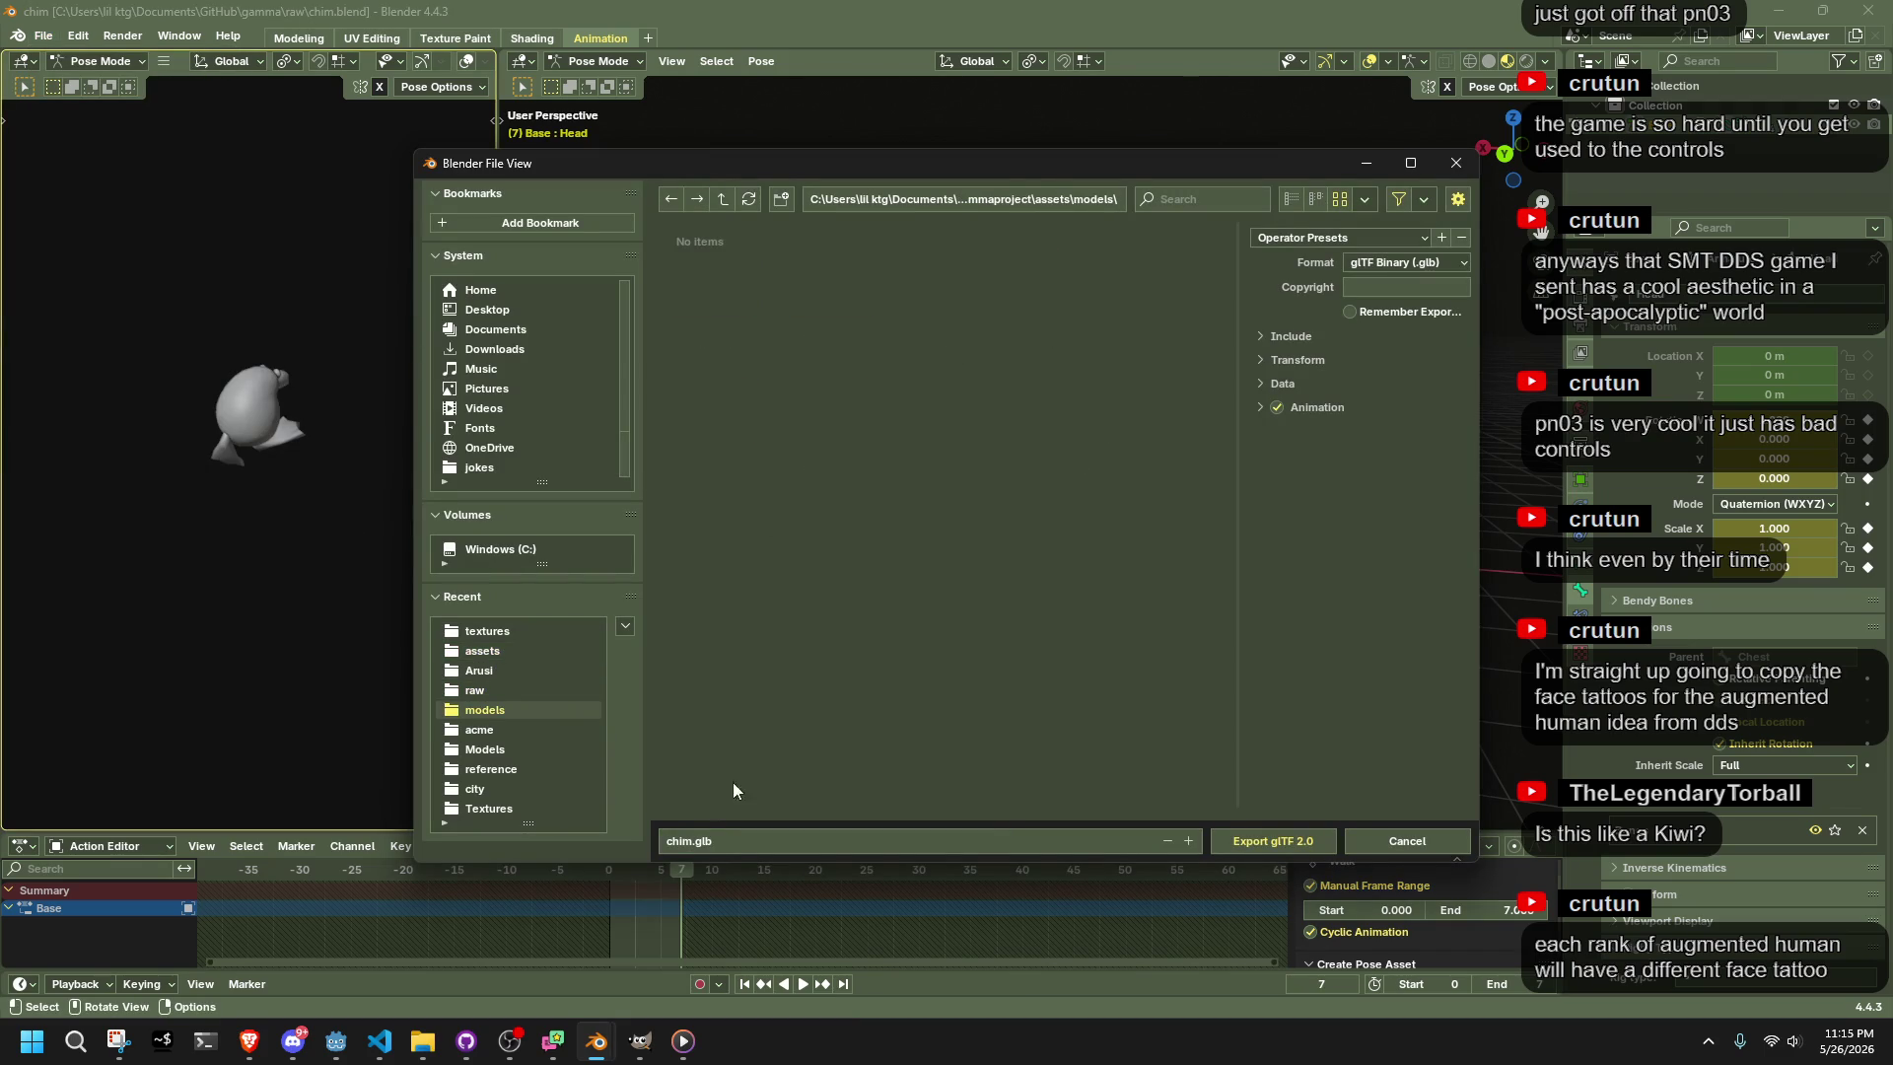
click(693, 841)
key(BackSpace)
key(BackSpace)
key(BackSpace)
text(moe)
Set the export format to glTF Separate with textures in ../textures
click(1380, 262)
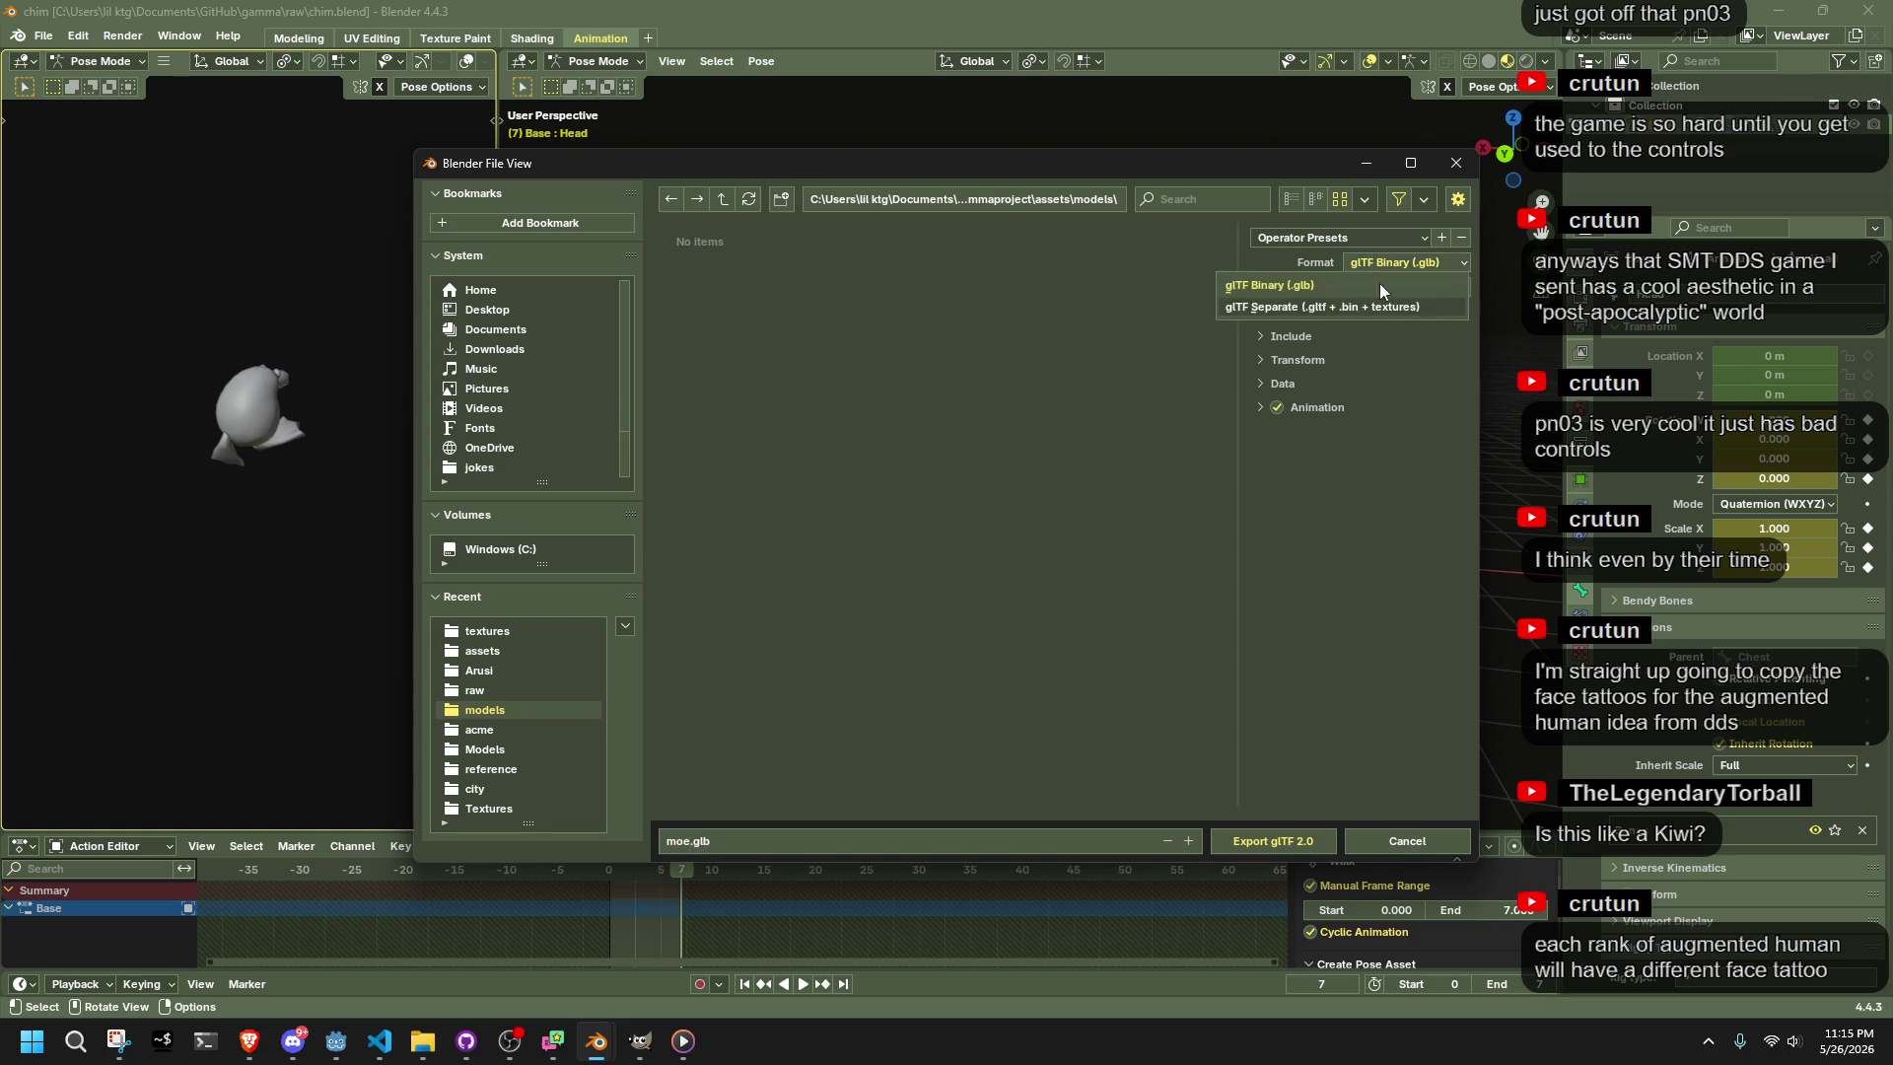
click(1375, 306)
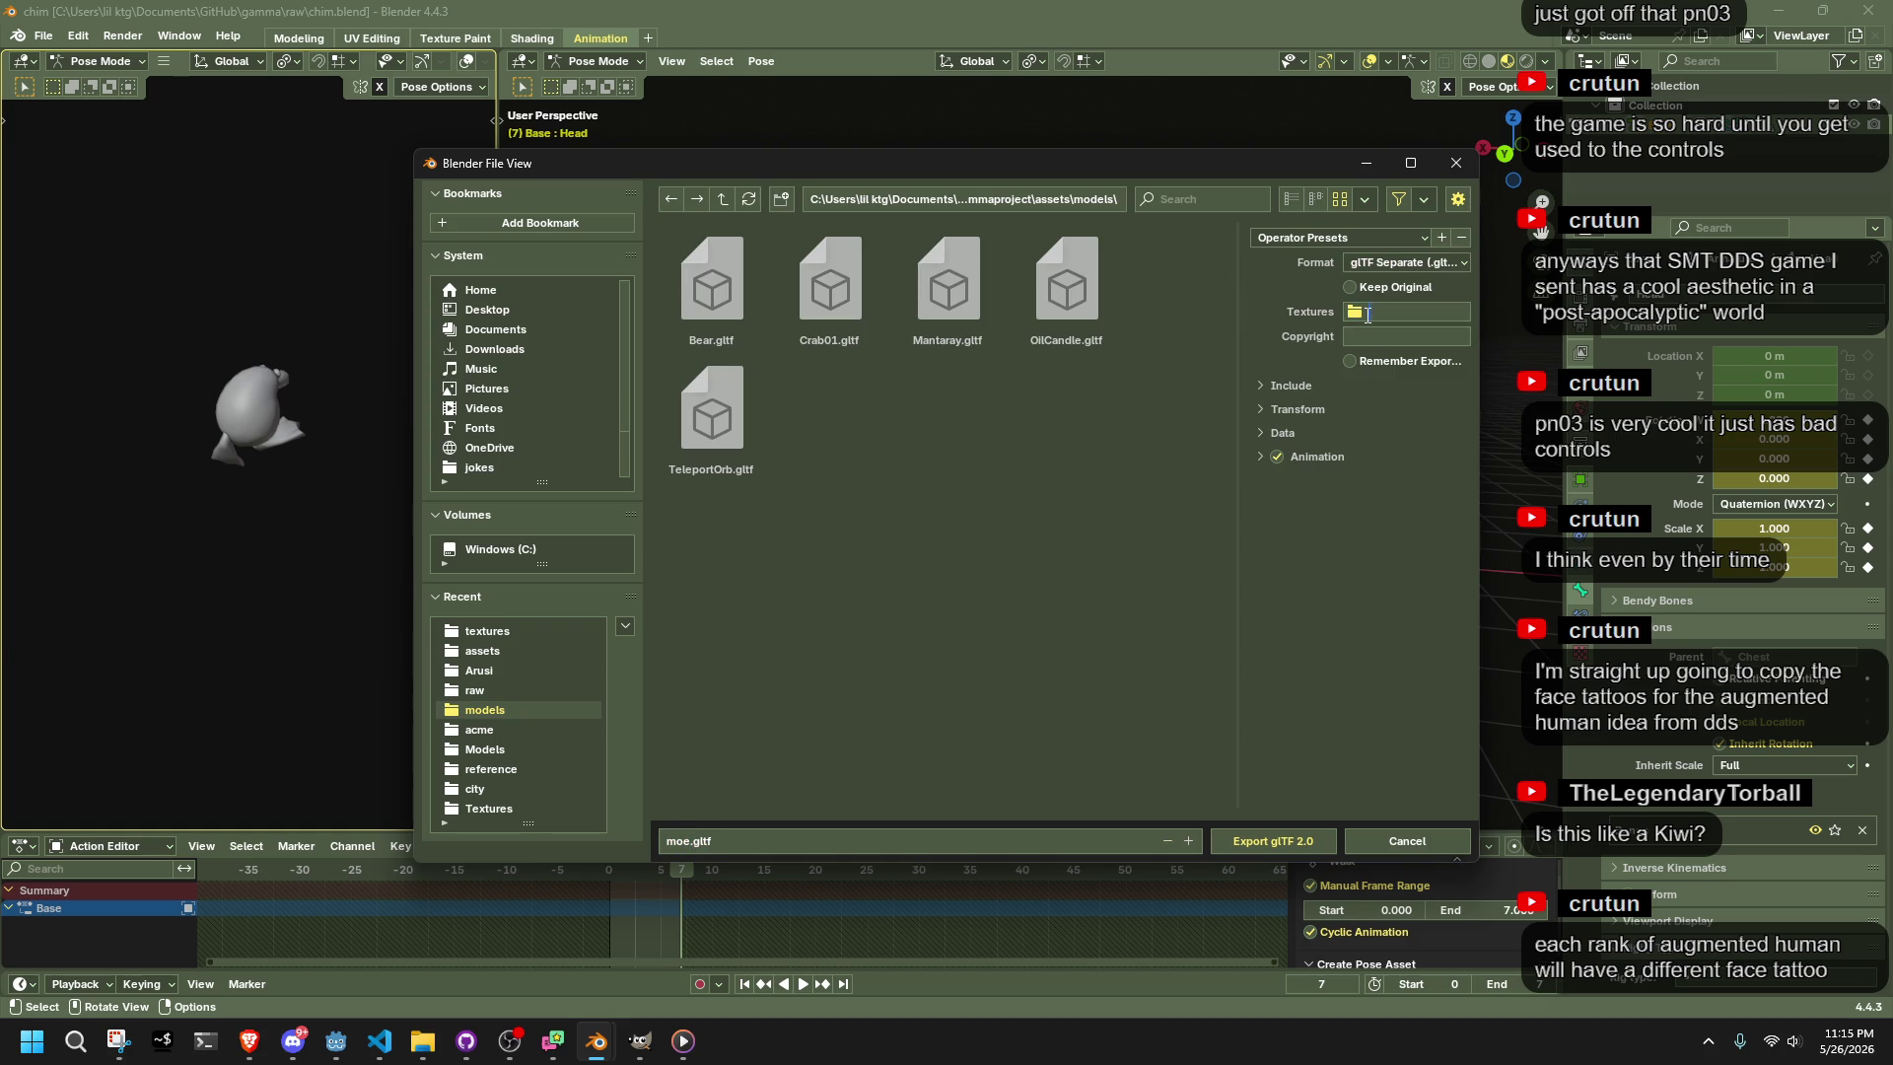
text(textures)
key(Return)
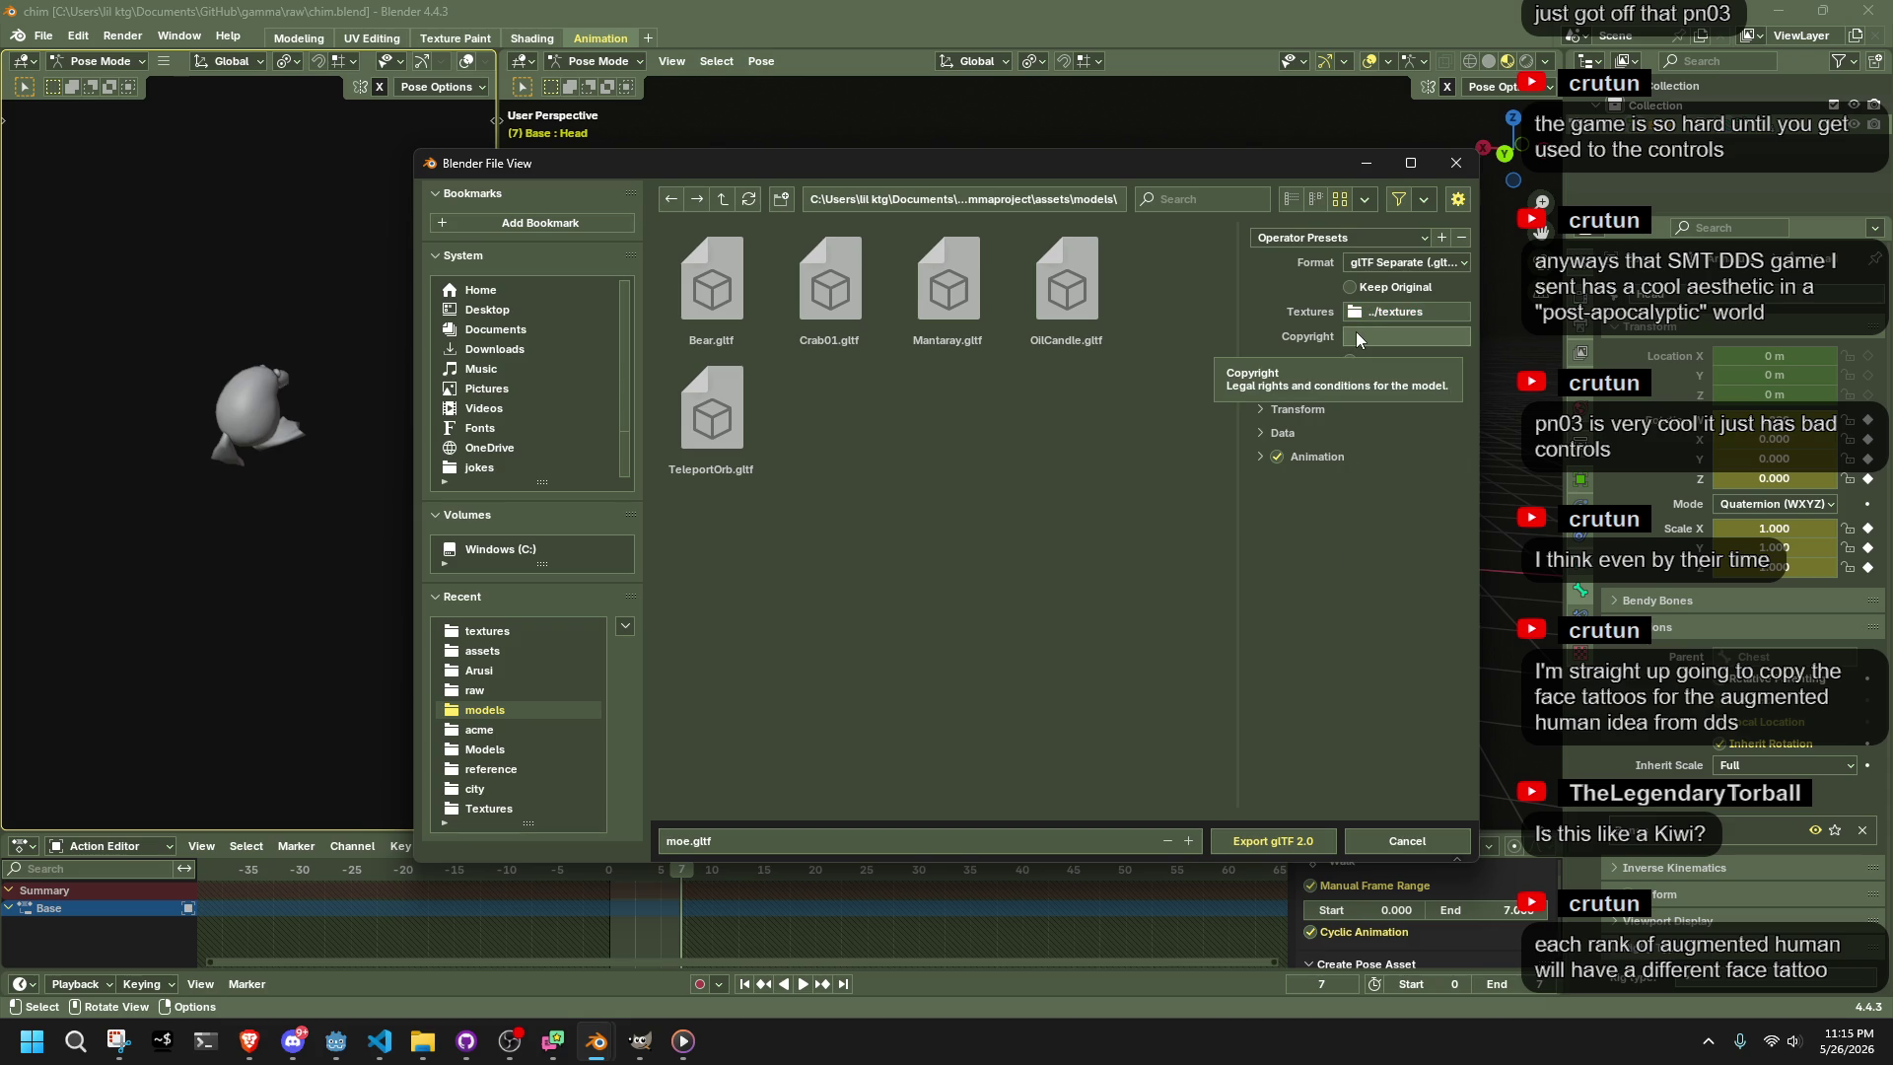
Move the export dialog aside and play a reference bird video from File Explorer
key(alt+Tab)
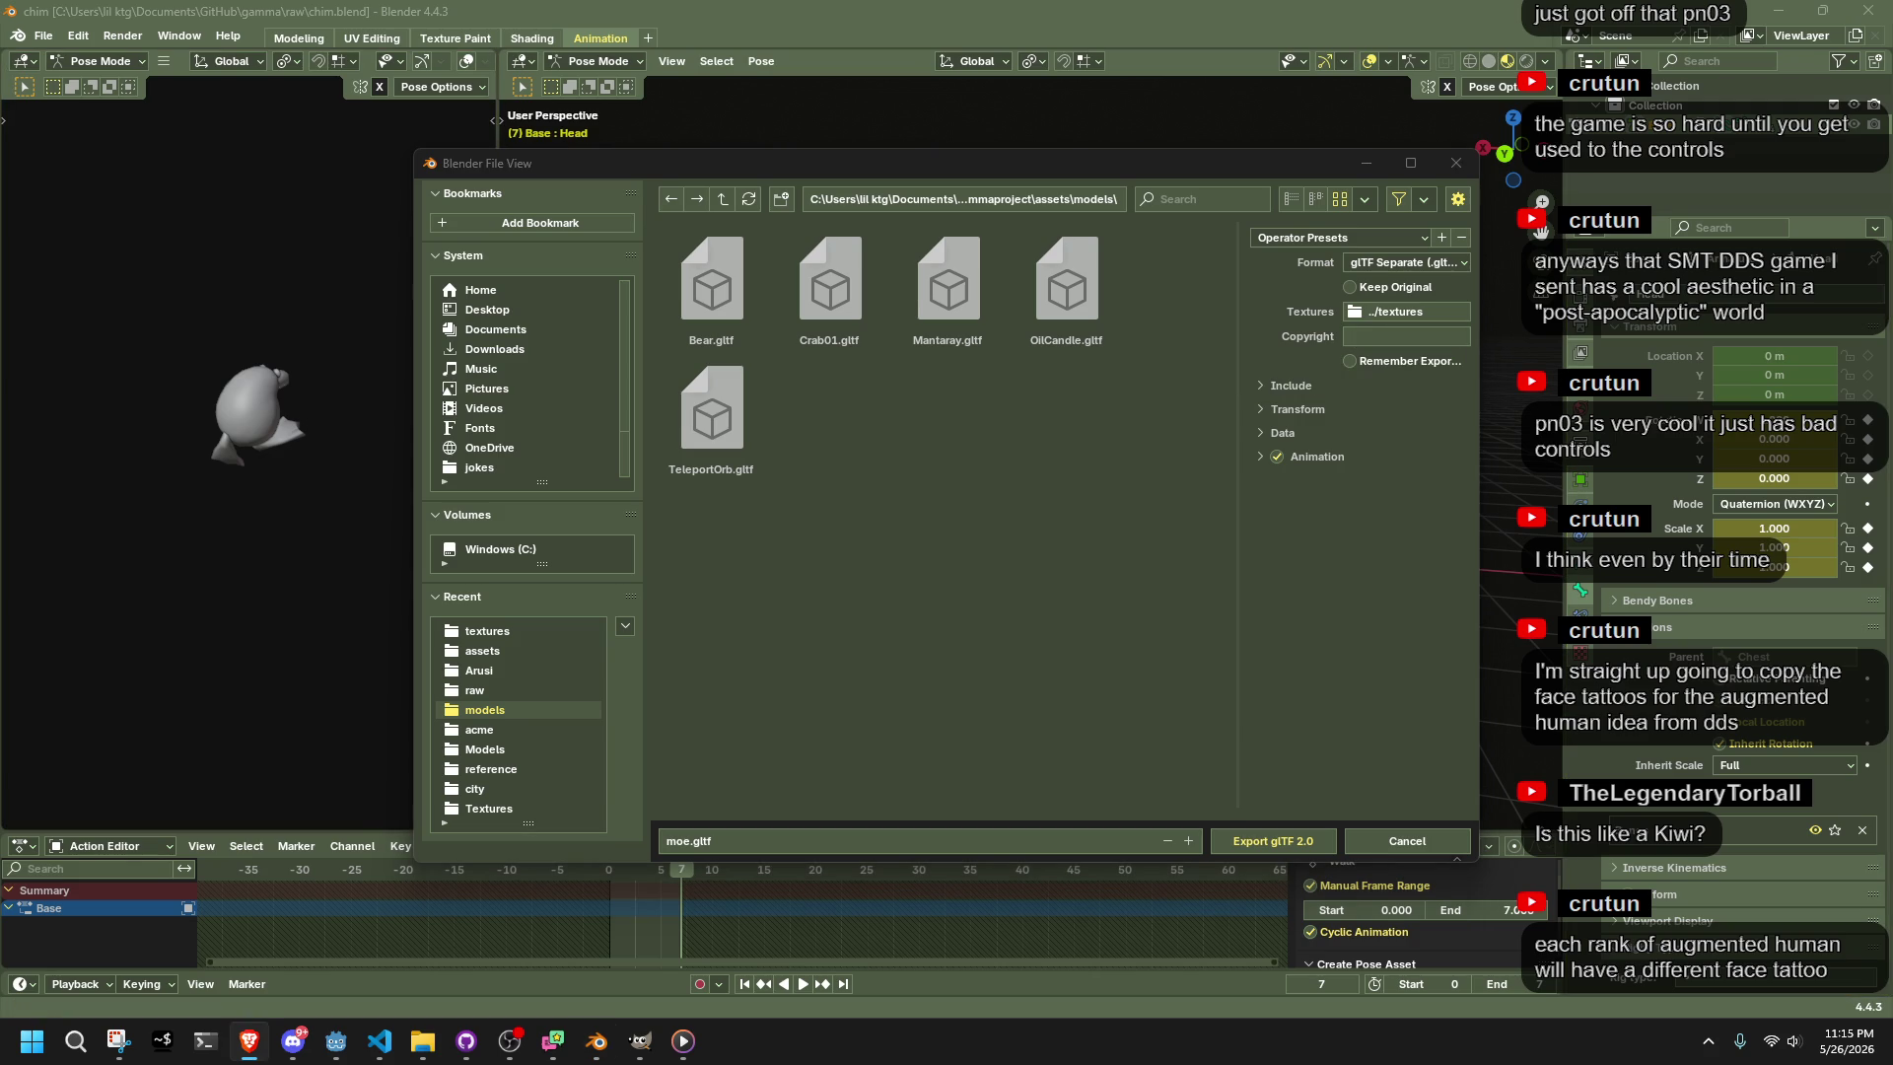
mouse_move(1168, 165)
mouse_down()
mouse_move(1020, 113)
mouse_move(939, 108)
mouse_up()
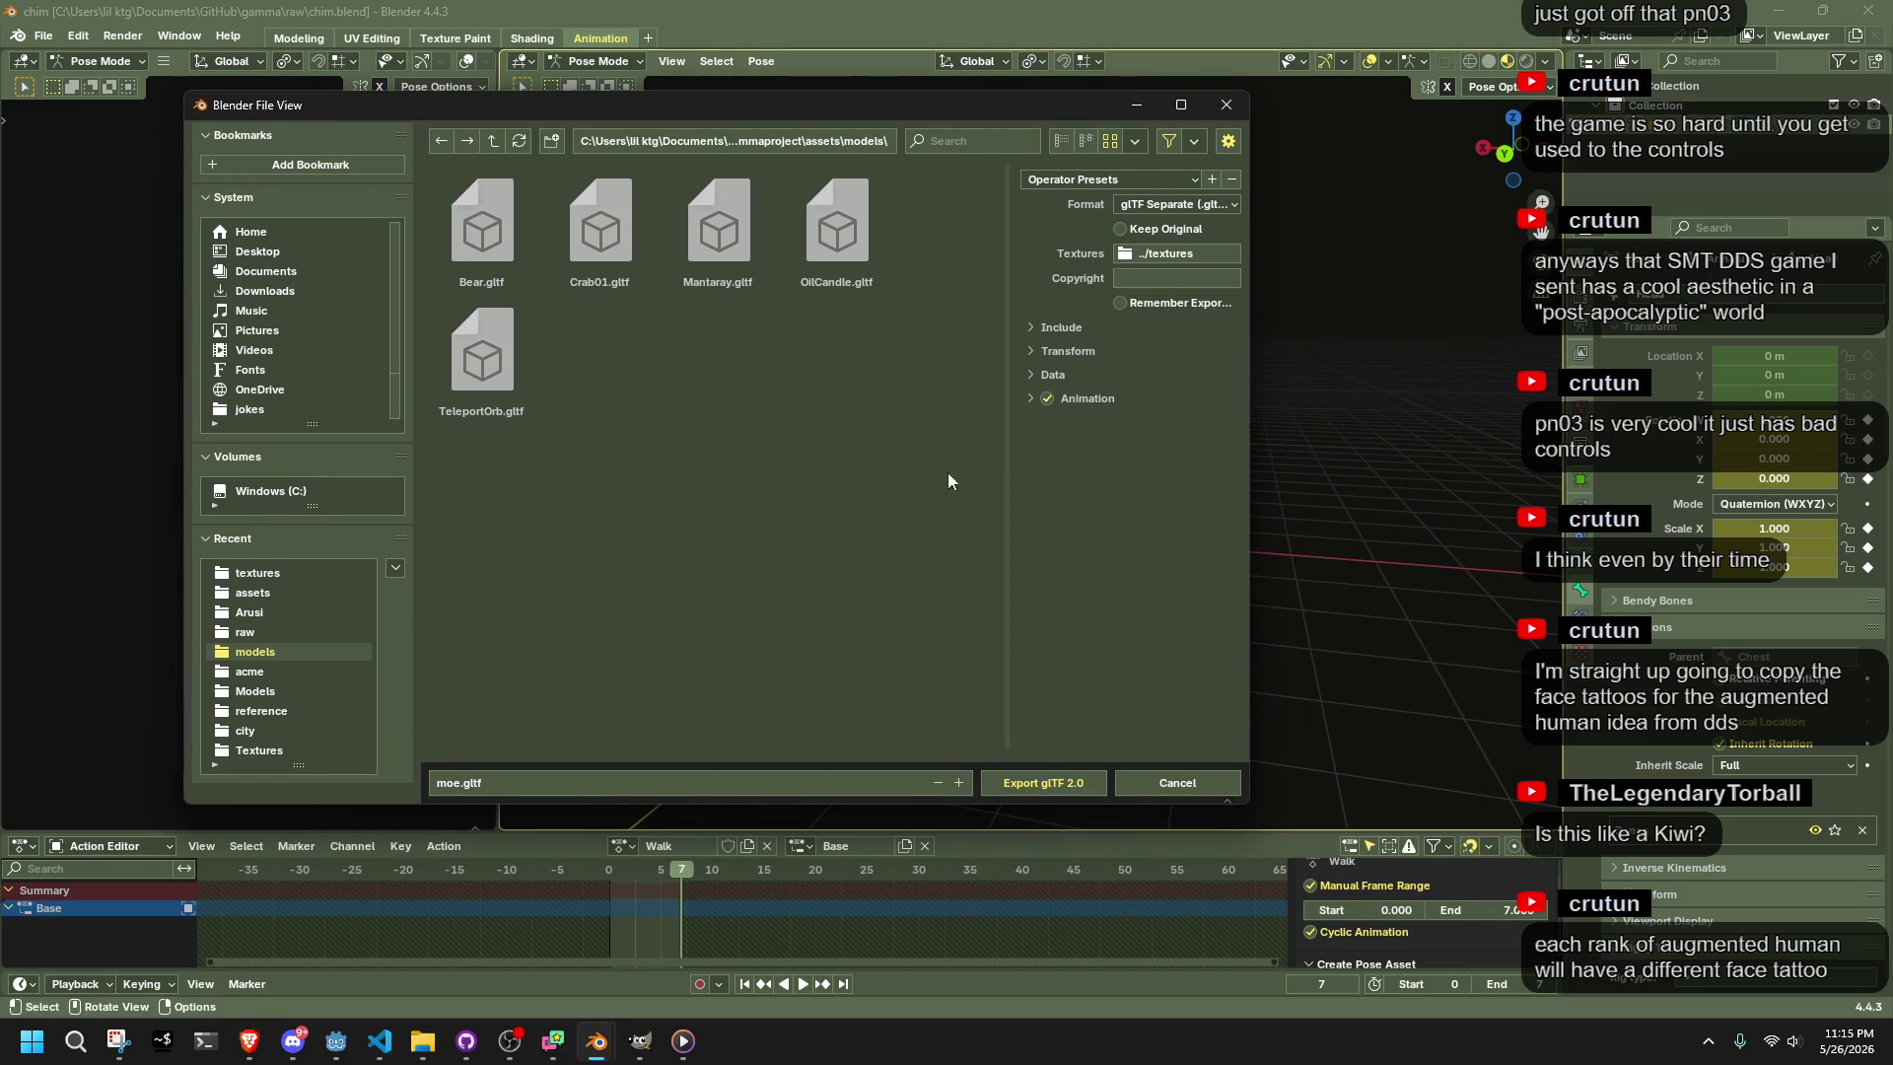
mouse_move(406, 110)
mouse_down()
mouse_move(1483, 327)
mouse_move(944, 133)
mouse_up()
key(alt+Tab)
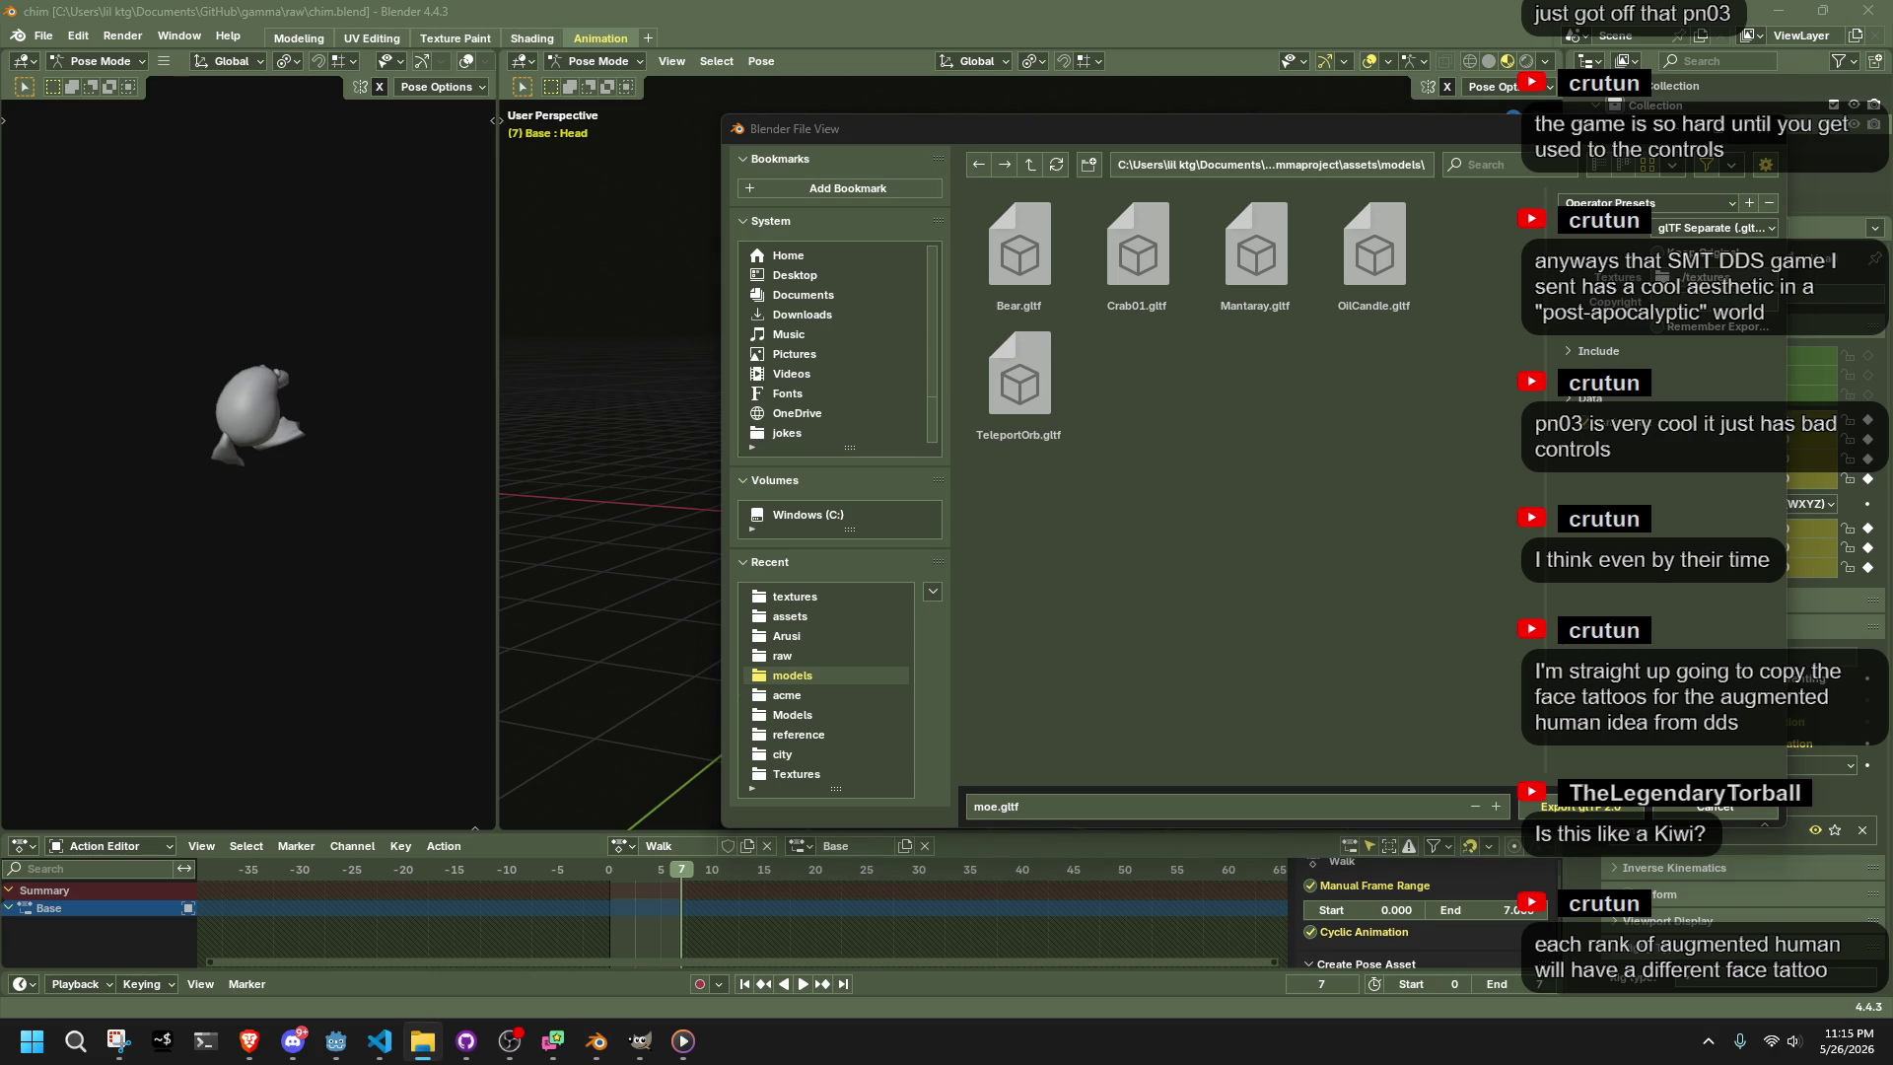
key(Return)
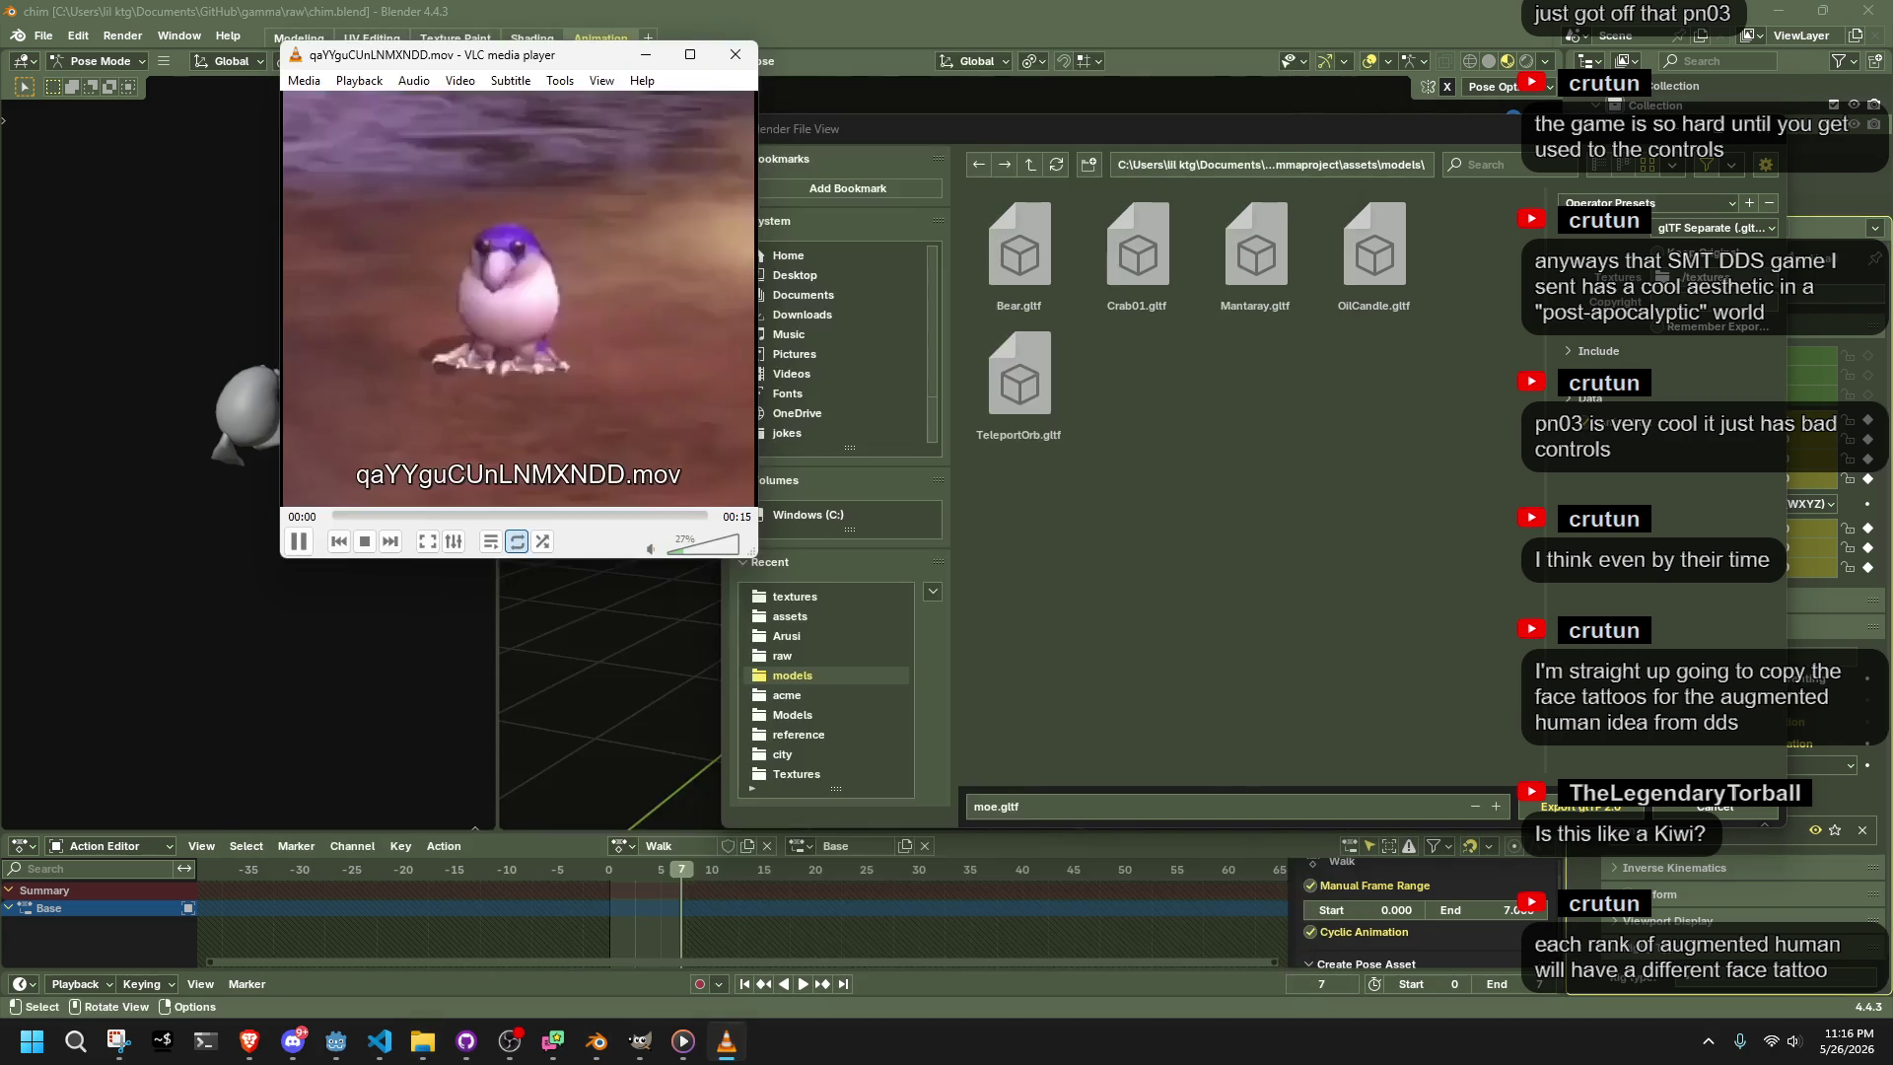
Raise the bird clip's volume, close VLC, and capitalise the export file name to Moe.gltf
click(695, 550)
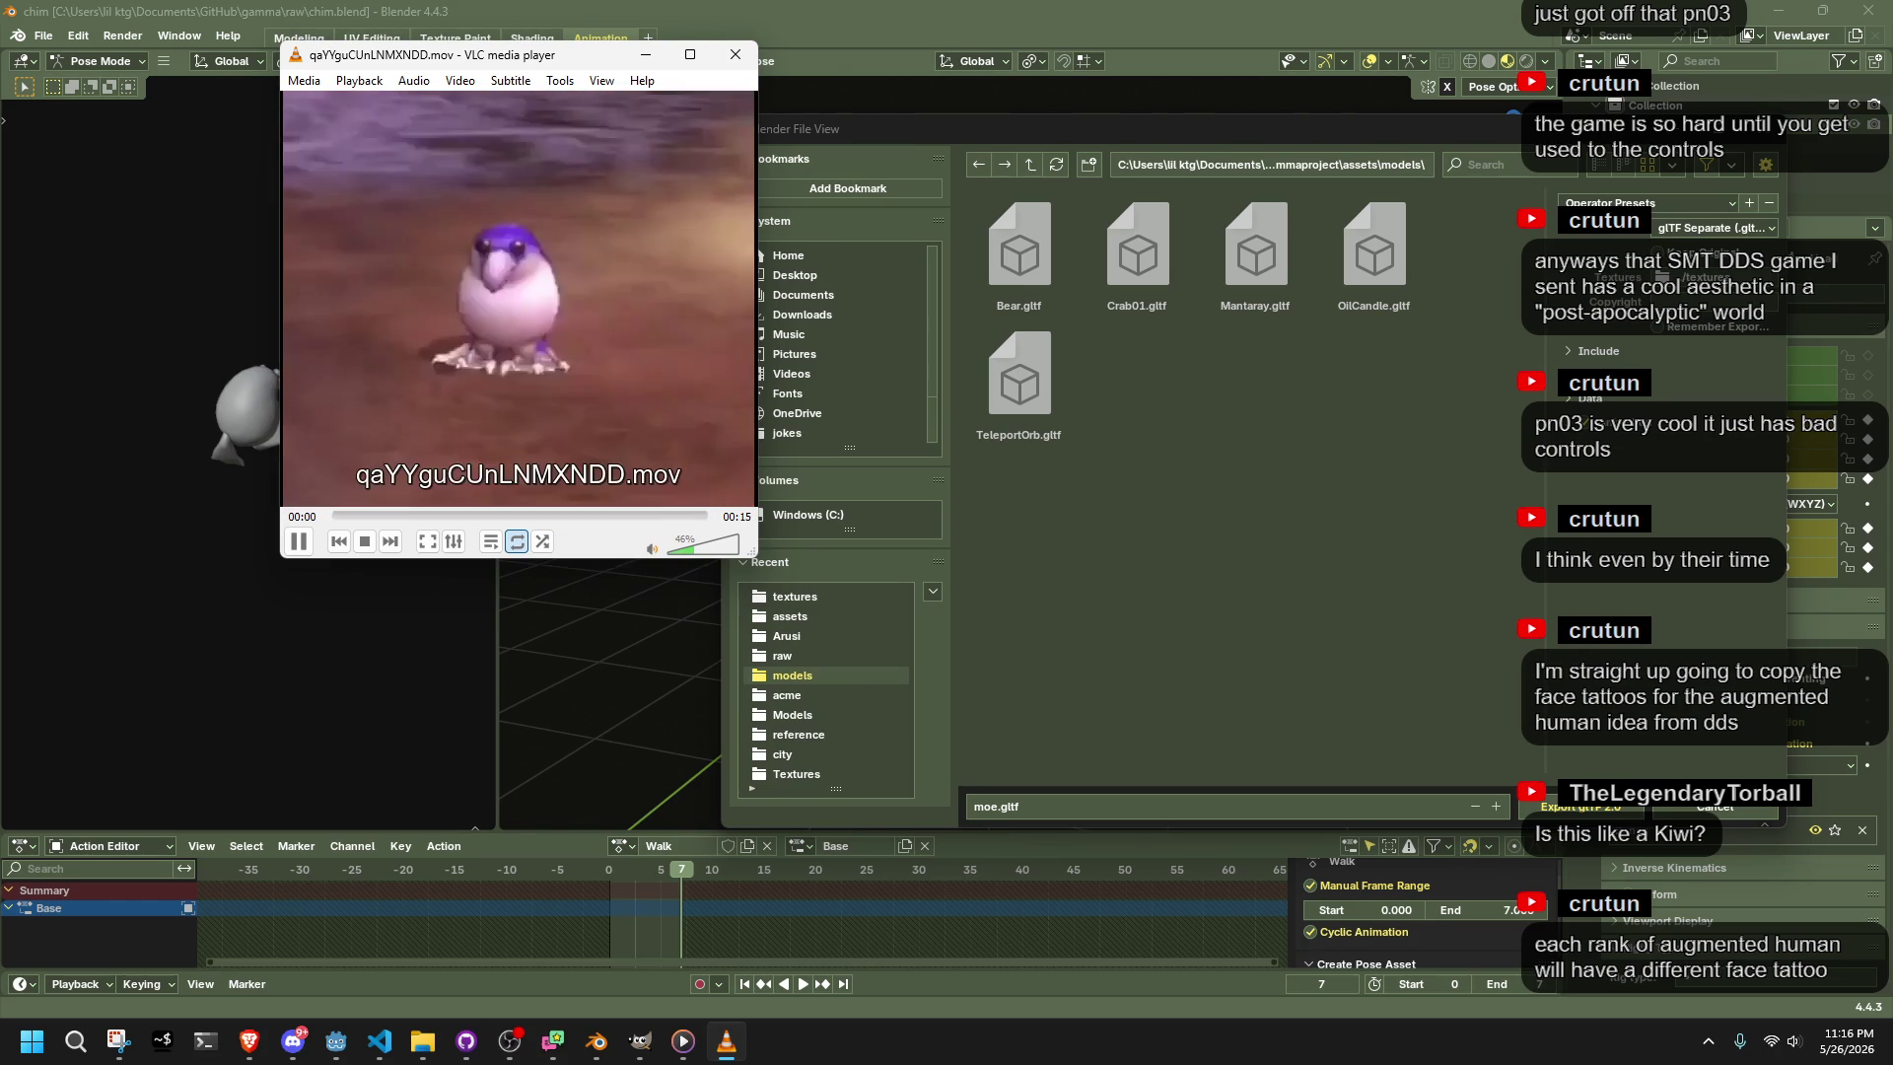
click(736, 54)
click(984, 806)
key(BackSpace)
text(M)
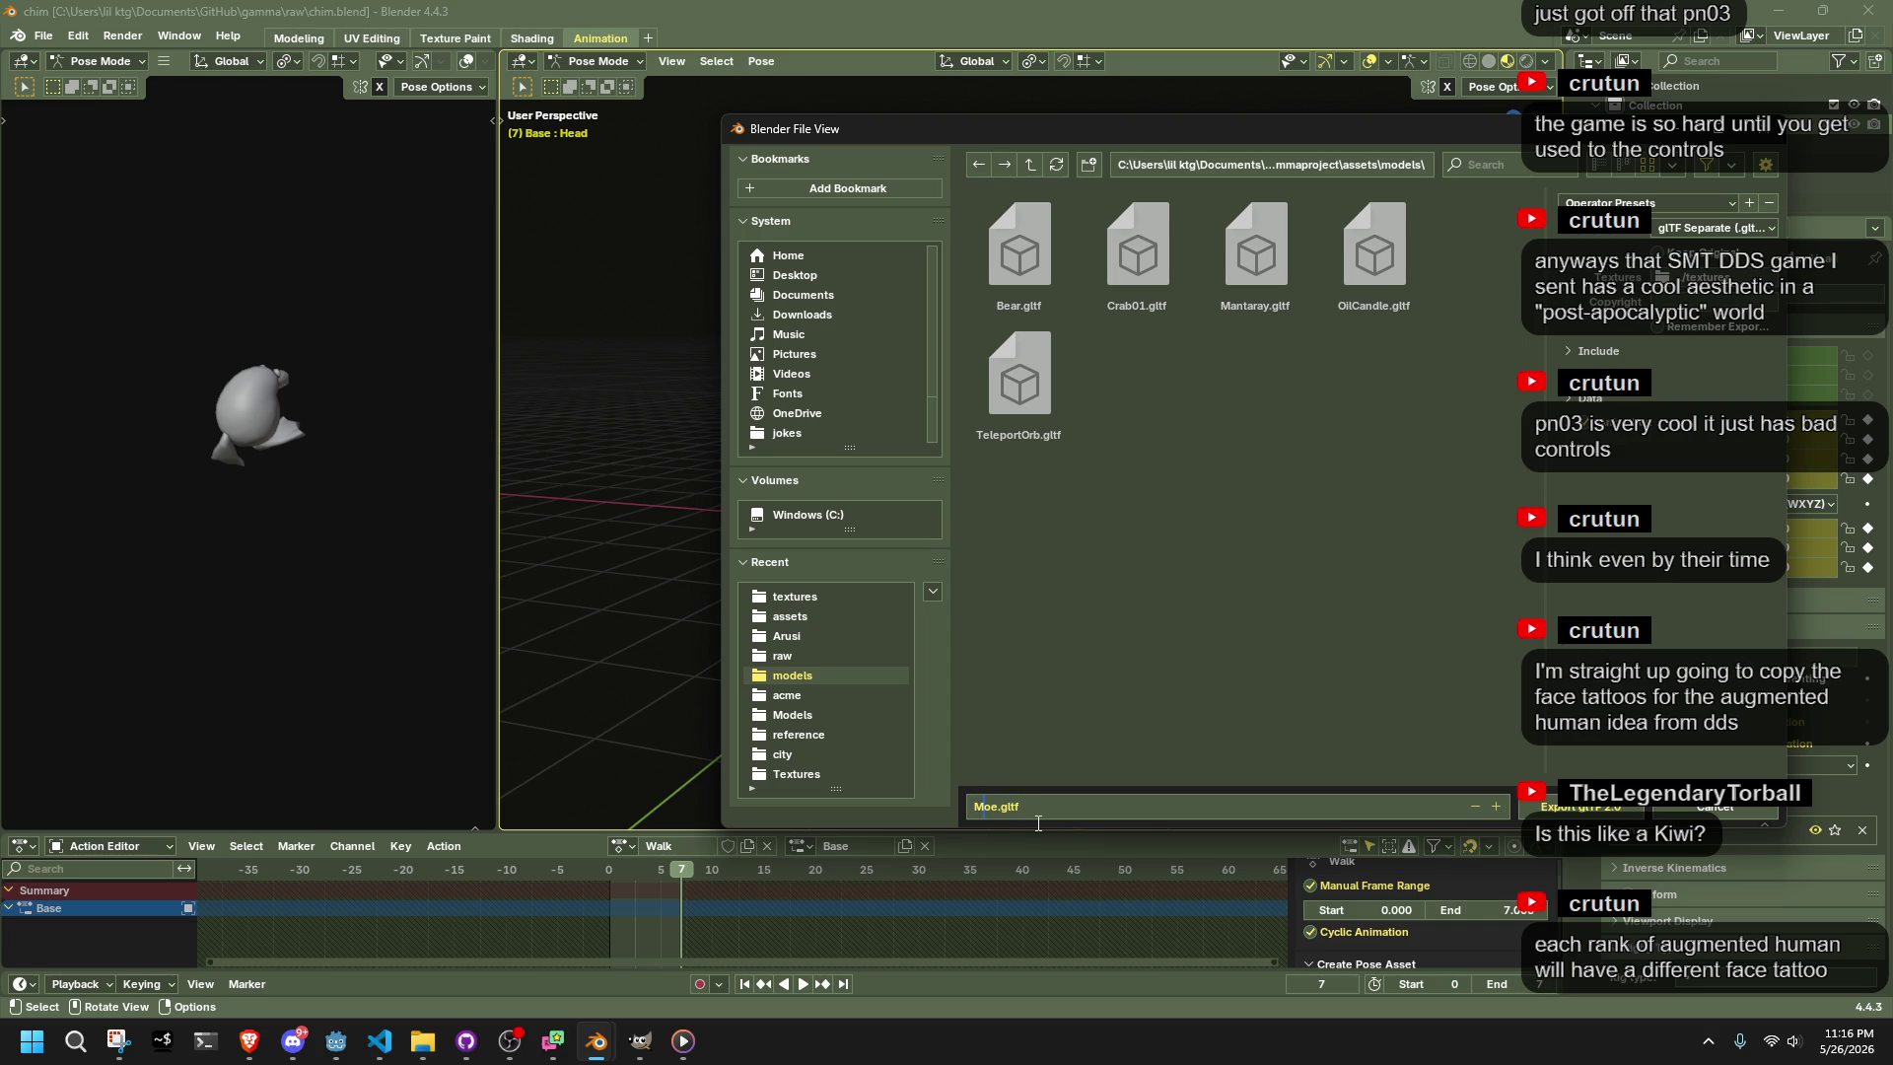
key(Return)
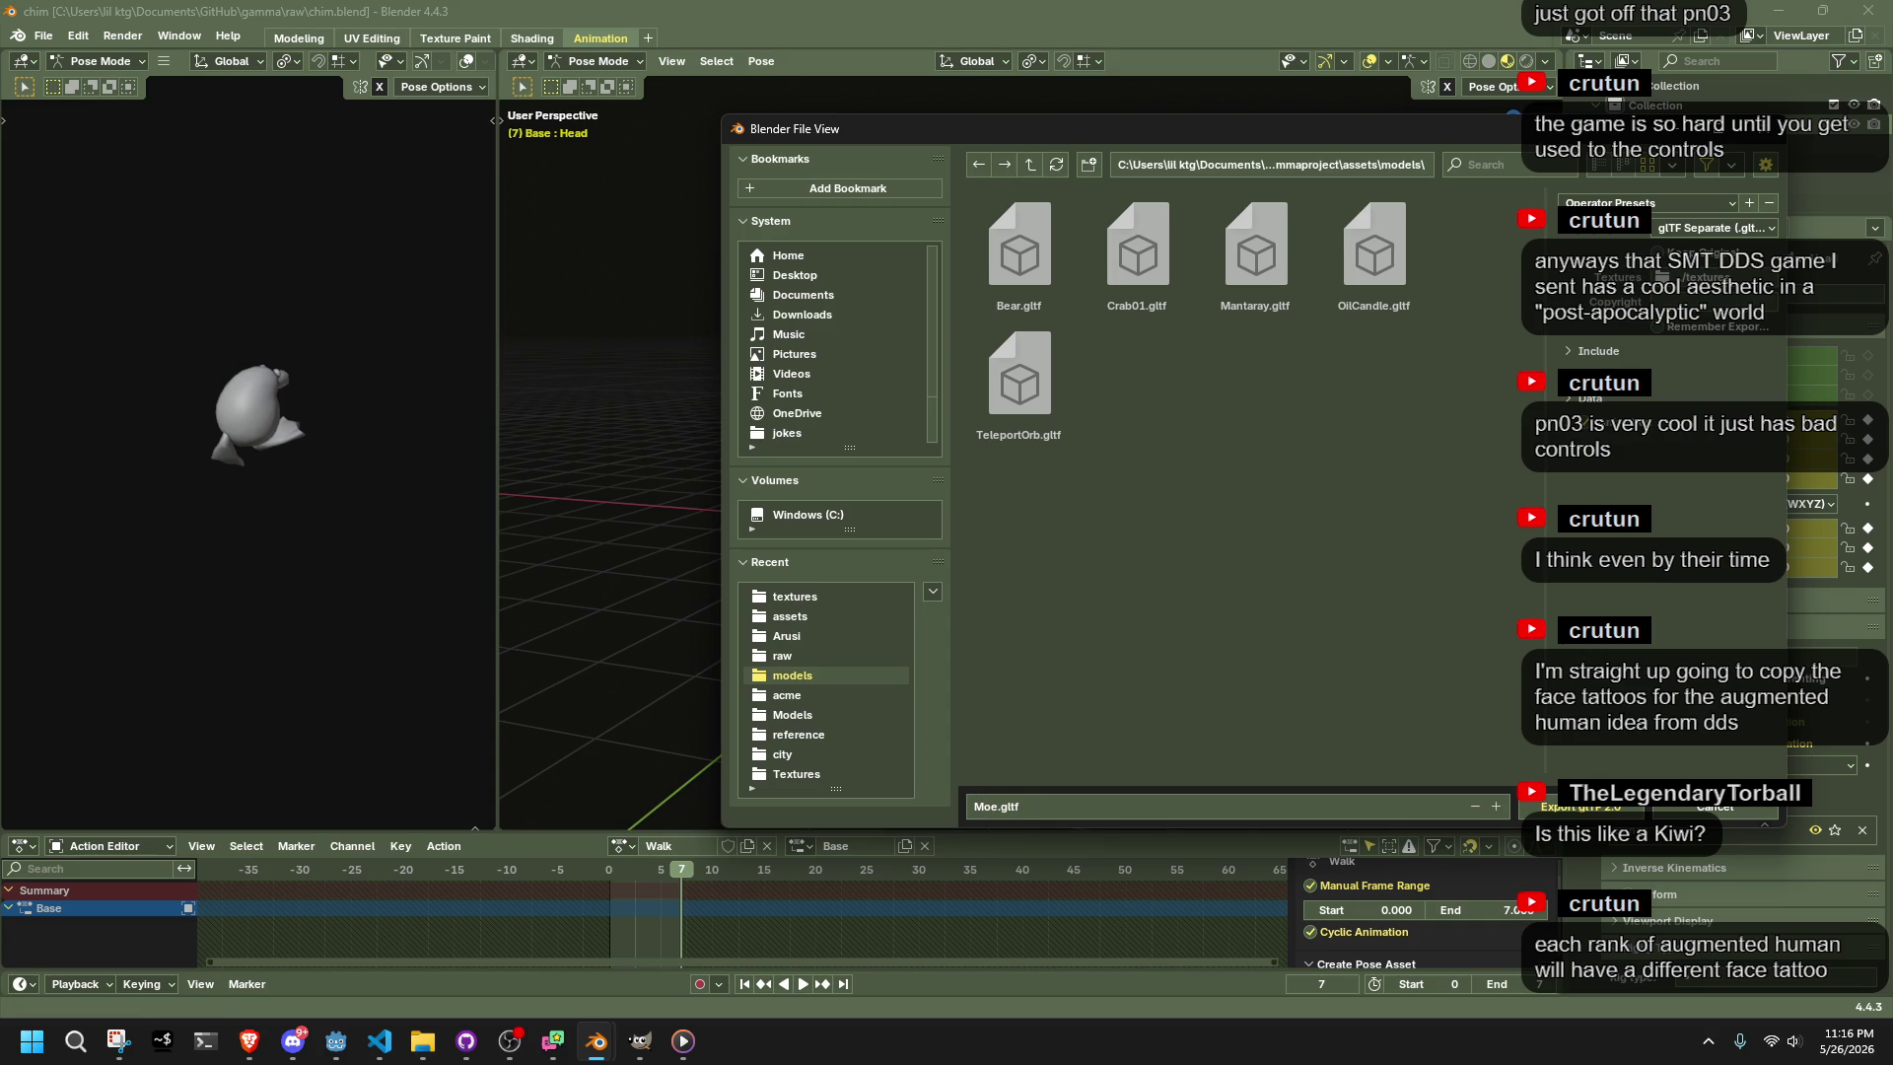
key(alt+Tab)
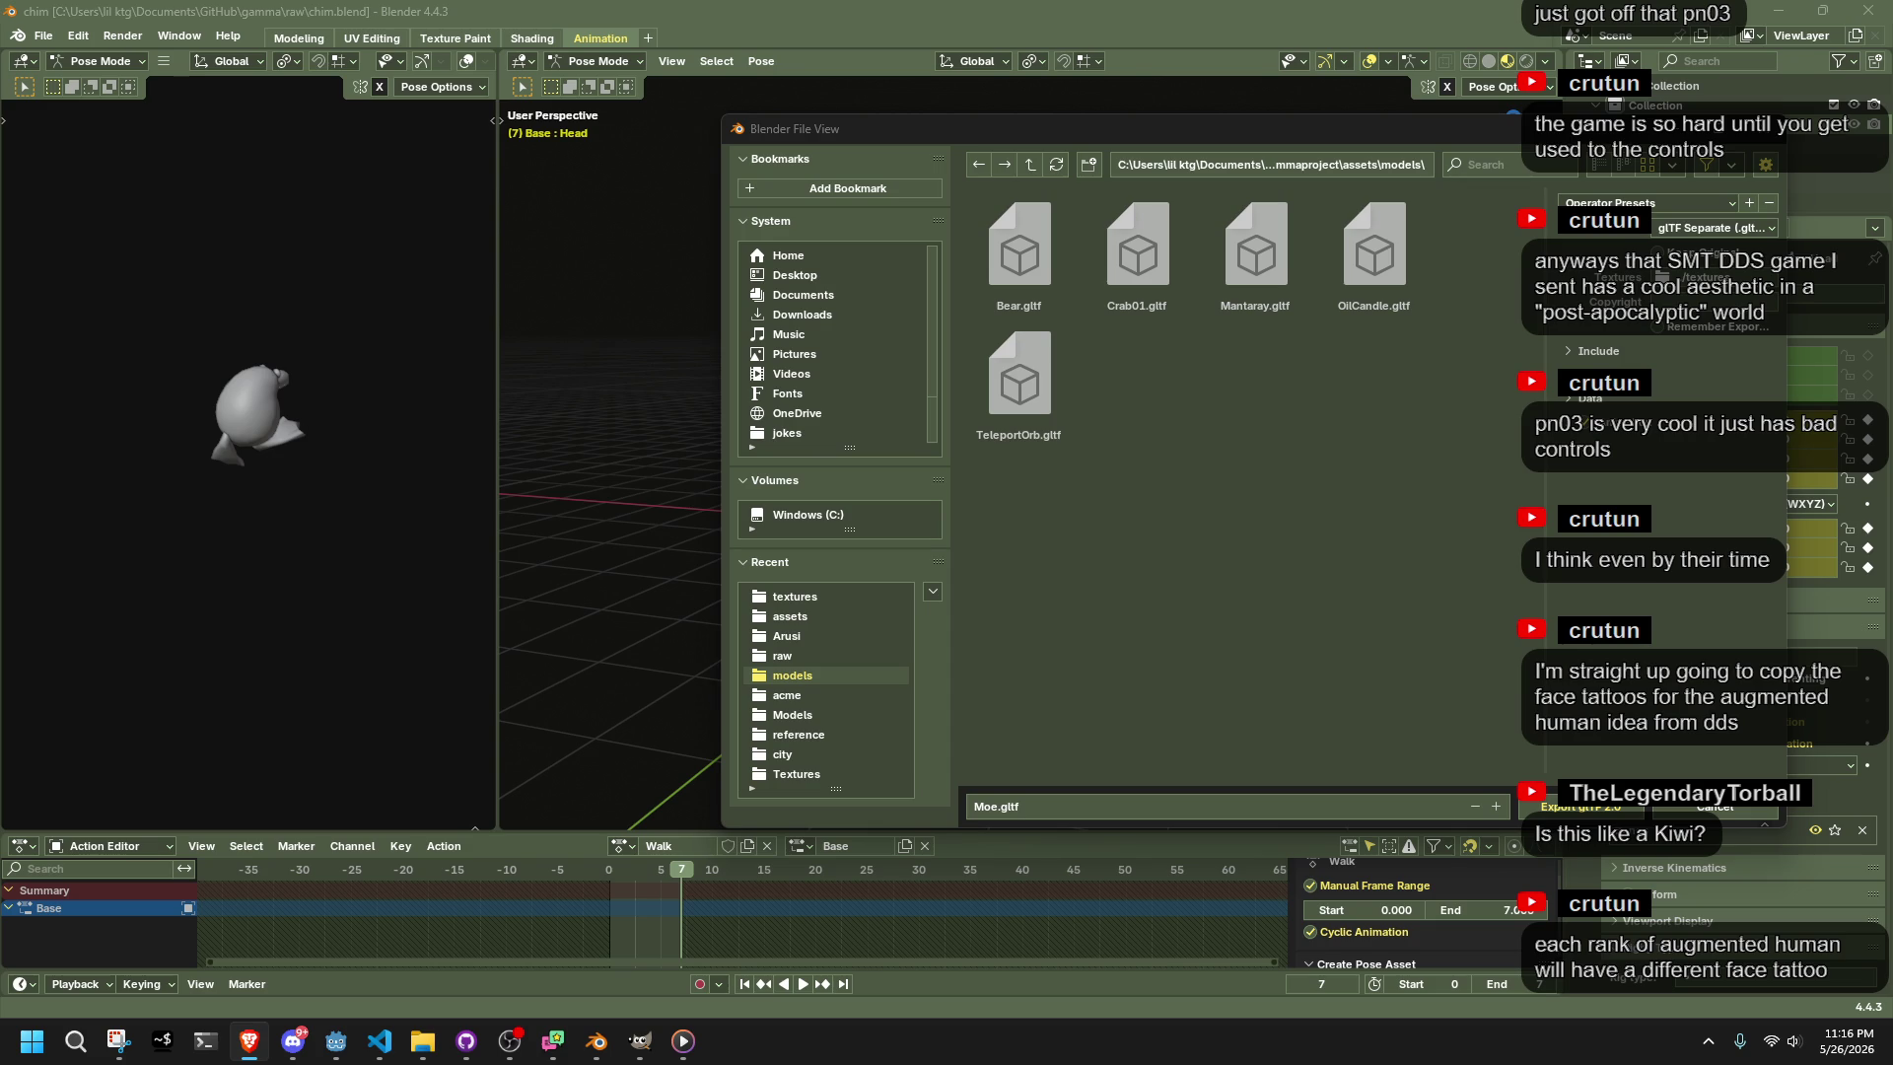
key(alt+Tab)
key(alt+Tab)
key(alt+Tab)
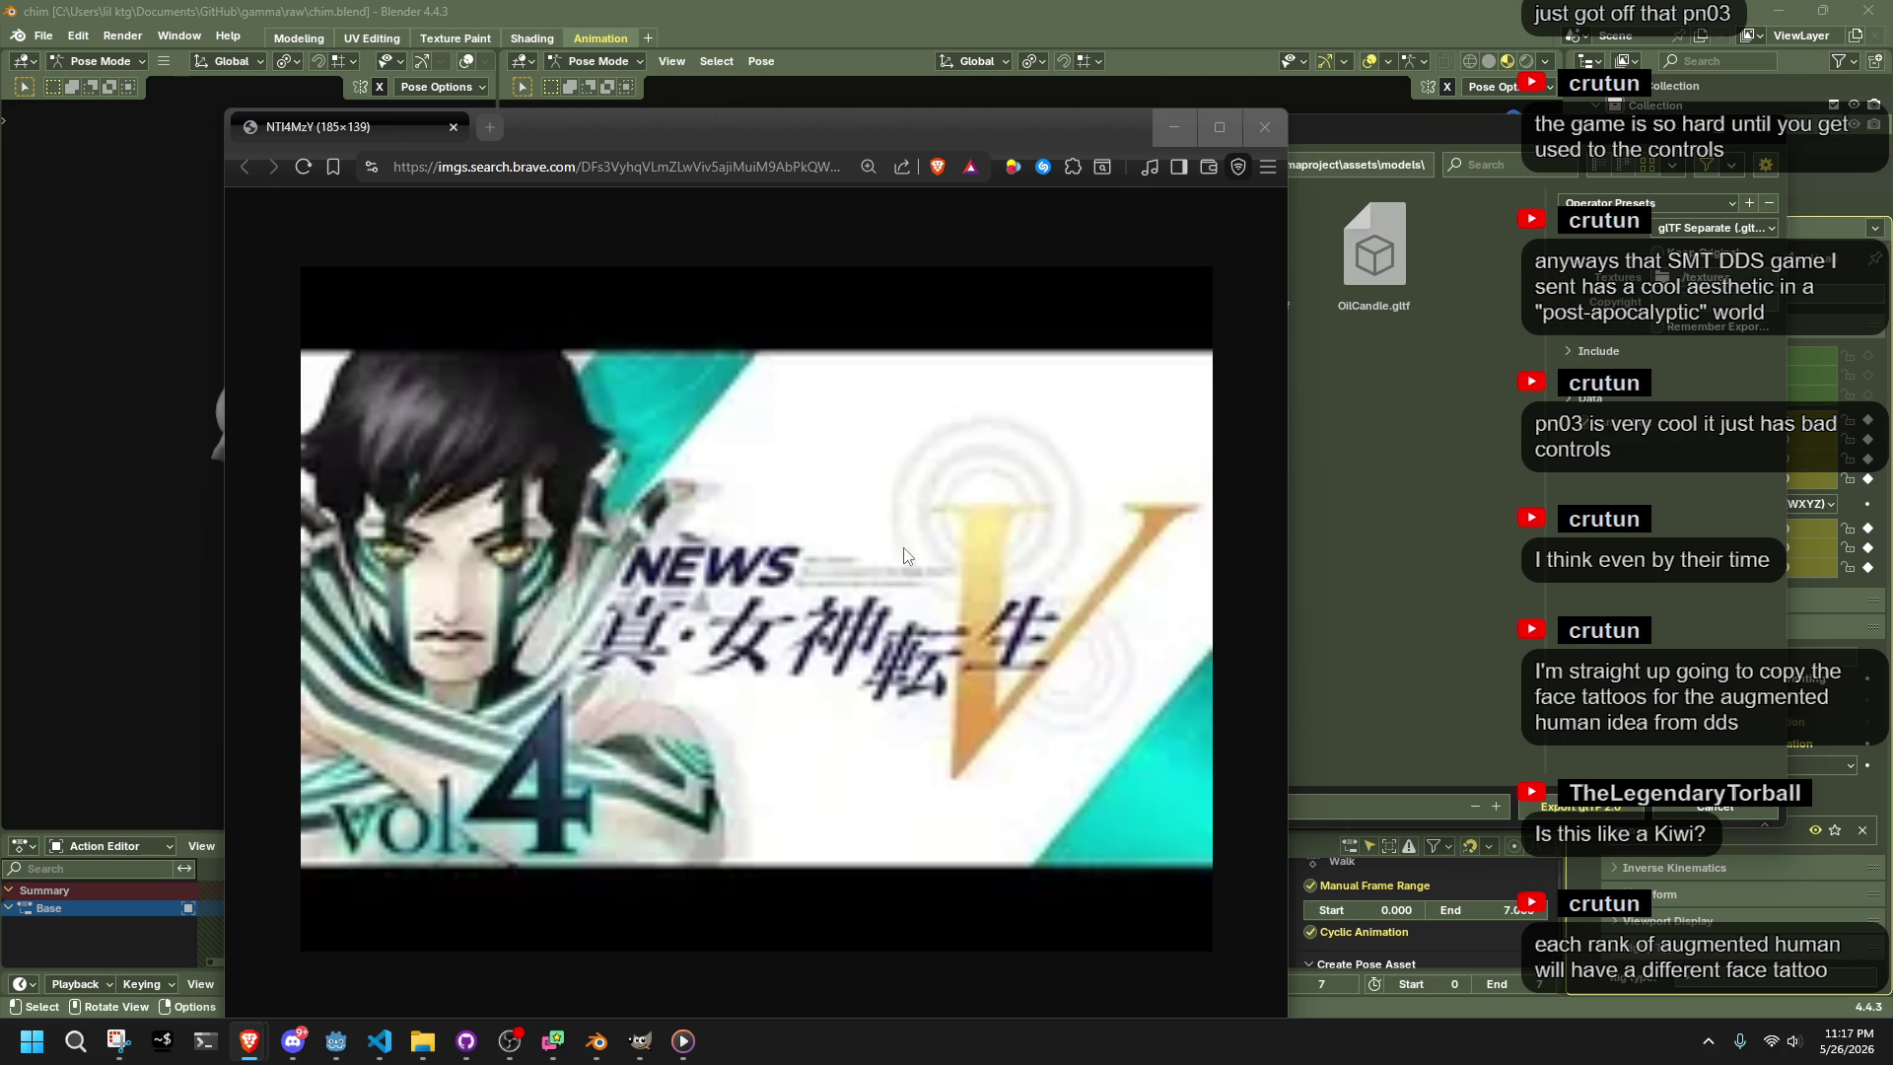
click(1265, 126)
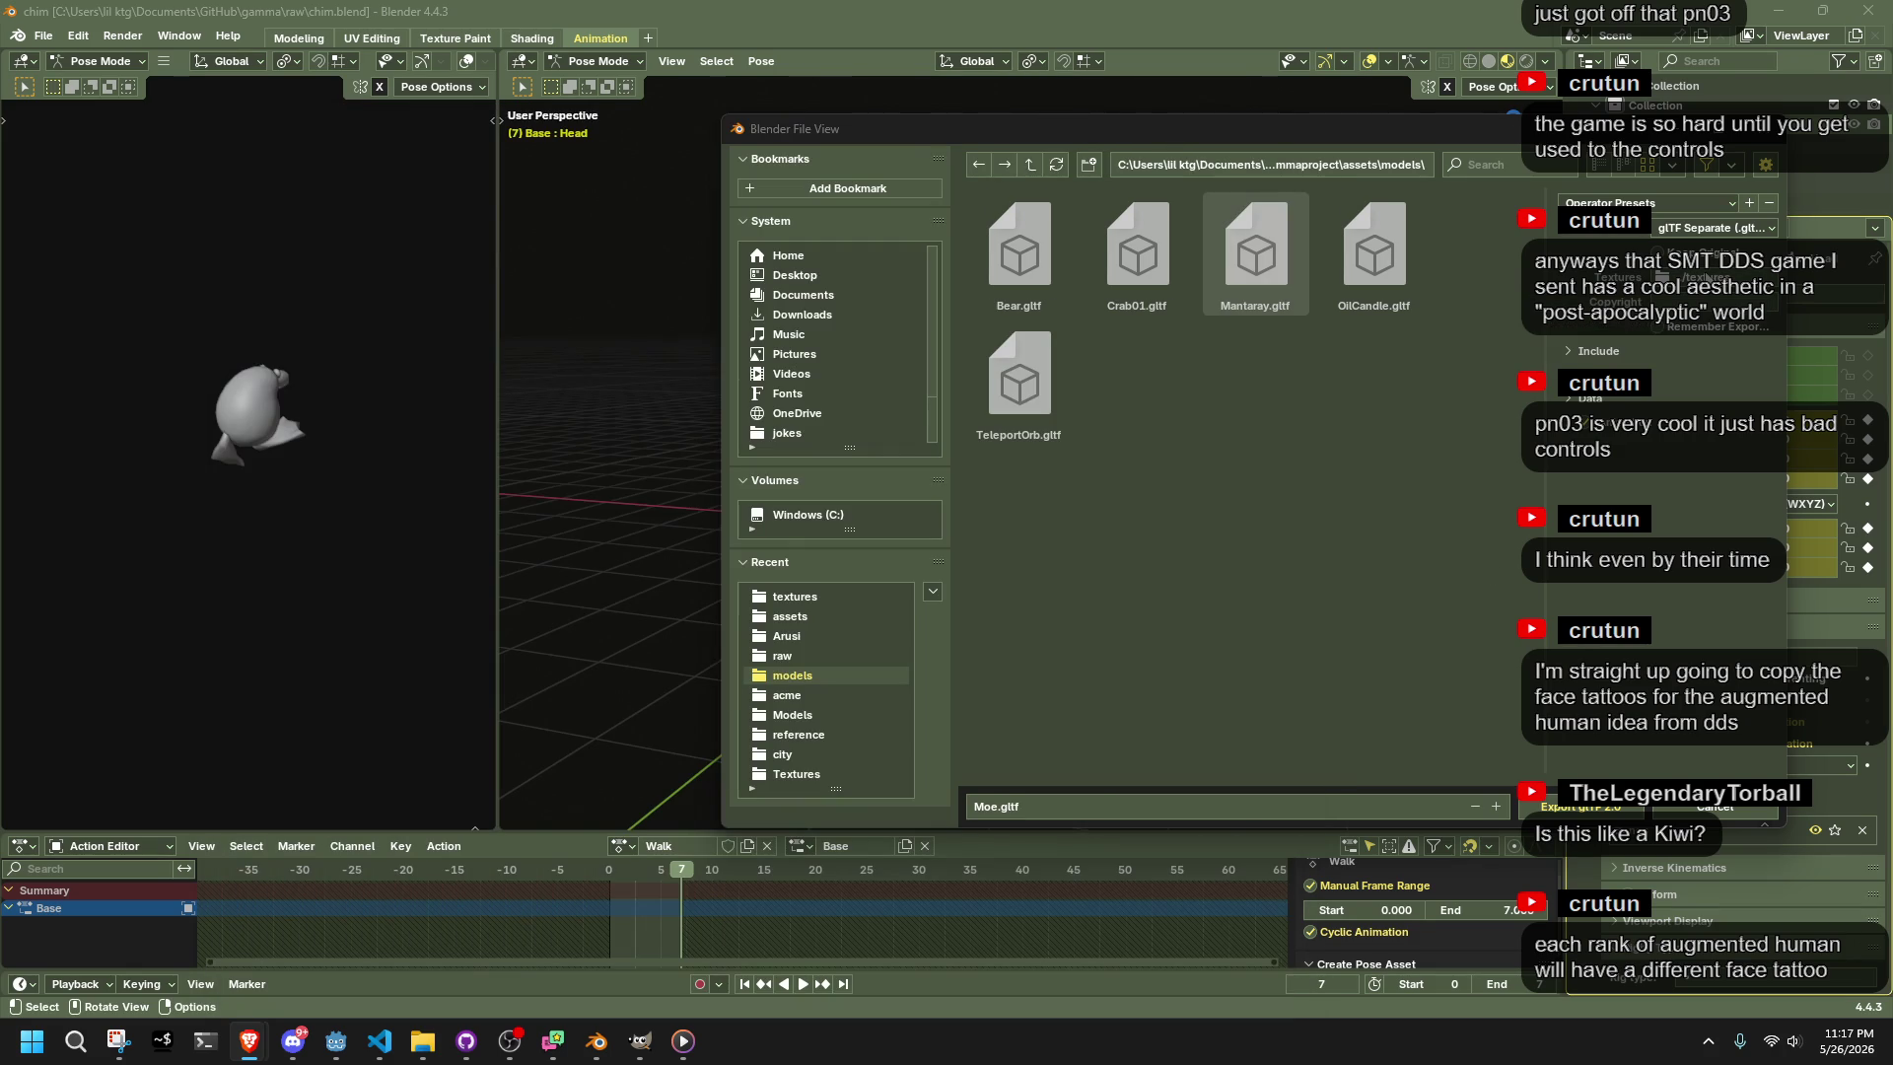
Export Moe.gltf, inspect the rig, save chim.blend, and switch to the Godot editor
click(1605, 807)
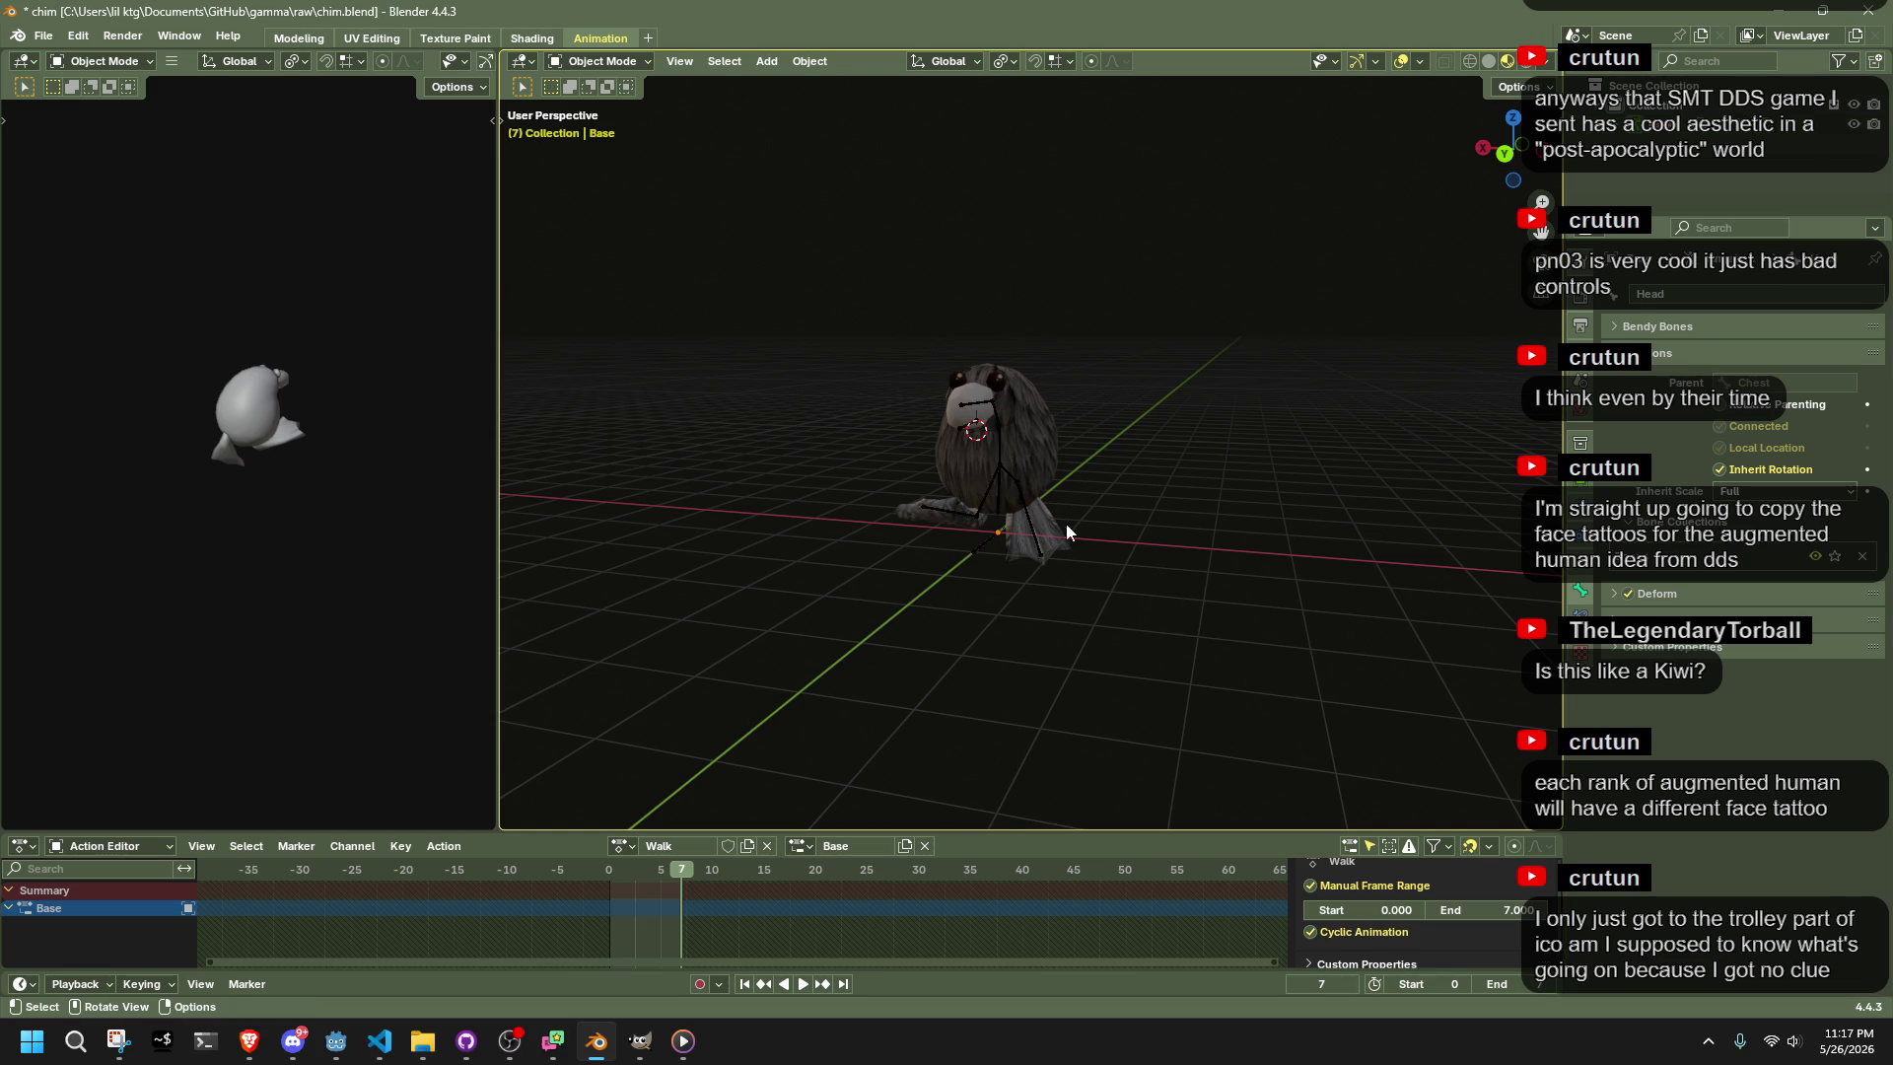
scroll(1098, 544, up, 4)
mouse_move(1238, 513)
mouse_down()
mouse_move(1346, 464)
mouse_move(929, 603)
mouse_up()
drag(782, 582, 753, 537)
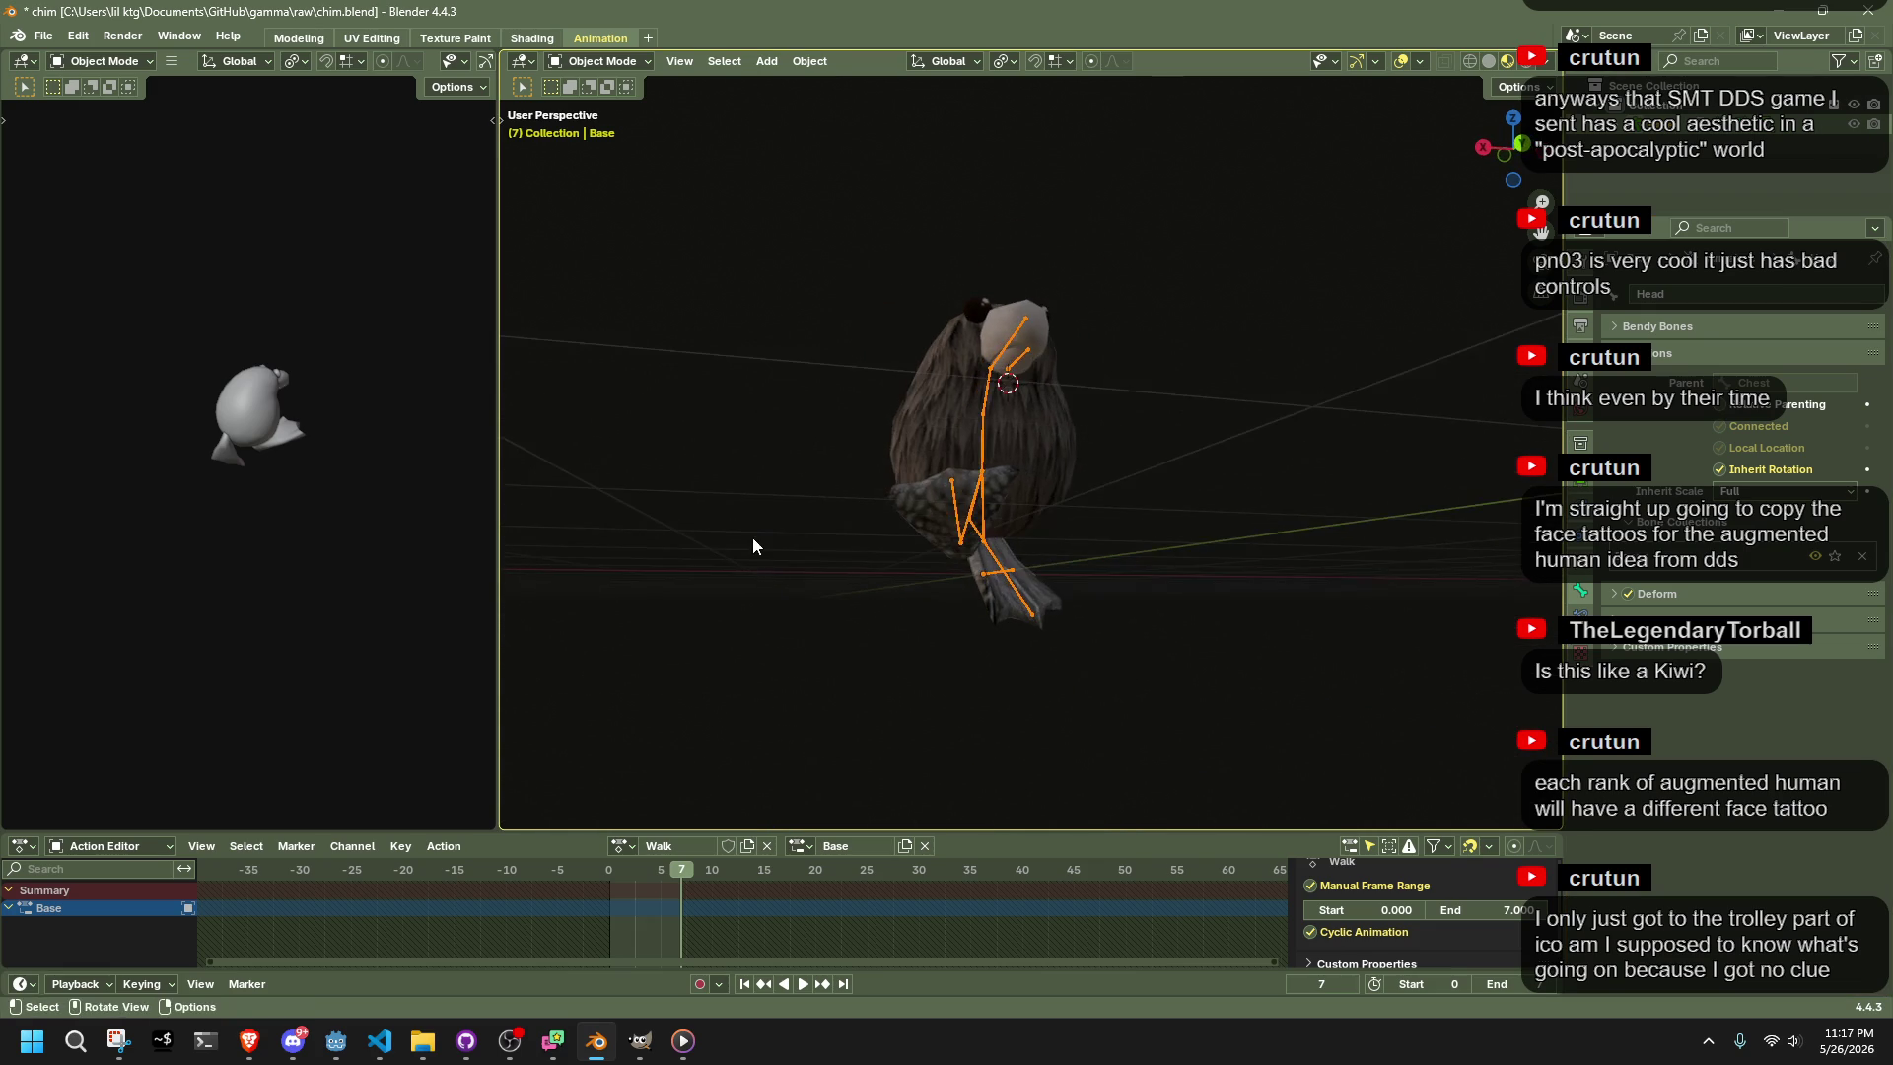
key(ctrl+s)
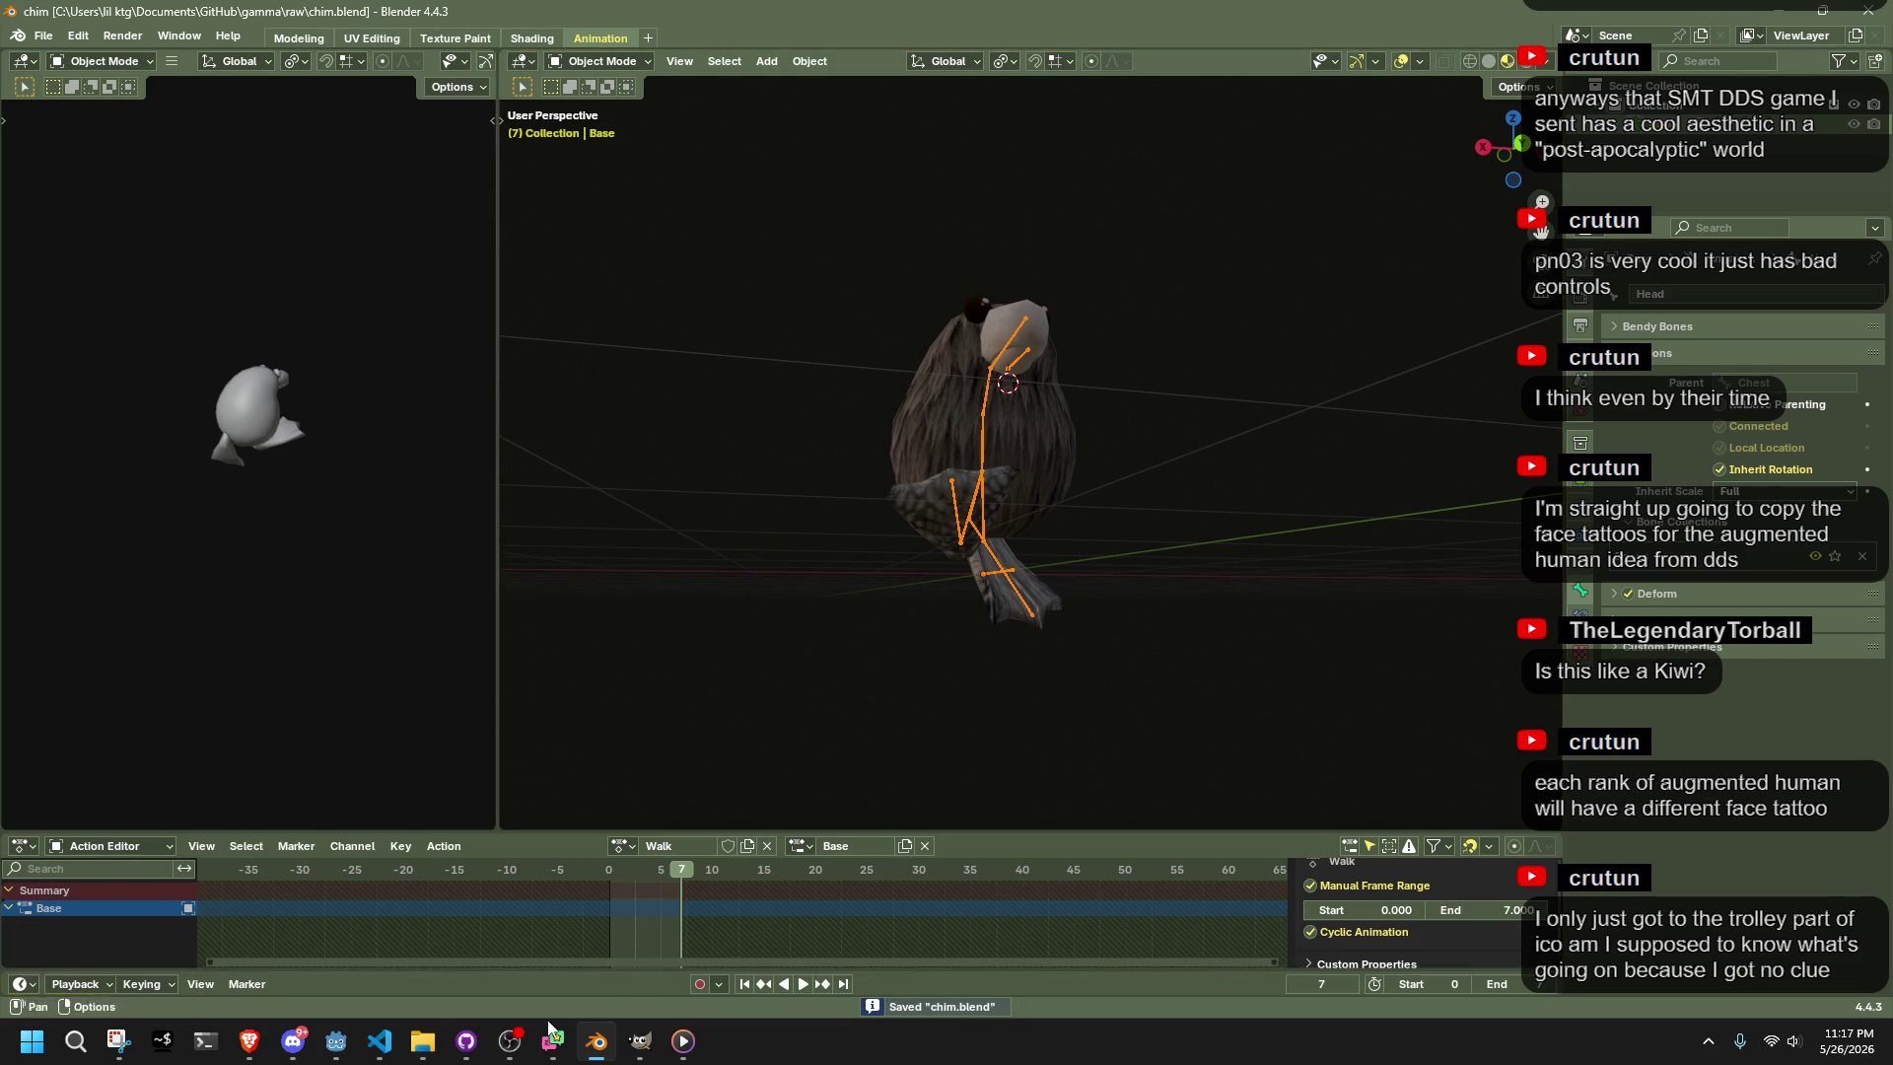
click(347, 1043)
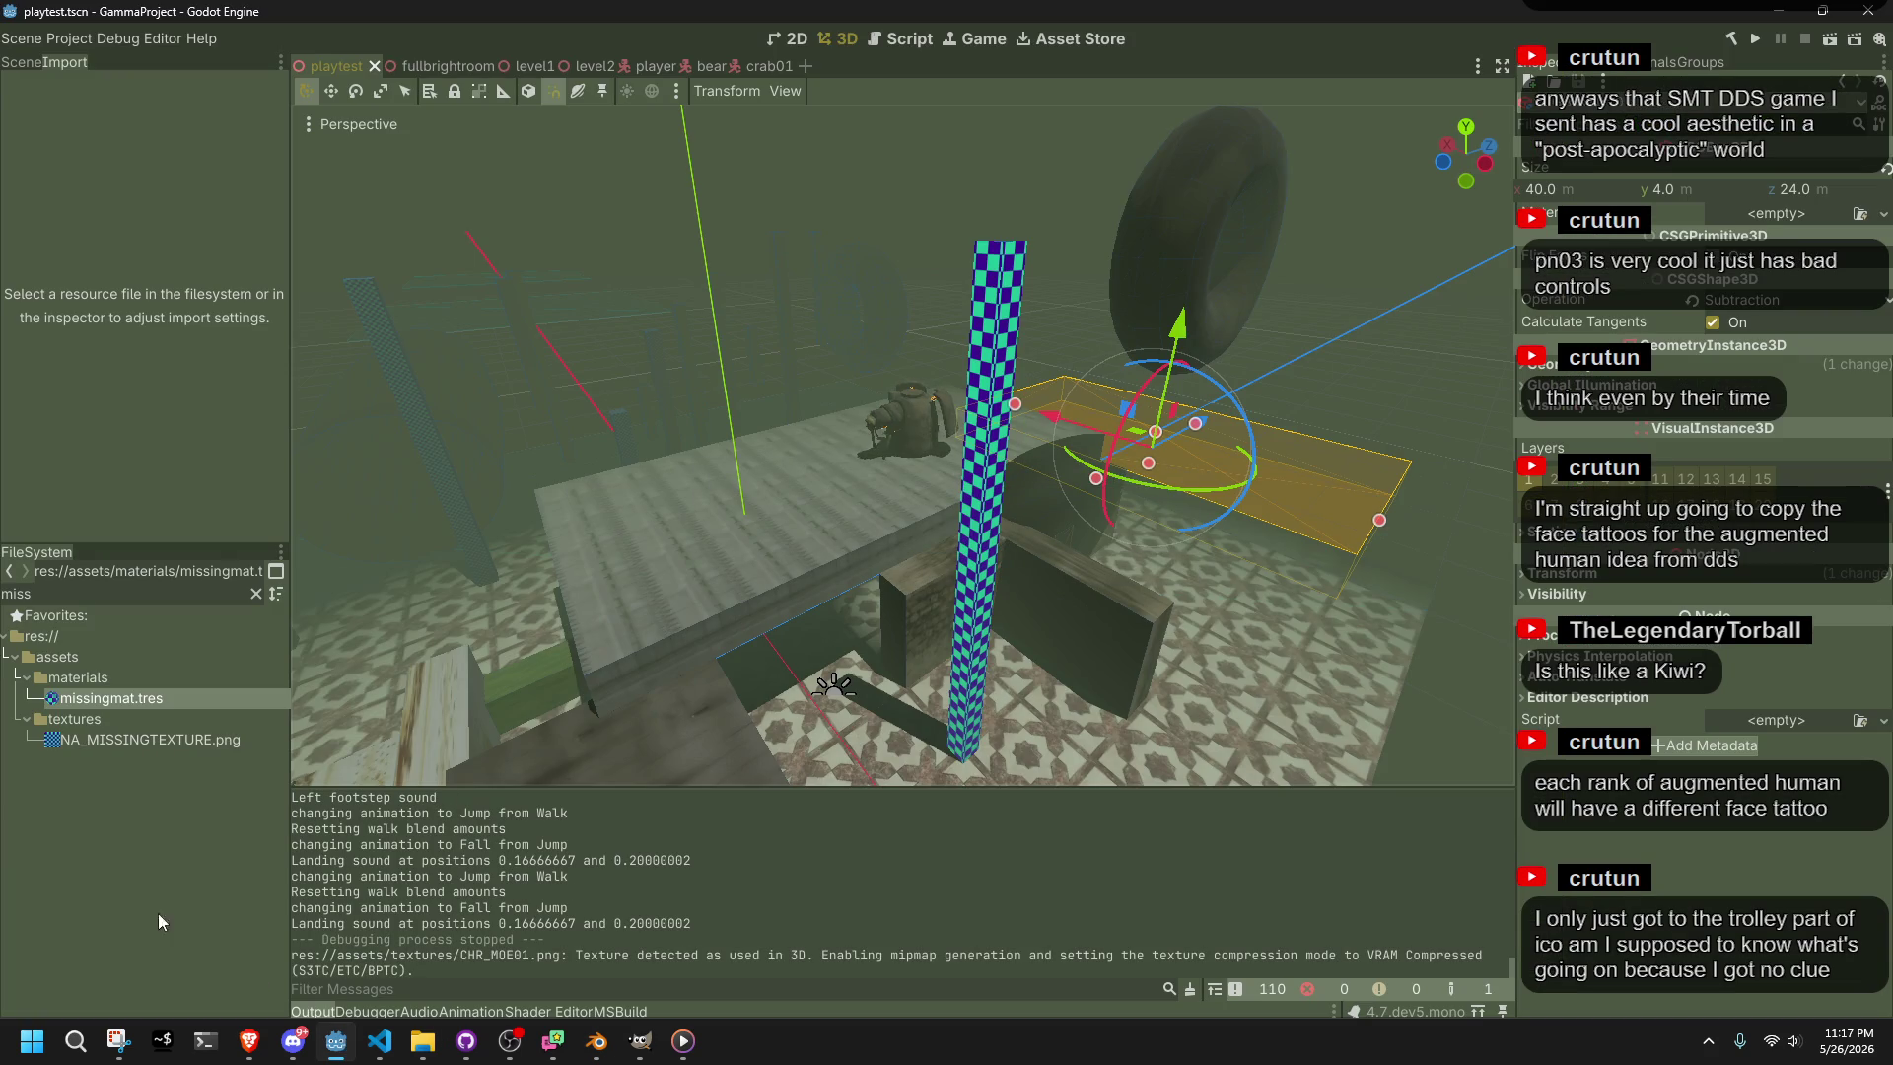
Clear the 'miss' FileSystem filter and collapse the materials, sound and assets folders
click(27, 677)
click(27, 677)
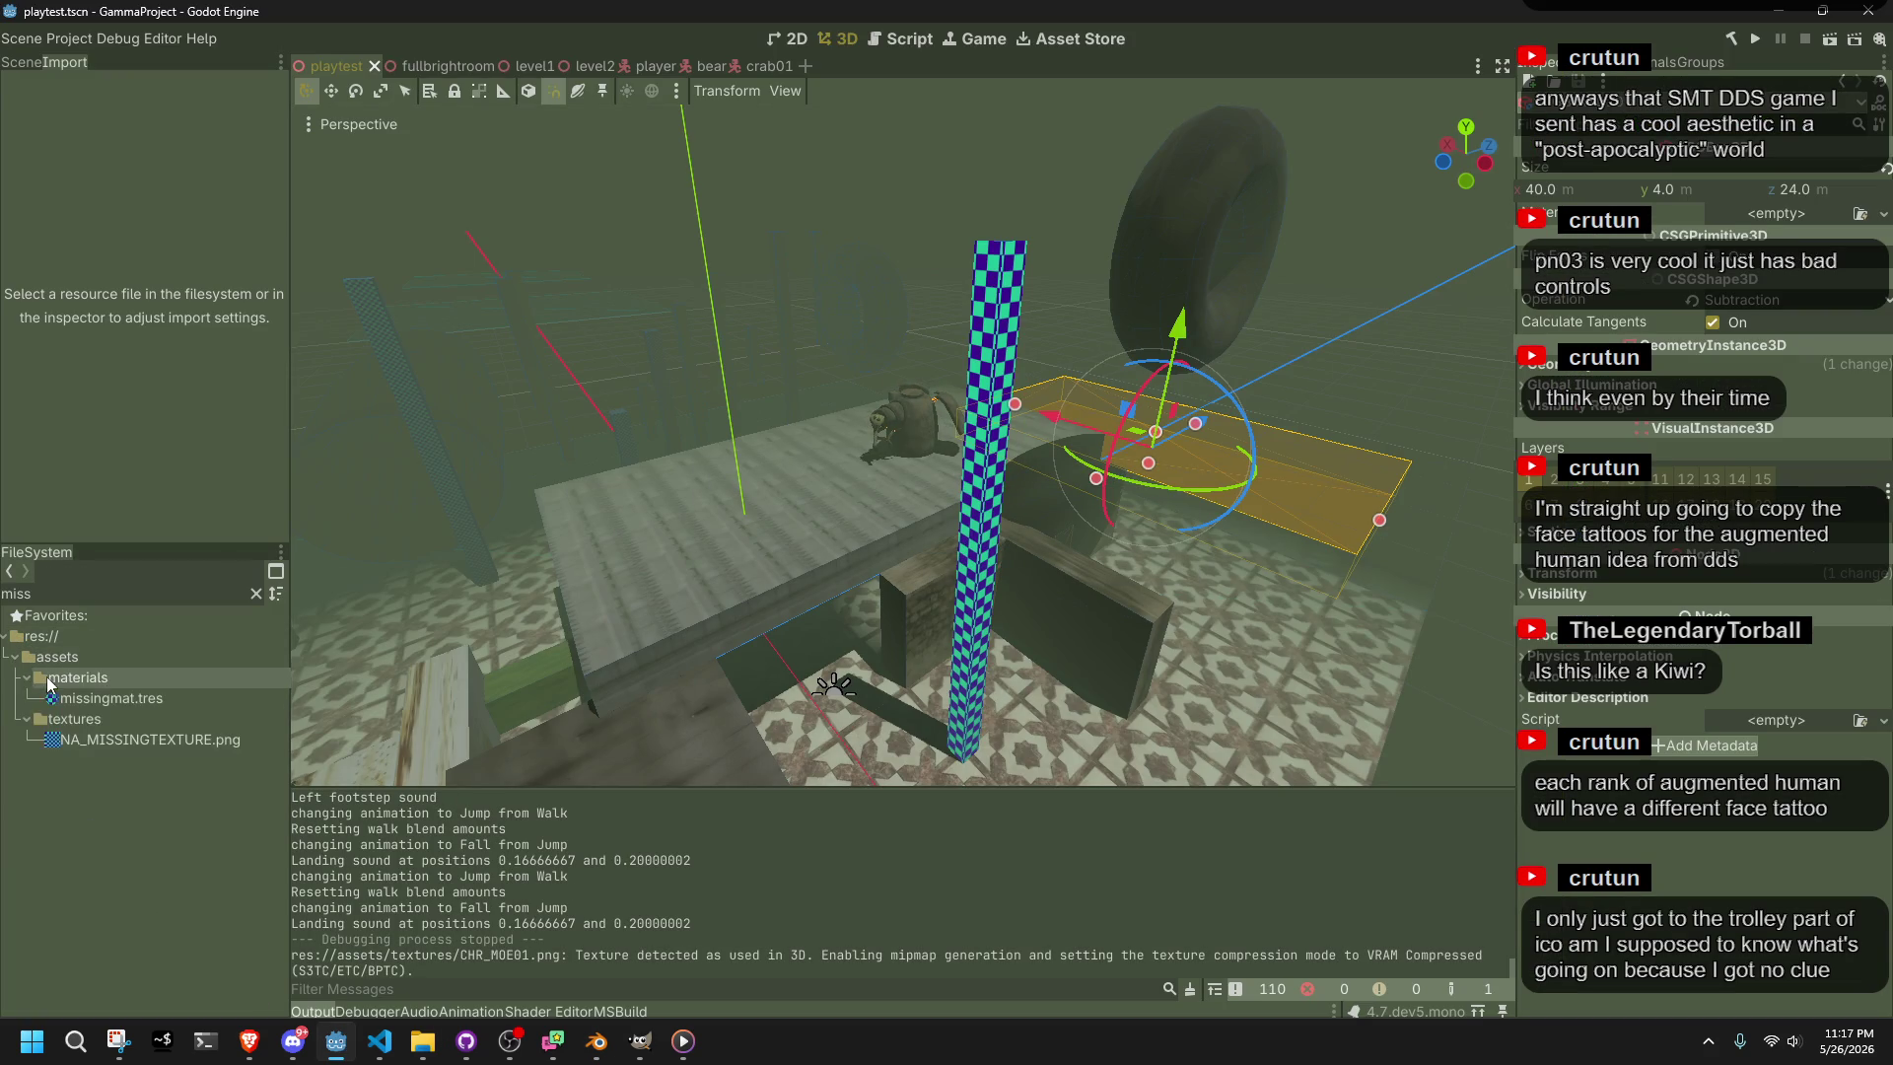
double_click(76, 595)
key(BackSpace)
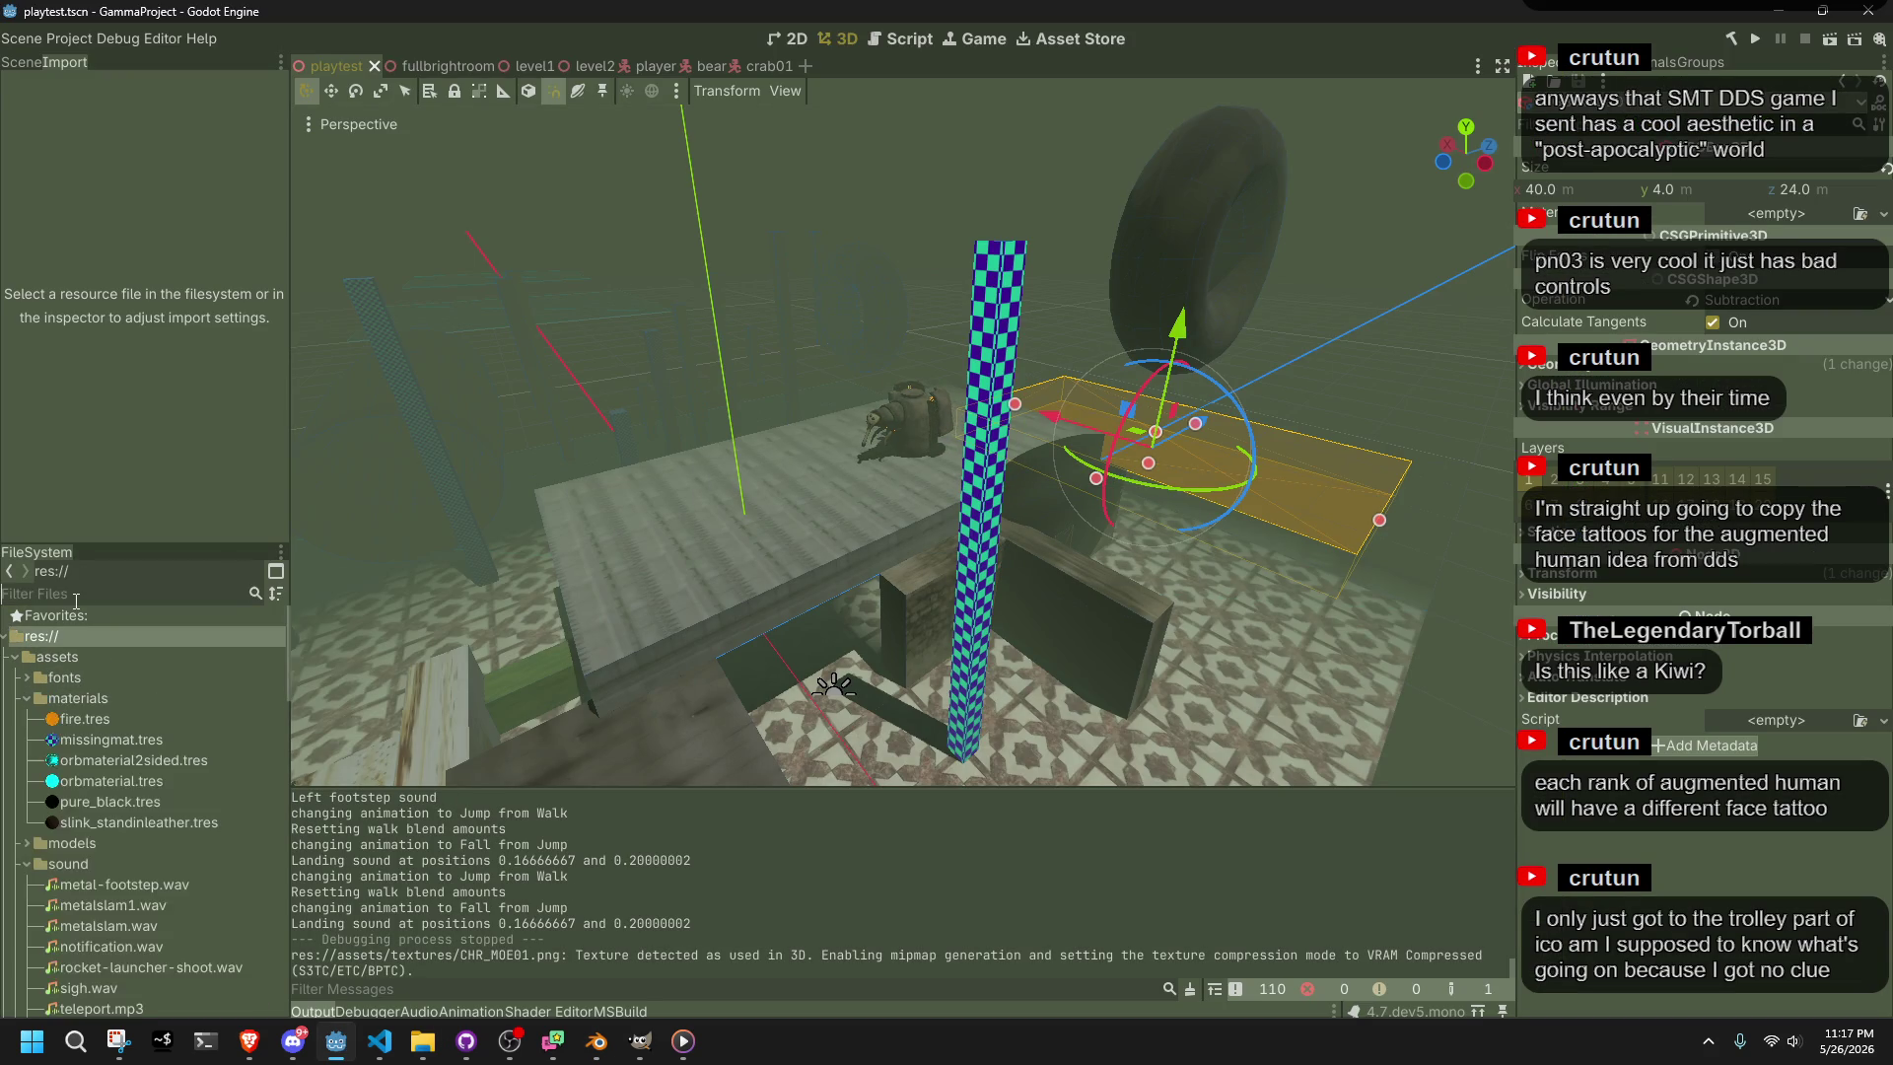
scroll(167, 807, down, 5)
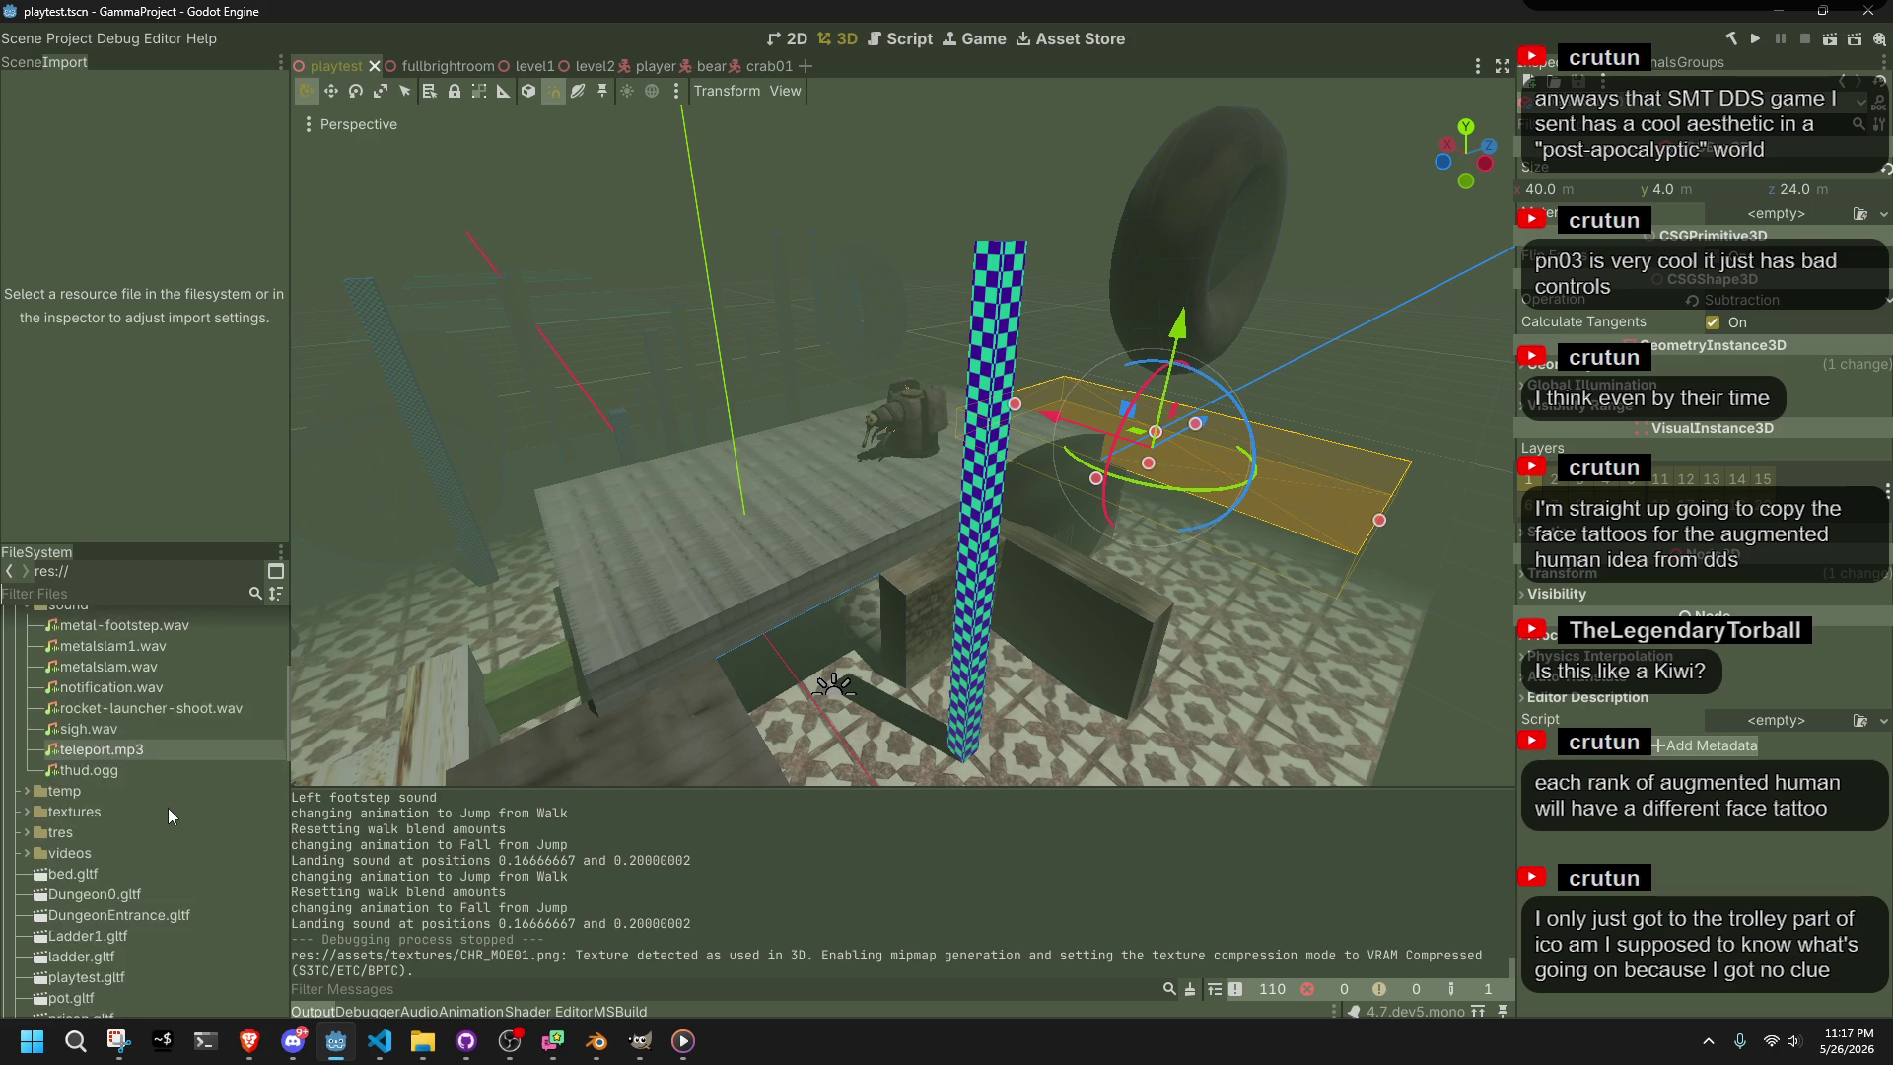
scroll(168, 807, down, 2)
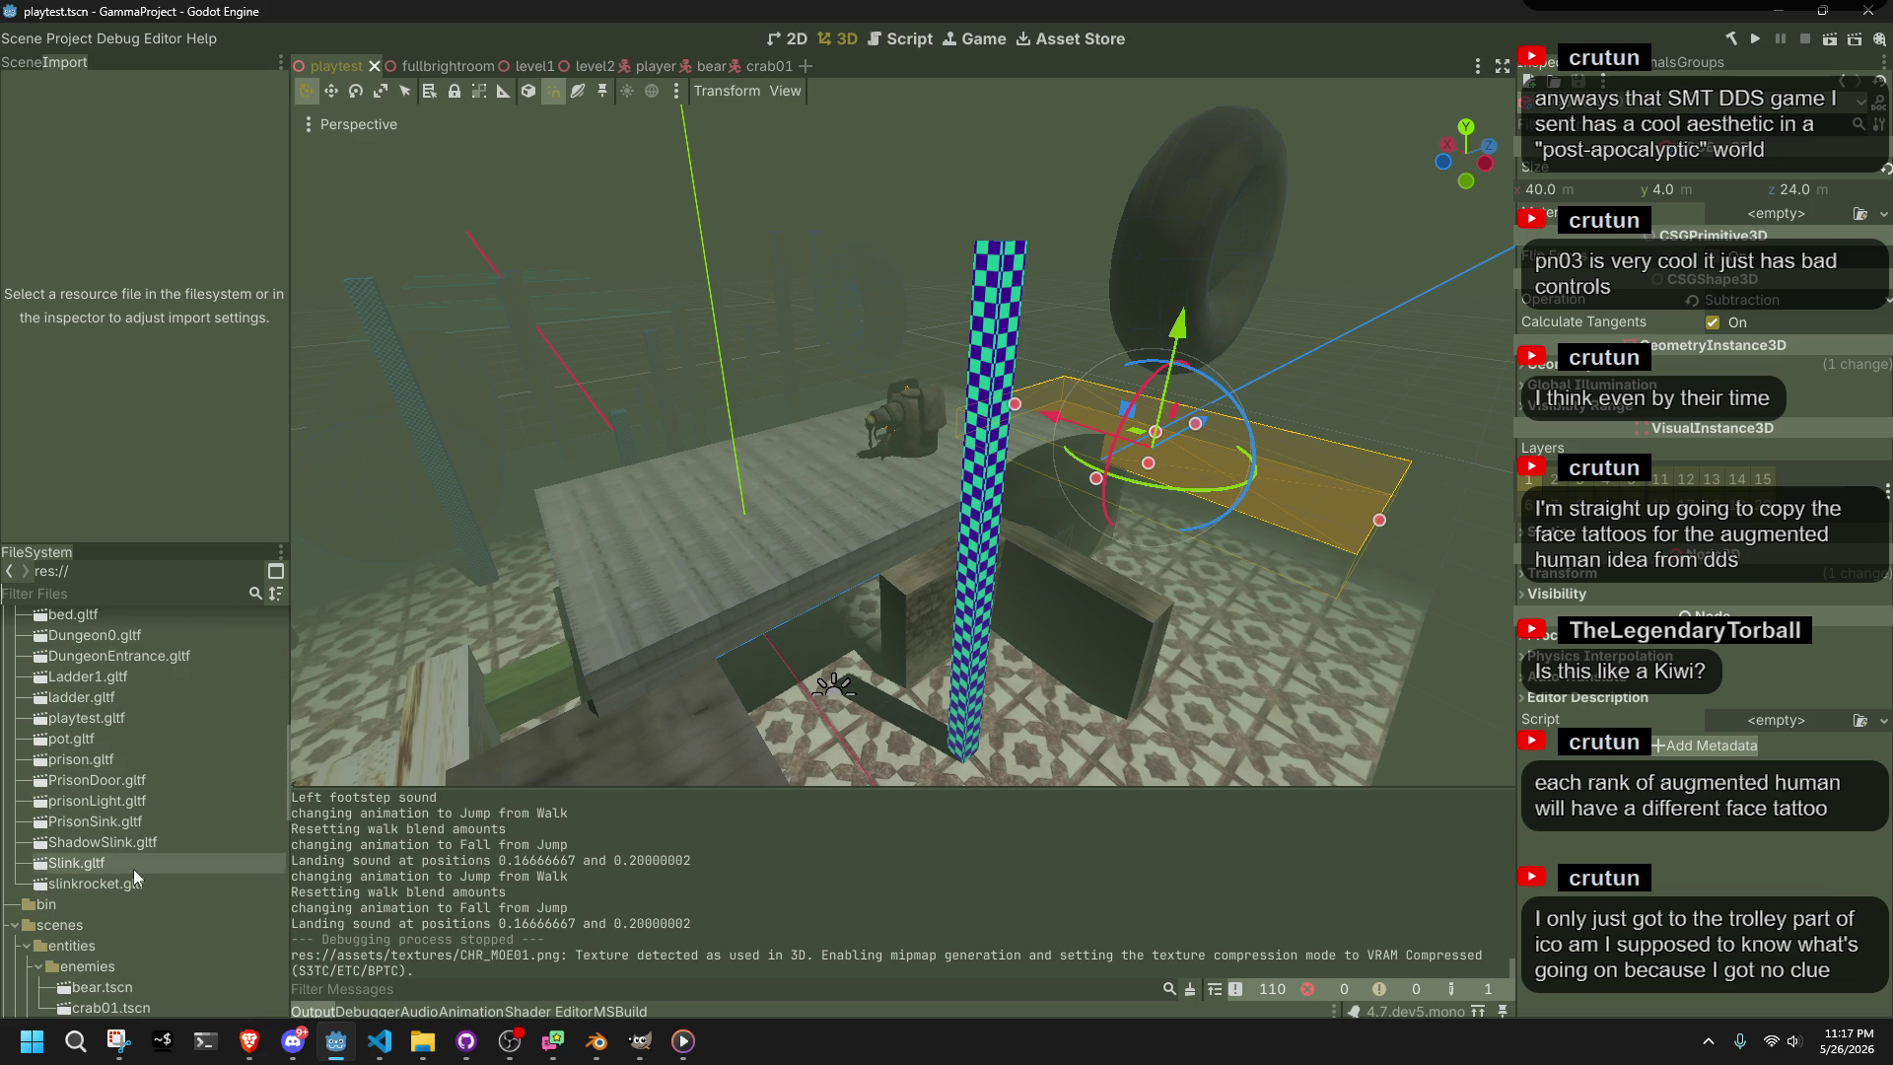
scroll(96, 713, up, 4)
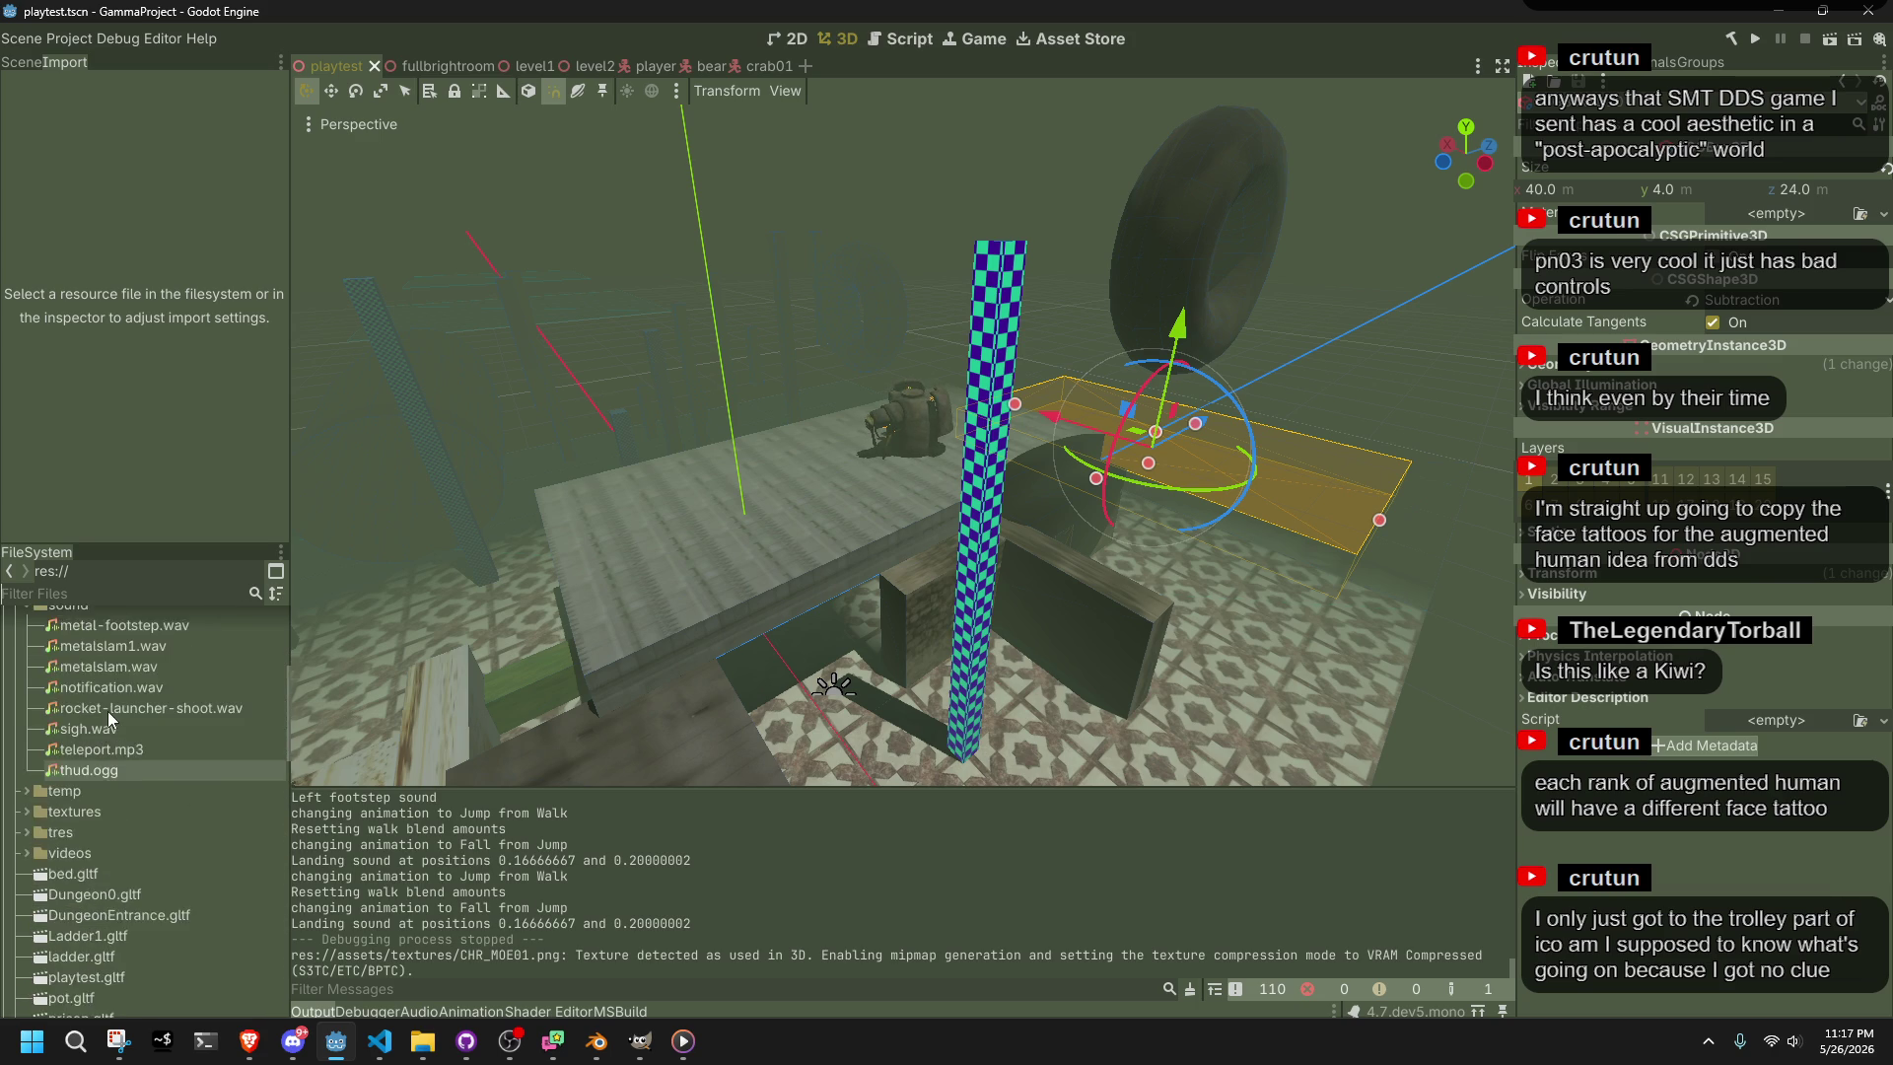
scroll(104, 712, up, 2)
click(27, 698)
click(27, 739)
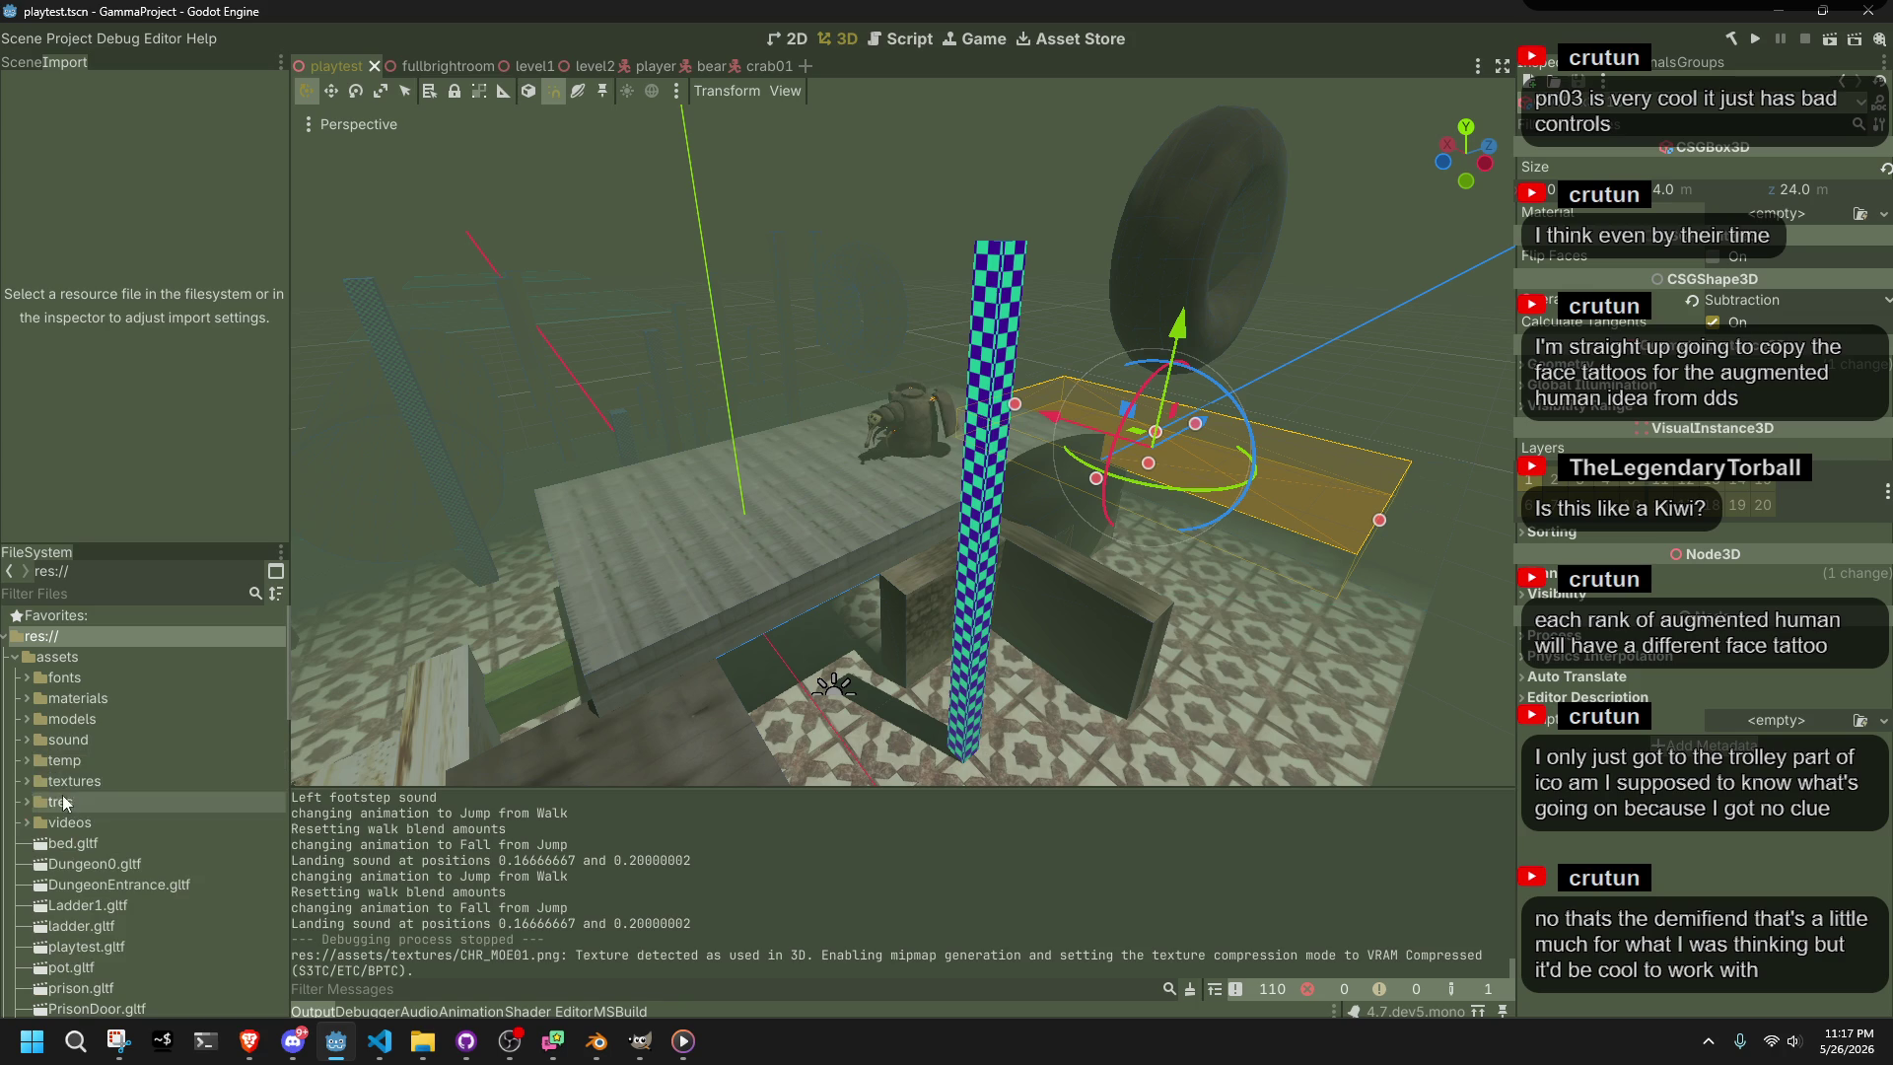
click(14, 657)
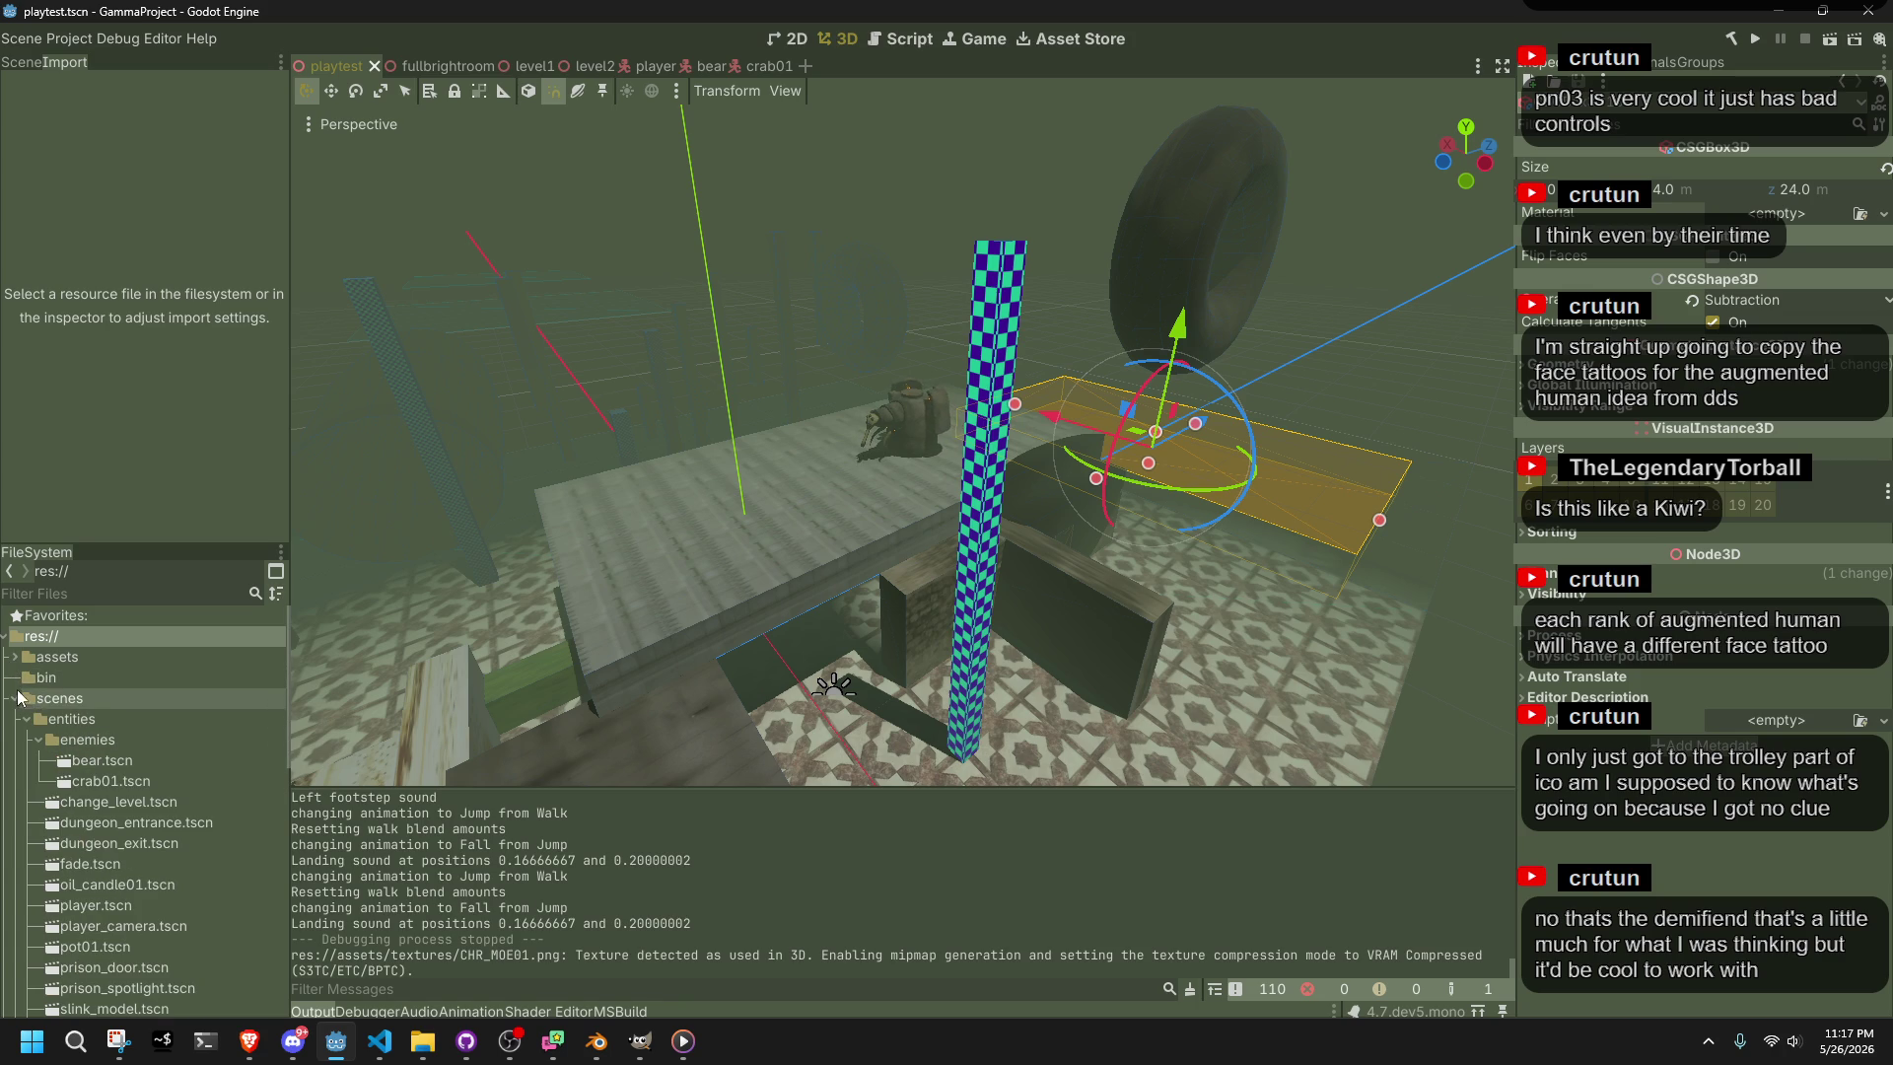
Duplicate bear.tscn as moe.tscn and open the new scene
right_click(68, 761)
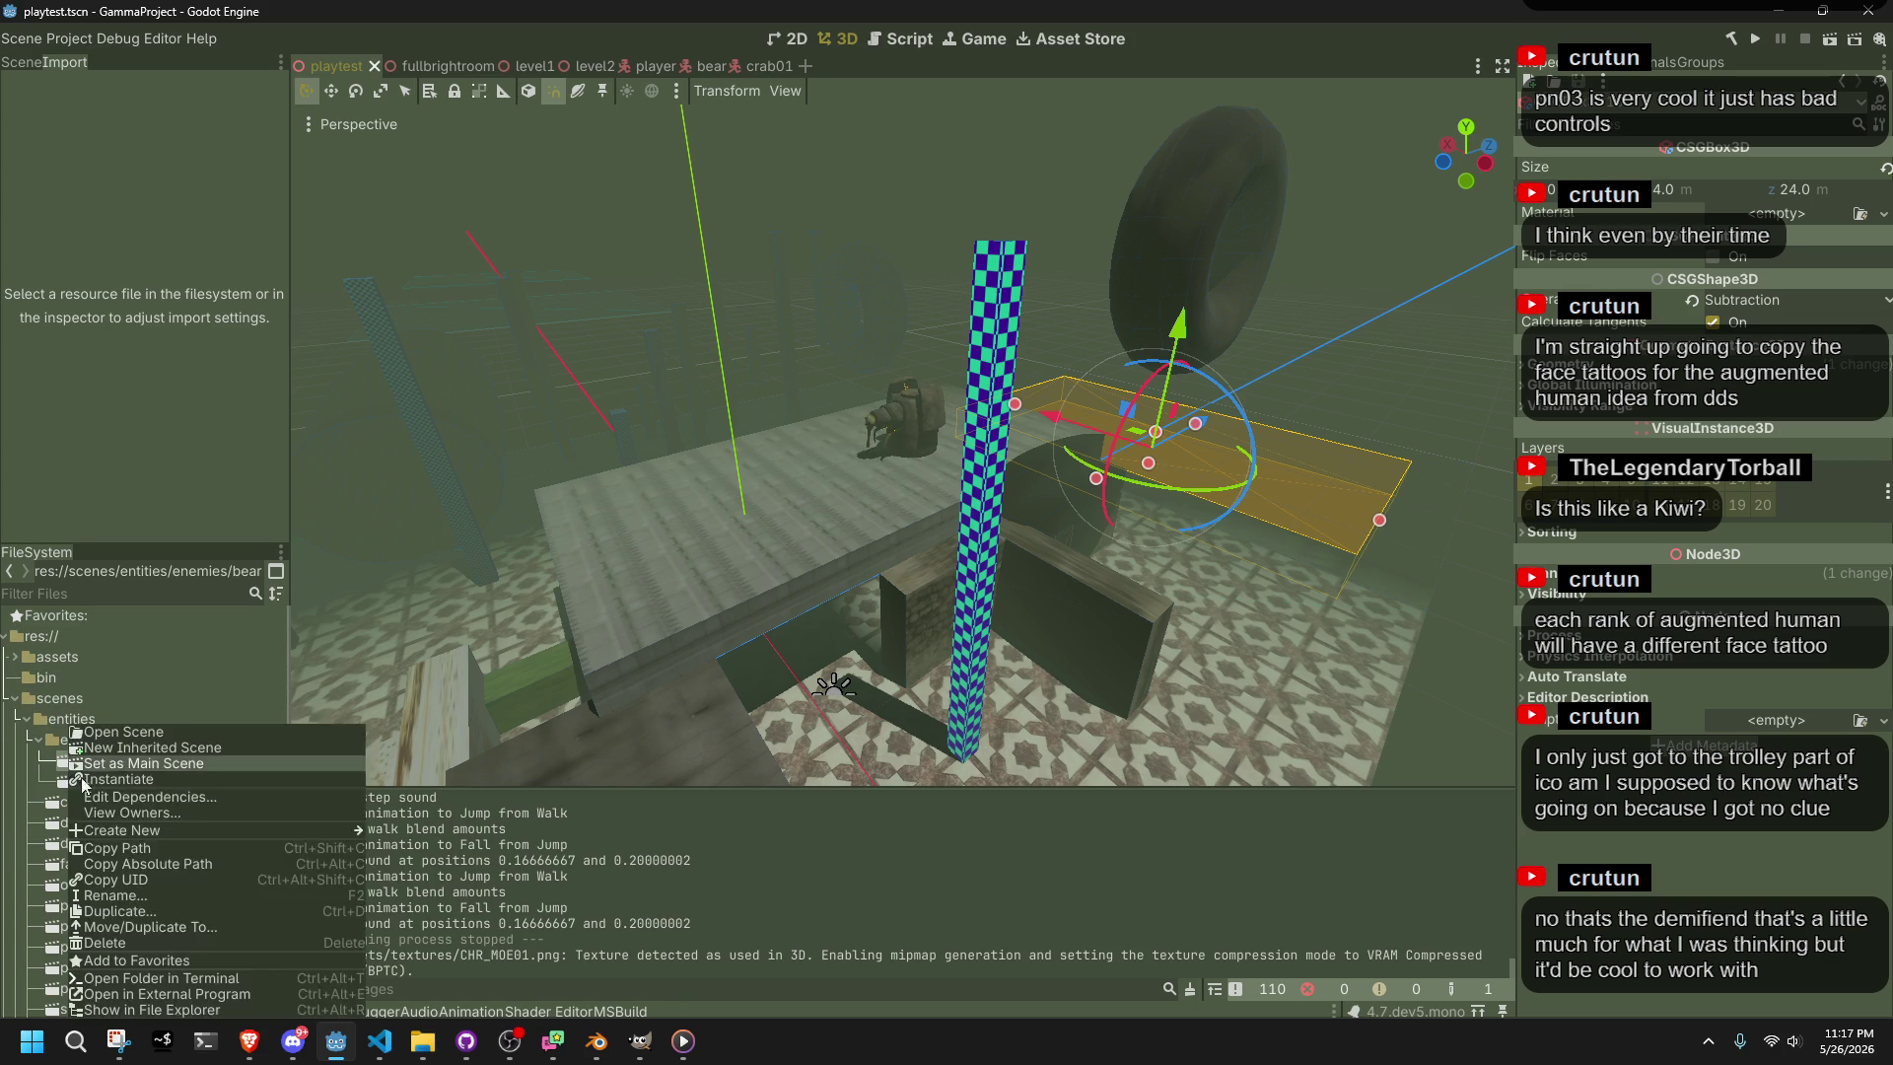
click(143, 911)
text(moe)
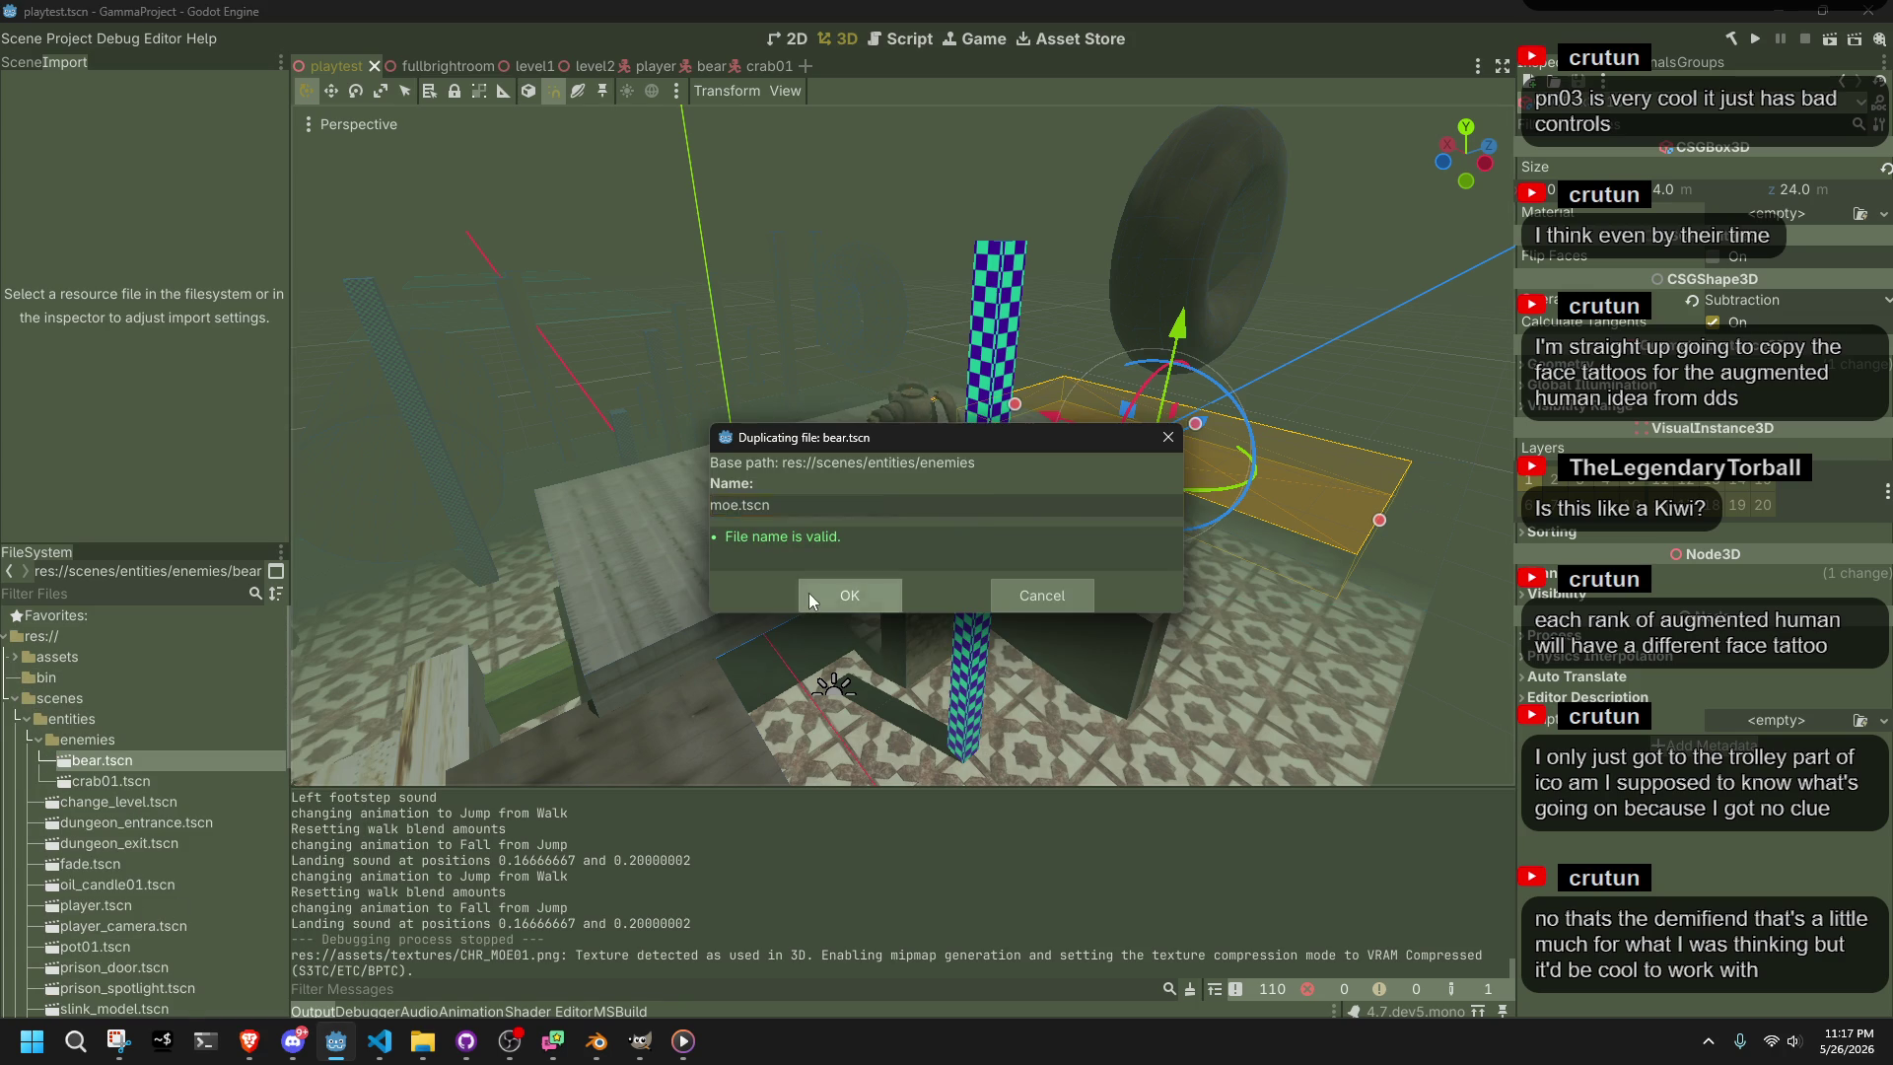
click(808, 595)
double_click(152, 796)
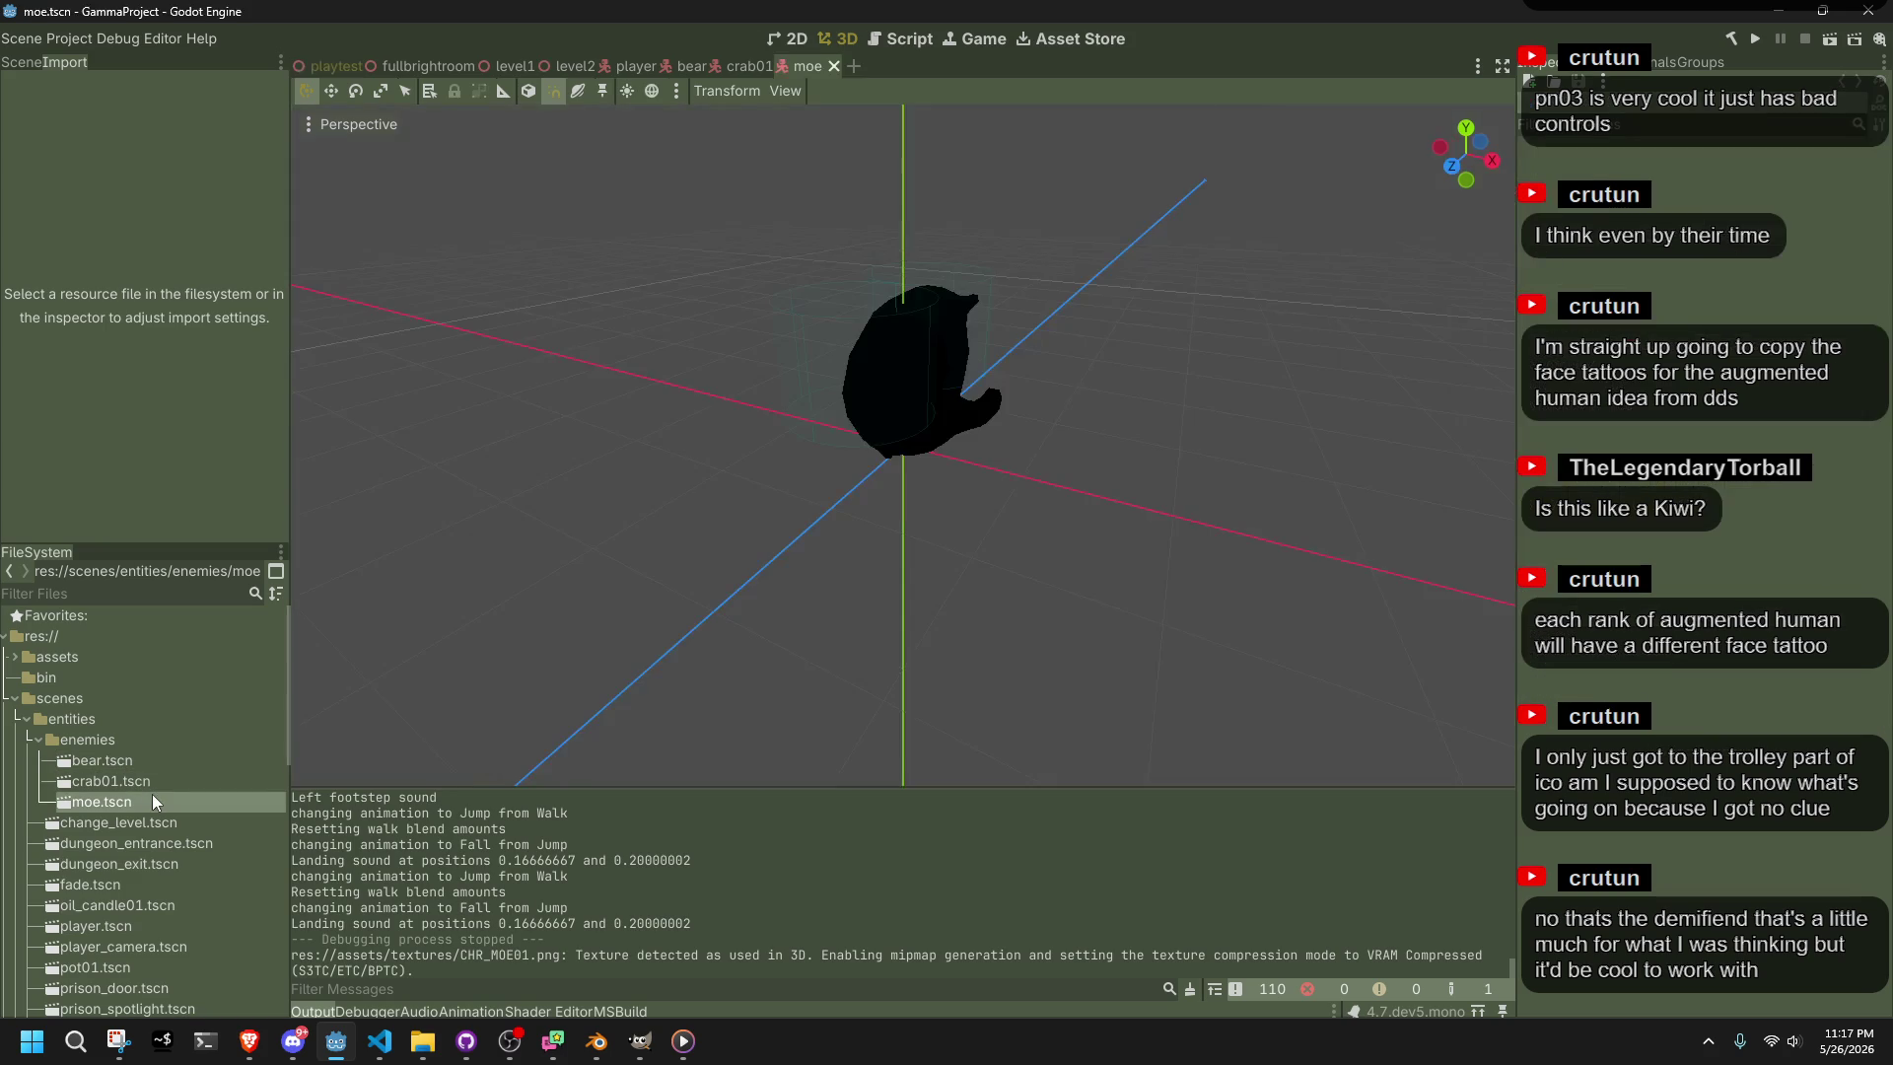
Delete the Bear model node, rename the root node to Moe, and save the scene
click(38, 62)
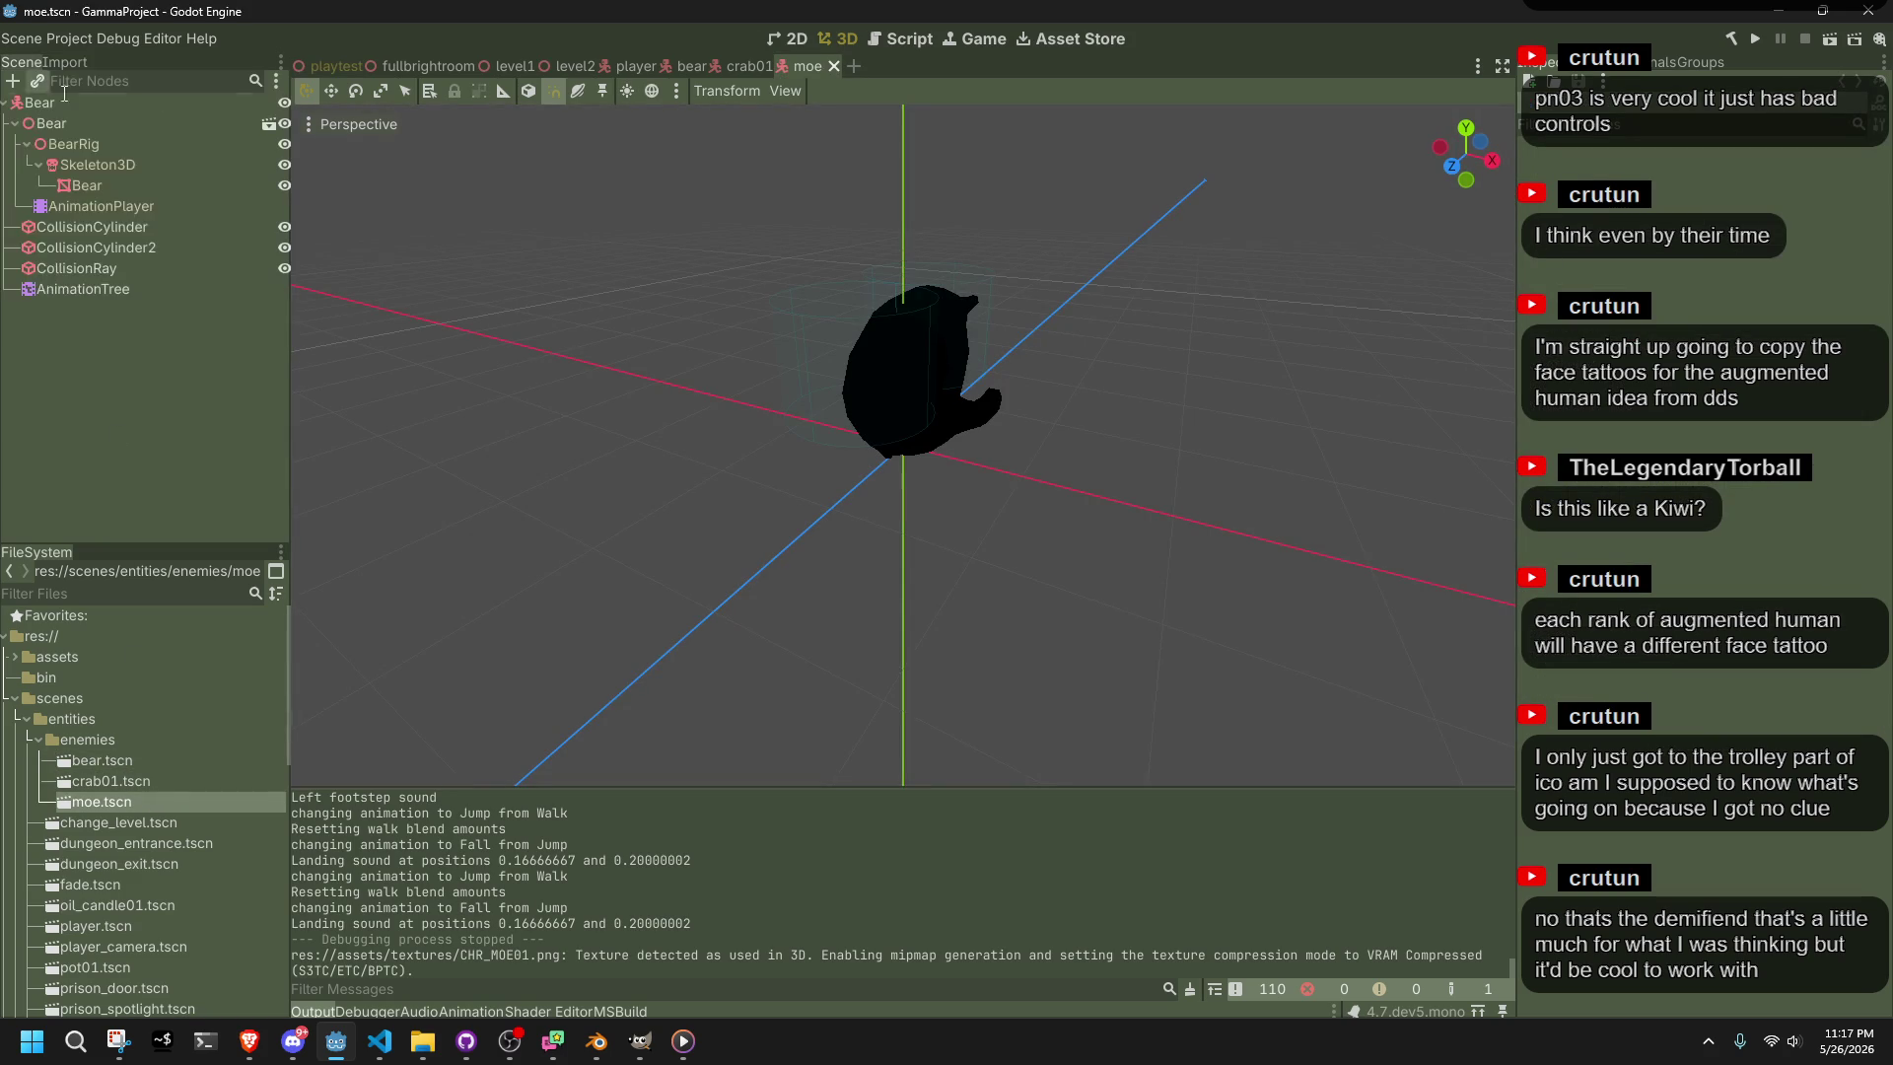
click(91, 127)
key(Delete)
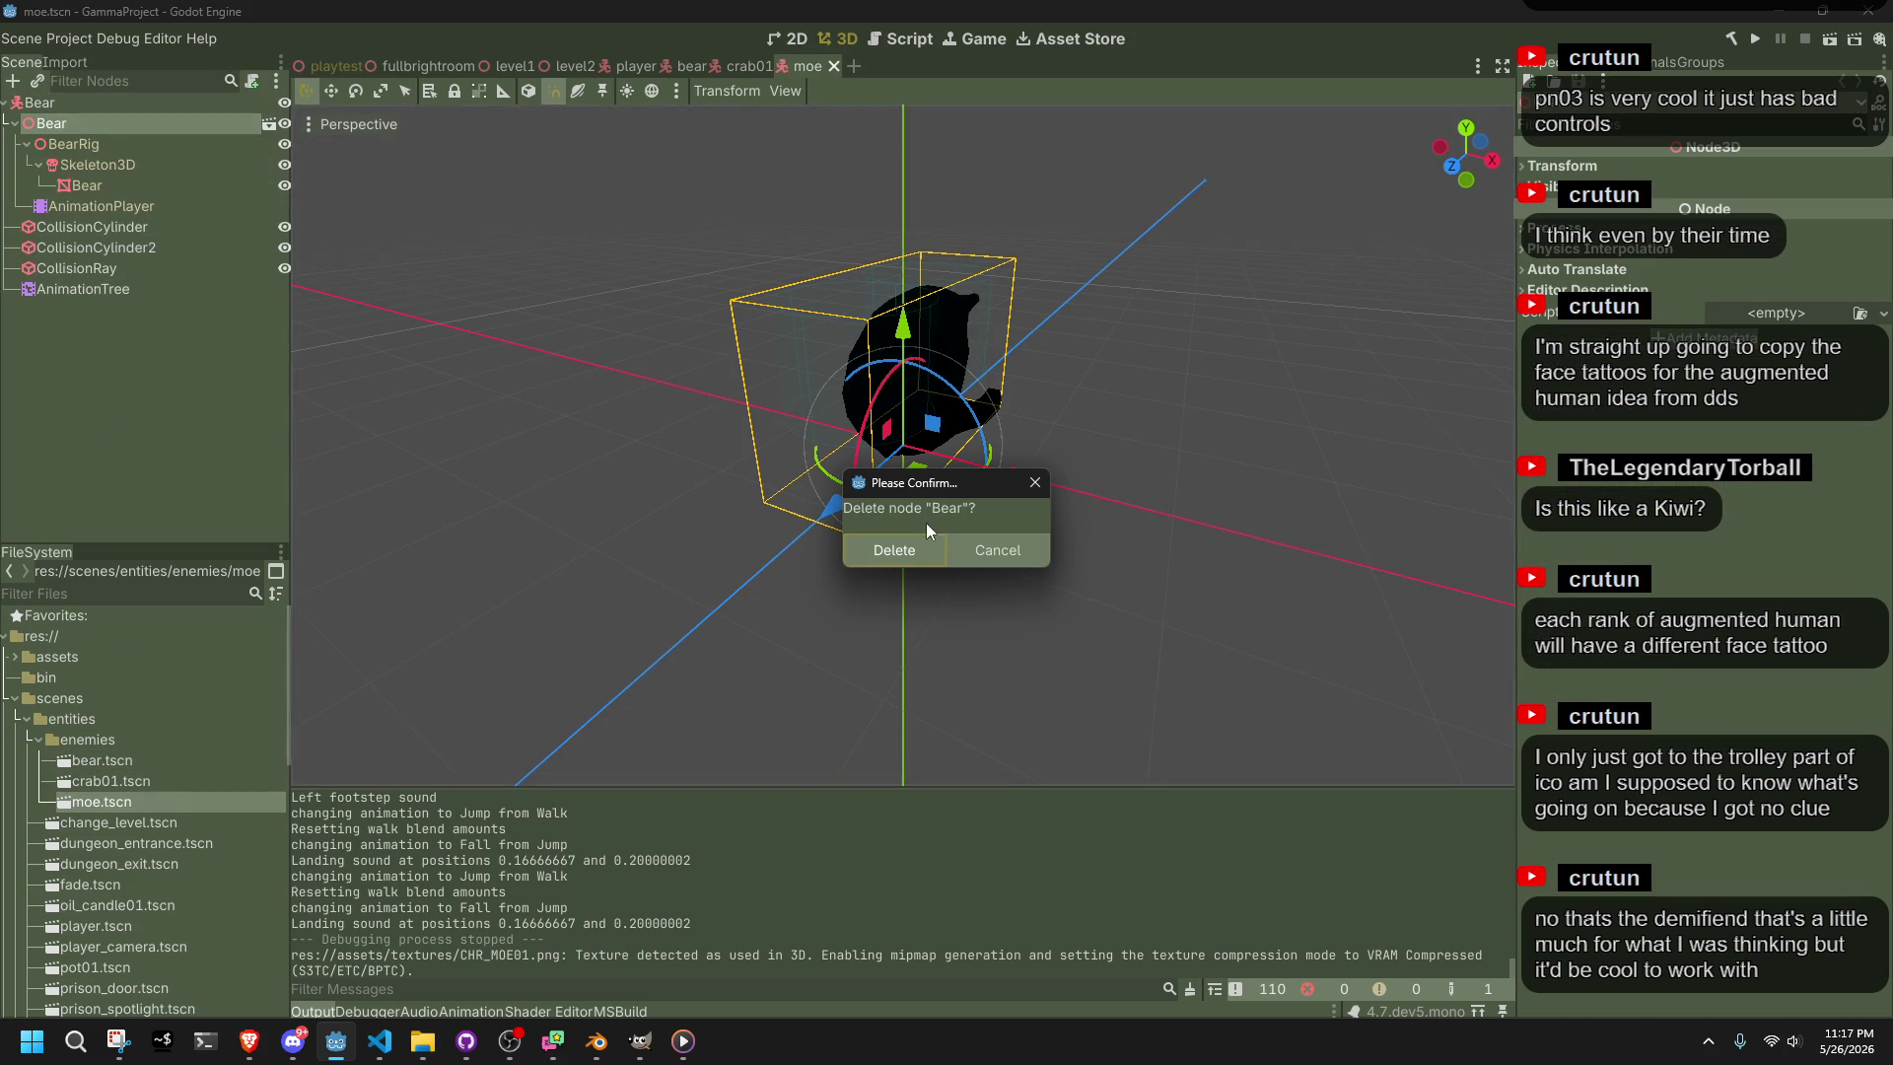
click(921, 534)
click(63, 100)
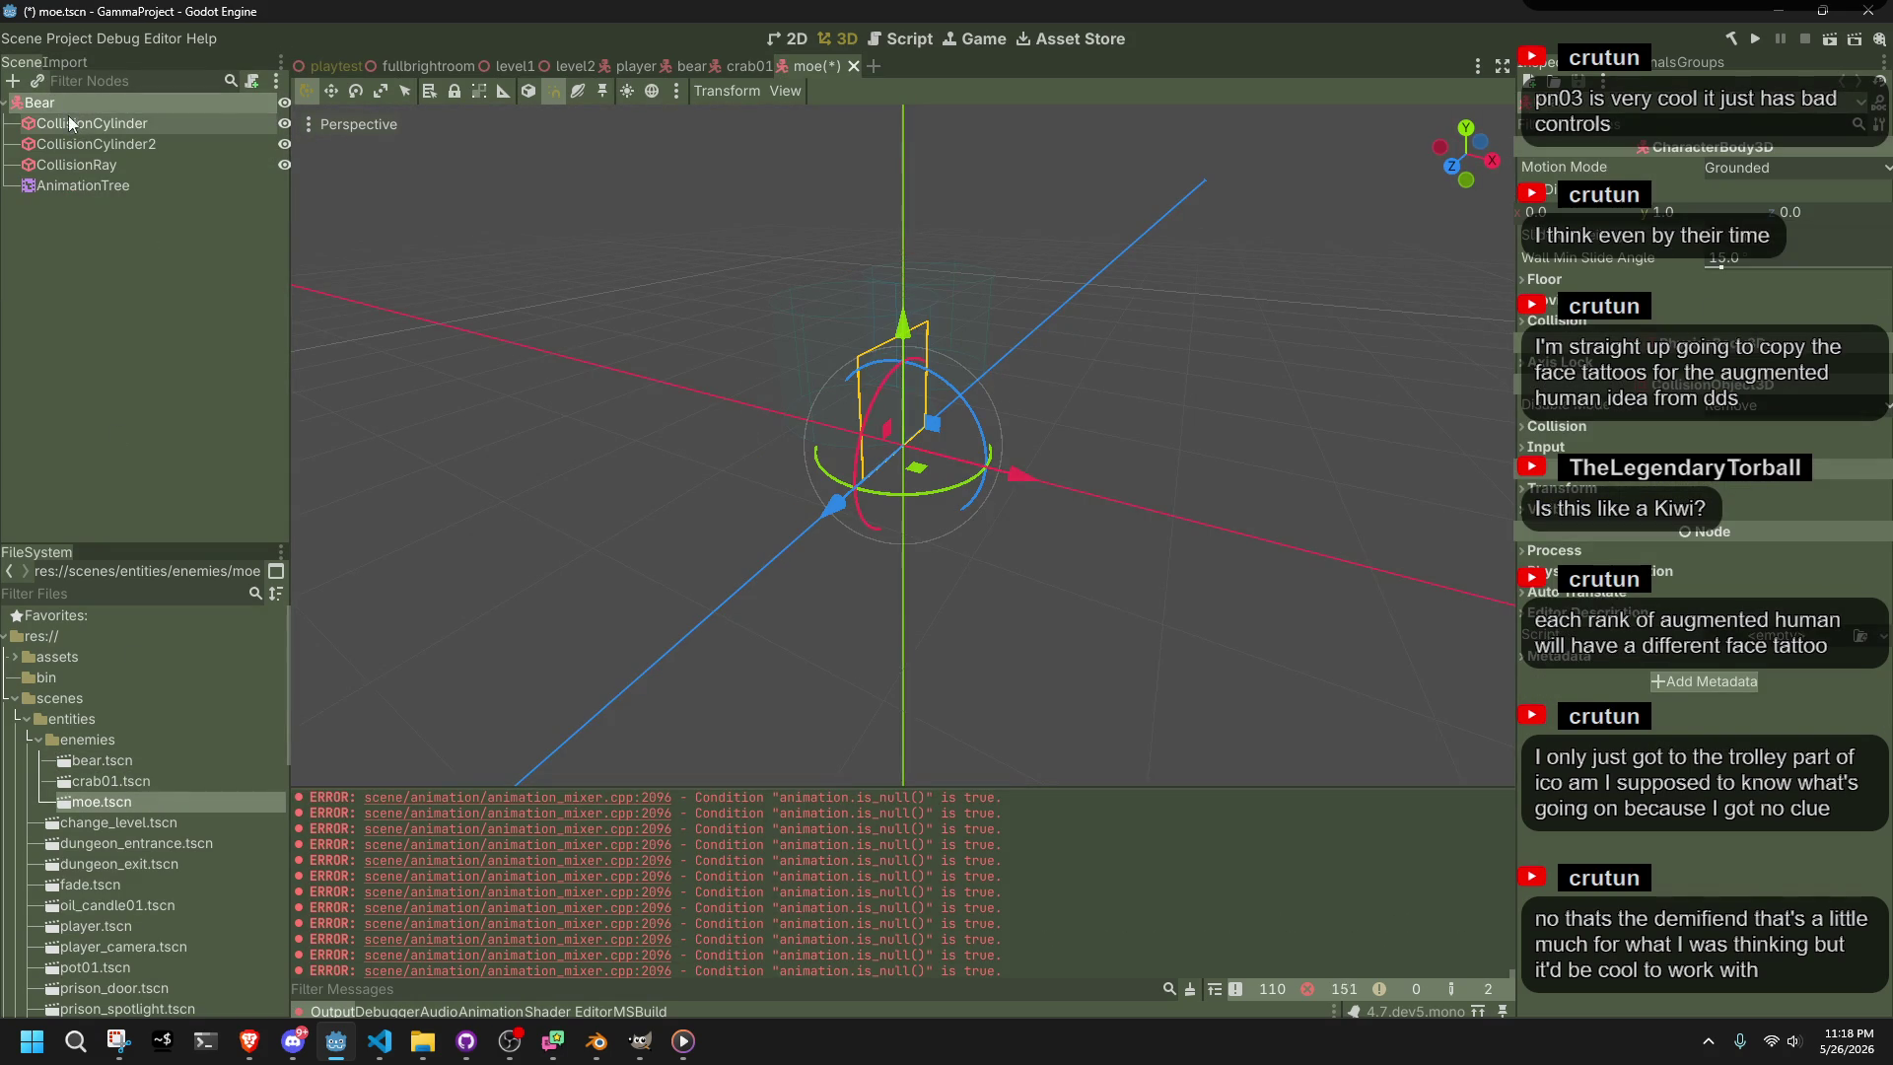
click(64, 103)
text(Moe)
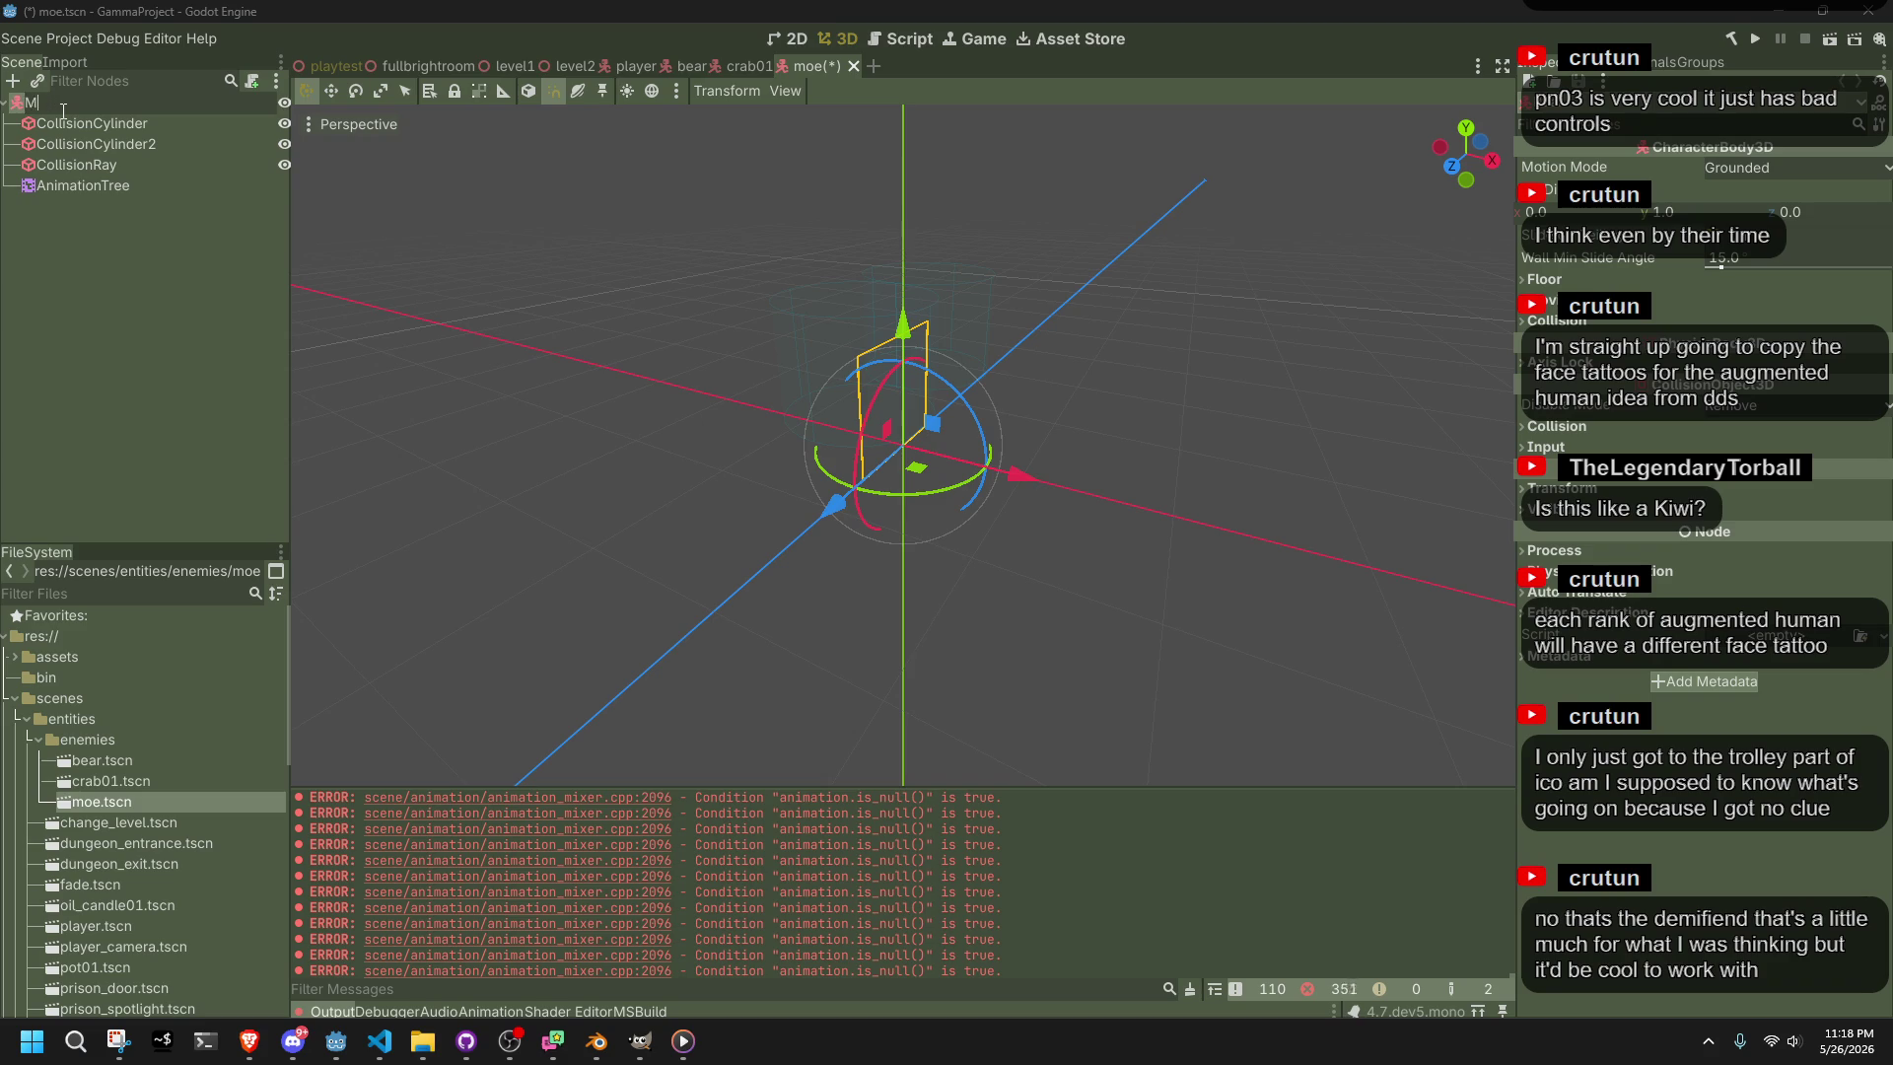
key(Return)
key(ctrl+s)
Filter the FileSystem for moe and add Moe.gltf as a child of the root node
mouse_move(749, 394)
mouse_down()
mouse_move(849, 391)
mouse_move(887, 414)
mouse_up()
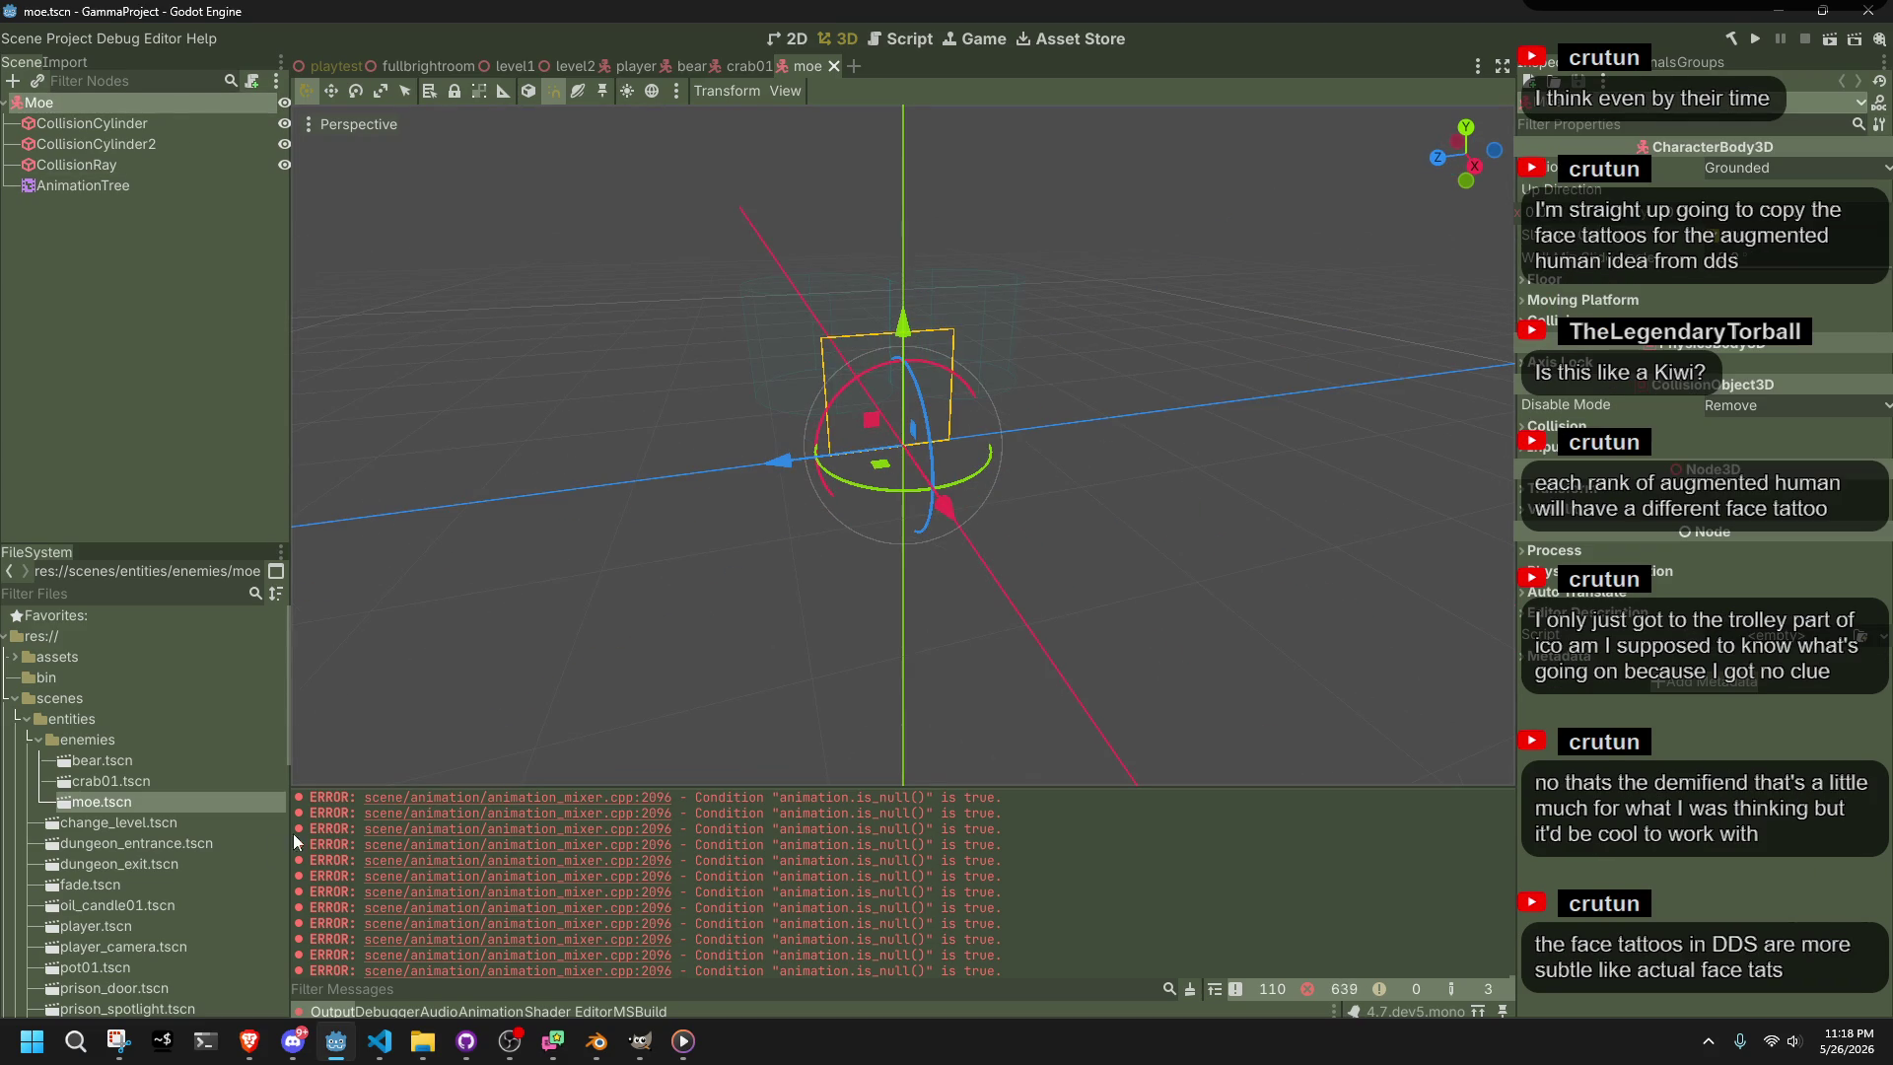
click(48, 594)
text(moe)
mouse_move(133, 701)
mouse_down()
mouse_move(220, 600)
mouse_move(79, 111)
mouse_up()
drag(1006, 340, 680, 322)
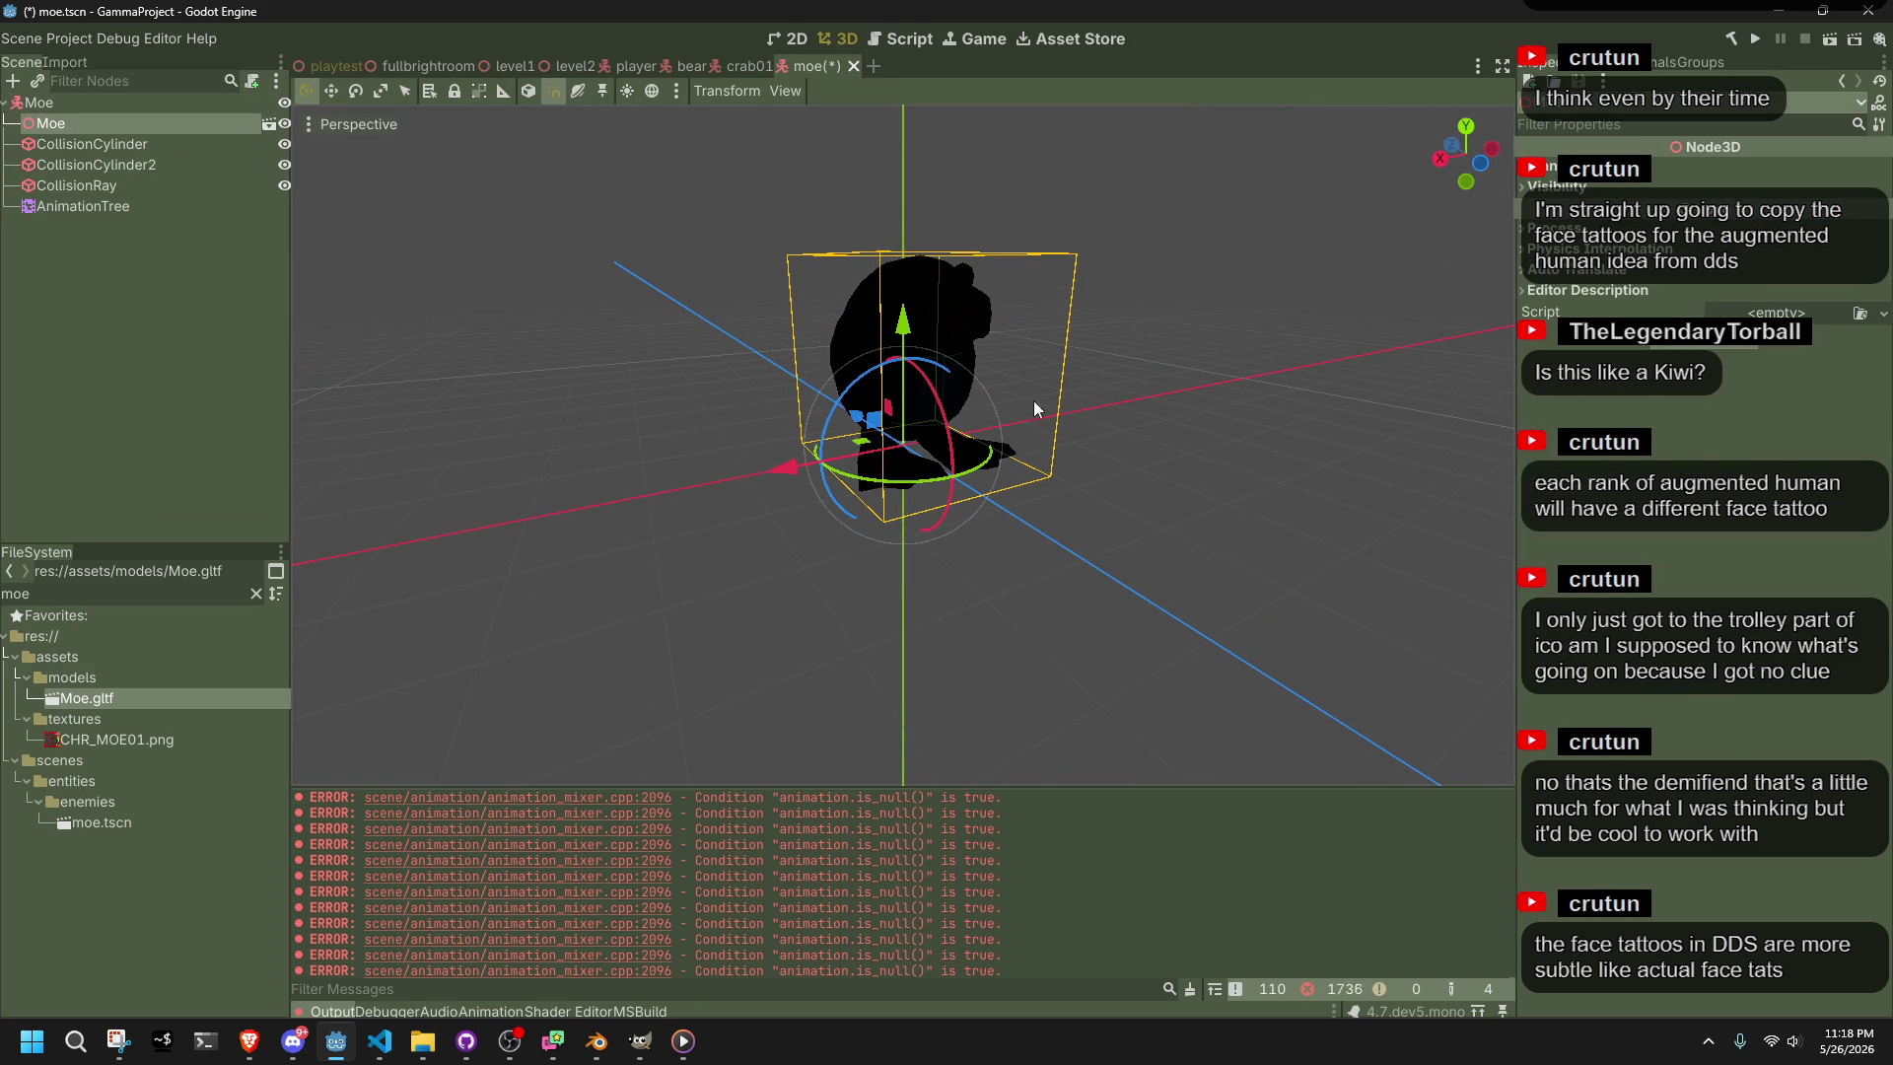
Enable the preview sunlight and sky environment, then save the scene
scroll(1162, 412, up, 3)
mouse_move(1161, 412)
mouse_down()
mouse_move(698, 327)
mouse_move(683, 108)
mouse_up()
click(630, 91)
click(647, 92)
scroll(931, 275, down, 3)
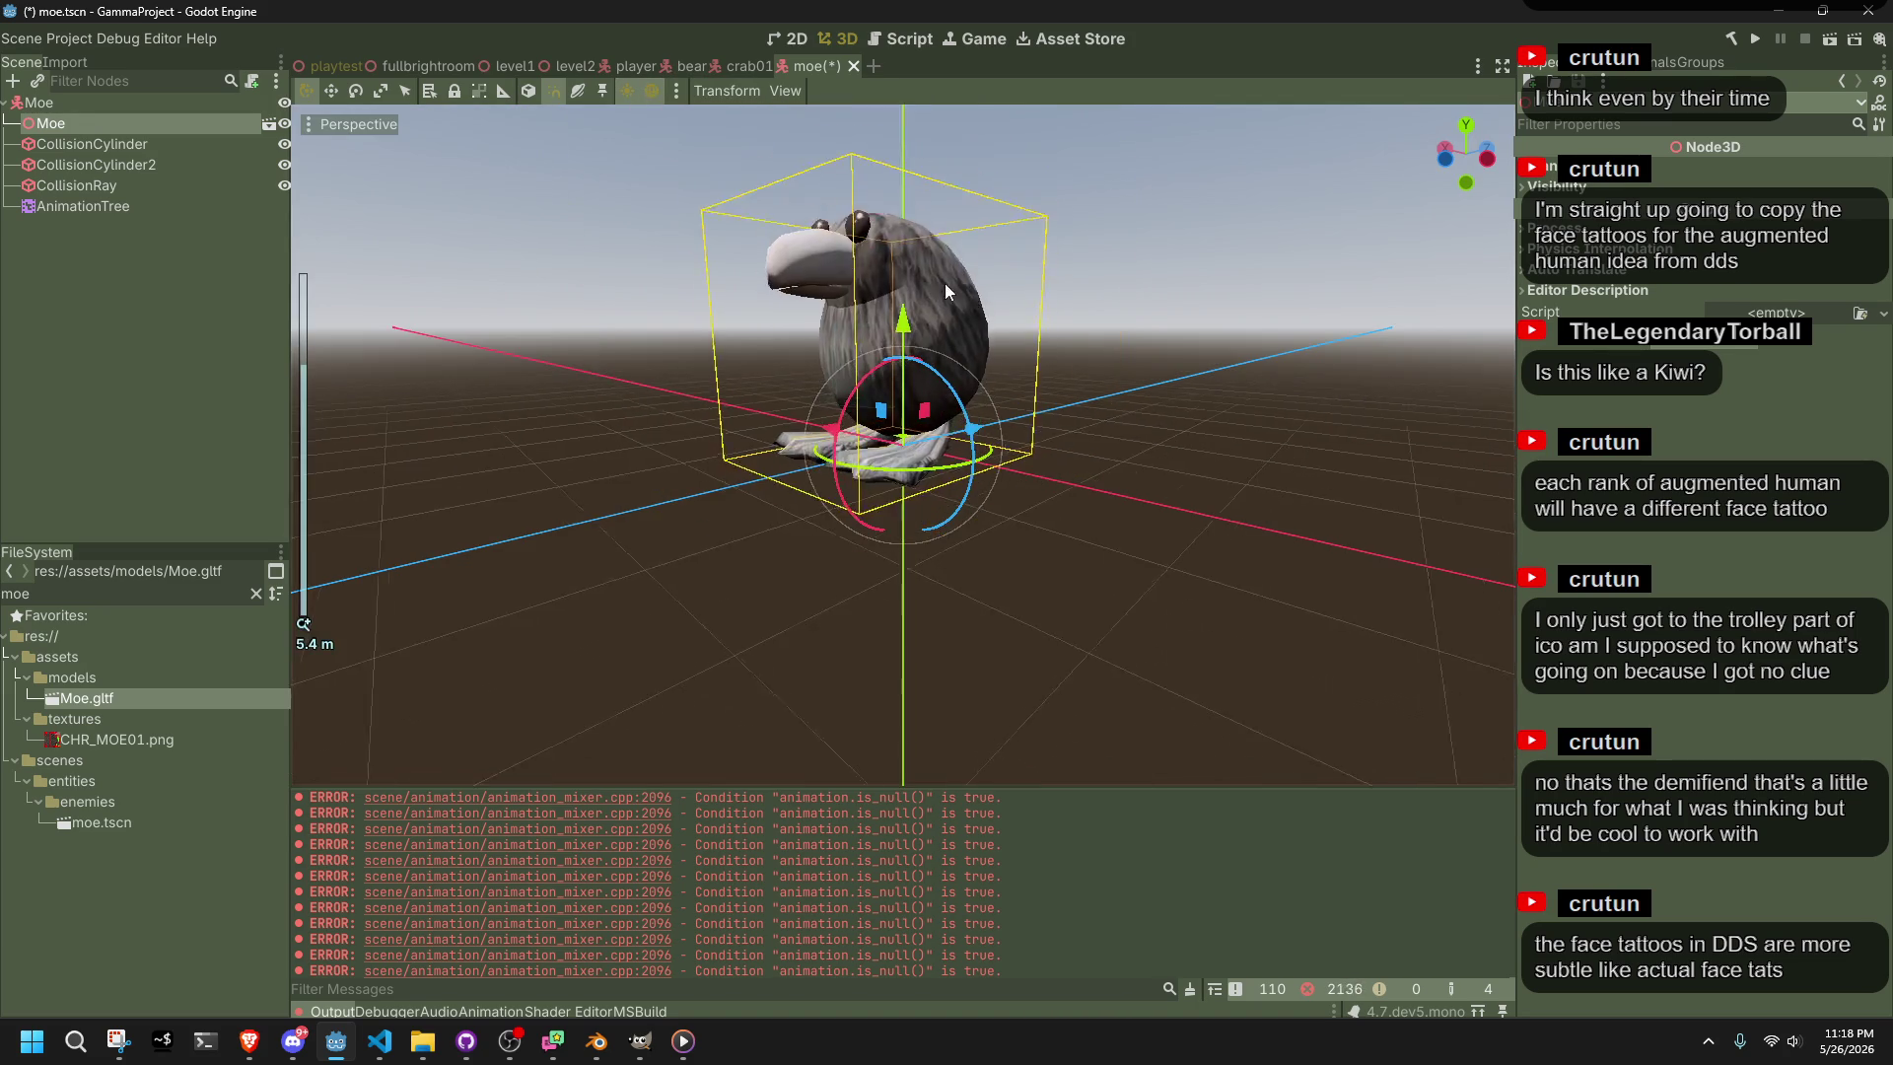
key(ctrl+s)
Delete the extra CollisionCylinder2 node
mouse_move(1285, 400)
mouse_down()
mouse_move(695, 530)
mouse_move(830, 595)
mouse_up()
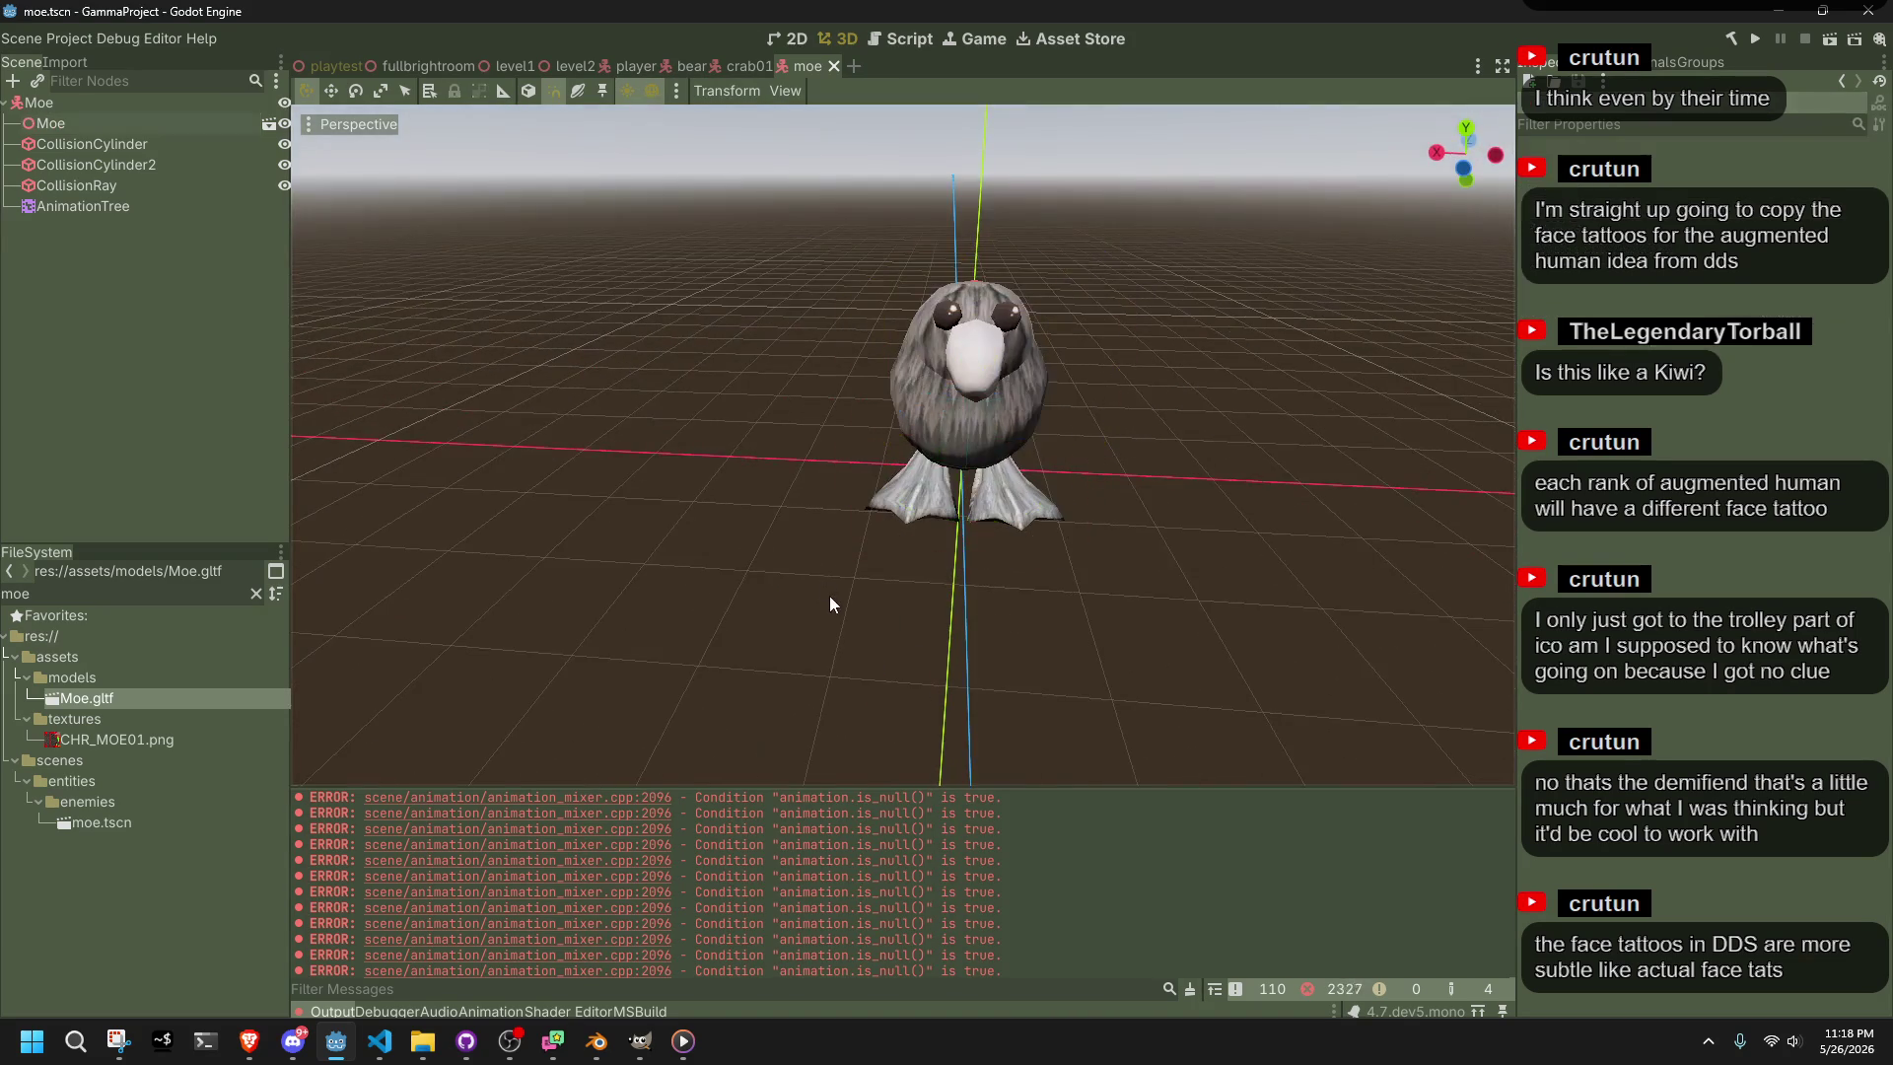
click(99, 165)
drag(491, 333, 898, 323)
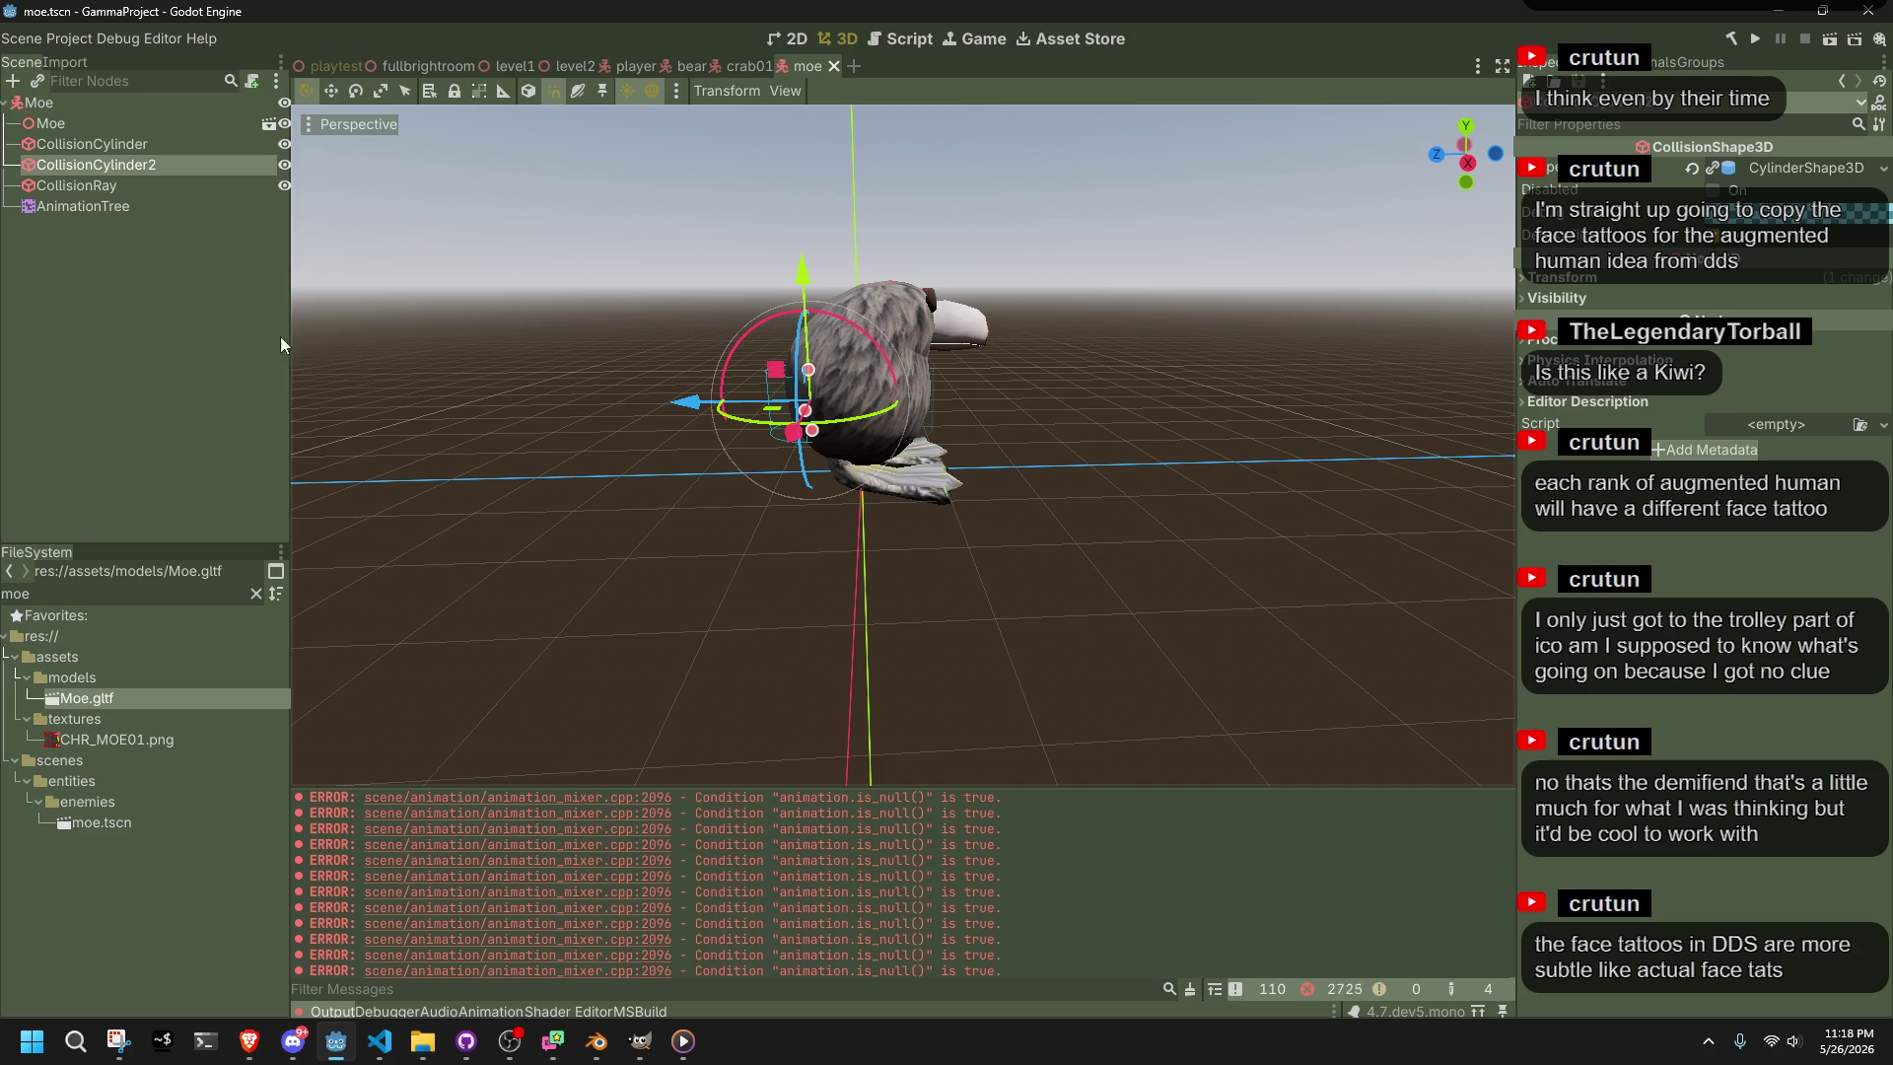
key(Delete)
click(887, 545)
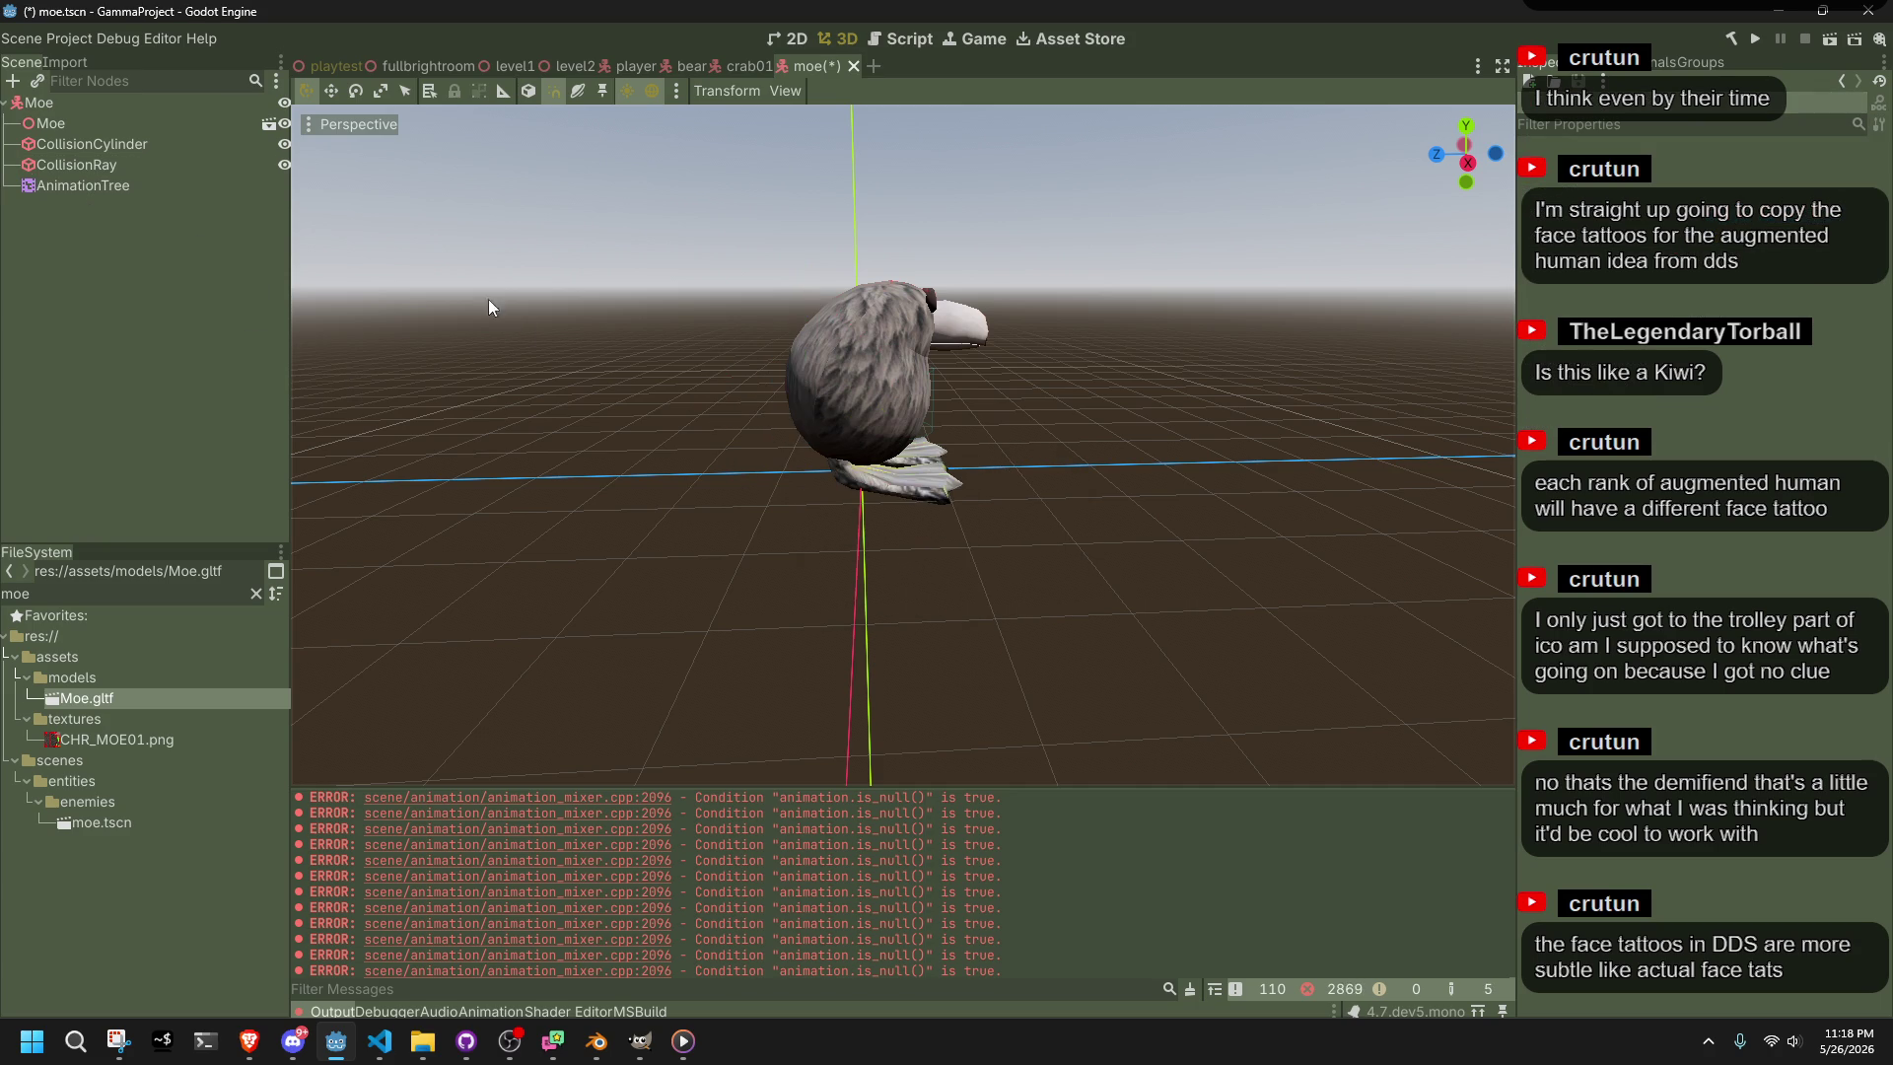
In right-side orthographic view, move CollisionCylinder 0.4 along Z and save
click(154, 156)
click(1467, 162)
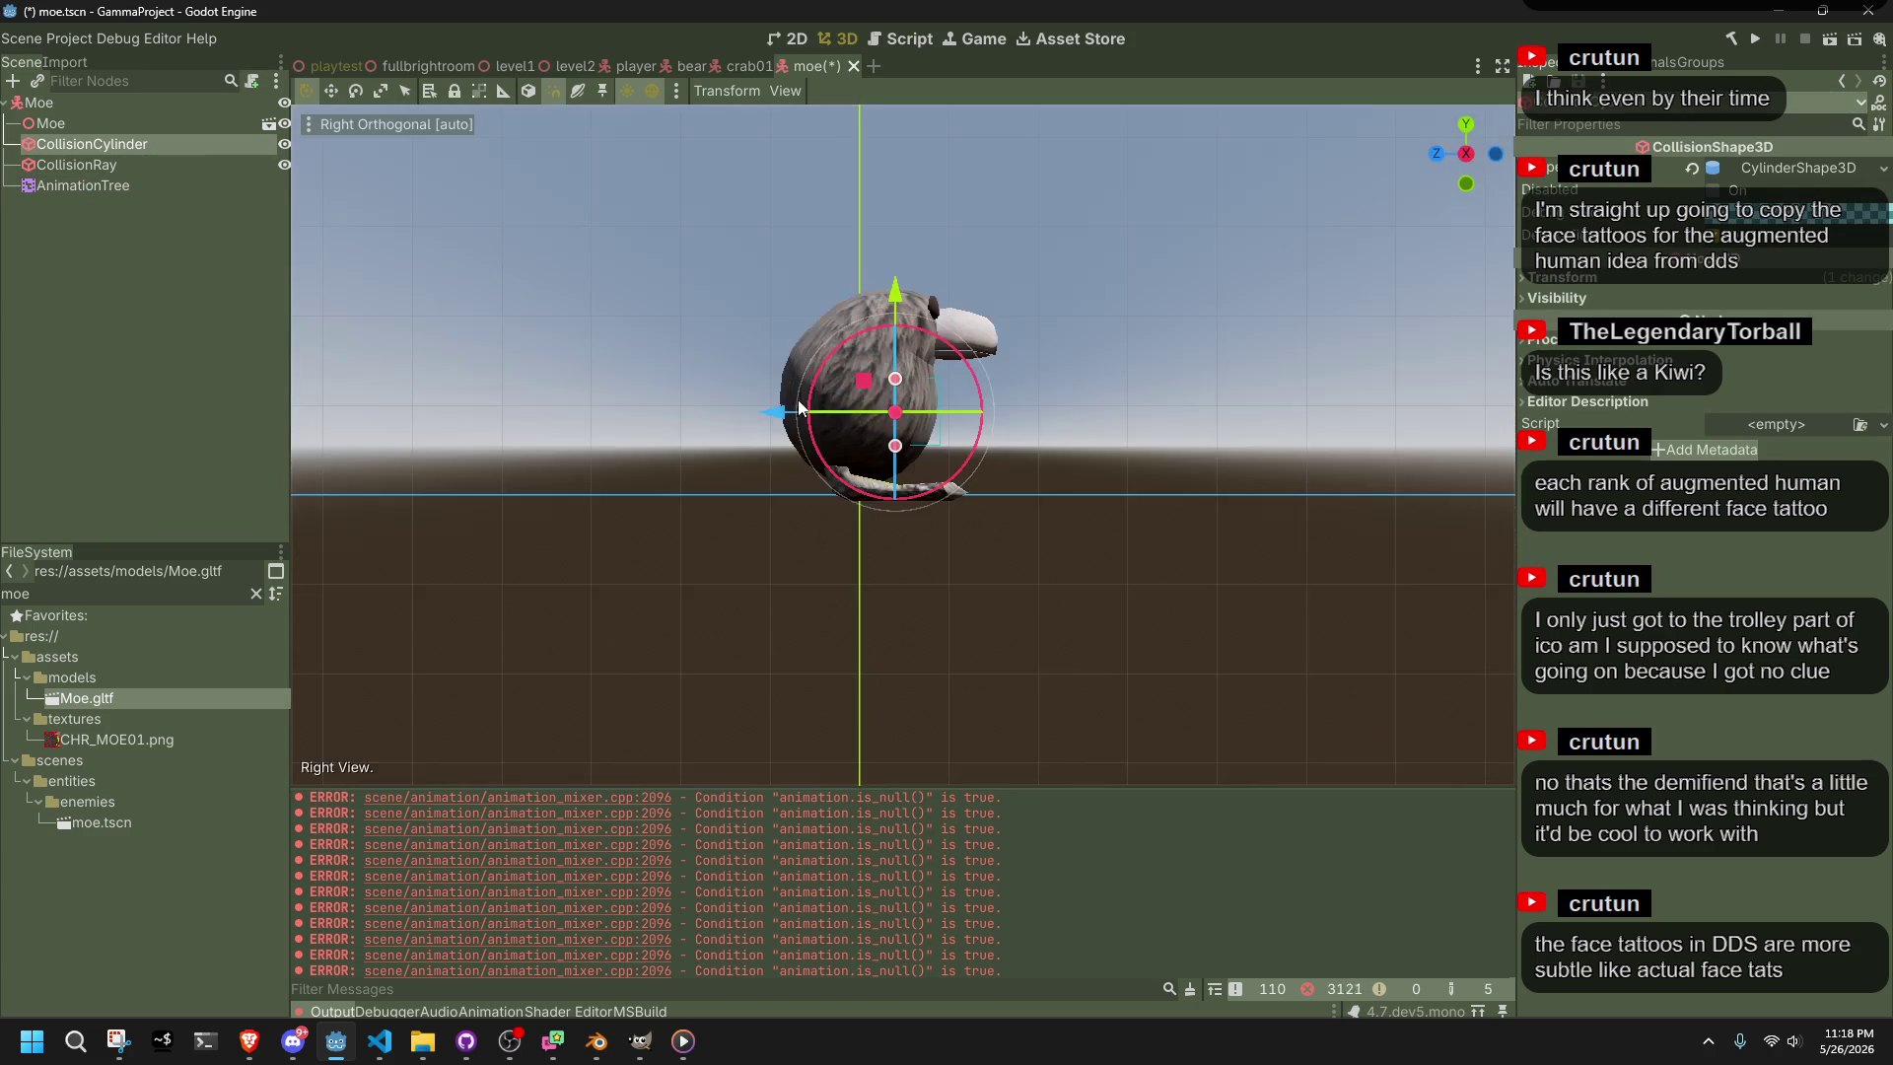
mouse_move(773, 422)
mouse_down()
mouse_move(704, 408)
mouse_move(738, 406)
mouse_up()
click(951, 562)
key(ctrl+s)
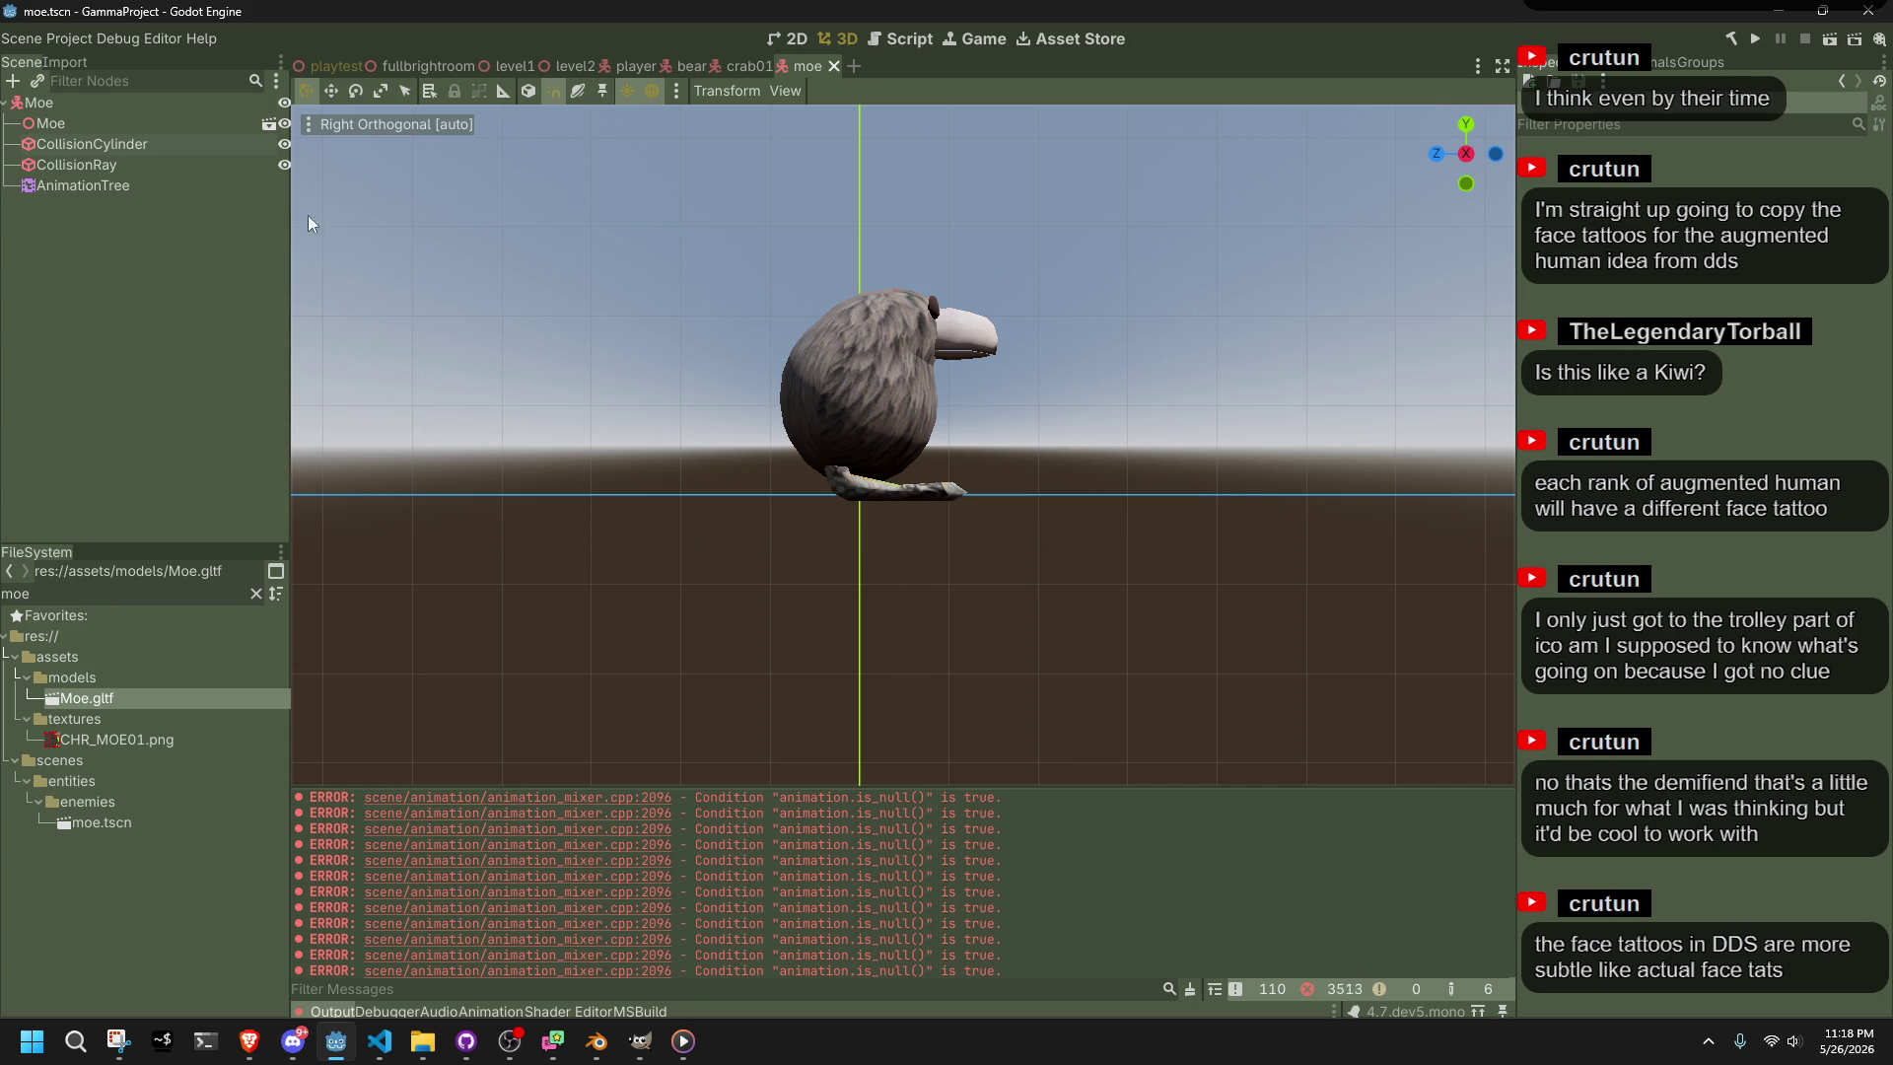
Shrink the cylinder's radius in Top view, raise its height in Front view, and save
click(149, 146)
click(1466, 124)
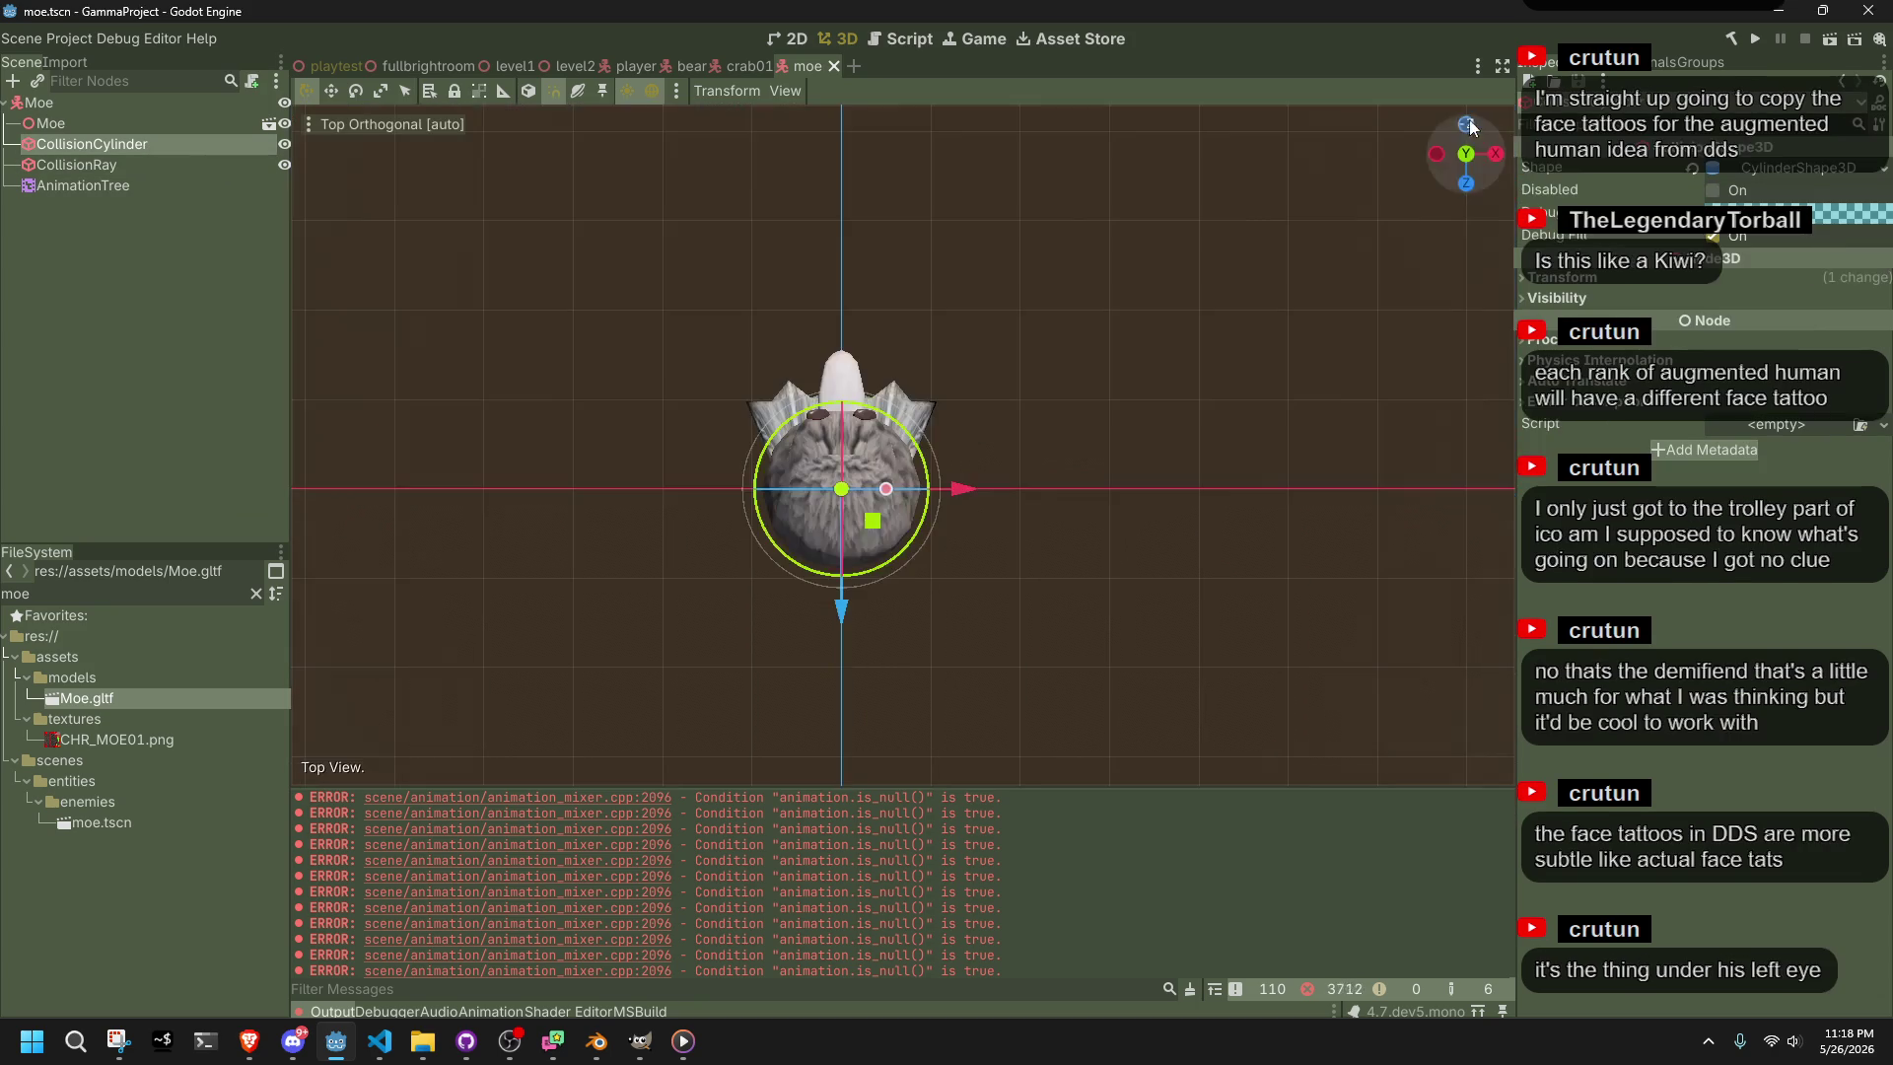
mouse_move(921, 489)
mouse_down()
mouse_move(890, 489)
mouse_move(927, 498)
mouse_up()
mouse_move(927, 498)
mouse_down()
mouse_move(991, 313)
mouse_move(1540, 188)
mouse_up()
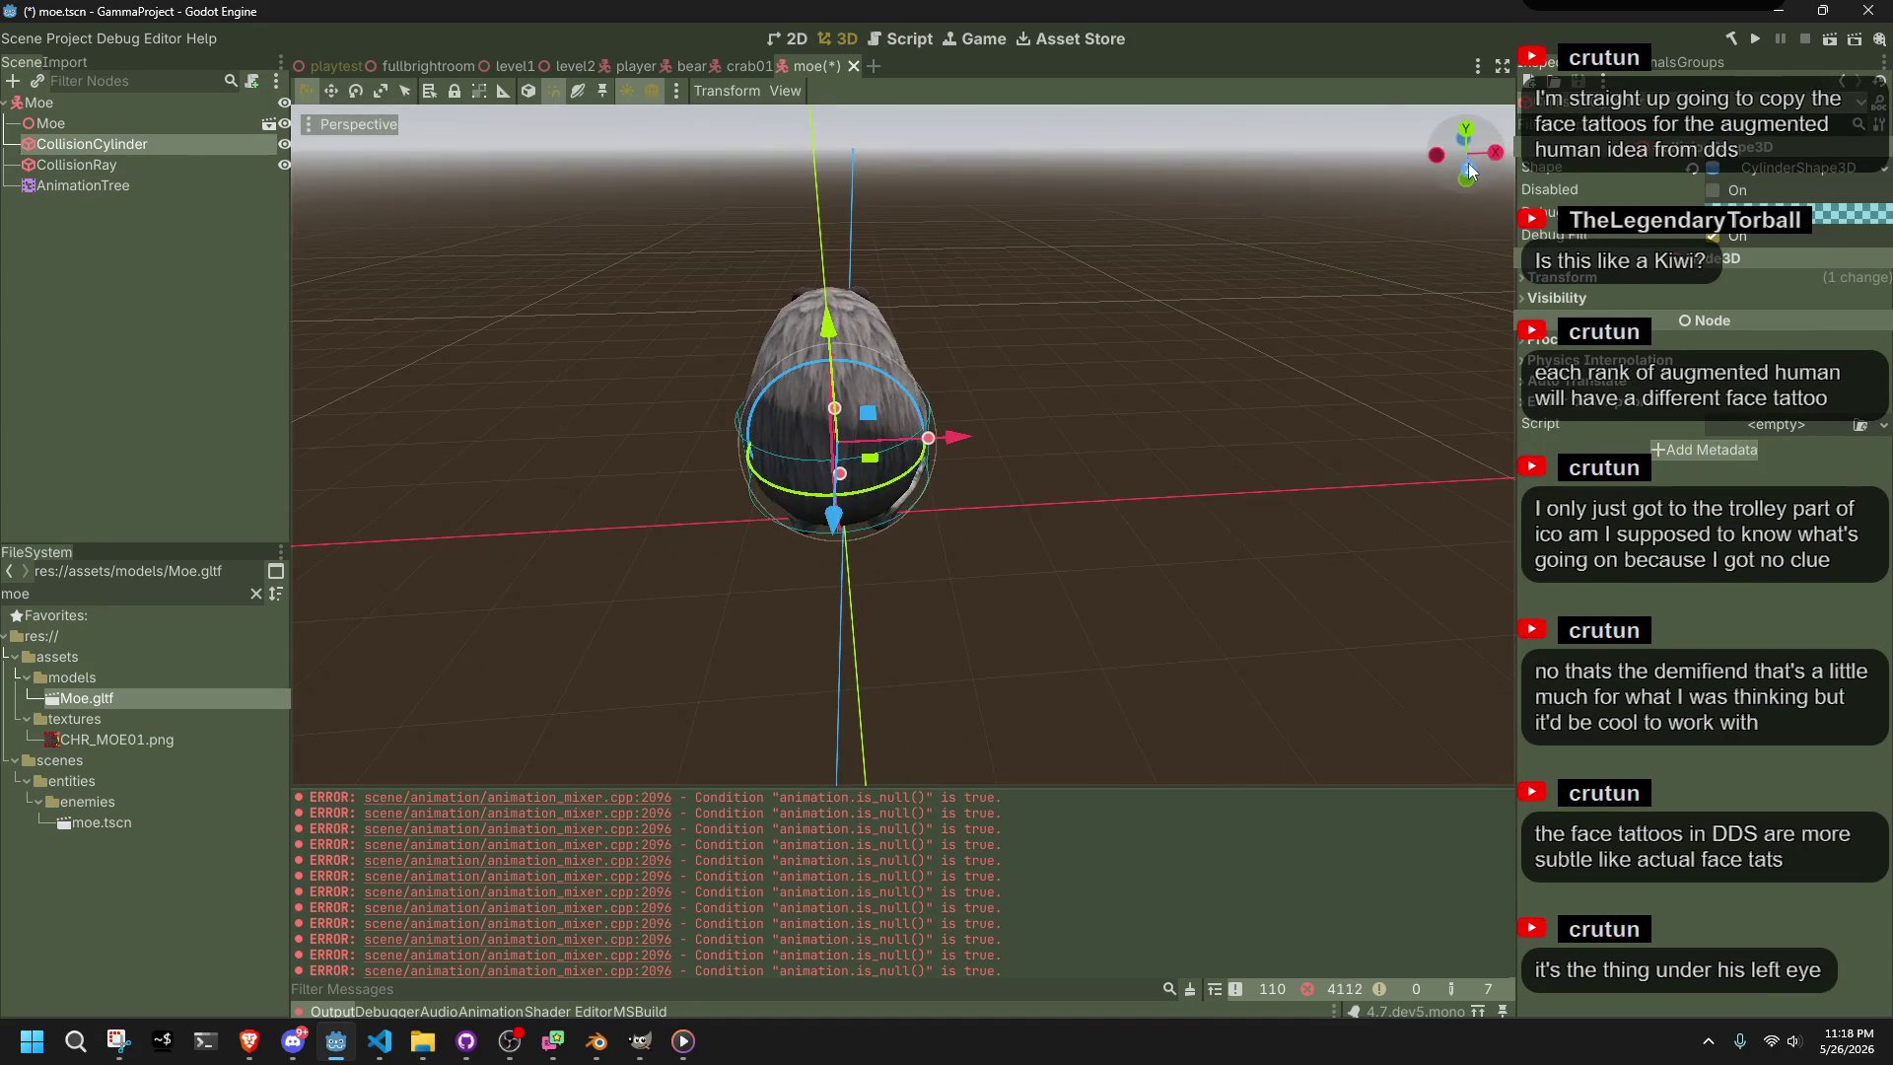
click(1469, 172)
drag(841, 374, 854, 303)
key(ctrl+s)
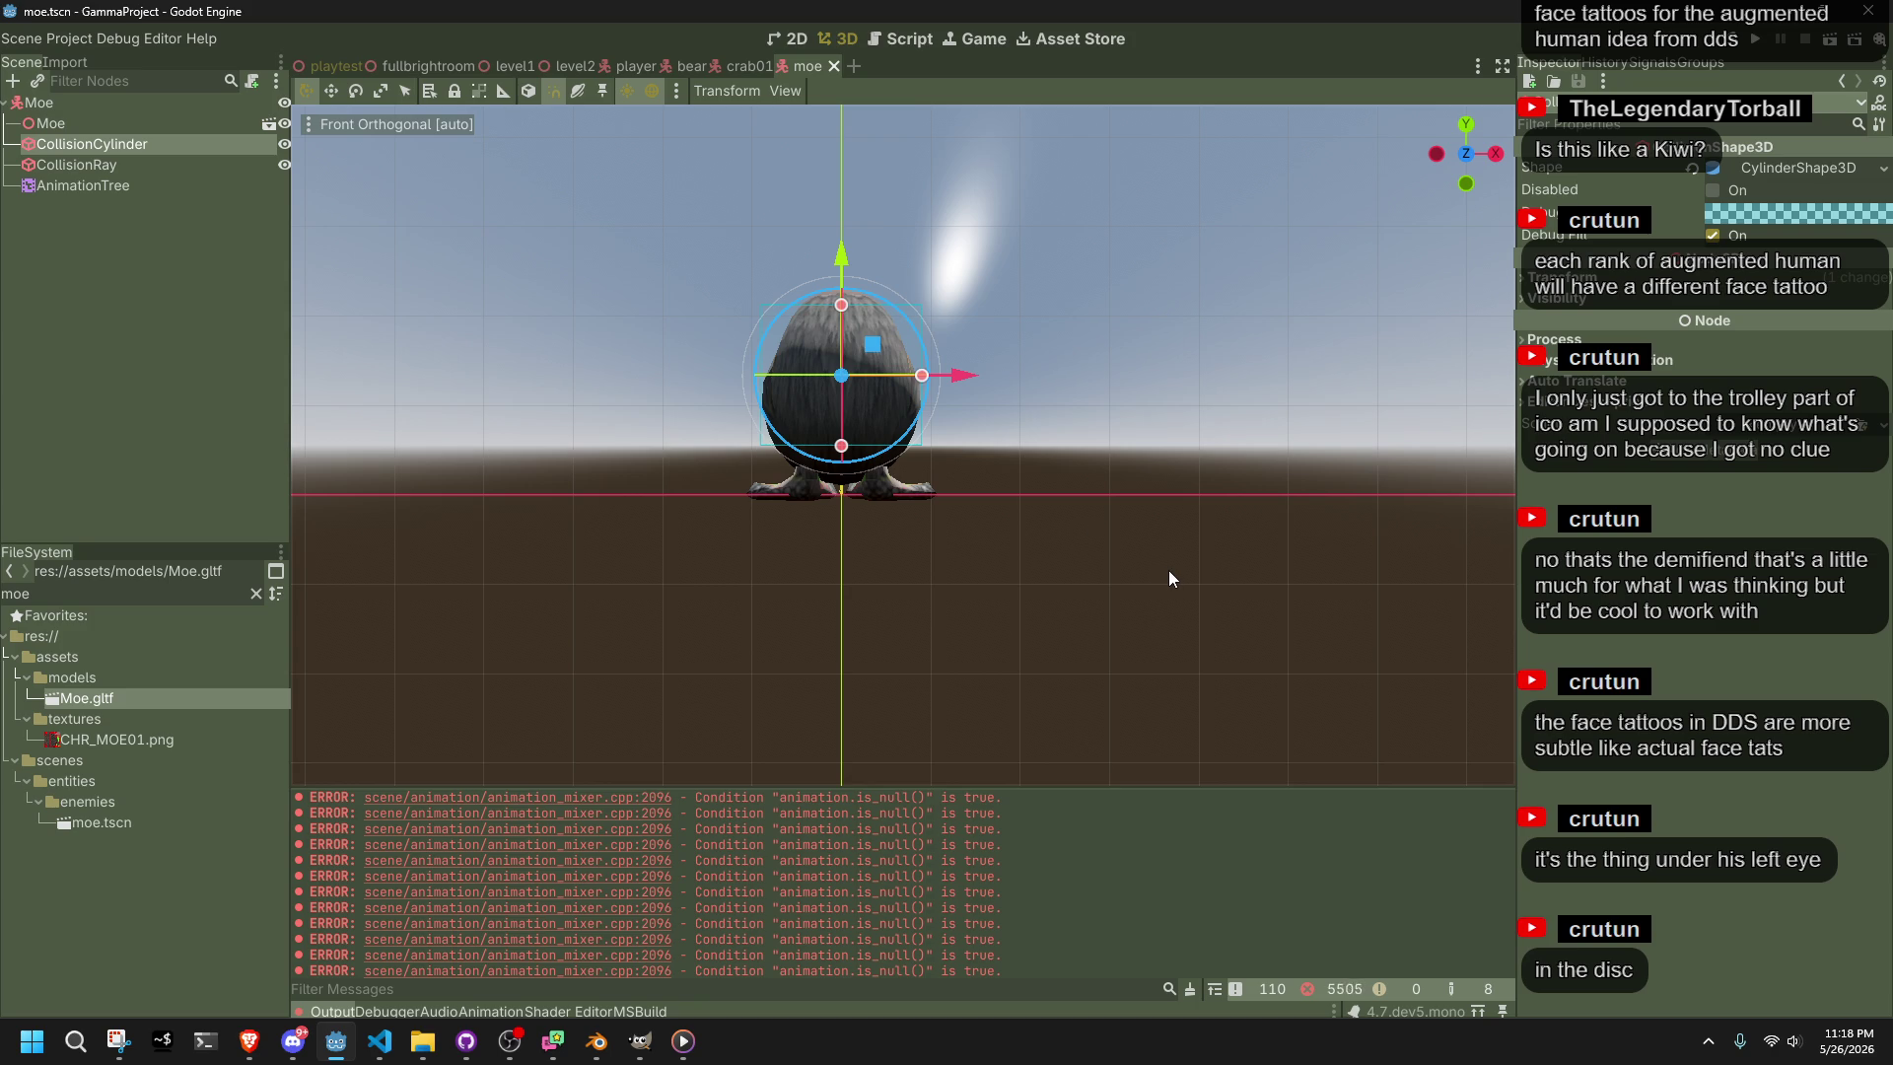
key(alt+Tab)
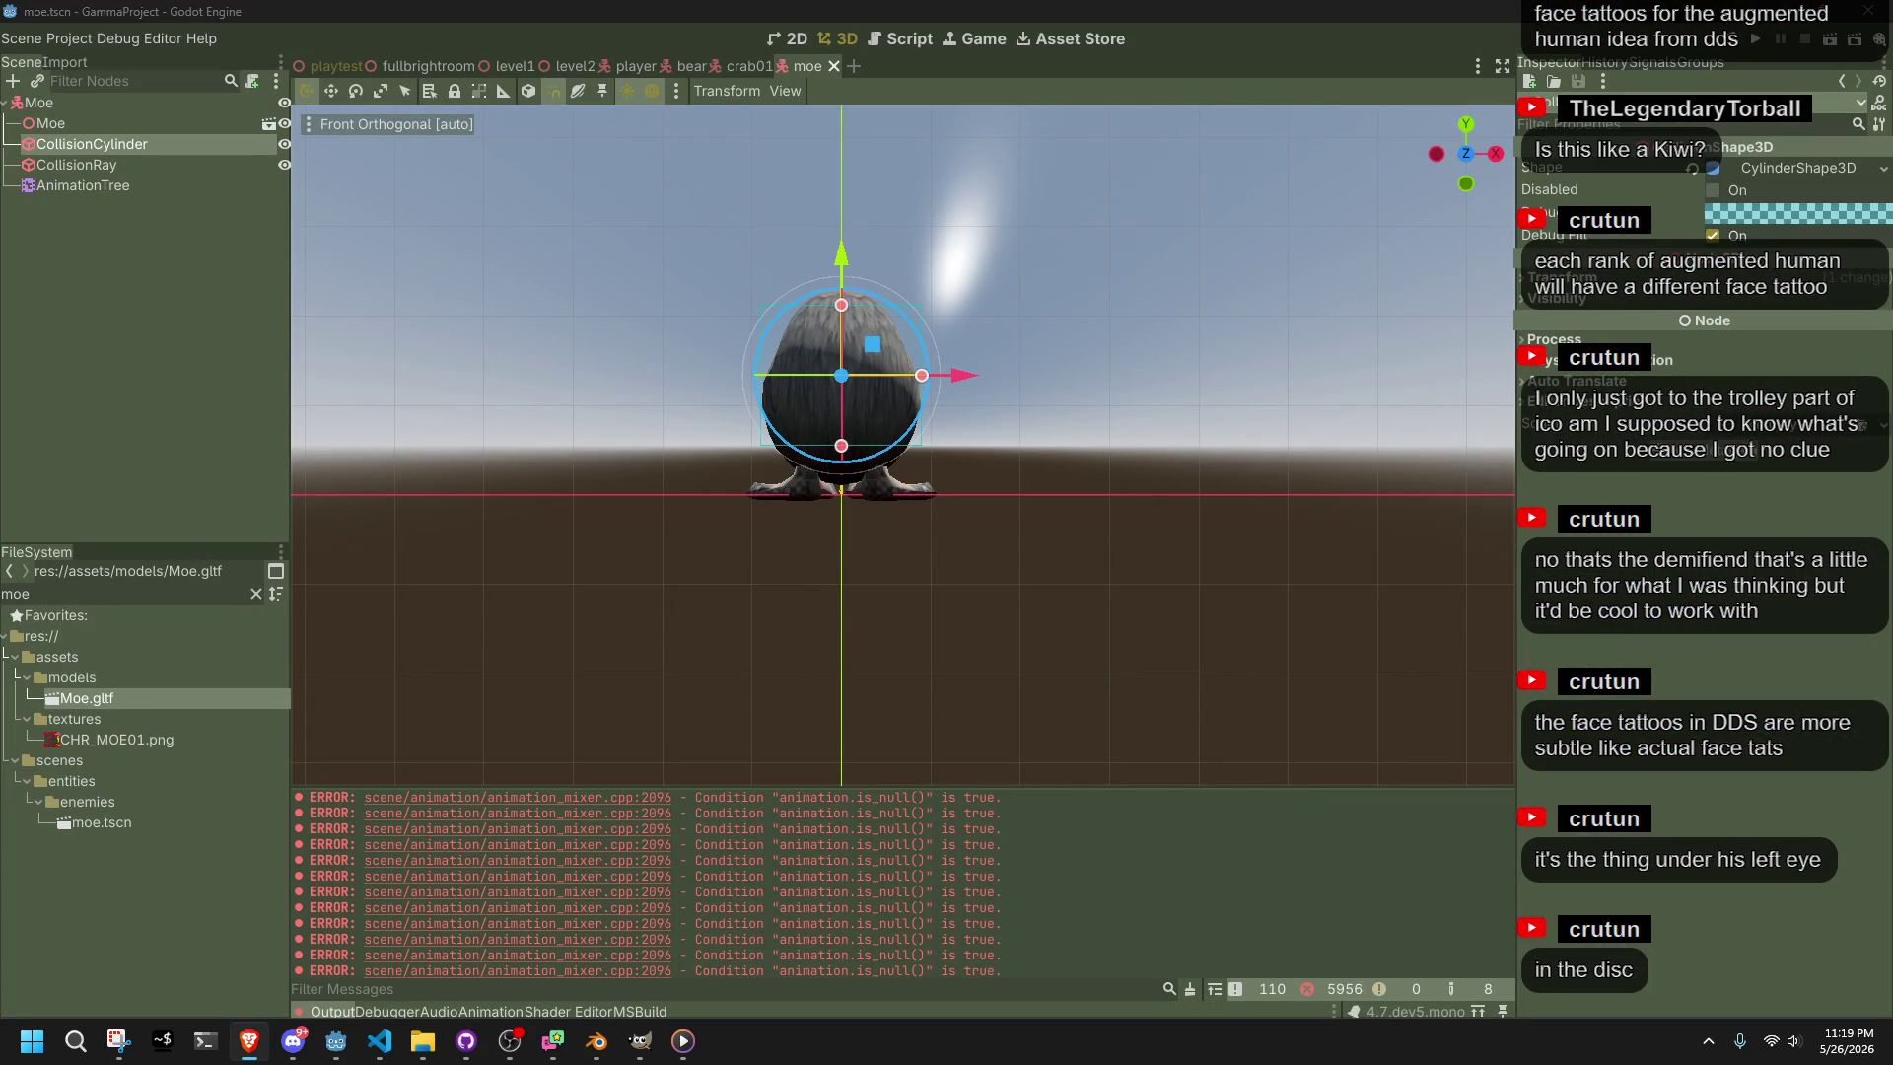
mouse_move(1074, 545)
mouse_down()
mouse_move(1171, 515)
mouse_move(872, 564)
mouse_move(621, 543)
mouse_move(865, 595)
mouse_up()
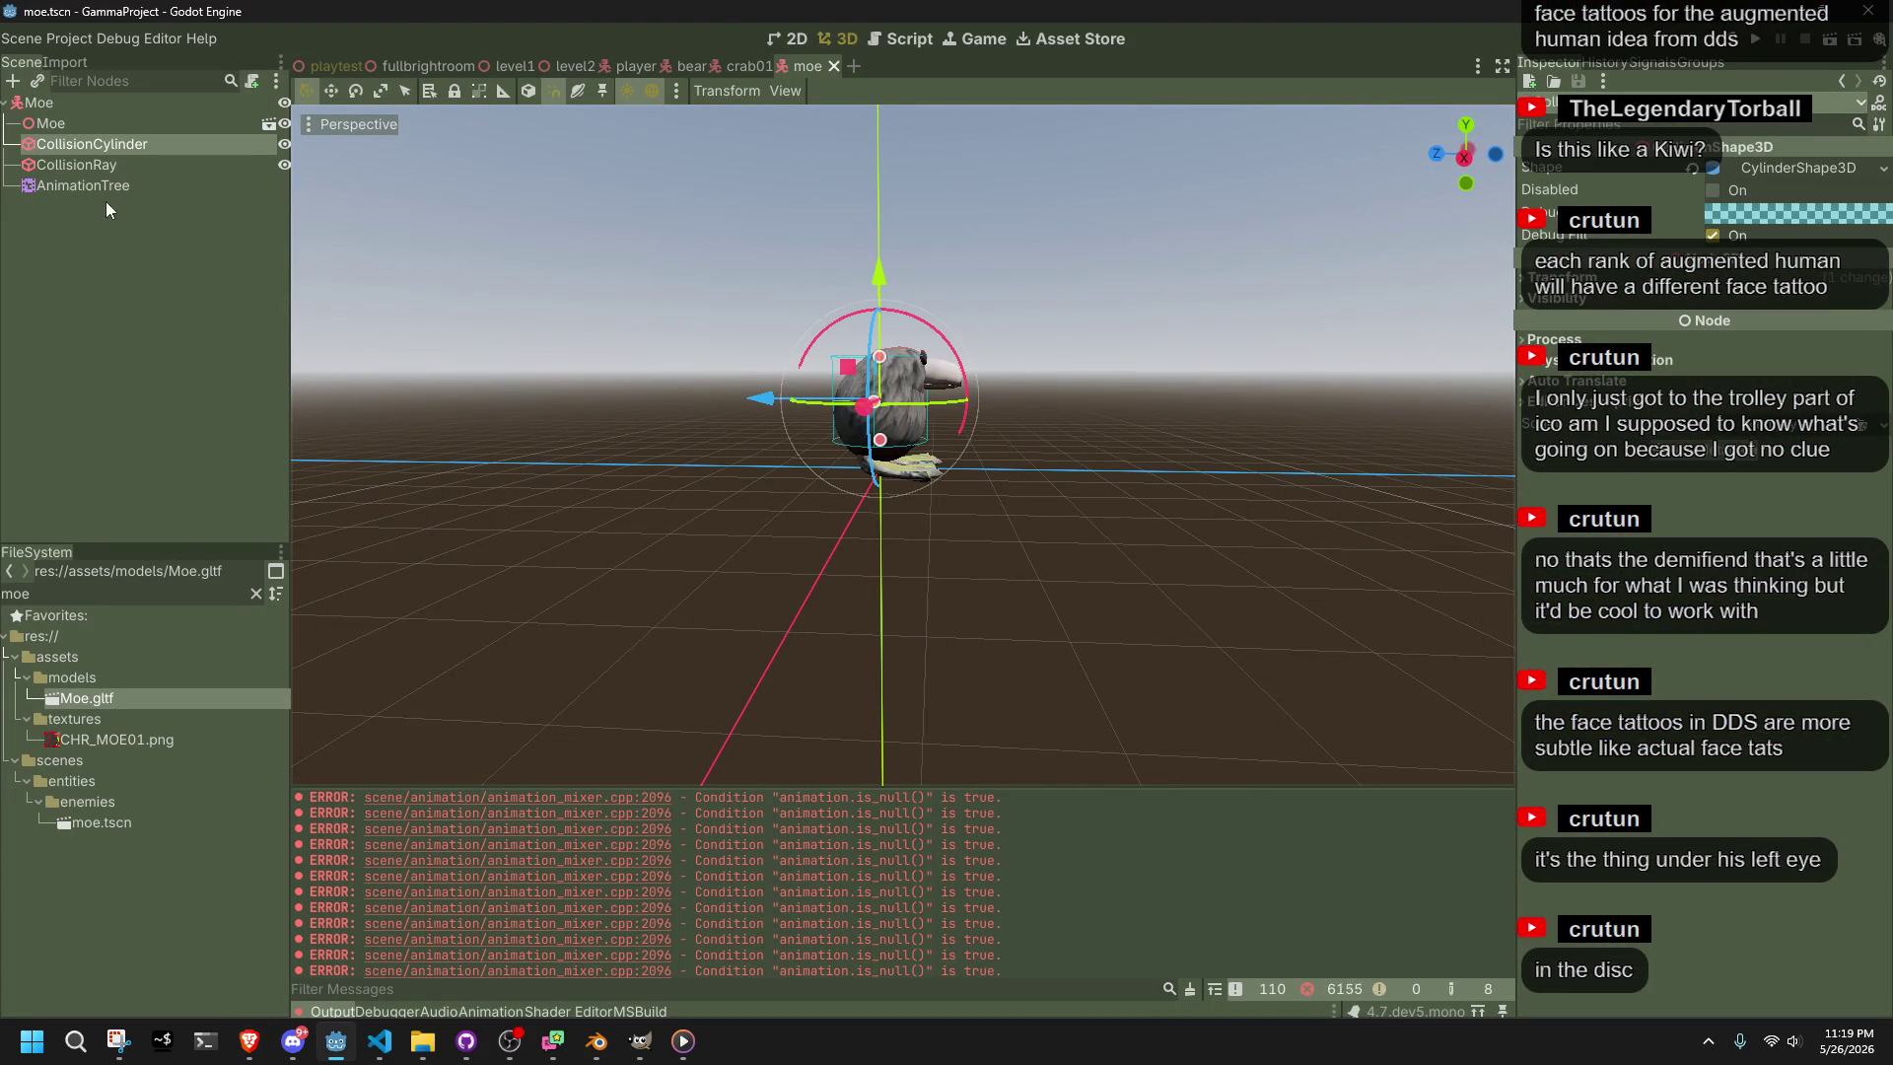
Enable Editable Children on the Moe model node to expose its child nodes
click(62, 124)
right_click(62, 124)
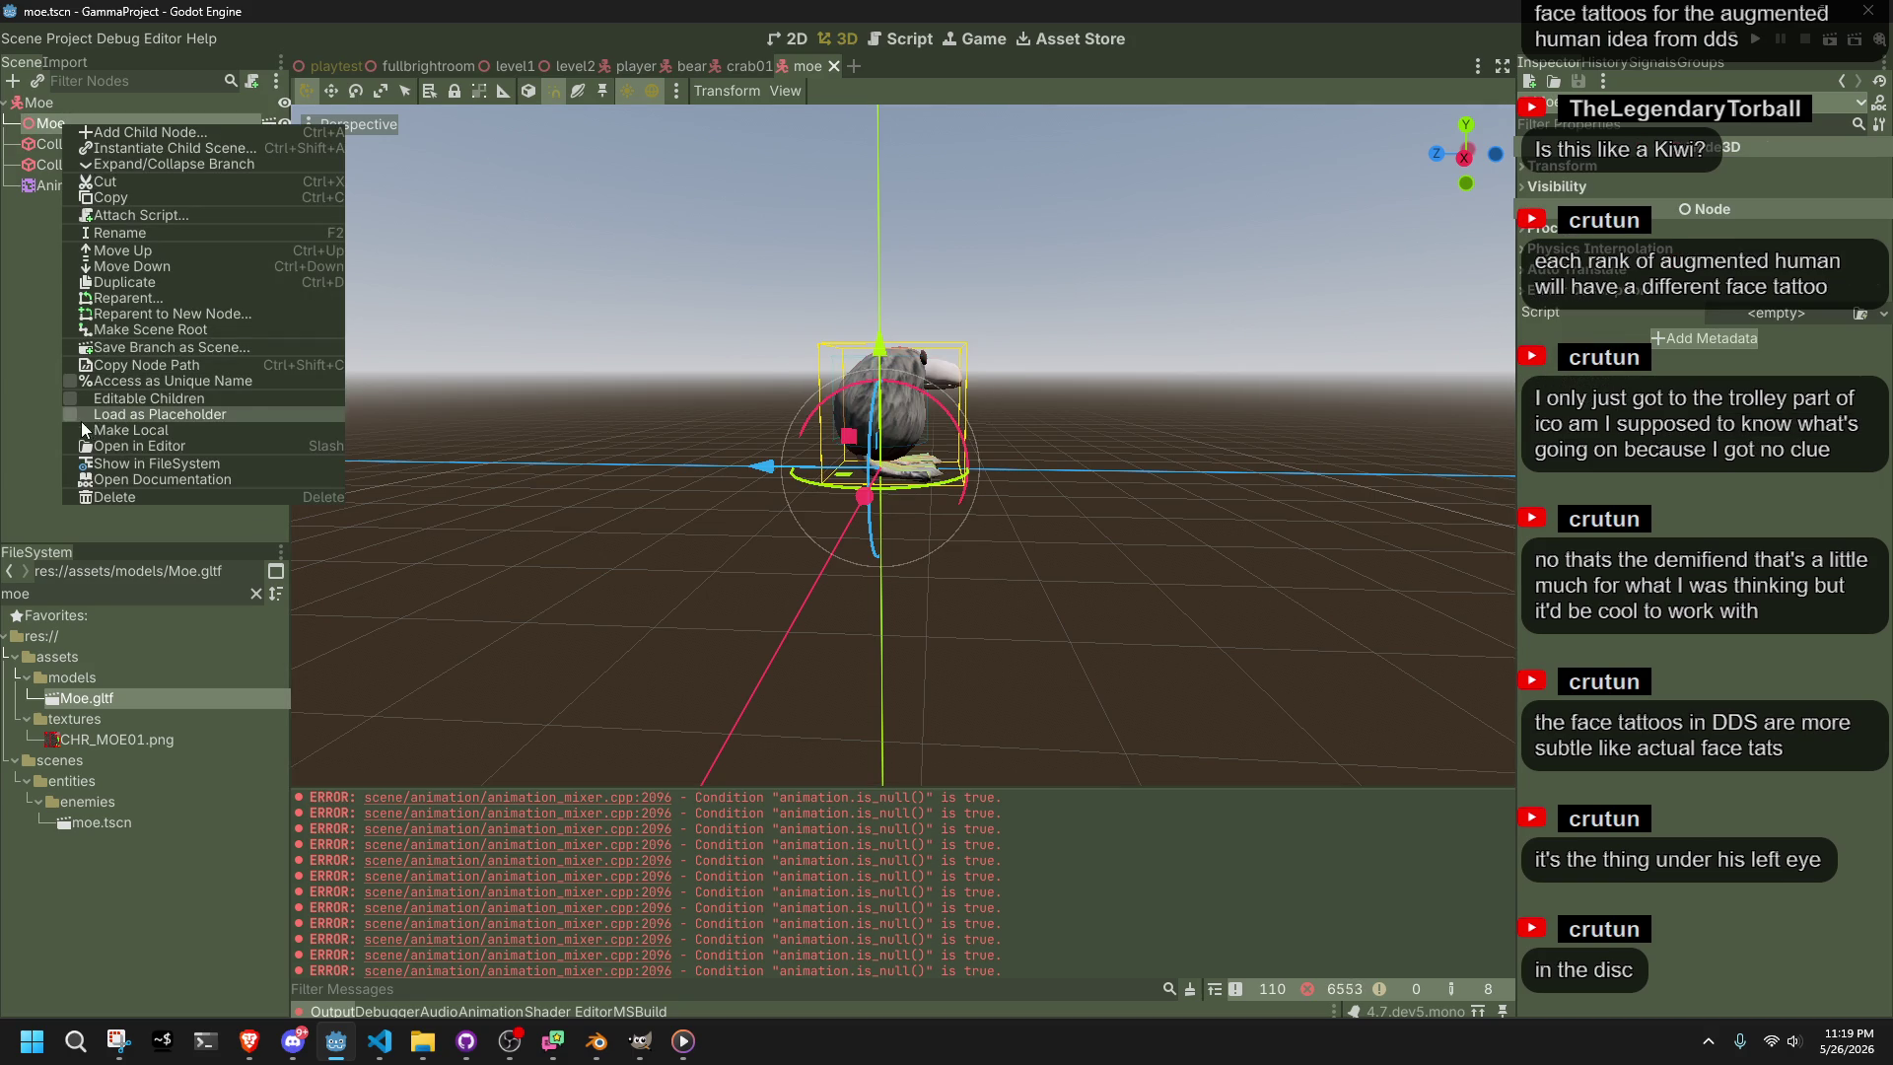
click(71, 397)
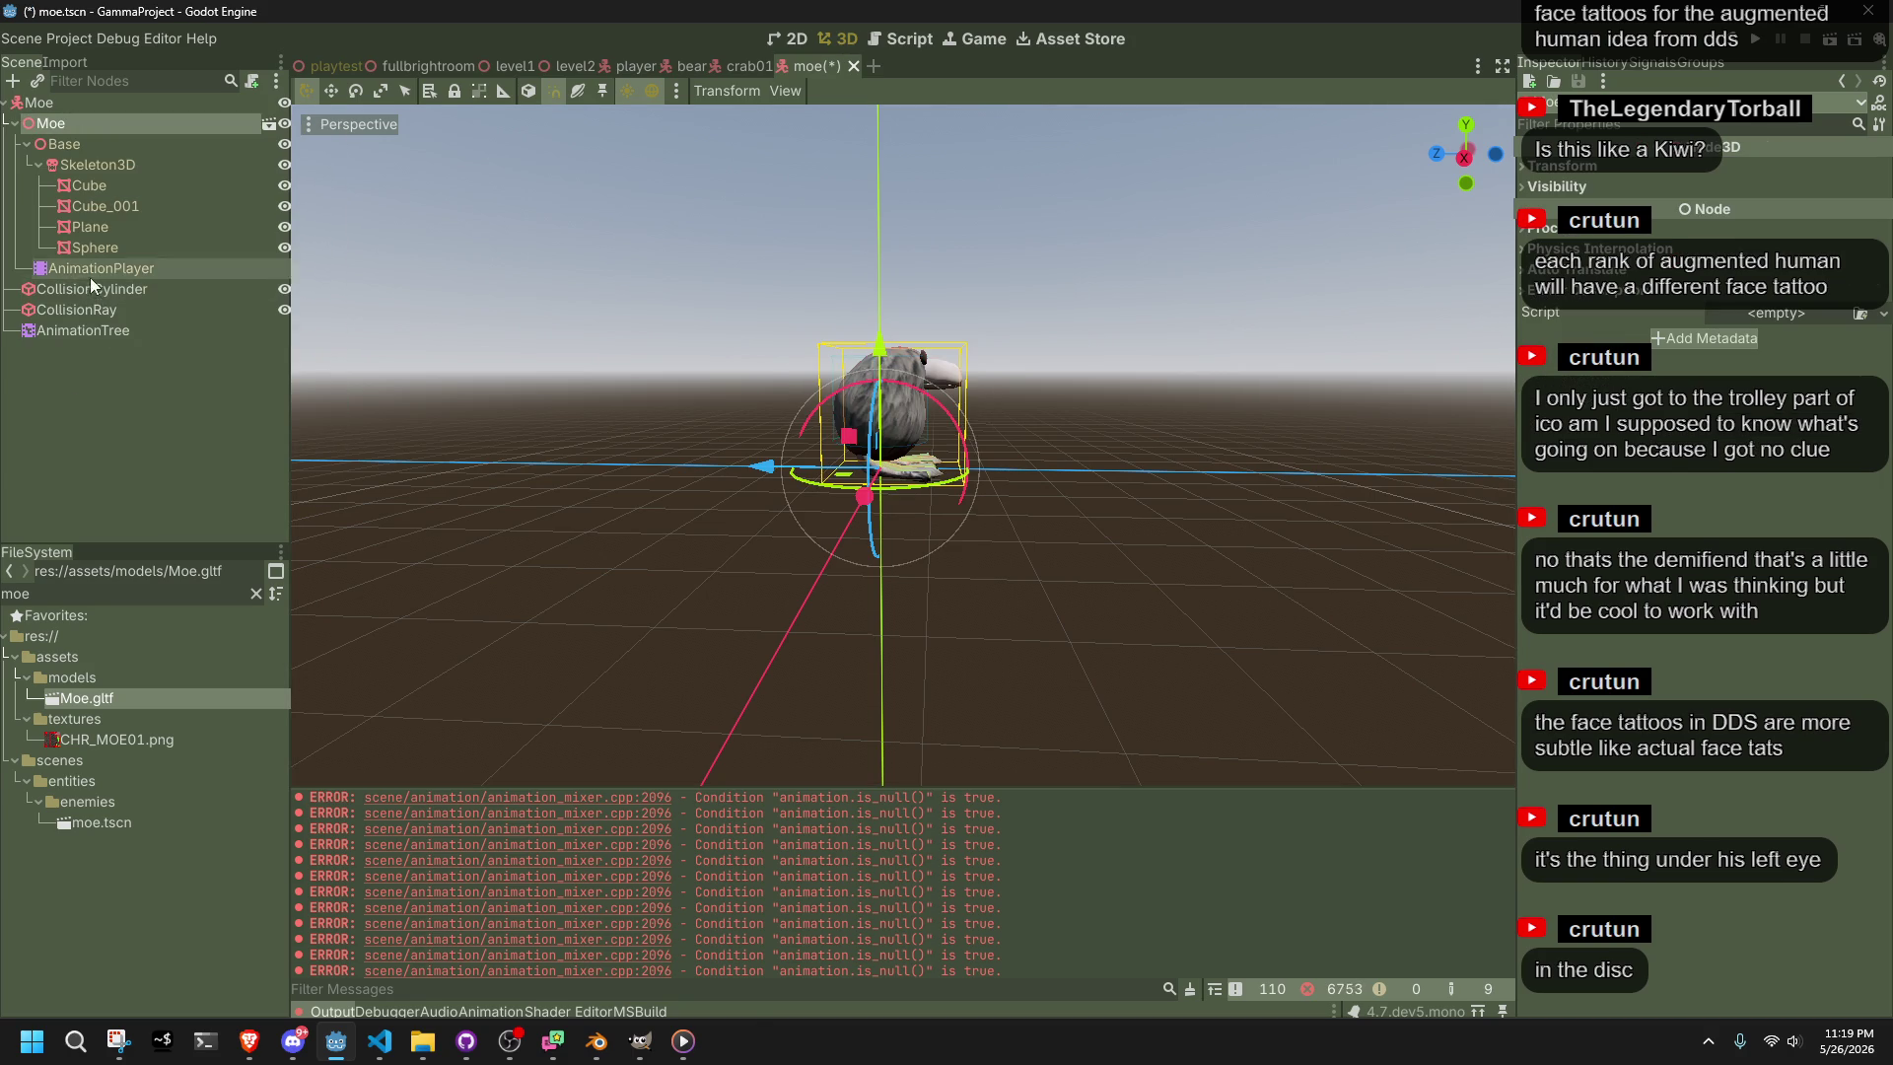
Set the AnimationTree's Anim Player to Moe's AnimationPlayer and select the Move state
click(152, 329)
click(1788, 212)
click(892, 405)
click(887, 858)
scroll(972, 391, up, 3)
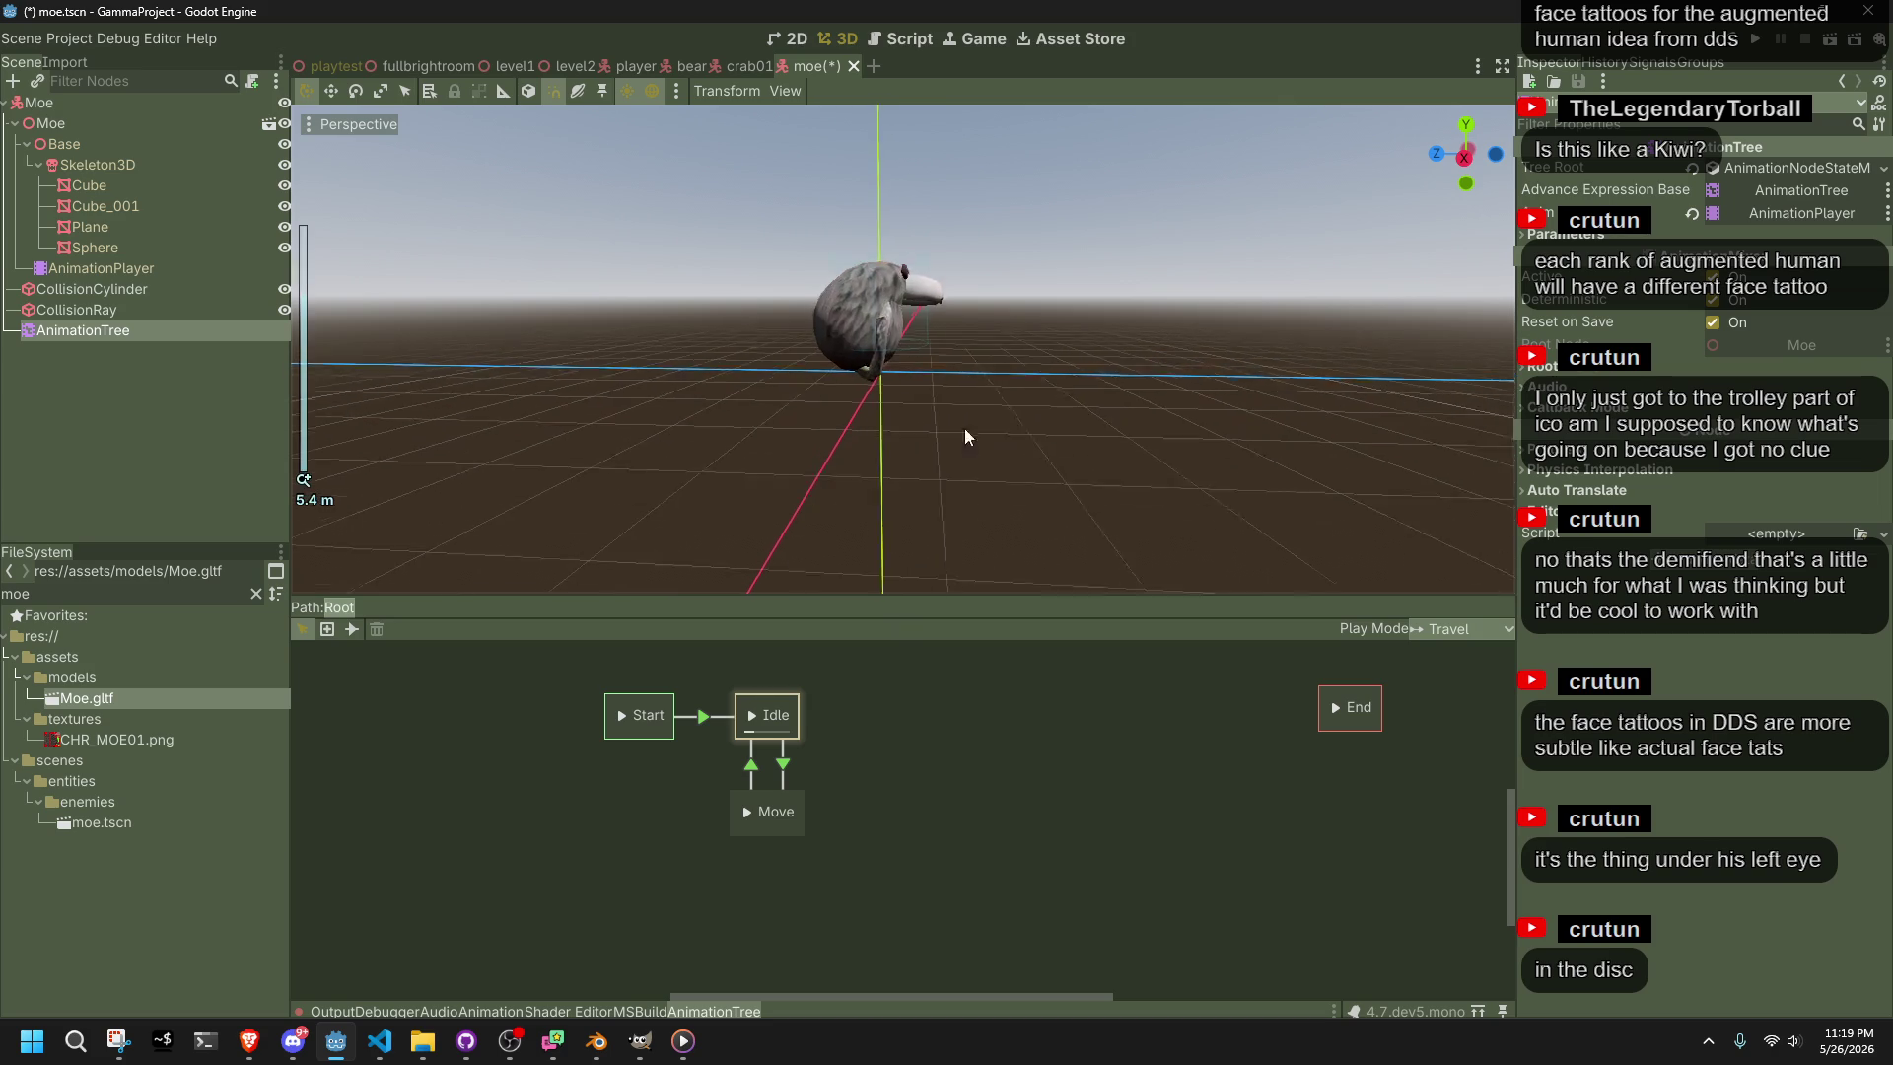
click(778, 790)
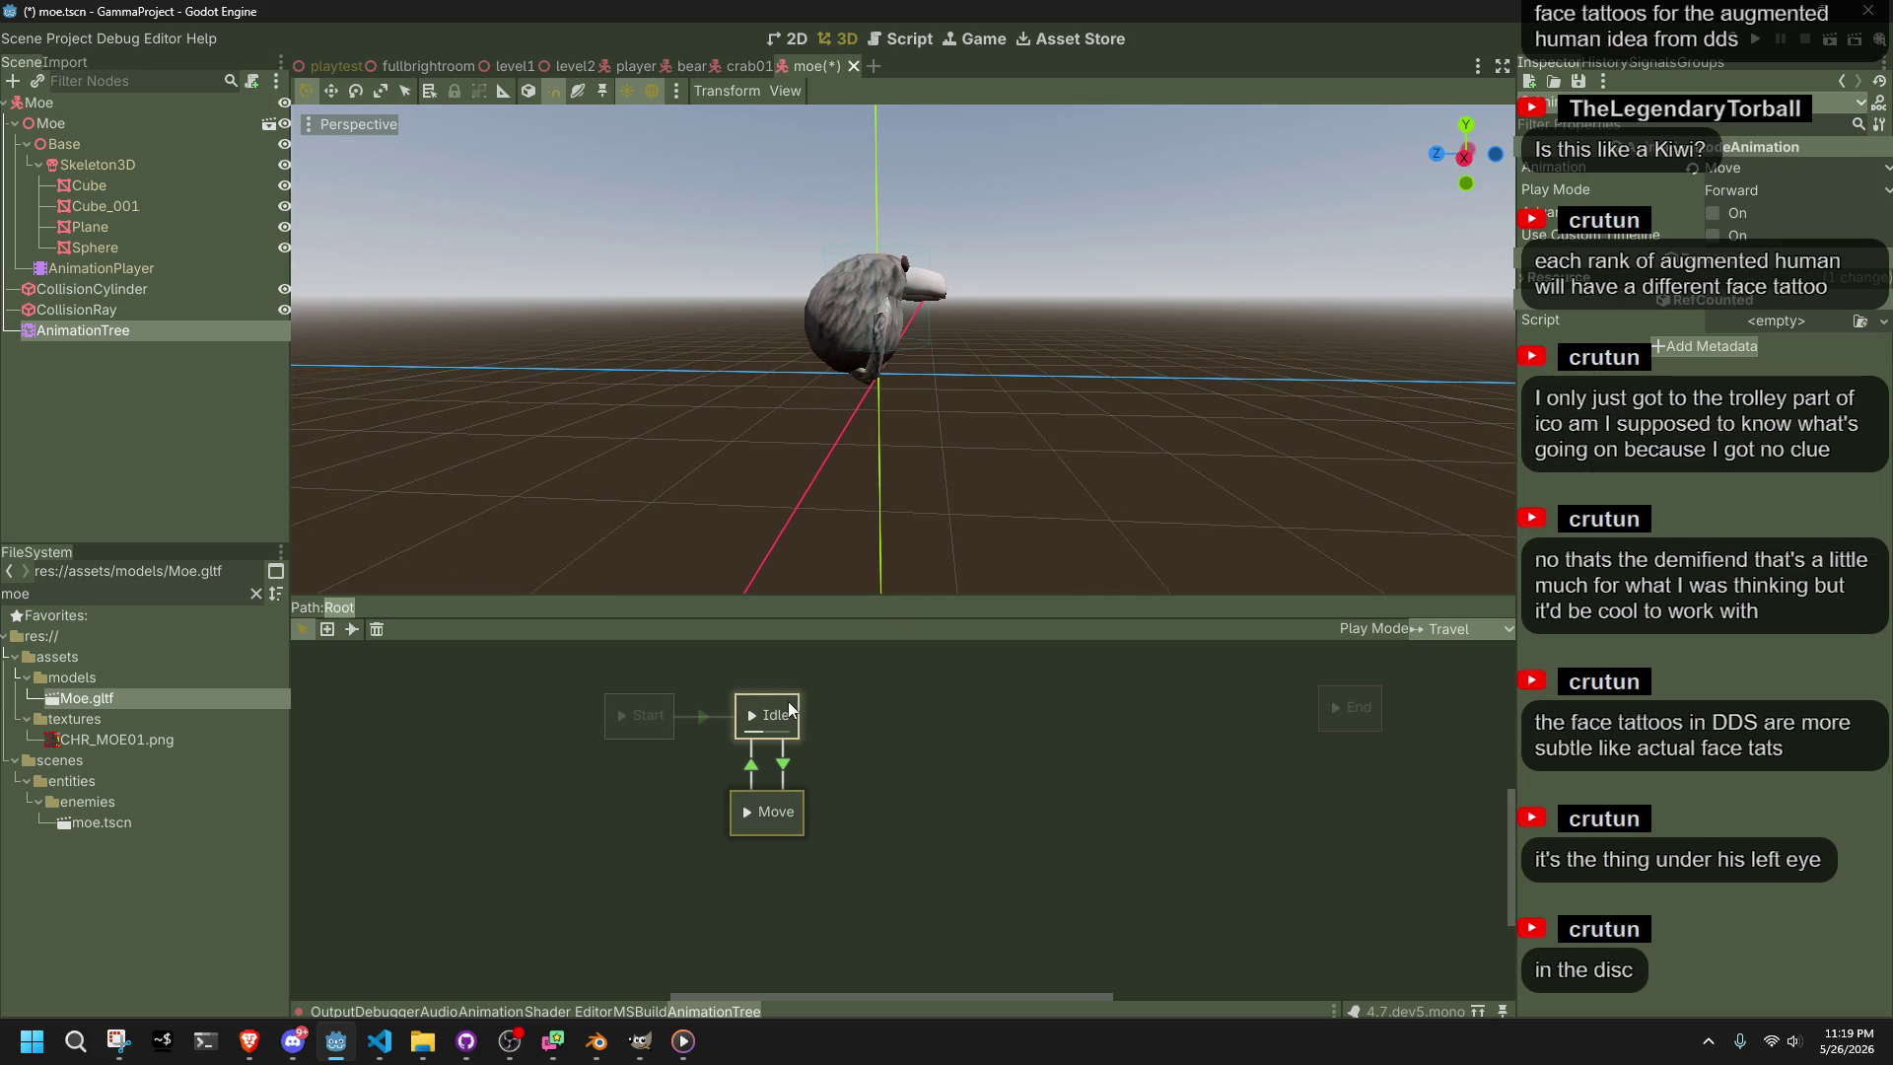
key(alt+Tab)
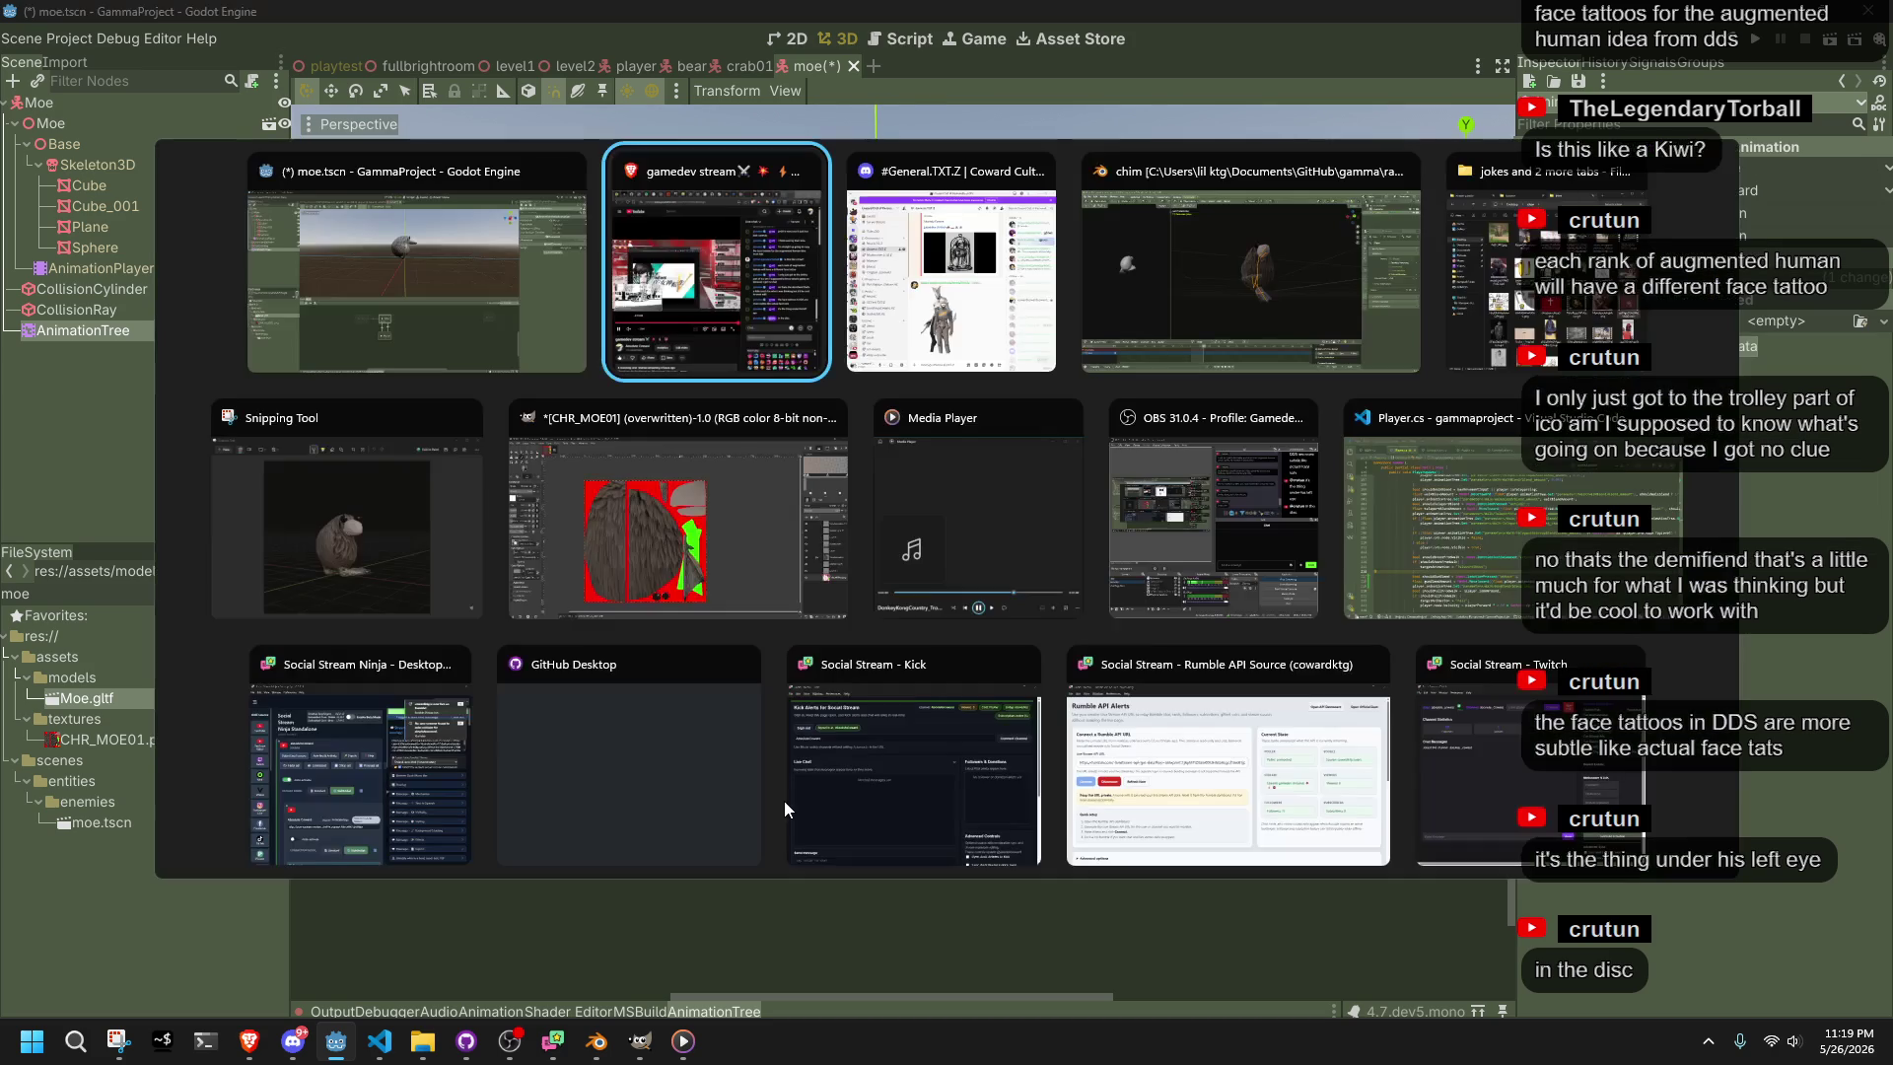
In Blender, rename the walk action to Move and protect it with a Fake User
click(1256, 370)
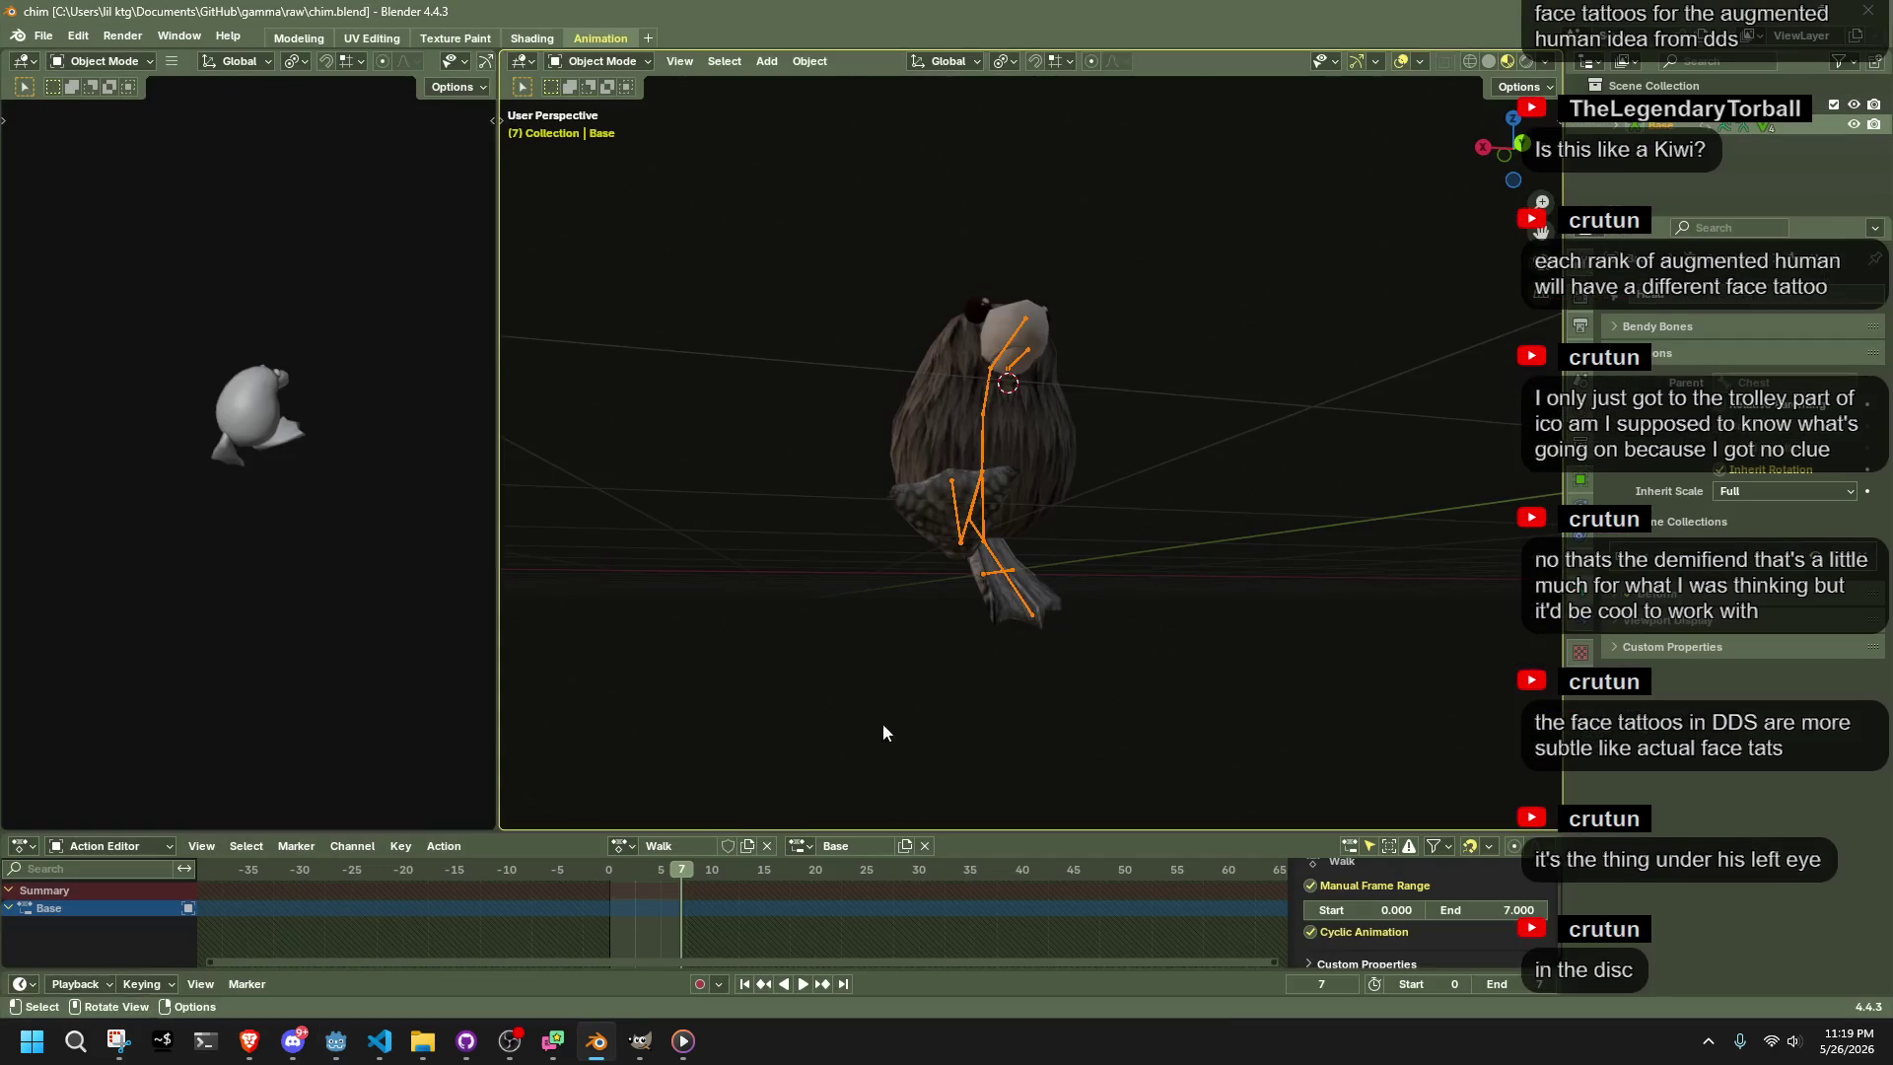
text(ove)
key(Return)
key(ctrl+s)
click(621, 844)
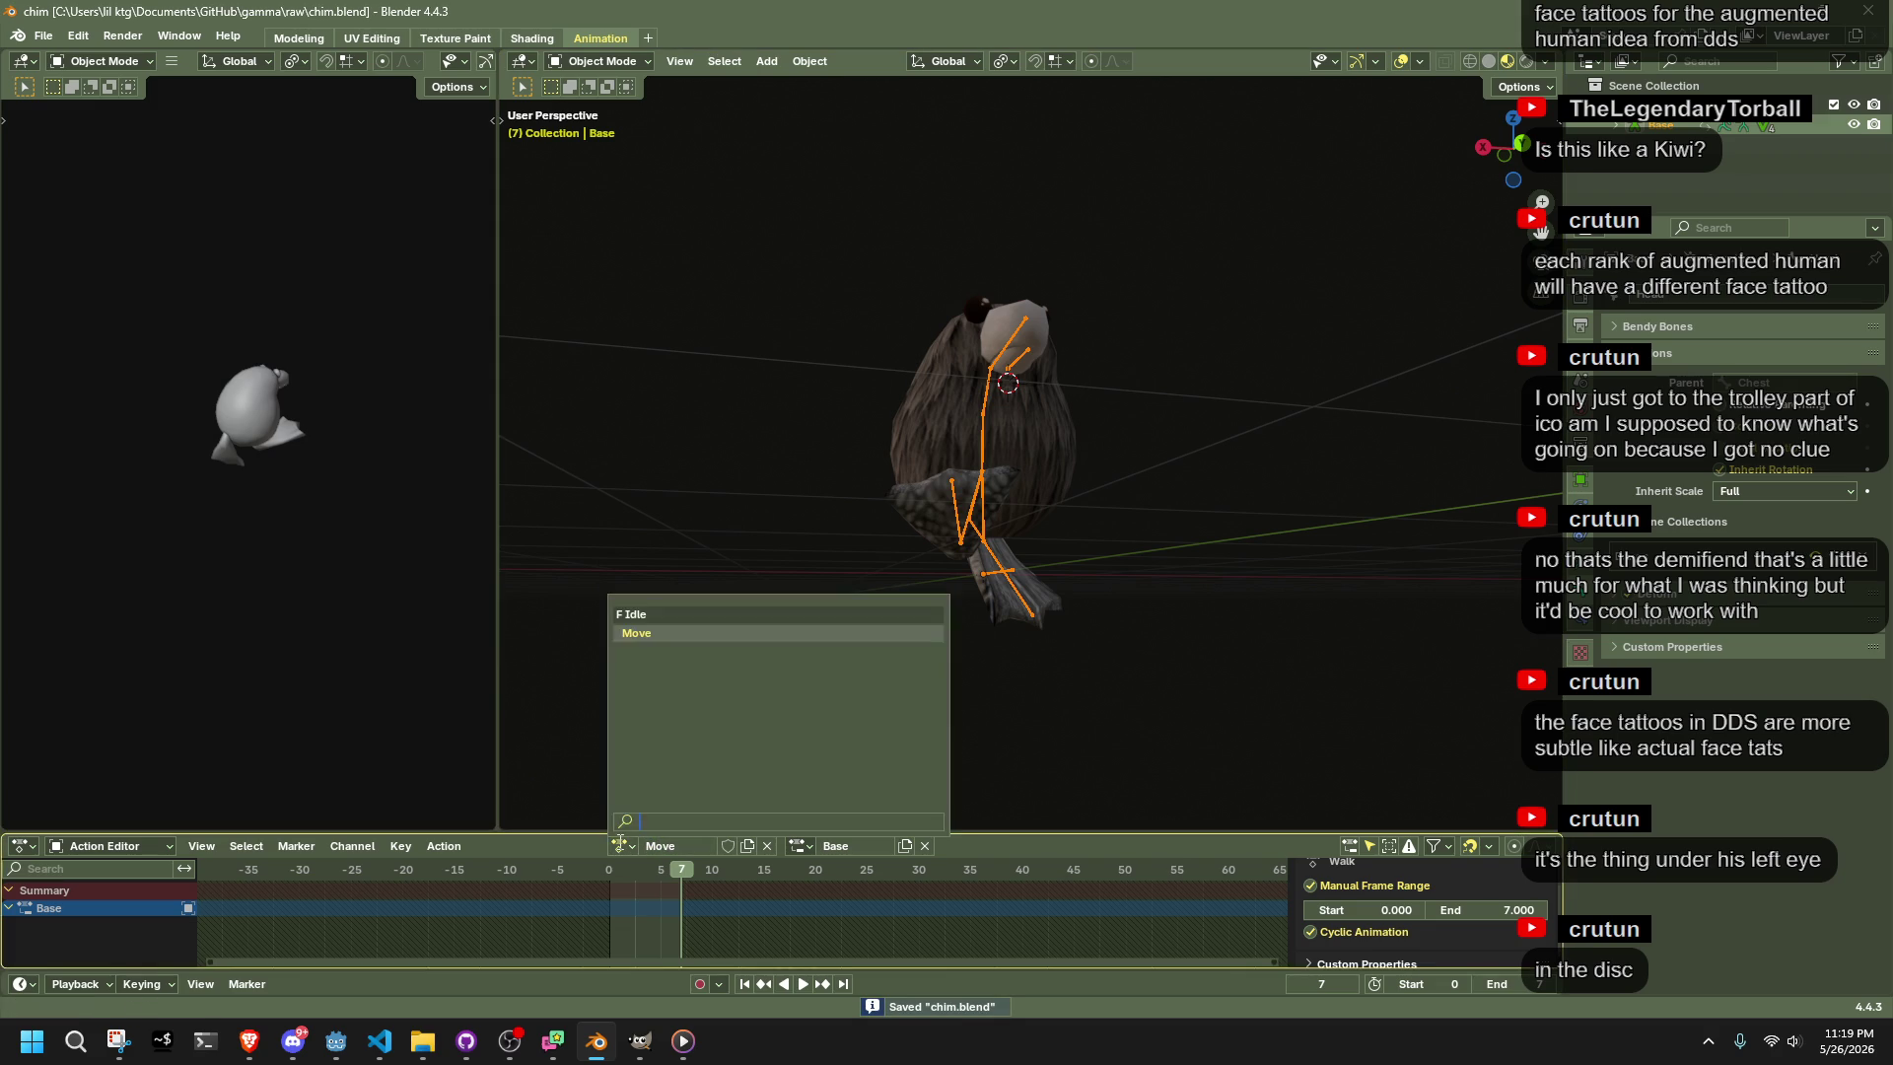
key(Escape)
click(727, 845)
click(688, 625)
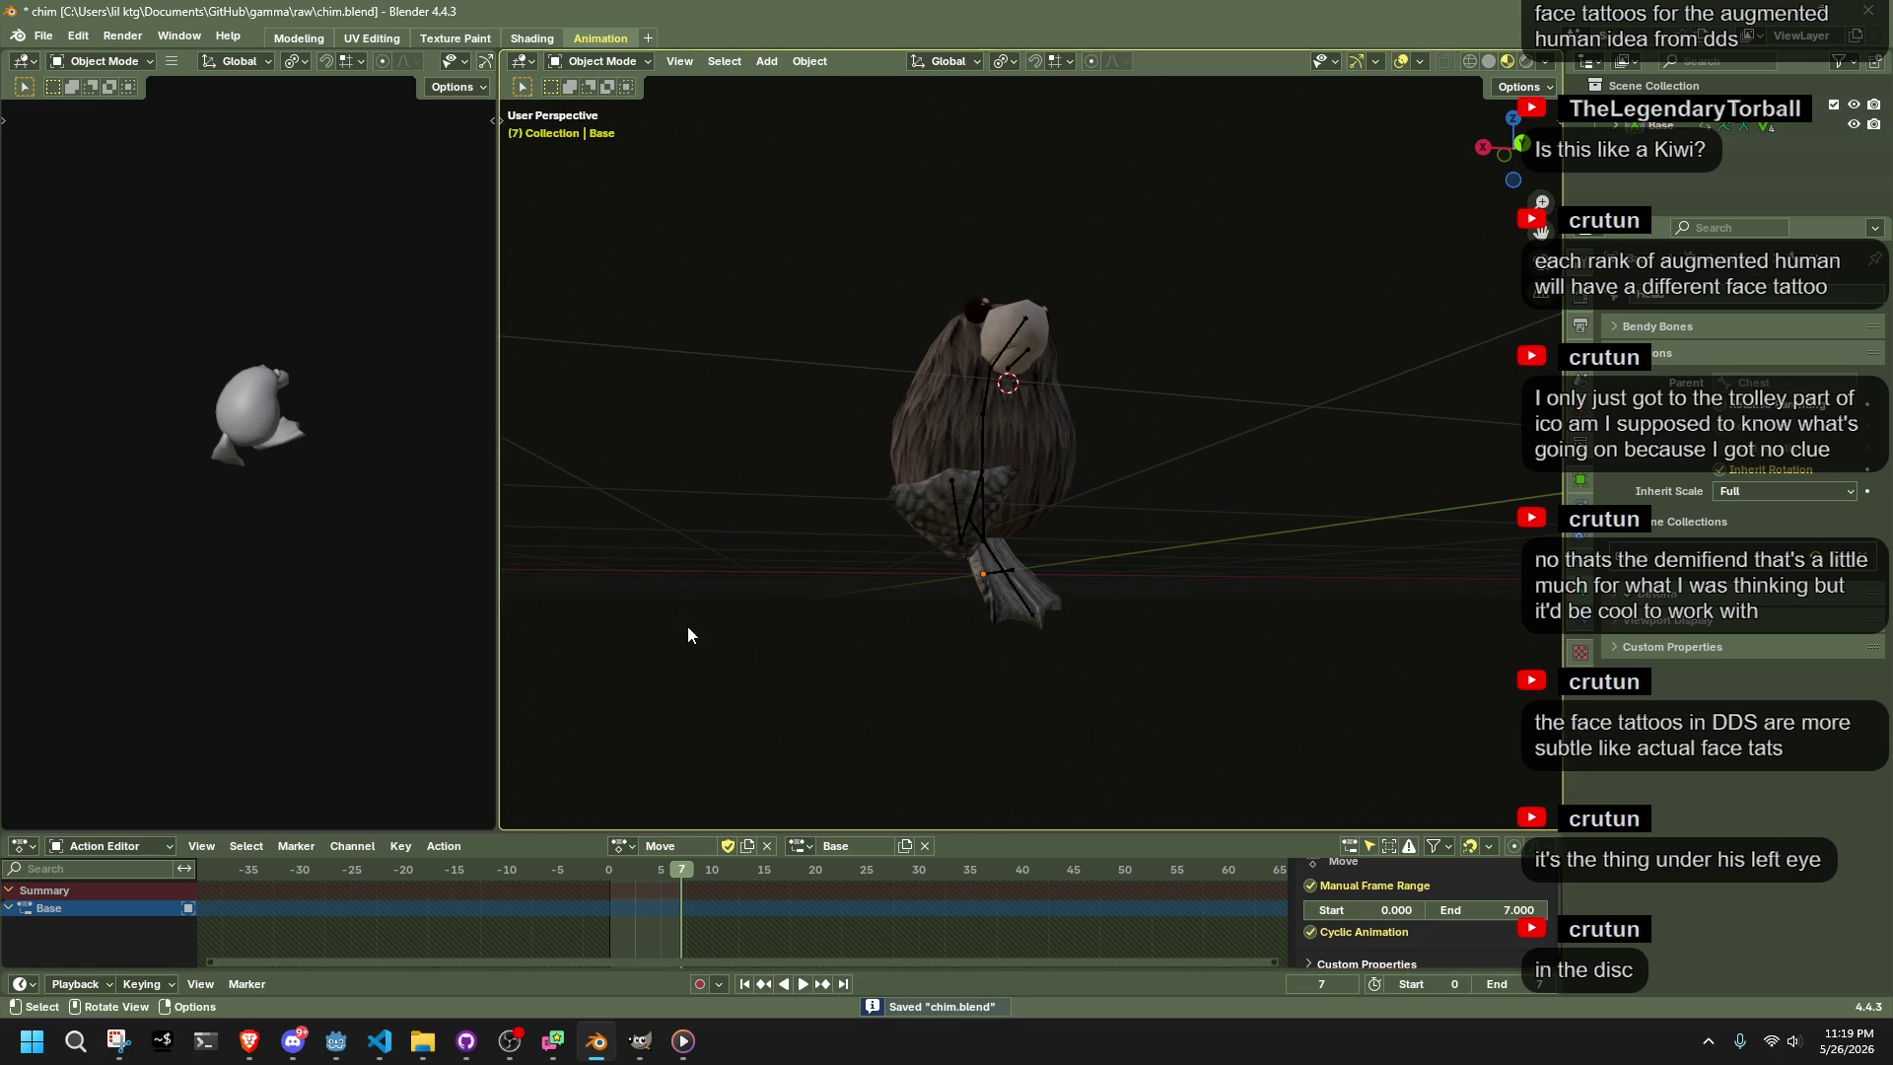
Export the bird as glTF 2.0 to assets\models as Moe.gltf
key(F3)
key(Return)
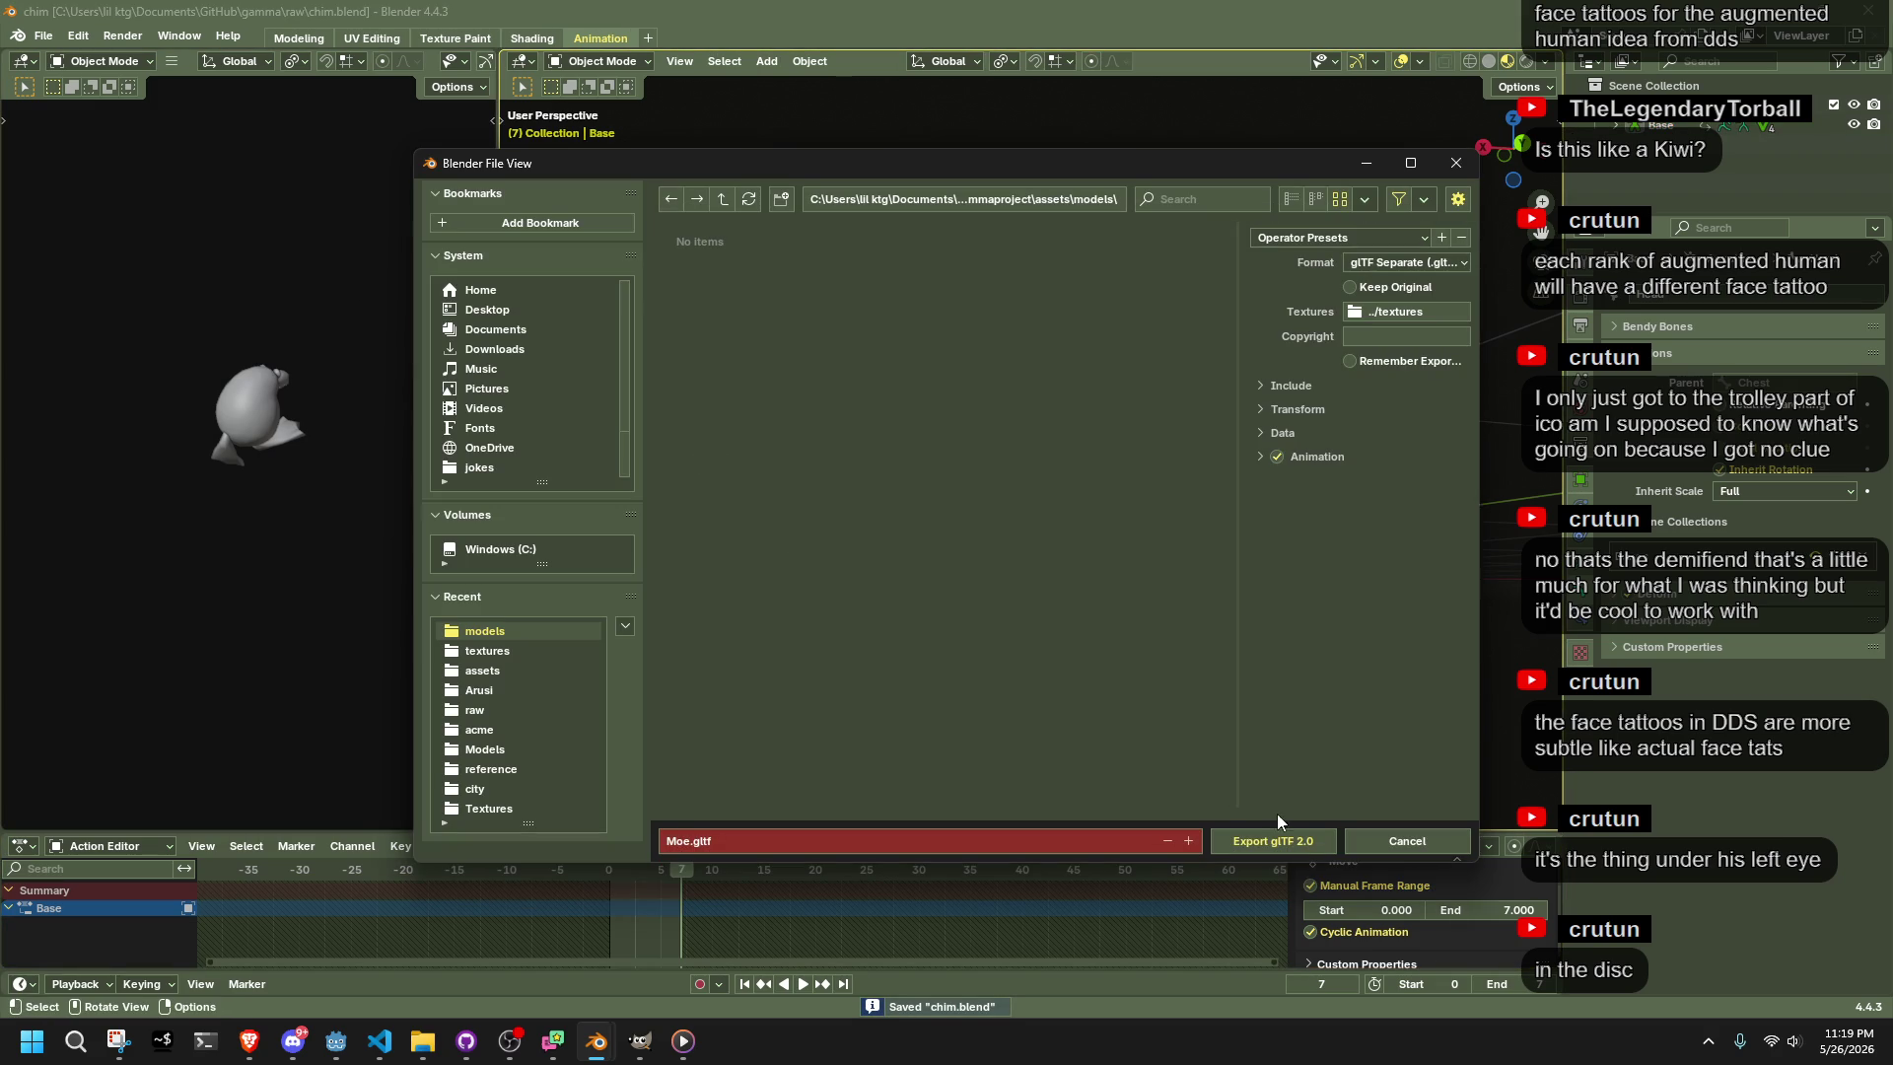
click(518, 670)
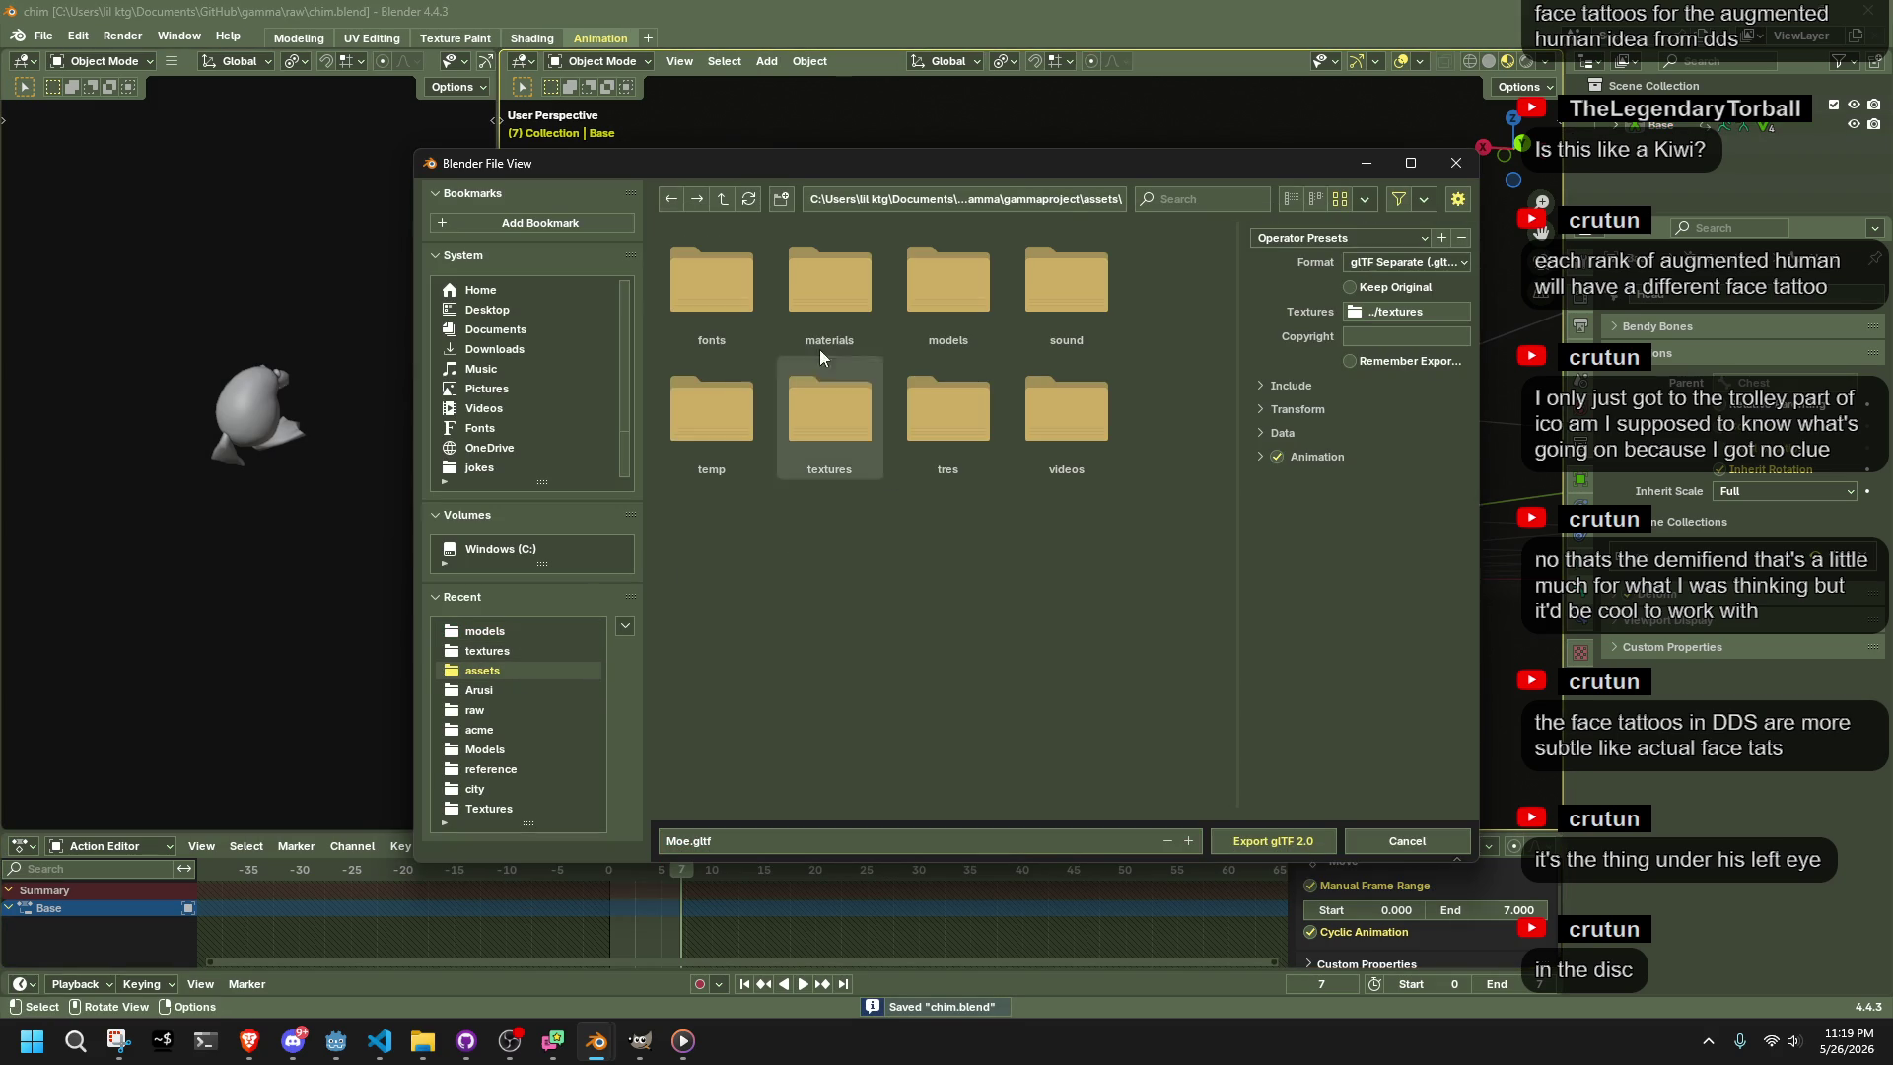
double_click(979, 310)
click(1319, 840)
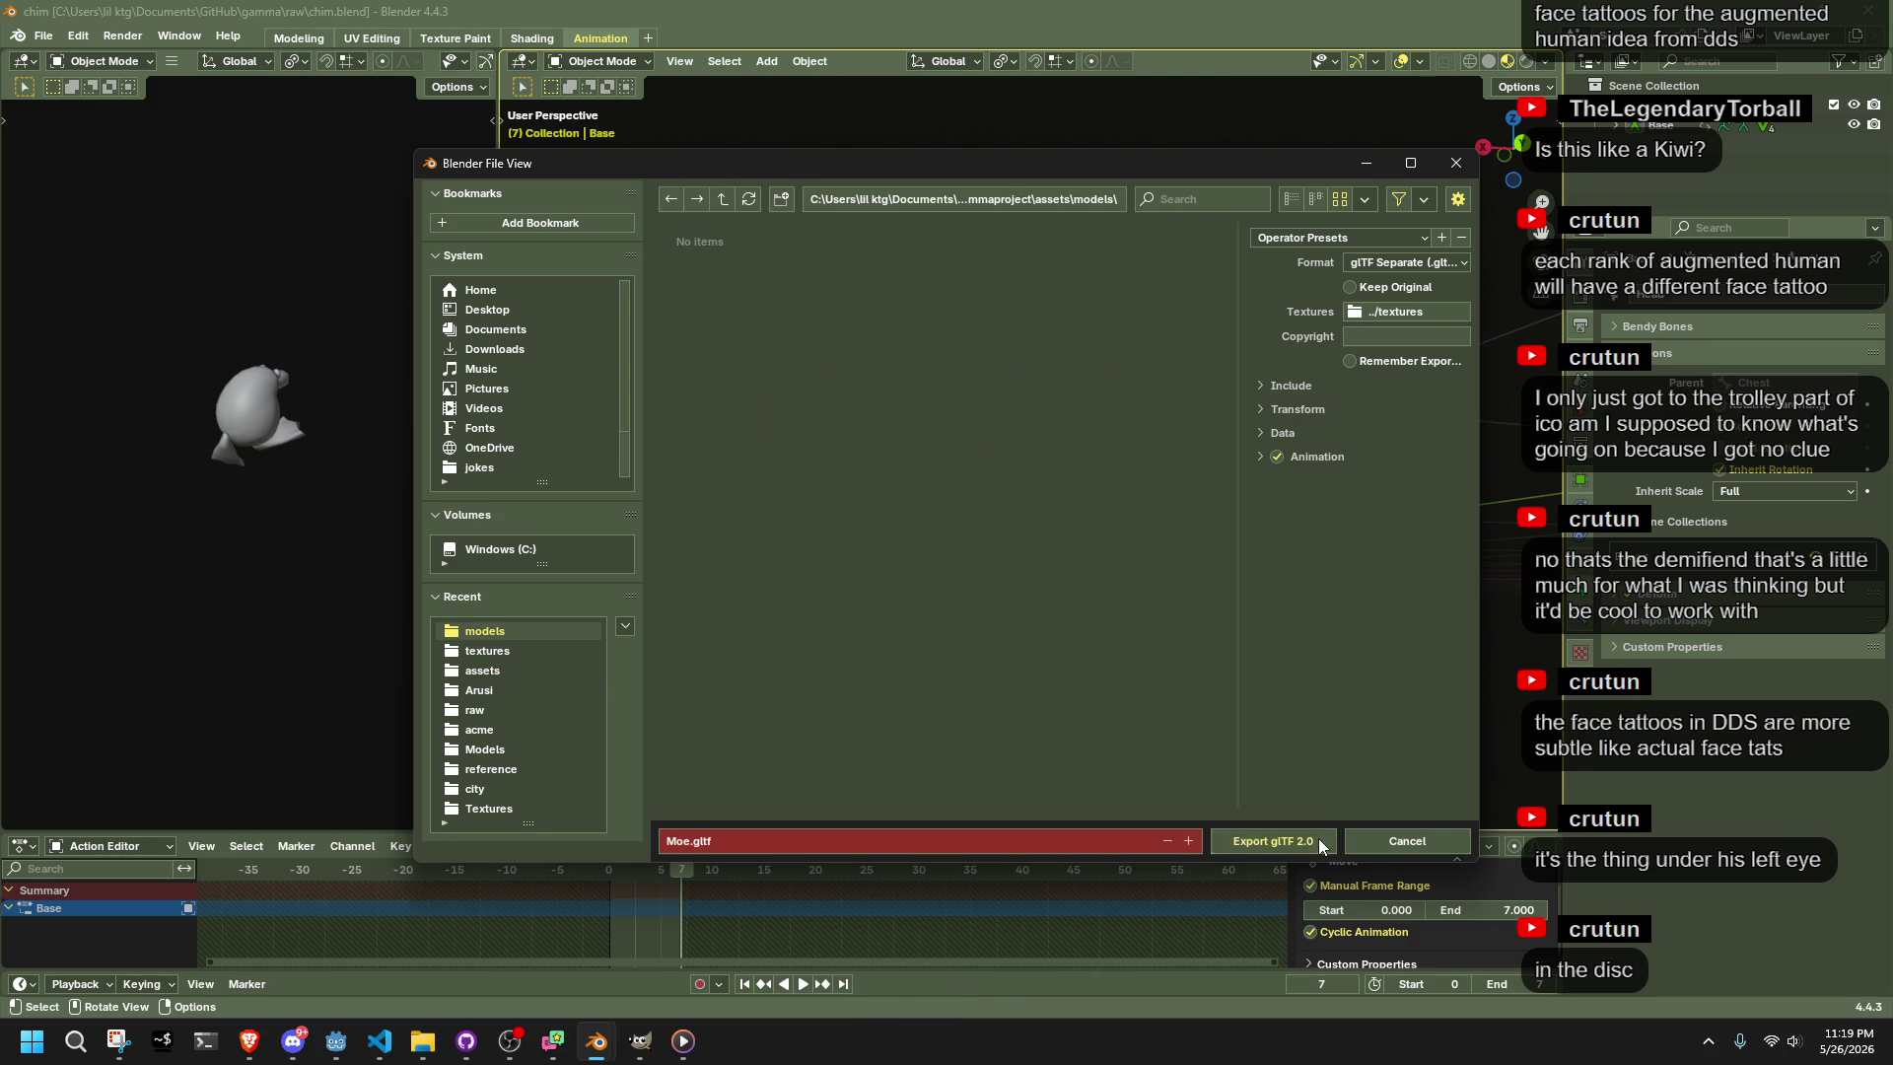
key(alt+Tab)
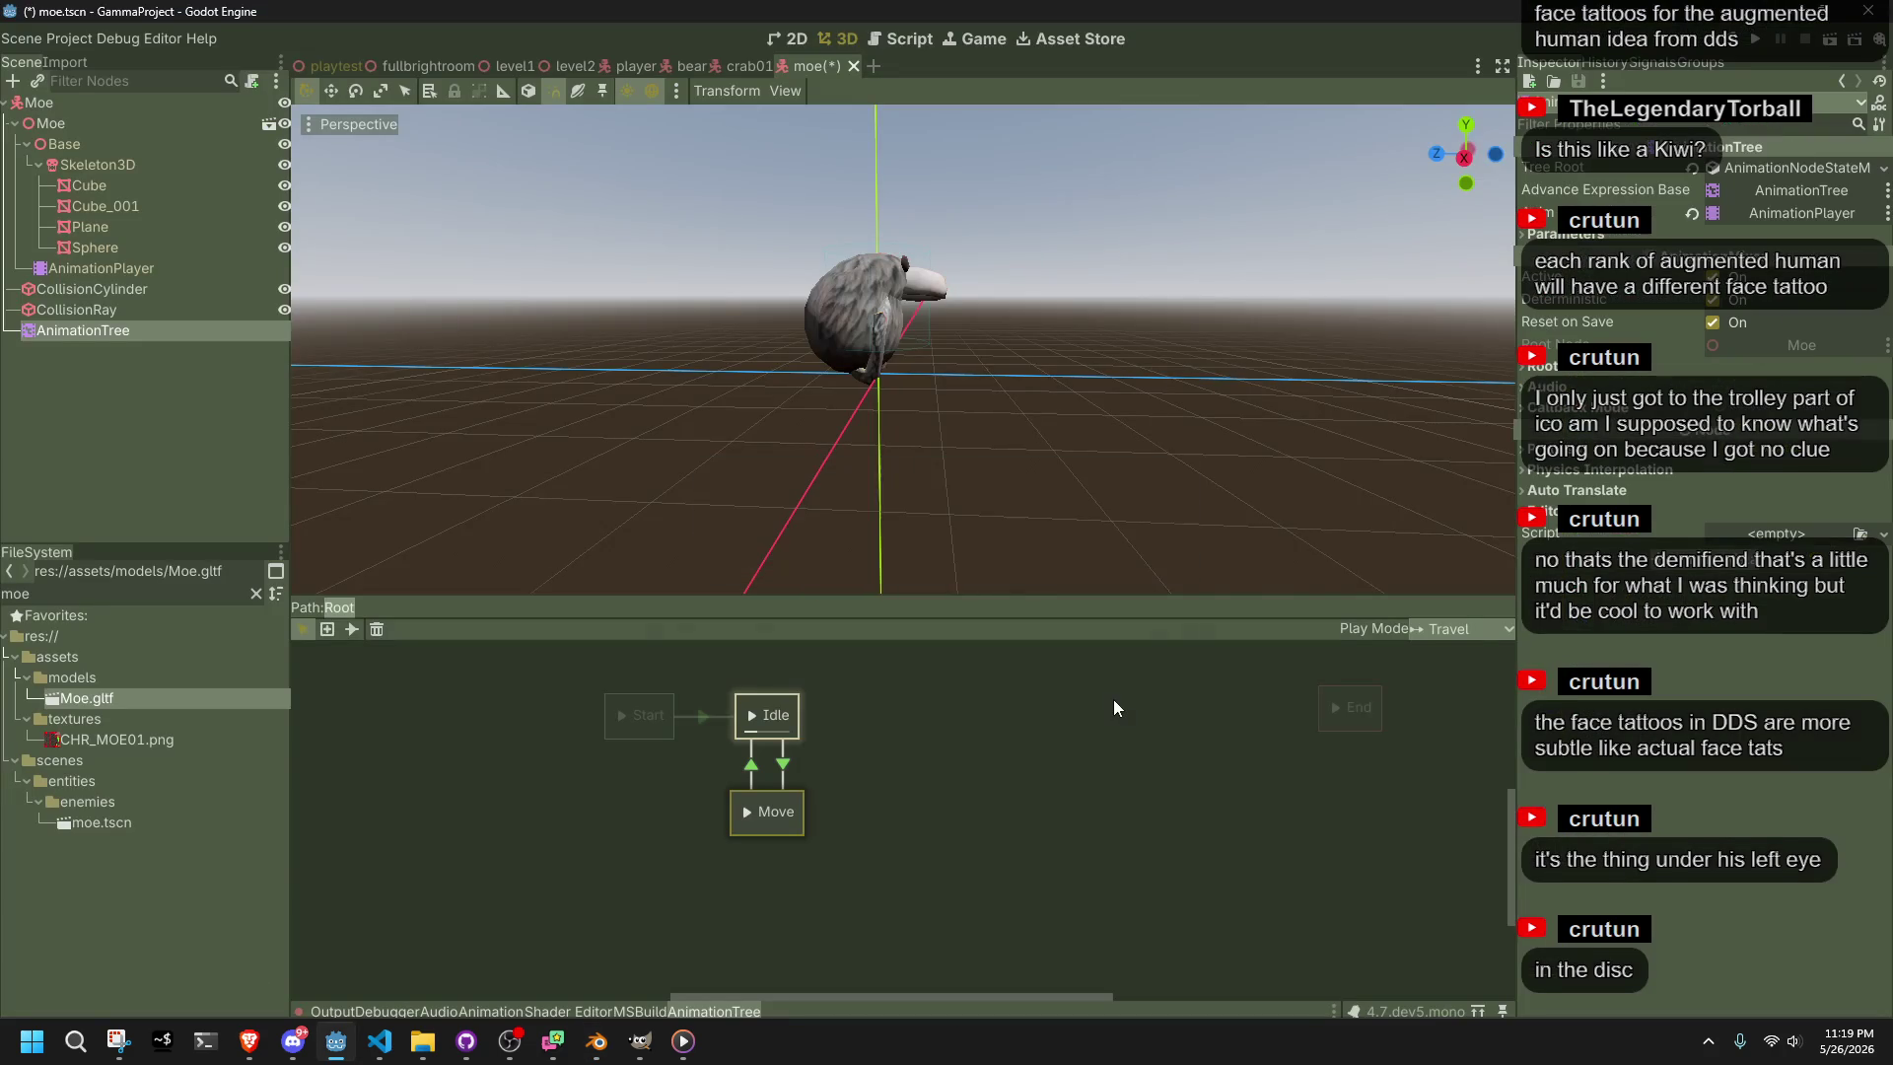
Preview the Move state's animation on Moe in the viewport
click(747, 814)
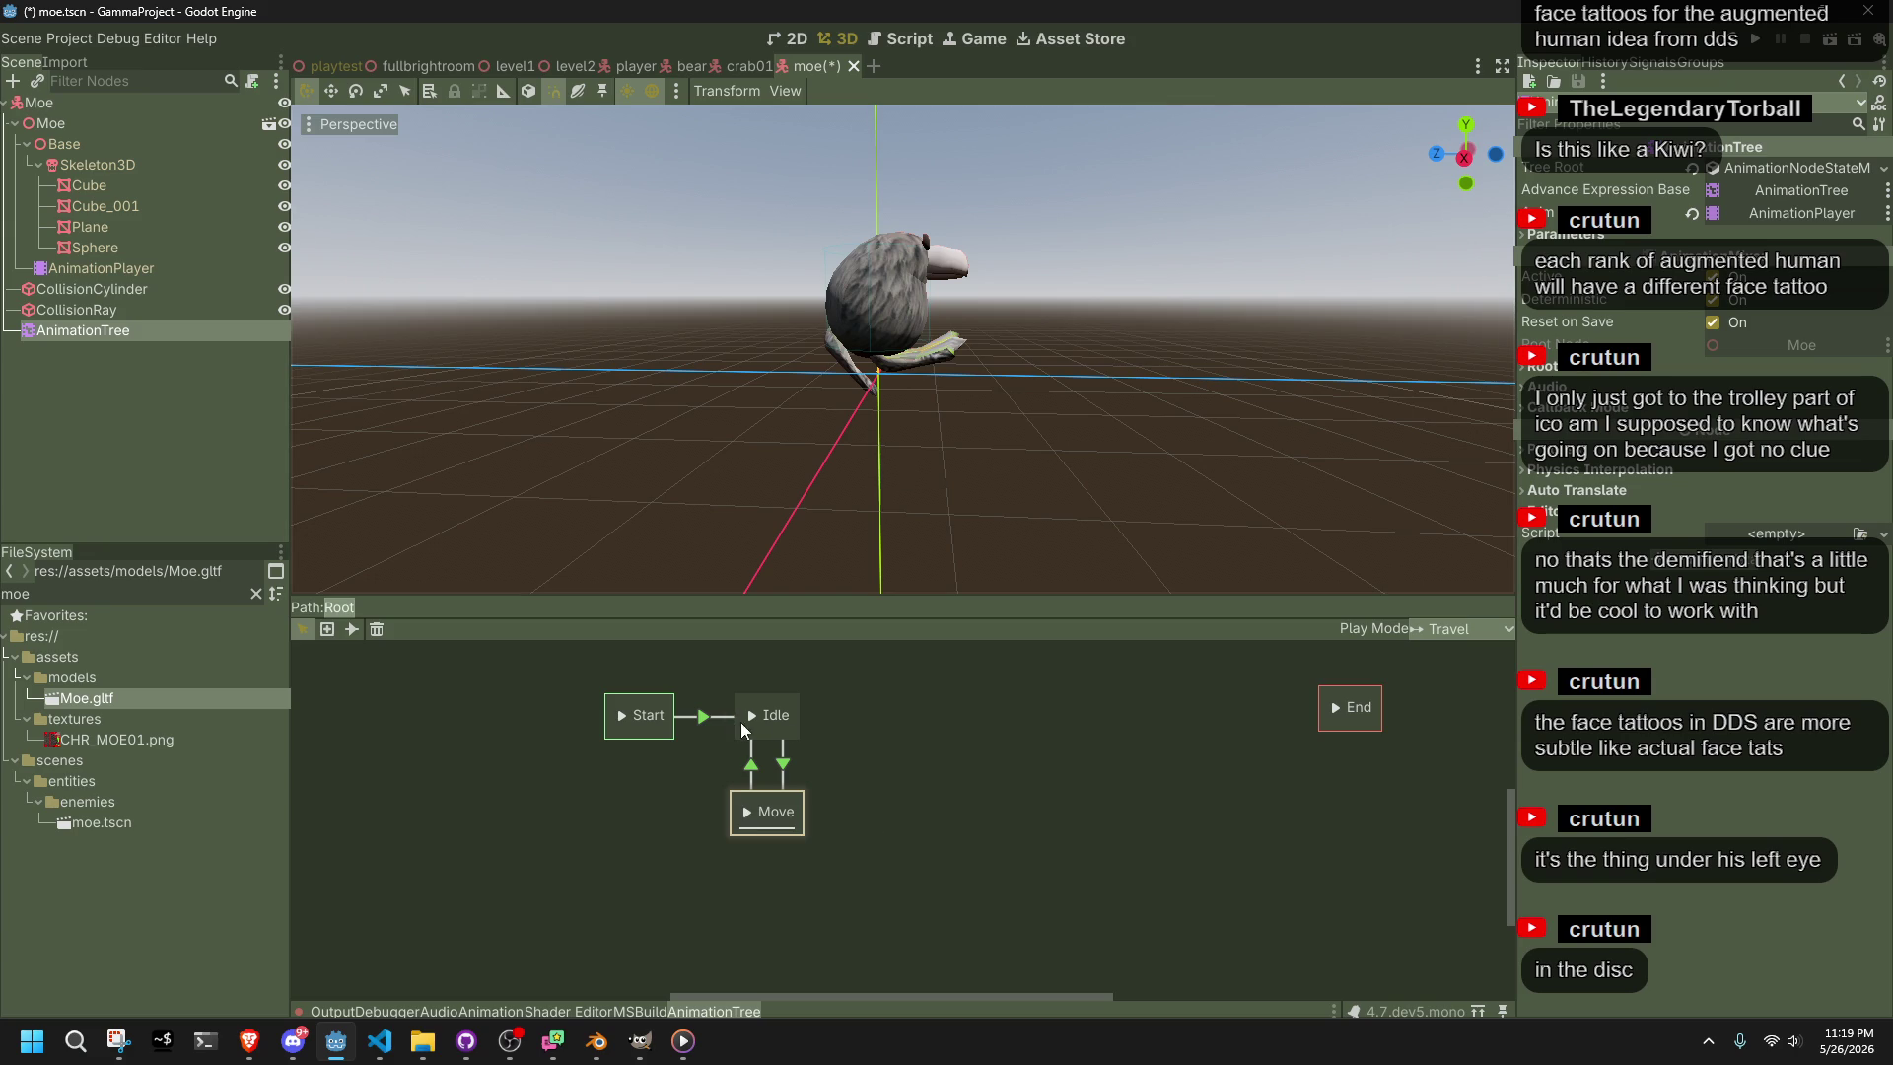
scroll(885, 454, up, 5)
click(710, 448)
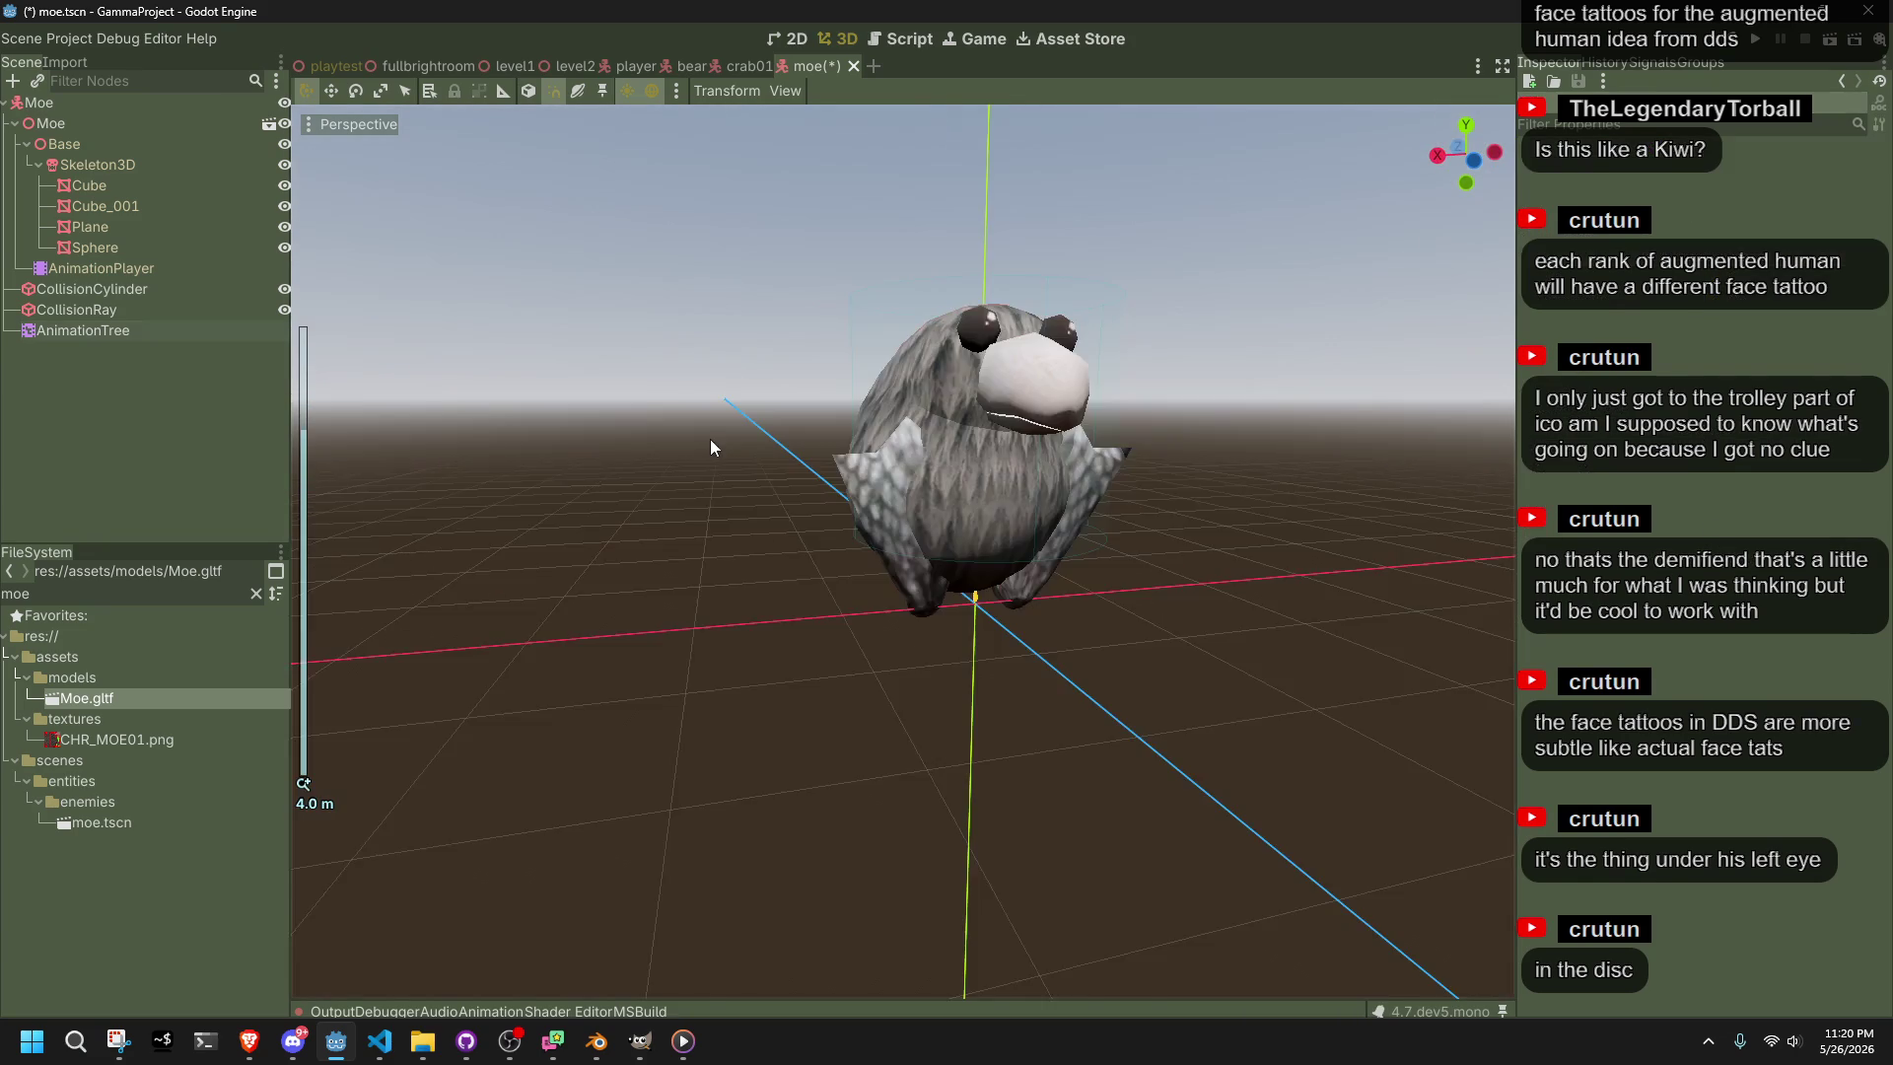
scroll(730, 462, down, 3)
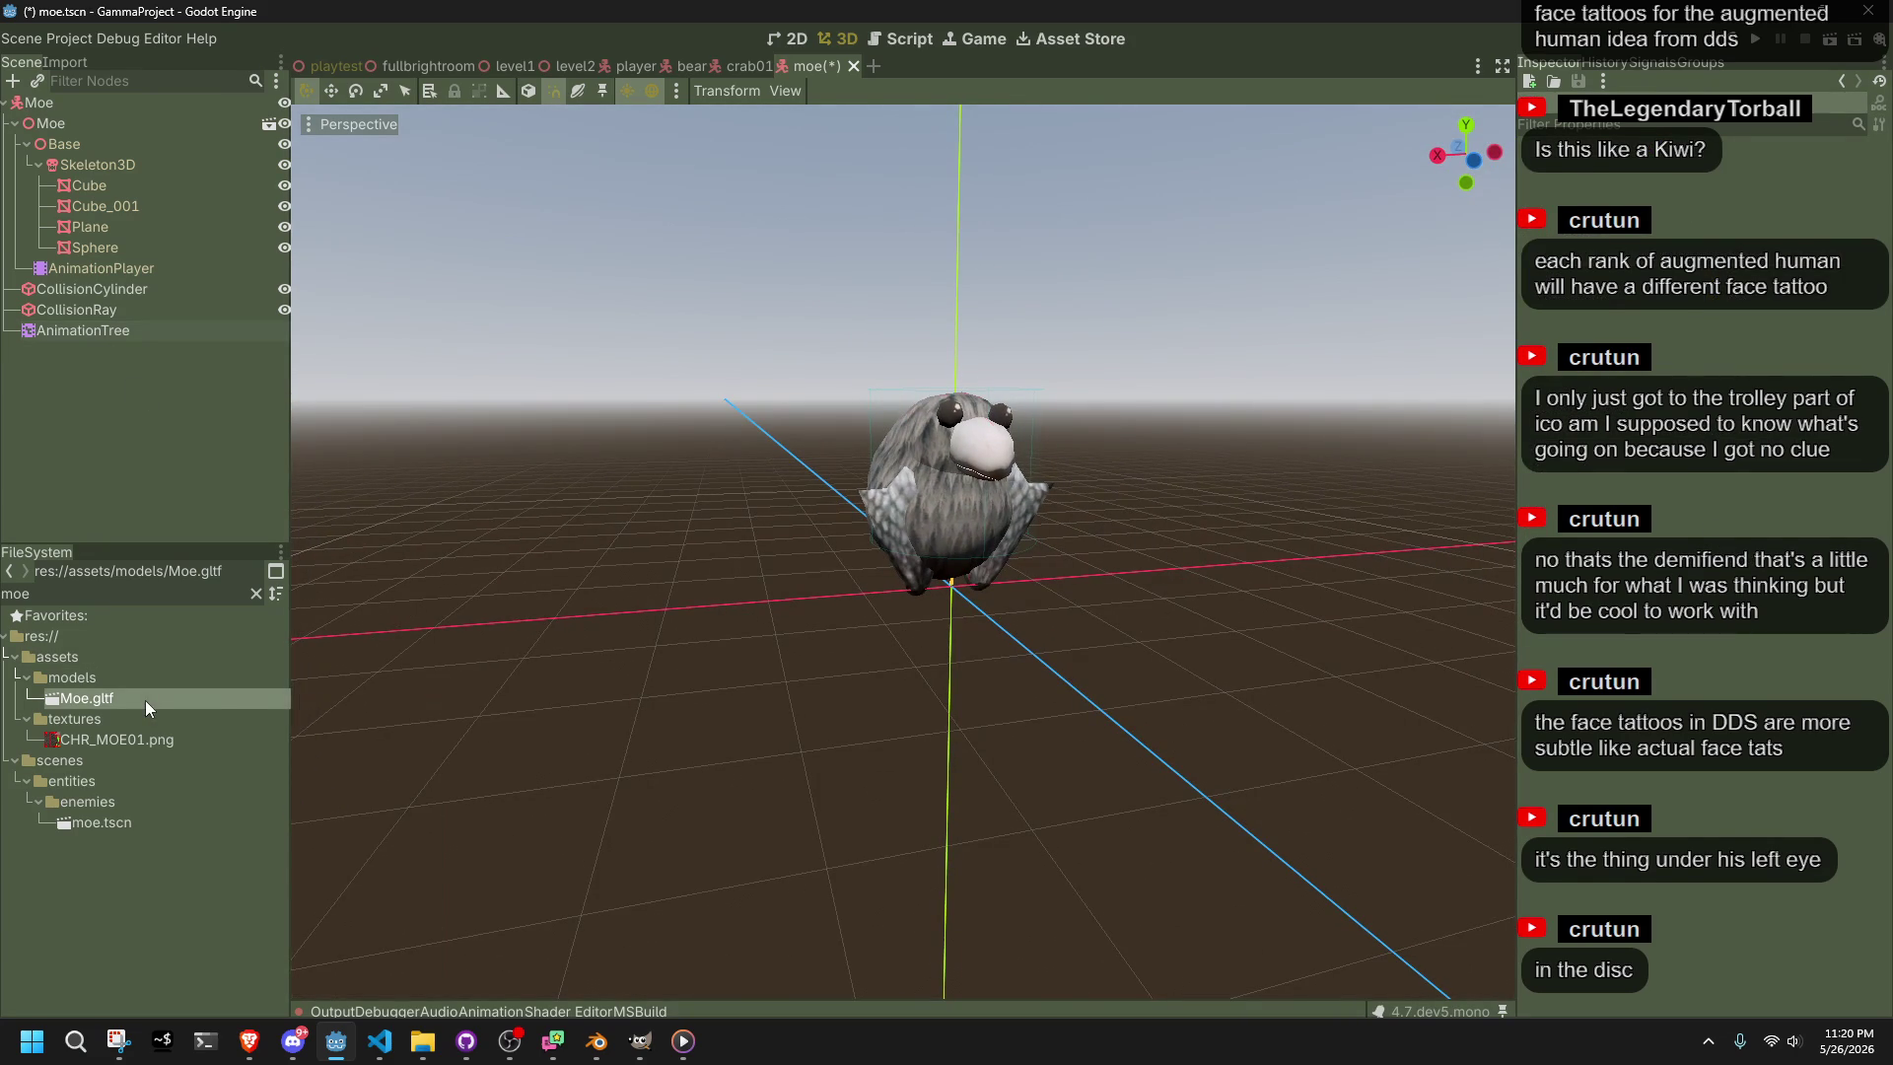
Open the Advanced Import Settings for Moe.gltf
right_click(145, 700)
click(67, 67)
click(67, 67)
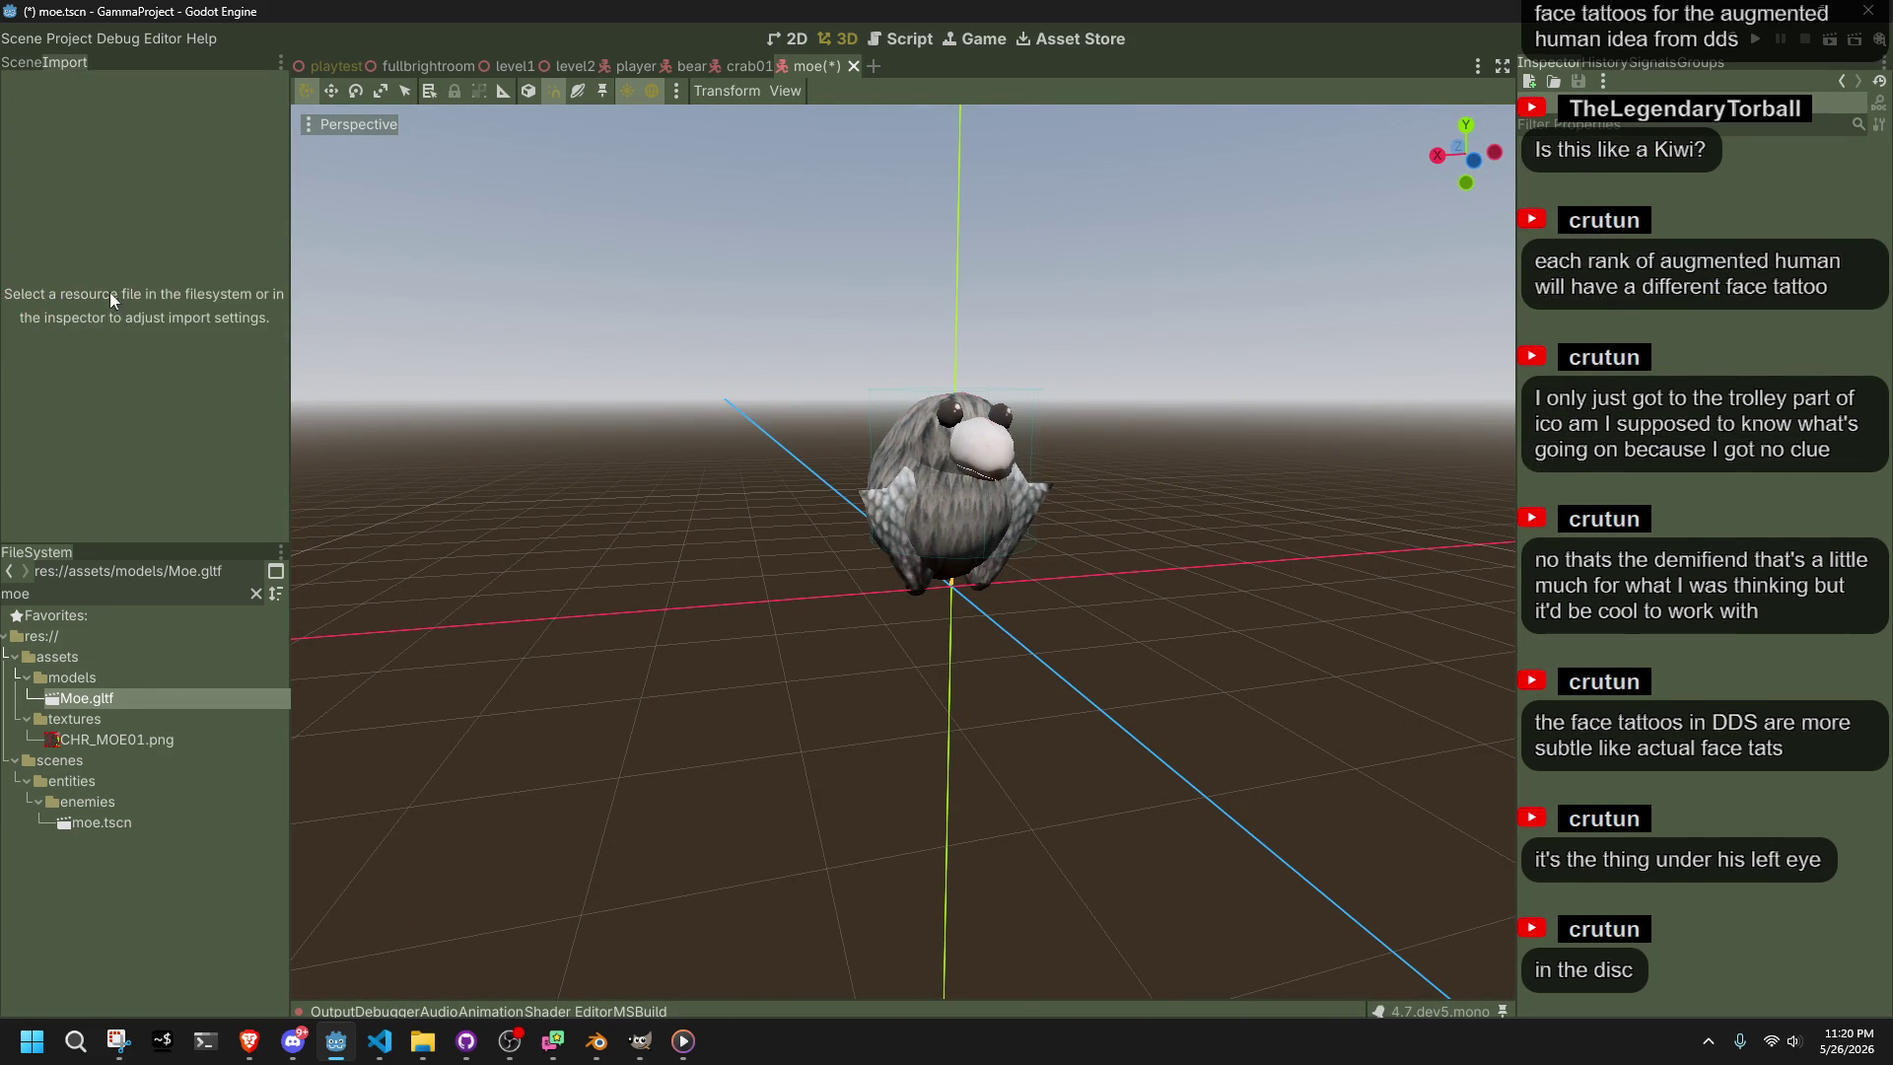
click(106, 696)
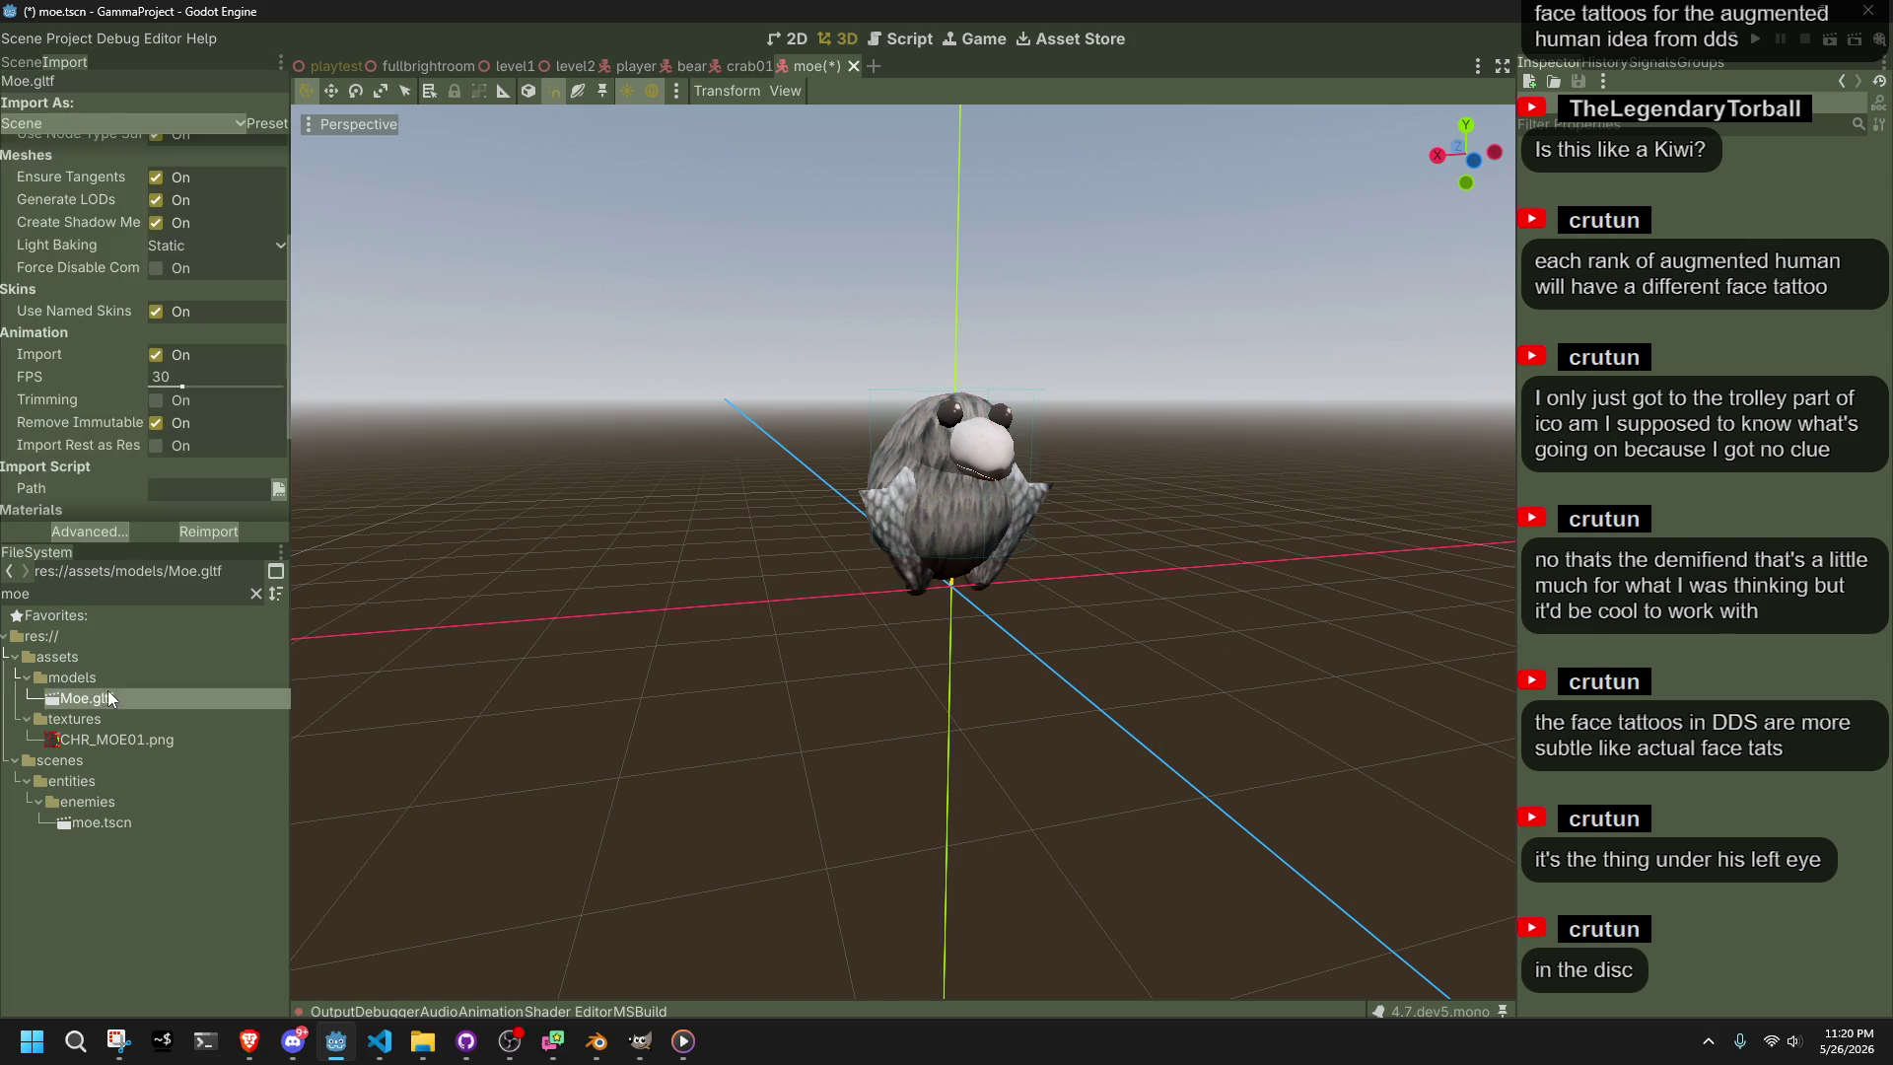
click(109, 537)
Set the Move animation's Loop Mode to Linear, reimport Moe.gltf, and save the scene
click(294, 400)
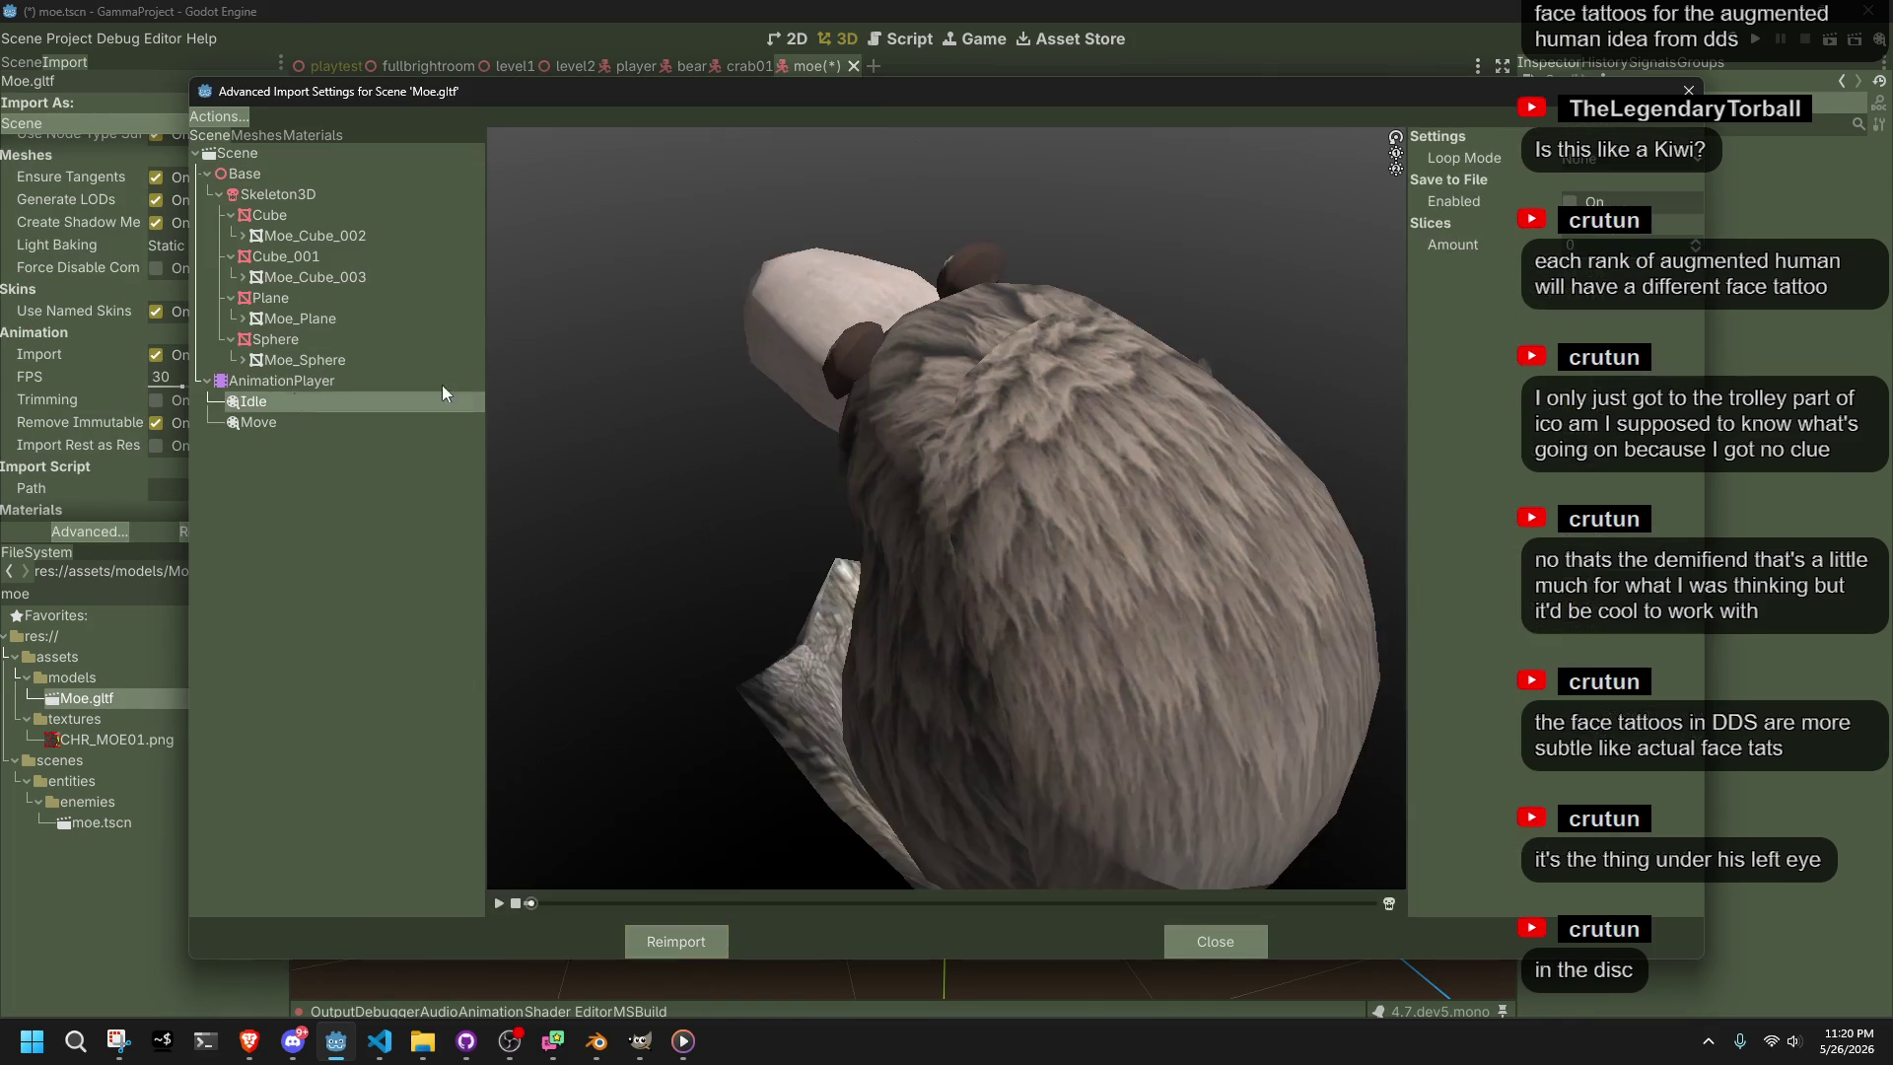
click(339, 424)
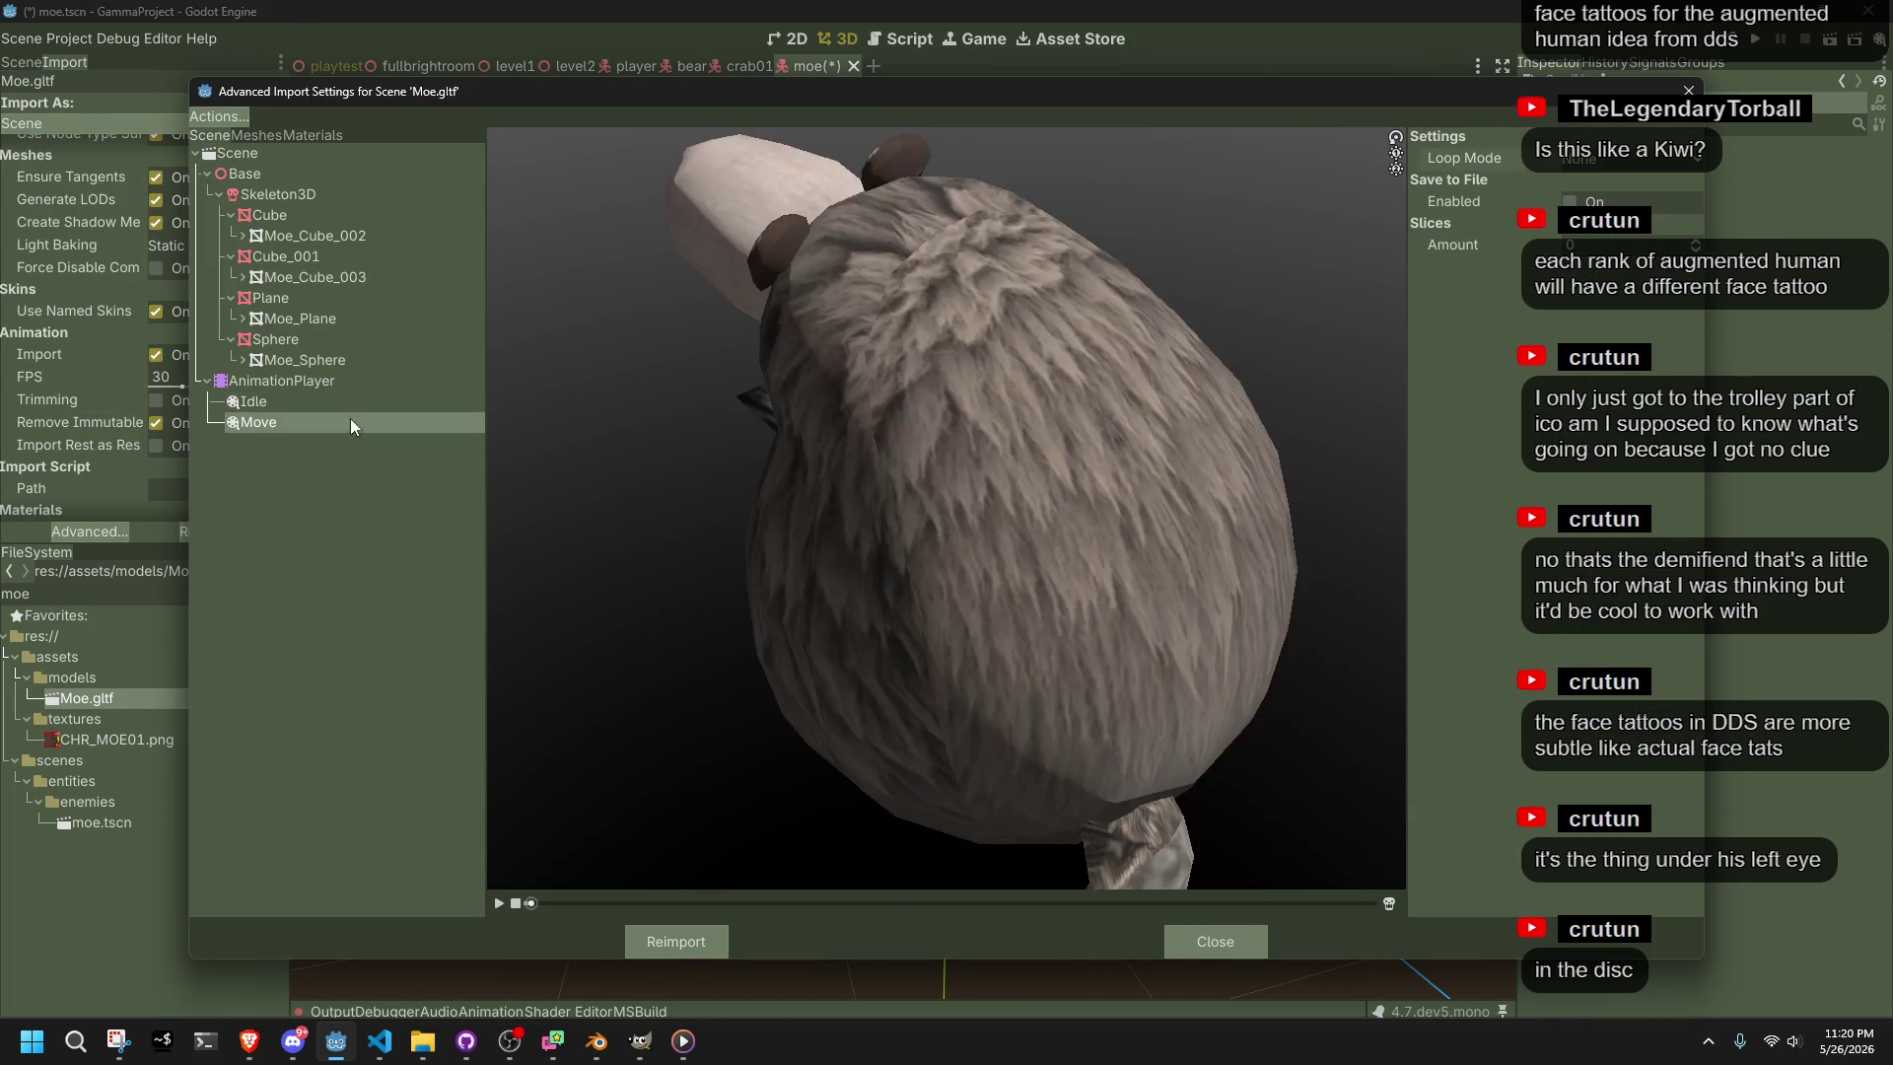
click(1578, 165)
click(1587, 202)
click(693, 942)
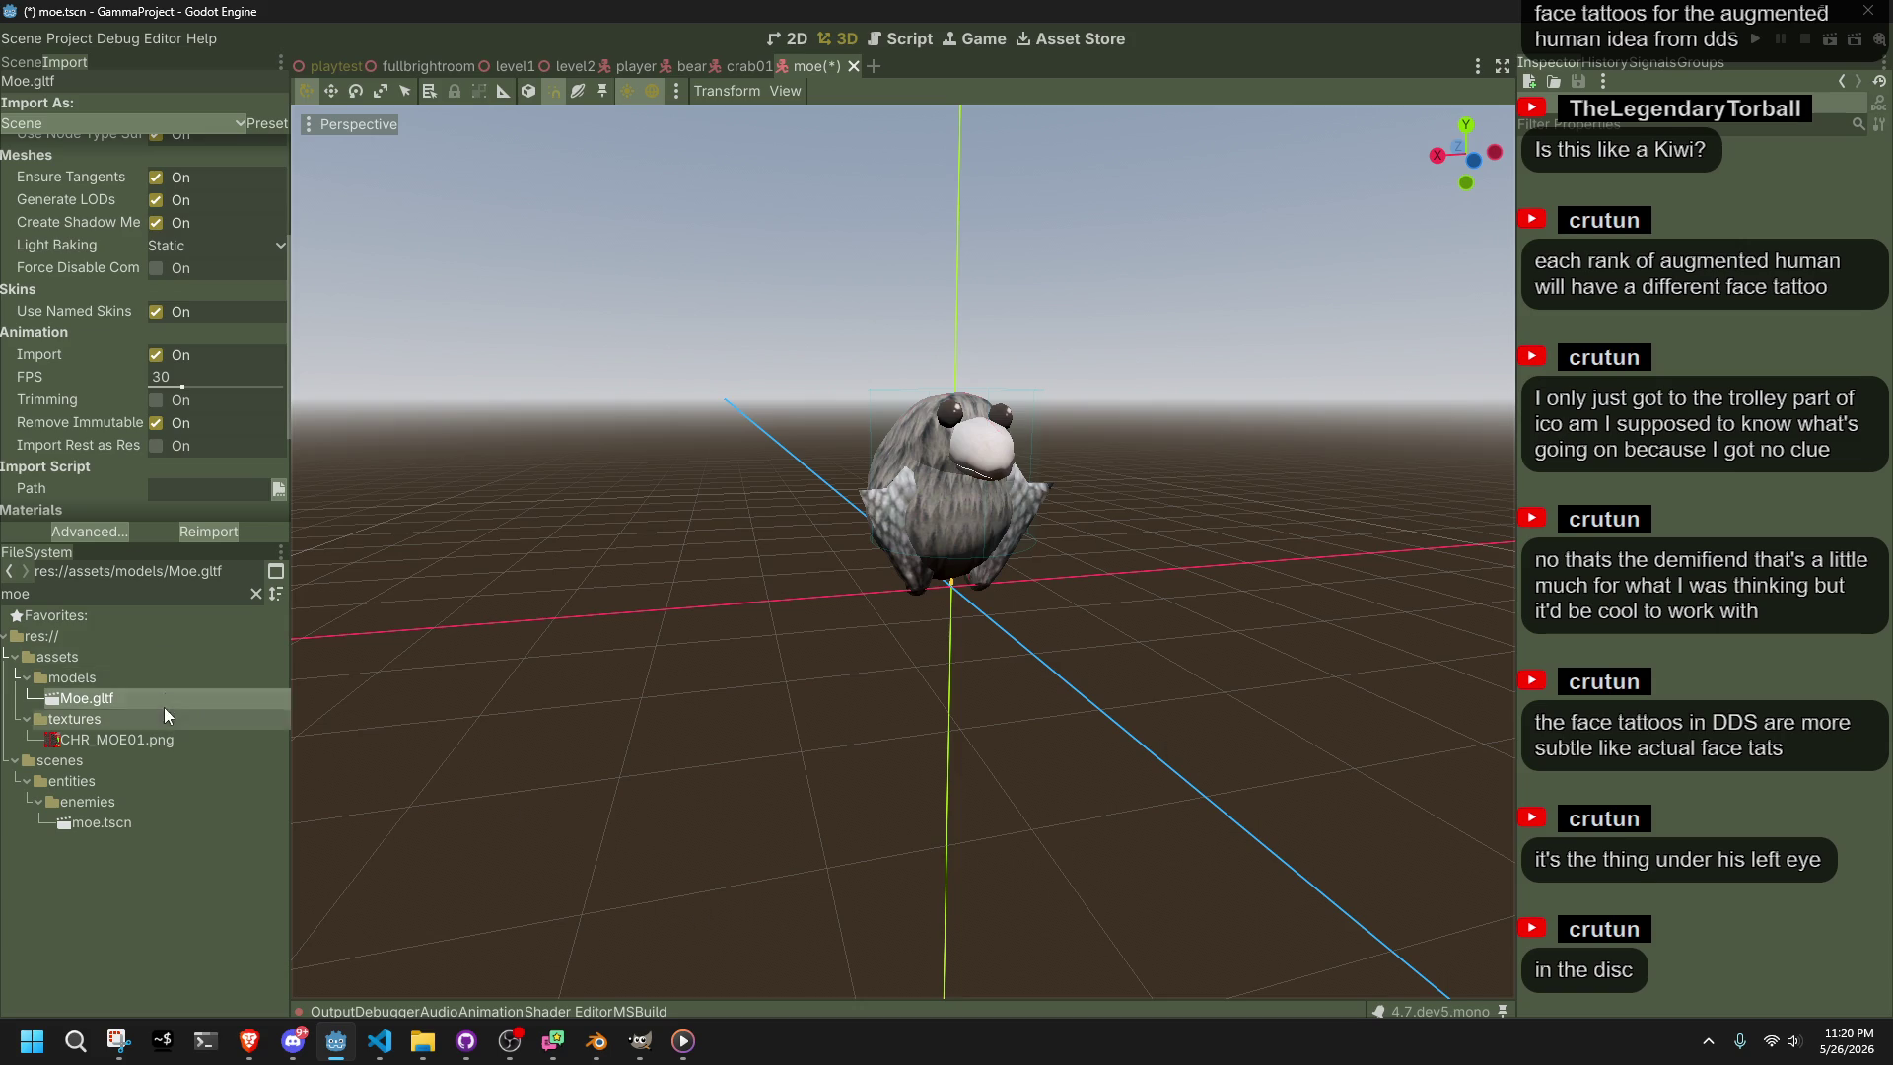
key(ctrl+s)
click(19, 62)
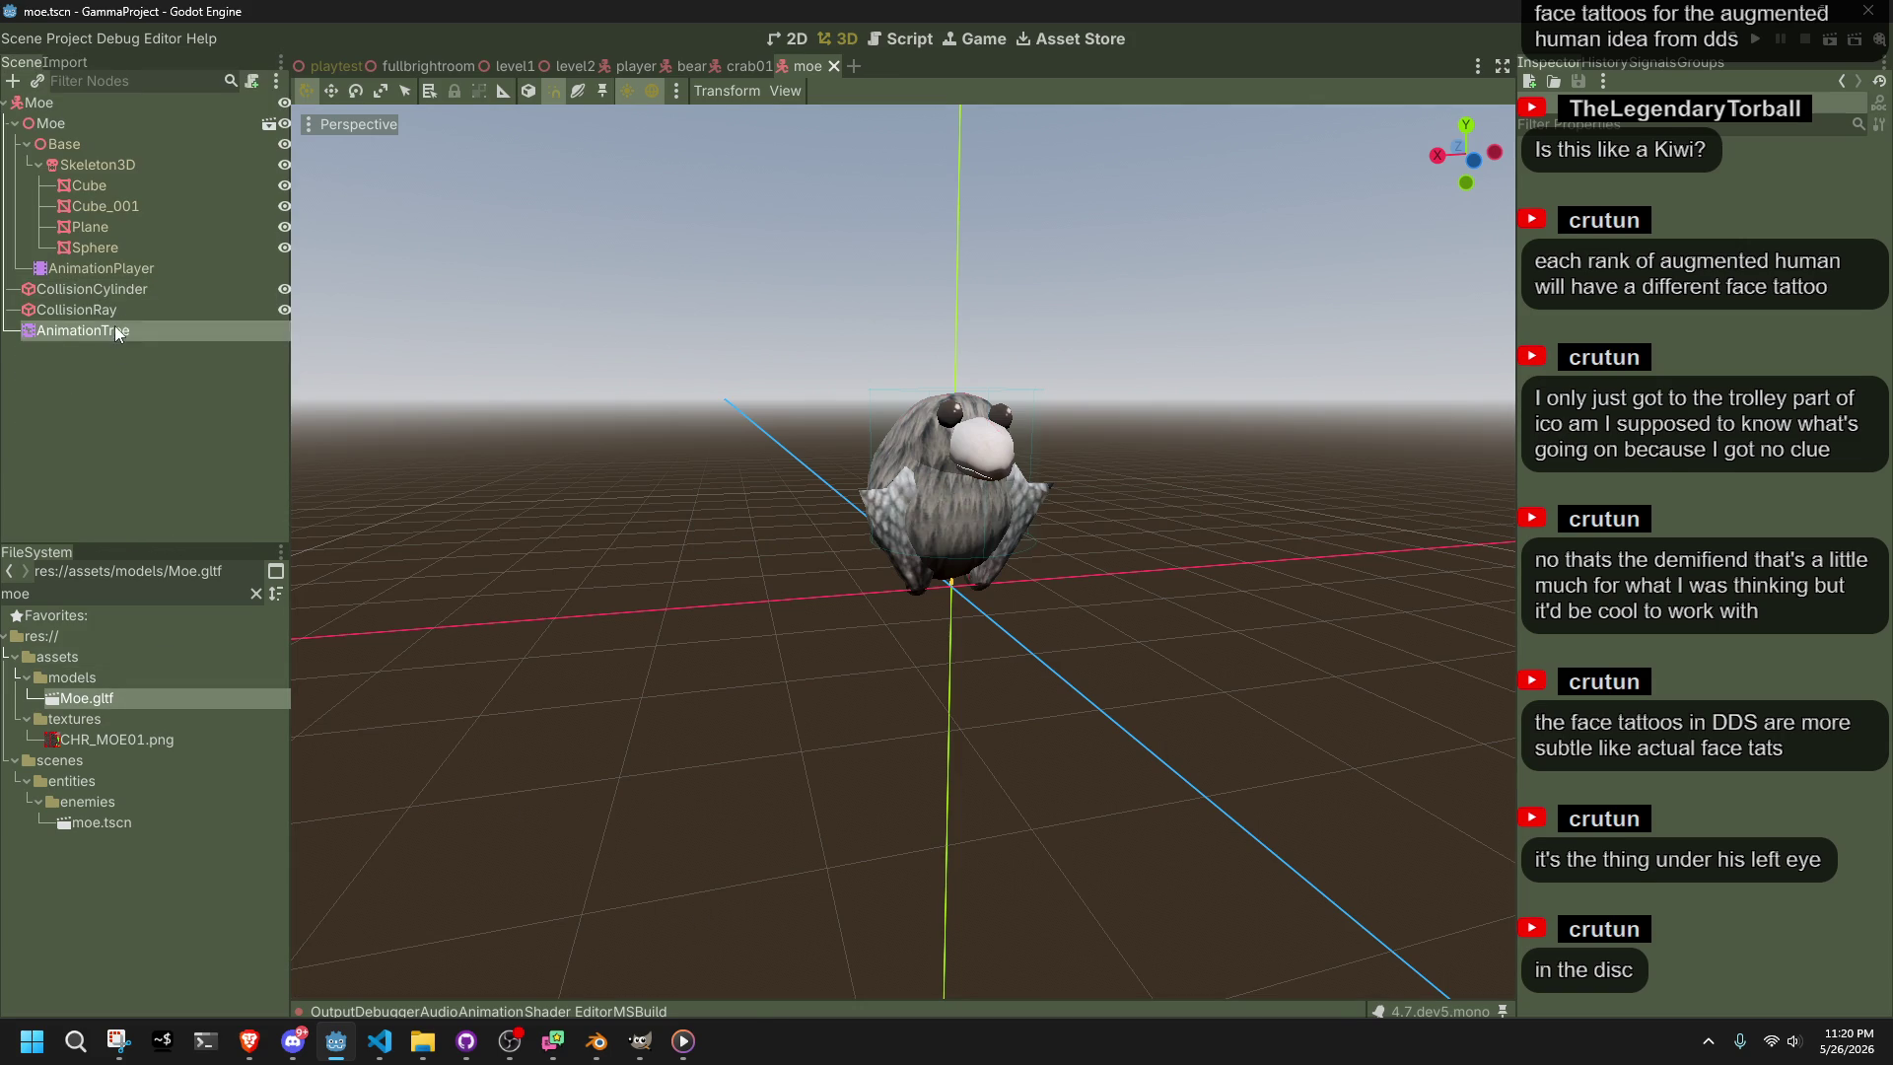
Play the AnimationTree's Move state and view Moe walking from the side
click(115, 329)
click(756, 810)
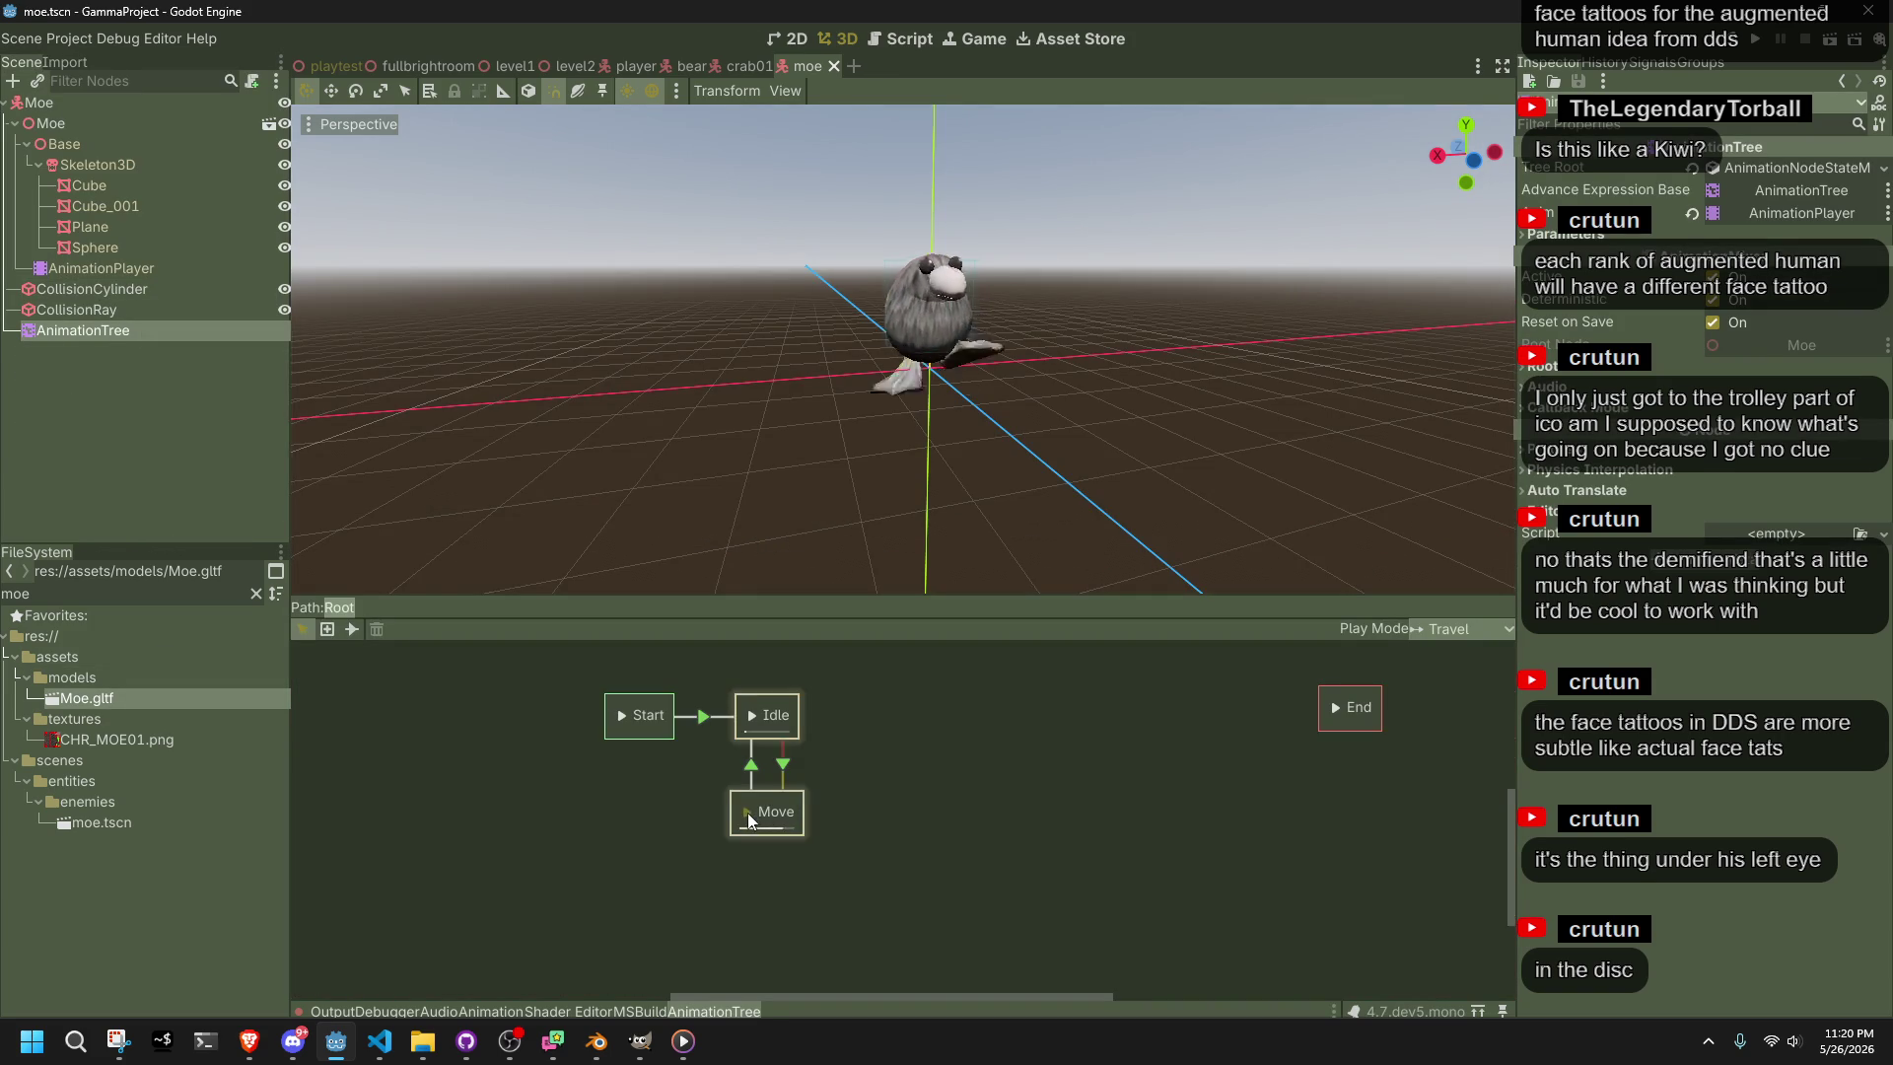
mouse_move(1075, 473)
mouse_down()
mouse_move(1179, 430)
mouse_move(1132, 378)
mouse_up()
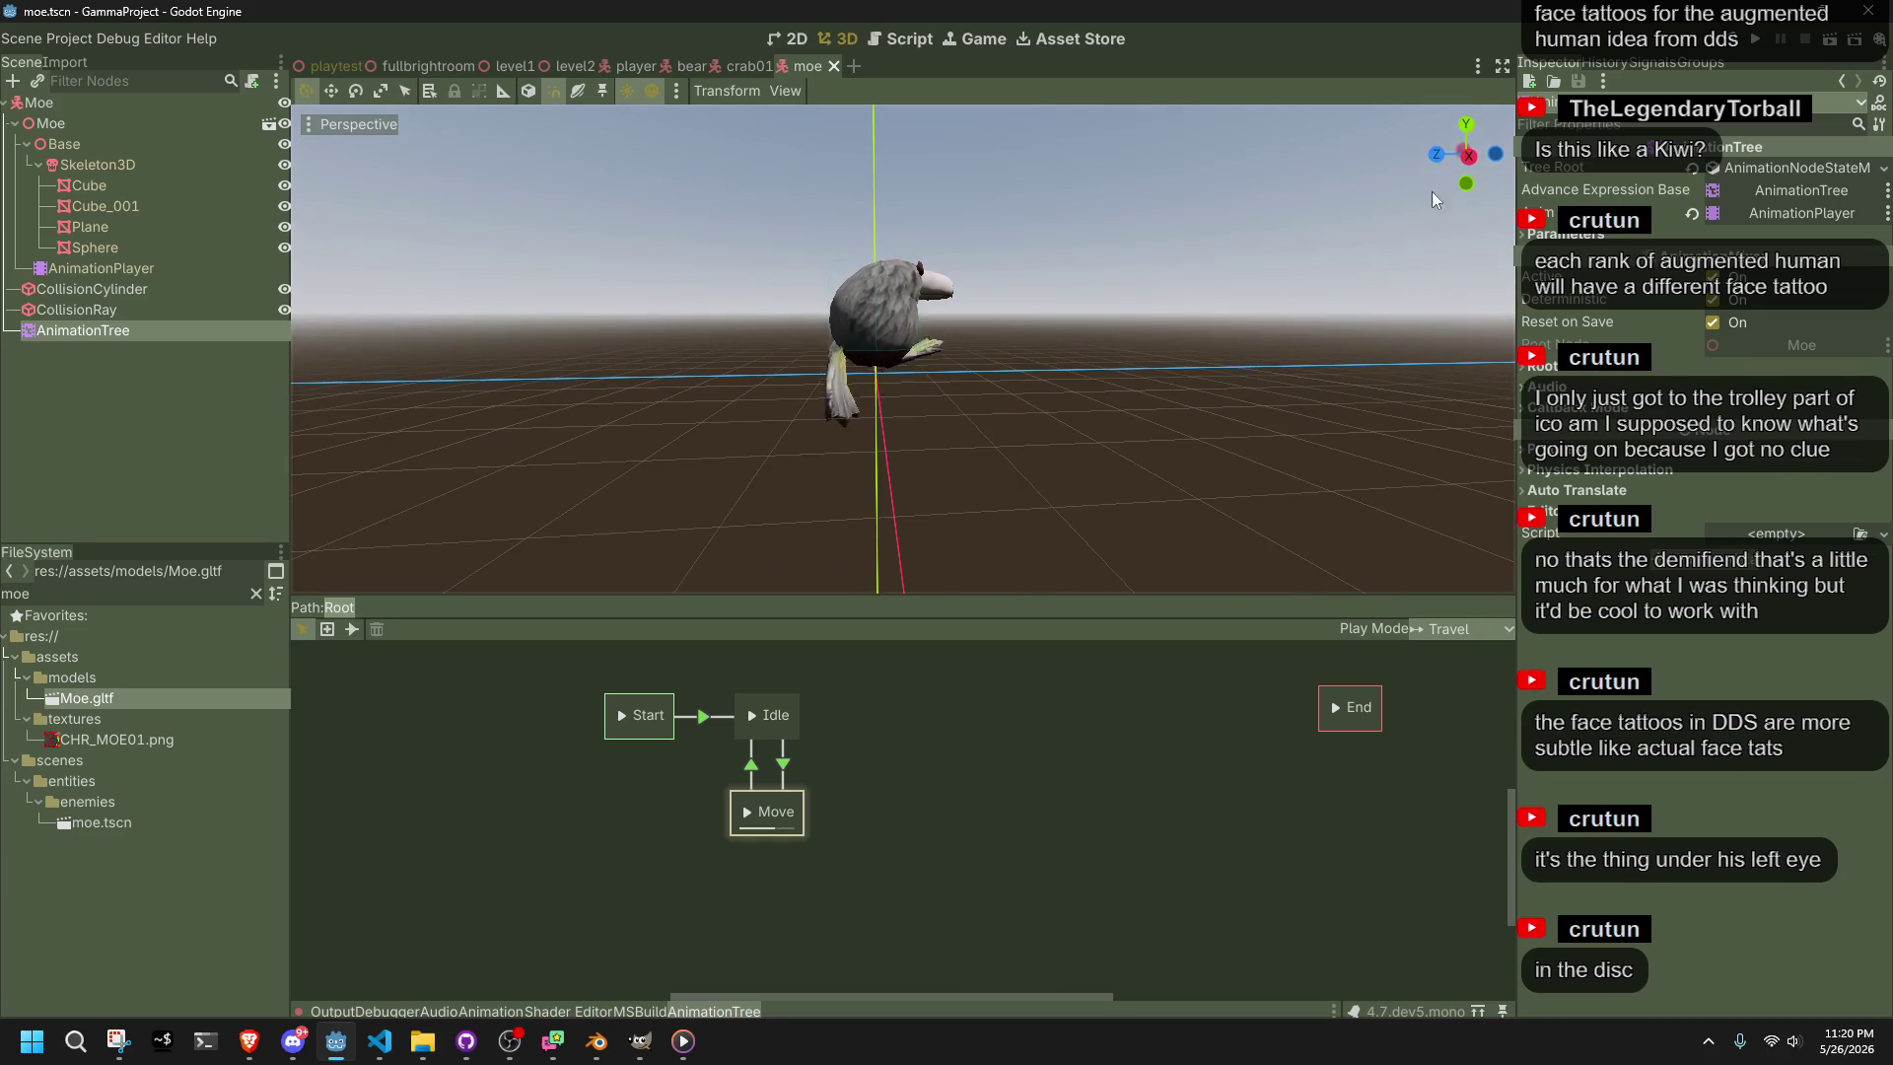
key(KP_3)
Save the scene and expand the root Moe node's EnemyGeneric metadata in the Inspector
key(ctrl+s)
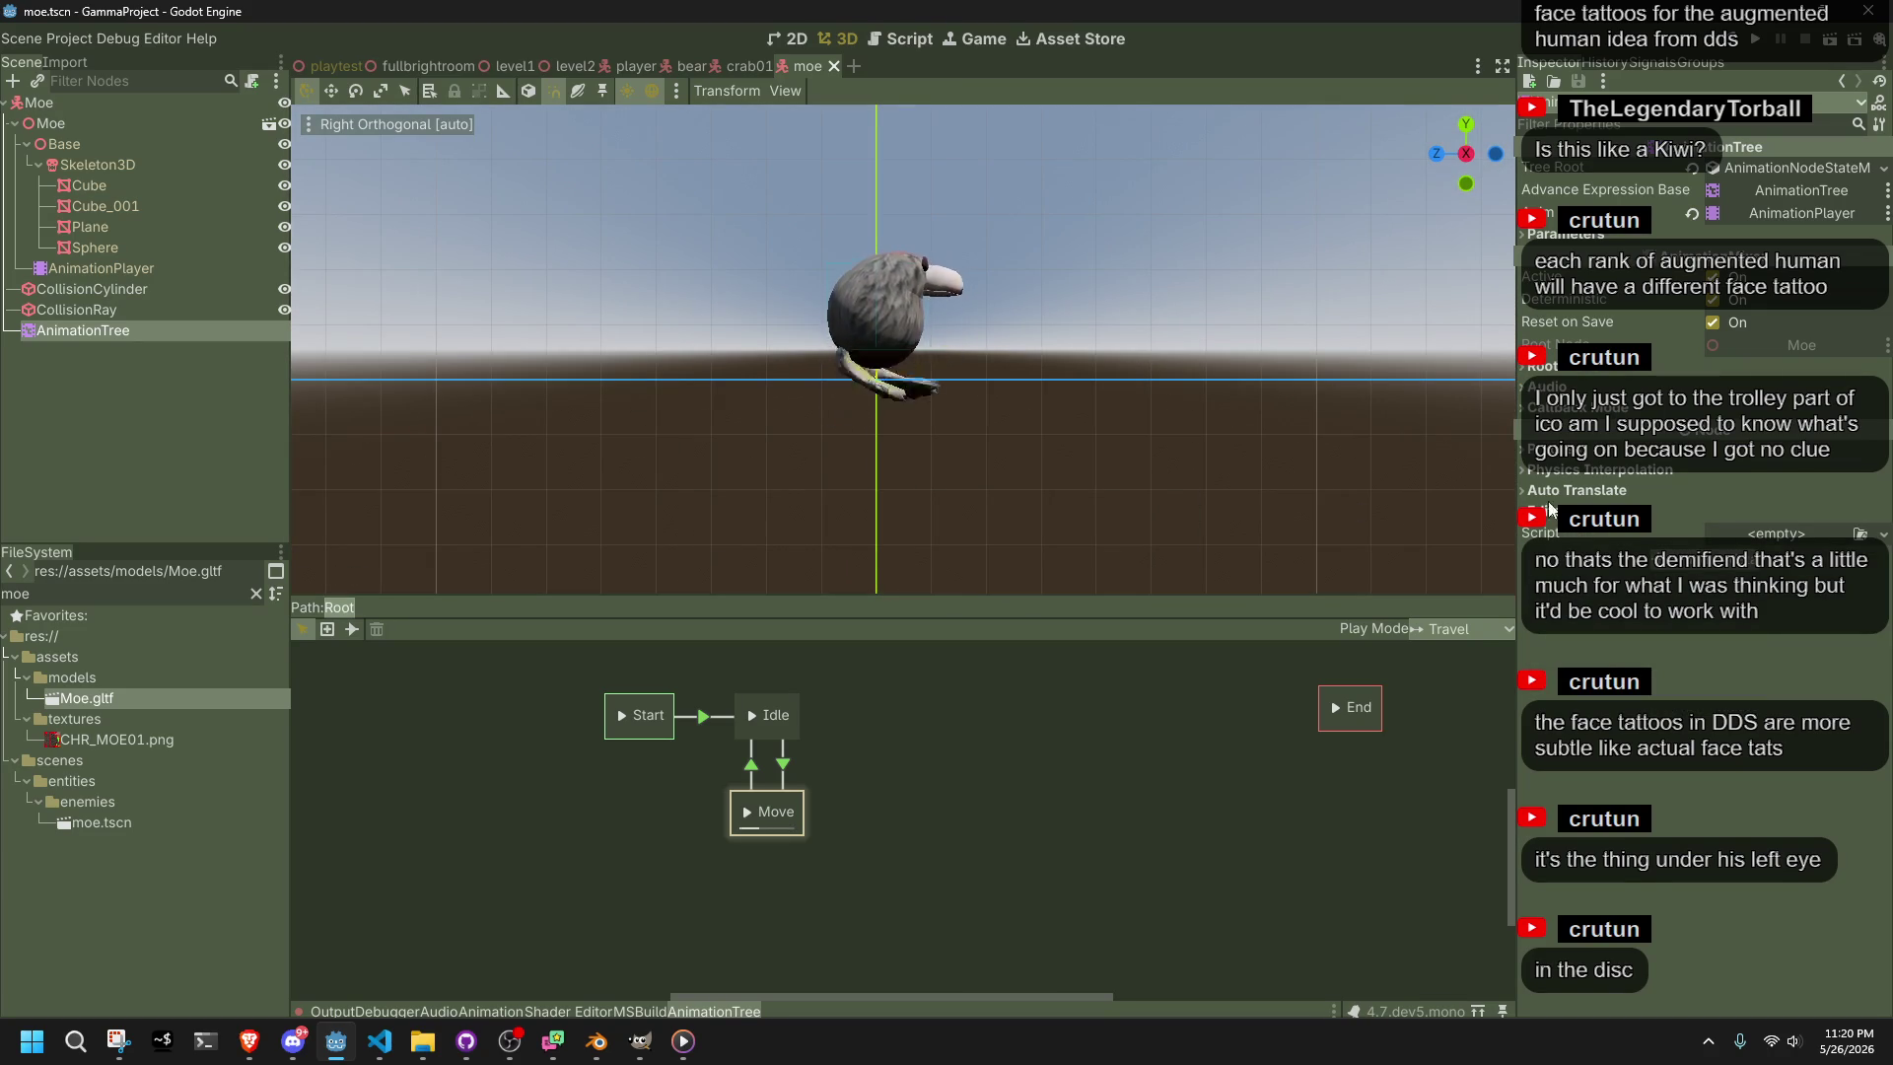
click(63, 109)
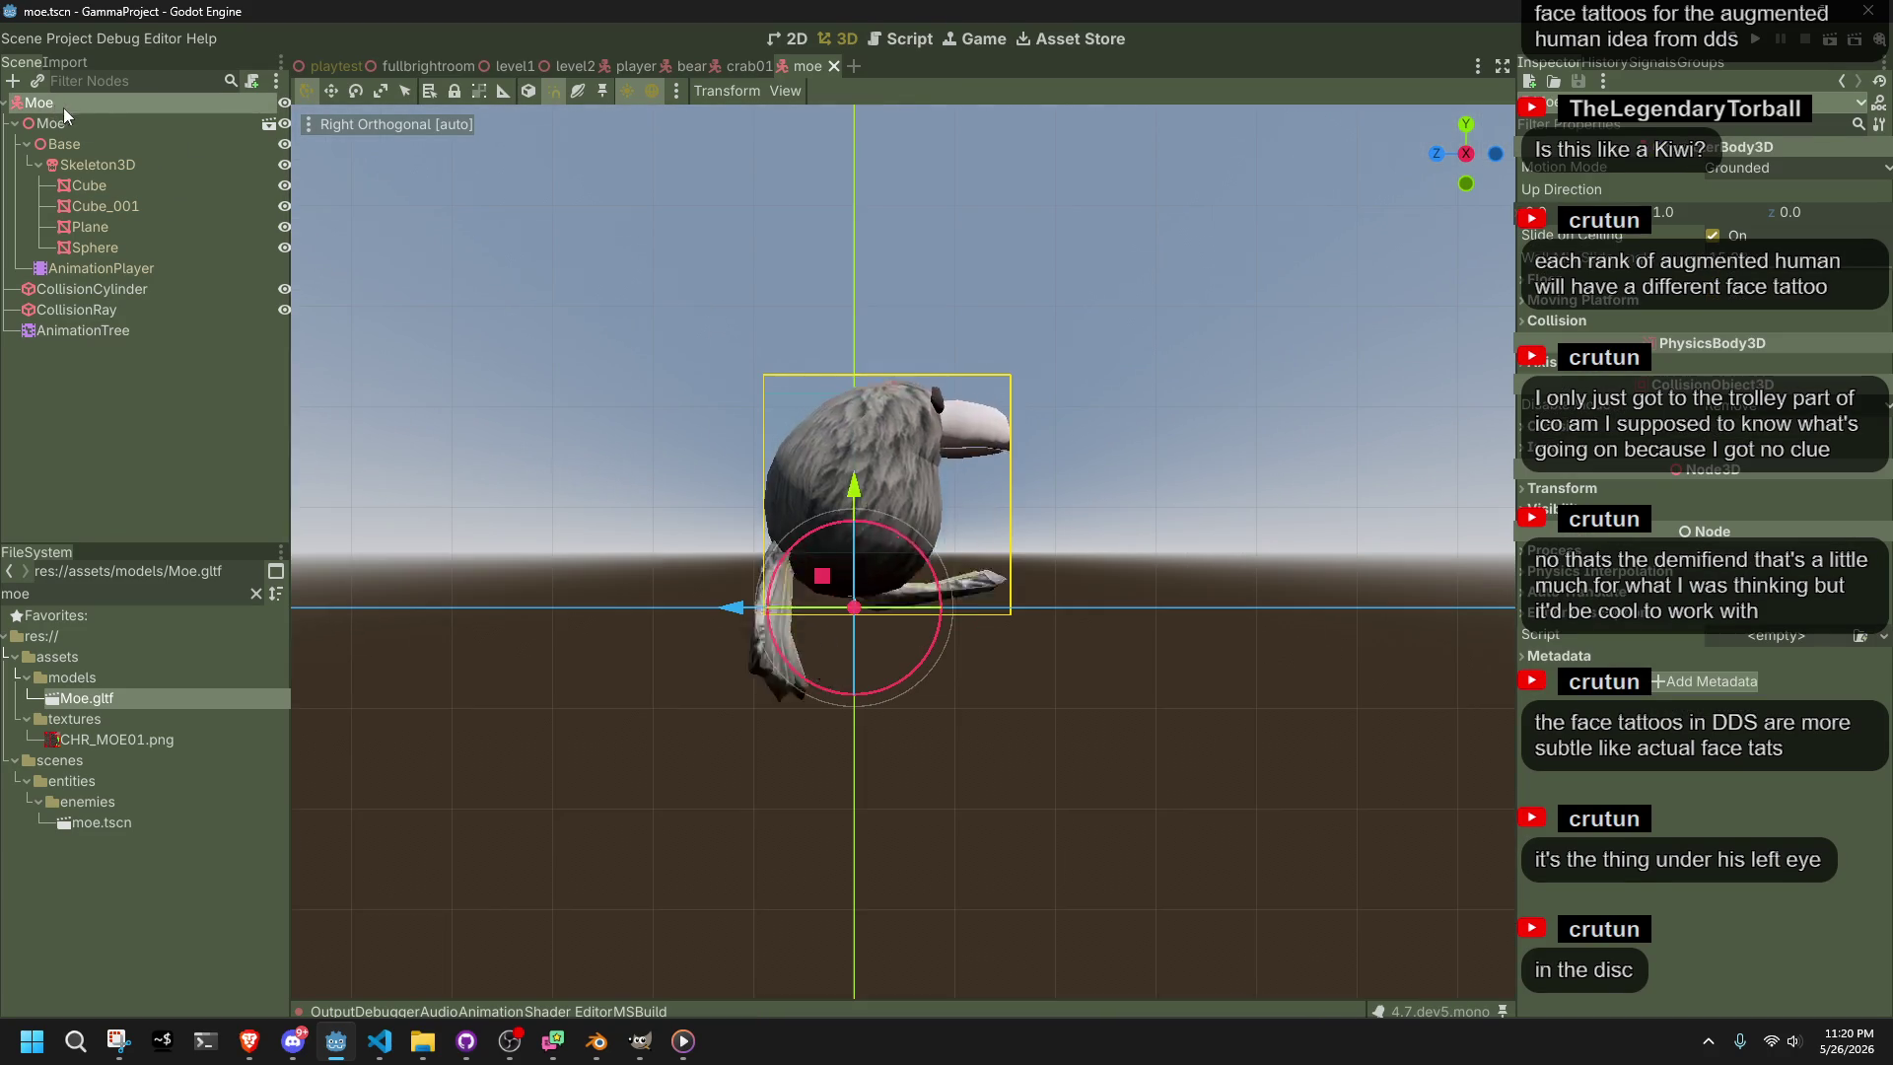
click(1580, 657)
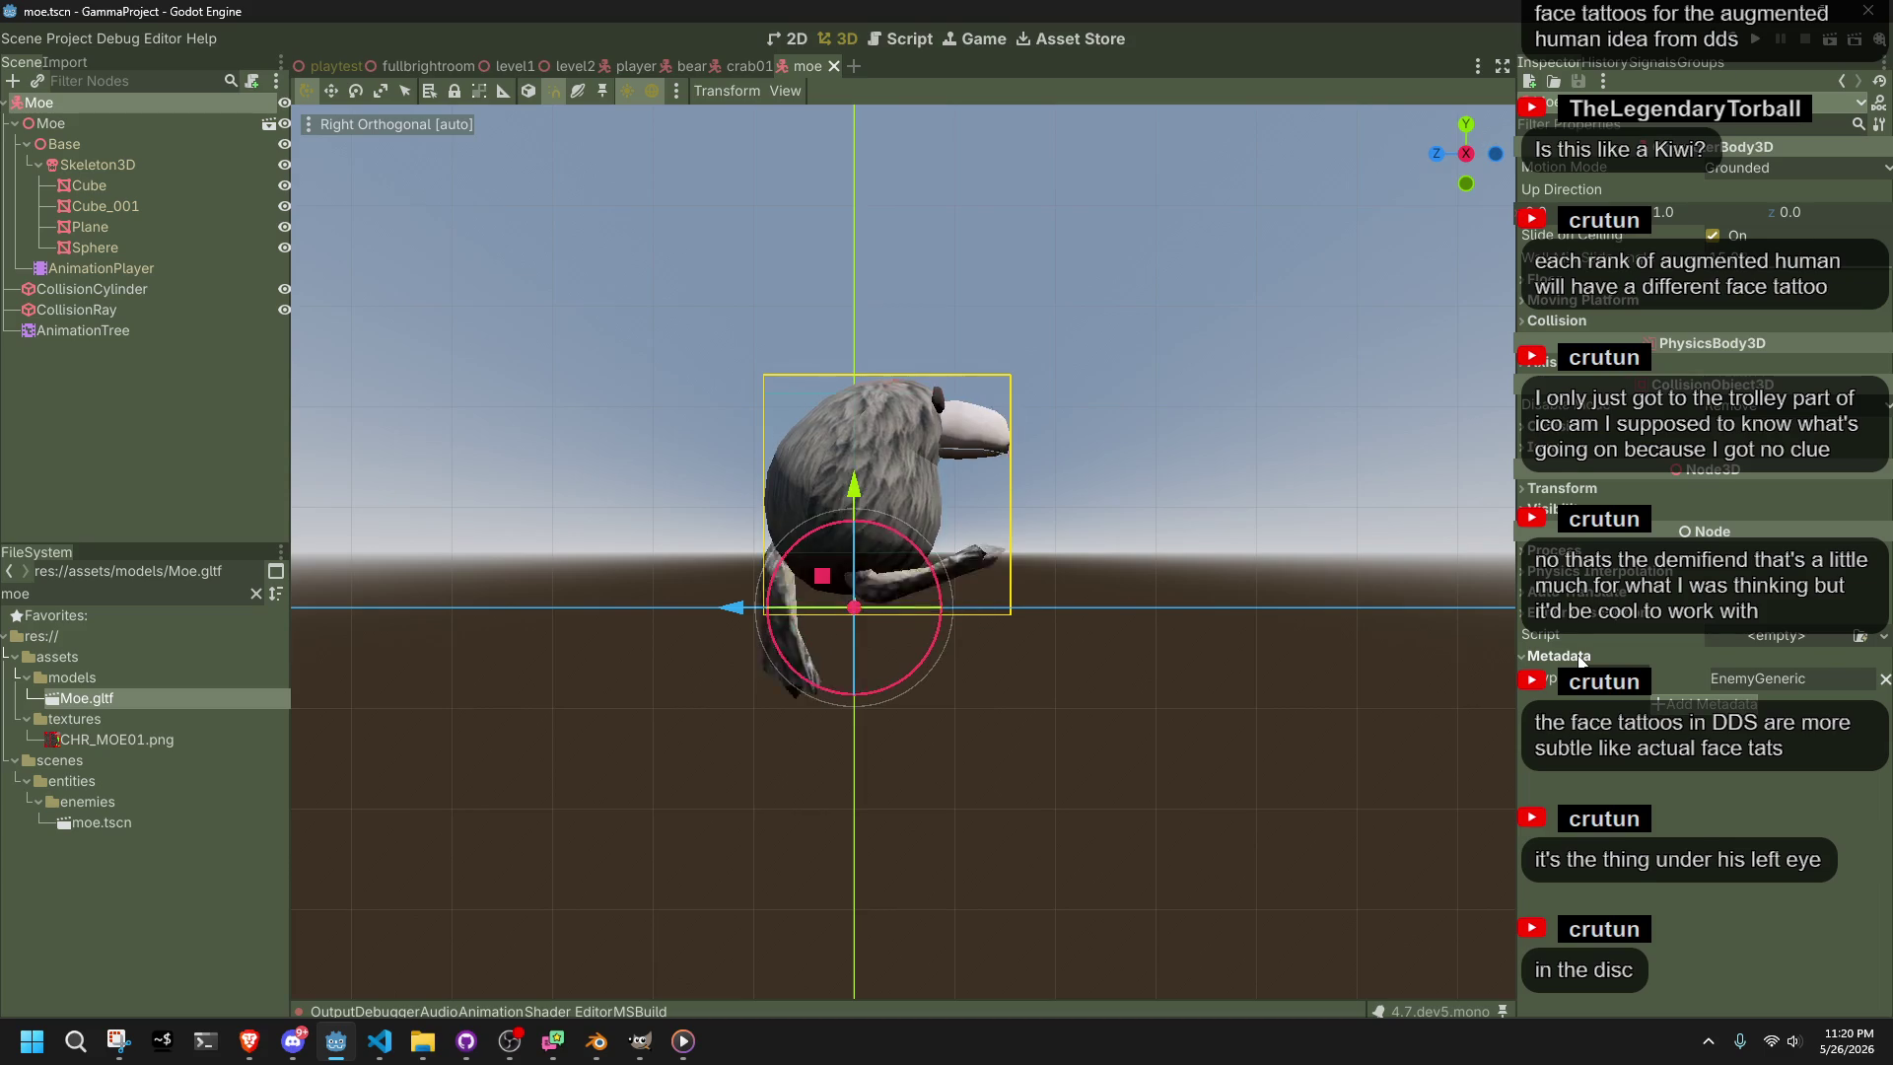
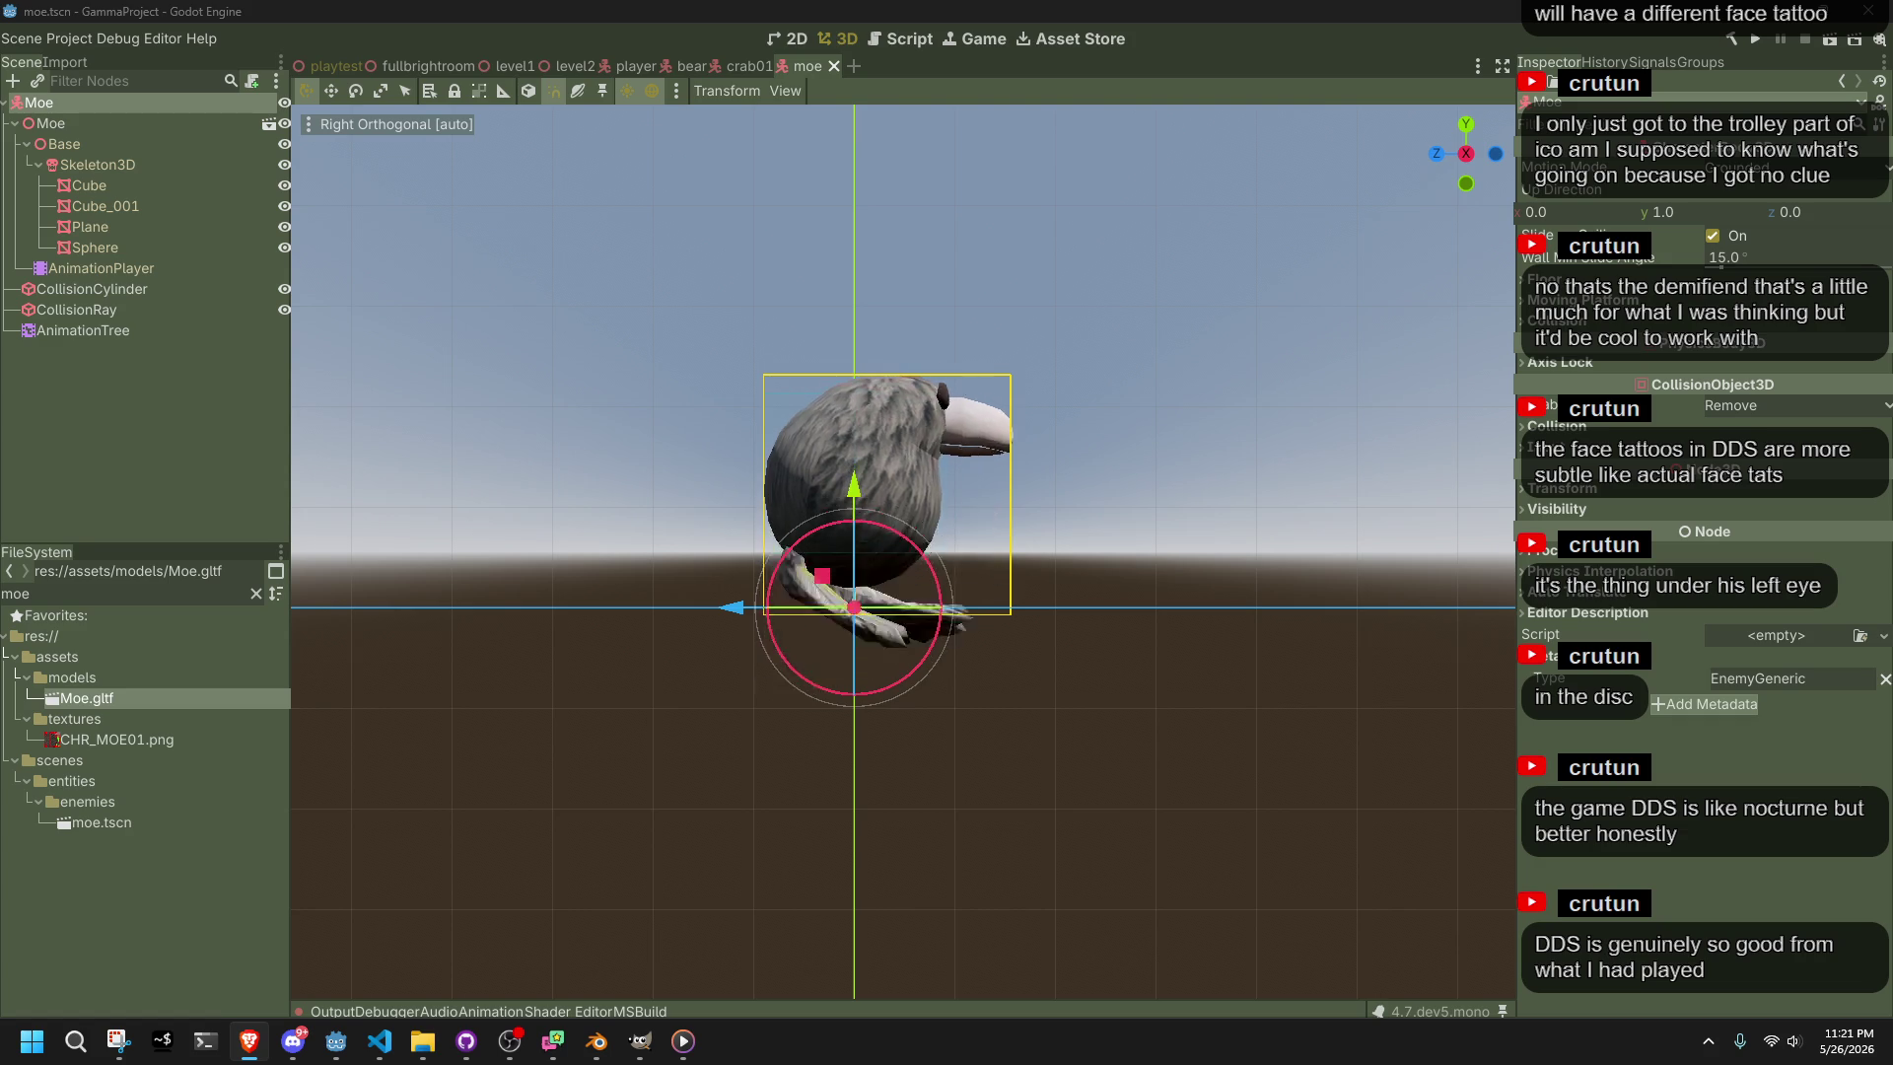
Orbit the Moe scene, select its root node, then drop a moe.tscn instance into the playtest level
click(1345, 607)
drag(1345, 607, 918, 641)
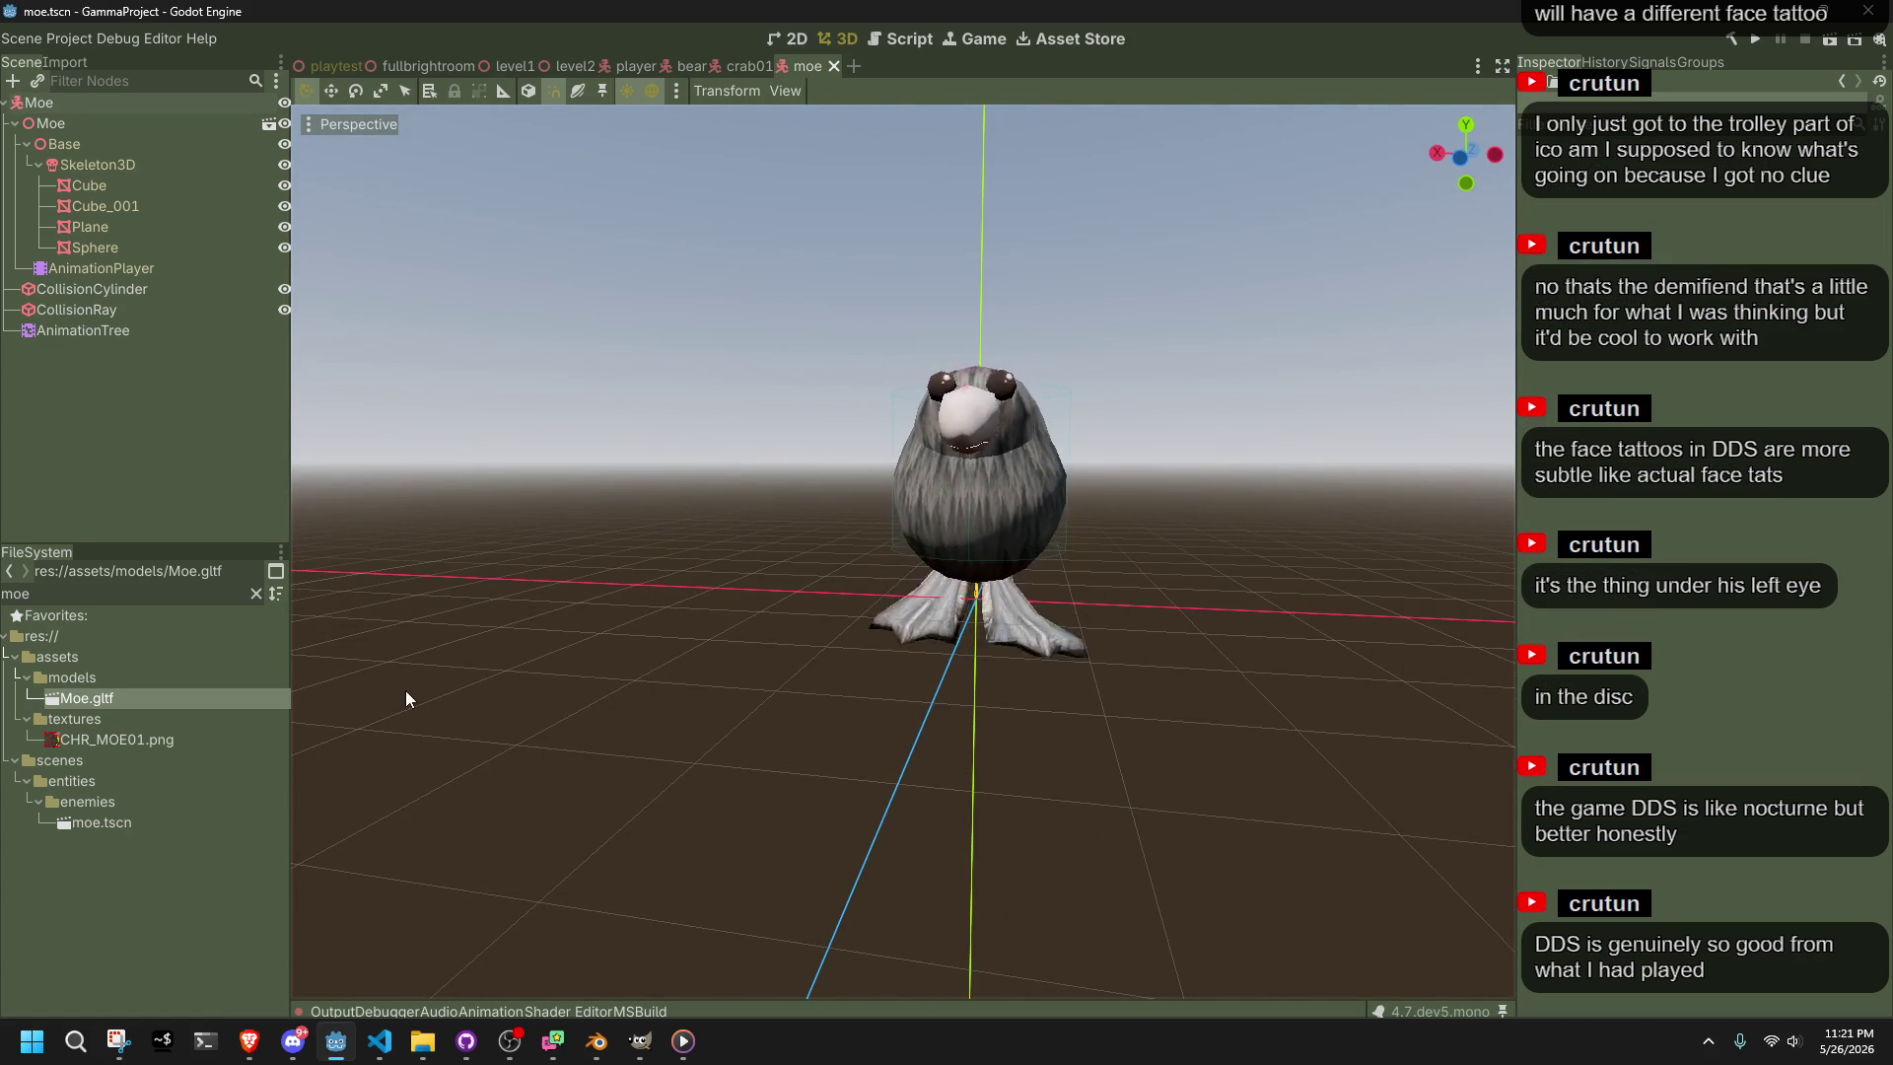
click(126, 100)
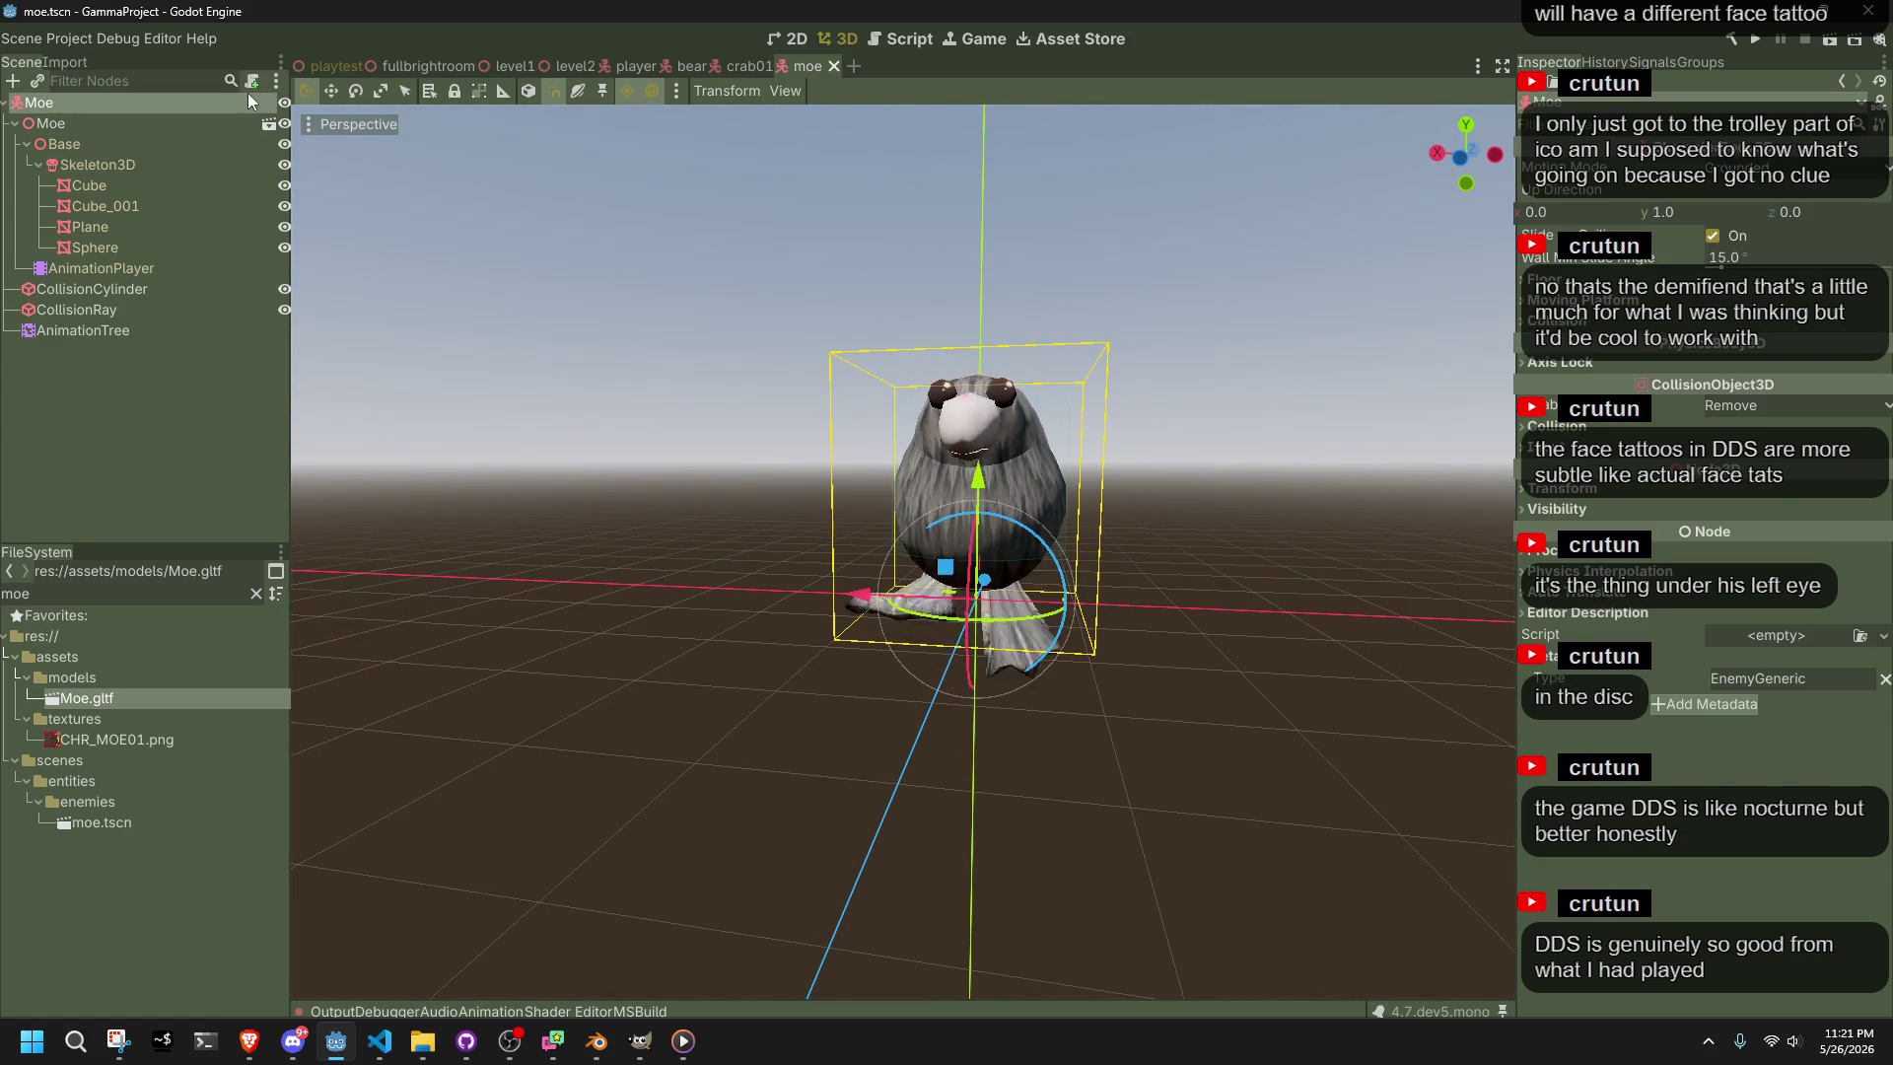
click(324, 69)
mouse_move(118, 822)
mouse_down()
mouse_move(730, 572)
mouse_move(968, 583)
mouse_up()
Save the playtest scene with the newly placed Moe instance
scroll(1066, 481, up, 5)
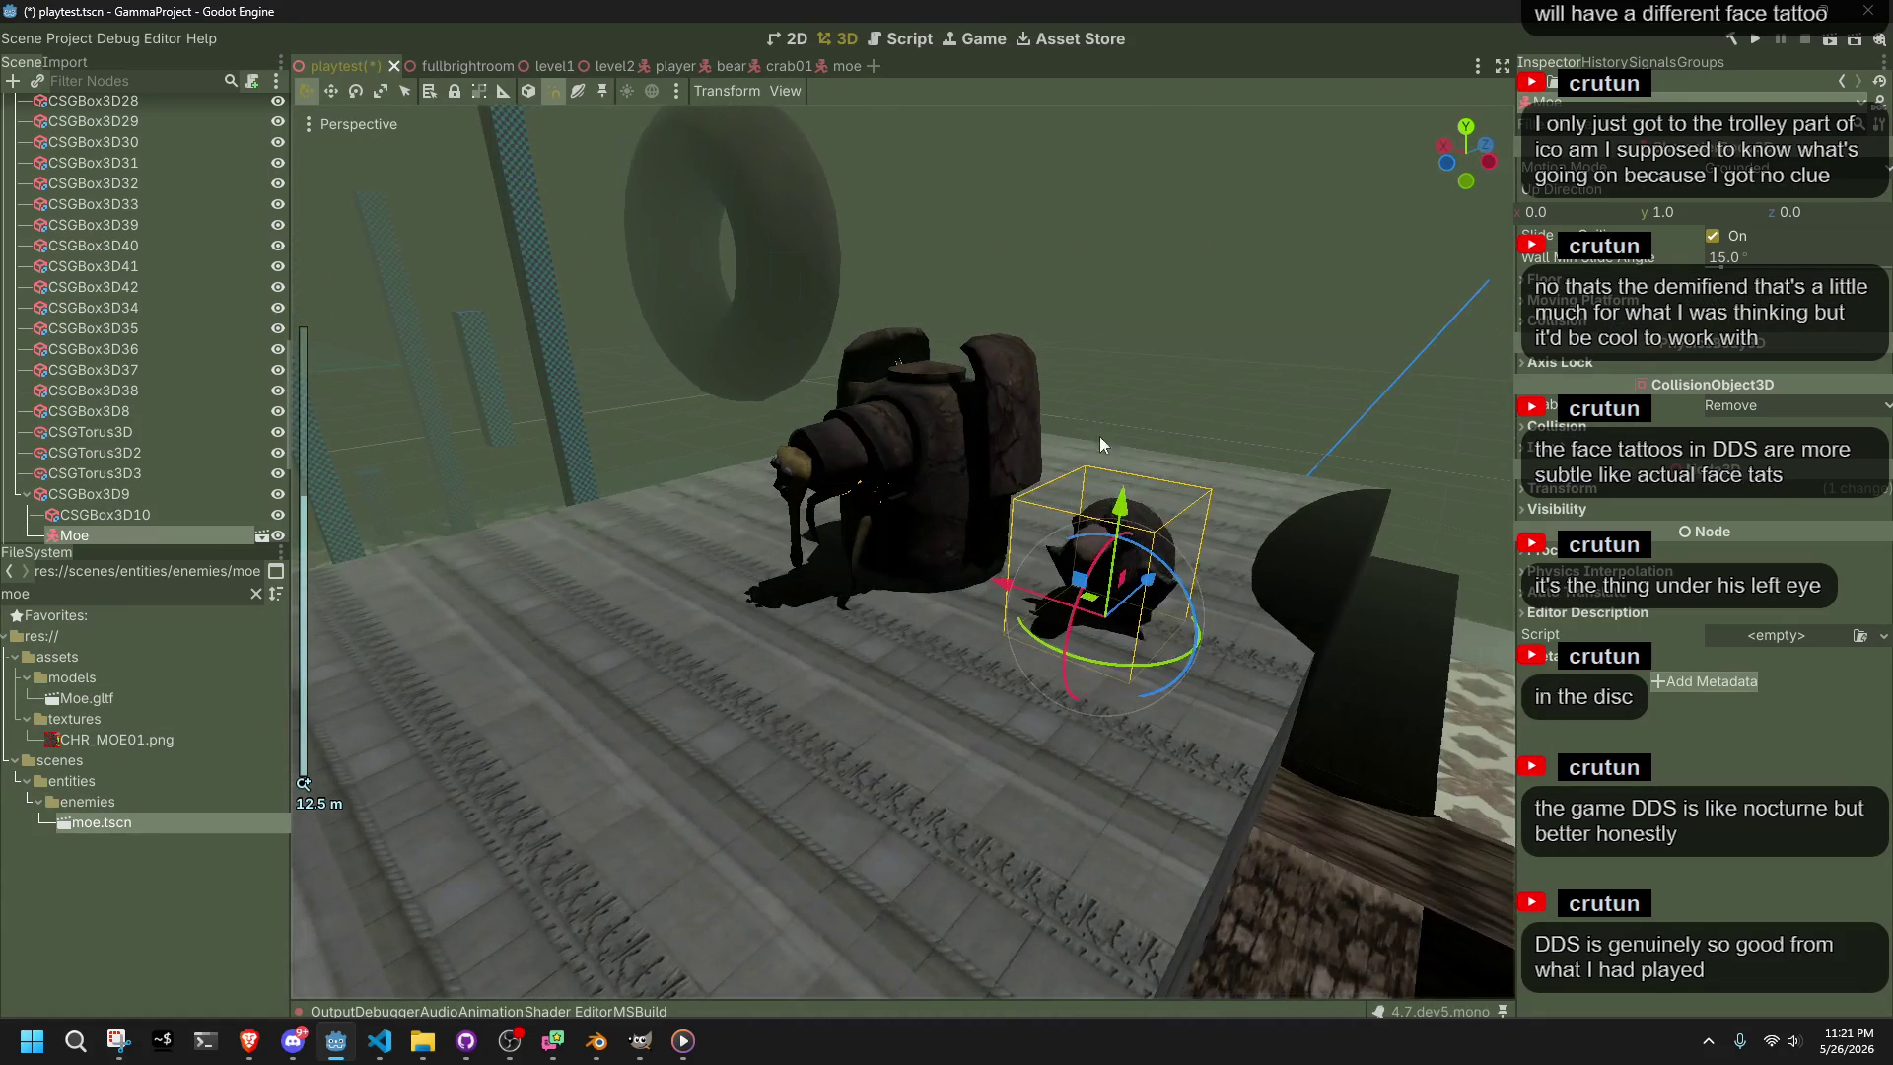
key(ctrl+s)
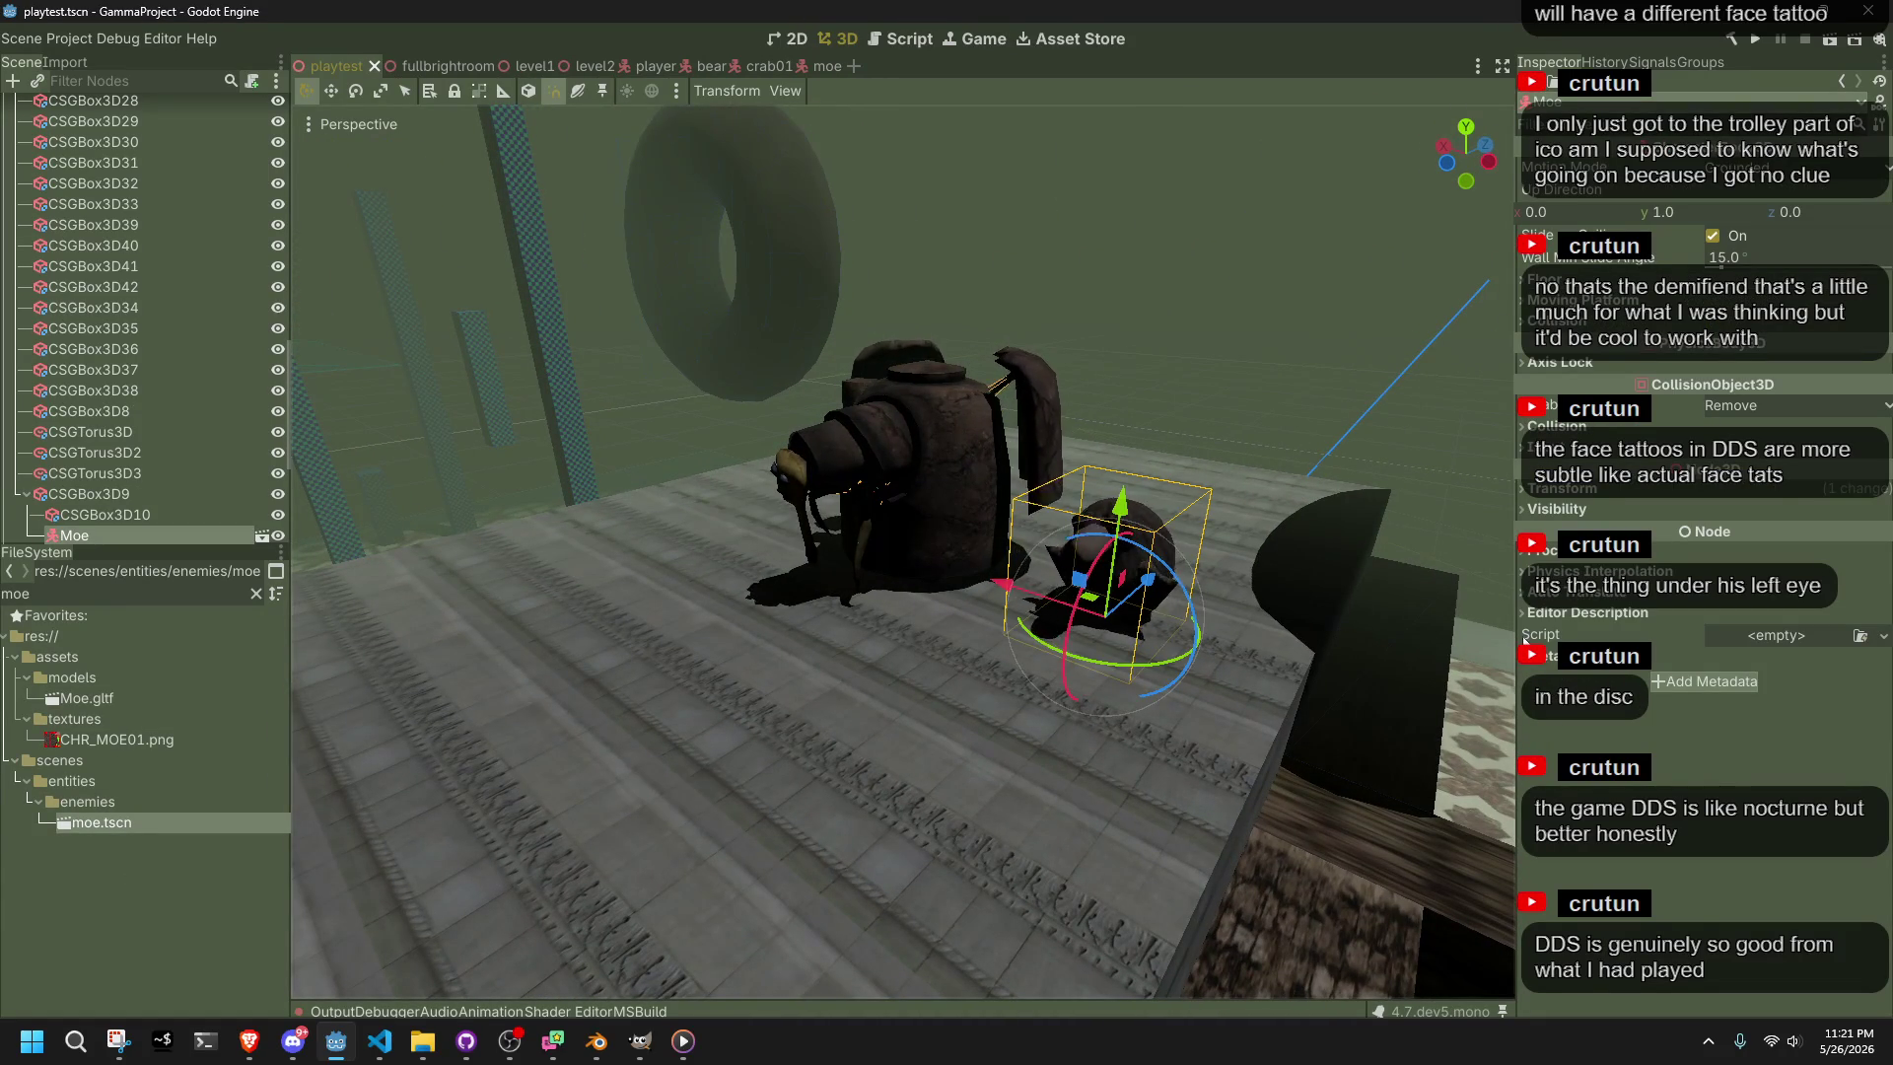
click(1346, 449)
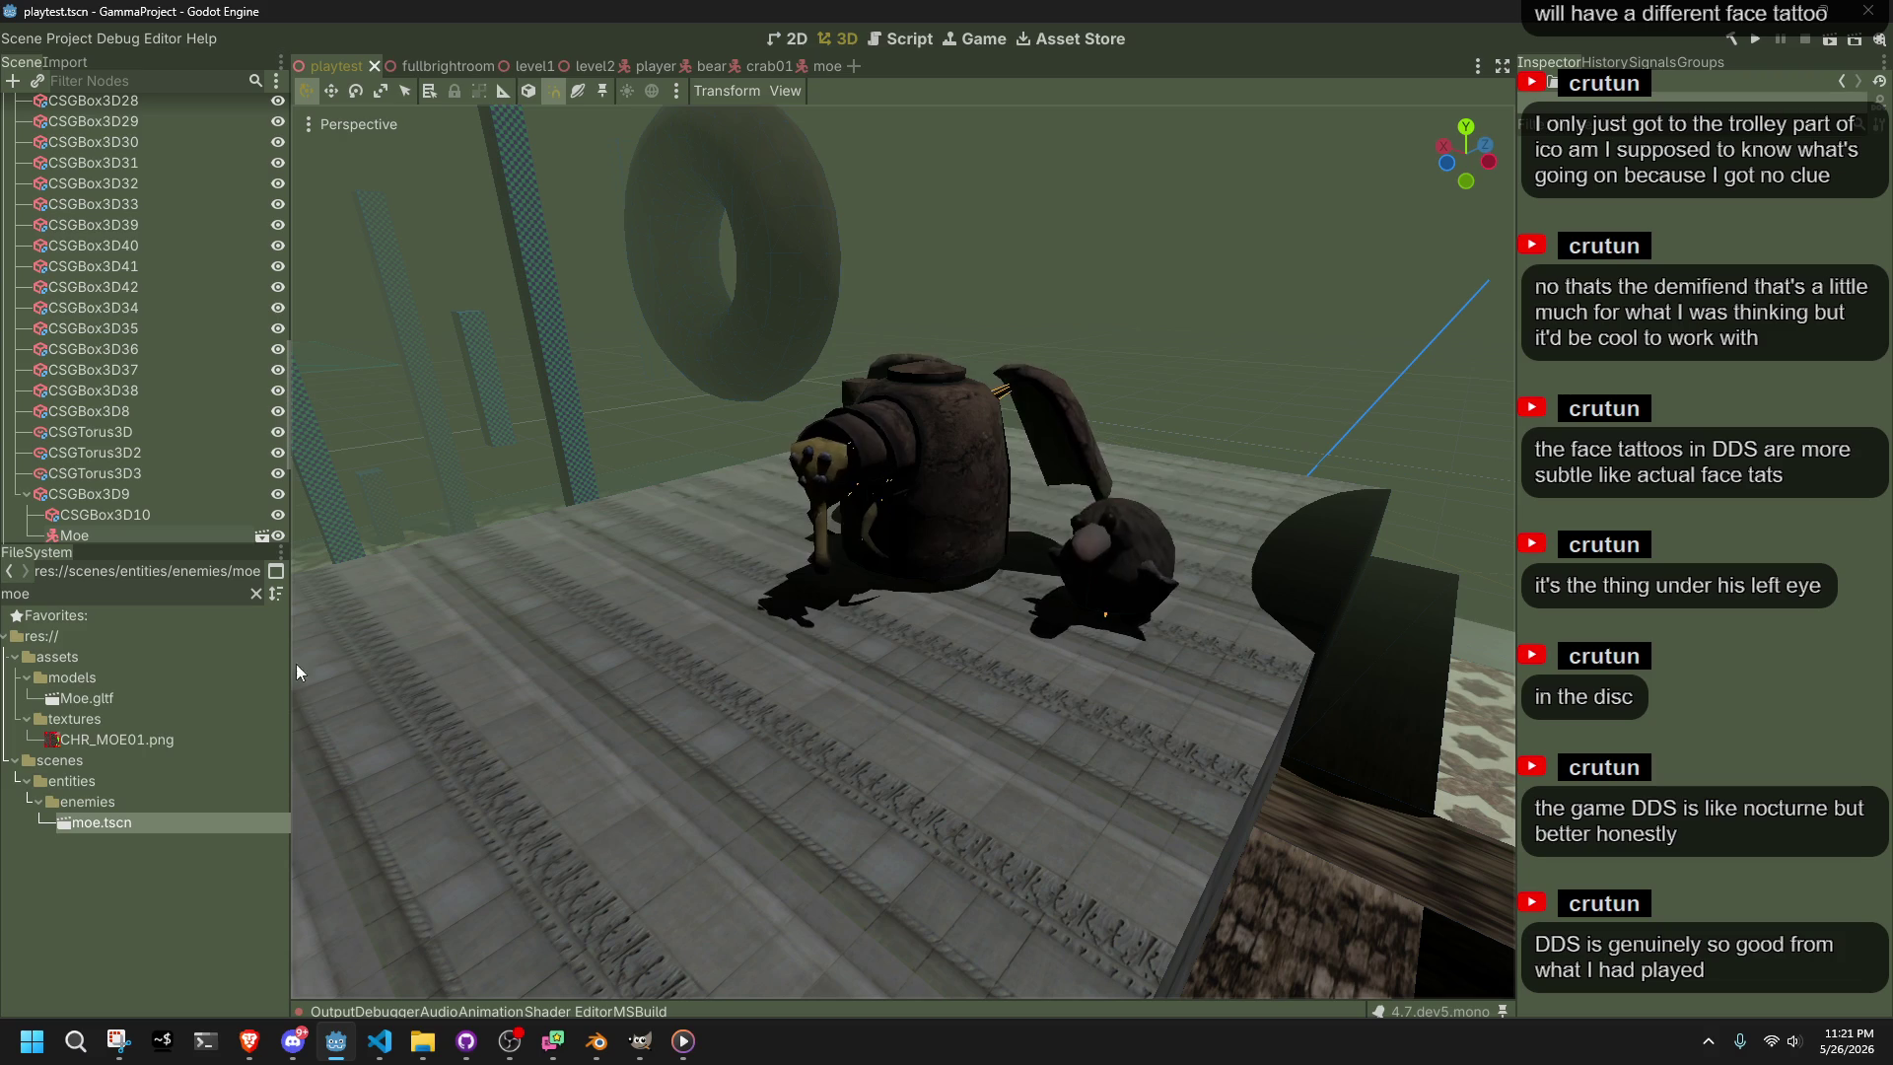
Filter FileSystem for 'bear', drop a bear.tscn instance into the level, save, and run the game
double_click(66, 595)
text(bewa)
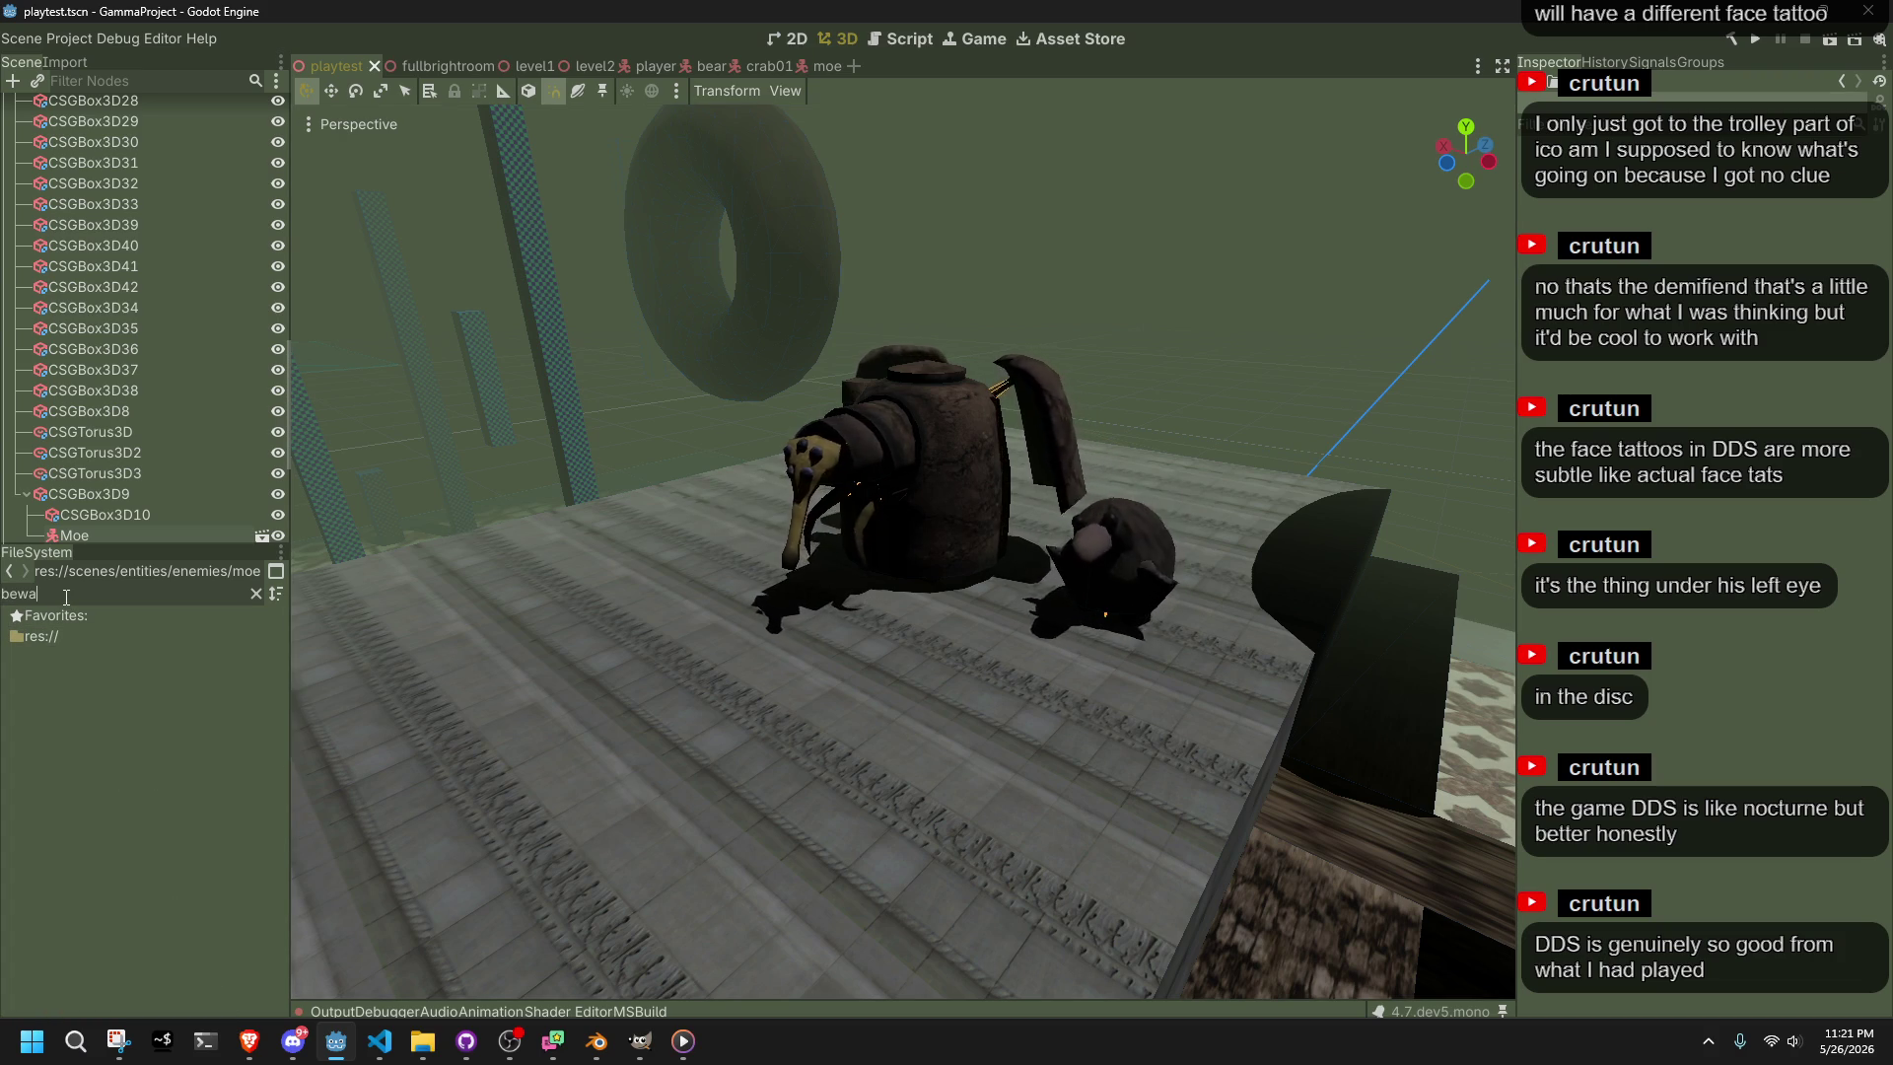
key(BackSpace)
key(BackSpace)
text(ar)
mouse_move(102, 825)
mouse_down()
mouse_move(524, 595)
mouse_move(651, 463)
mouse_move(611, 508)
mouse_up()
key(ctrl+s)
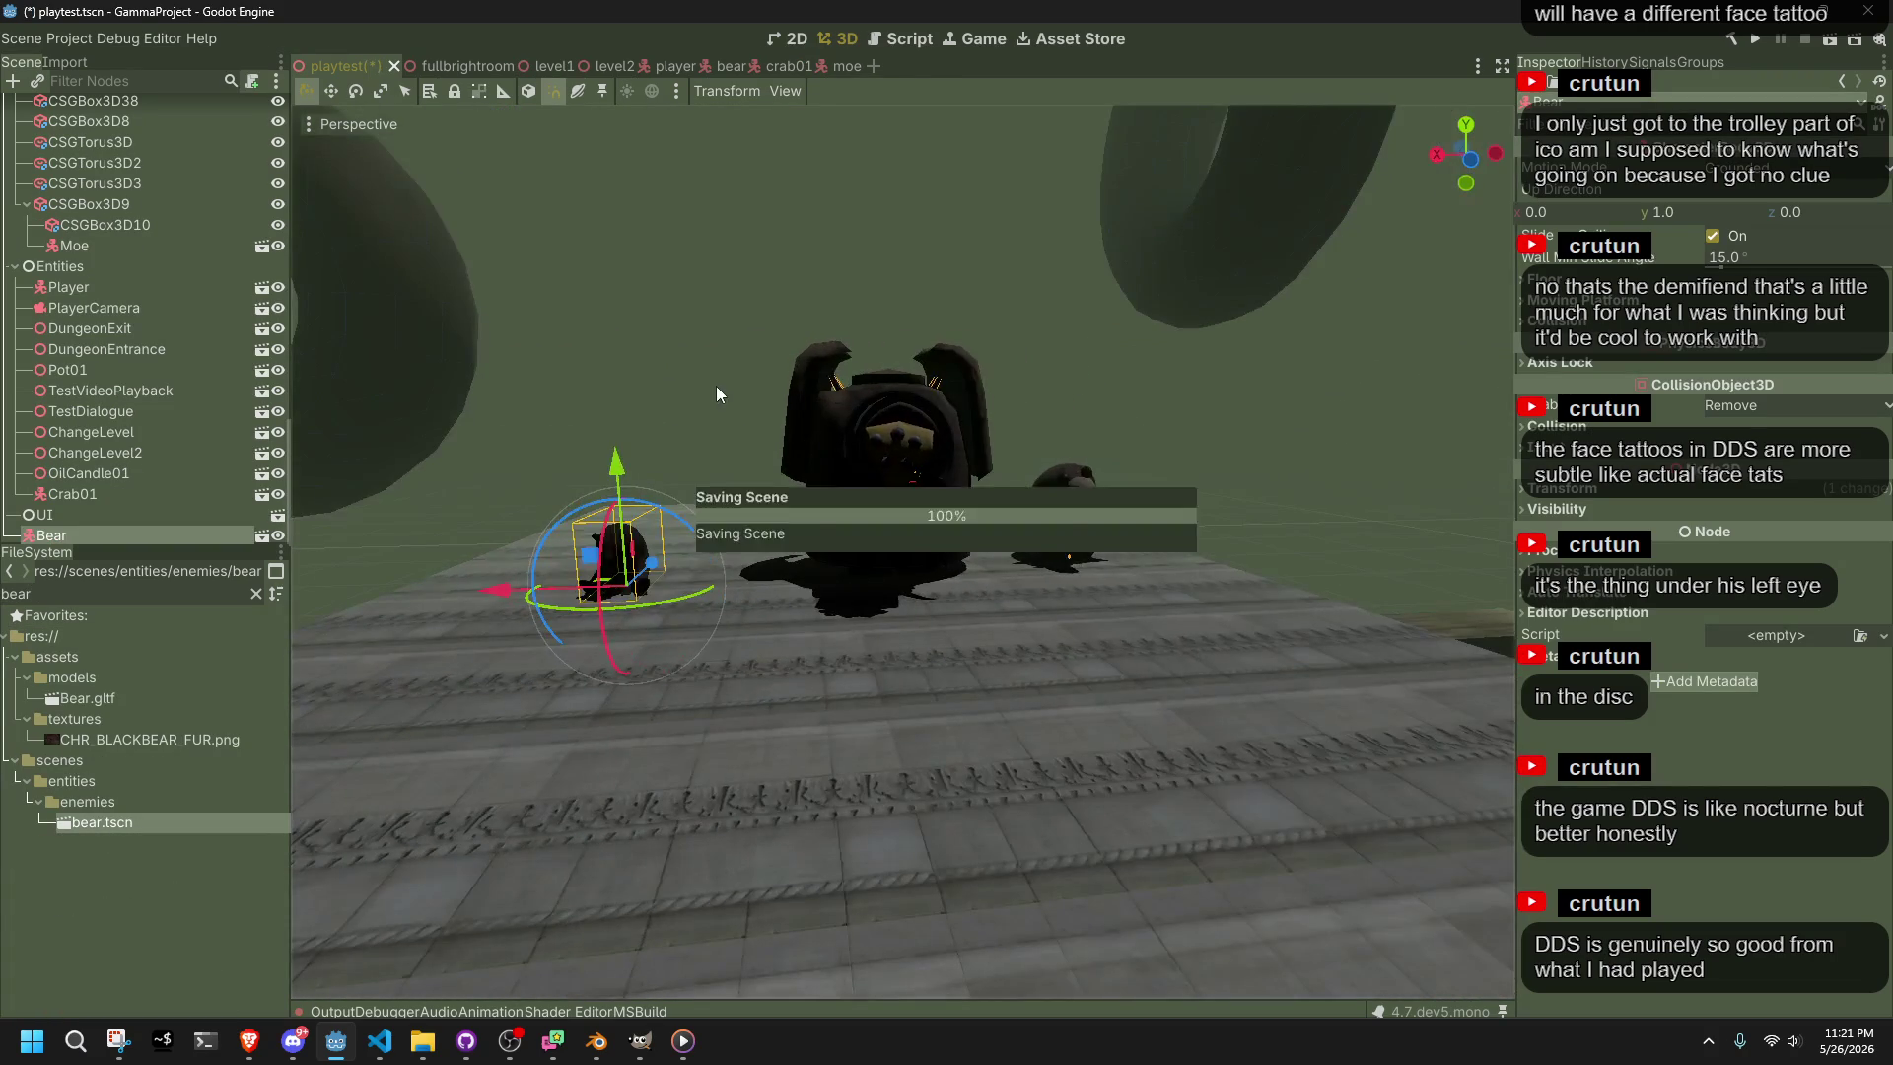
click(1757, 40)
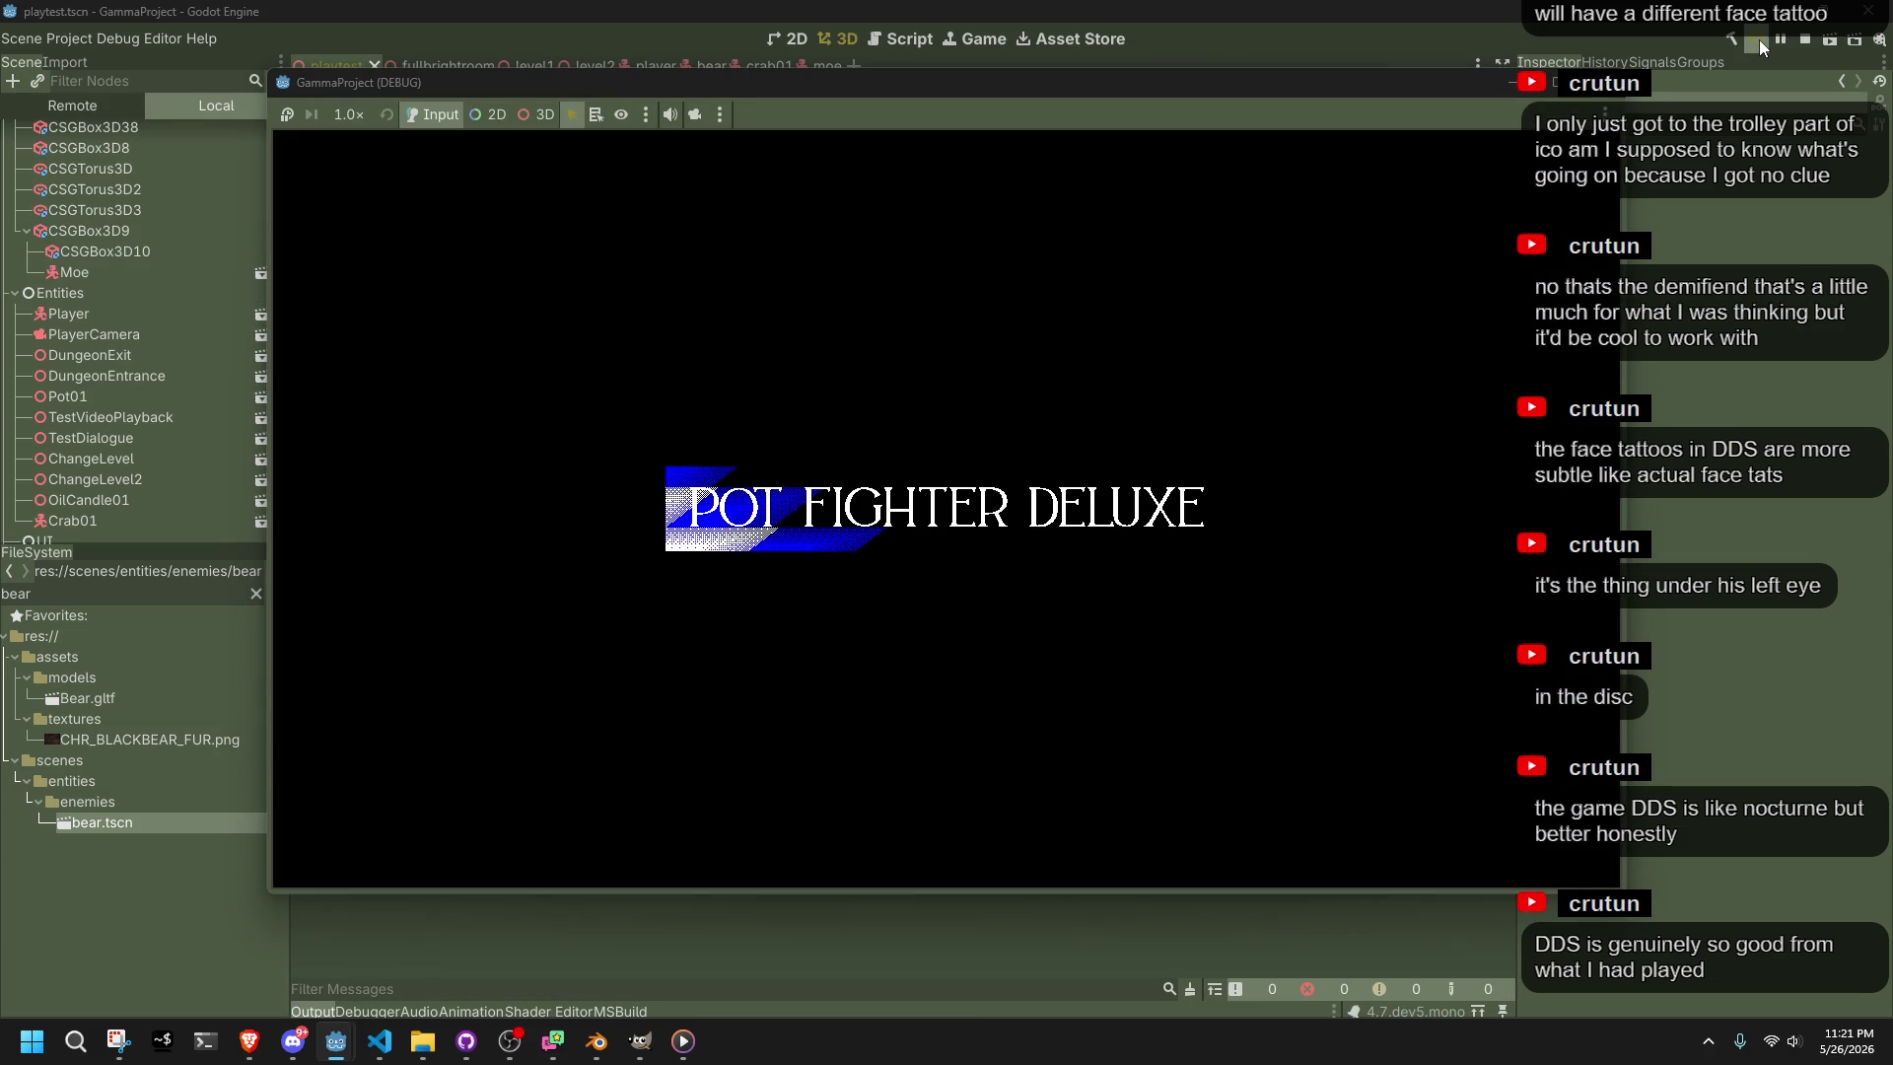
Run and jump the character through the level toward the bear with W and Space
key(w)
key(w)
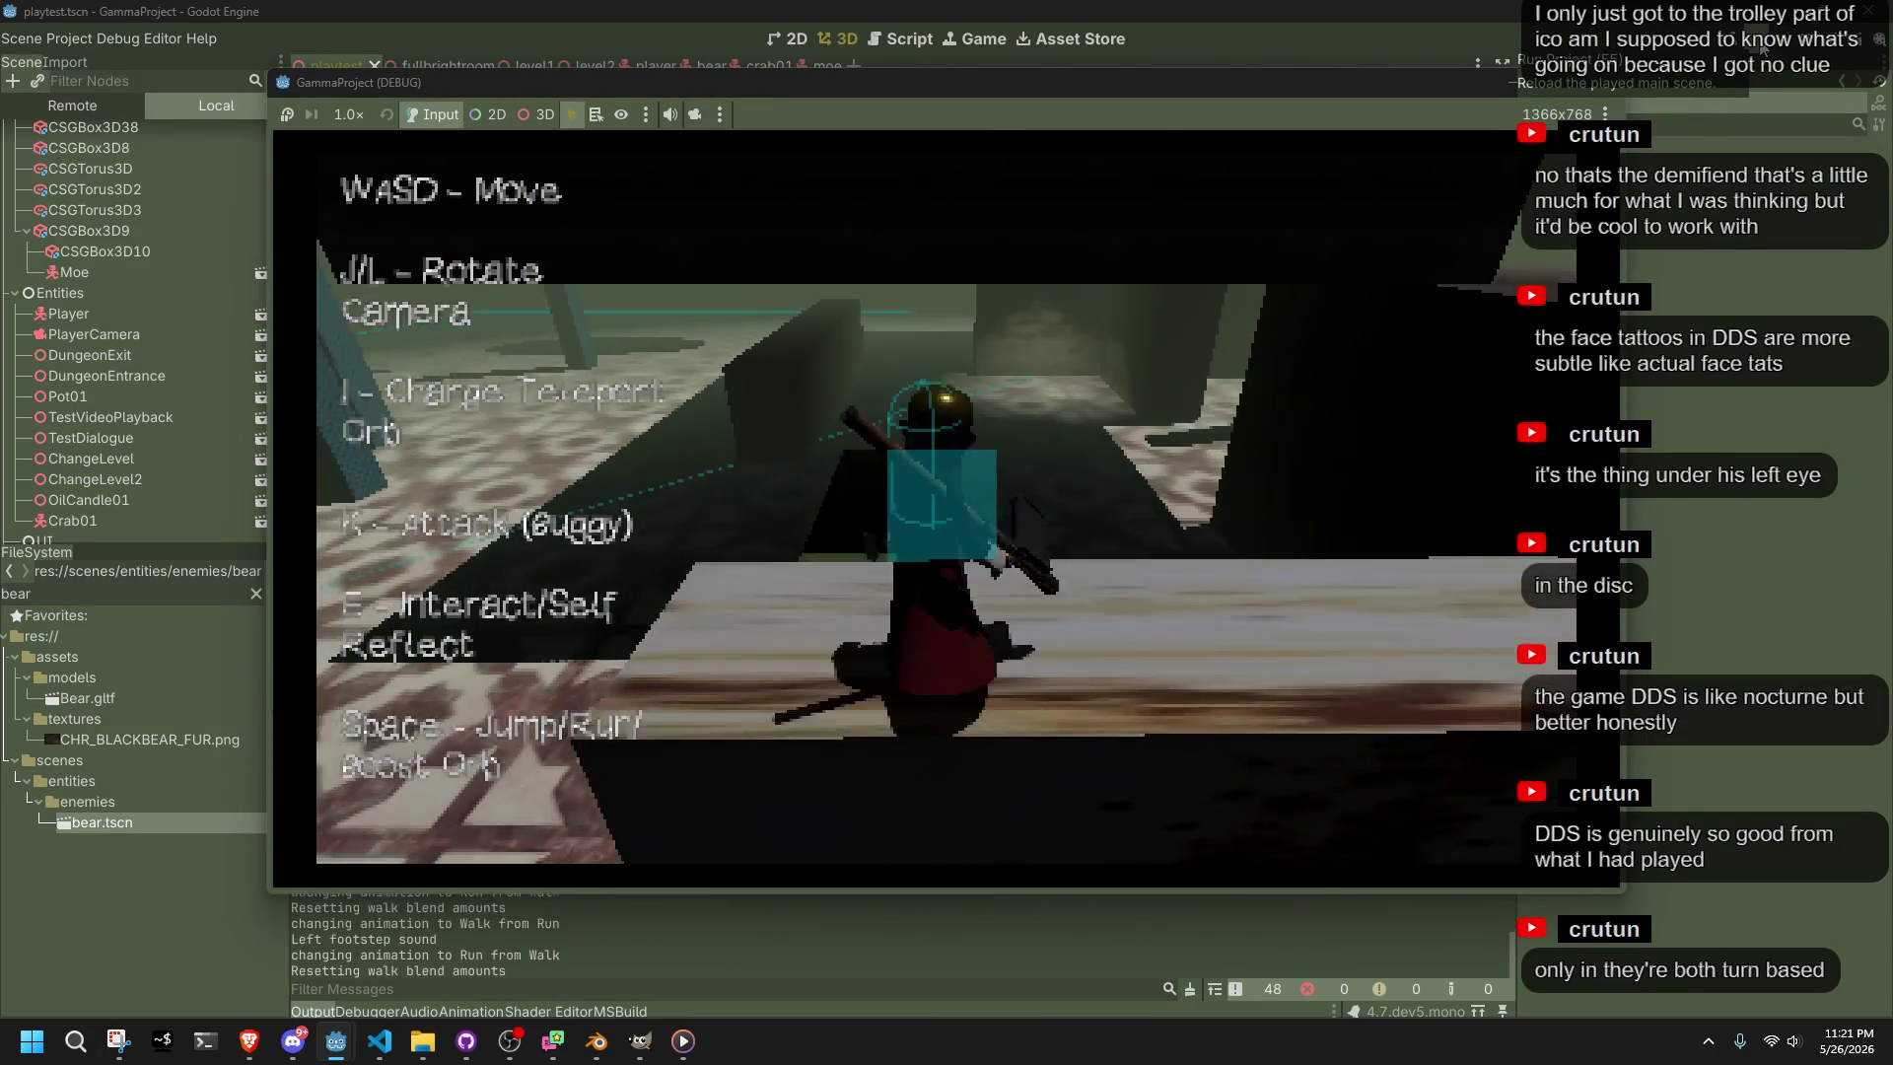
key(space)
key(w)
key(w)
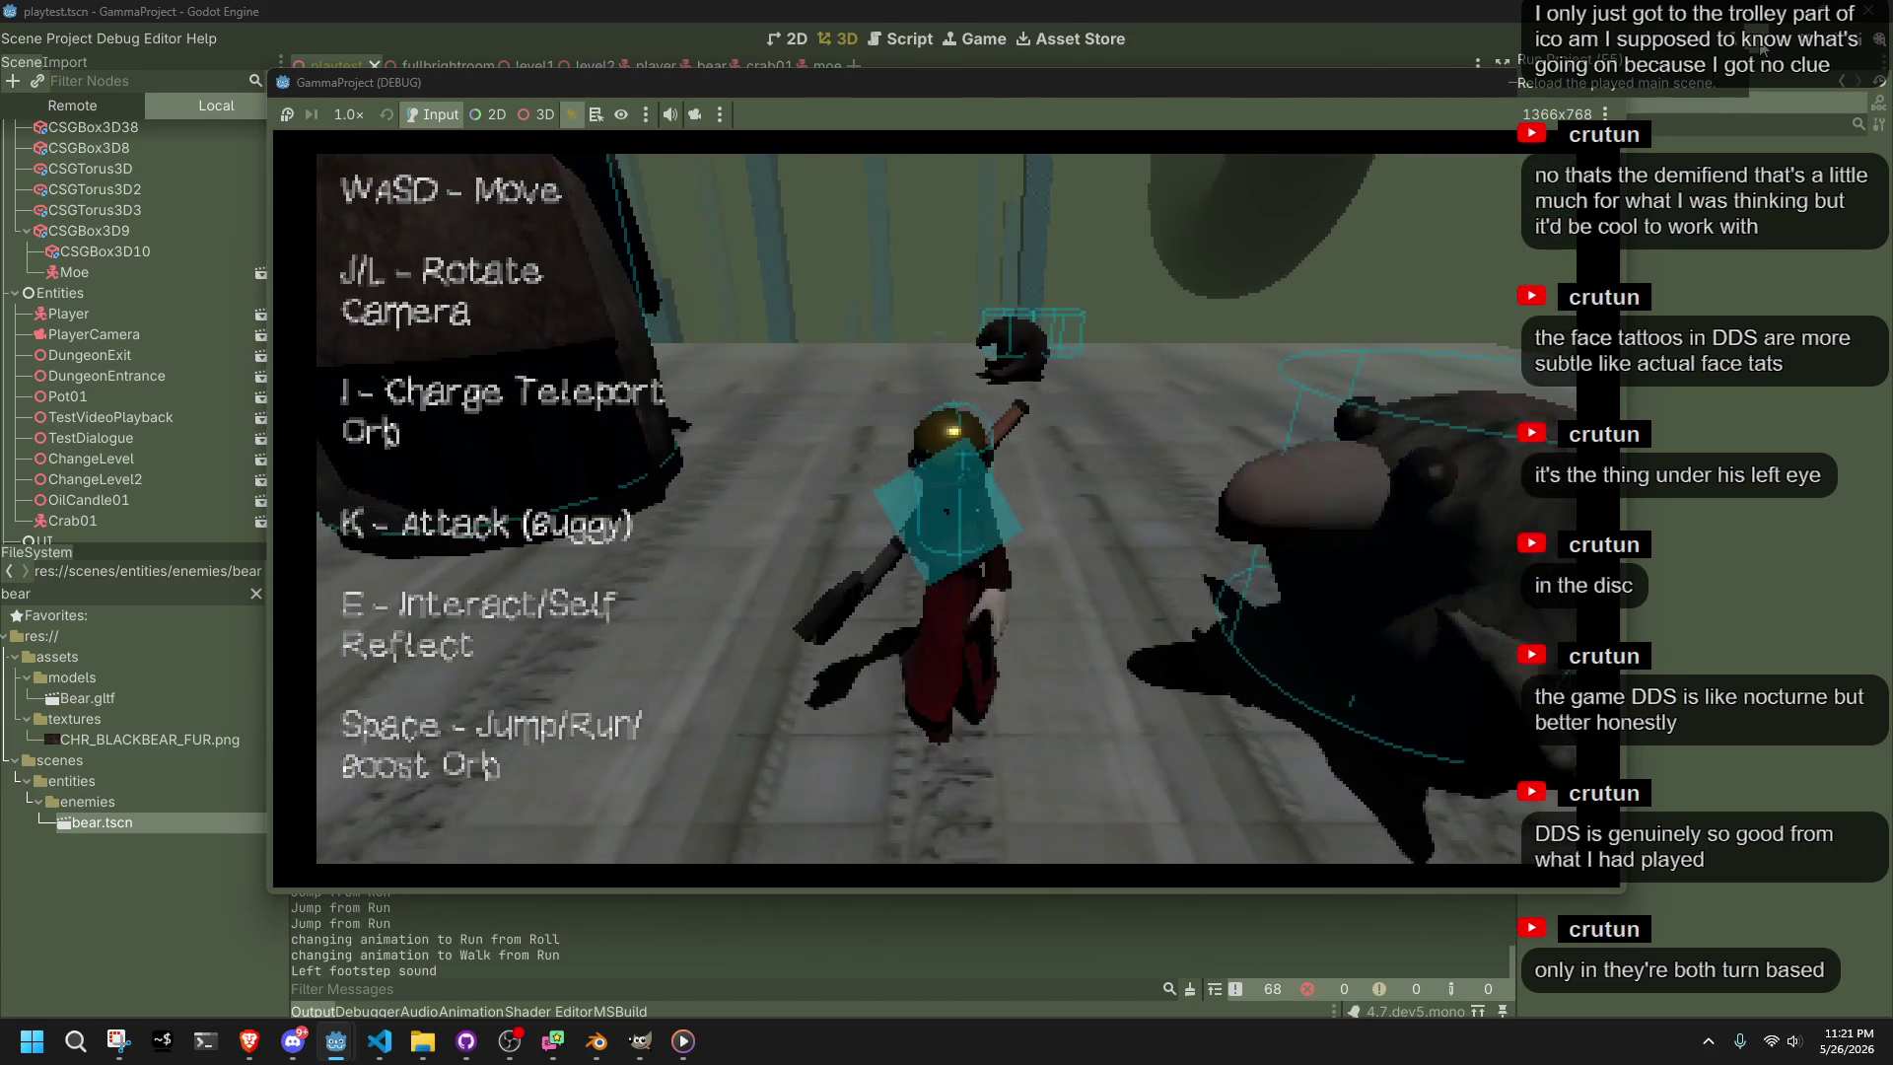
key(w)
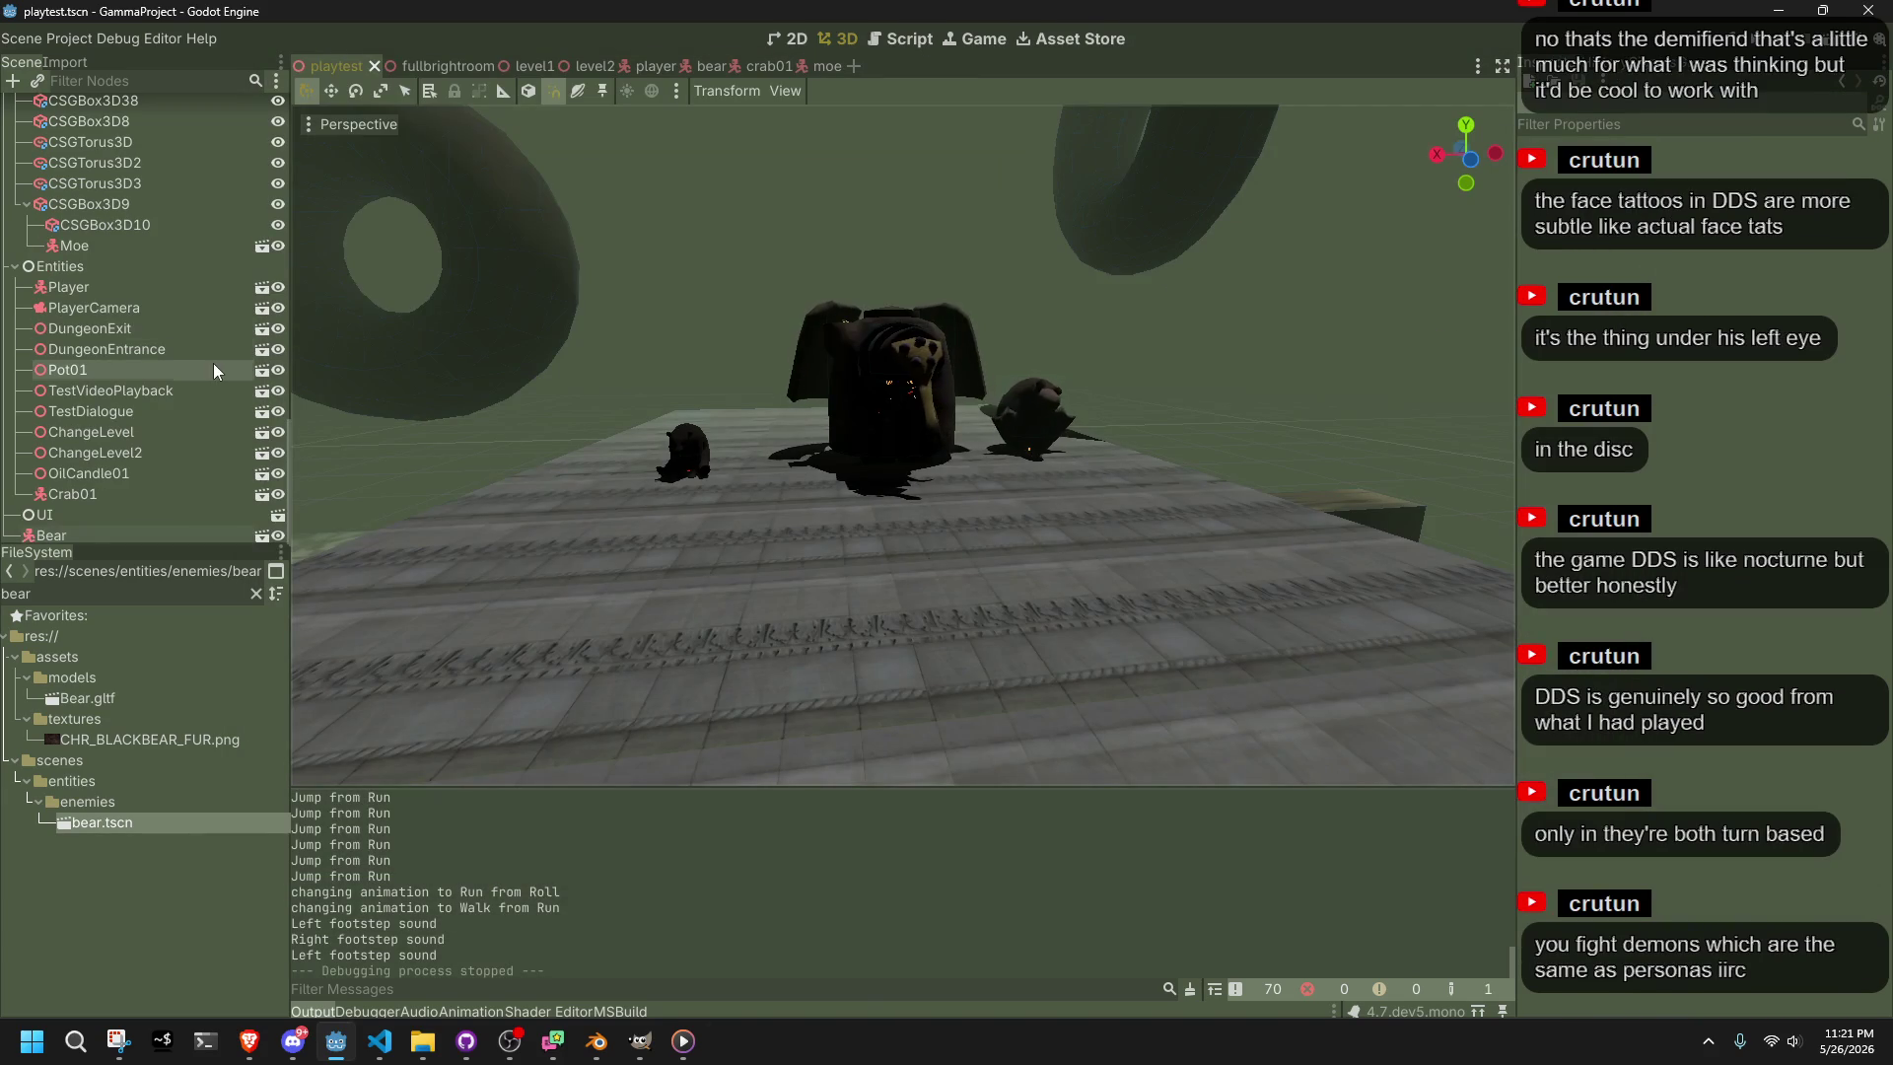
Drag the Bear and Moe nodes under Entities above Player, then save the scene
click(73, 534)
mouse_move(61, 534)
mouse_down()
mouse_move(120, 507)
mouse_move(126, 395)
mouse_up()
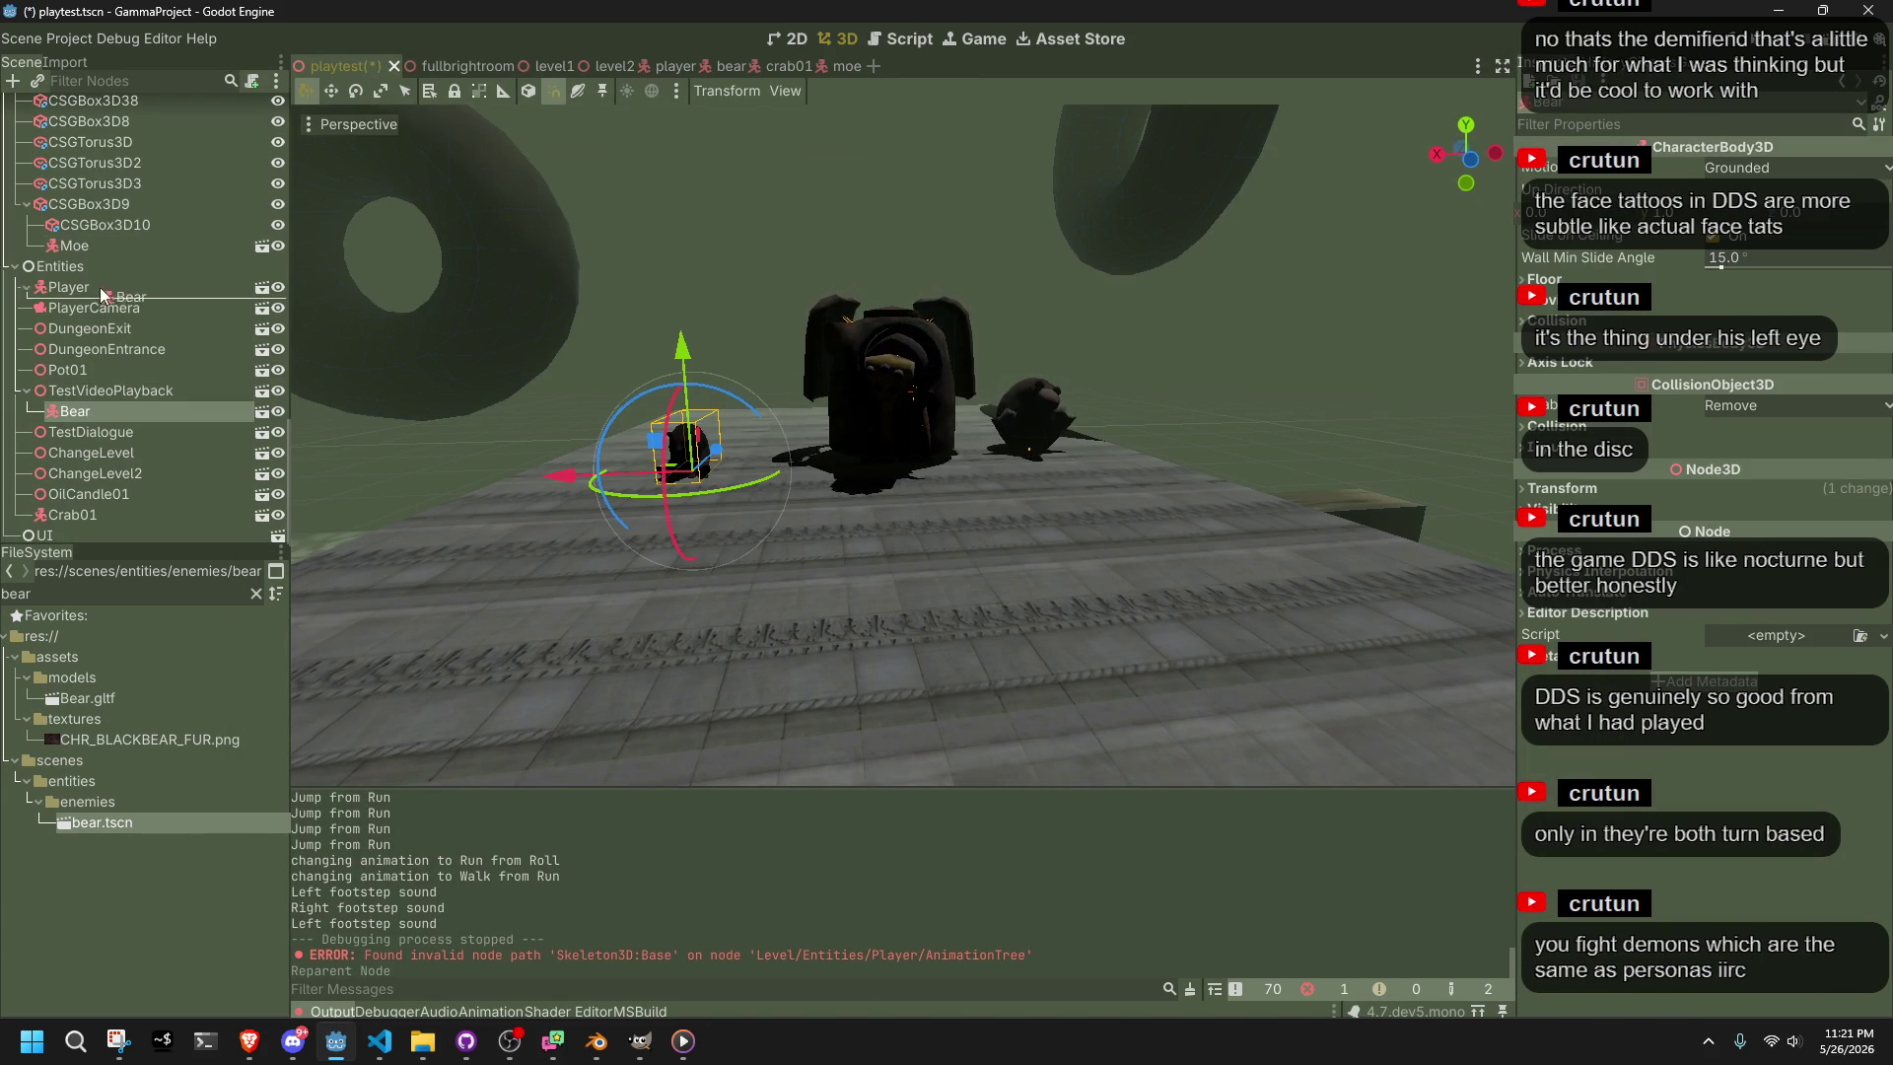
drag(87, 286, 110, 274)
key(ctrl+s)
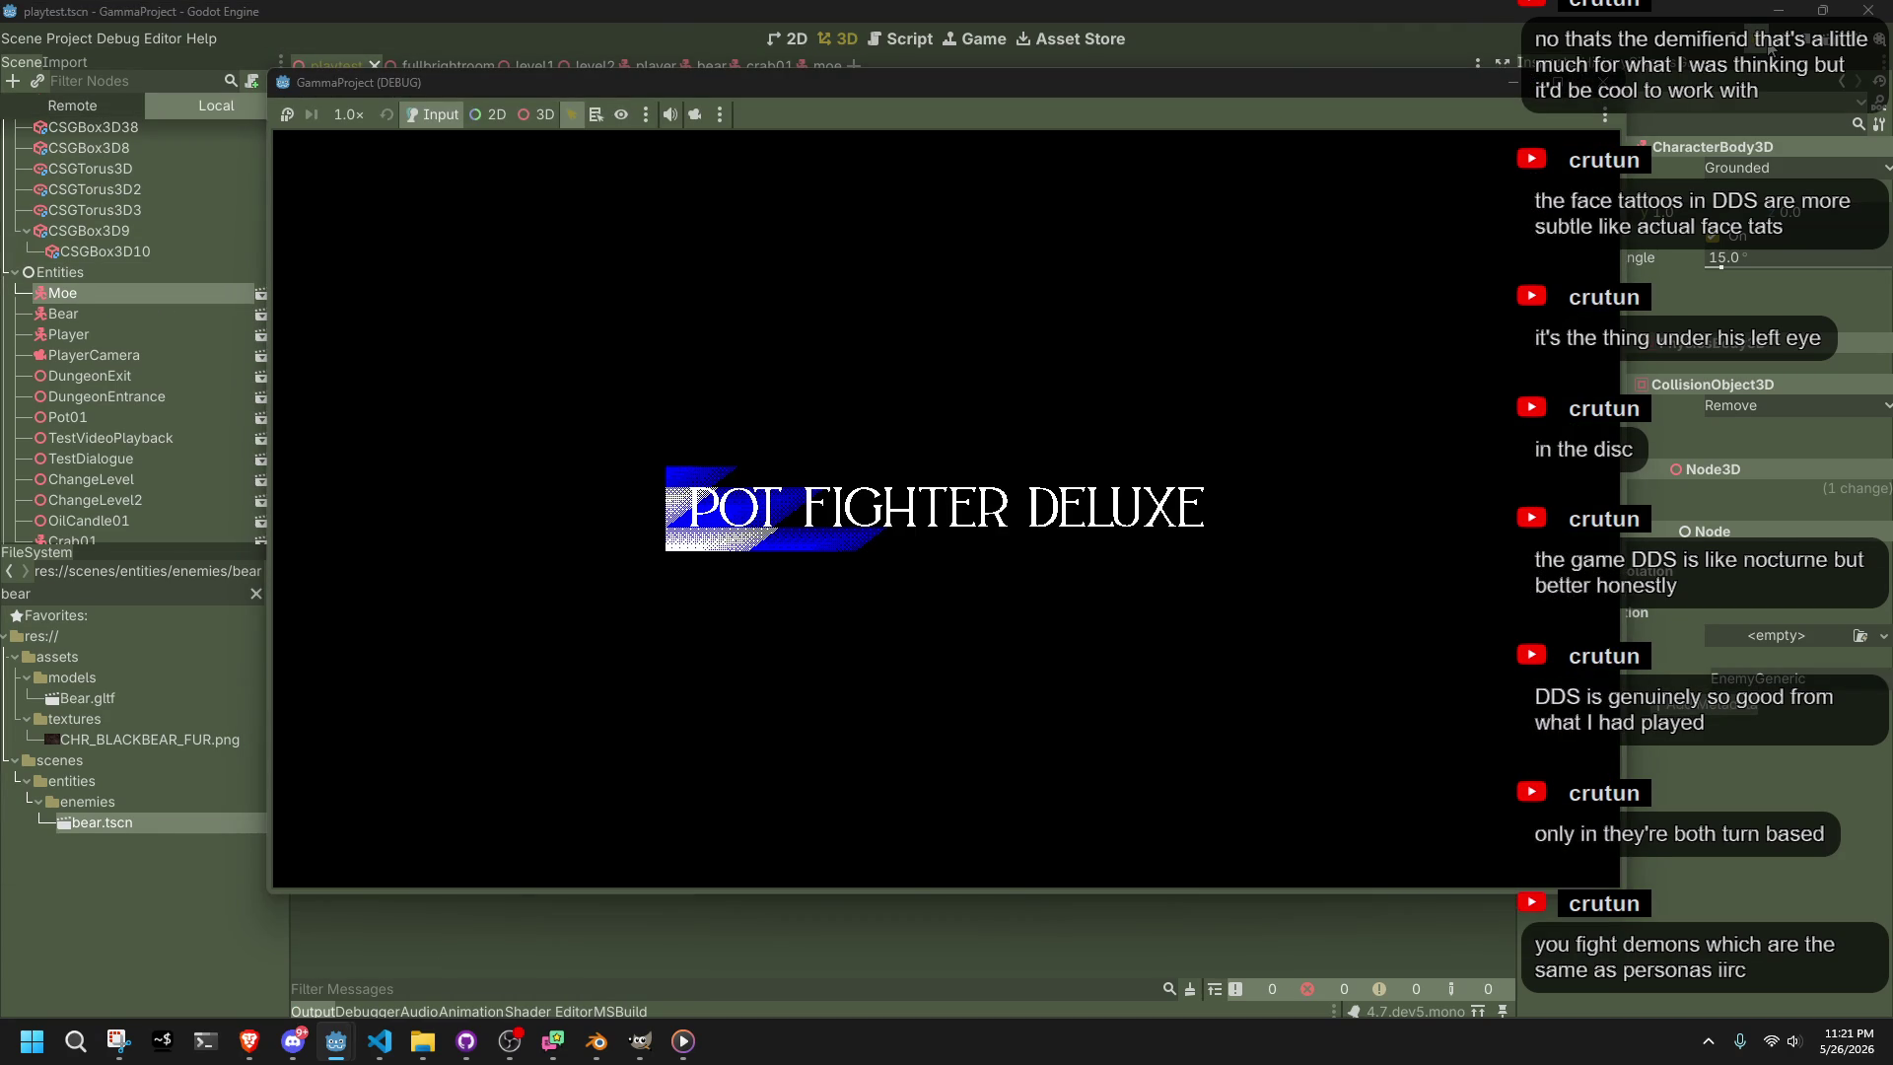
Walk the character across the patterned floor and run-jump up the staircase
key(w)
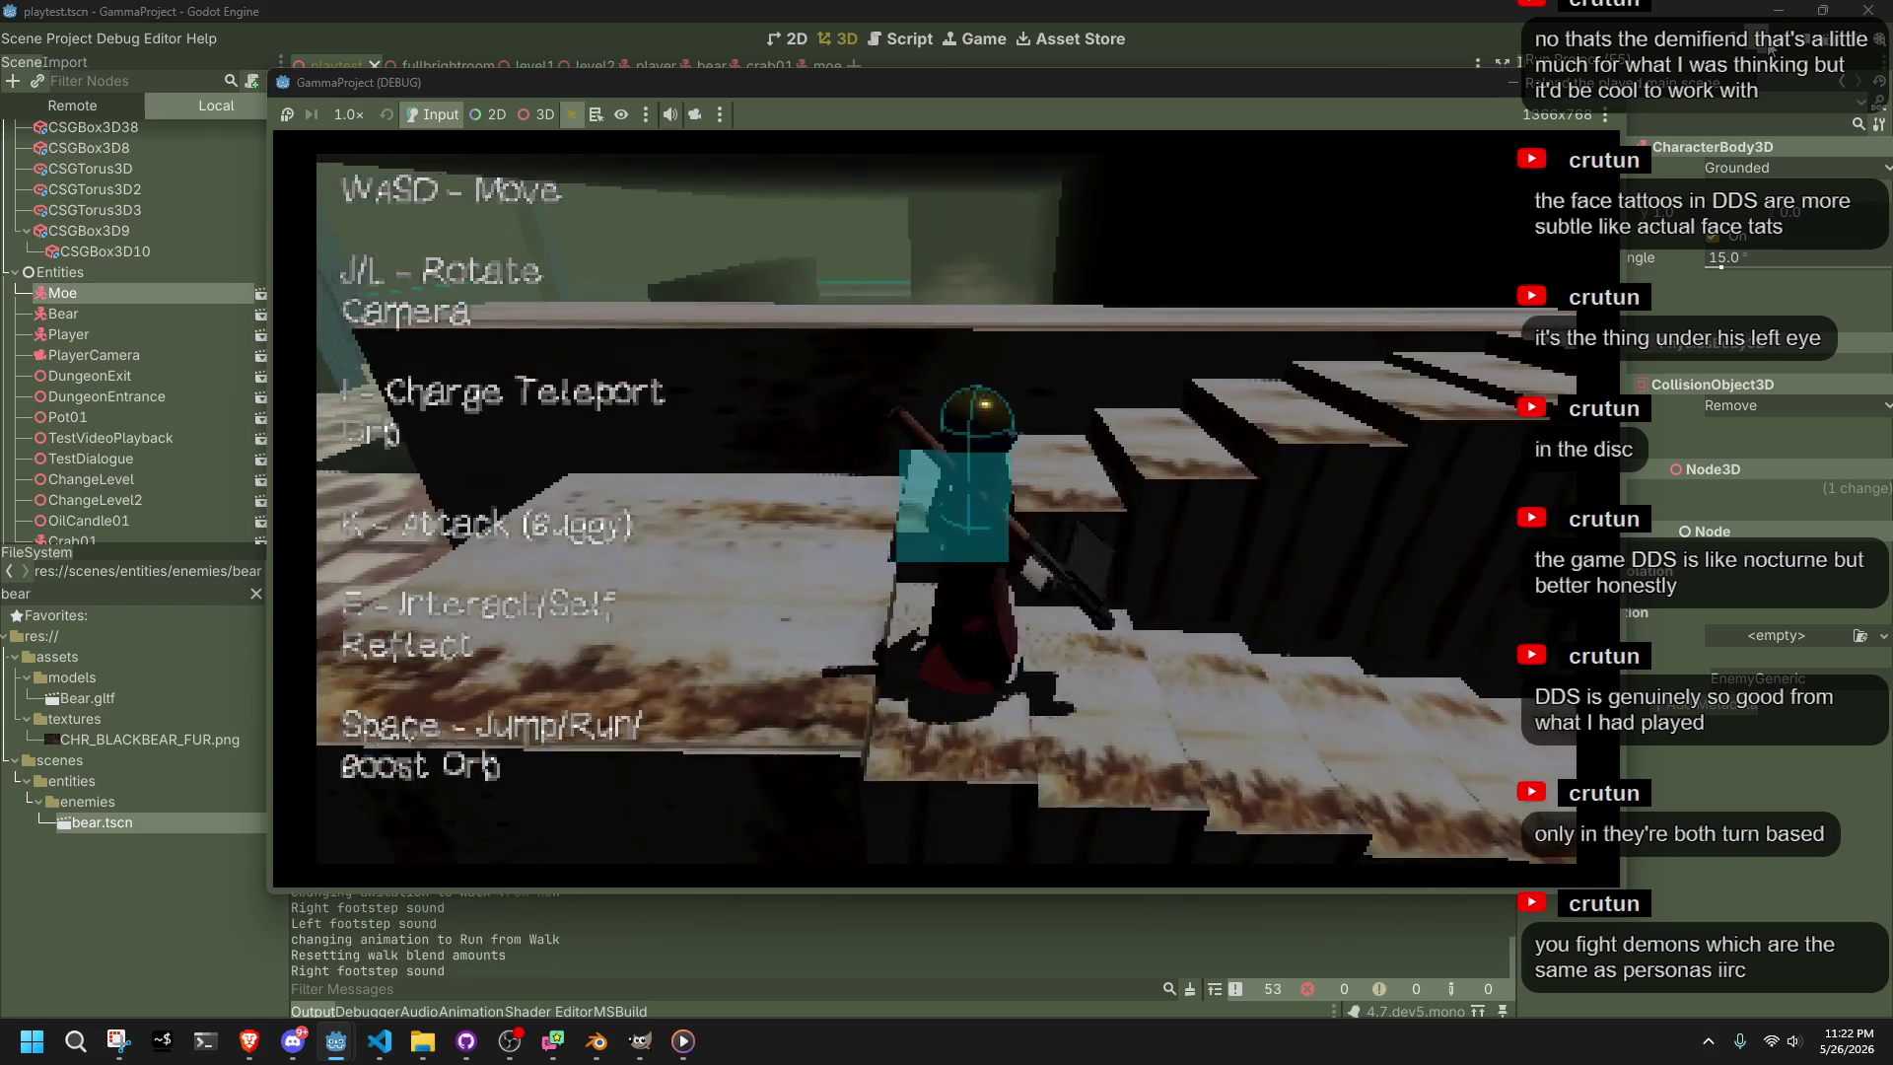
key(a)
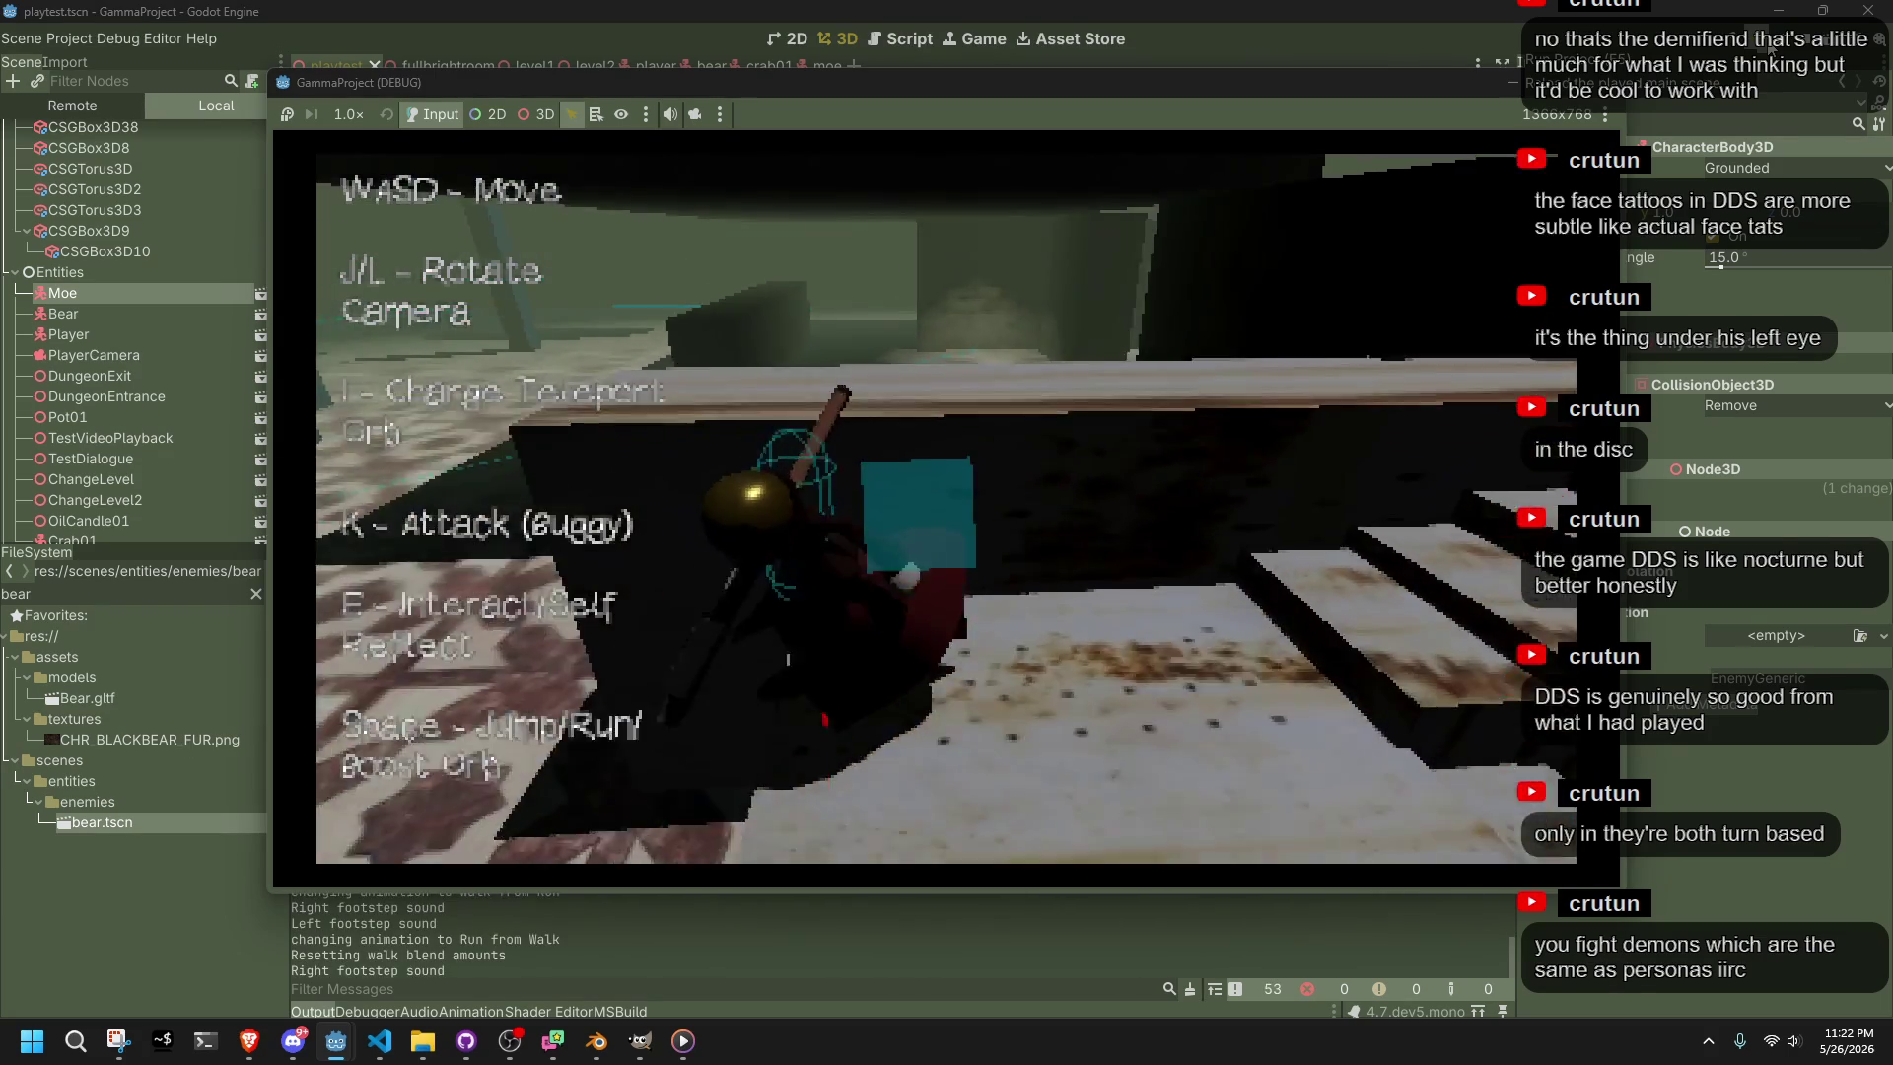
key(w)
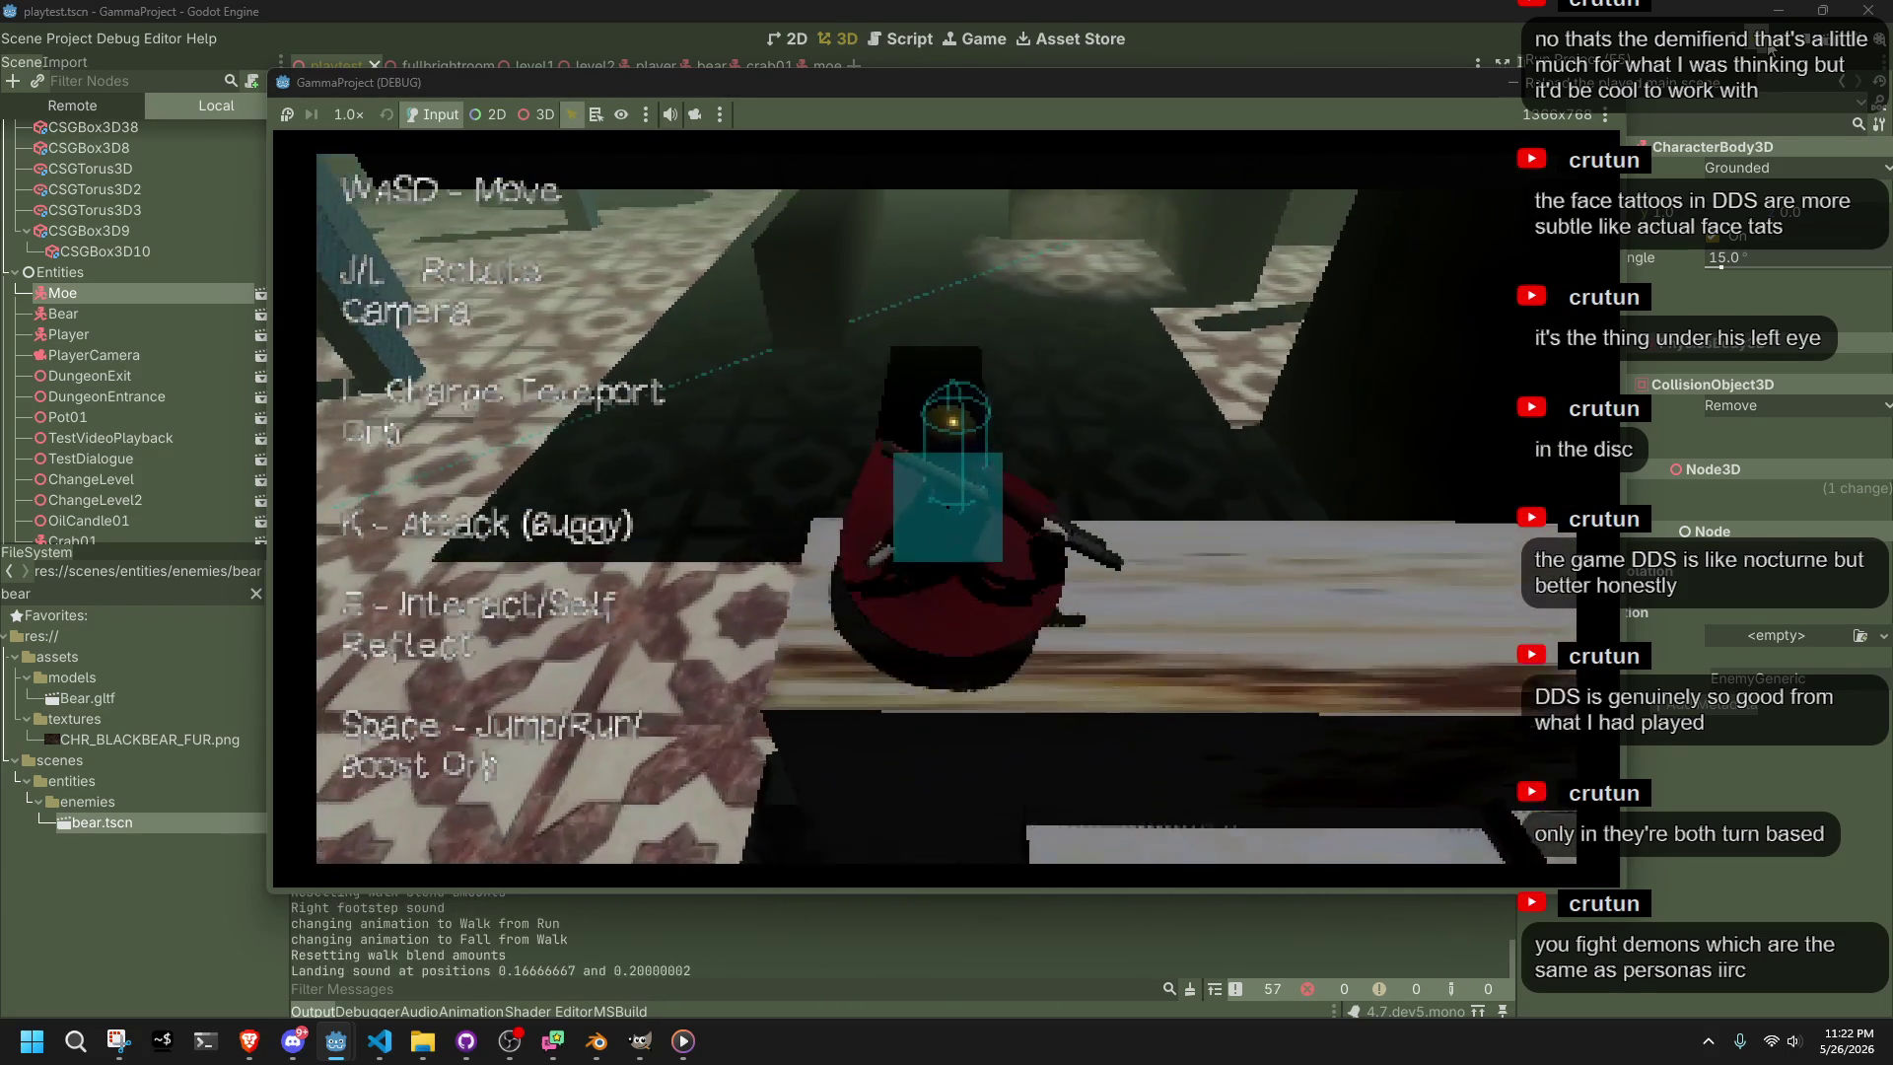
key(w)
key(space)
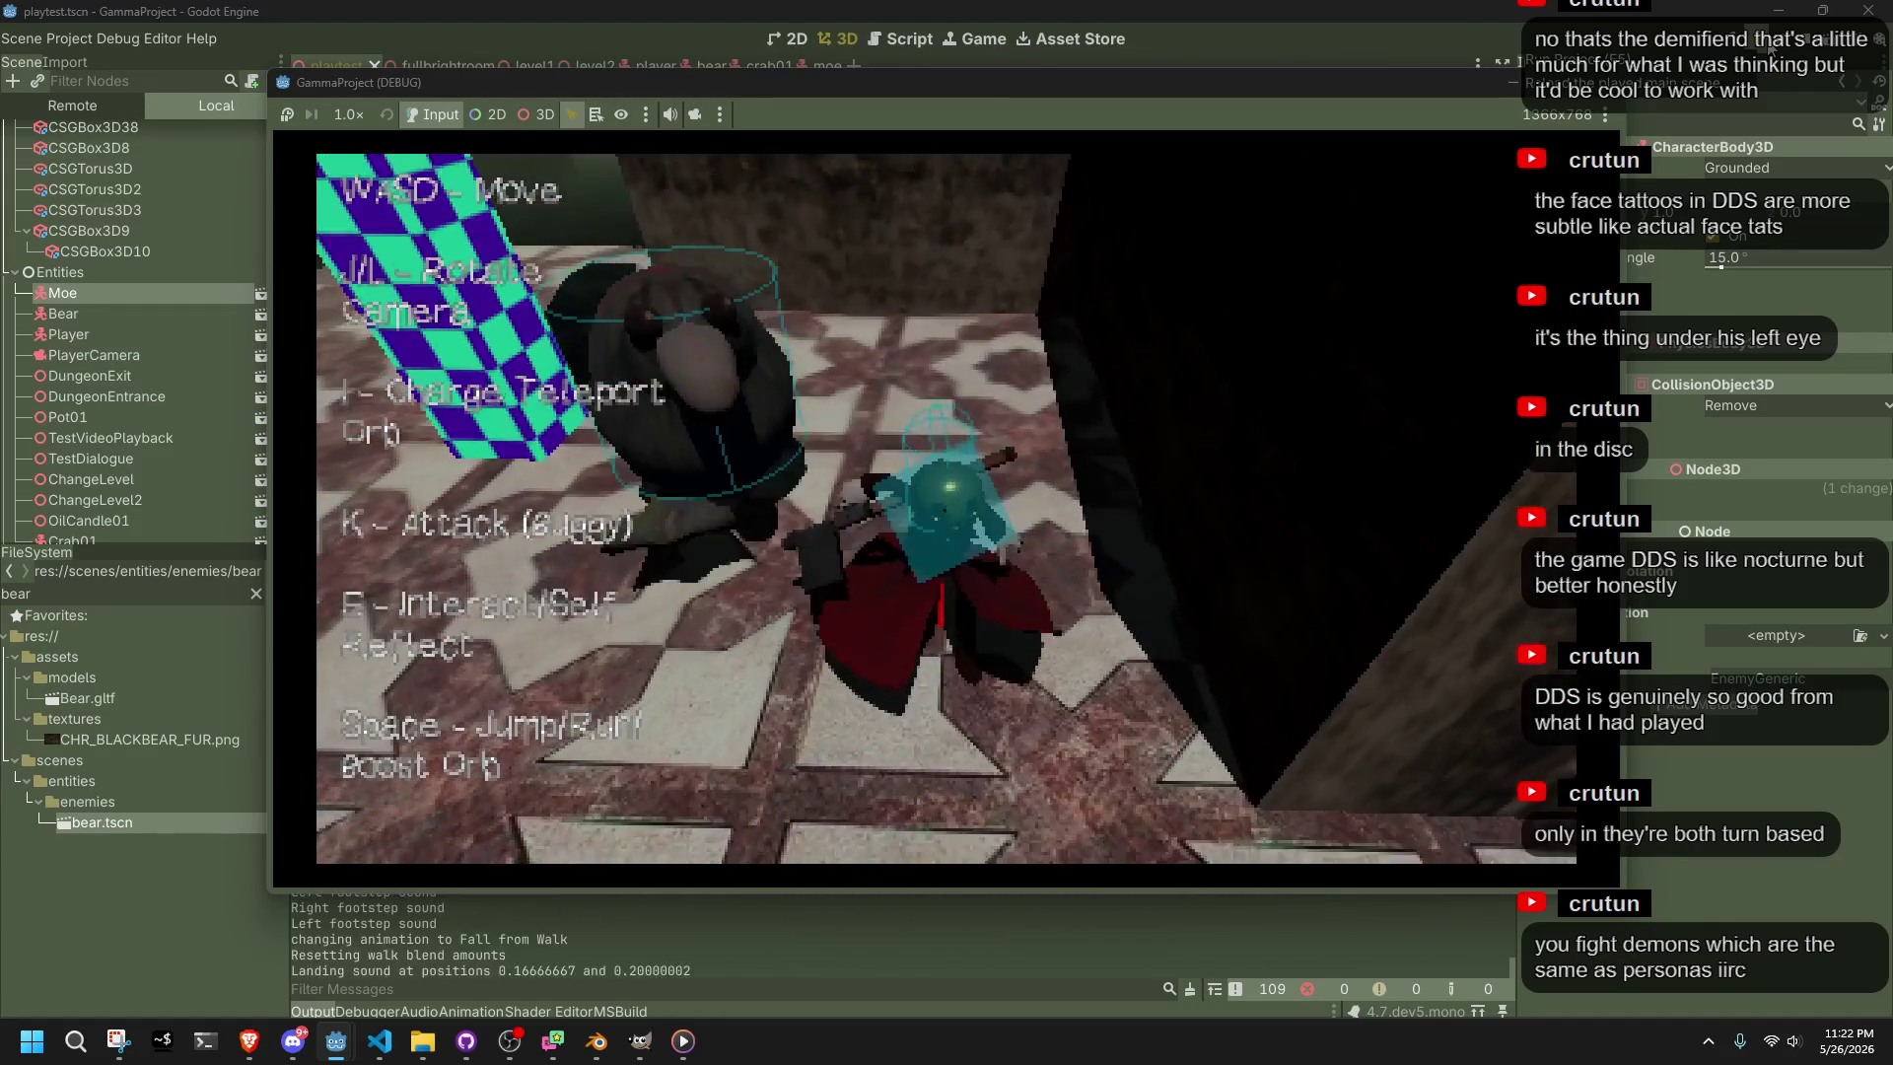
Circle the camera with J/L around the enemy by the checkered pillar, then stop with F8
key(w)
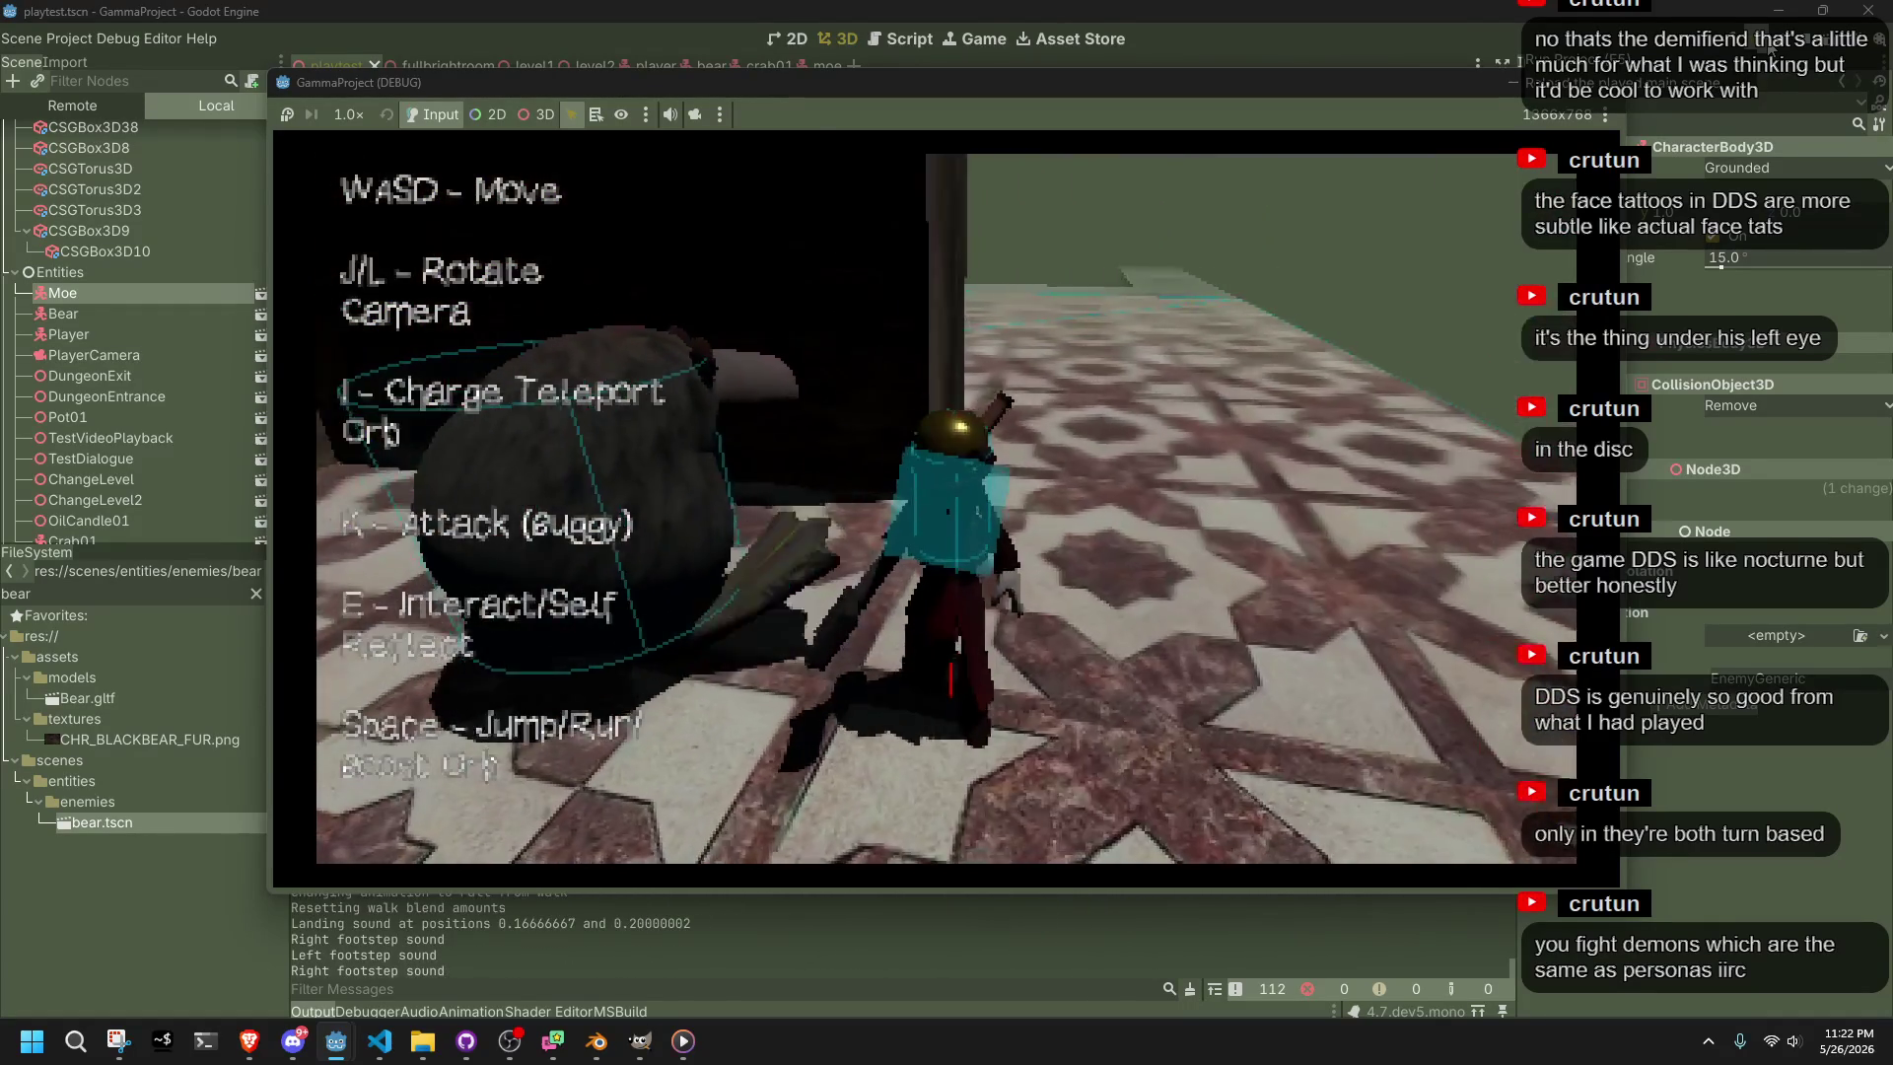
key(w)
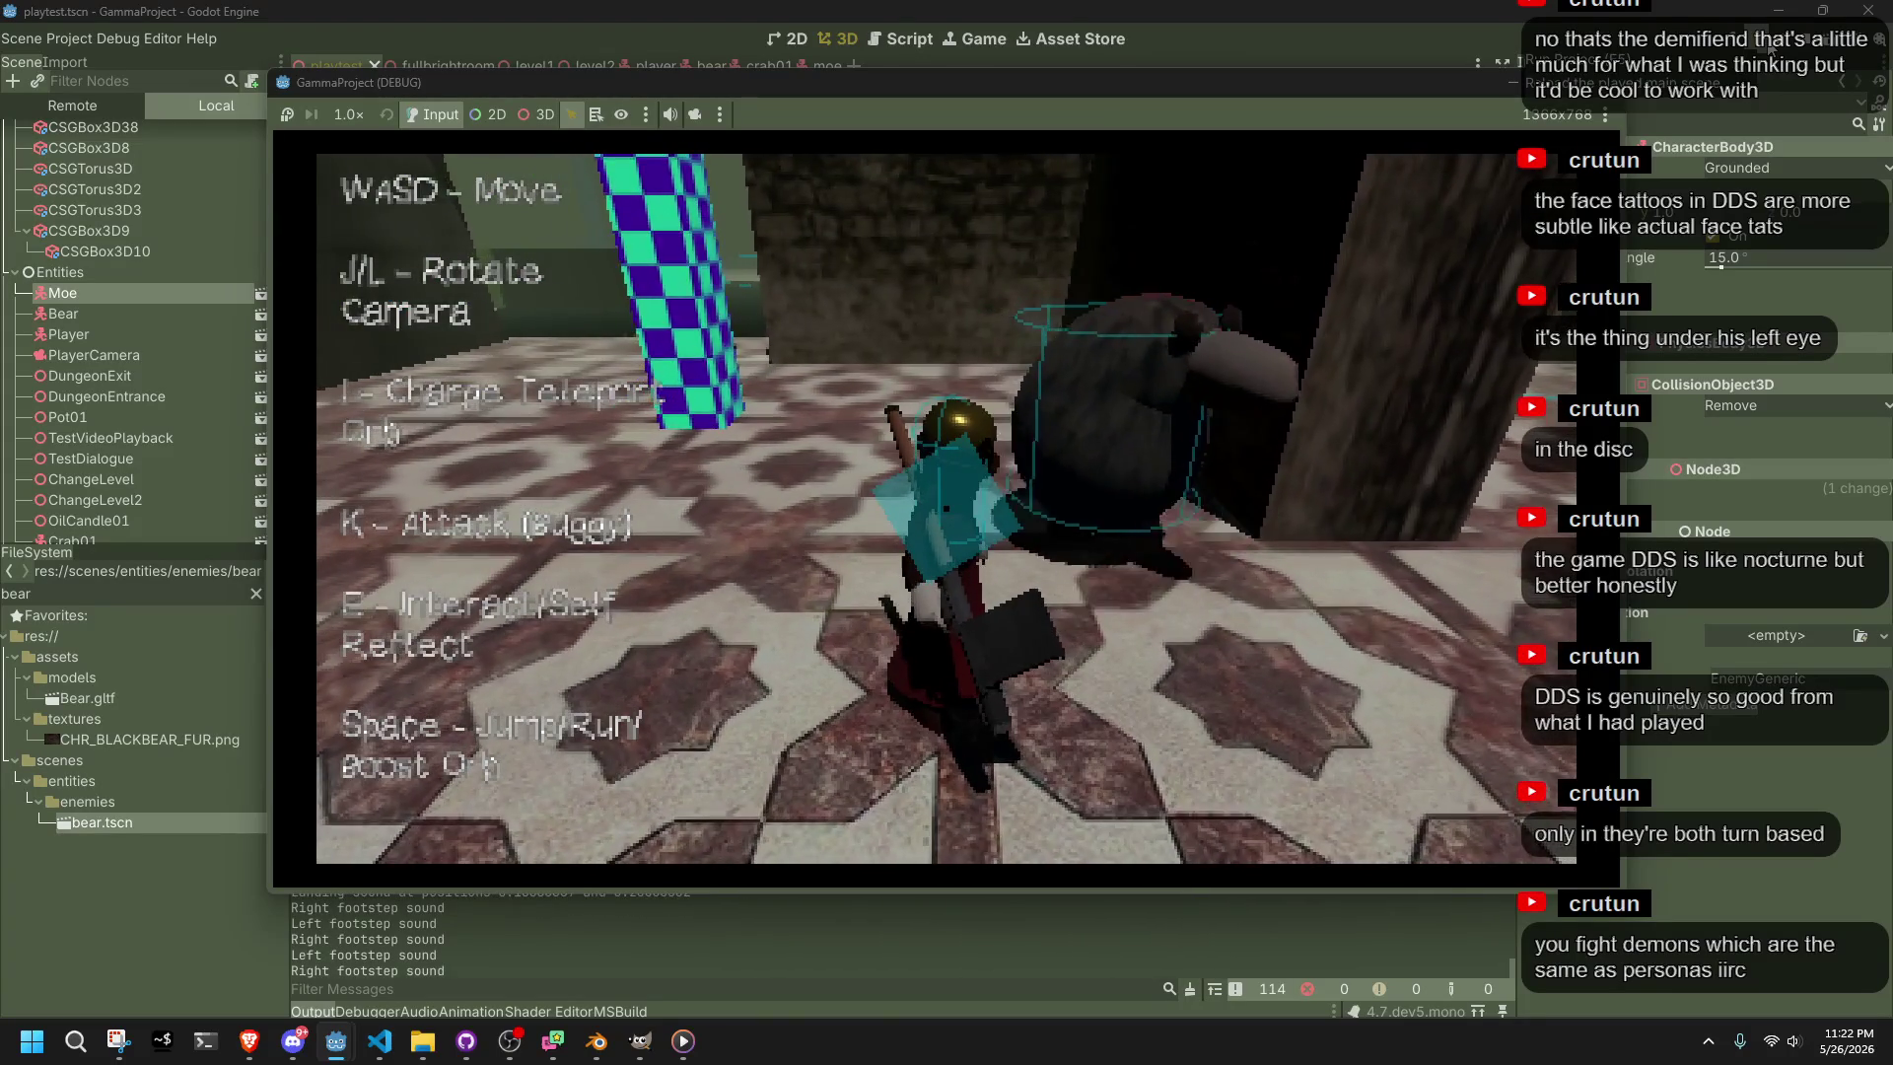
key(j)
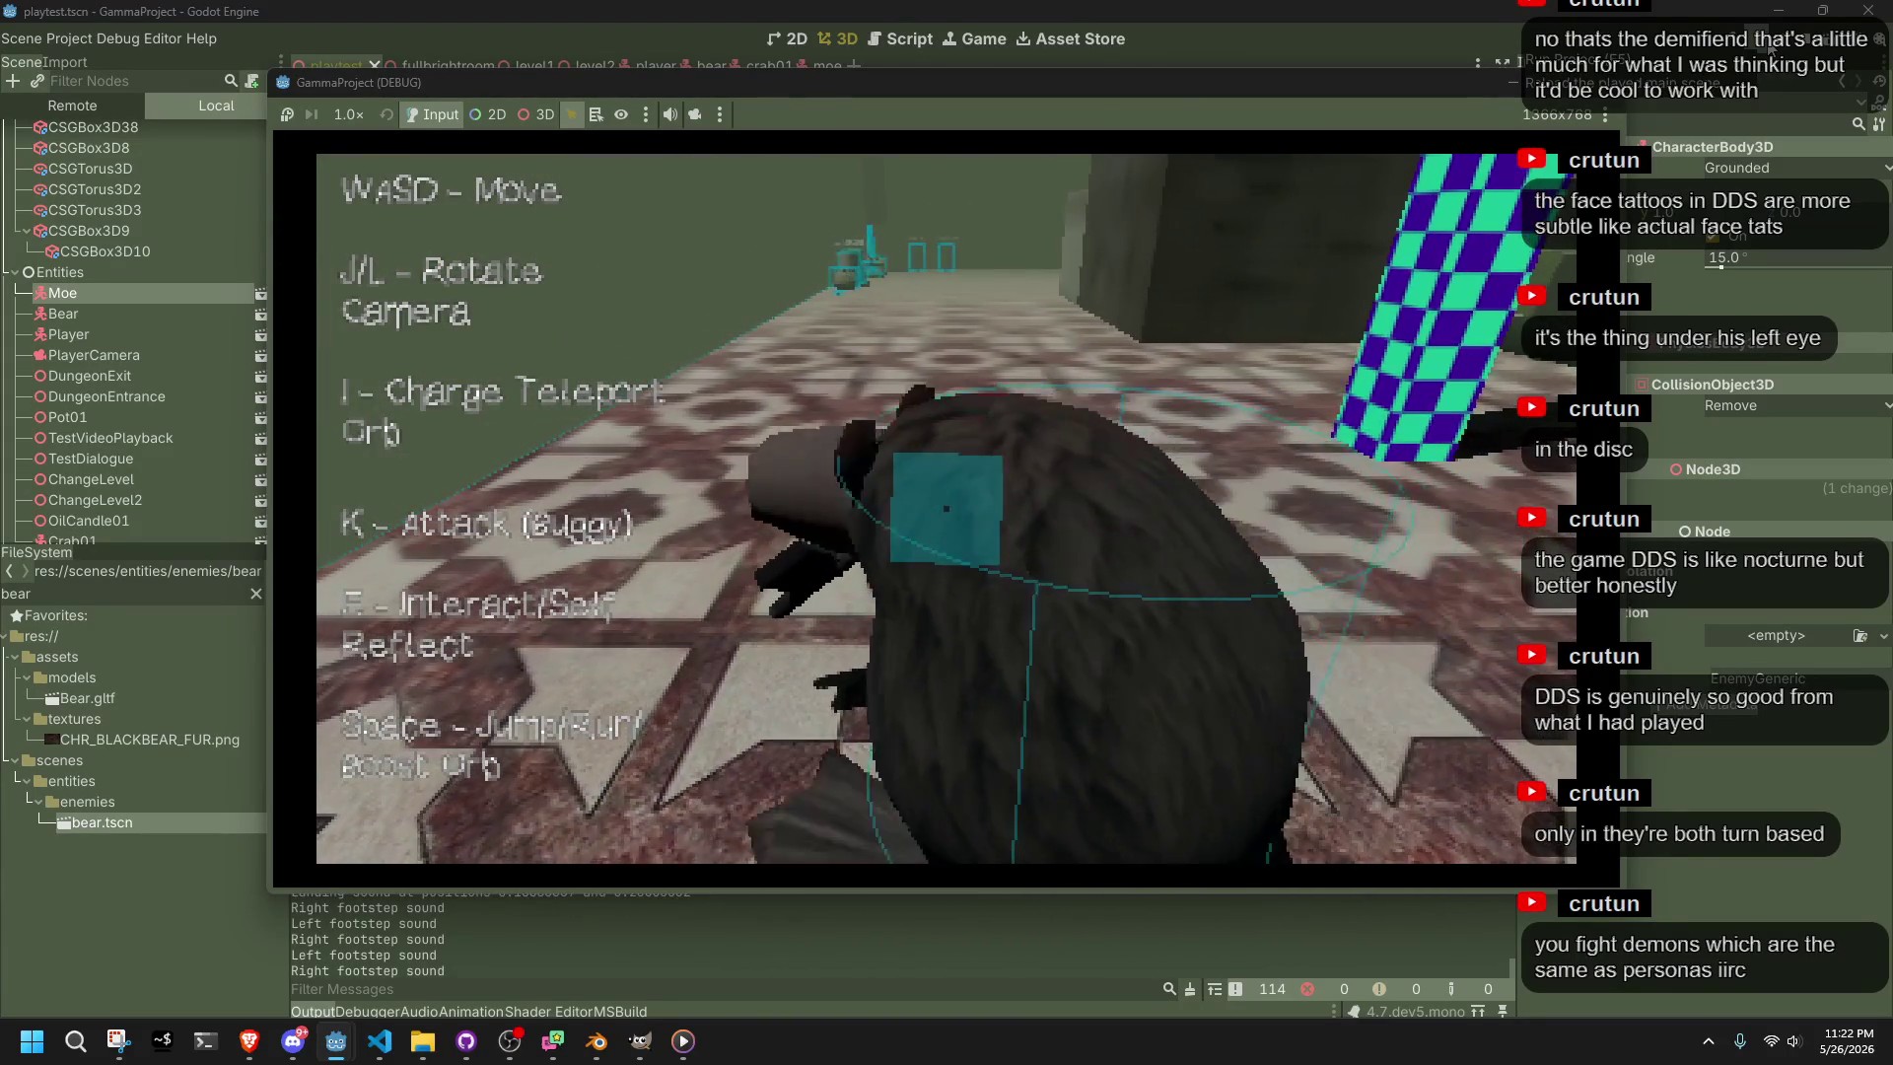
key(d)
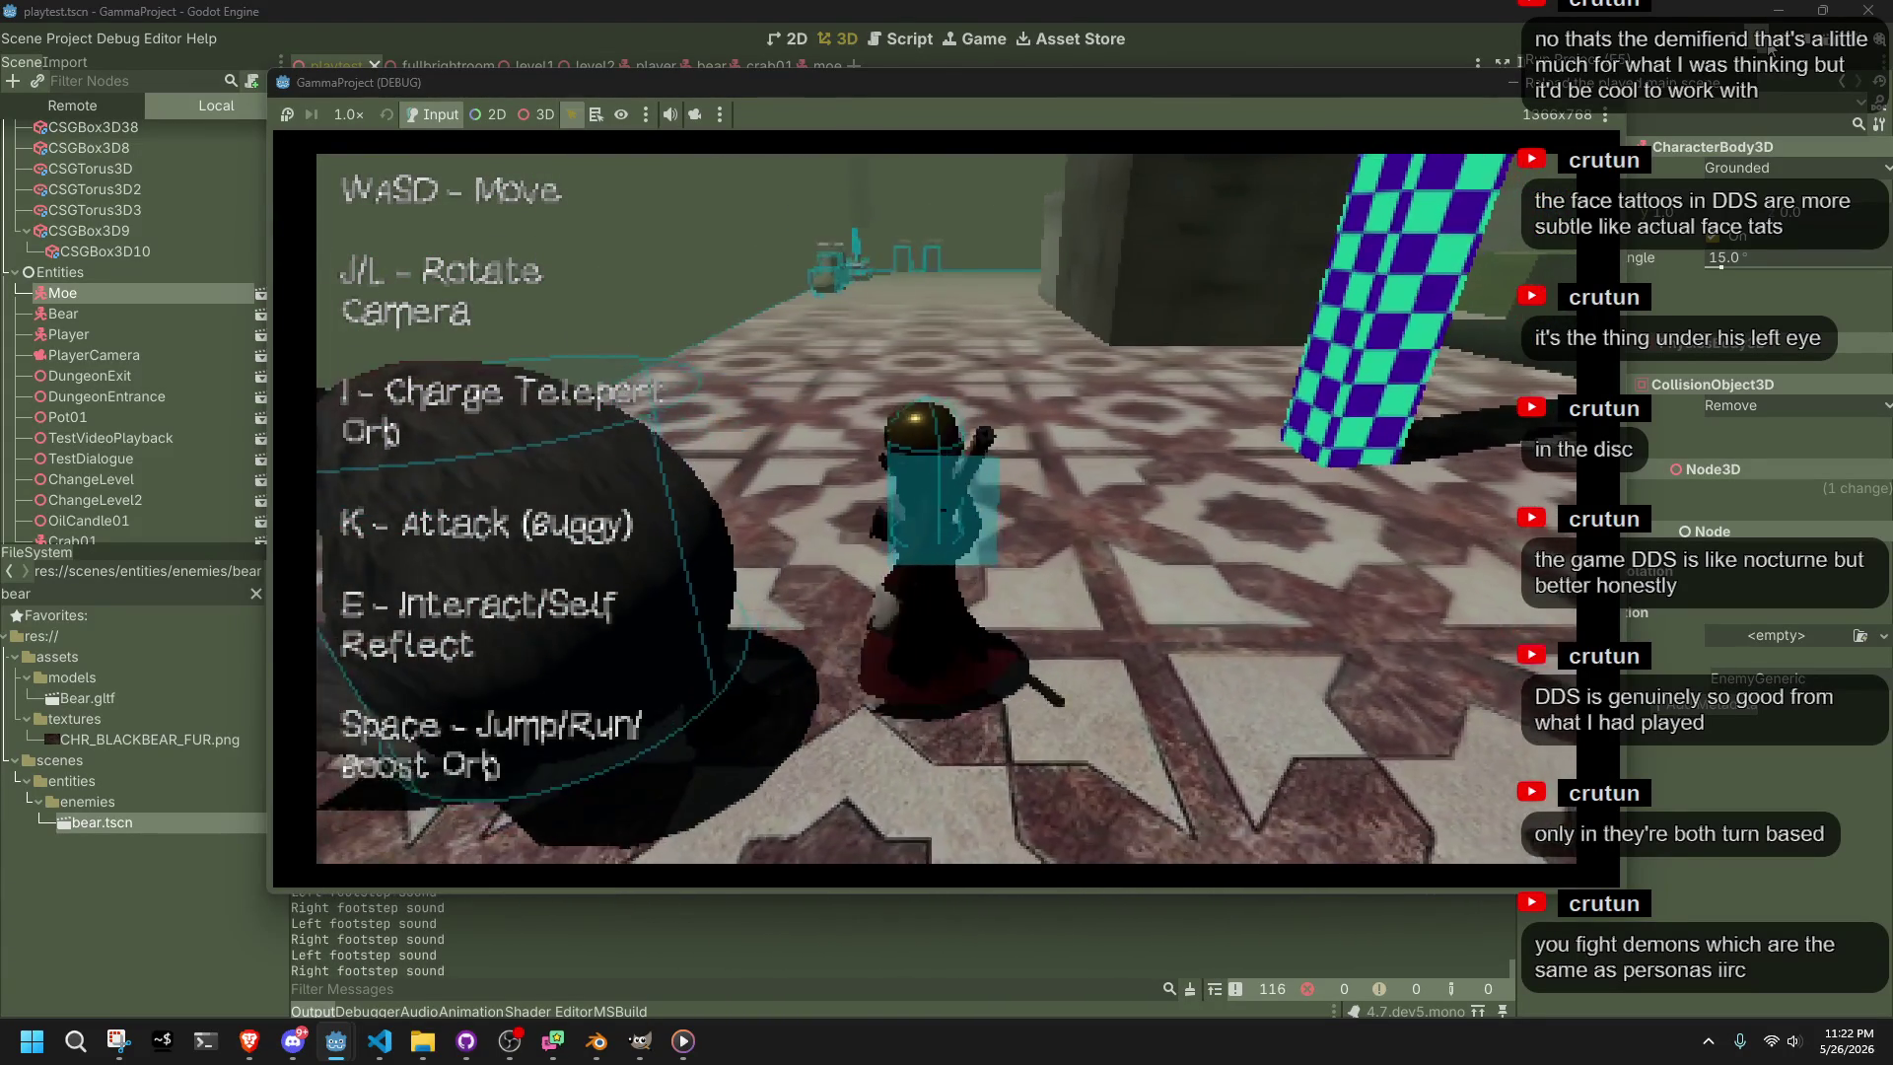
key(l)
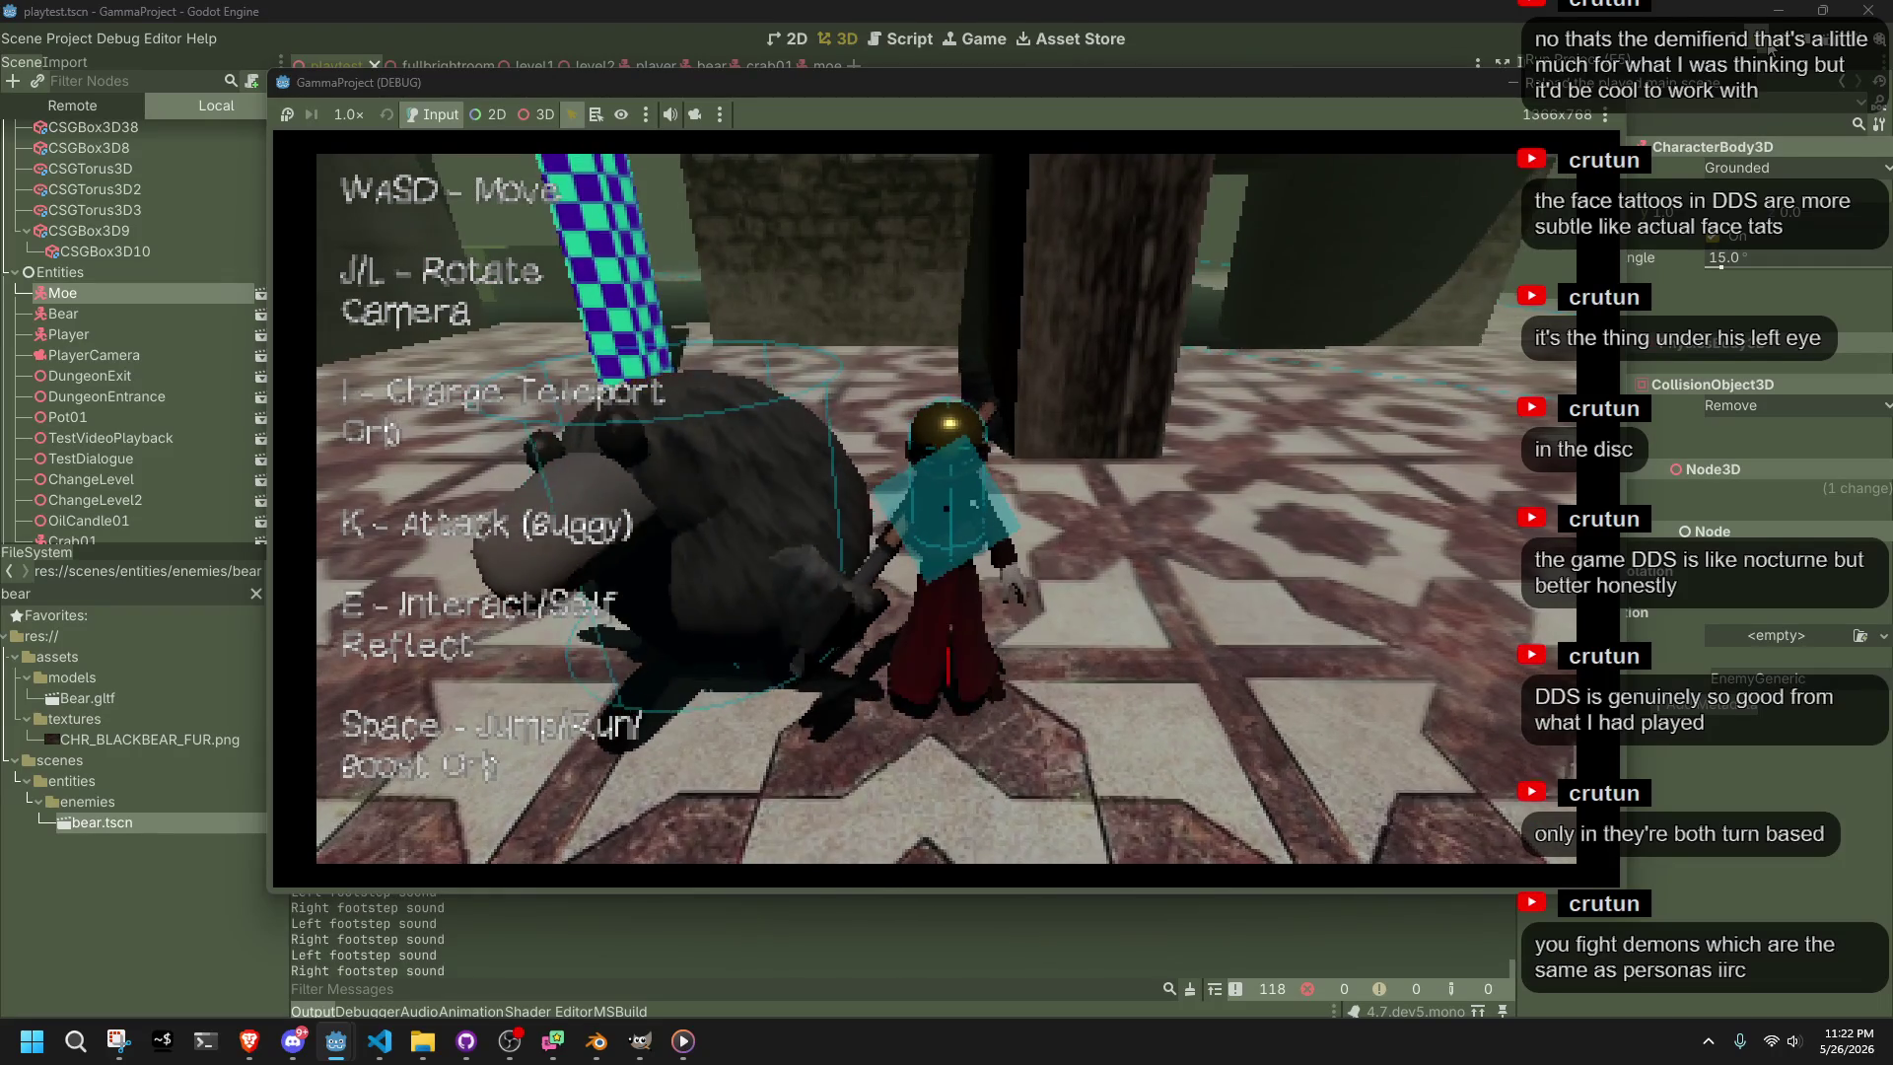
key(j)
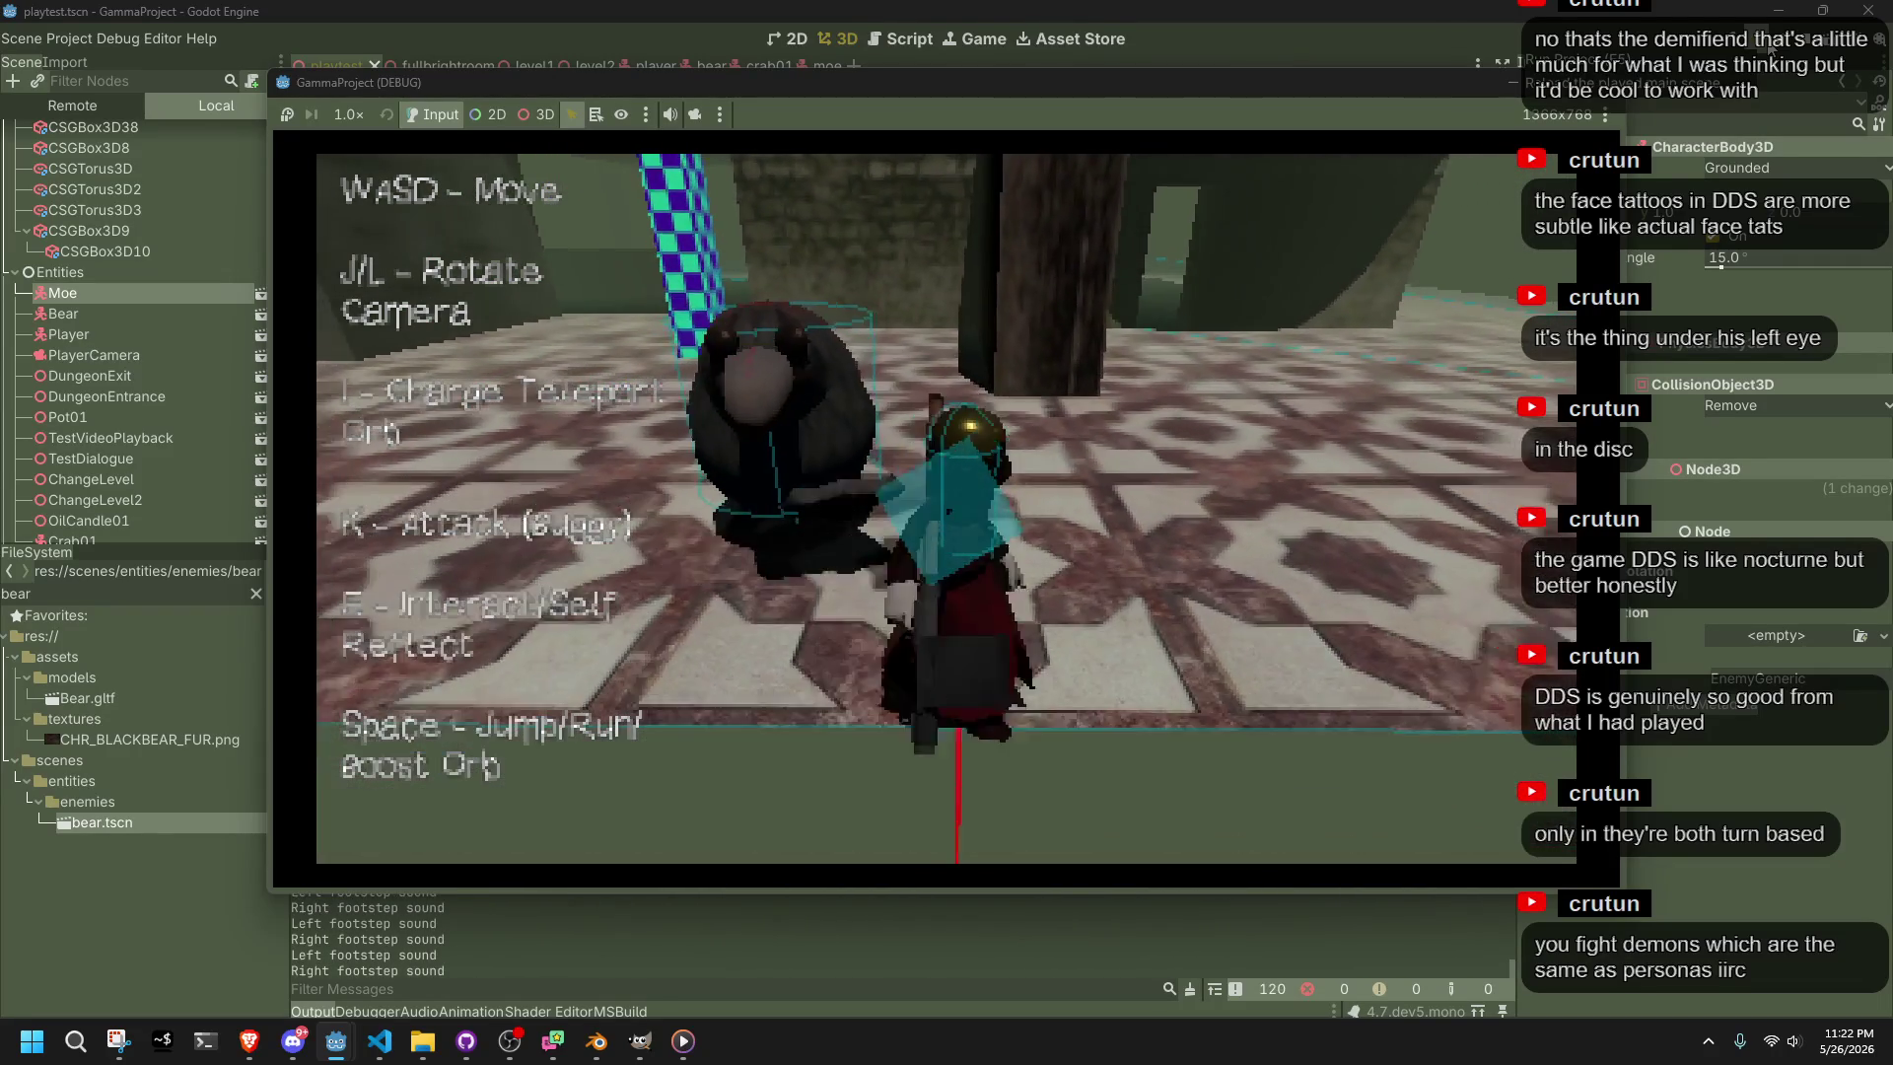
key(j)
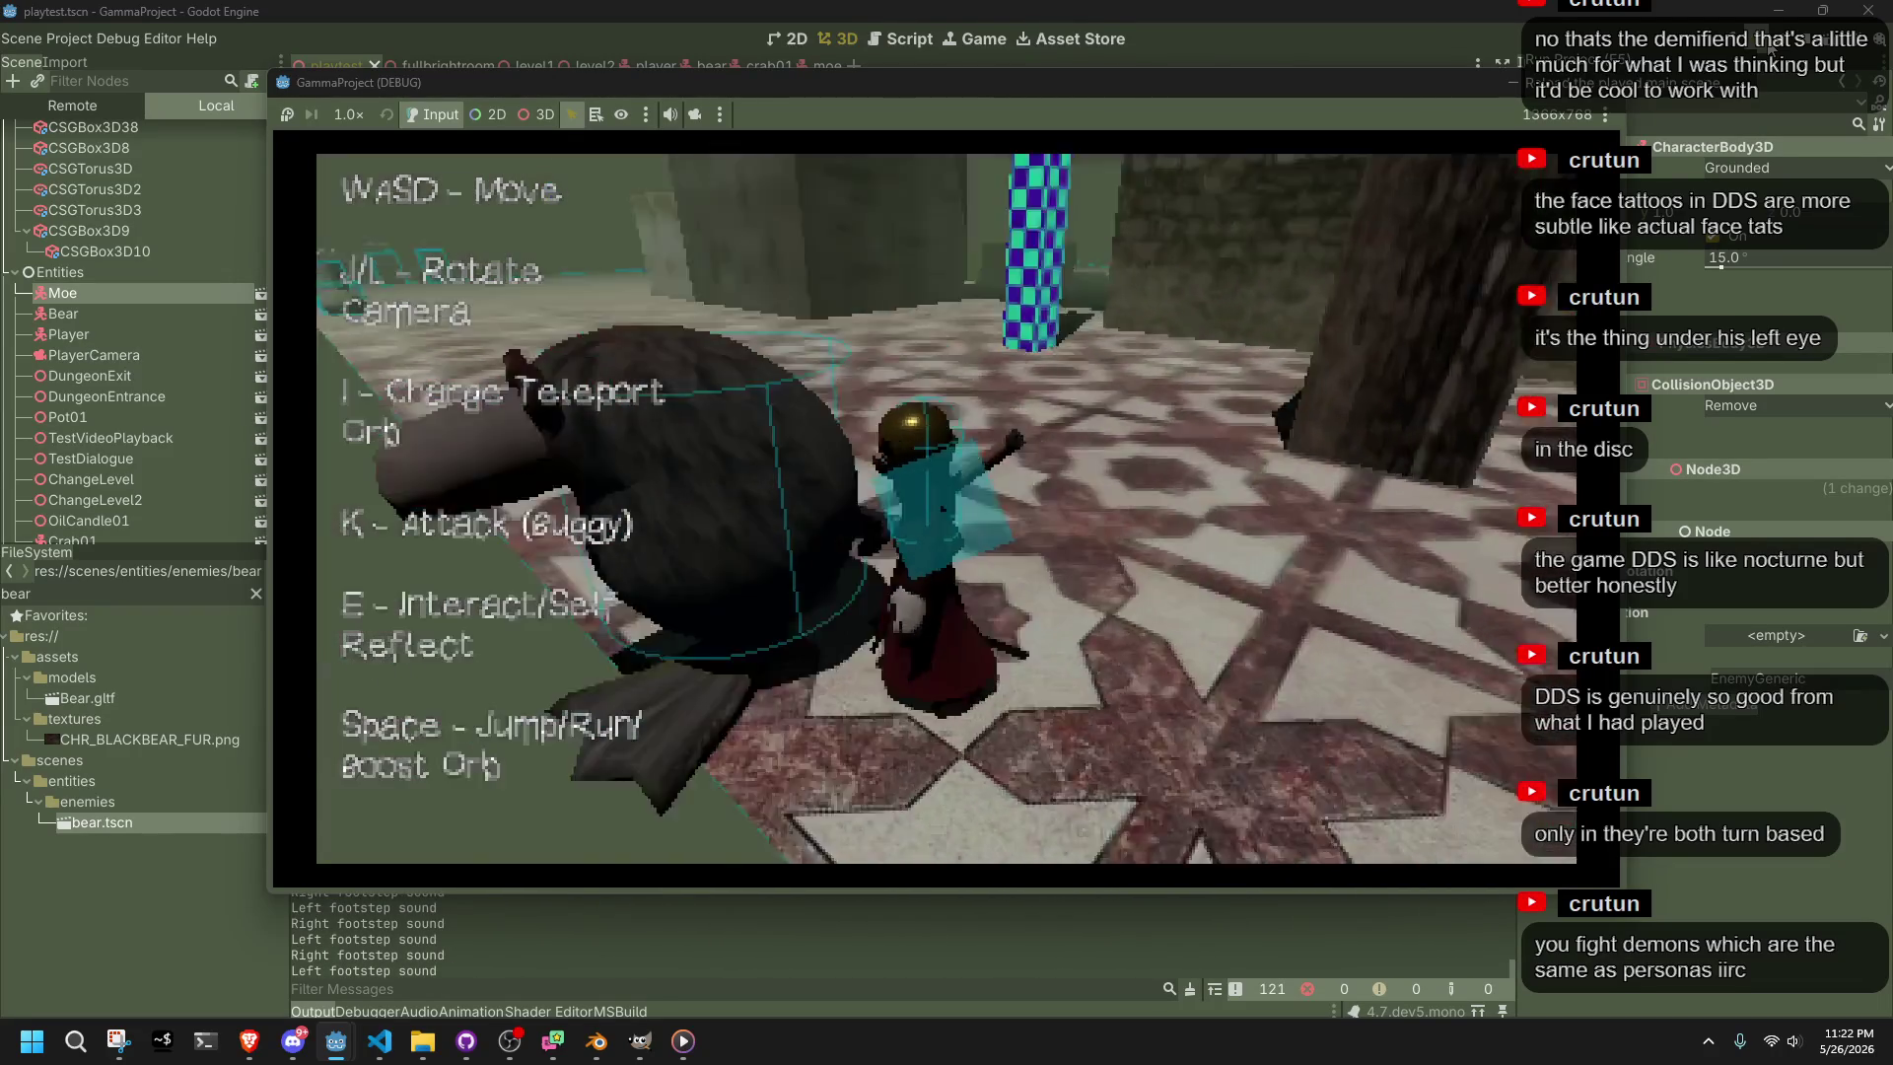
key(j)
key(F8)
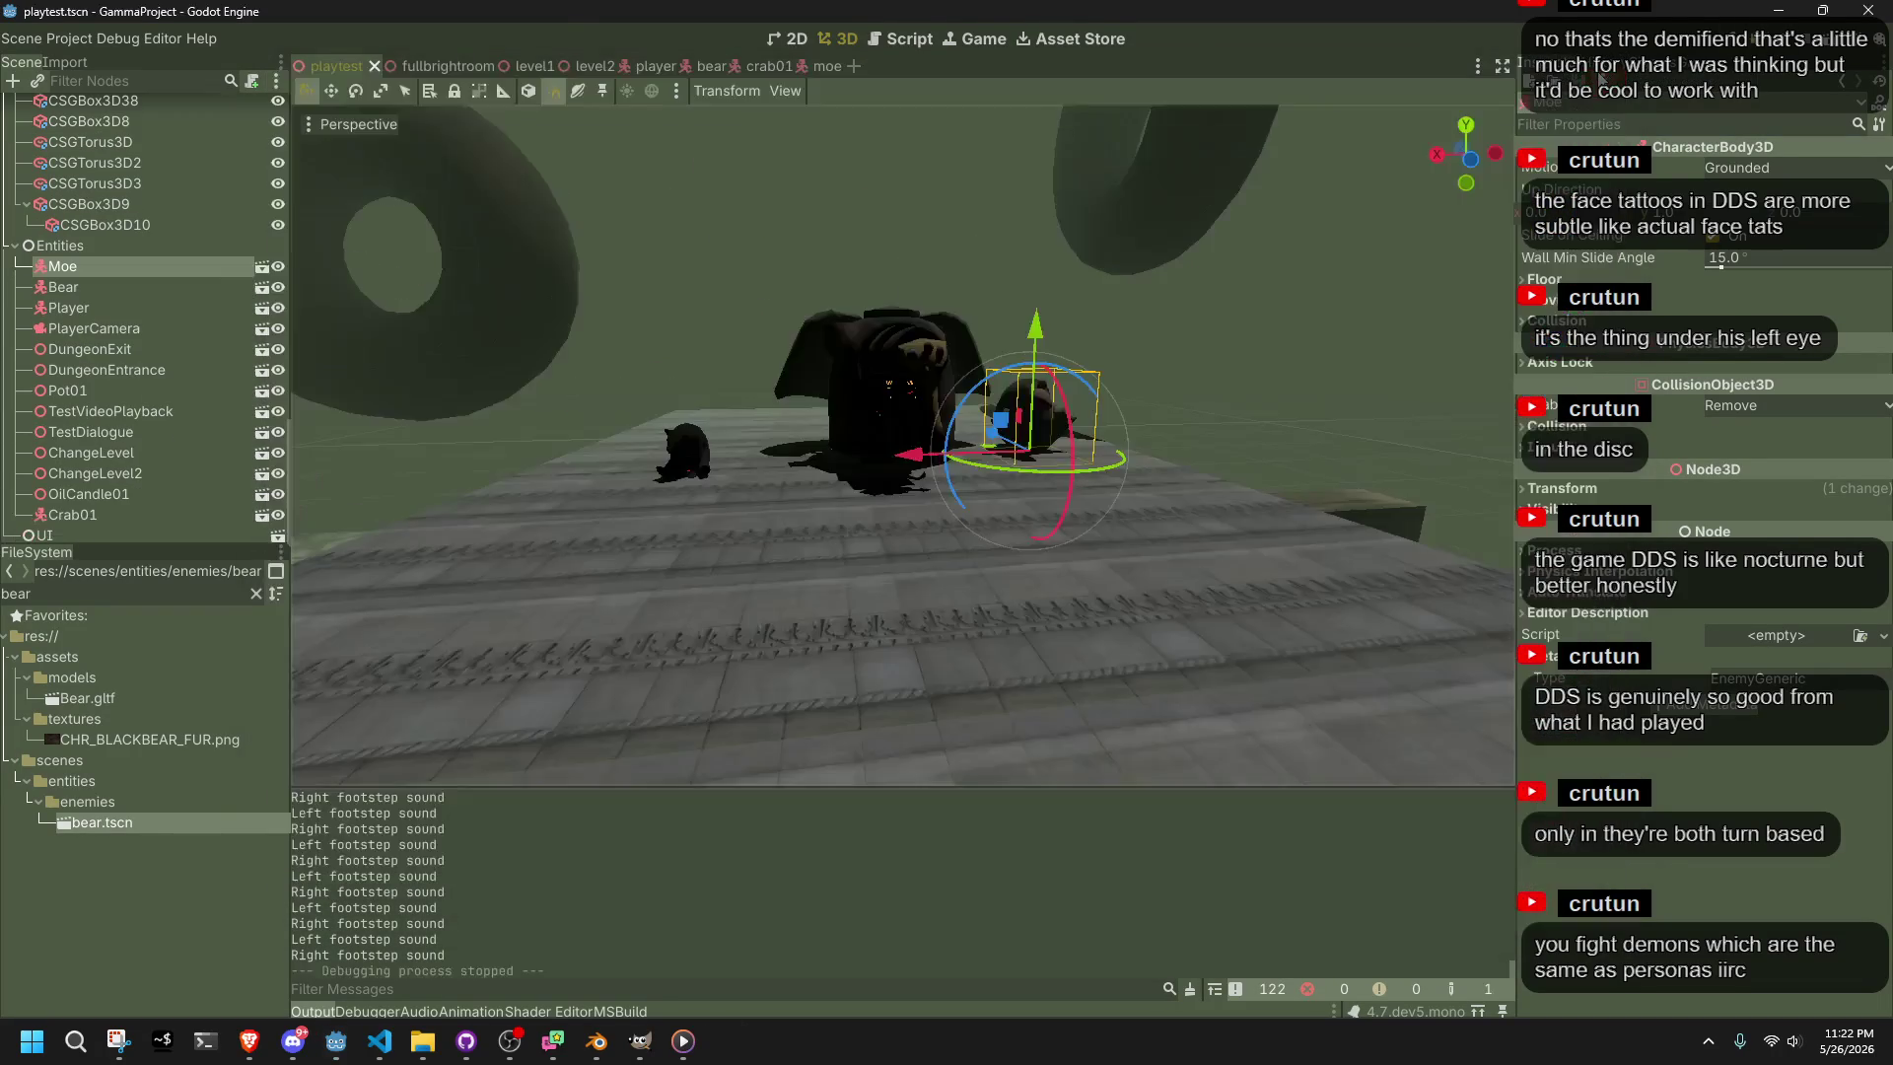
Relaunch the game with F5 and start running and jumping from the title screen
click(107, 40)
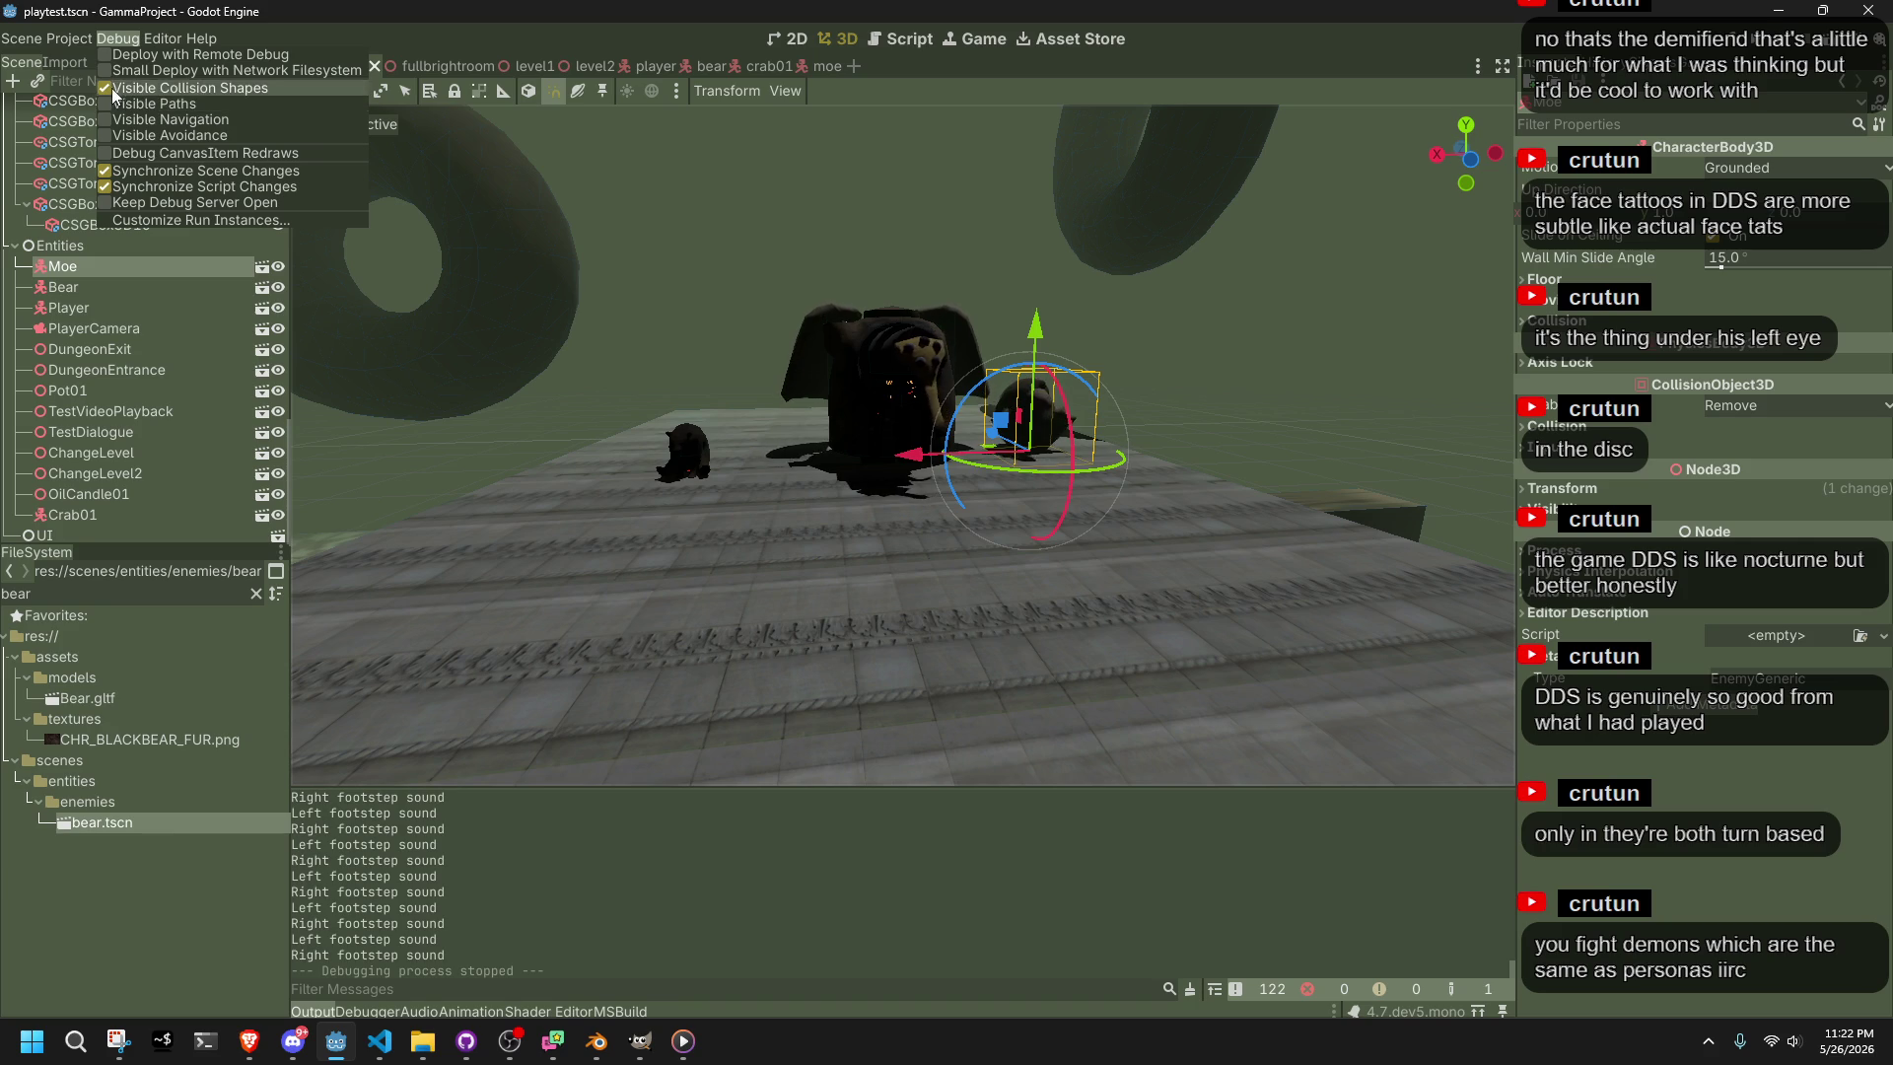
key(F5)
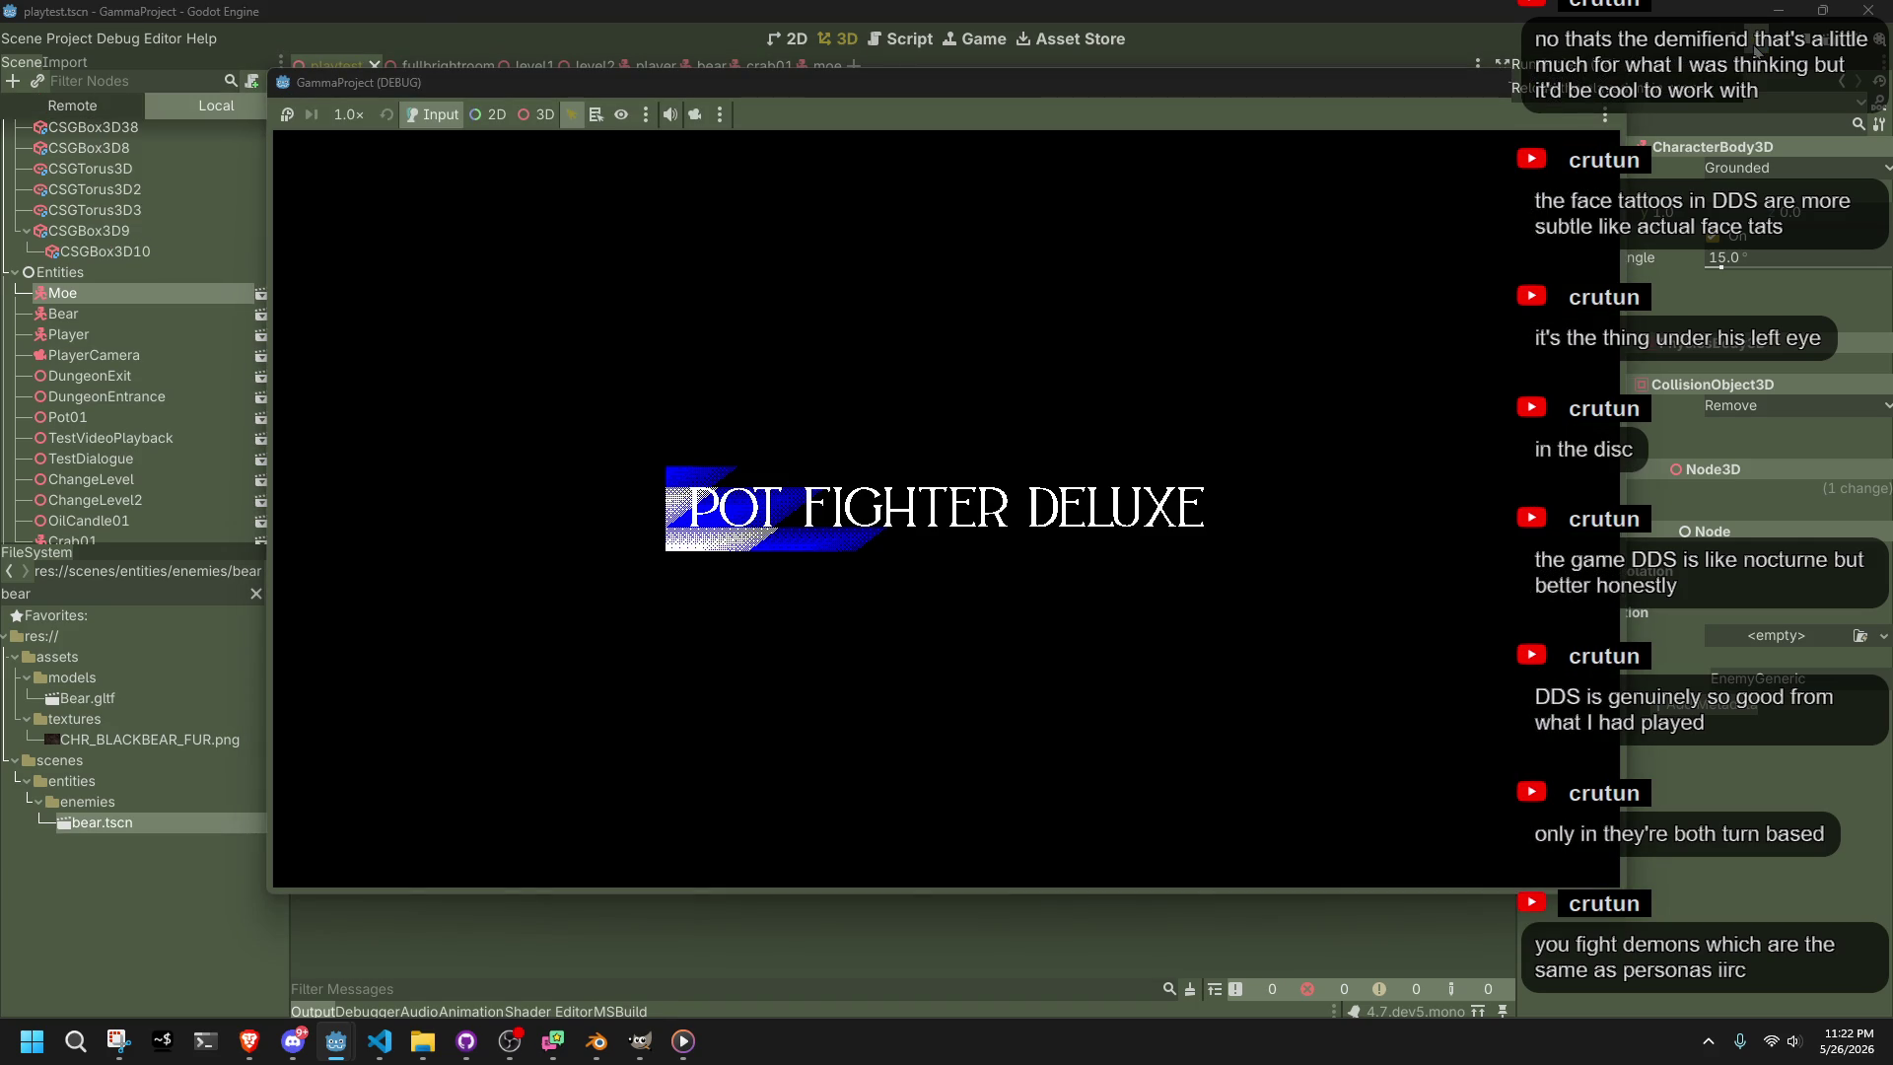
key(w)
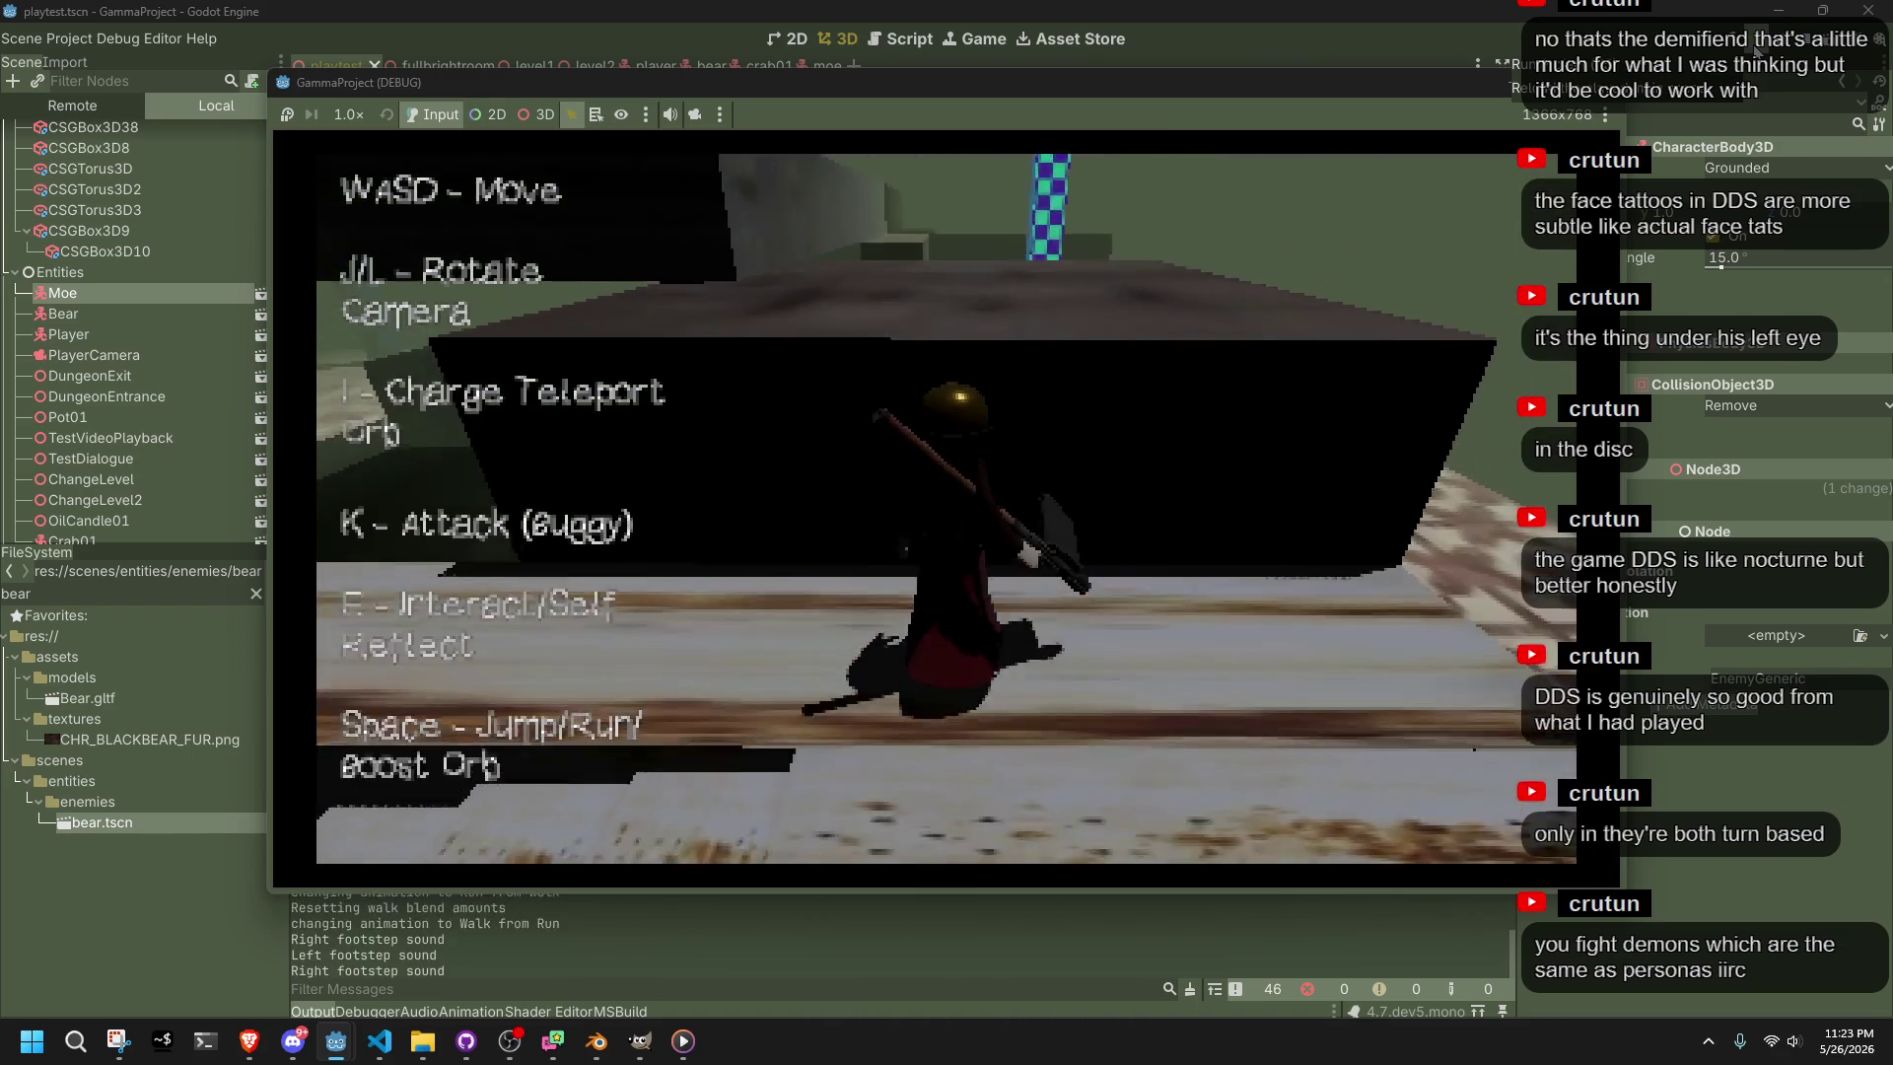
key(space)
key(w)
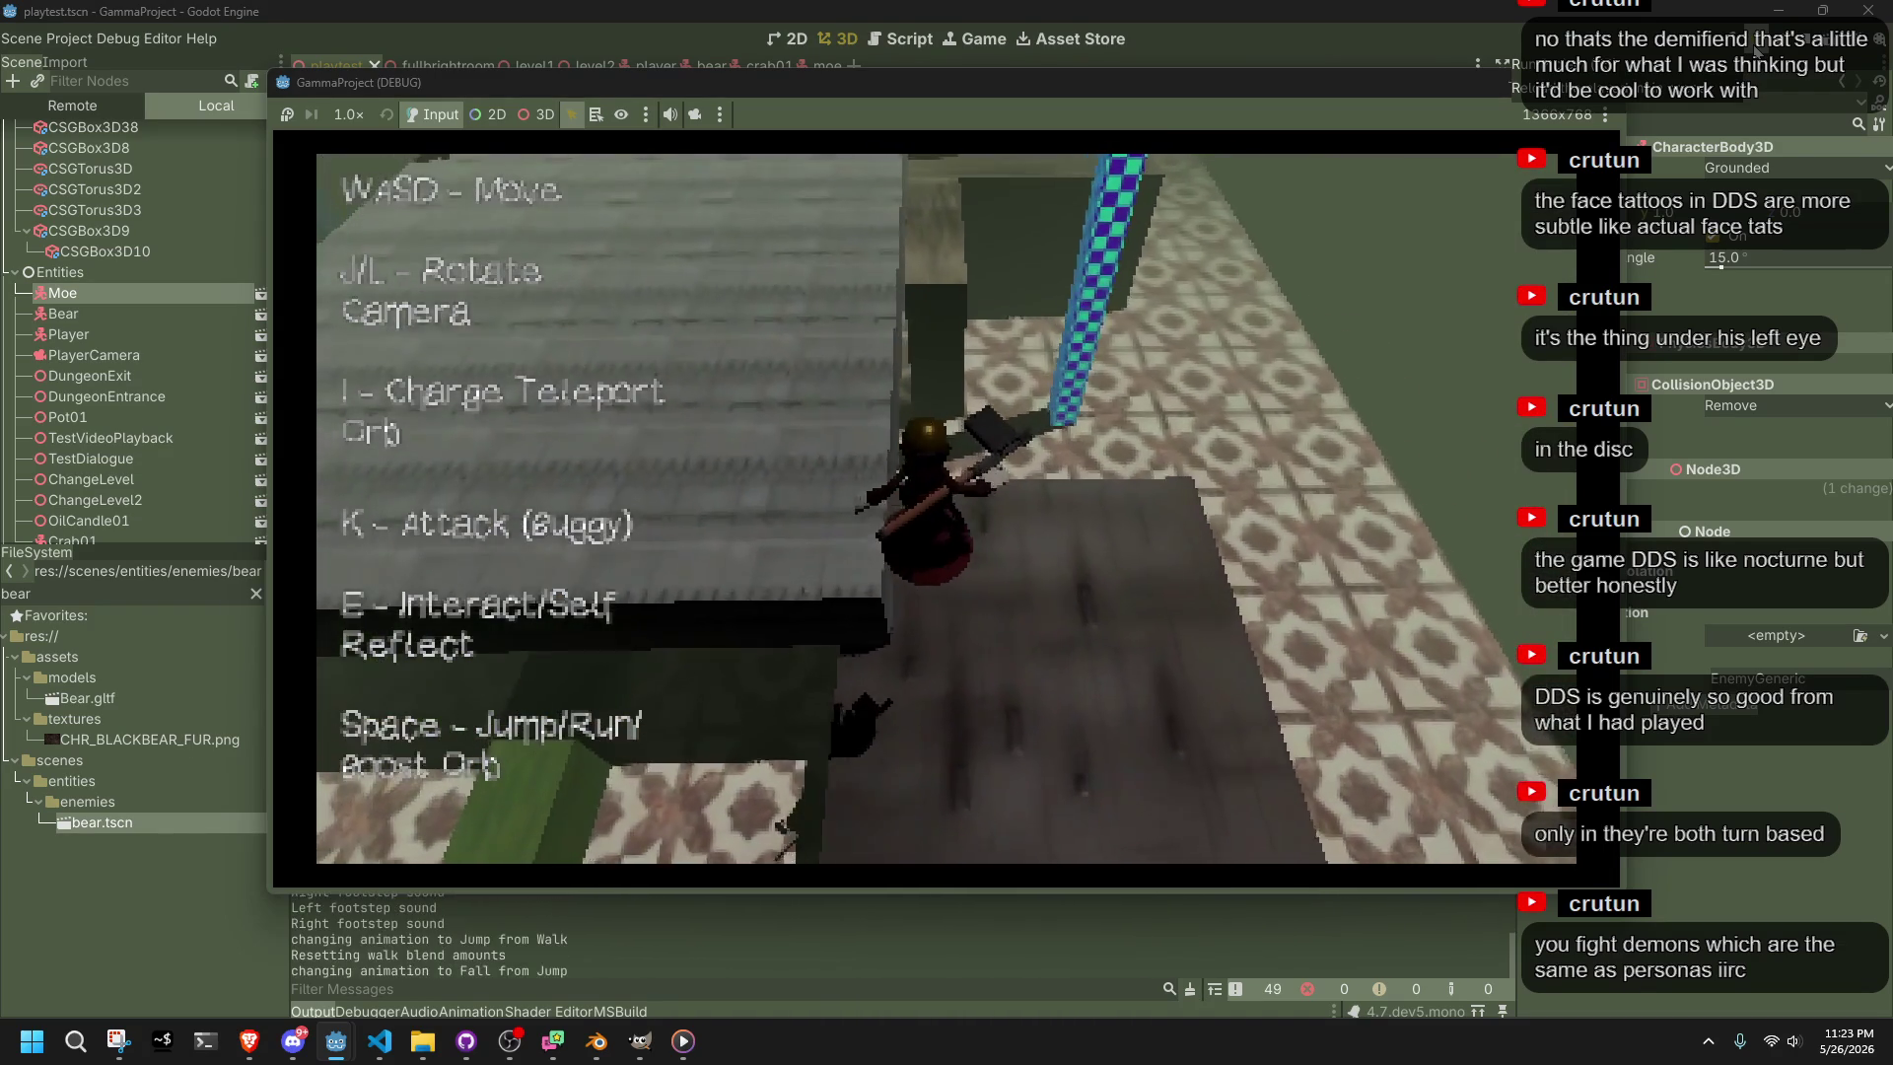
key(w)
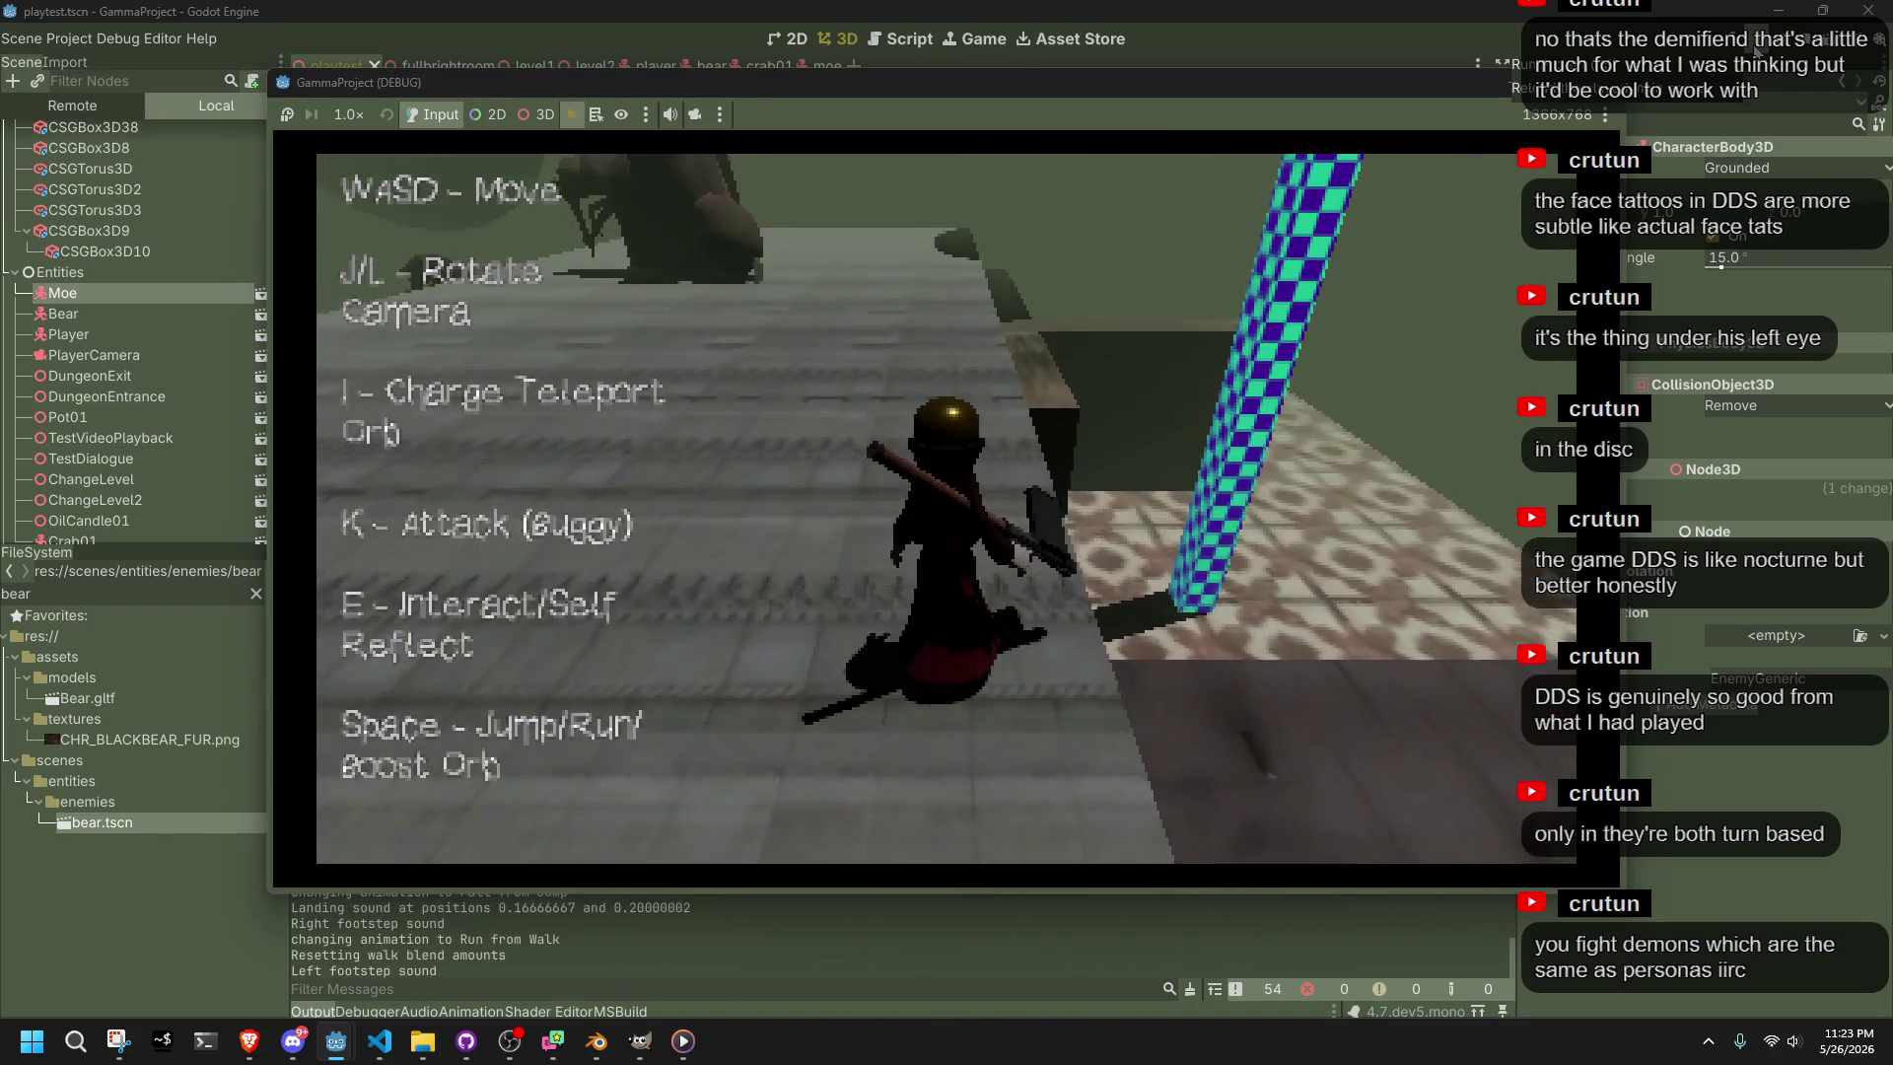
Rotate the camera around the running character to bring the bear into view
key(w)
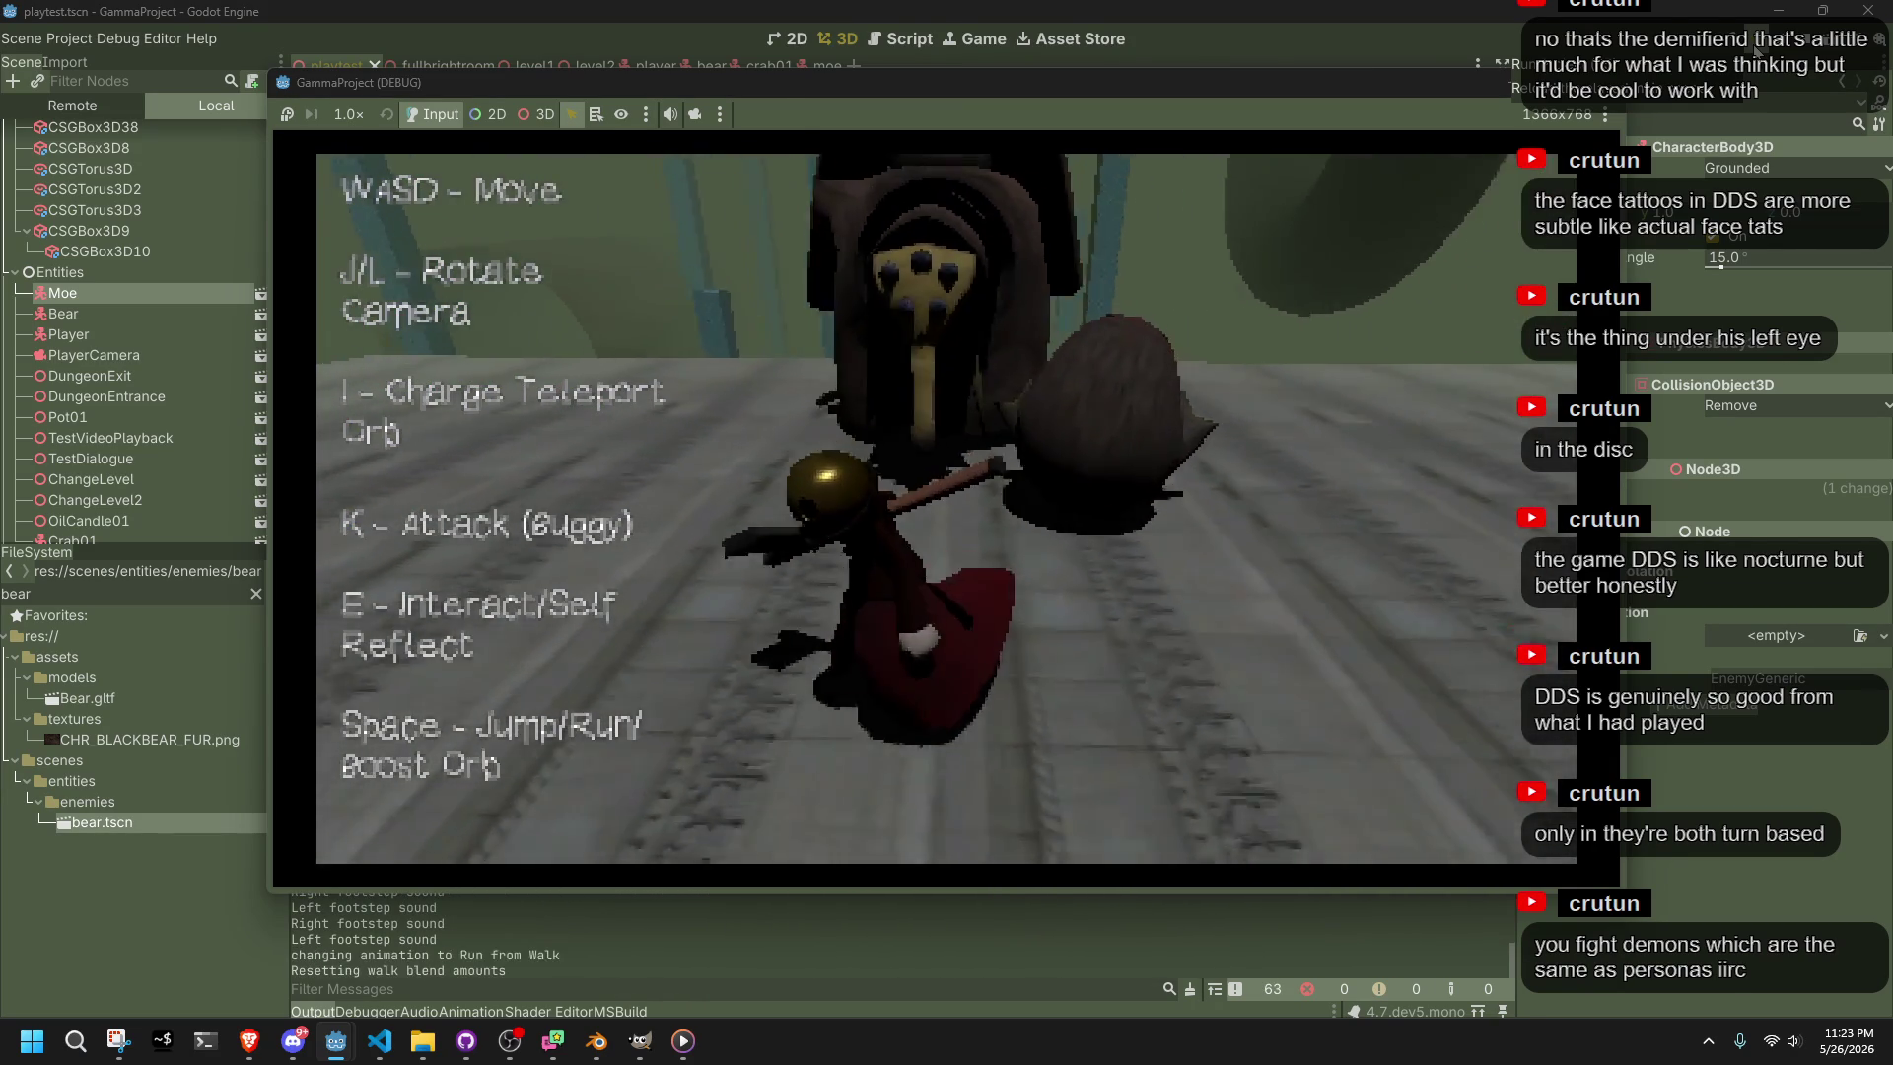
key(space)
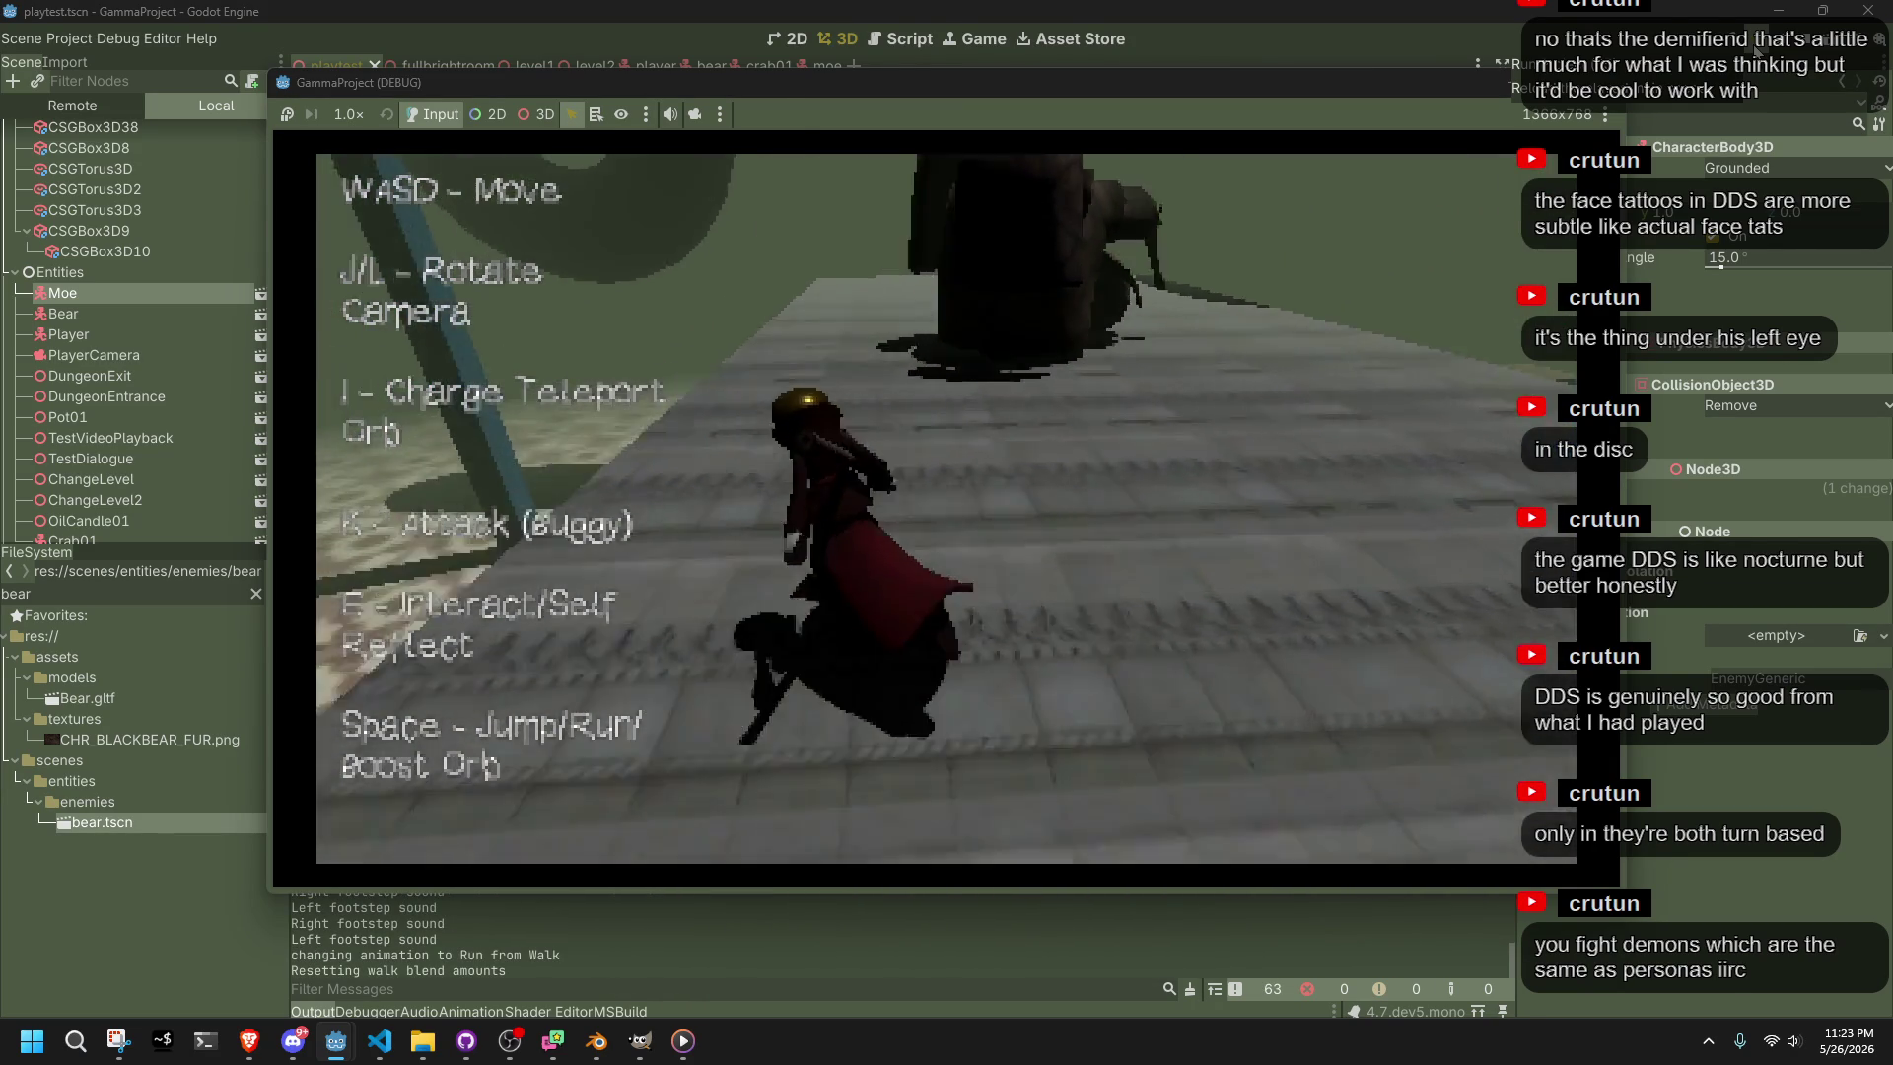
key(l)
key(l)
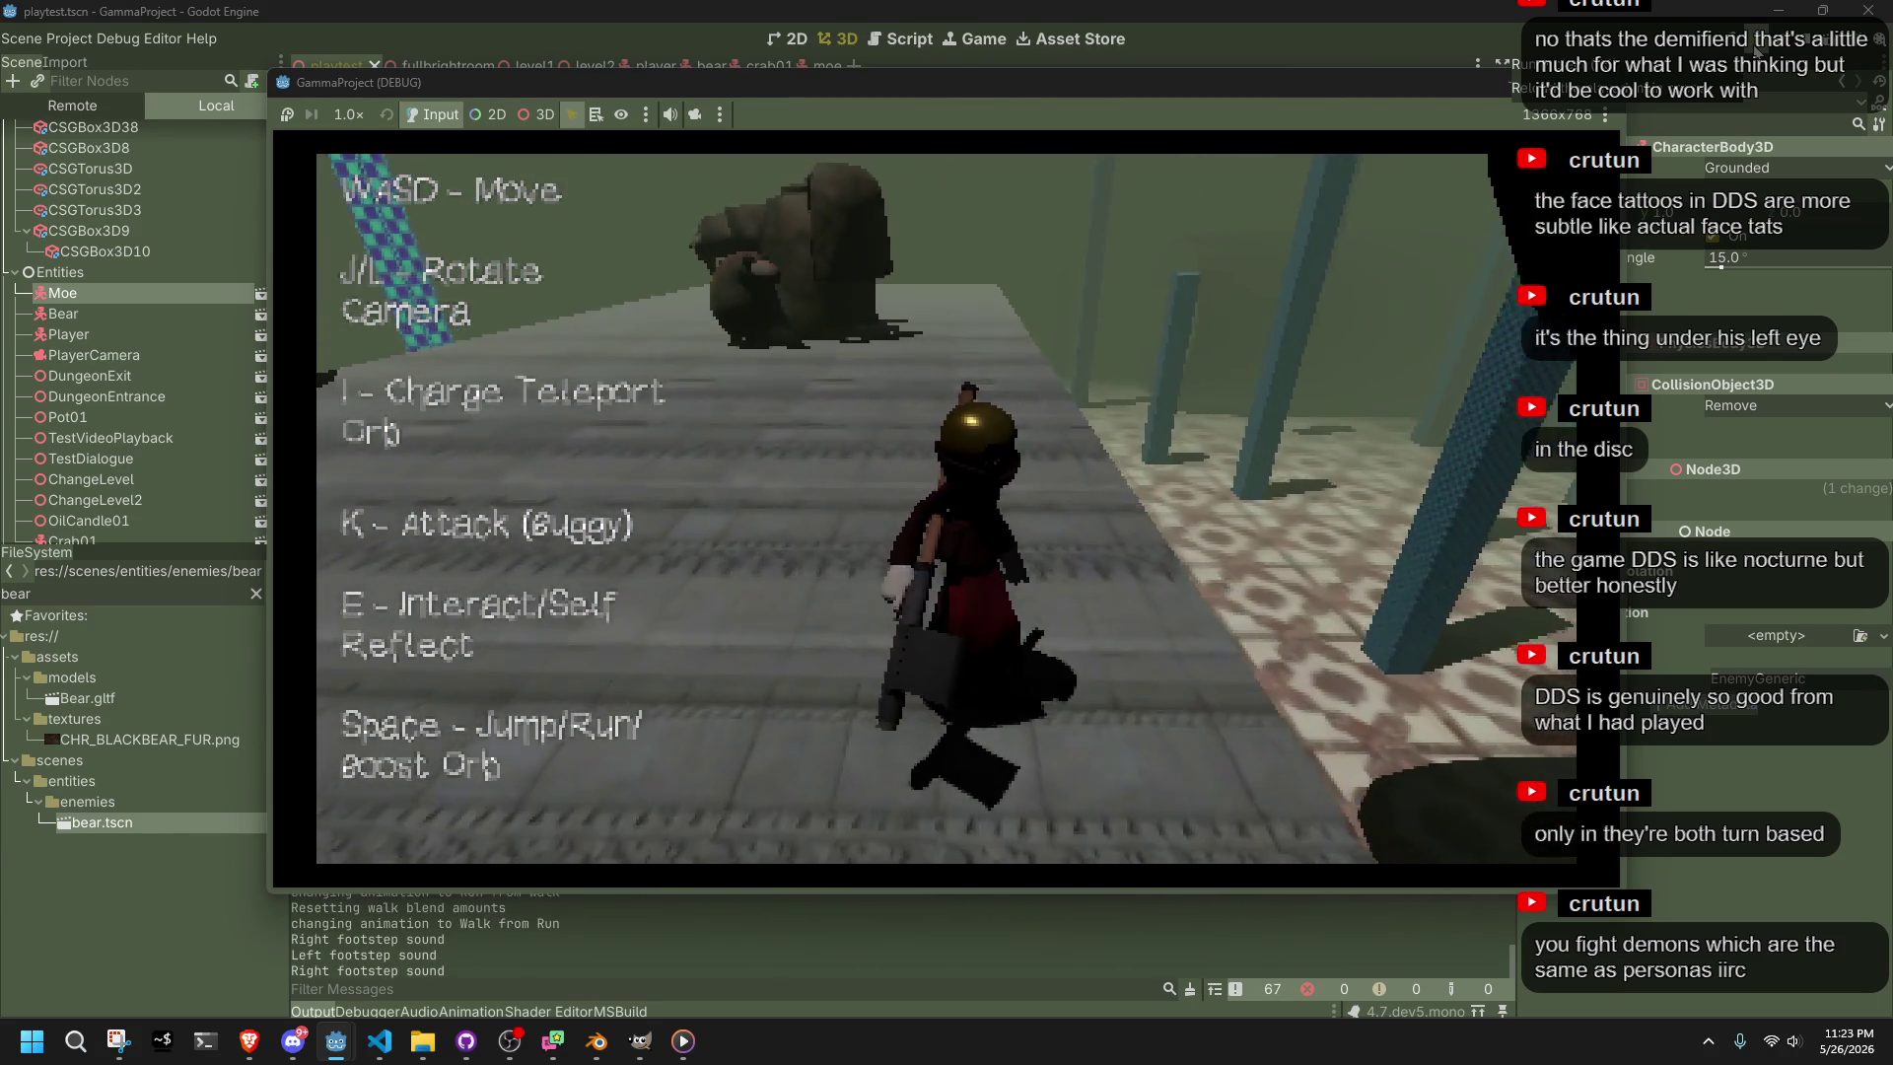
key(w)
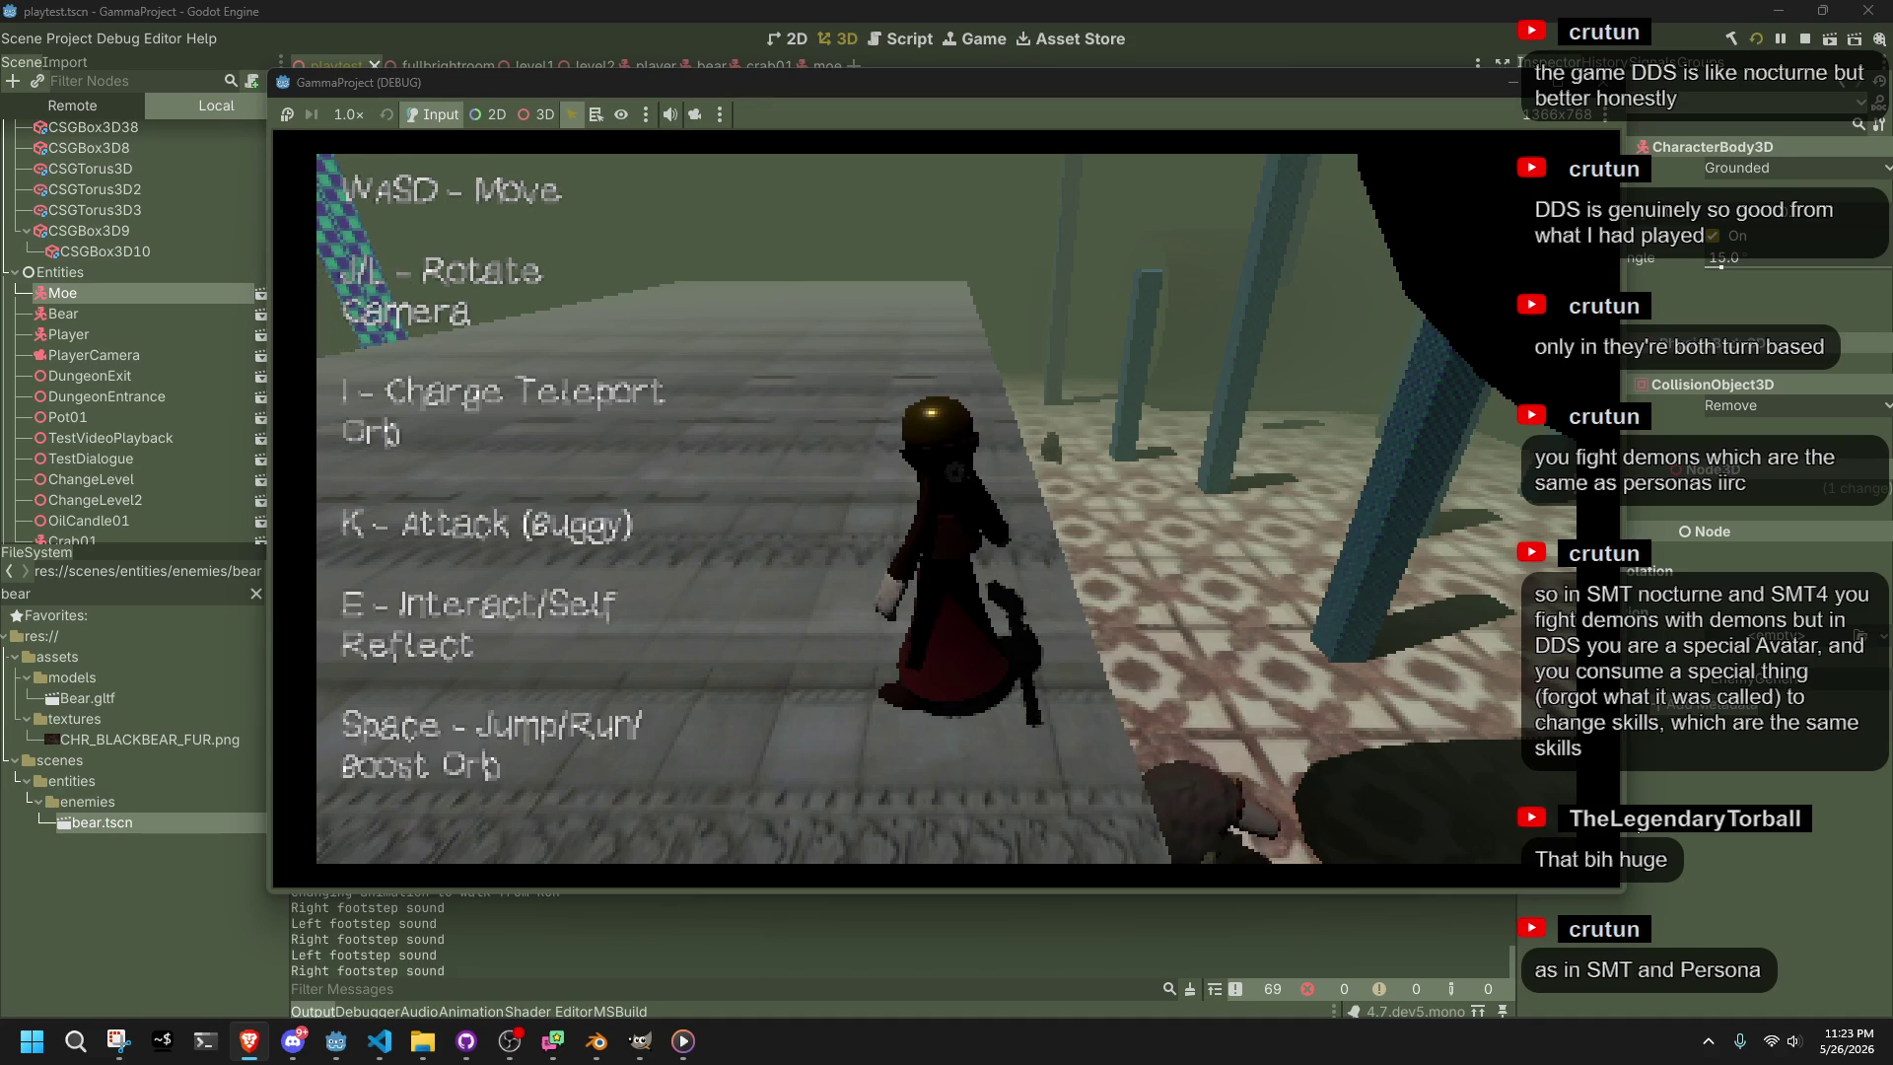
key(space)
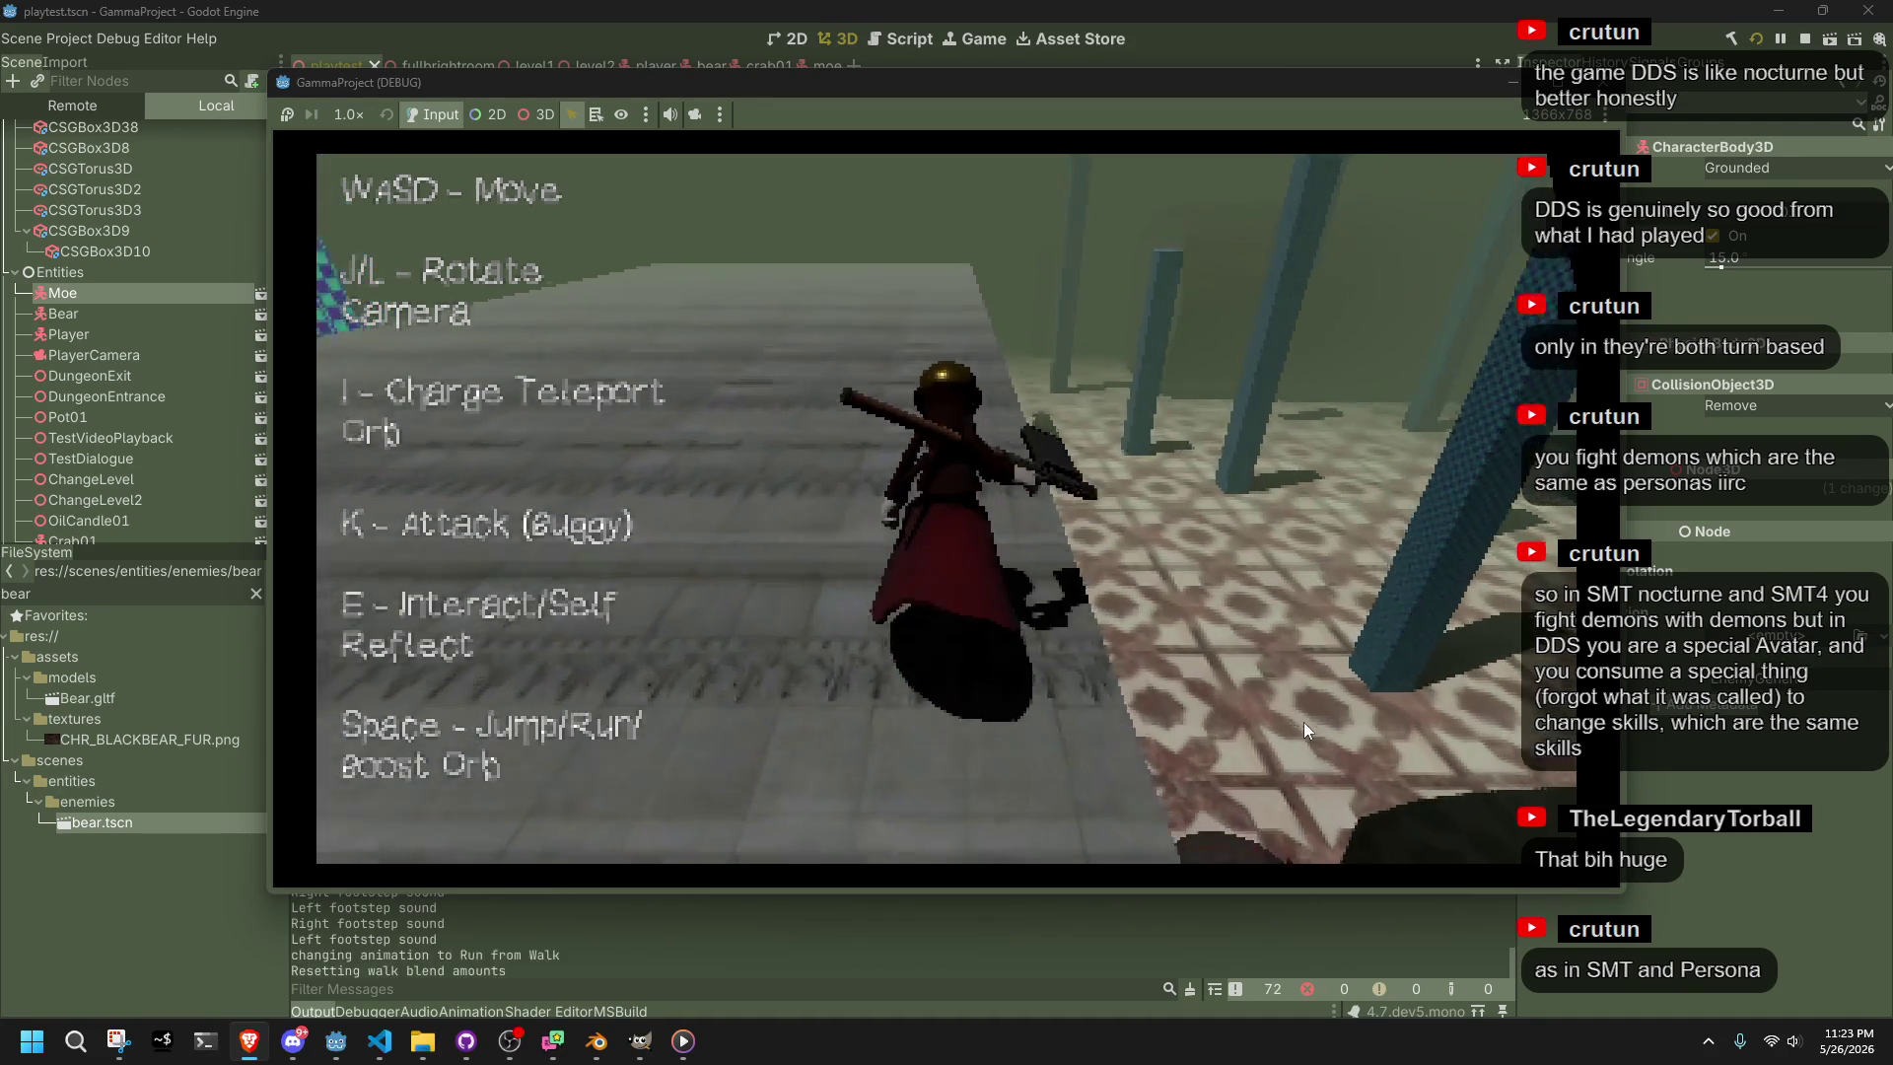
key(w)
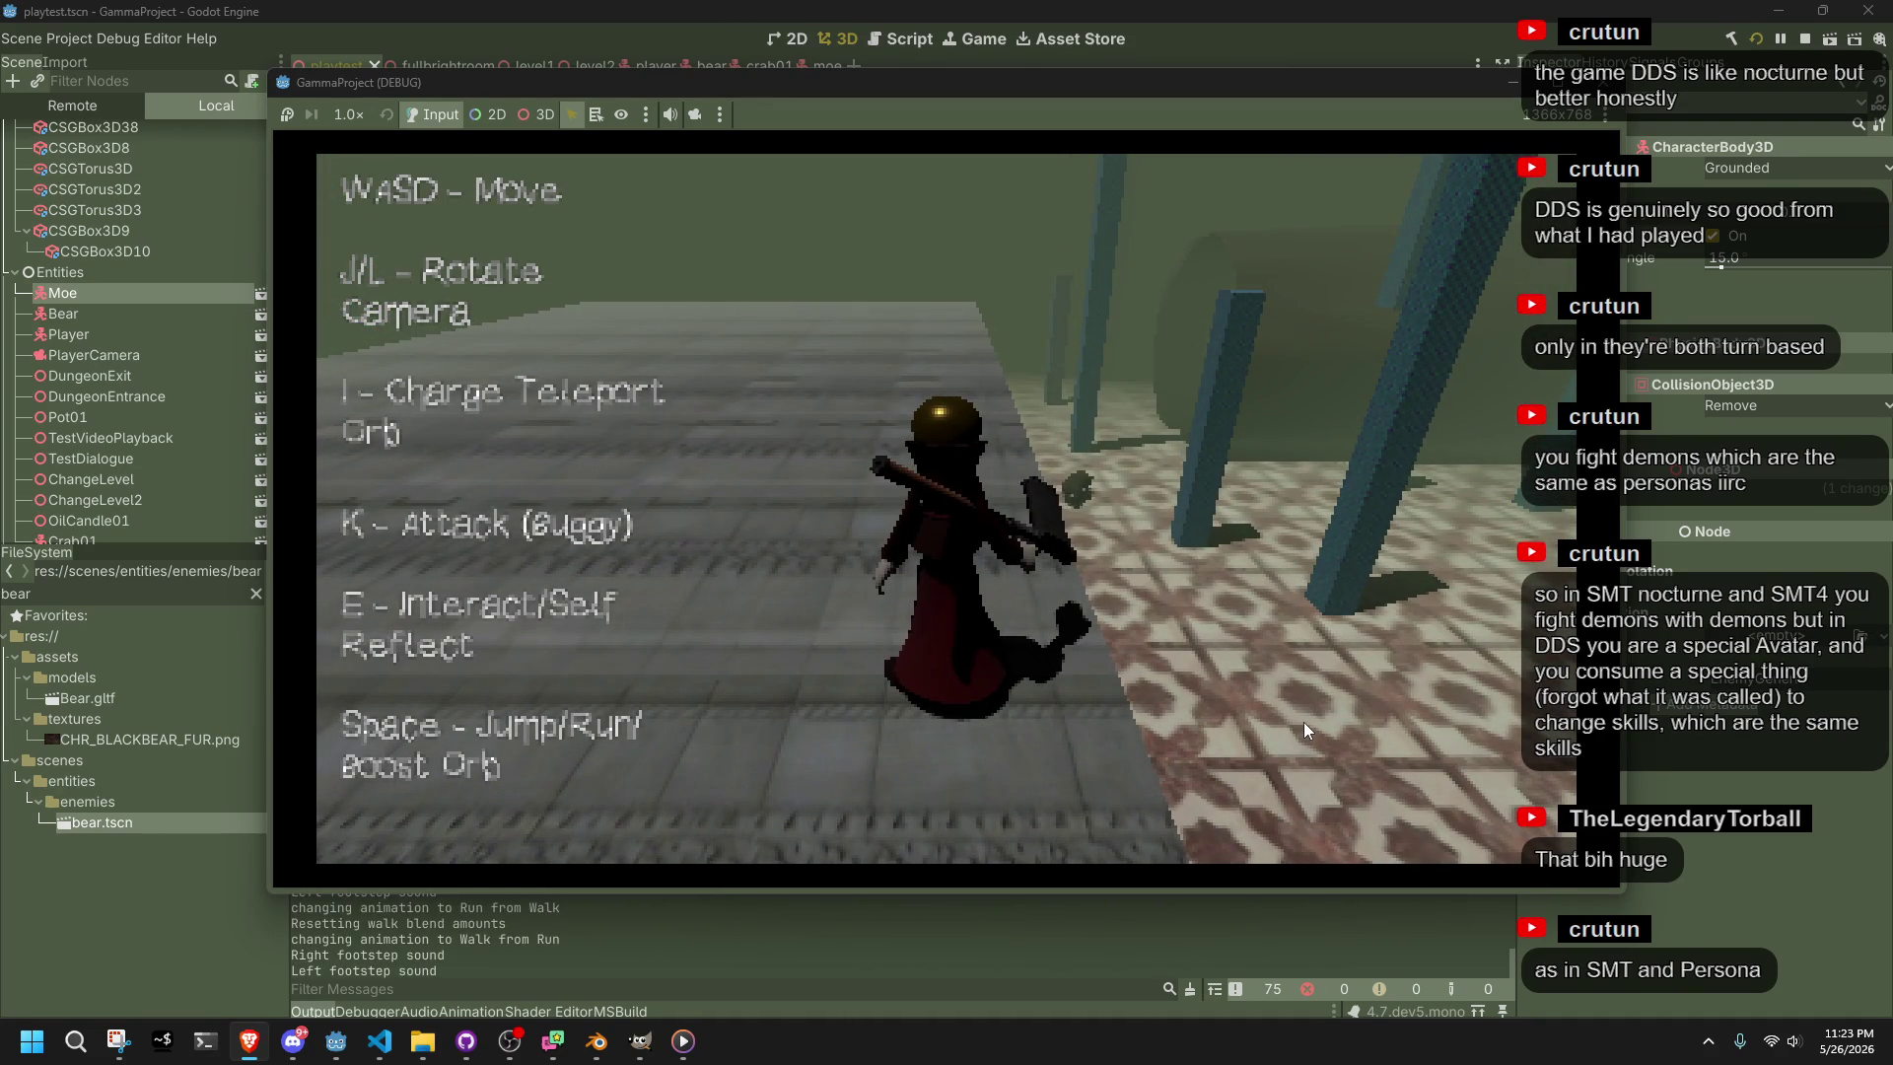
key(l)
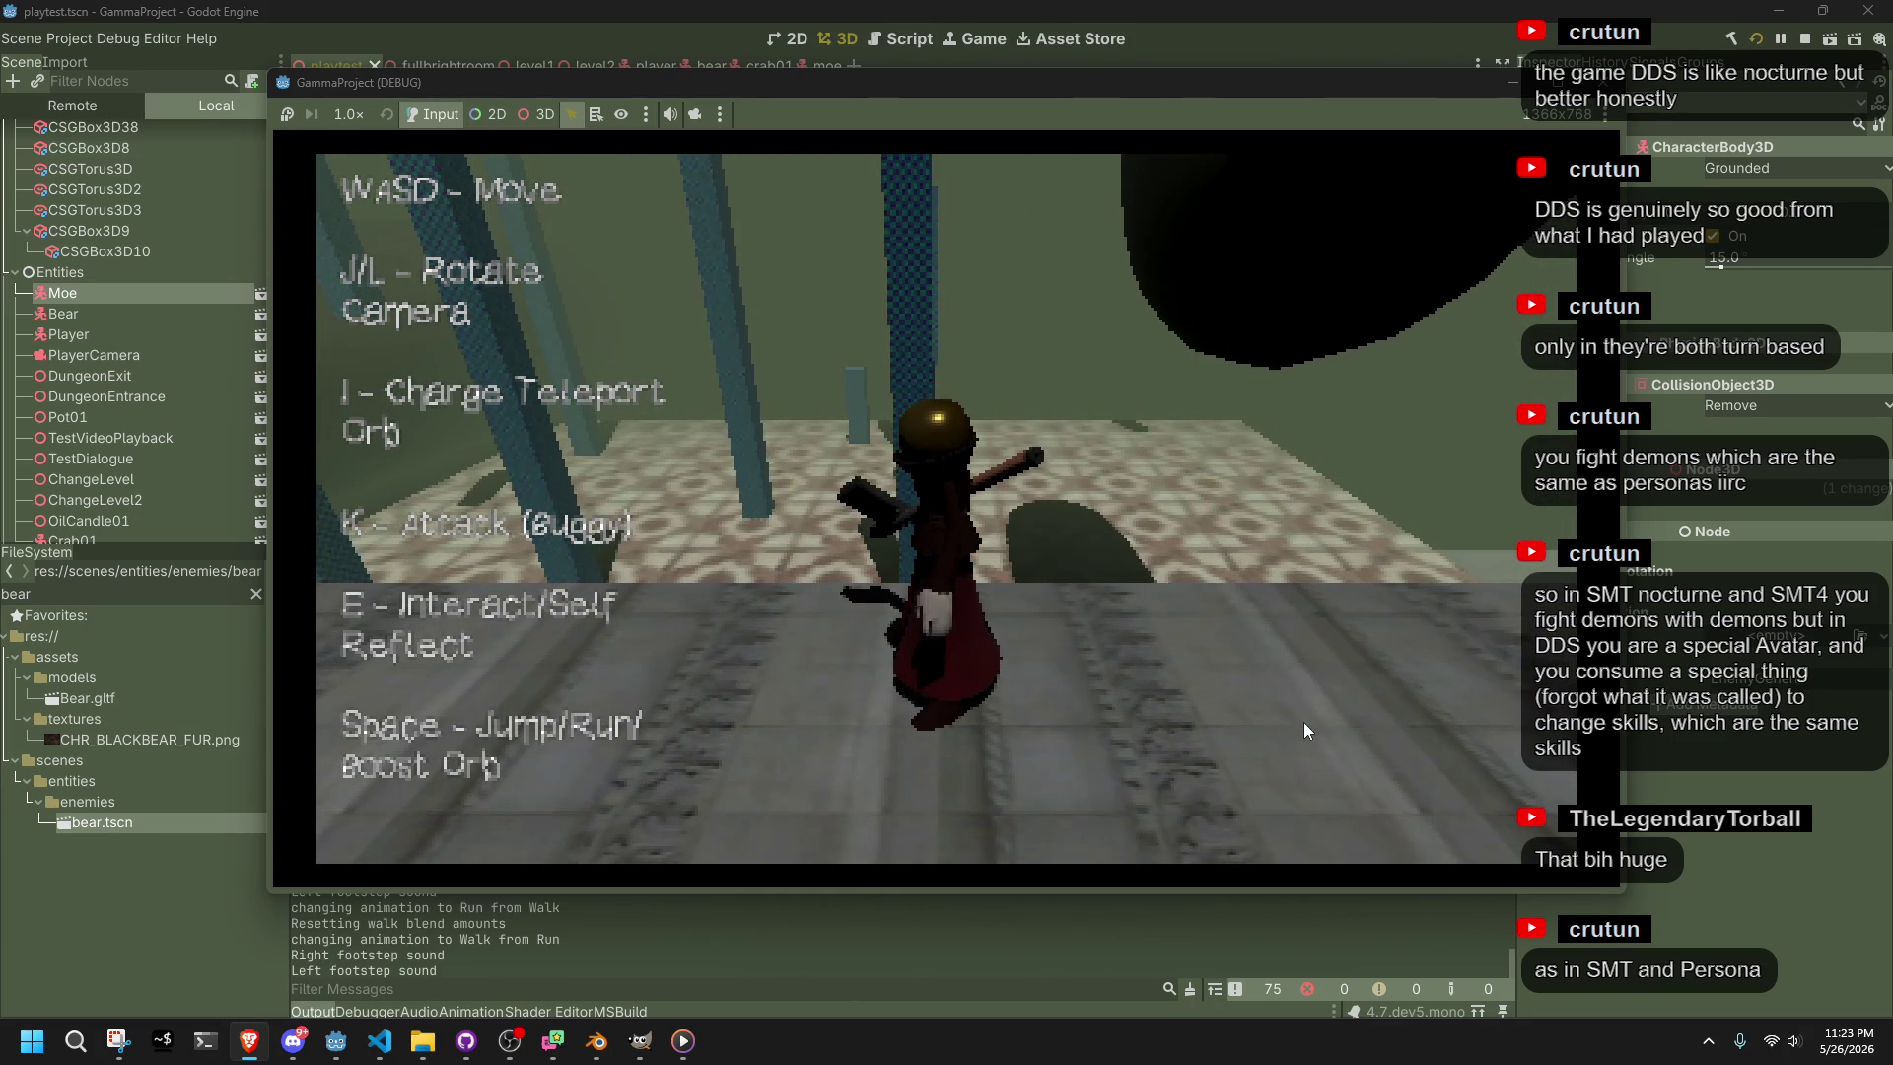
Run and jump in new directions, then walk the character into the tiled room
key(space)
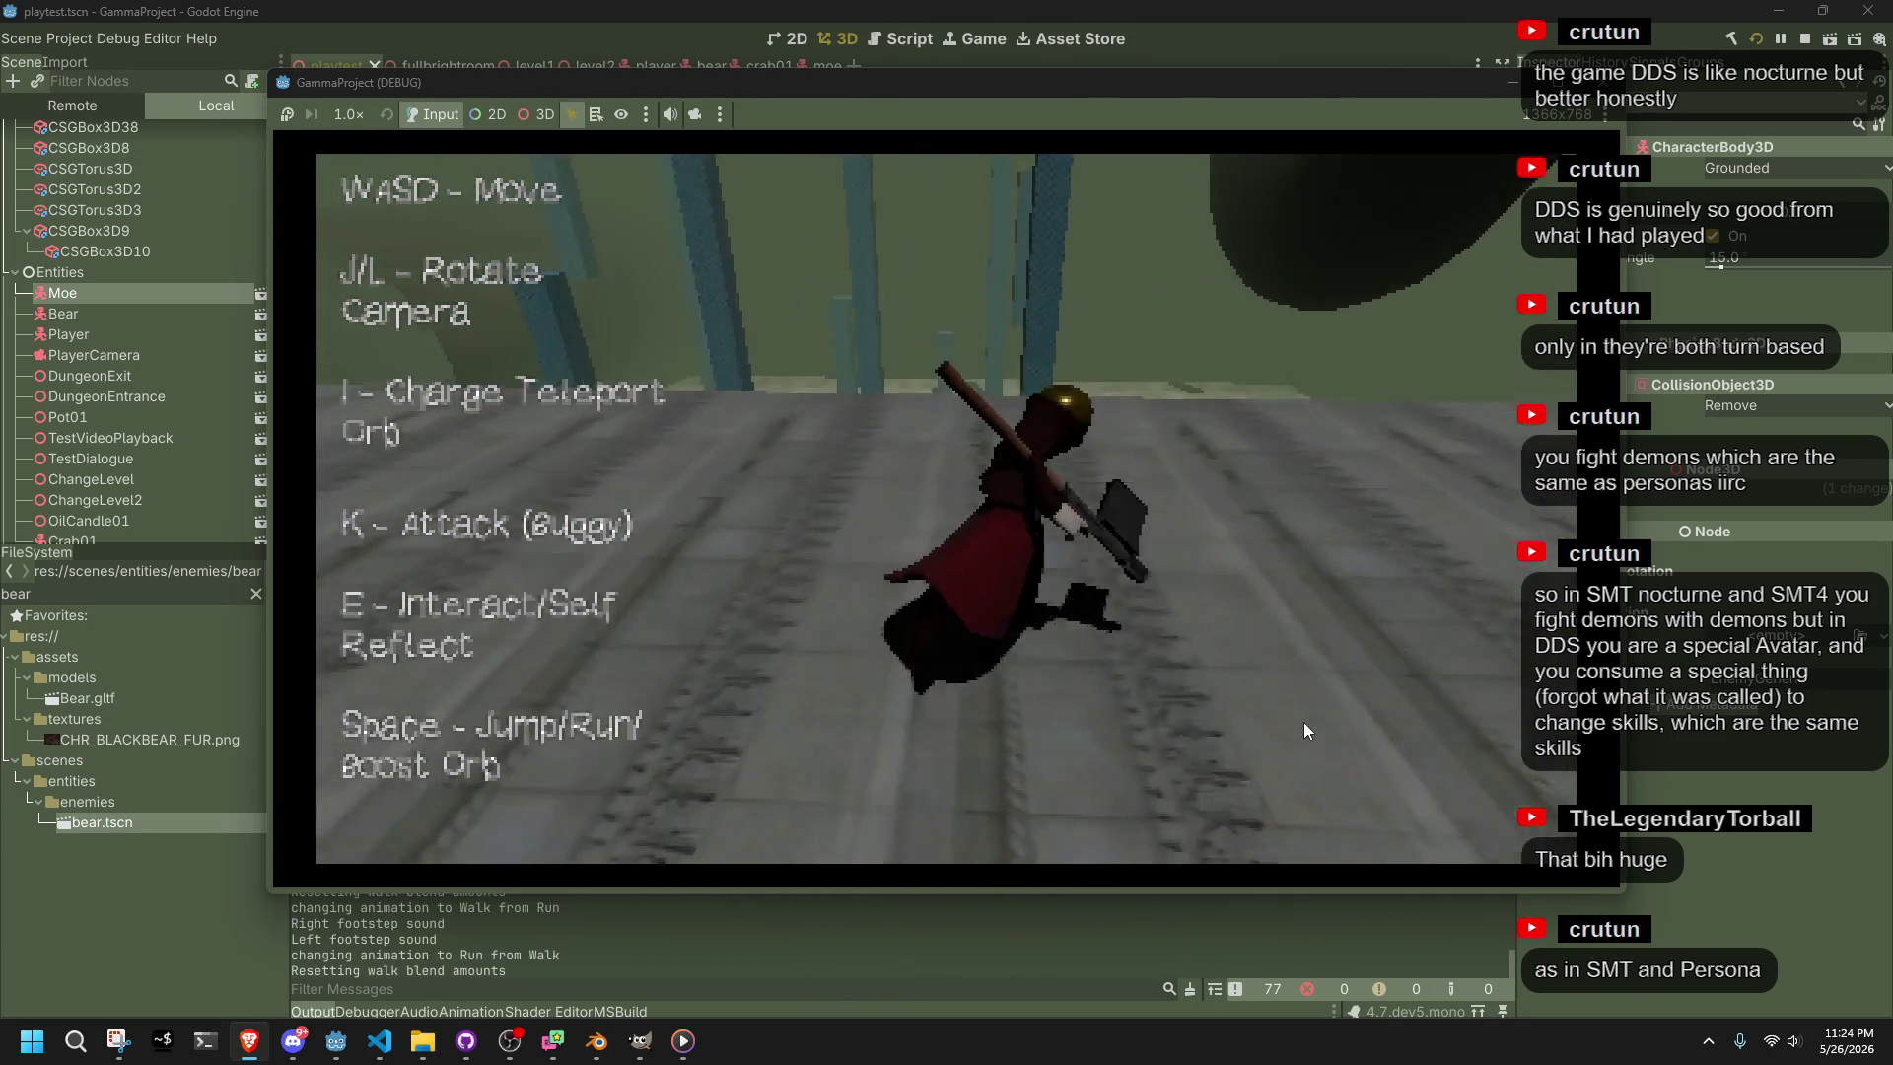
key(space)
key(w)
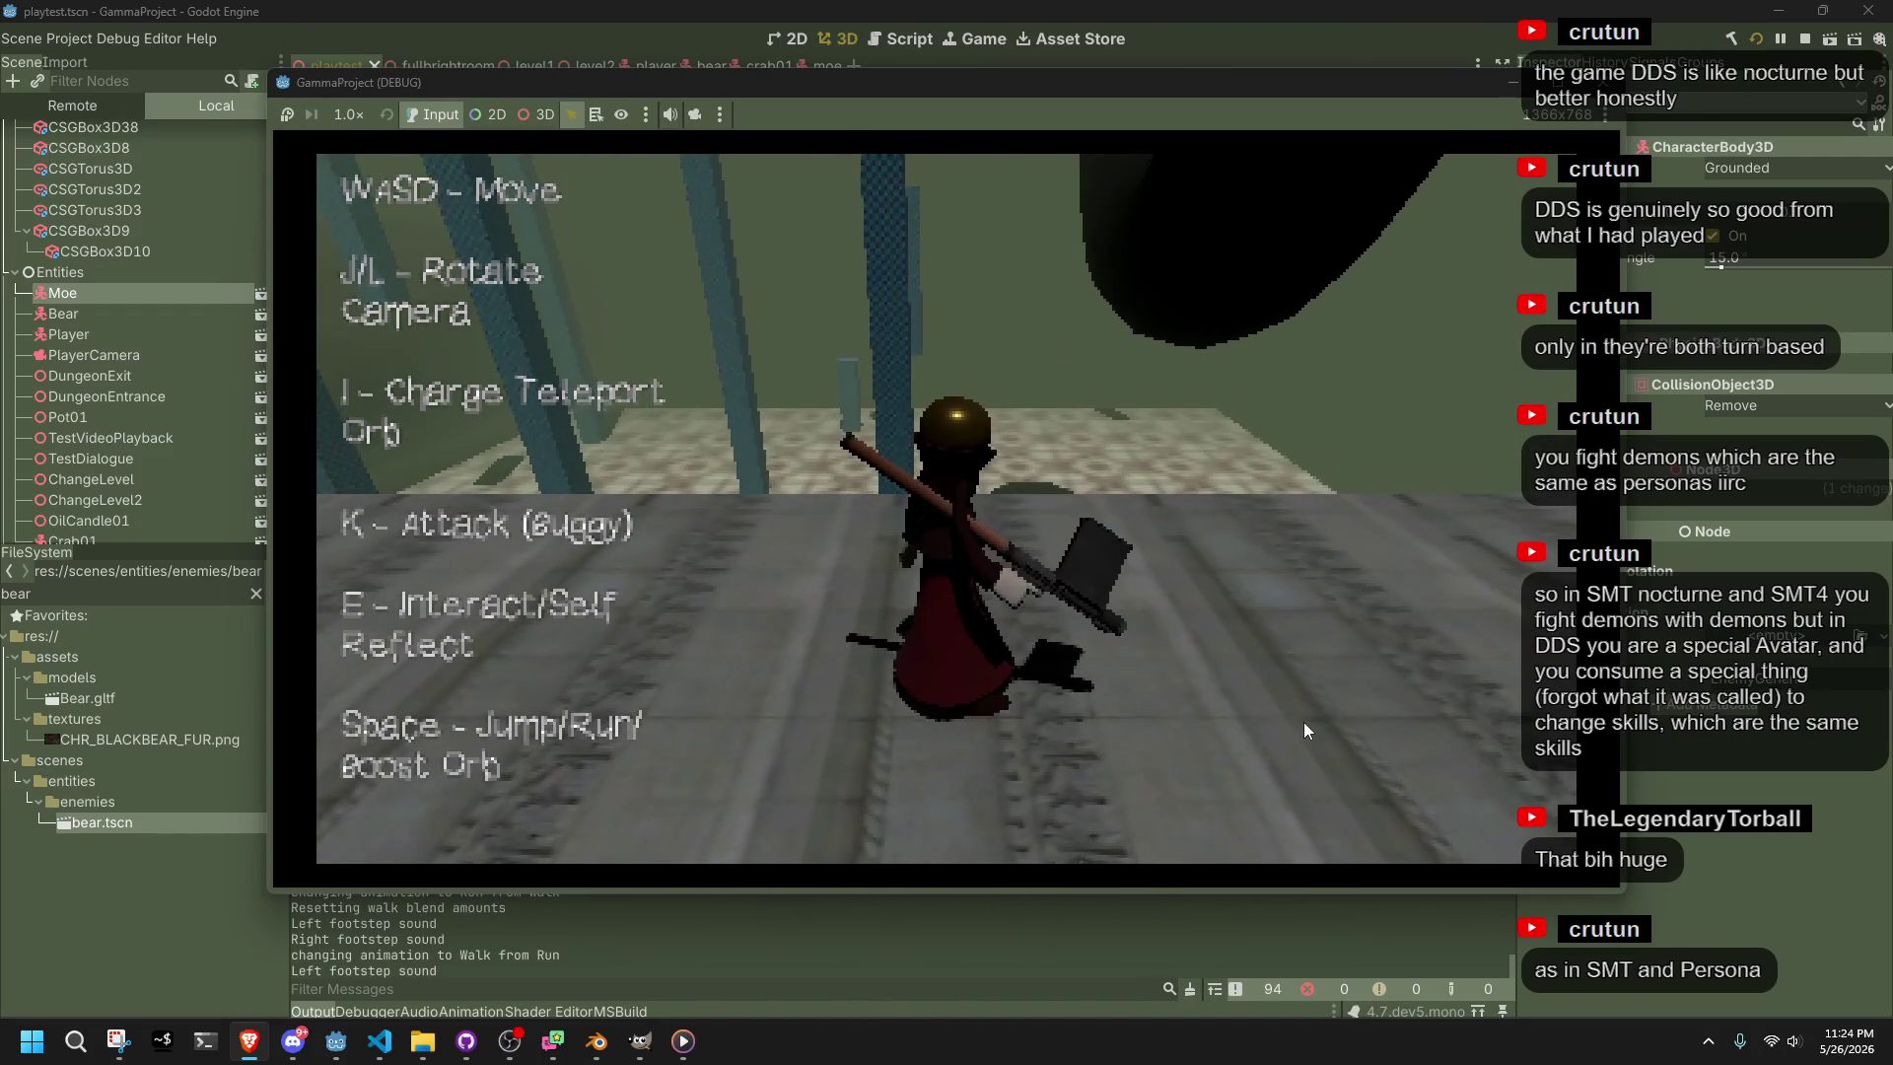
key(w)
key(space)
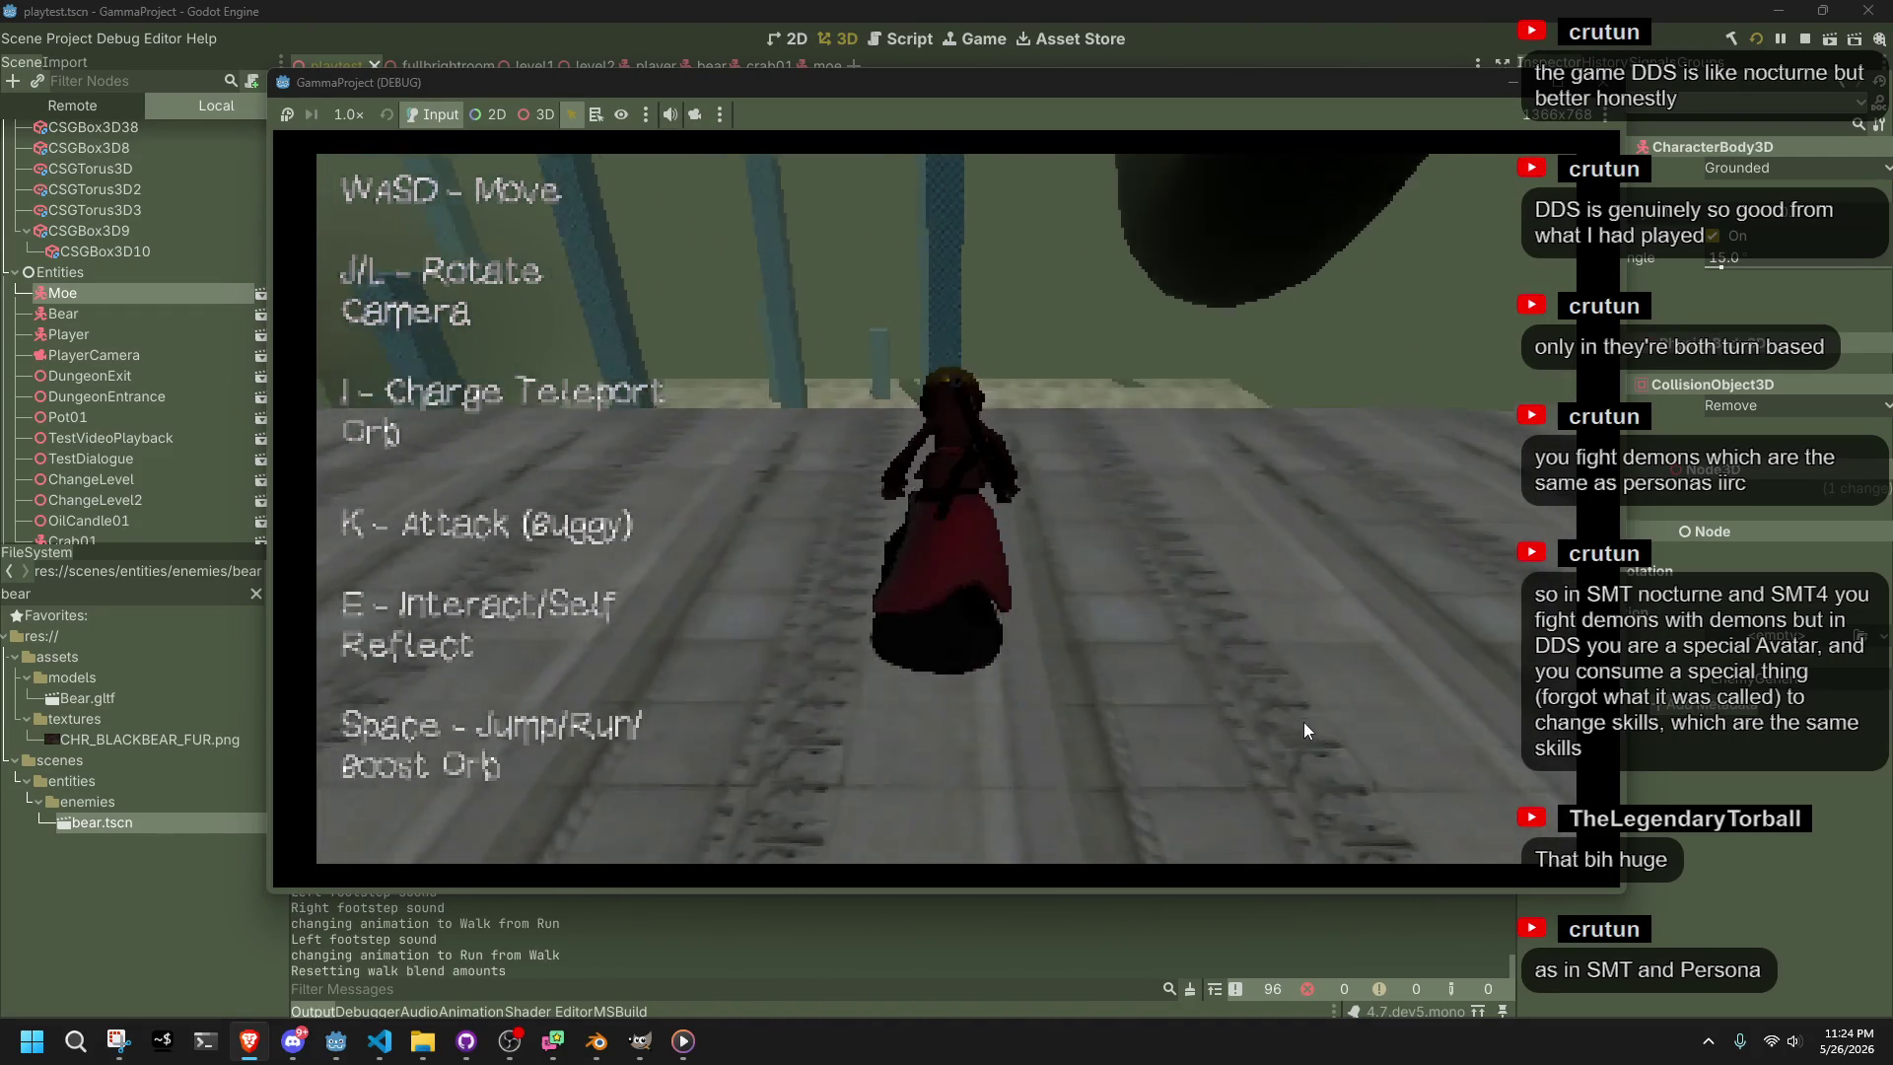
key(w)
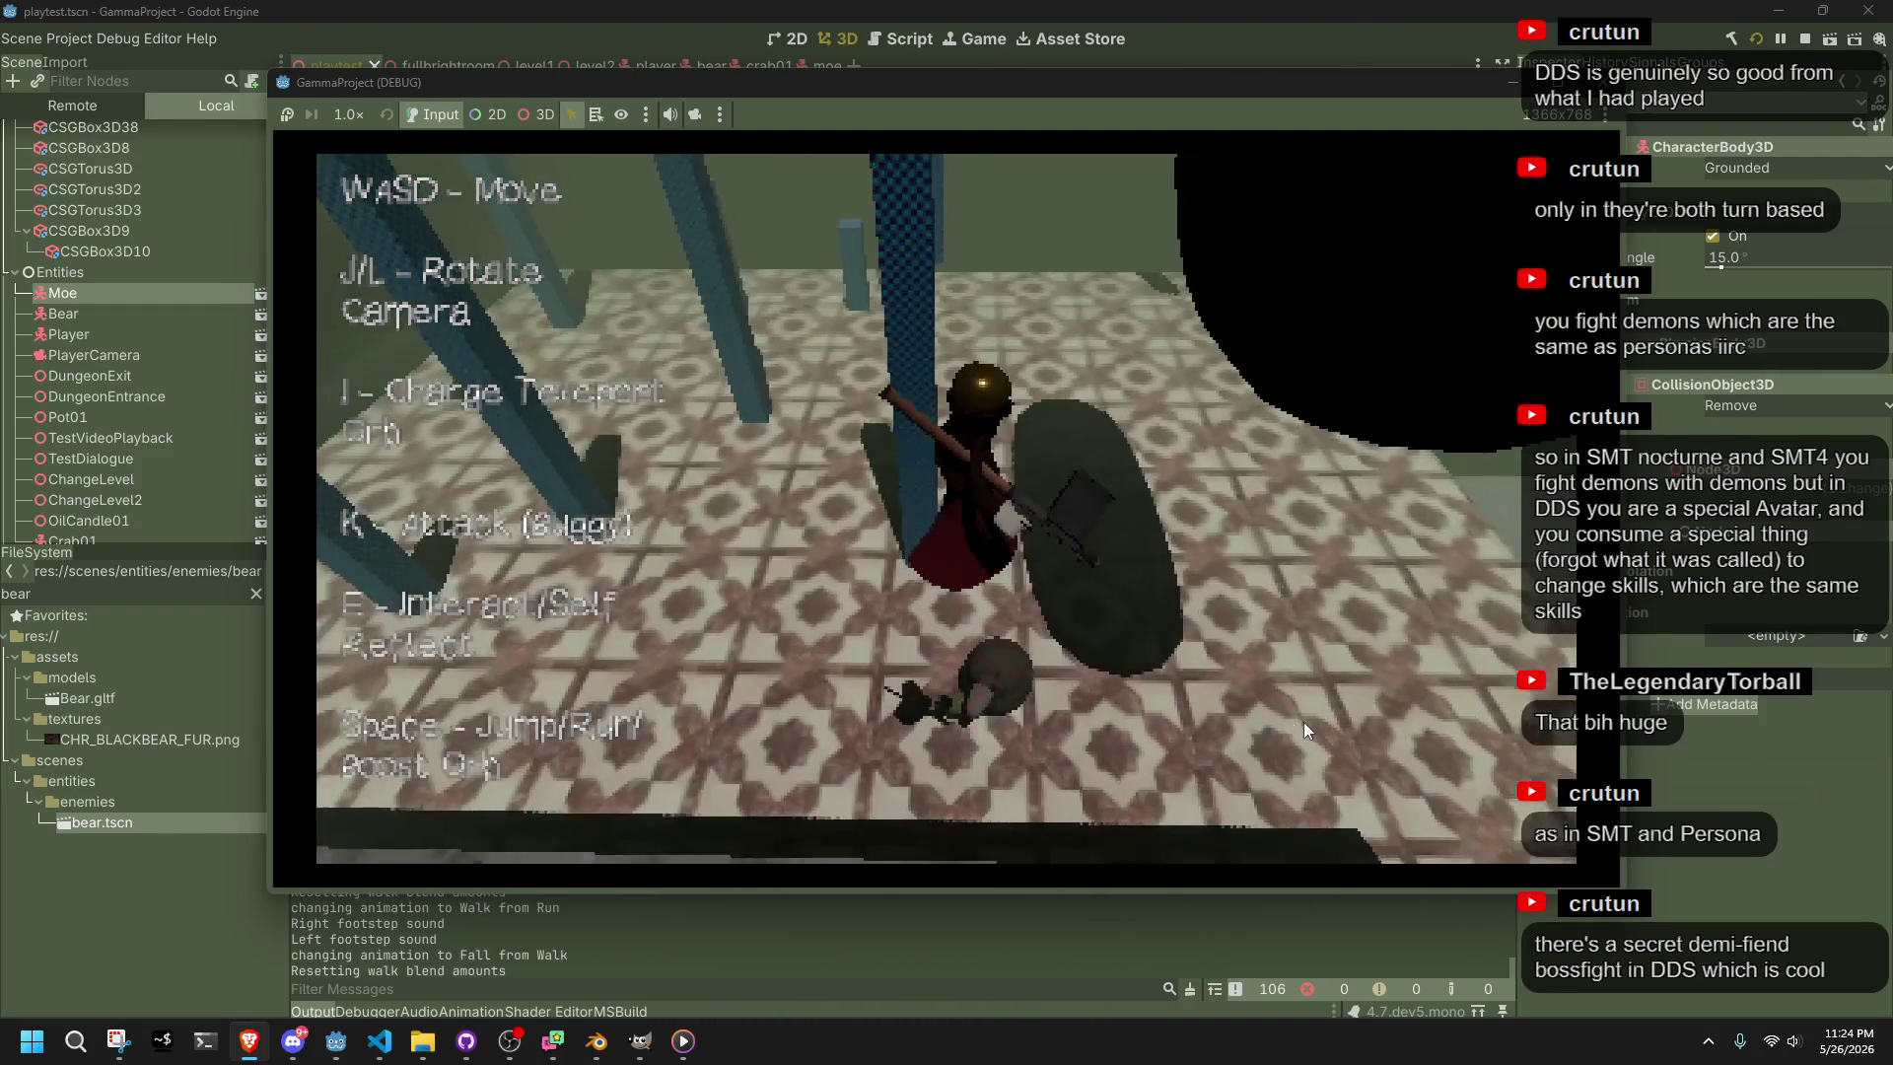
Cross the tiled floor, turning the camera toward the pillars, and fire at nearby enemies
key(j)
key(w)
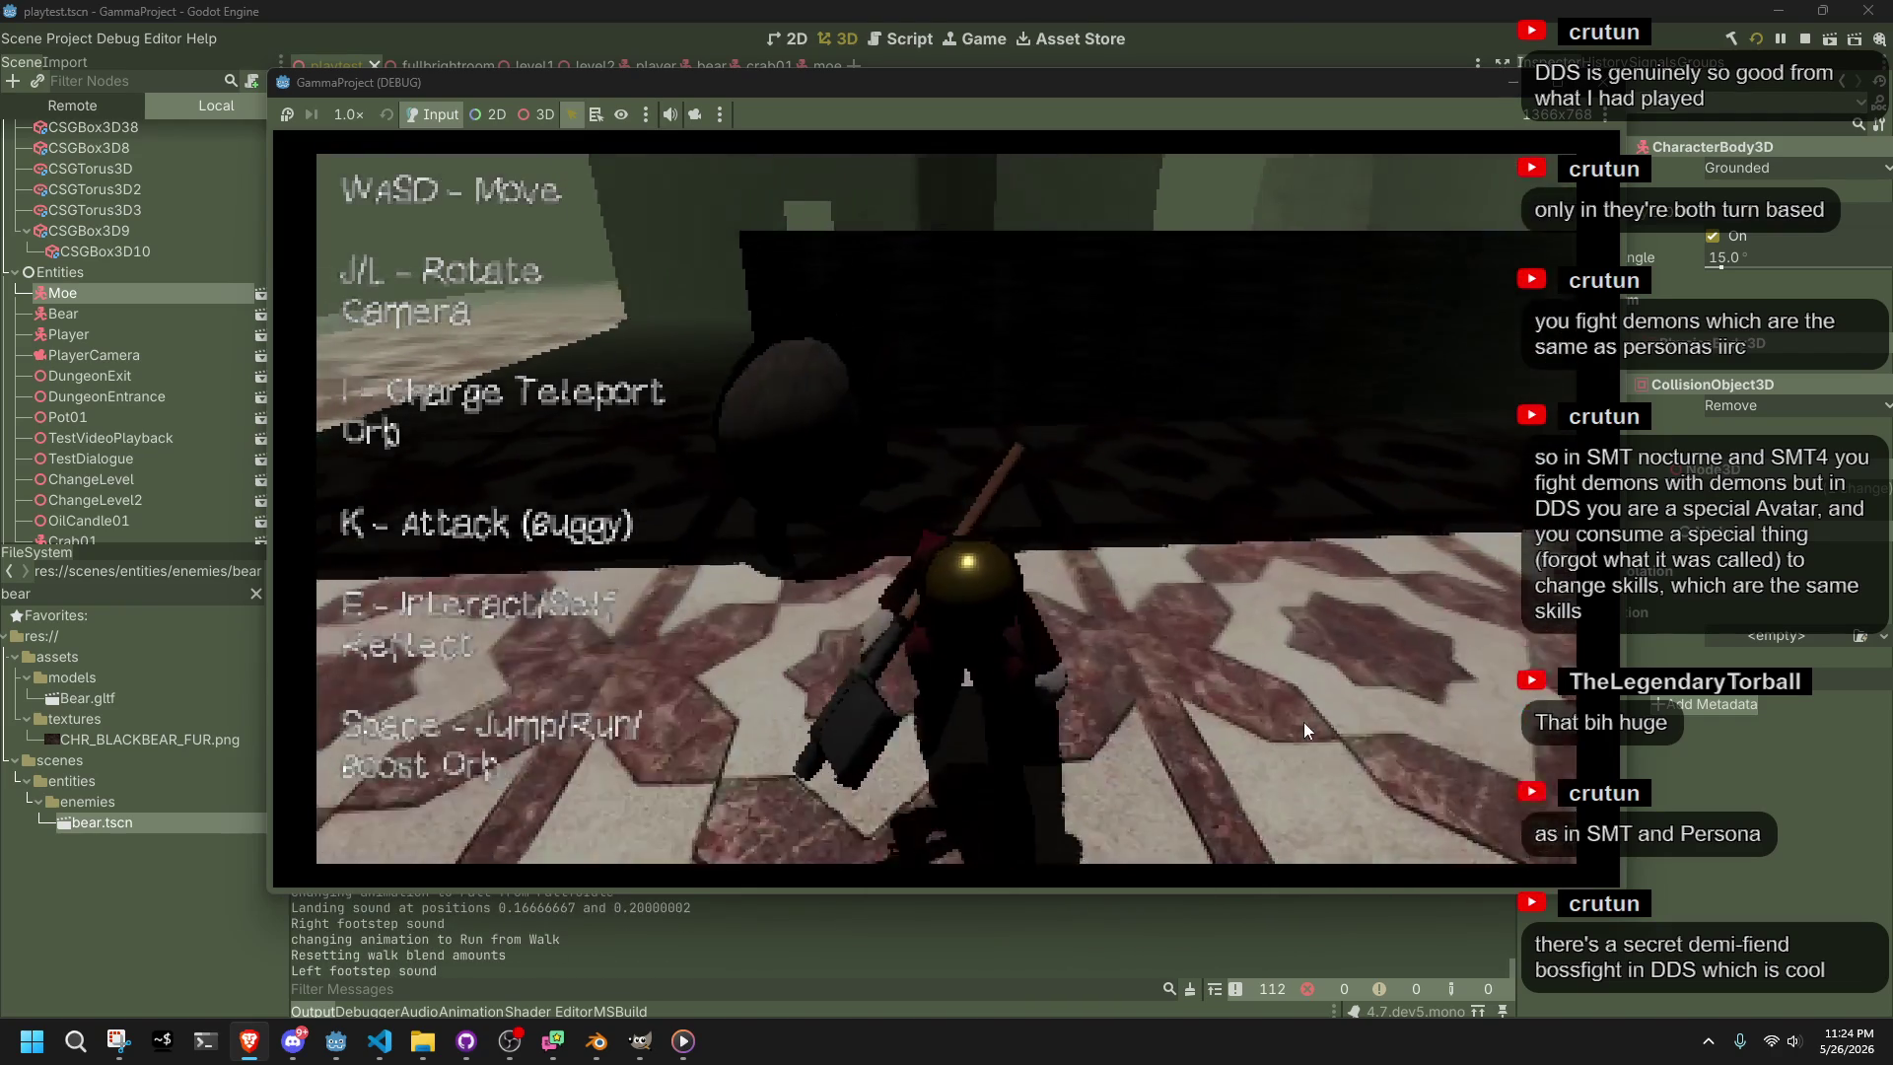
key(j)
key(w)
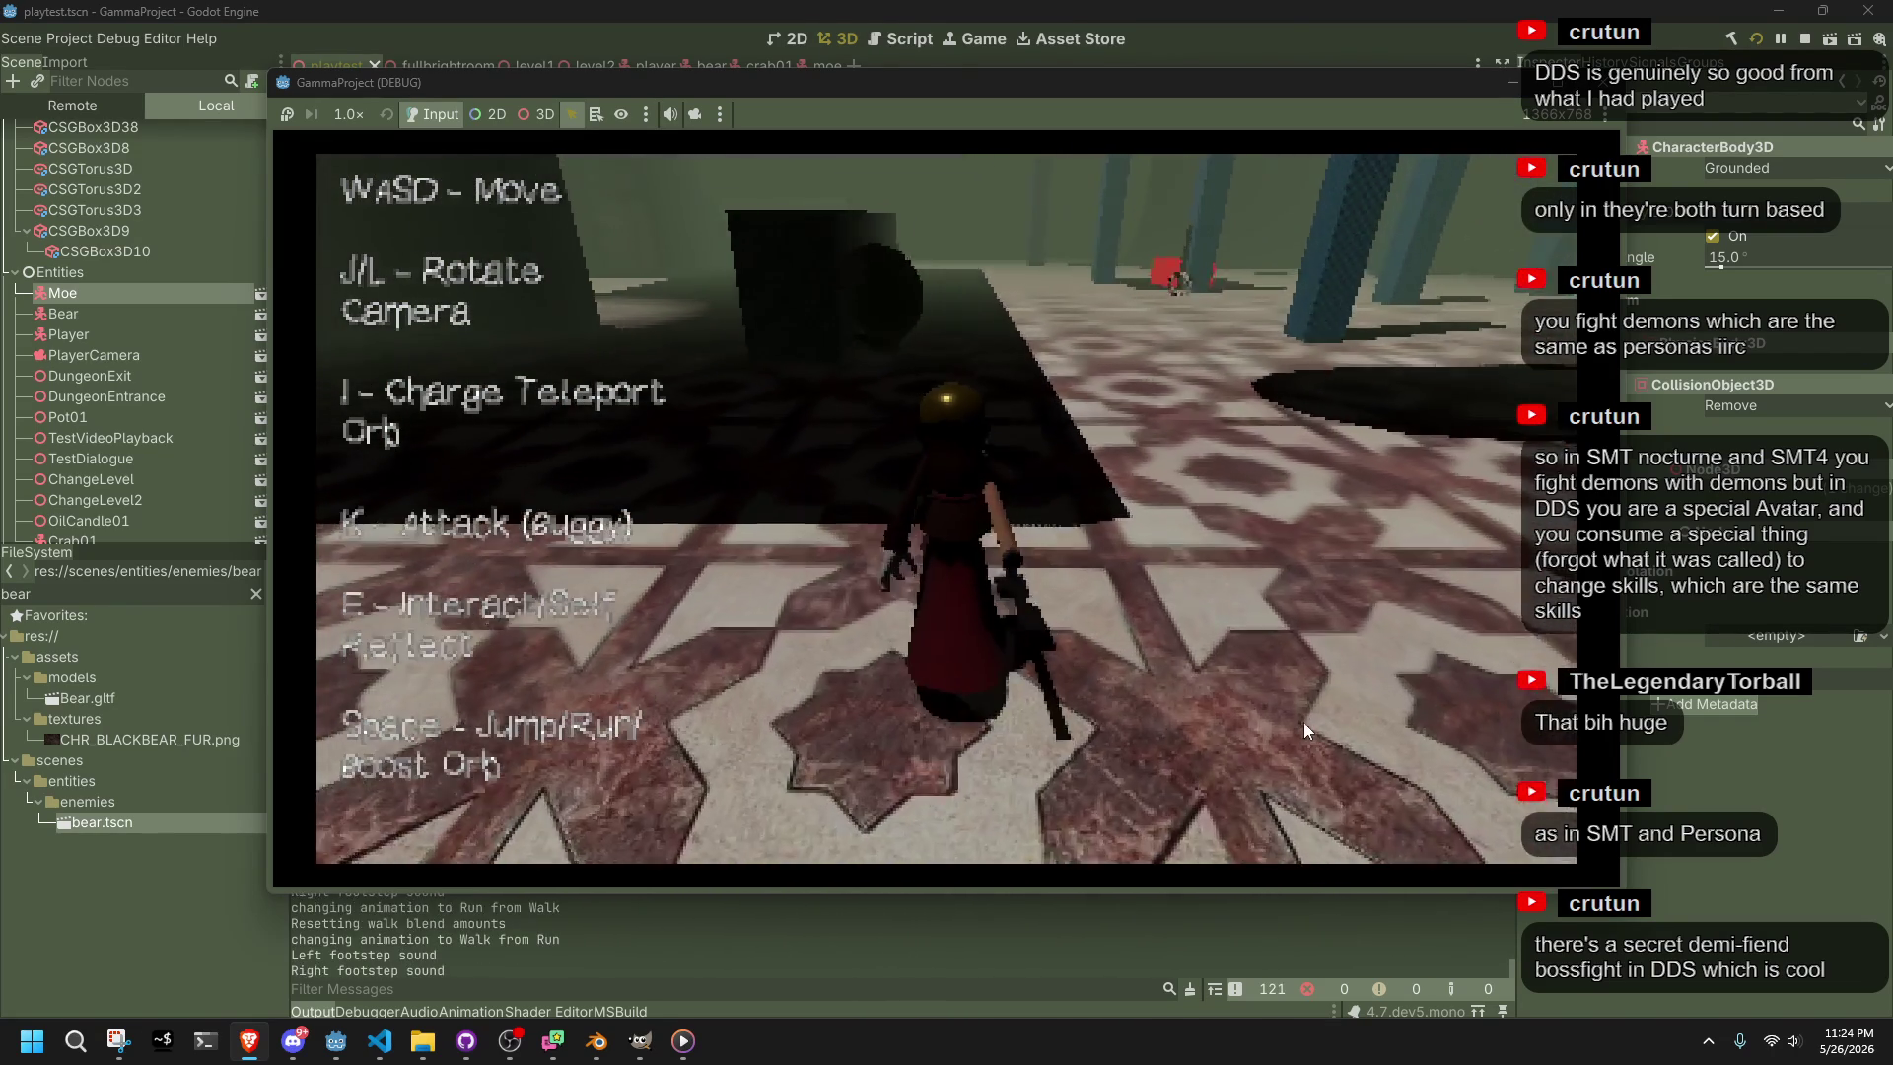
key(w)
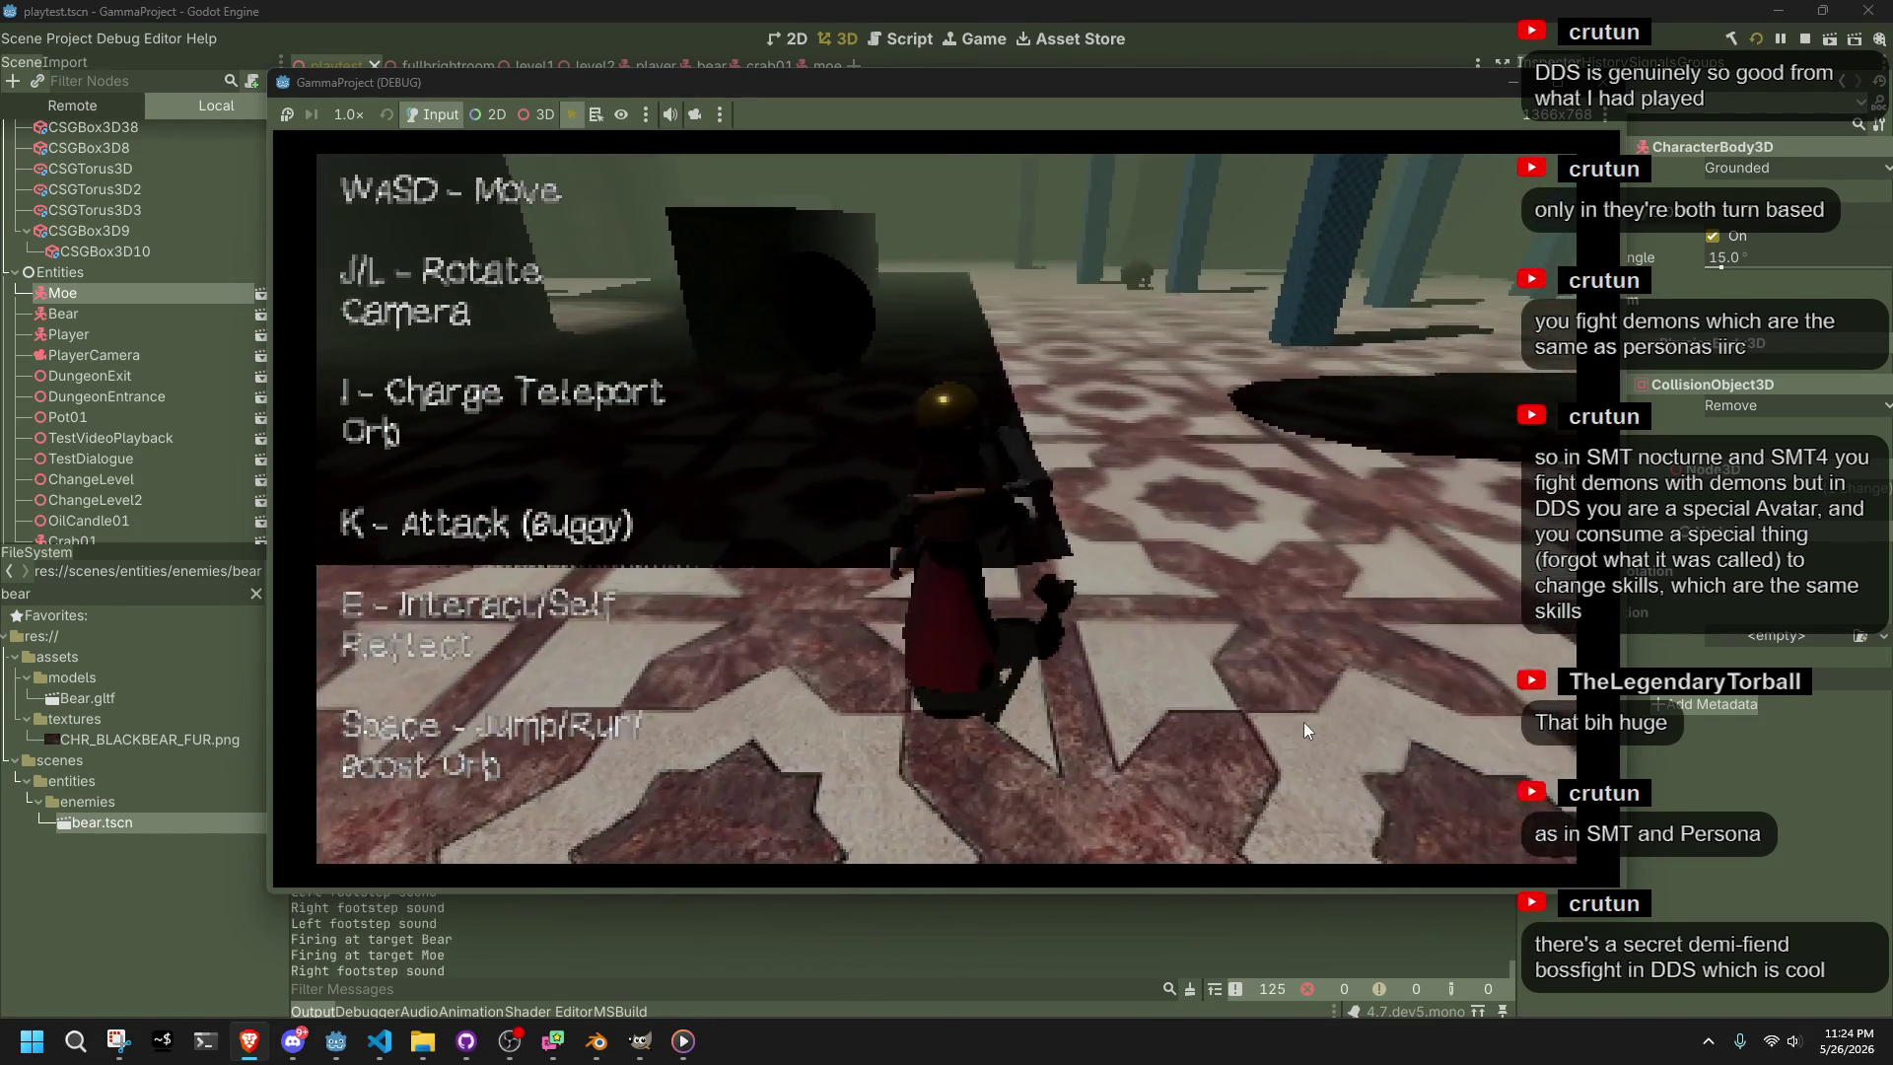
Launch teleport orbs and fire at the crab and other enemies while circling the dark wall
key(i)
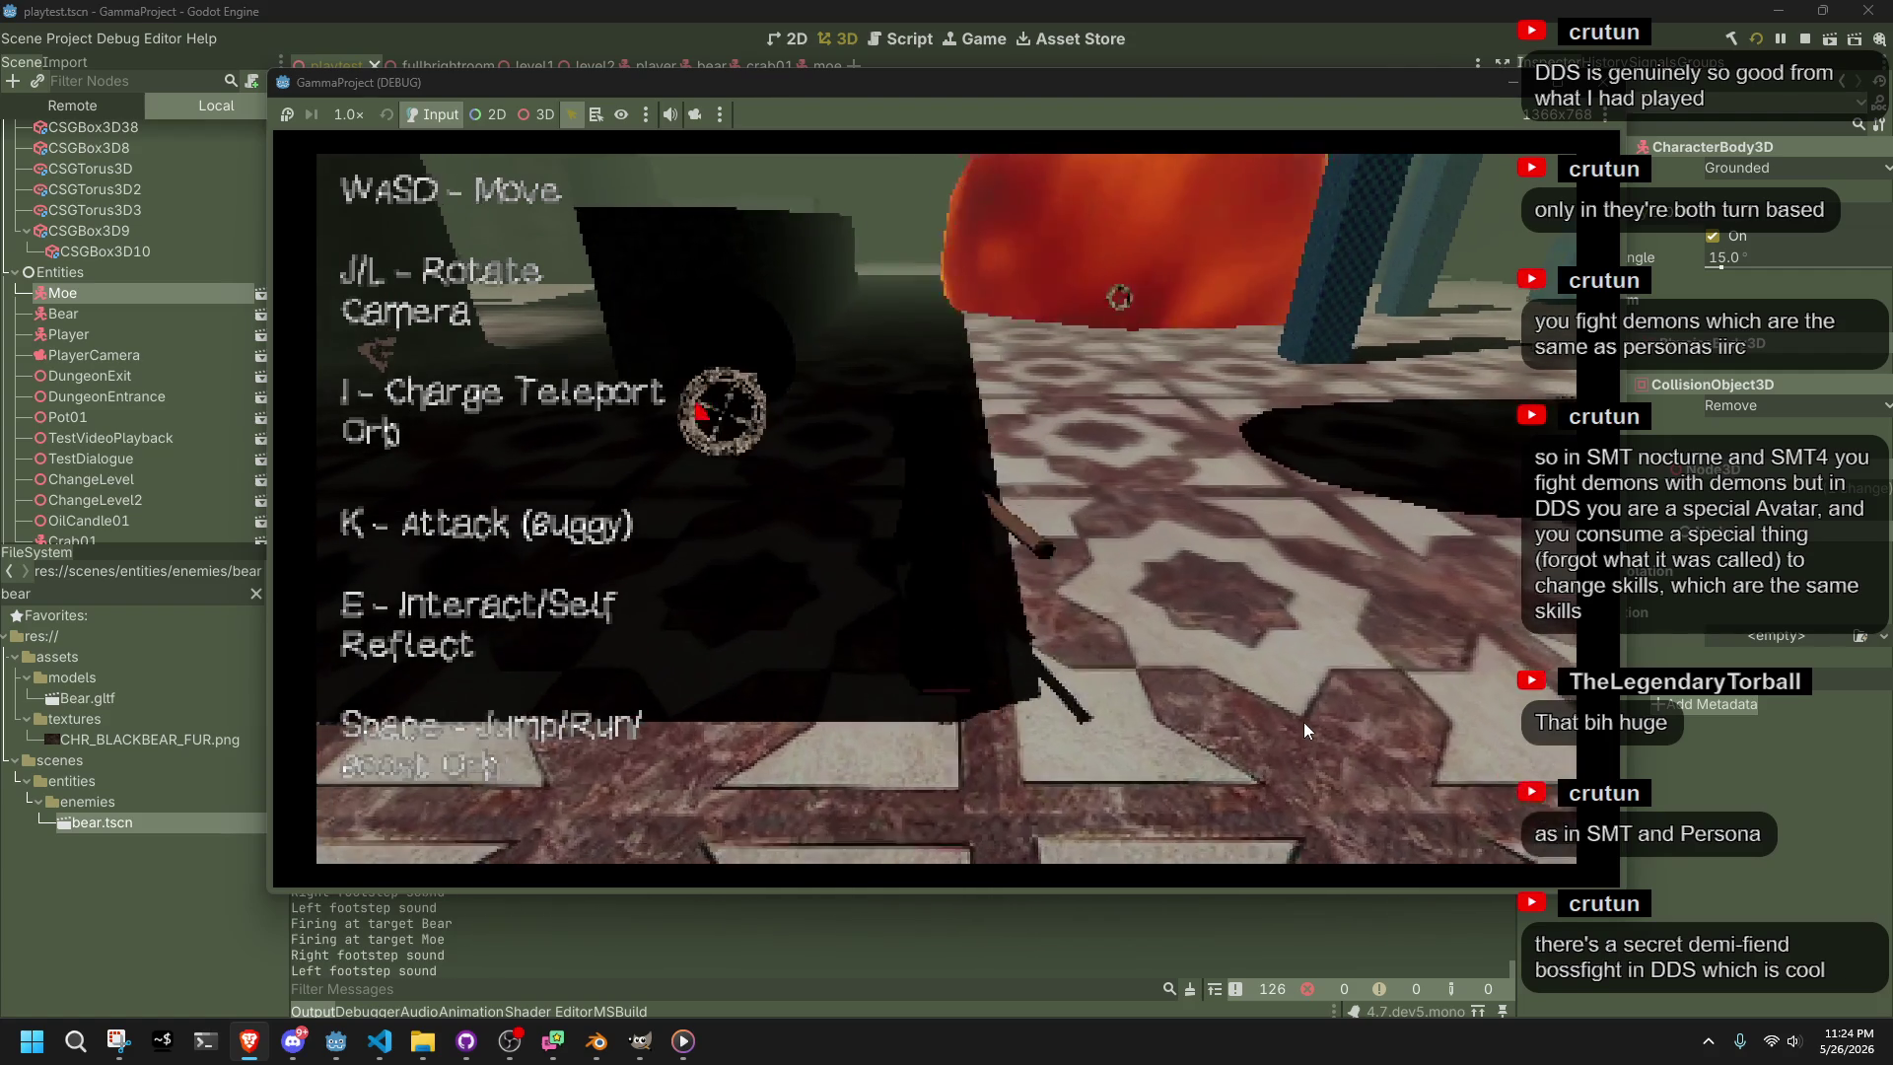
key(w)
key(w)
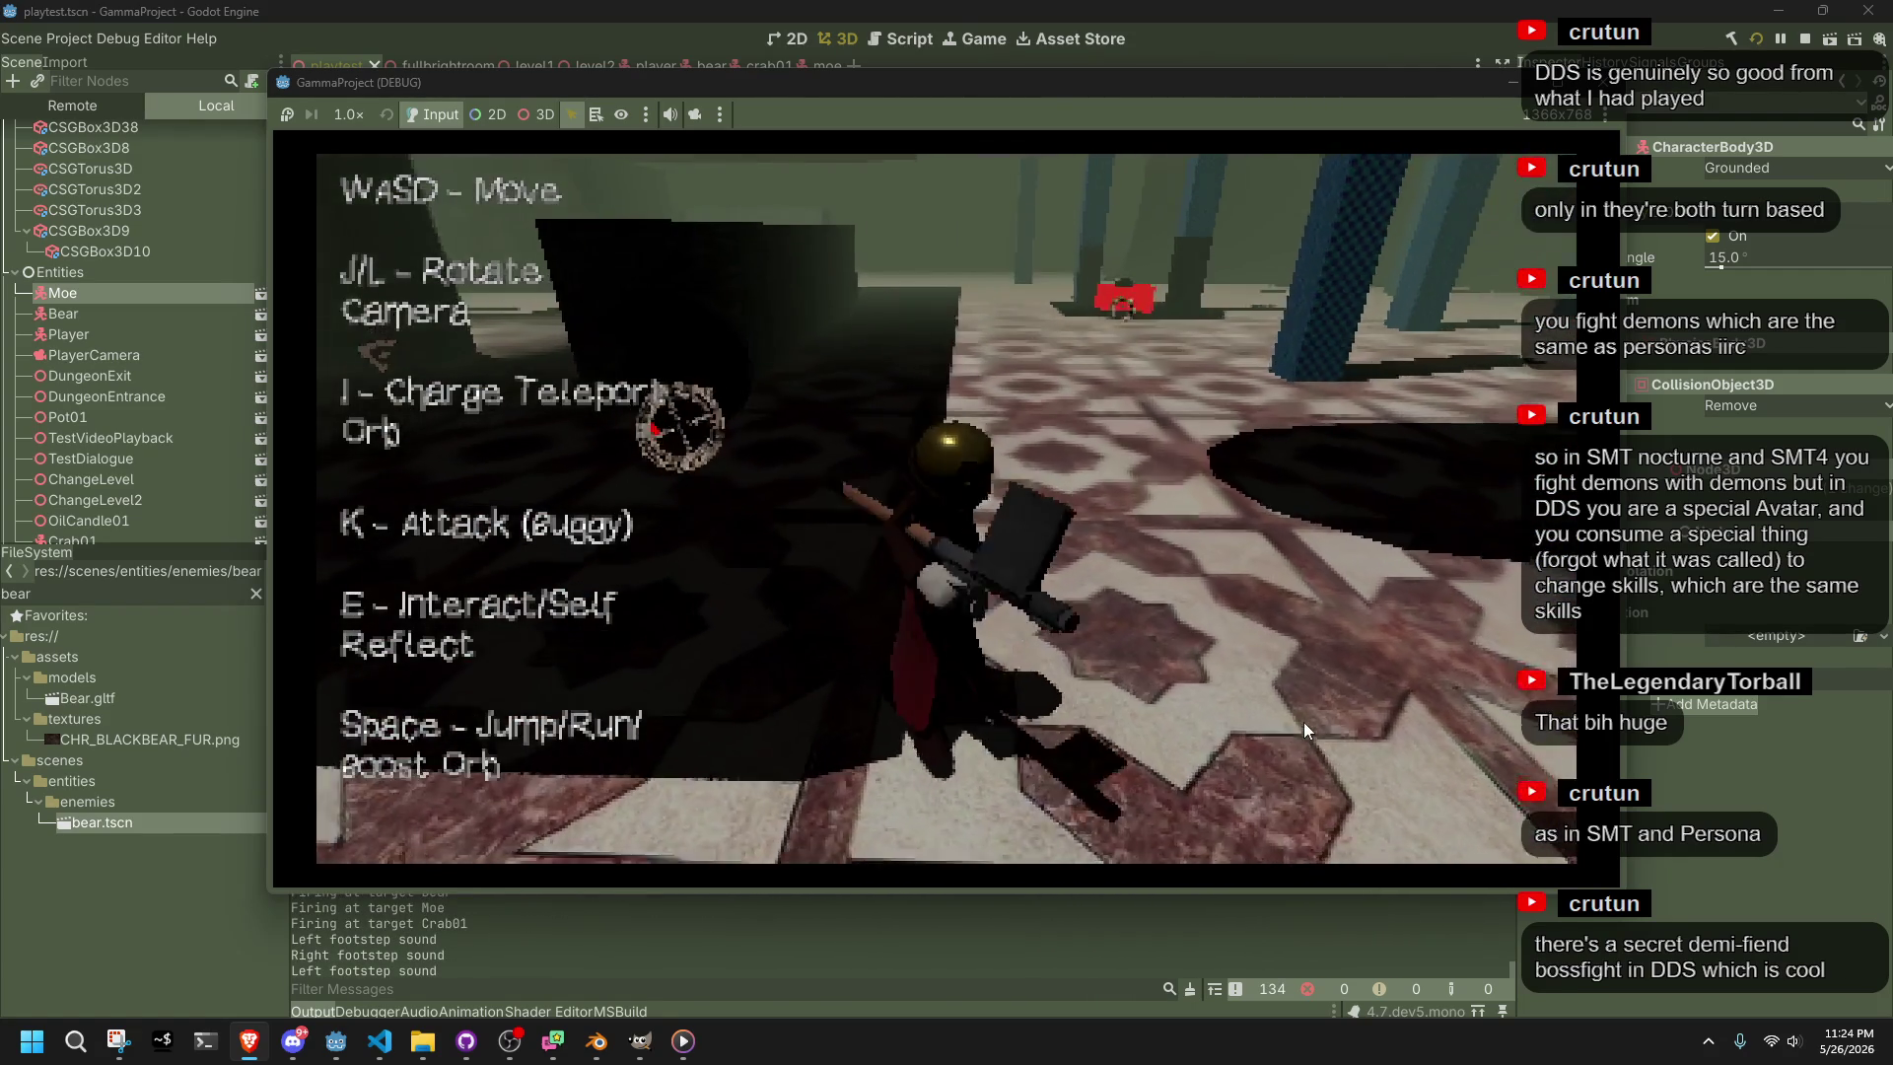
key(w)
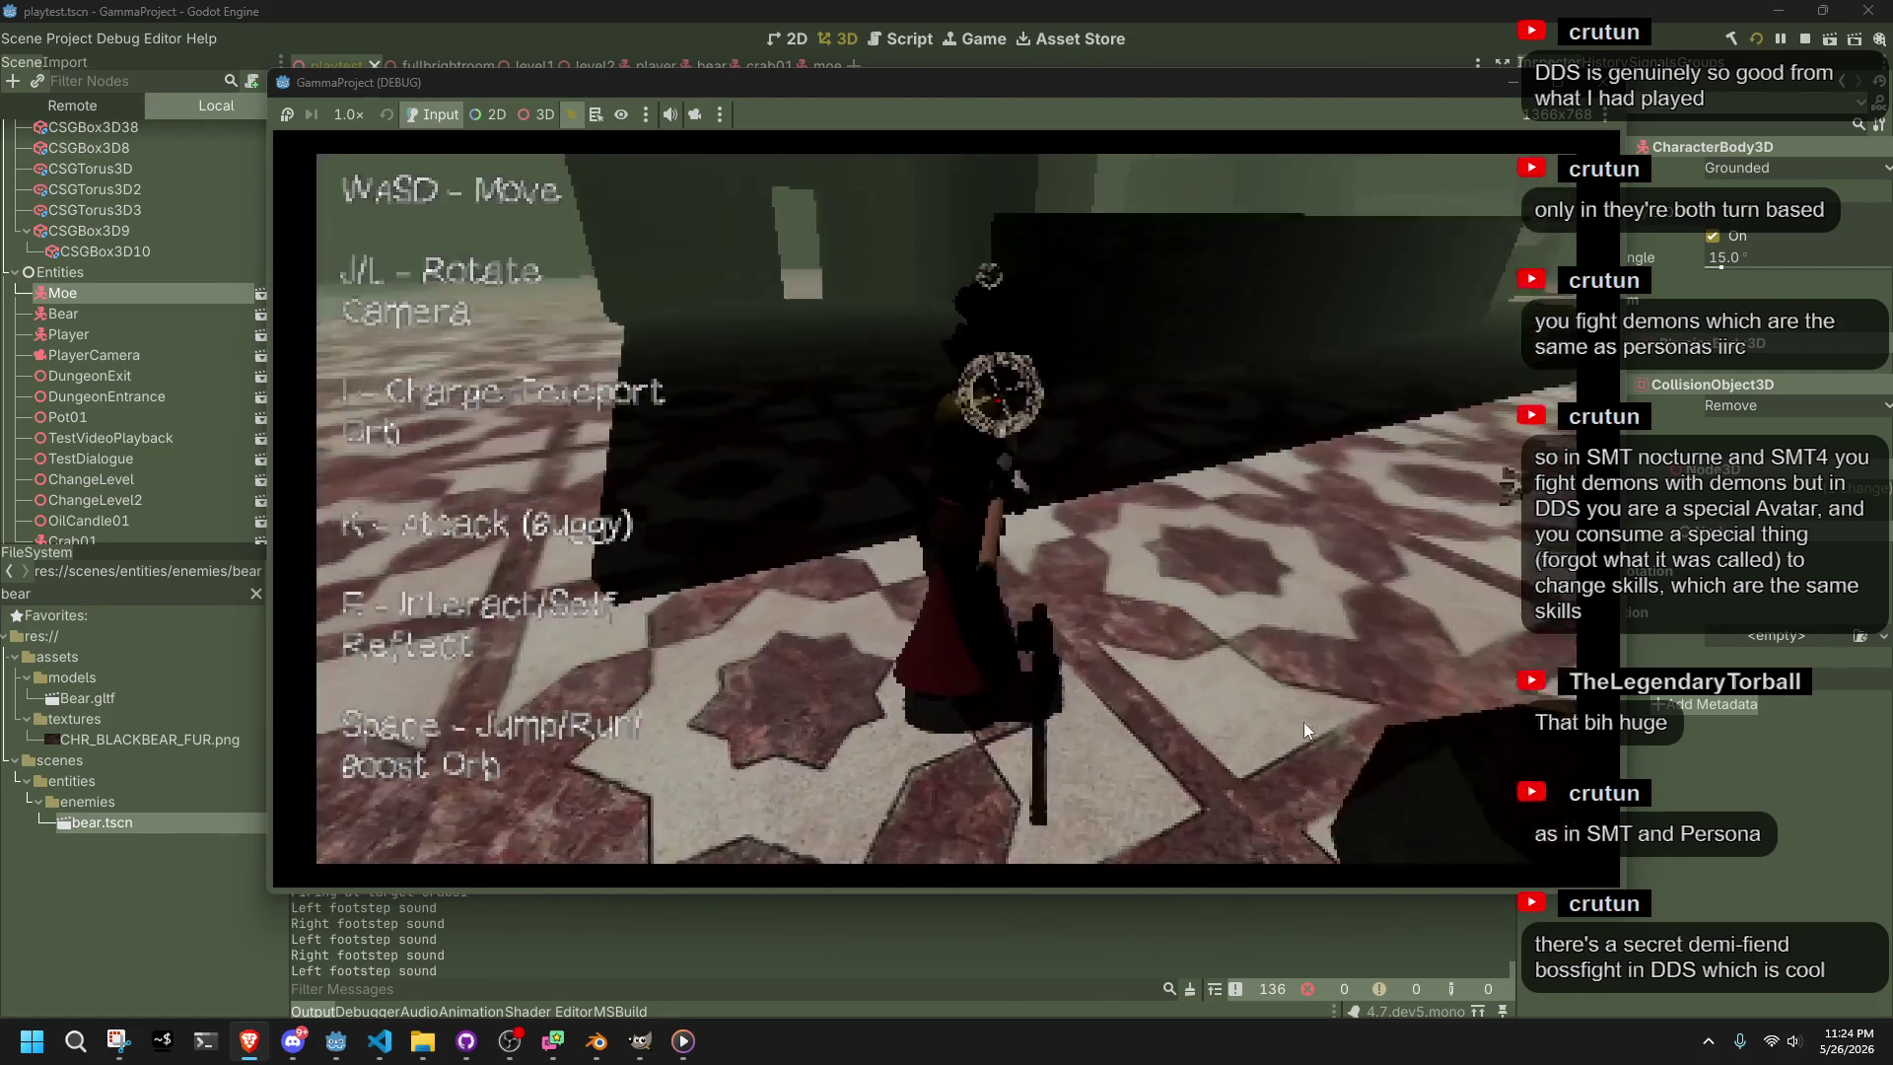
key(k)
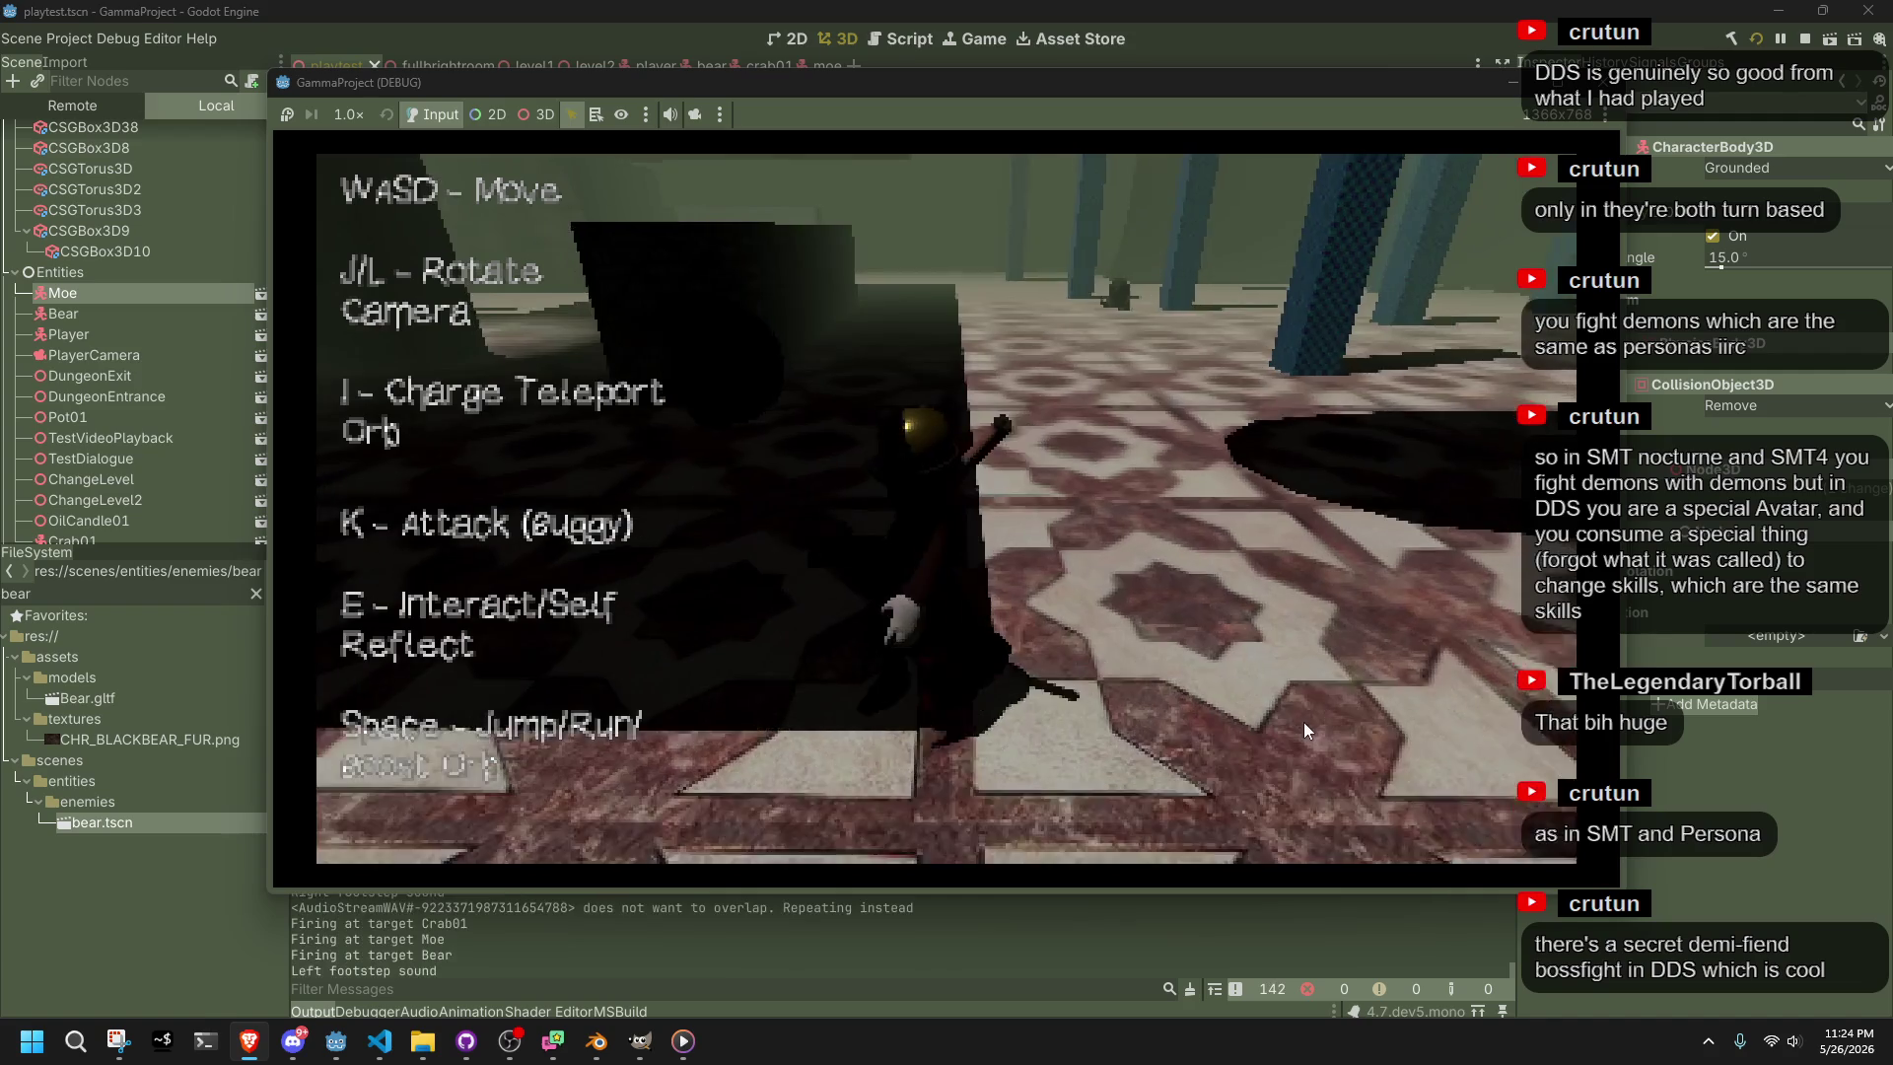
key(w)
key(k)
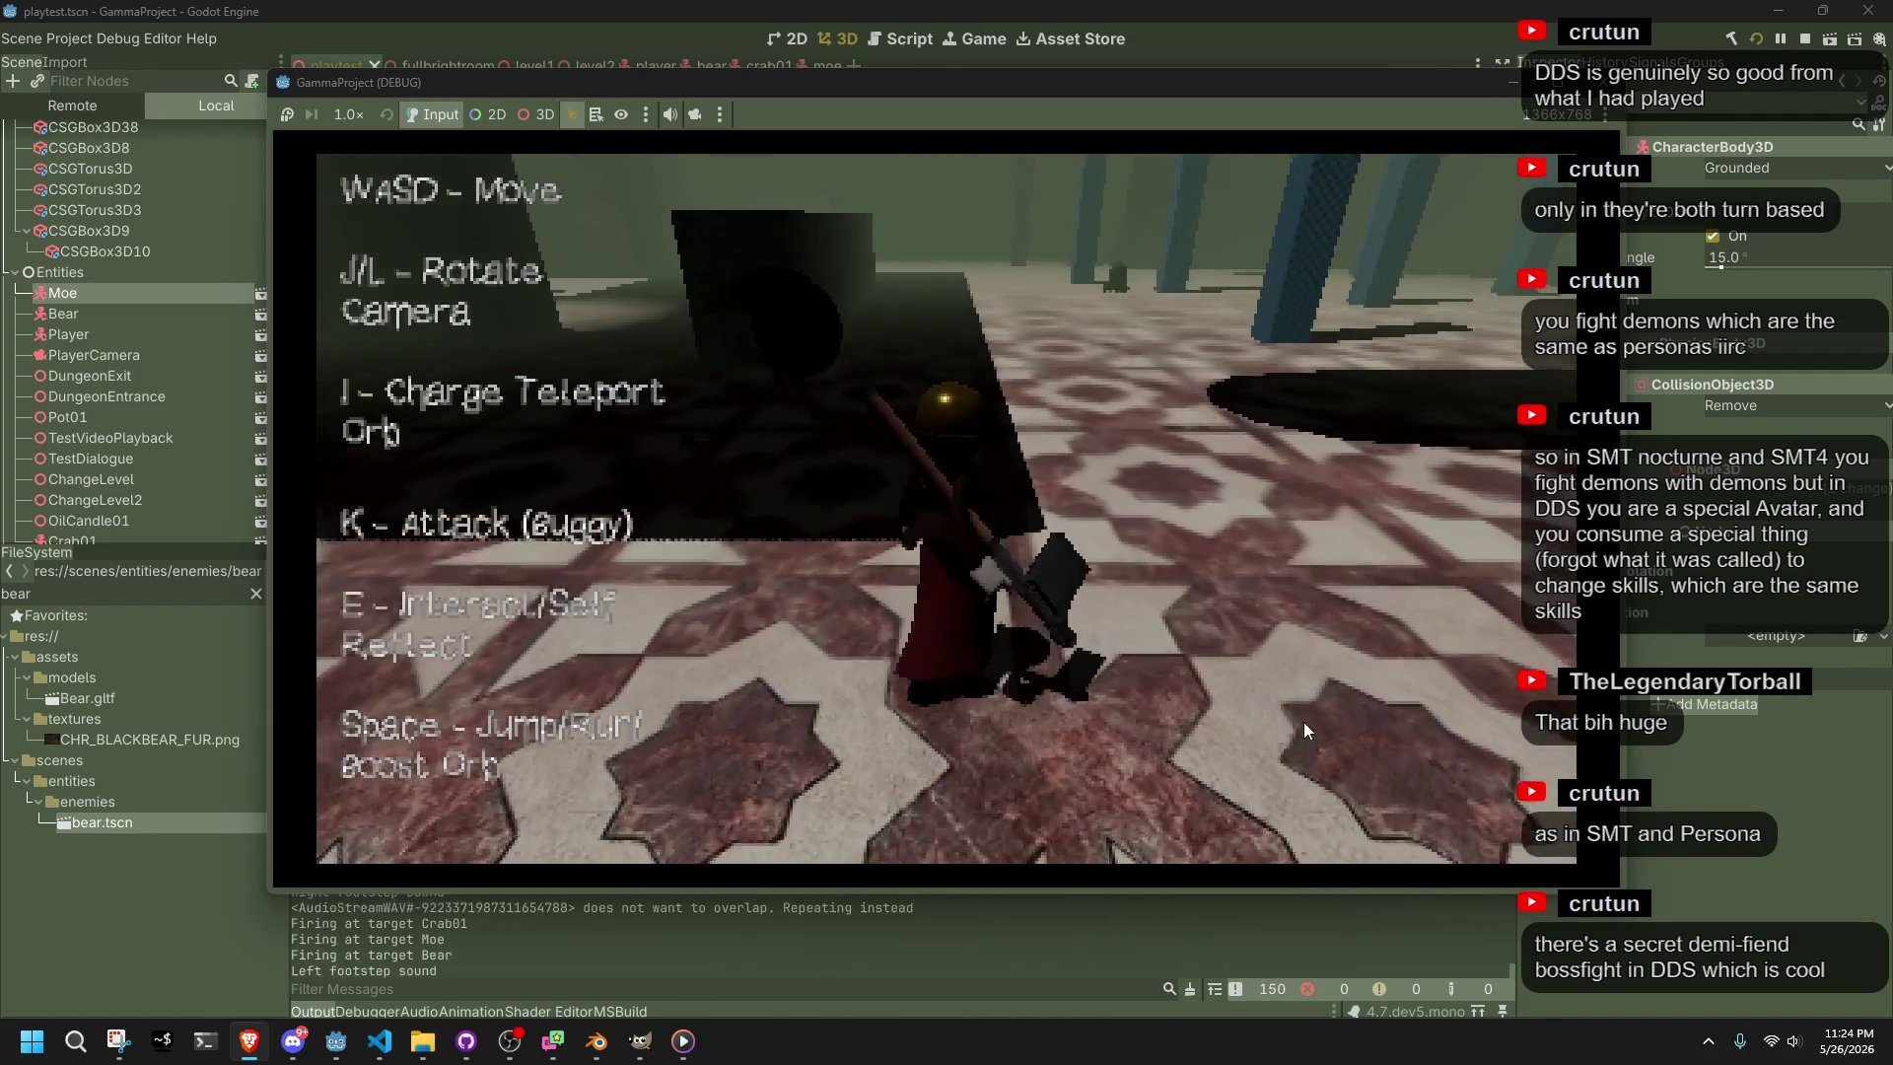
key(i)
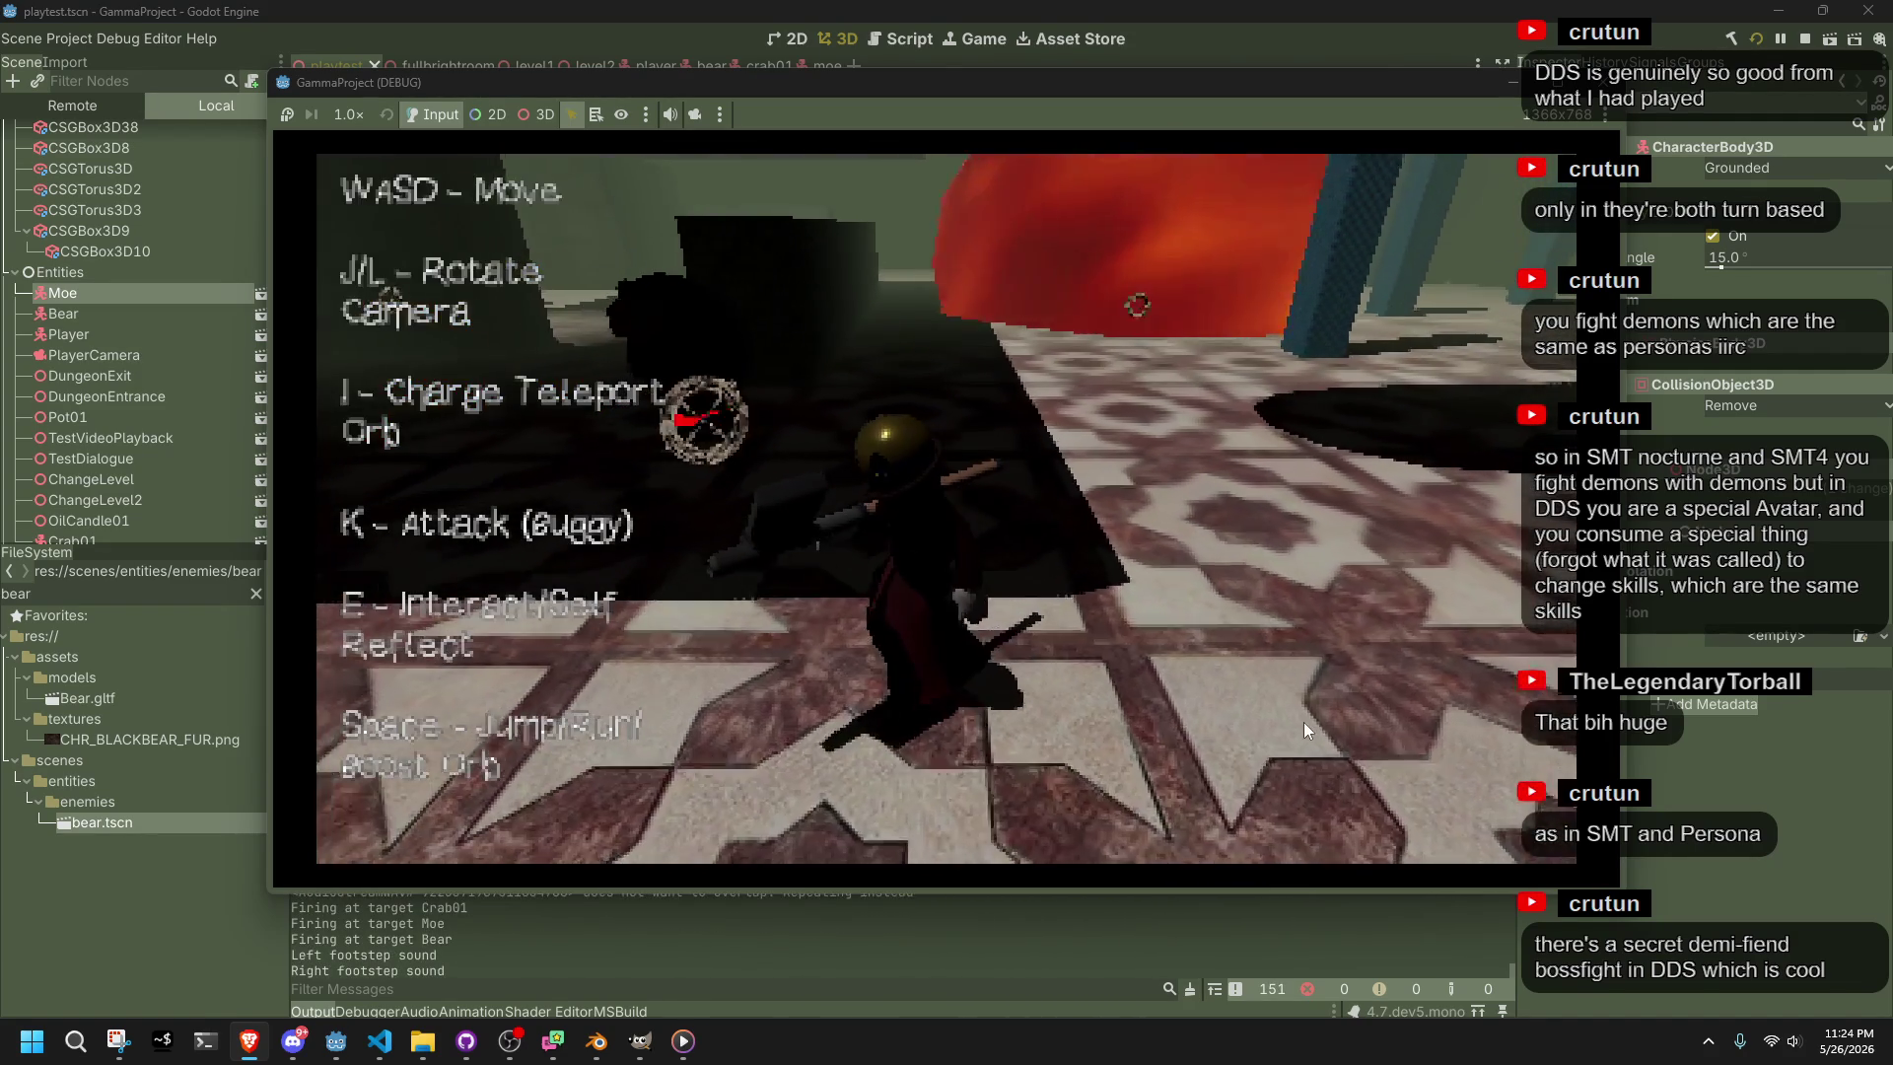
key(l)
Run down the tiled corridor and attack the Bear, Moe and crab enemies
key(w)
key(space)
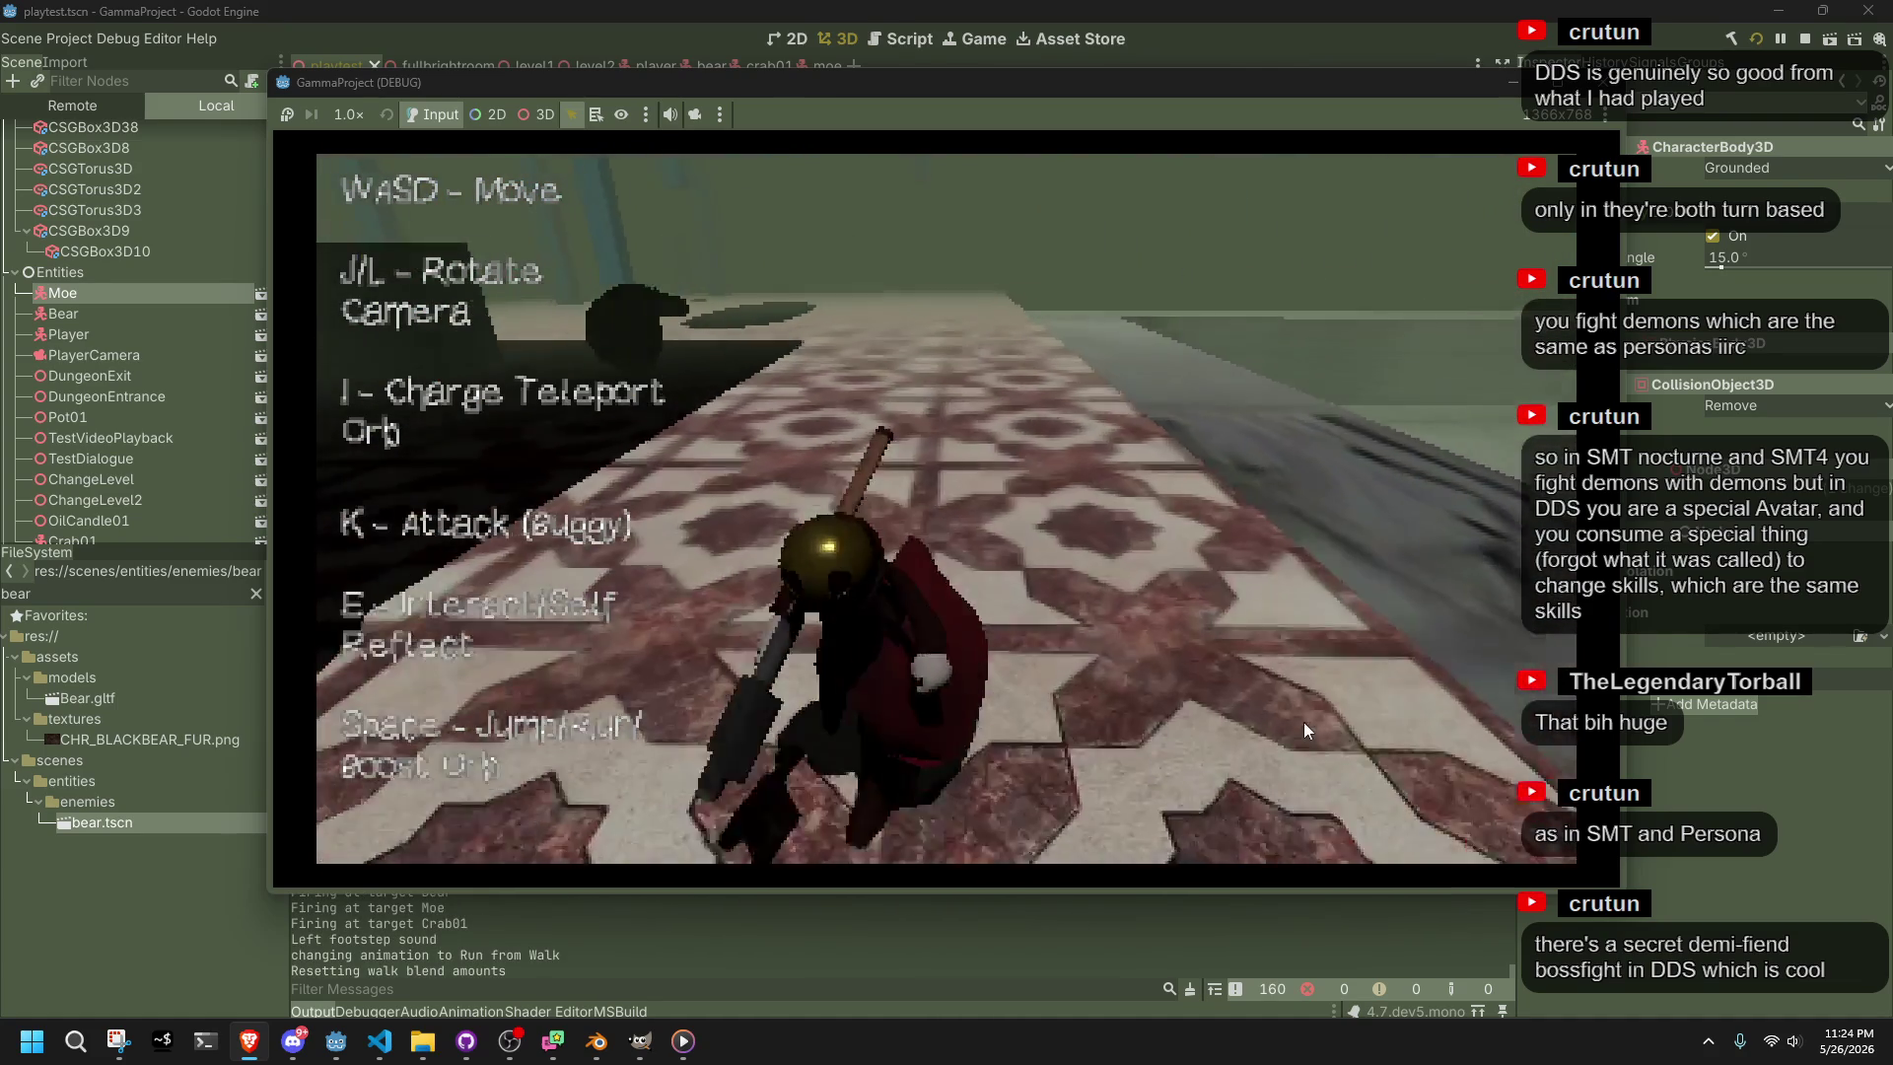
key(l)
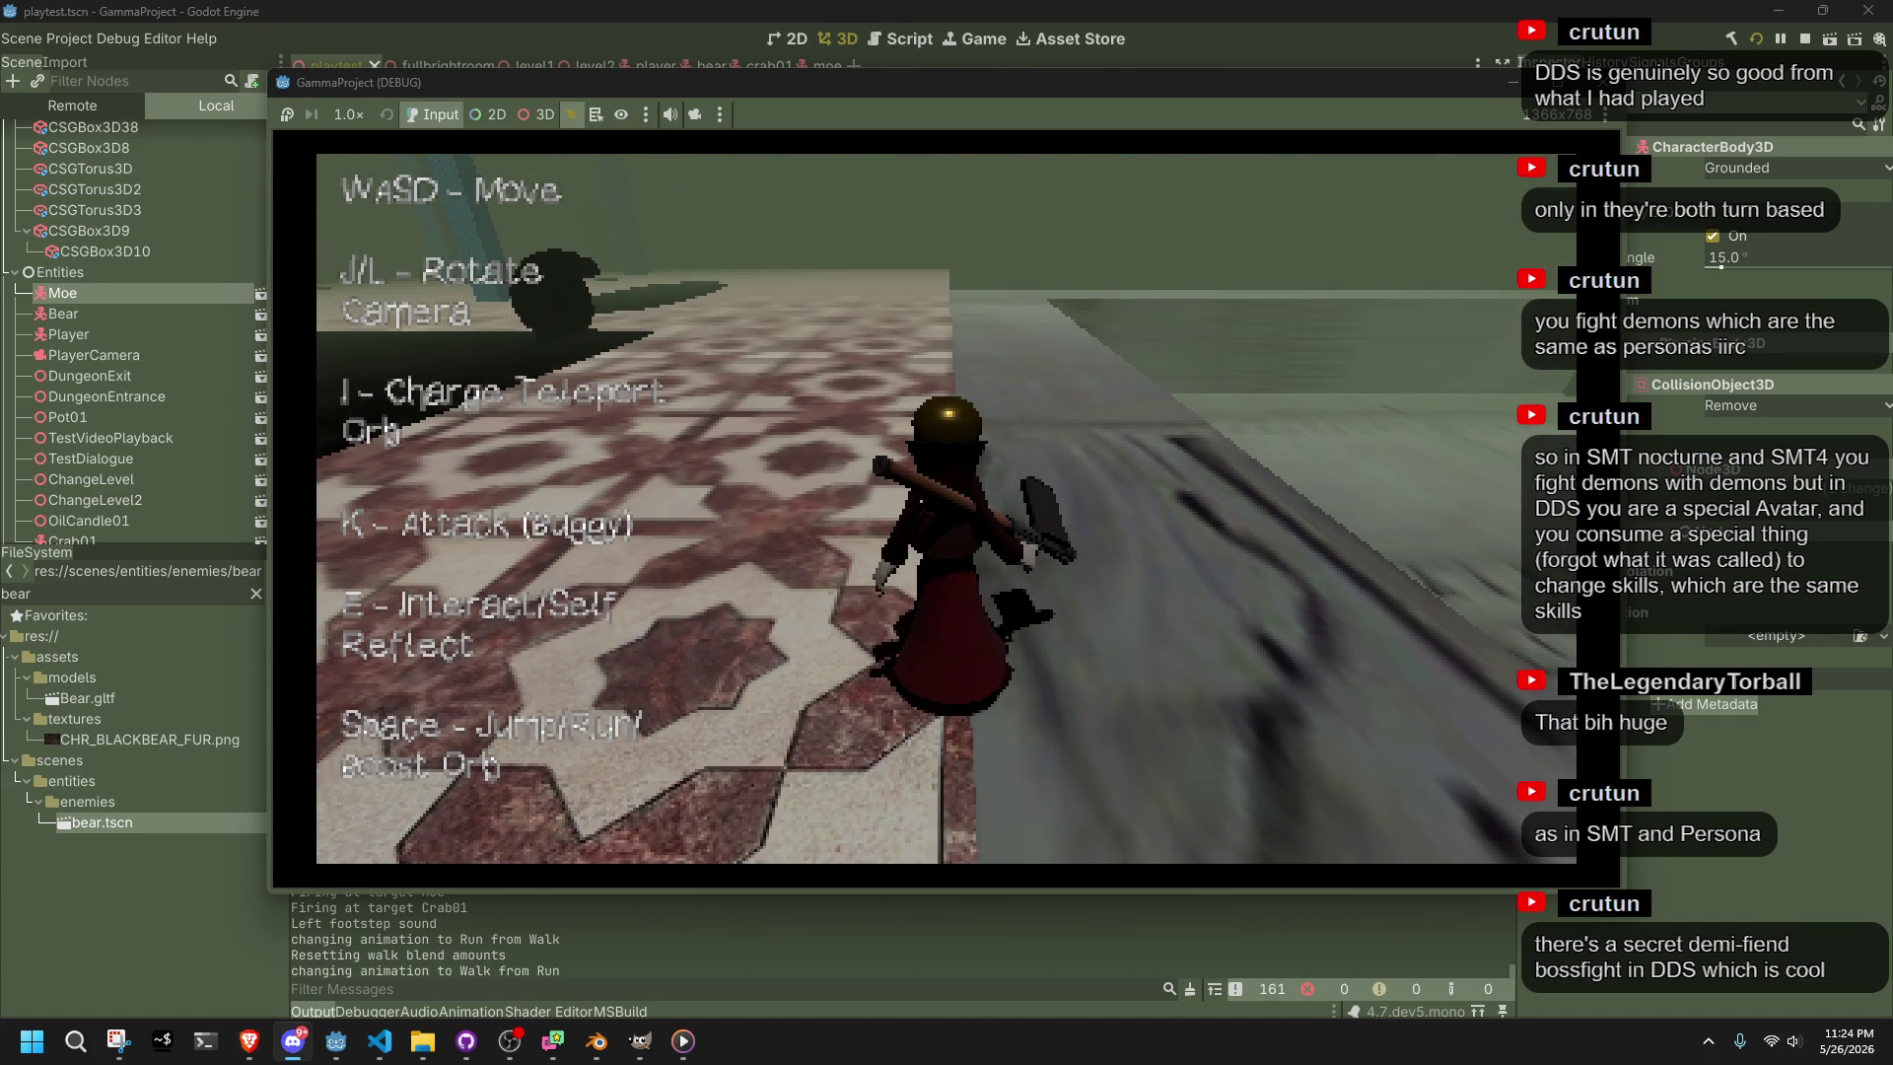
key(w)
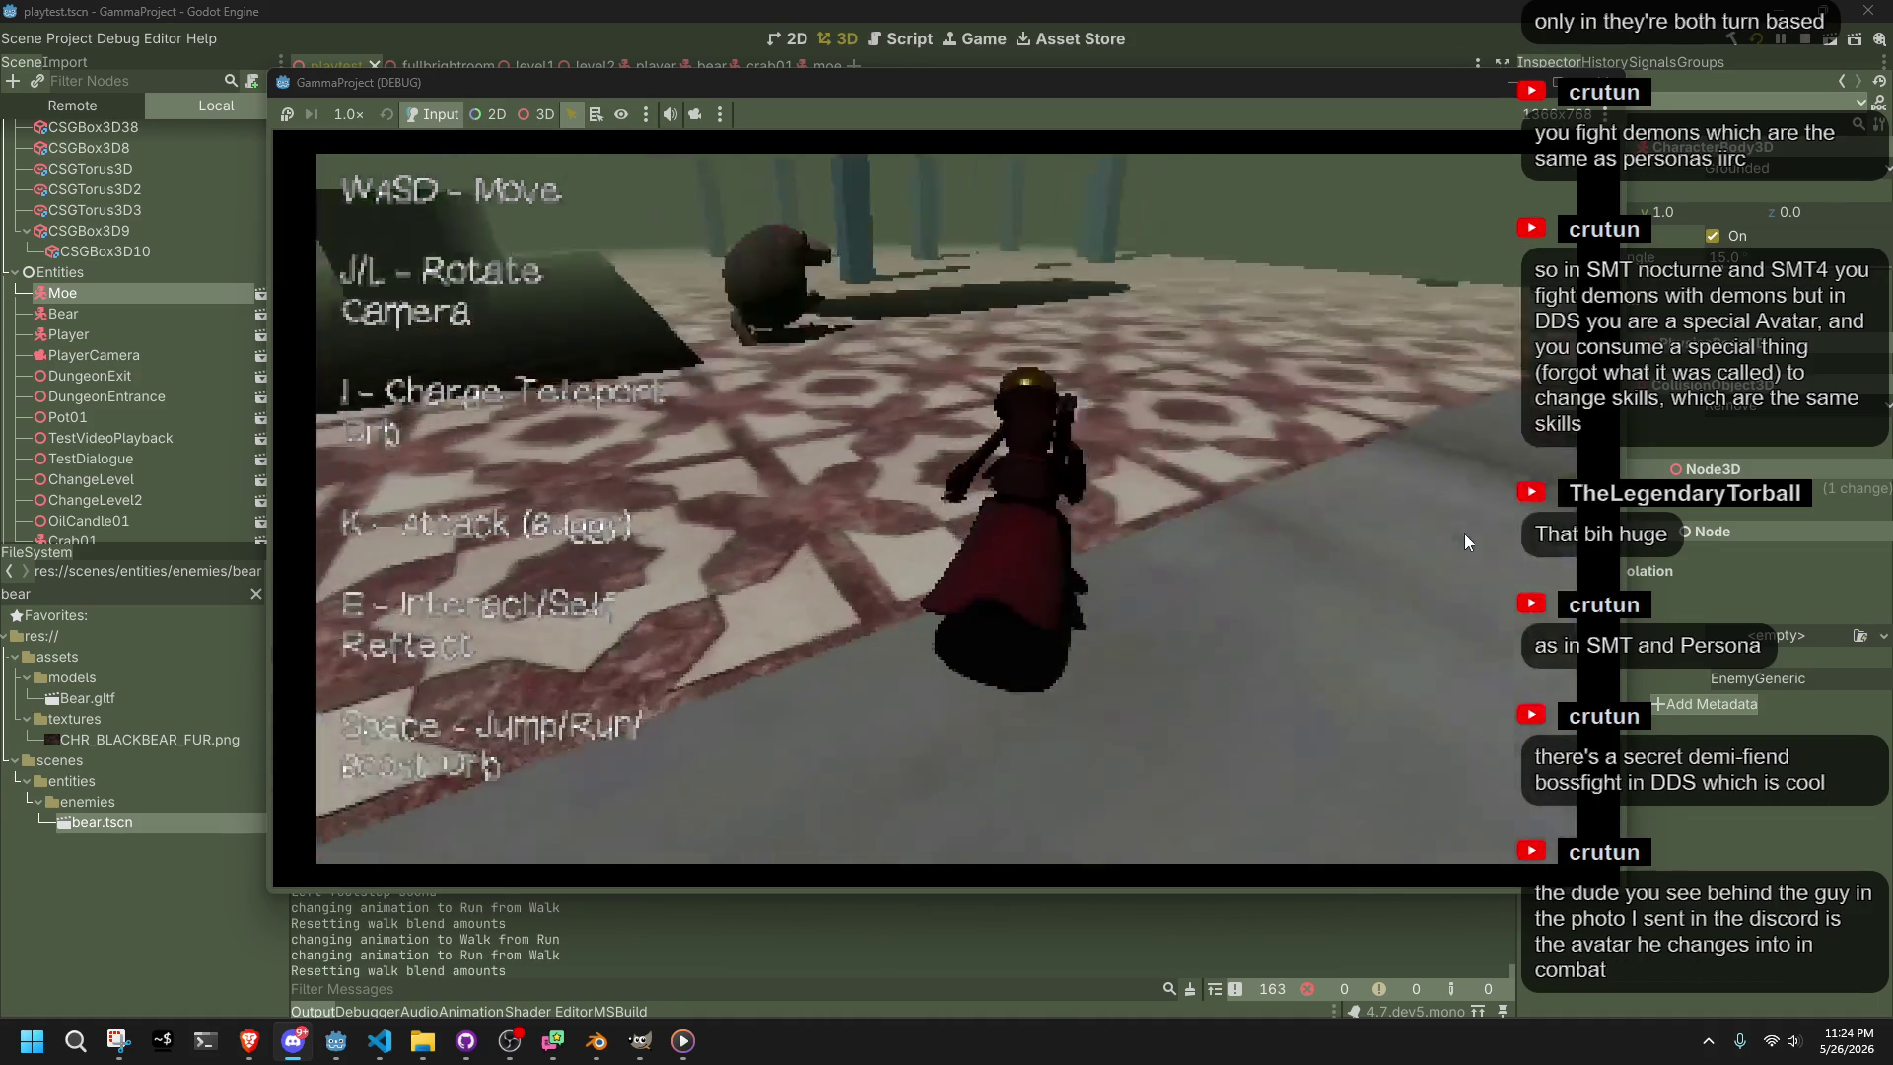
key(k)
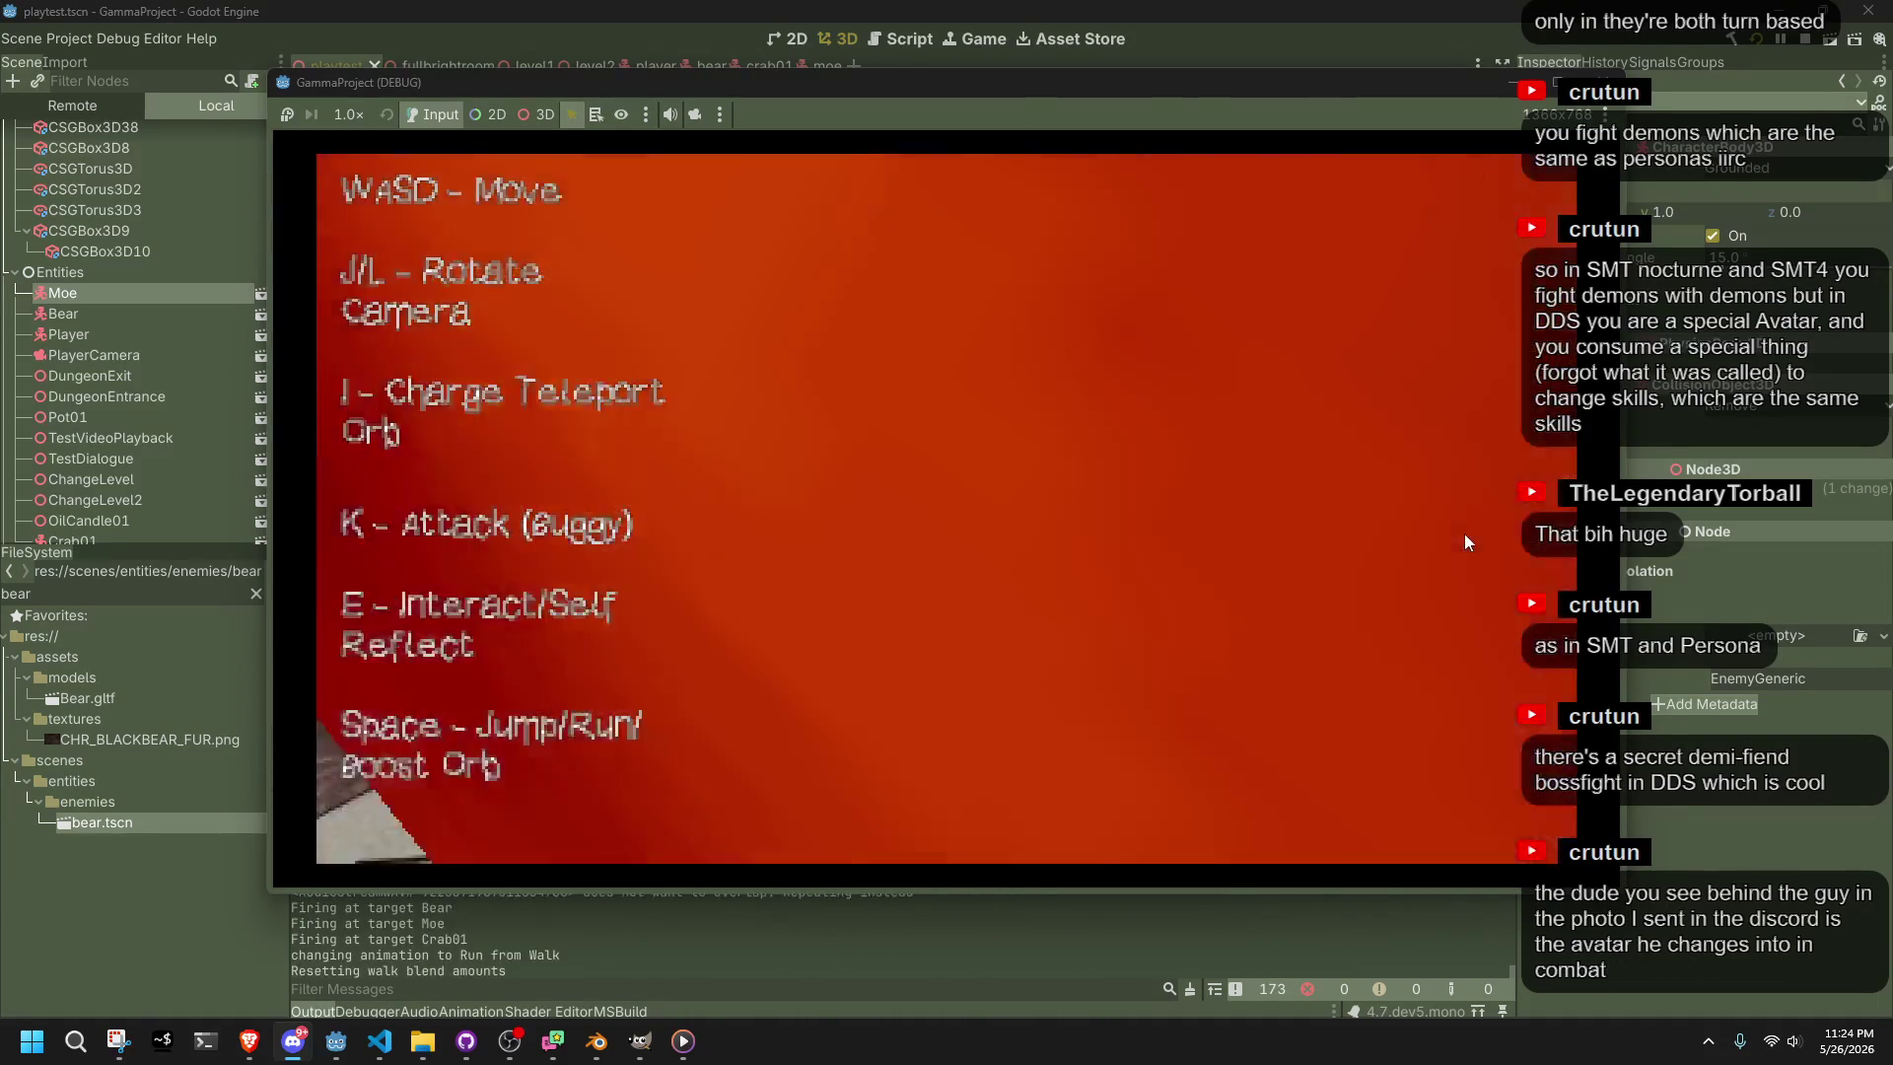
key(w)
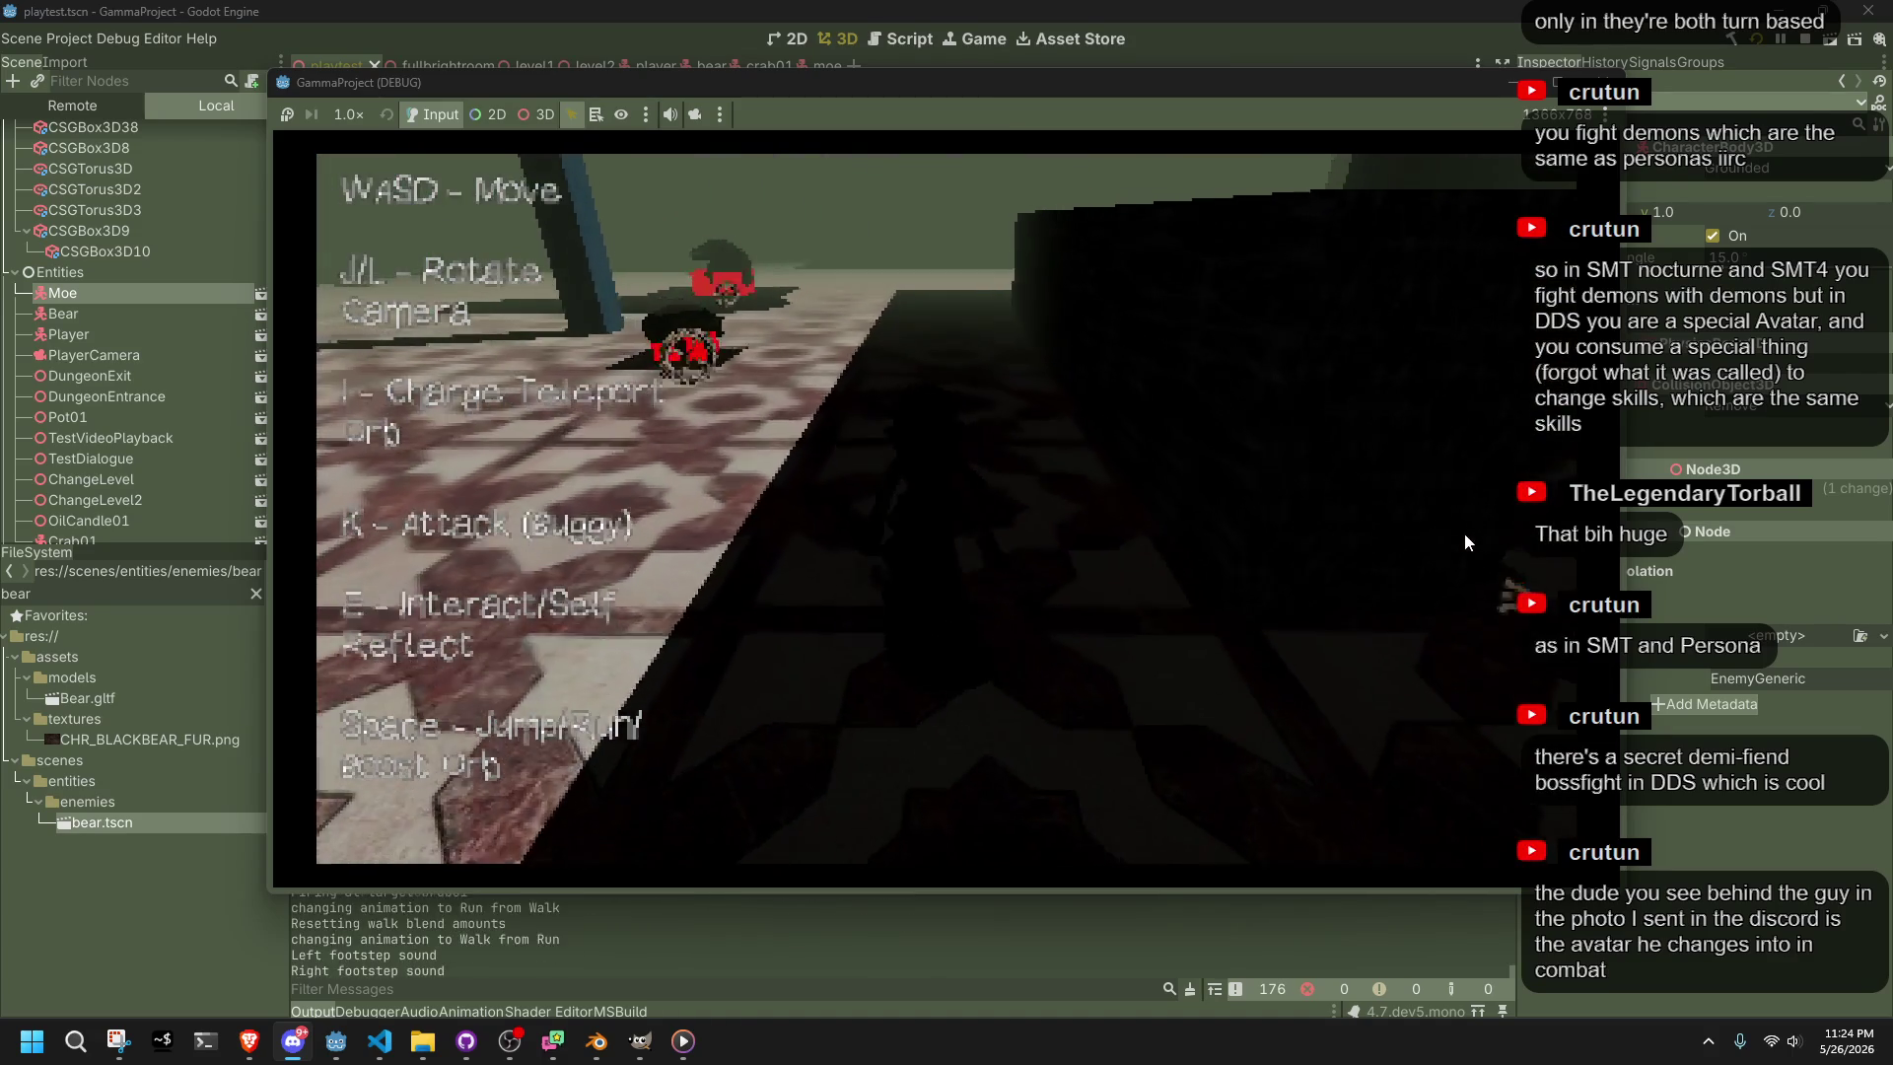
Fire at the Moe and Bear enemies, then walk onto the open floor past the bear
key(k)
key(j)
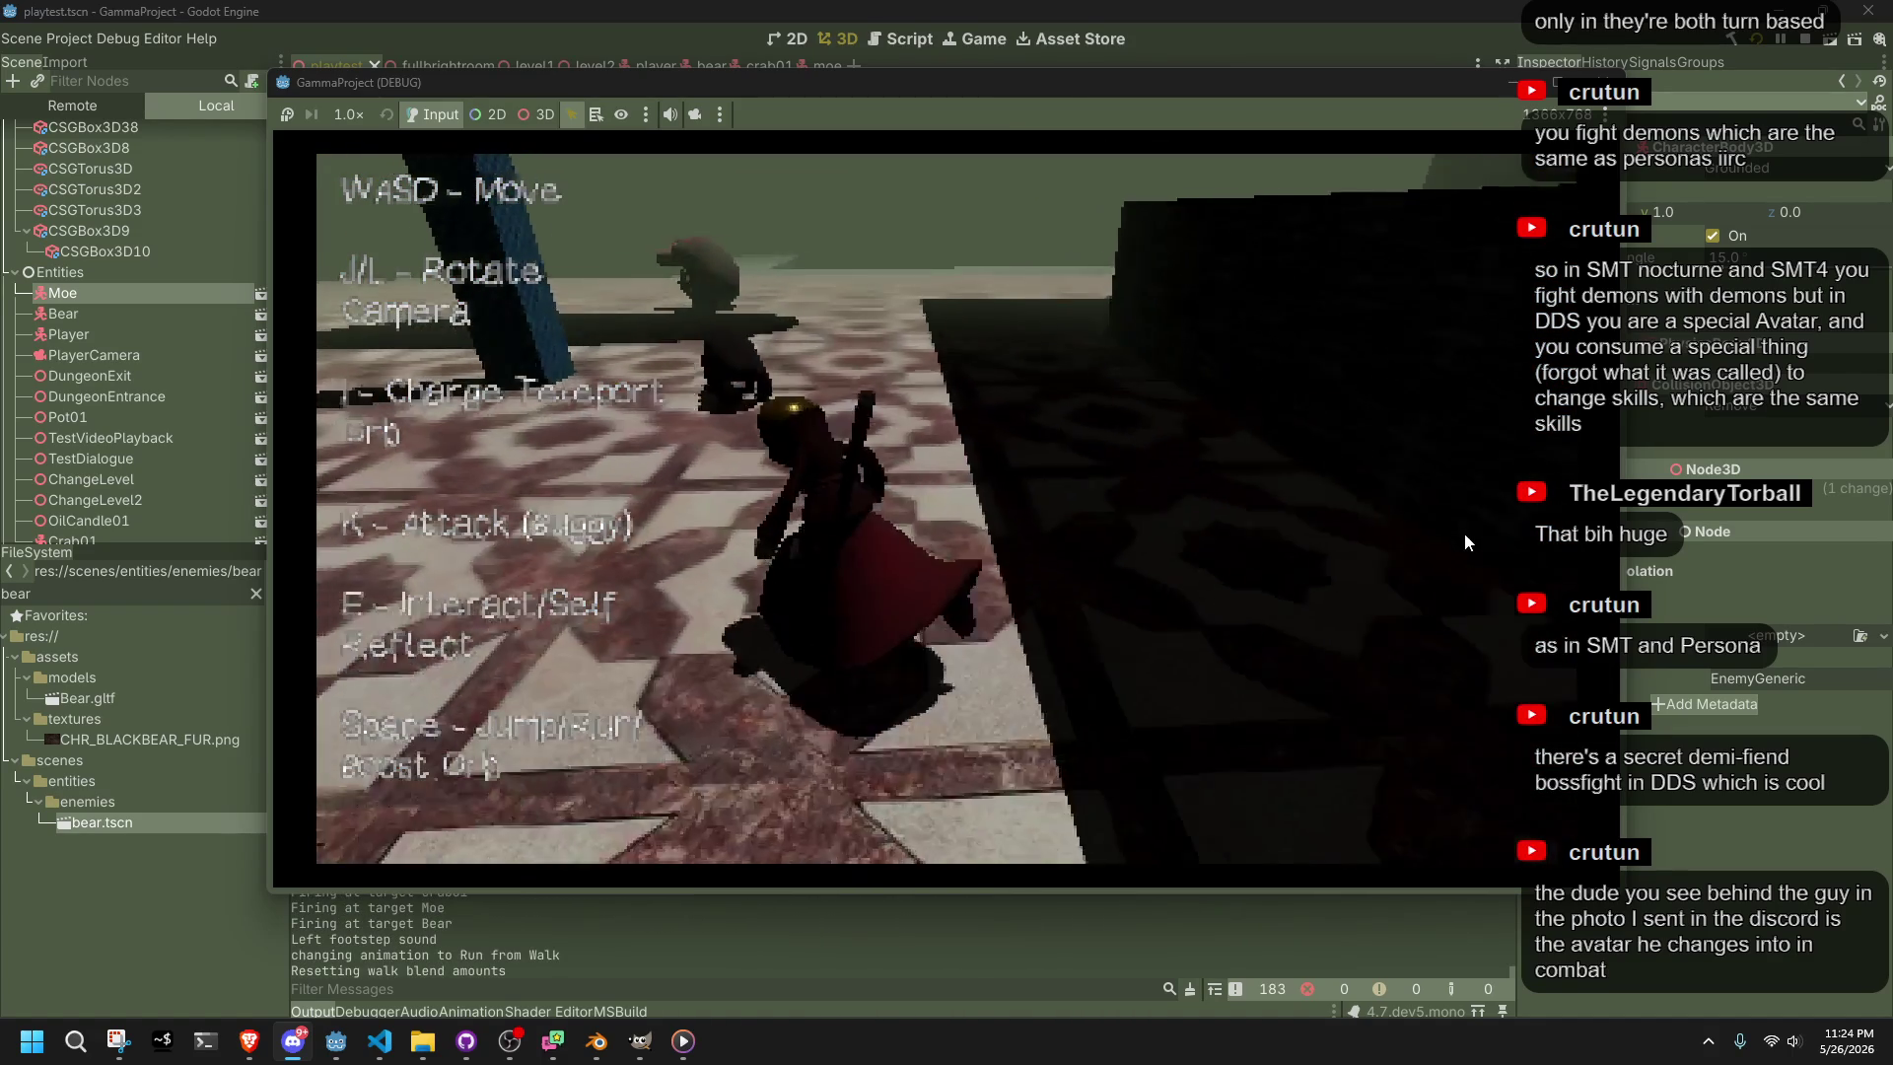
key(w)
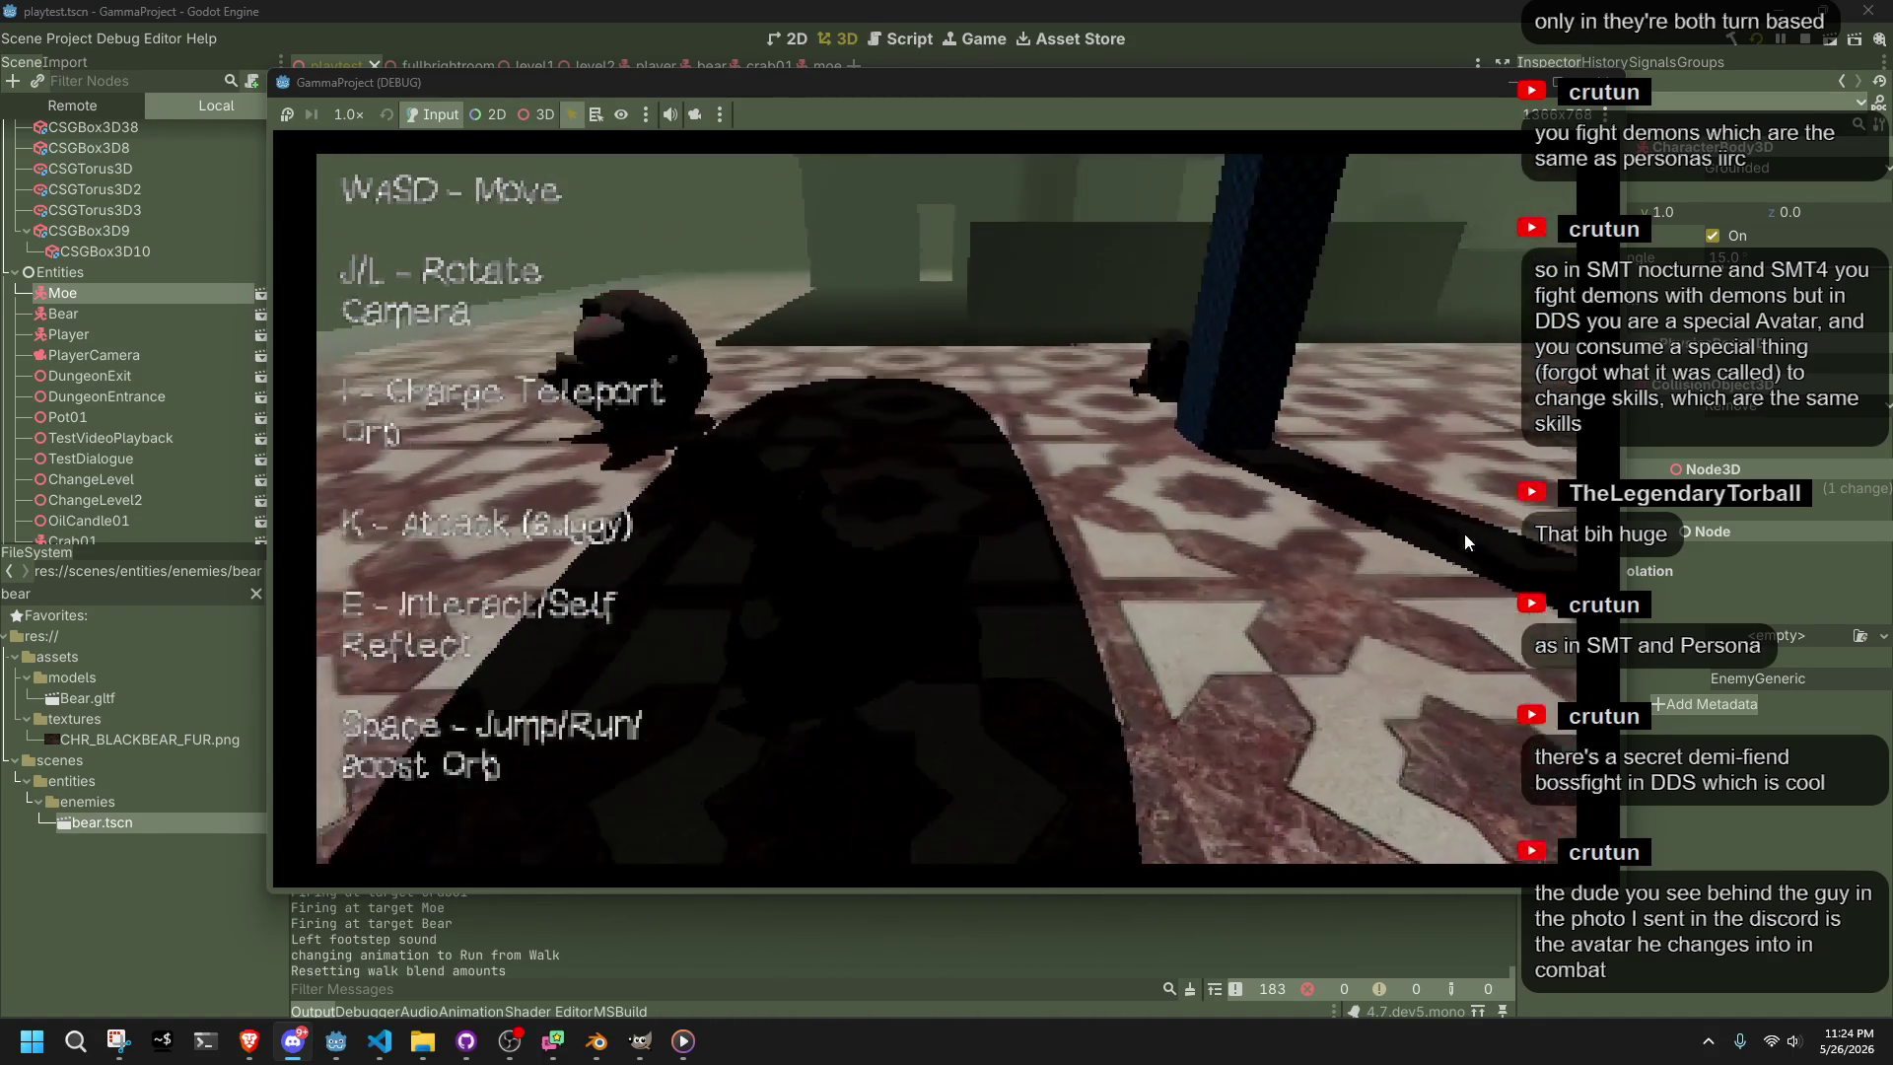
key(w)
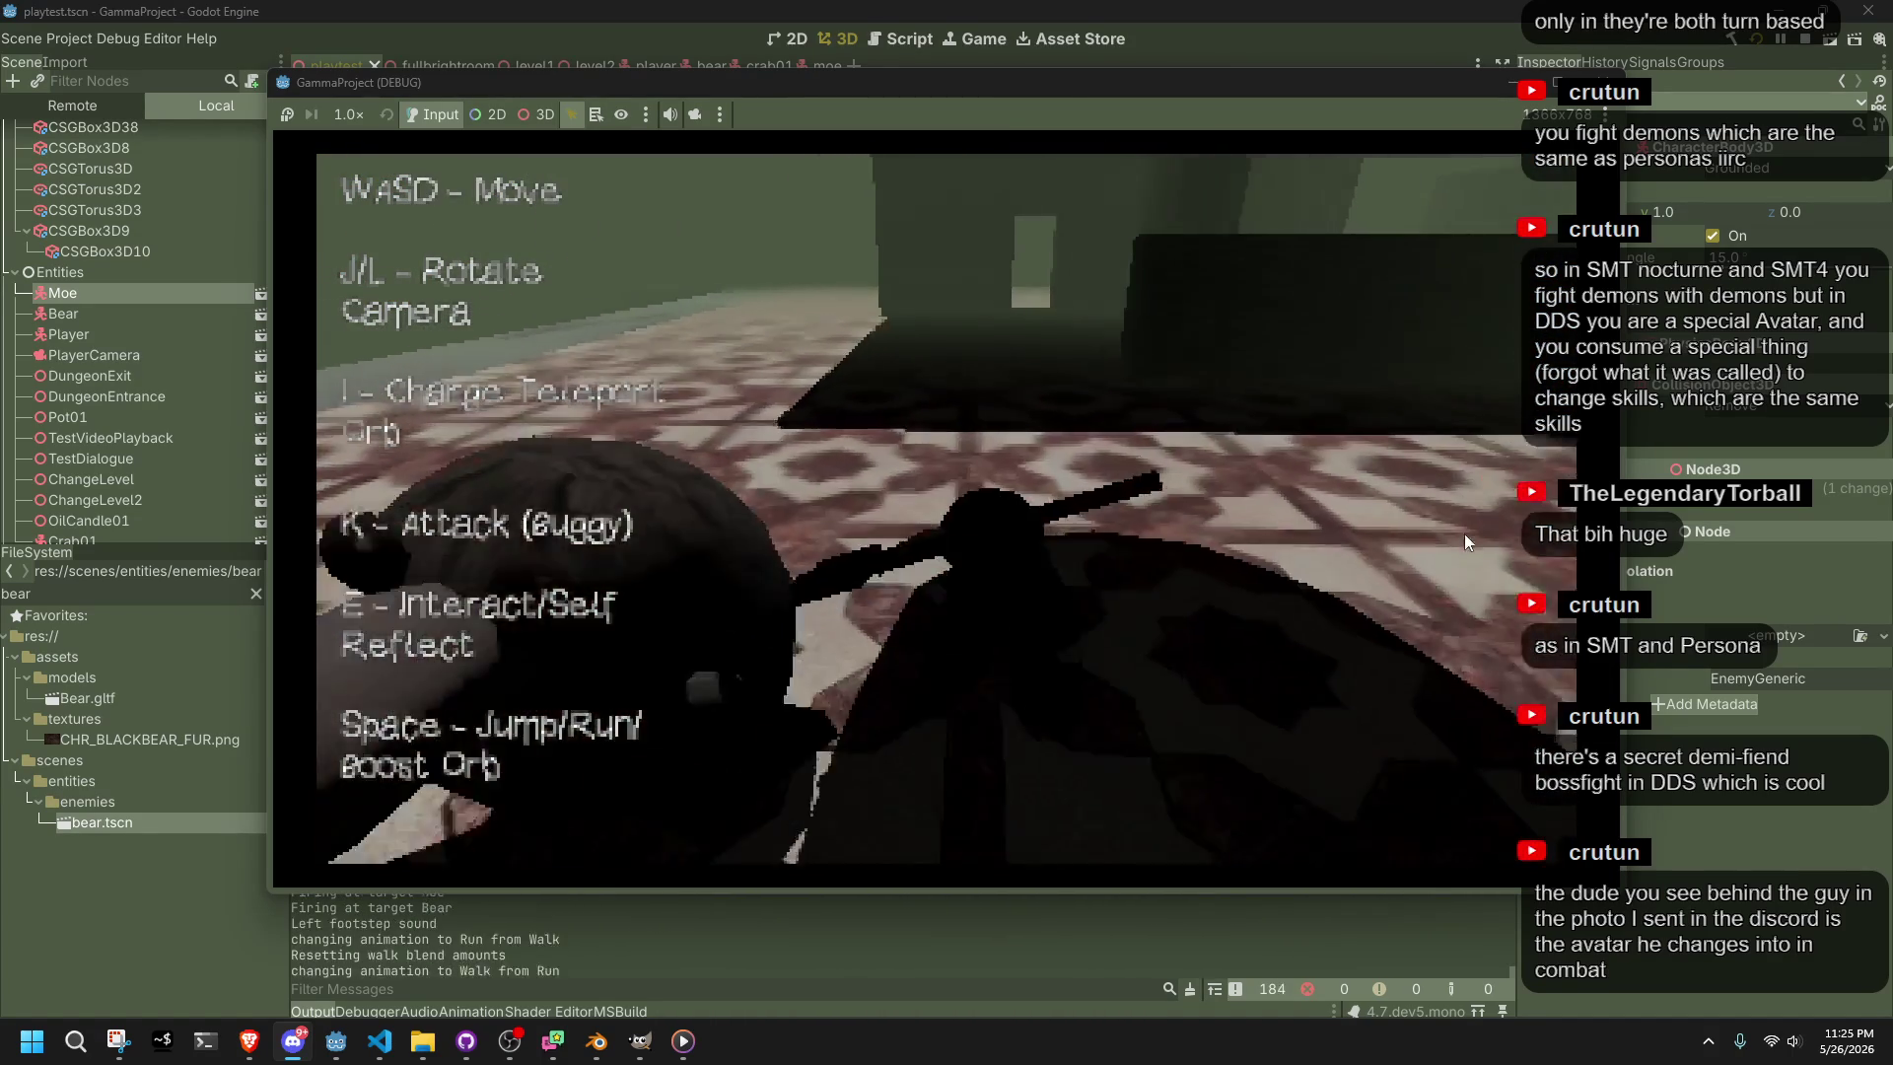
key(j)
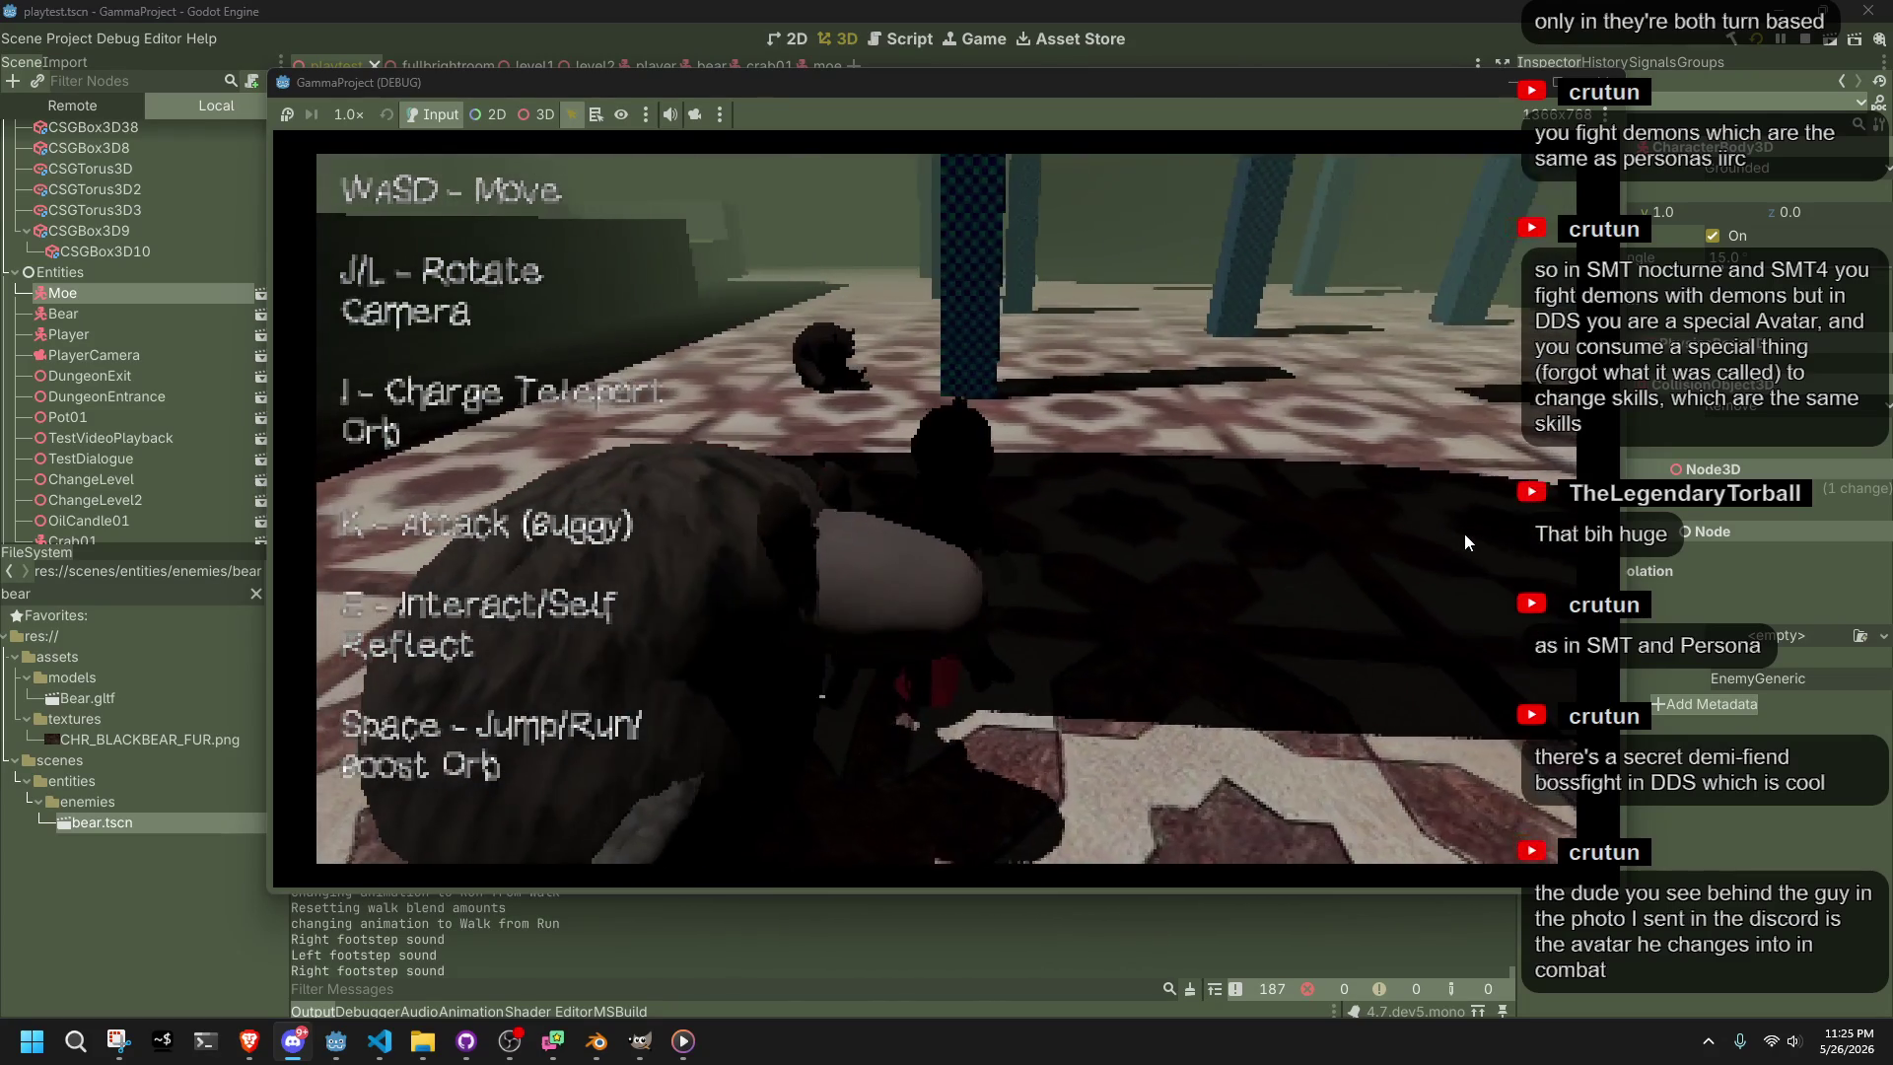
Circle the bear, attack it, then walk away firing at targeted enemies
key(w)
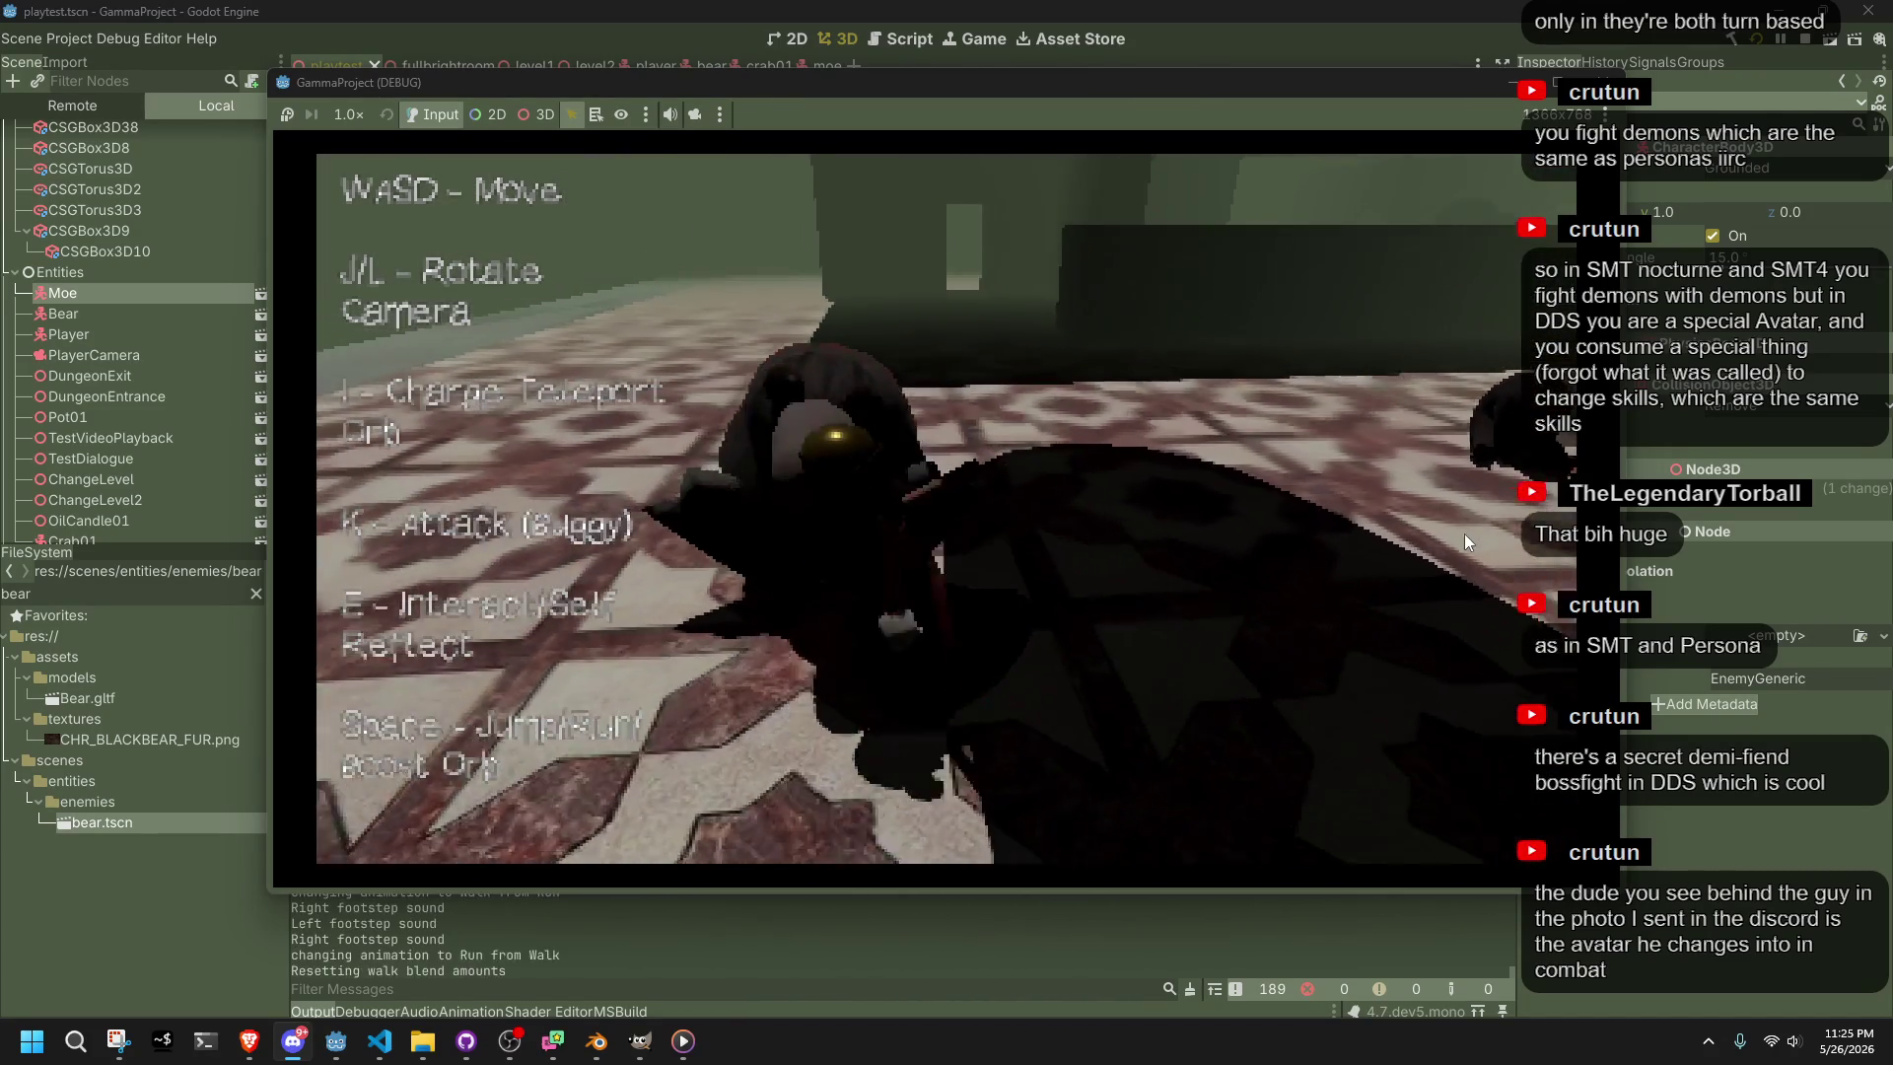
key(l)
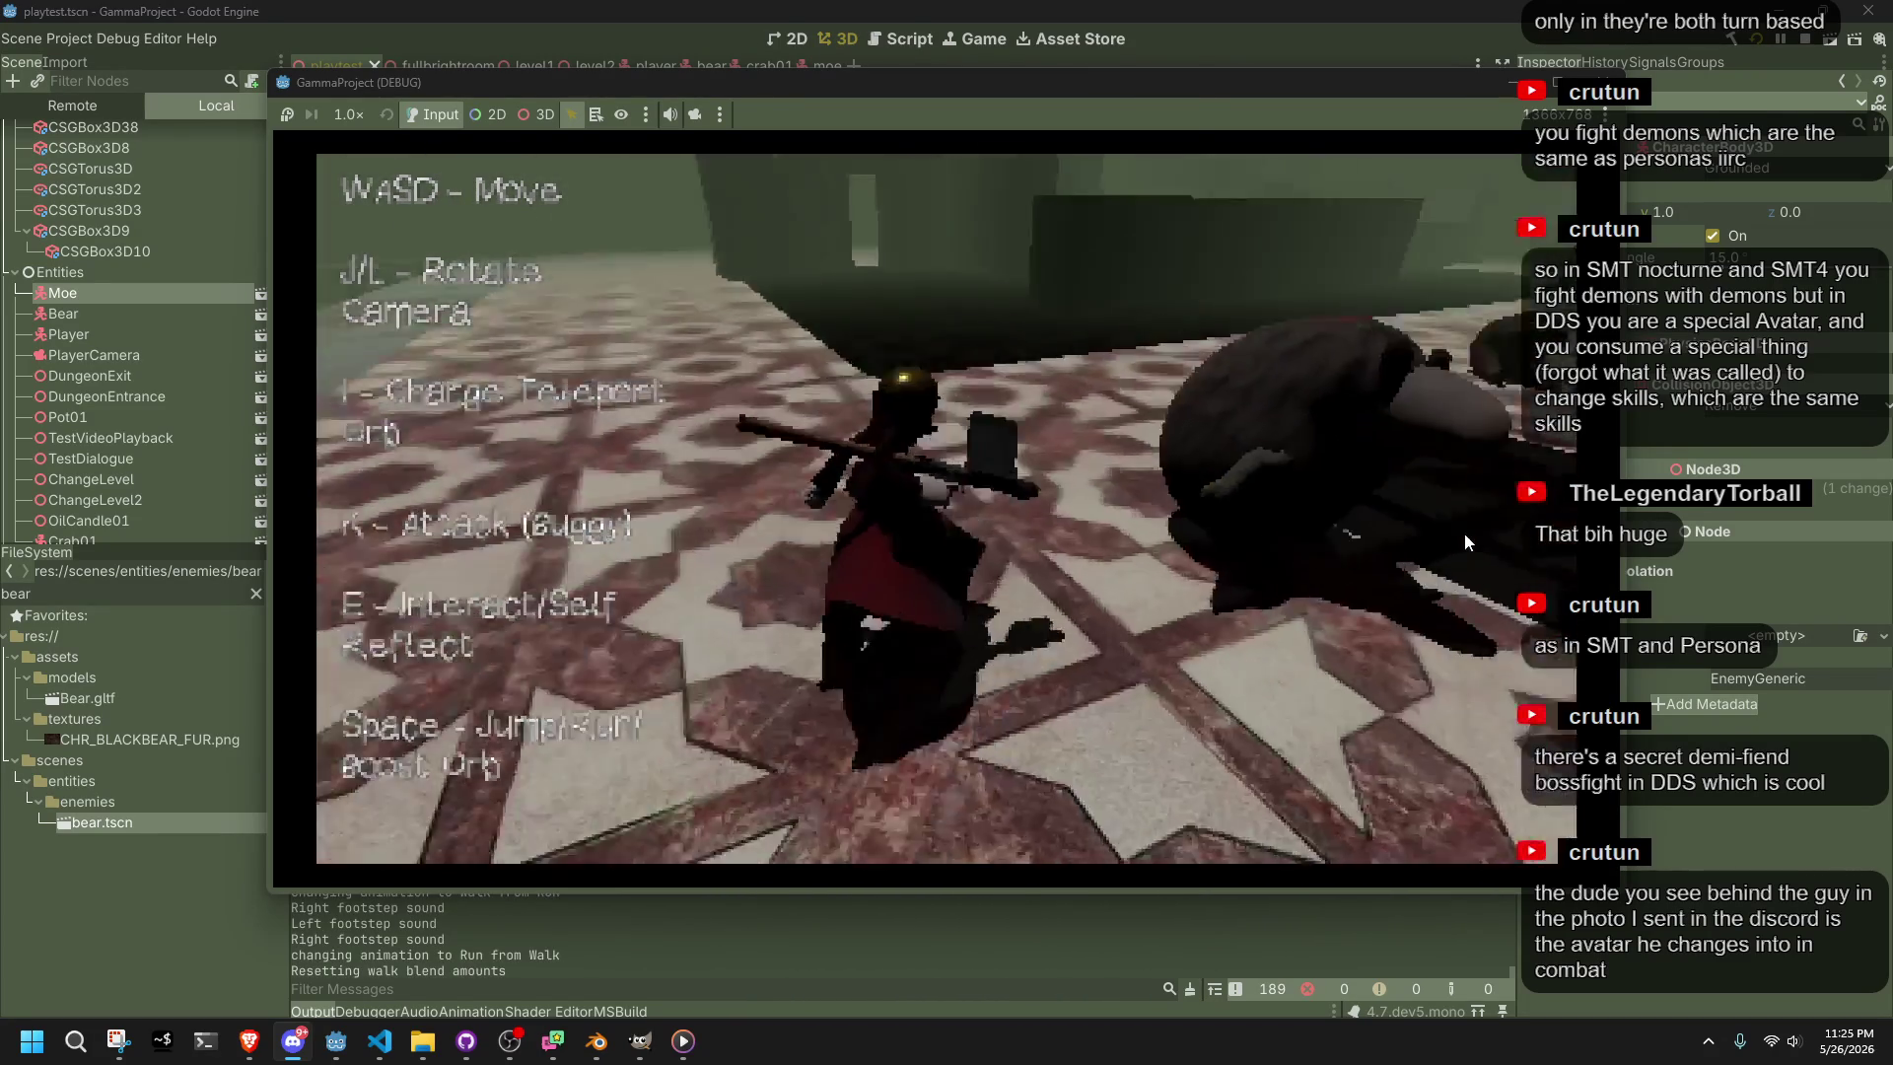
key(j)
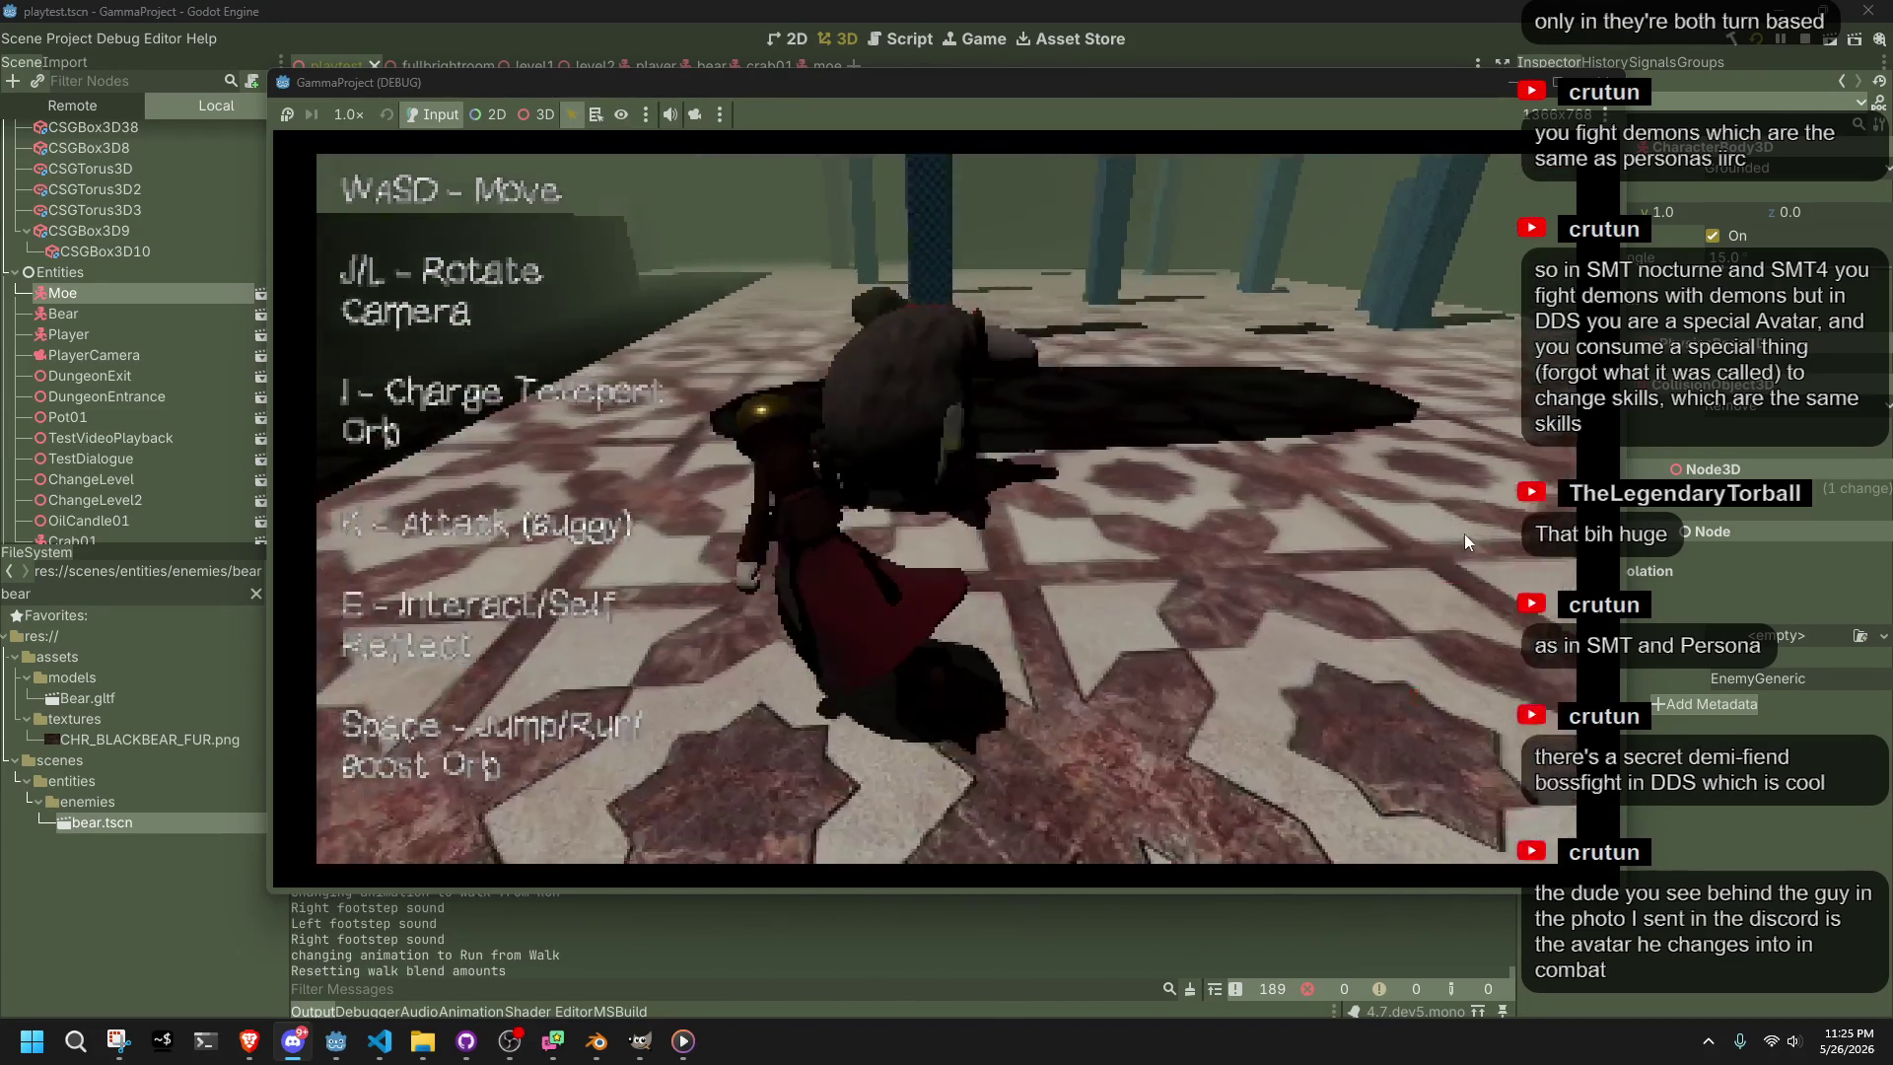
key(j)
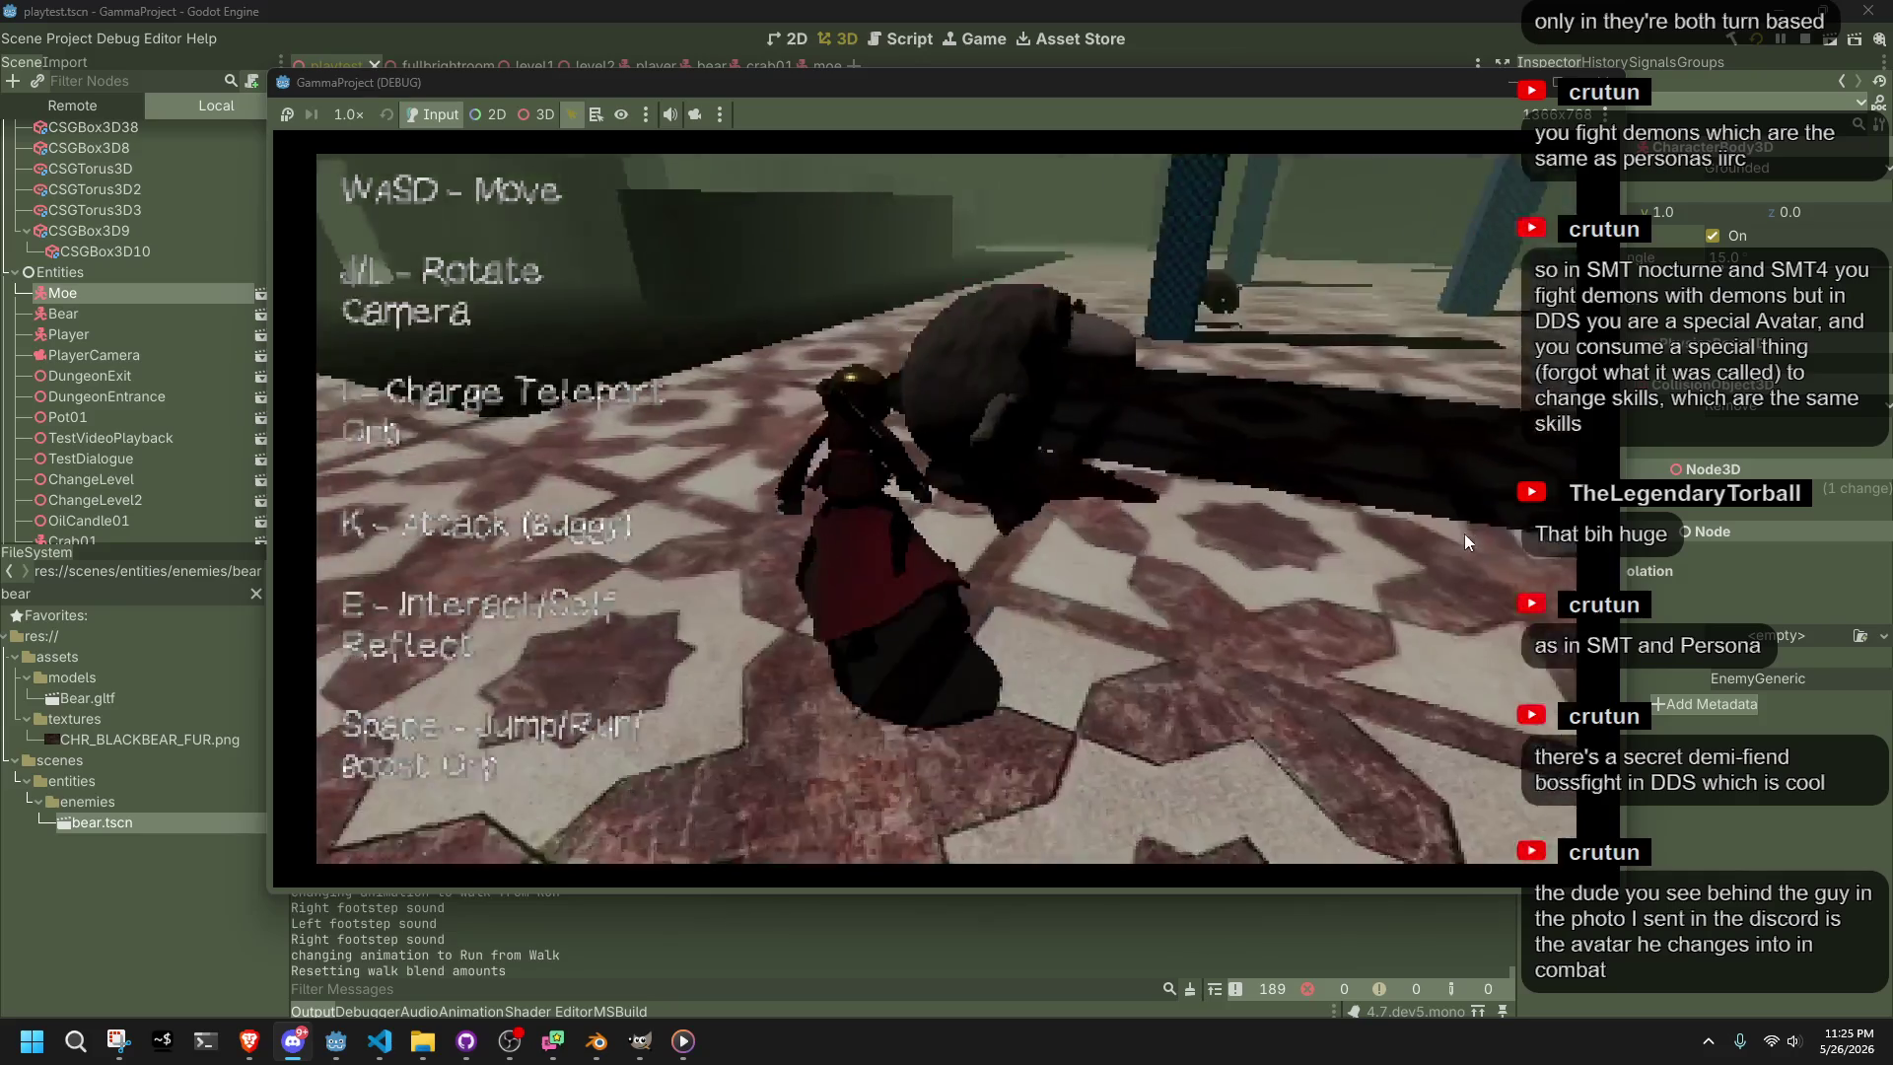
key(w)
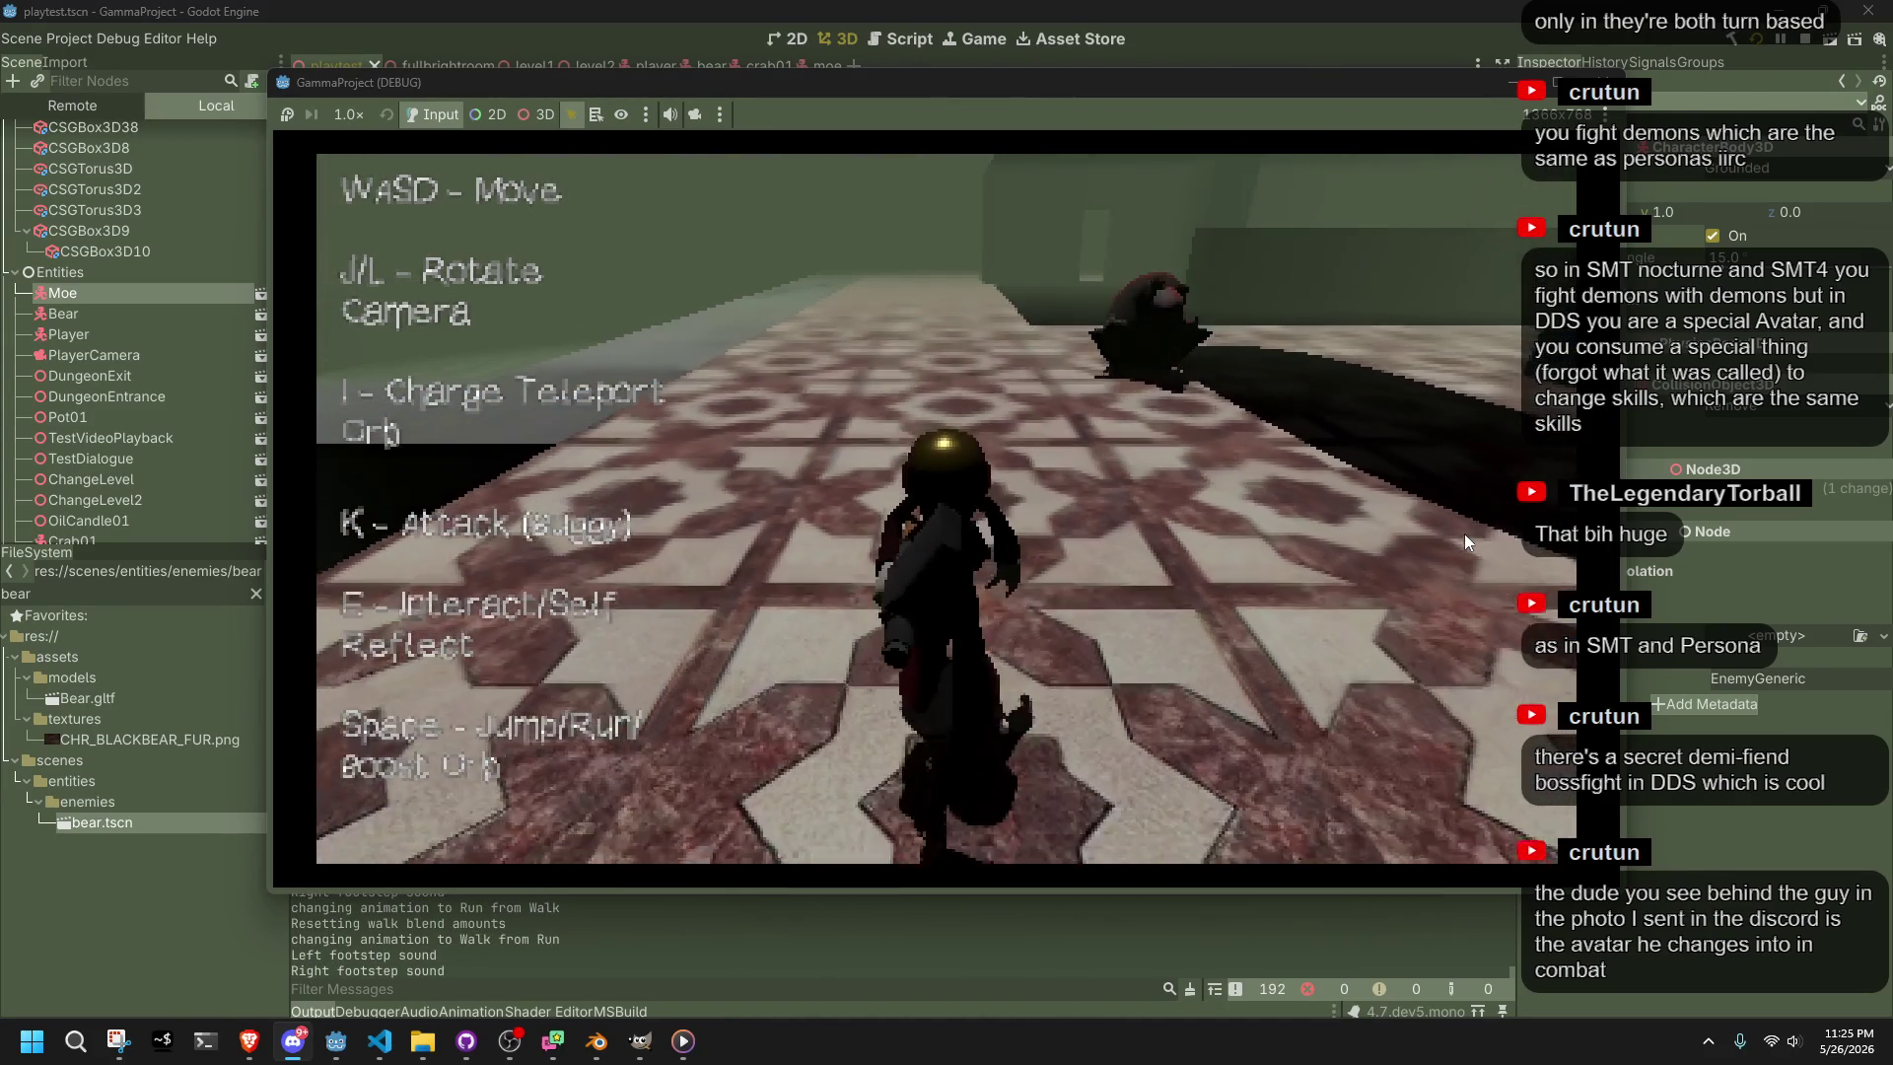
key(k)
key(a)
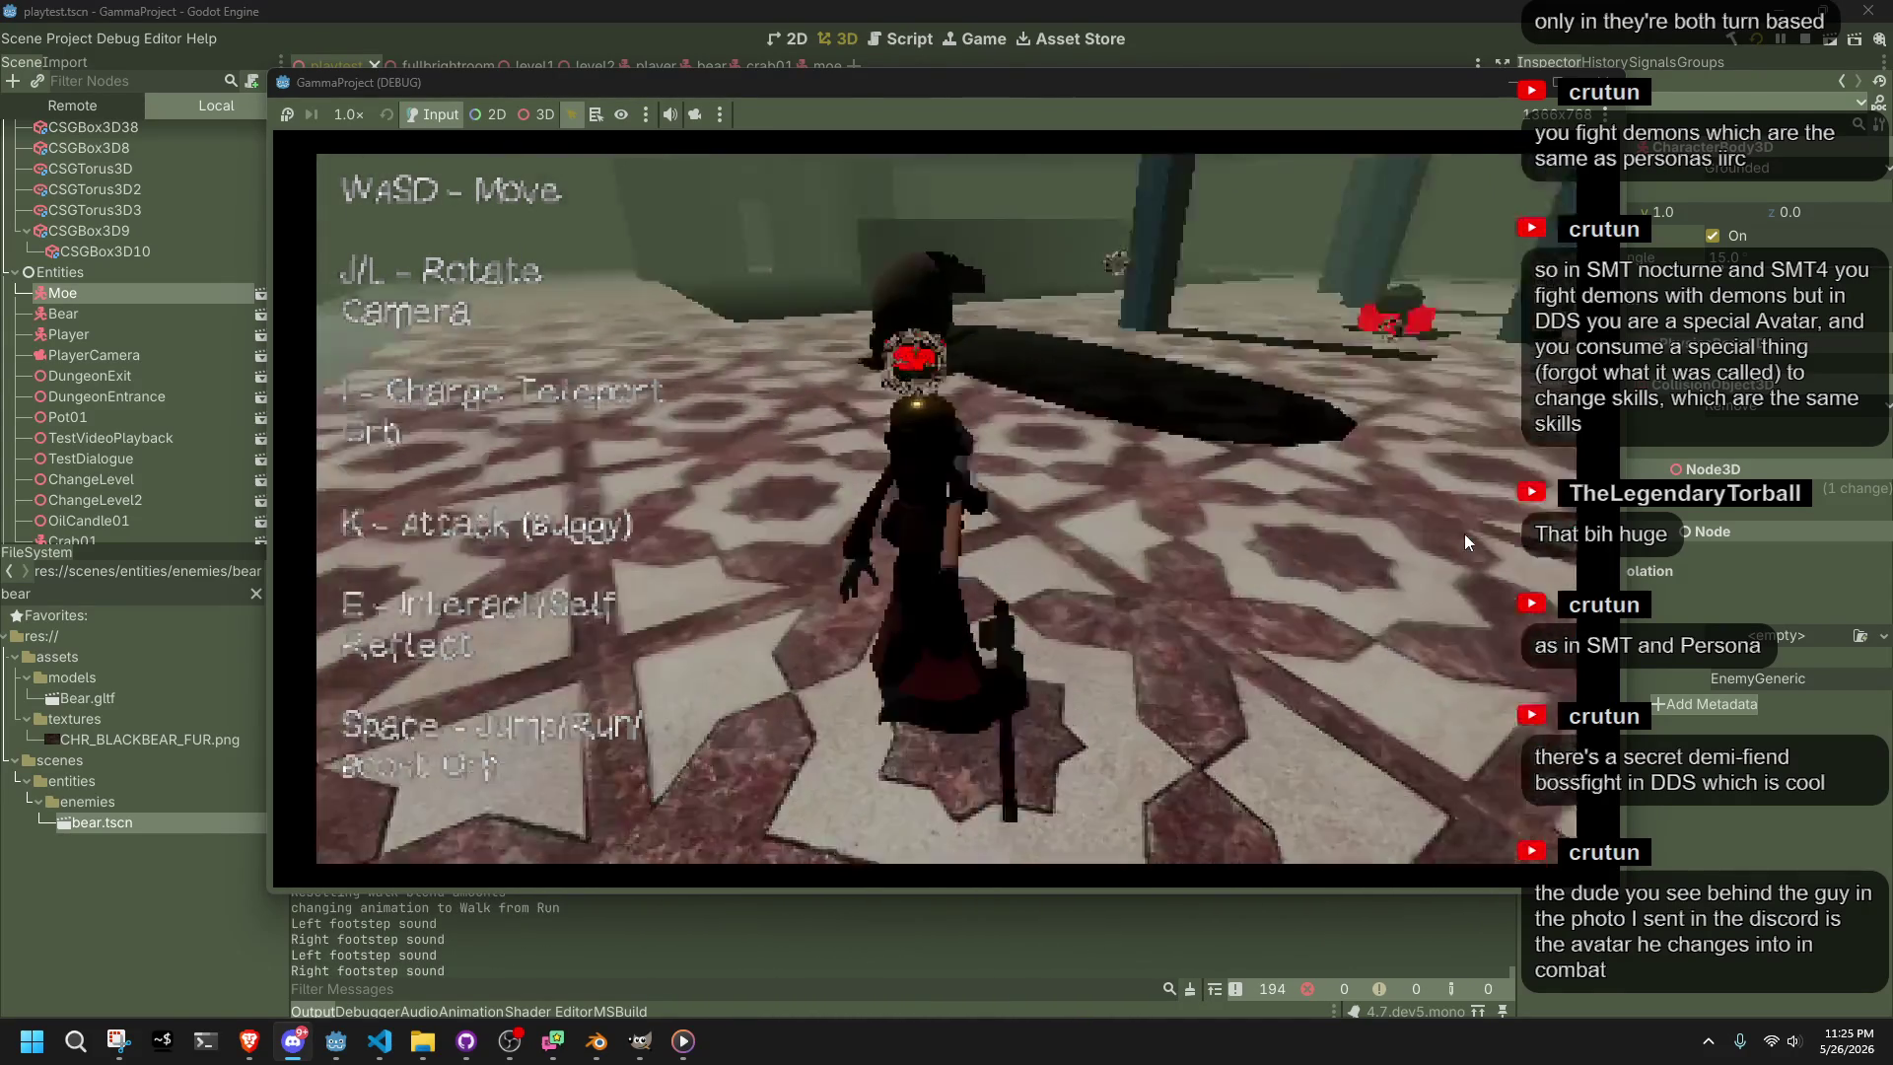
key(w)
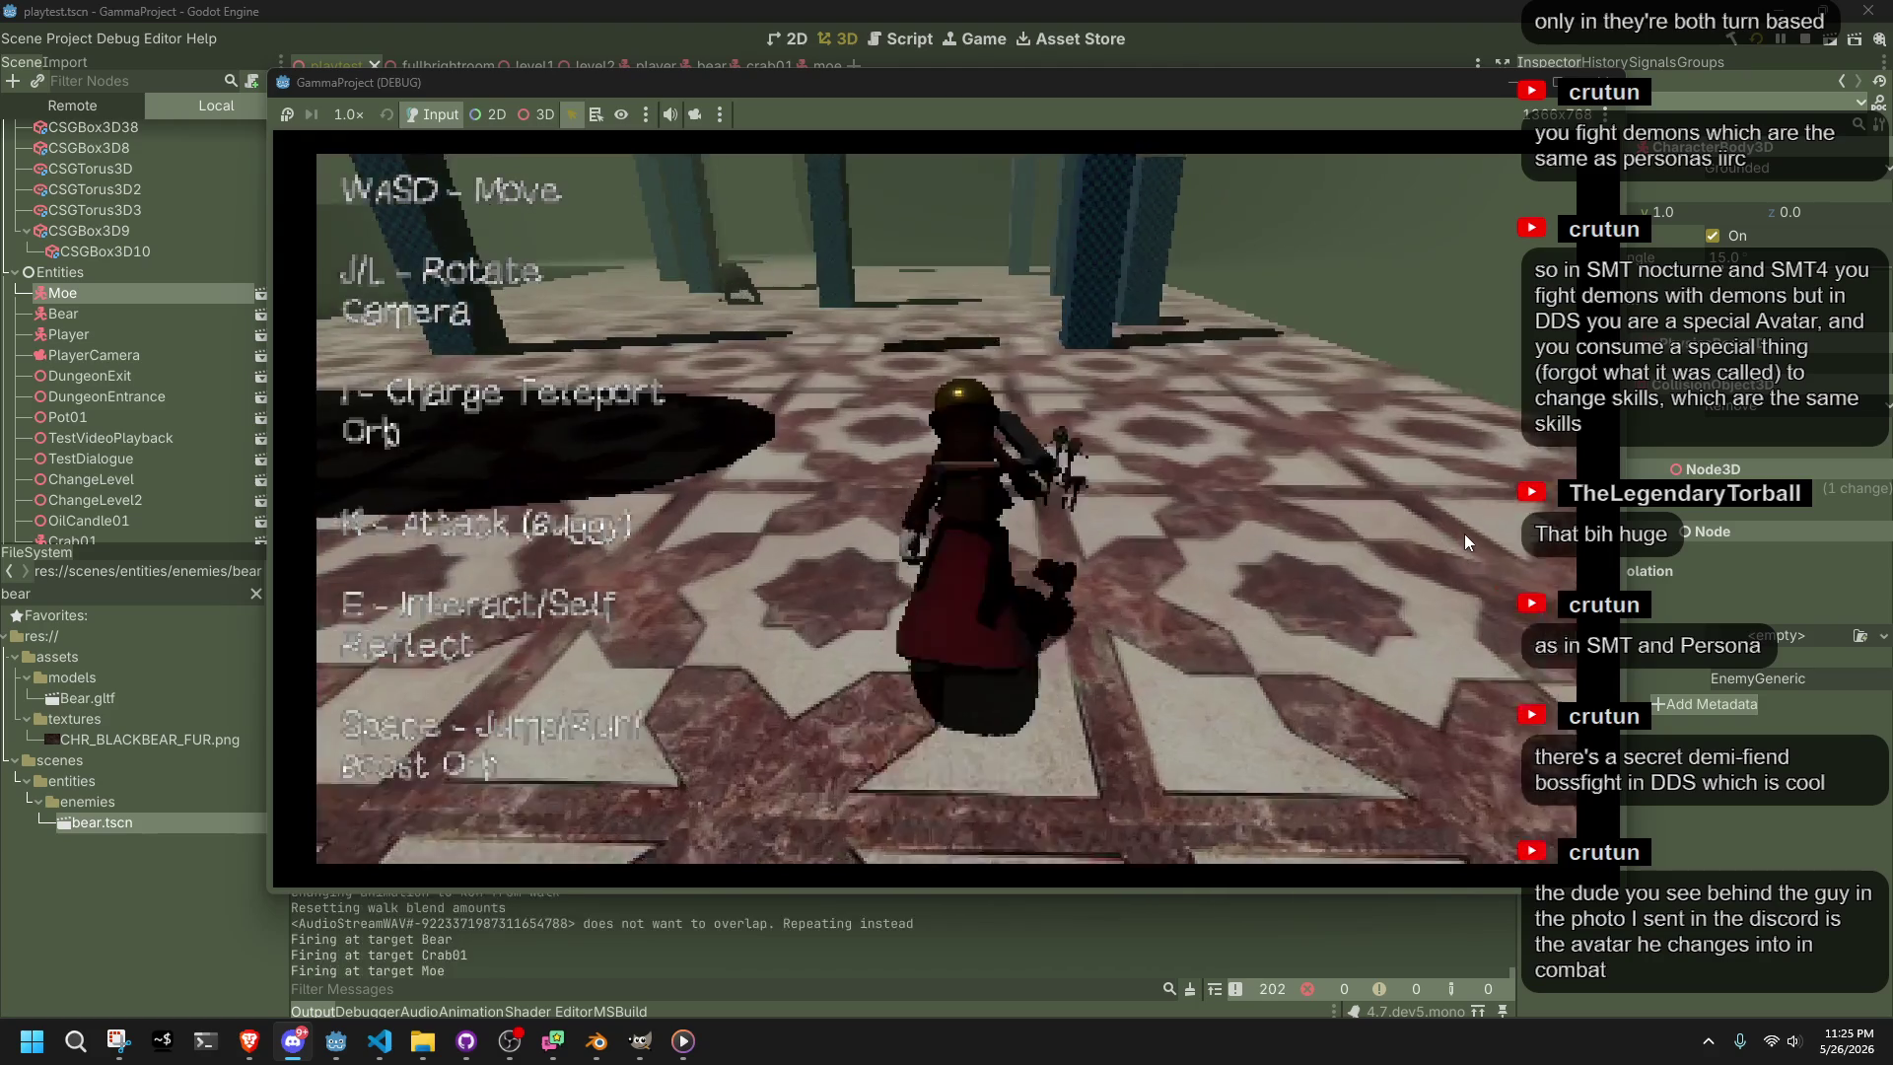
Run across the tiled floor past the dark wall block and bear onto the grey ramp
key(space)
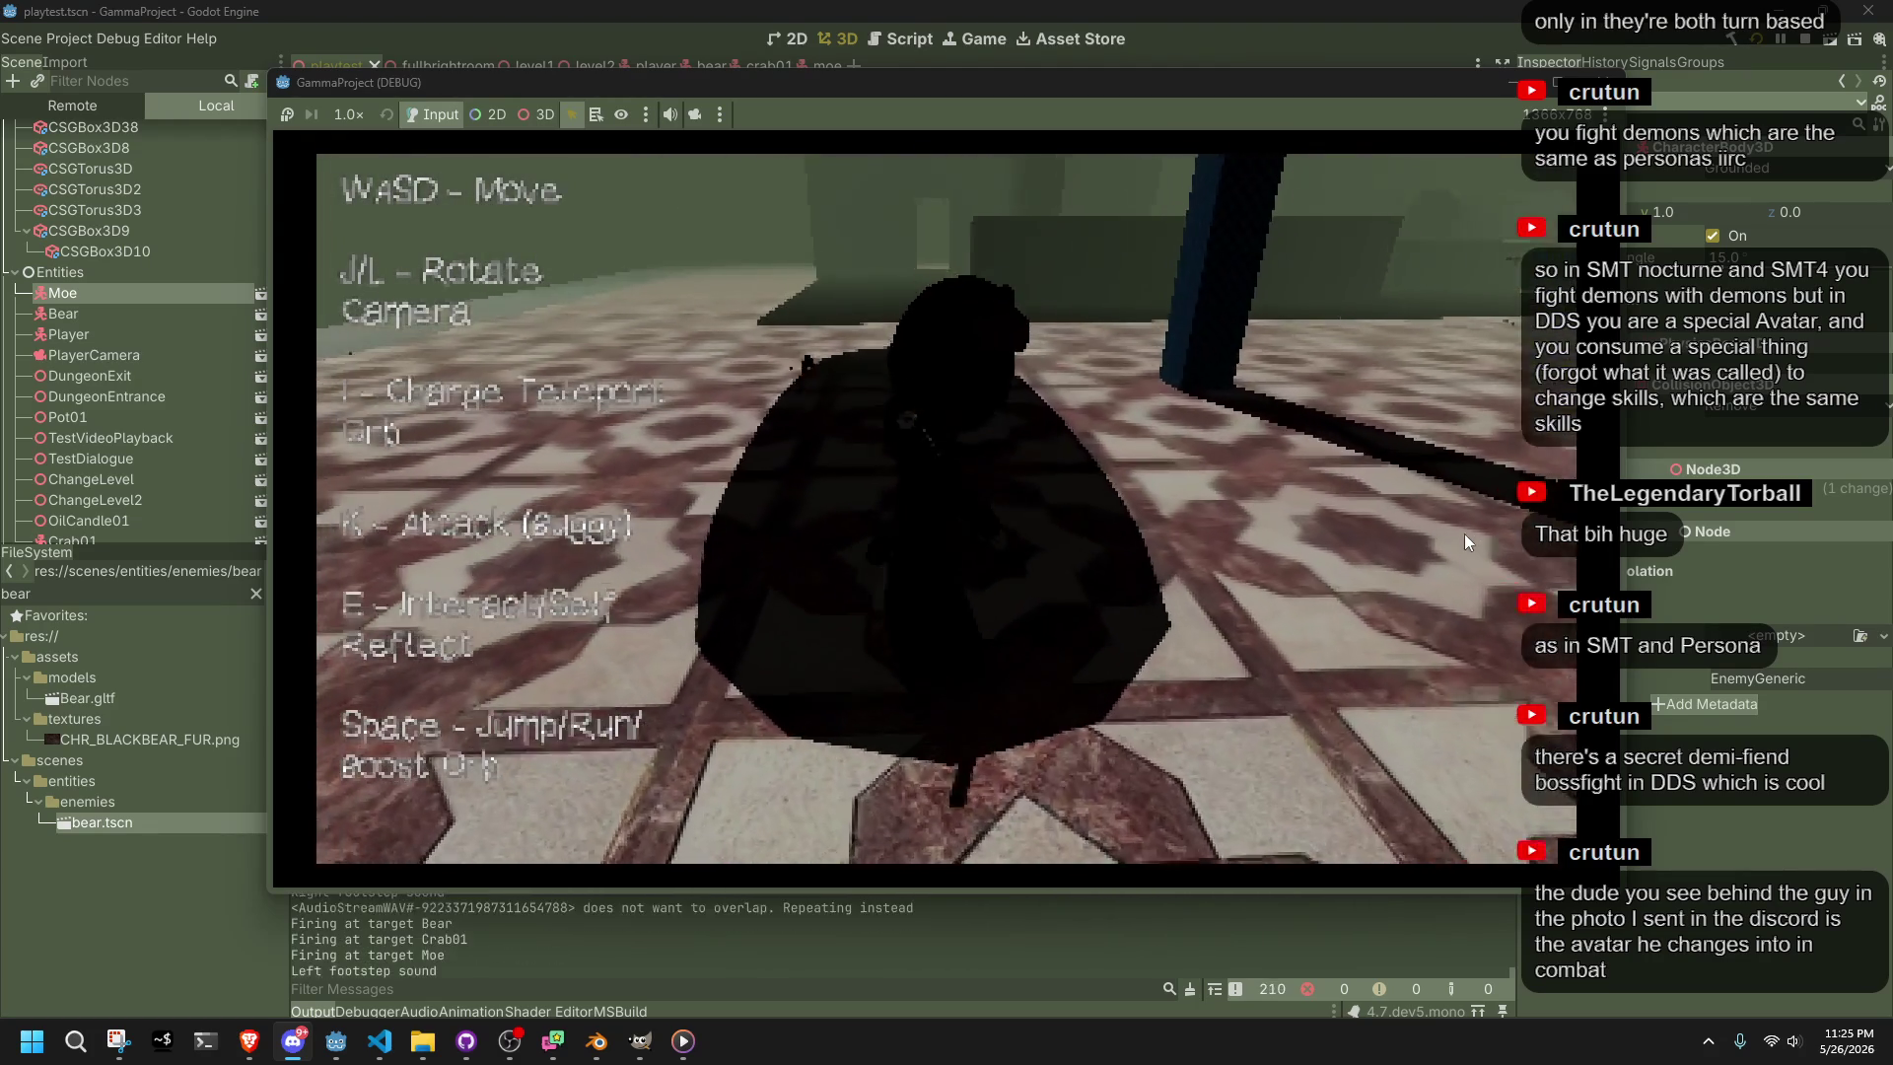
key(w)
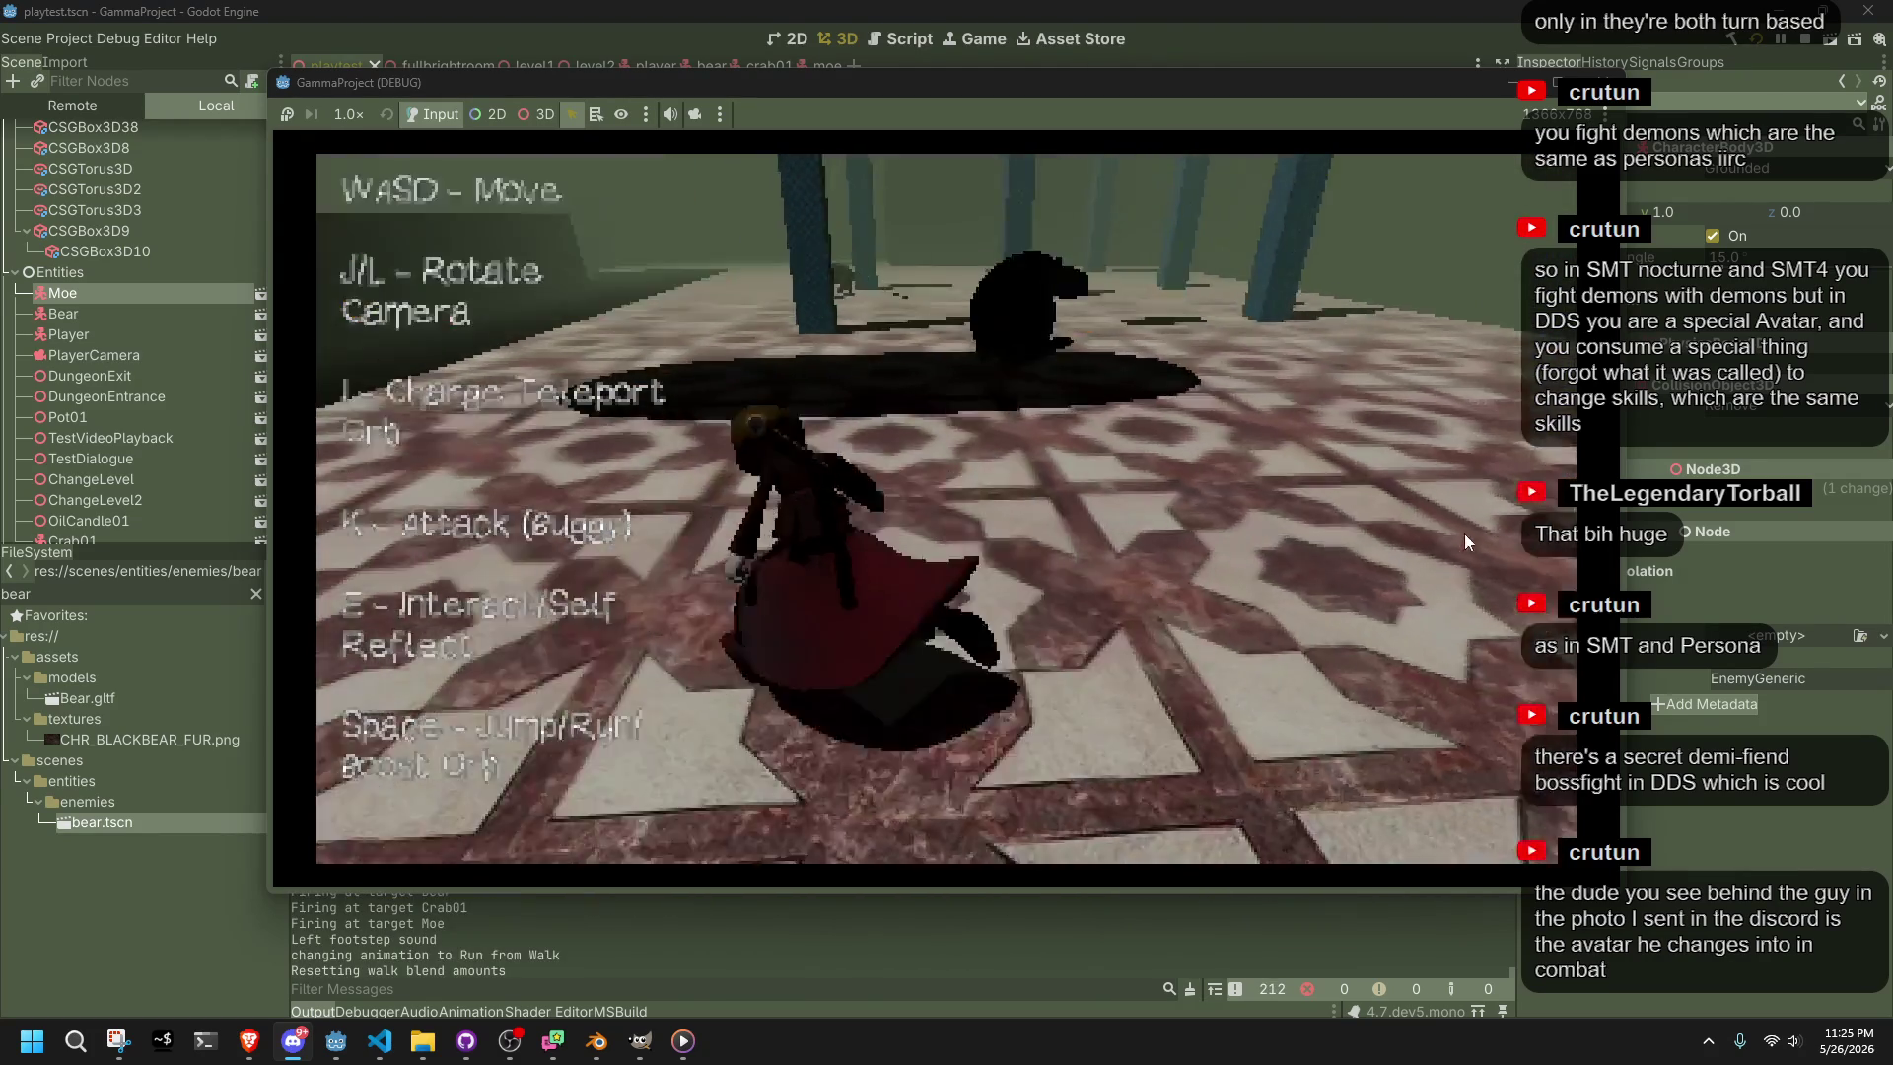
key(w)
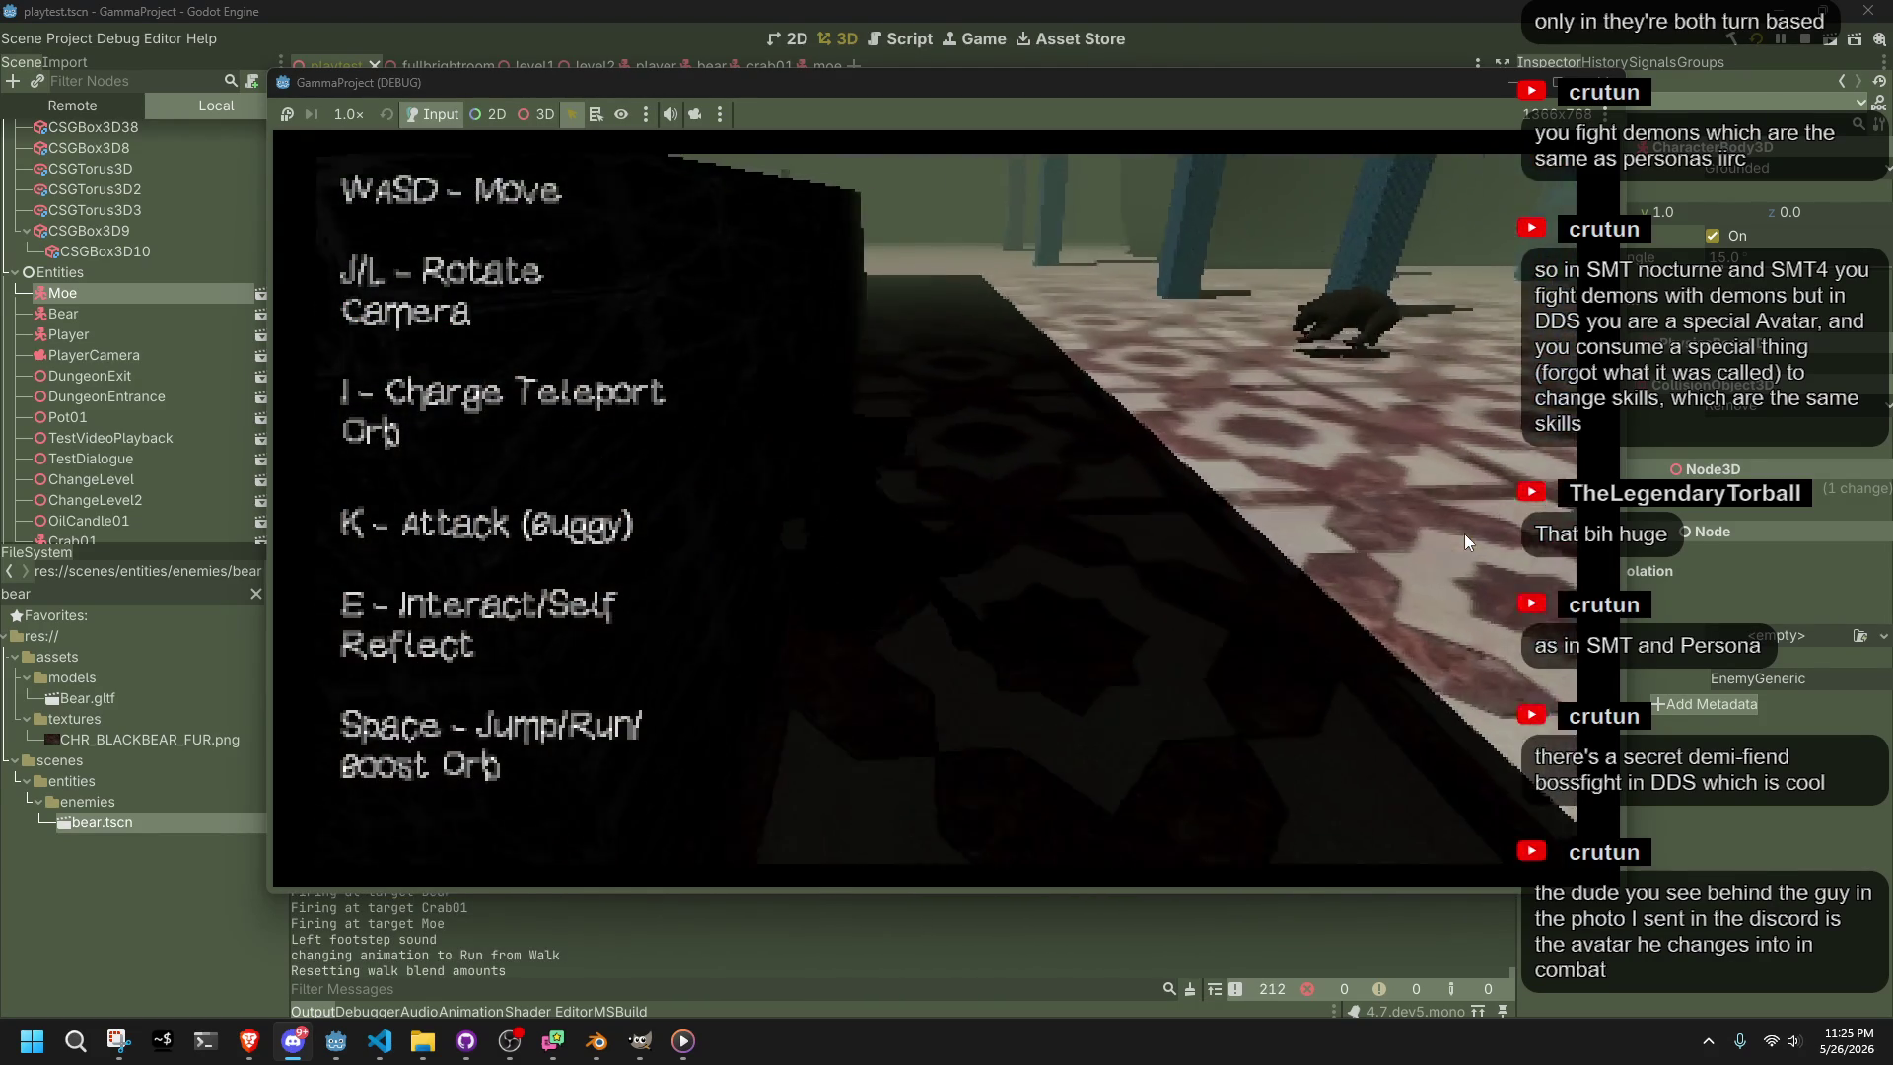
key(w)
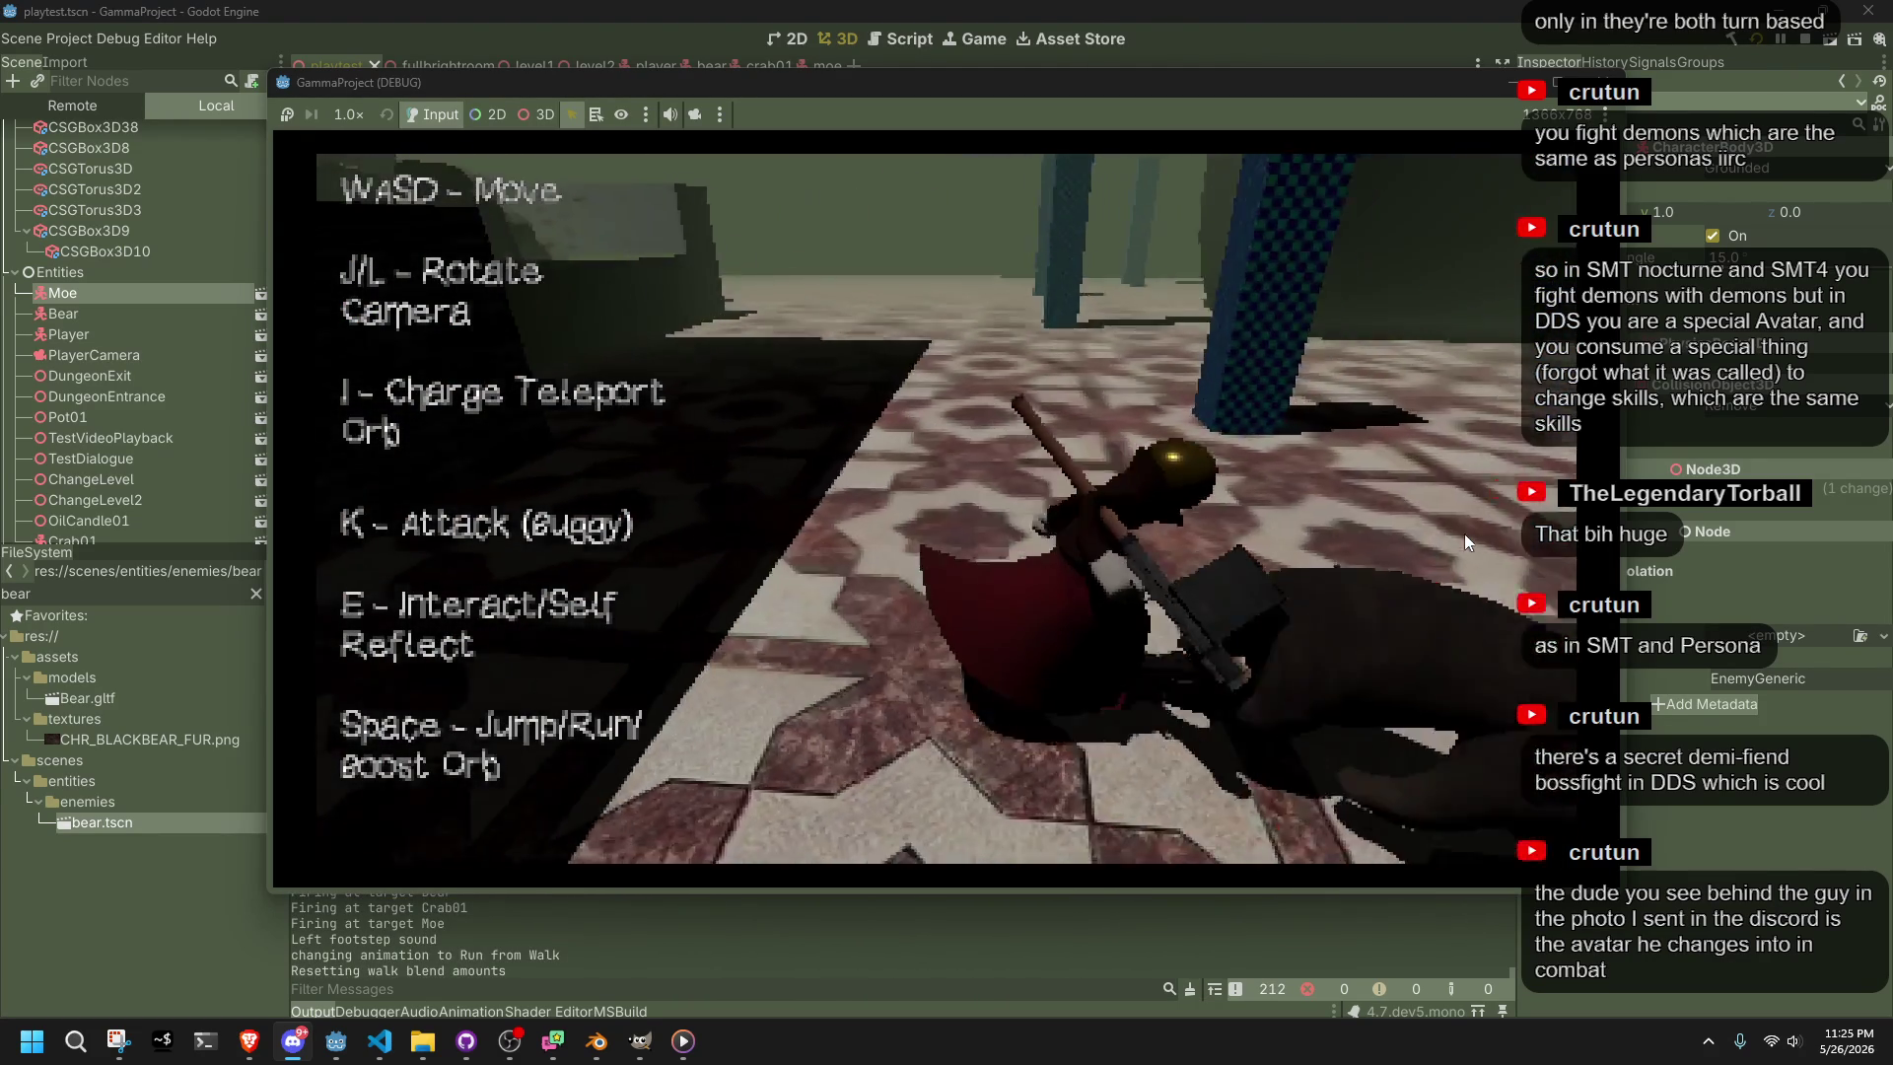
key(w)
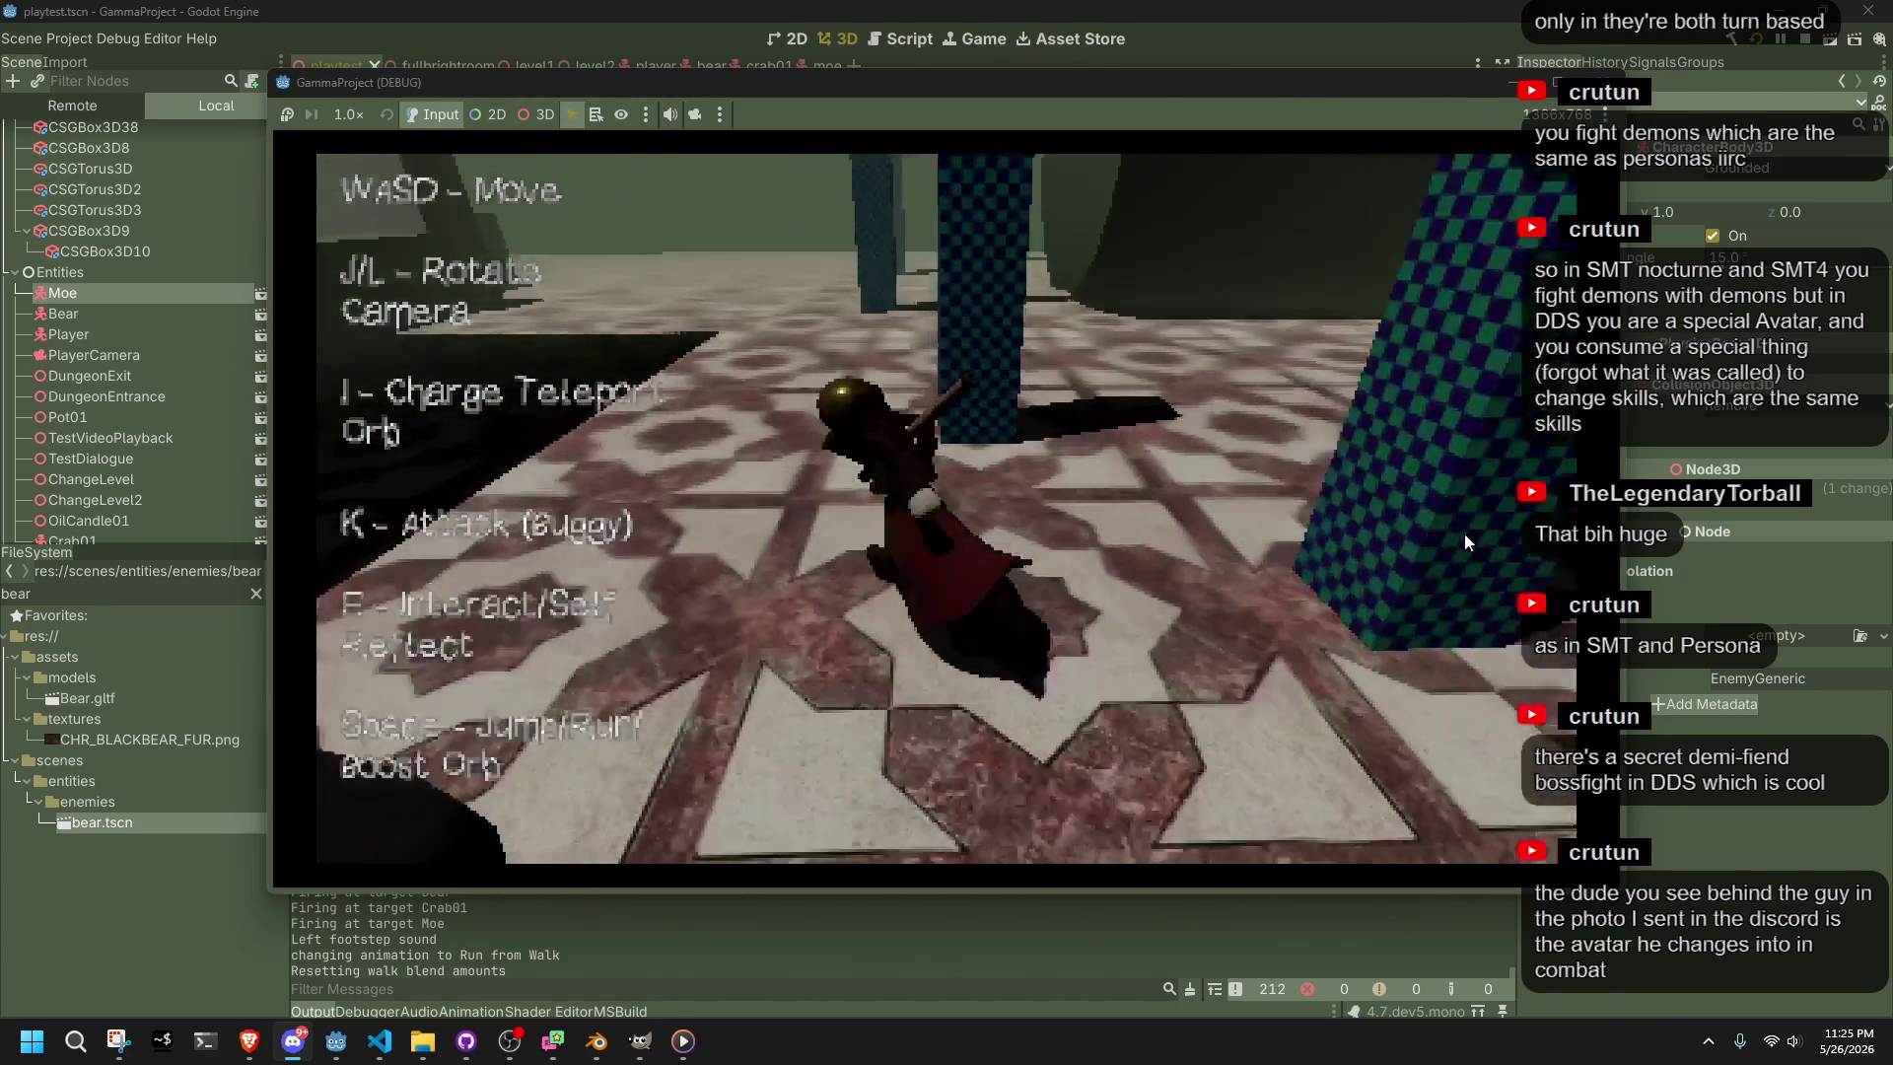
key(w)
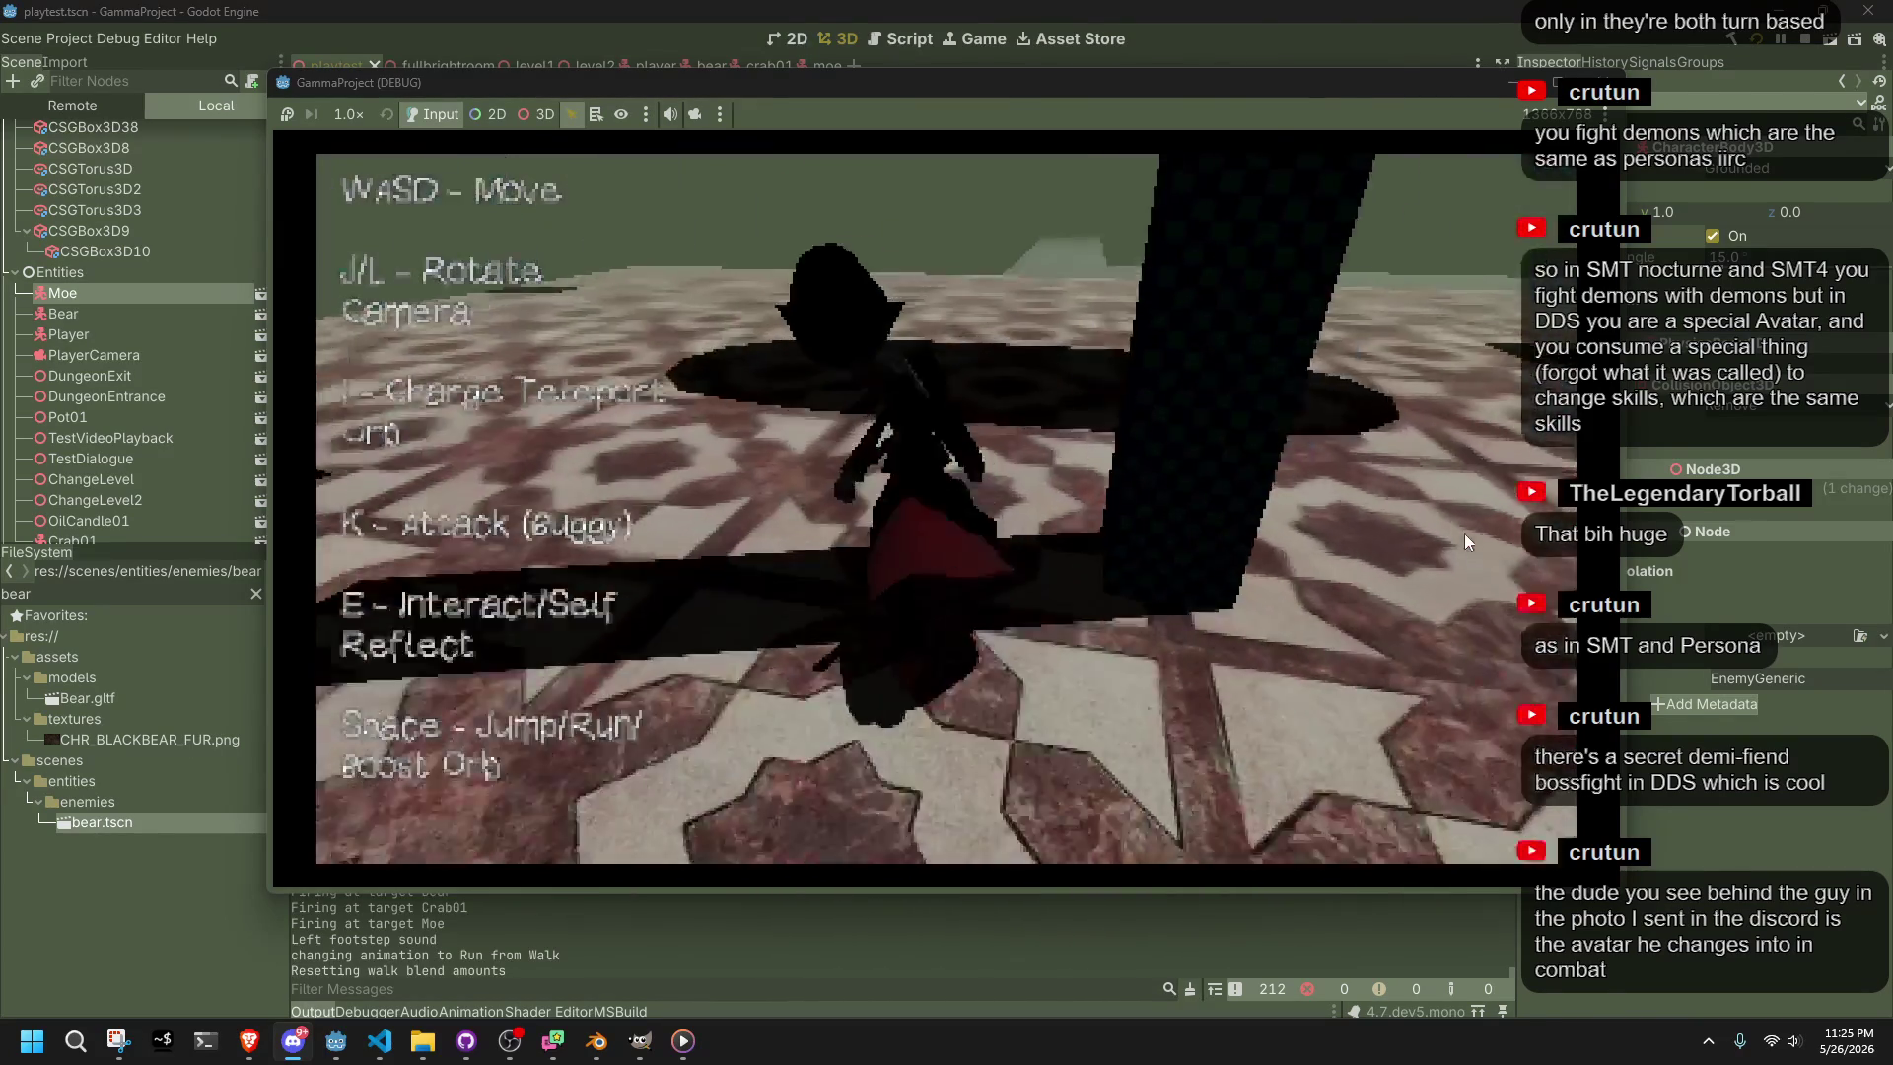
key(w)
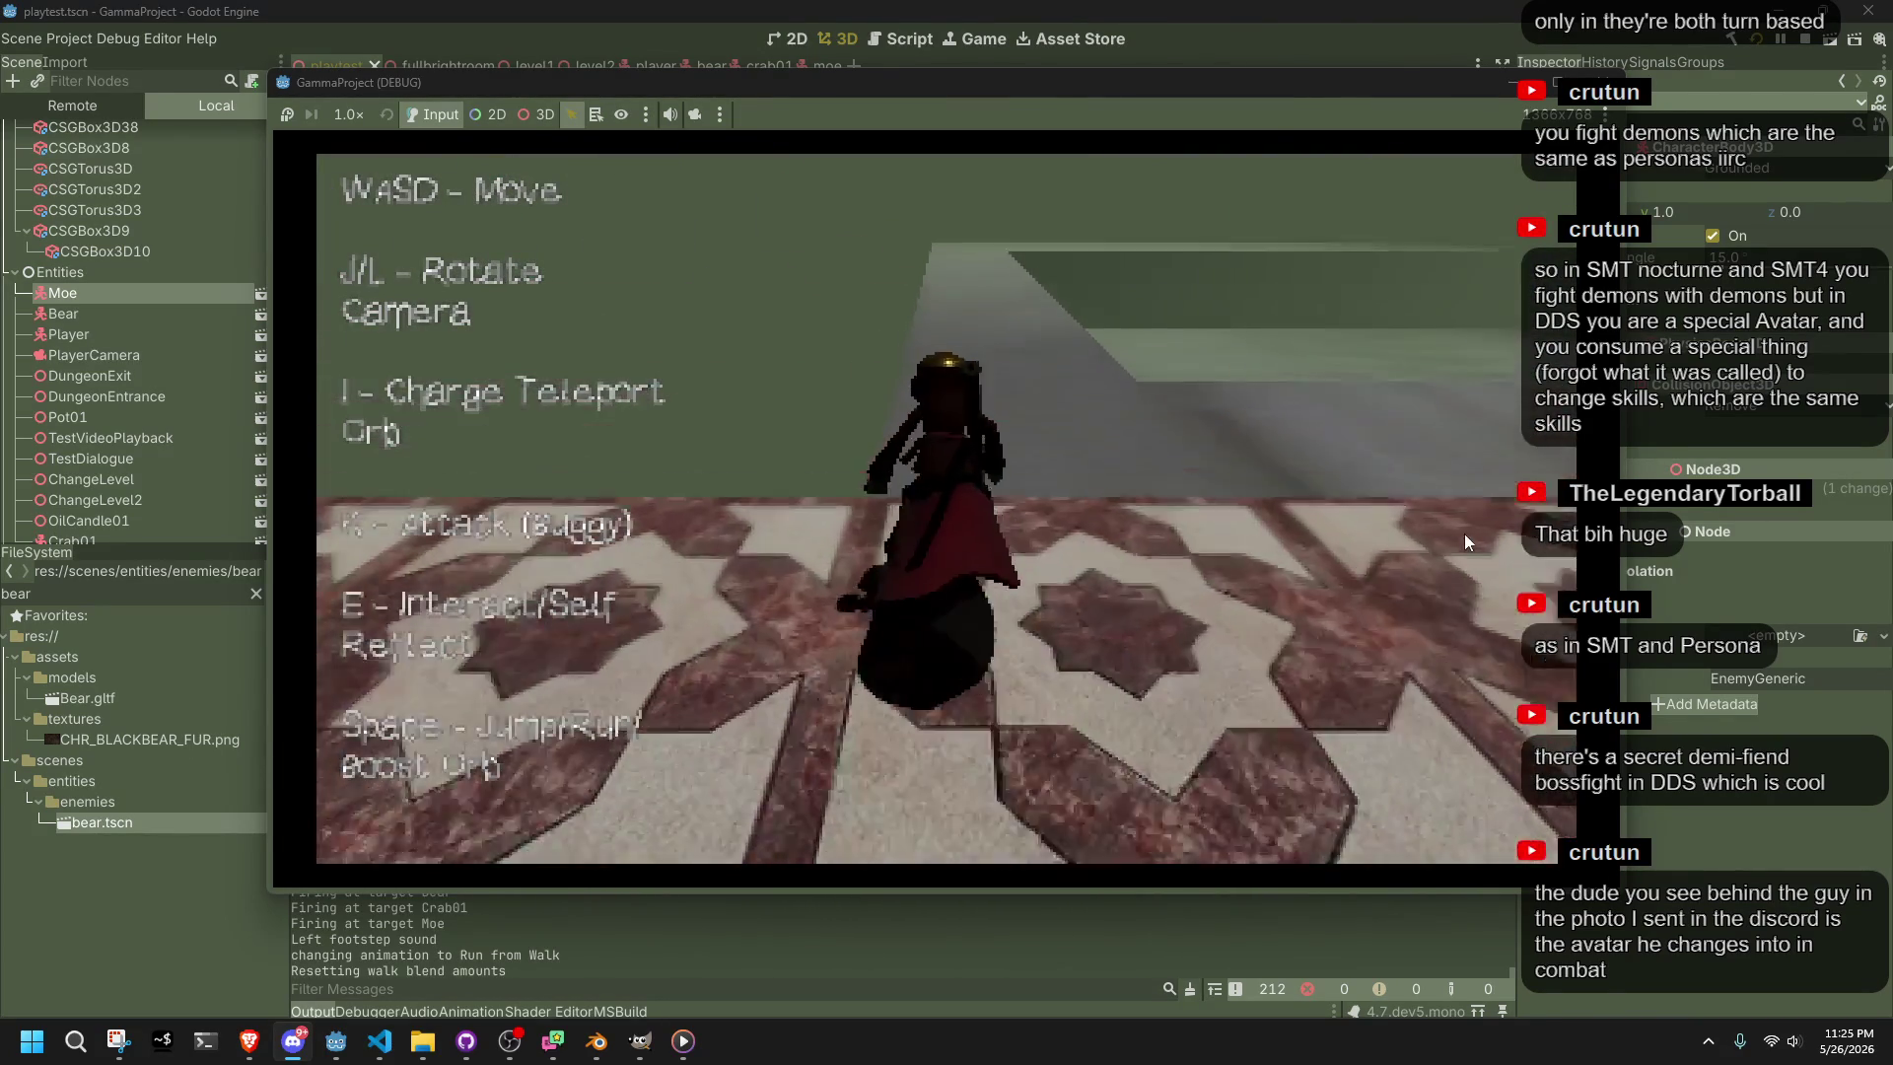
Jump along the wall, fire at Crab01, Bear and Moe in the wider room, then stop the game with F8
key(w)
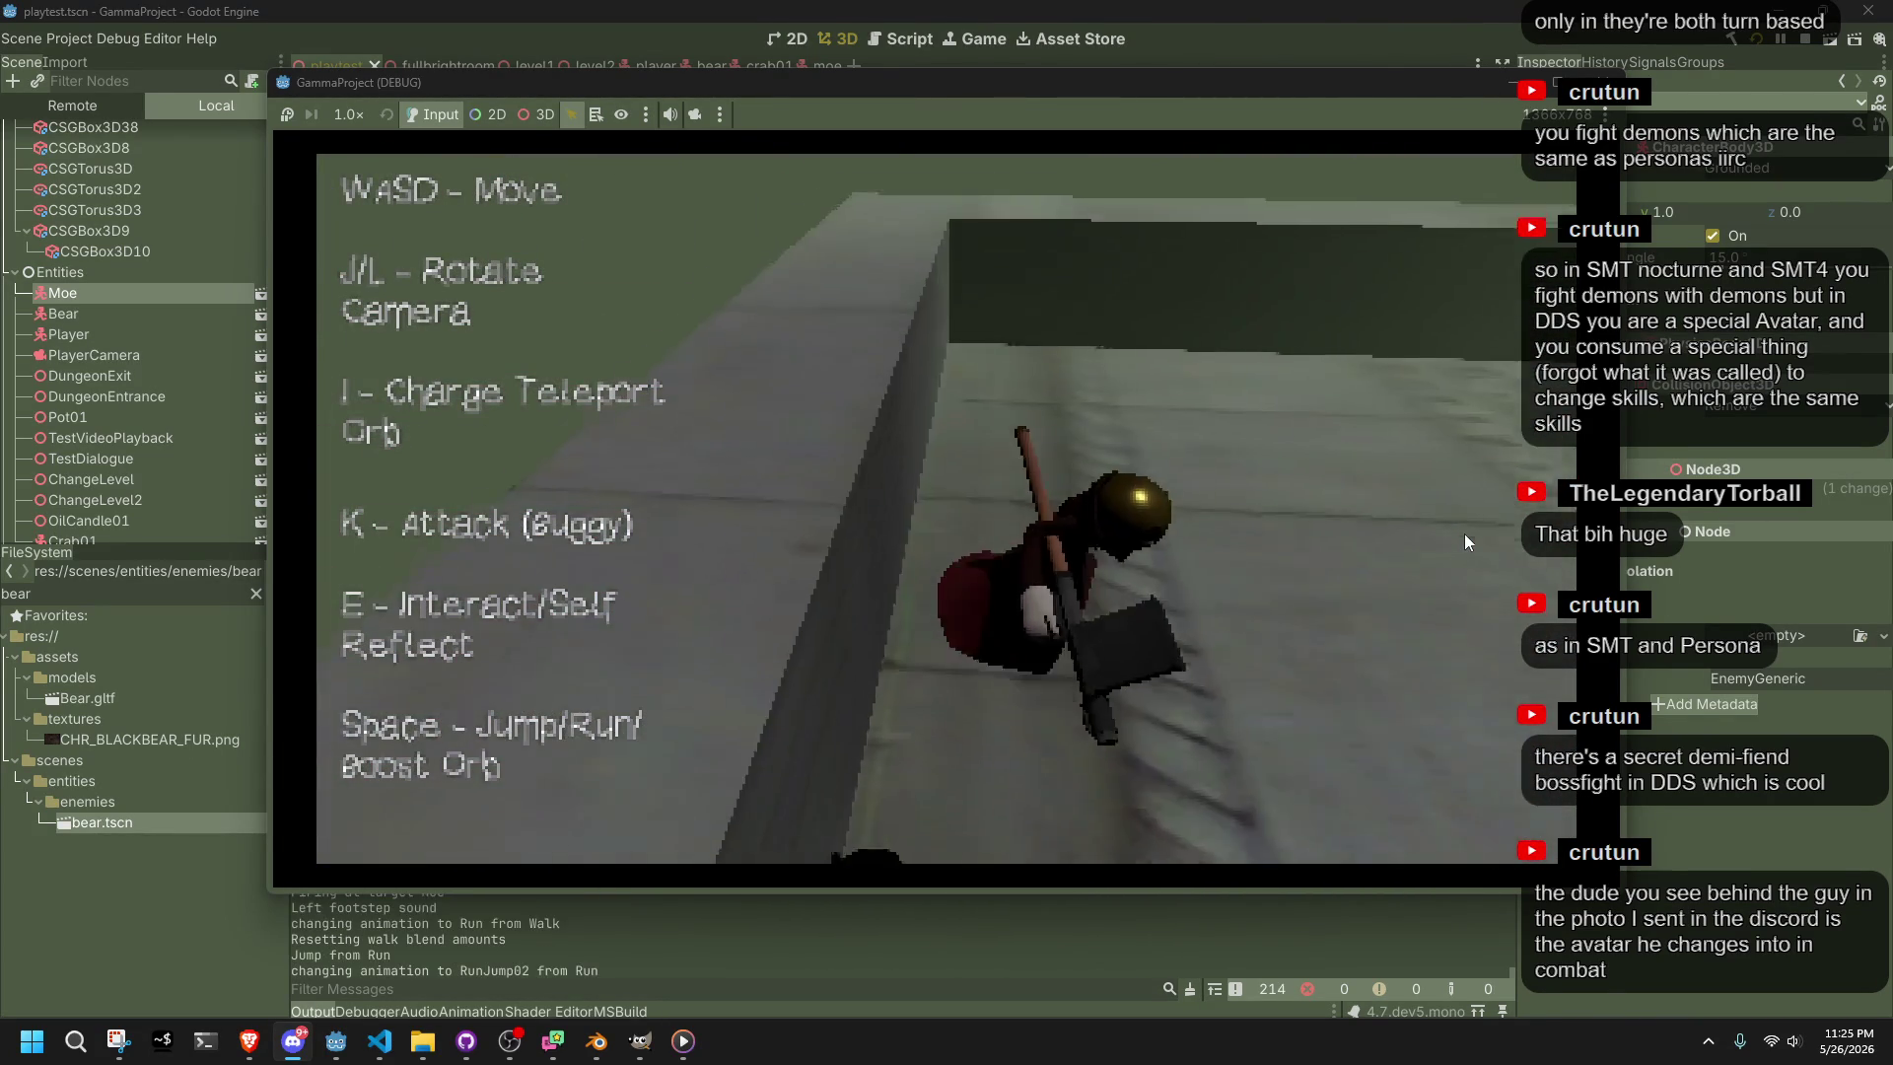
key(space)
key(w)
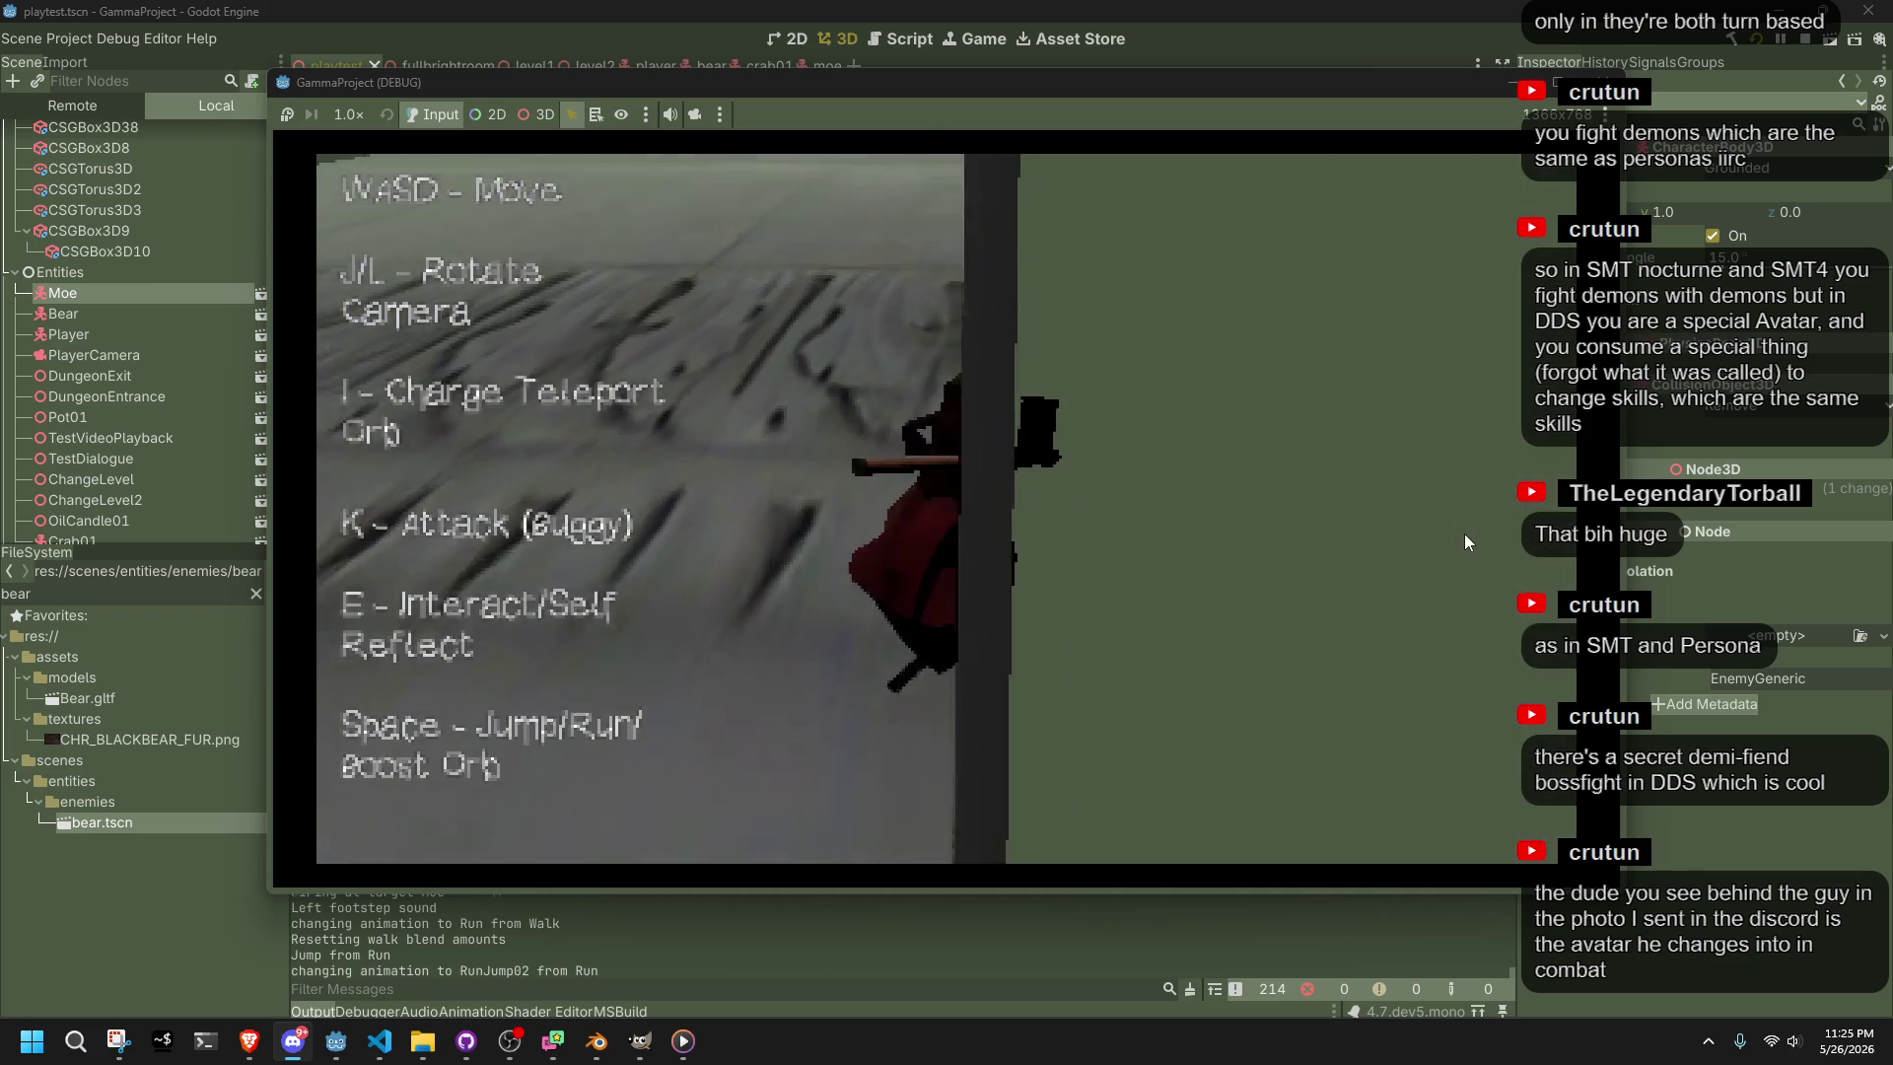
key(space)
key(w)
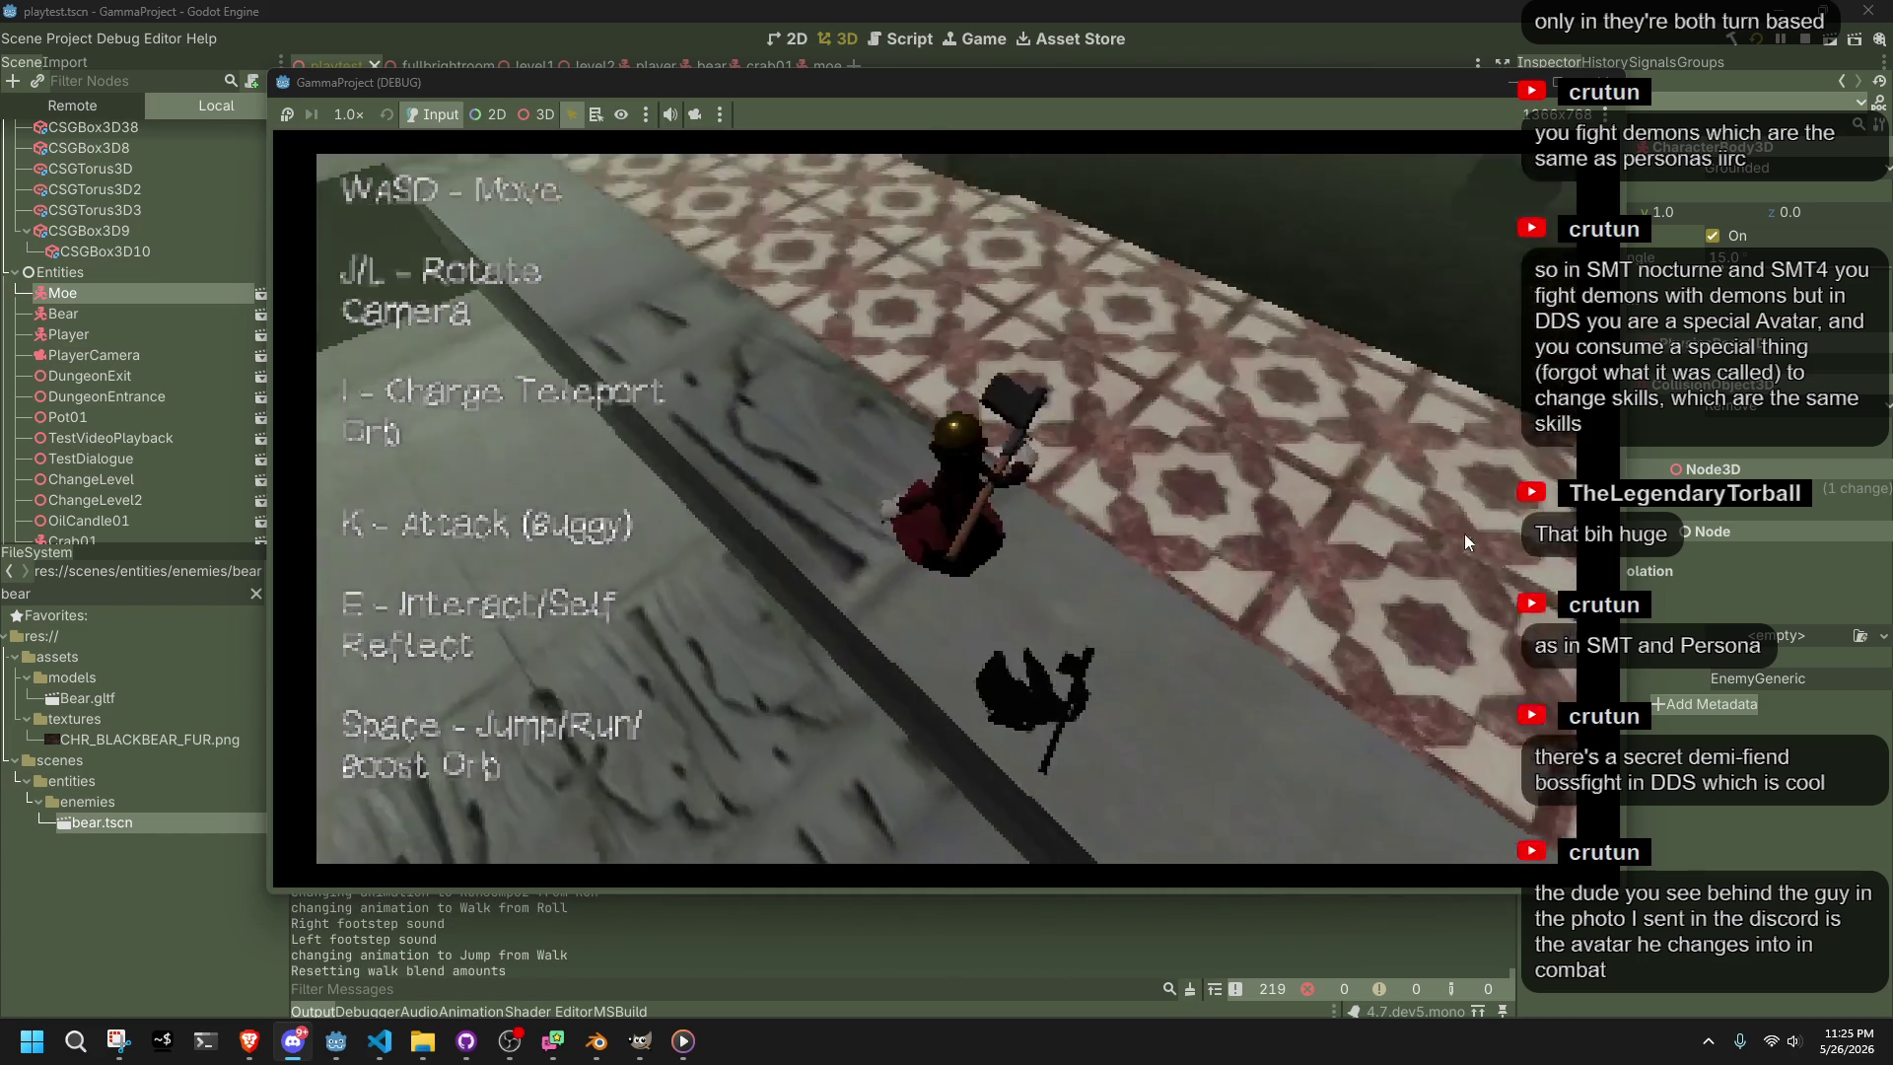
key(w)
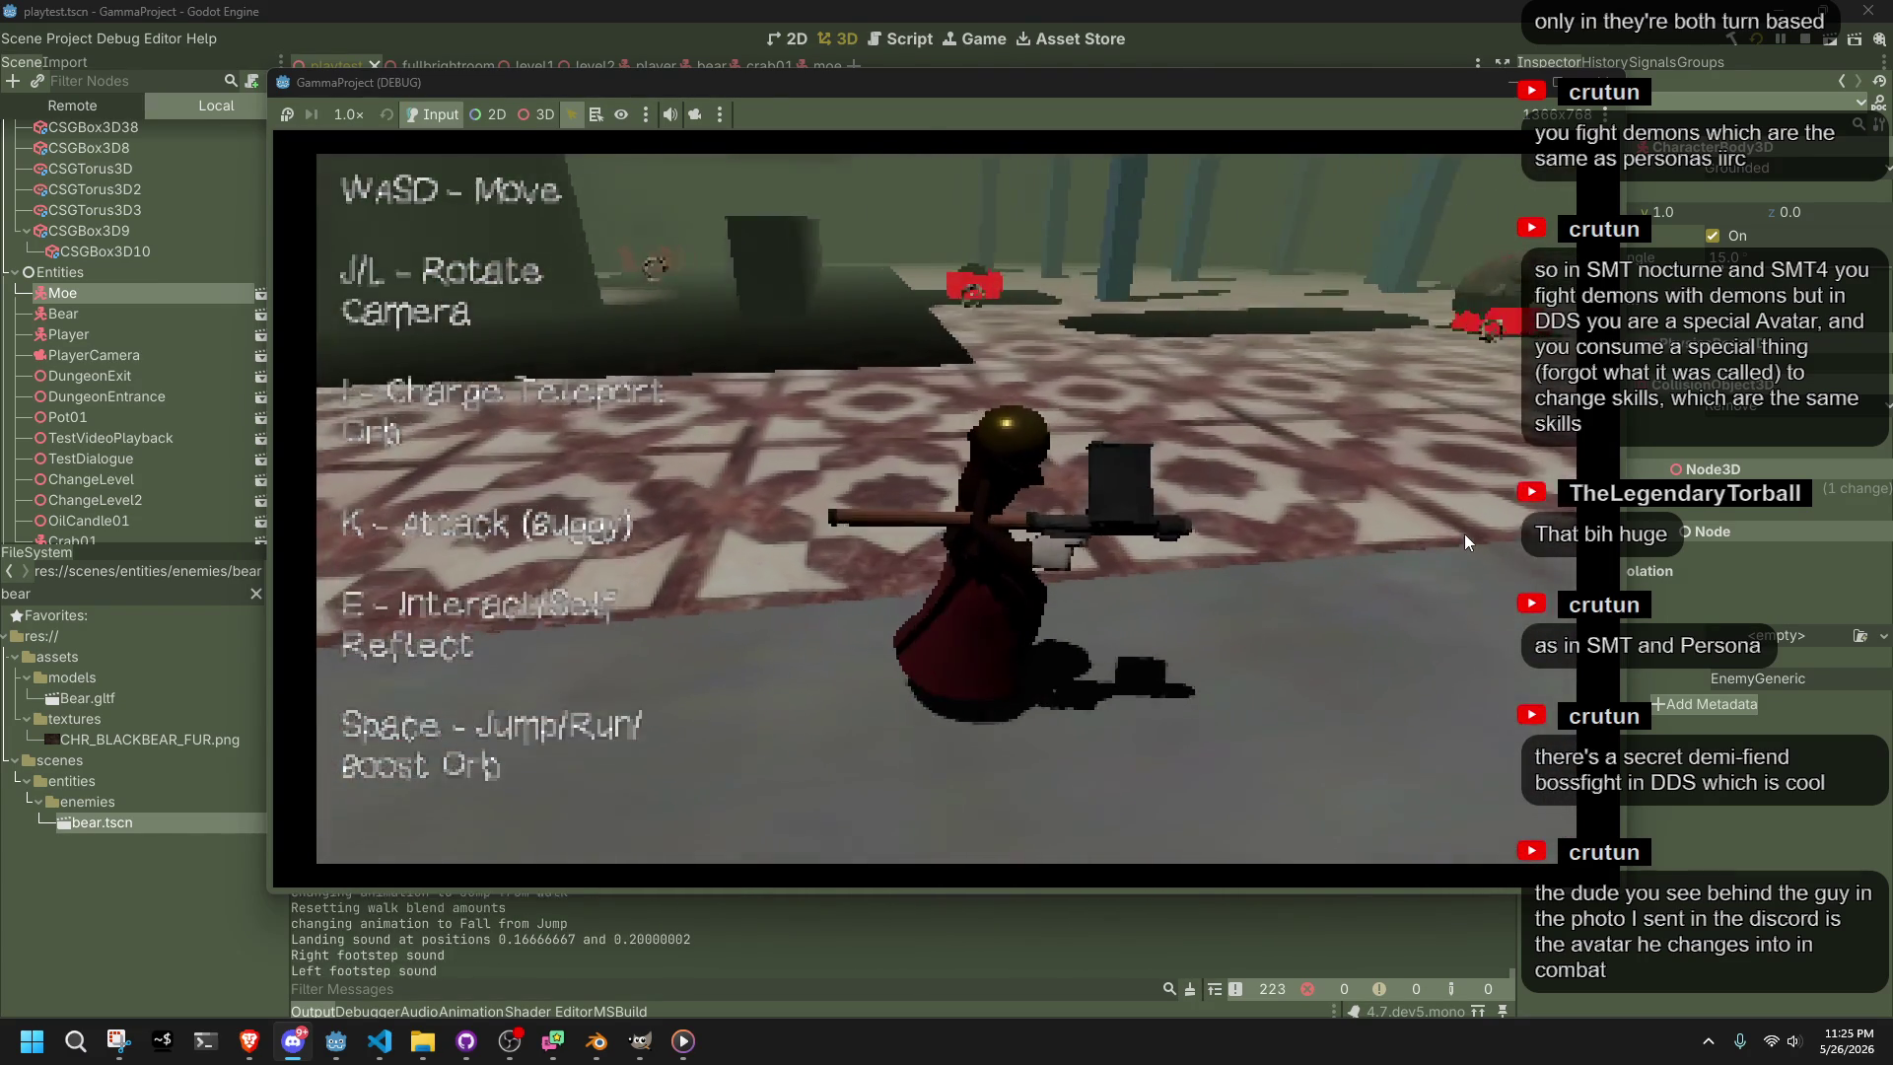
key(k)
key(k)
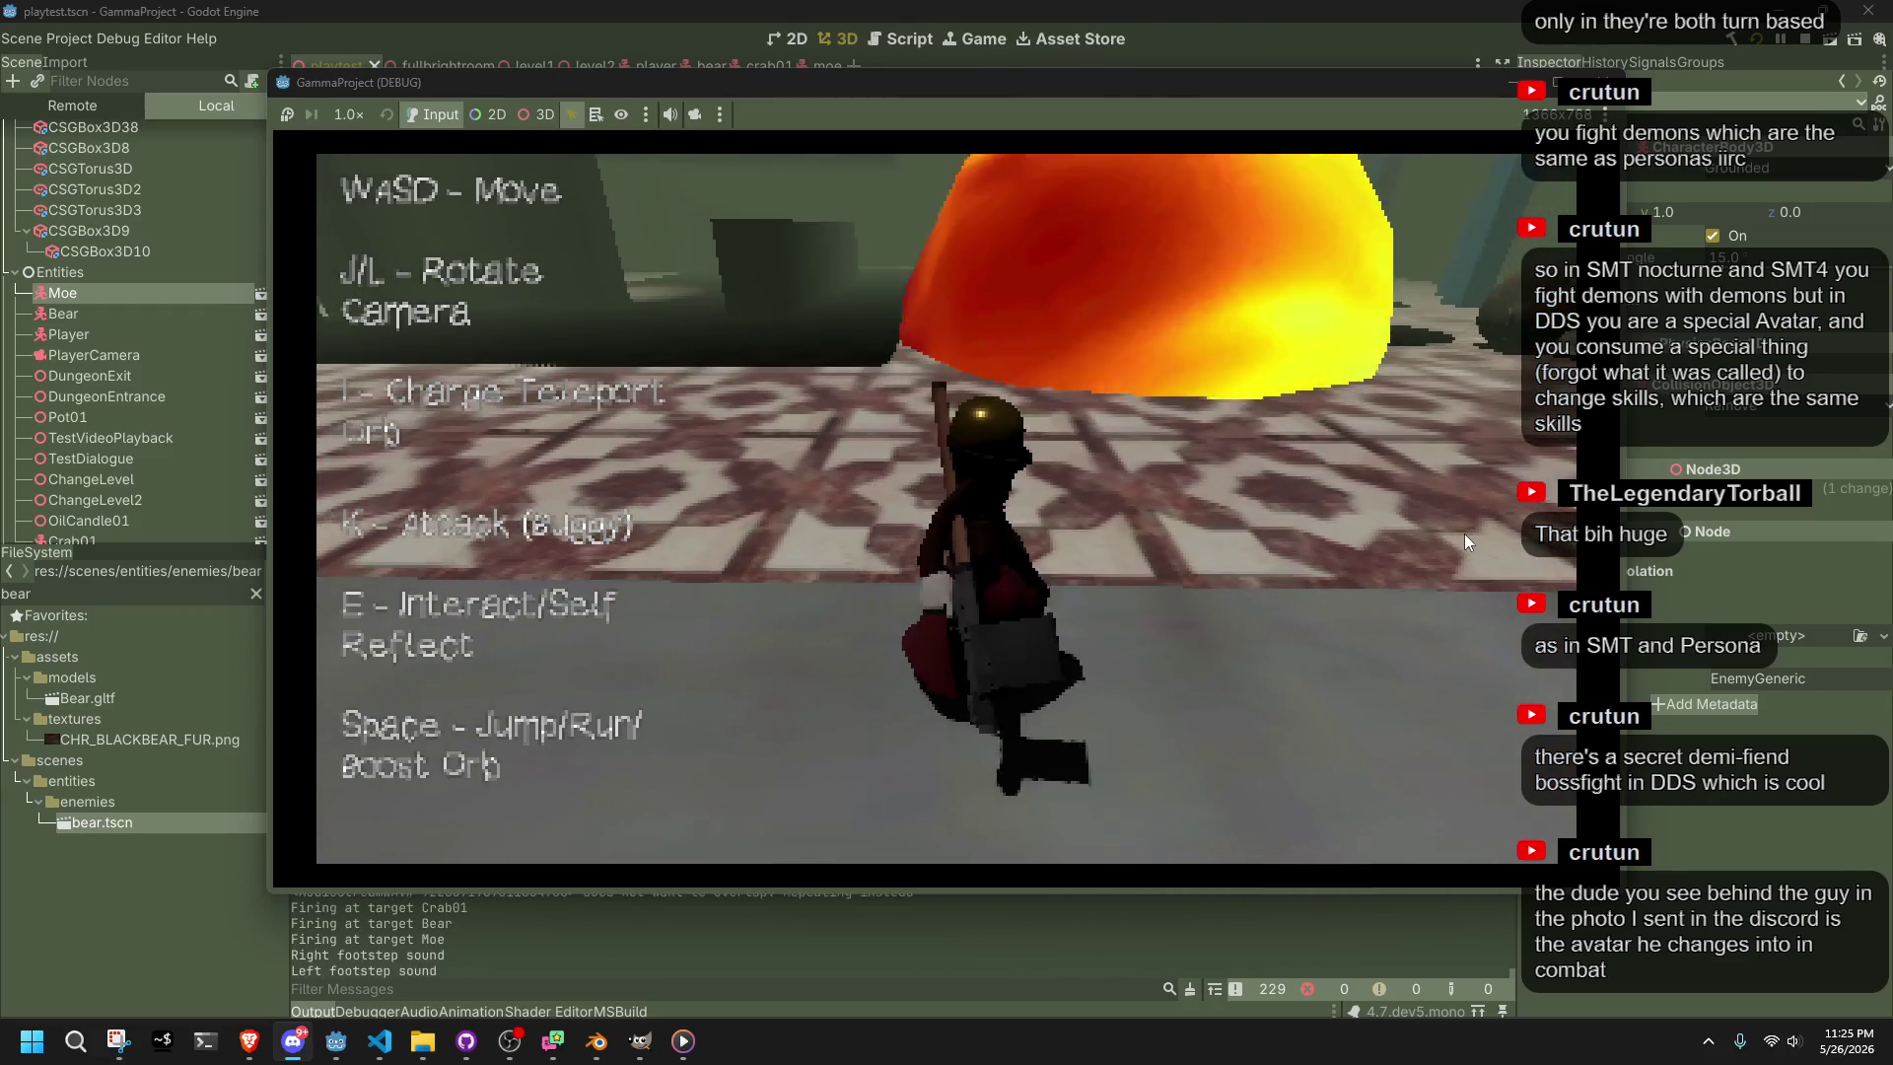
key(s)
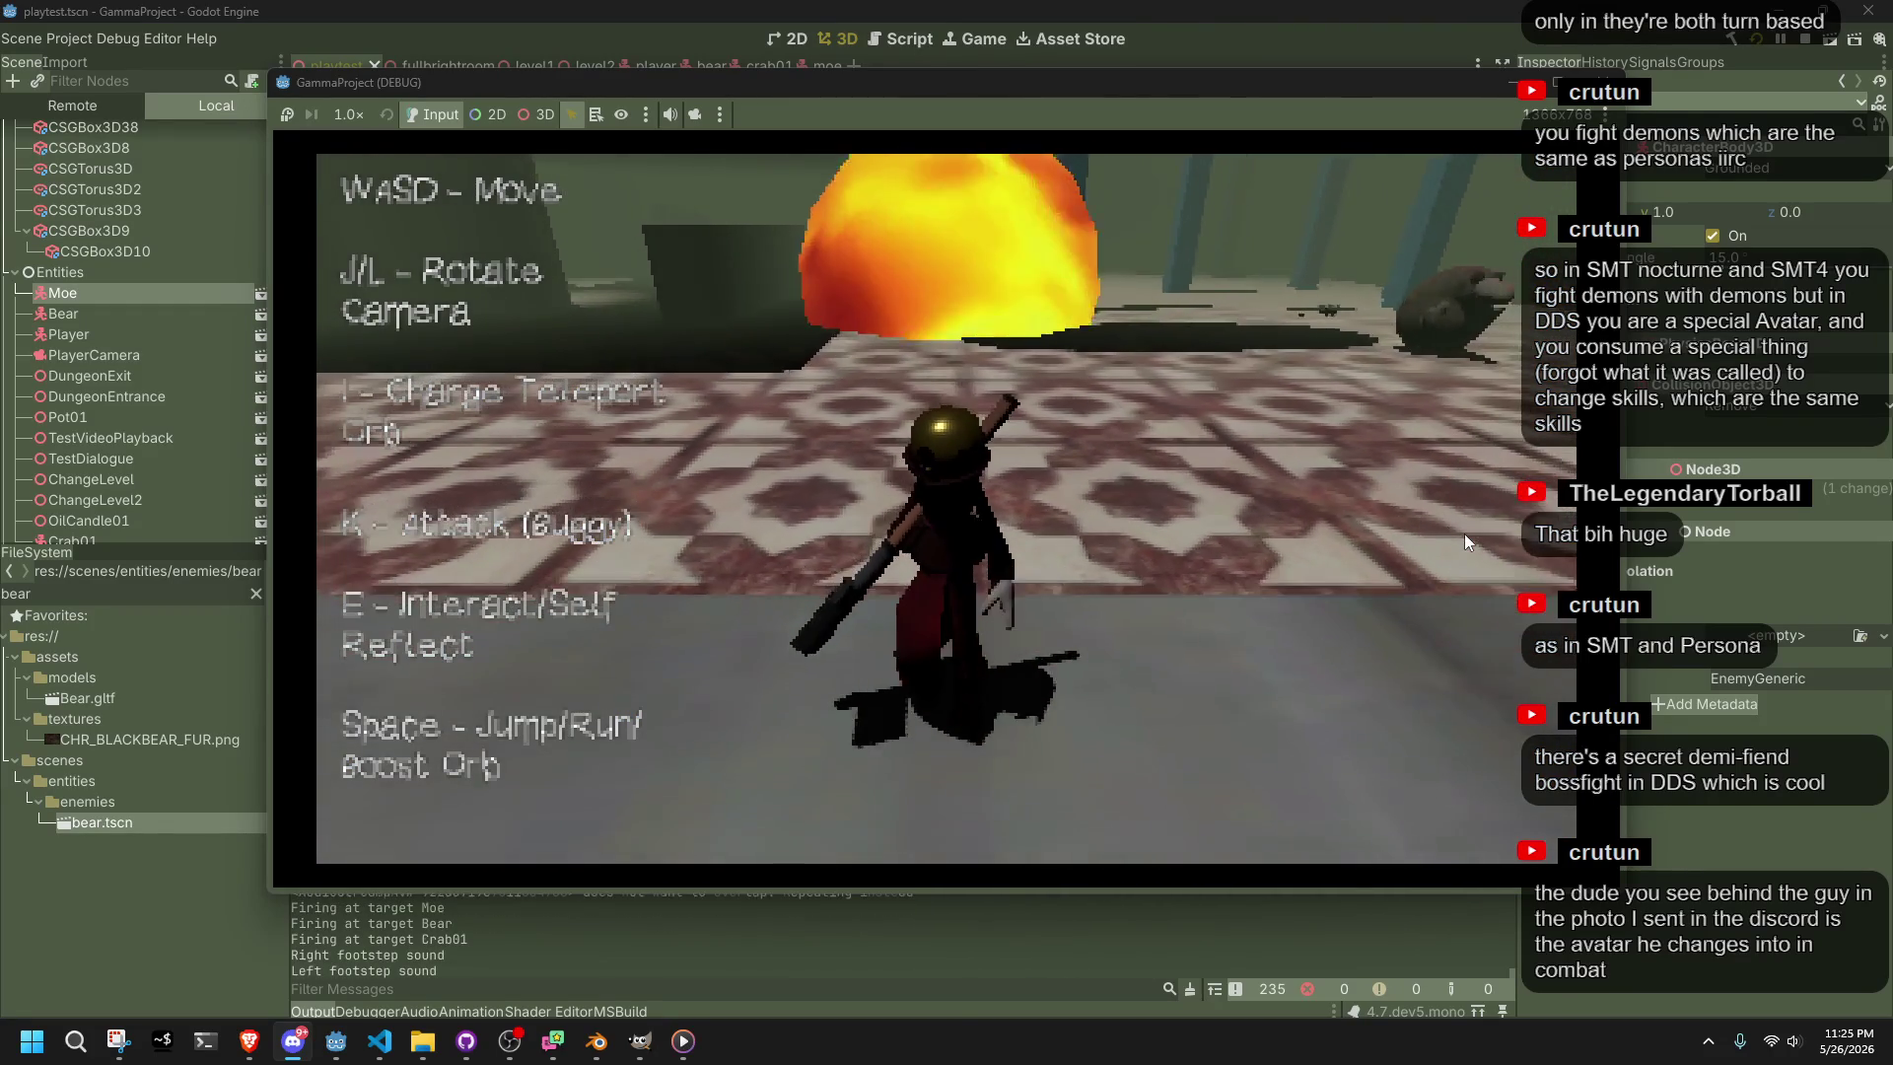
key(F8)
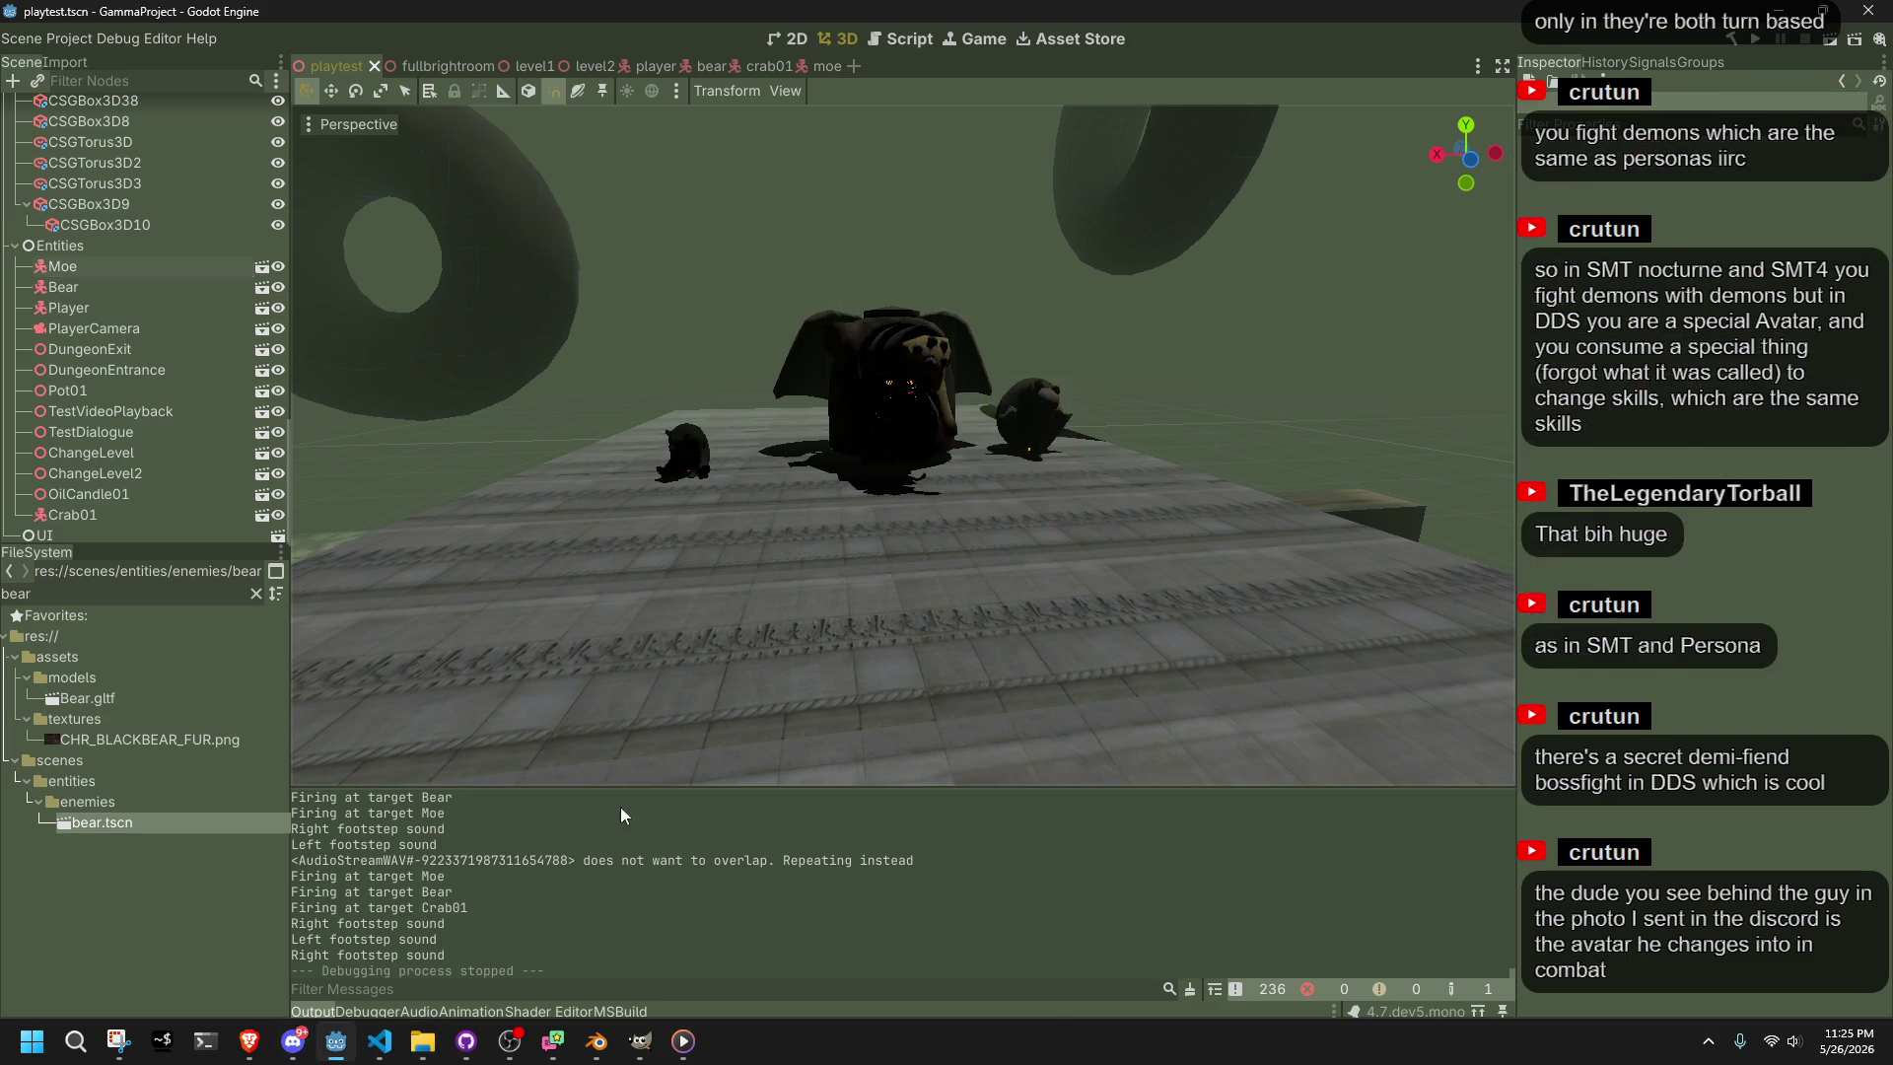
click(380, 1041)
click(1012, 641)
scroll(1012, 642, down, 19)
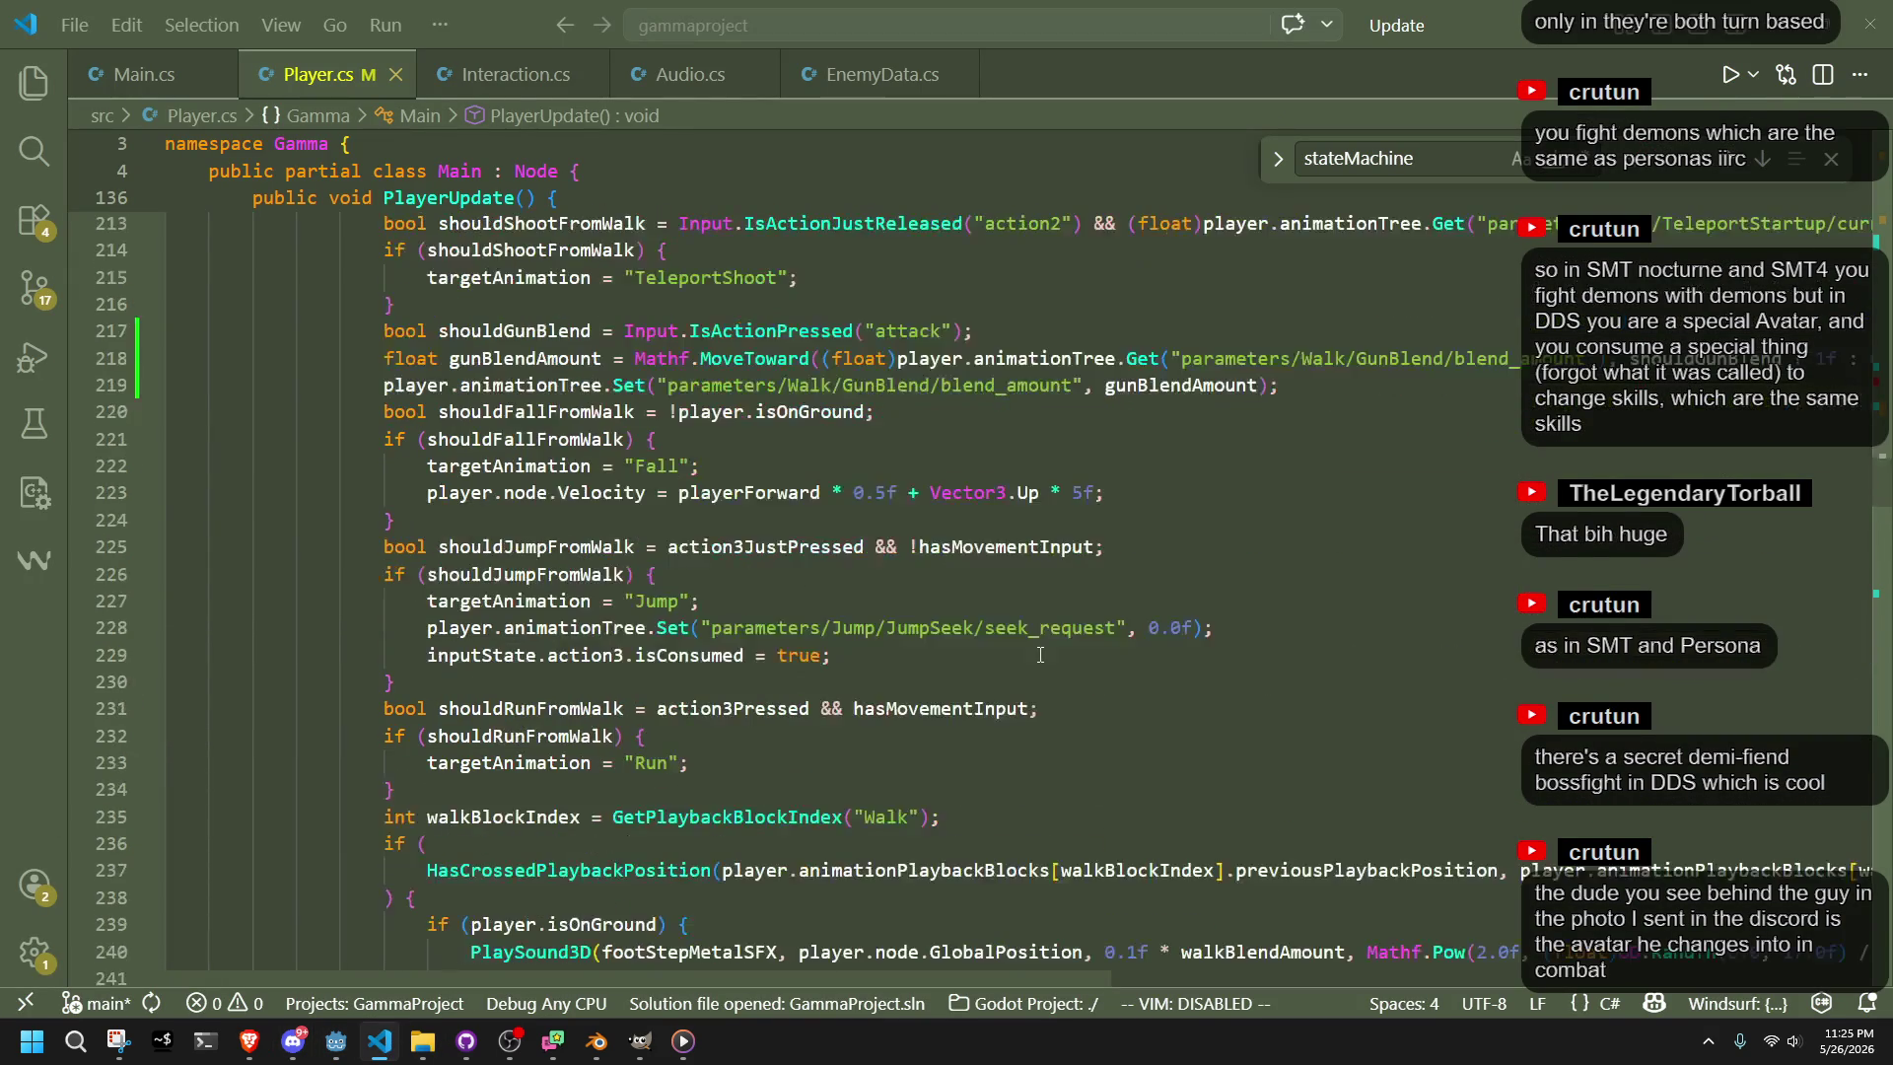
scroll(998, 628, down, 20)
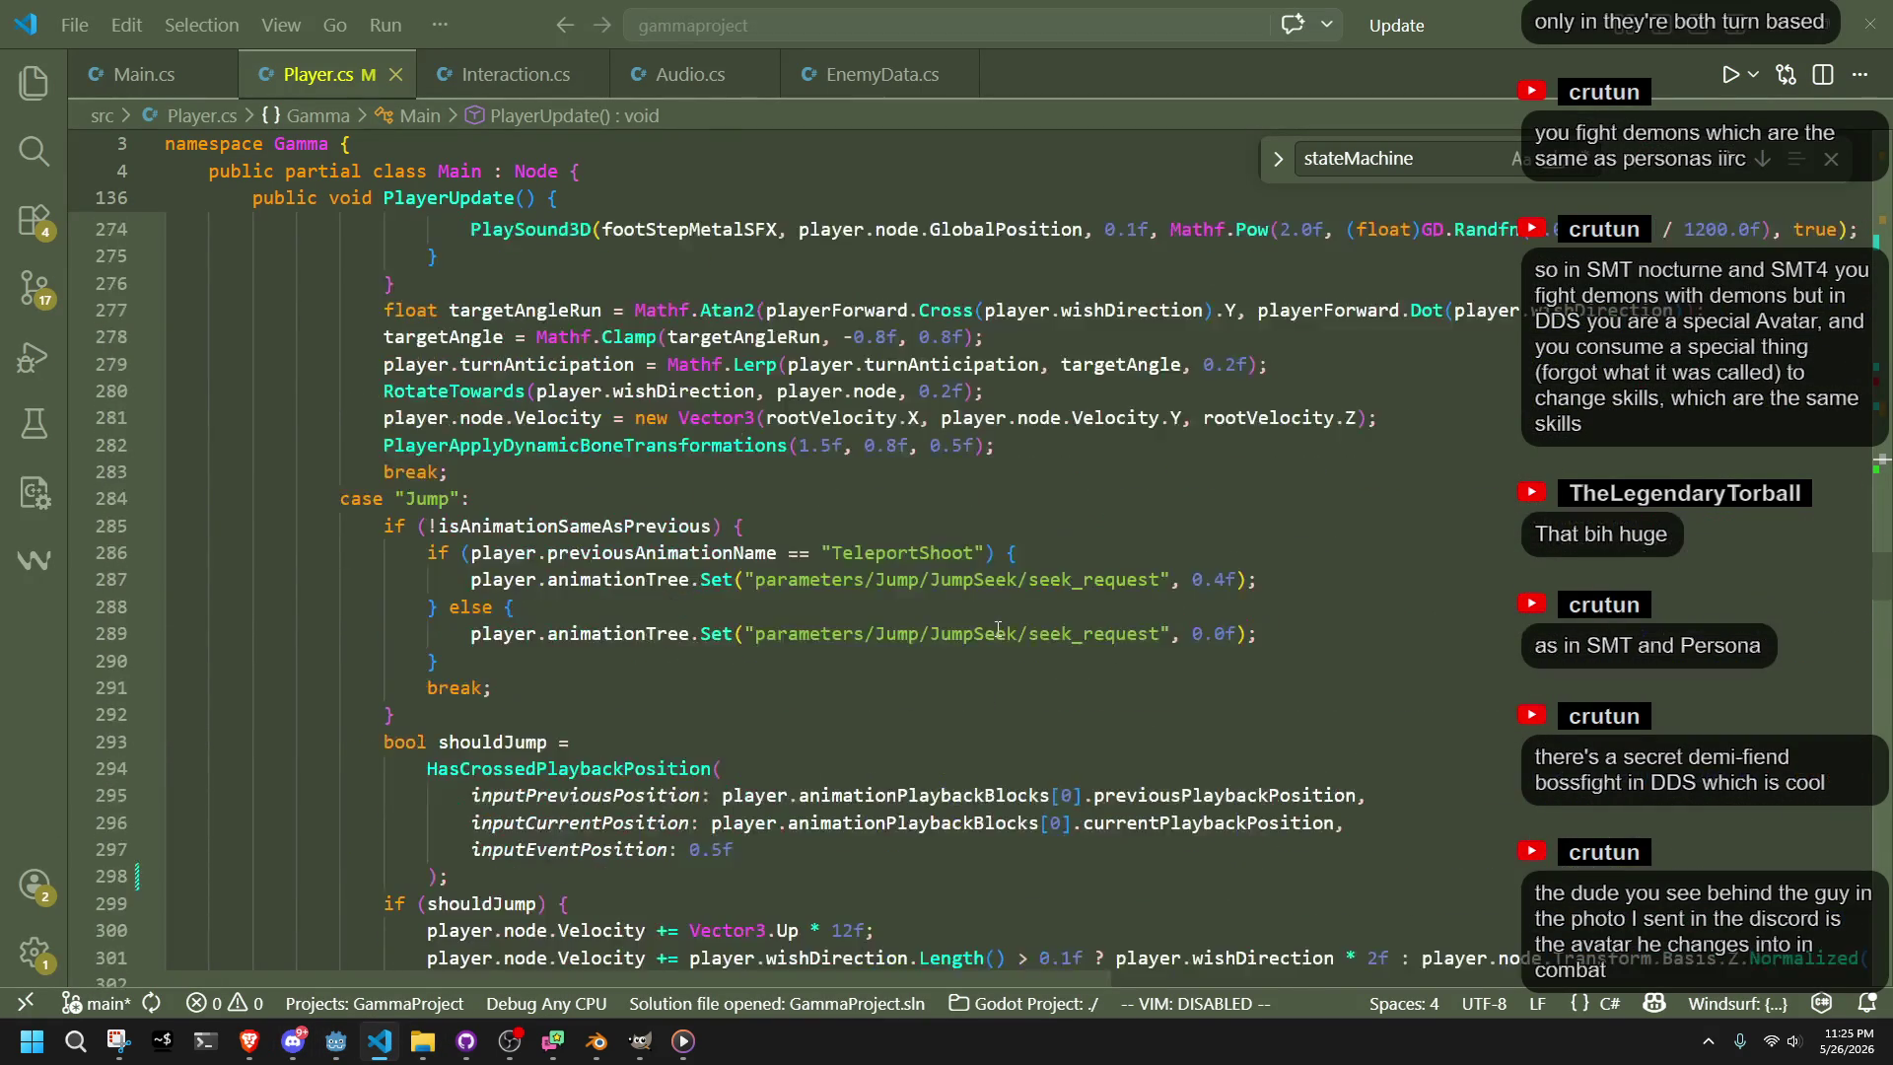
scroll(999, 622, down, 20)
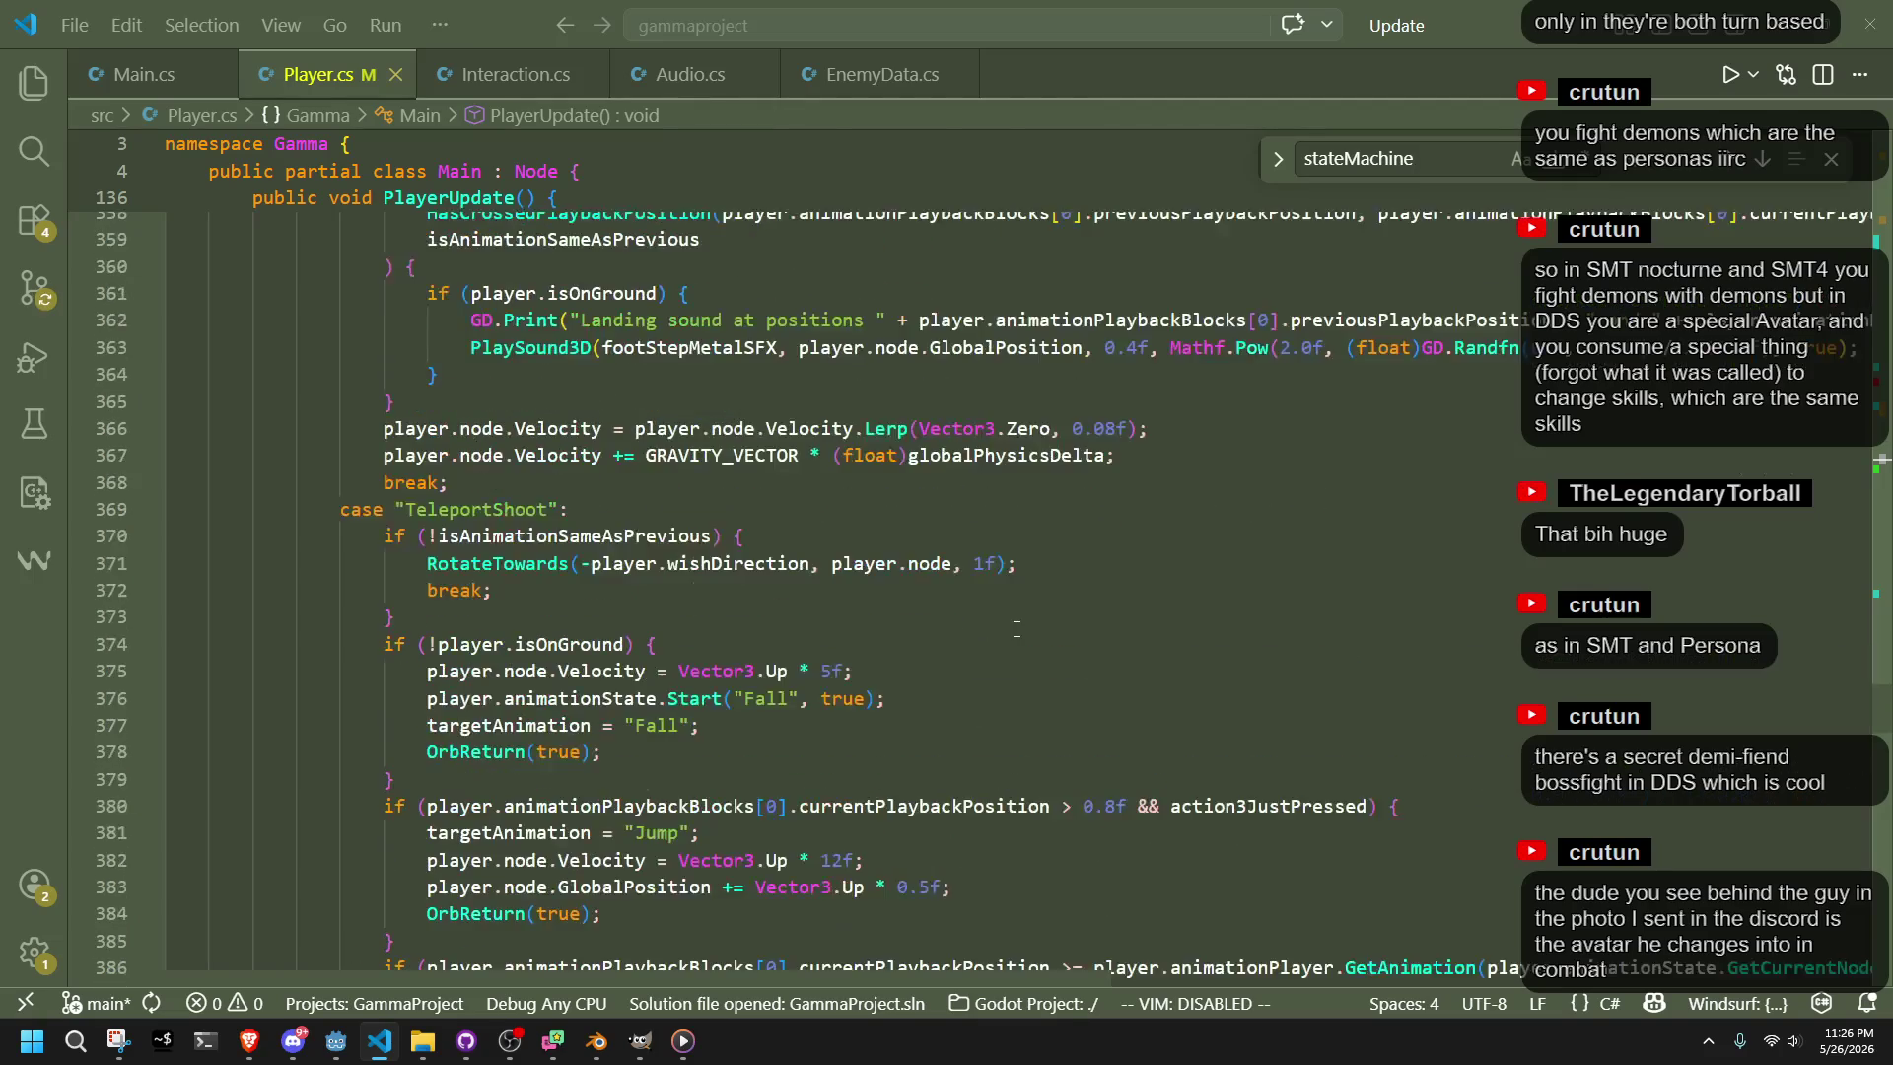
scroll(1034, 605, down, 10)
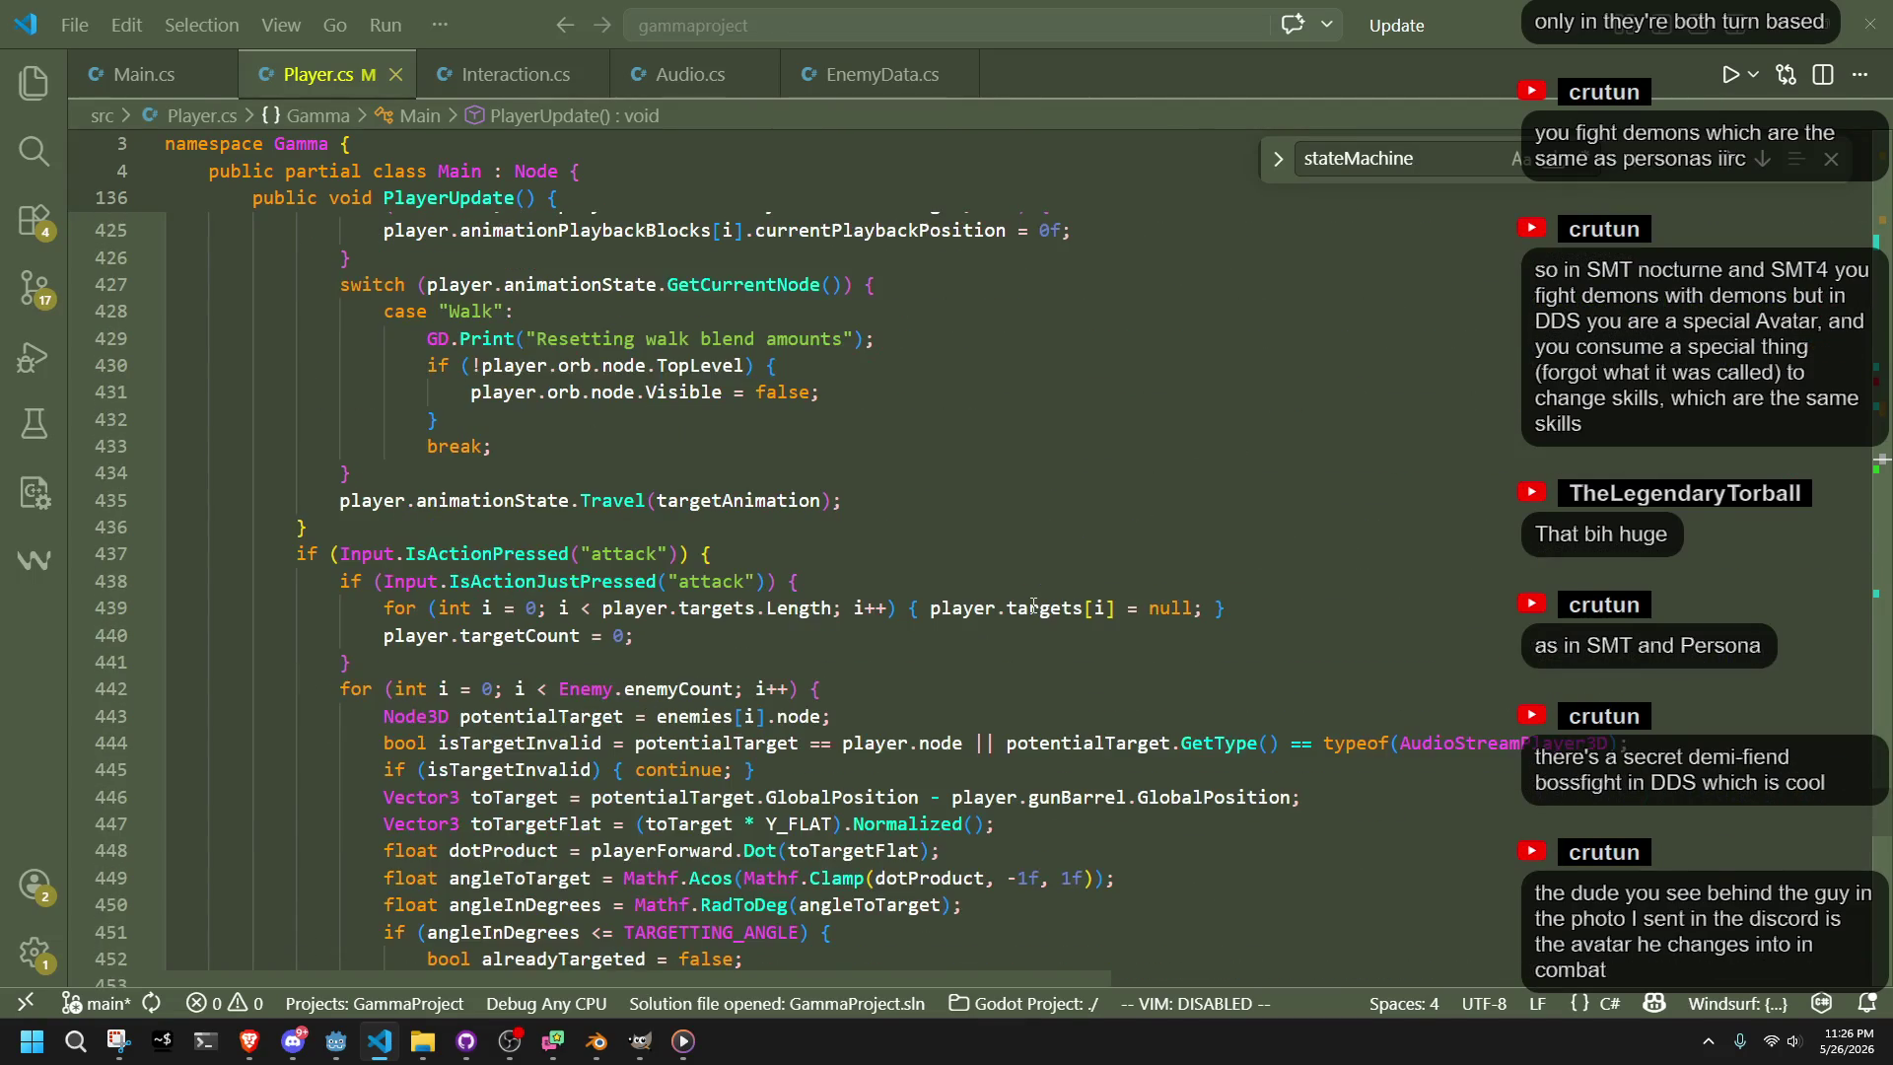
scroll(1033, 605, up, 4)
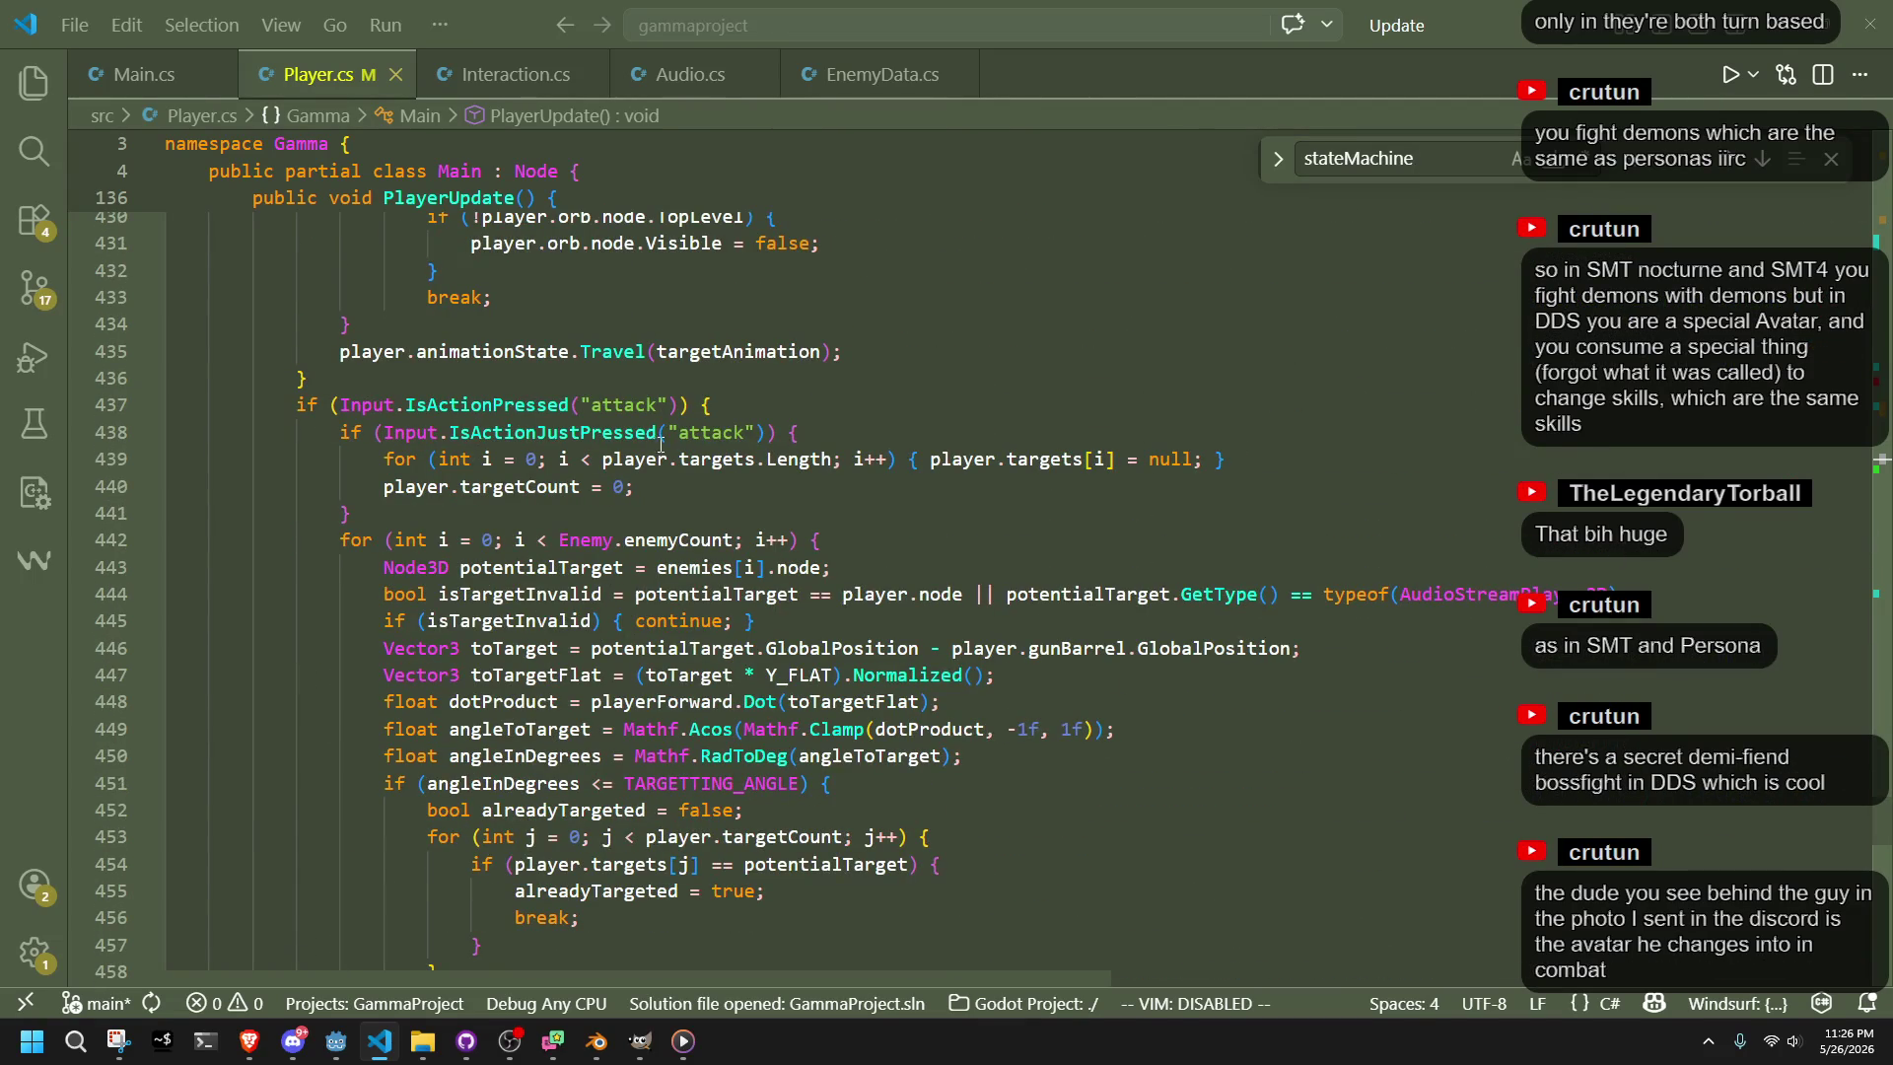
scroll(668, 445, down, 9)
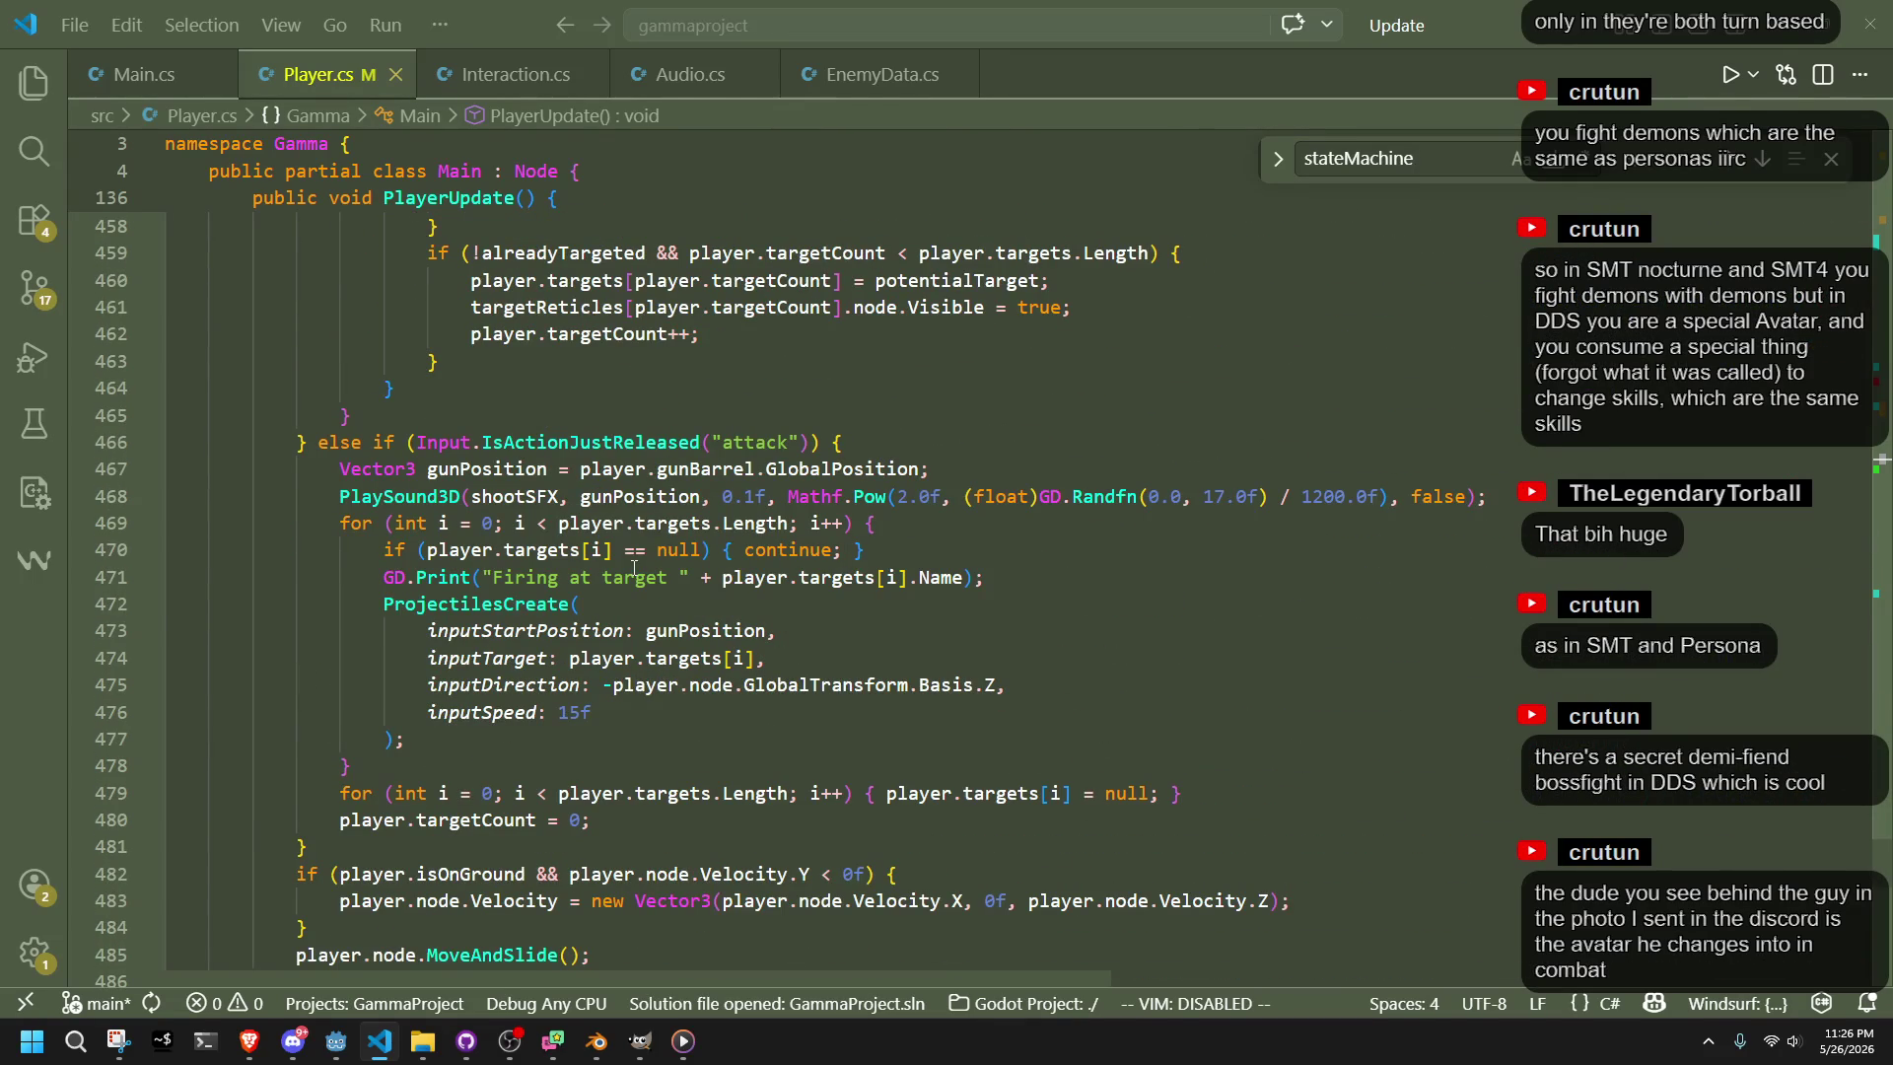
click(626, 602)
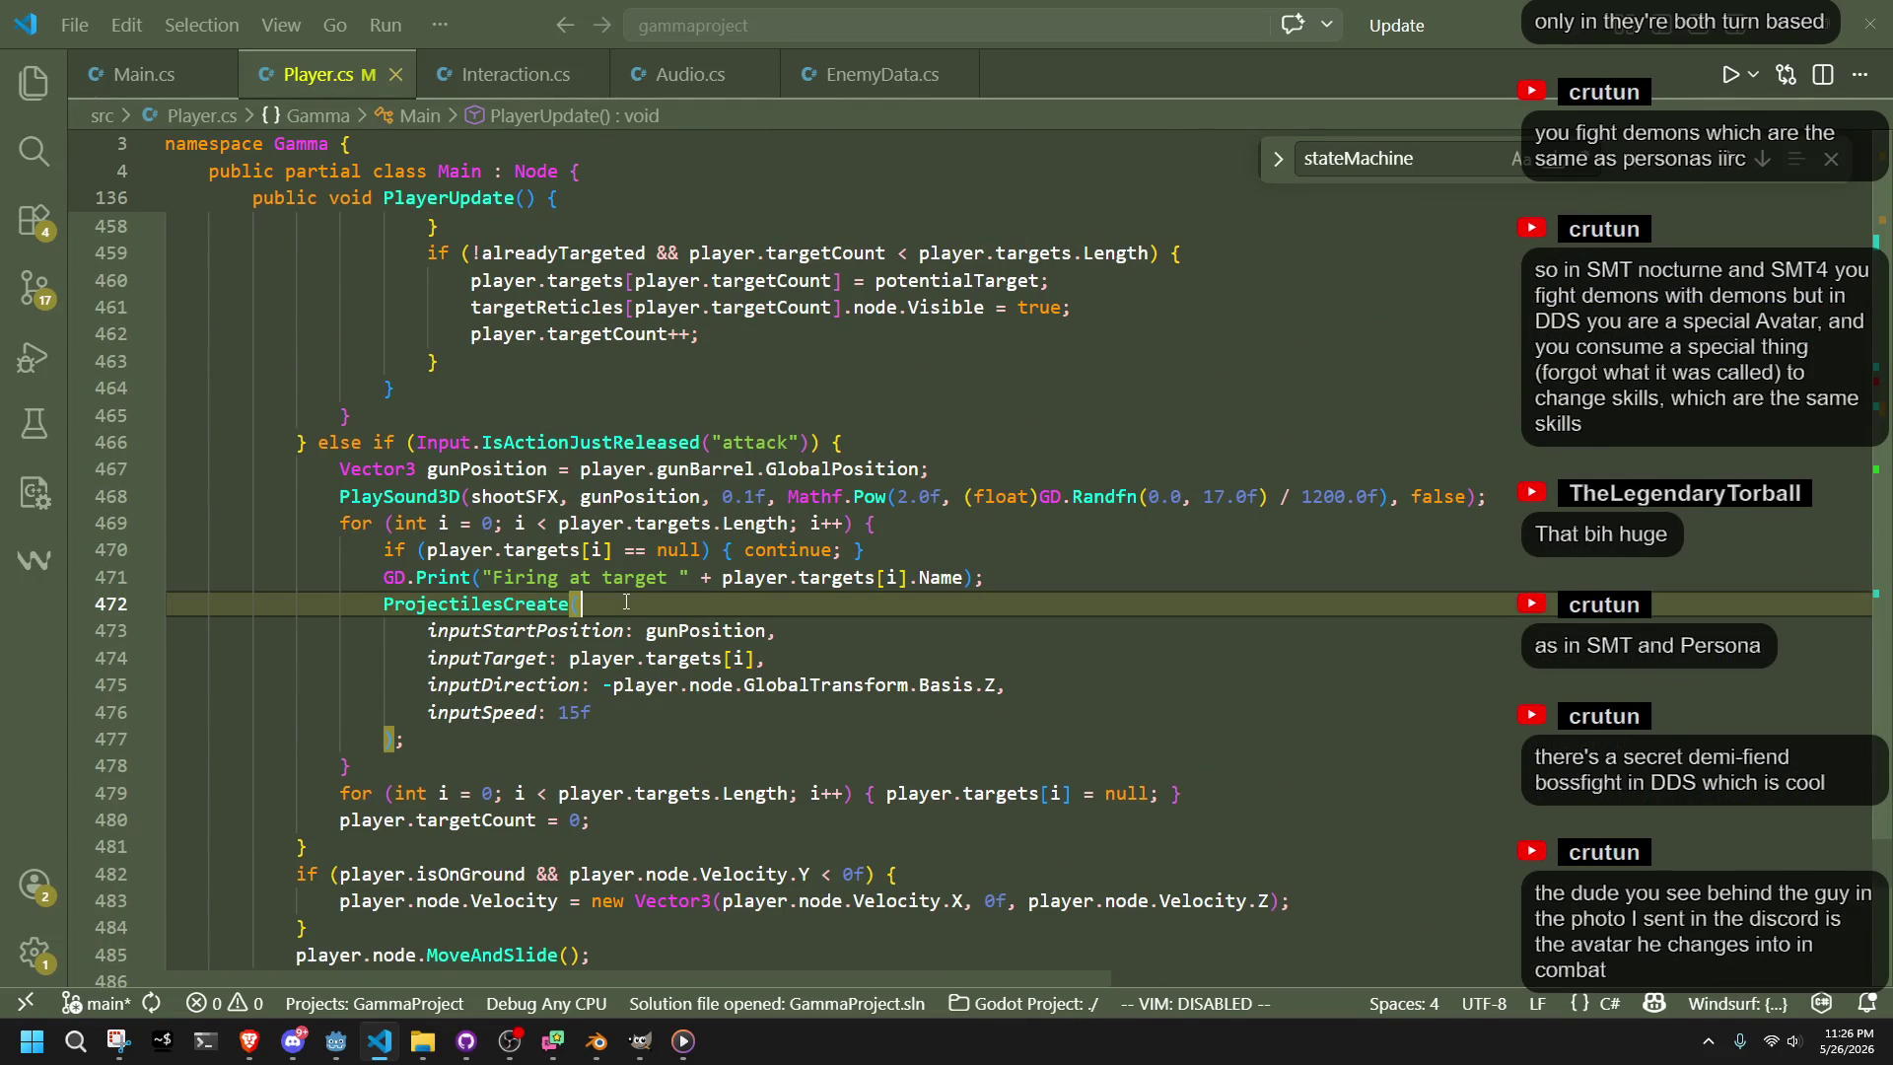
double_click(514, 639)
double_click(693, 631)
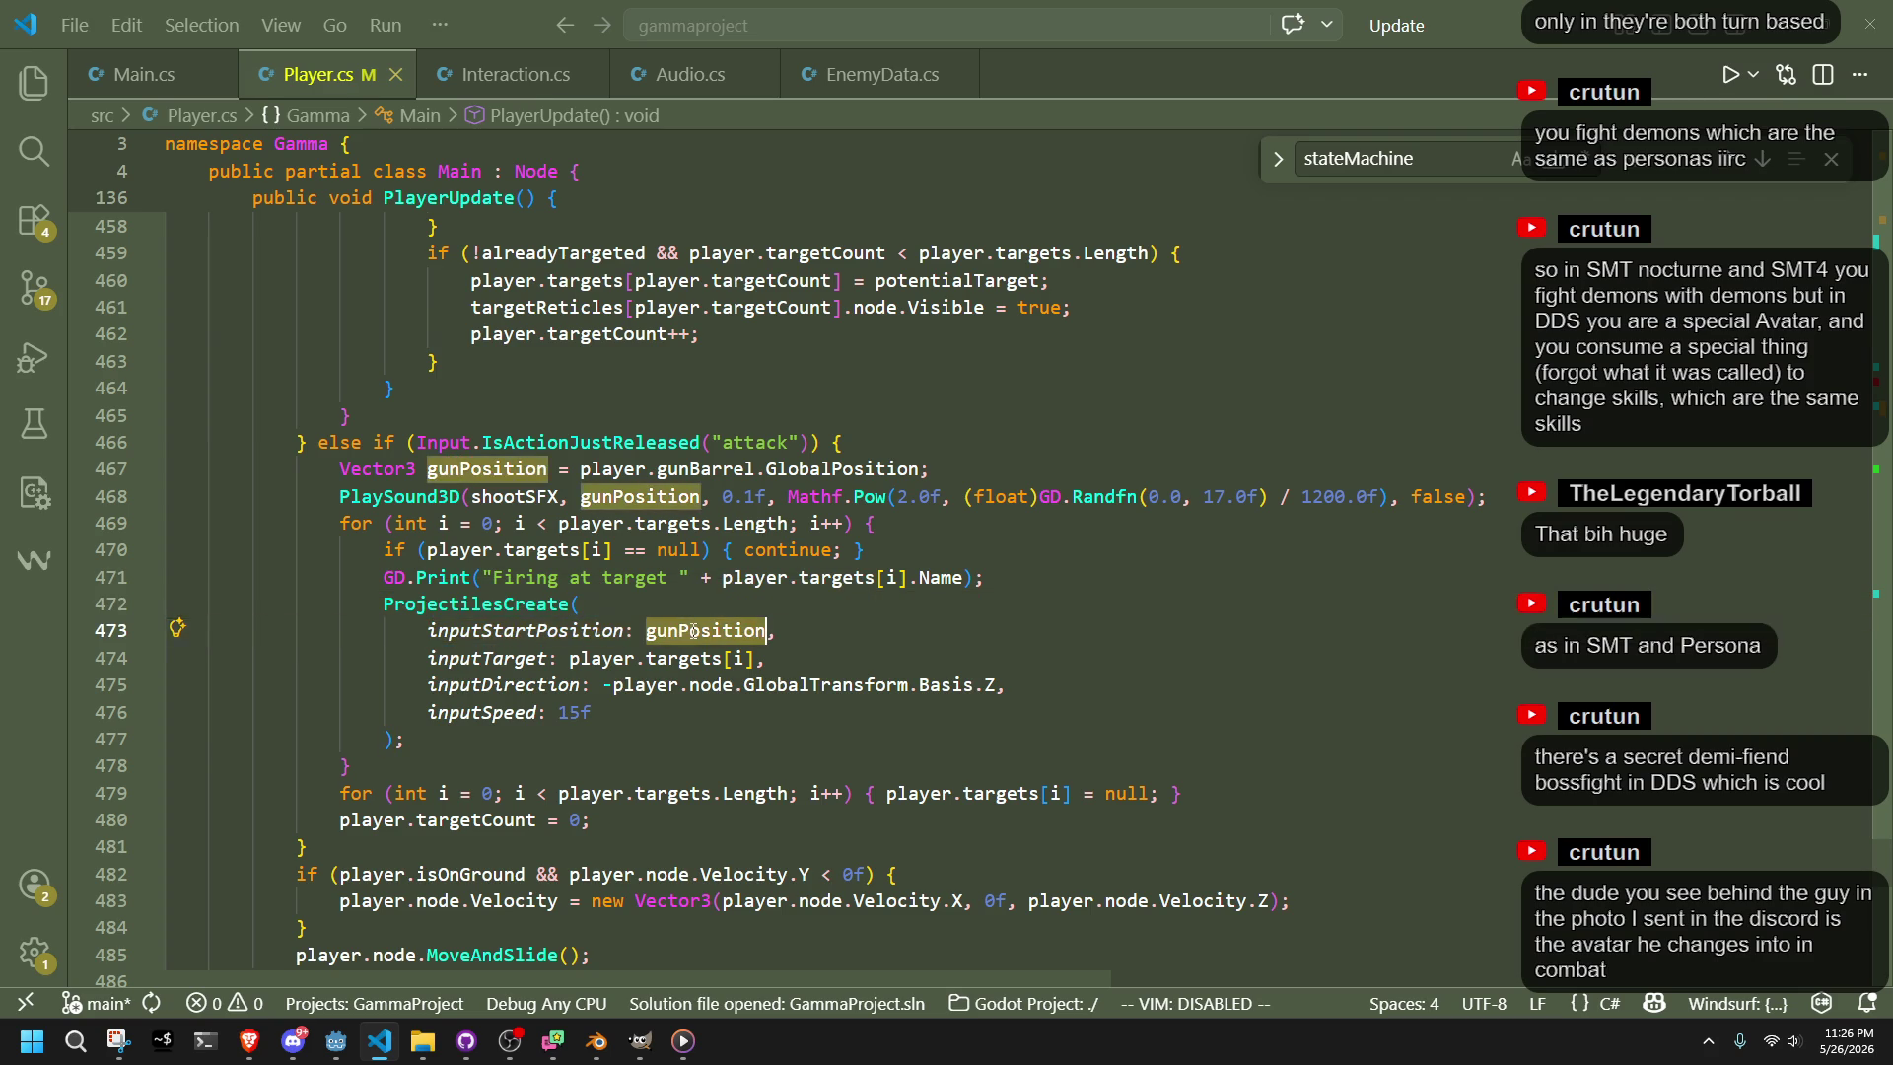
double_click(806, 471)
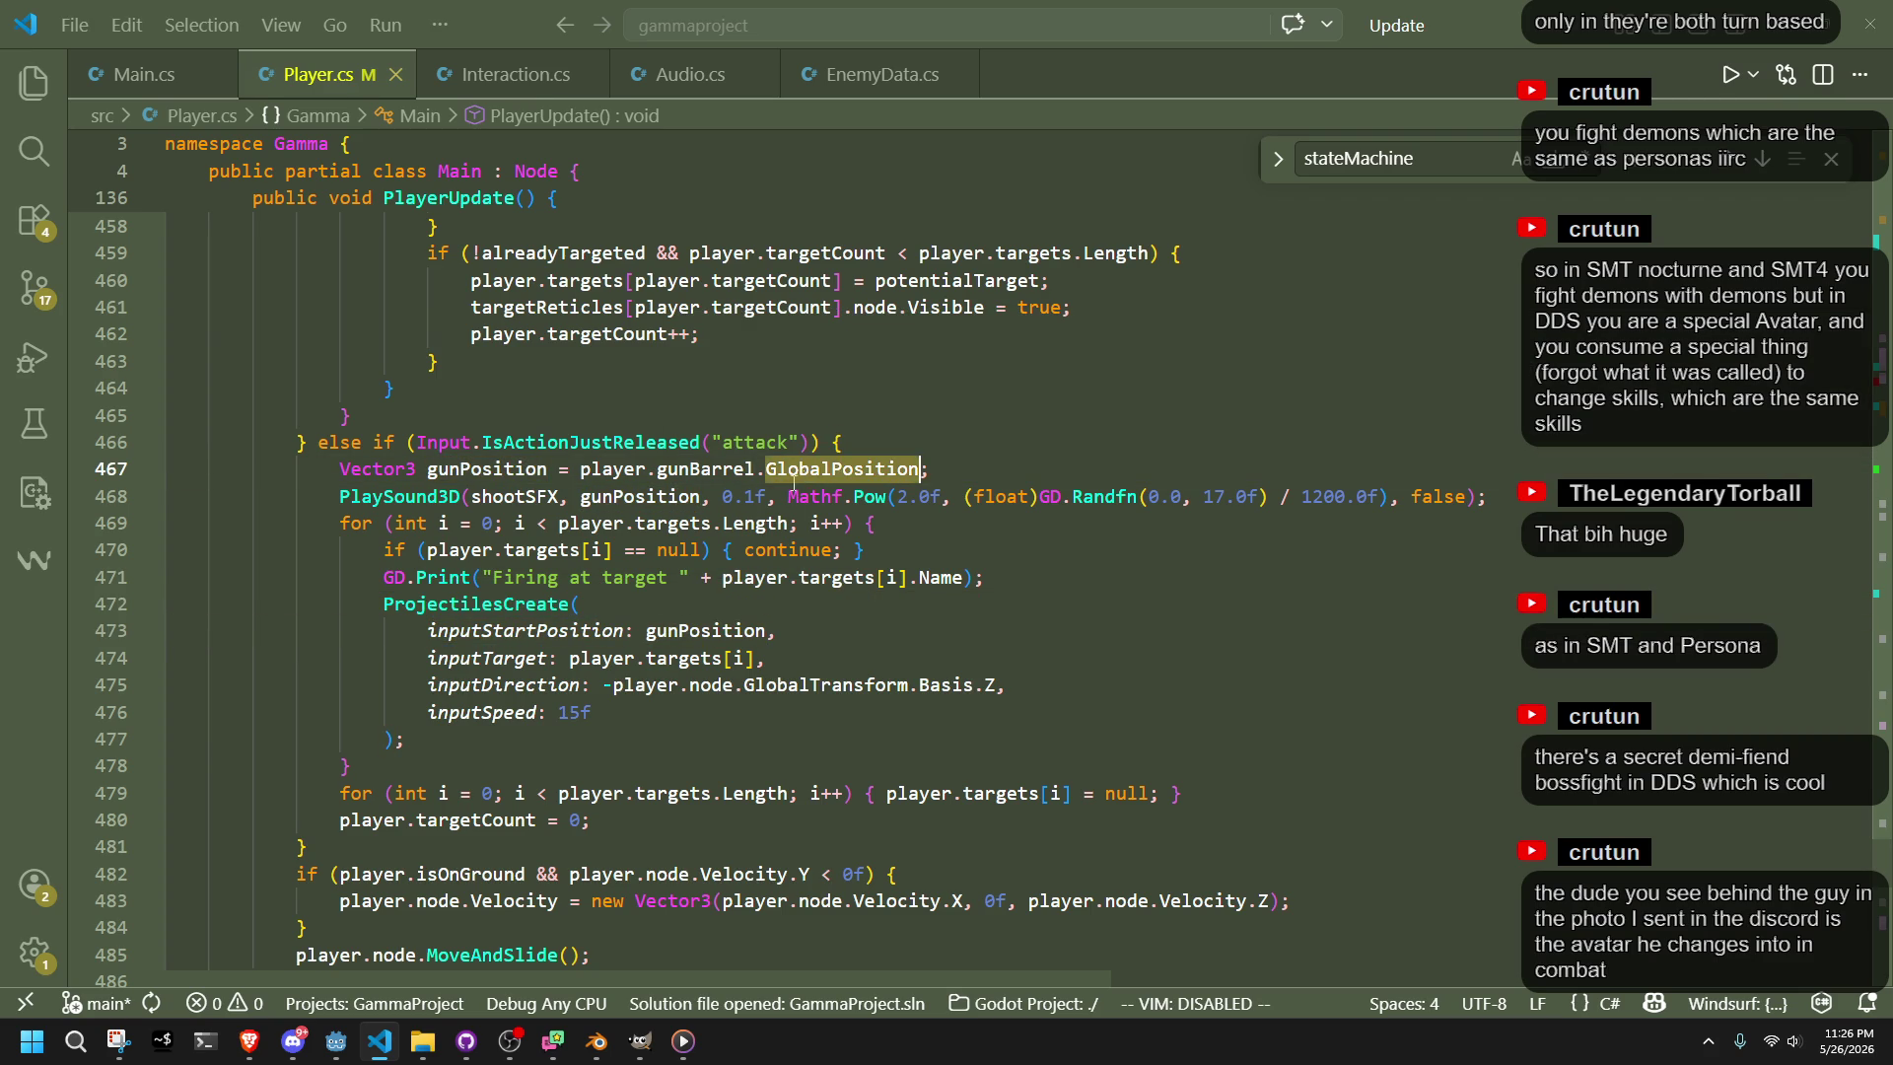
click(850, 601)
Change line 467's gunBarrel.GlobalPosition to player.node.GlobalPosition + Vector3.Up, then rebuild and run the game
drag(920, 470, 658, 474)
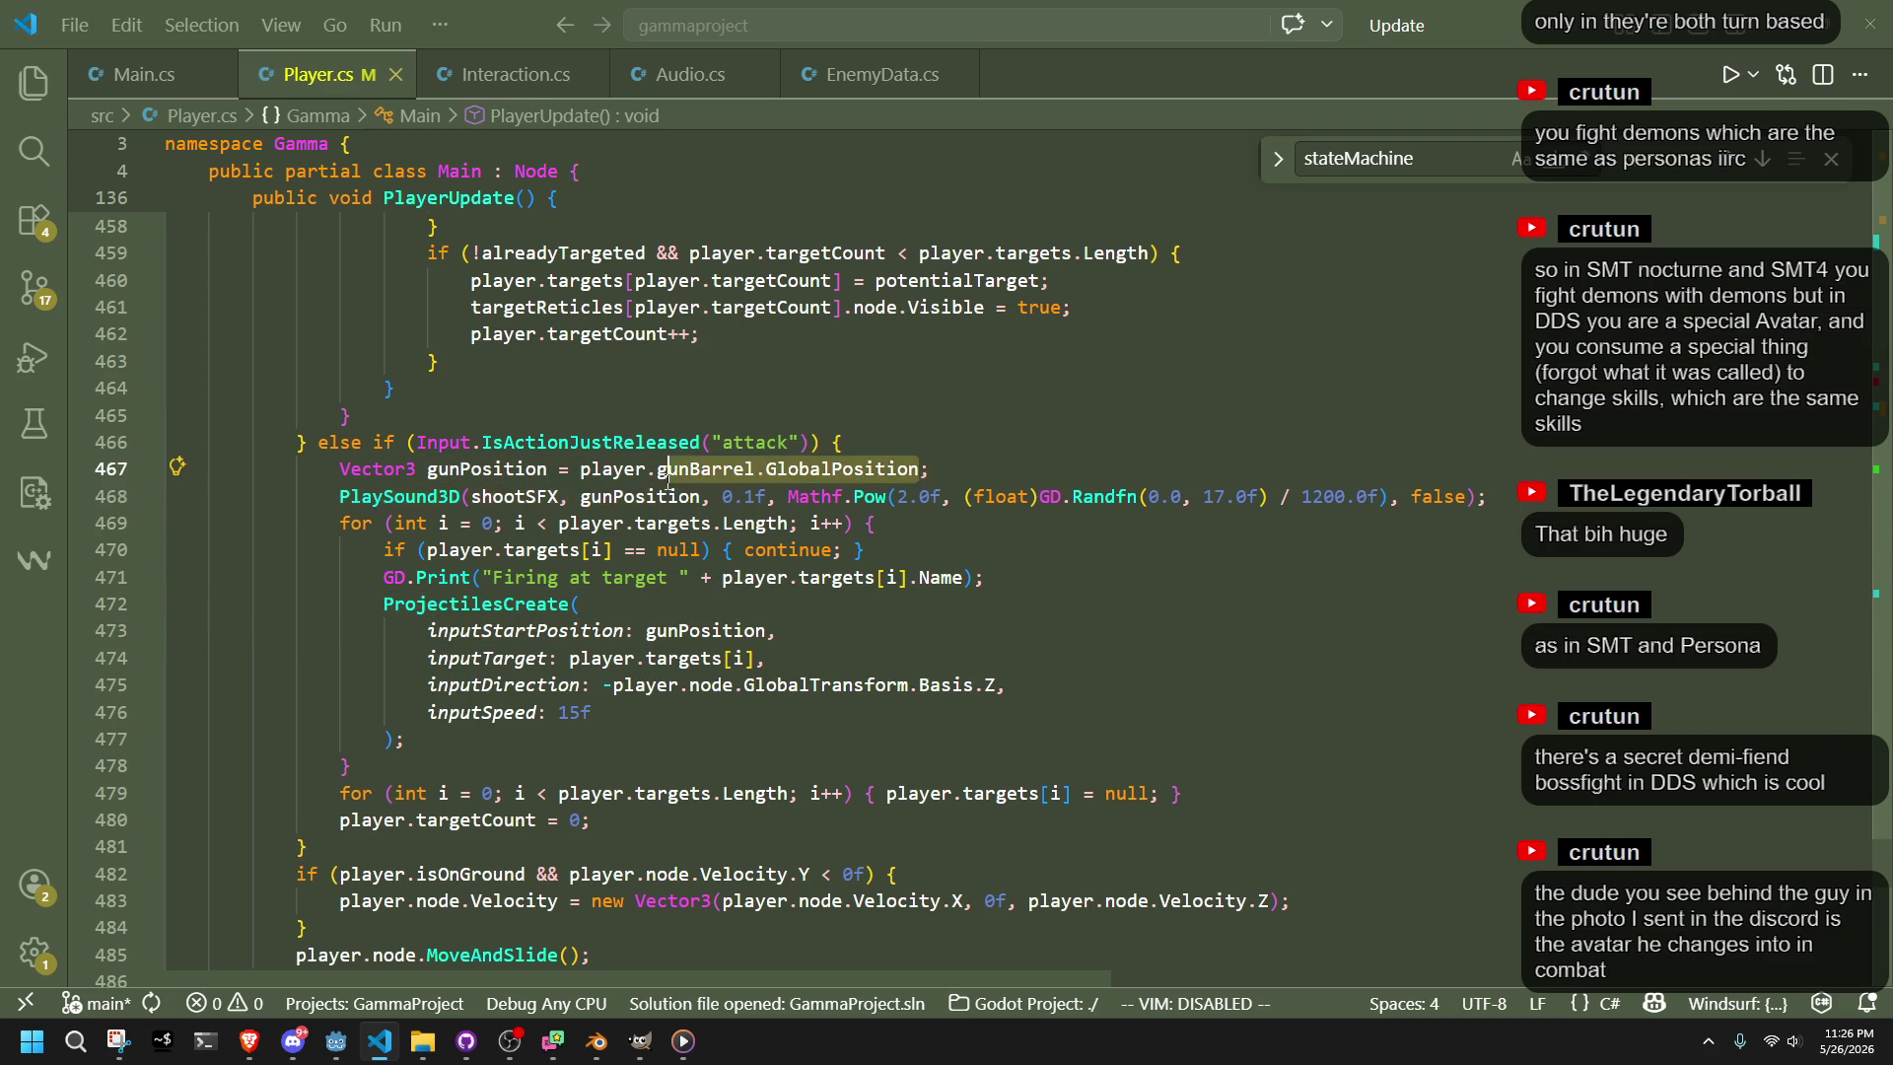
key(BackSpace)
text(node.)
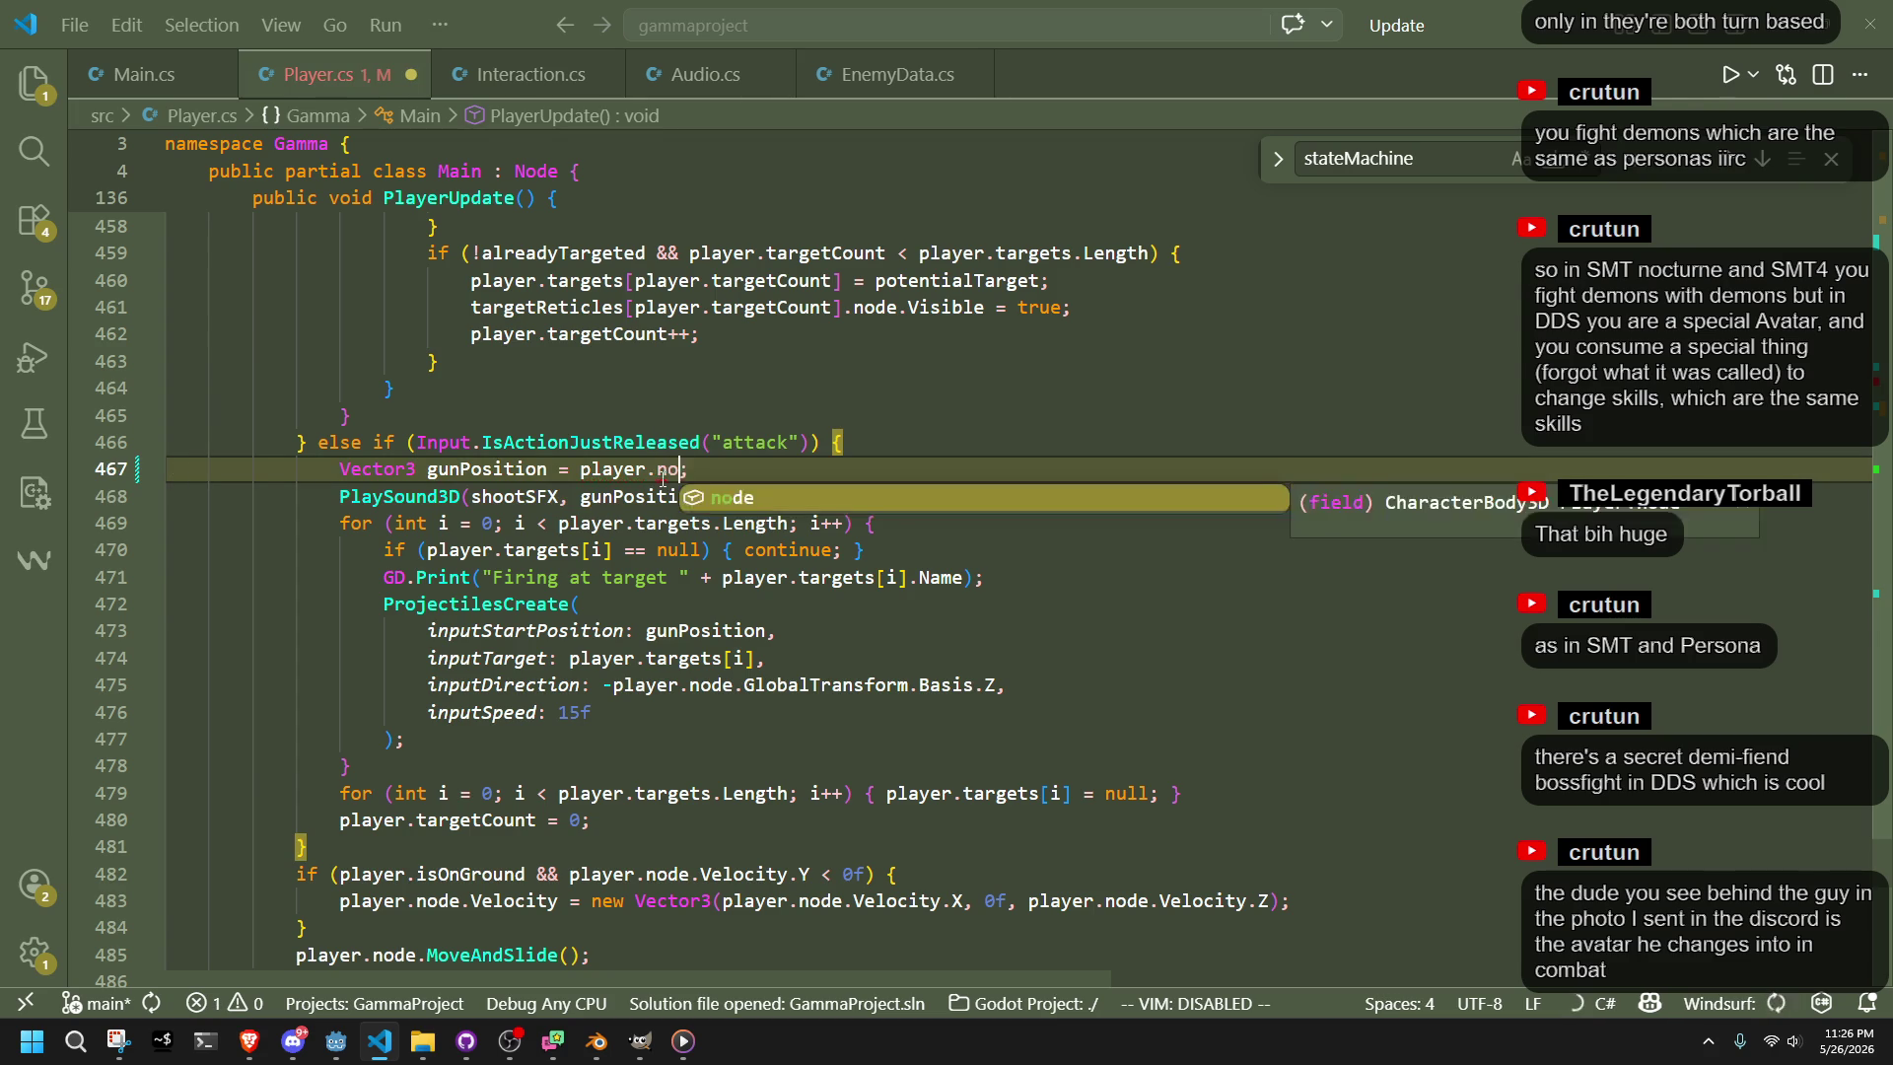
text(globalp)
key(Tab)
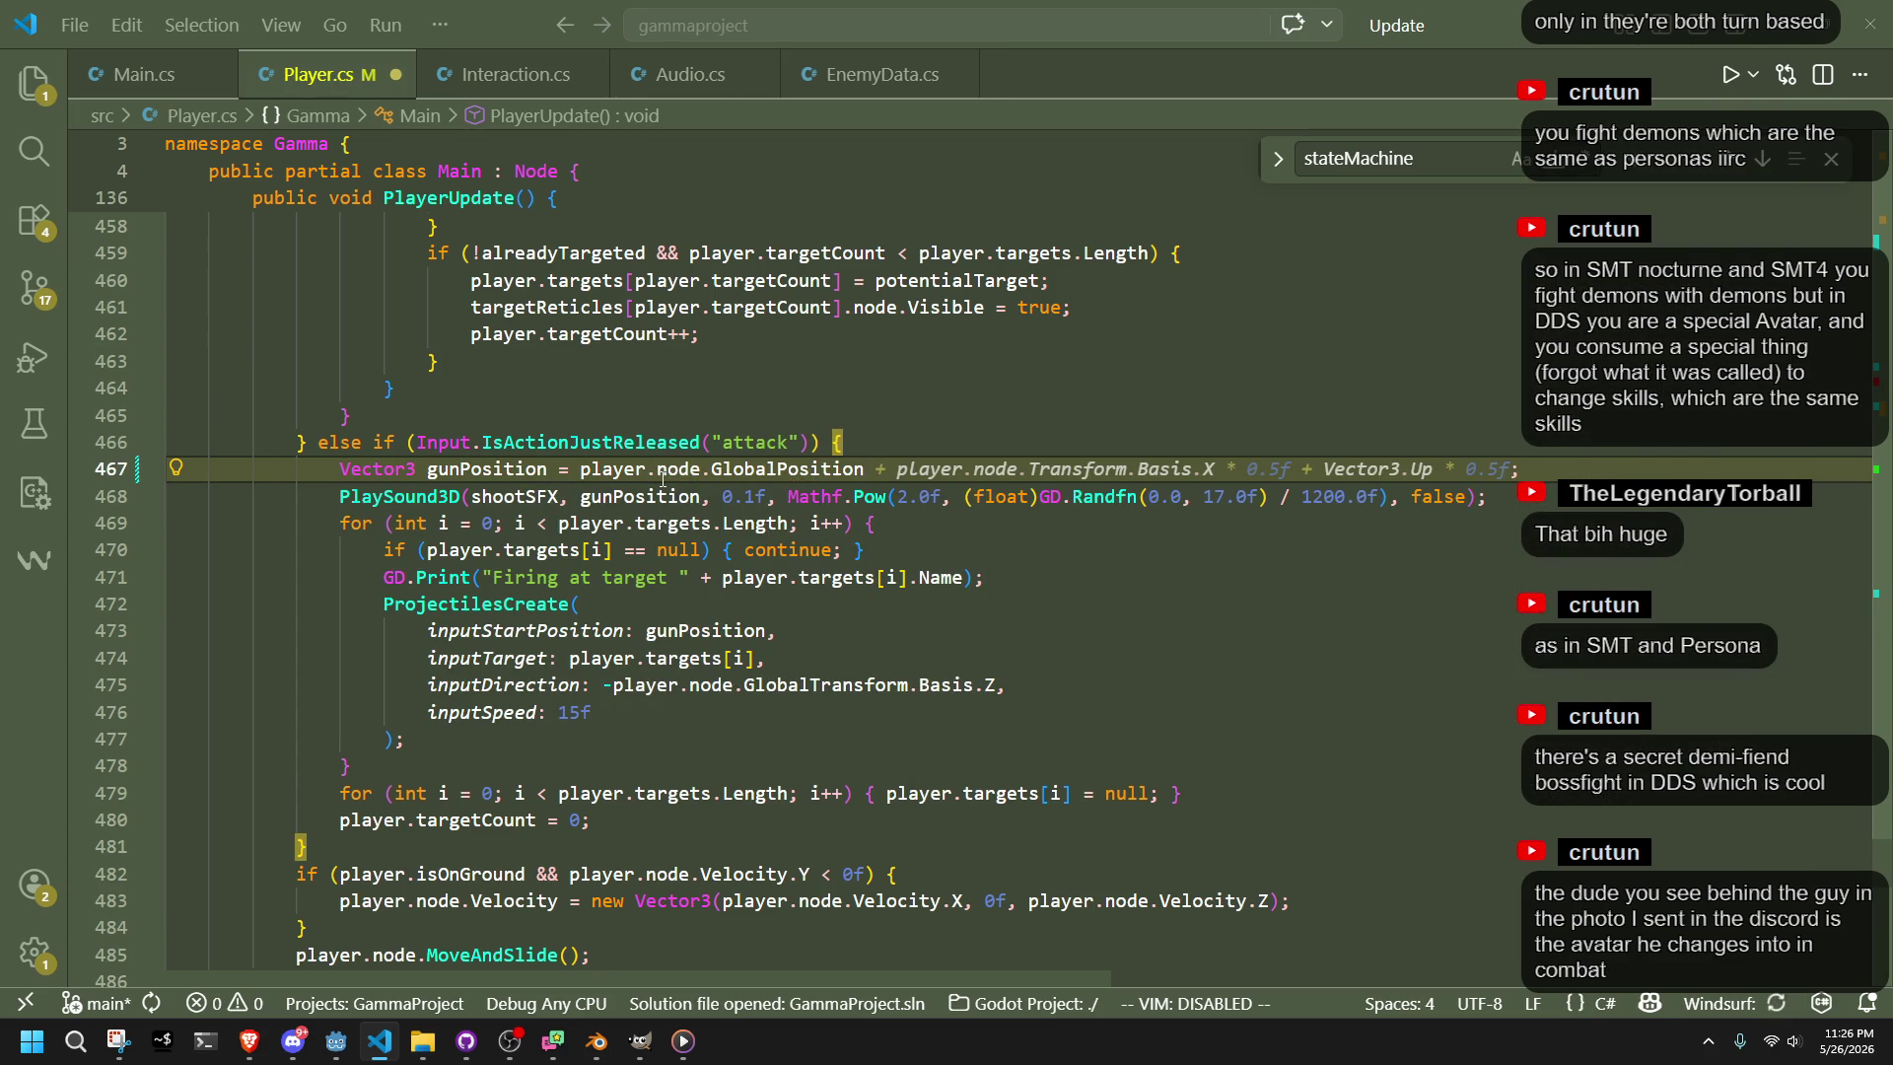
text(ector3.up)
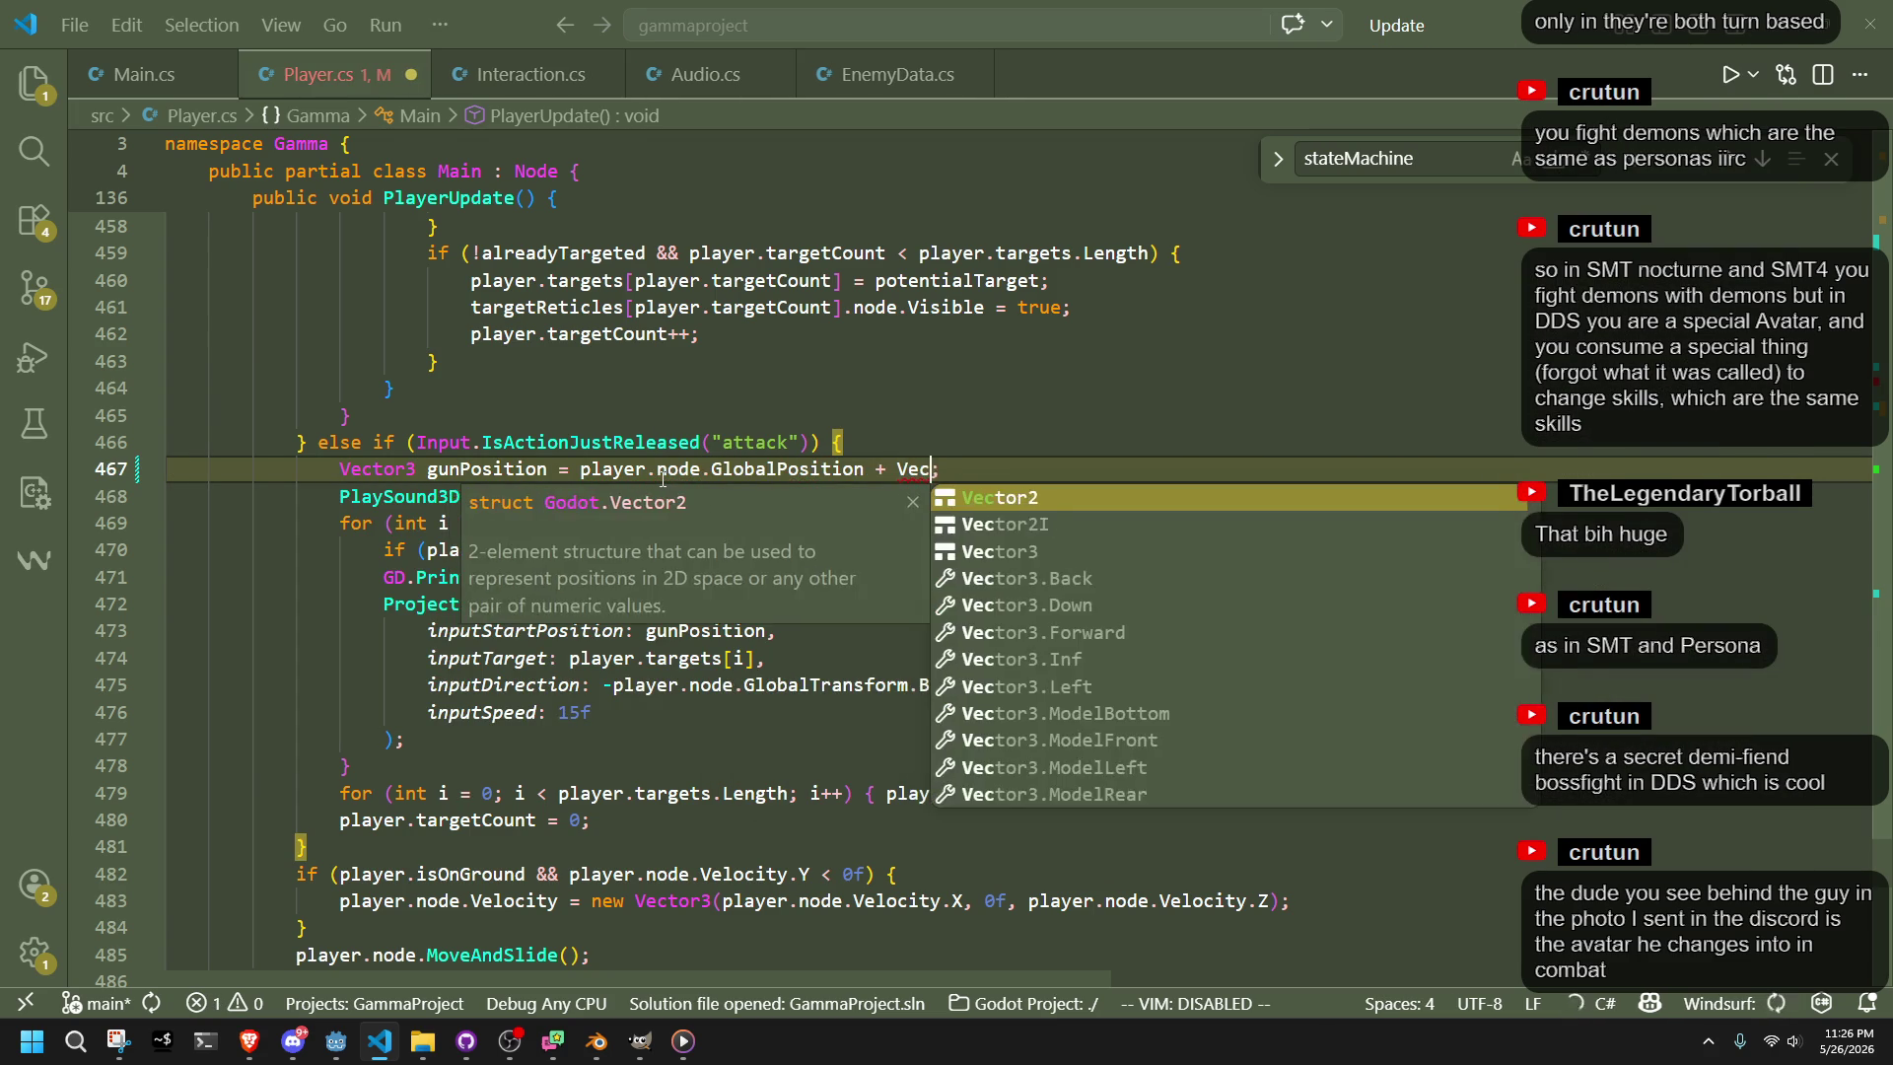
key(Tab)
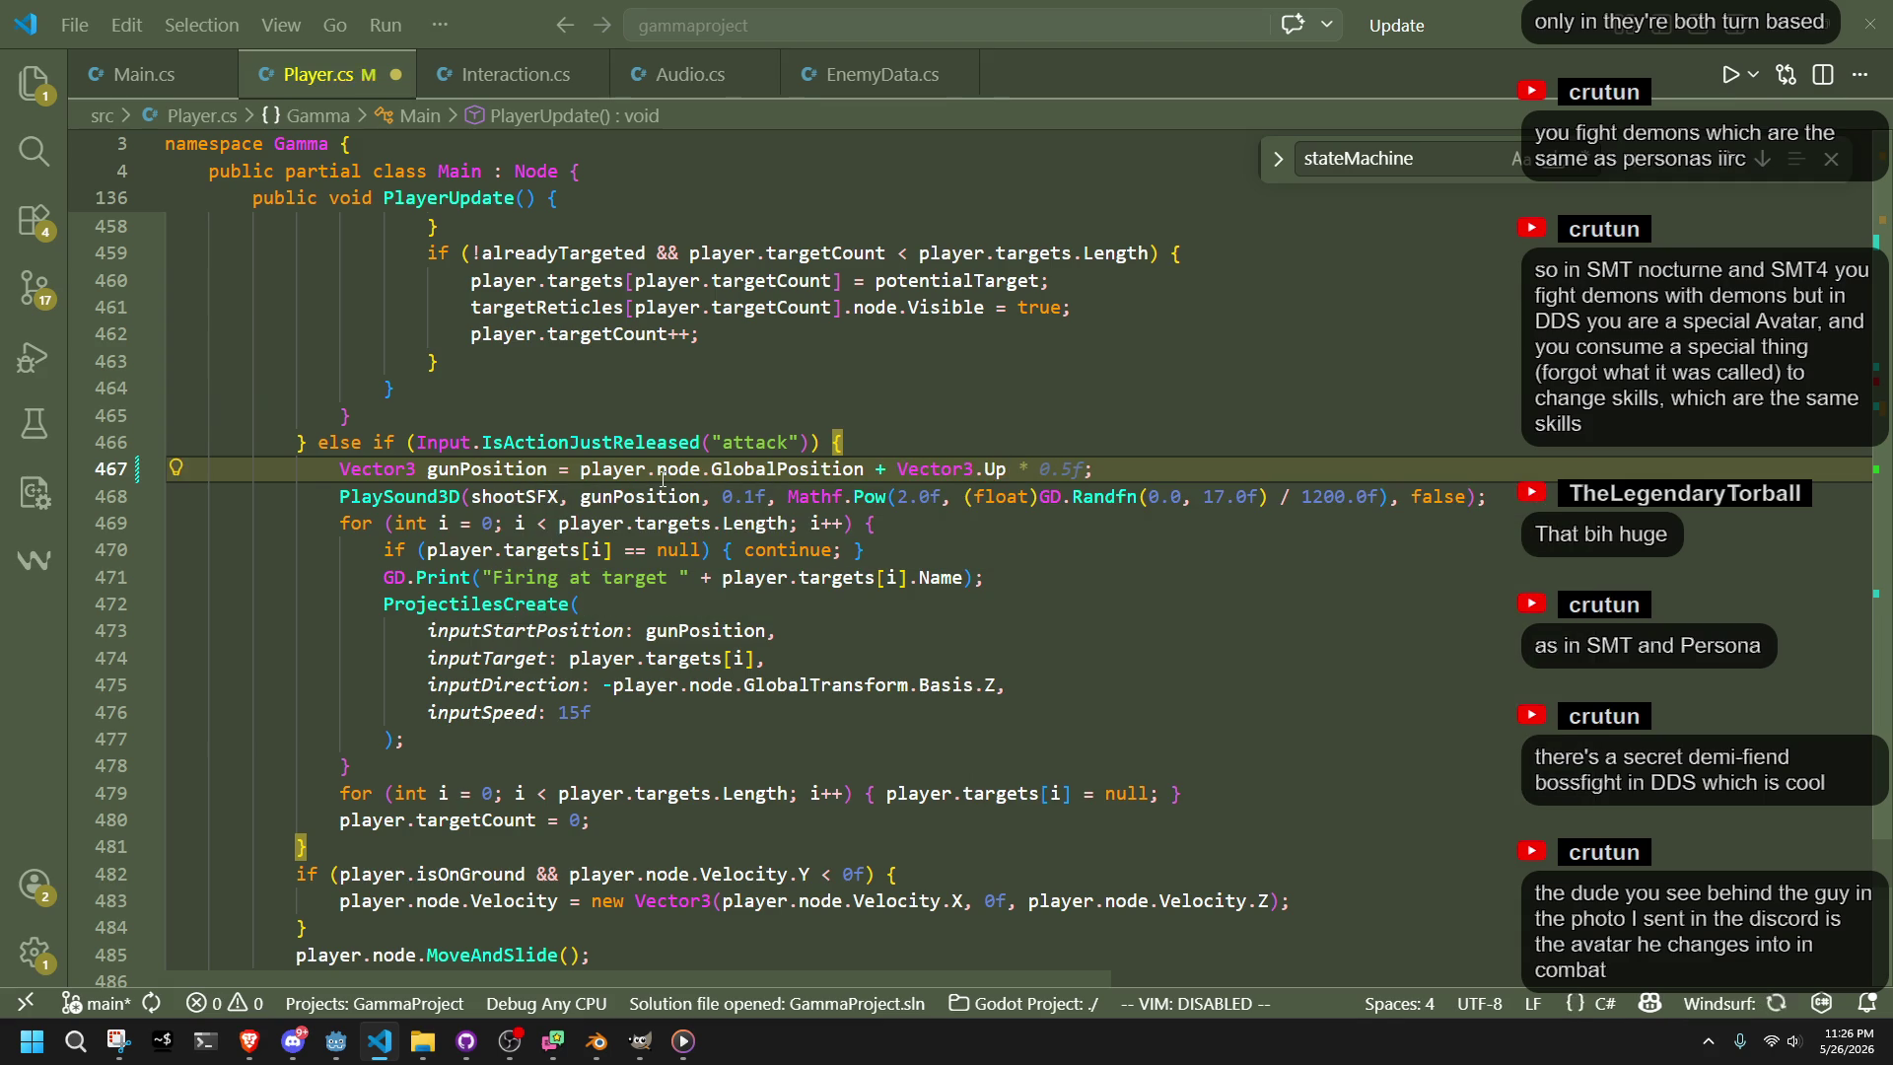
click(1185, 584)
click(293, 1041)
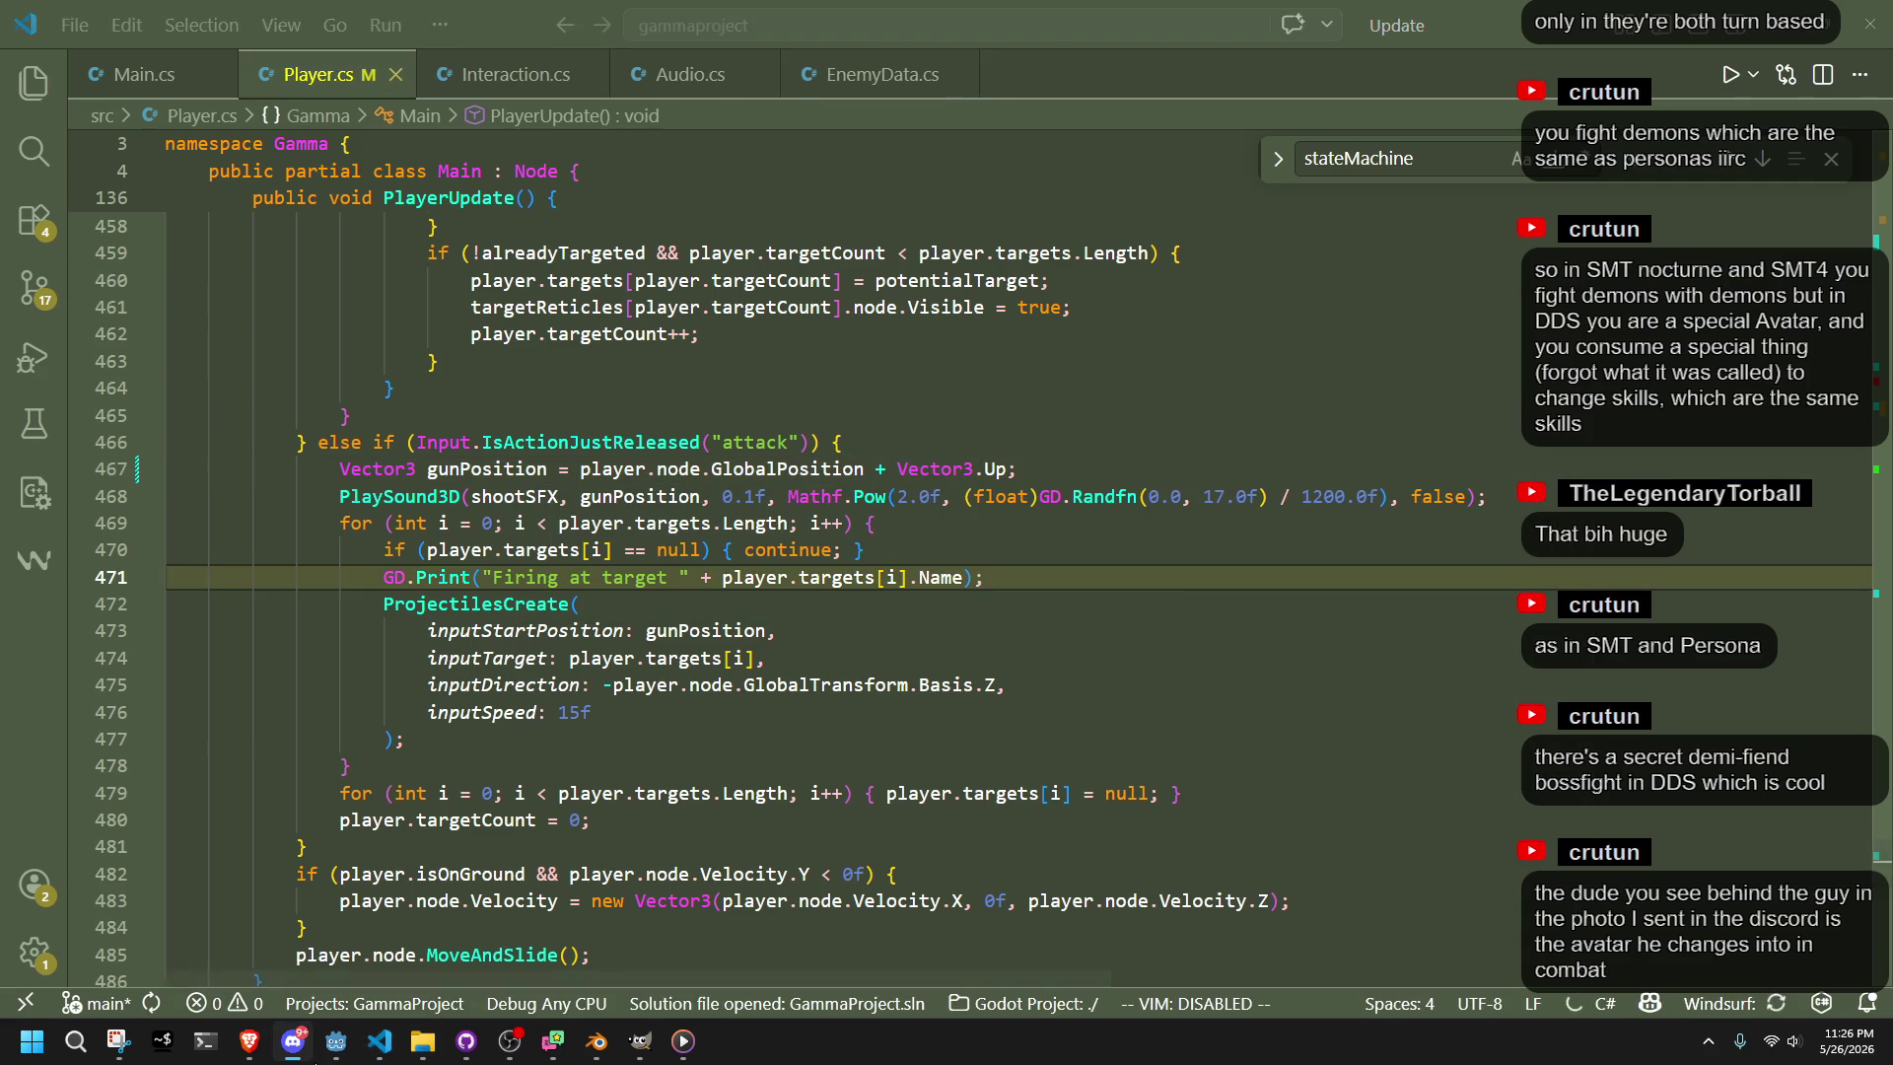
click(331, 1060)
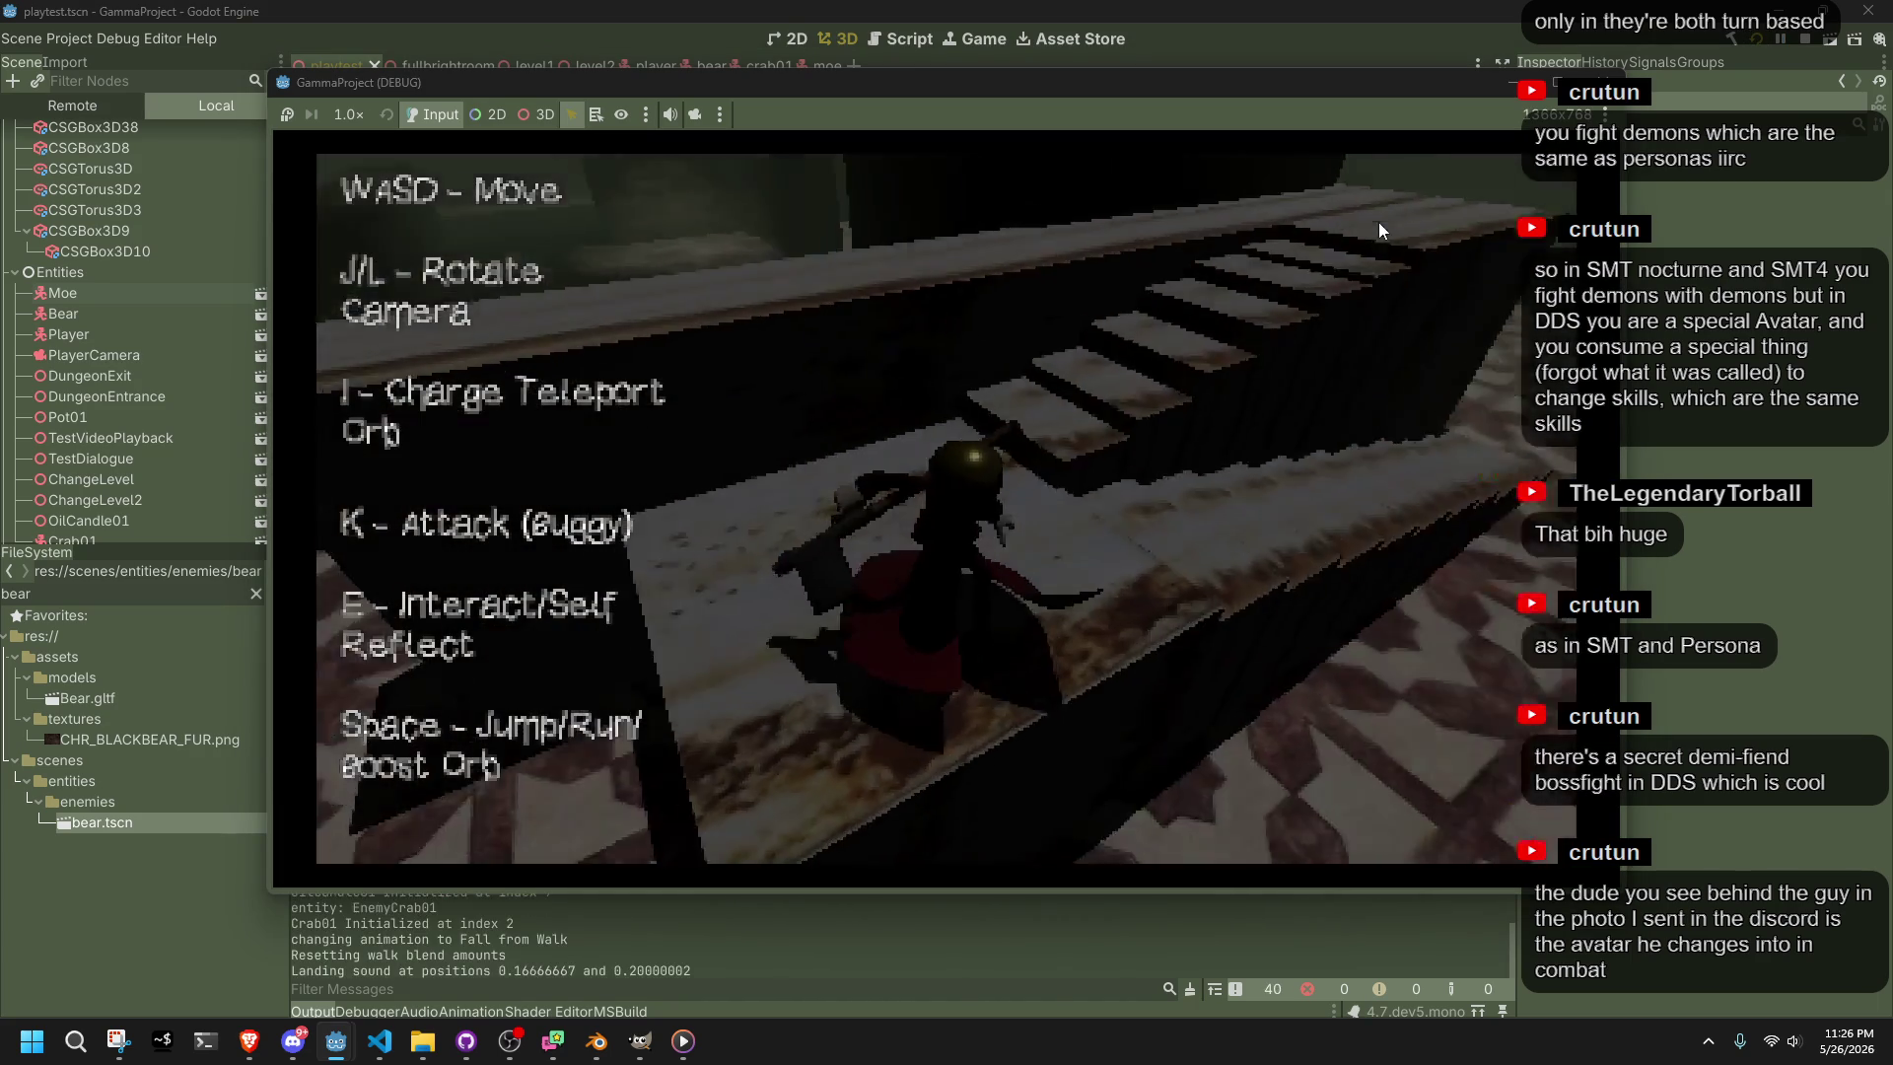
Run and jump along the wooden walkway, turning the camera toward the bear
key(w)
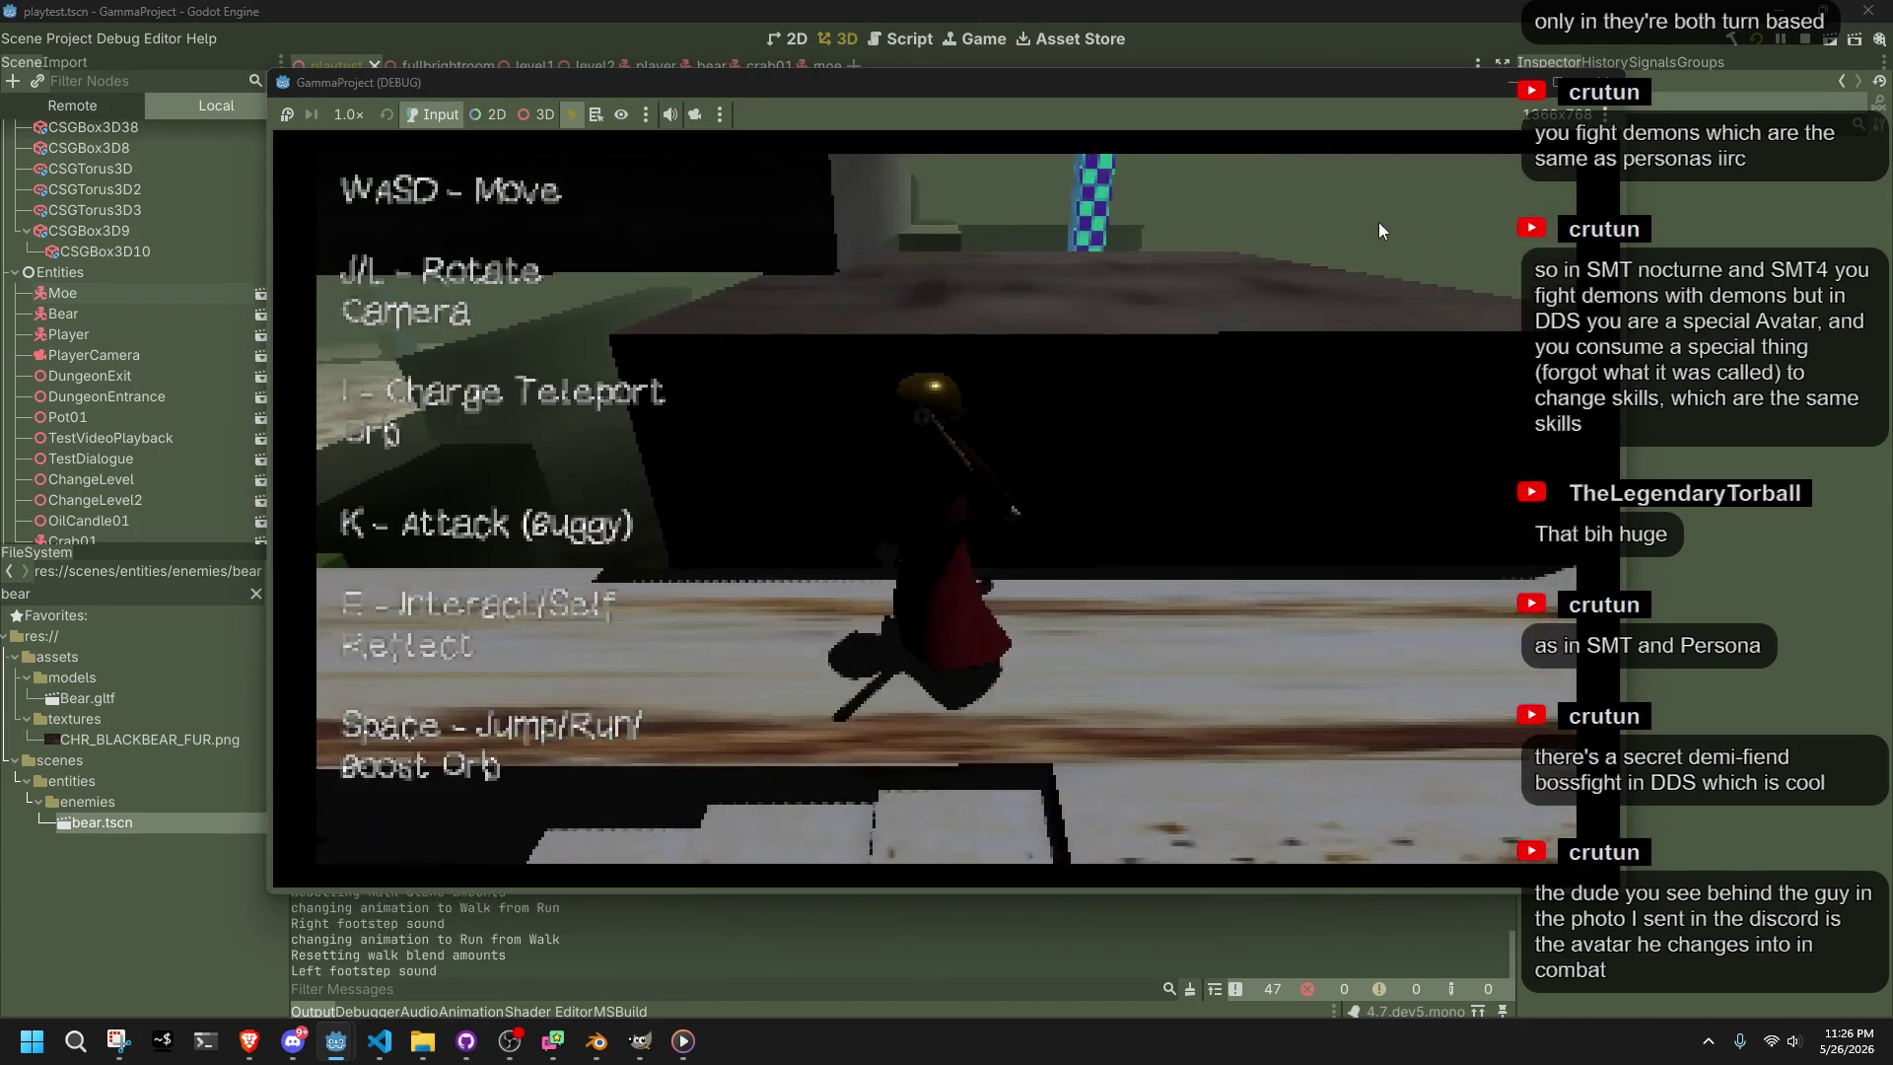
key(w)
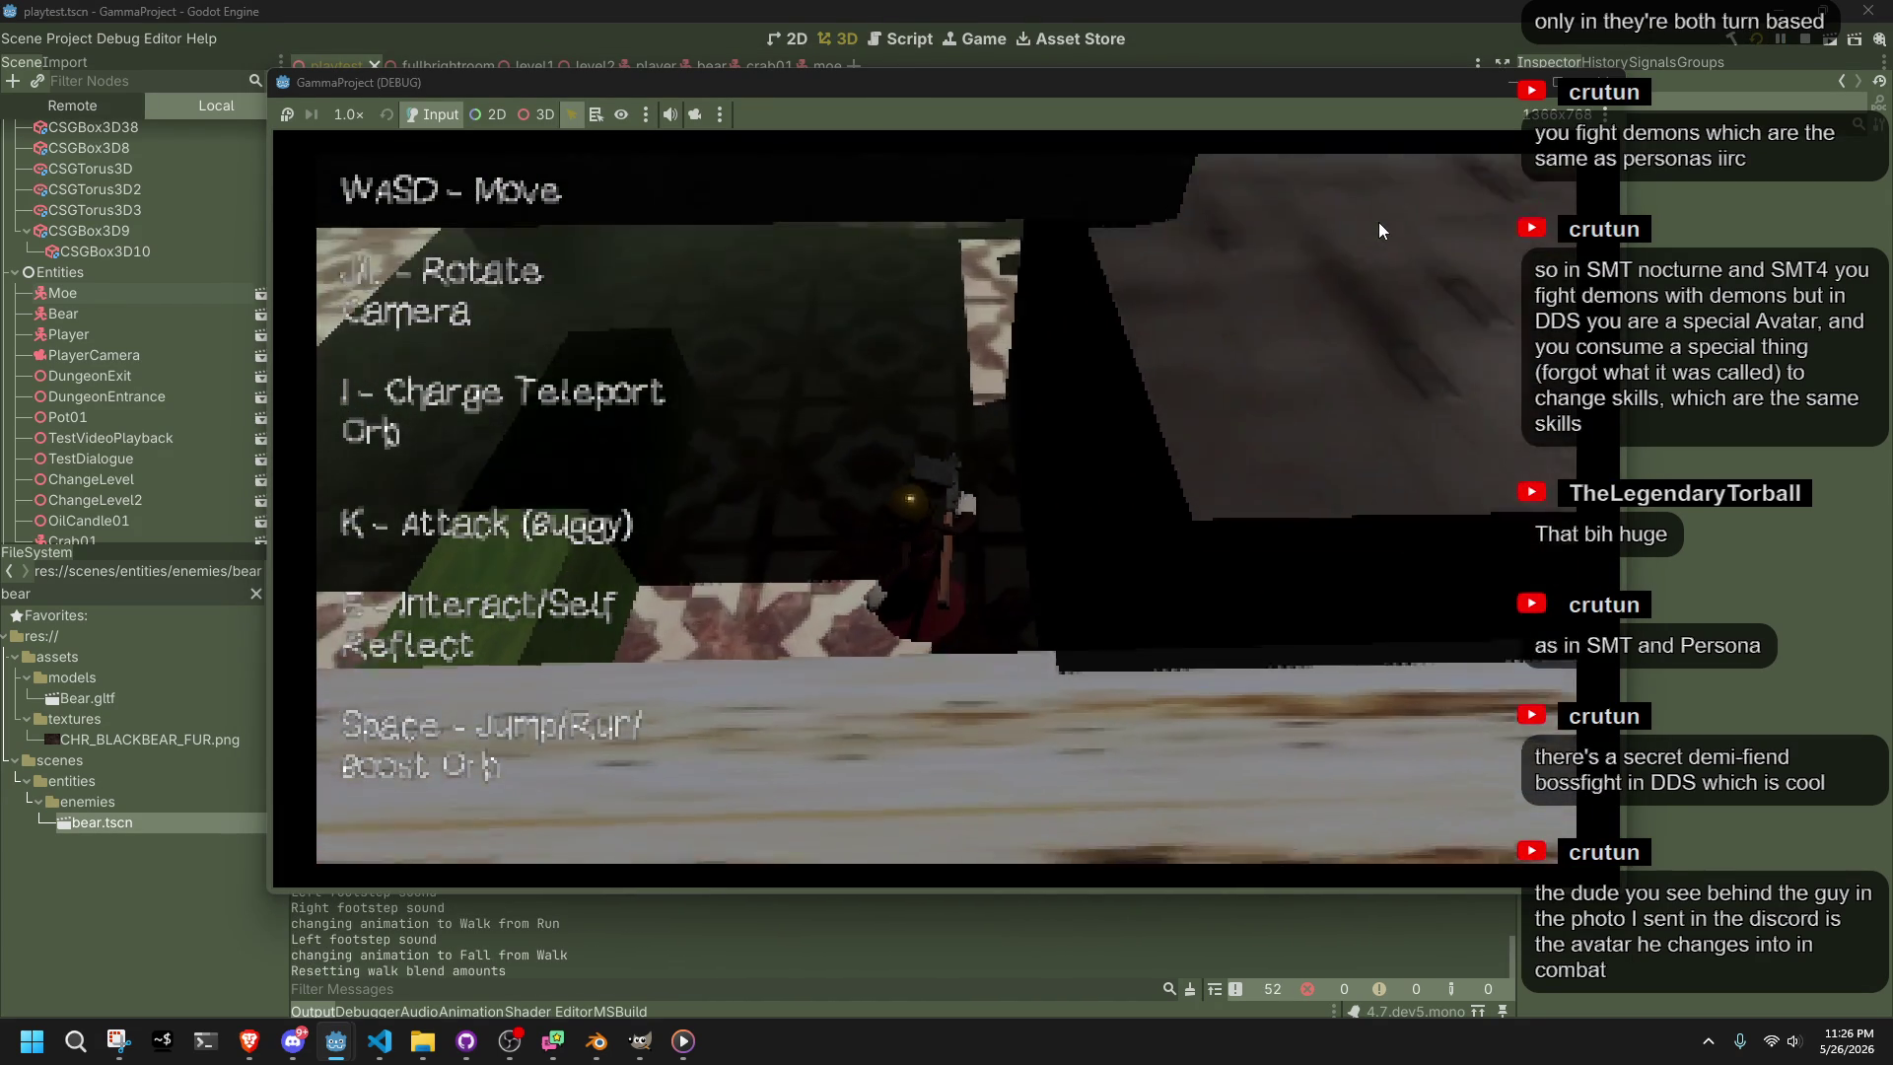
key(w)
key(space)
key(w)
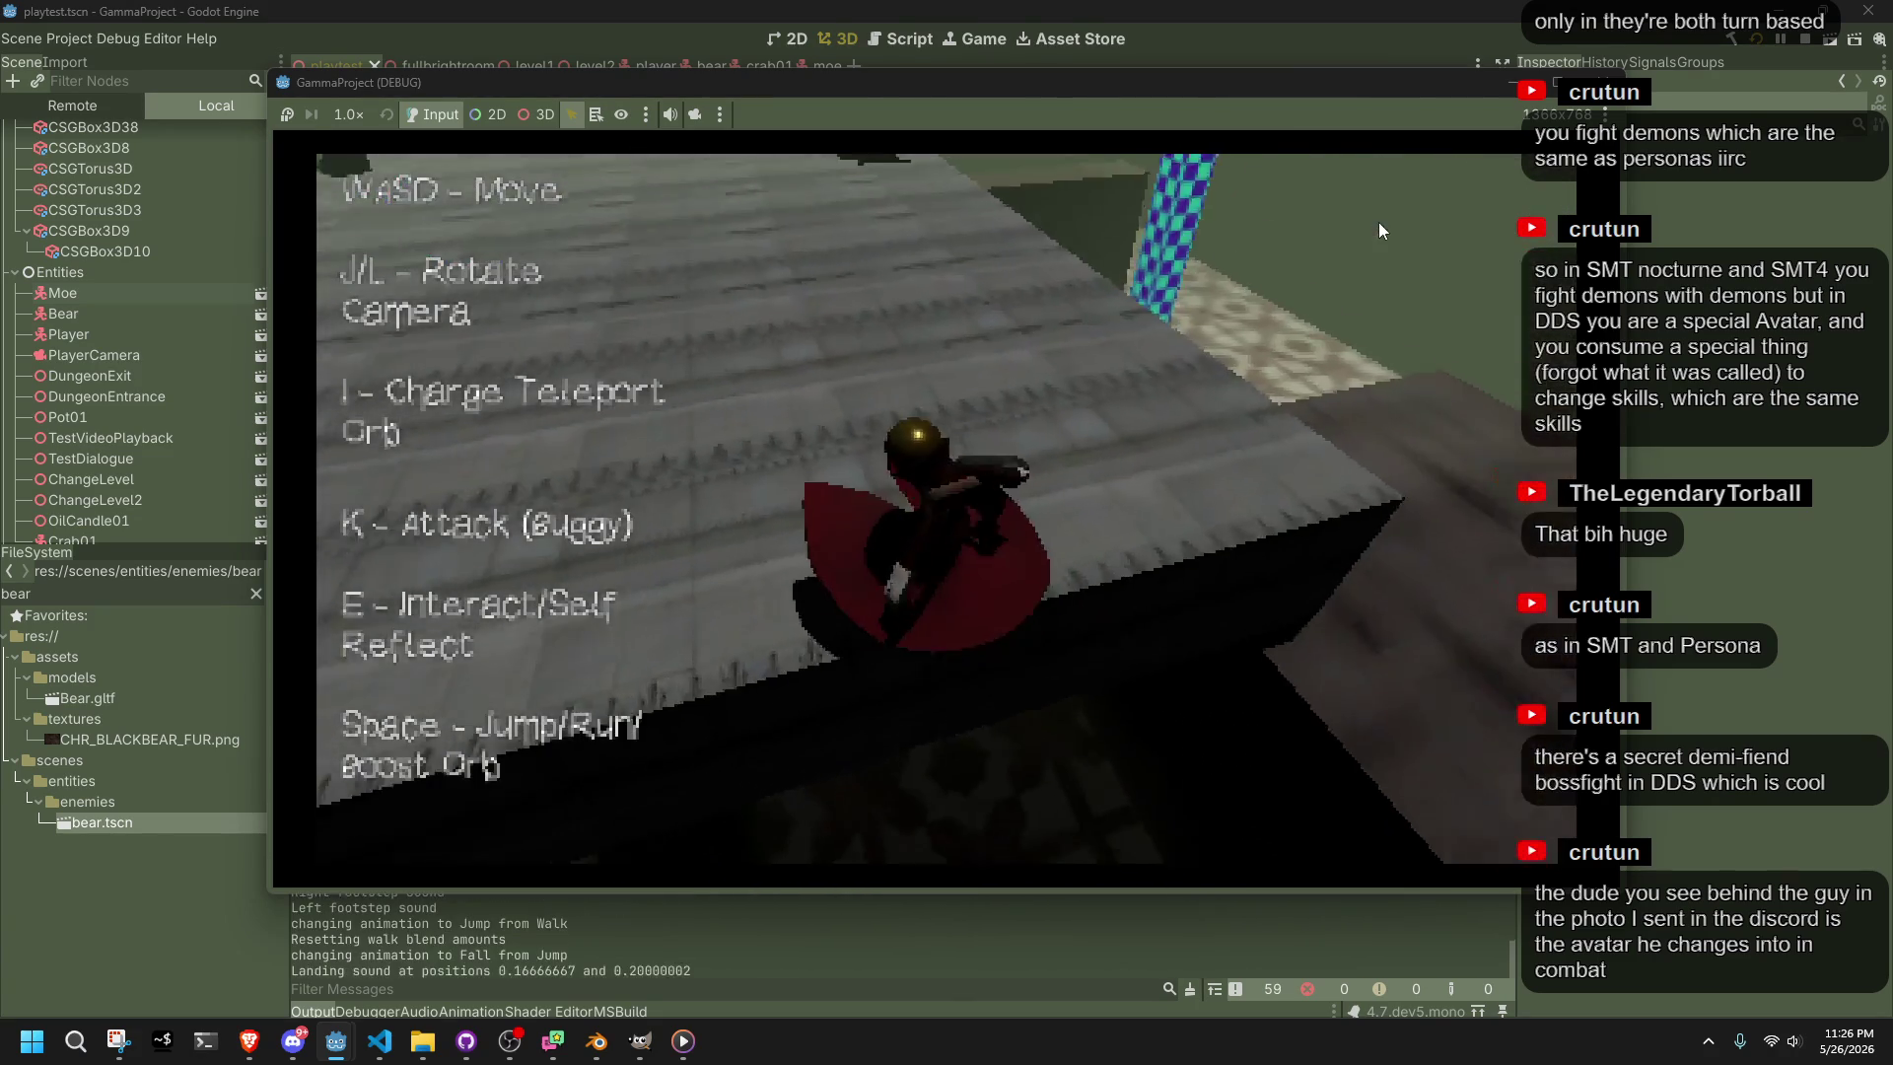
key(j)
Fire repeated fireball projectiles at the targeted enemies and the bear, then run toward it
key(k)
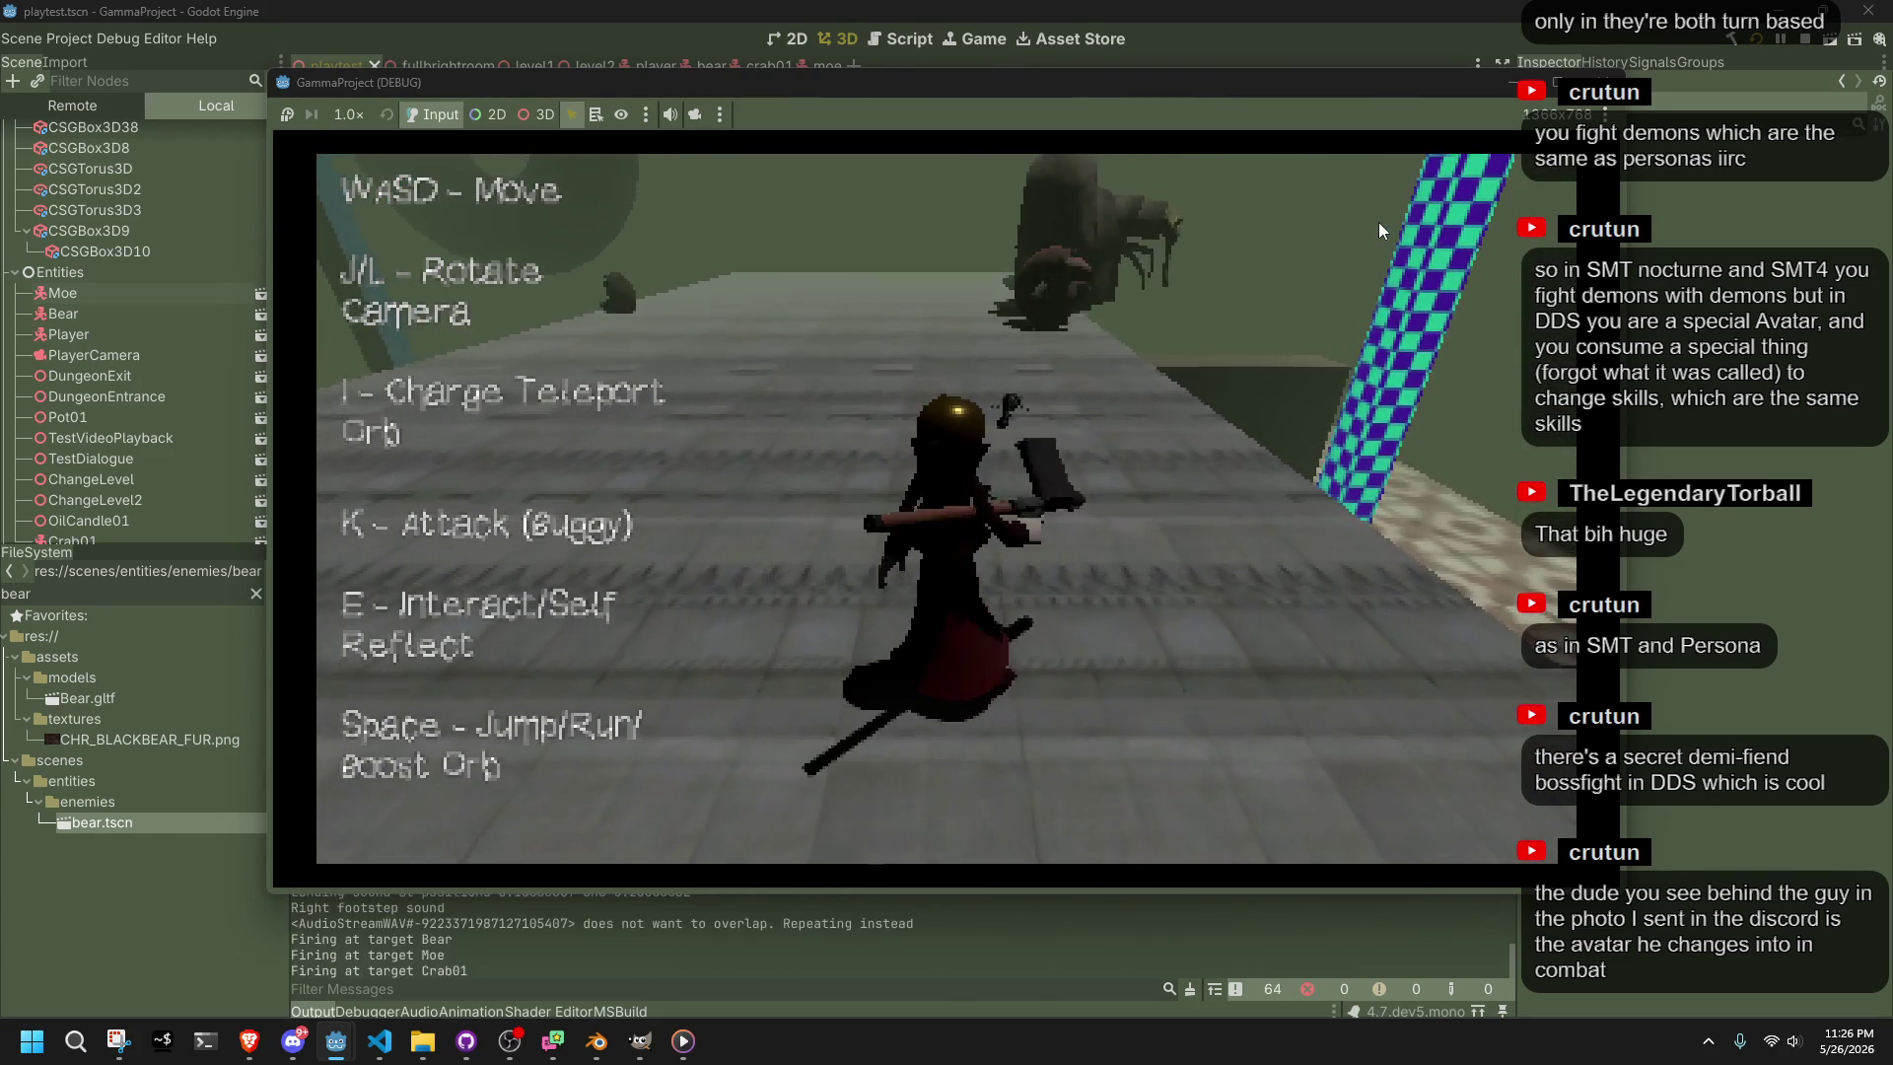
key(k)
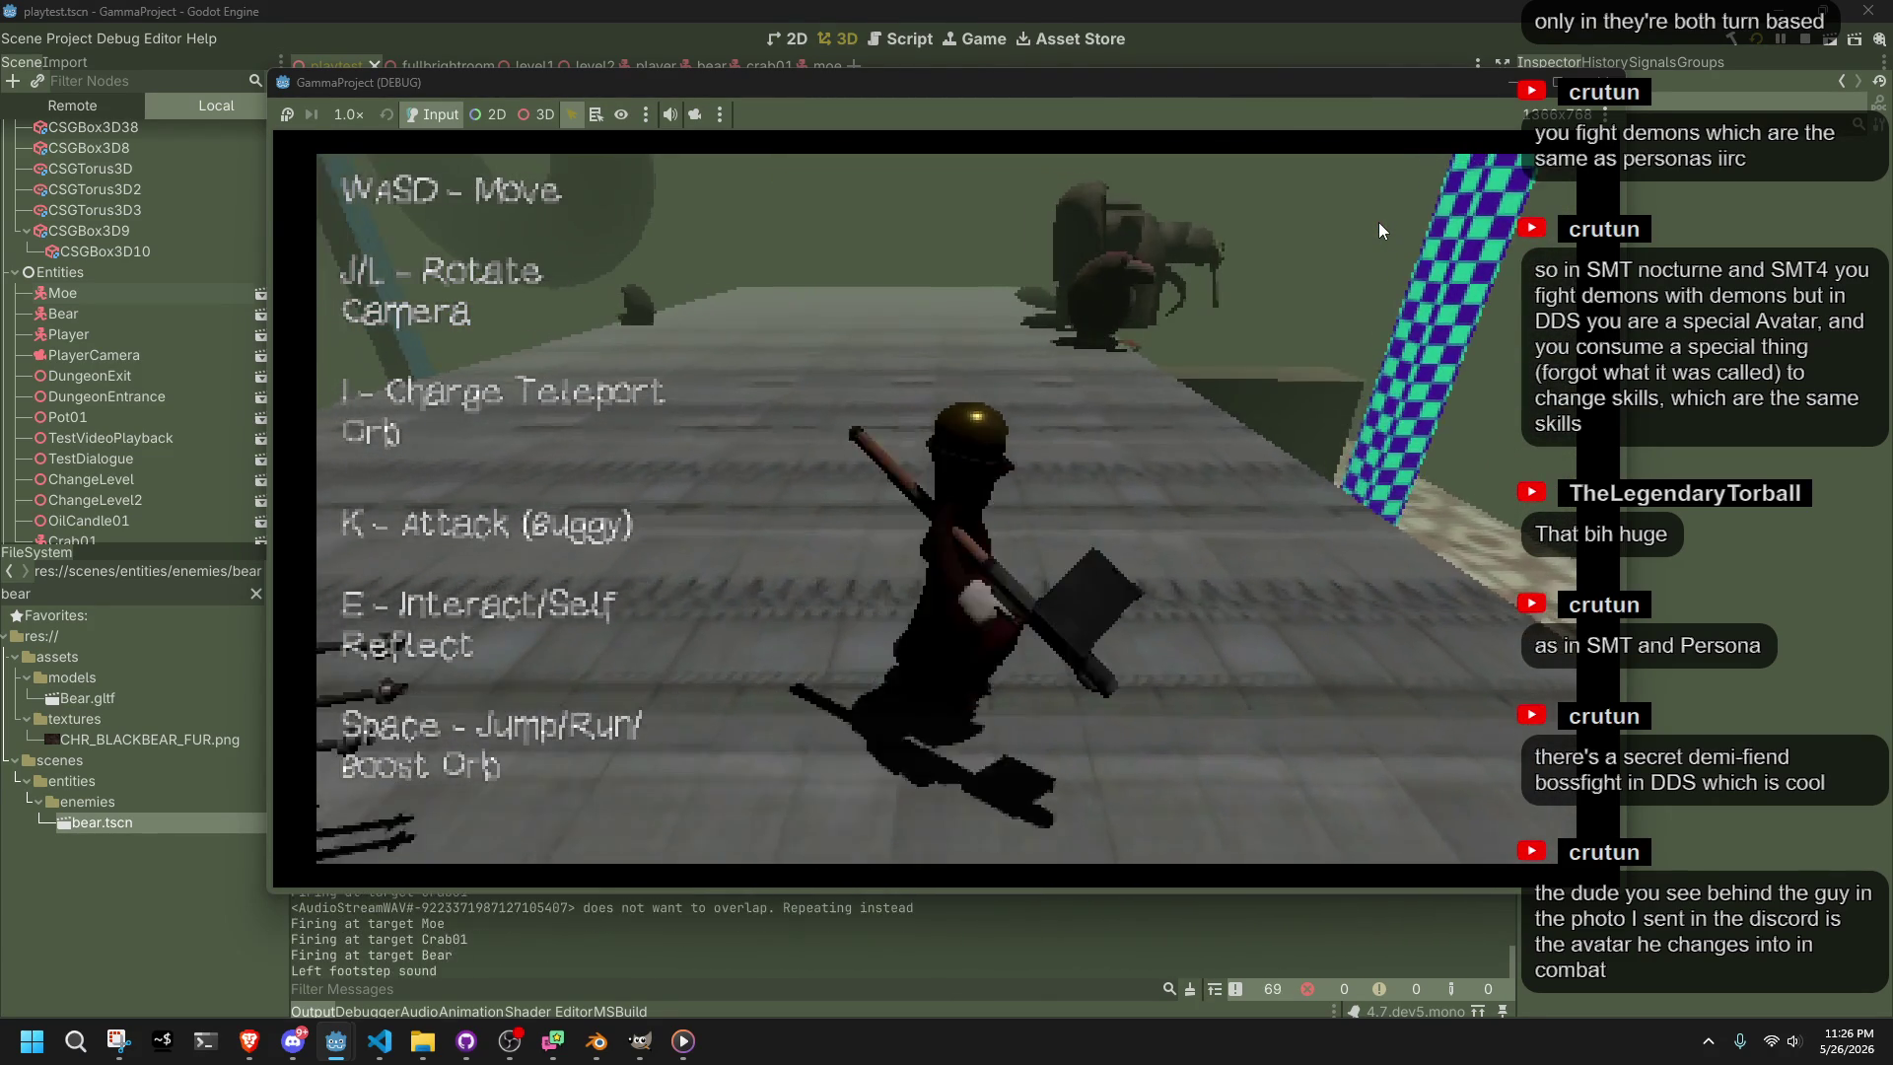
key(k)
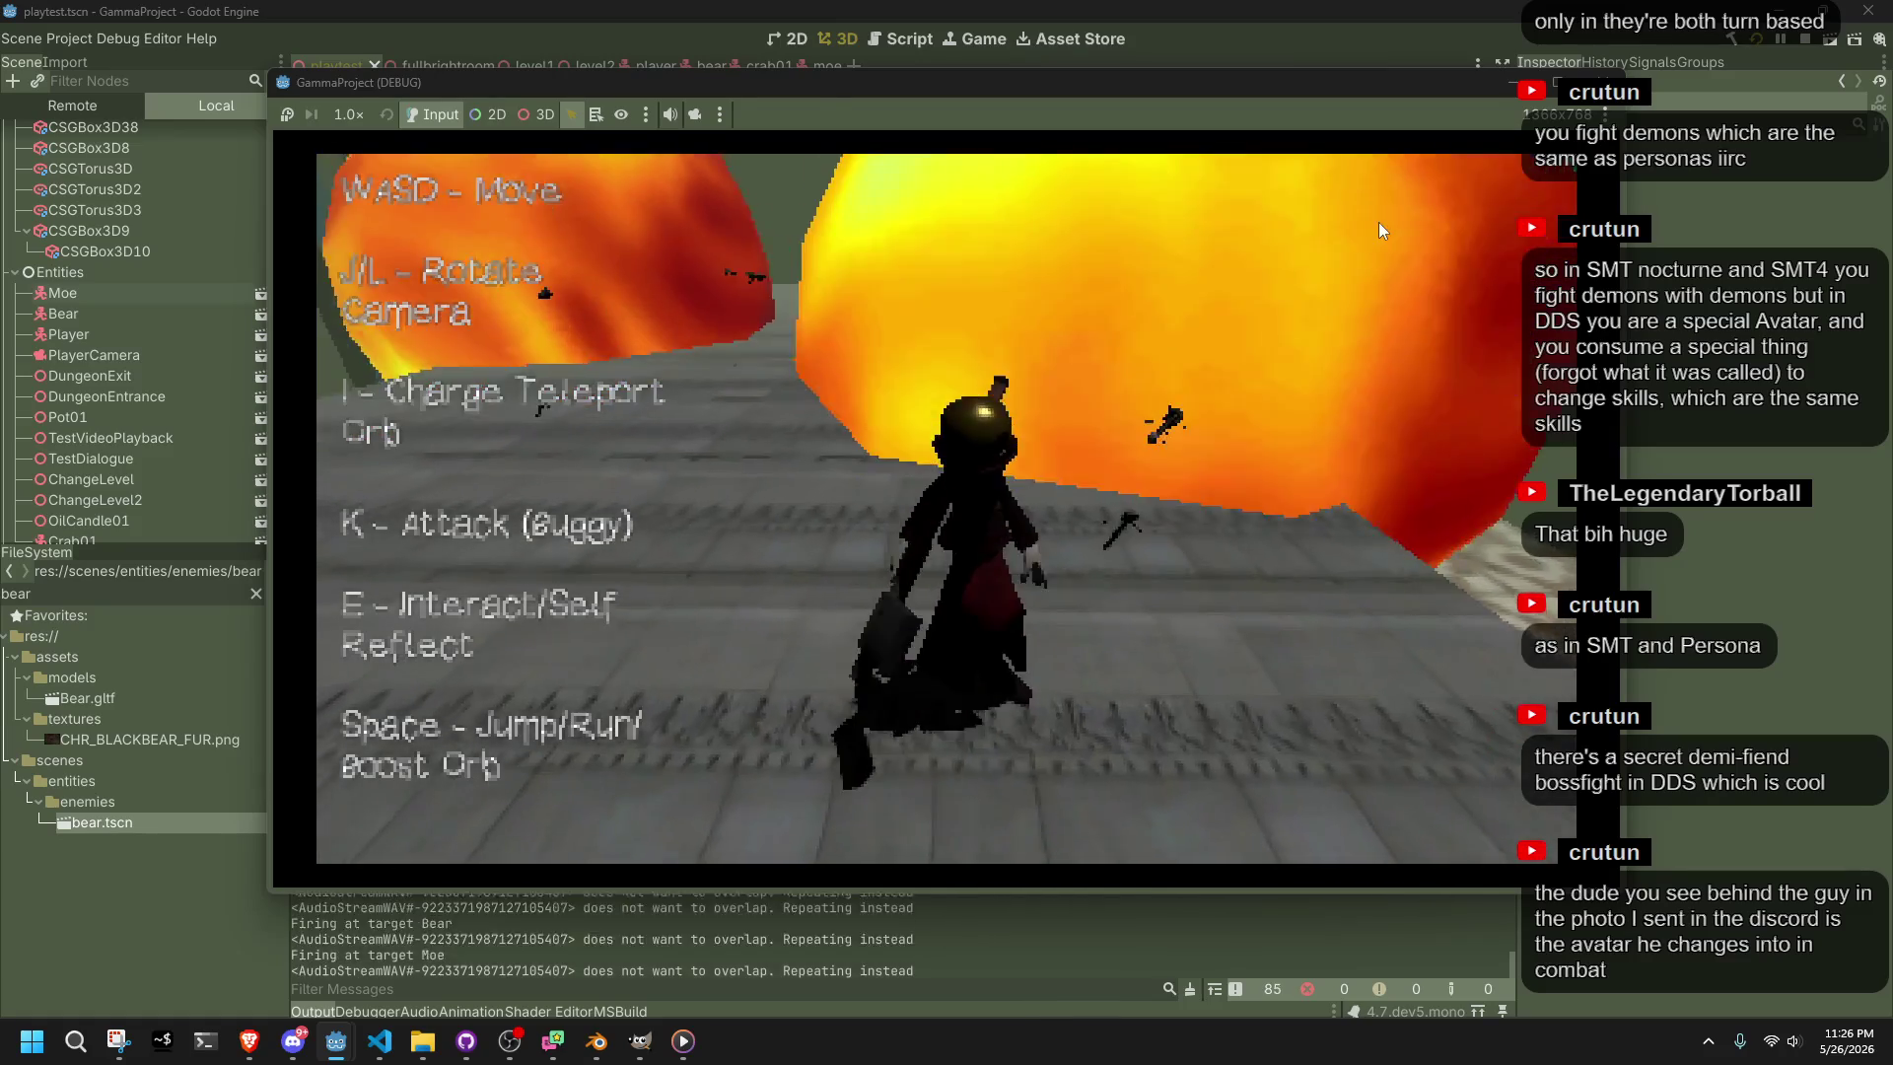
key(k)
key(space)
key(l)
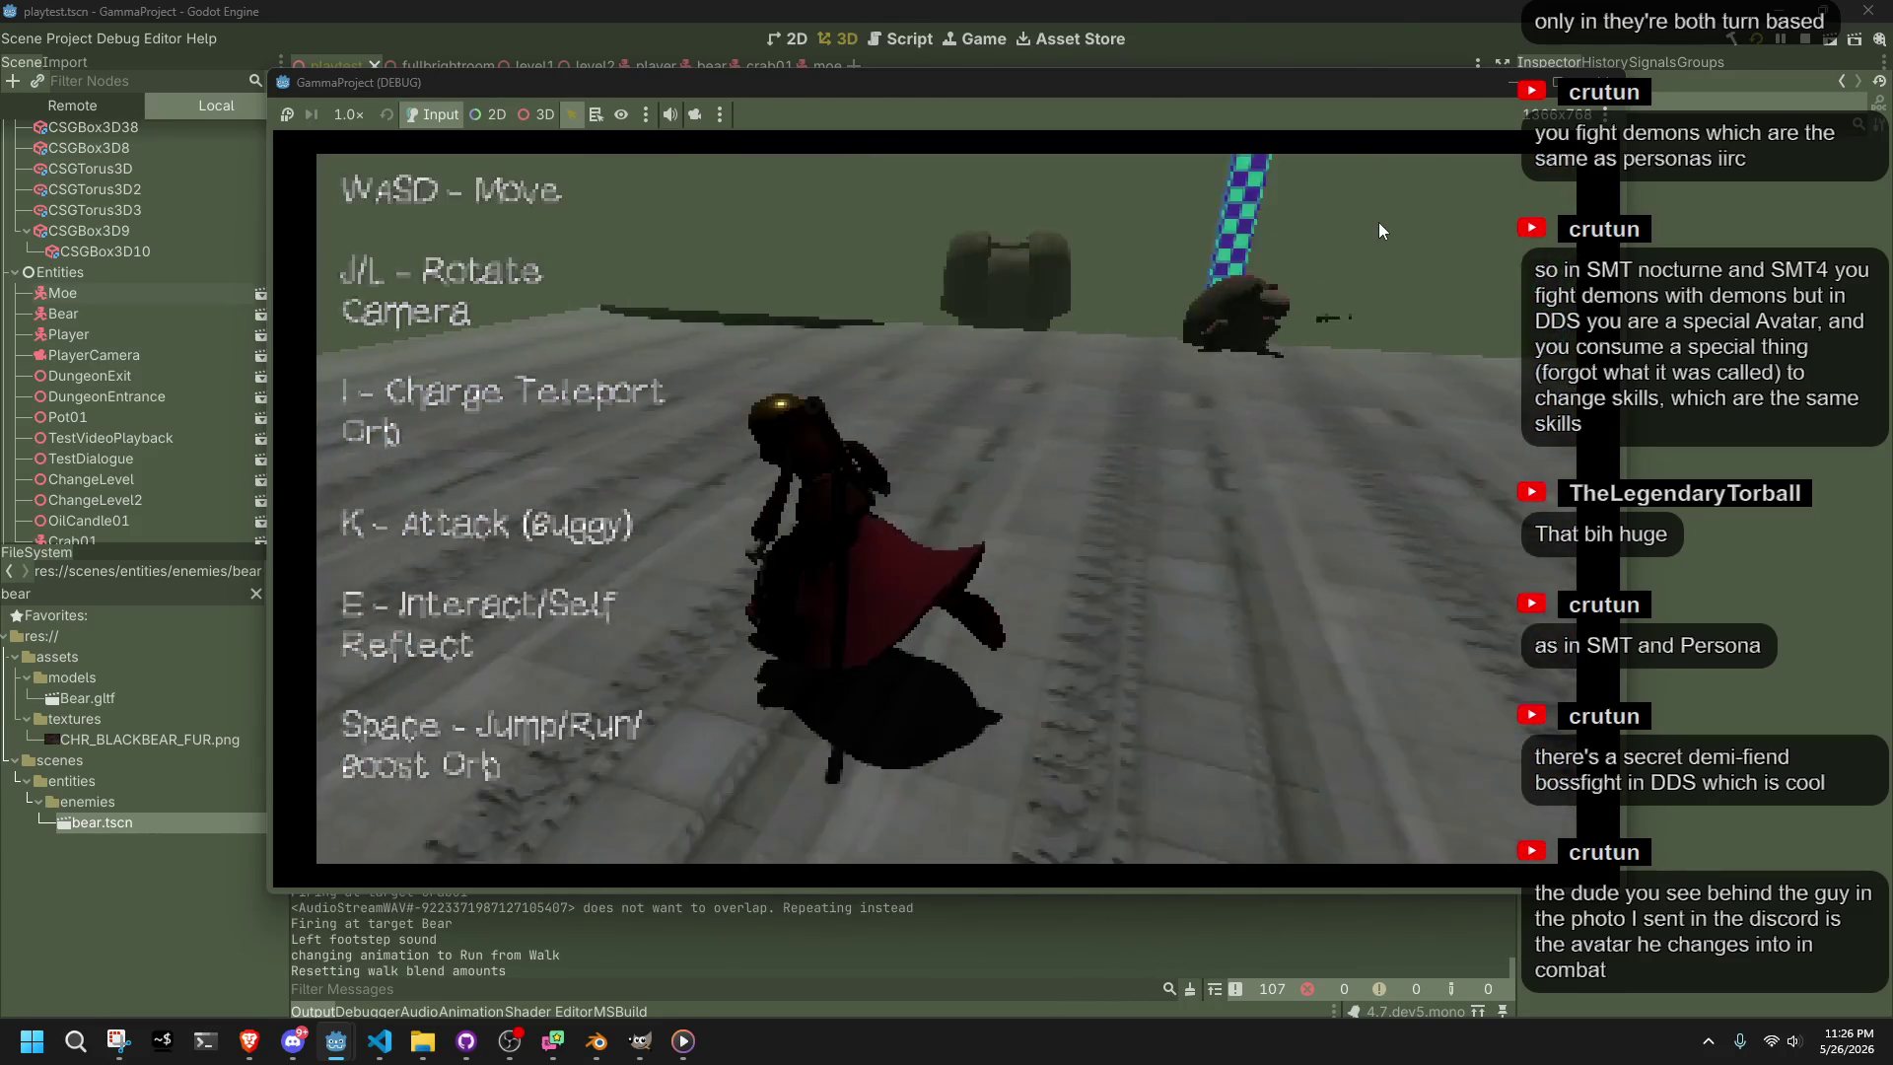
Run past the bear to the checkered pillar, across the tiled floor and staircase, past the dark block
key(w)
key(space)
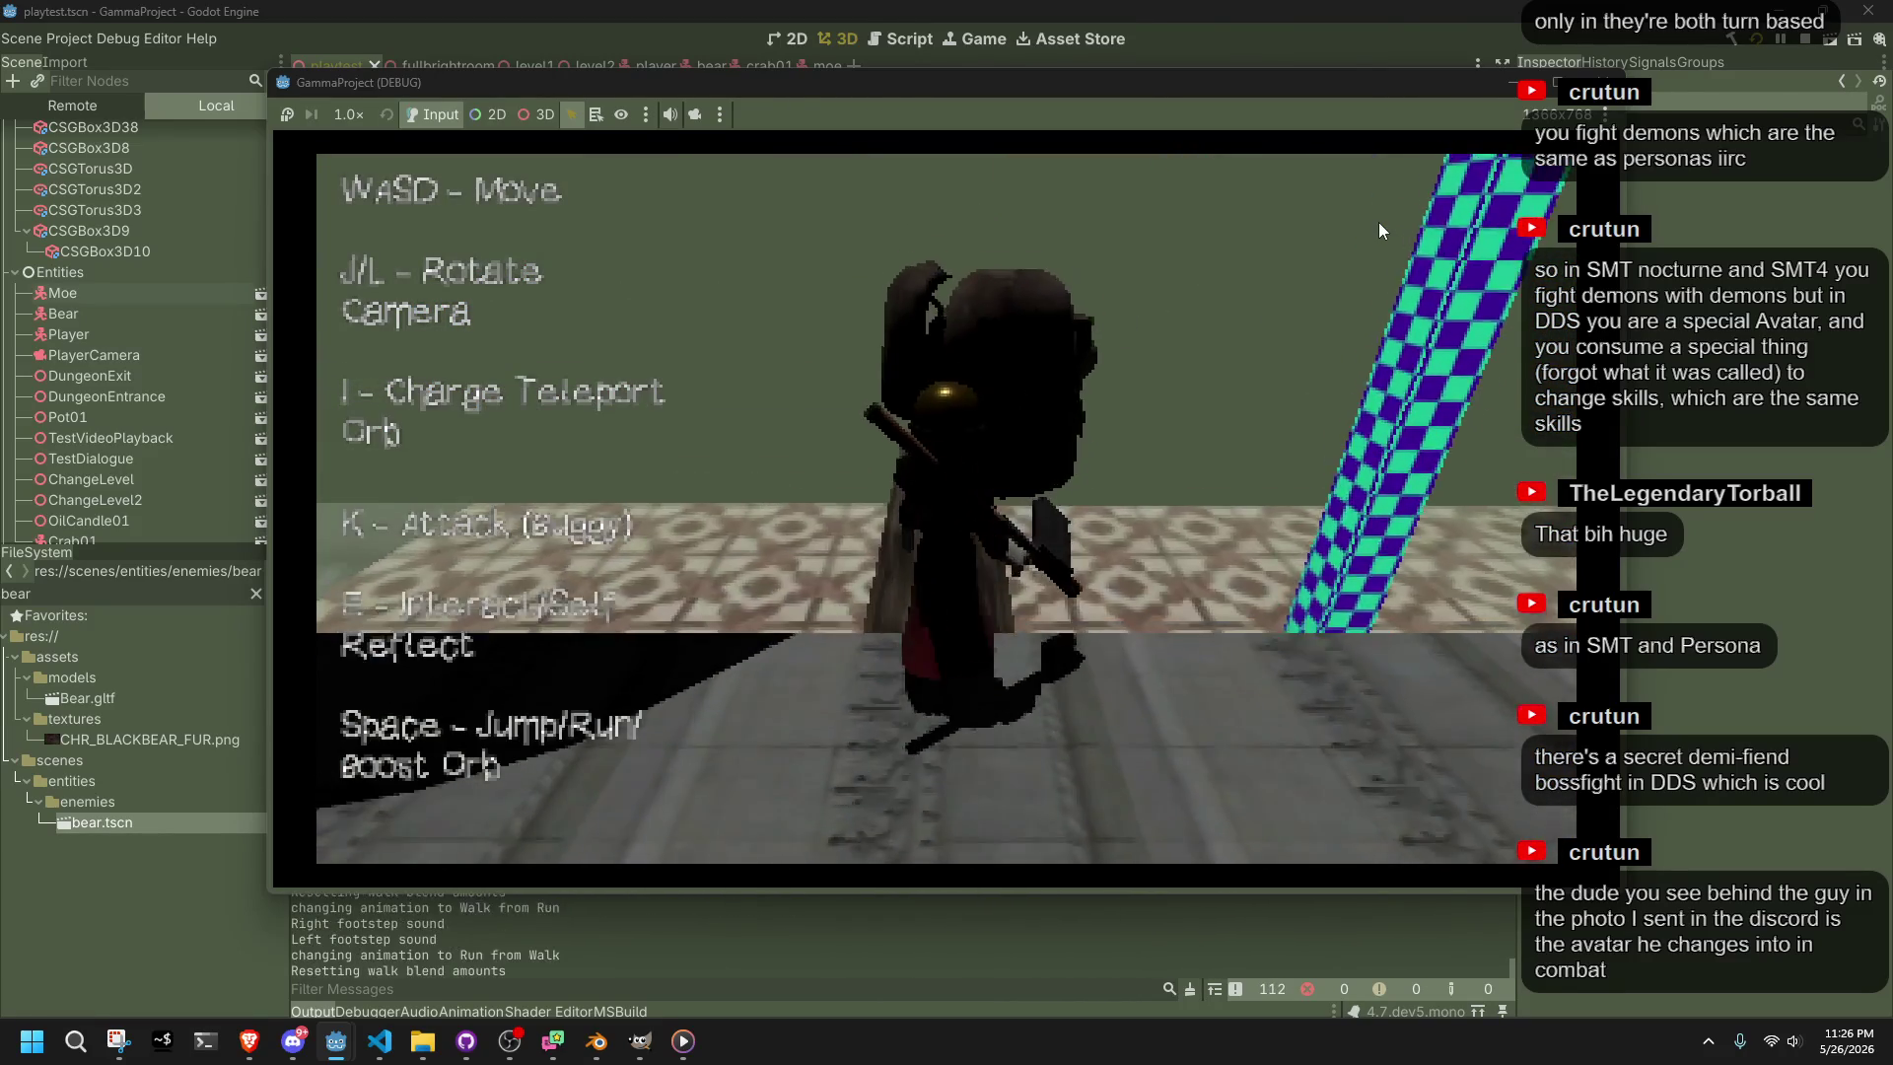
key(w)
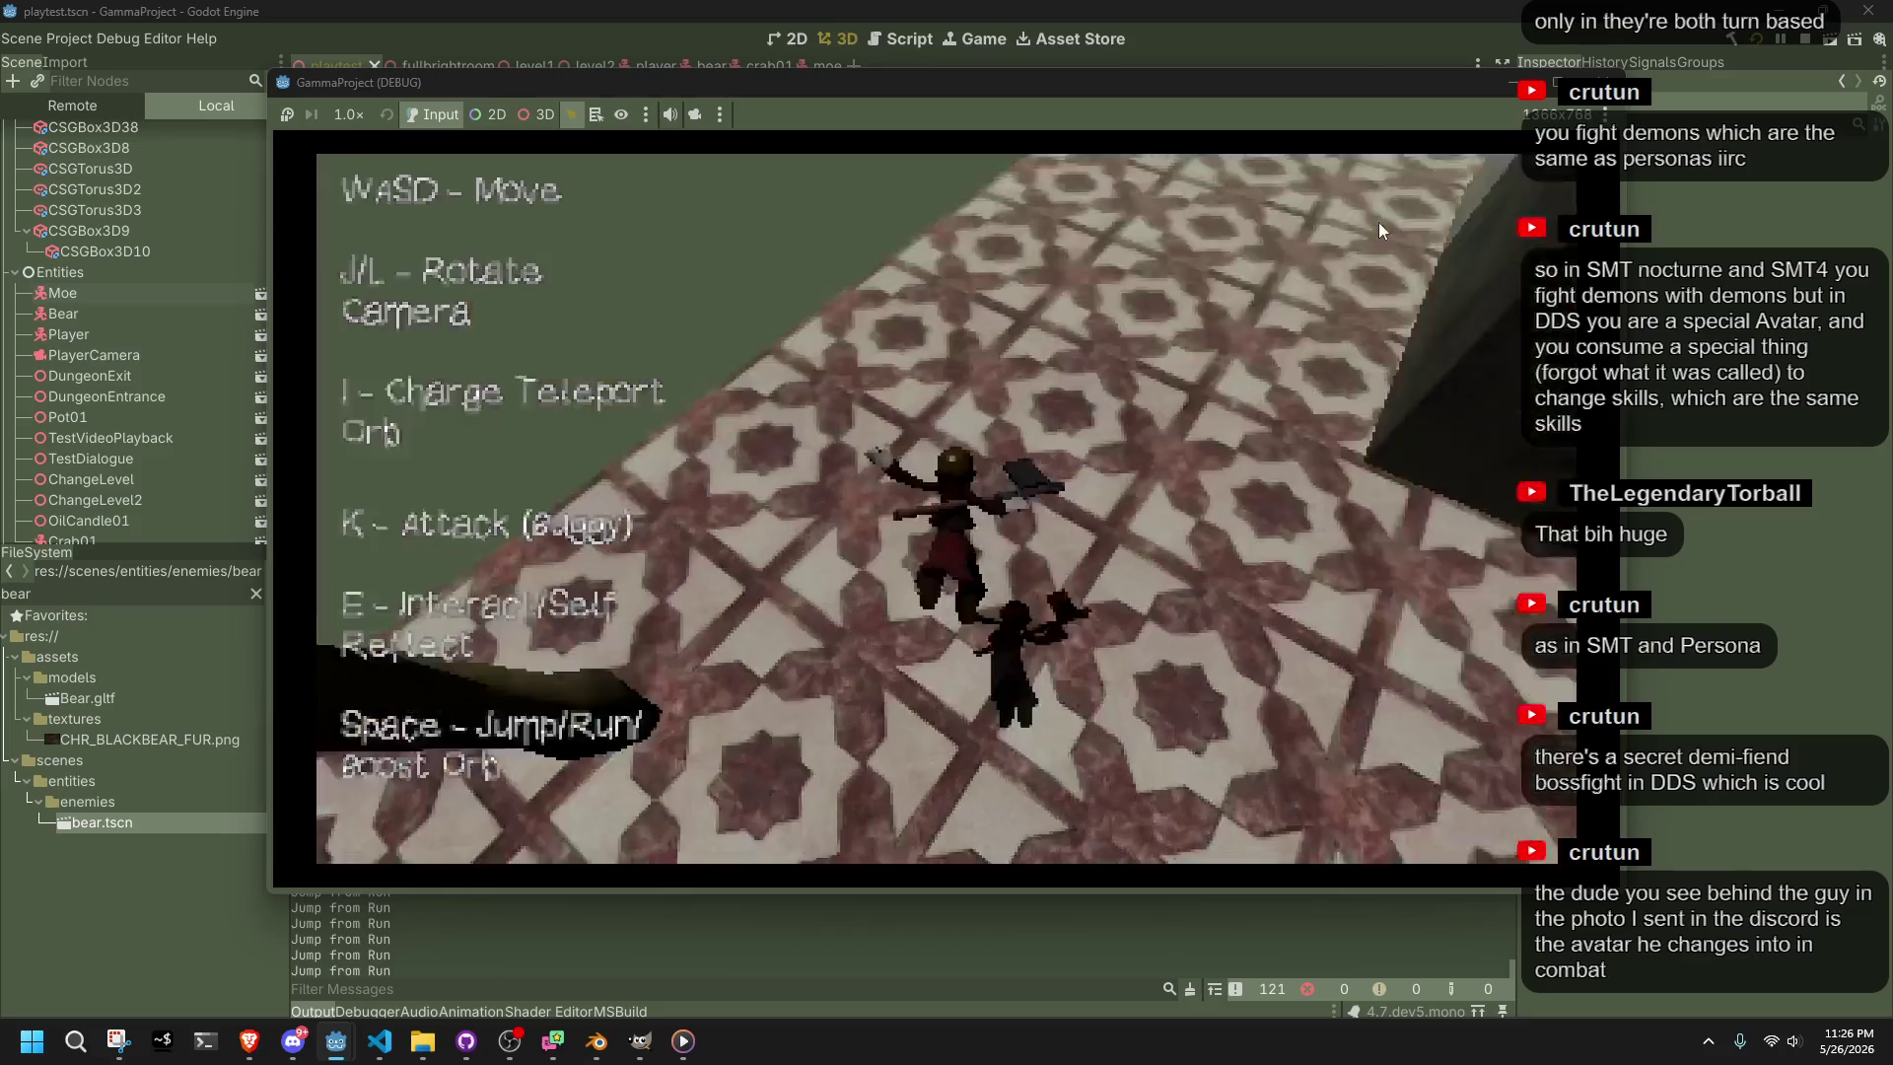
key(w)
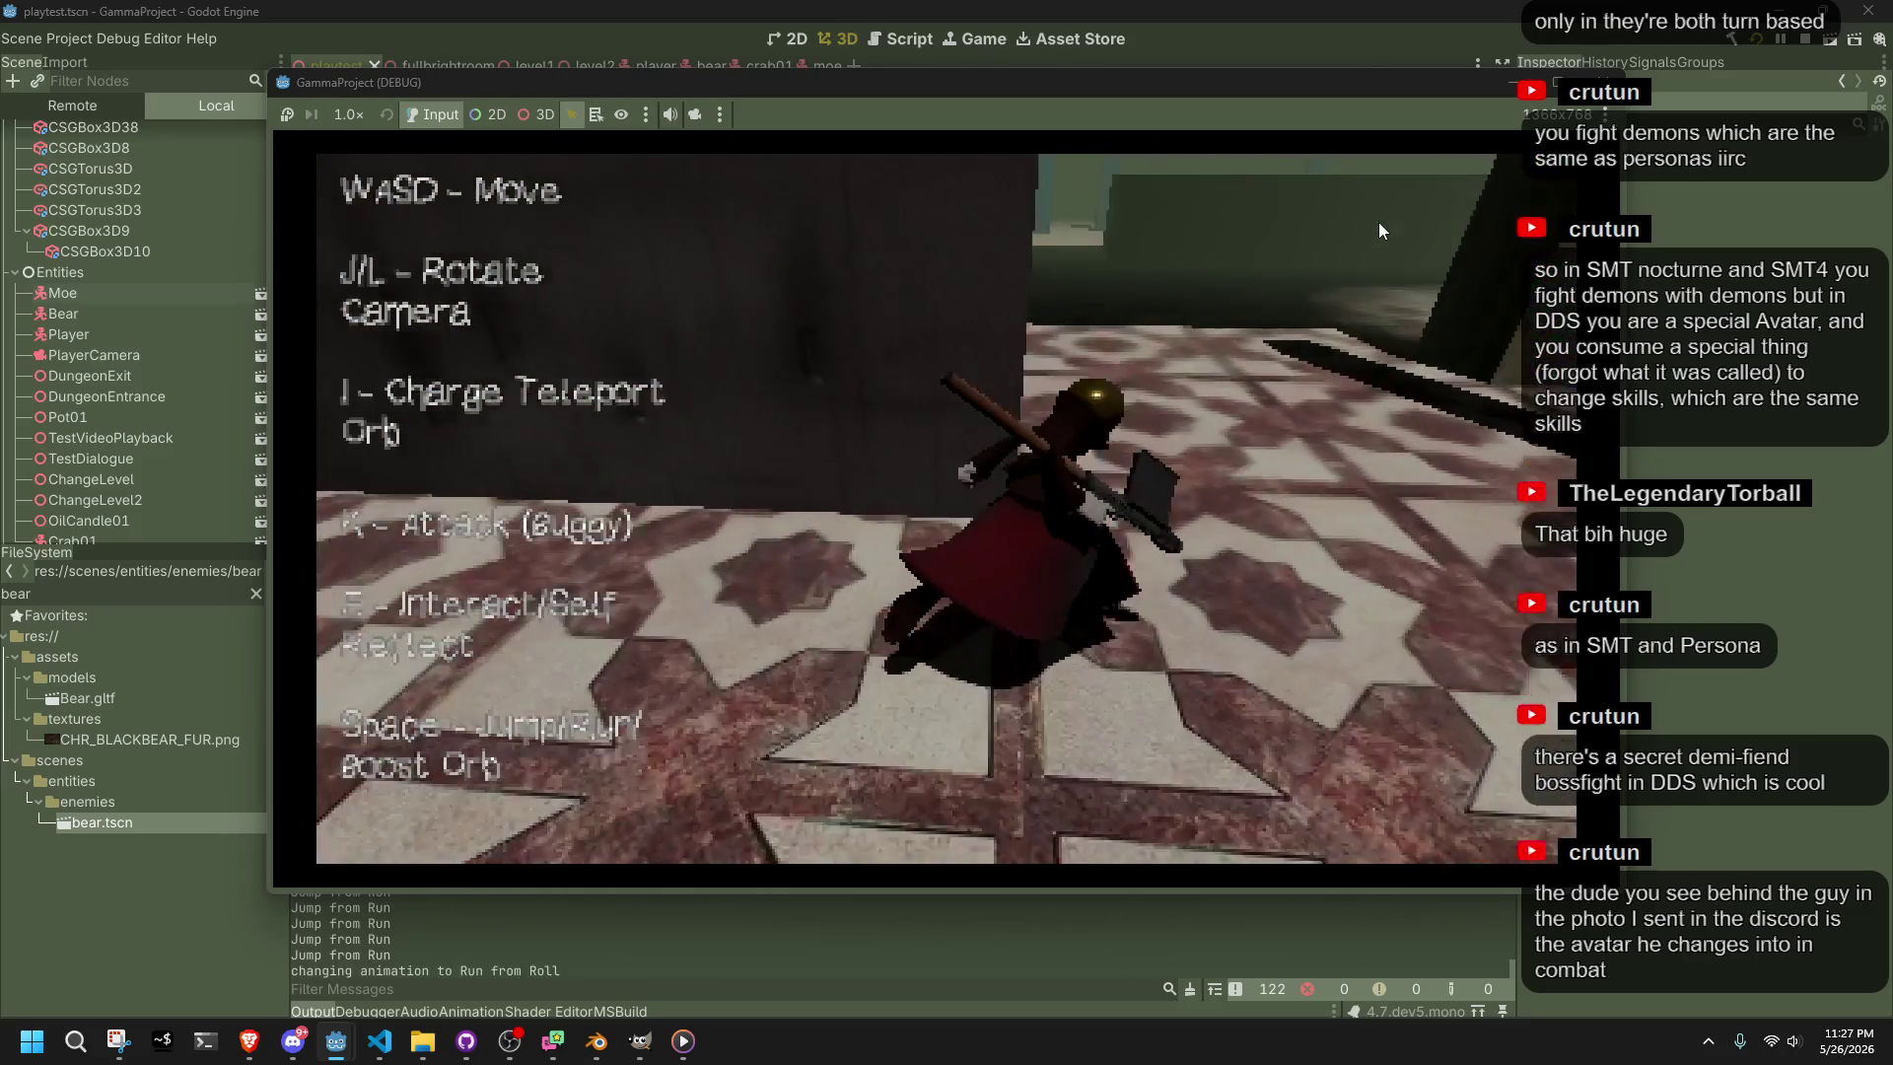
key(w)
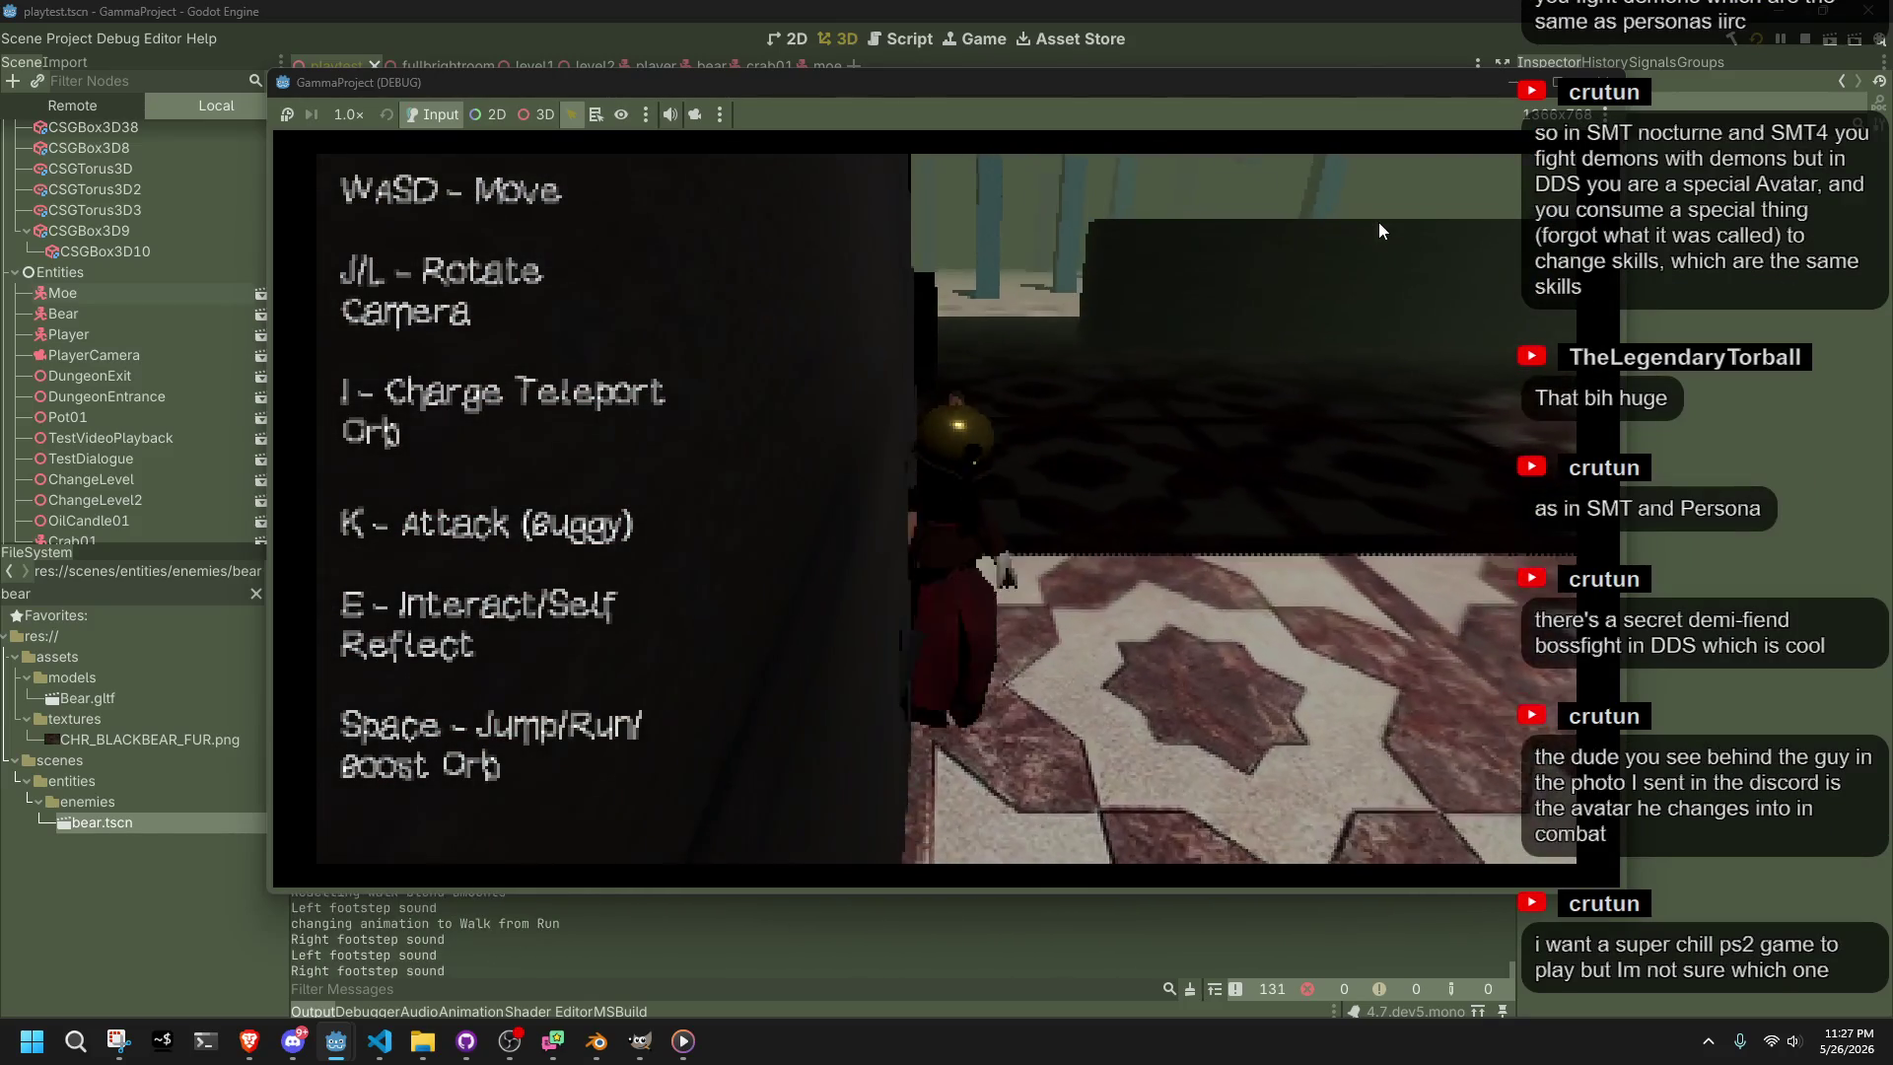
key(w)
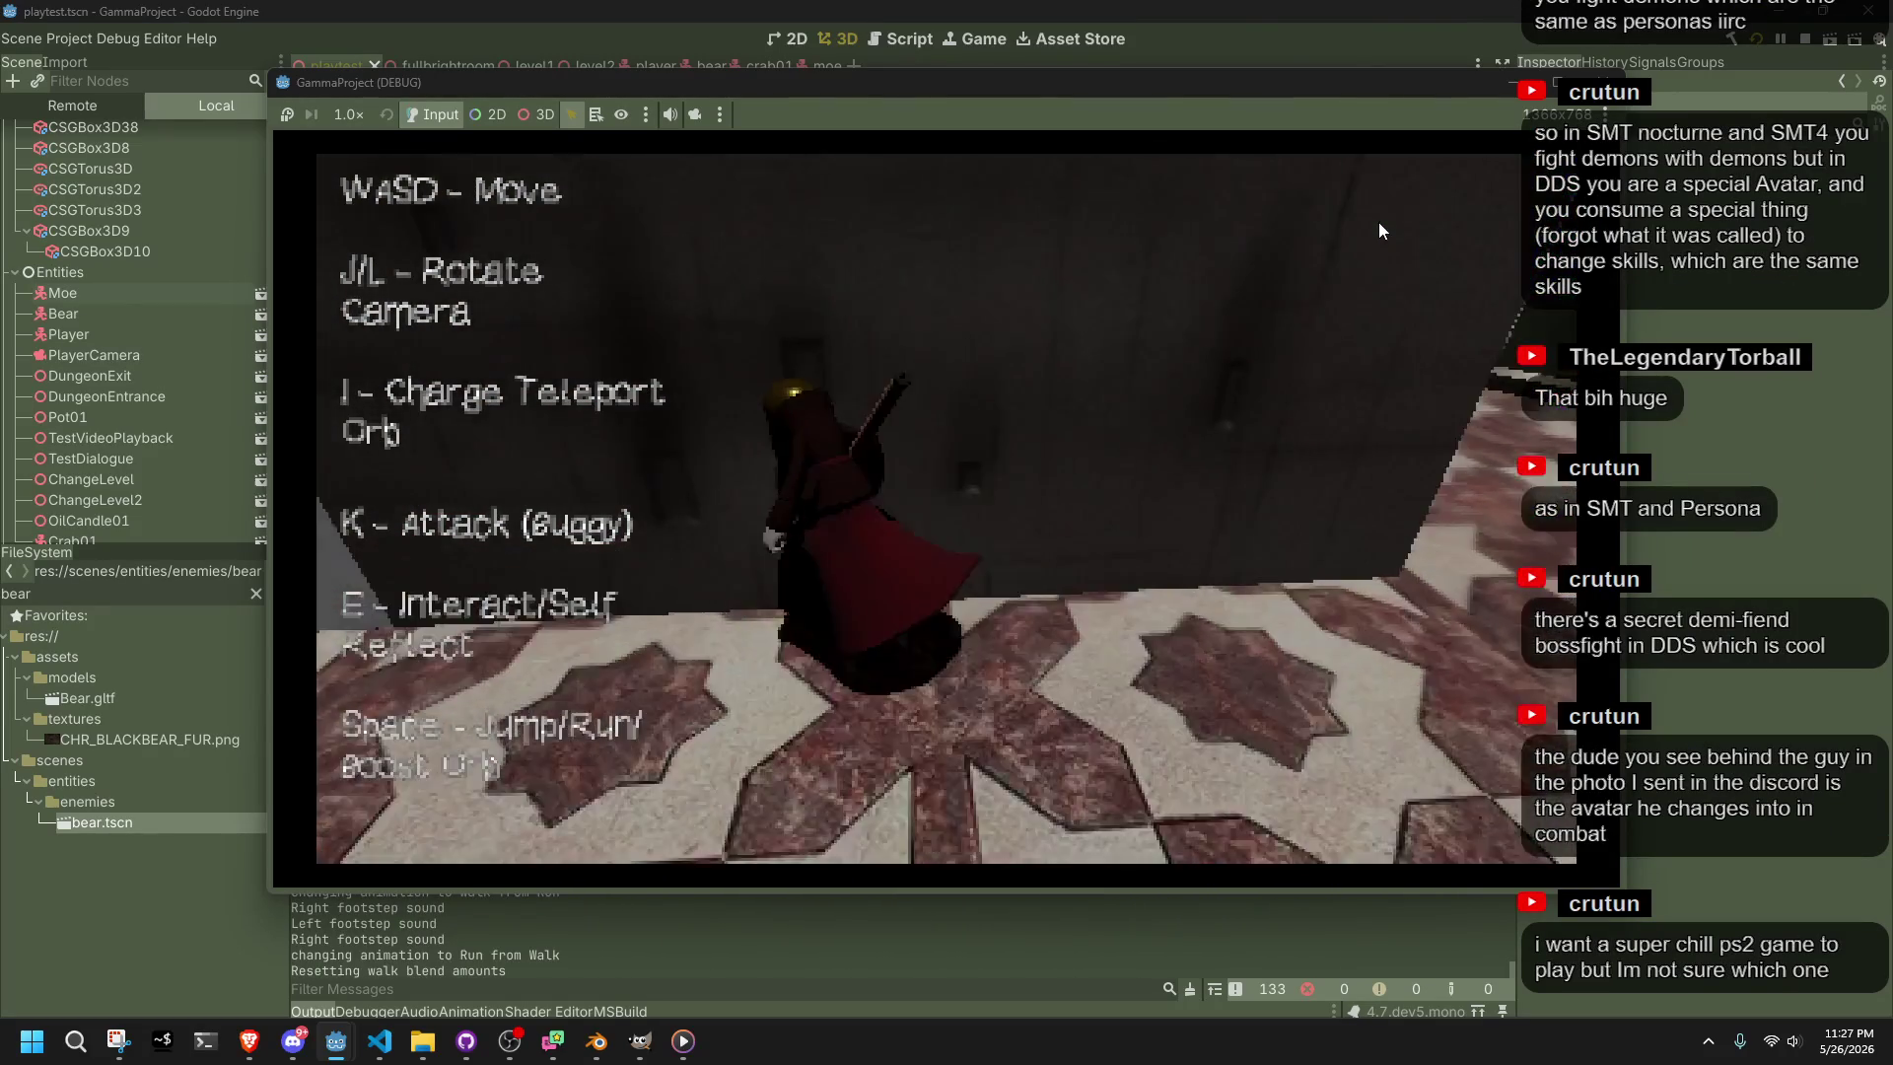
key(w)
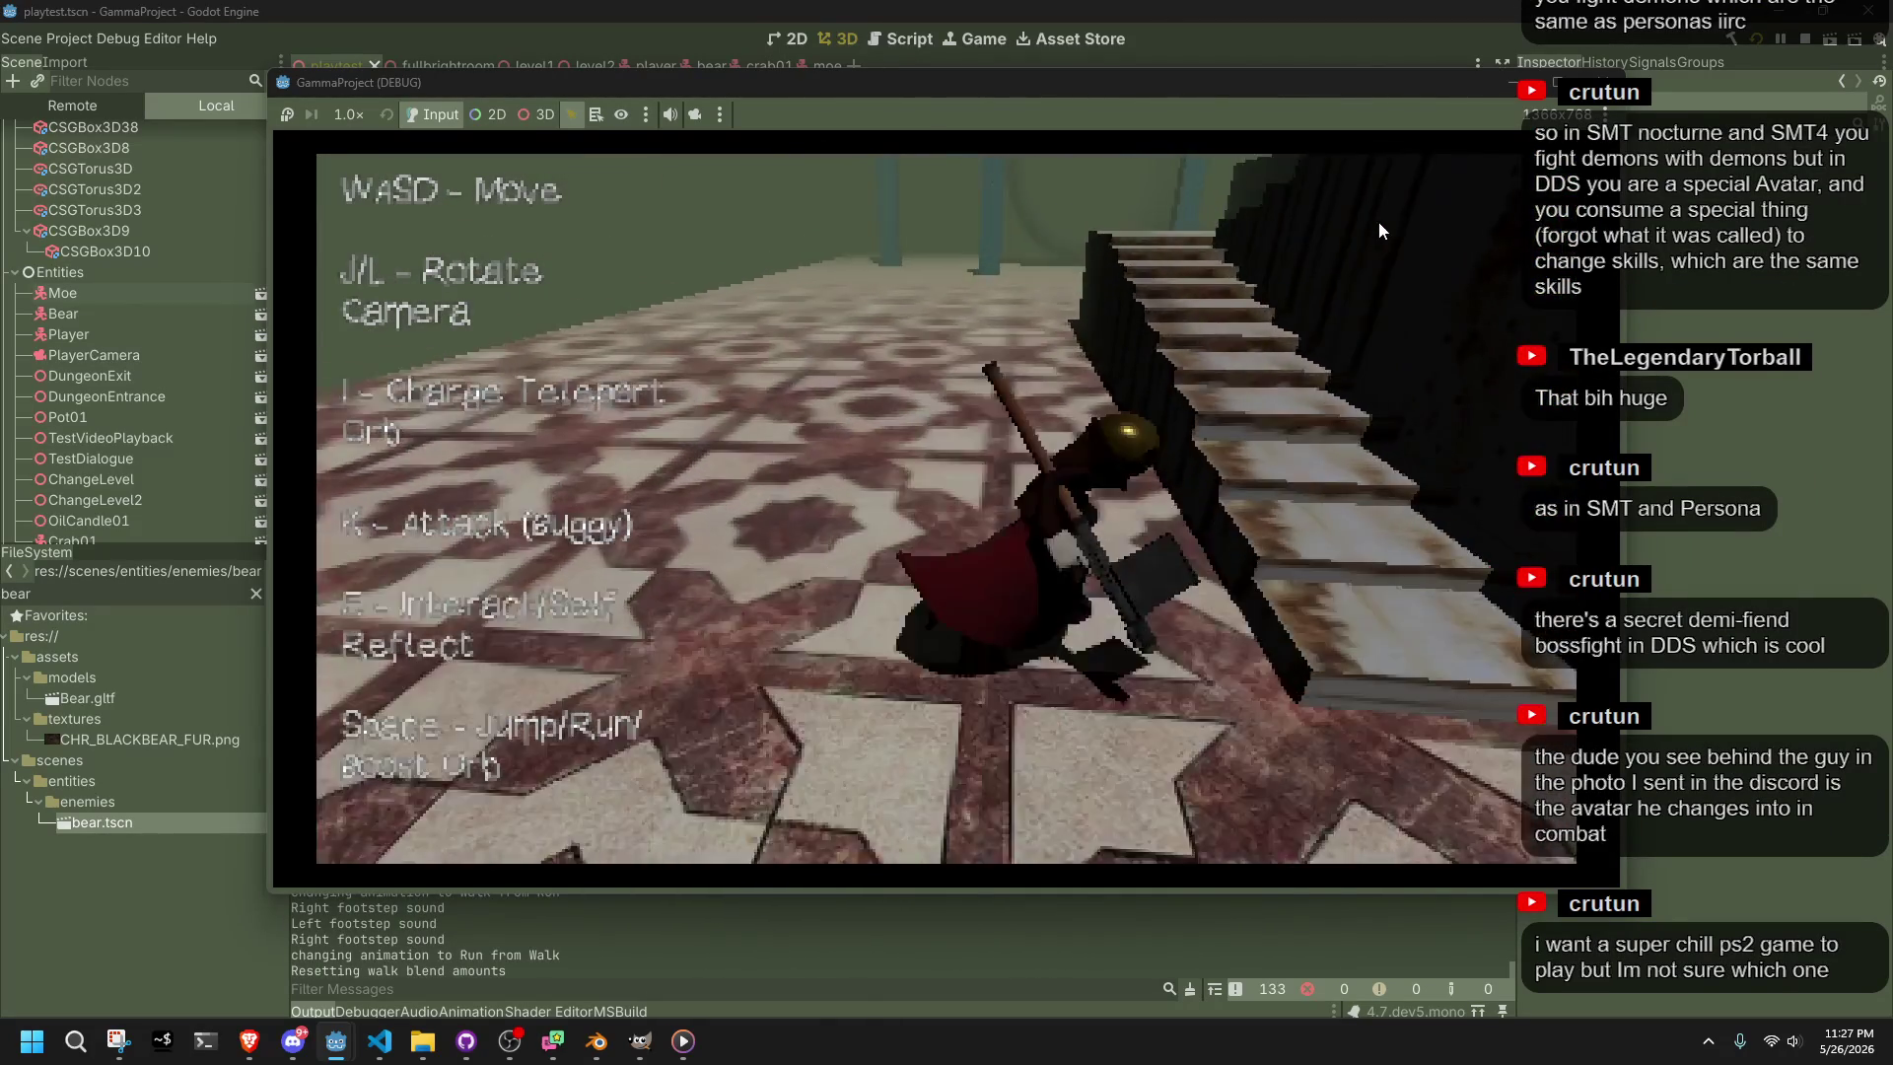
key(w)
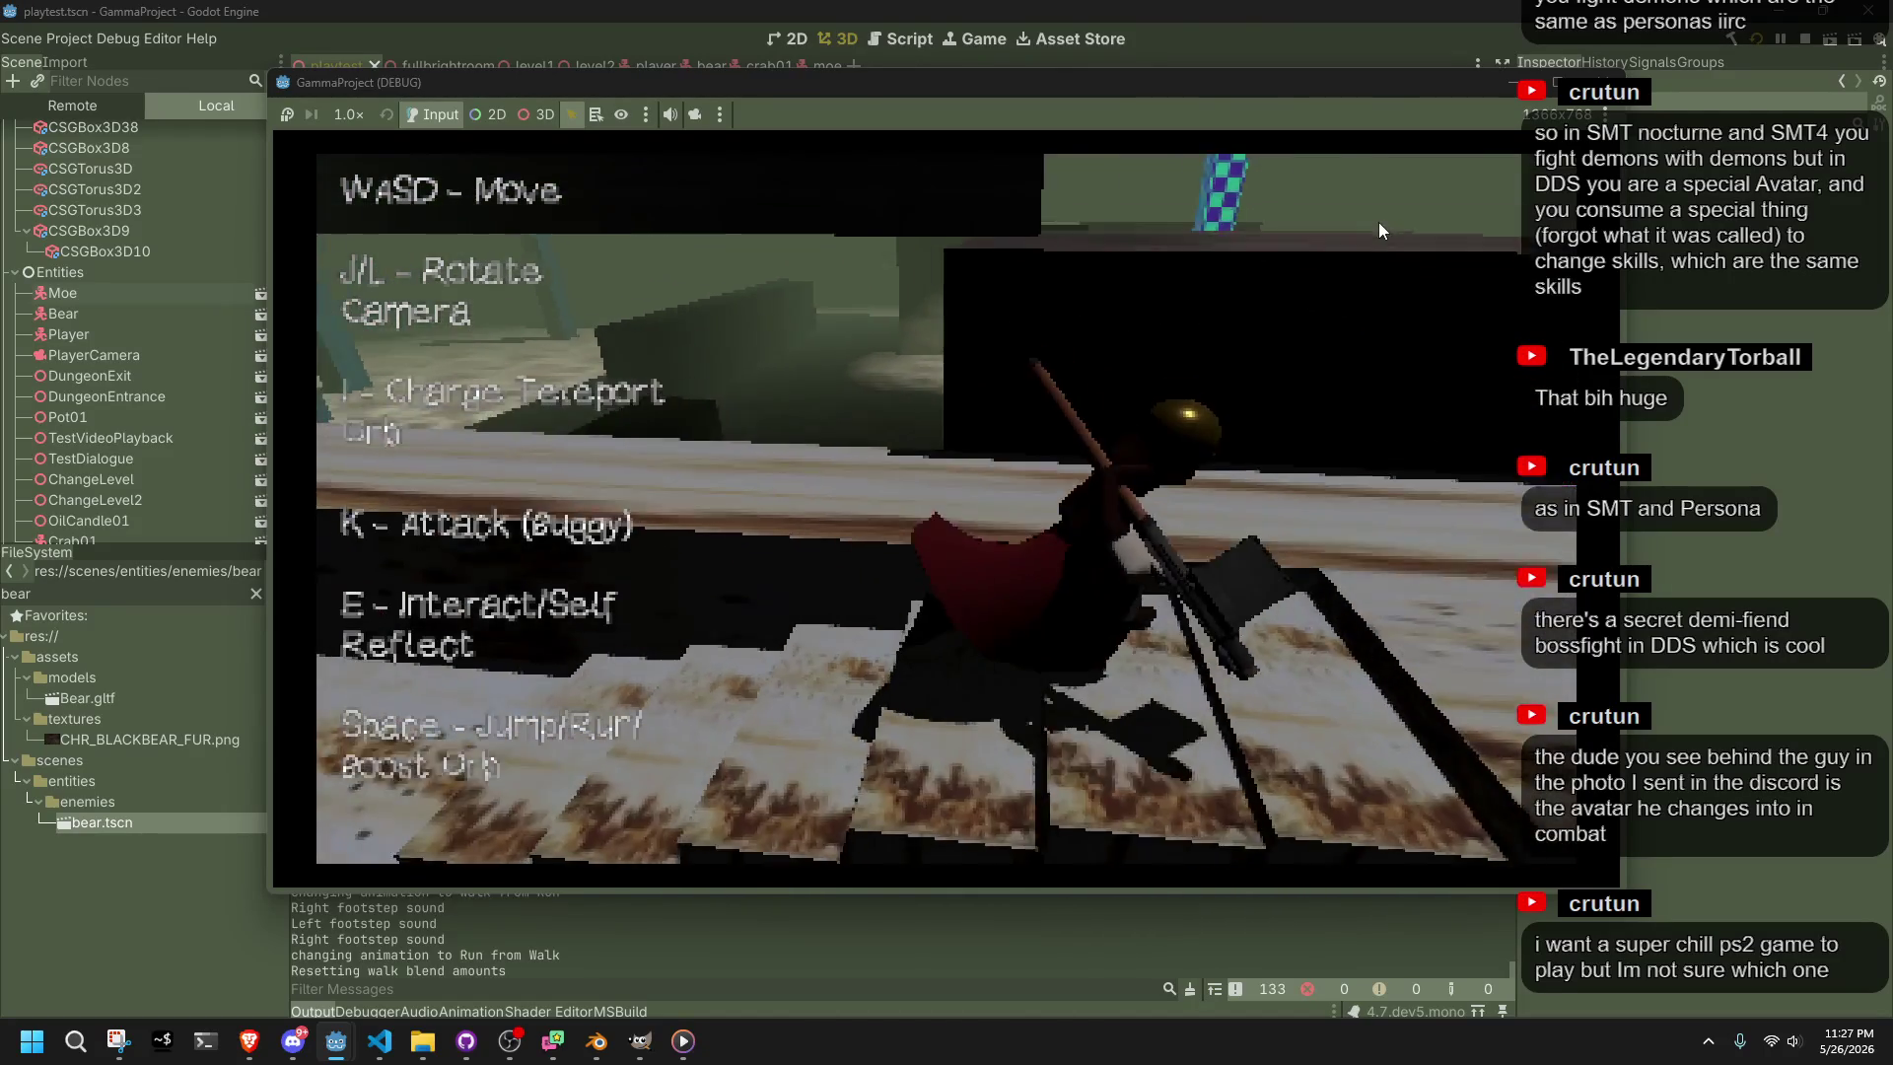
key(w)
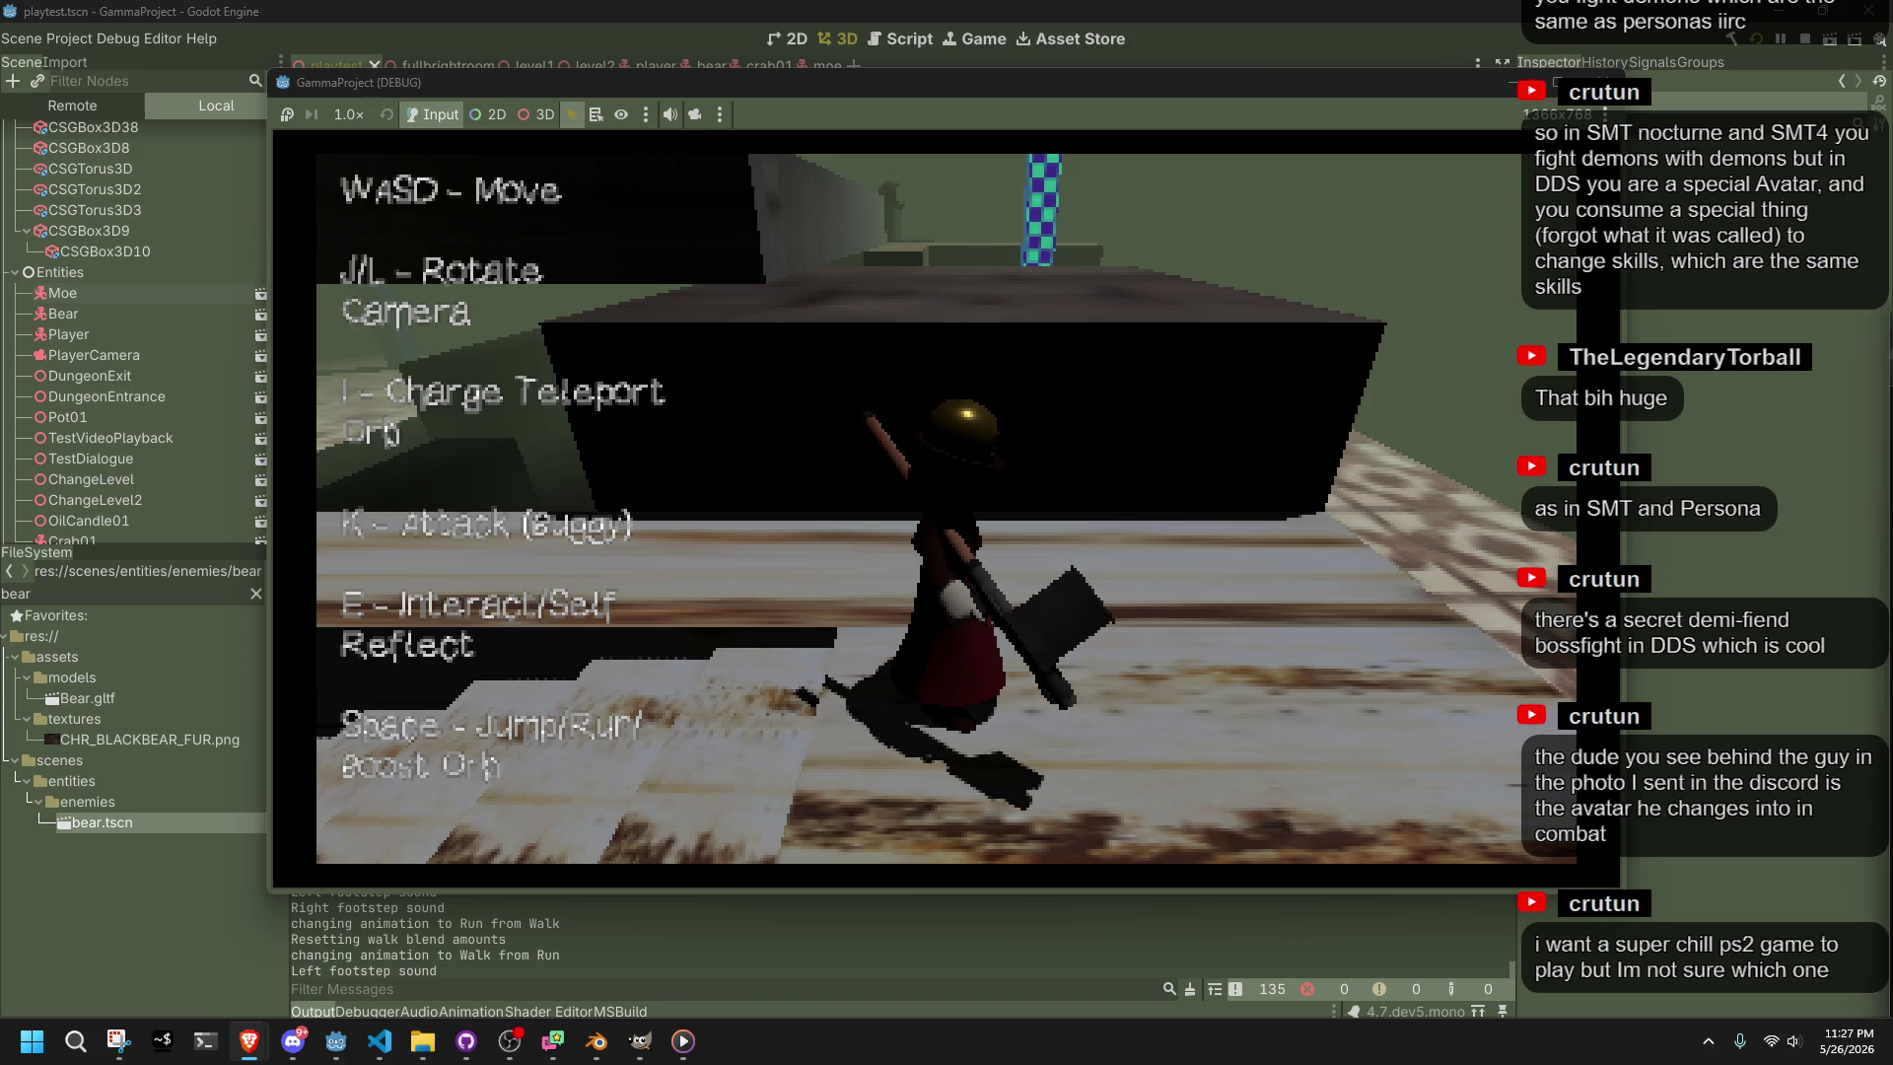
Zoom Brave to 250% on the Doshin the Giant GameCube cover, then return to the game window
mouse_move(1892, 204)
mouse_down()
mouse_move(1527, 204)
mouse_move(1380, 59)
mouse_move(1186, 73)
mouse_up()
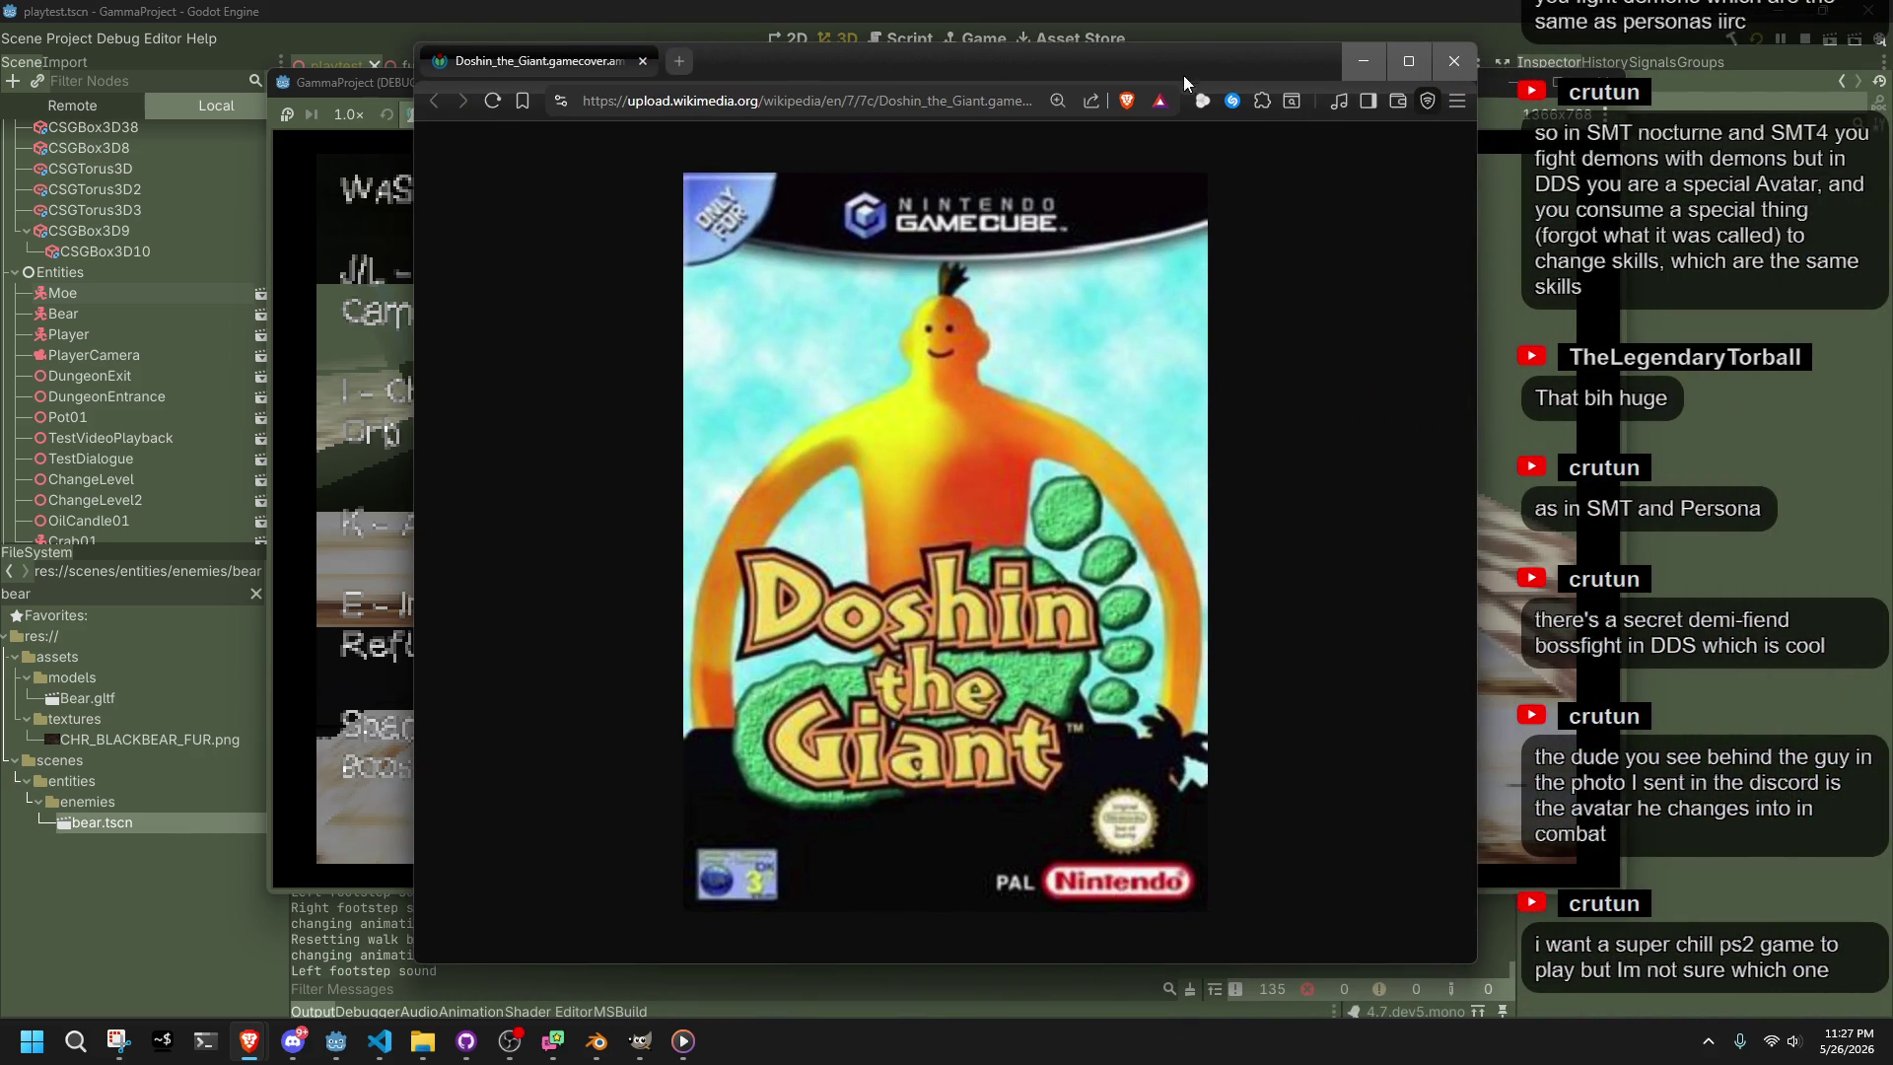
ctrl+scroll(974, 546, up, 6)
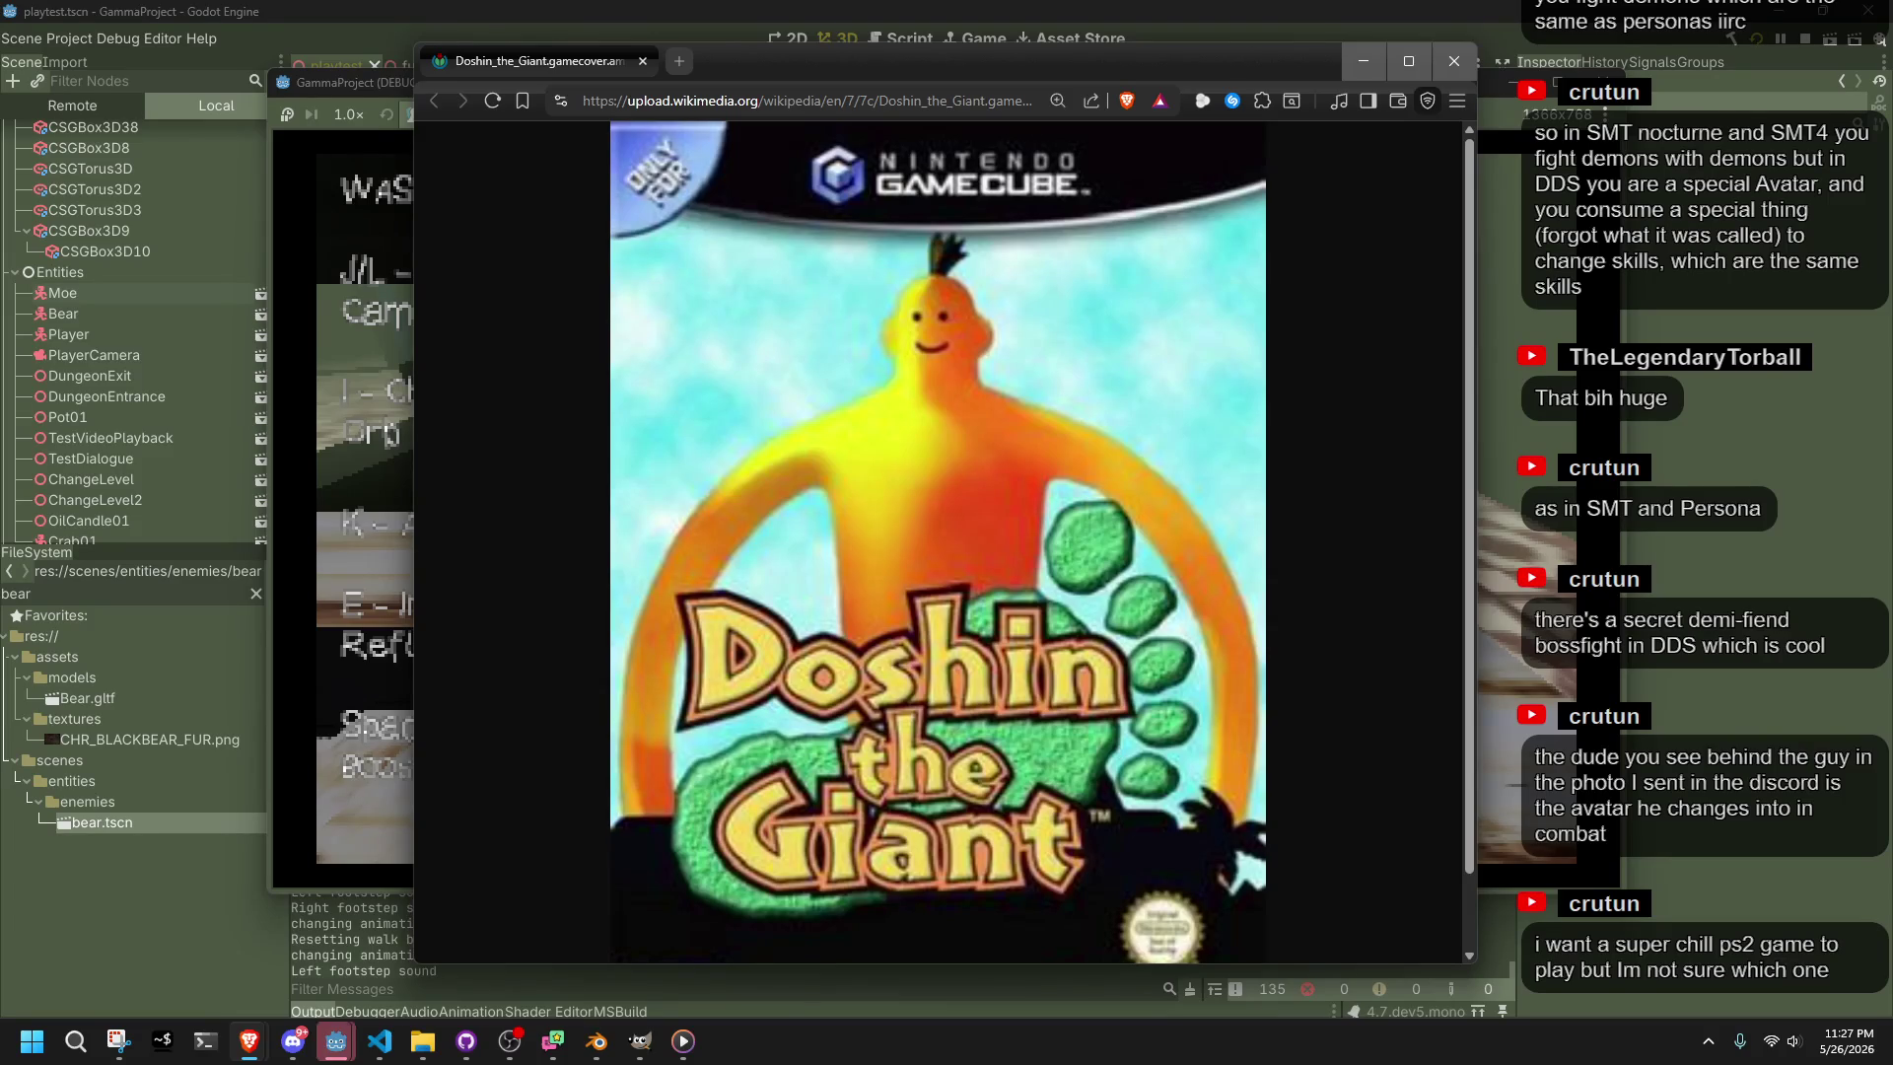
key(alt+Tab)
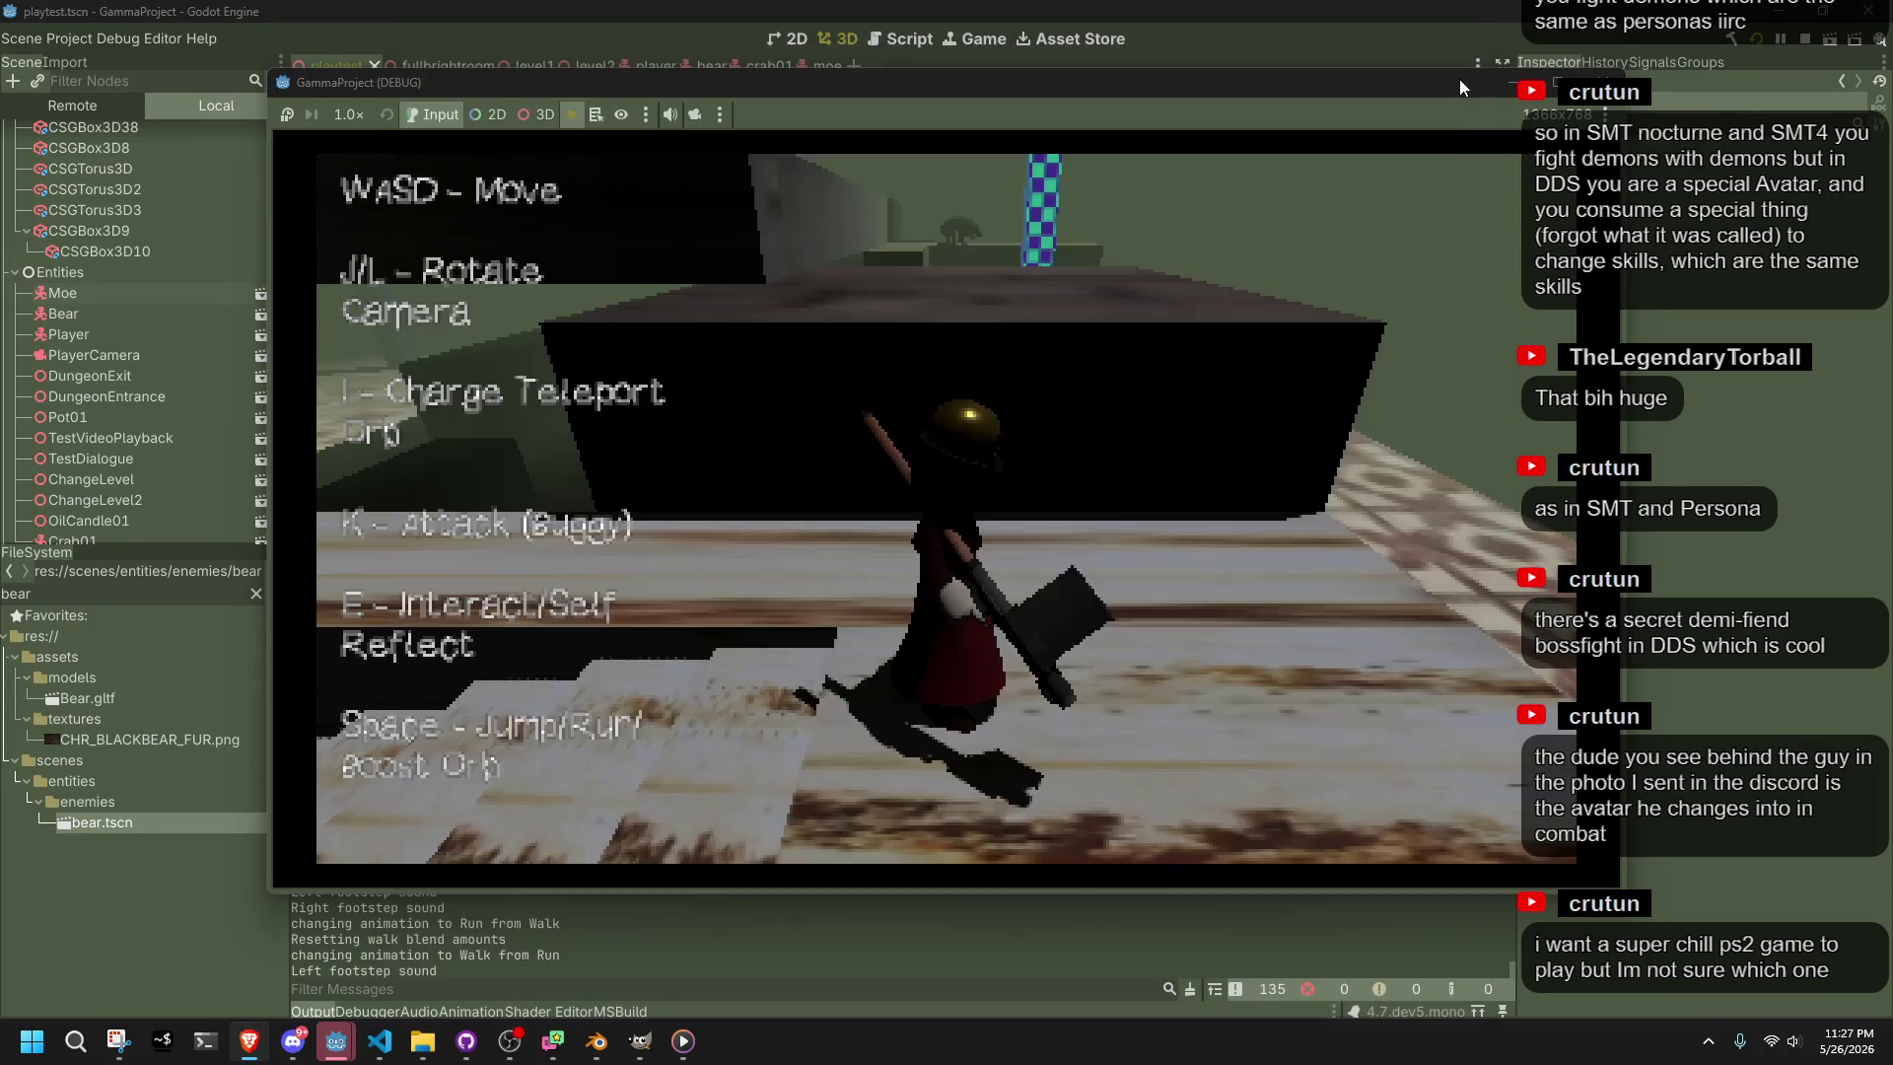
Walk the character down the stairs and start running, turning the camera around it
key(w)
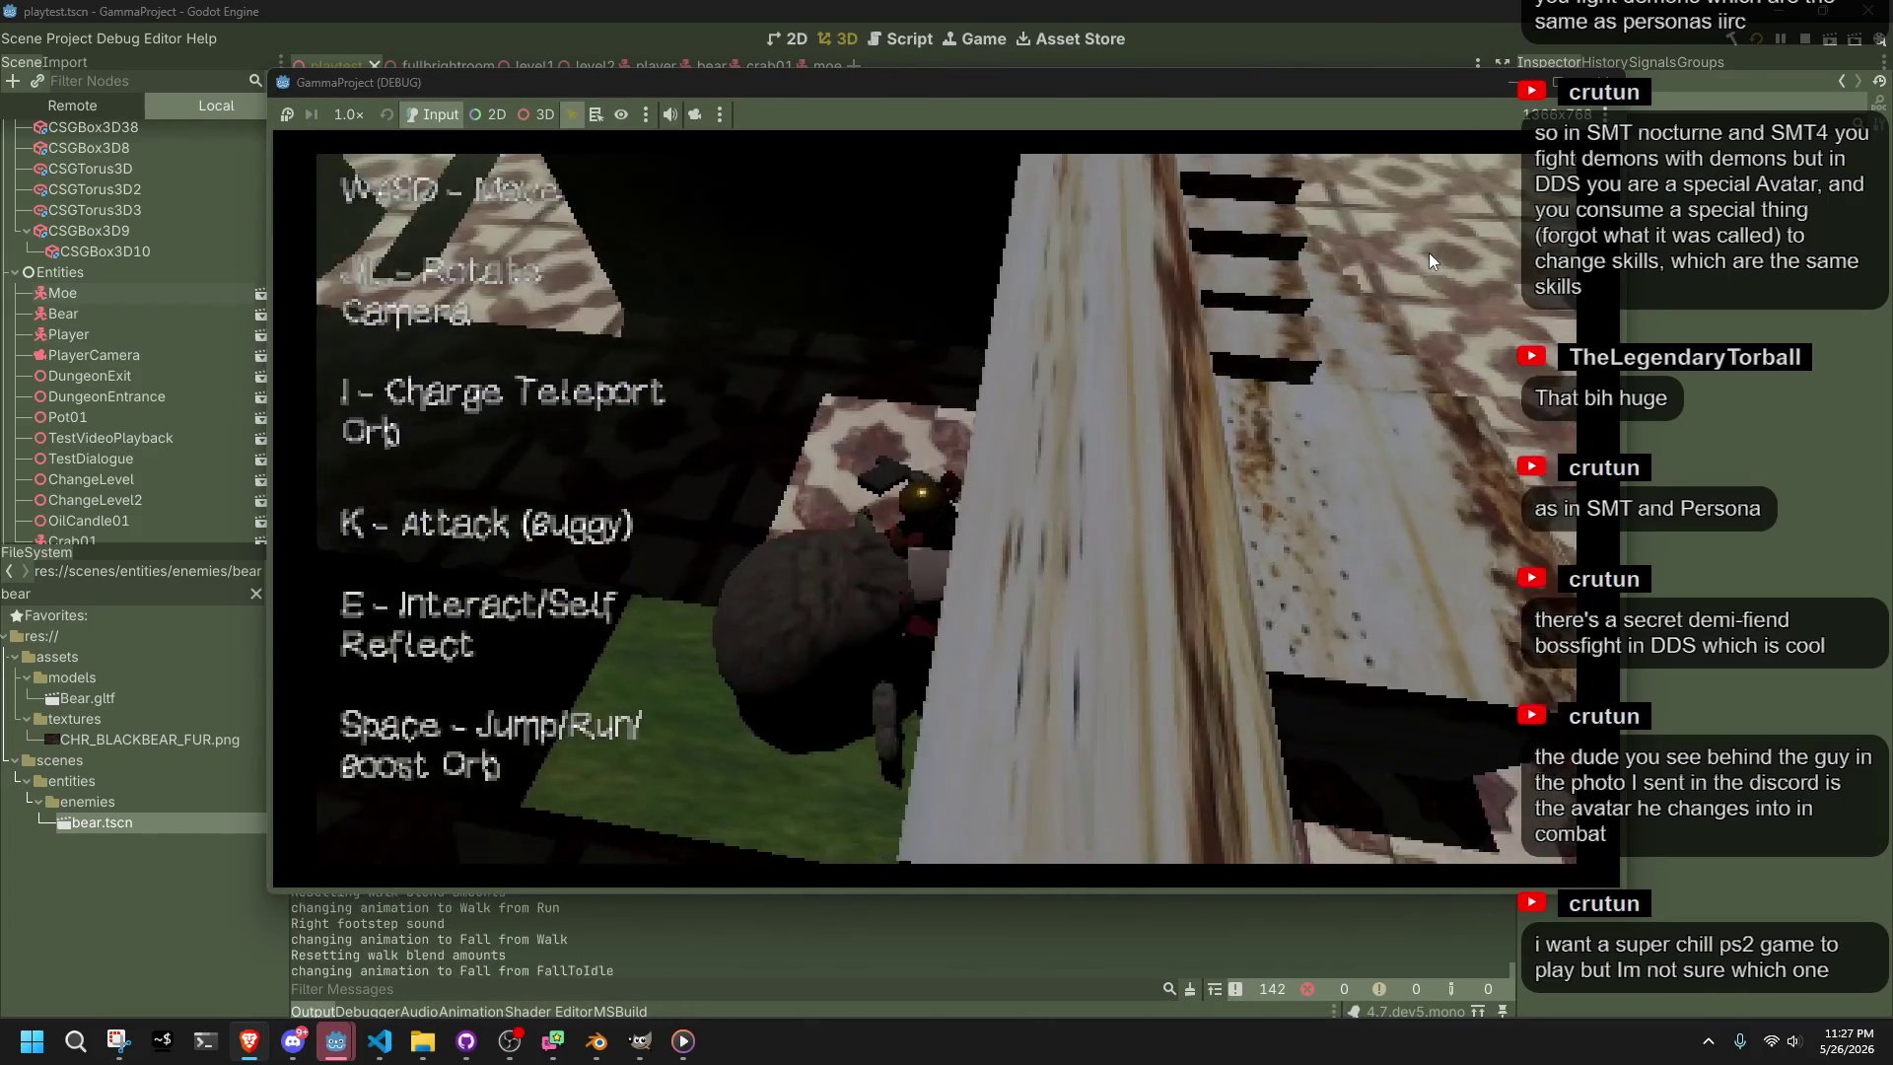
key(w)
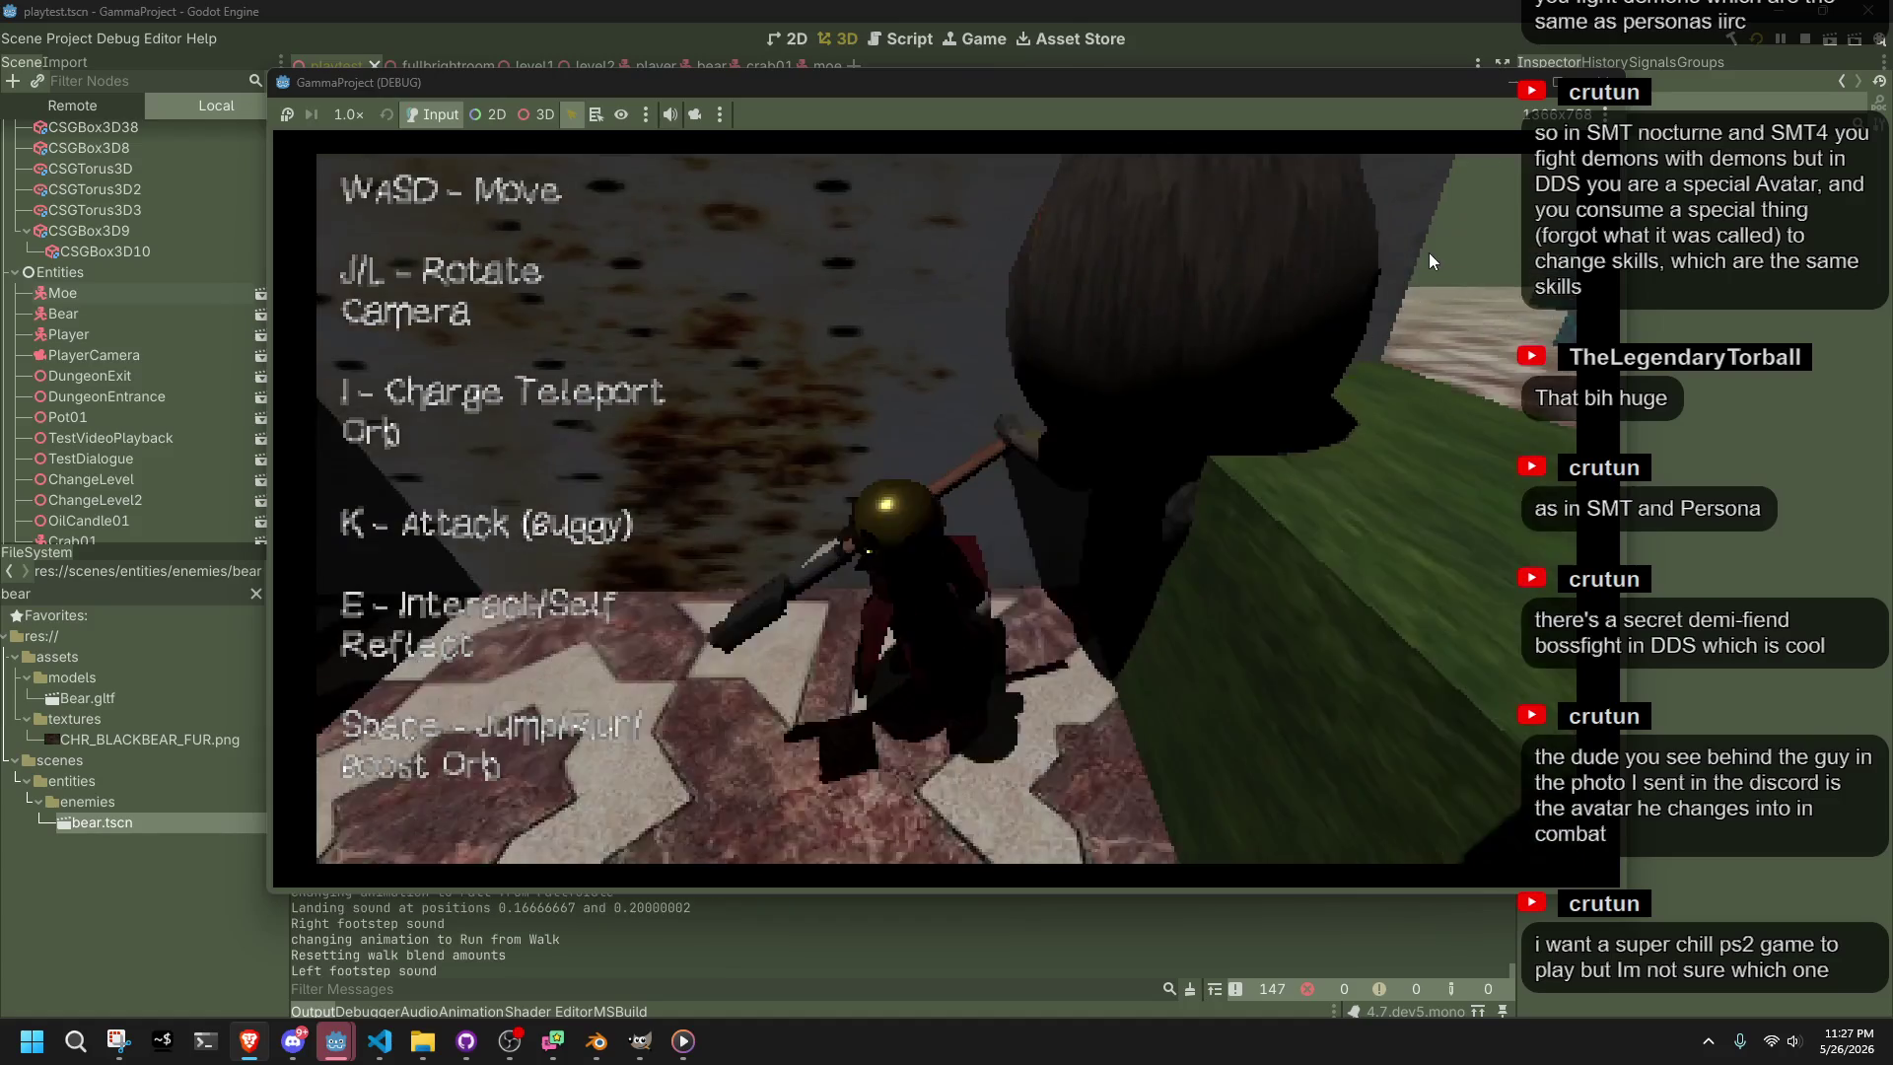
key(w)
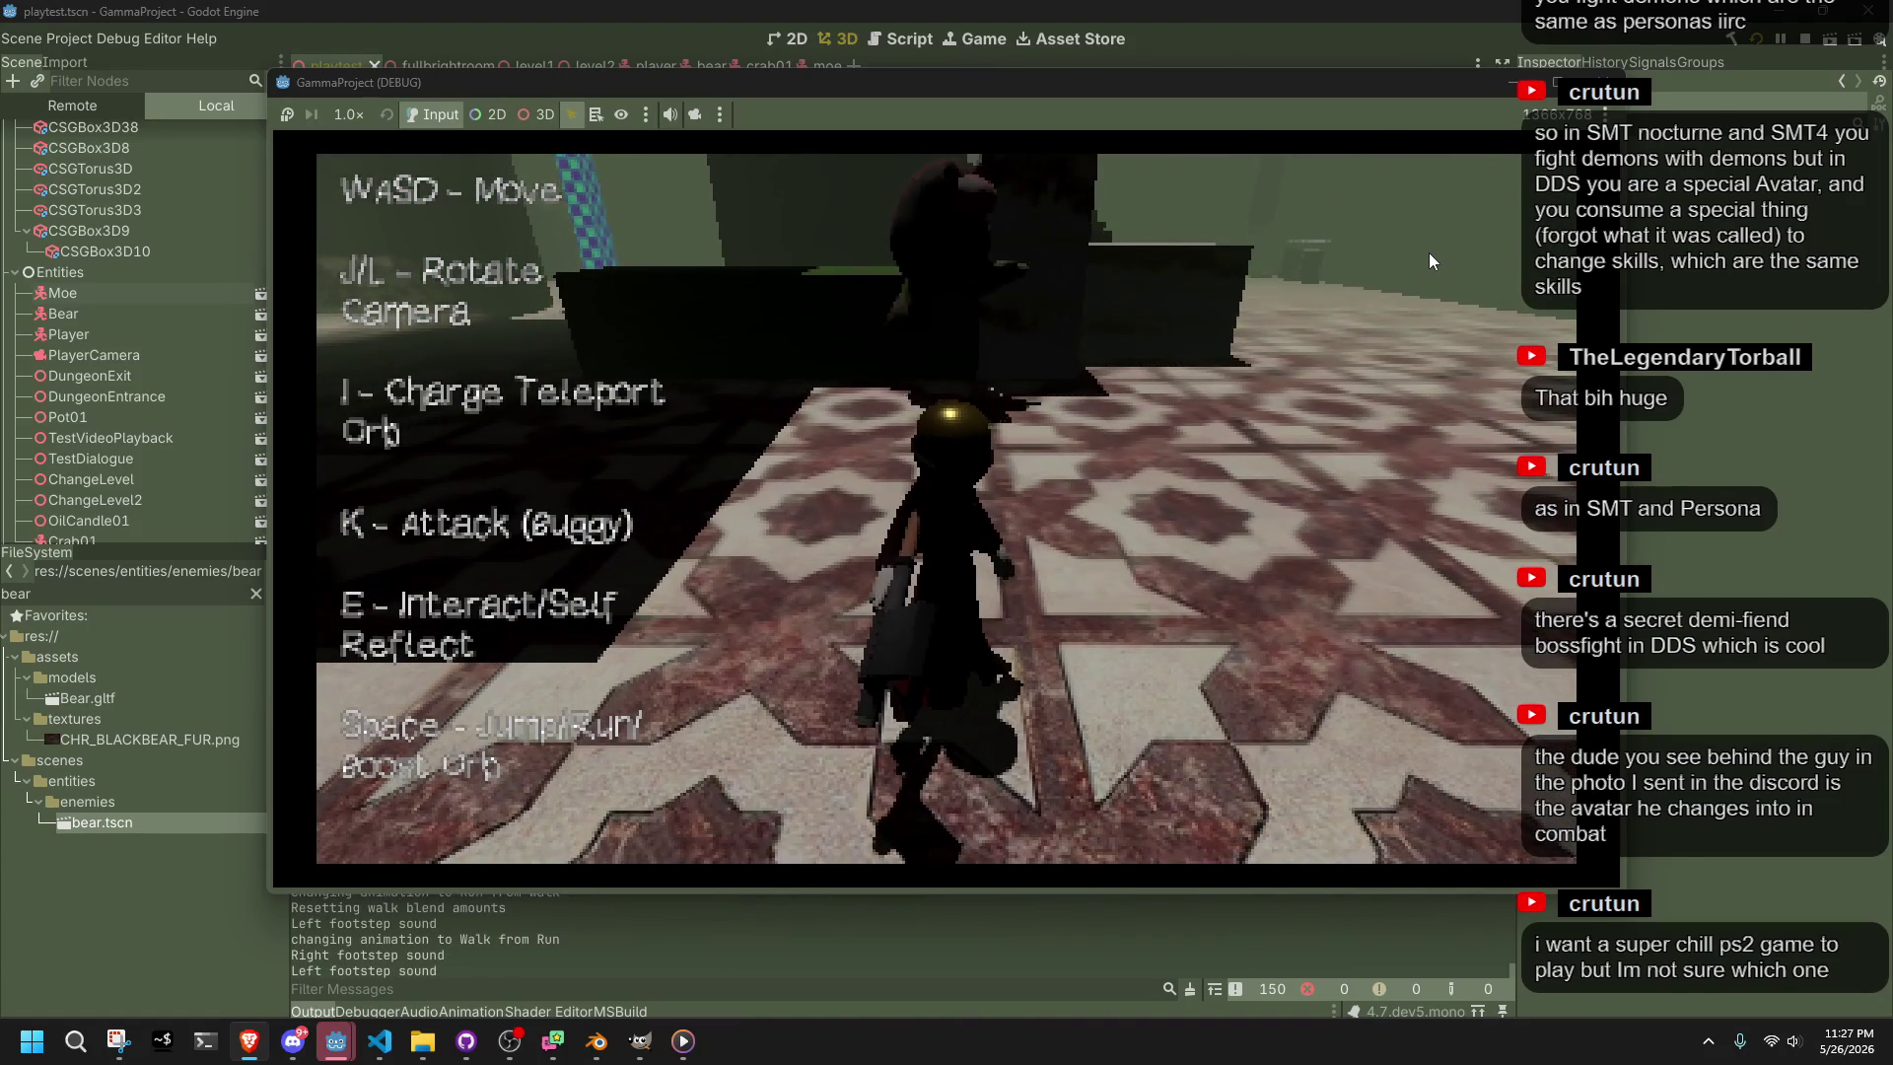
key(j)
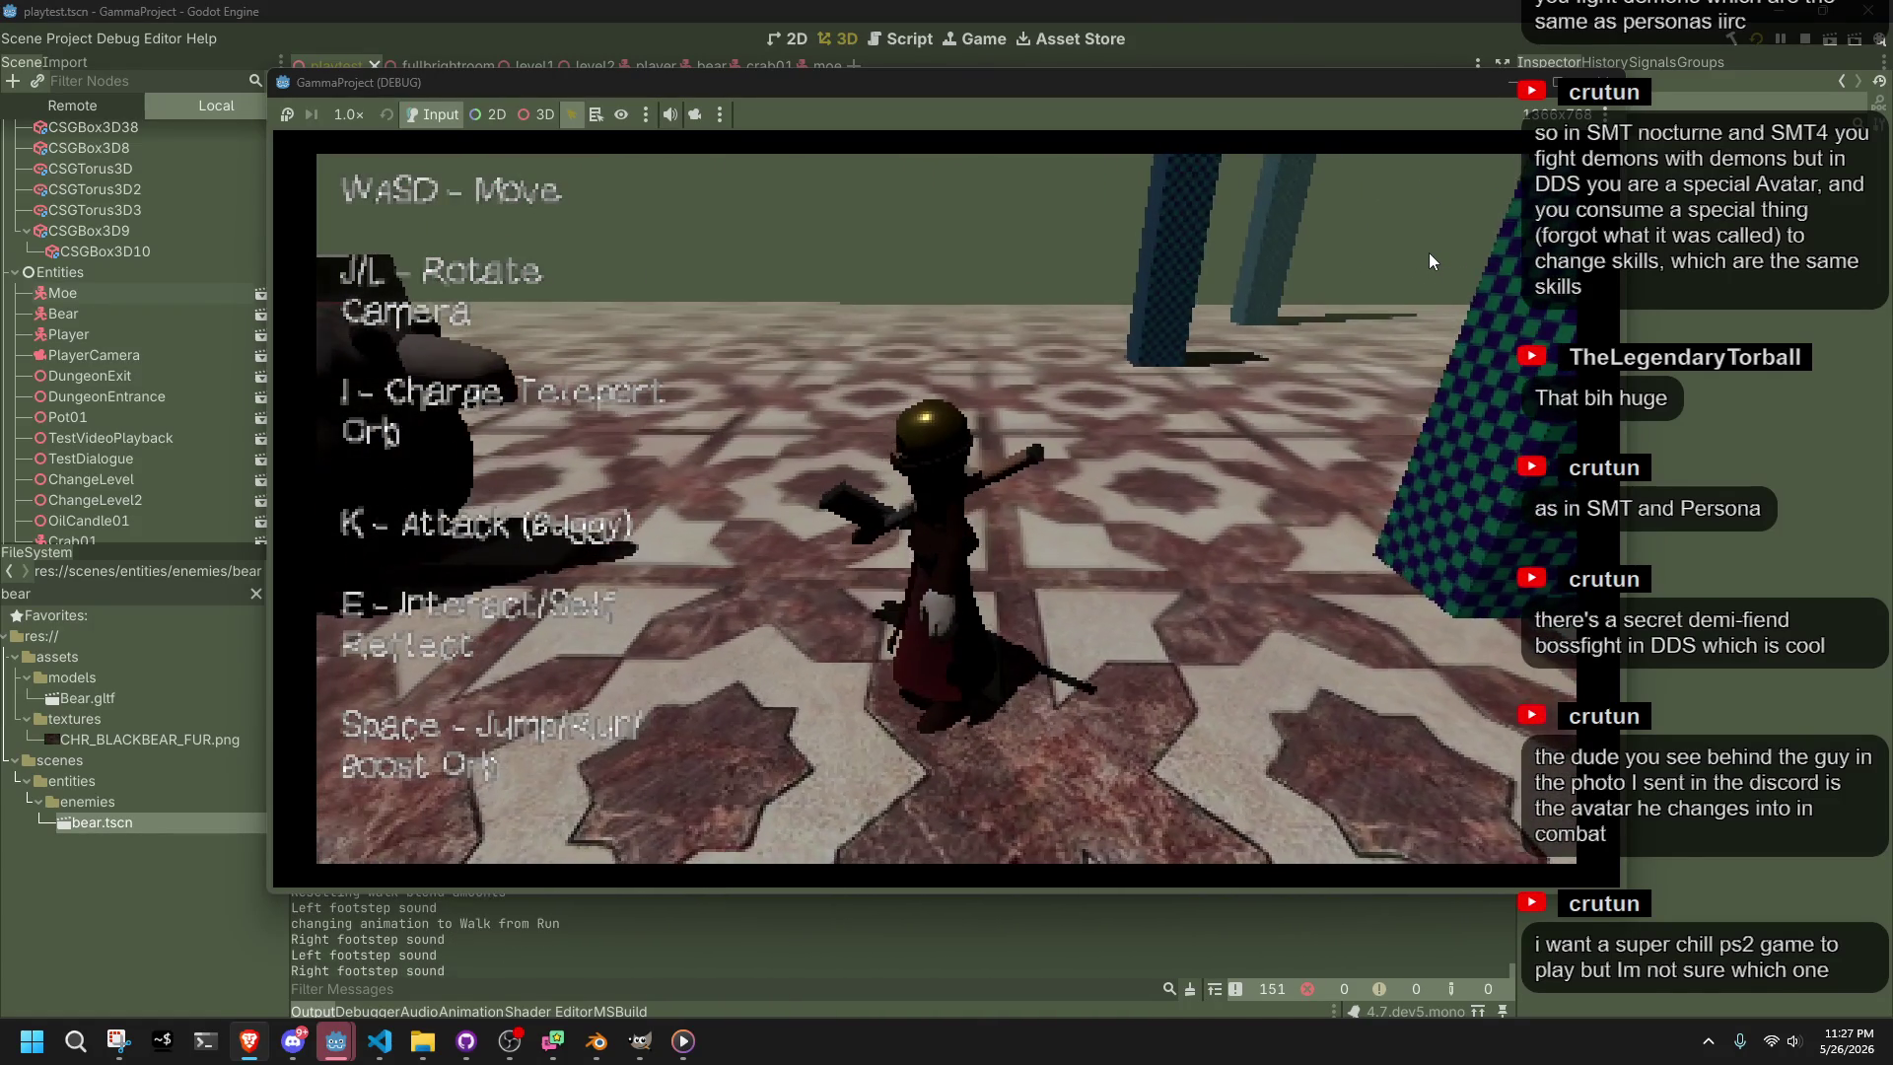
key(l)
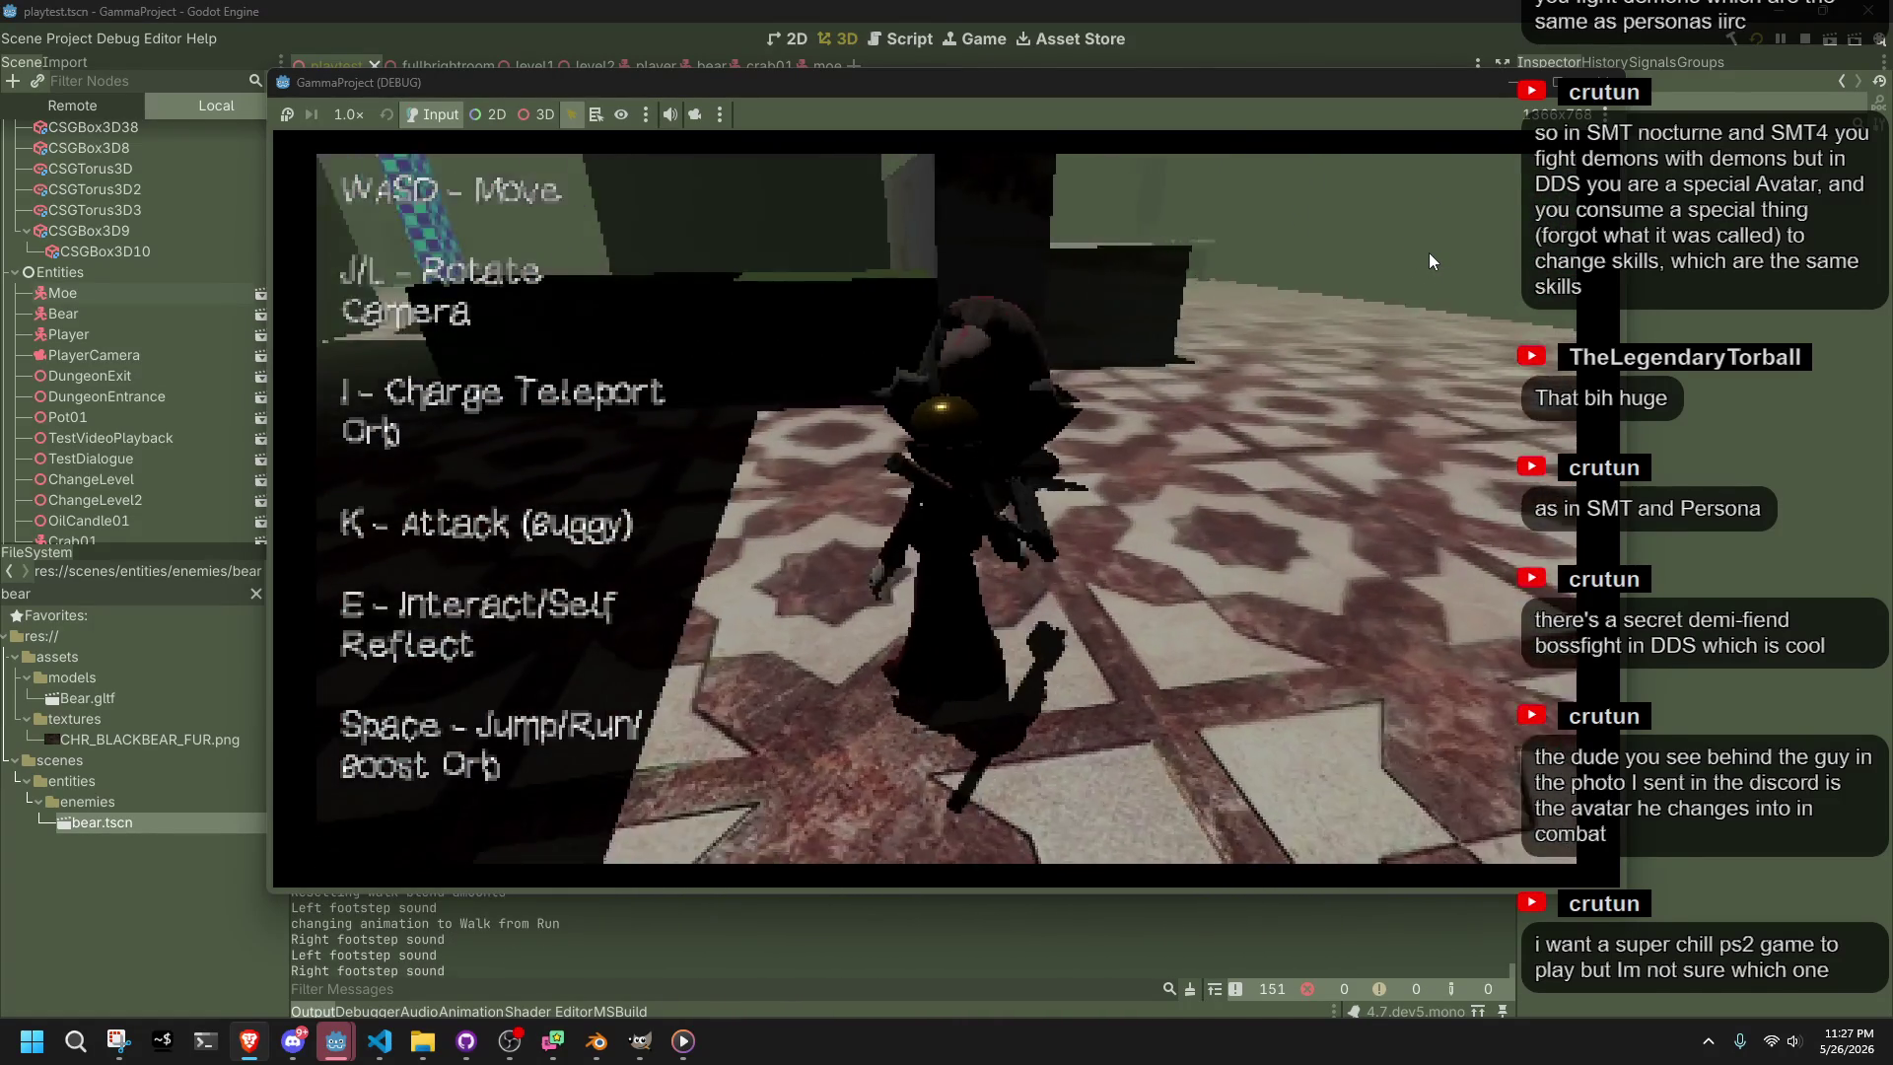
Circle the camera past the bear, pillar and dark wall, then back to the pillars
key(w)
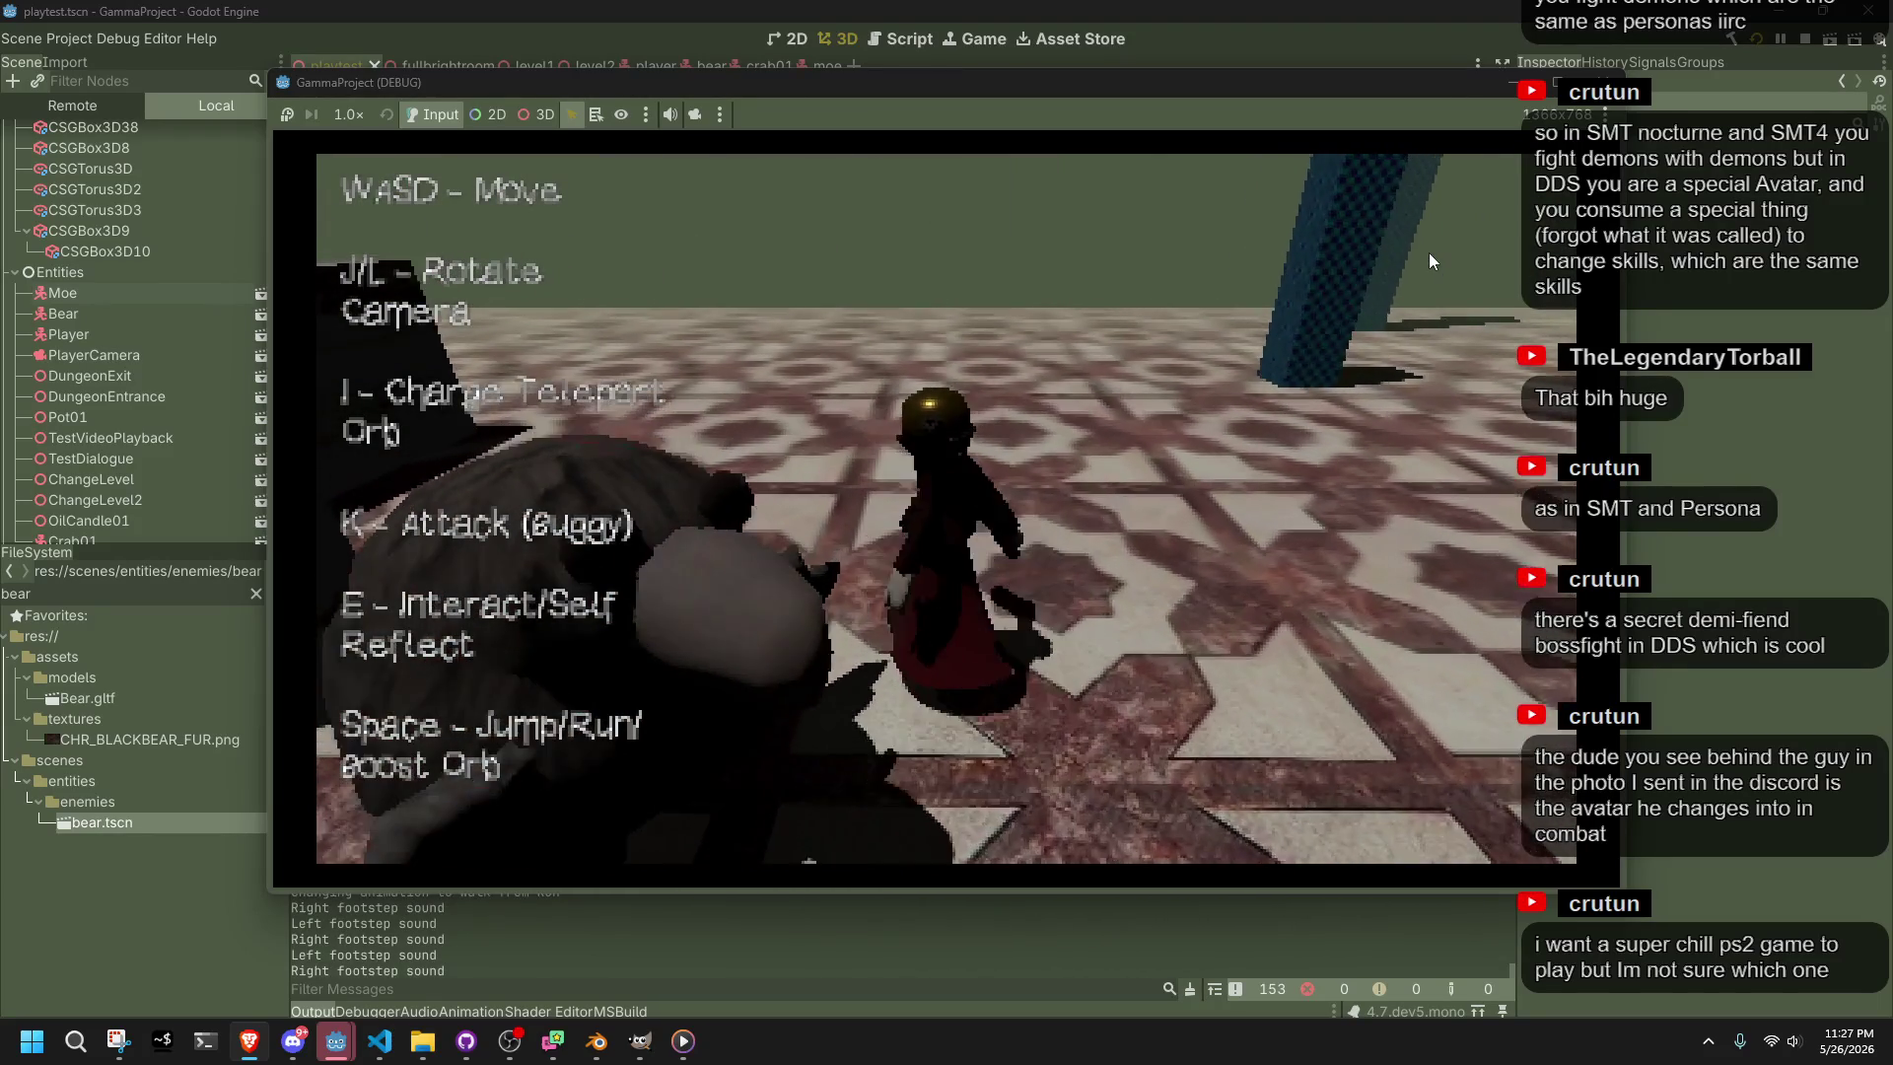
key(j)
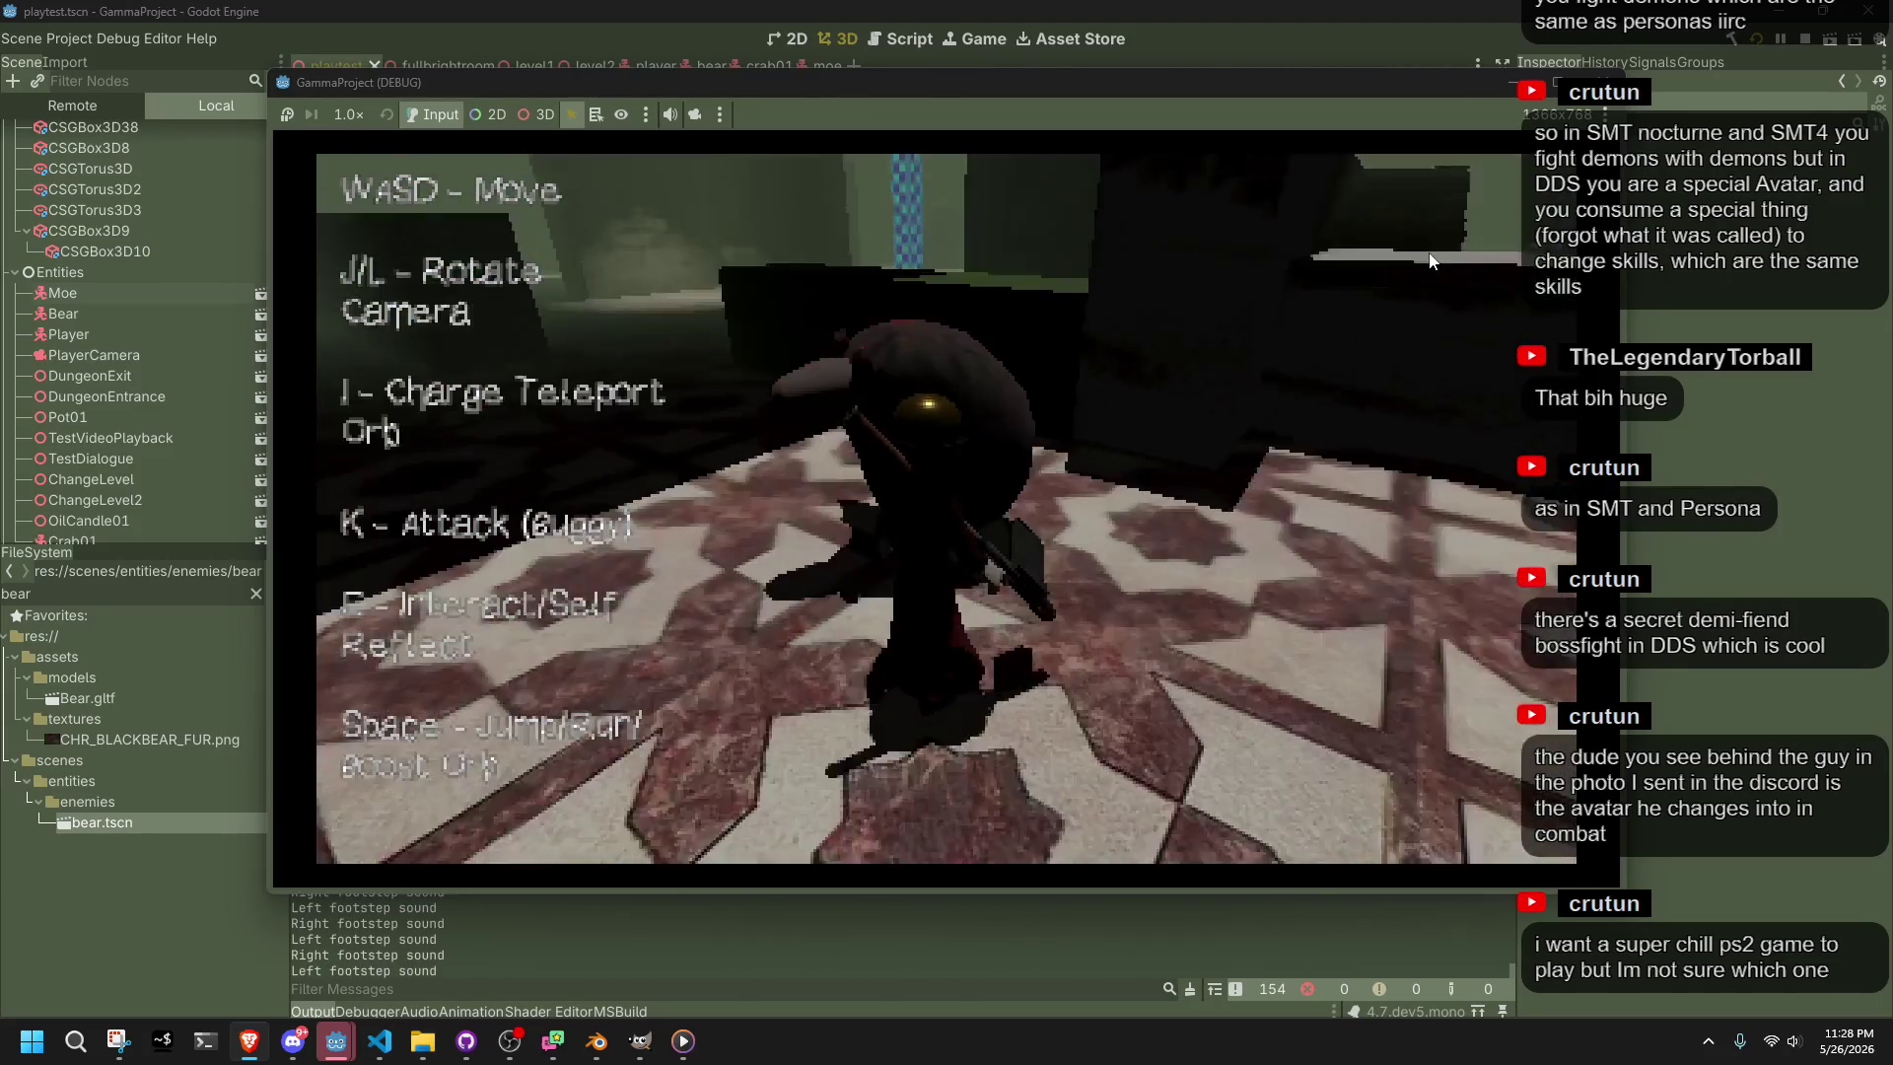
key(l)
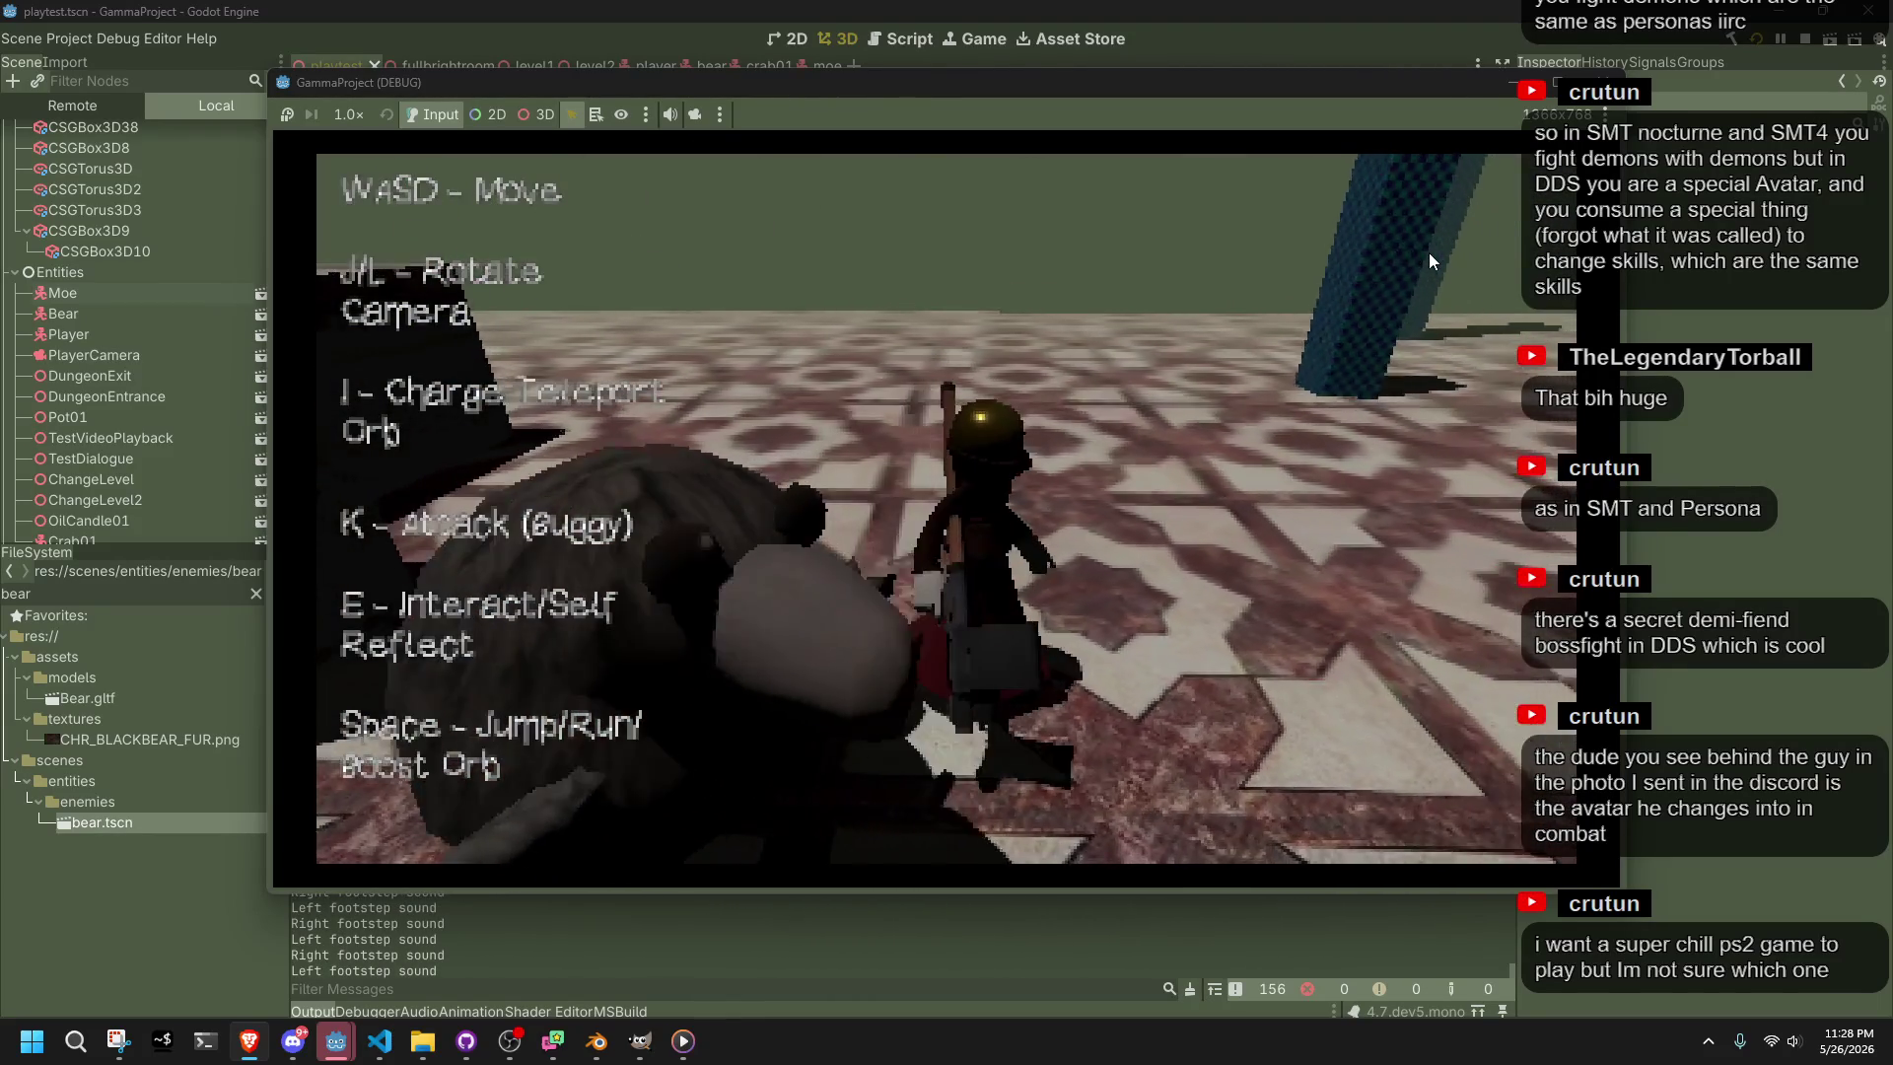
key(l)
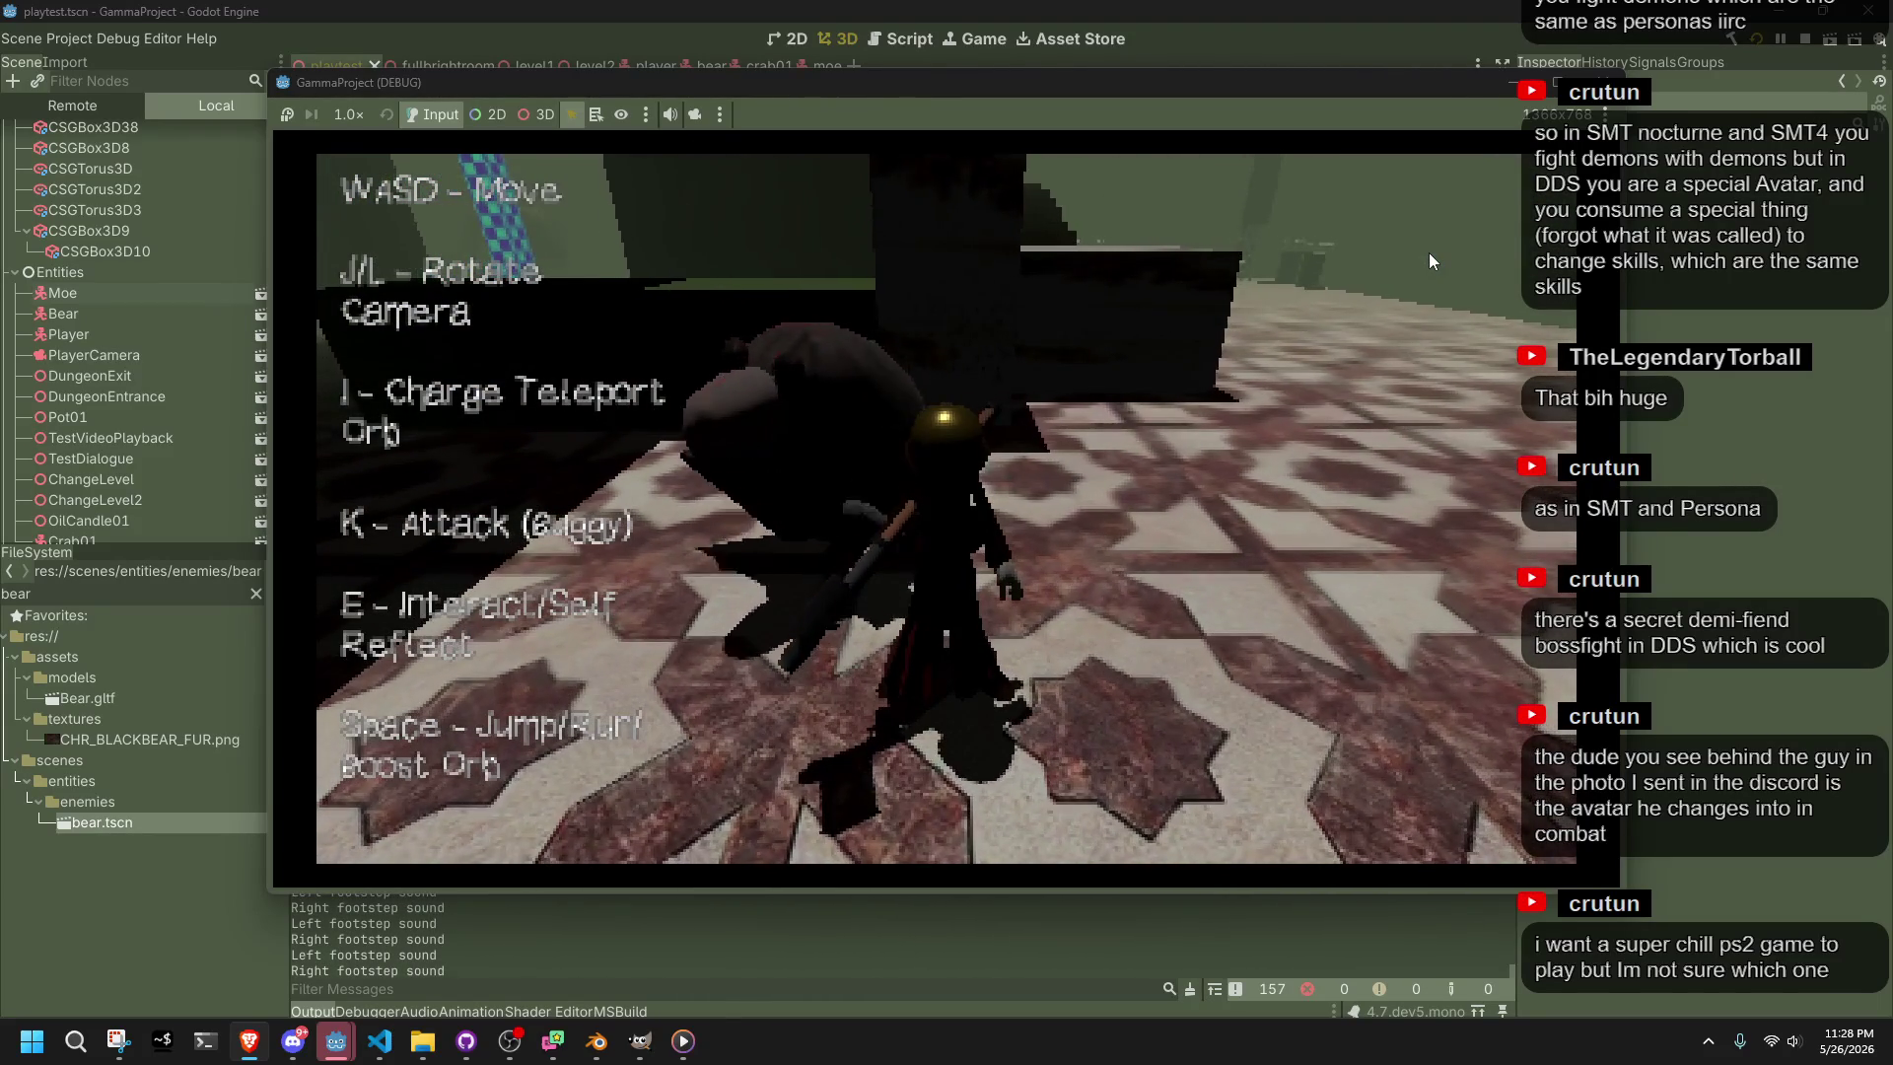
key(j)
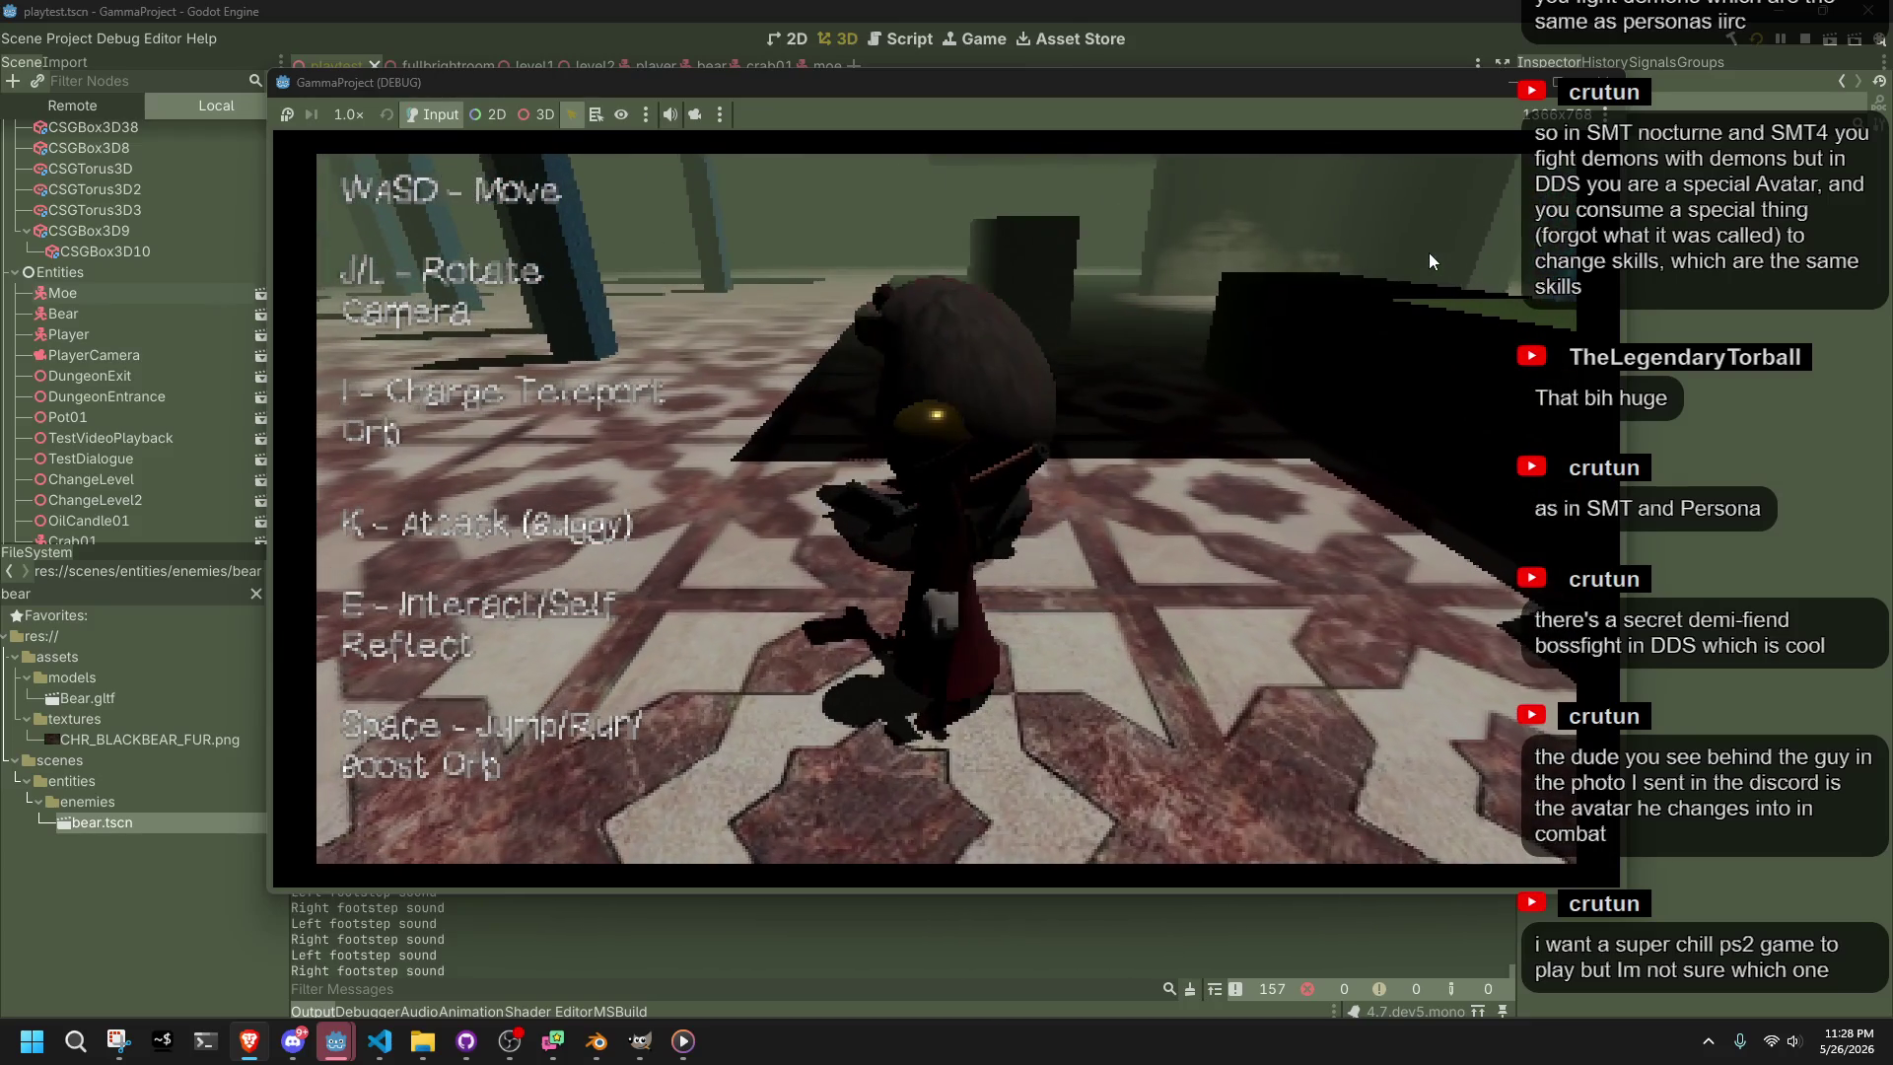
Walk the character forward, jump, and walk on into the darker area
key(w)
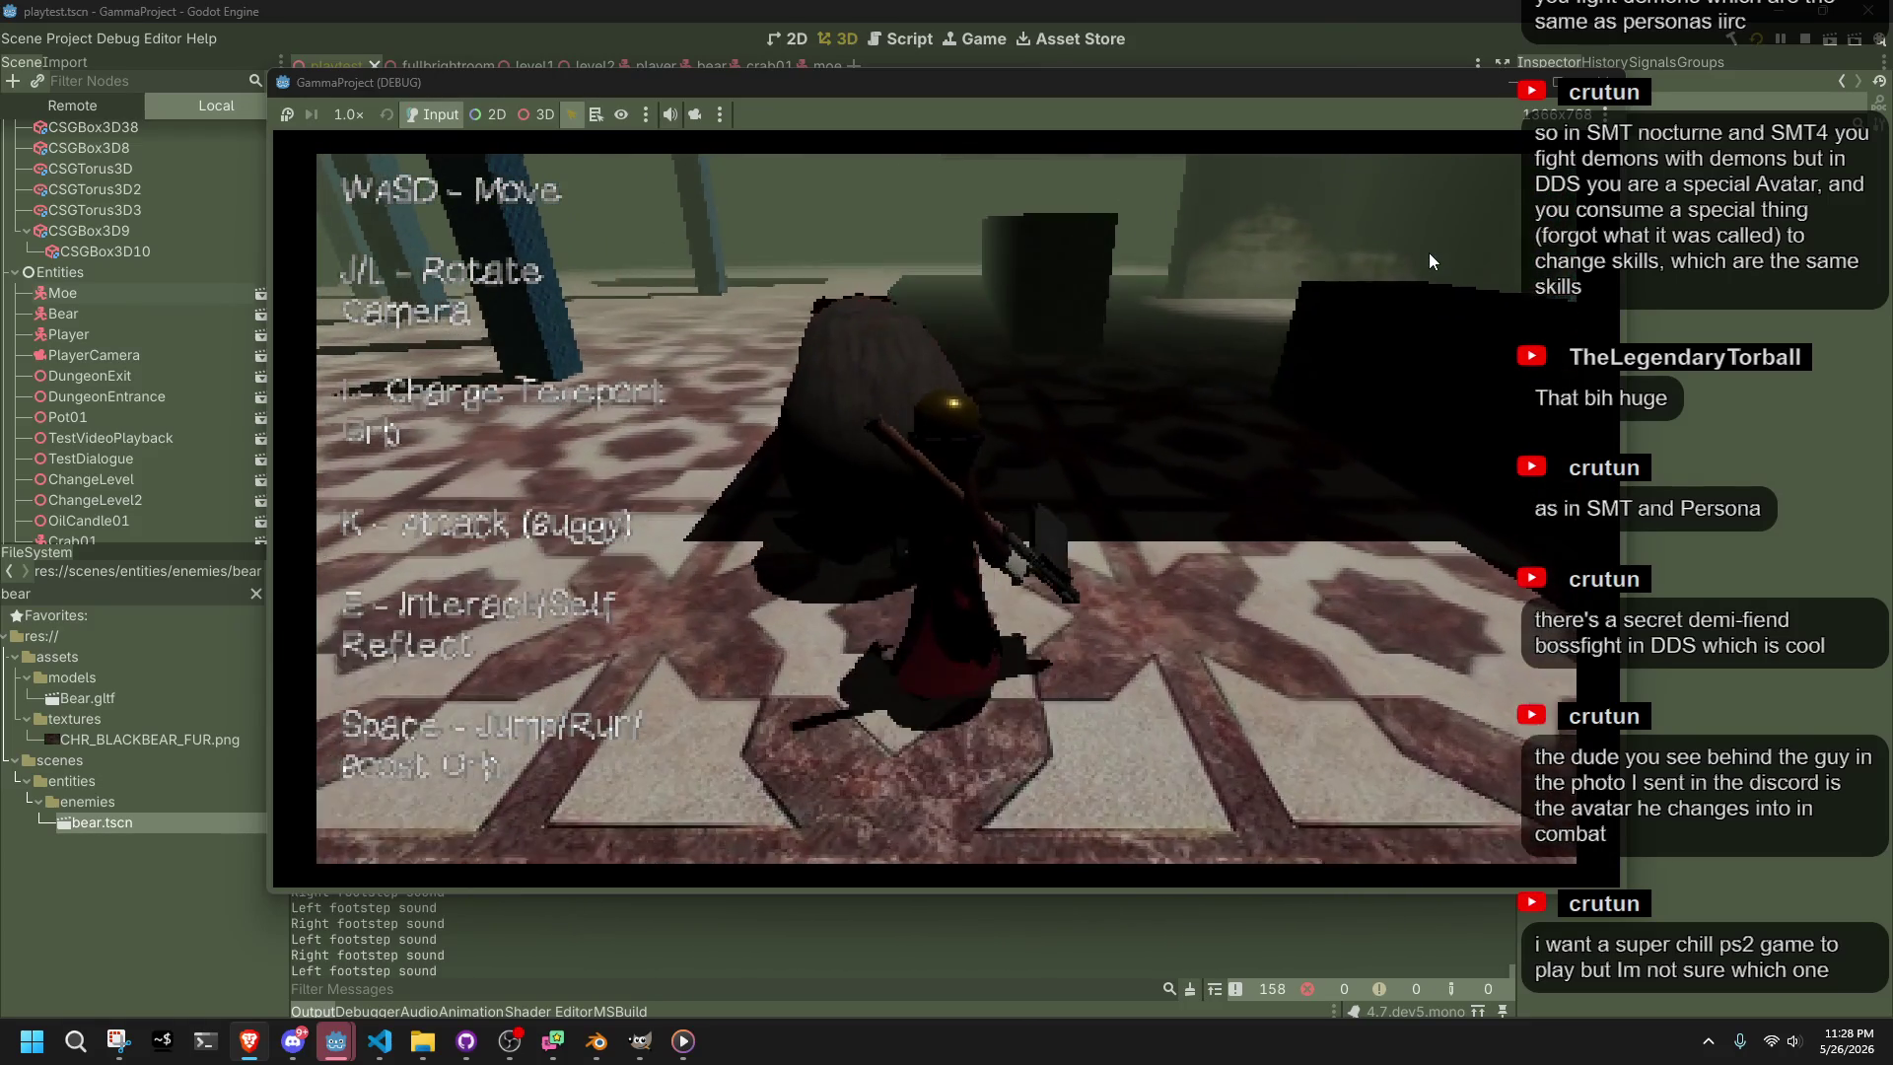
key(space)
key(j)
key(w)
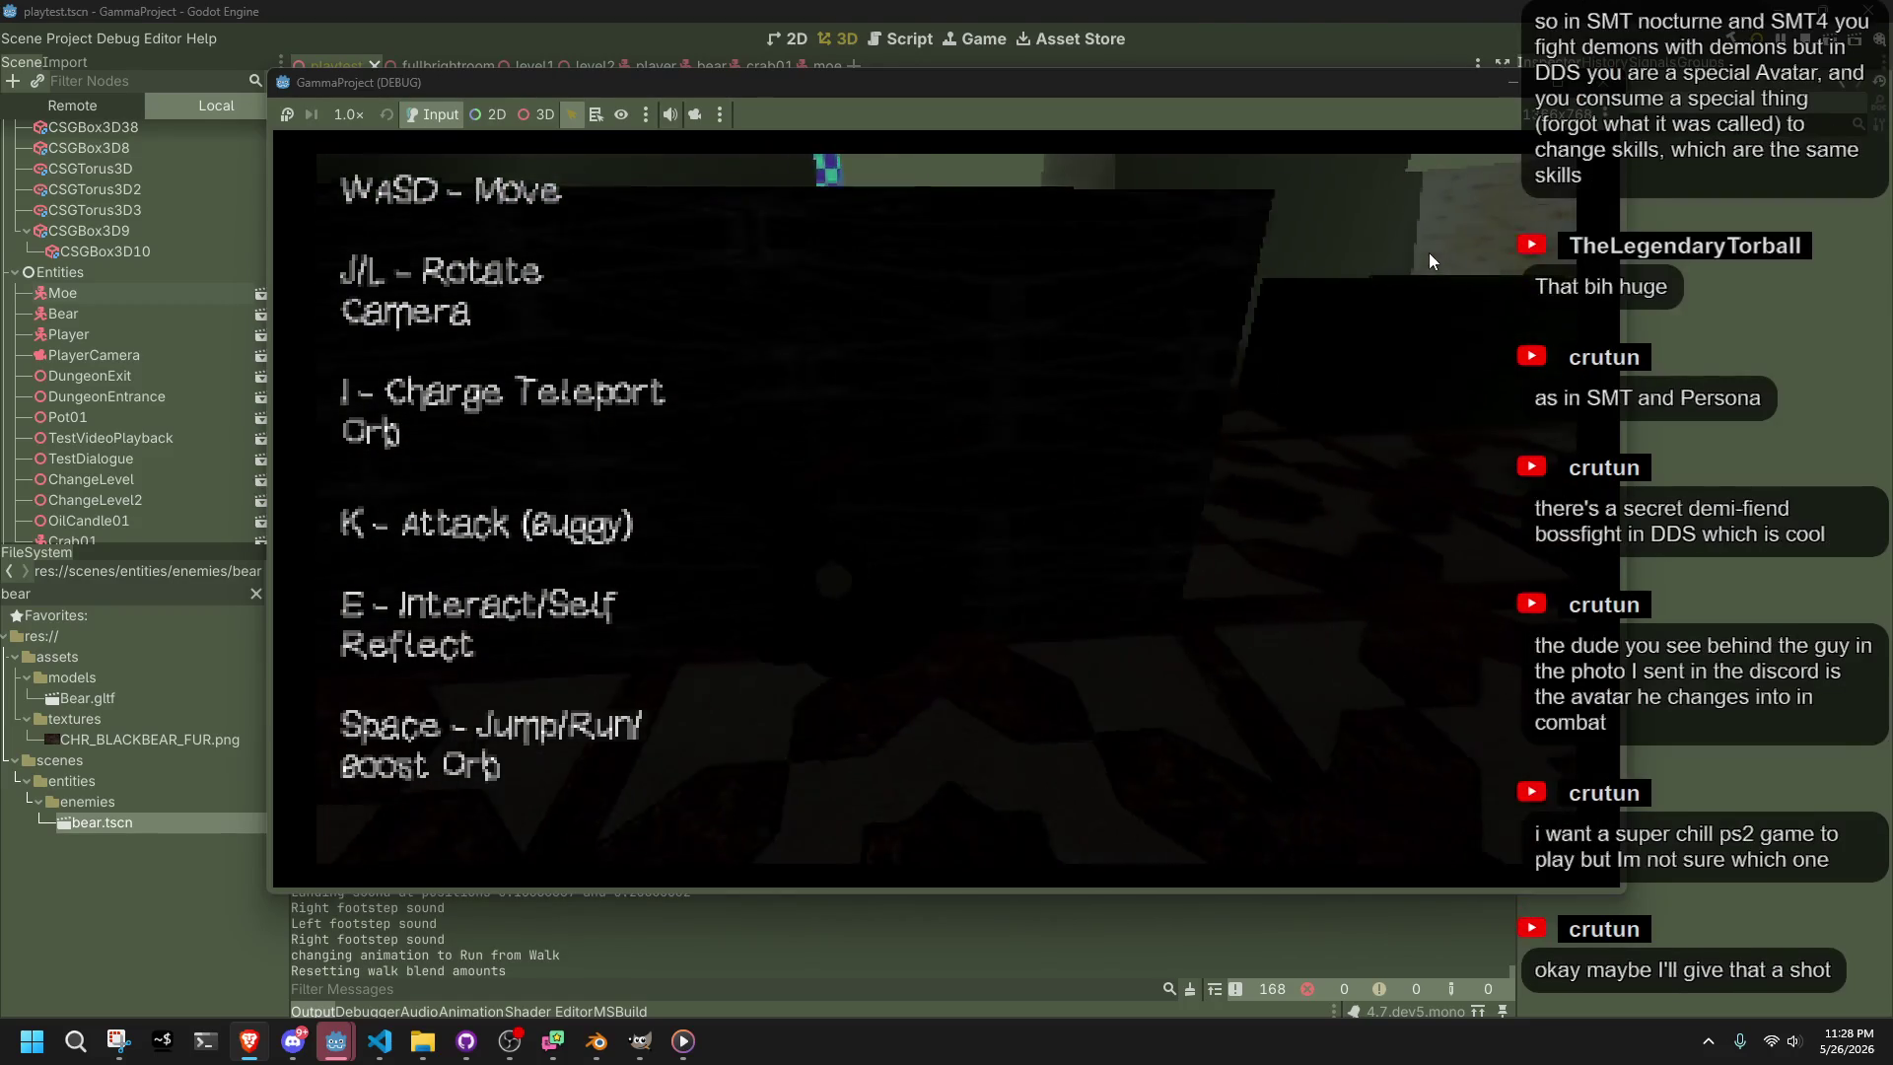
key(j)
key(j)
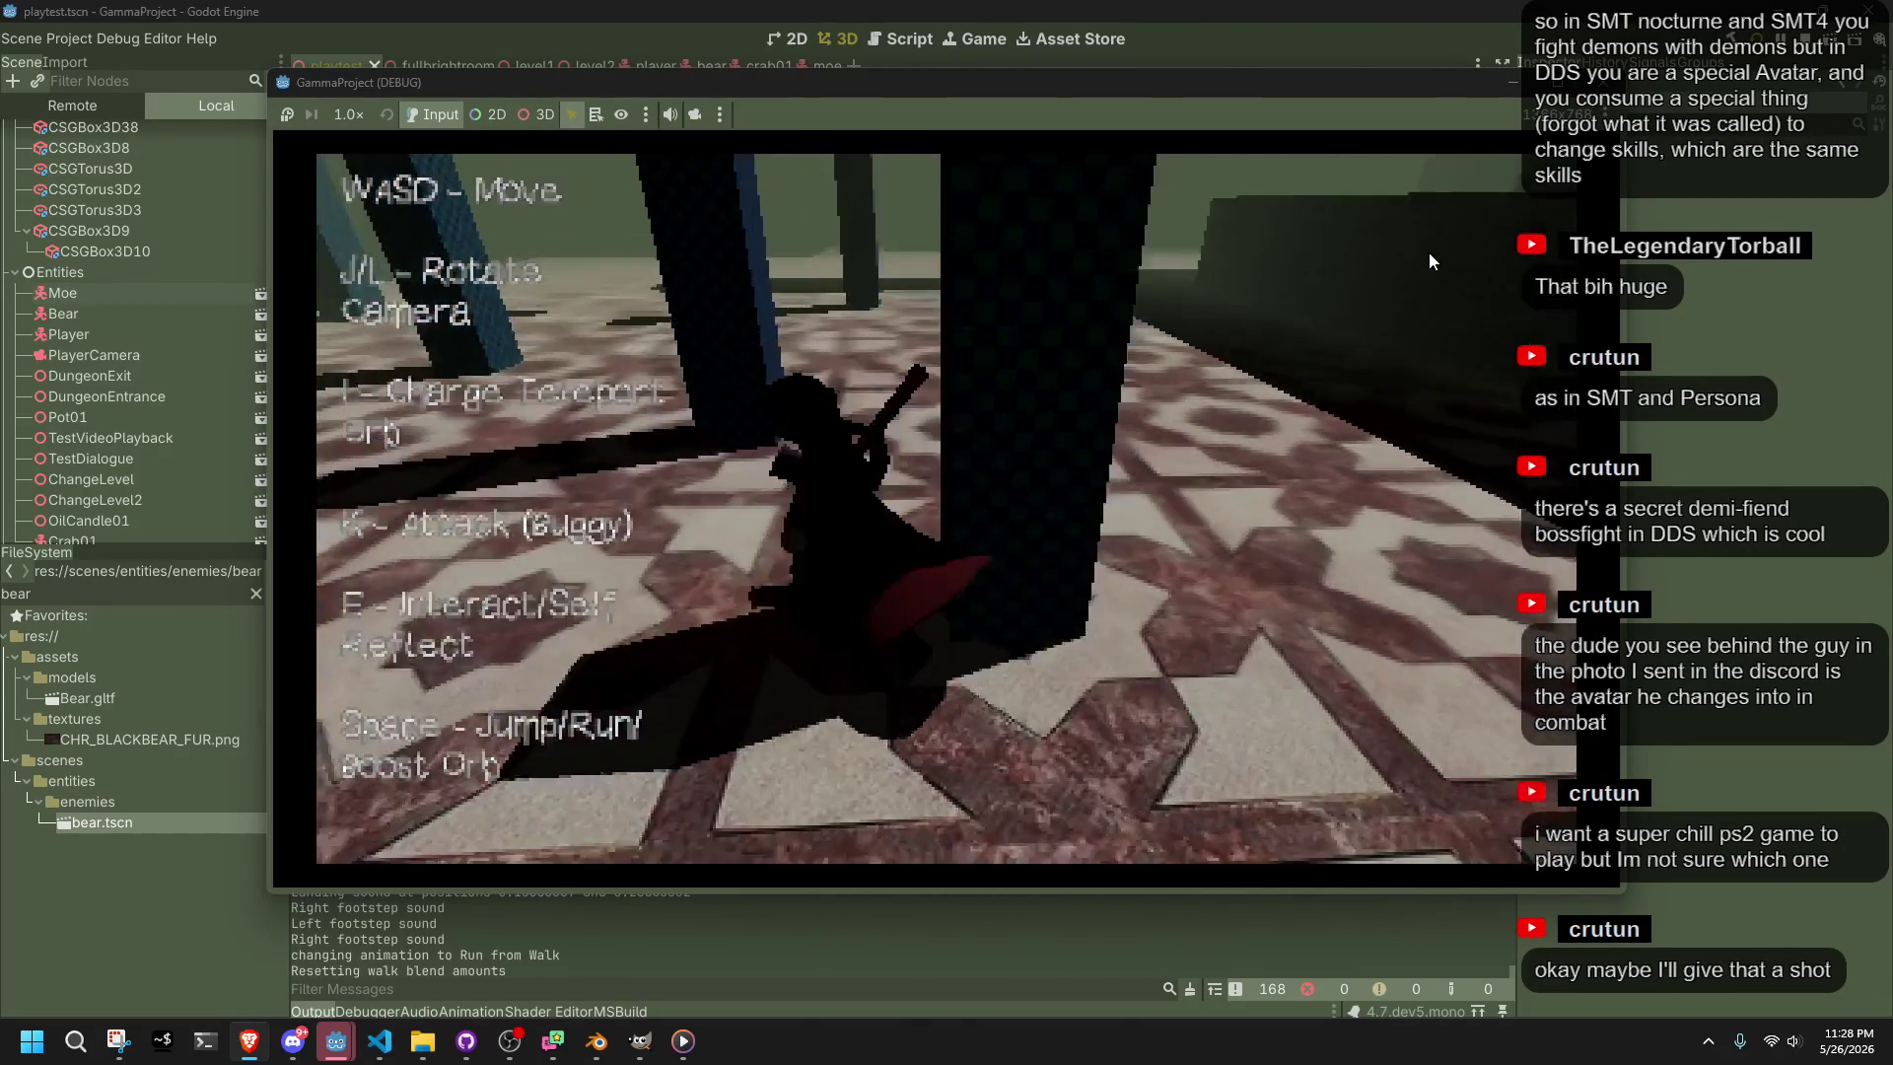
Rotate the camera around to view the character from behind and show the tiled floor
key(j)
key(j)
key(j)
key(j)
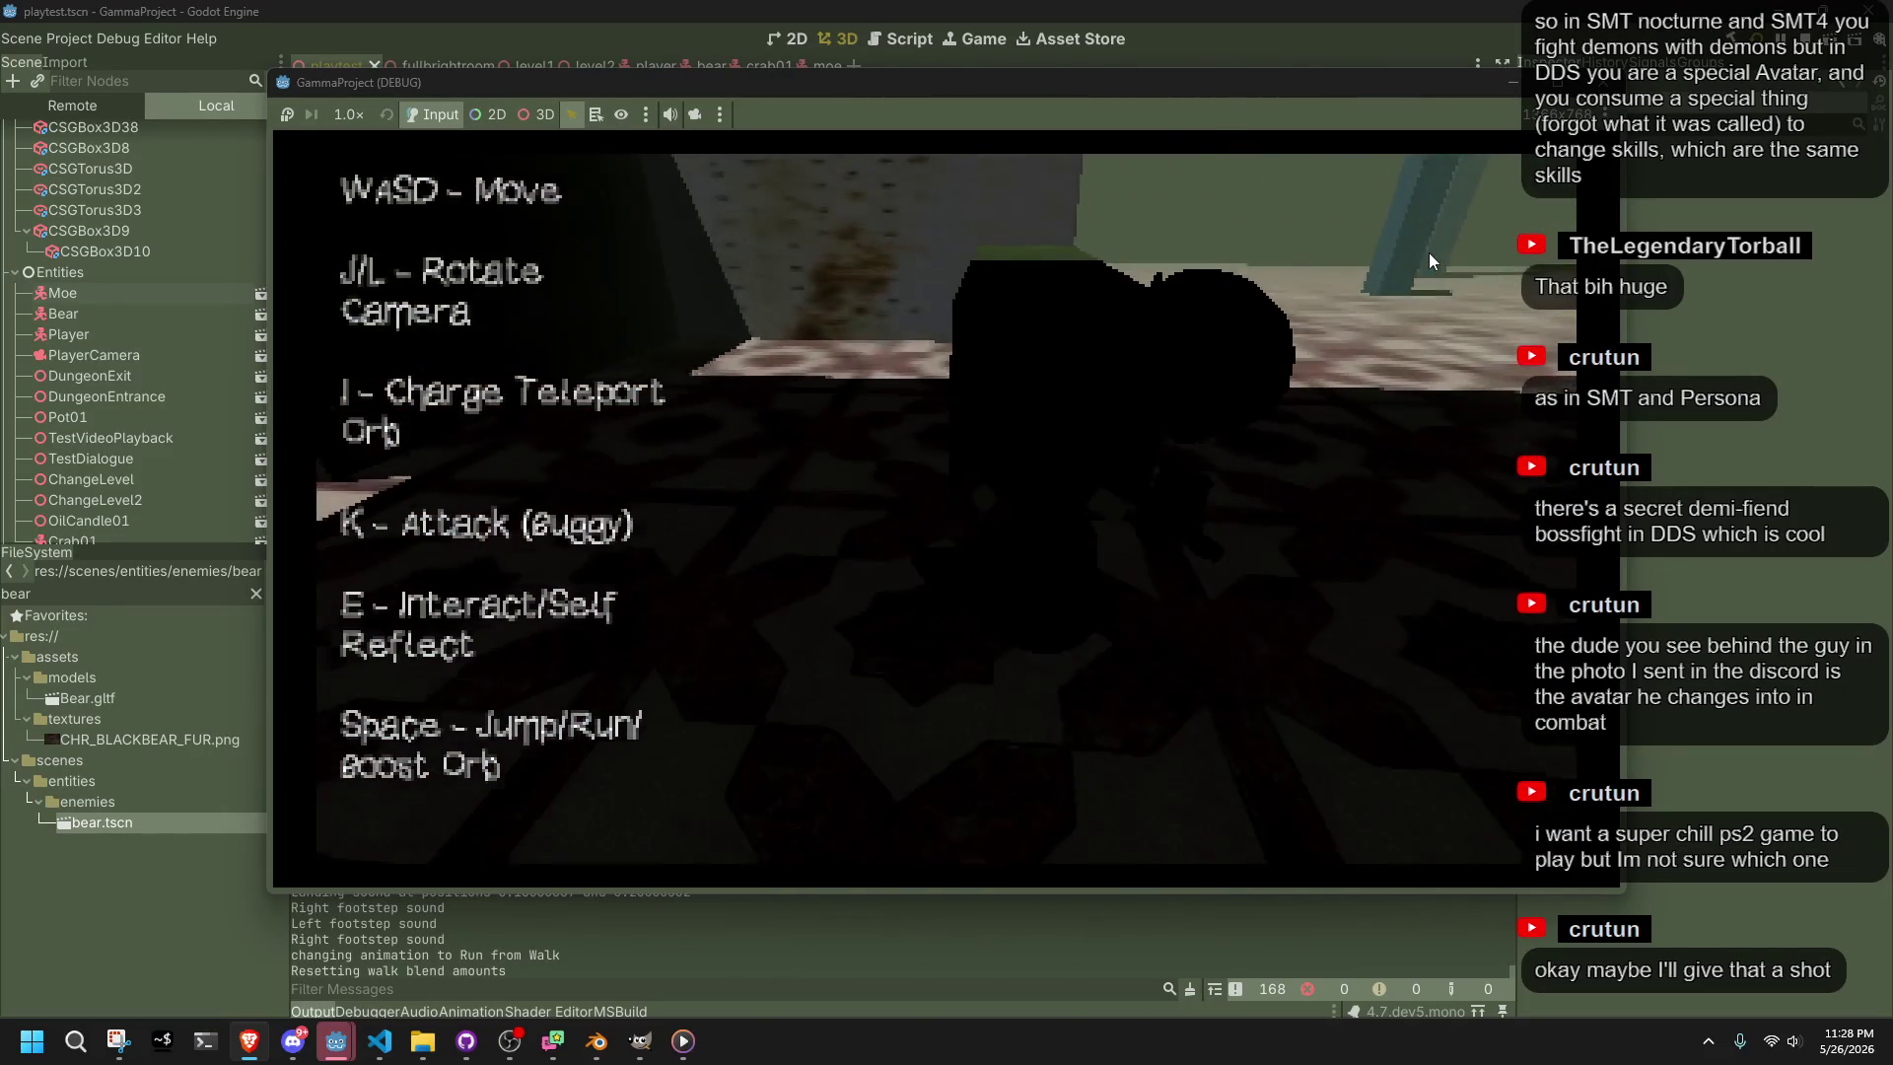
key(j)
key(j)
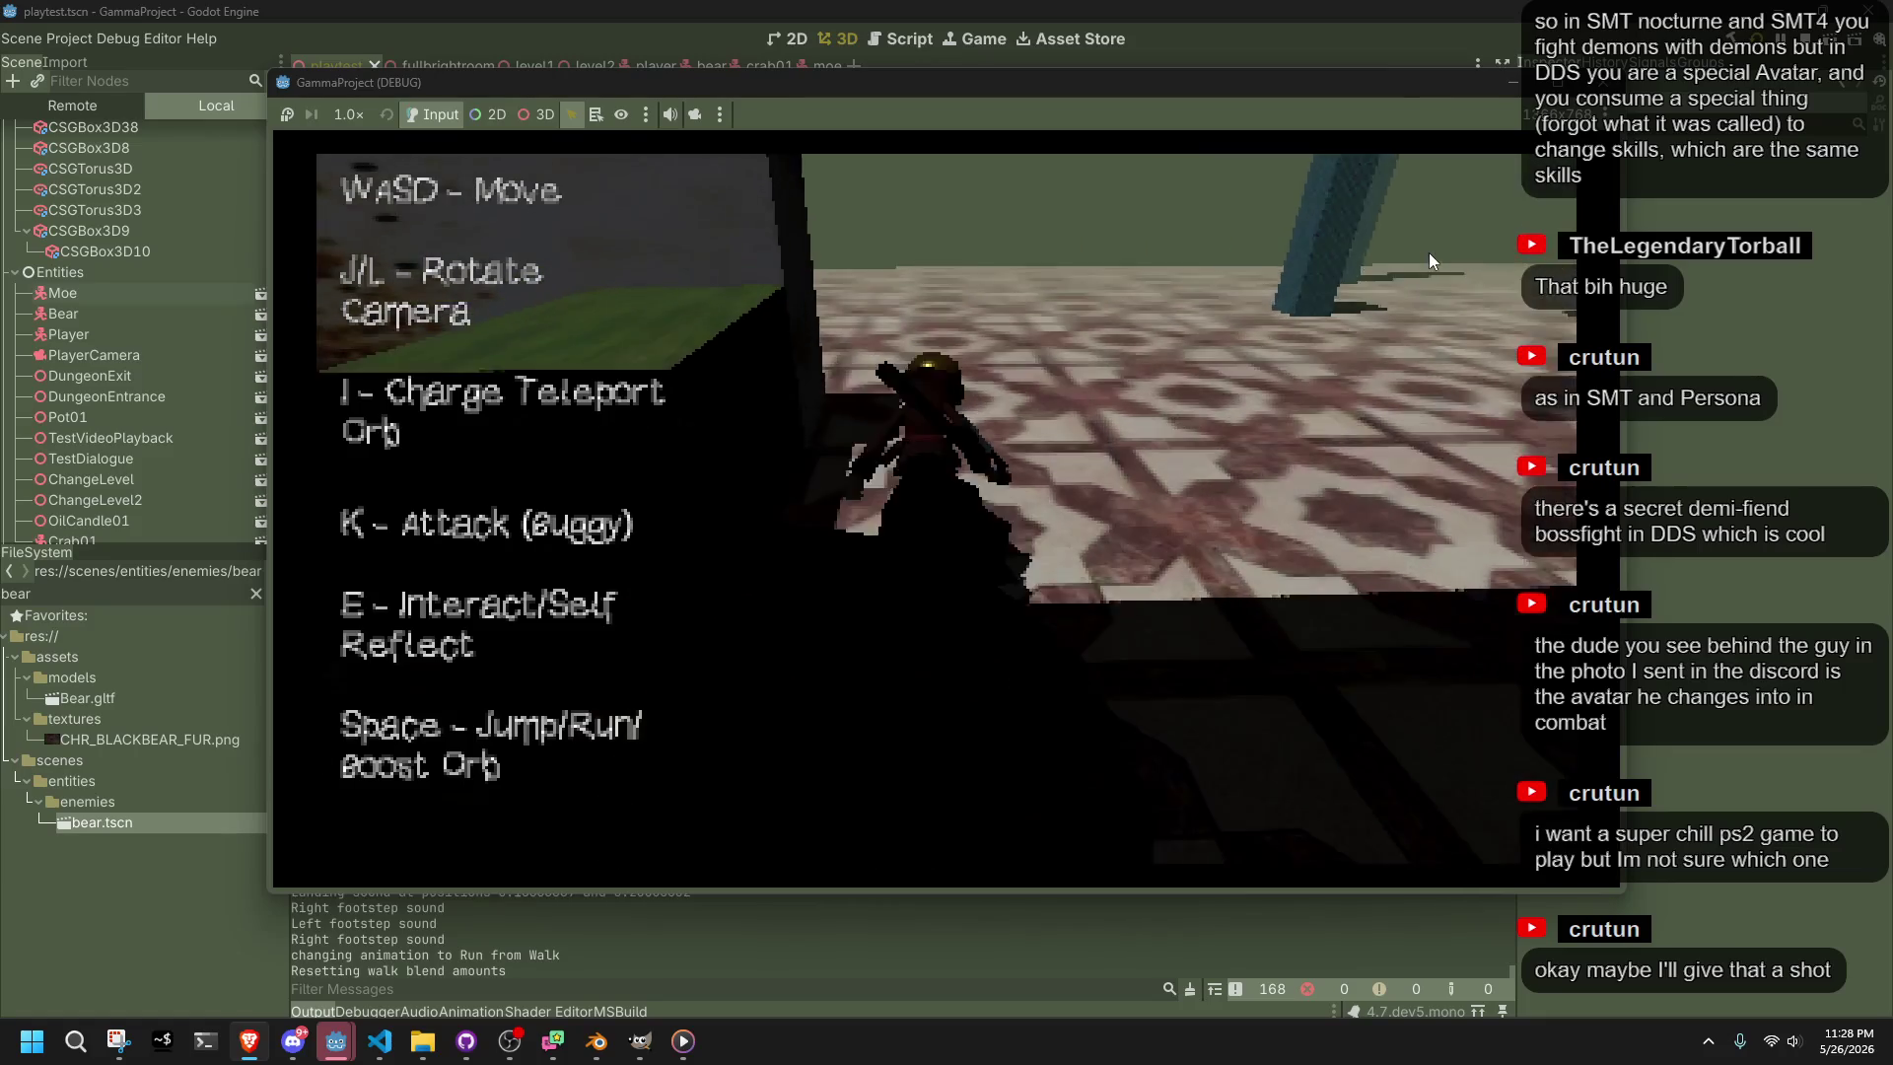
key(j)
key(l)
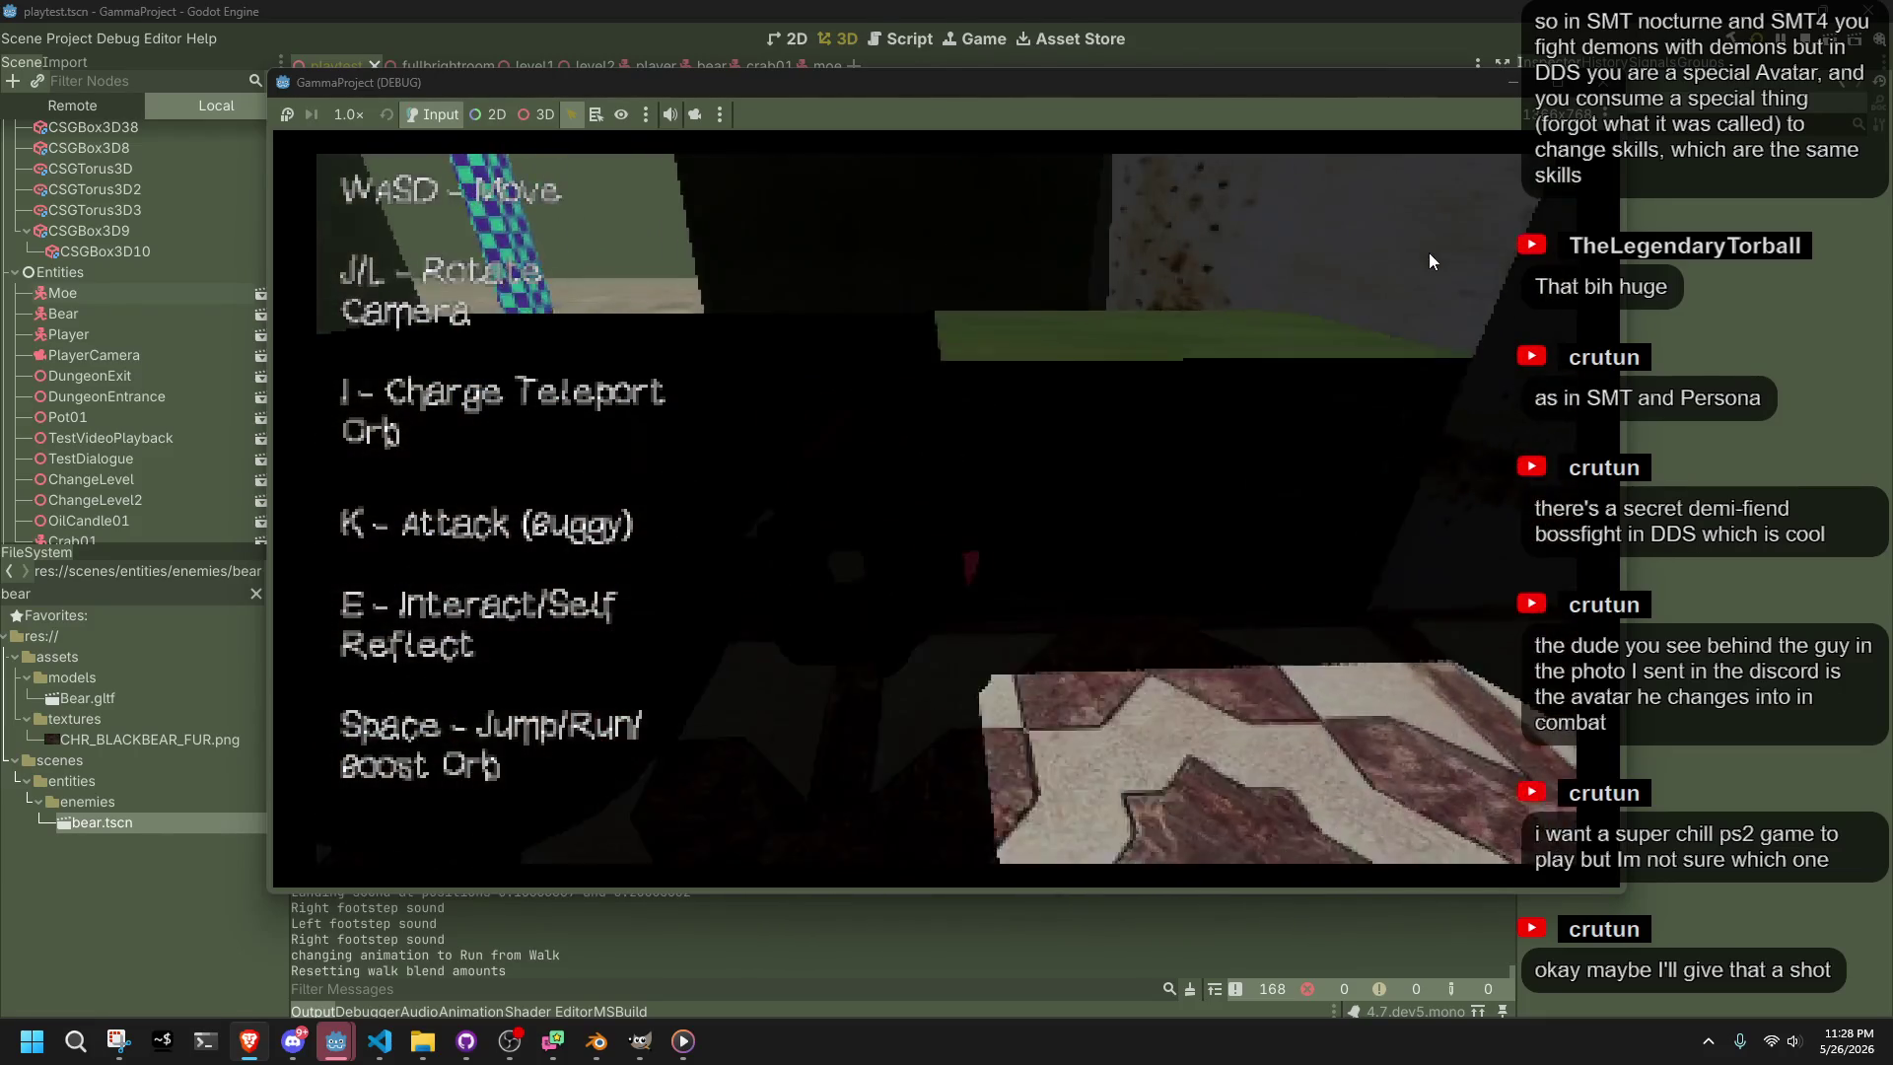
Turn the character toward the dark block and walk into it
key(w)
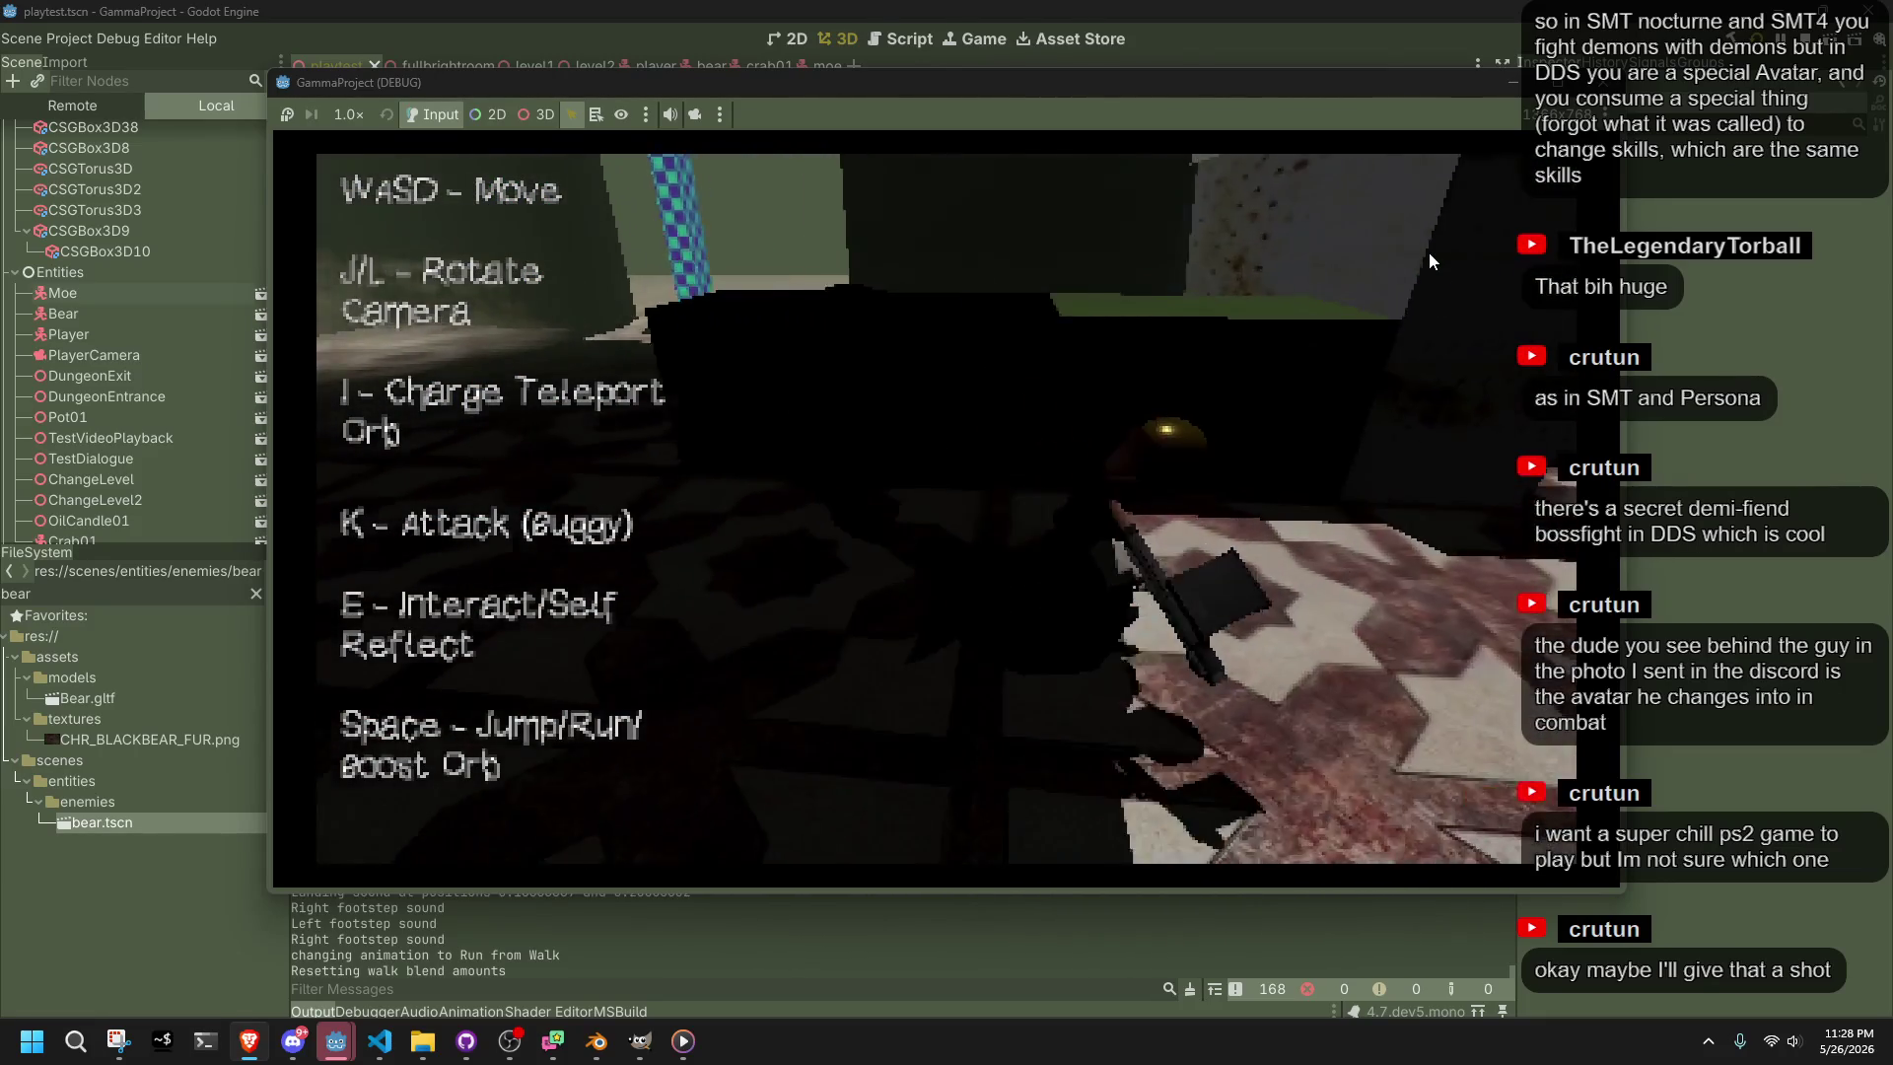
key(l)
key(j)
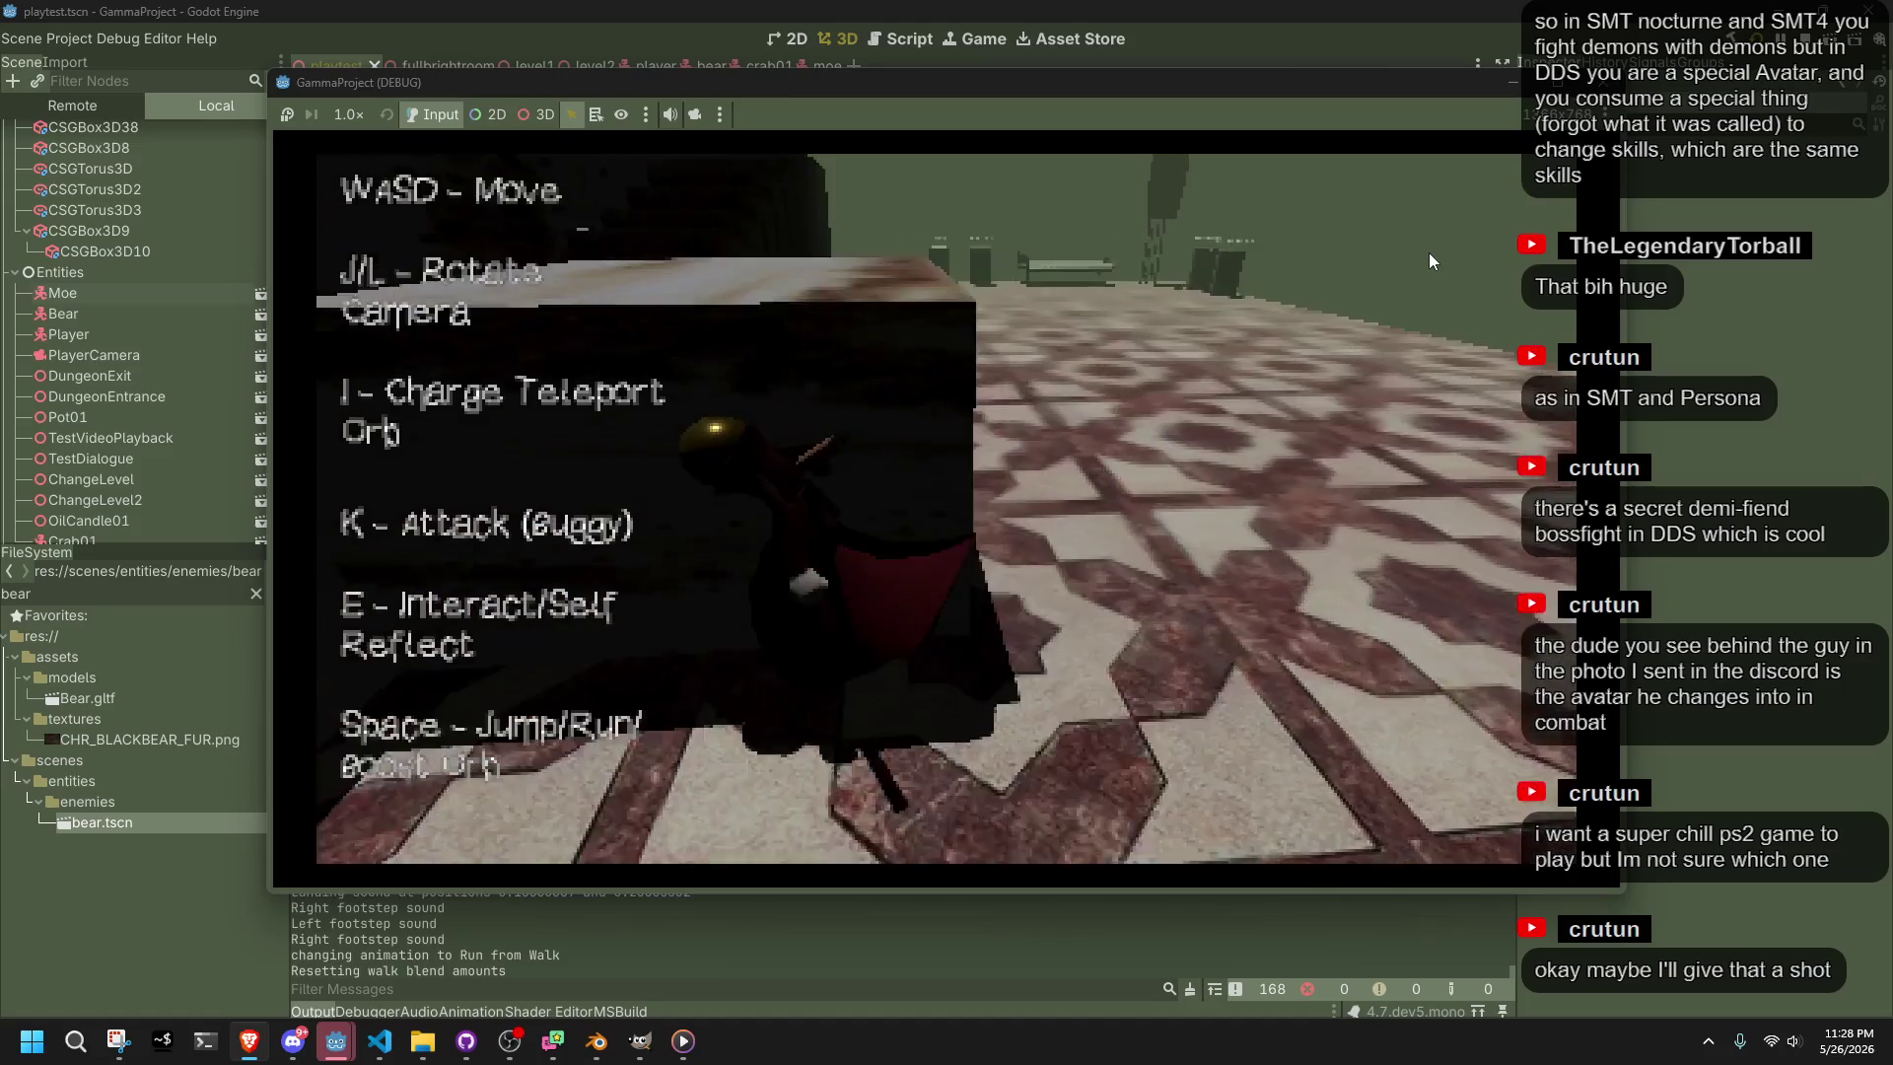
key(w)
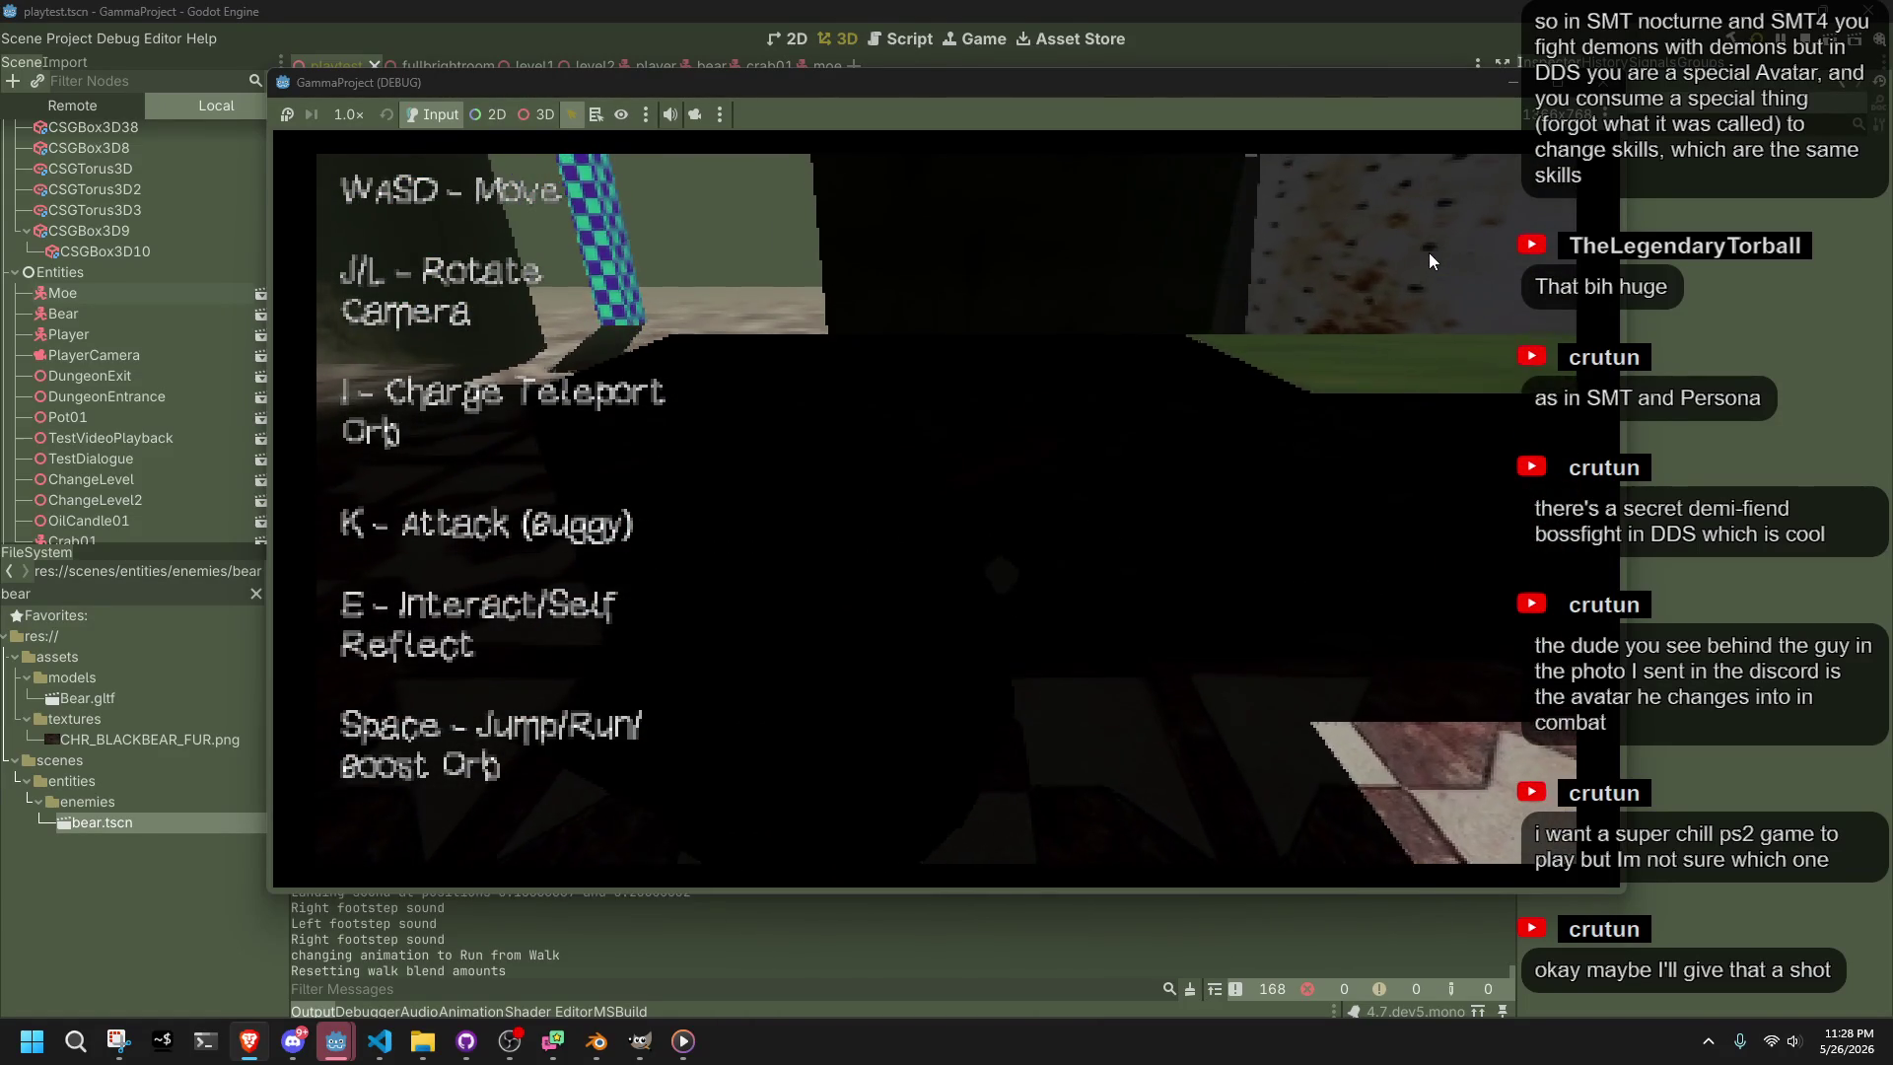
Swing the camera between the checkered pillar, blue pillars and dark block
key(j)
key(l)
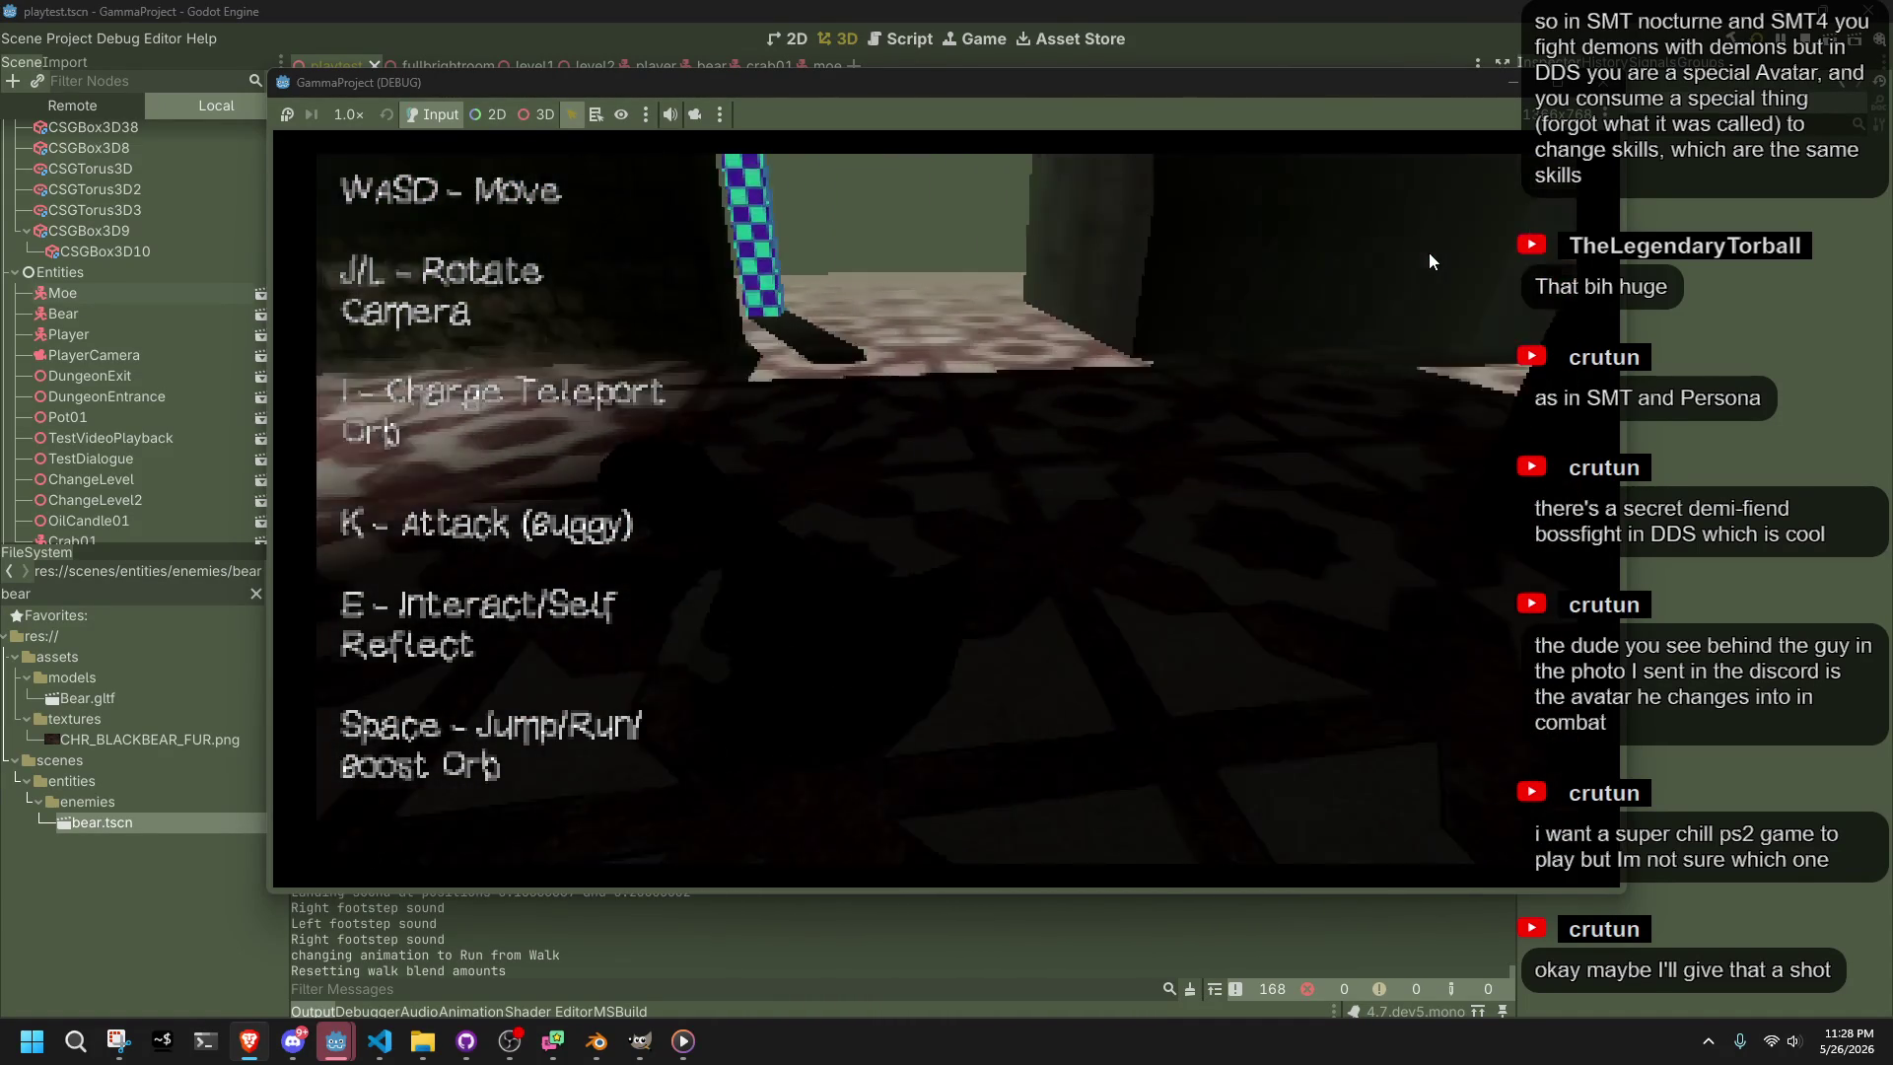
key(j)
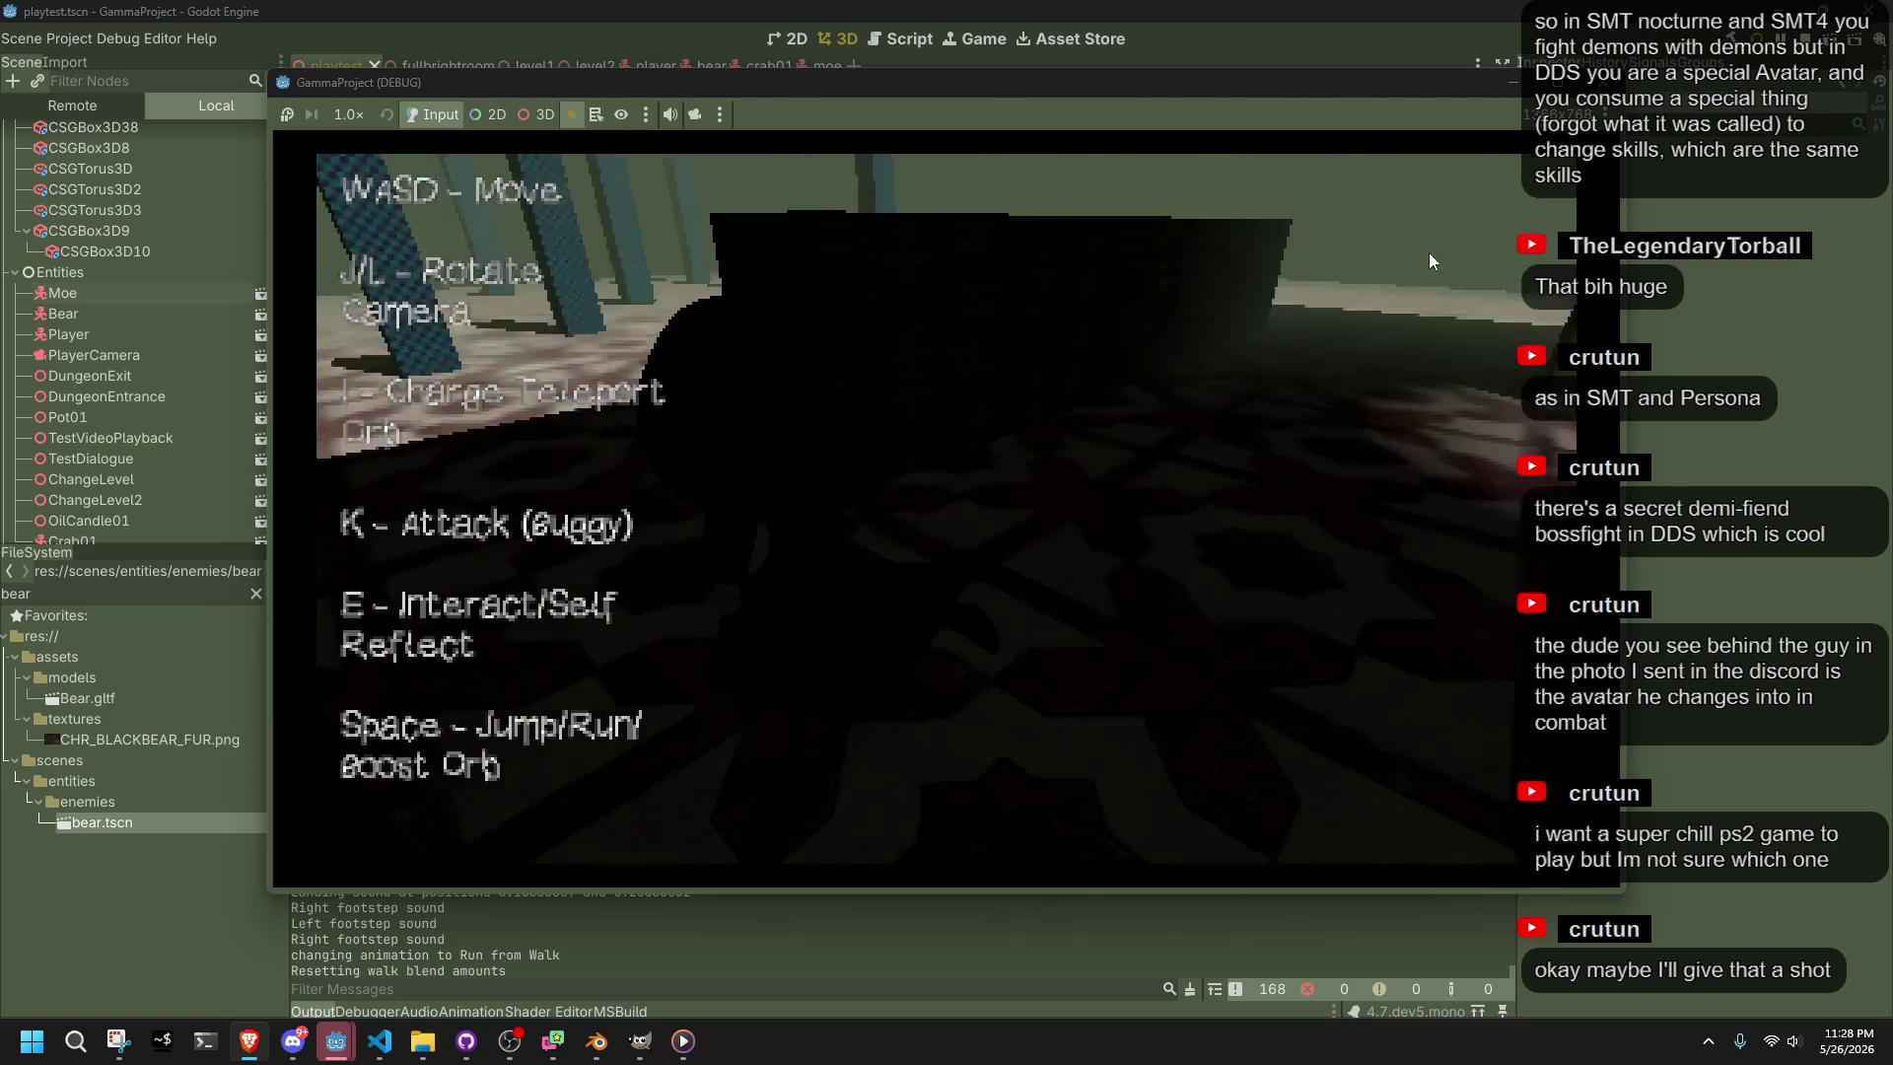
key(l)
key(j)
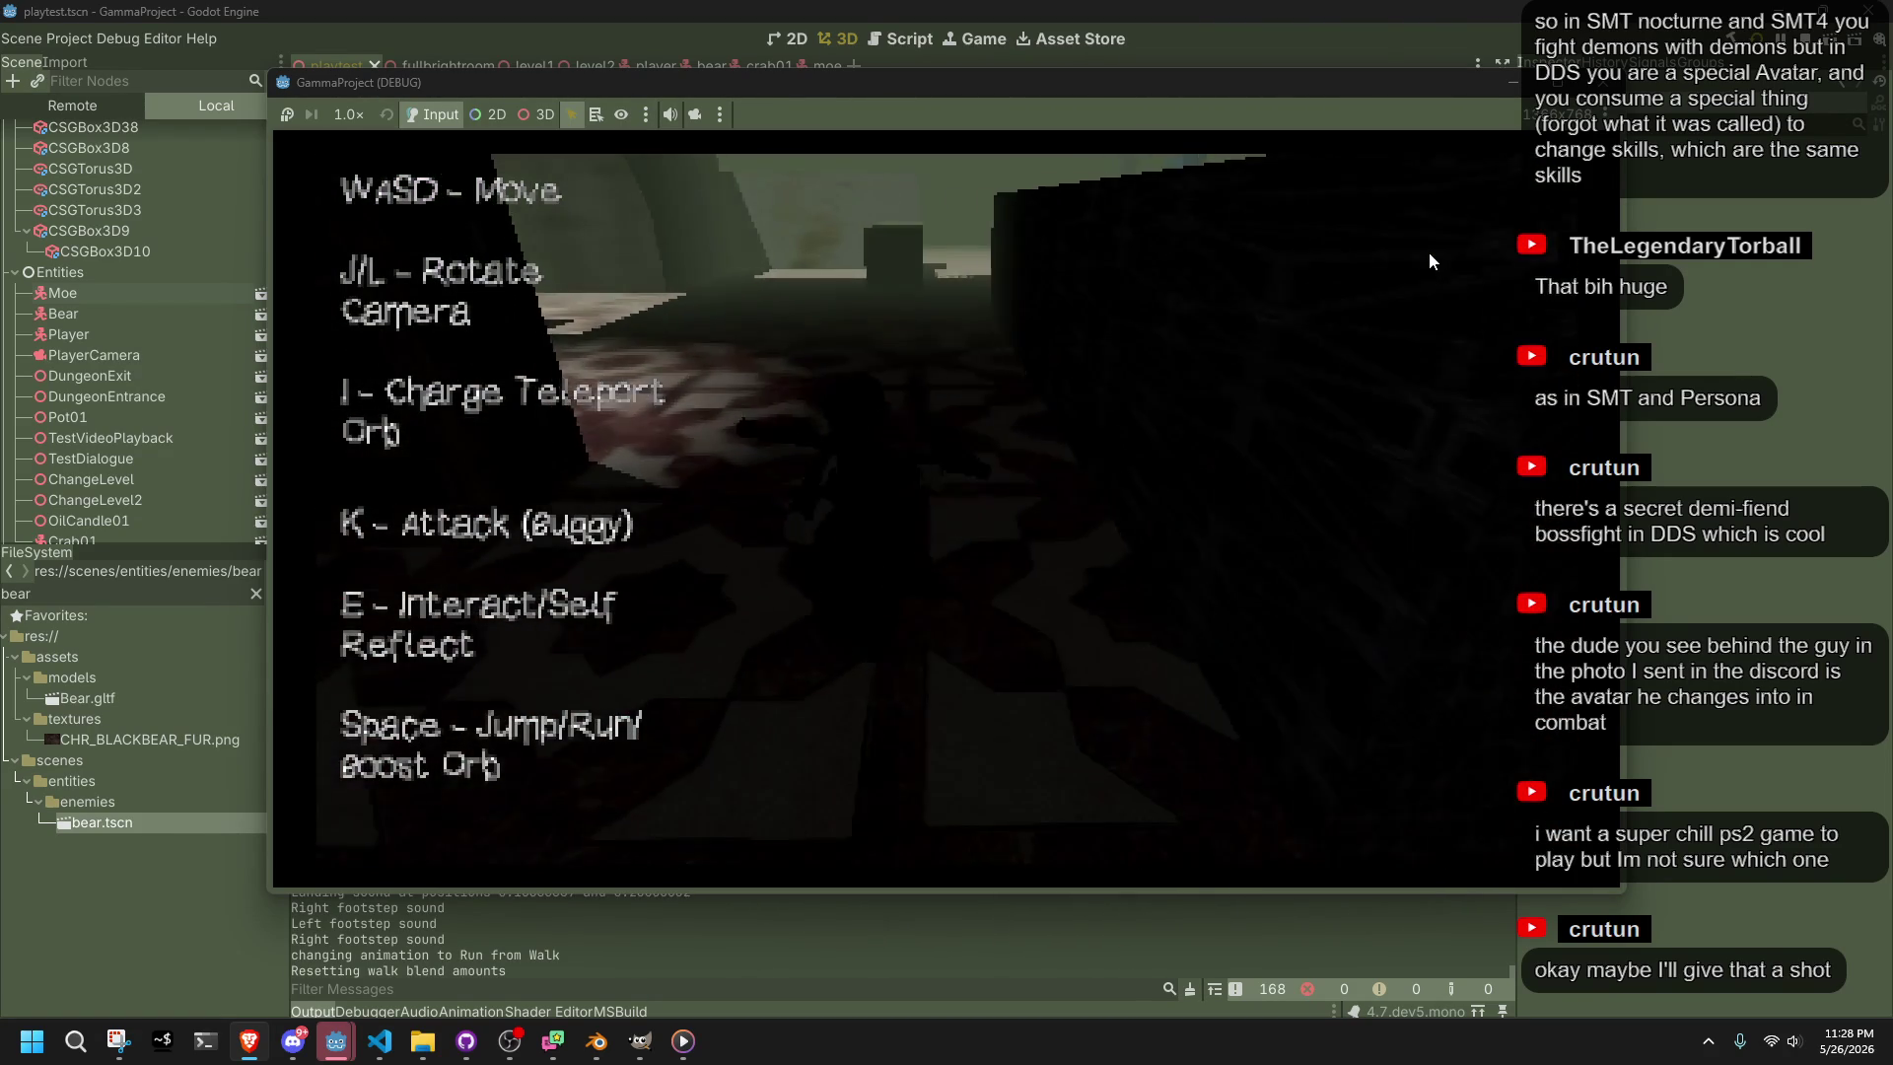
Run the character toward the dark block, then turn it back toward the camera
key(j)
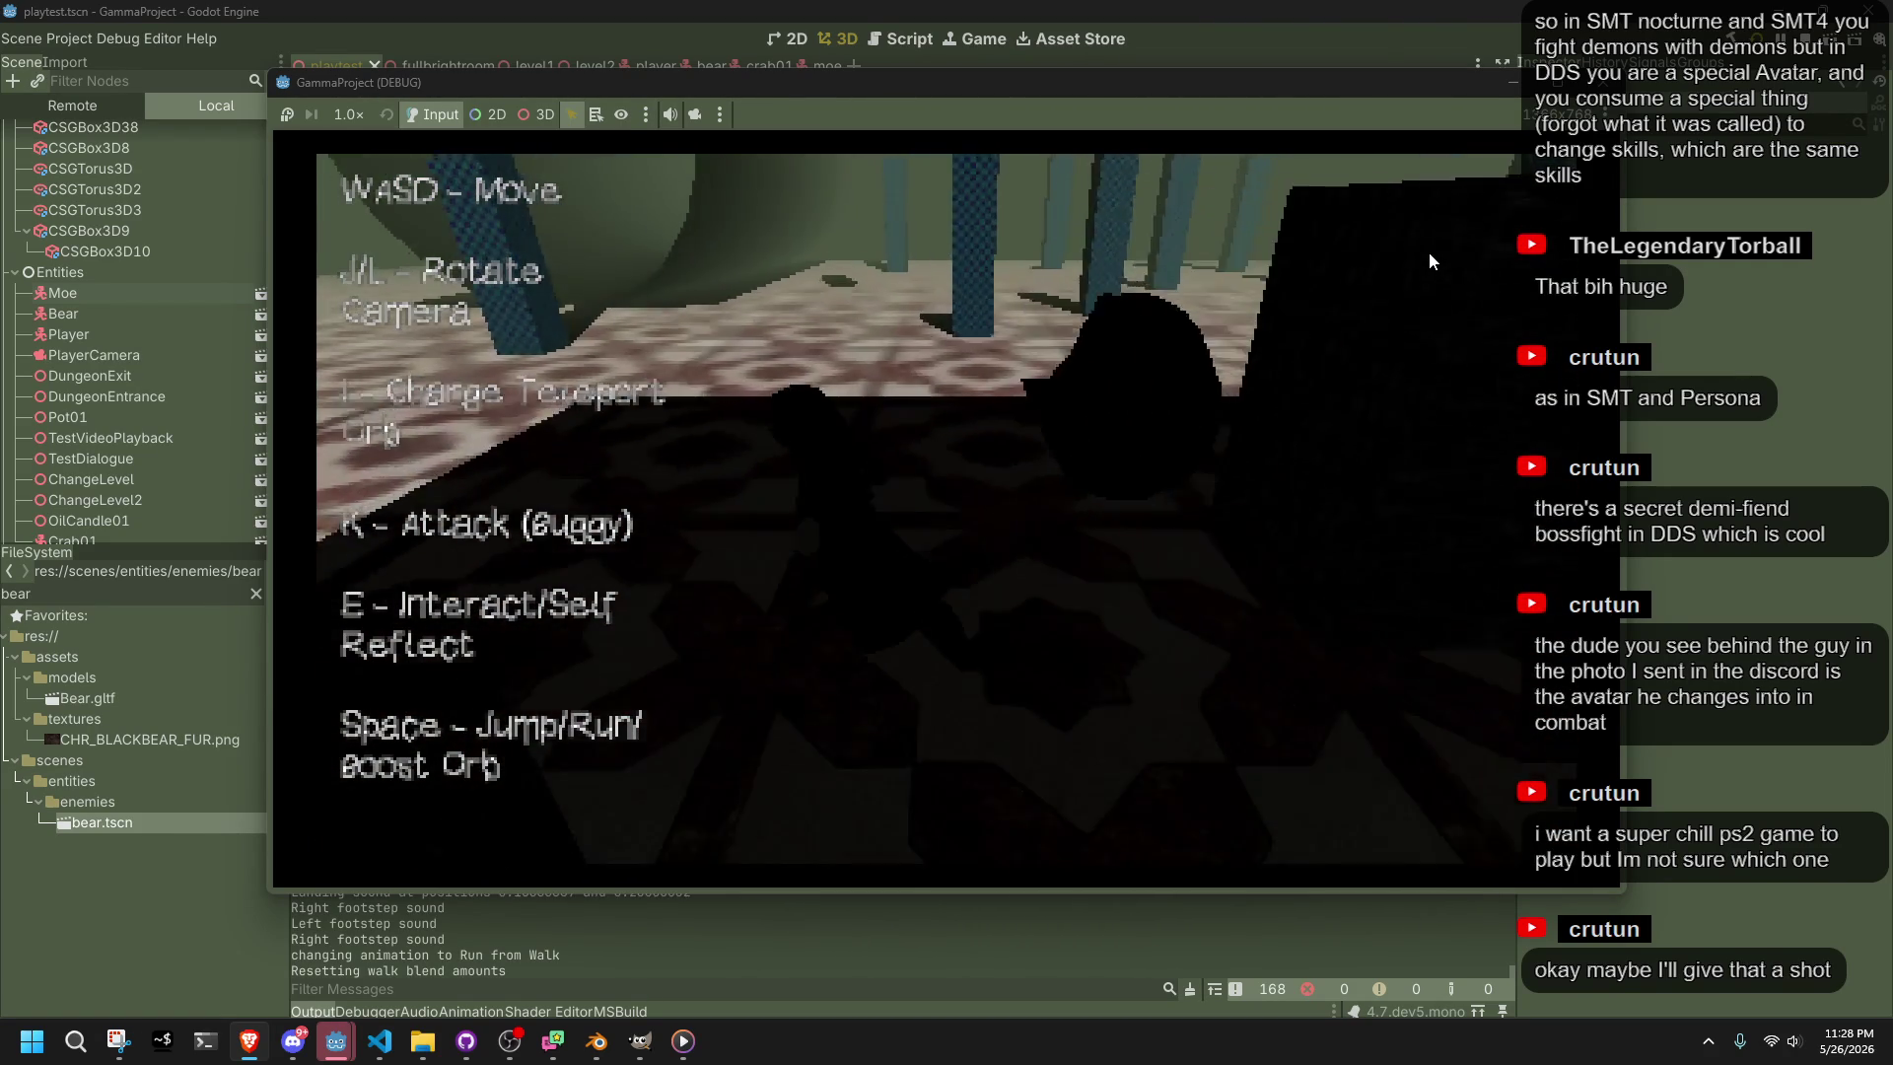
key(l)
key(j)
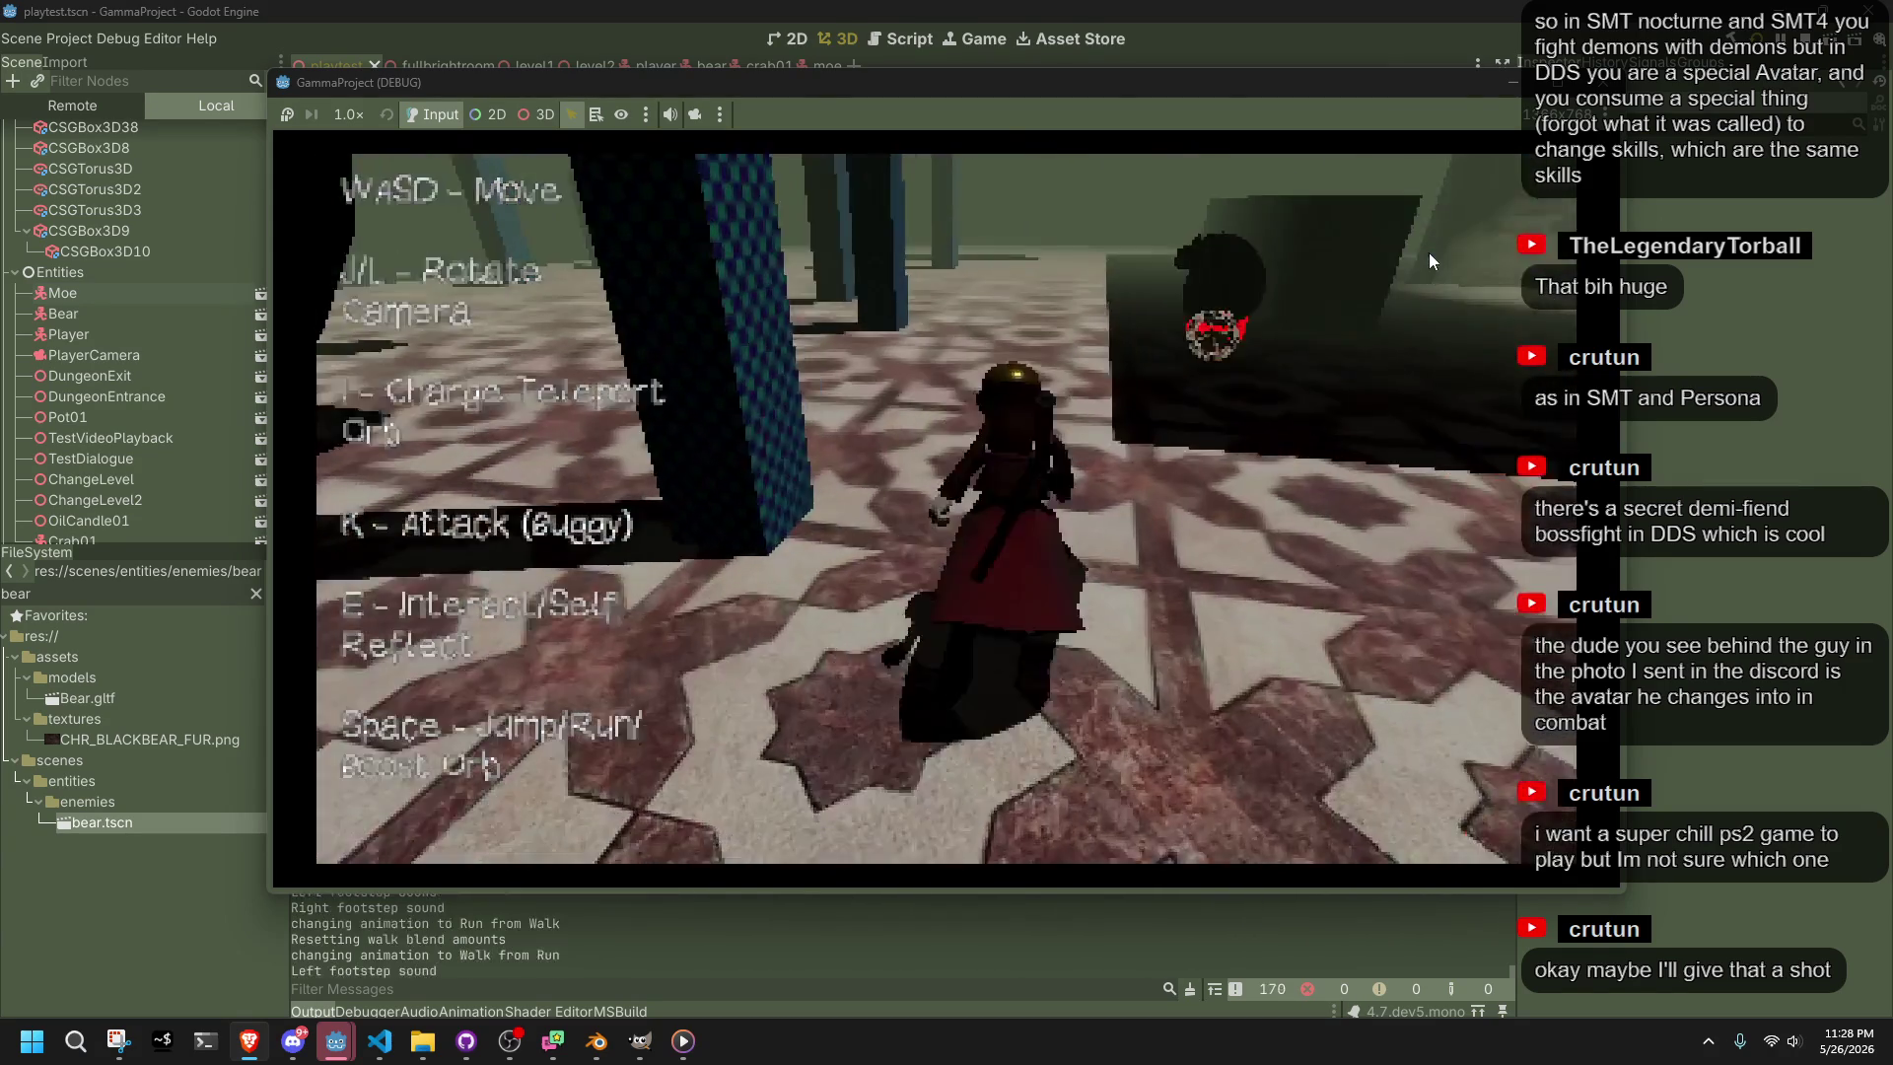
key(w)
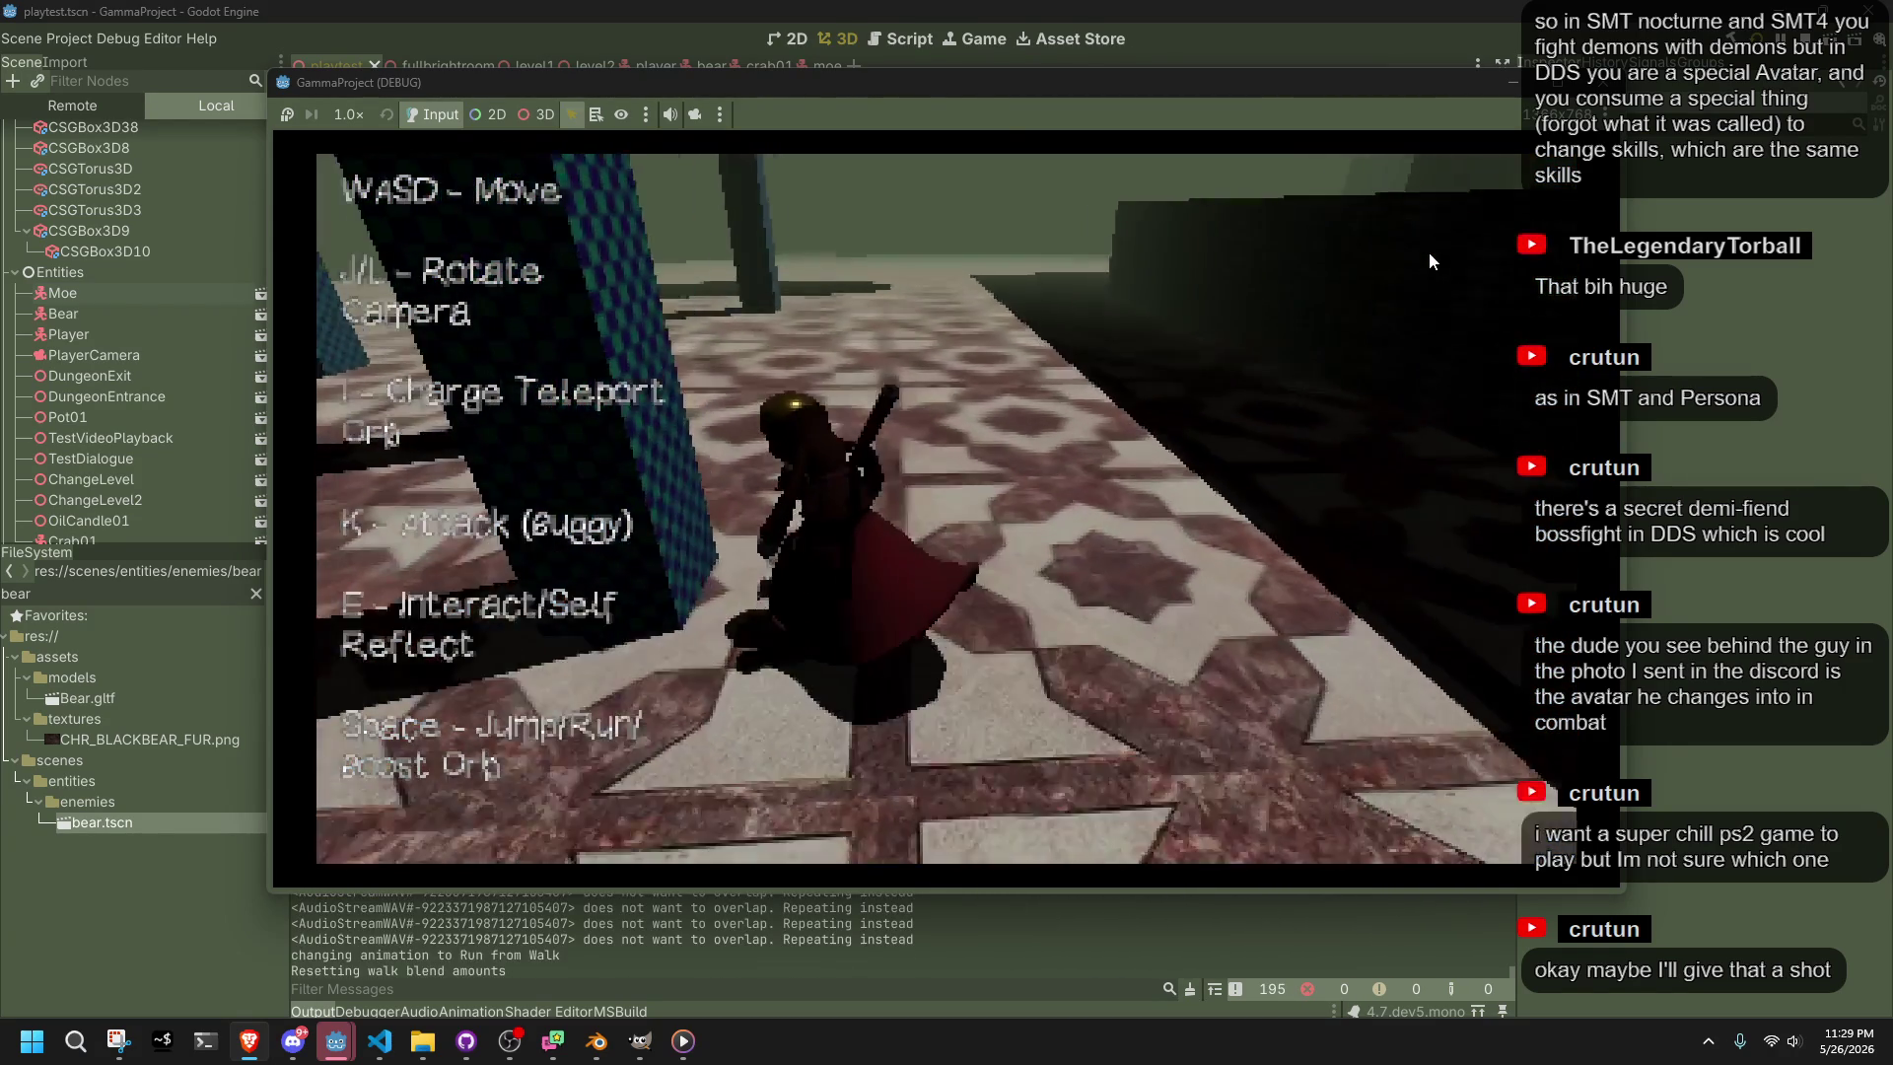
key(l)
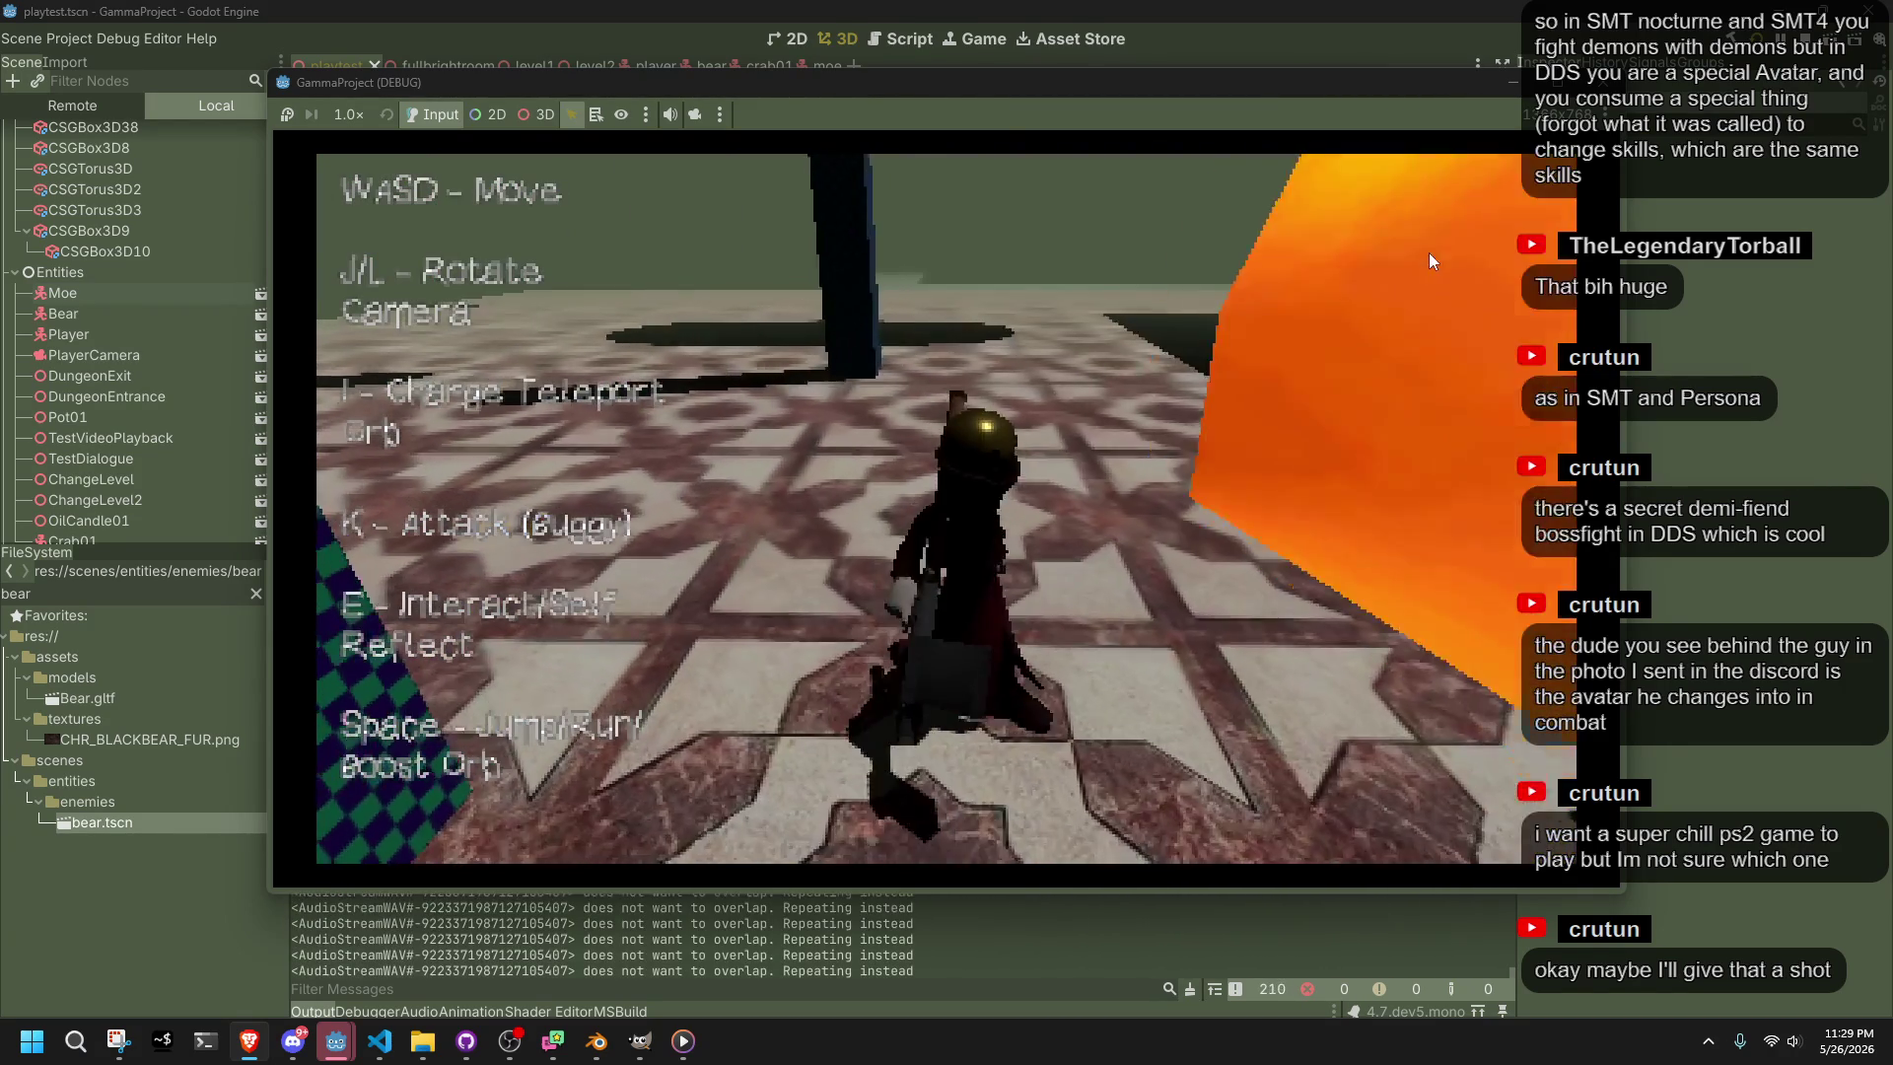
key(s)
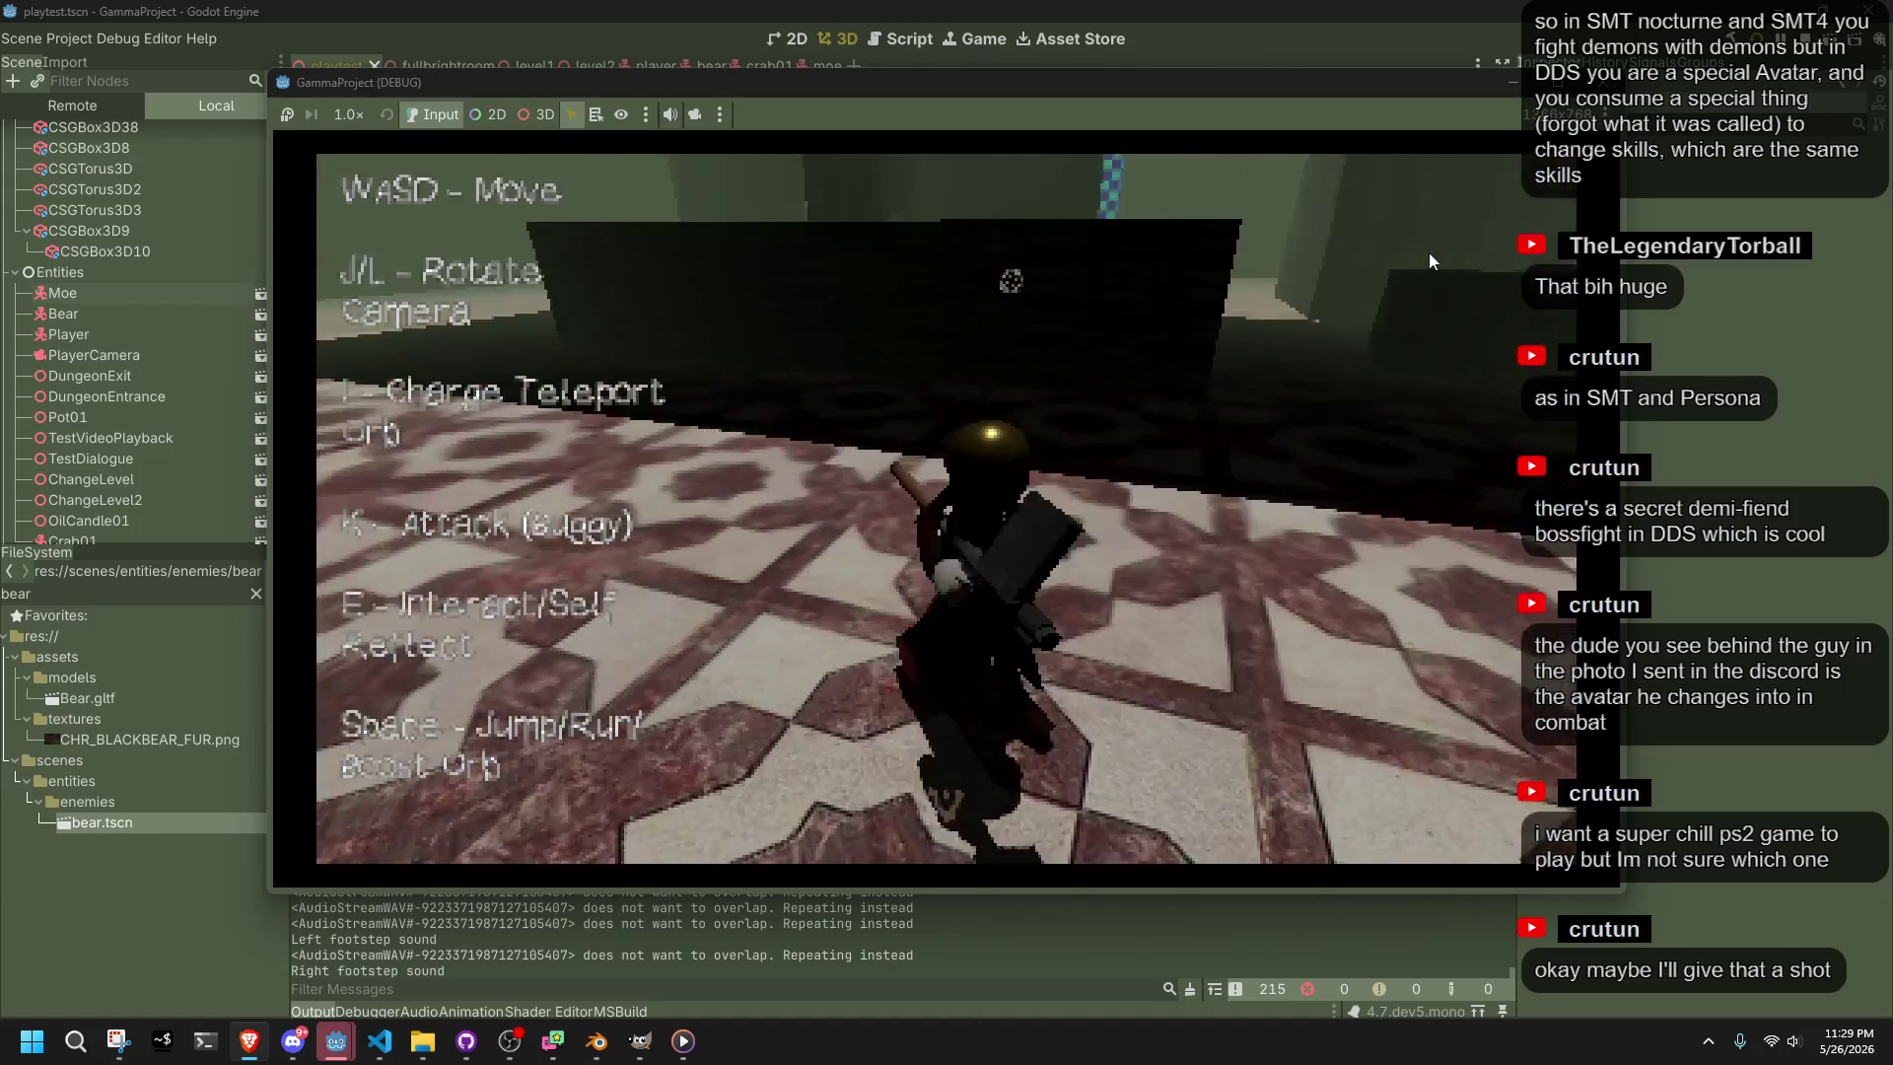
Lock onto the bear, walk up to it and strike it with the axe
key(l)
key(w)
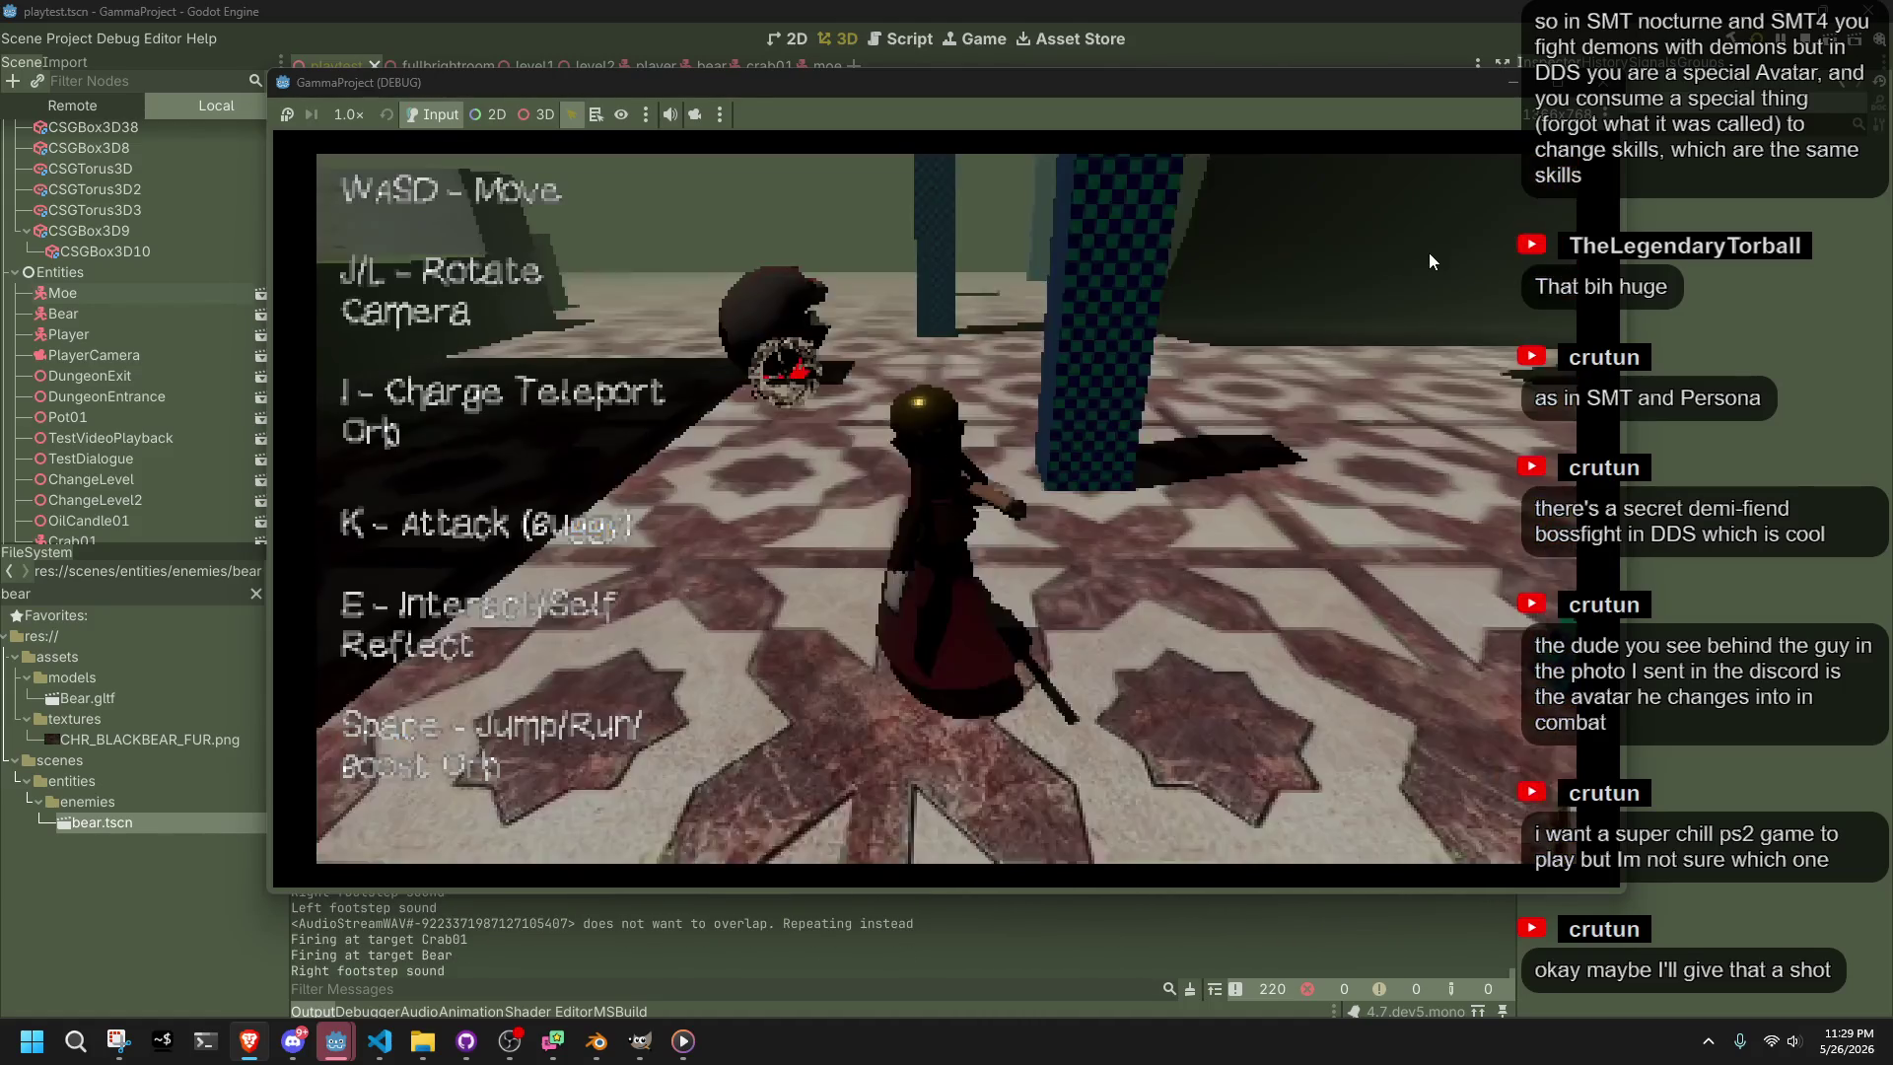
key(w)
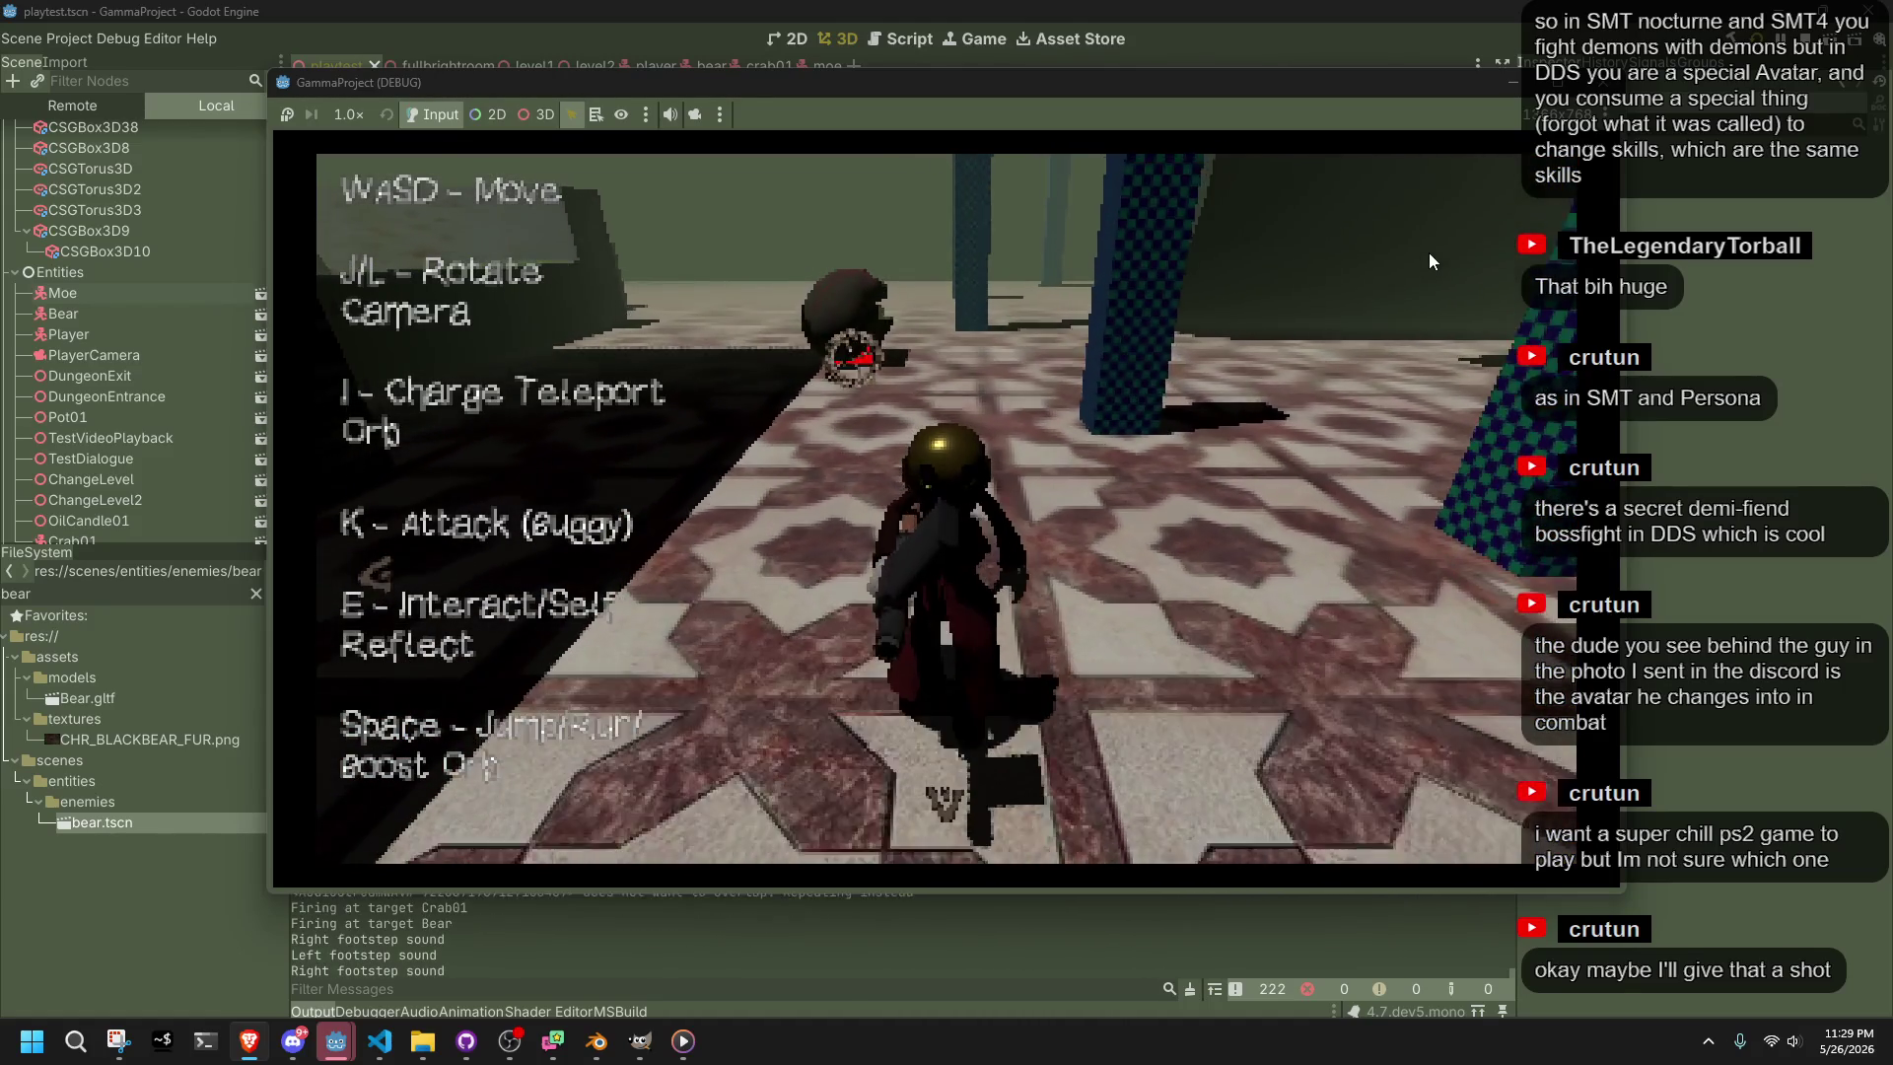
key(w)
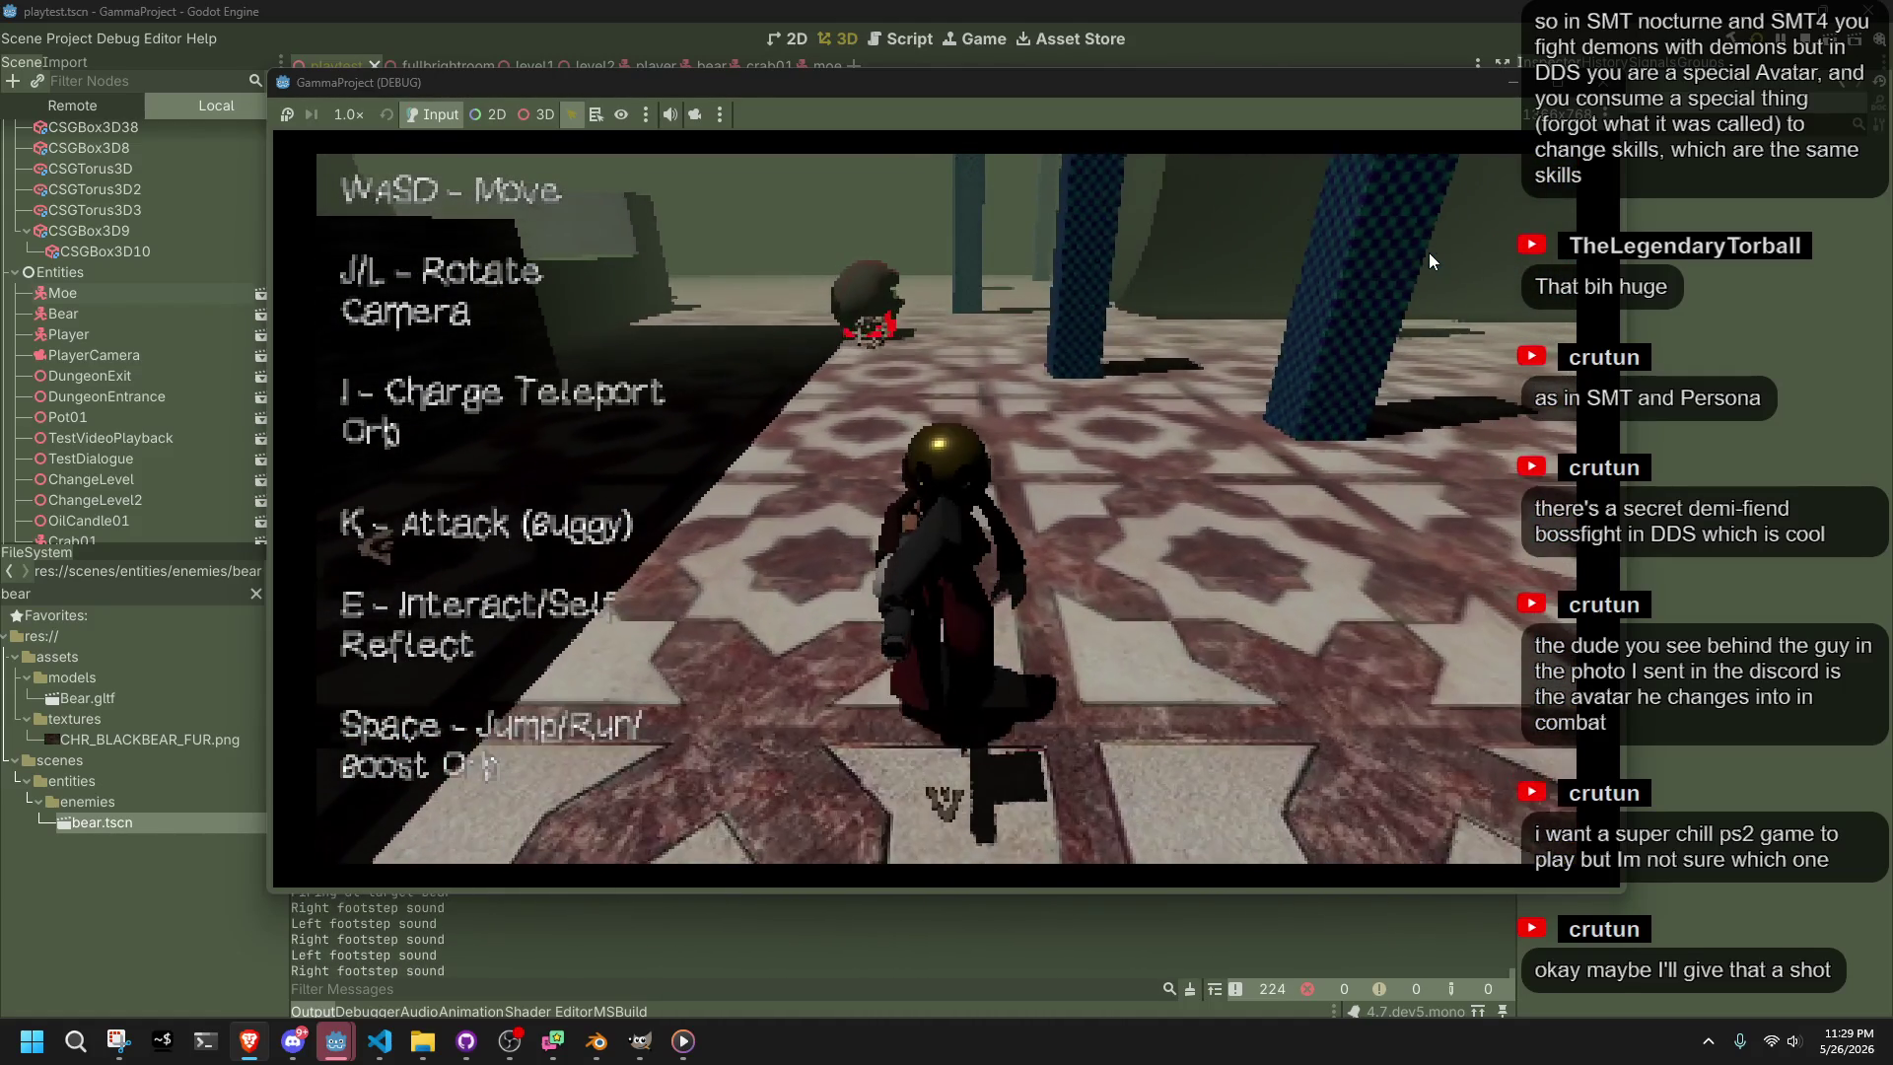
key(k)
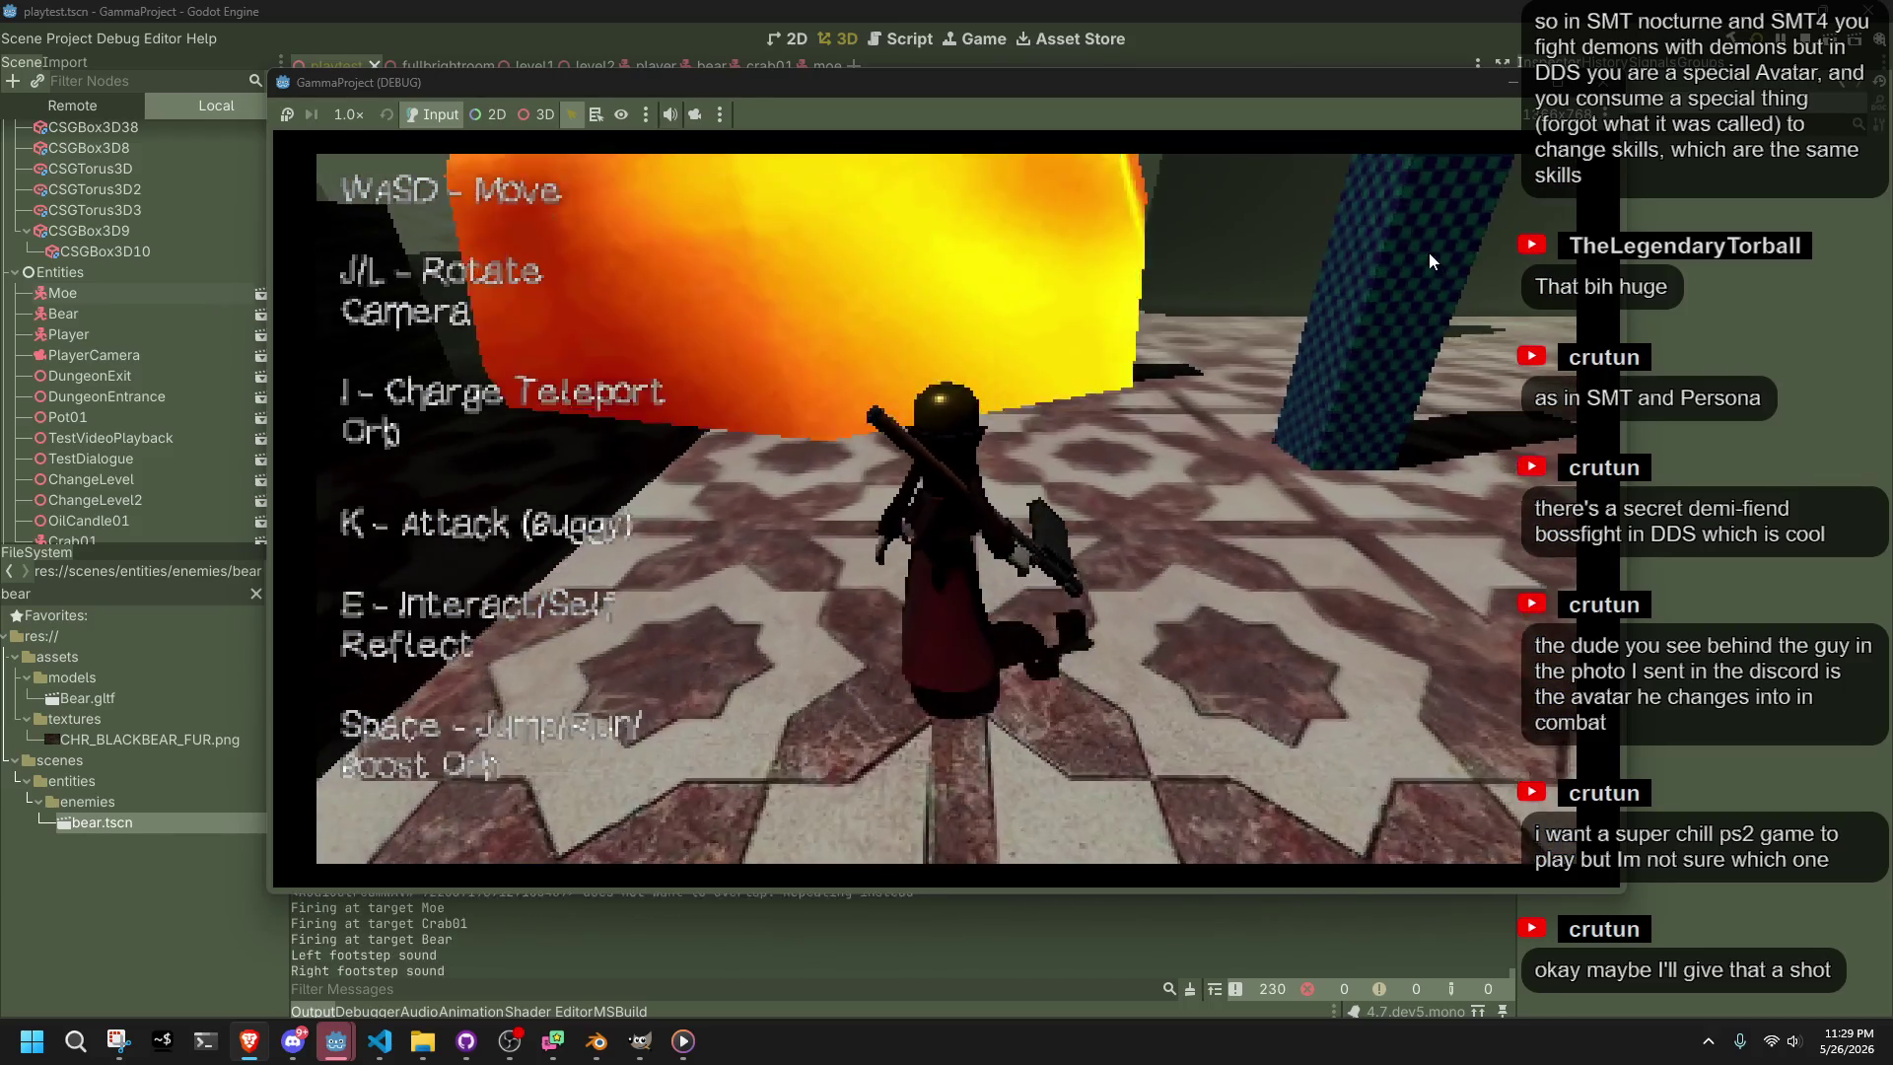
key(w)
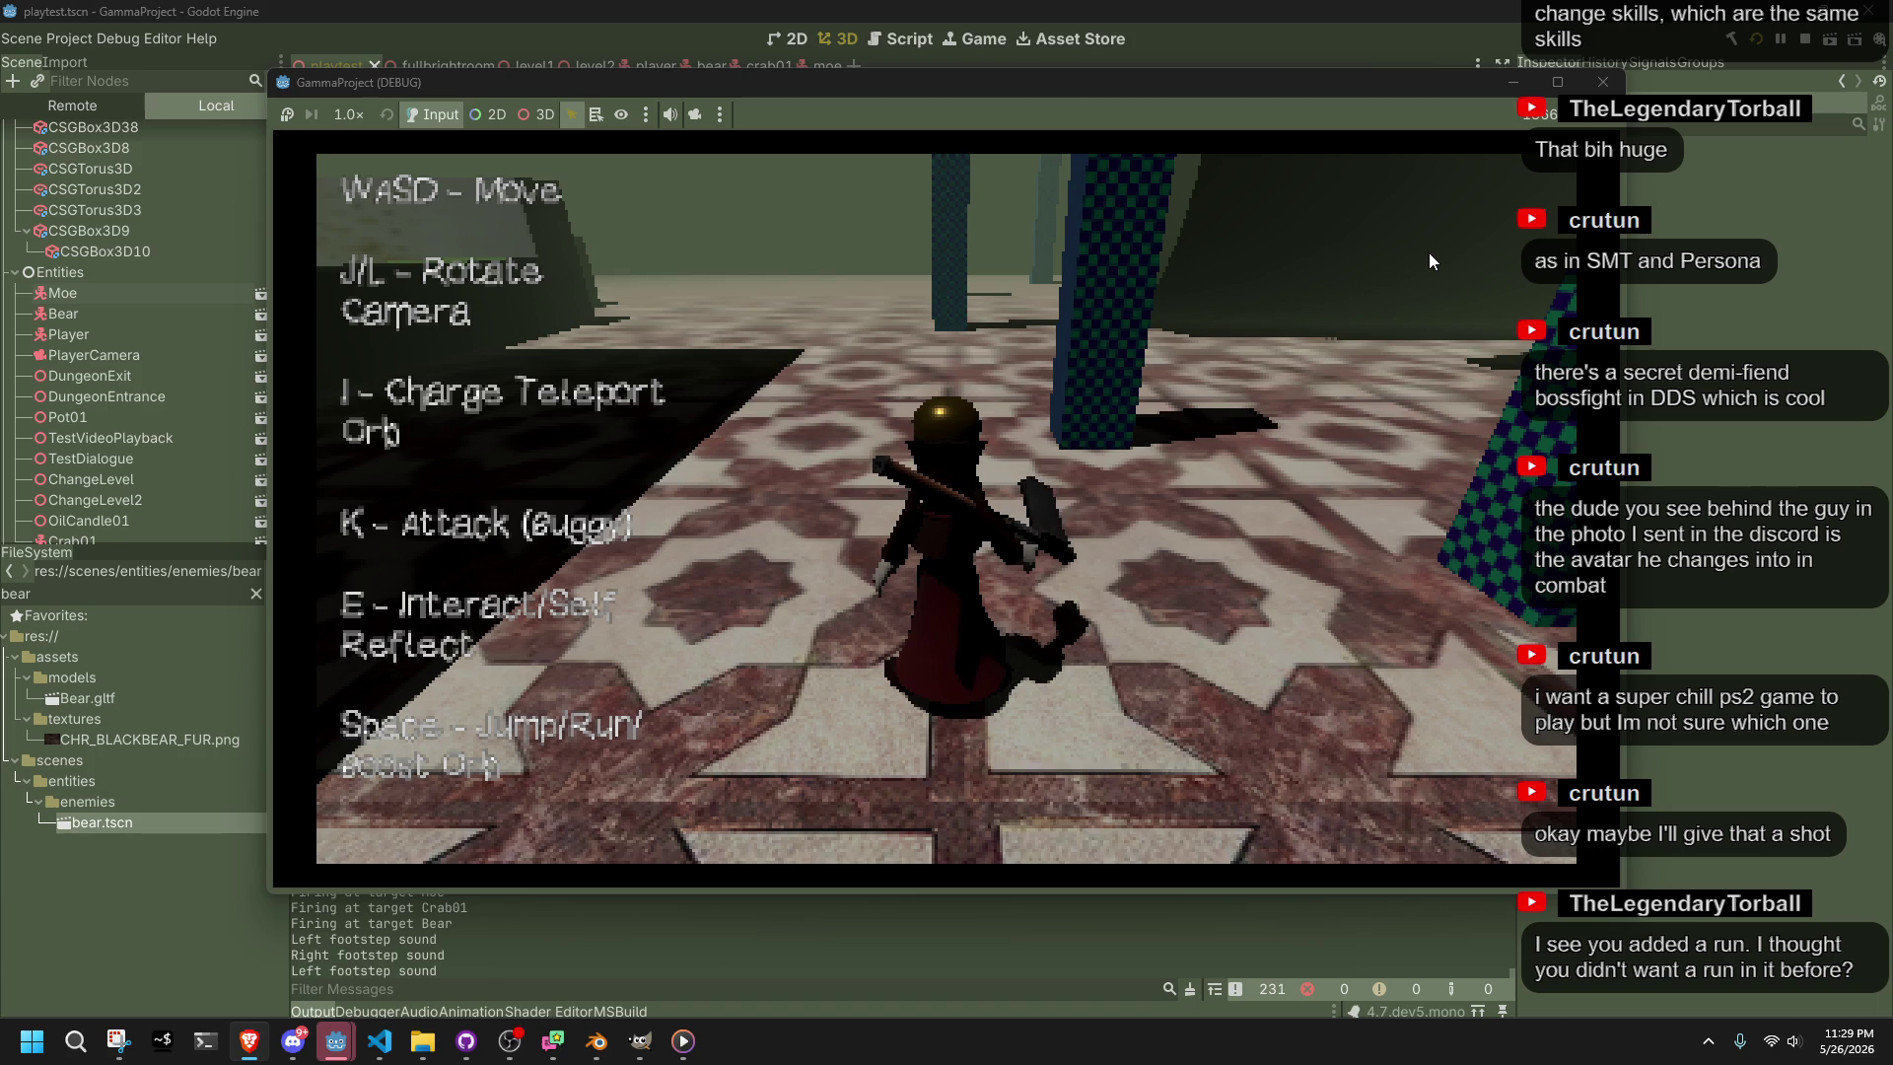
Switch the character from walking to running down the dark corridor
key(space)
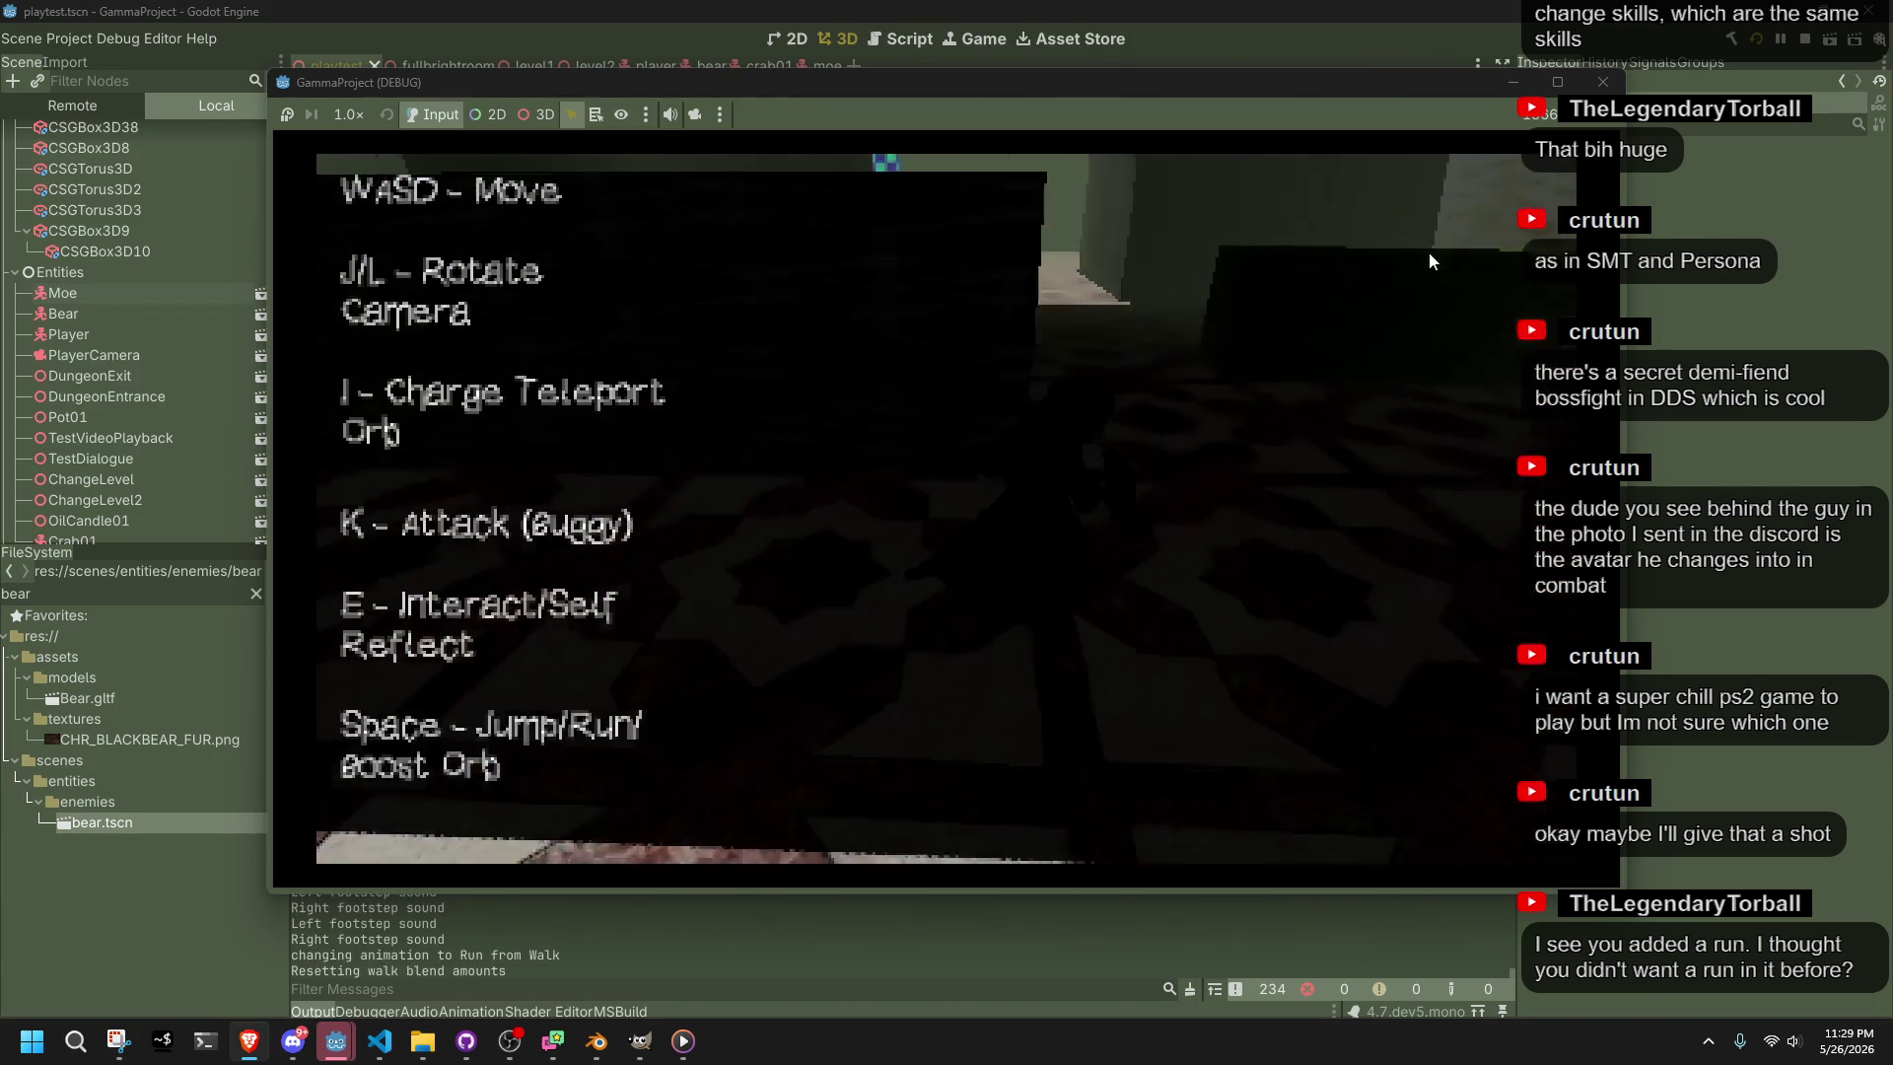
Run out into the lit tiled room past the checkered pillar and bear toward the dark block
key(w)
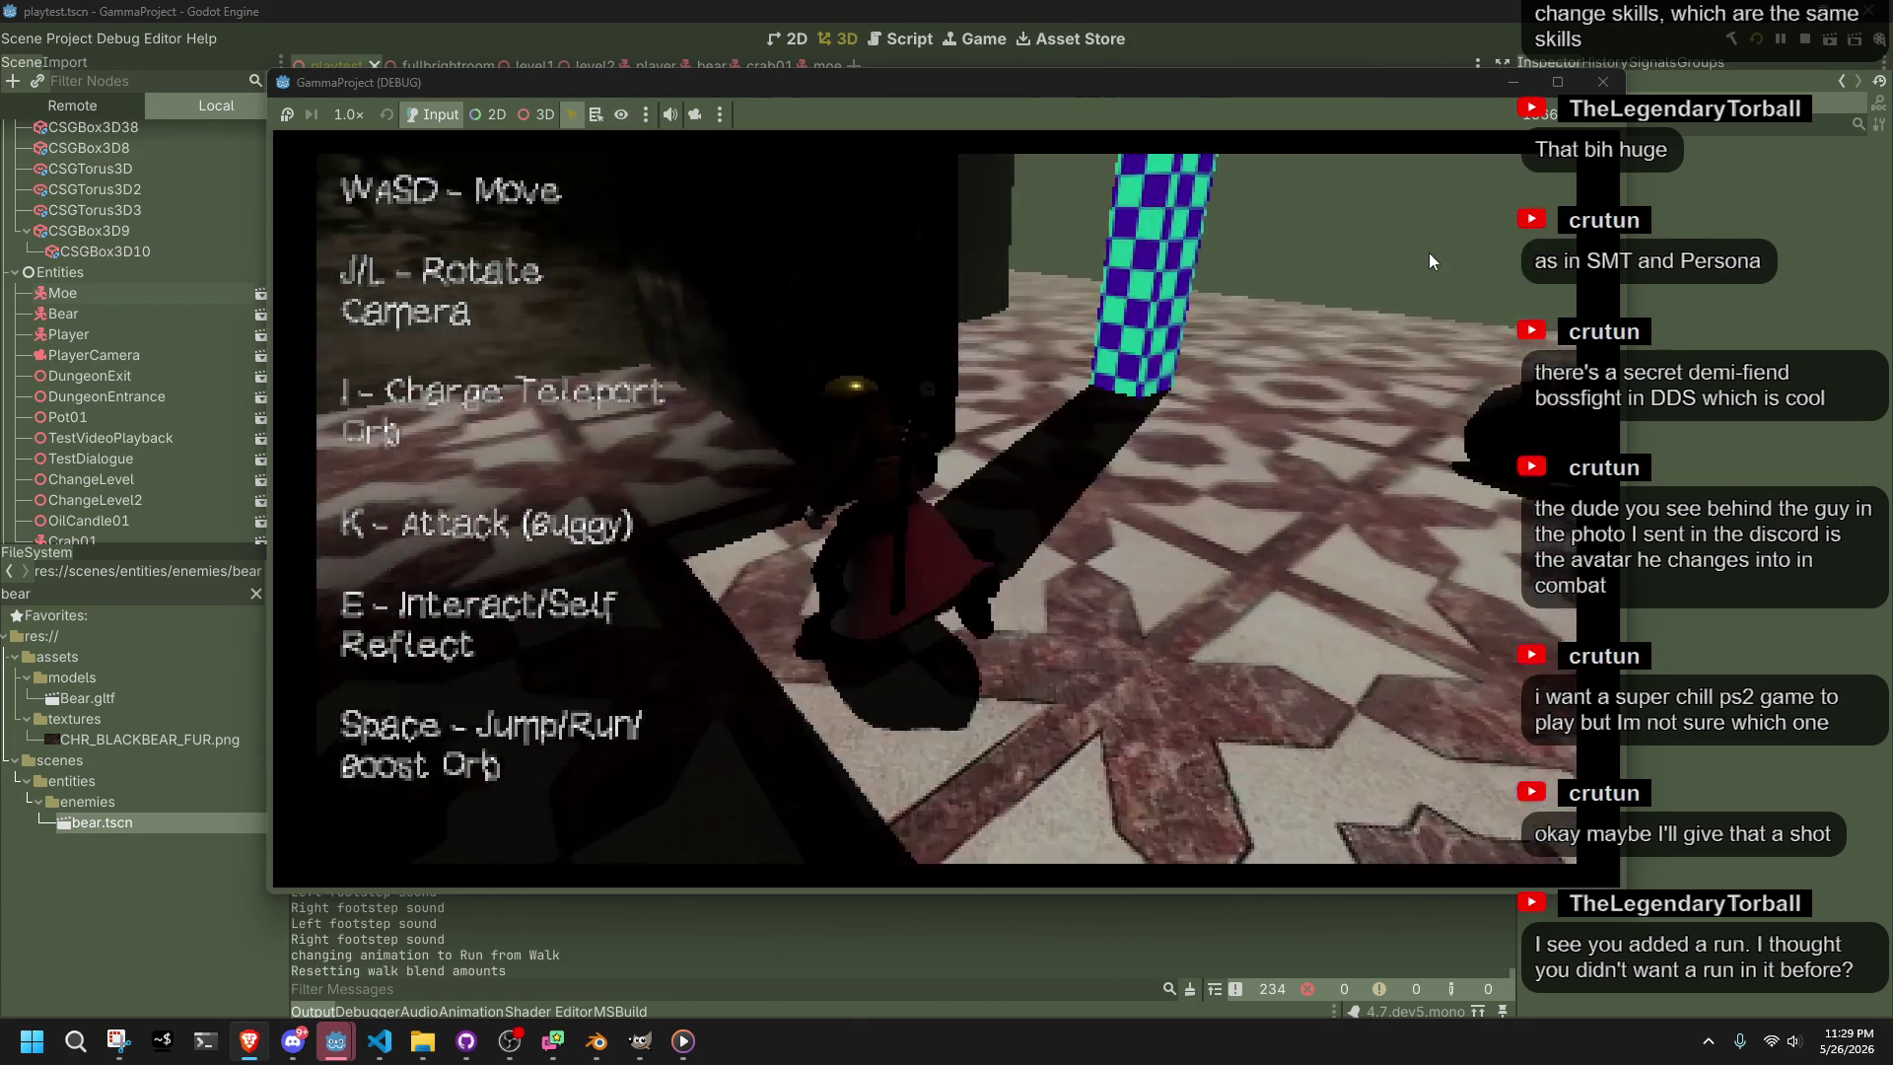
key(s)
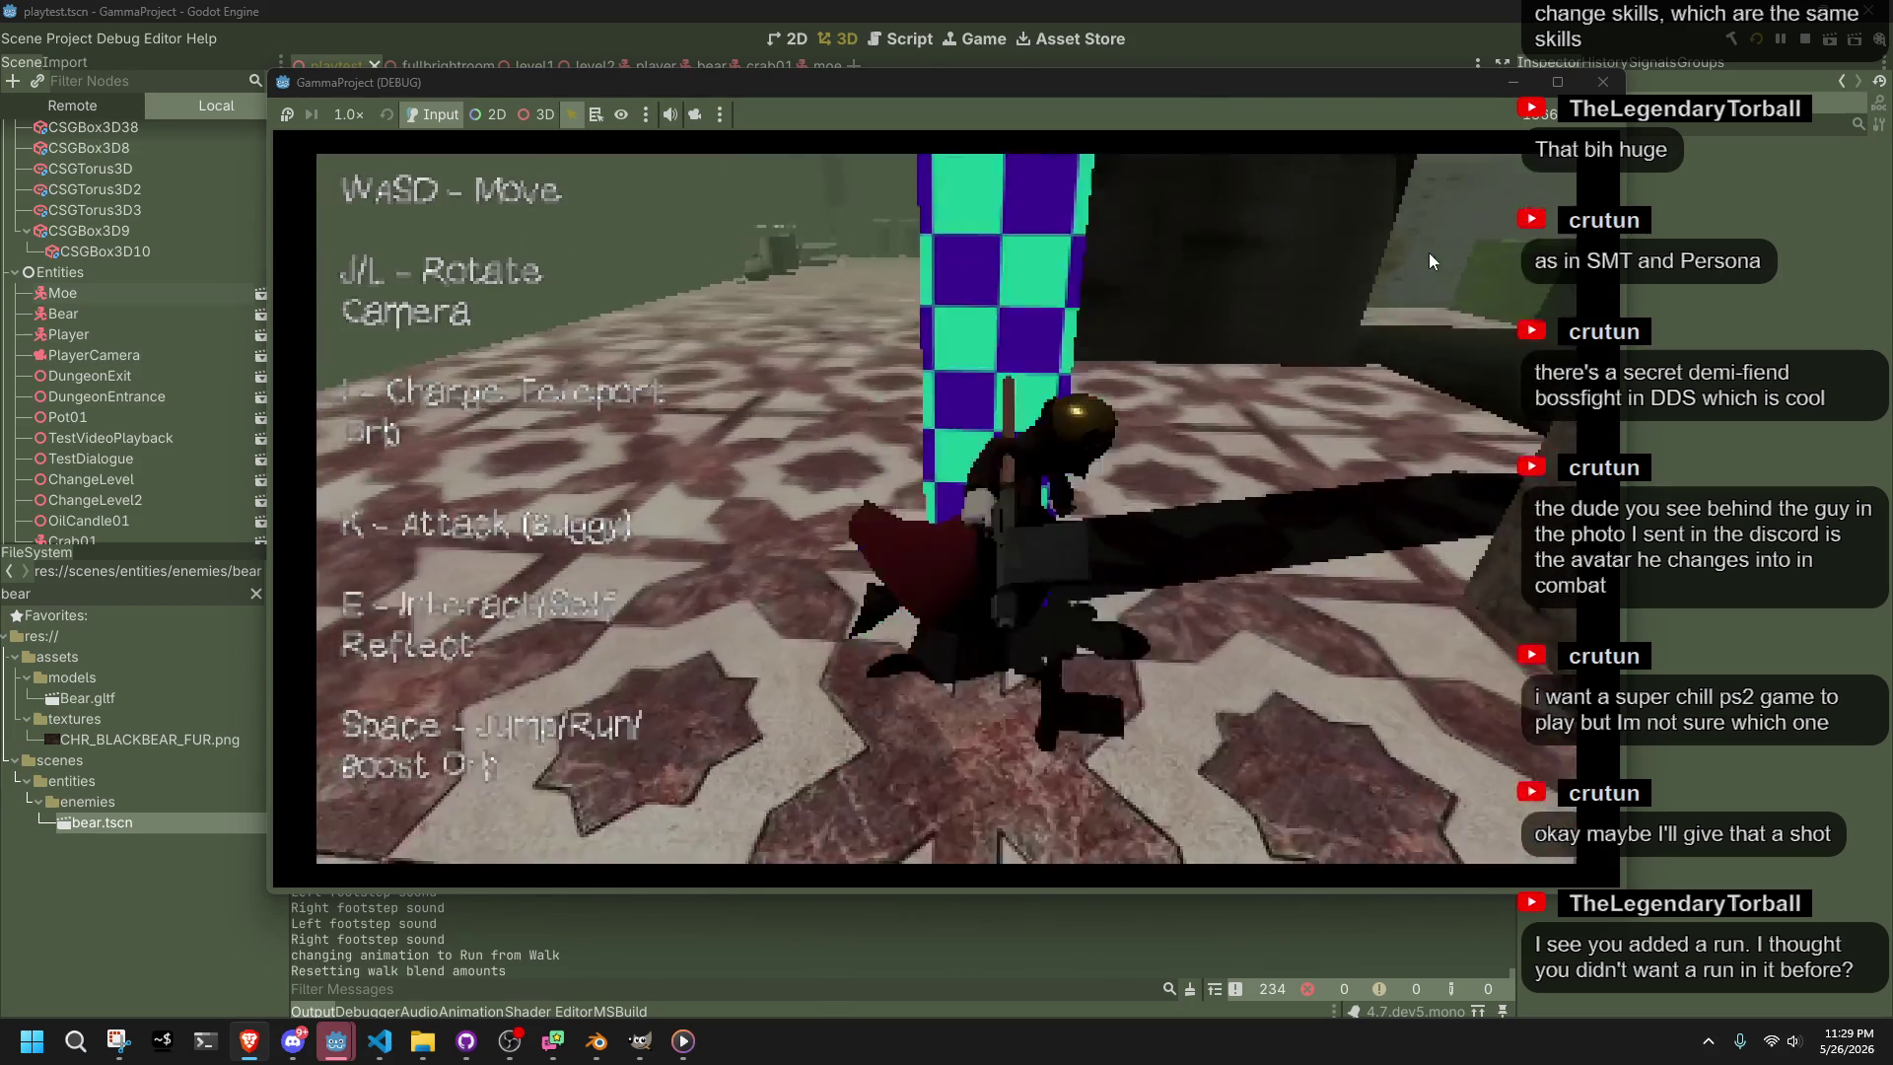
key(w)
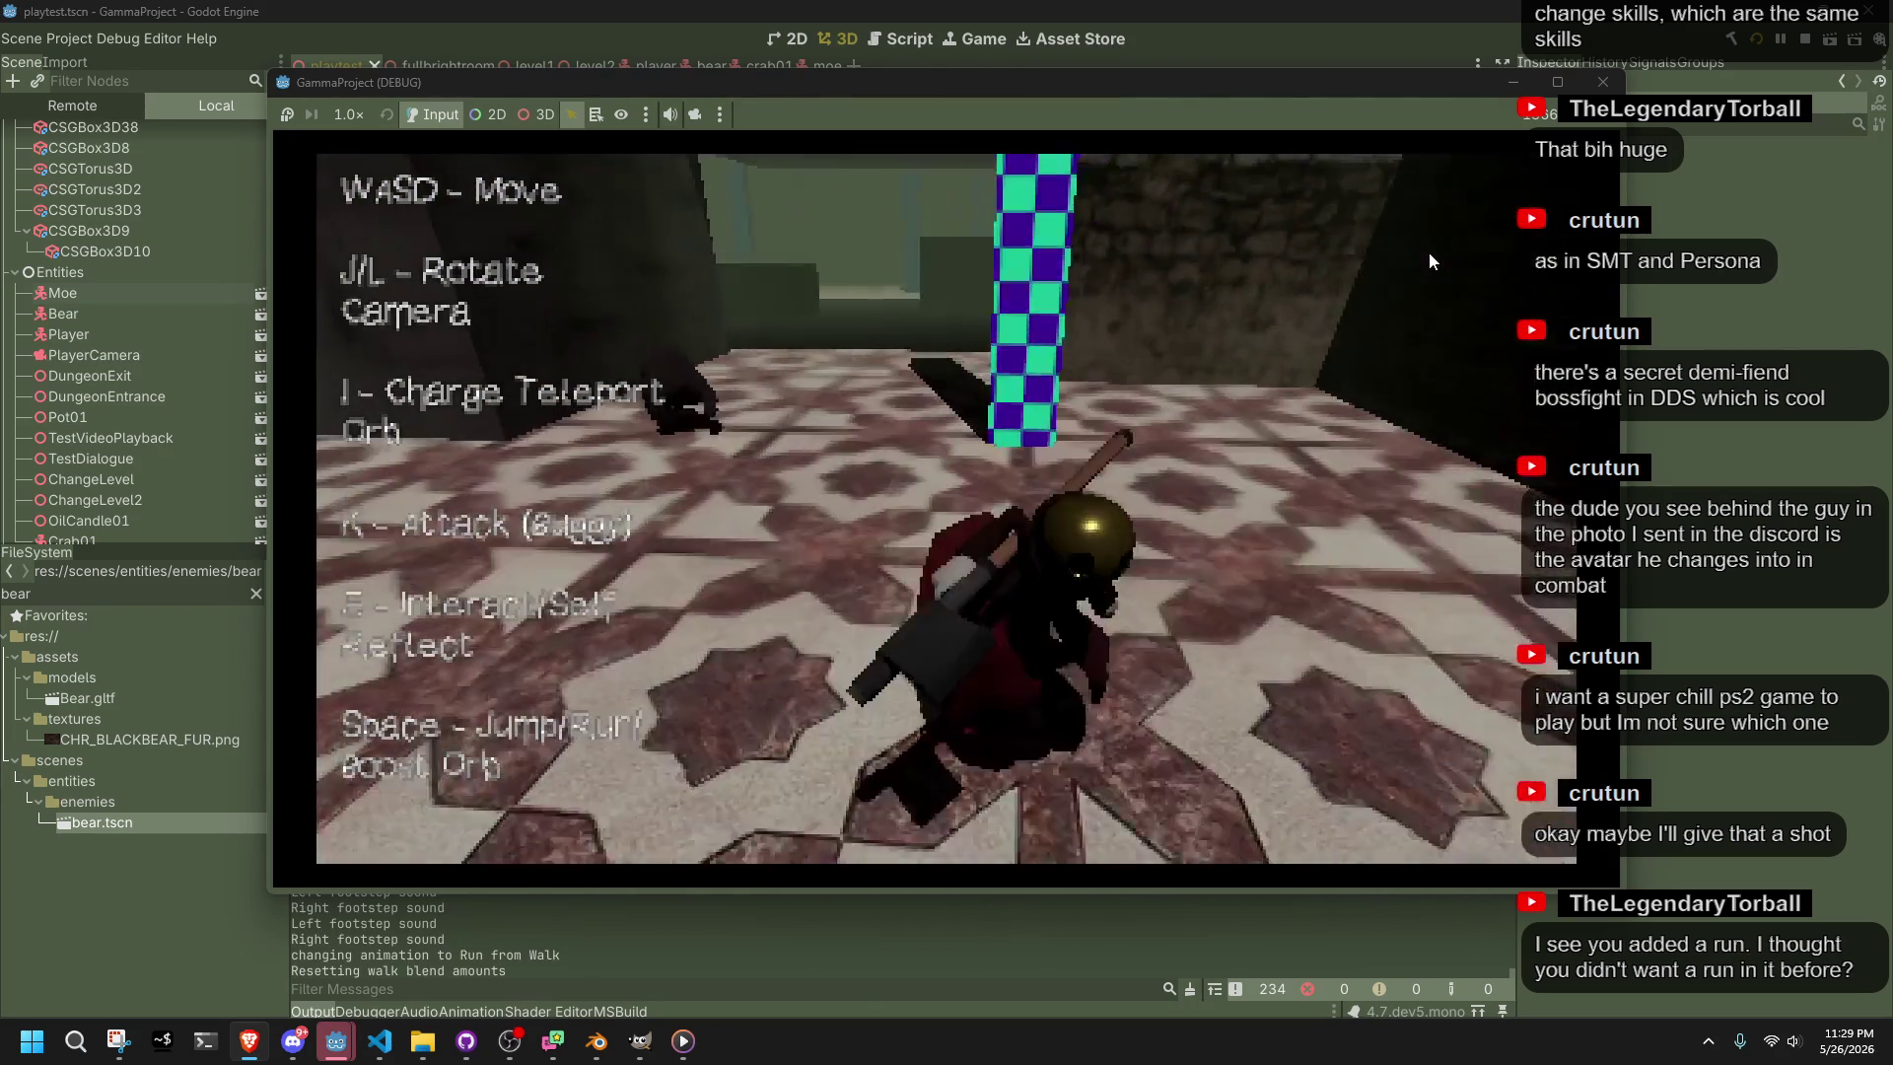
key(l)
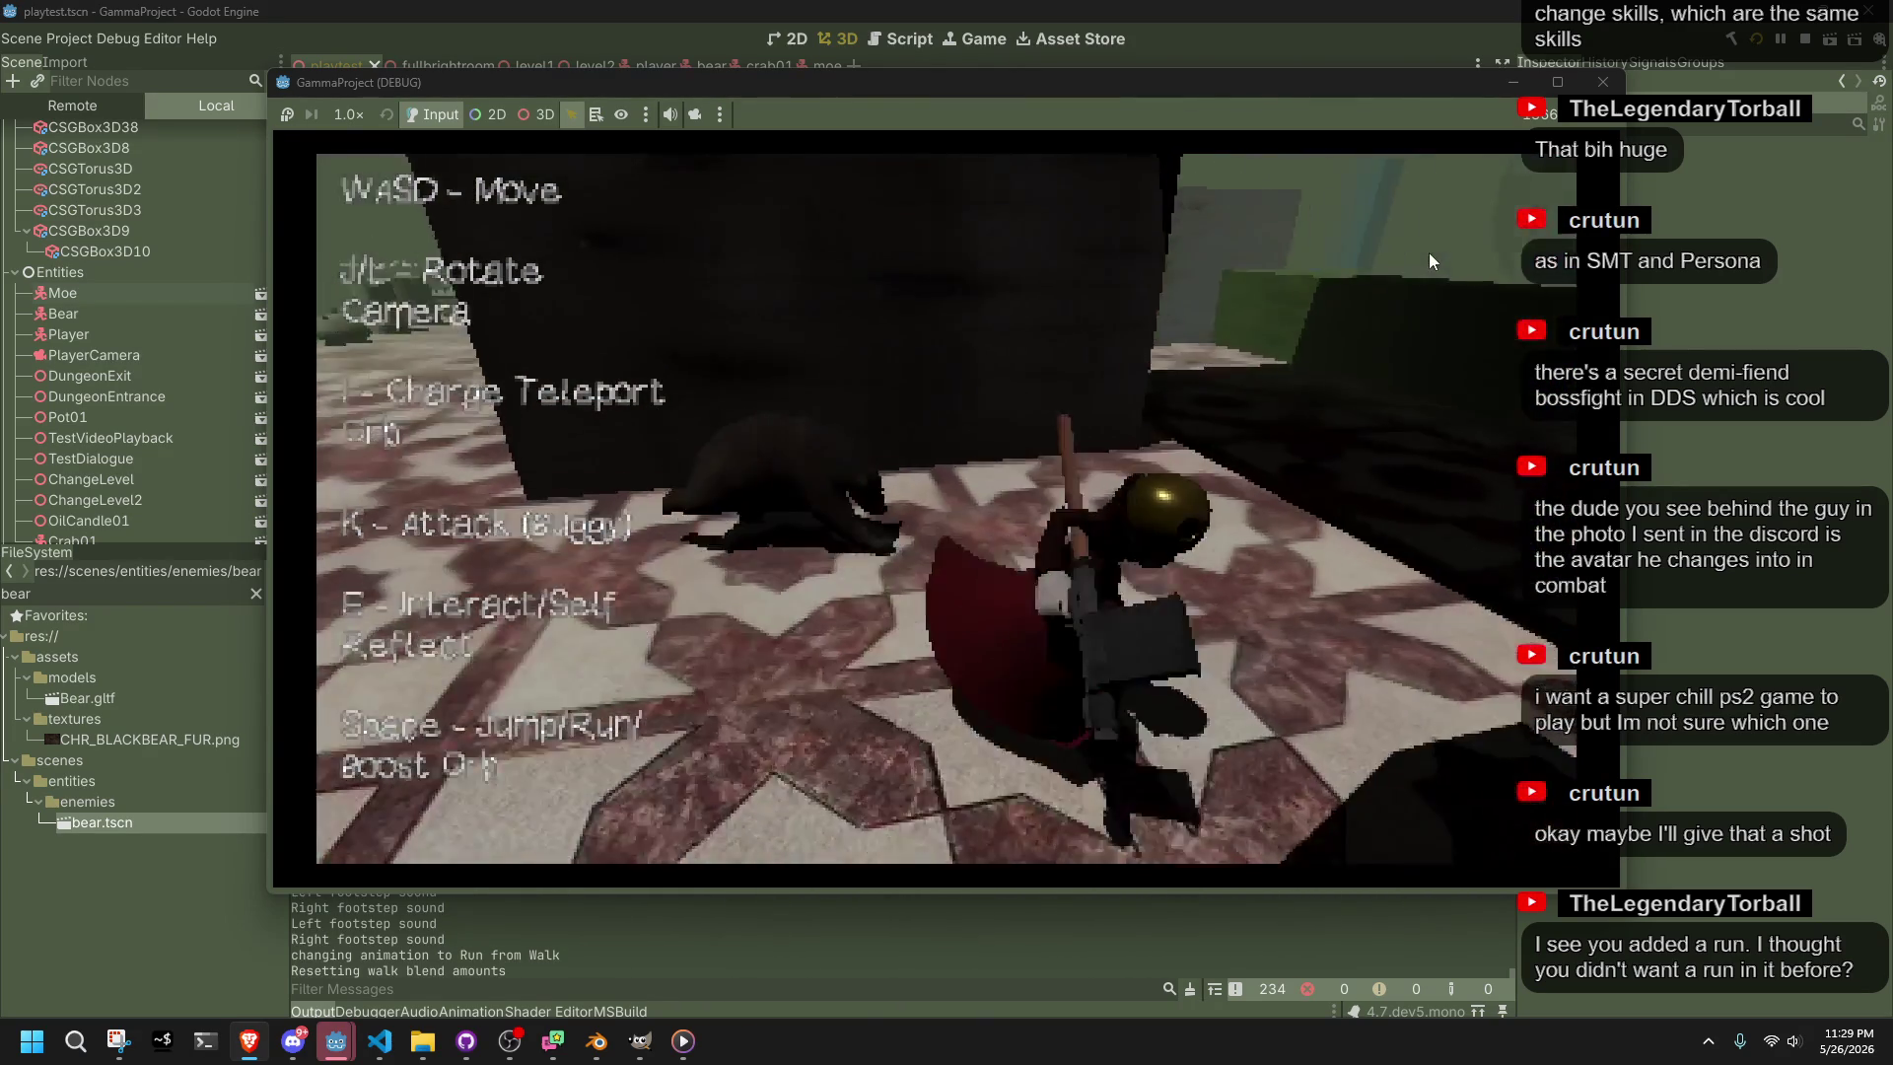
key(w)
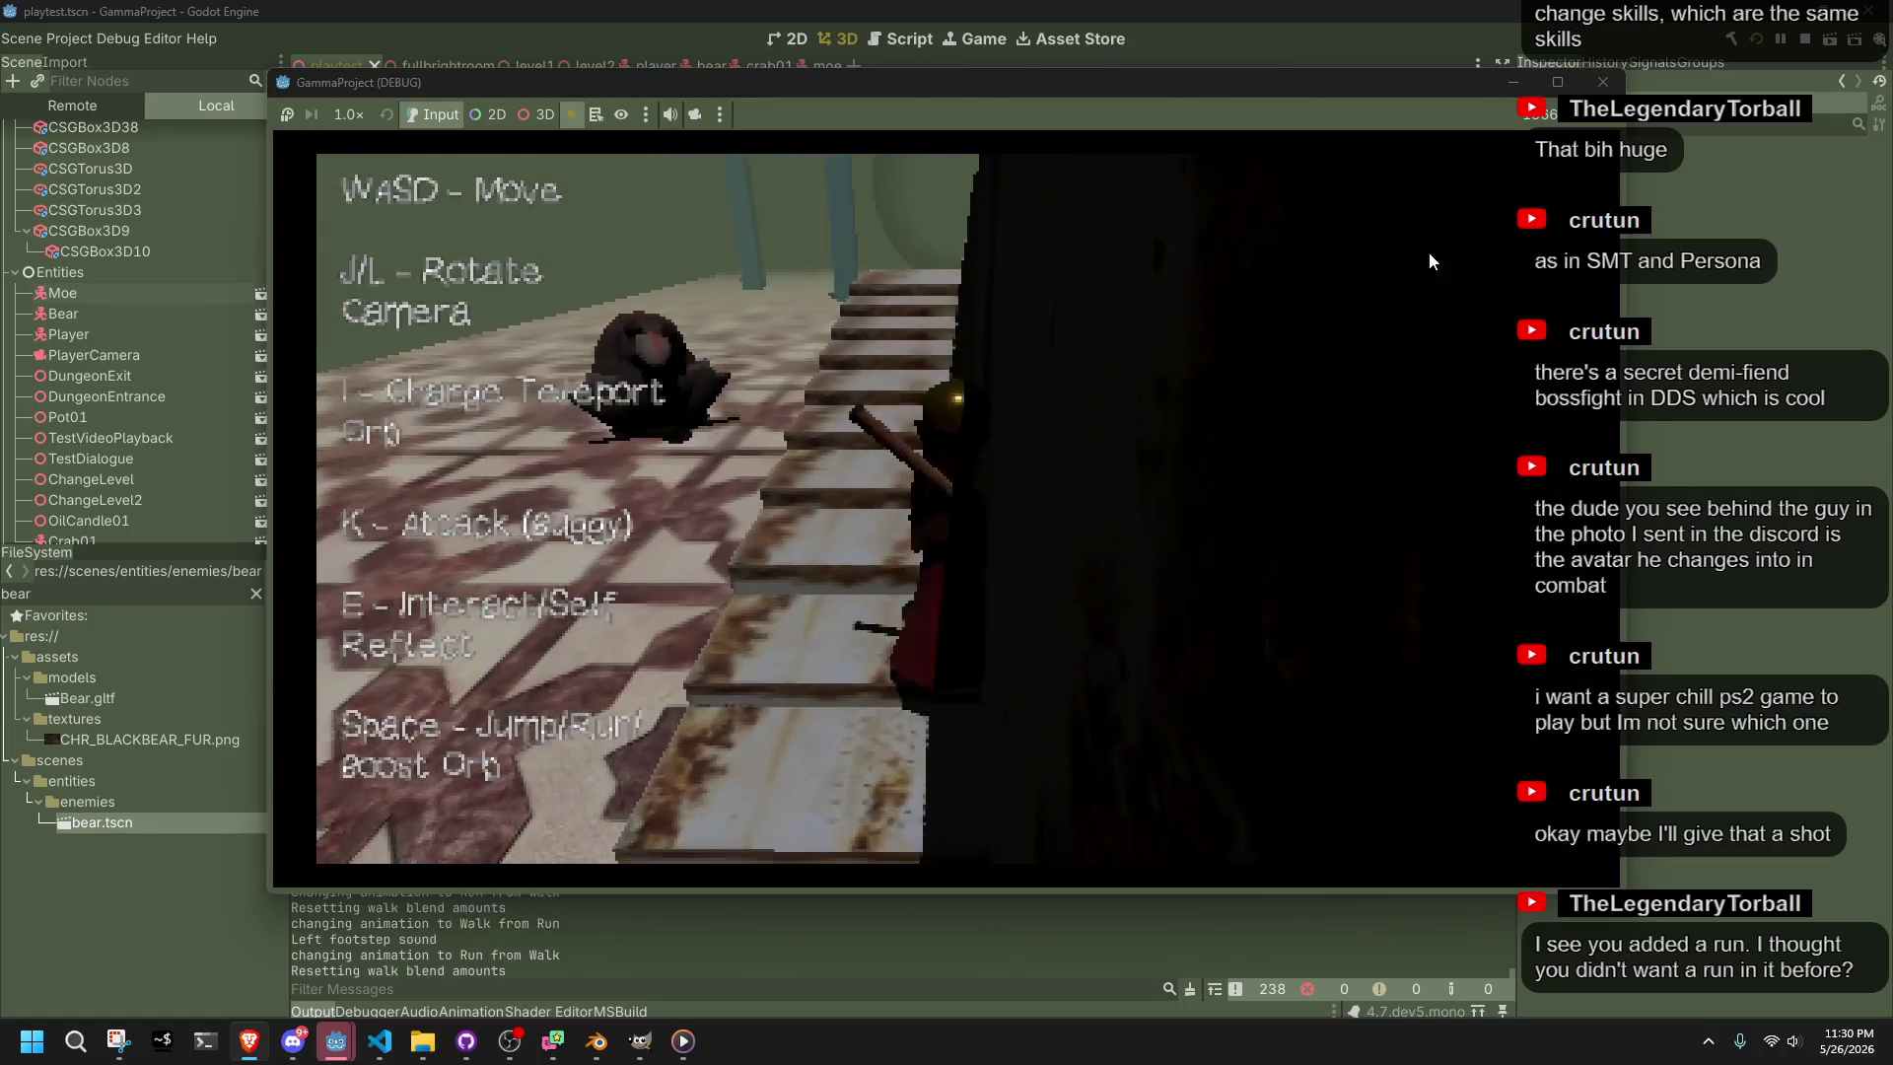
Climb the ledge, jump onto the stone slab, run along it and jump off
key(w)
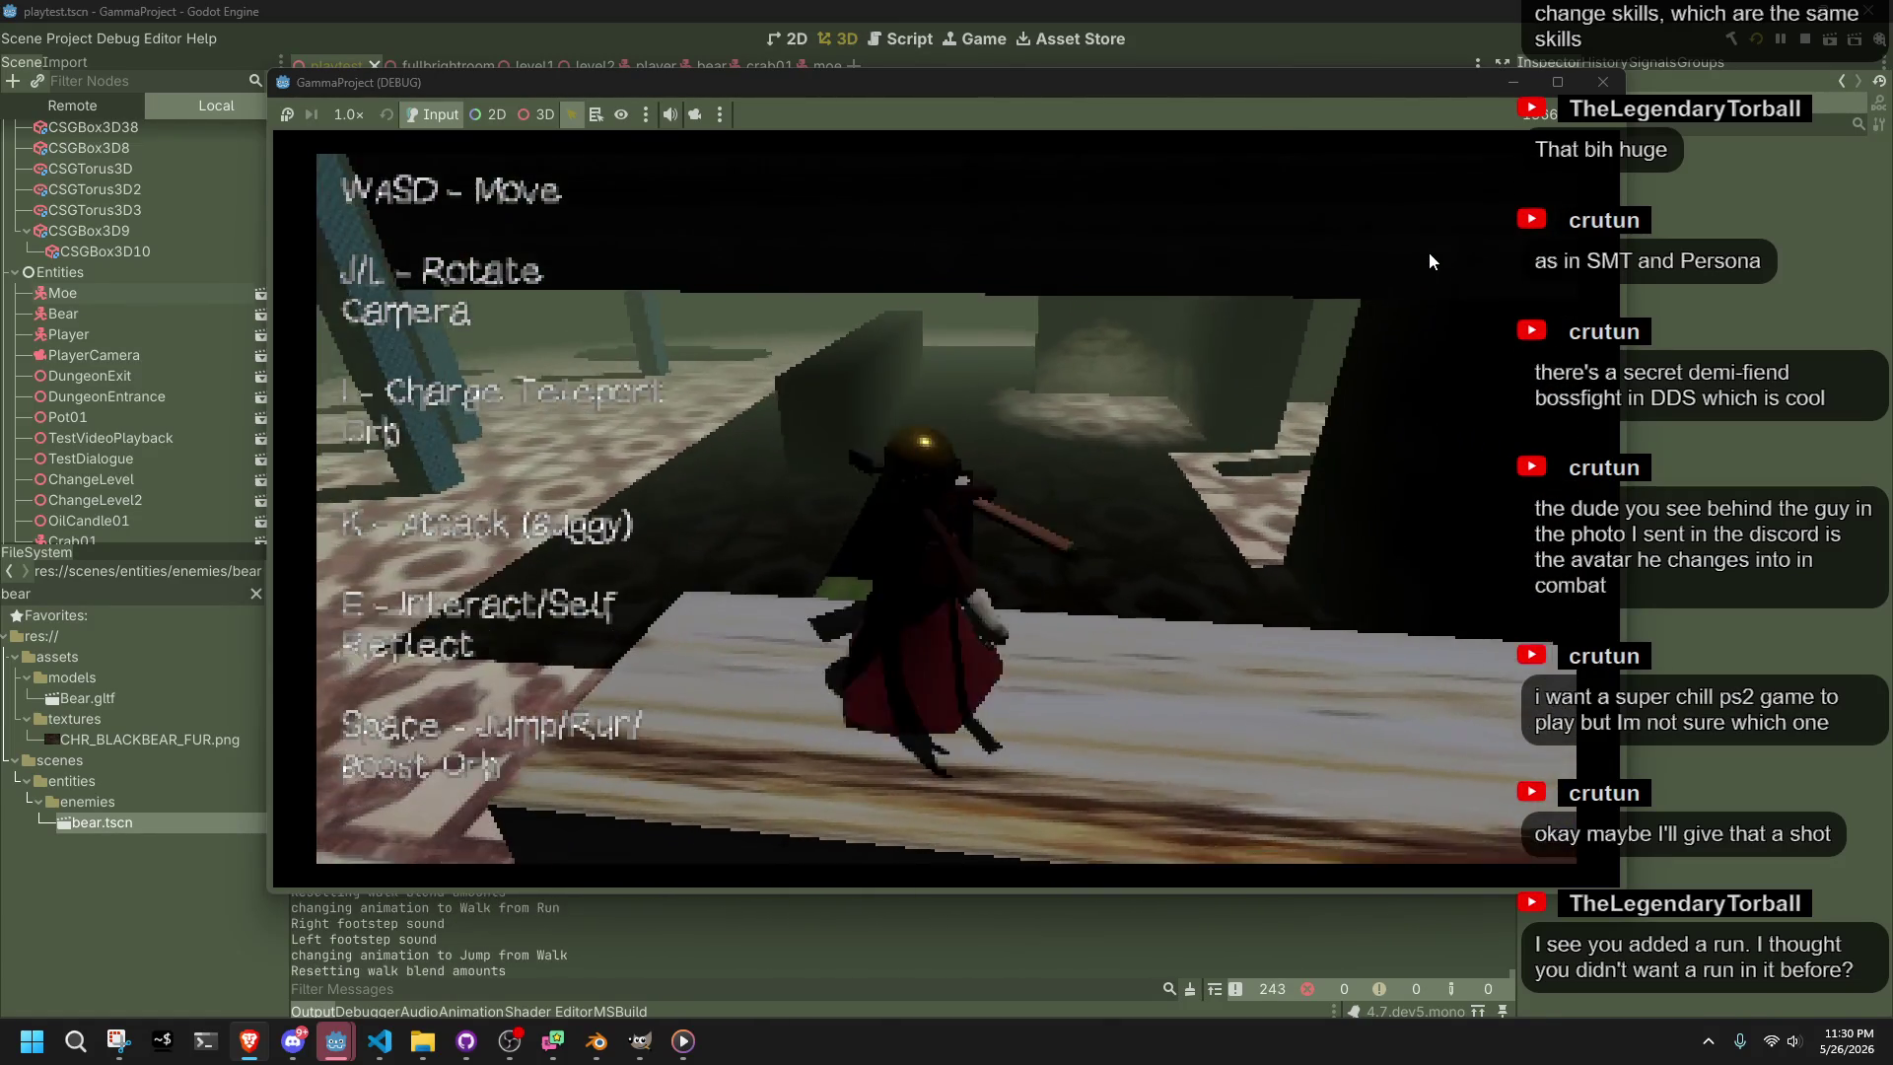
key(space)
key(w)
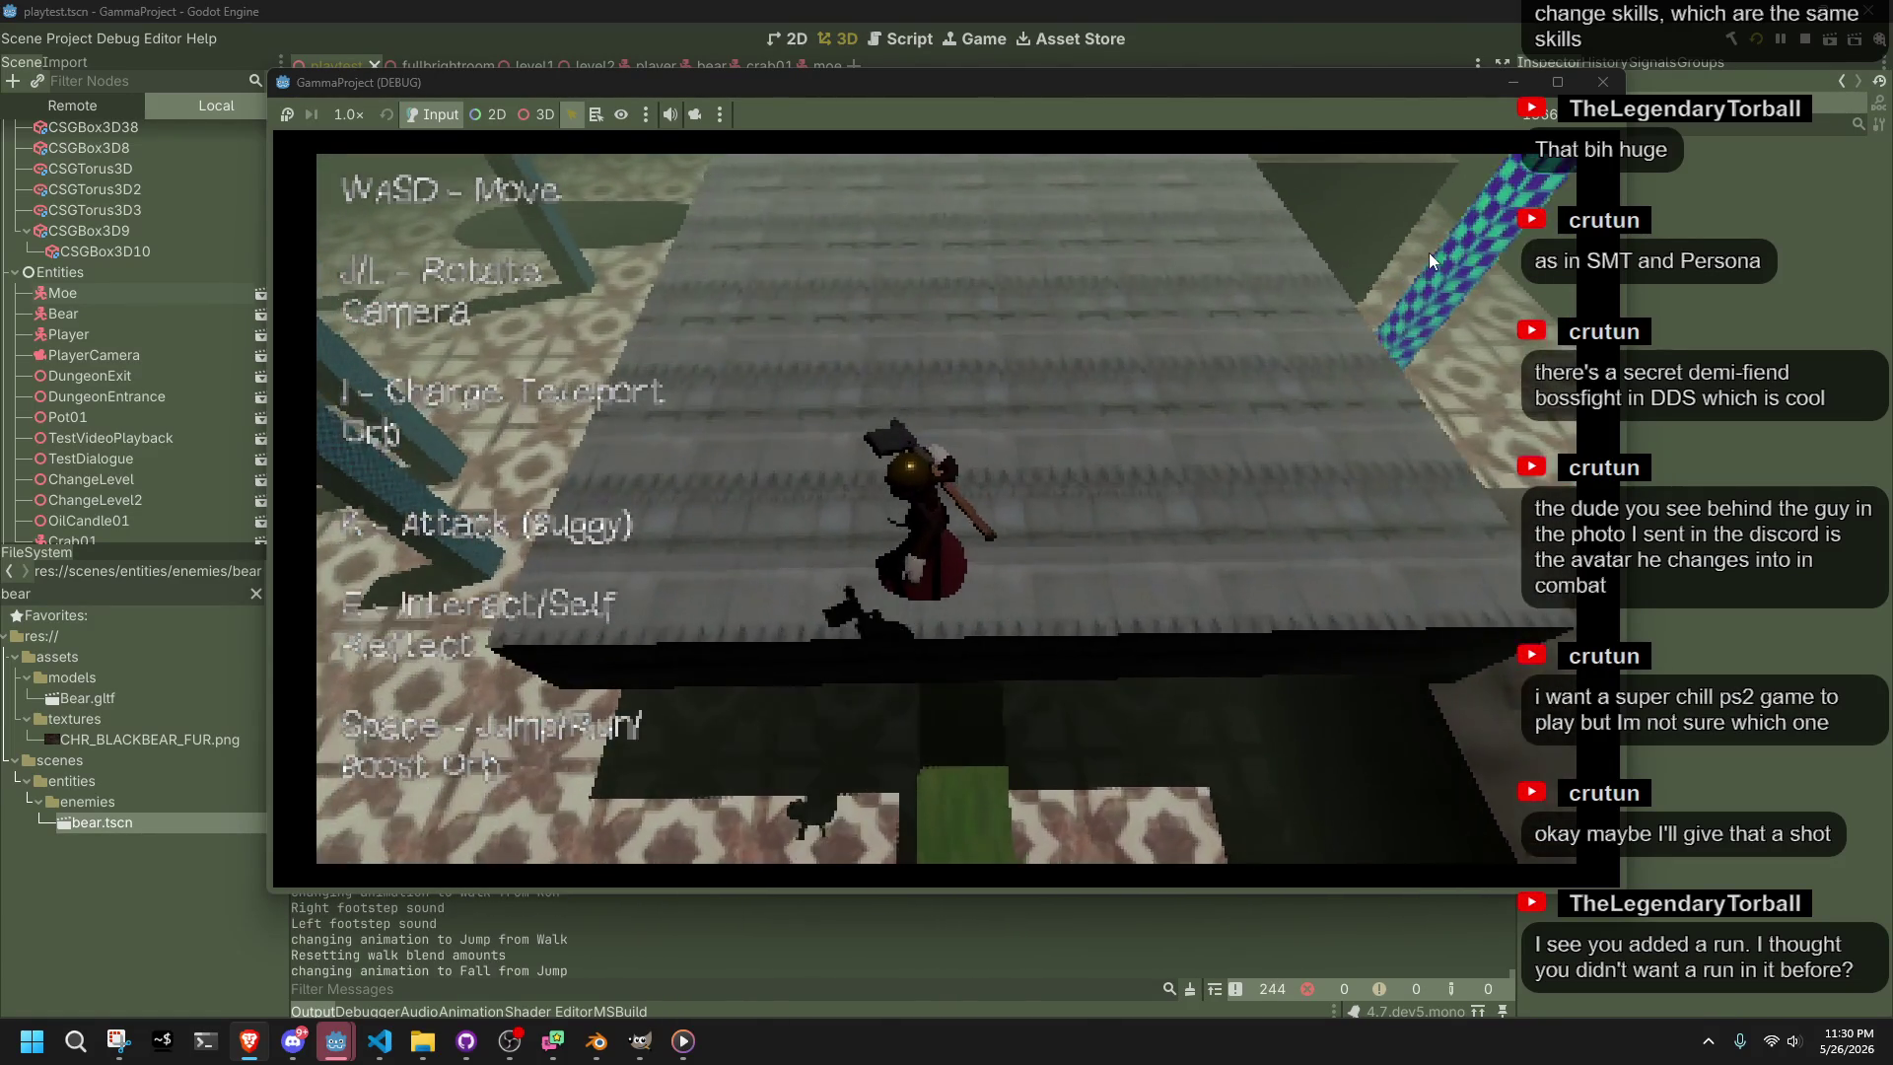
key(space)
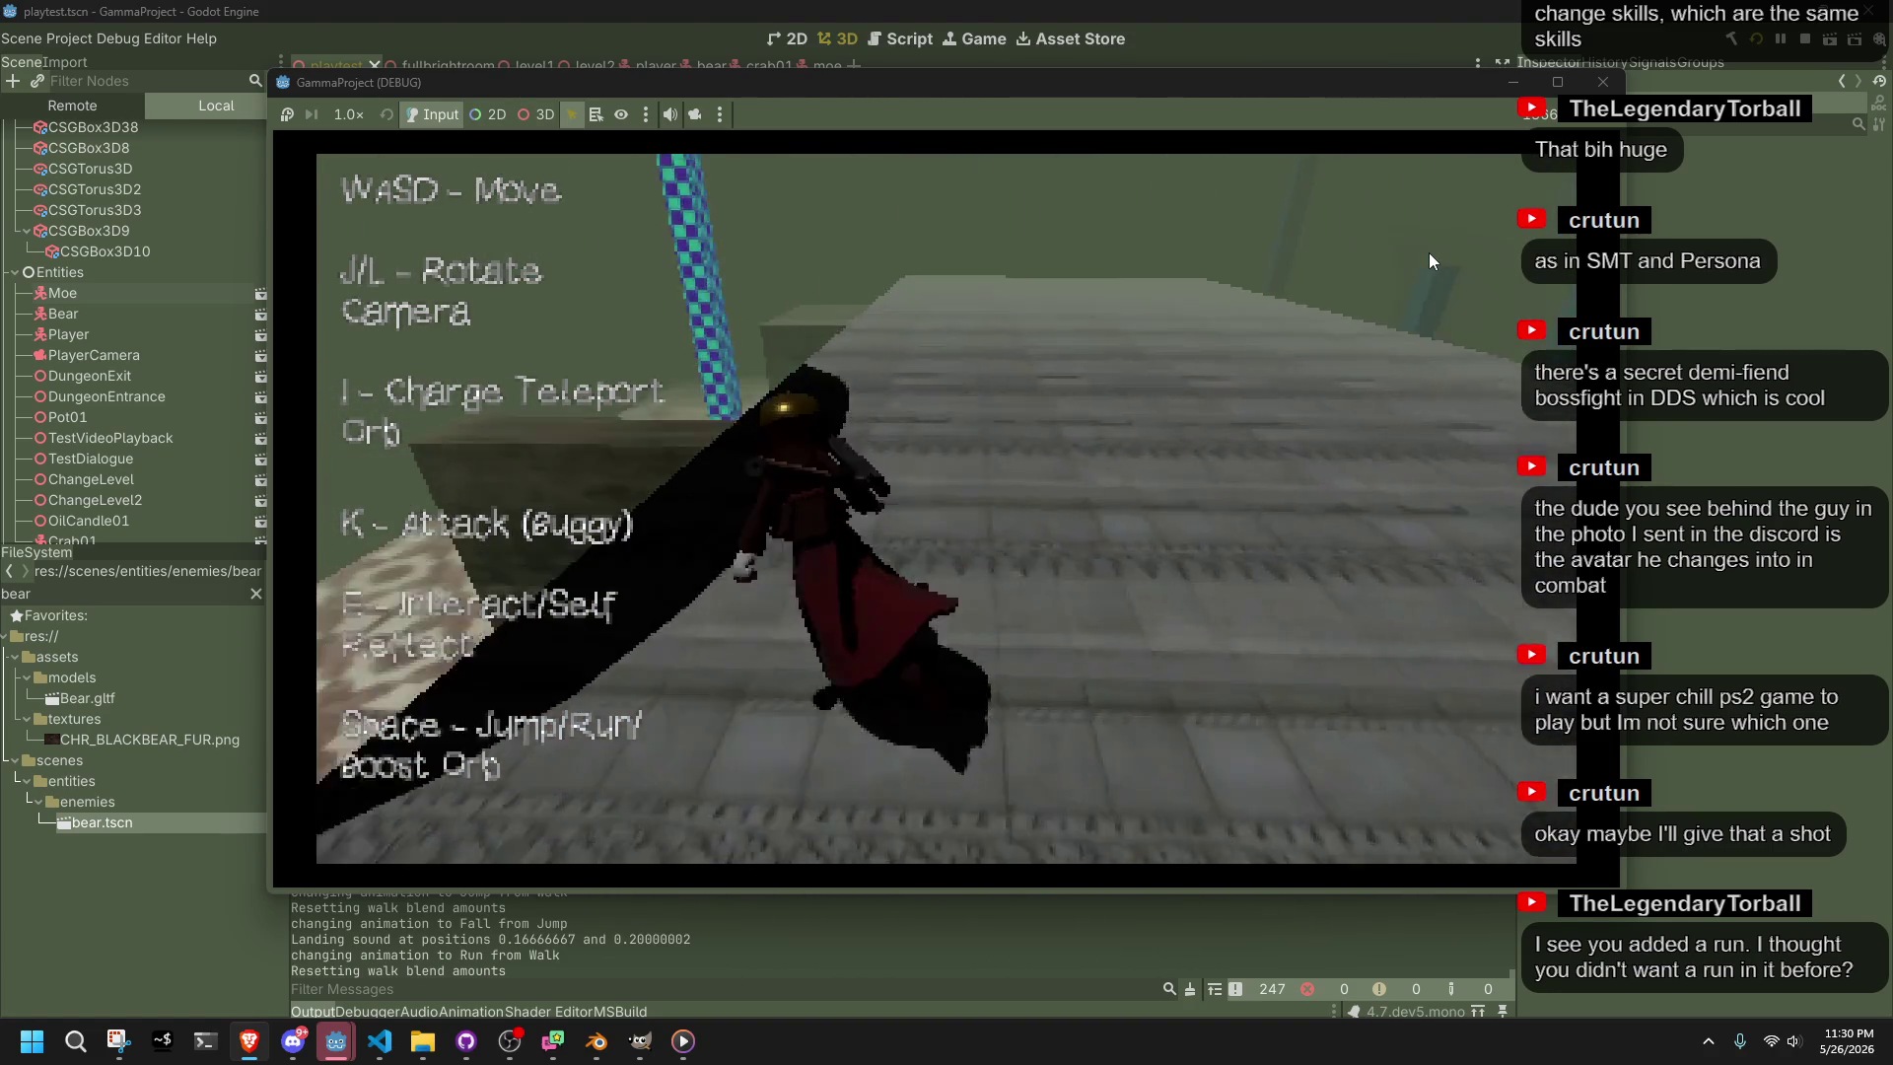
key(space)
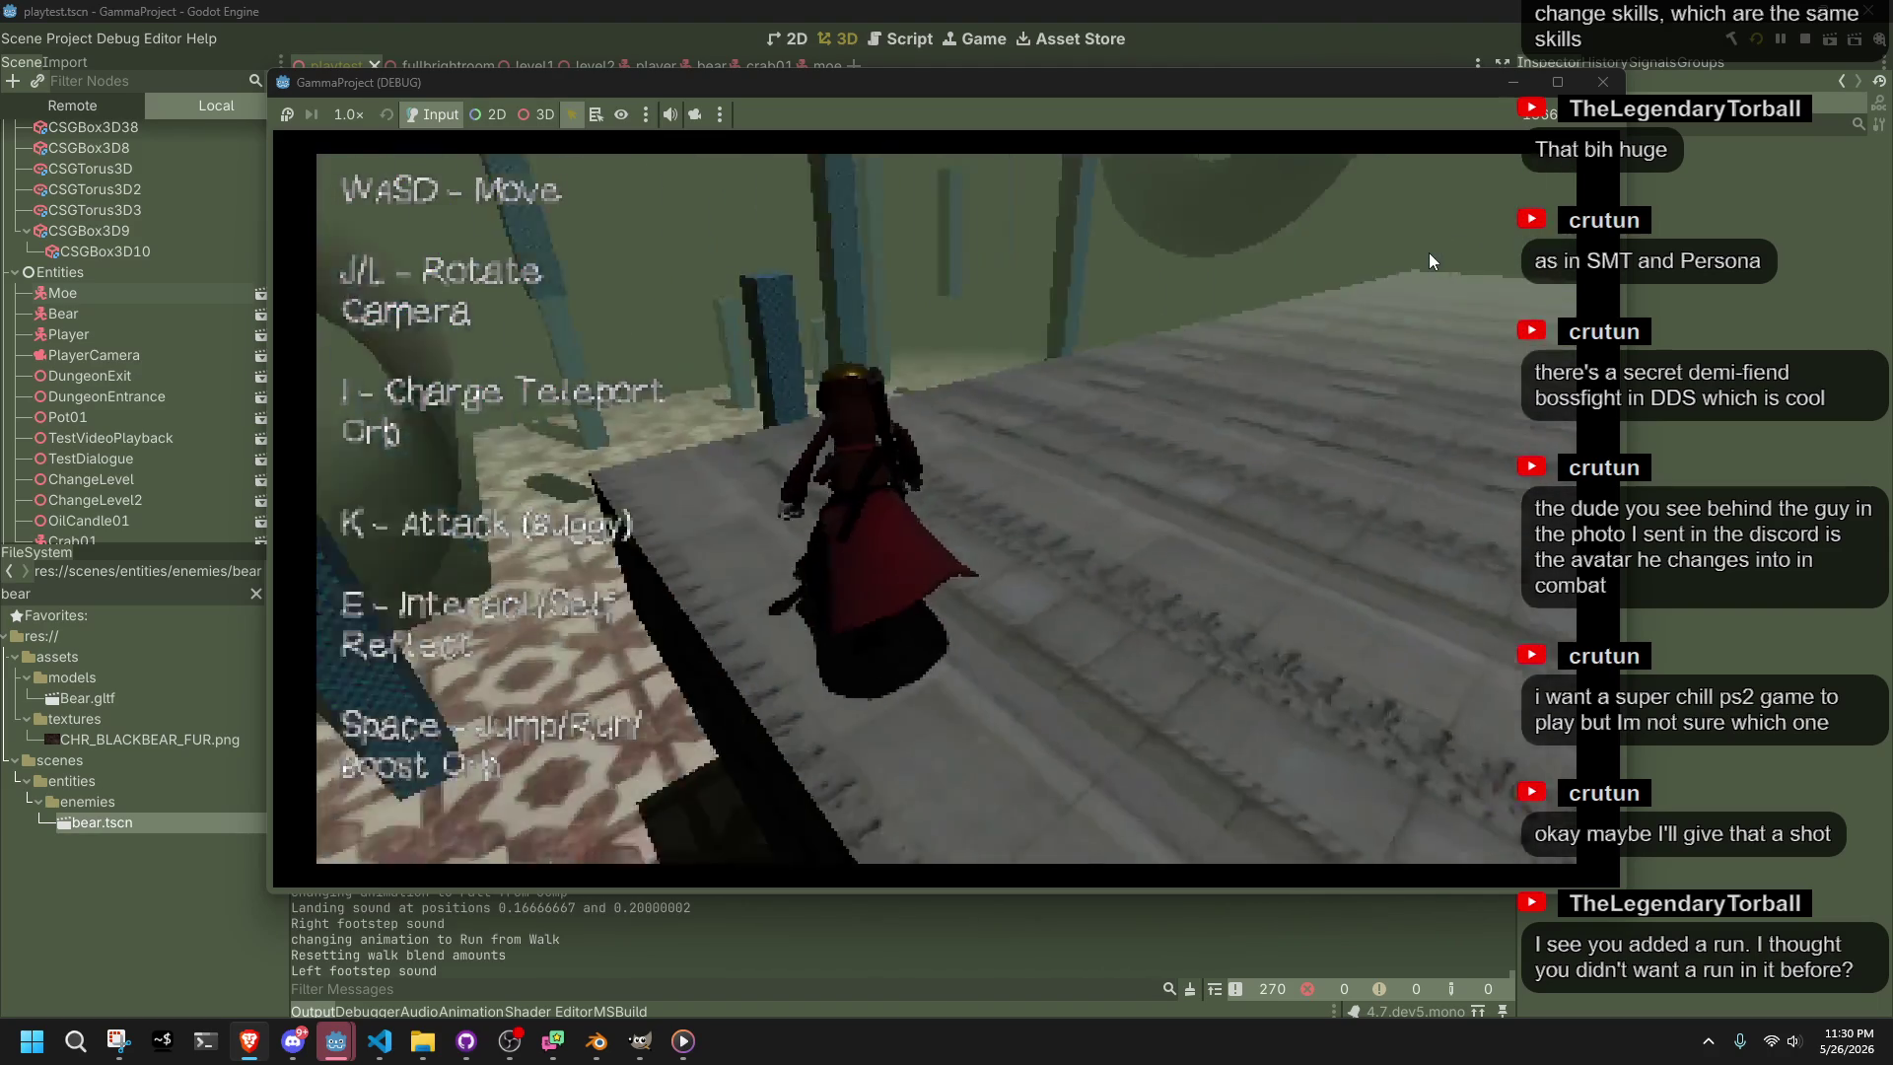
key(space)
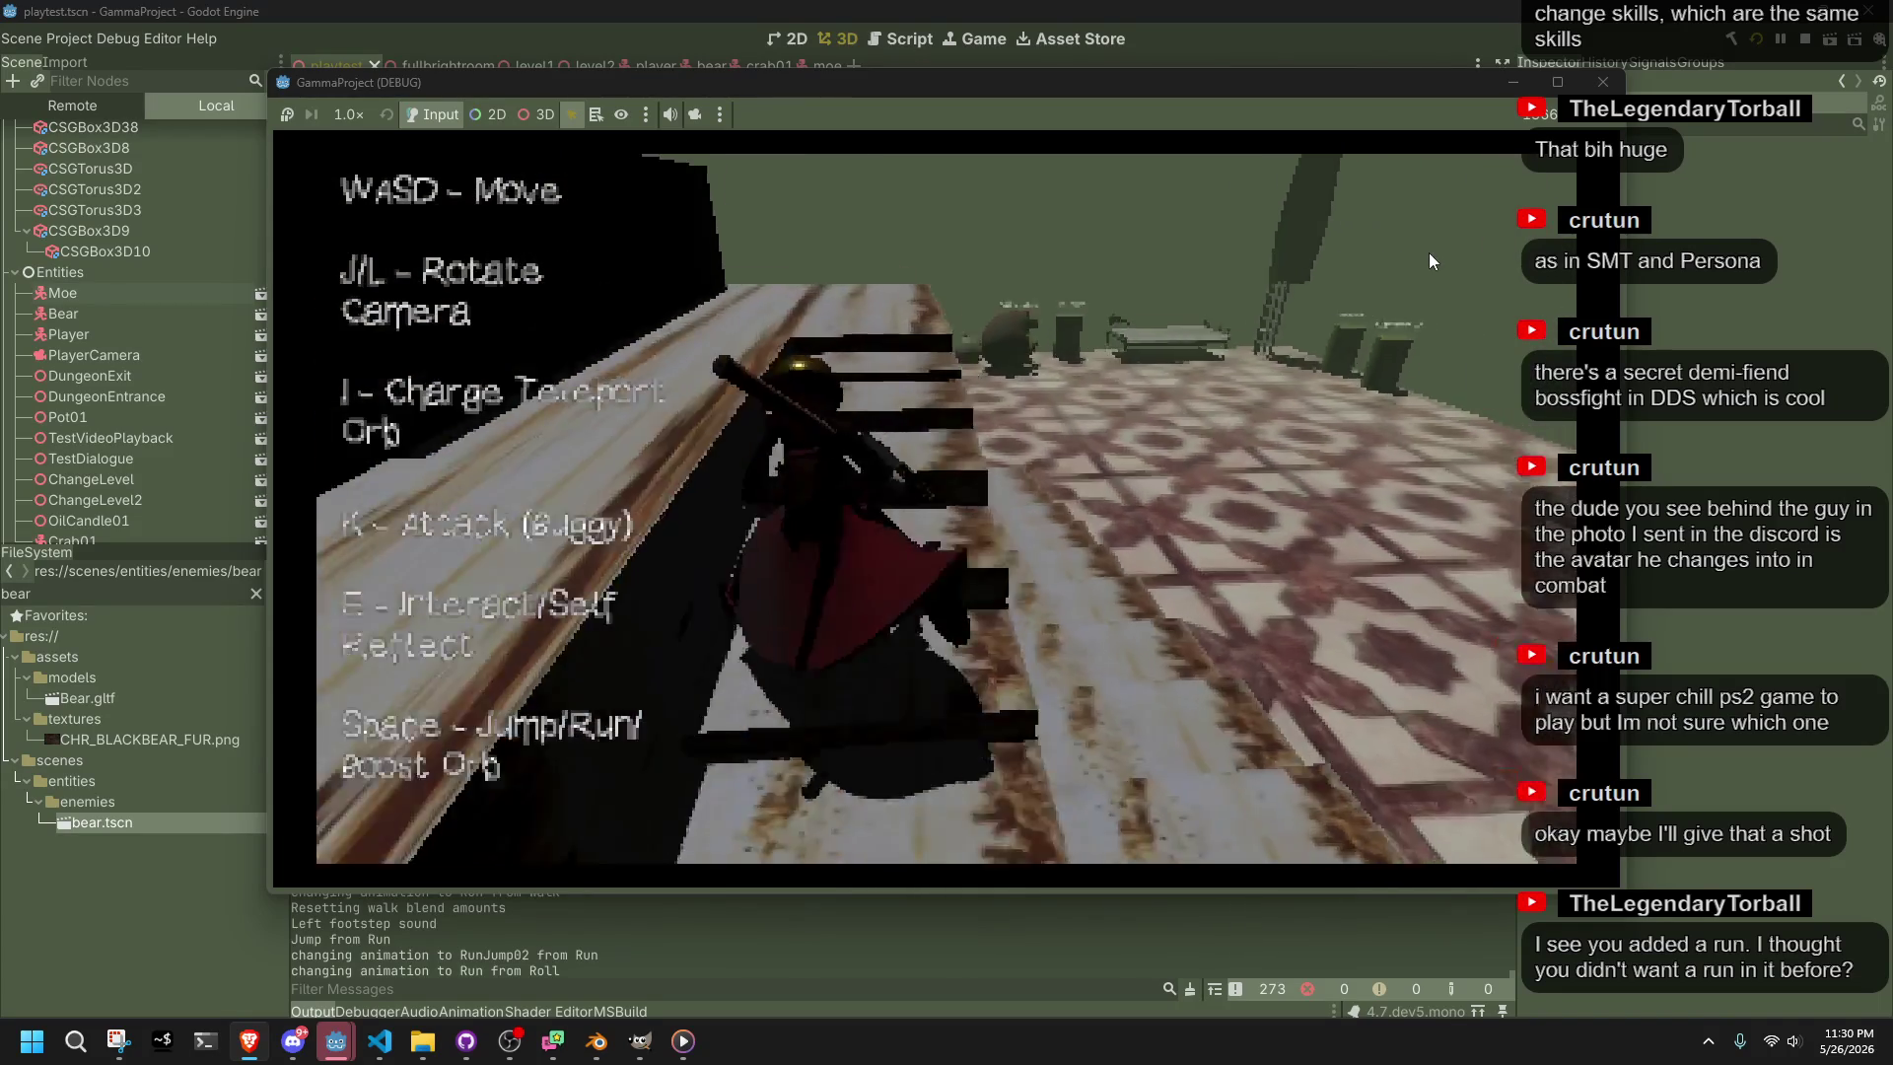
Jump down, attack the Moe enemy, leap onto the tiled floor and fire a teleport orb
key(space)
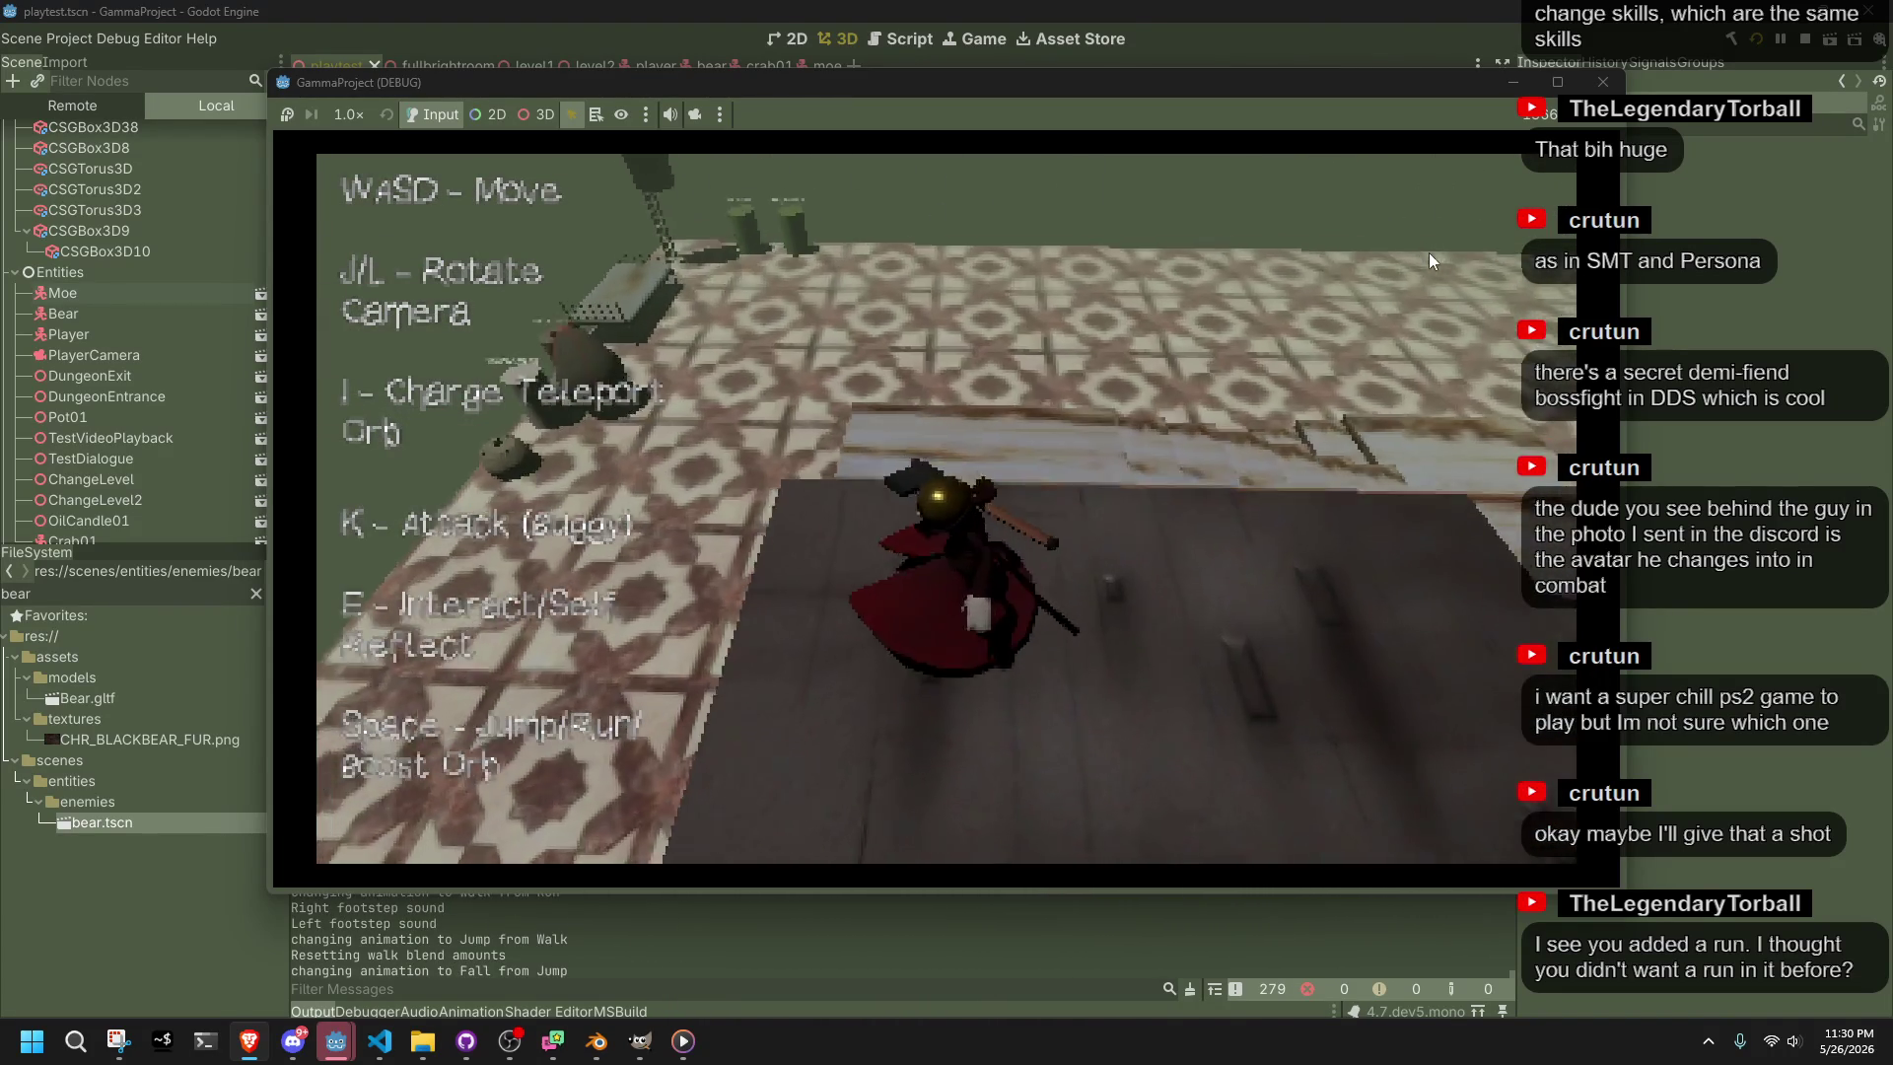
key(a)
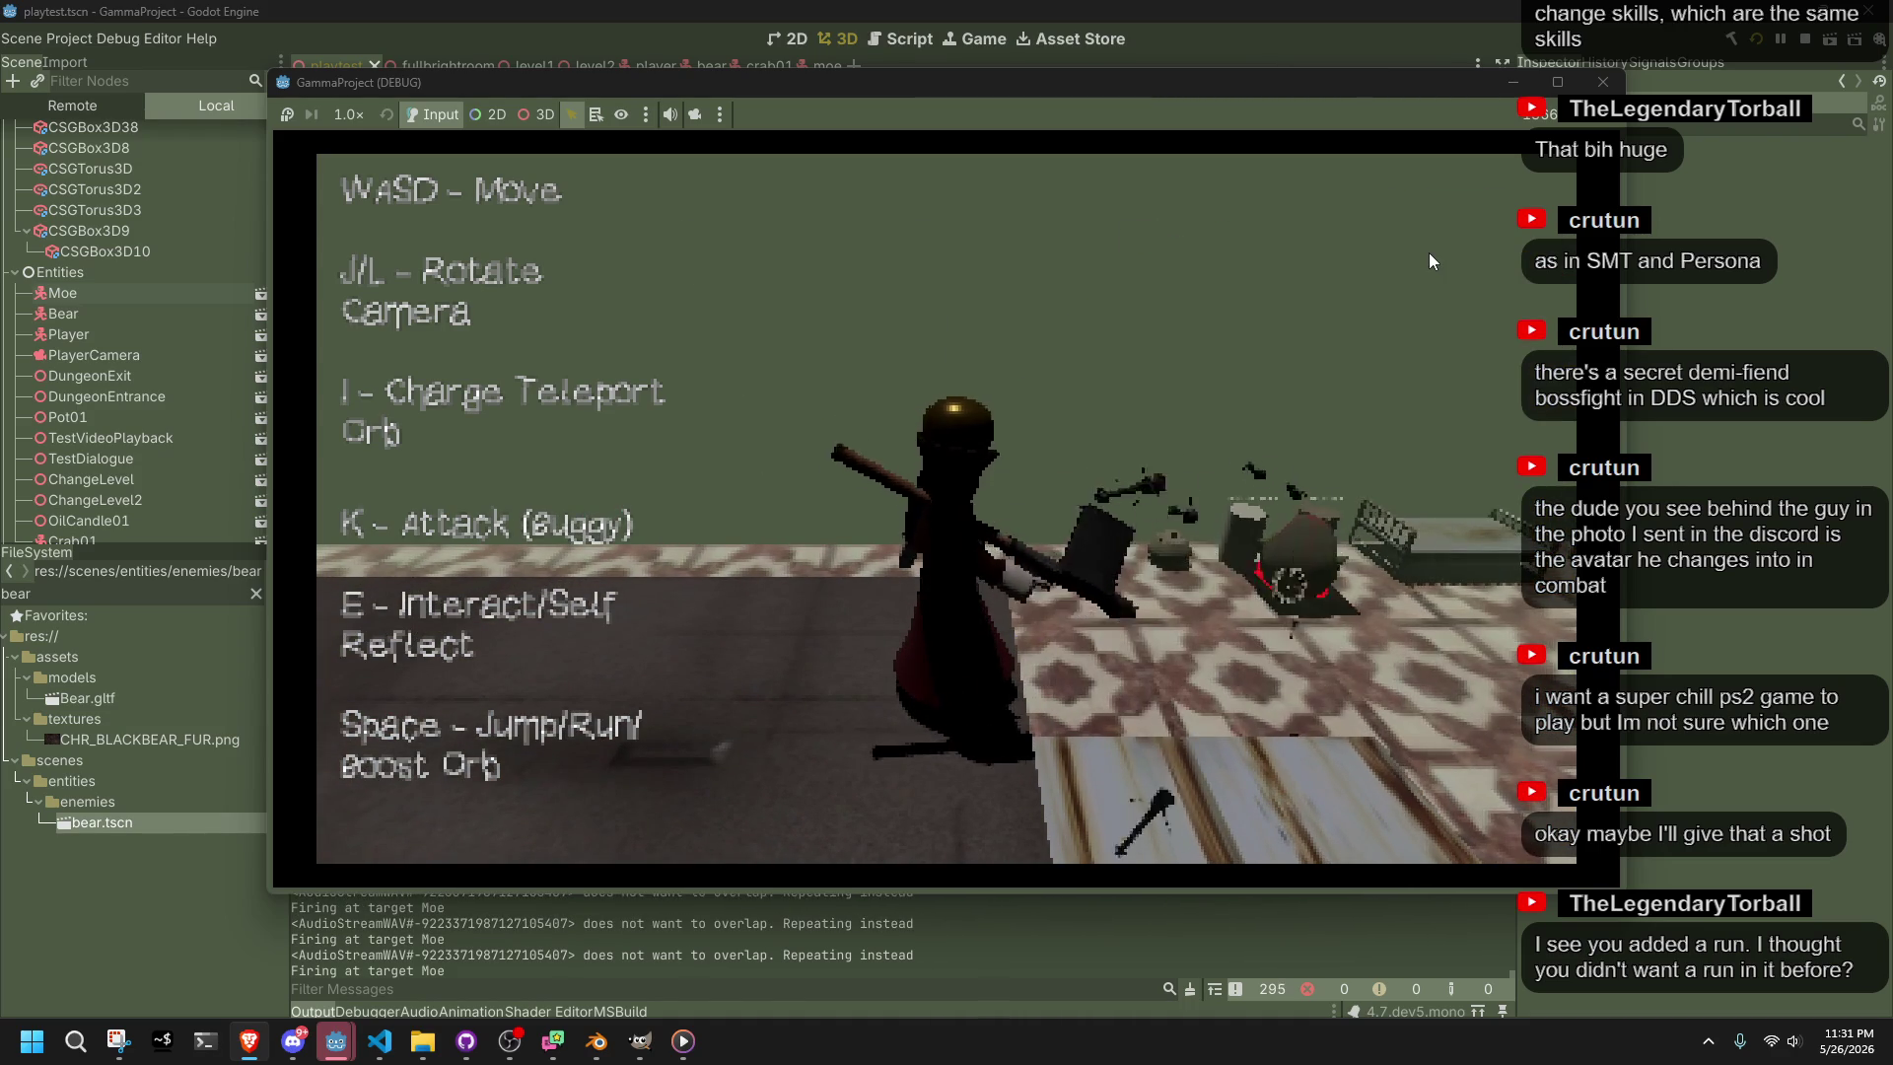
key(space)
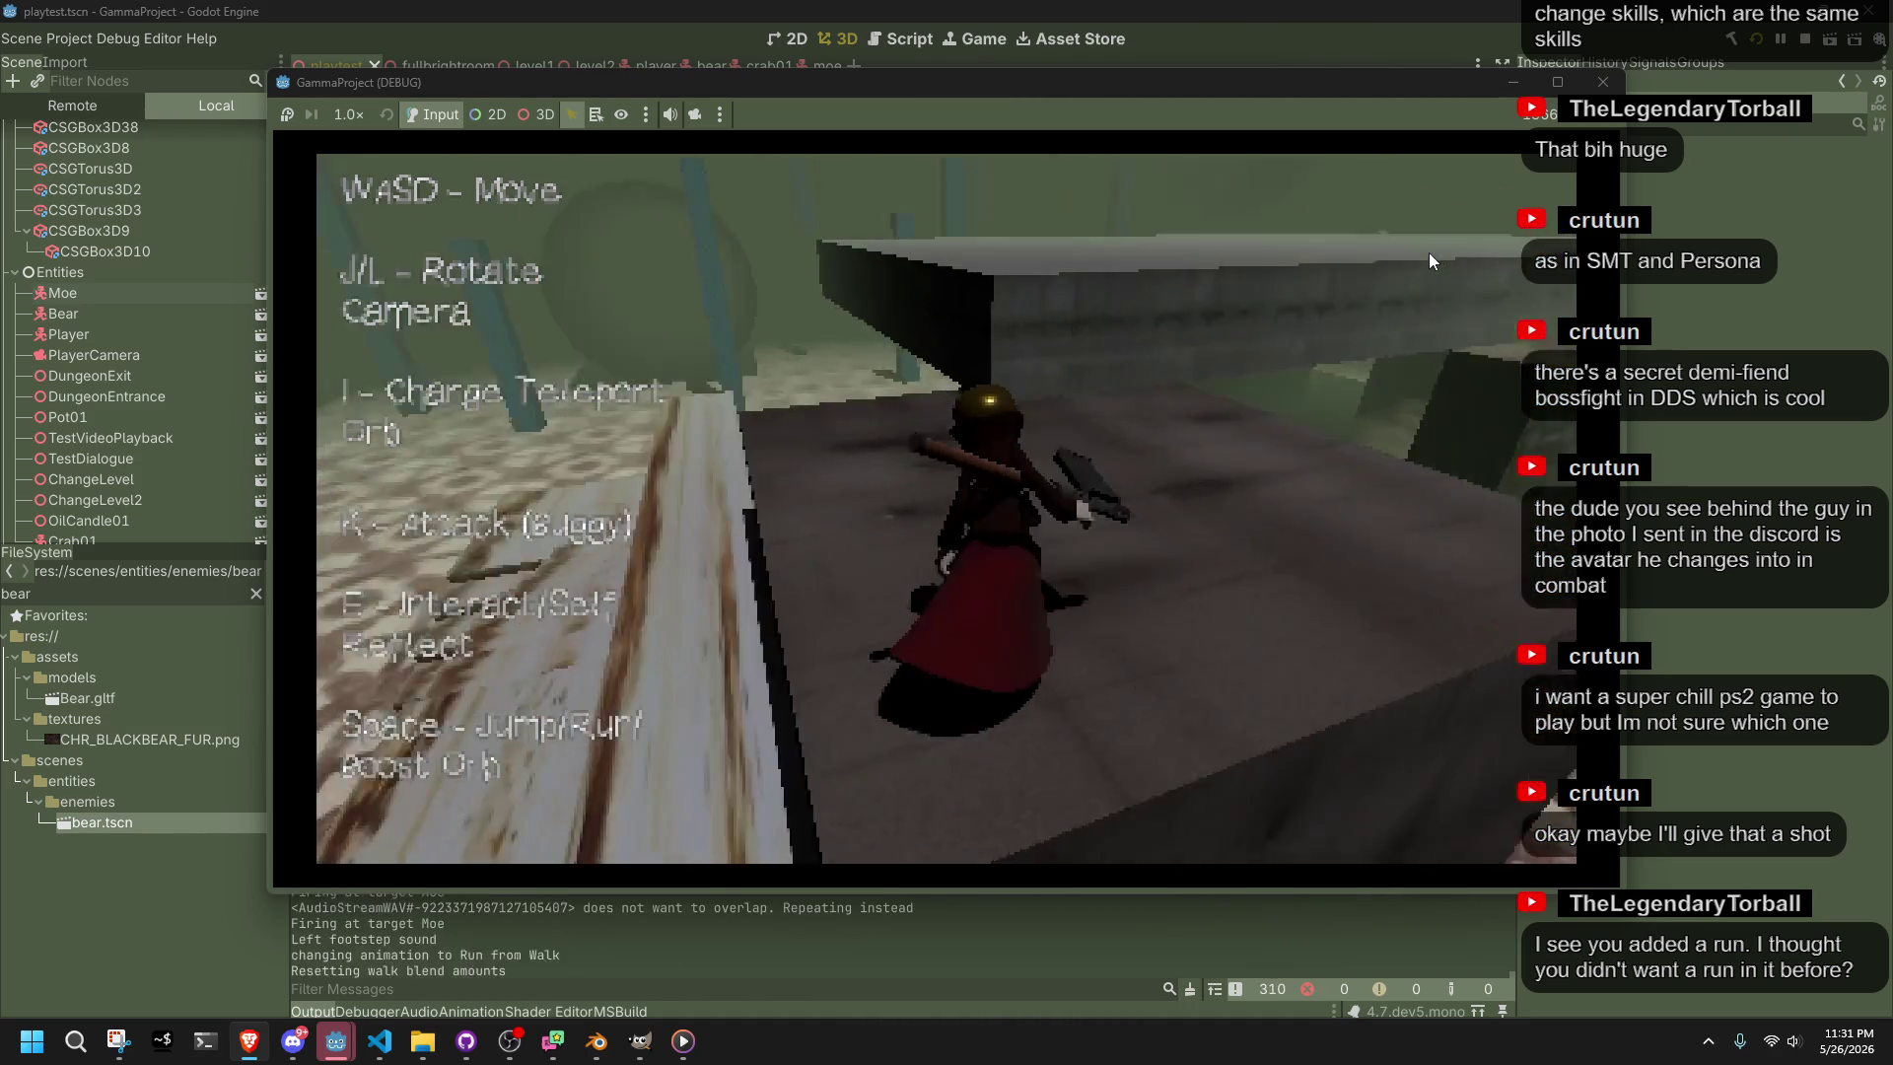
key(space)
key(space)
key(space)
key(space)
key(space)
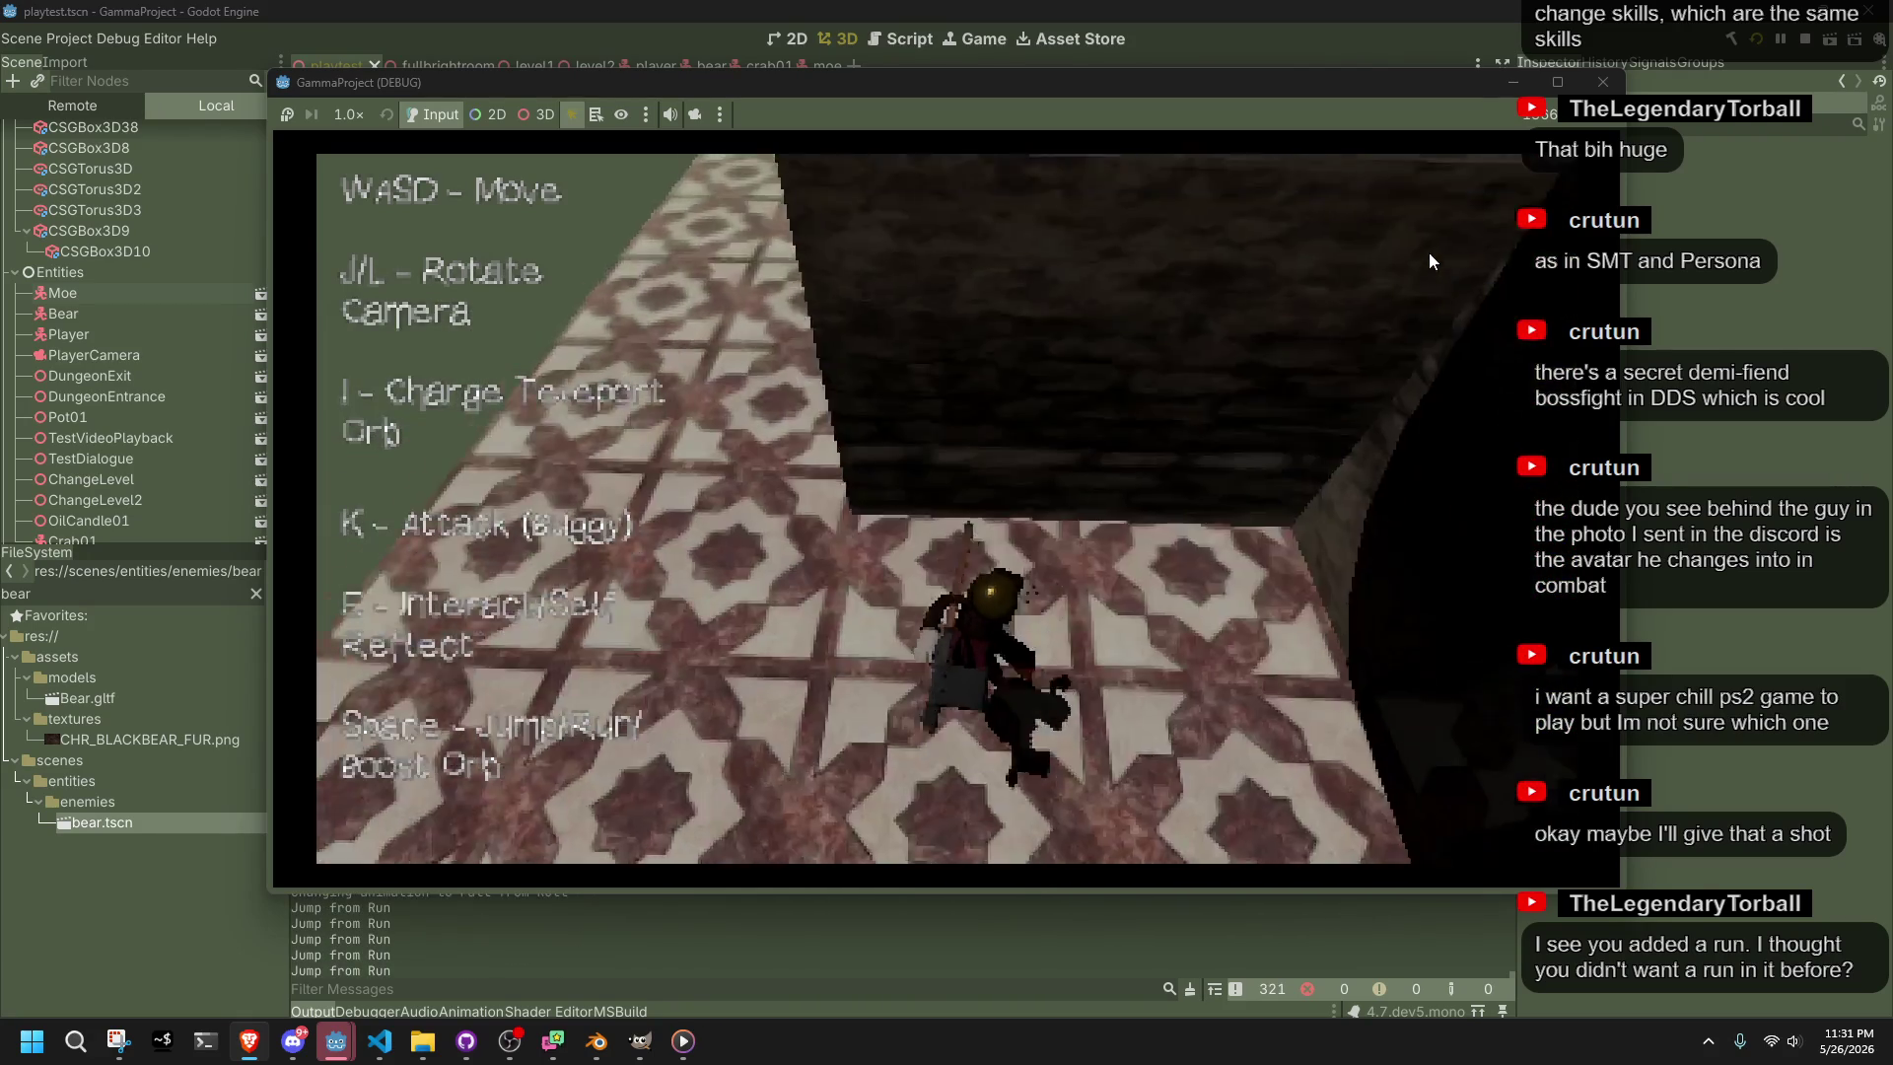
key(i)
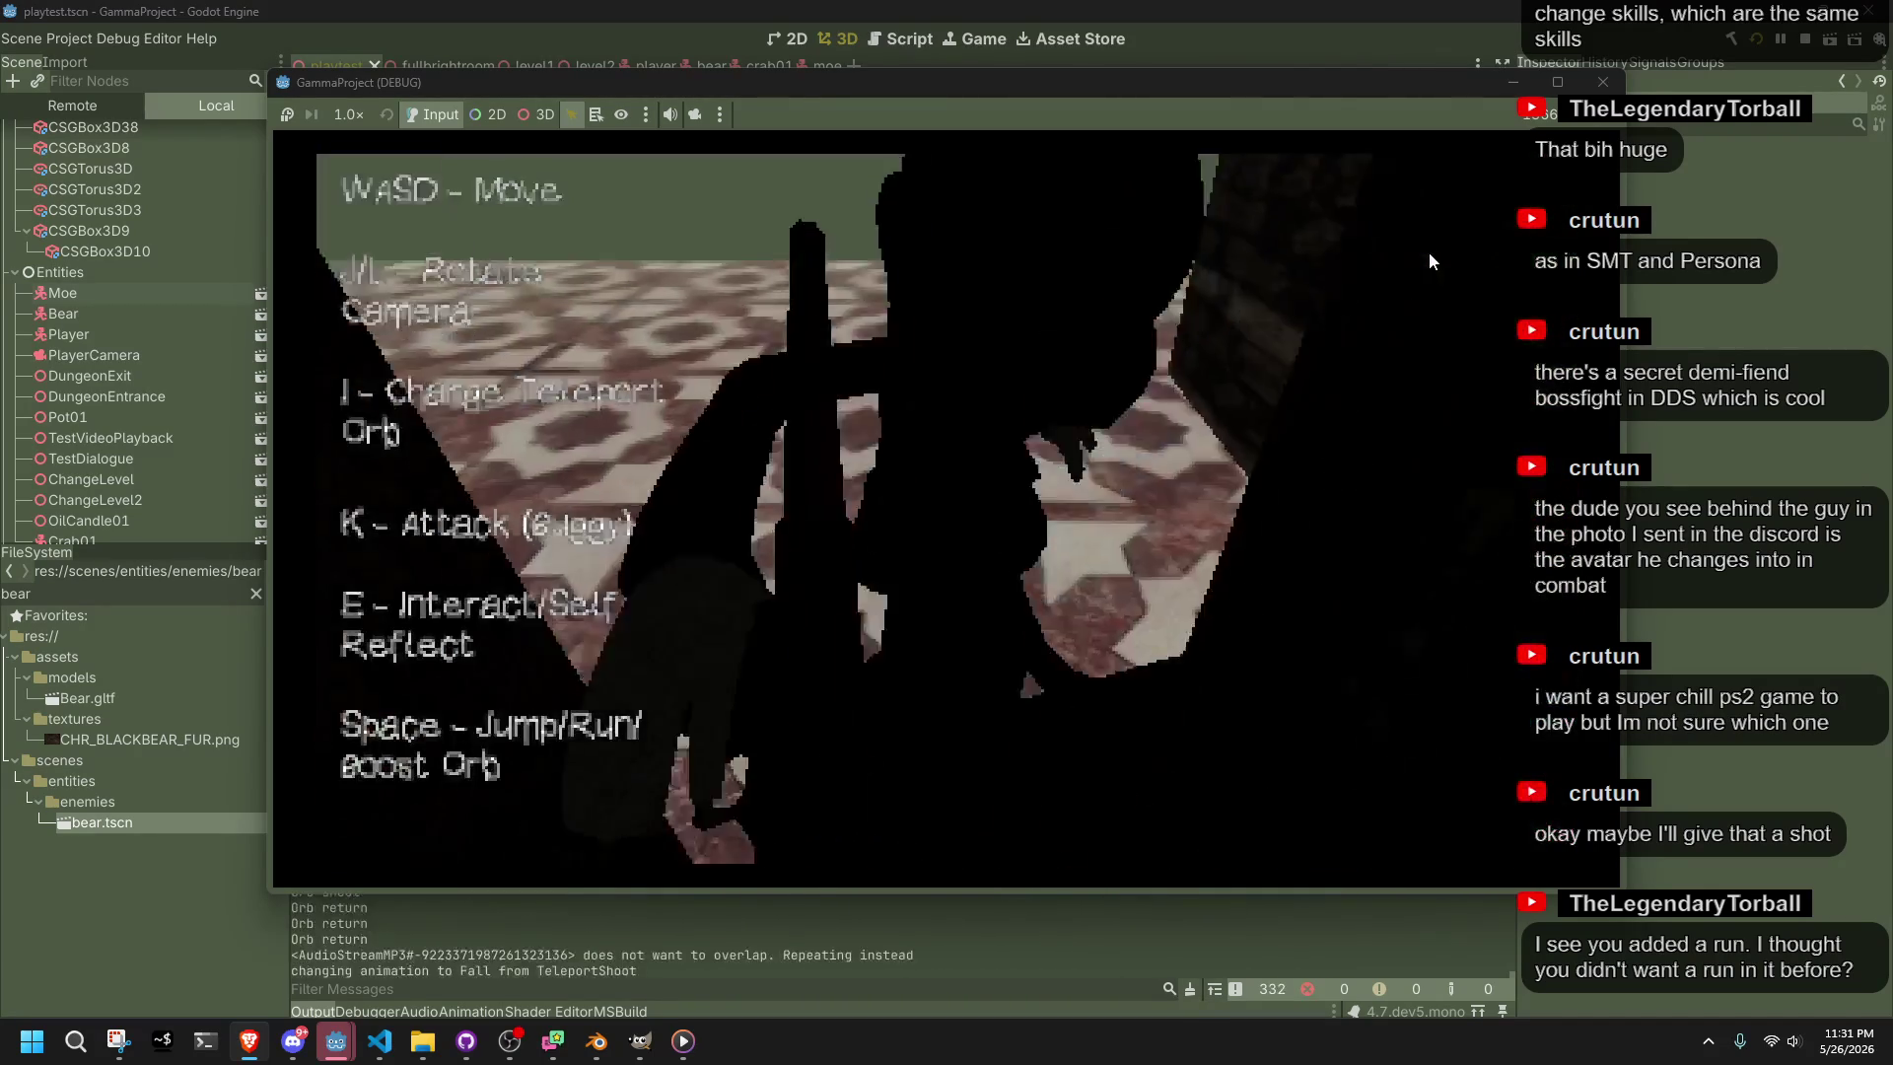
key(w)
key(i)
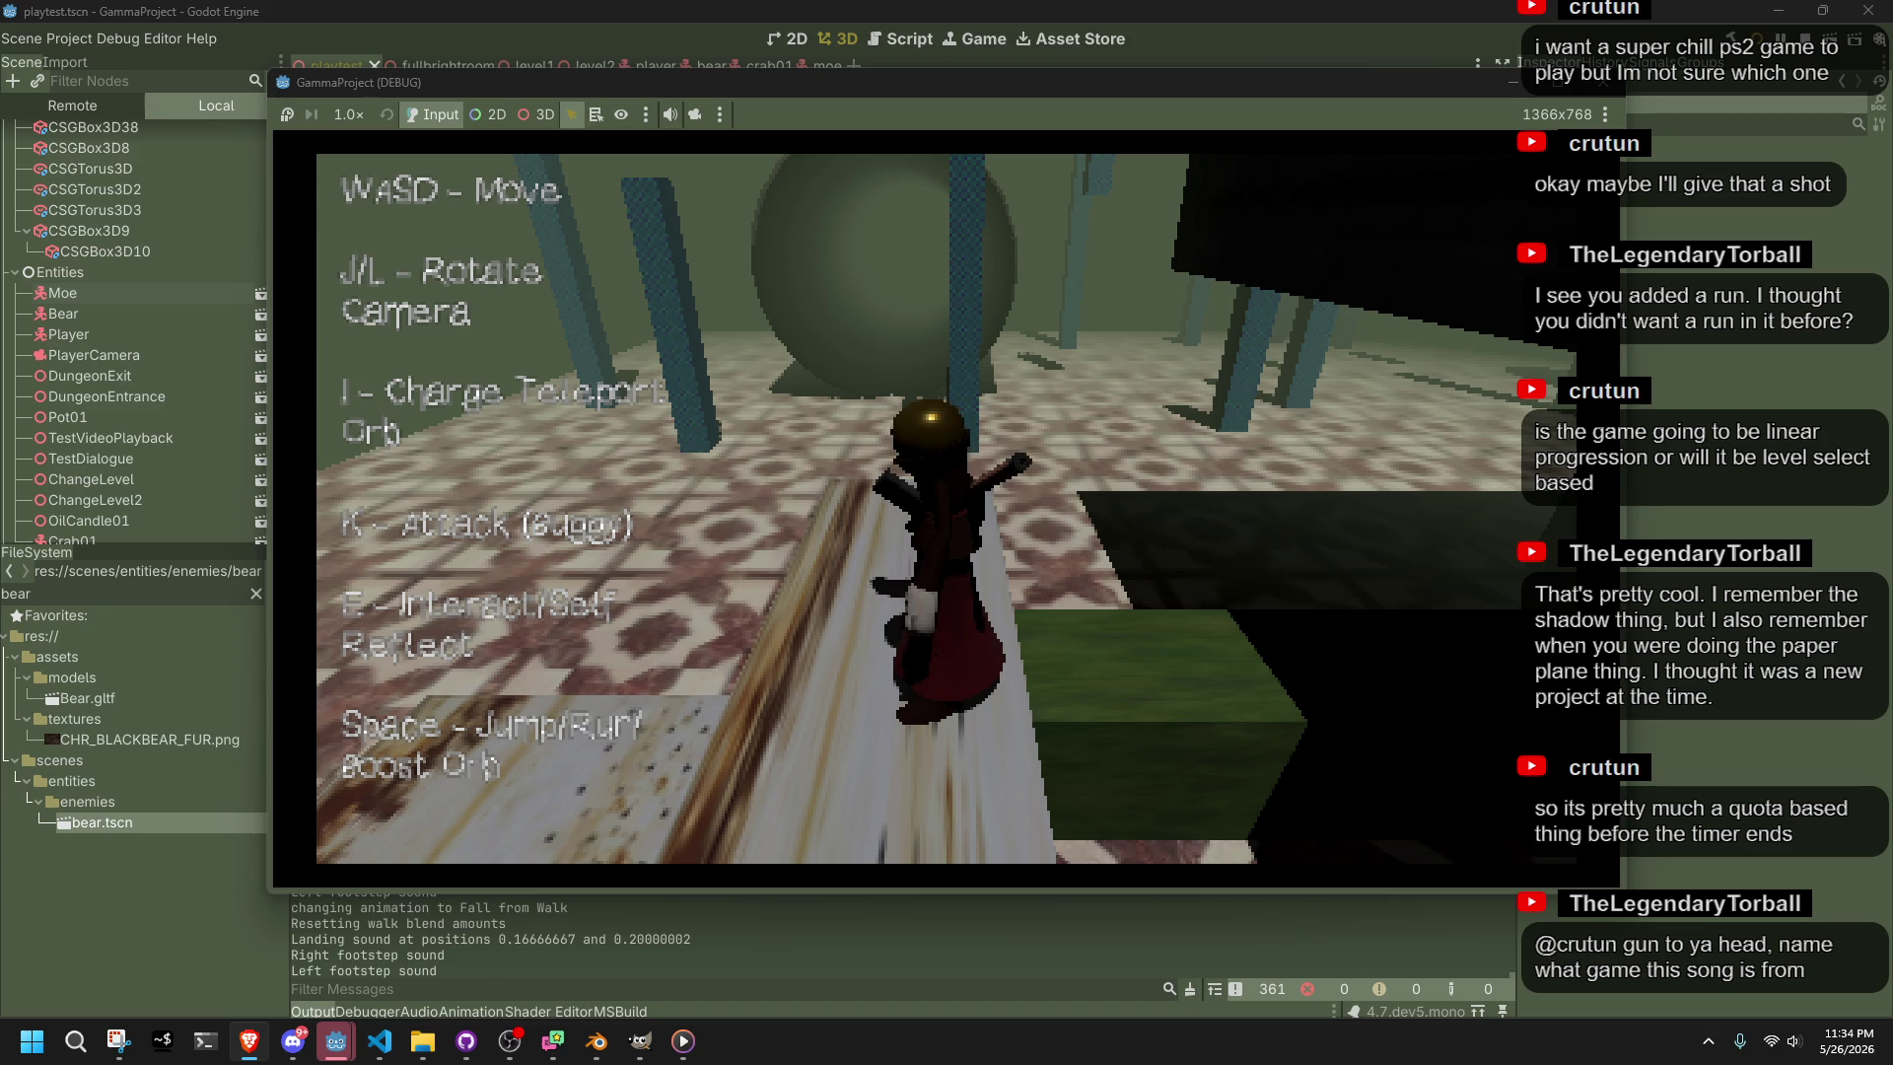
Switch between the running game window and the Brave browser
key(alt+Tab)
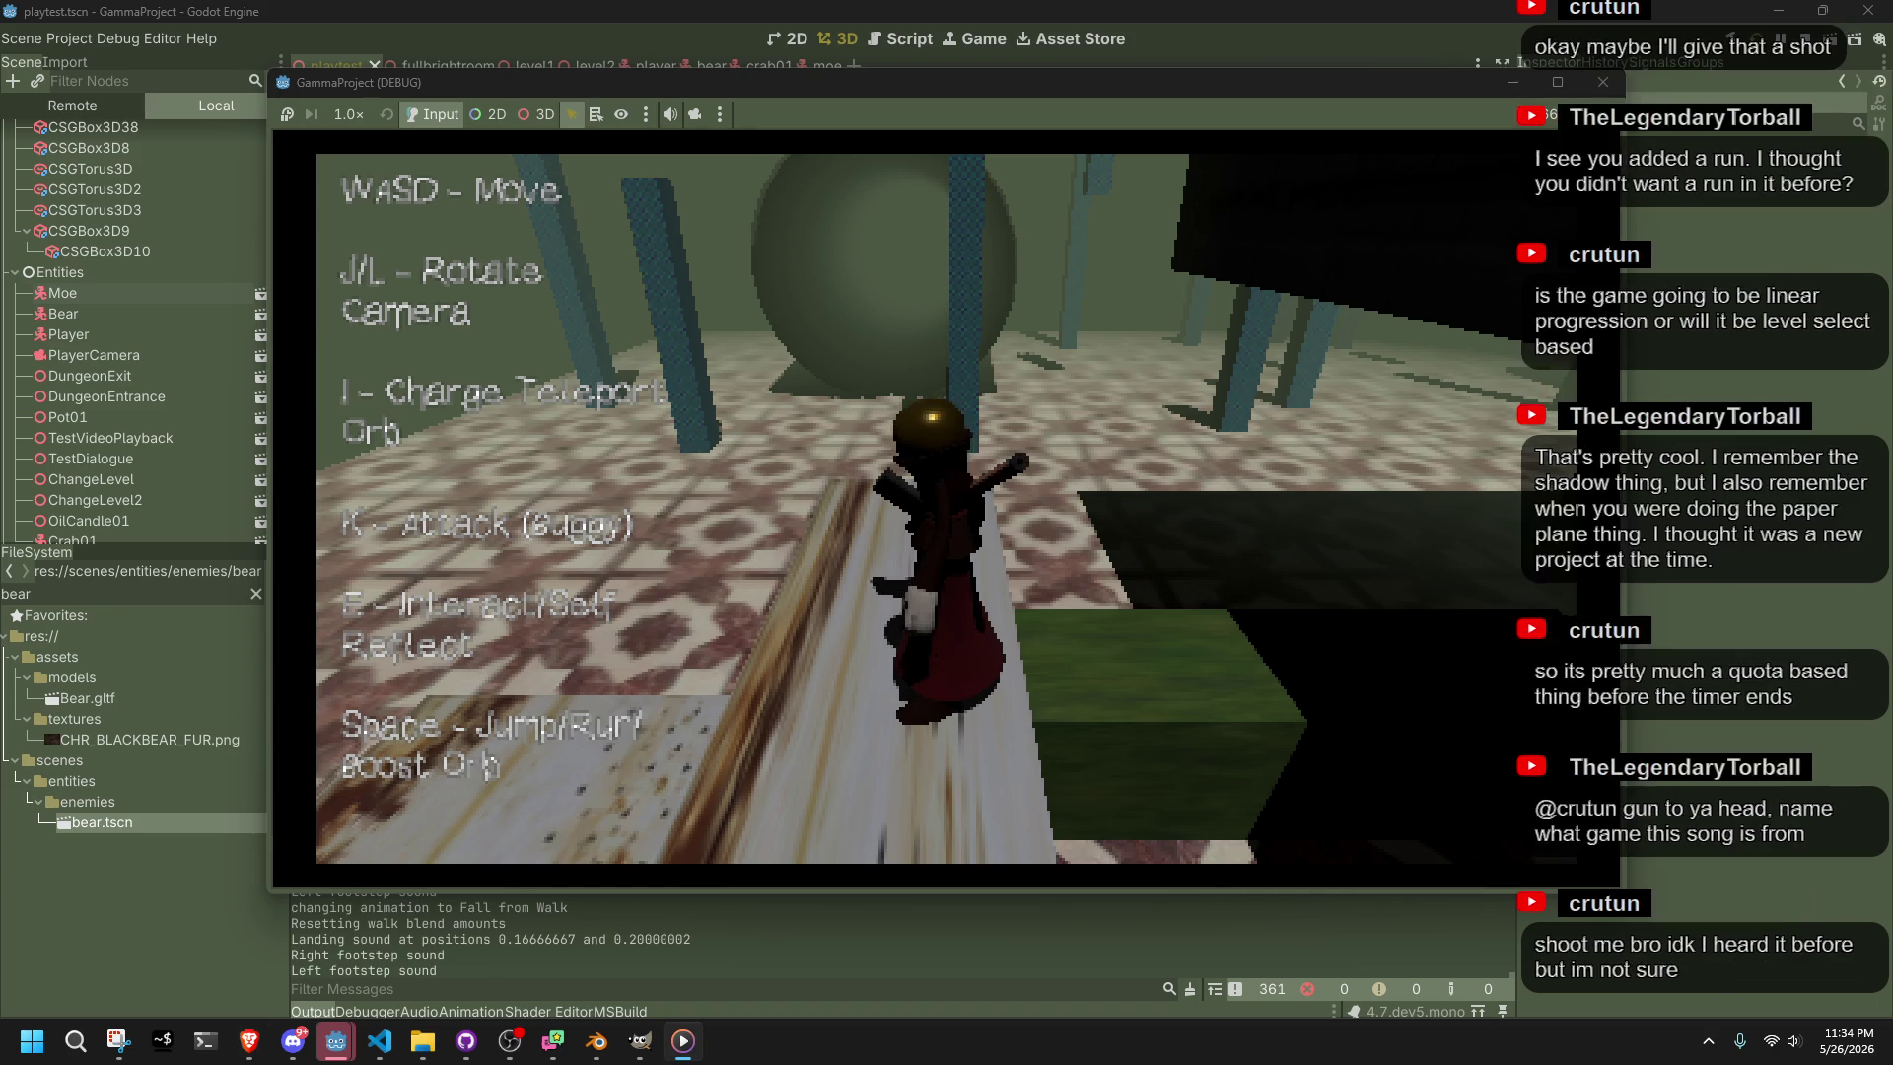
key(alt+Tab)
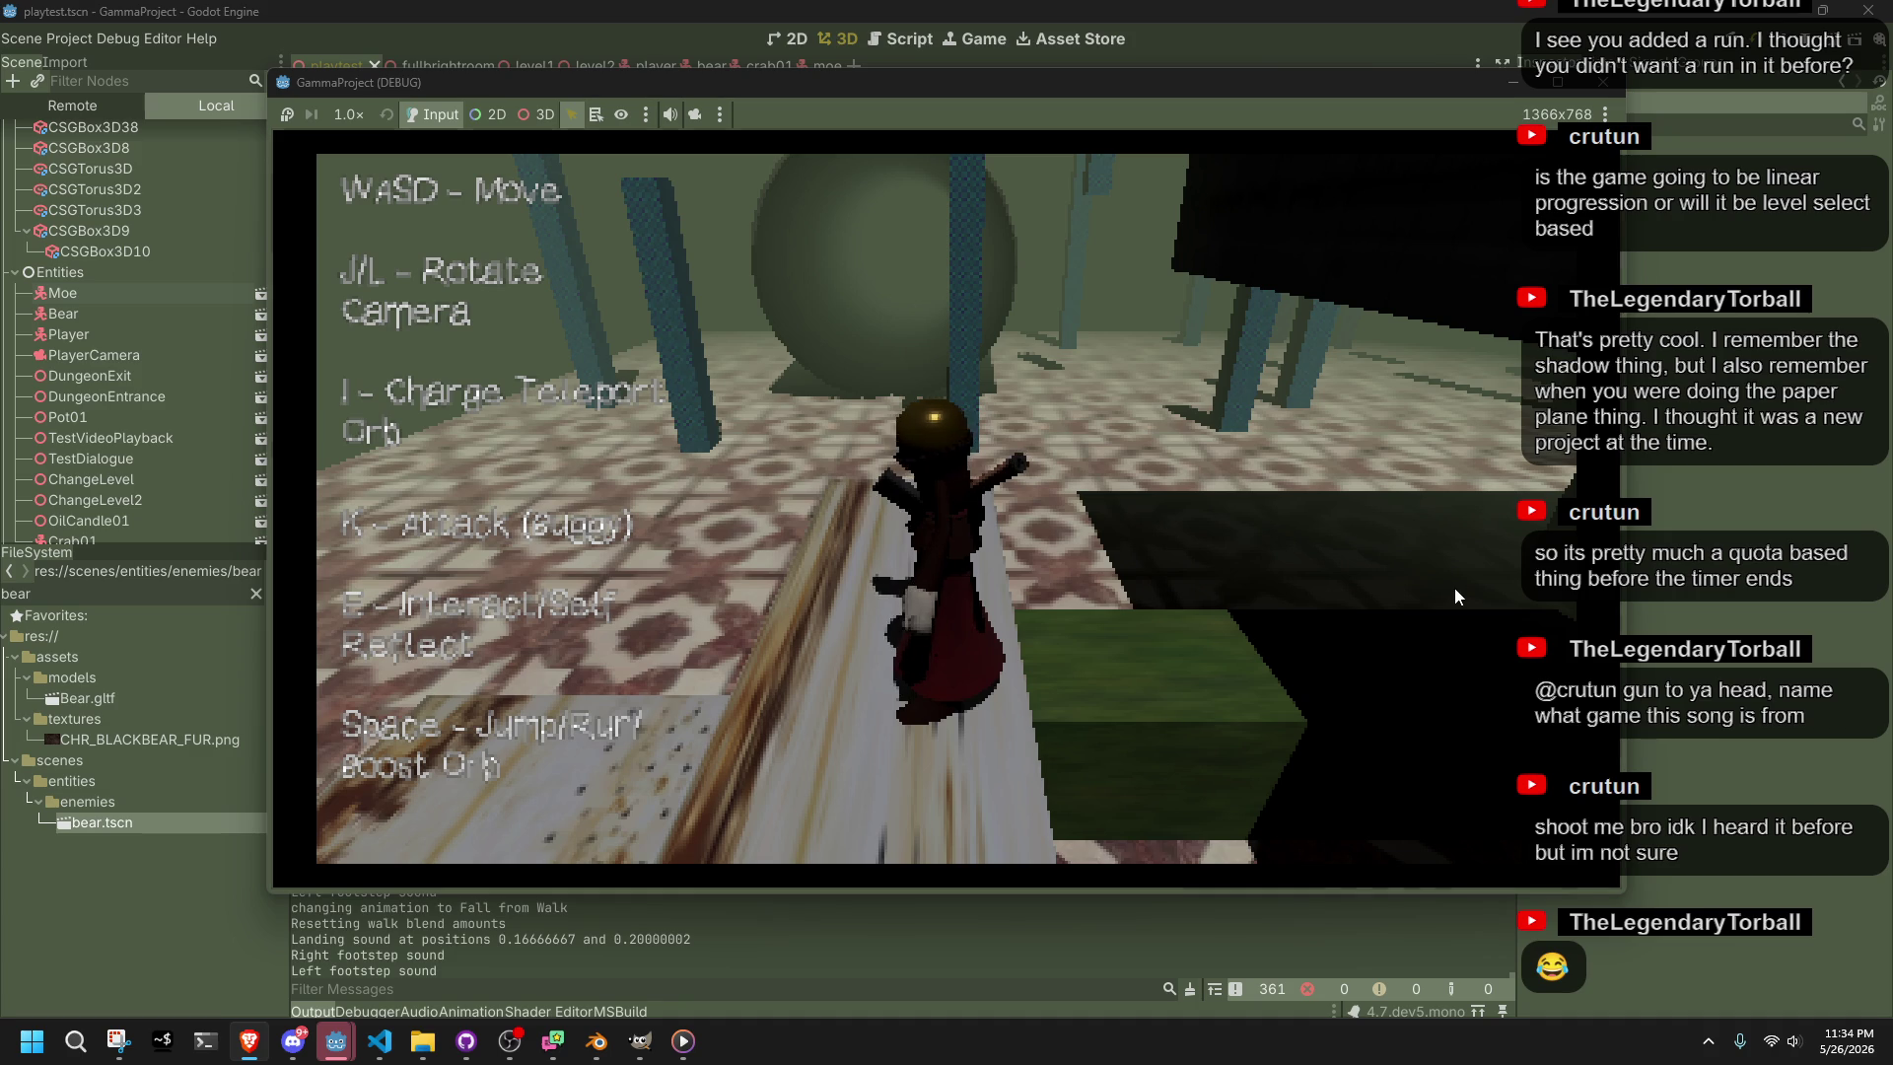
Run along the plank onto the tiled floor, jump back onto it and walk off
key(j)
key(space)
key(w)
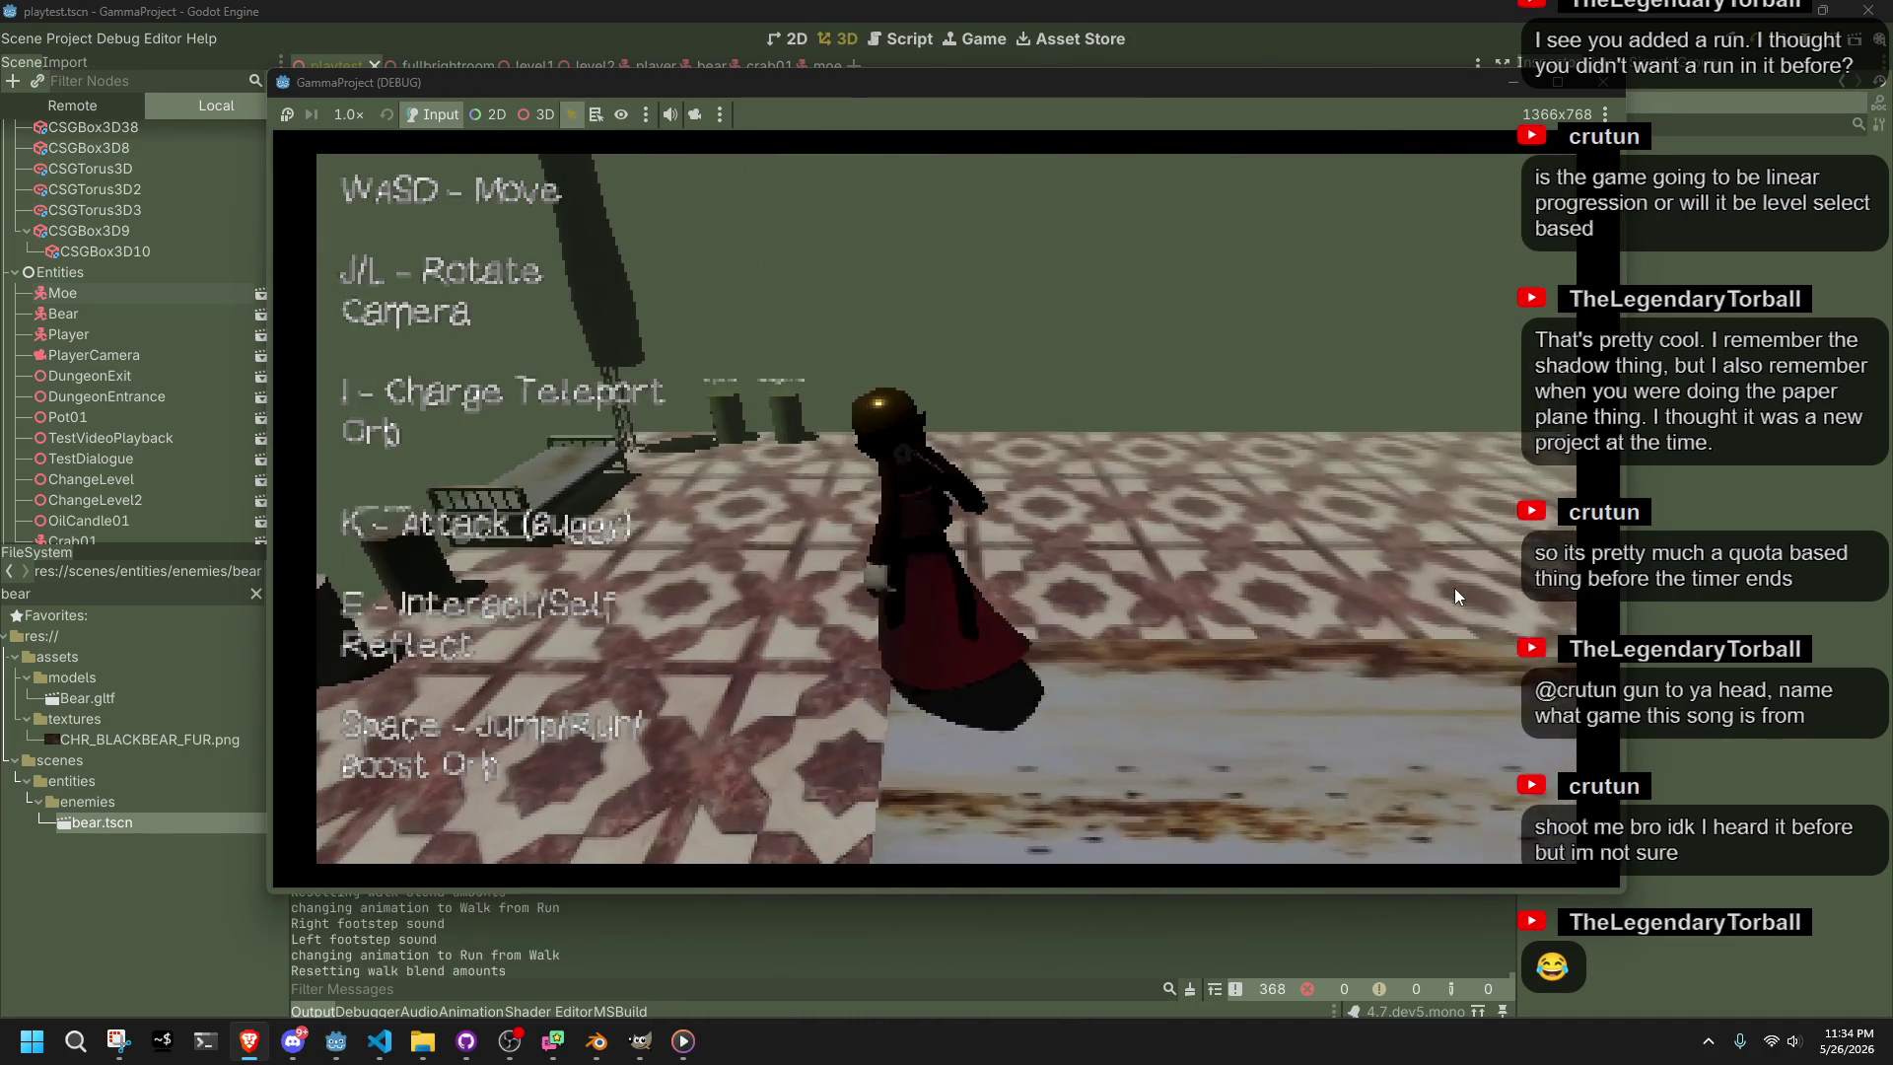
key(space)
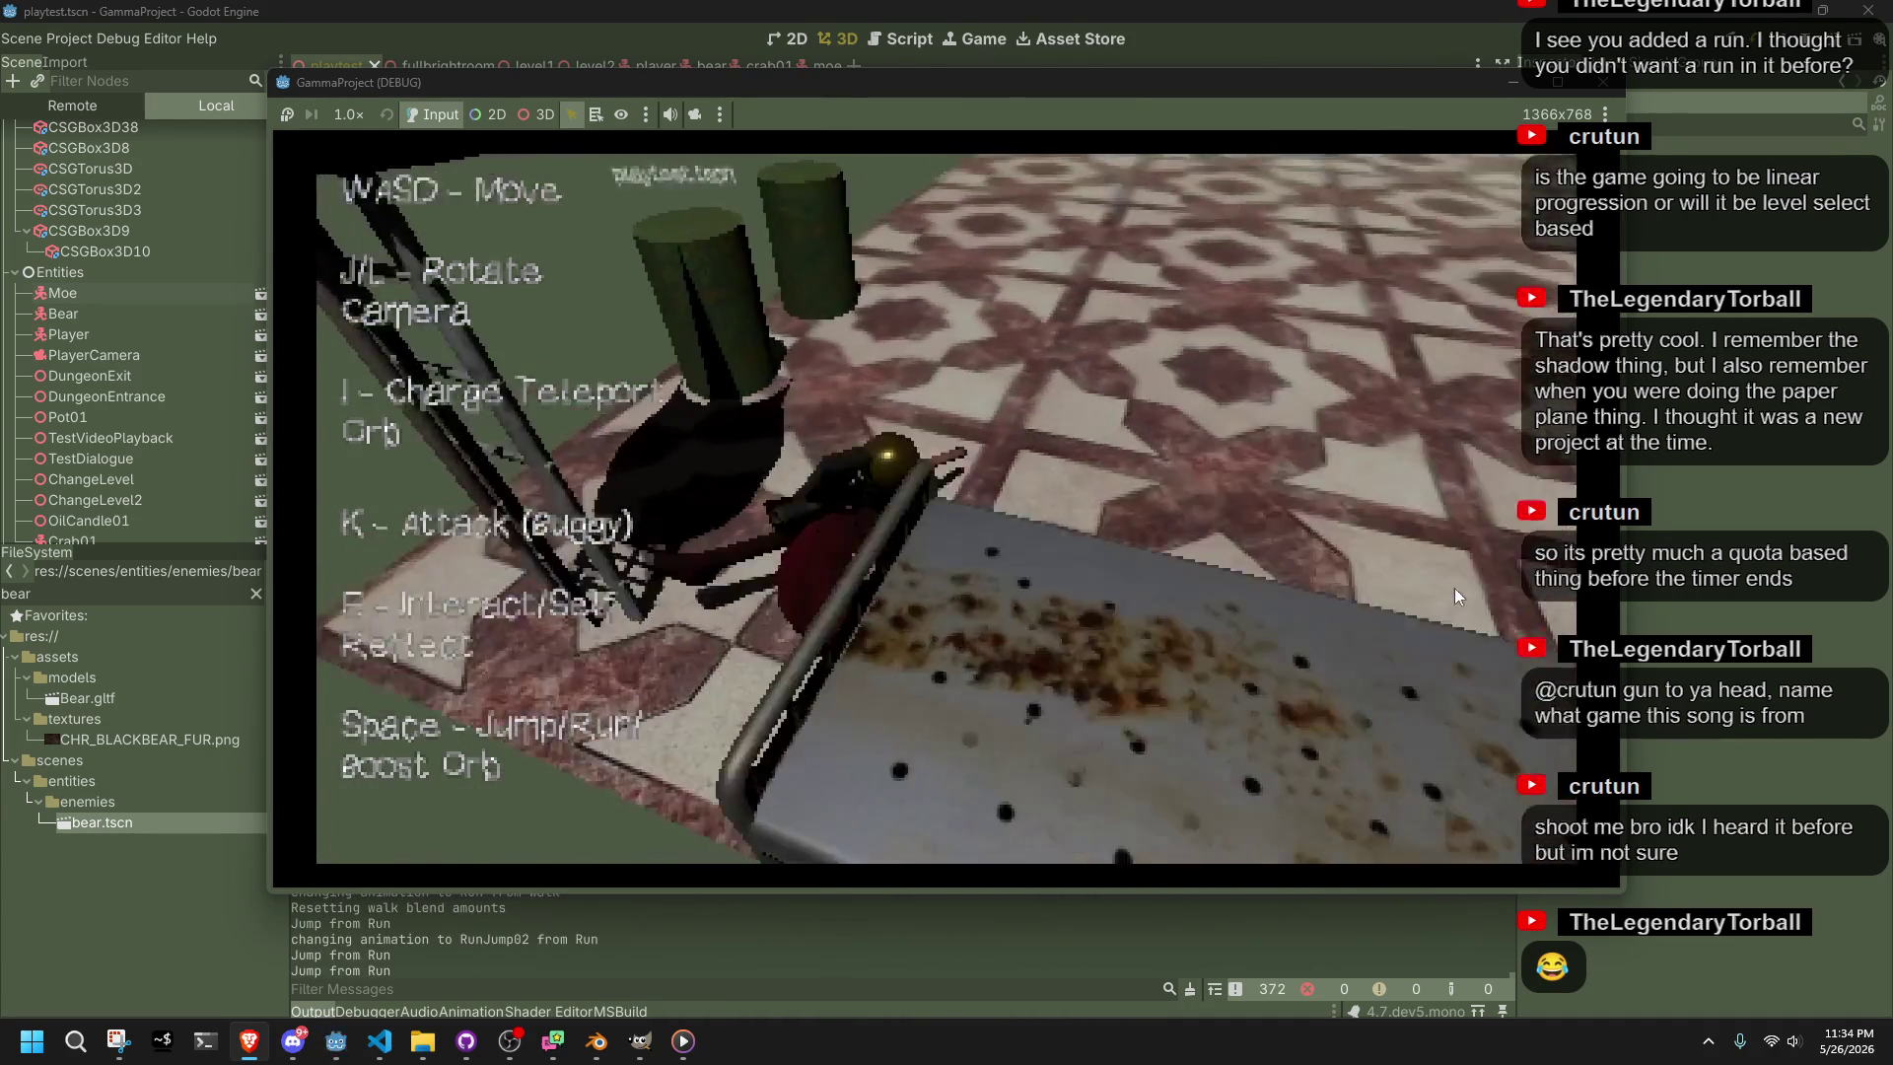
key(w)
key(w)
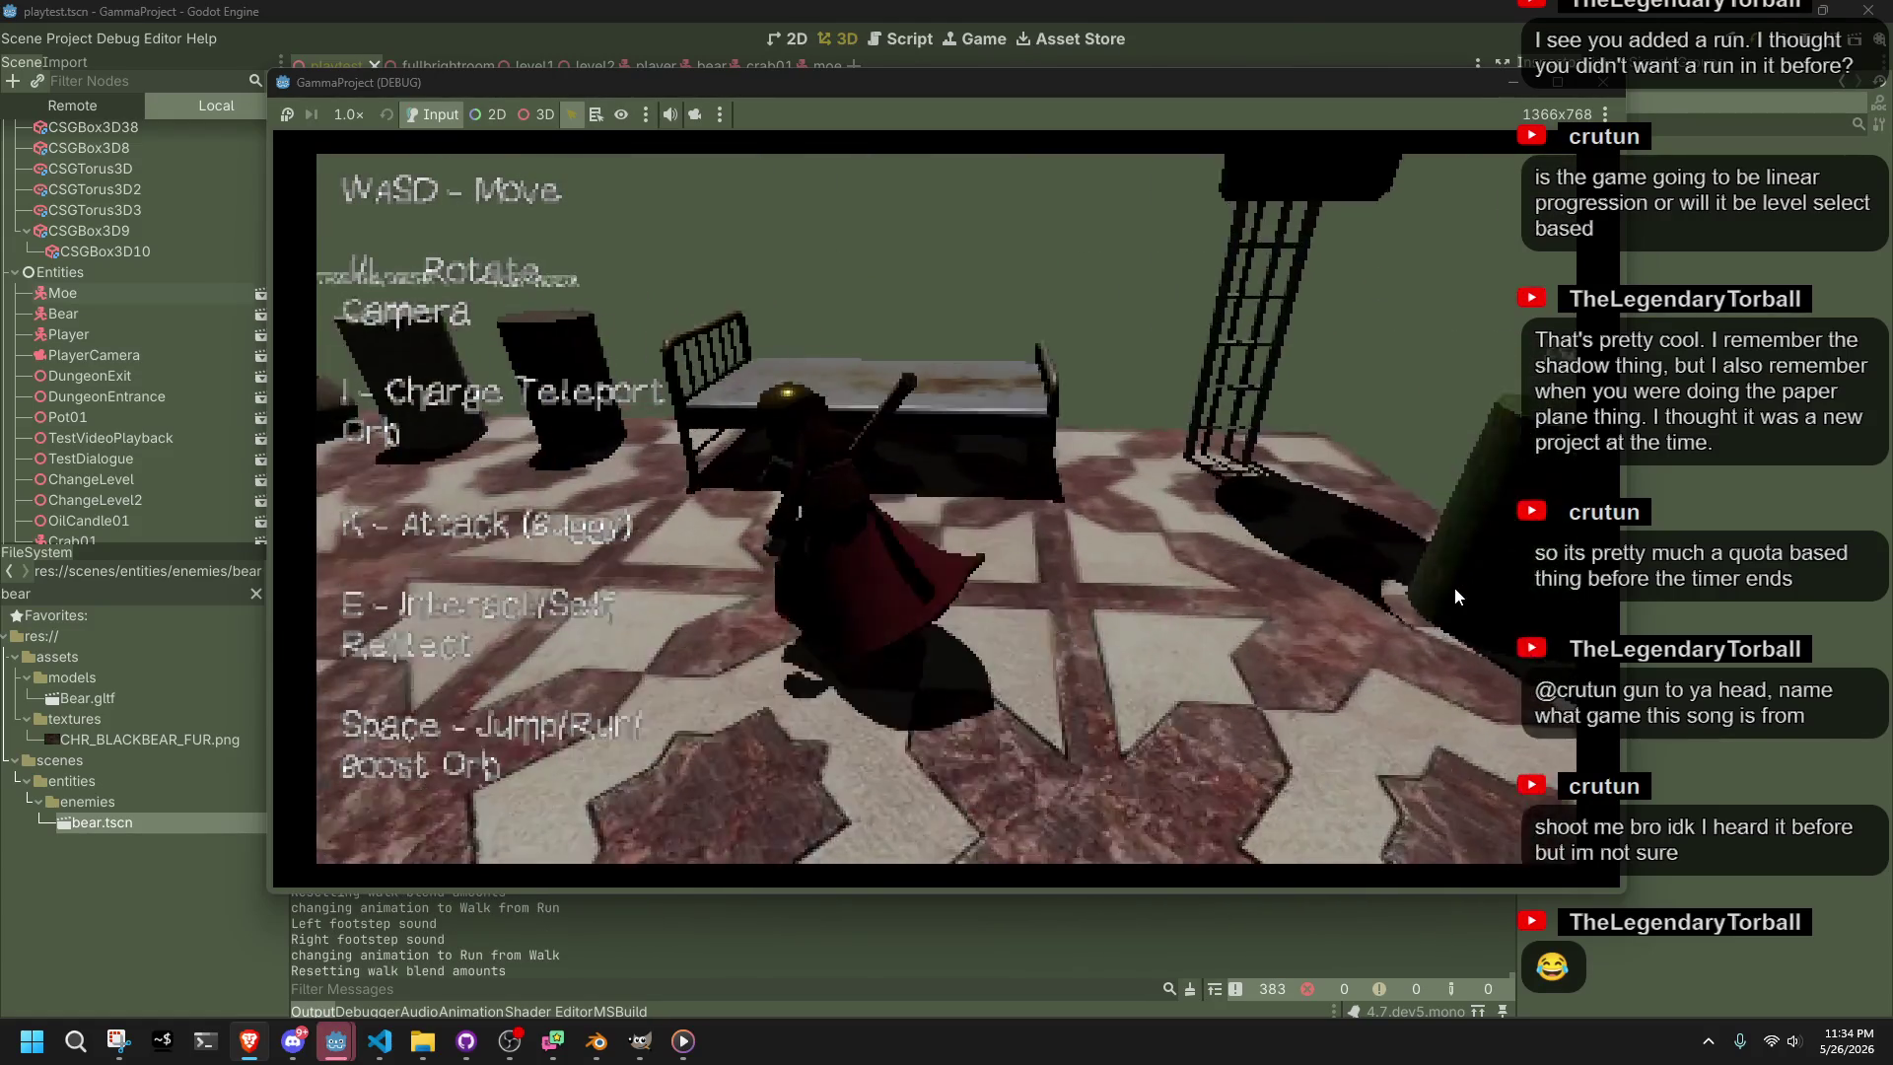
Walk away from the bed toward the stairs and blow out the candle
key(w)
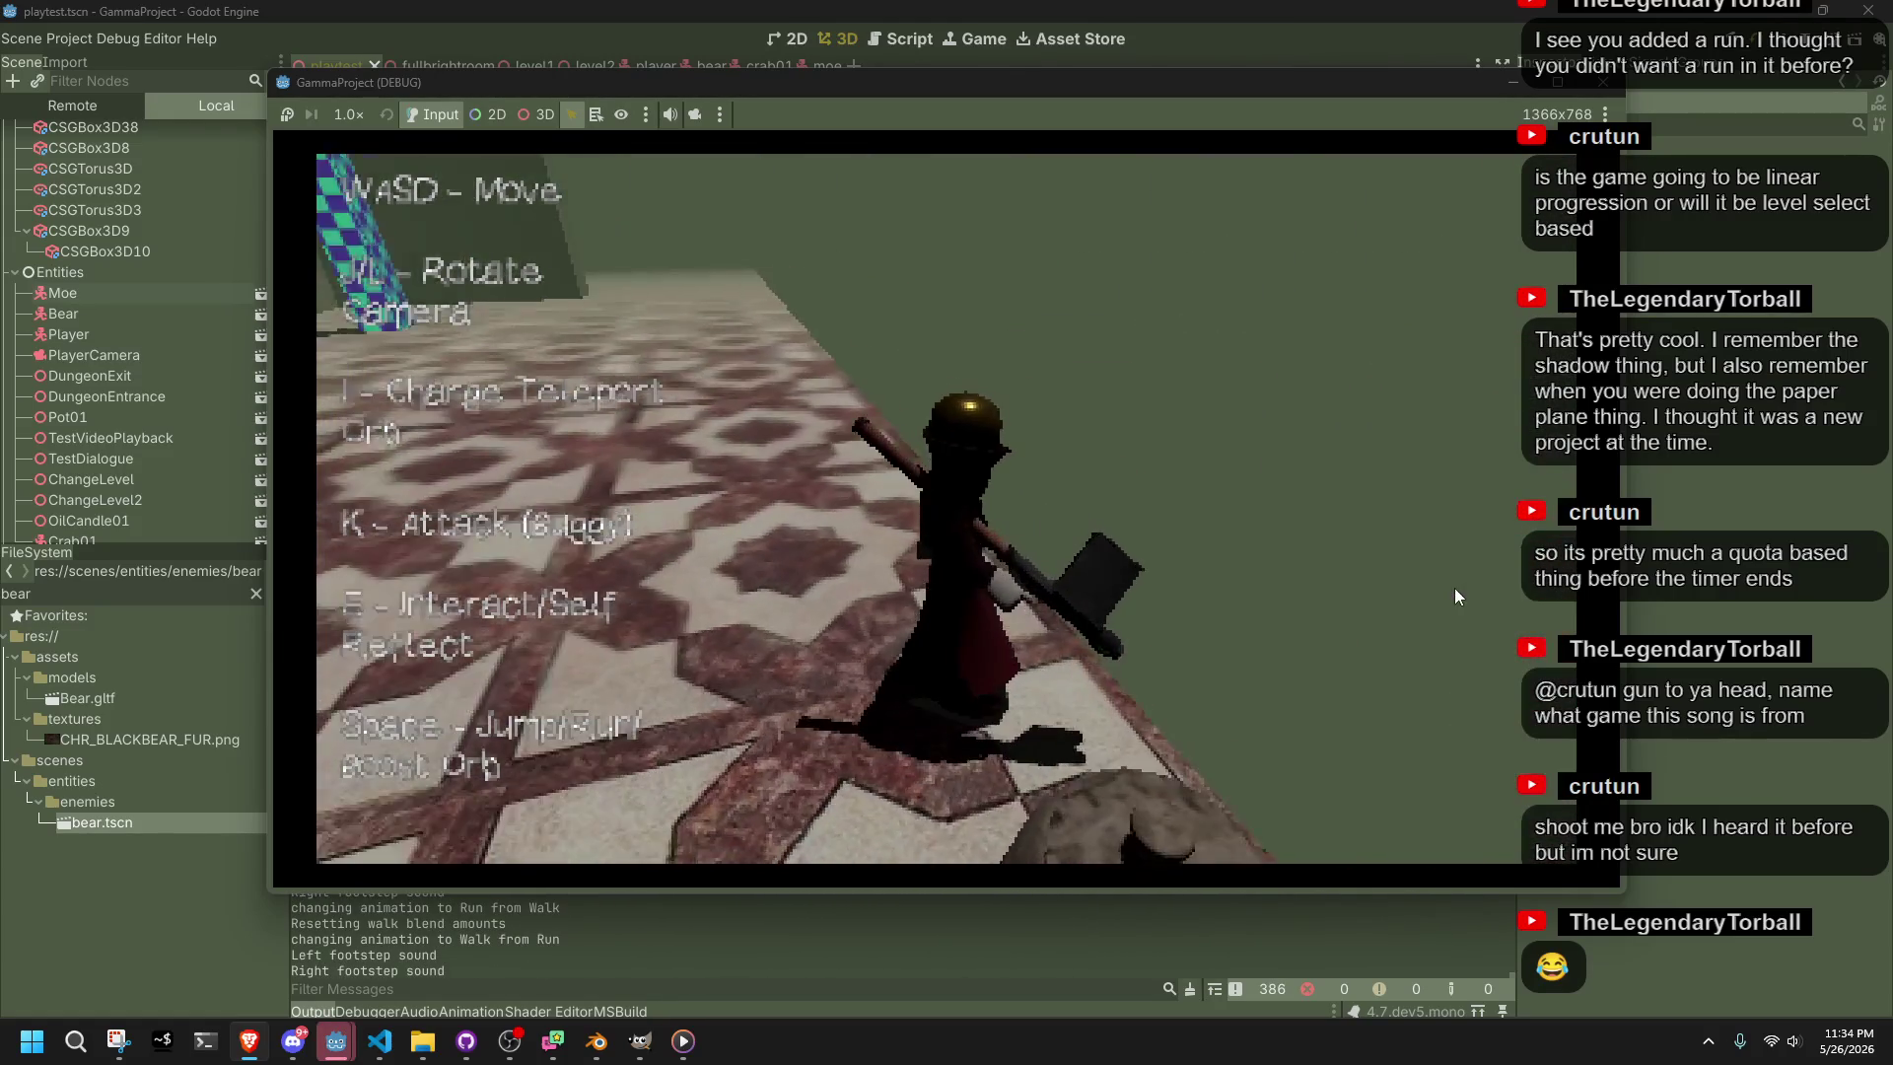
key(w)
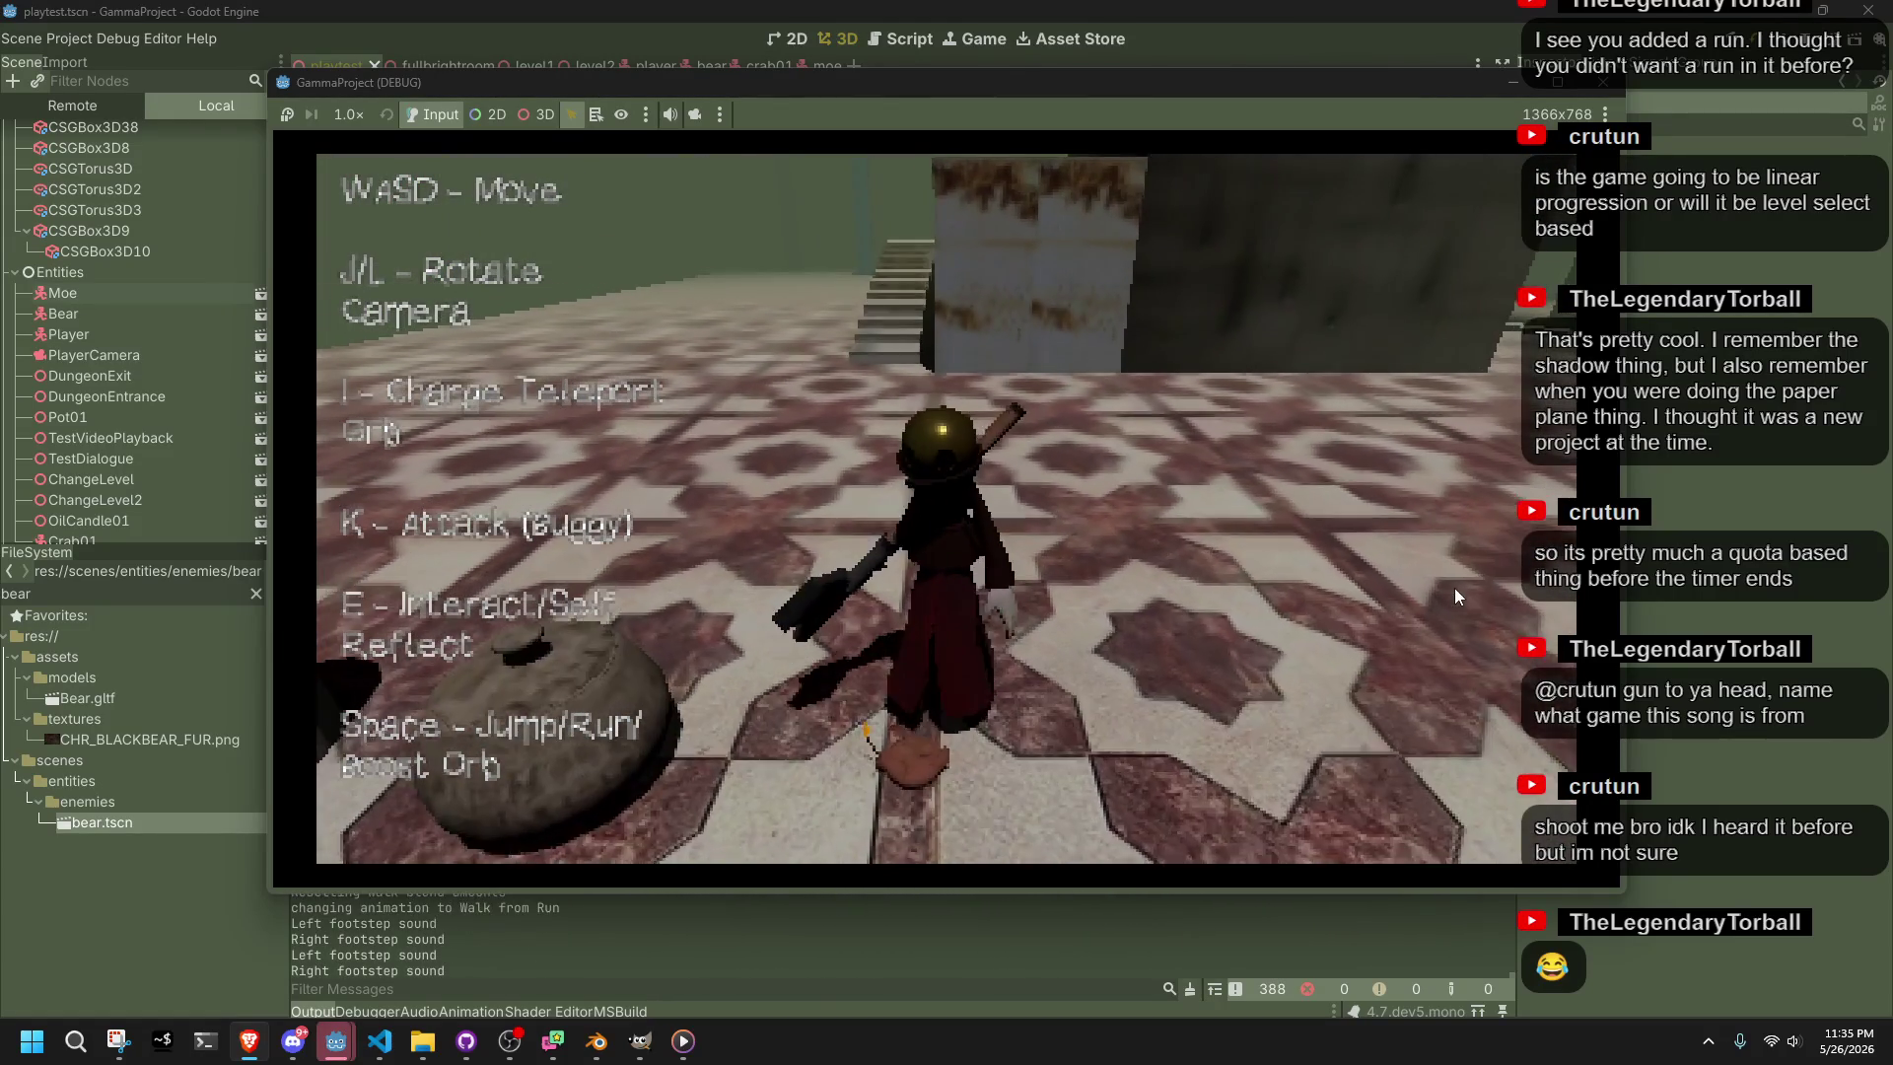
key(e)
key(w)
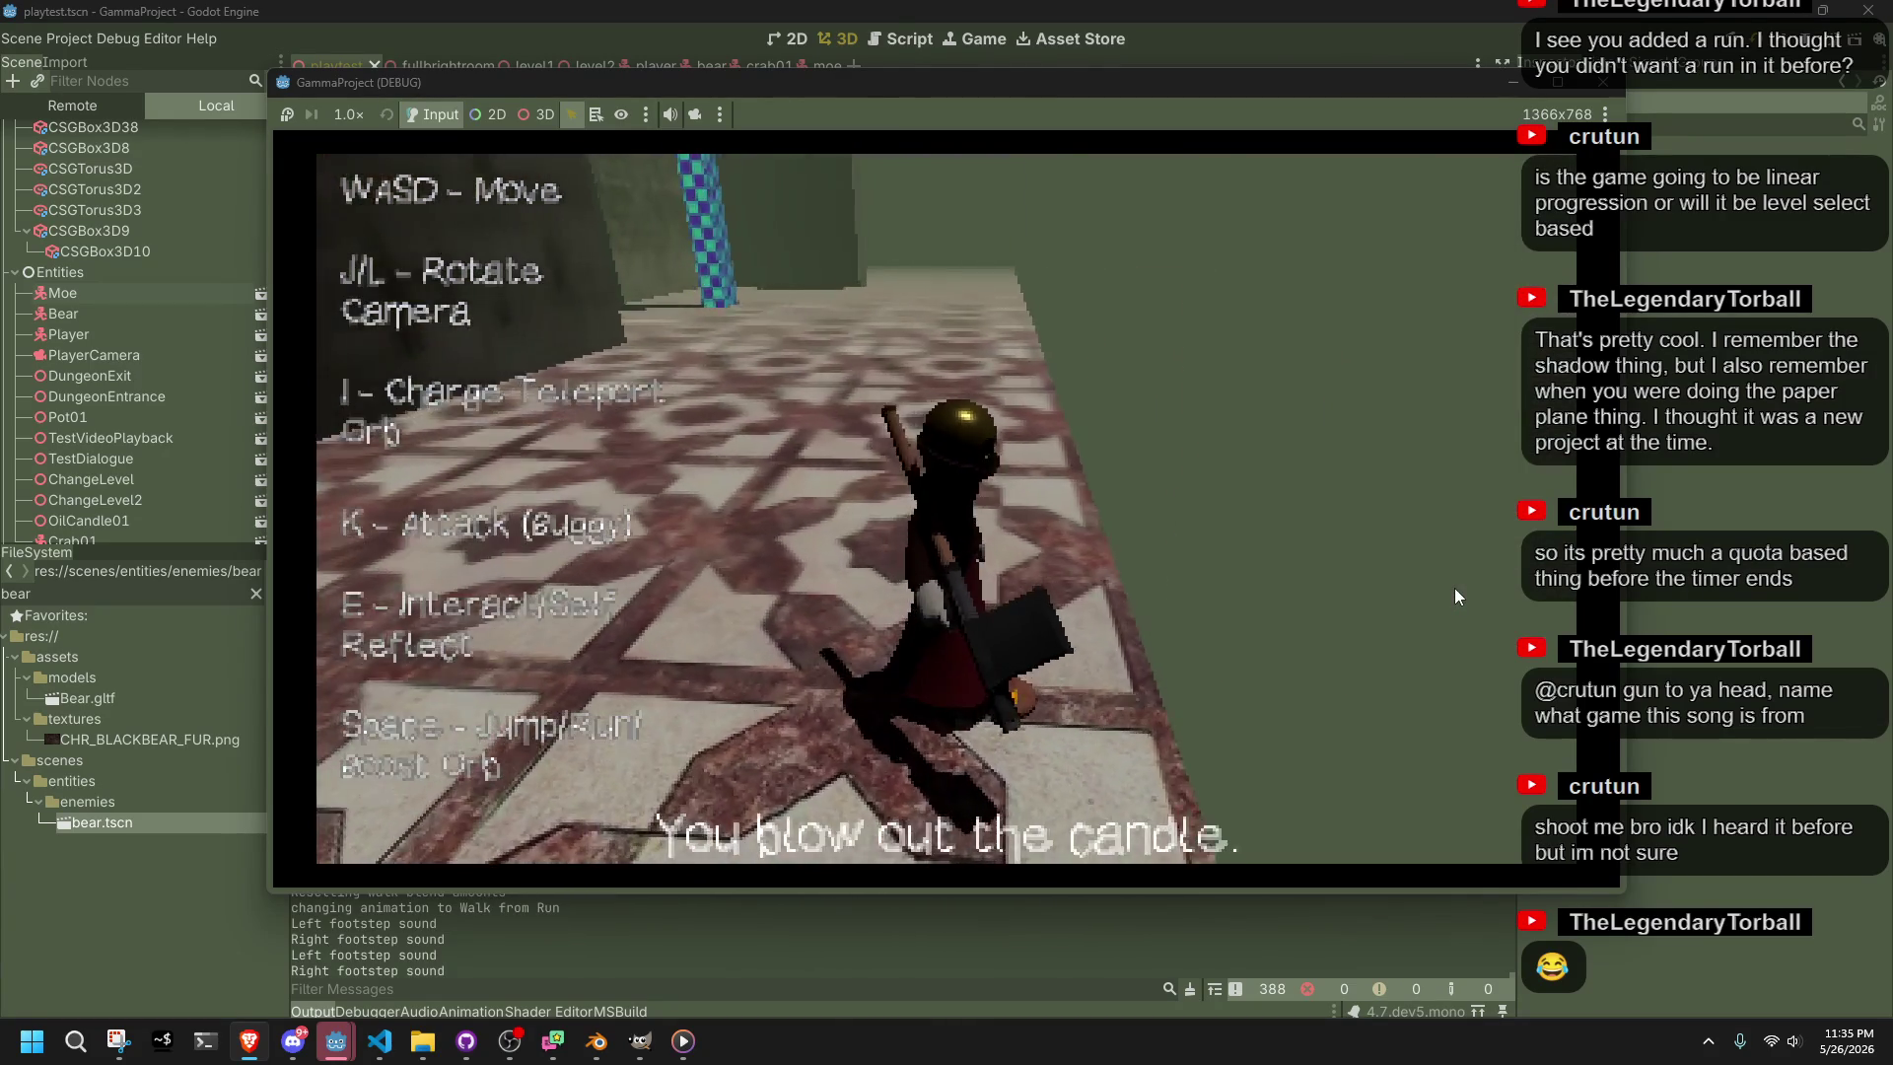
key(w)
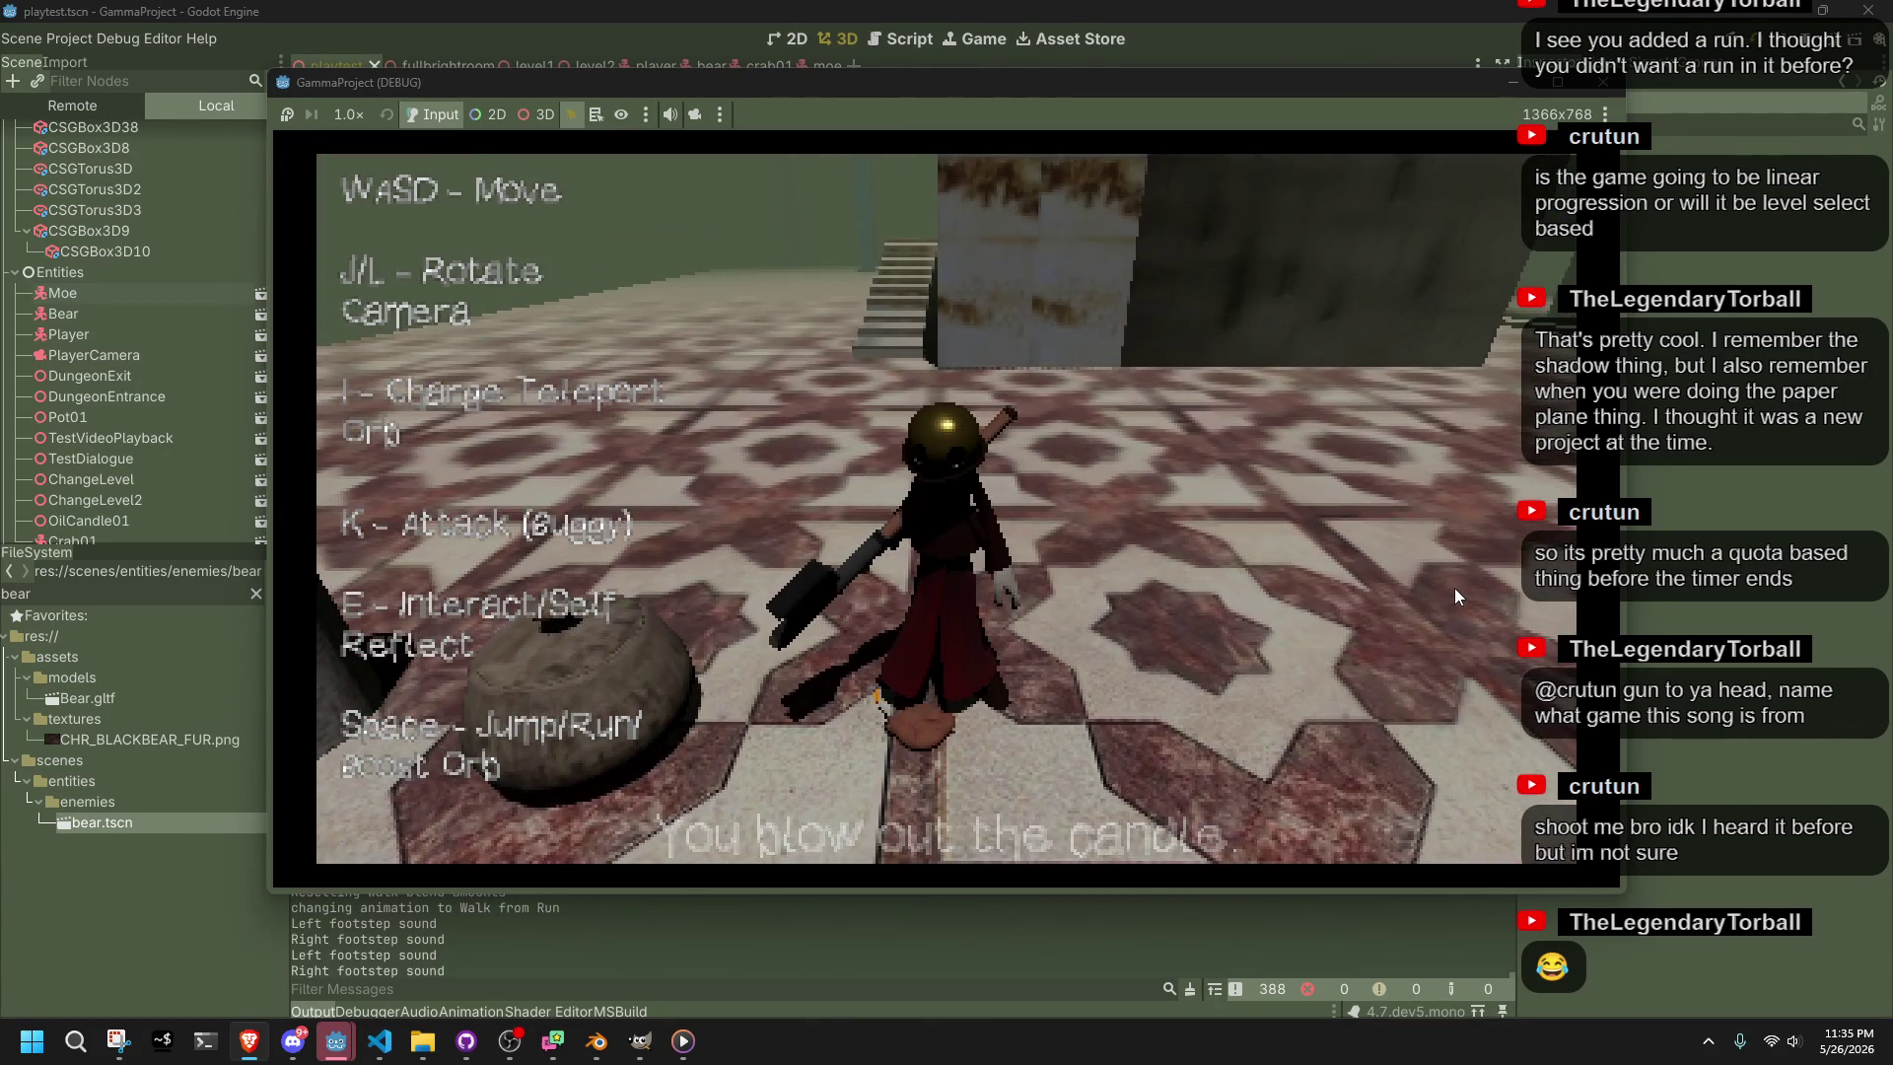
Check the pot to find 10 meat inside, then walk on toward the test pillars
key(a)
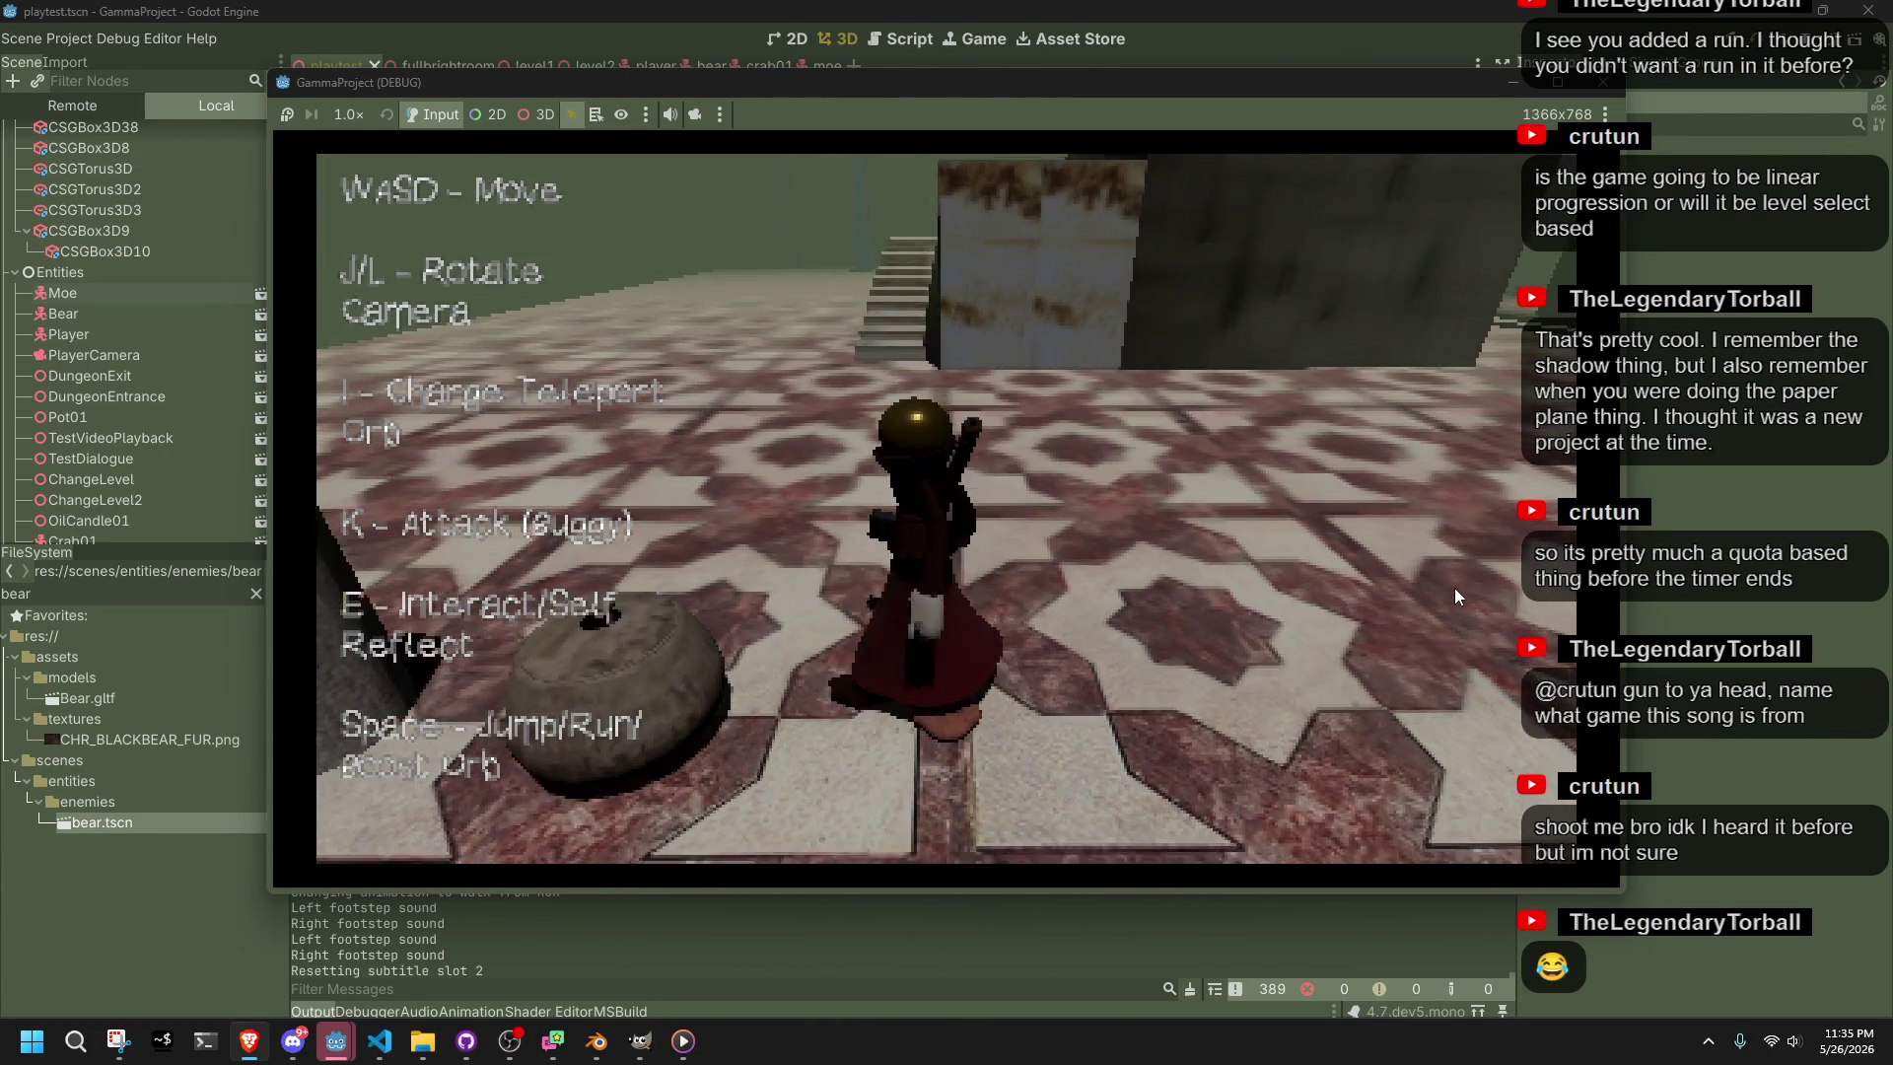
key(w)
key(e)
key(d)
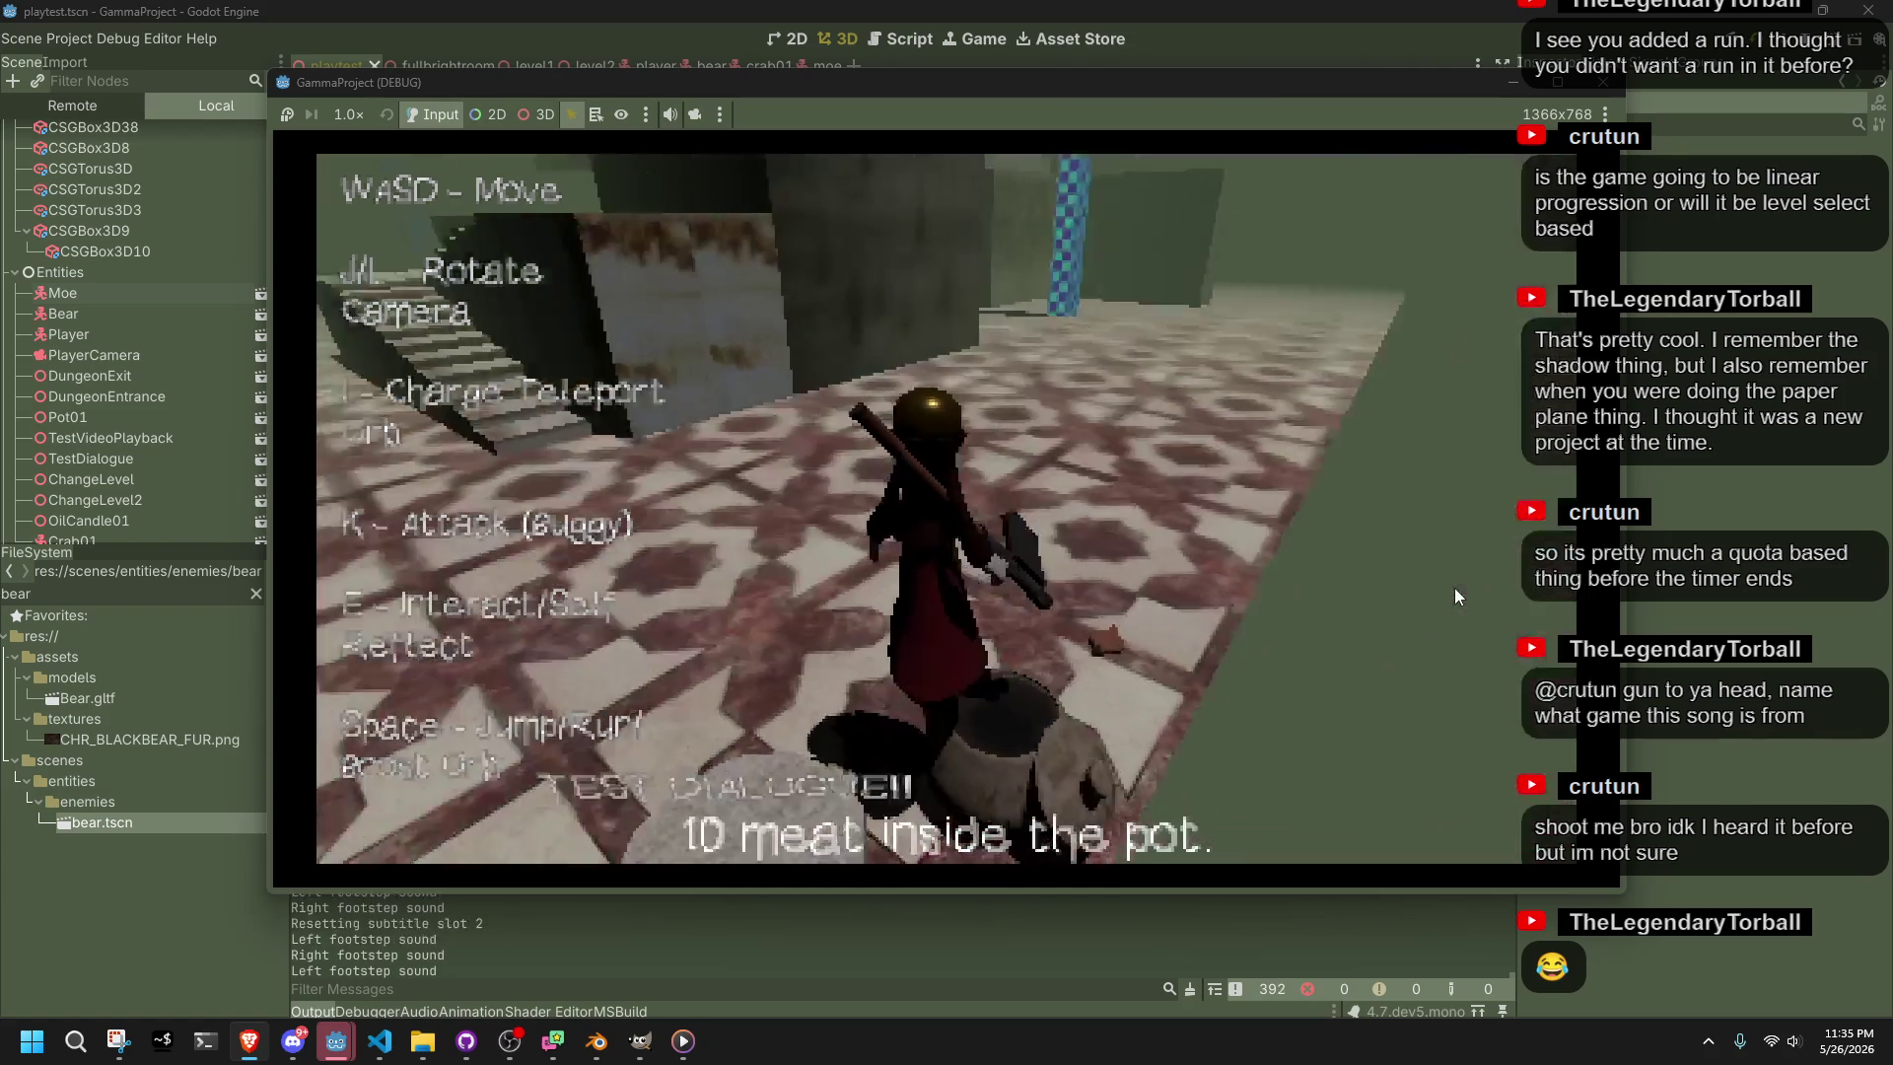
key(w)
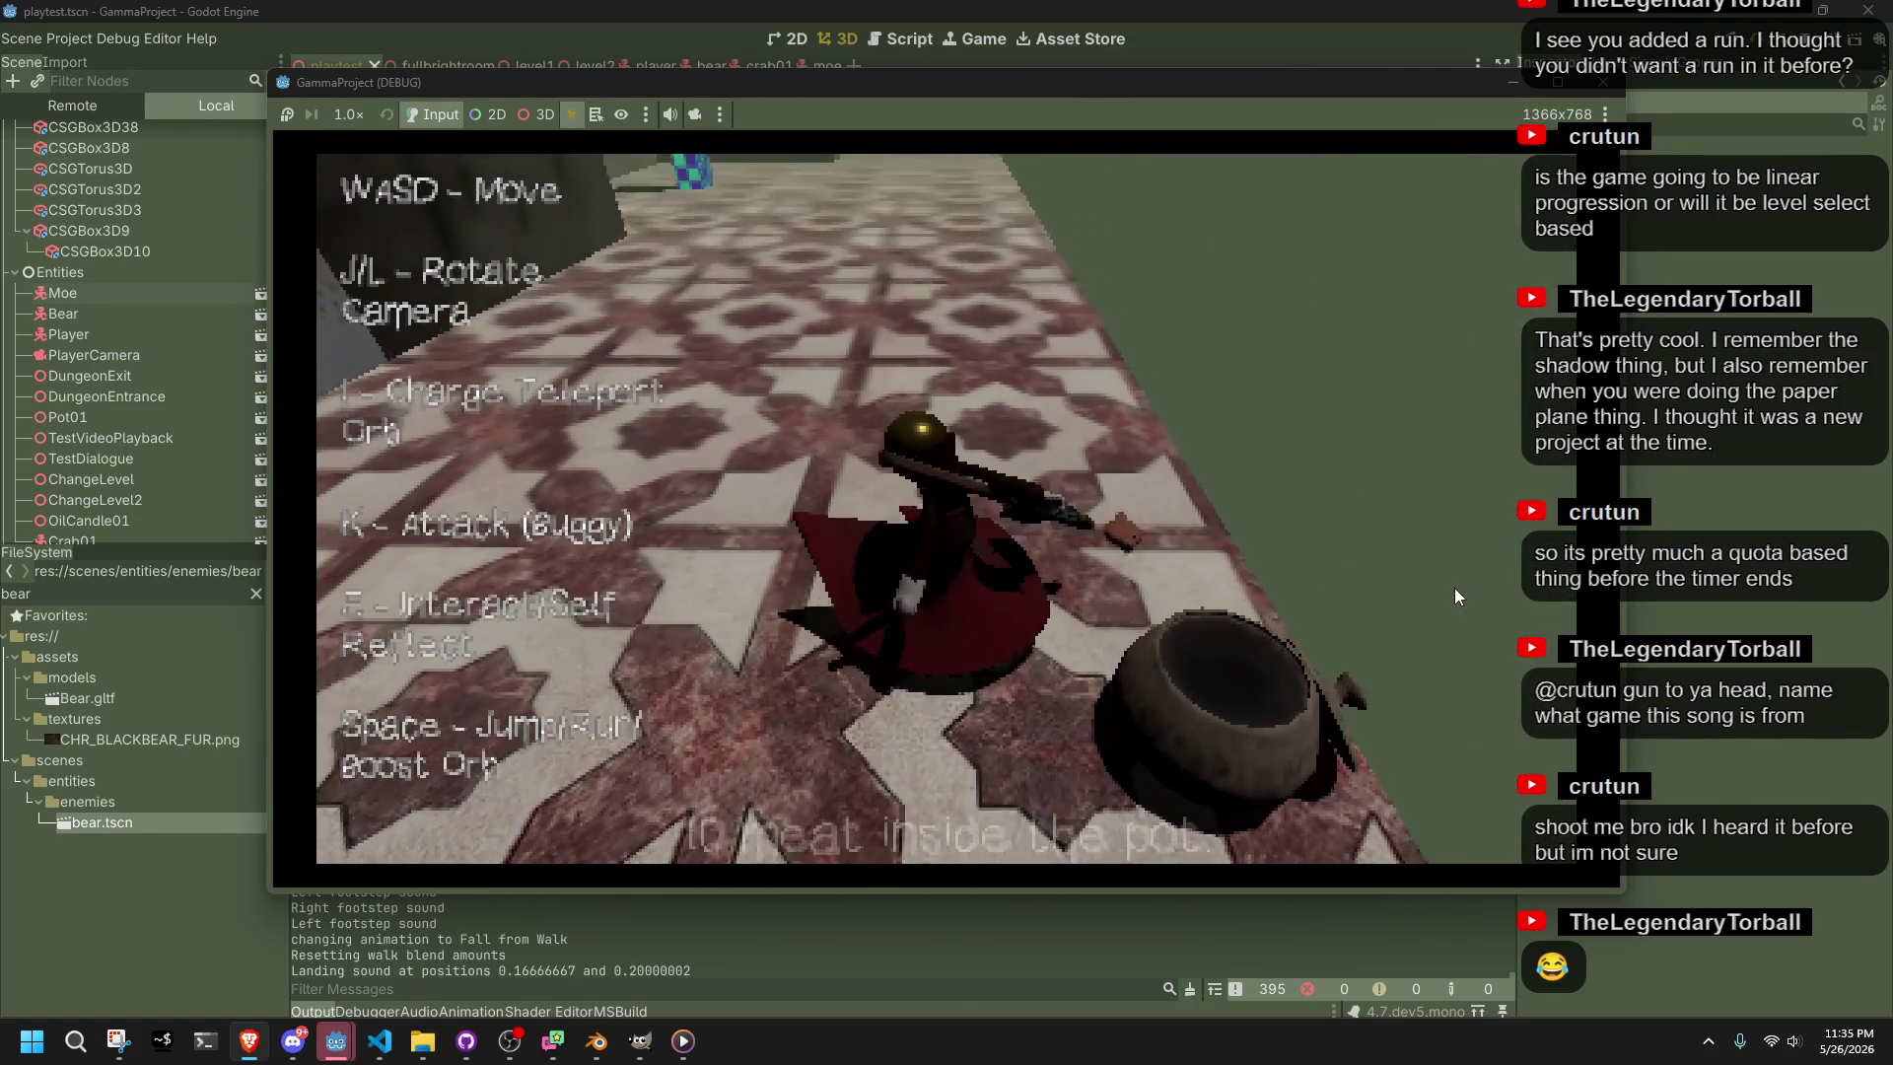
Run past the test pillars across the patterned floor and jump
key(l)
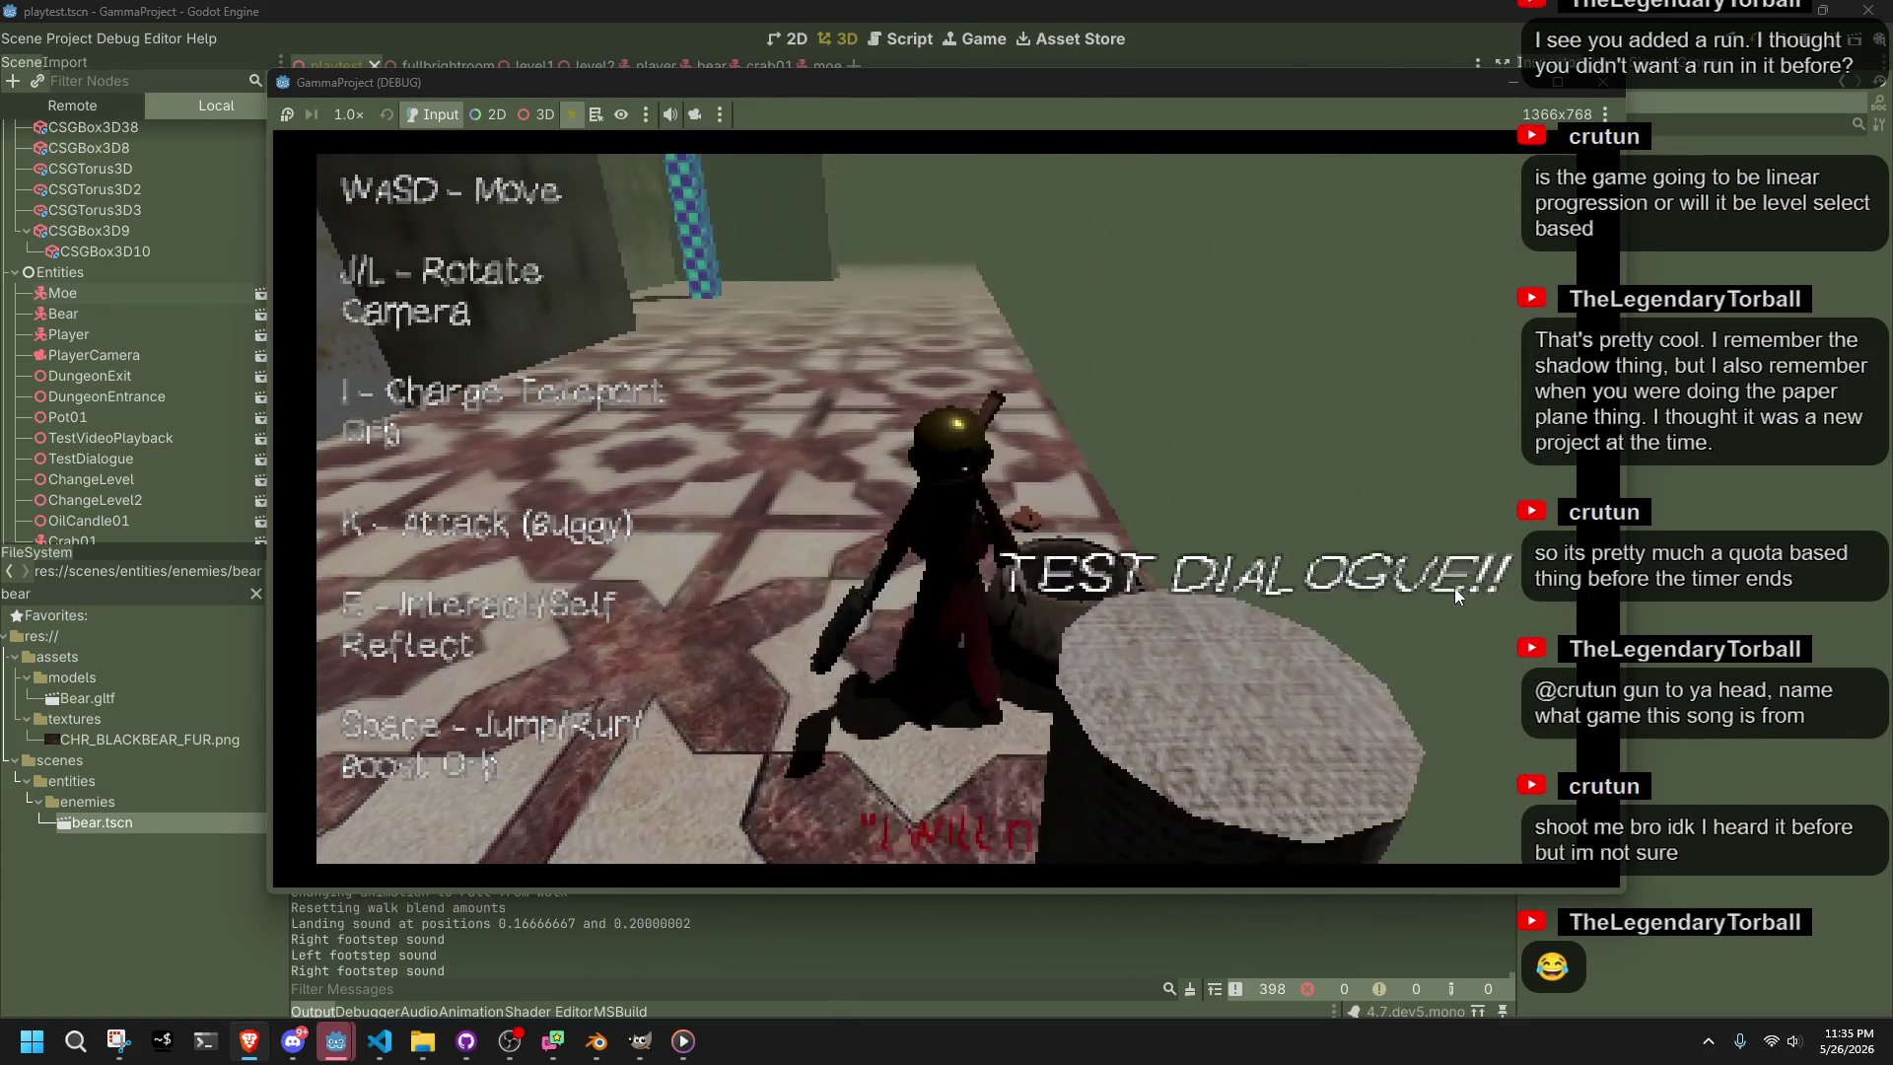
key(w)
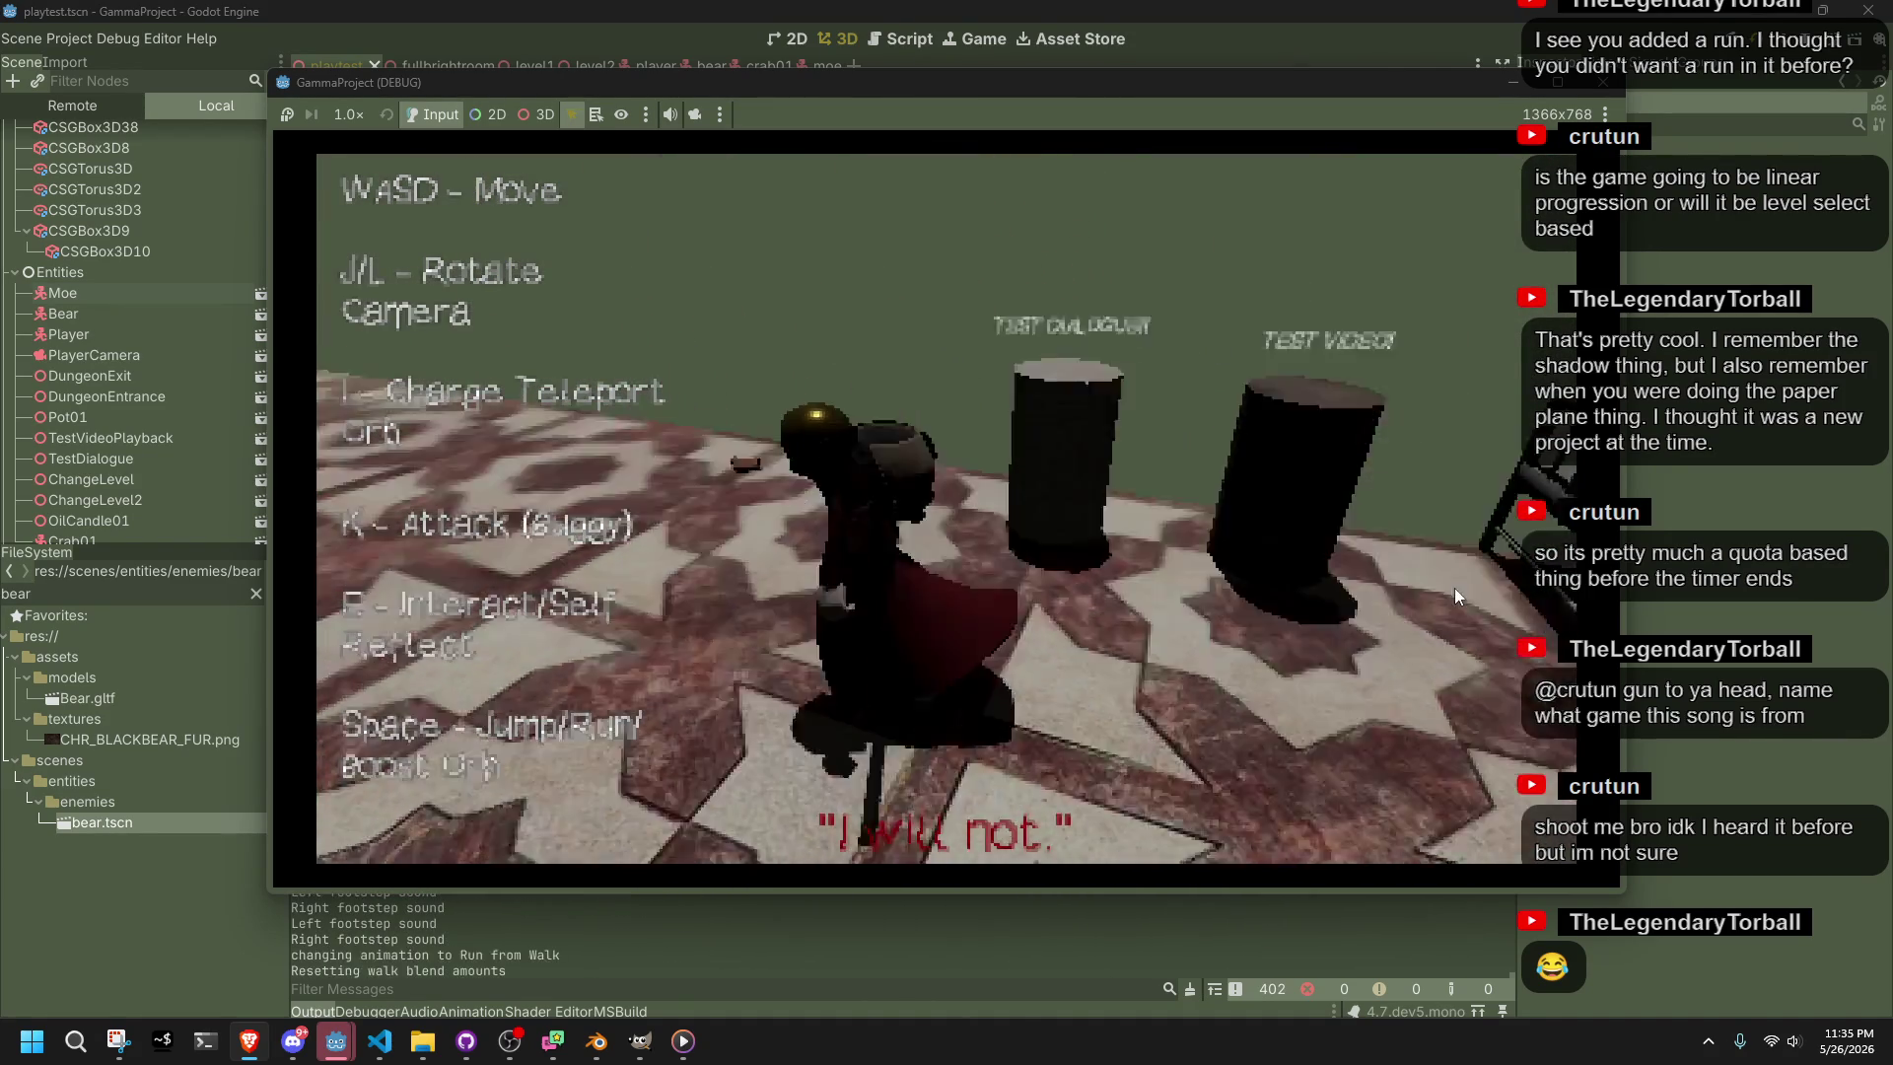
key(space)
key(s)
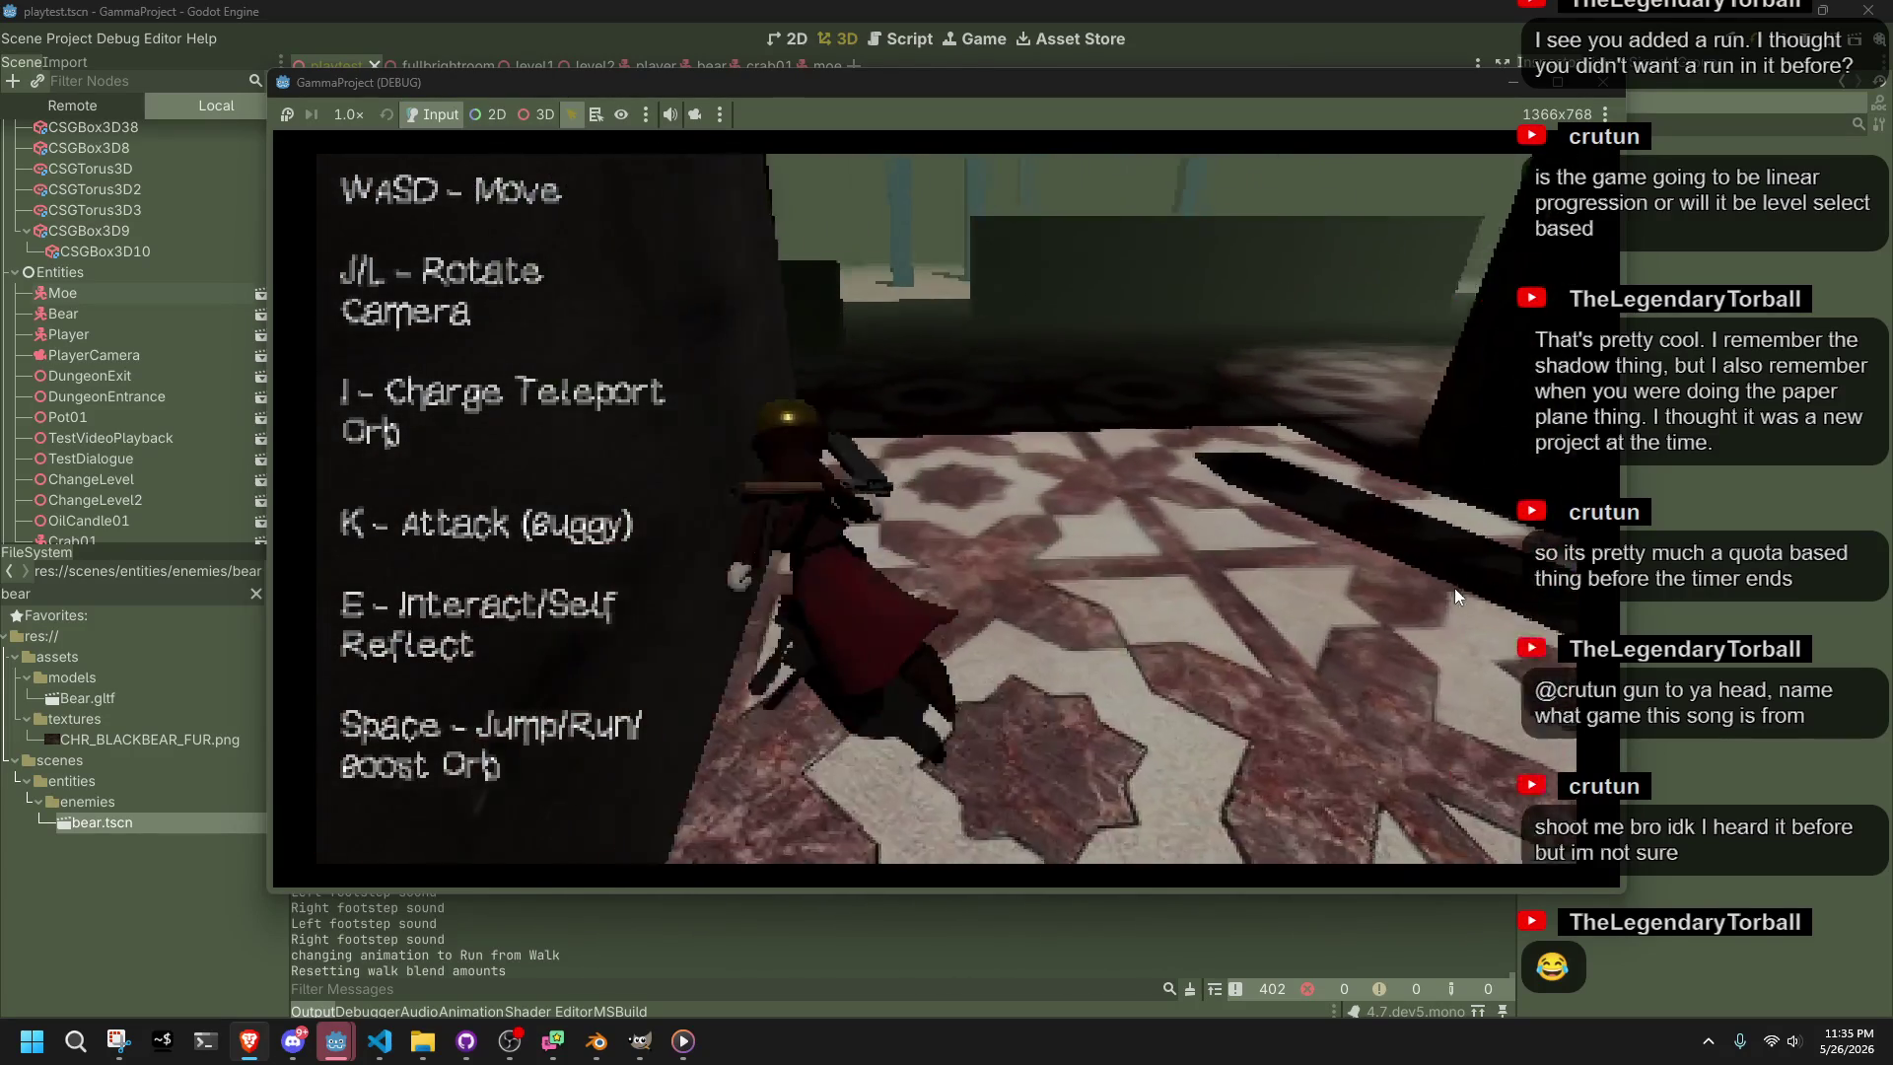
key(space)
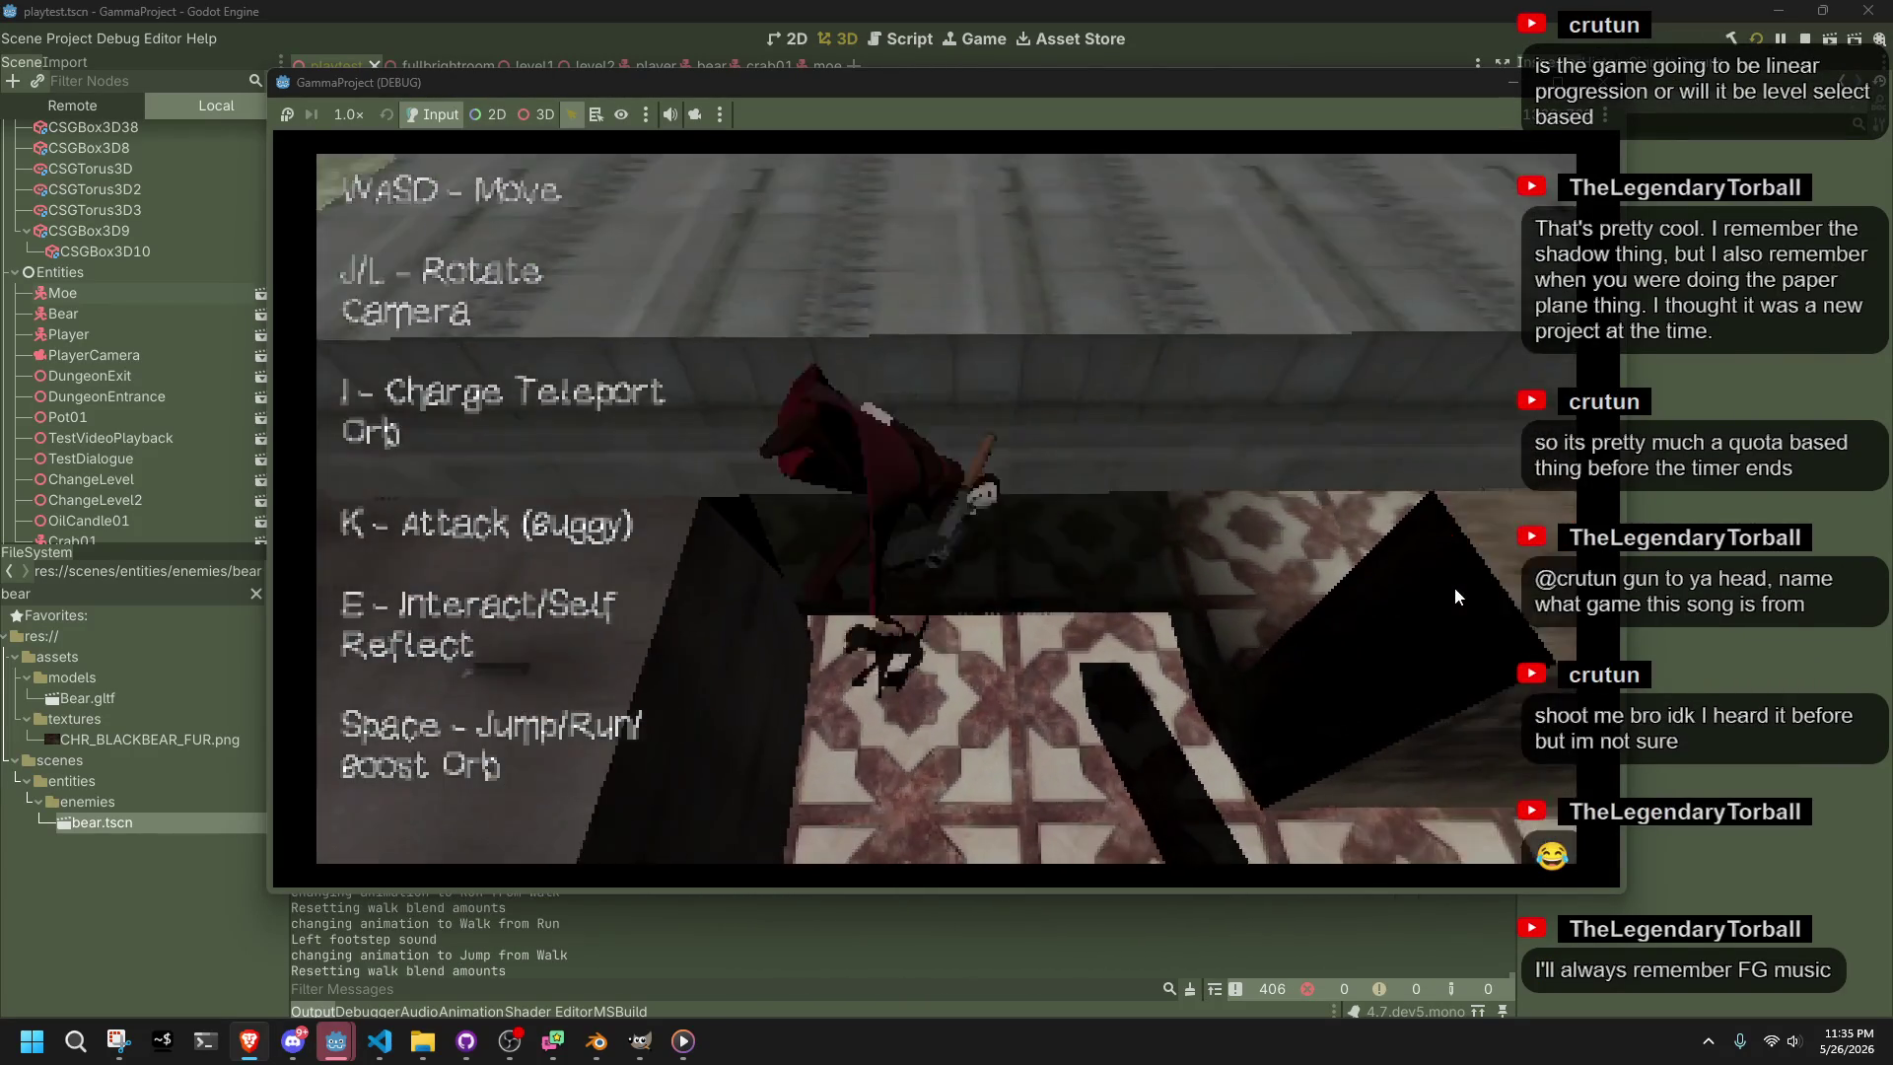
key(j)
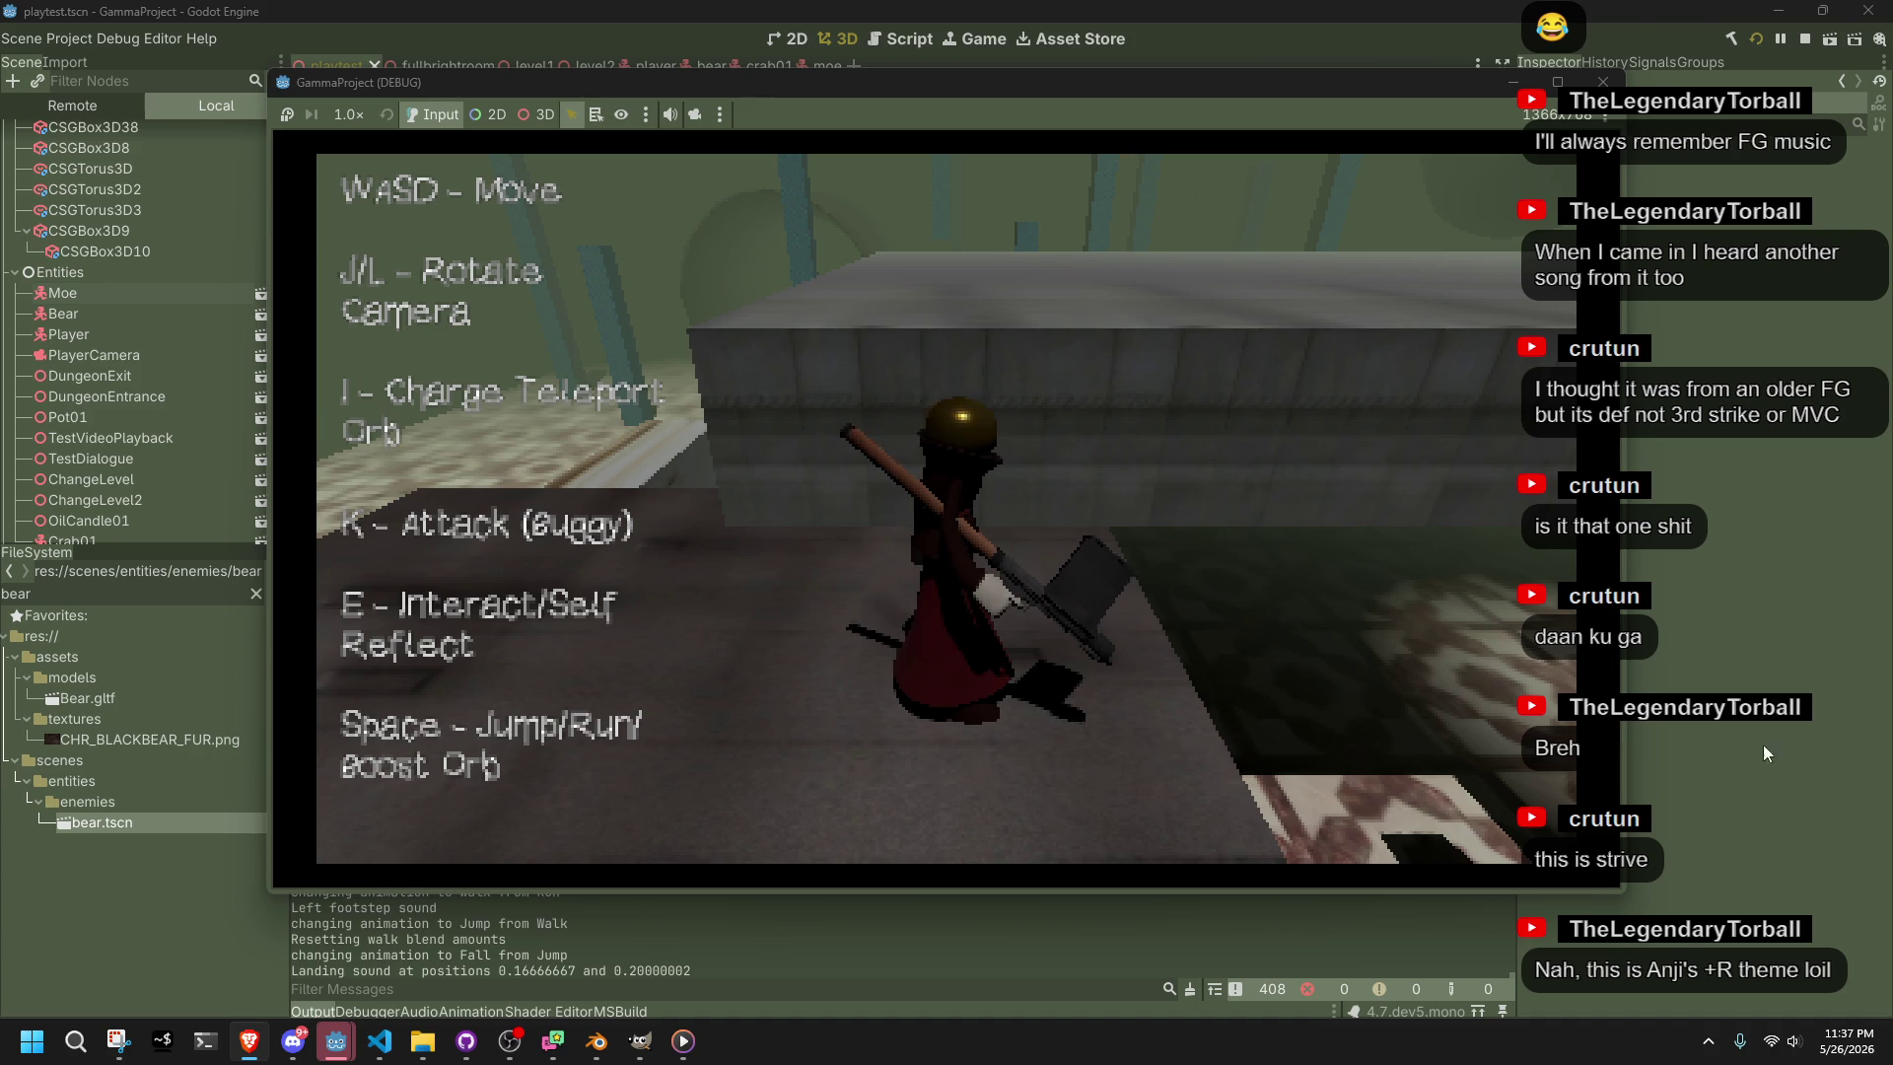
Switch from the game to another running application via the taskbar
click(684, 1041)
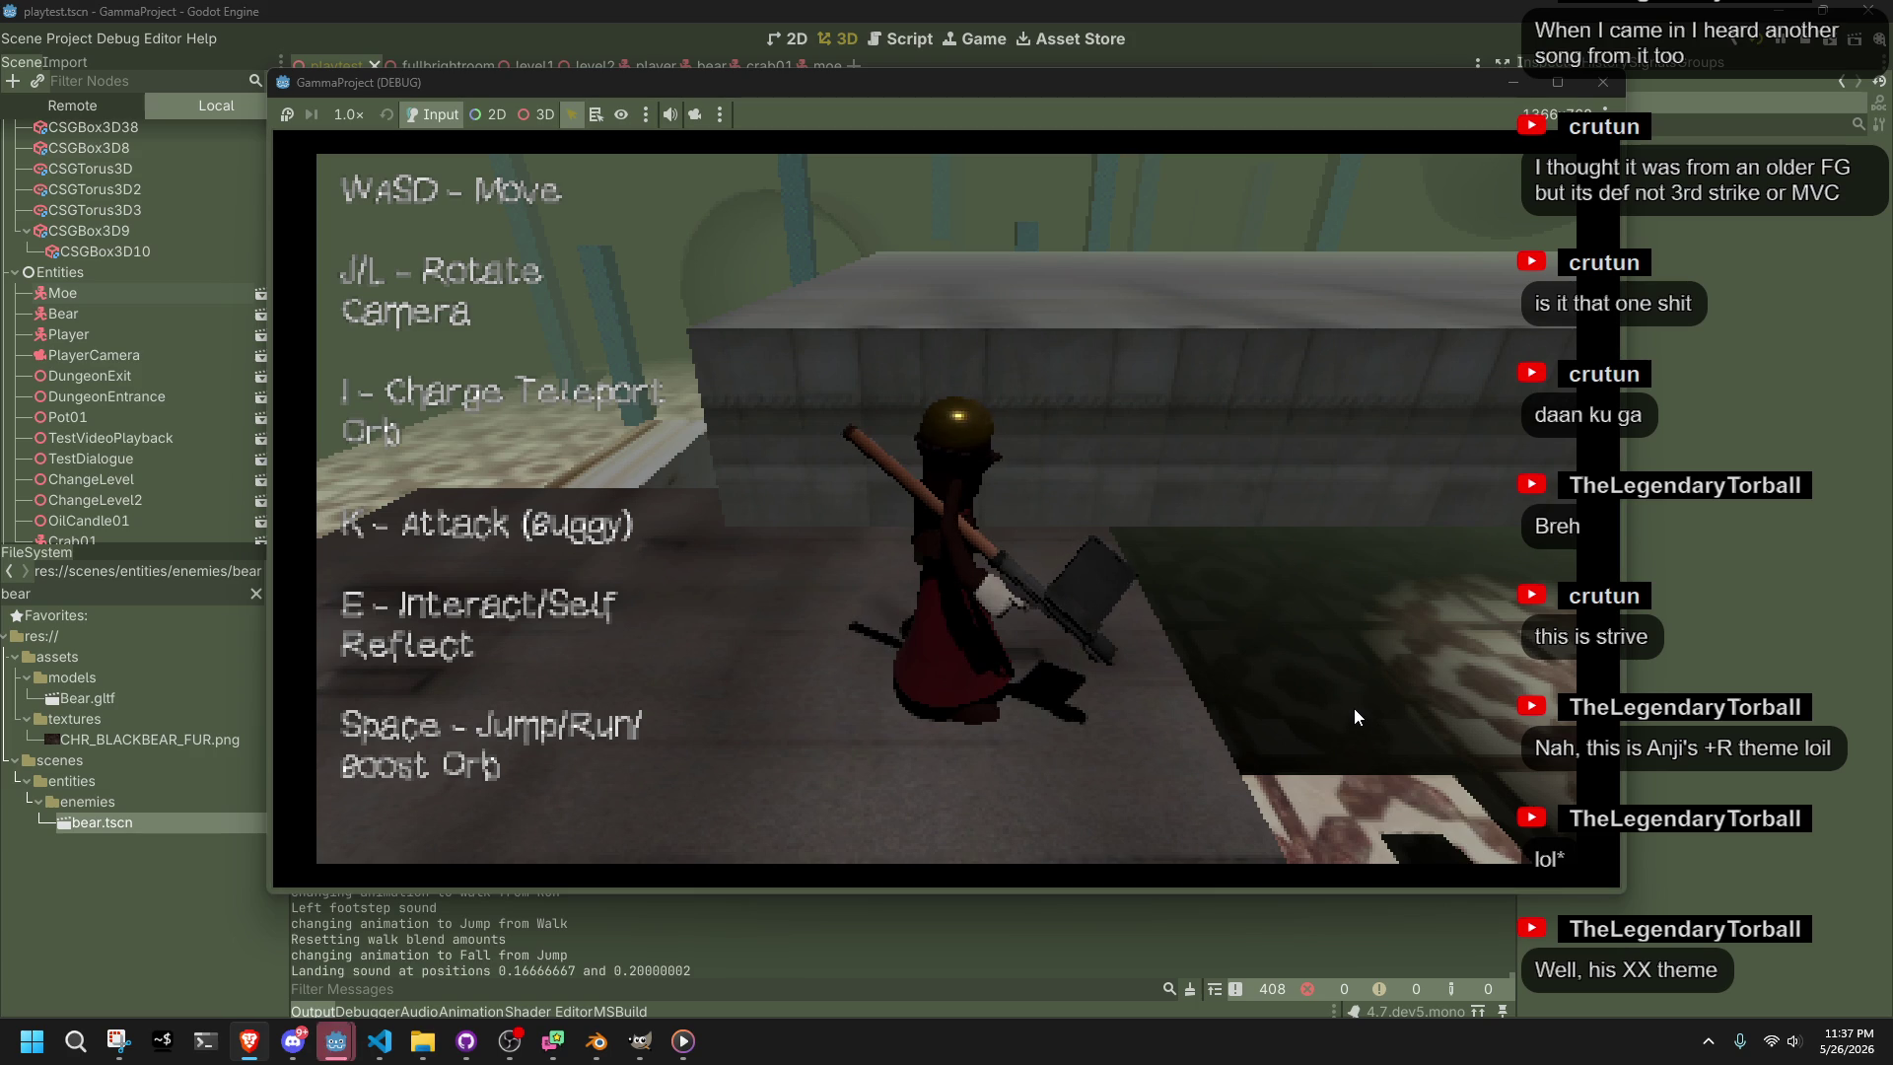
Circle the camera around the stone block, run toward it, turn left and jump
key(j)
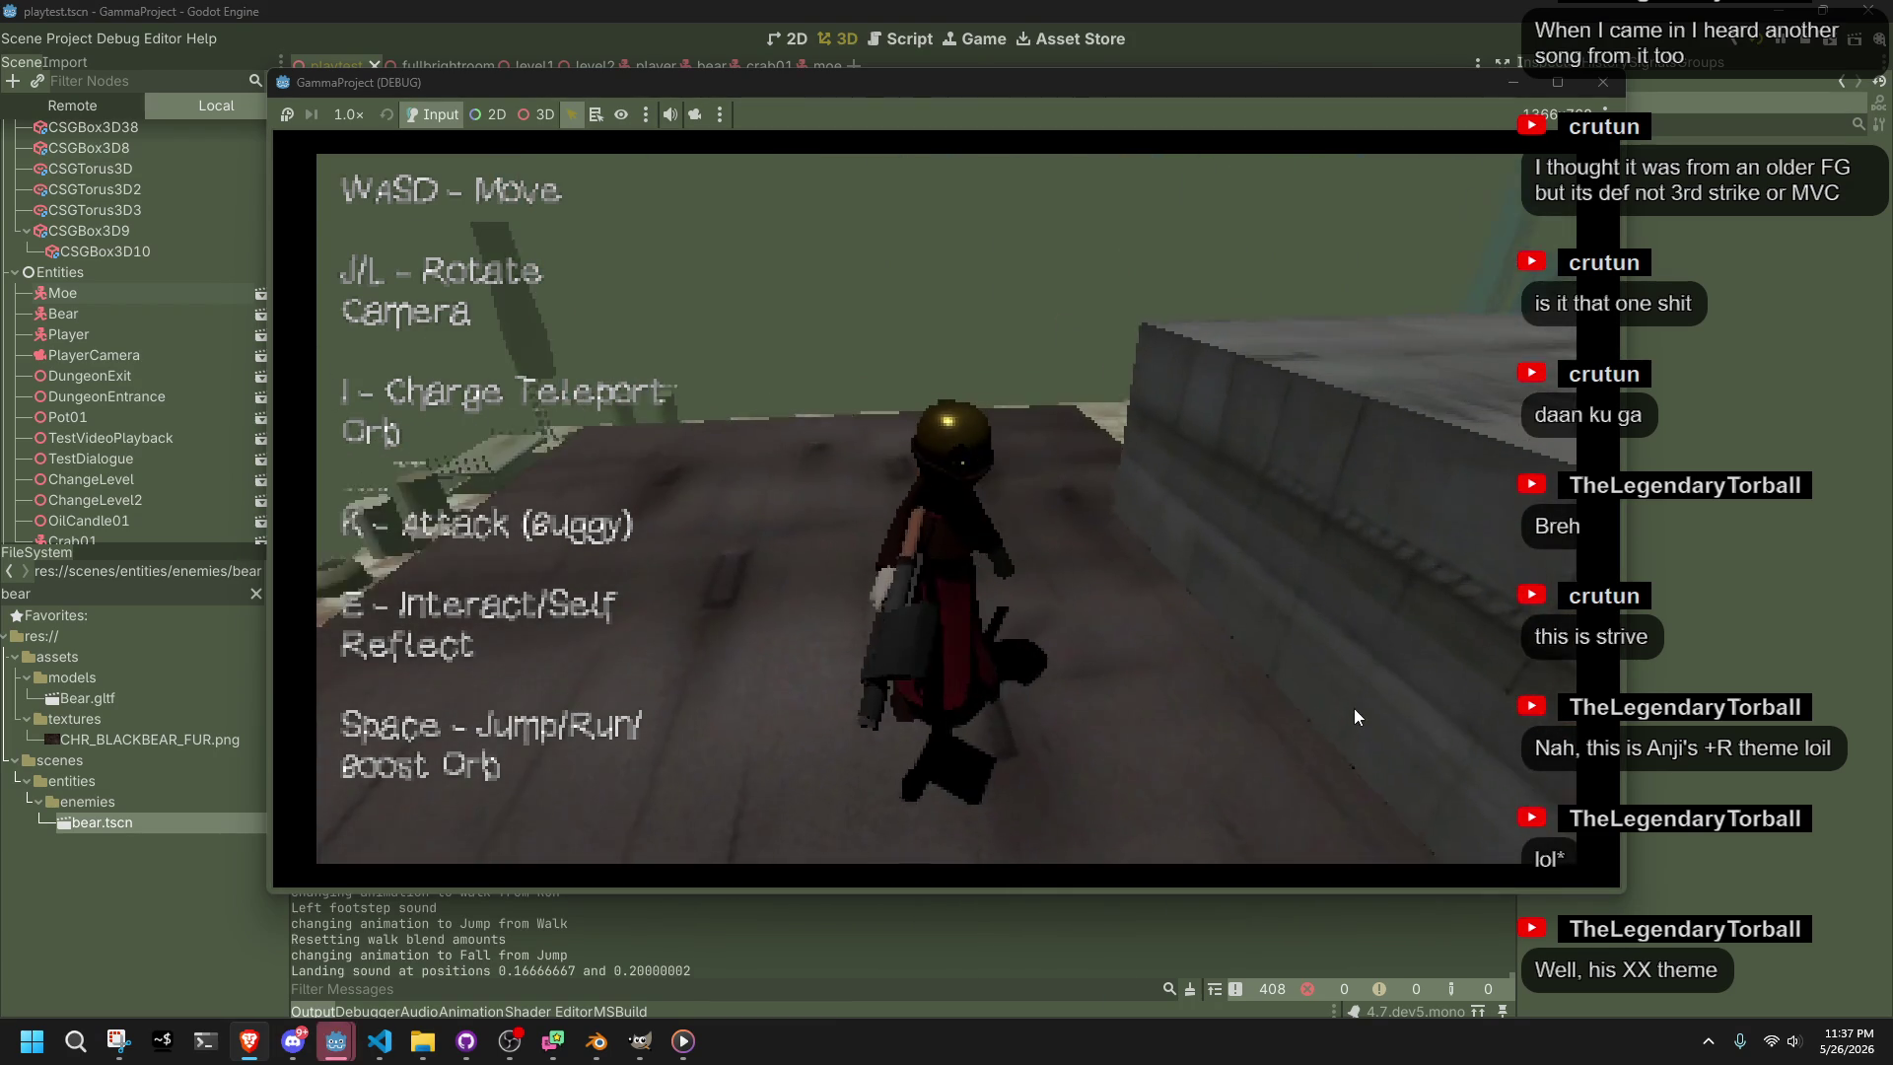
key(j)
key(j)
key(j)
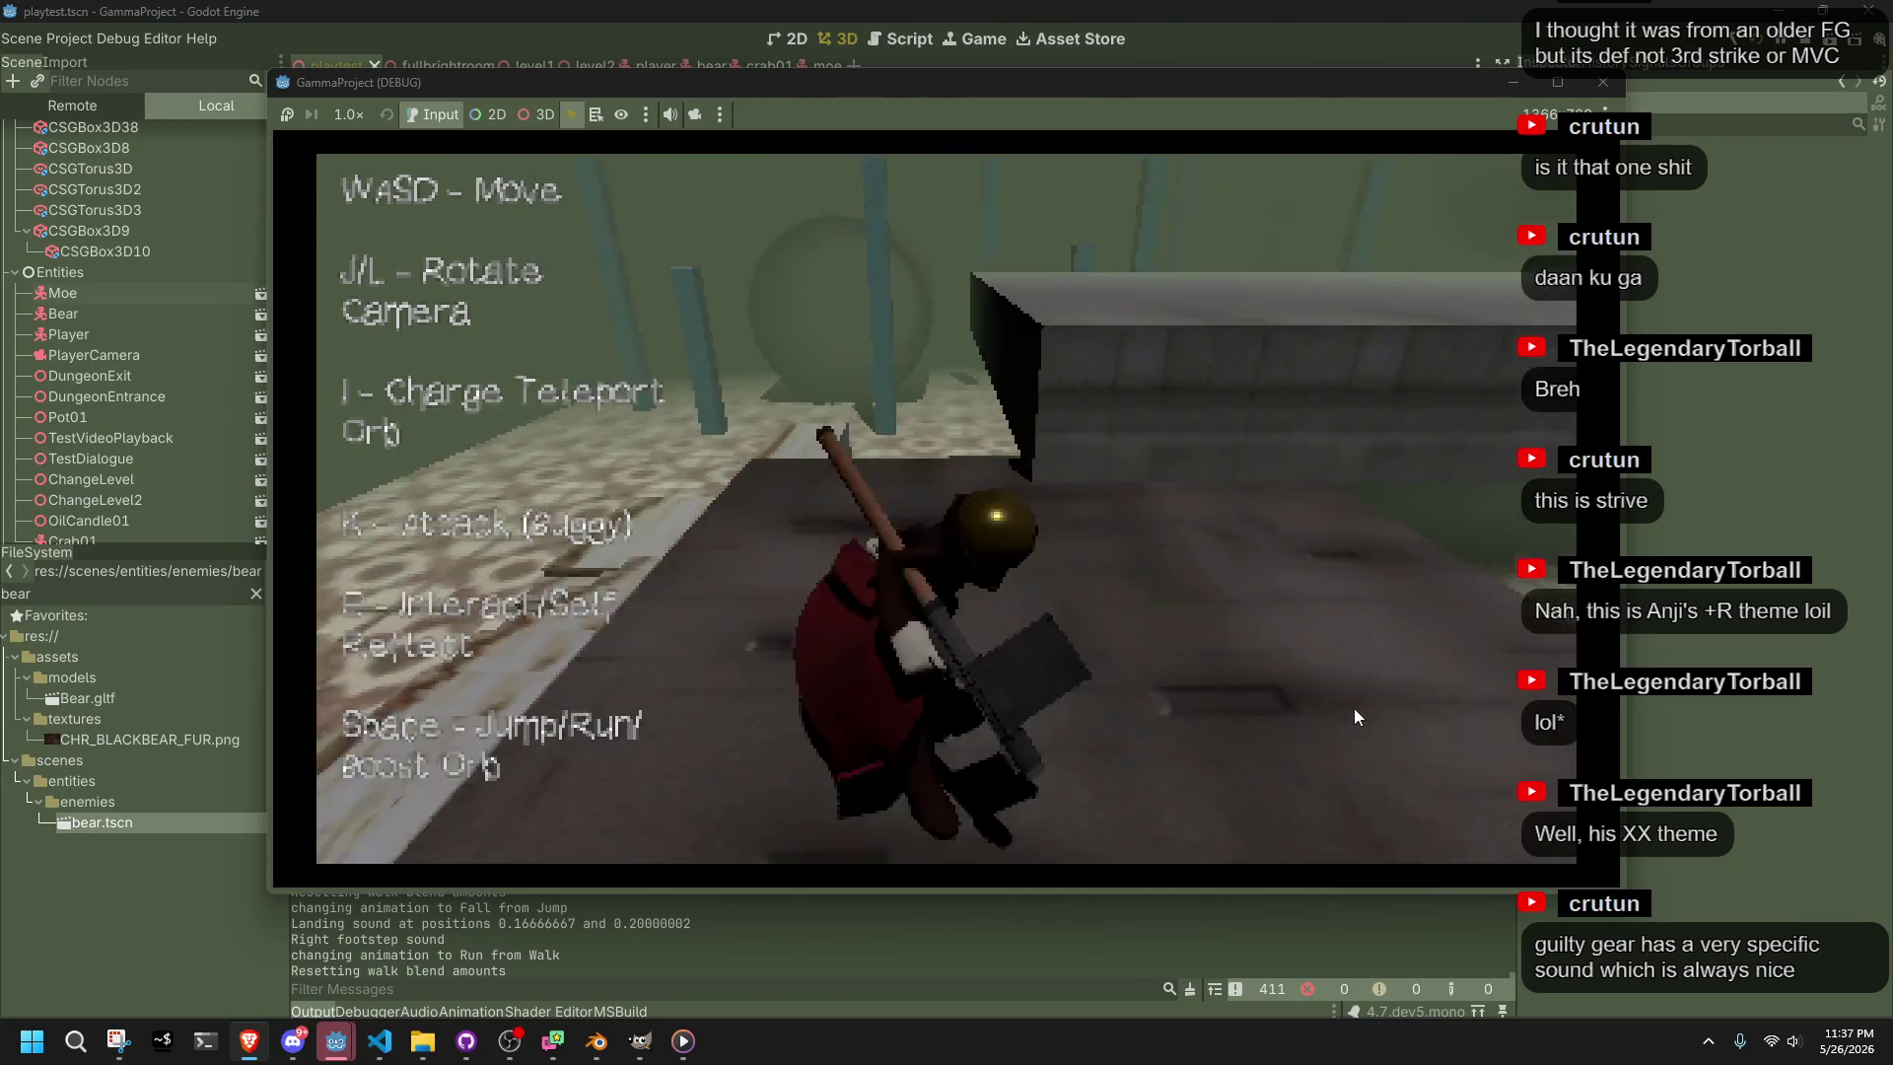
key(a)
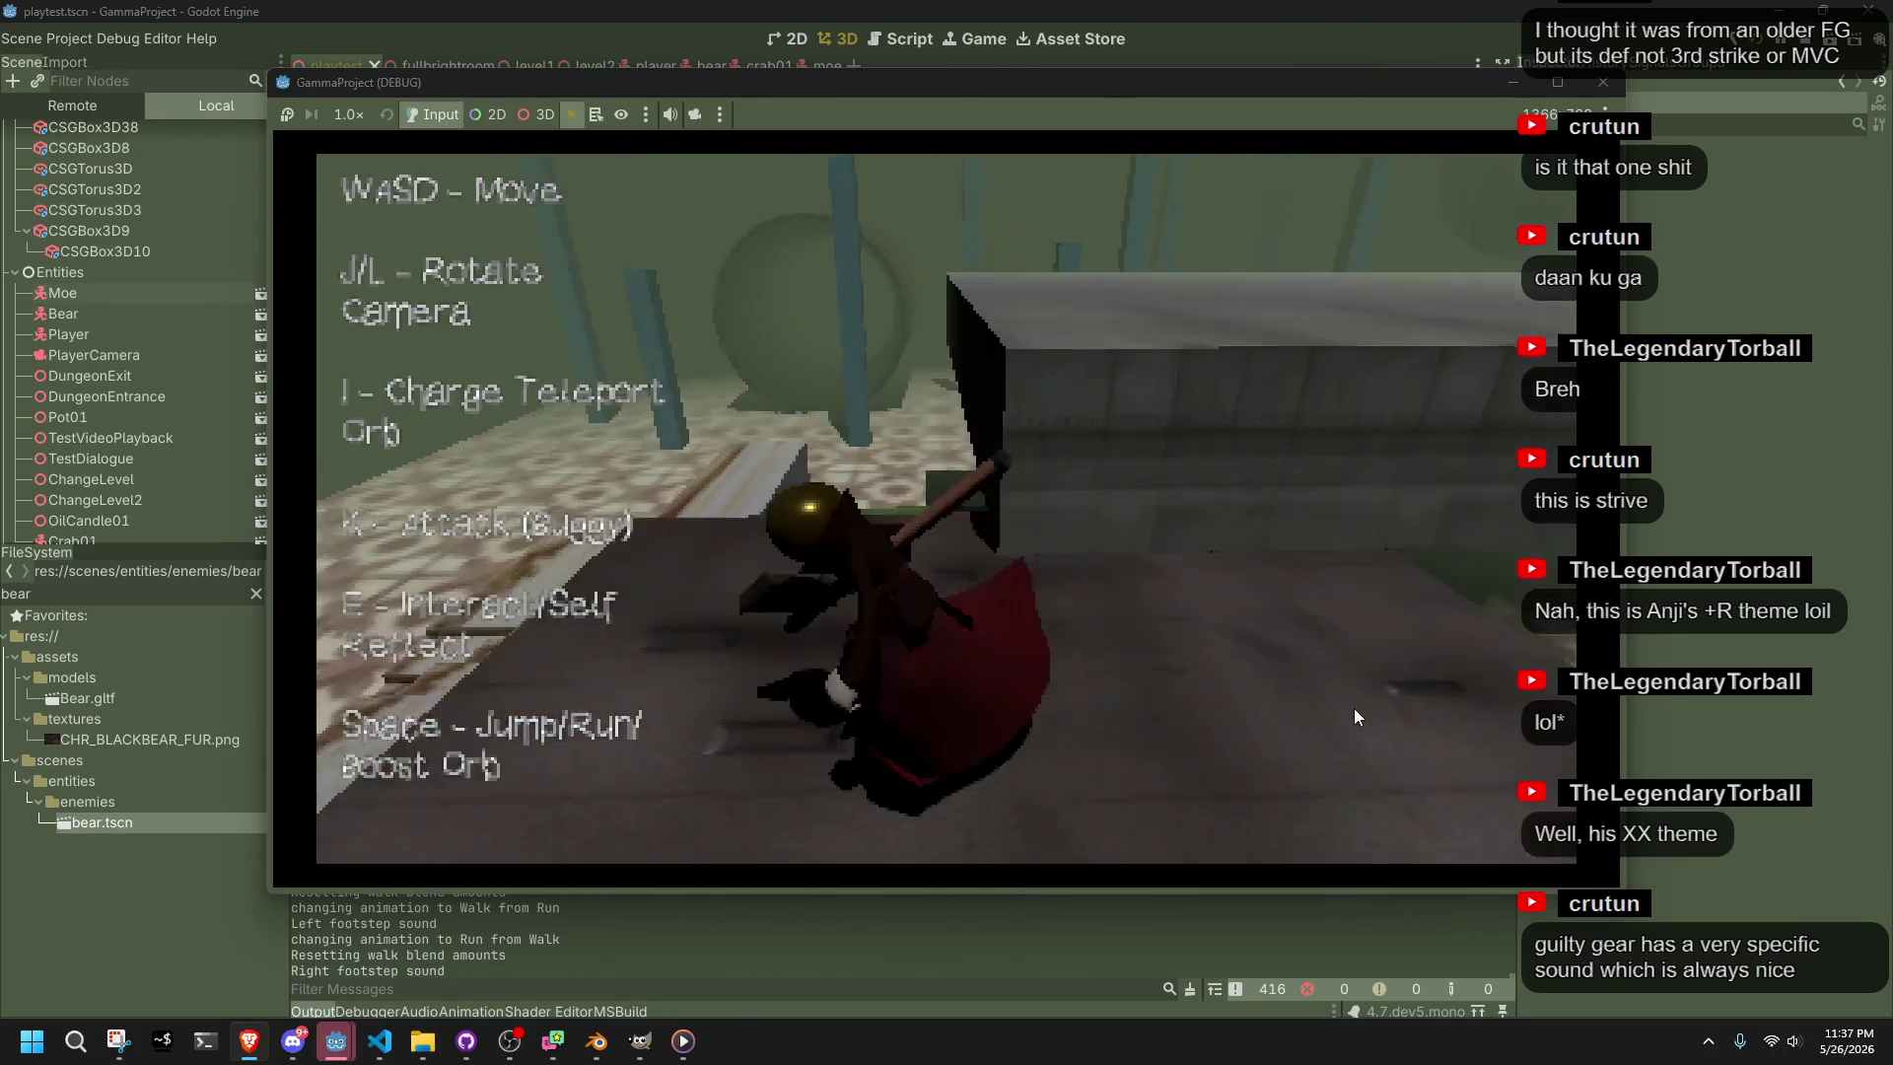
key(space)
key(w)
key(w)
key(w)
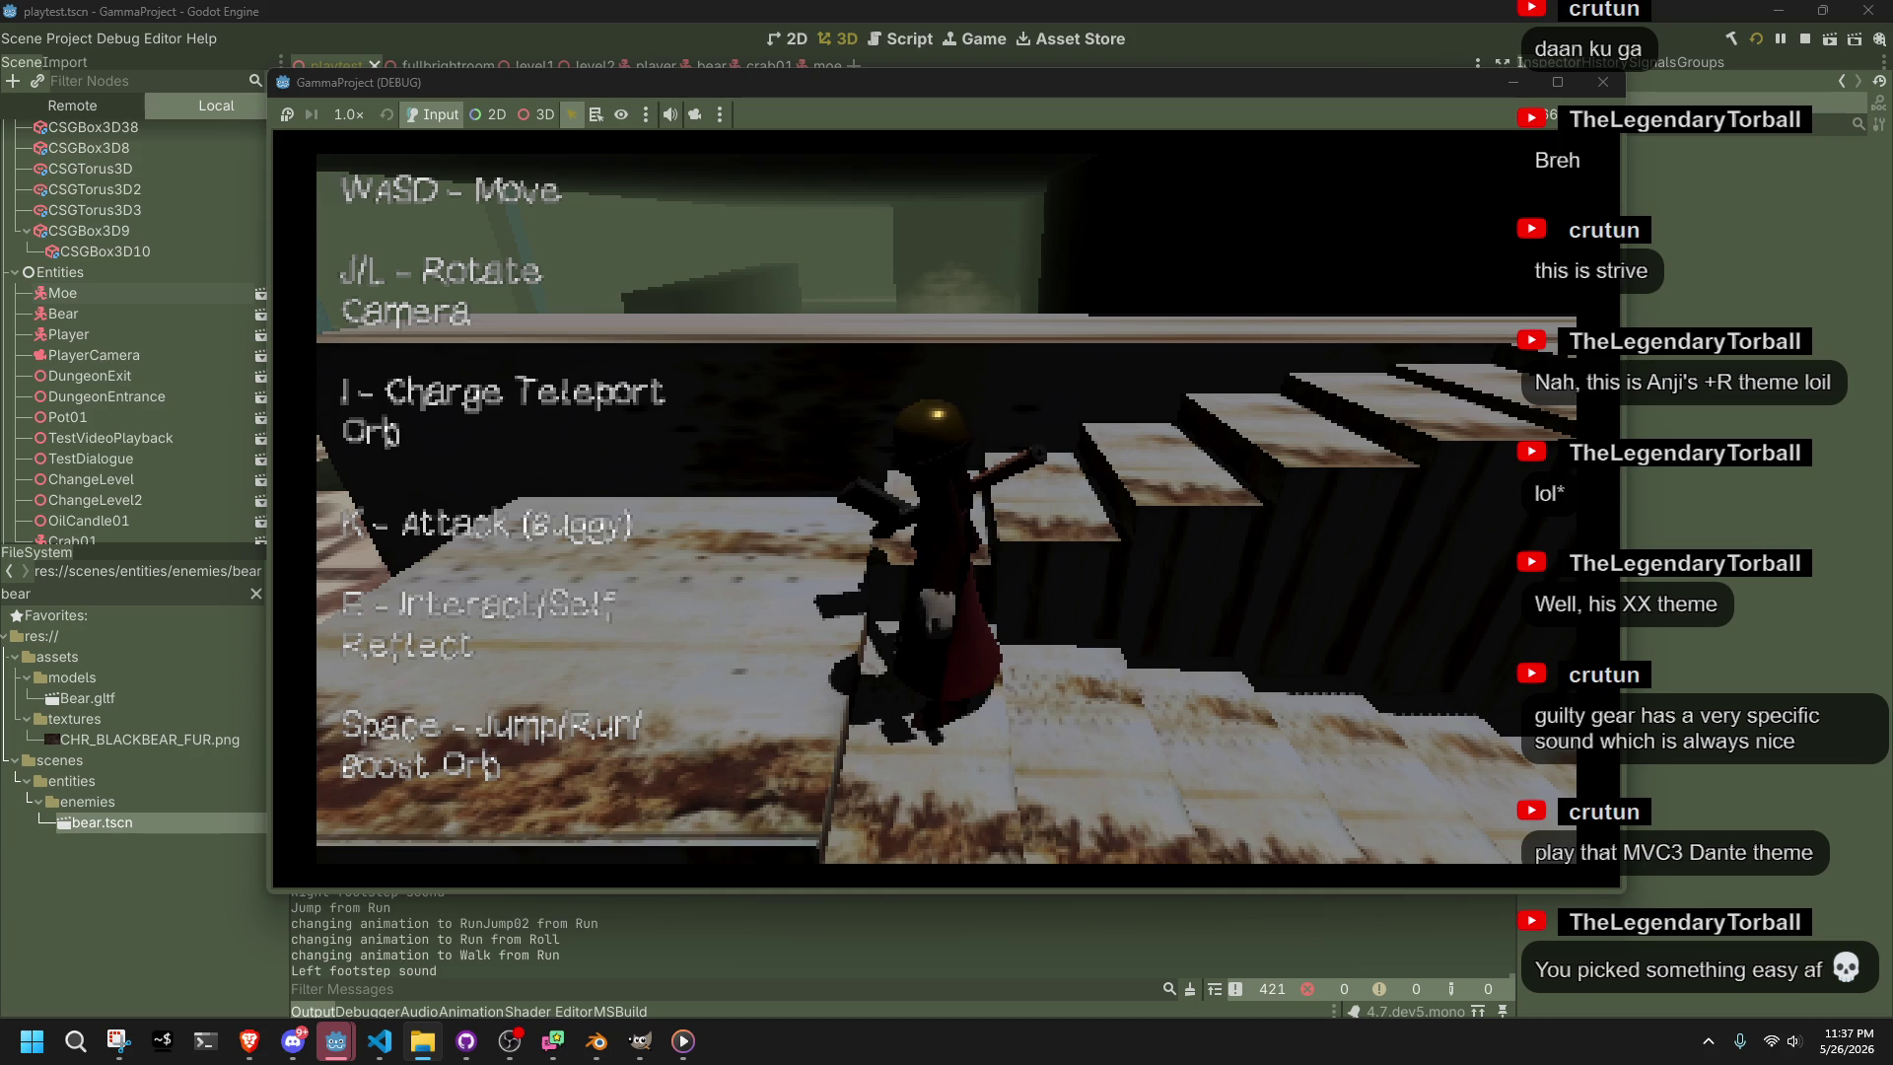
click(683, 1041)
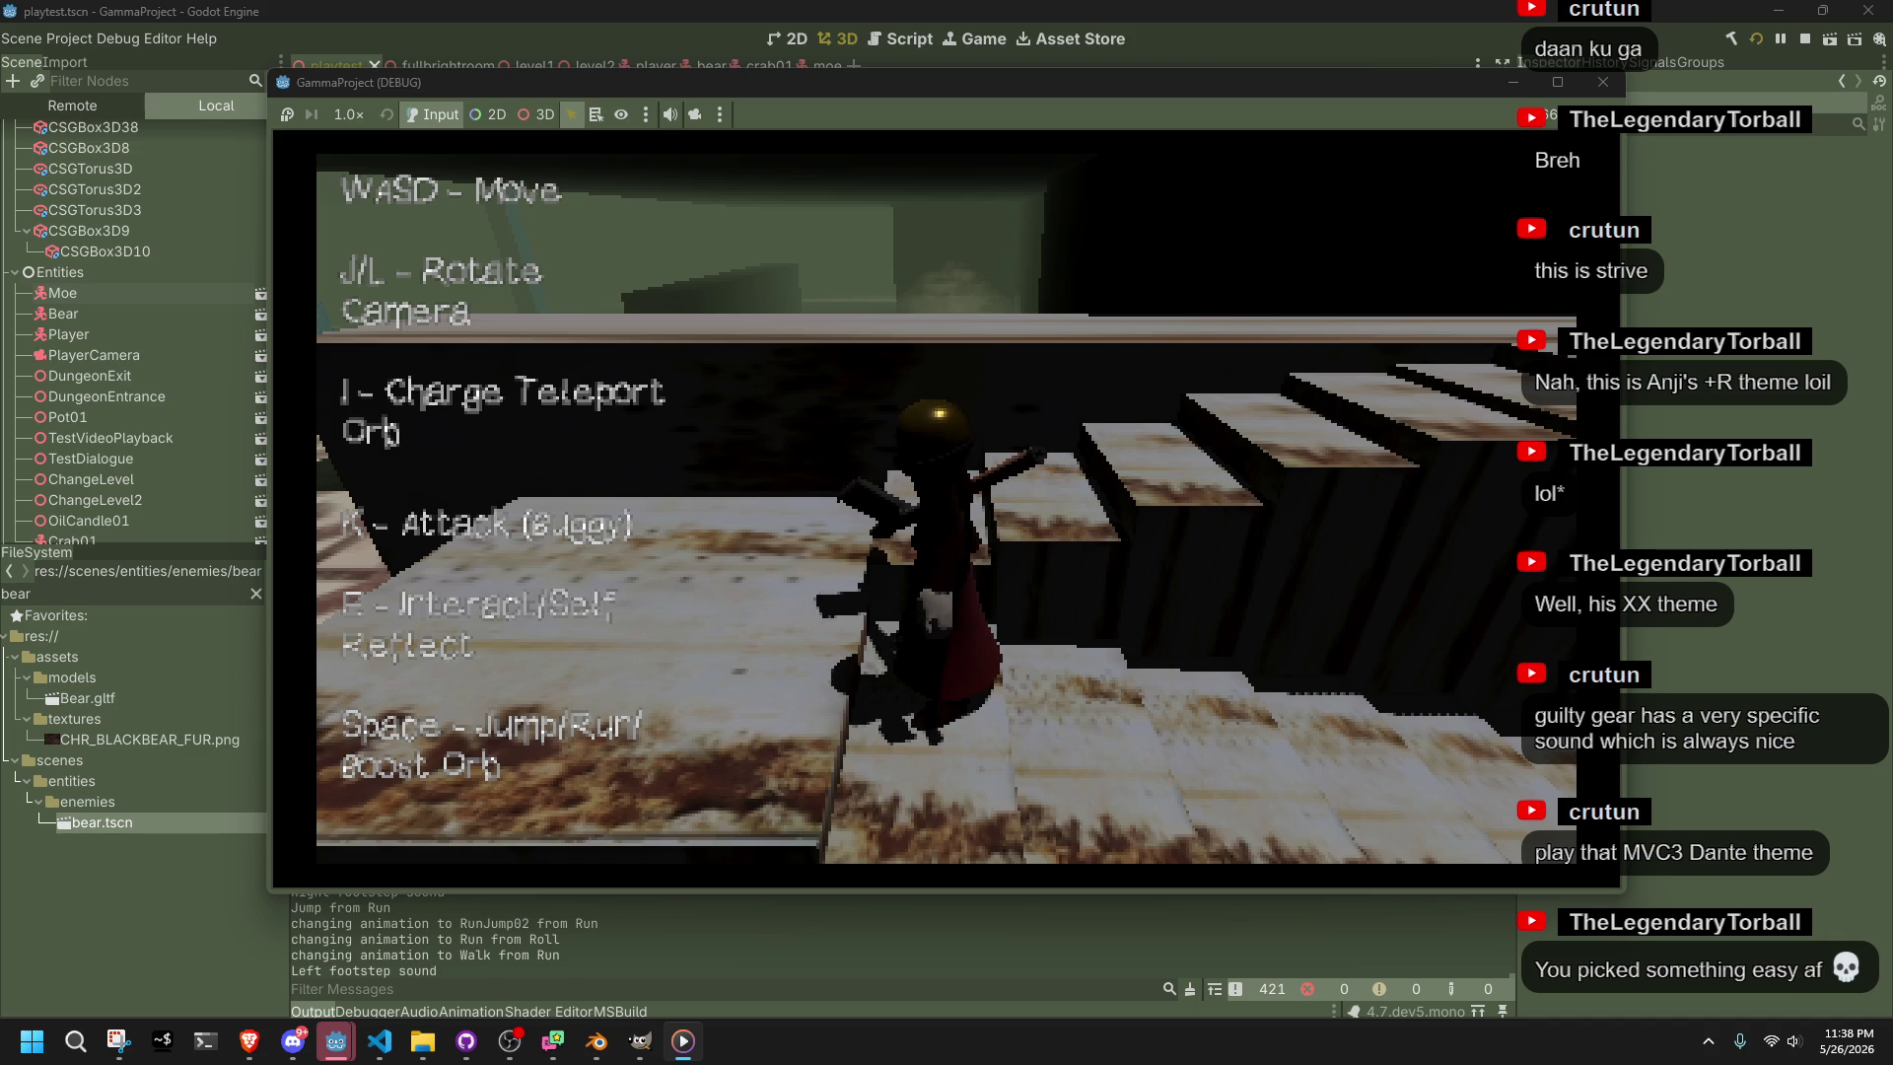
key(alt+Tab)
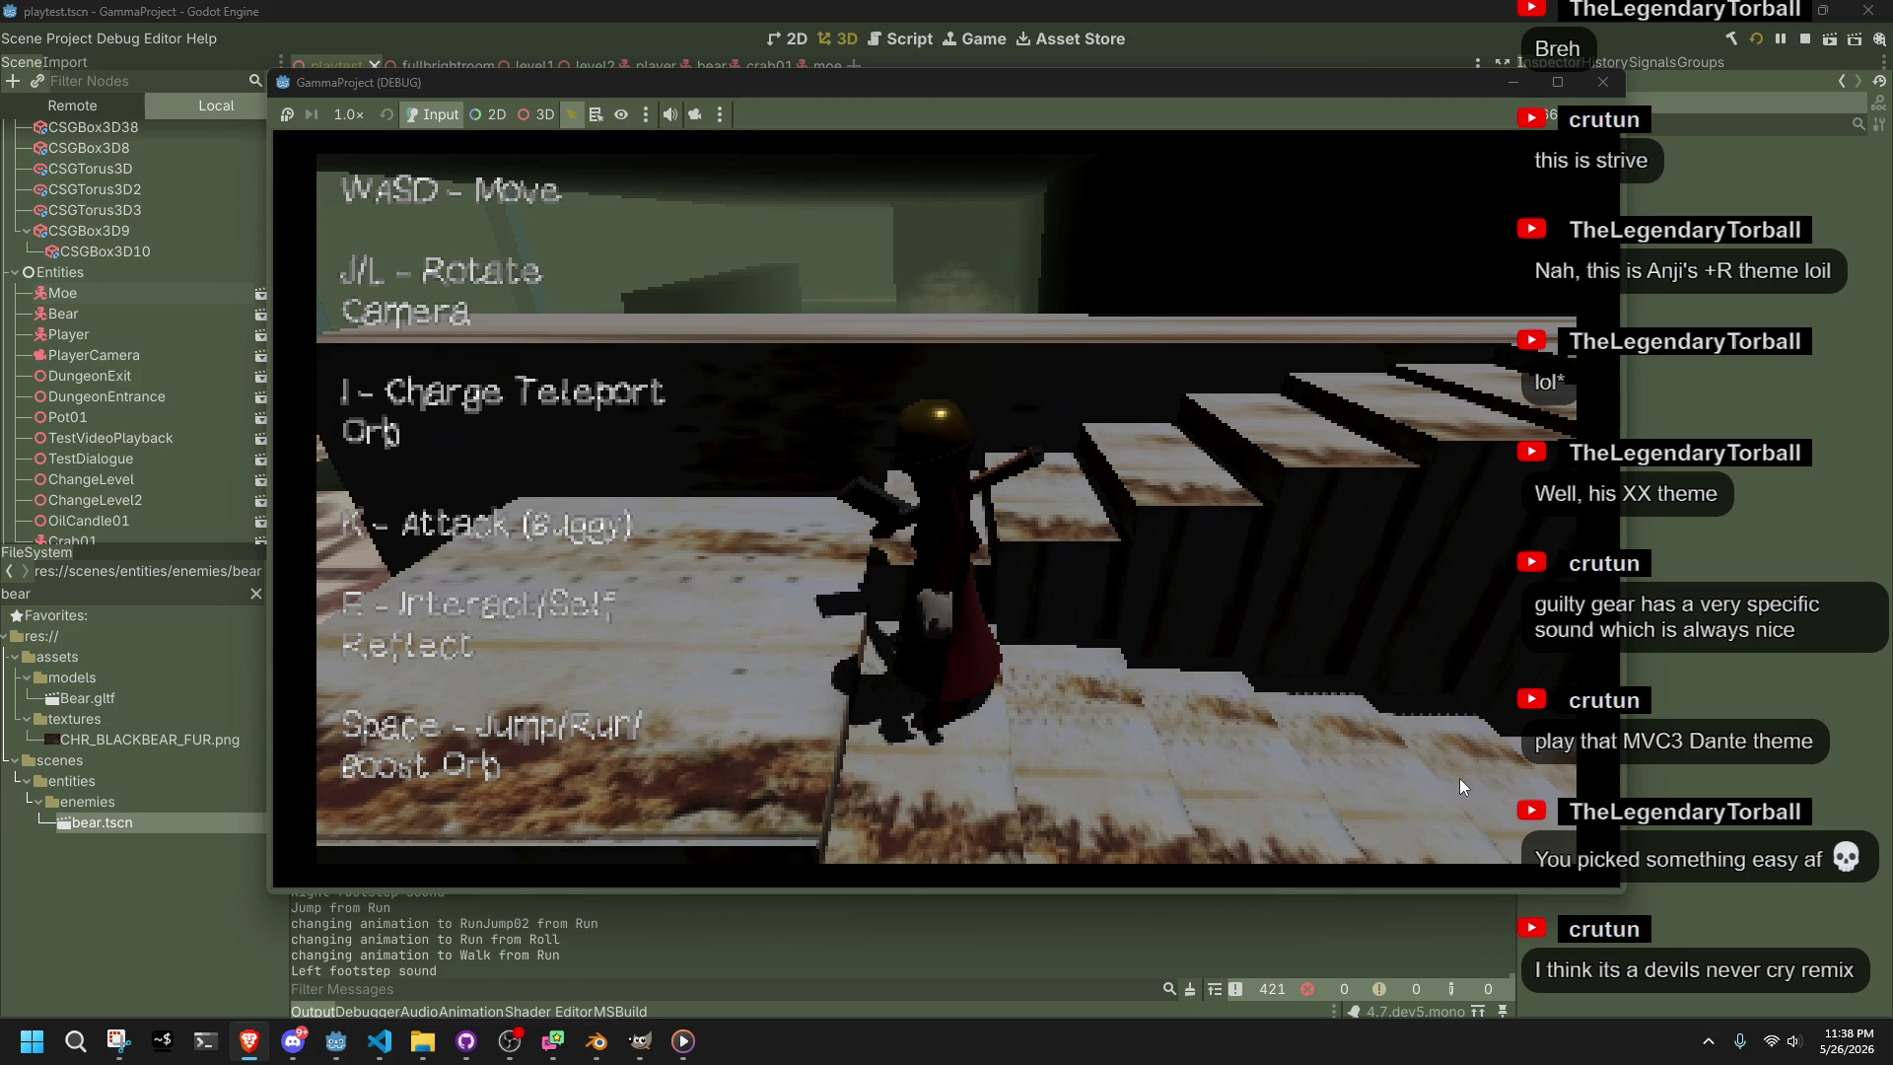
Run down the stairs, jump off the end, roll and run out from under the overhang
key(w)
key(w)
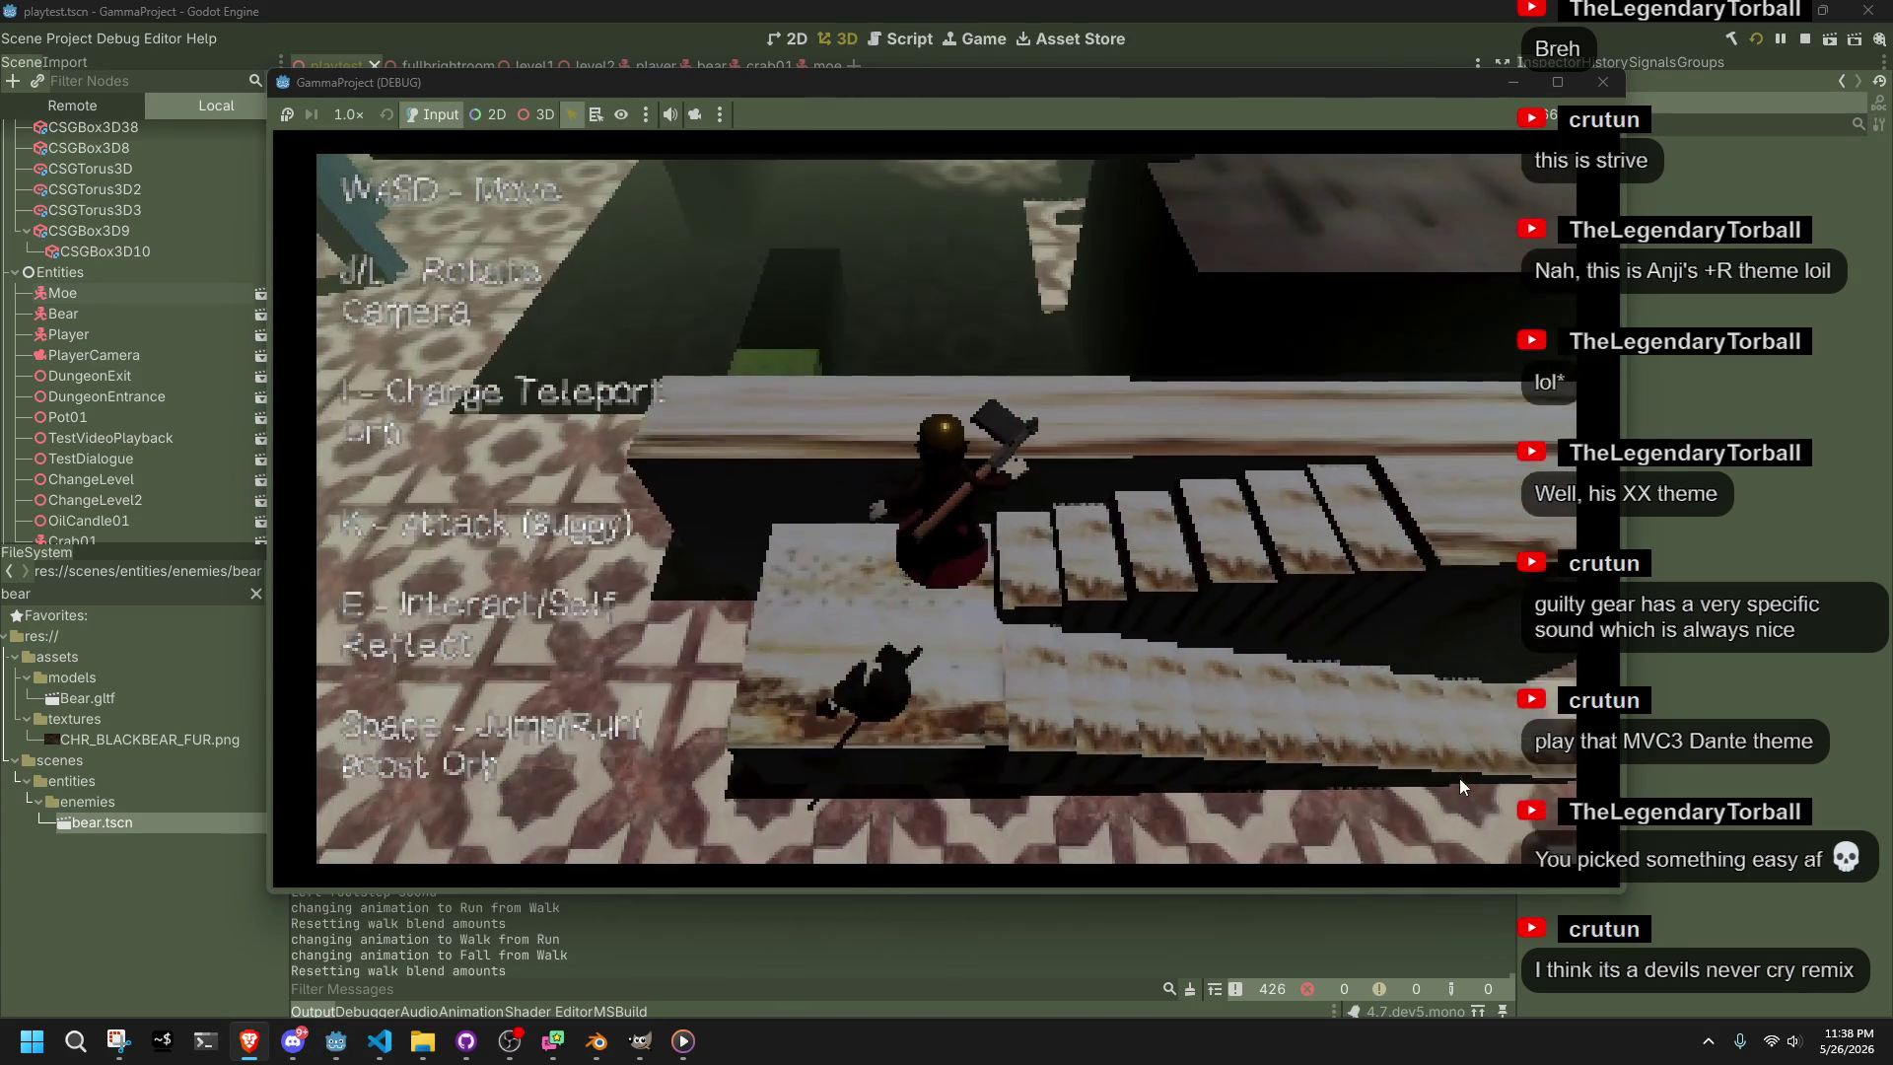
key(w)
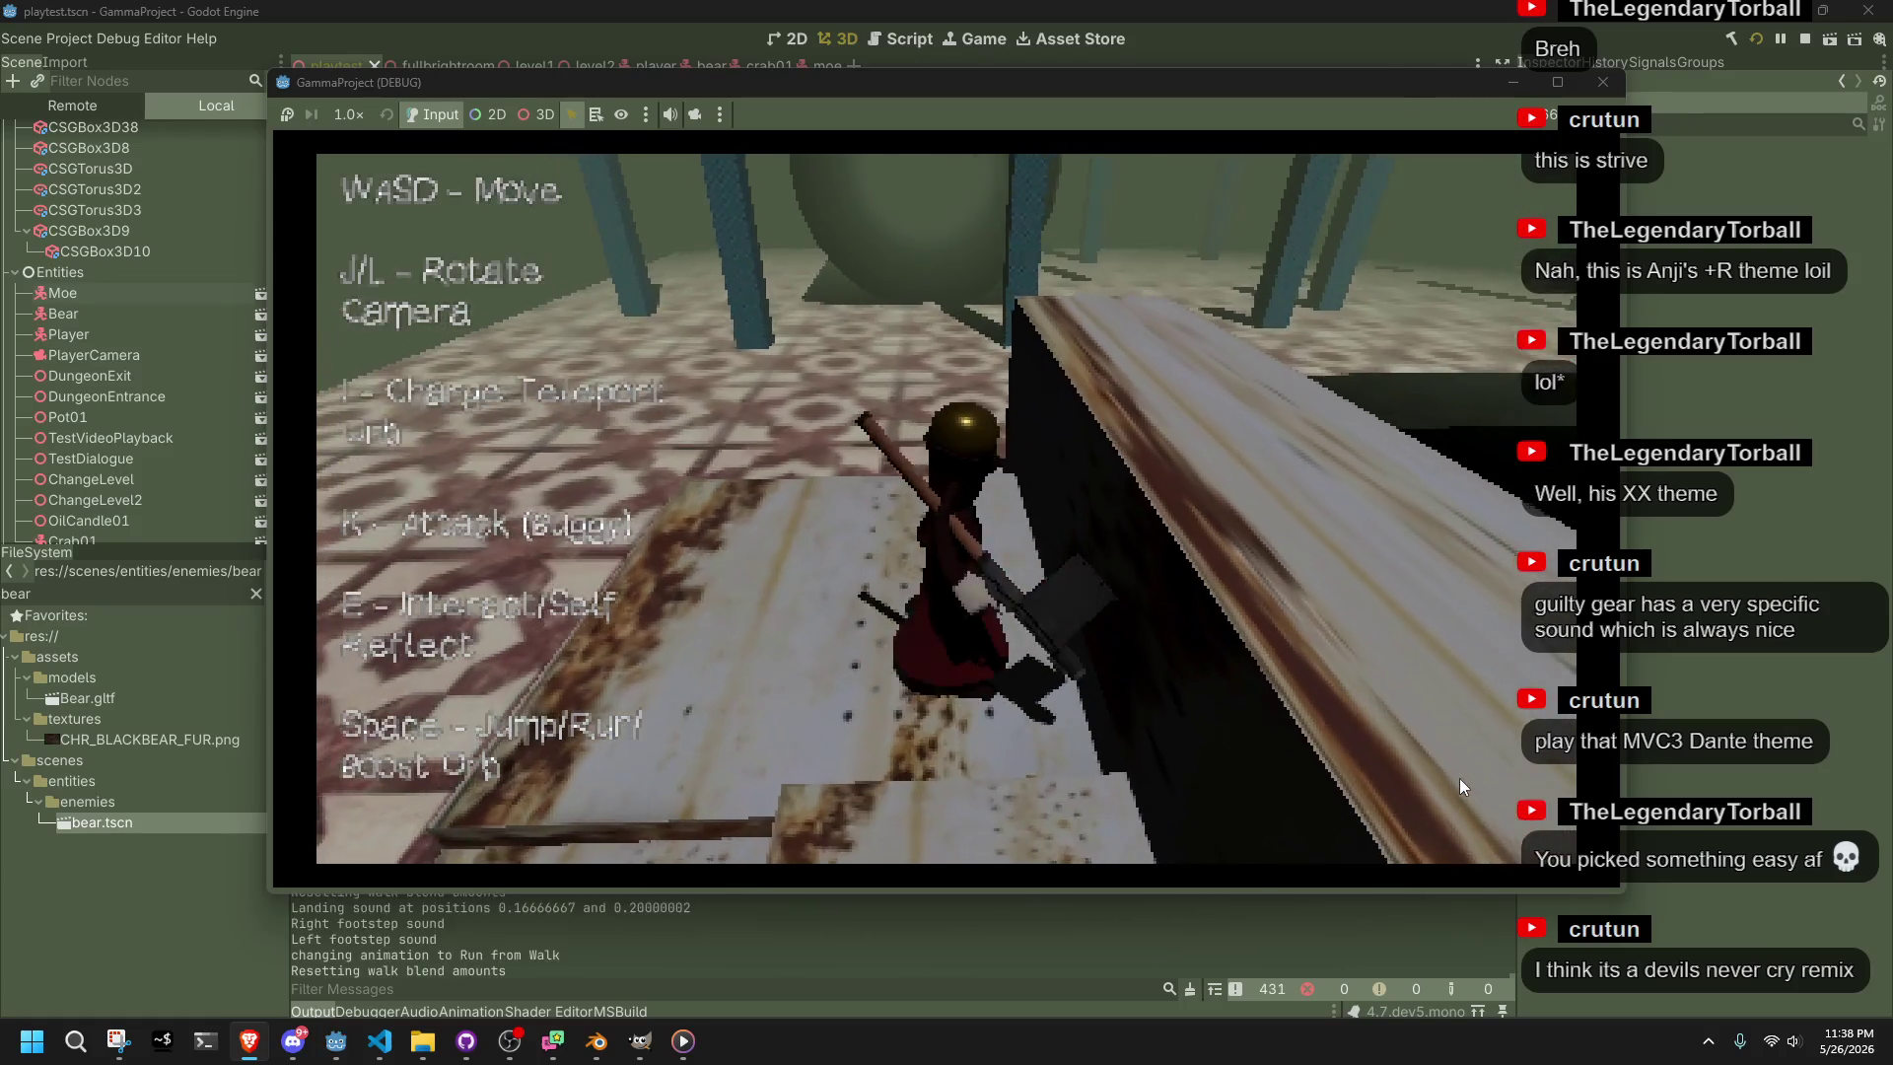
key(space)
key(w)
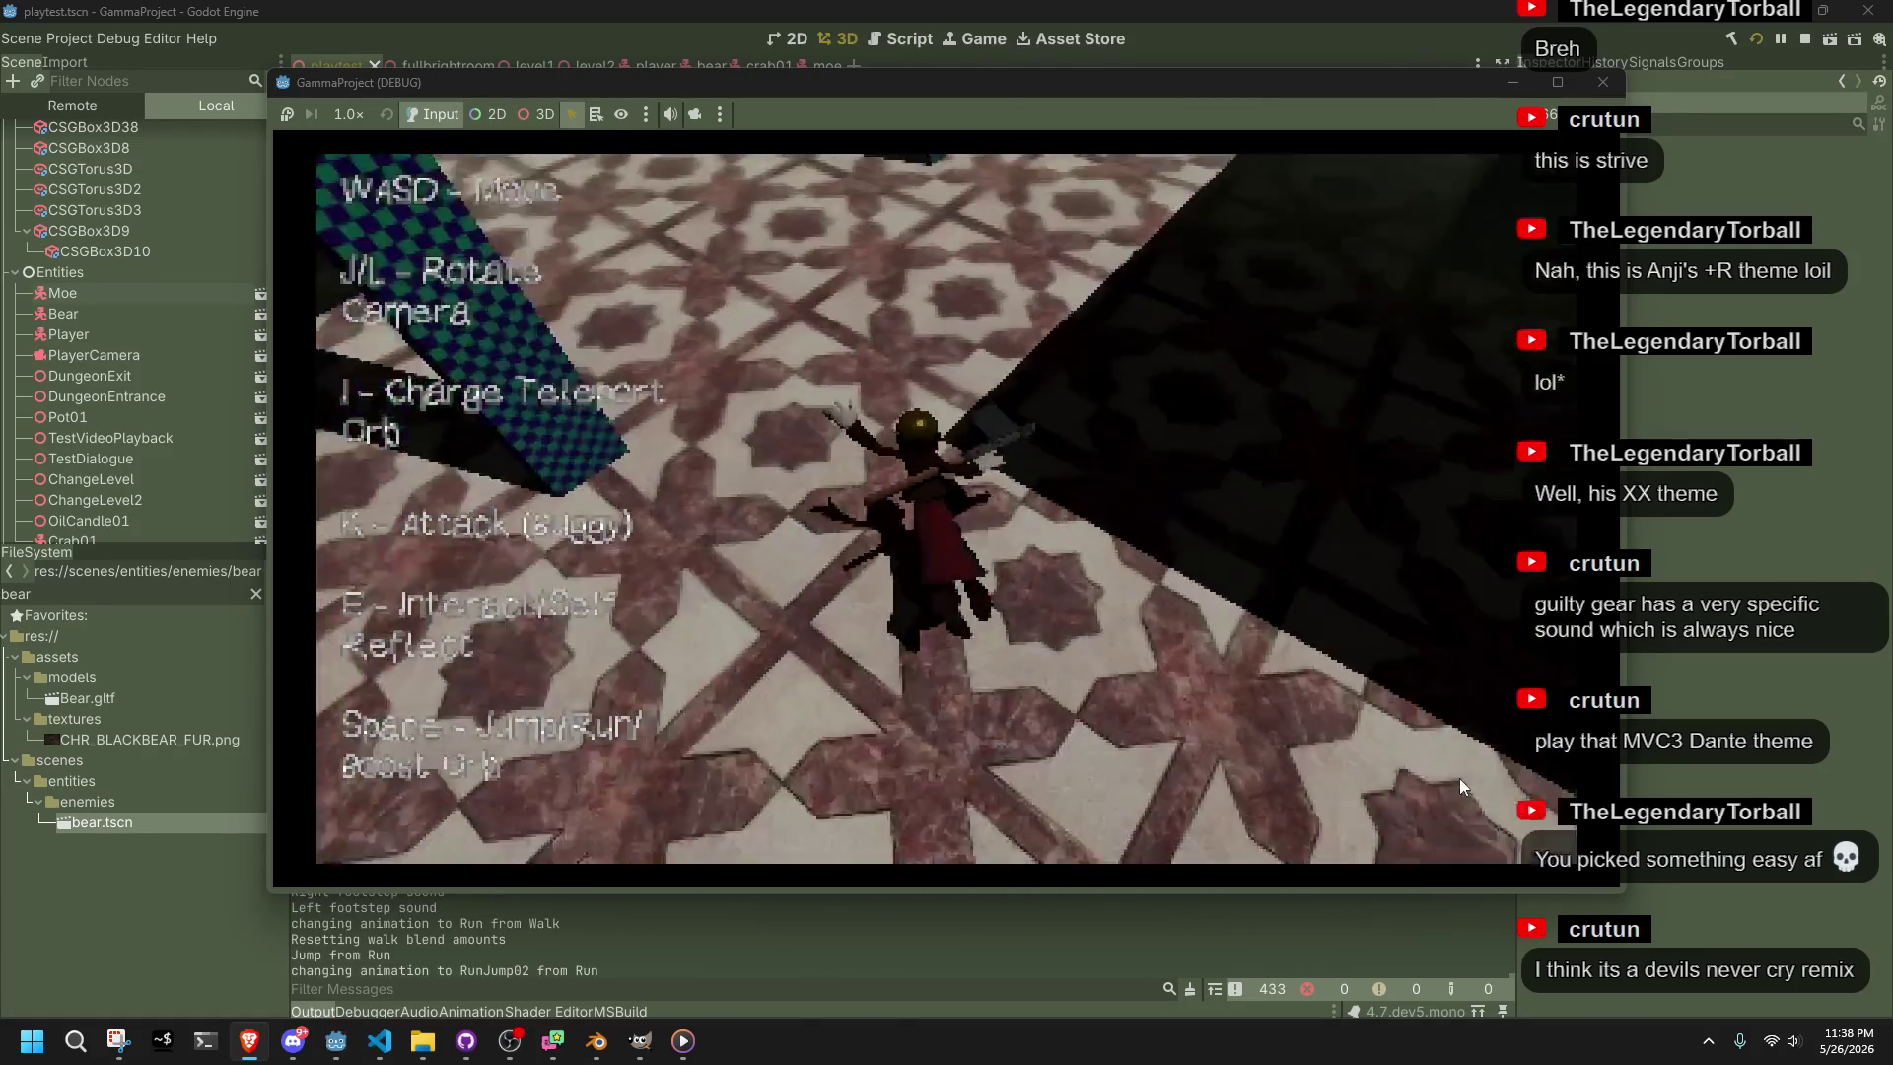
key(w)
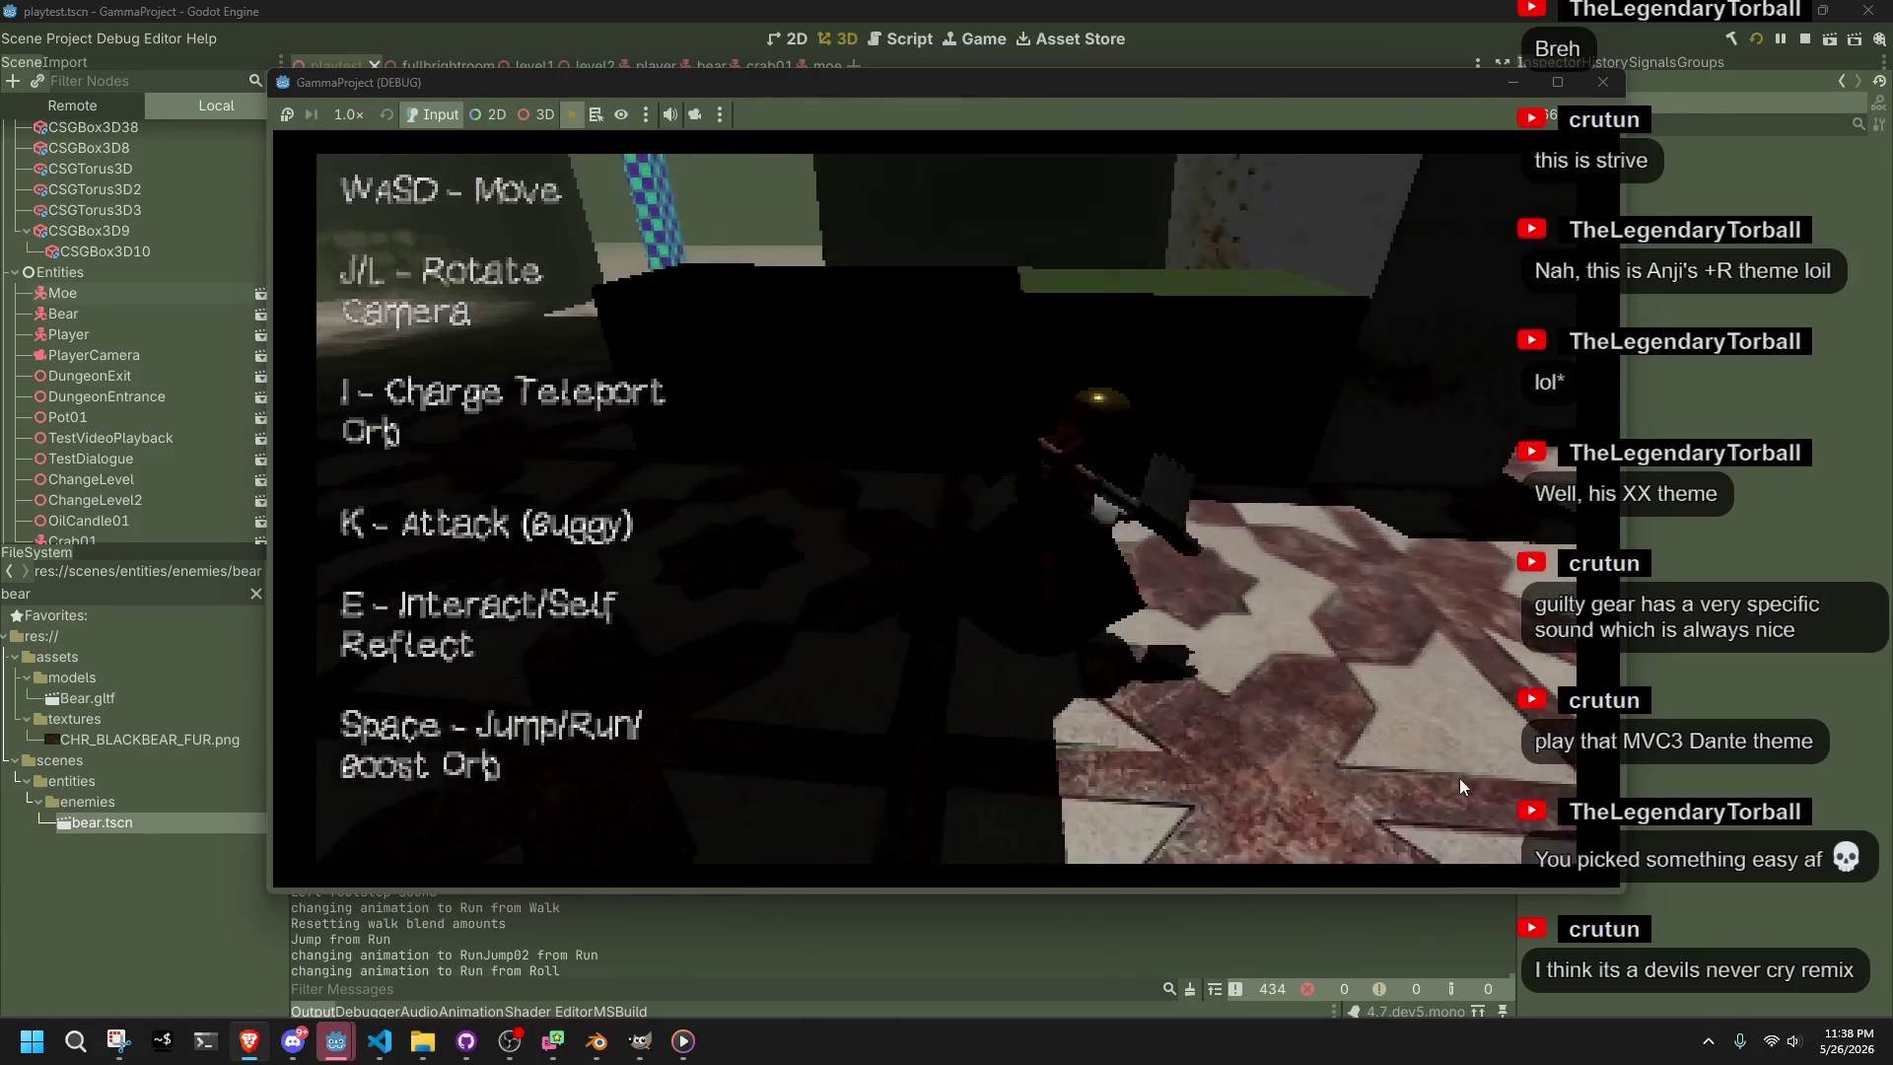
Jump up onto the raised ledge and run along it to the edge
key(w)
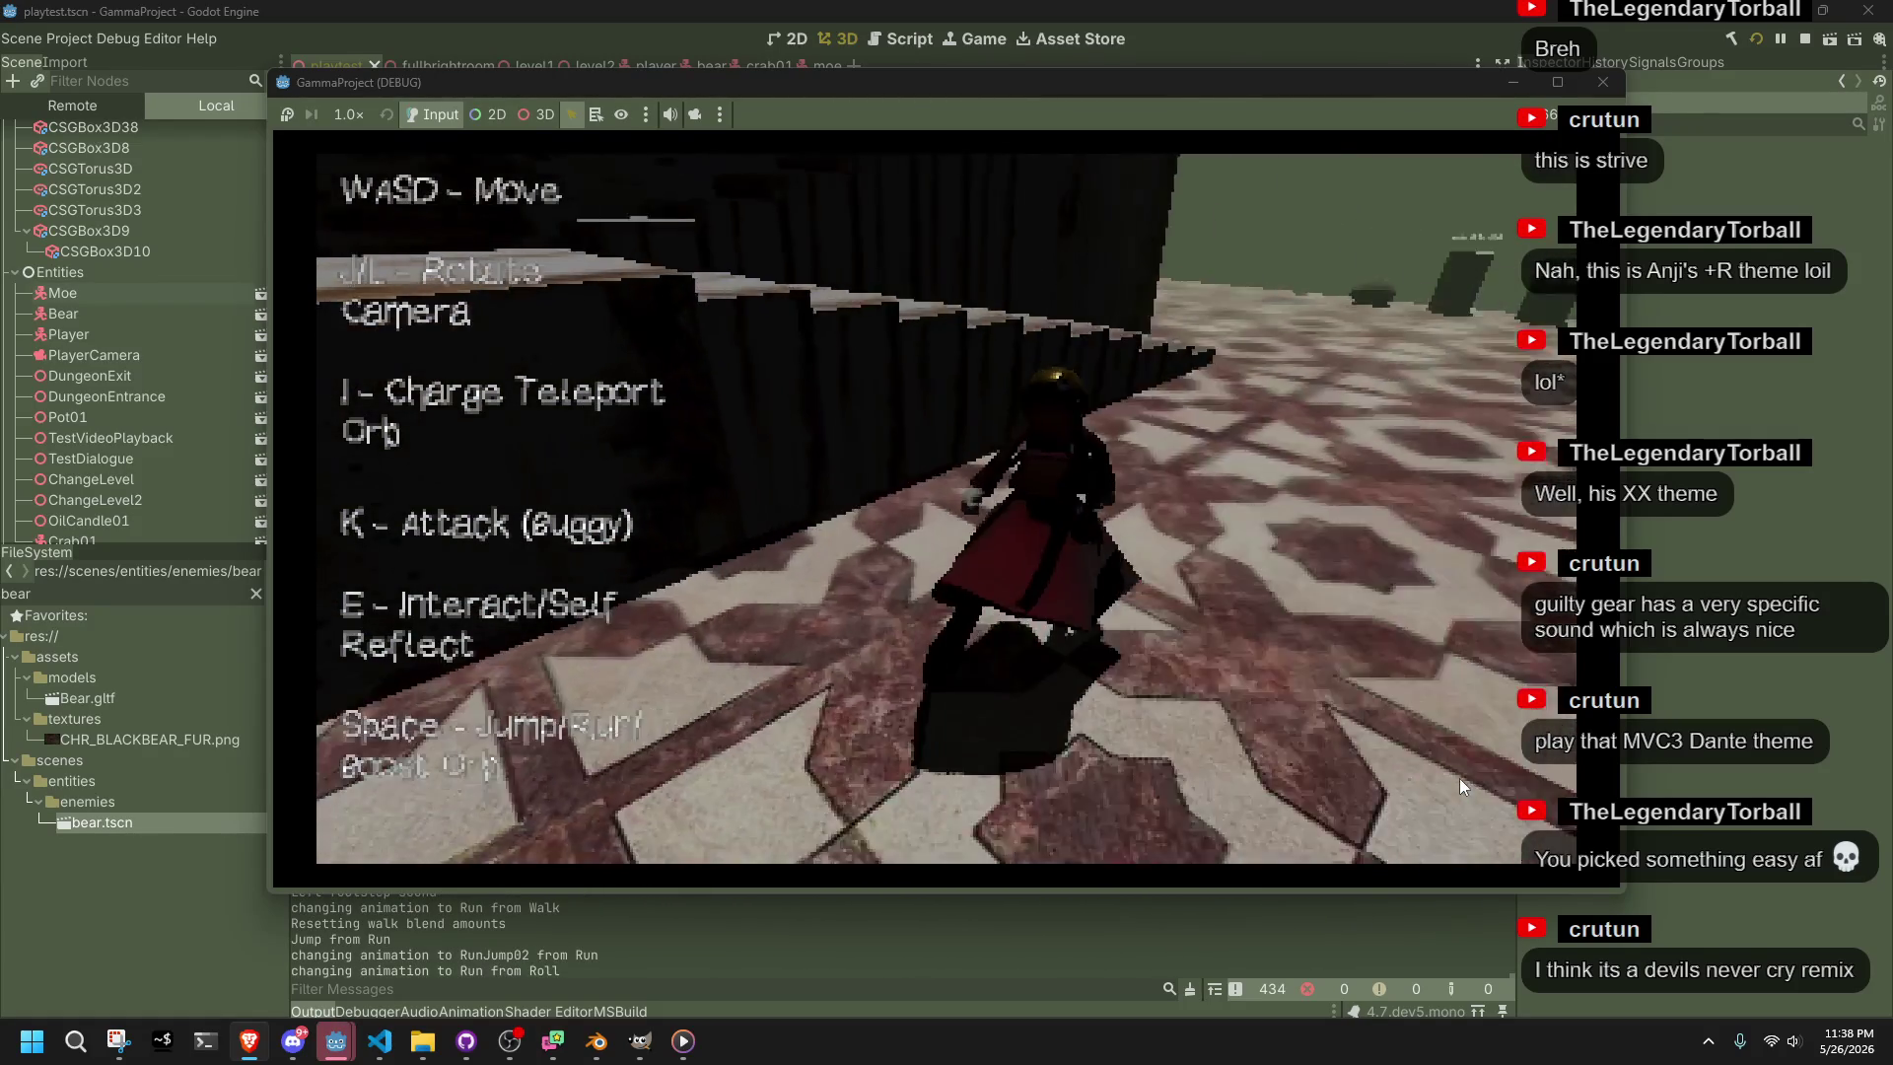
key(w)
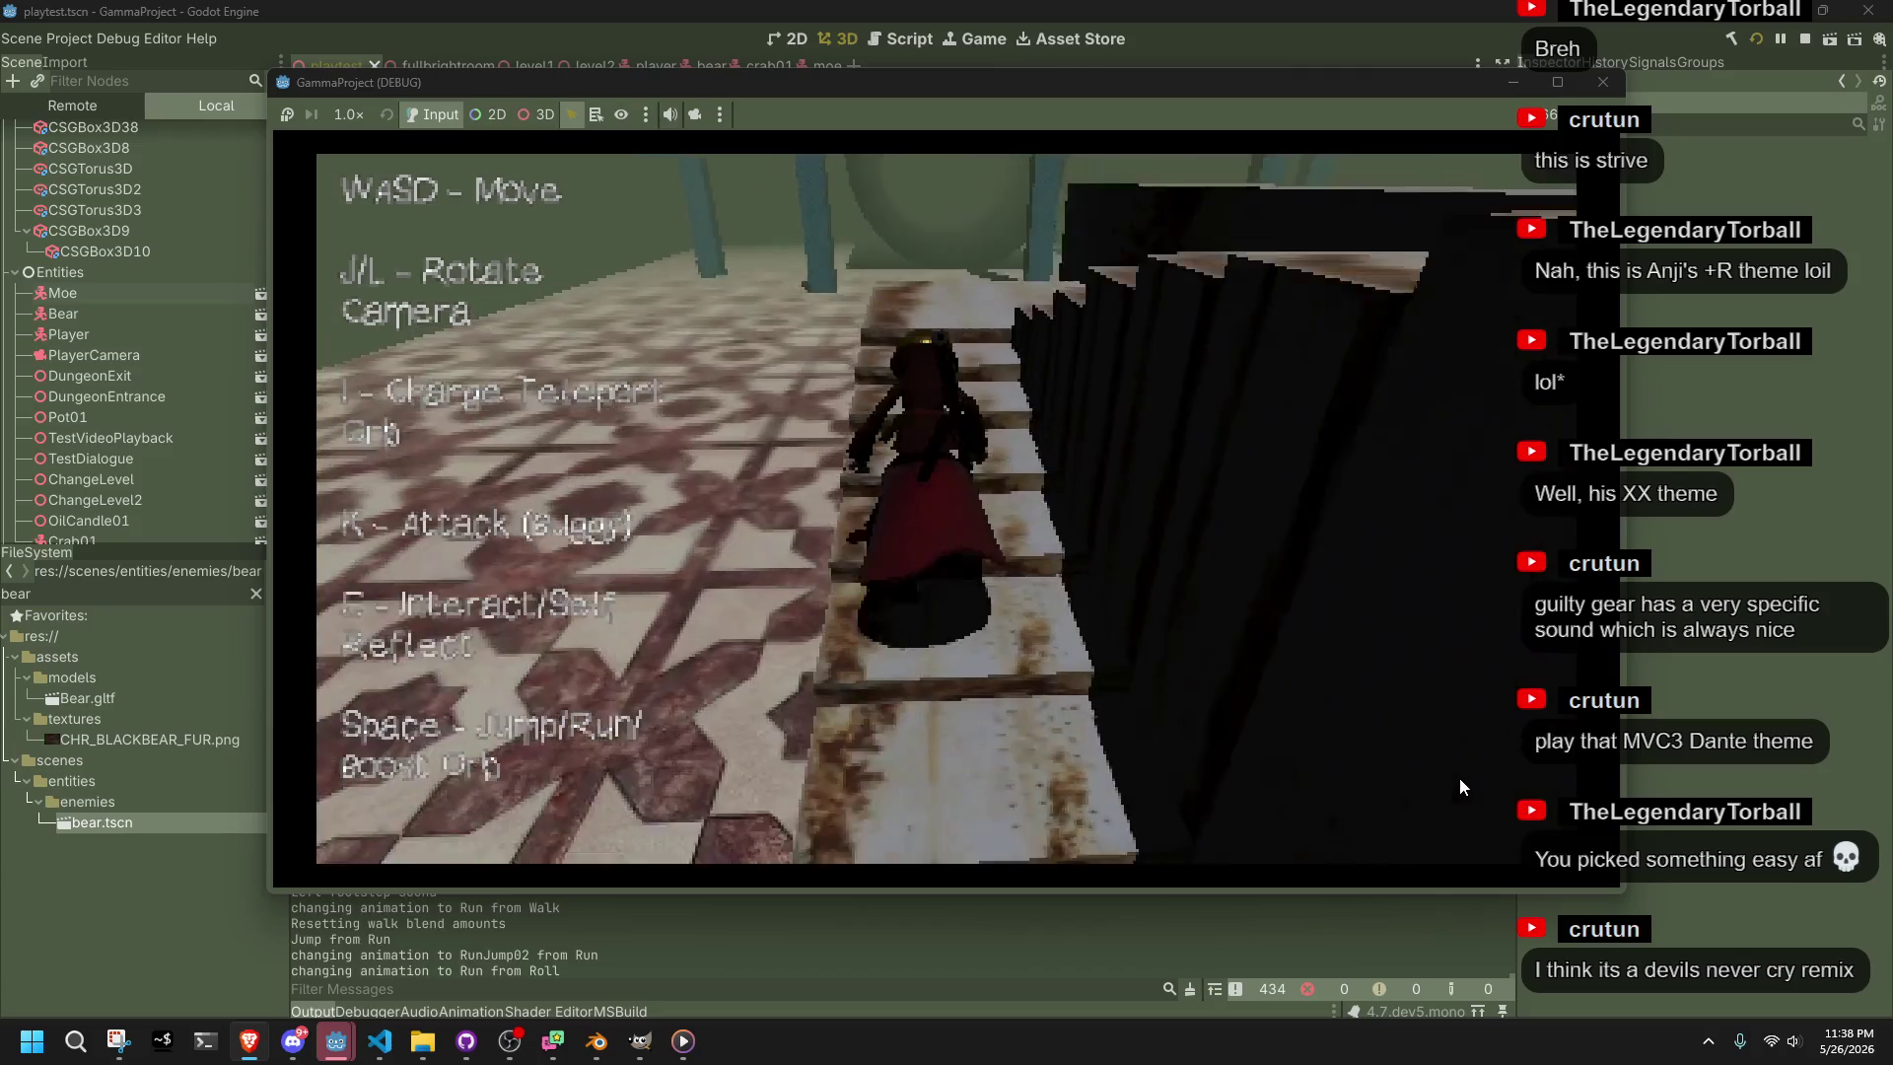
key(space)
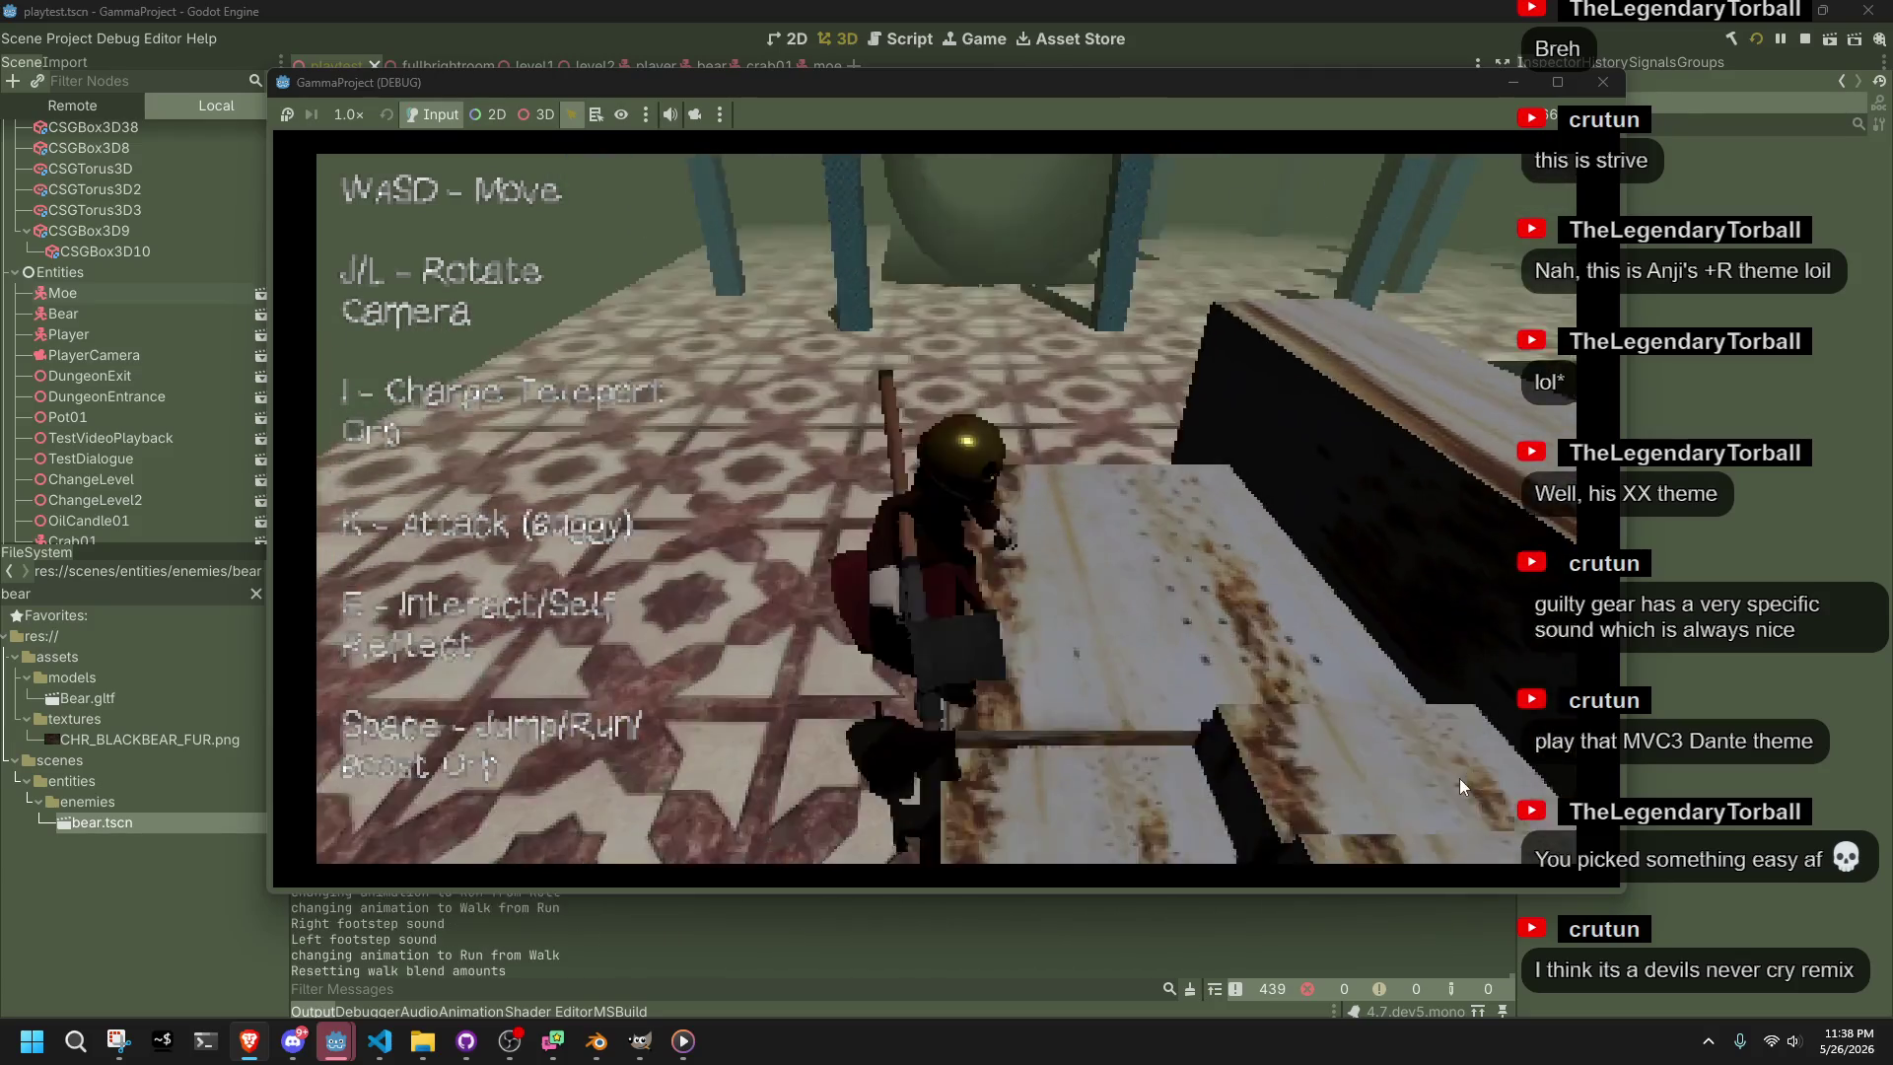
key(w)
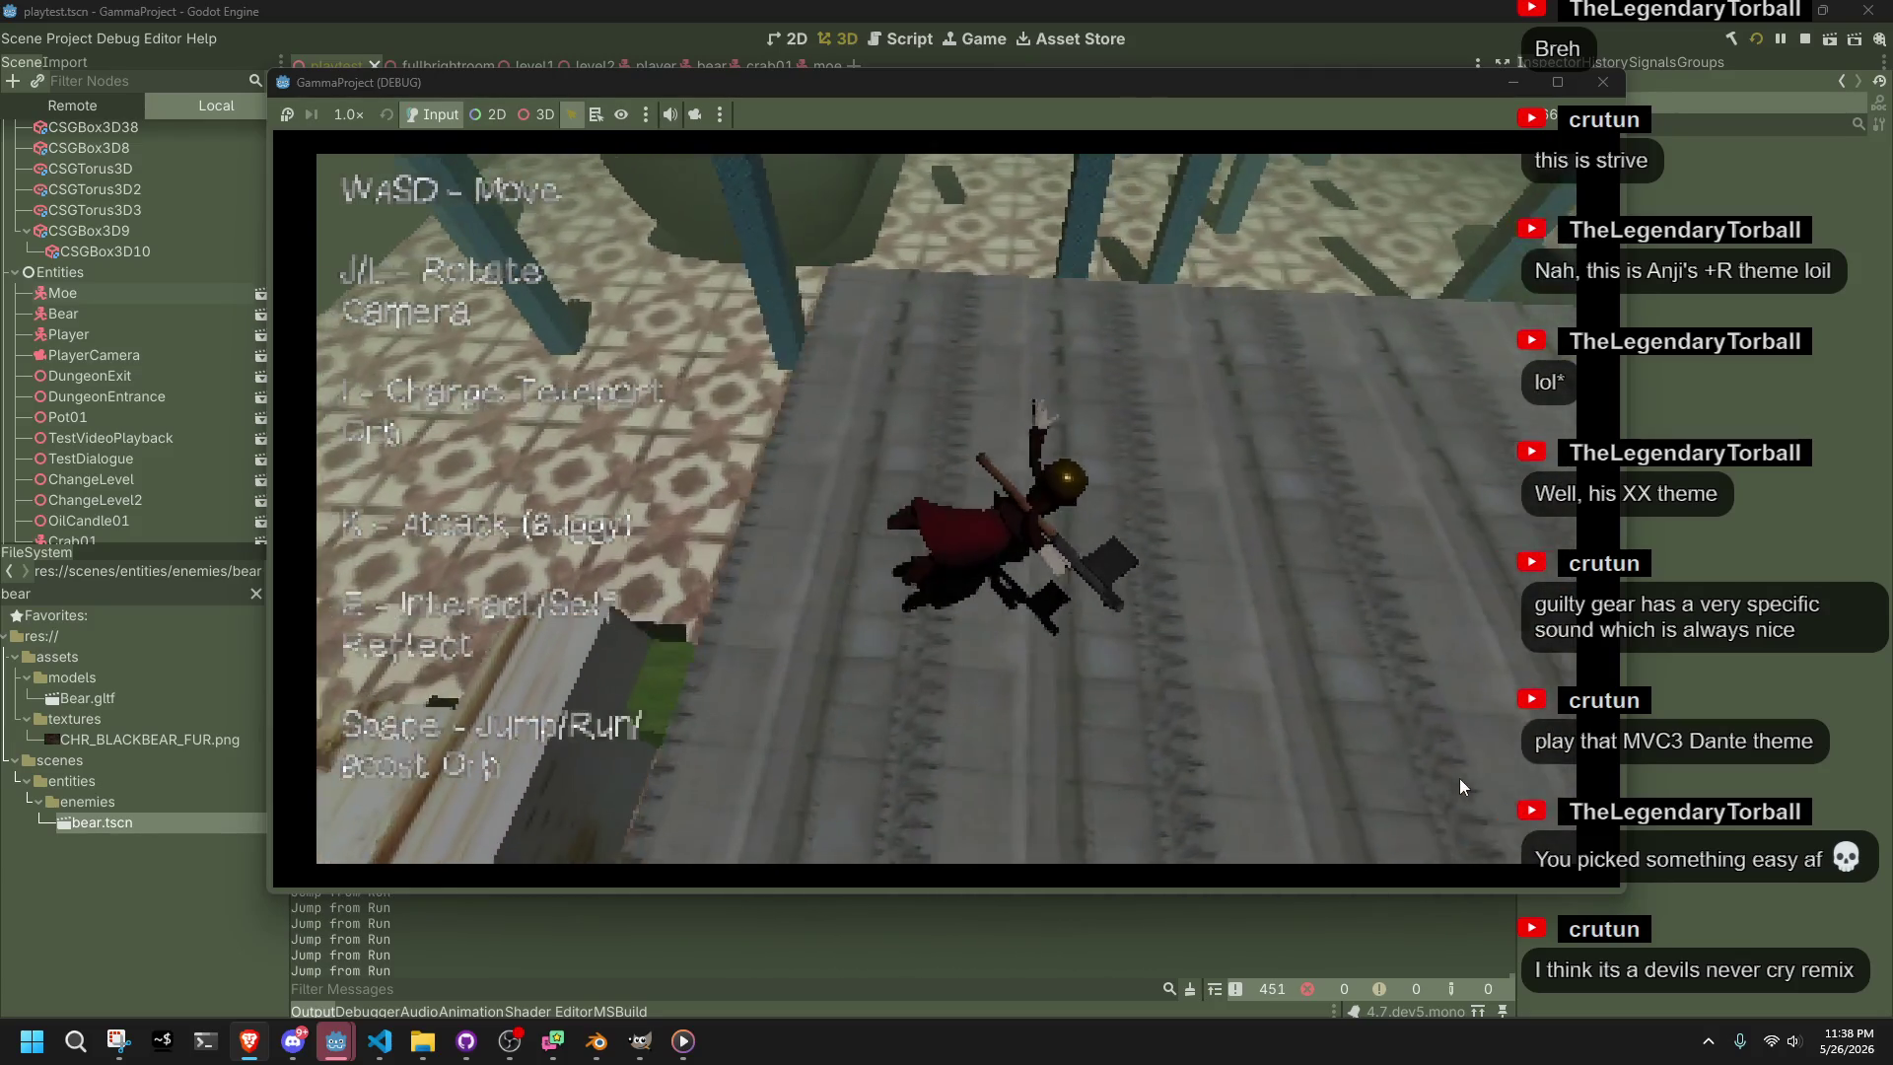
key(w)
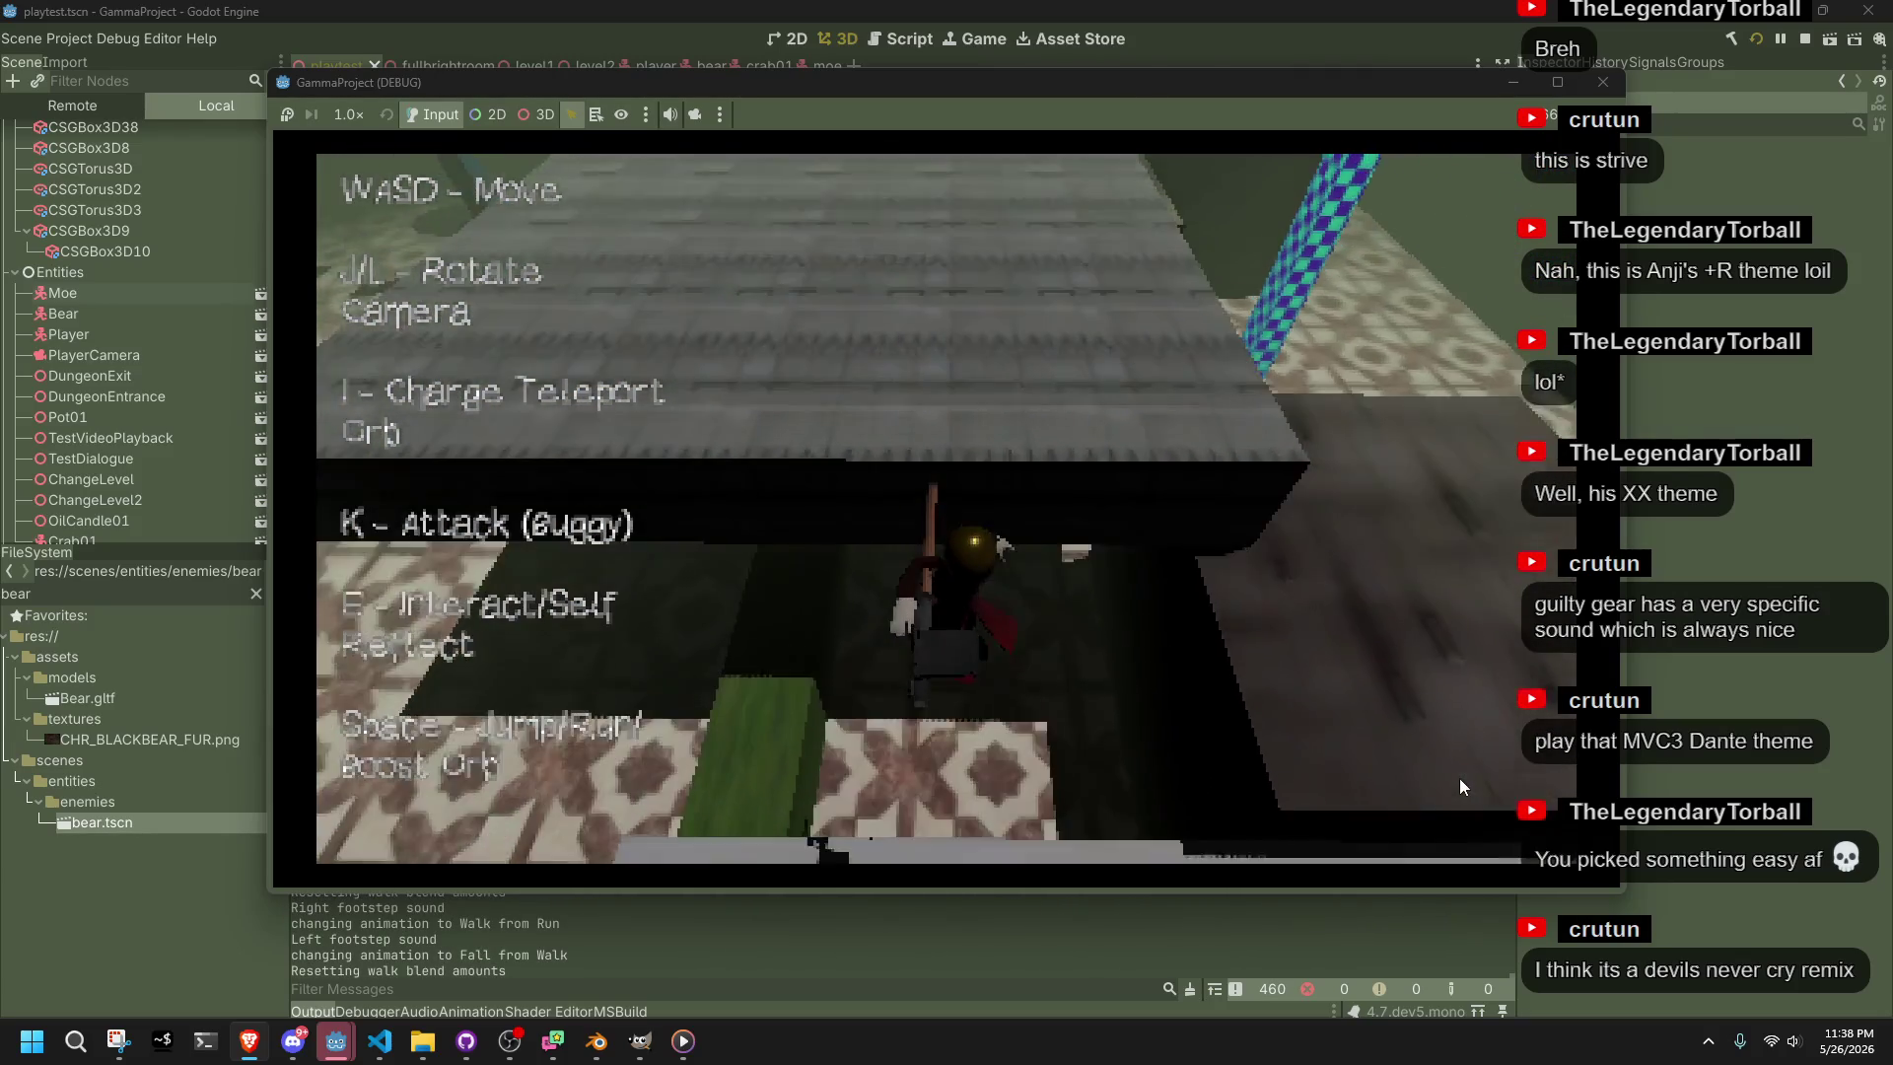
key(w)
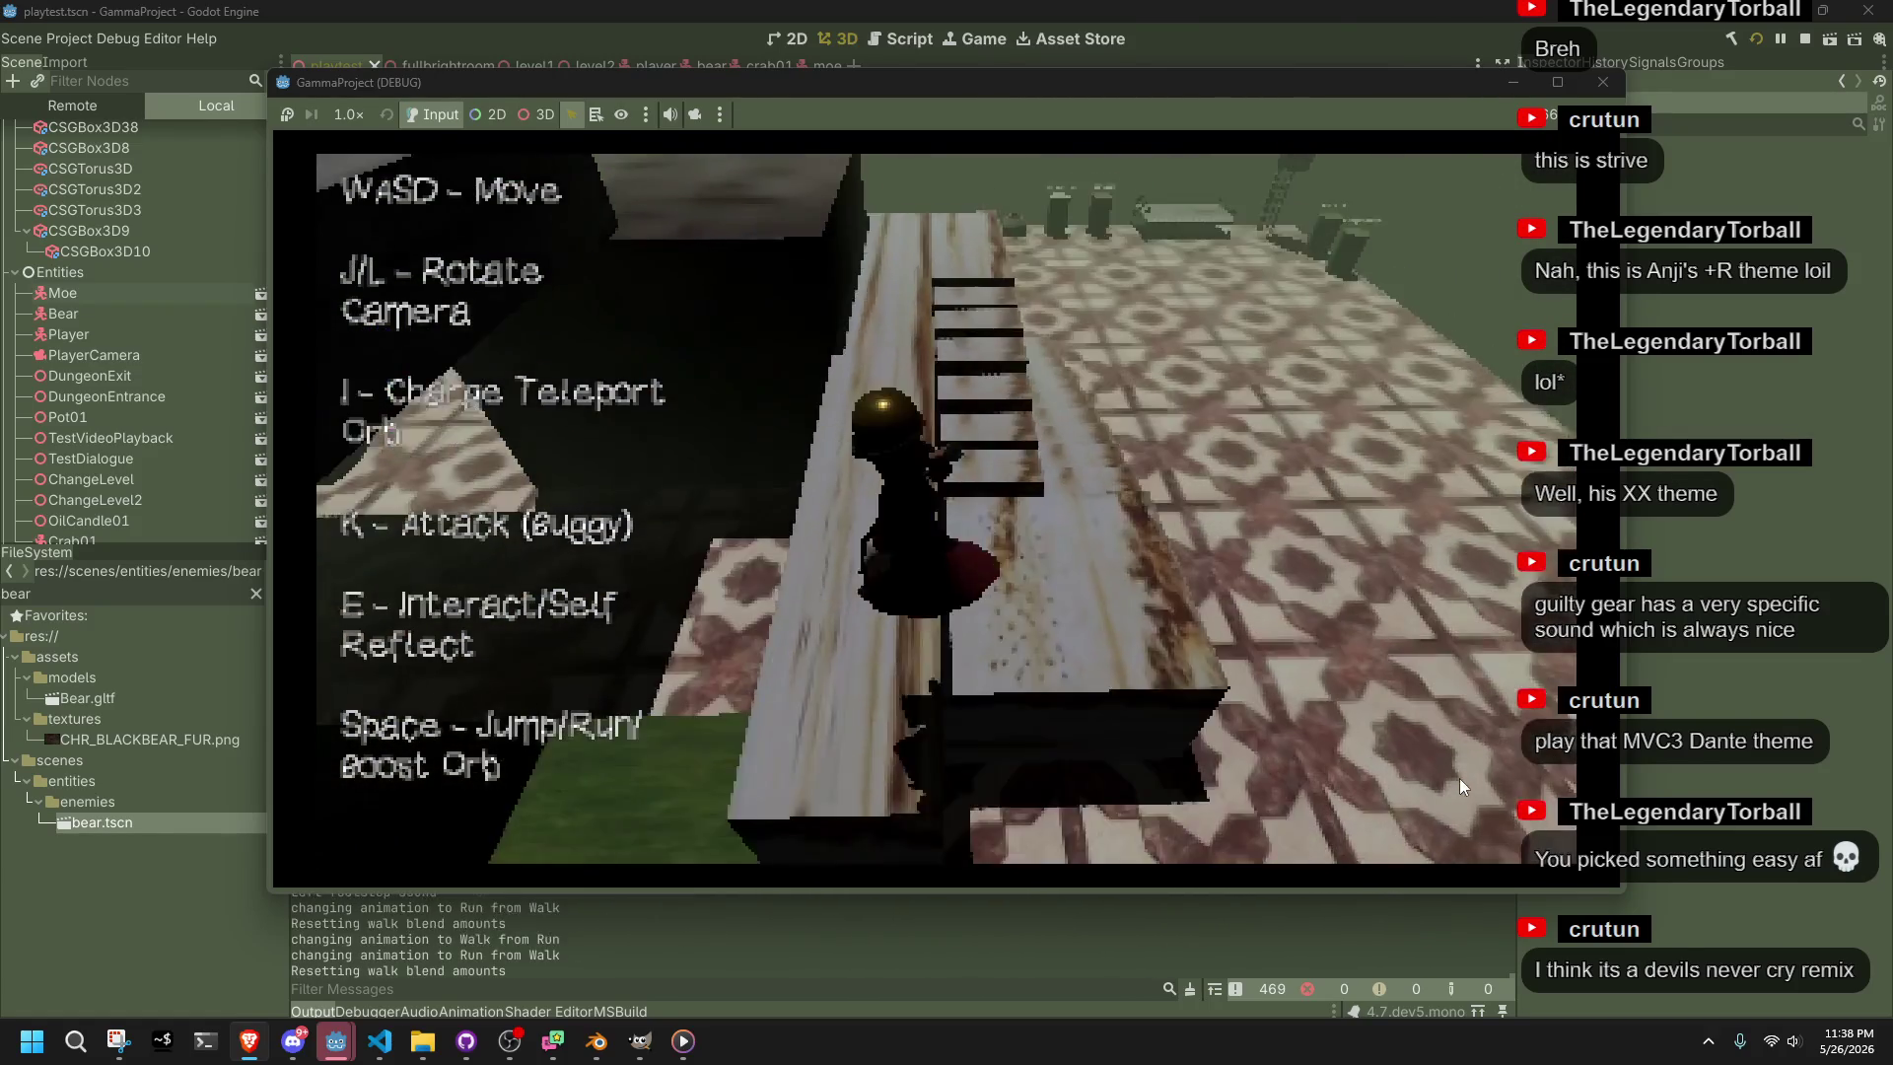
Leap to a new area, roll and run on past the checkered pillar
key(space)
key(w)
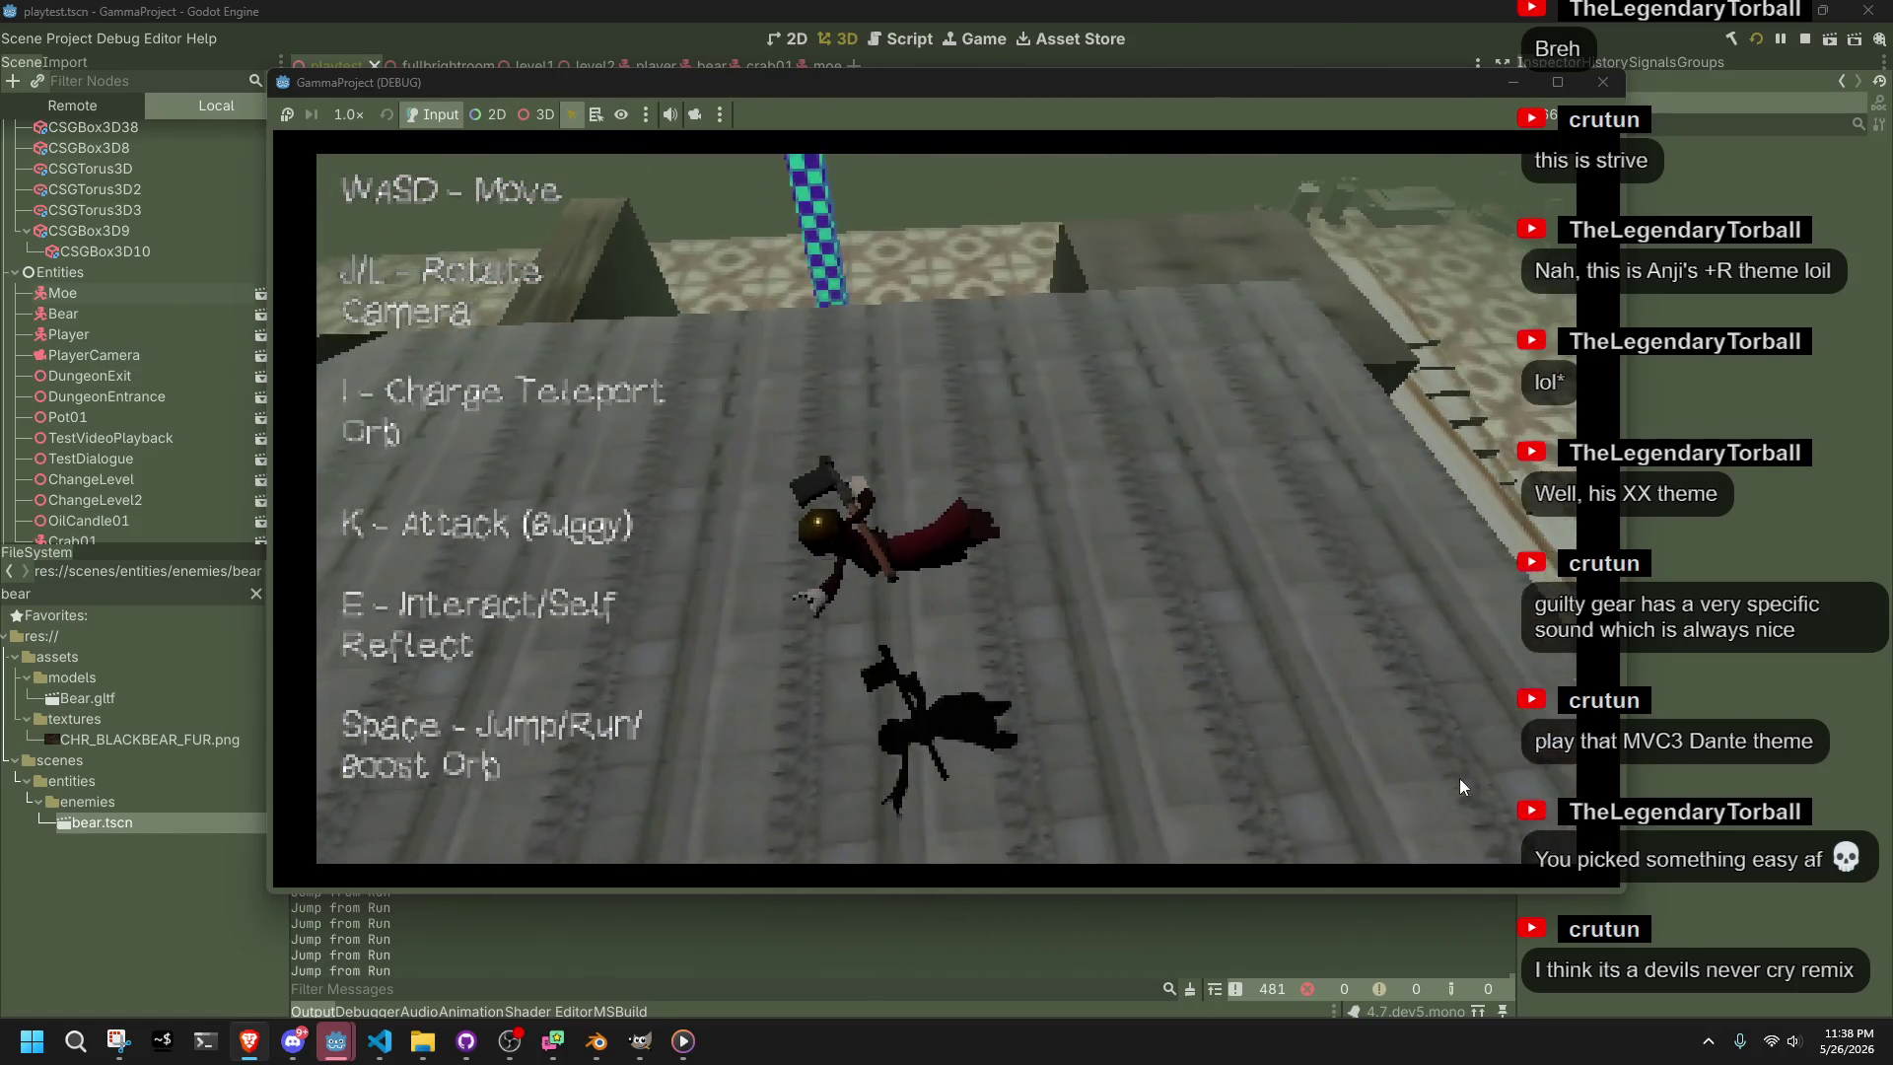
key(w)
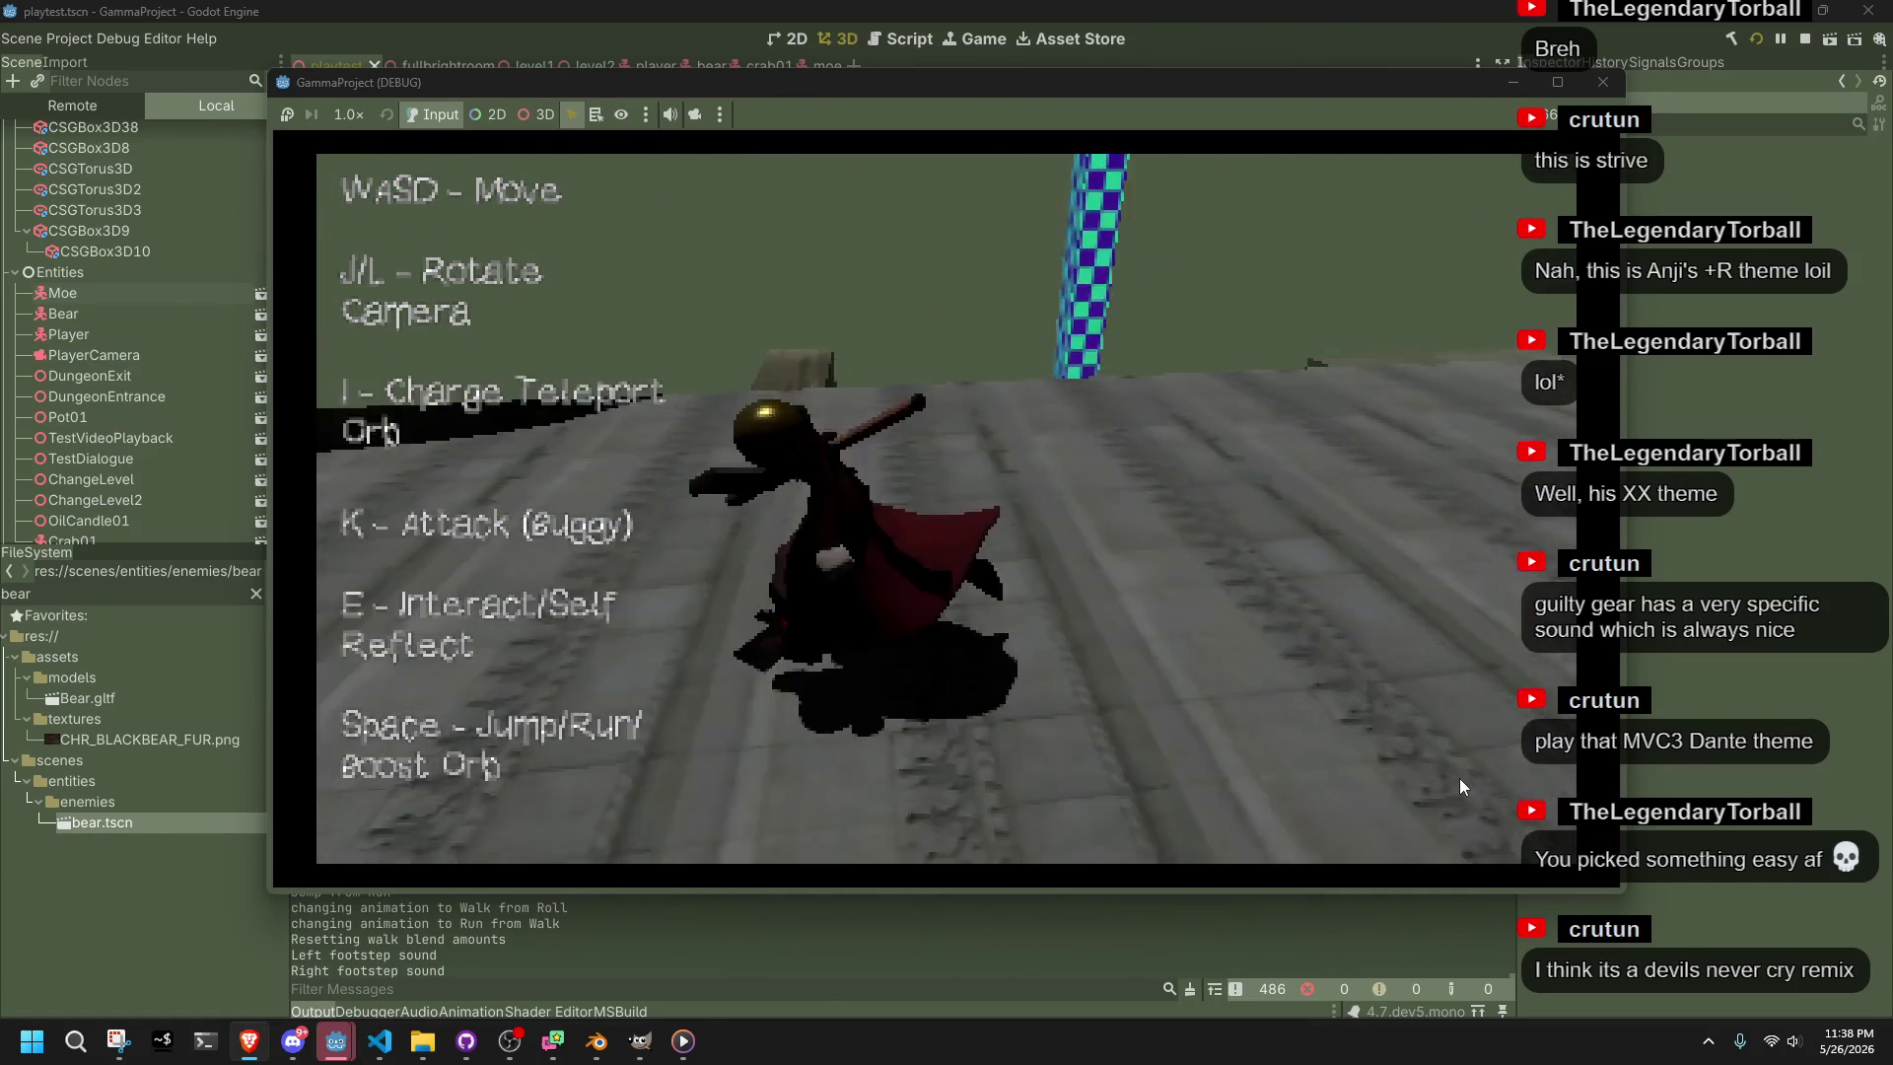
key(w)
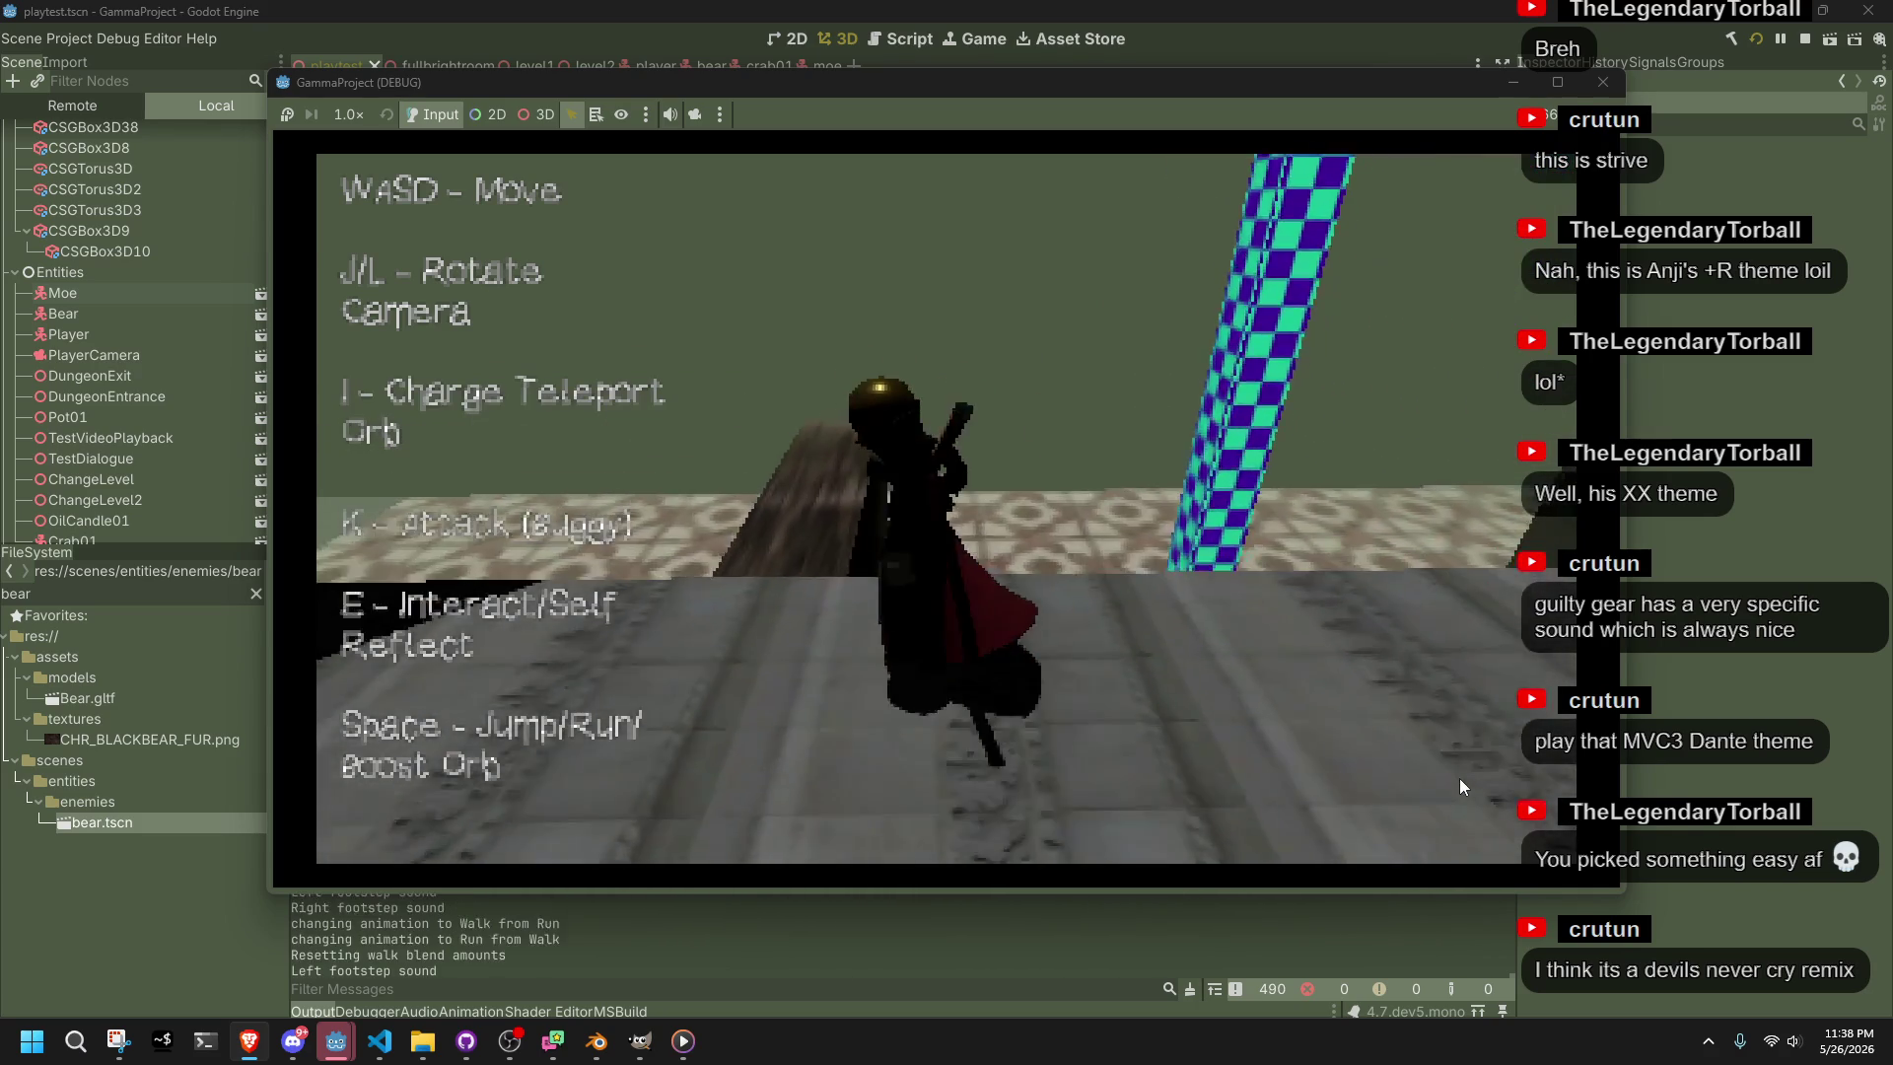
key(w)
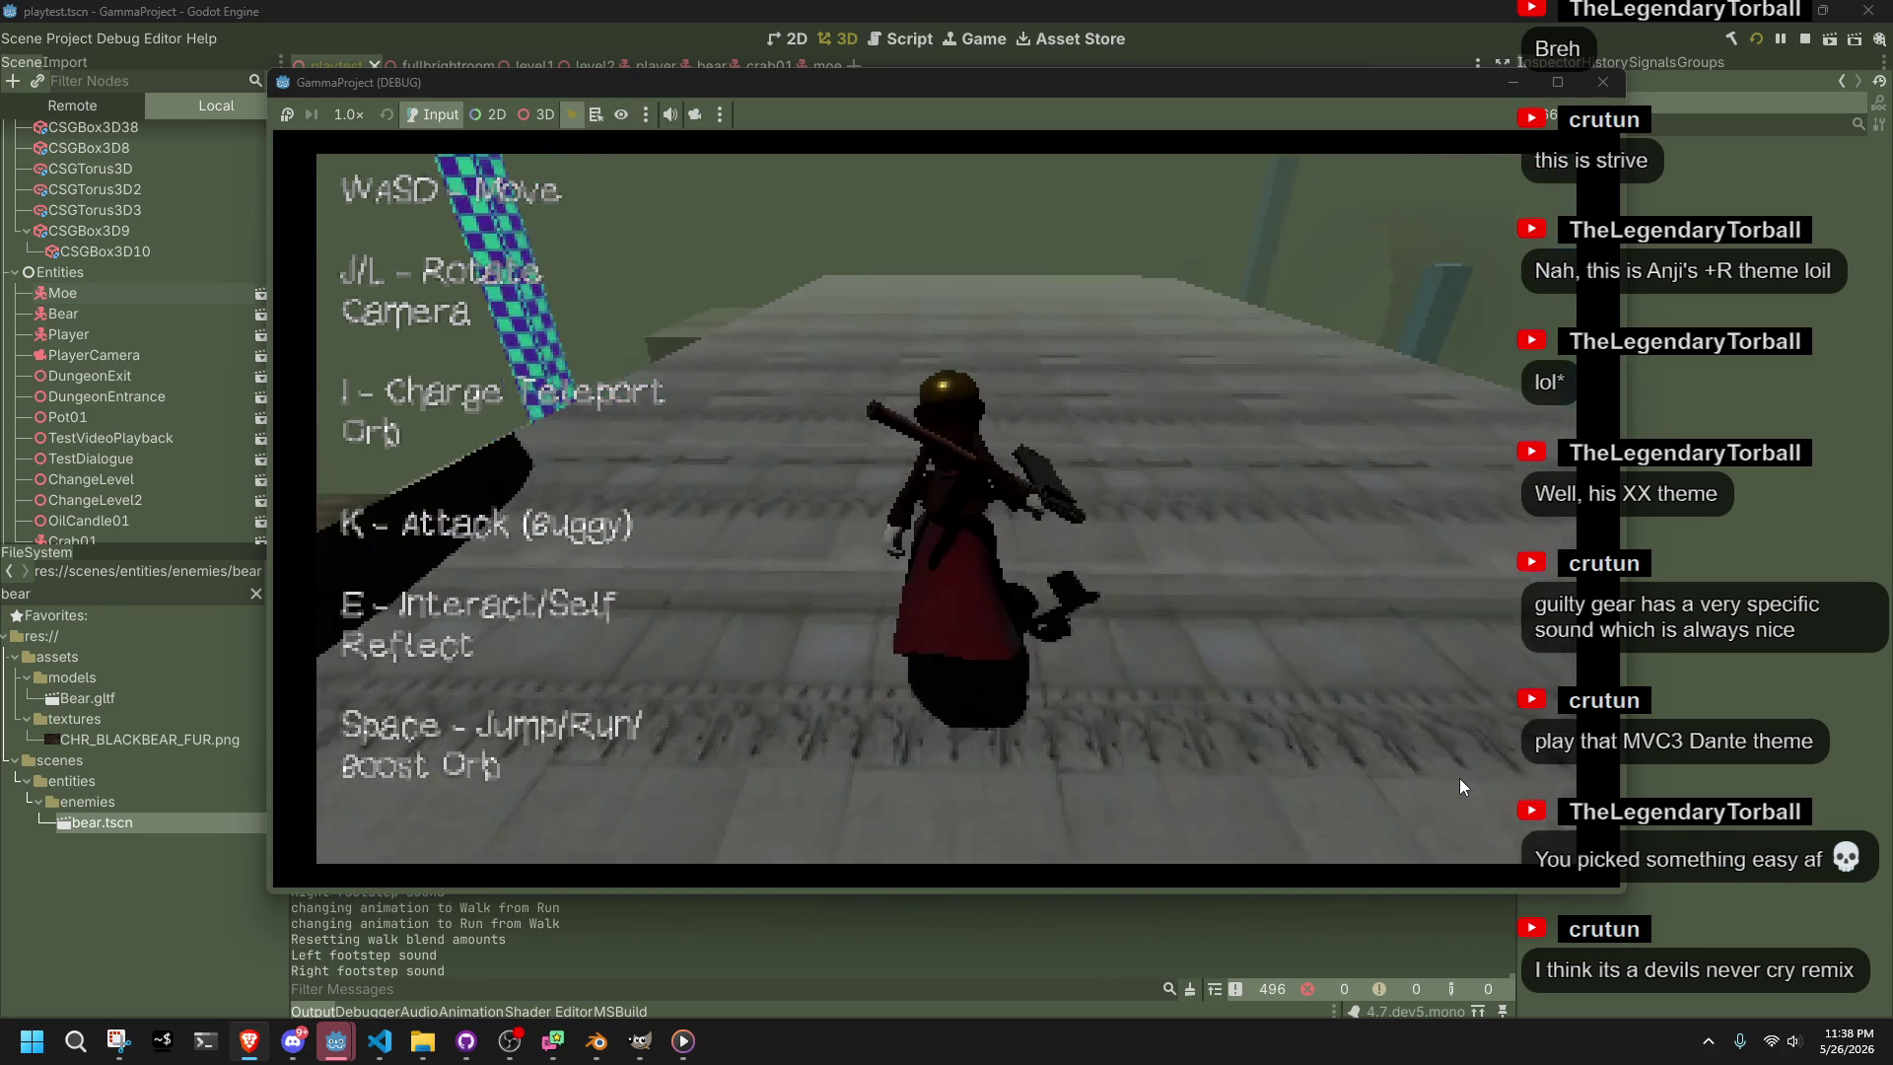
Turn the character toward the camera, left and right, then run away from the camera
key(s)
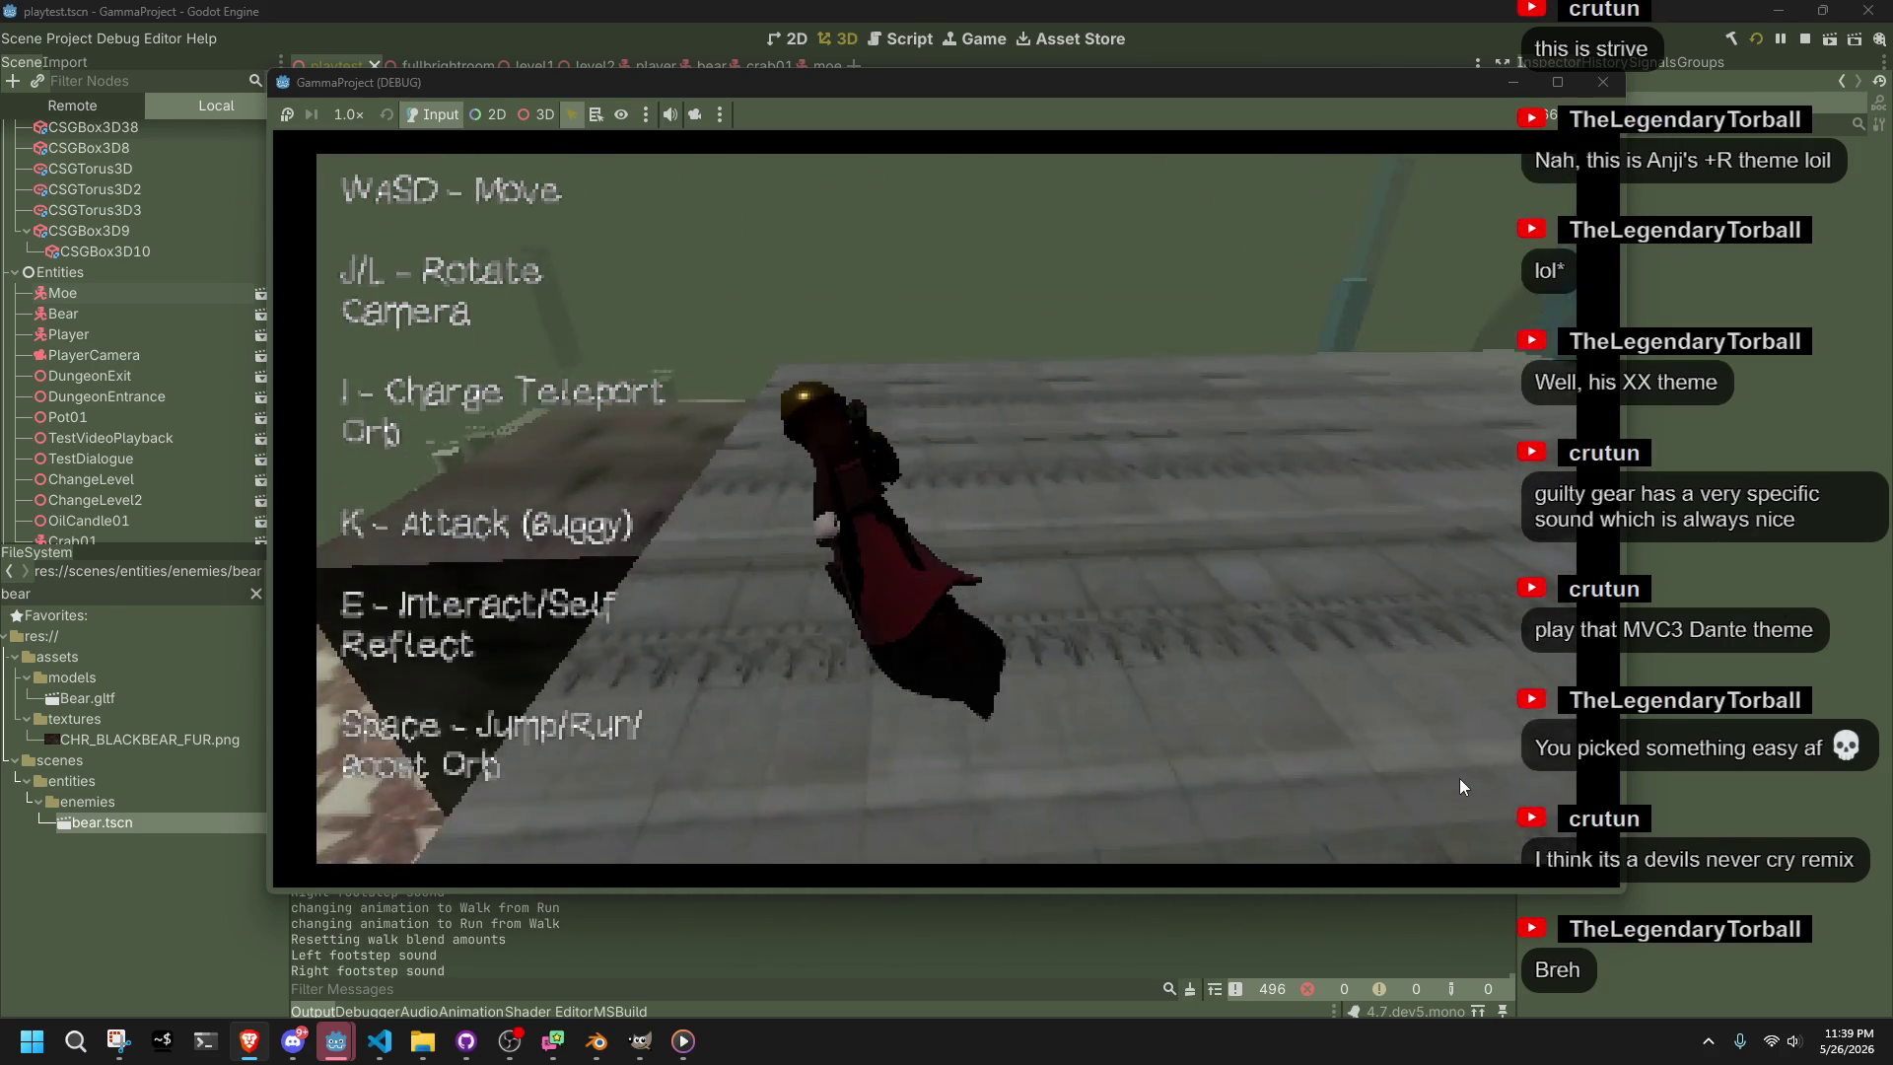
key(a)
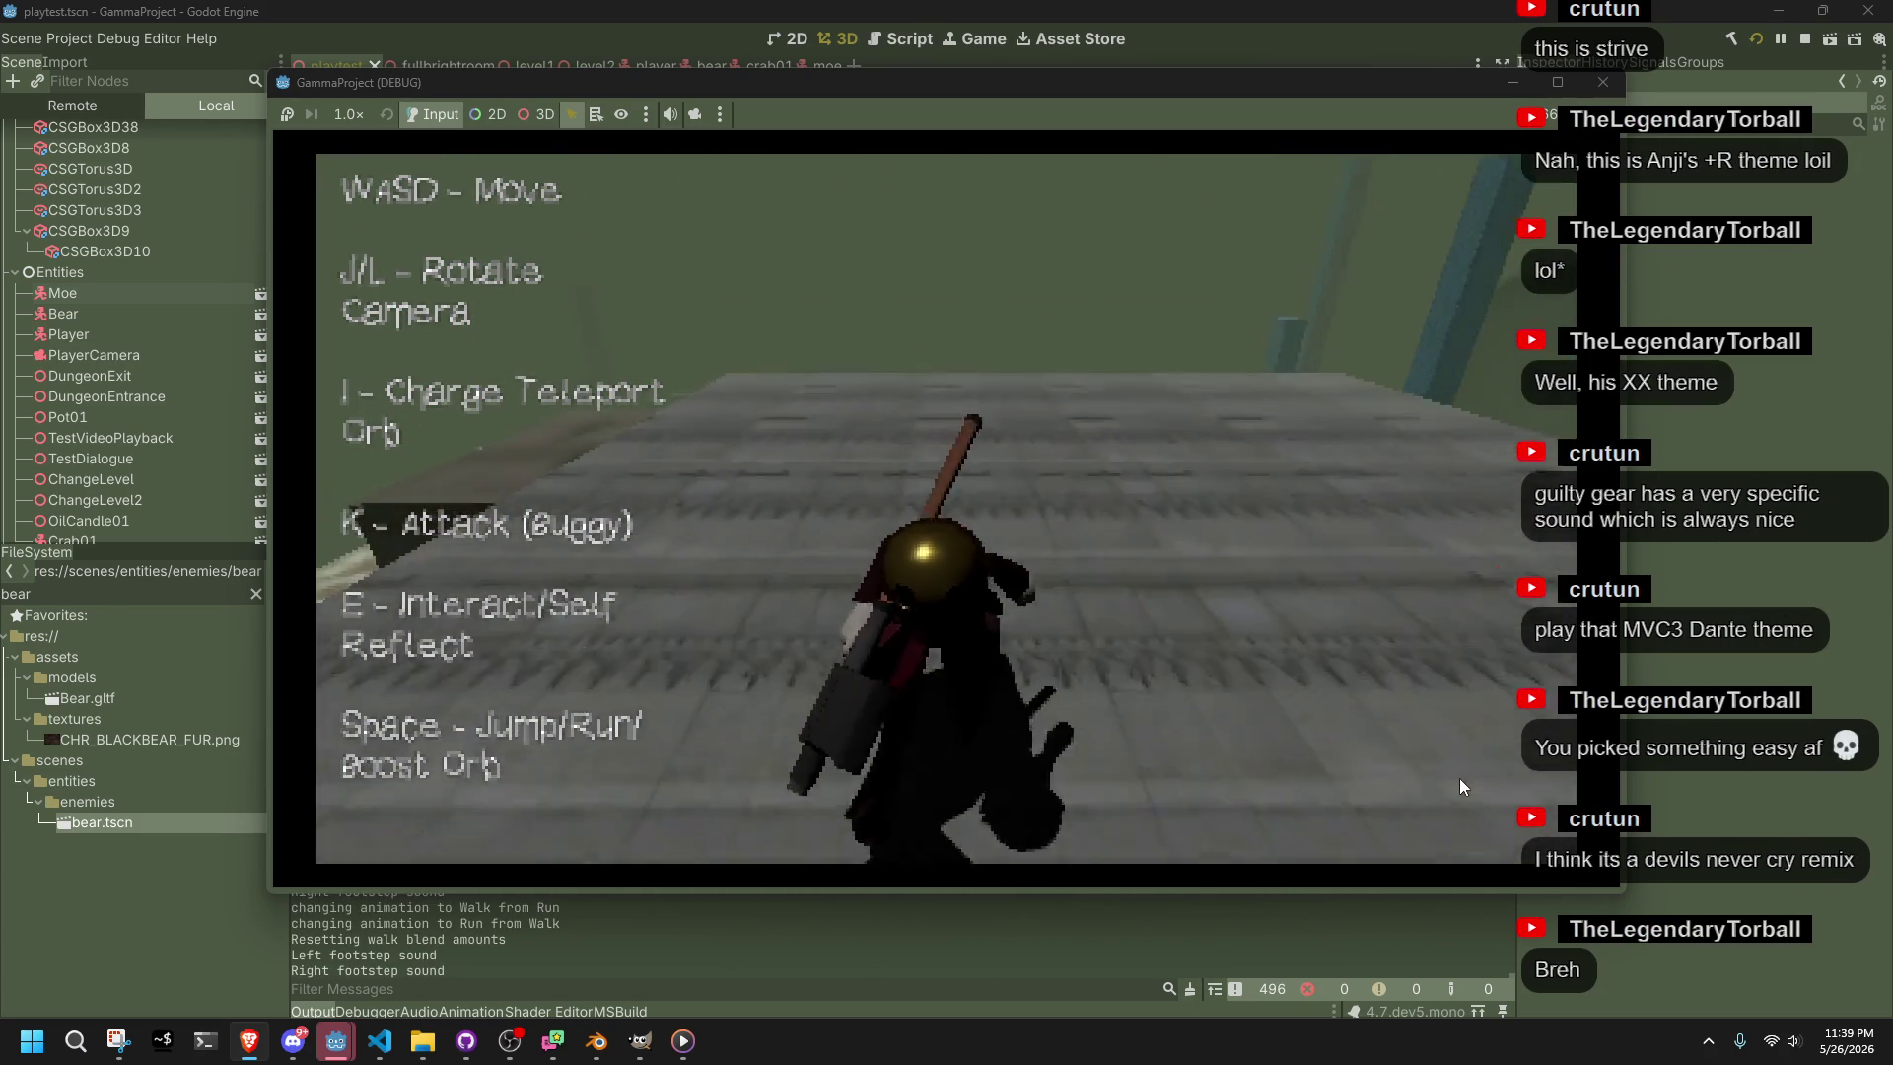
key(d)
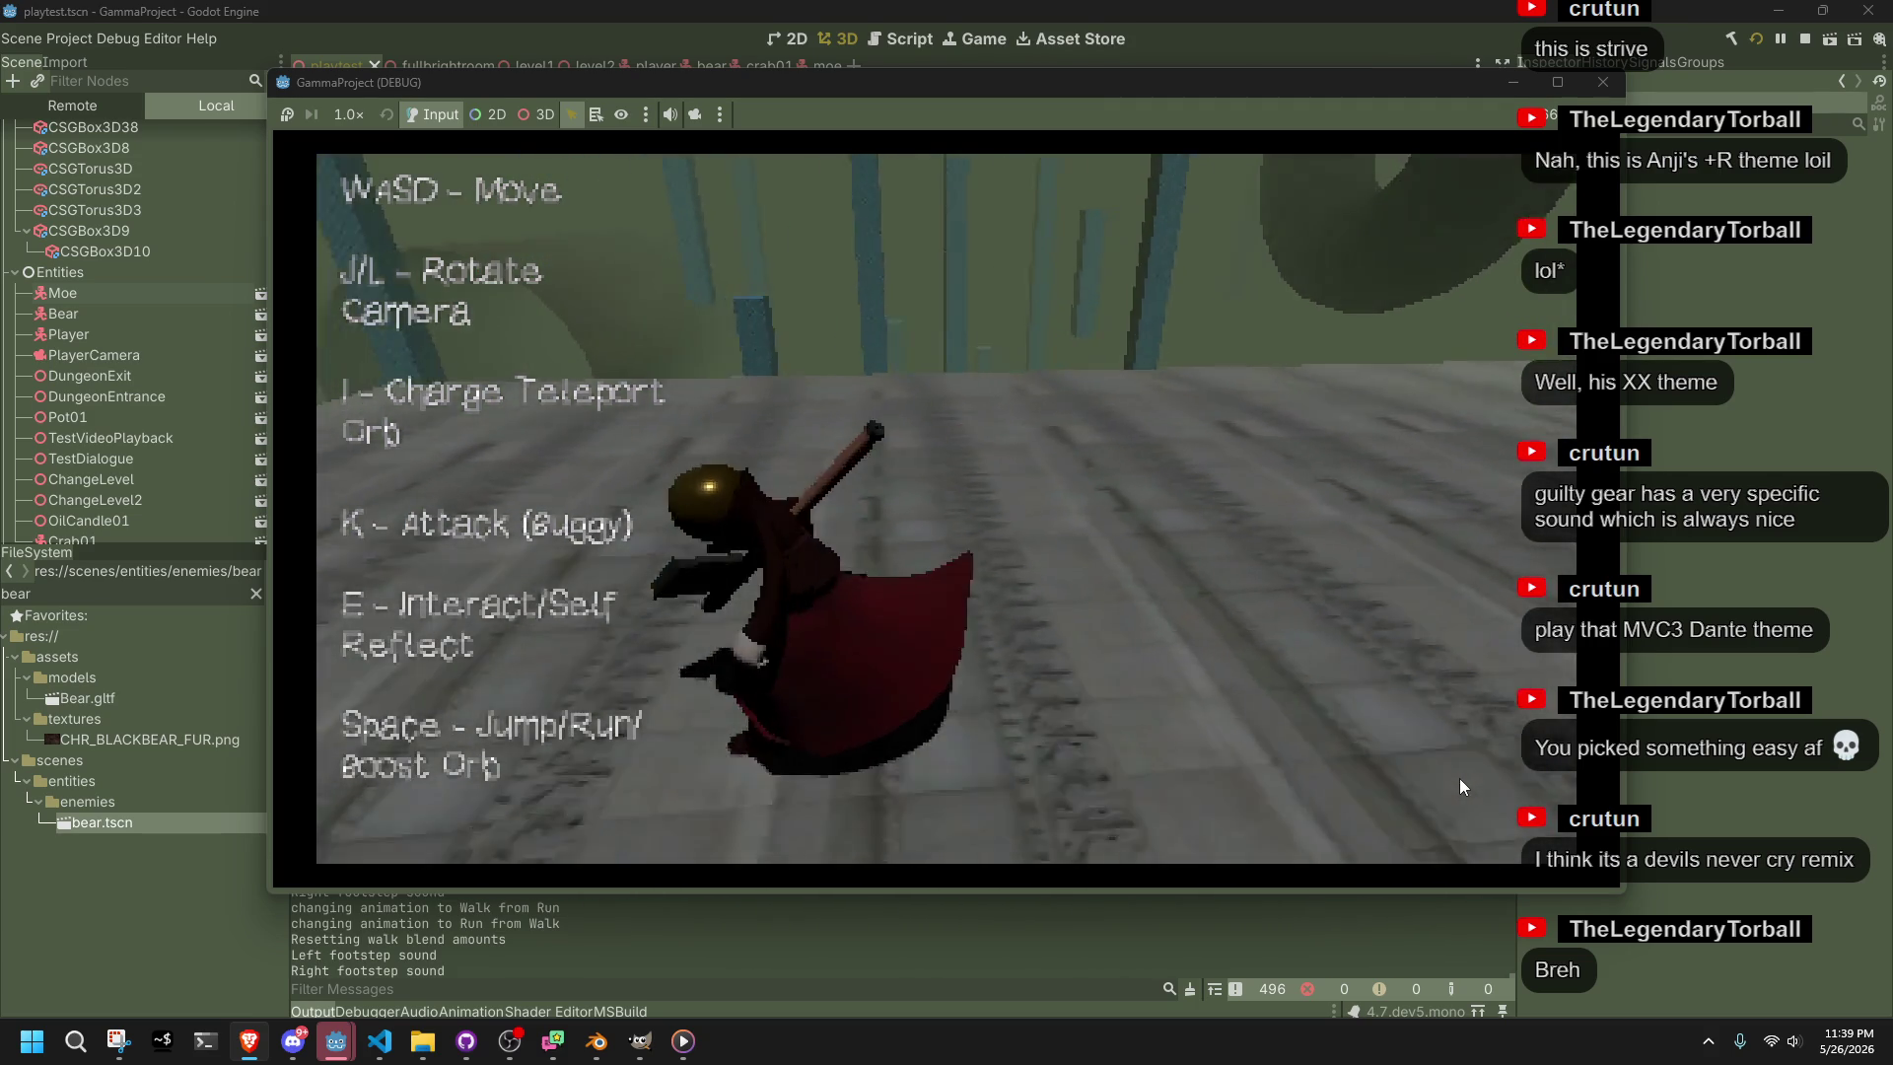
key(d)
key(w)
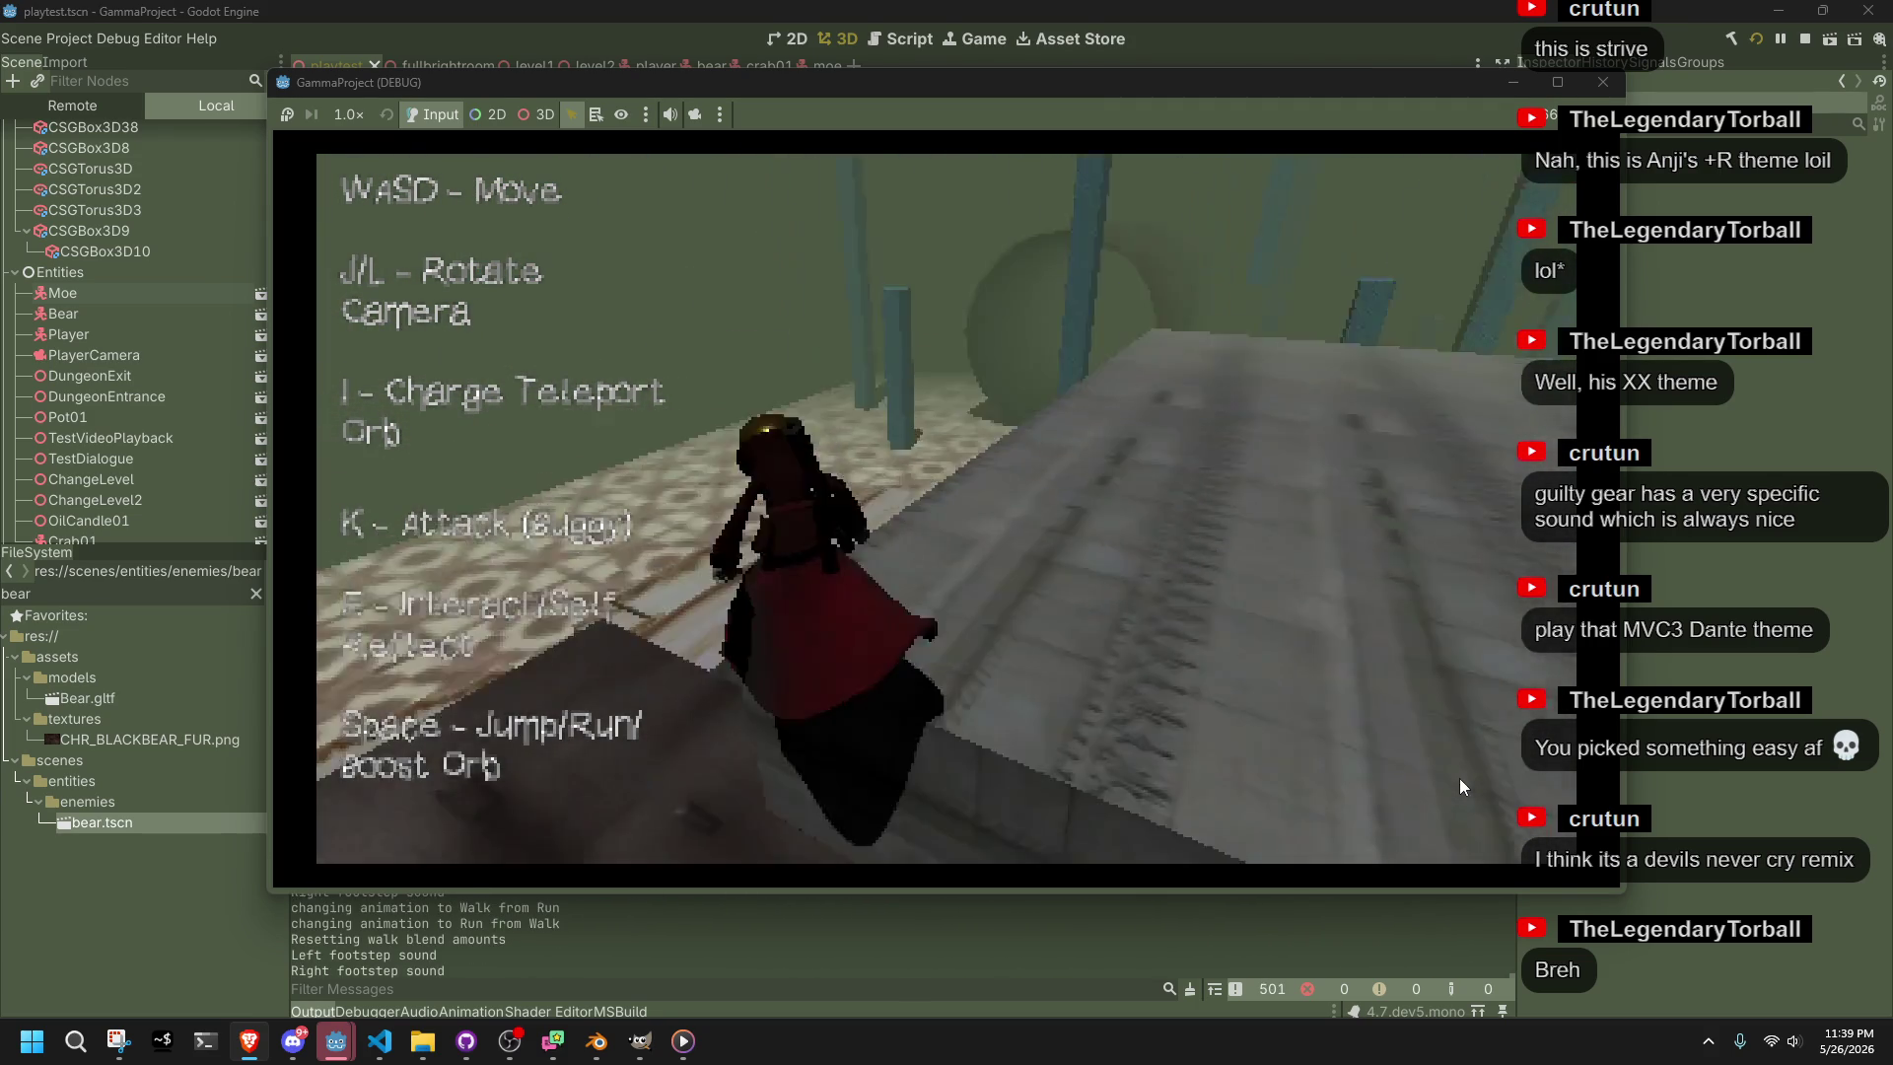
Jump into the tiled room and run up and along the staircase
key(space)
key(w)
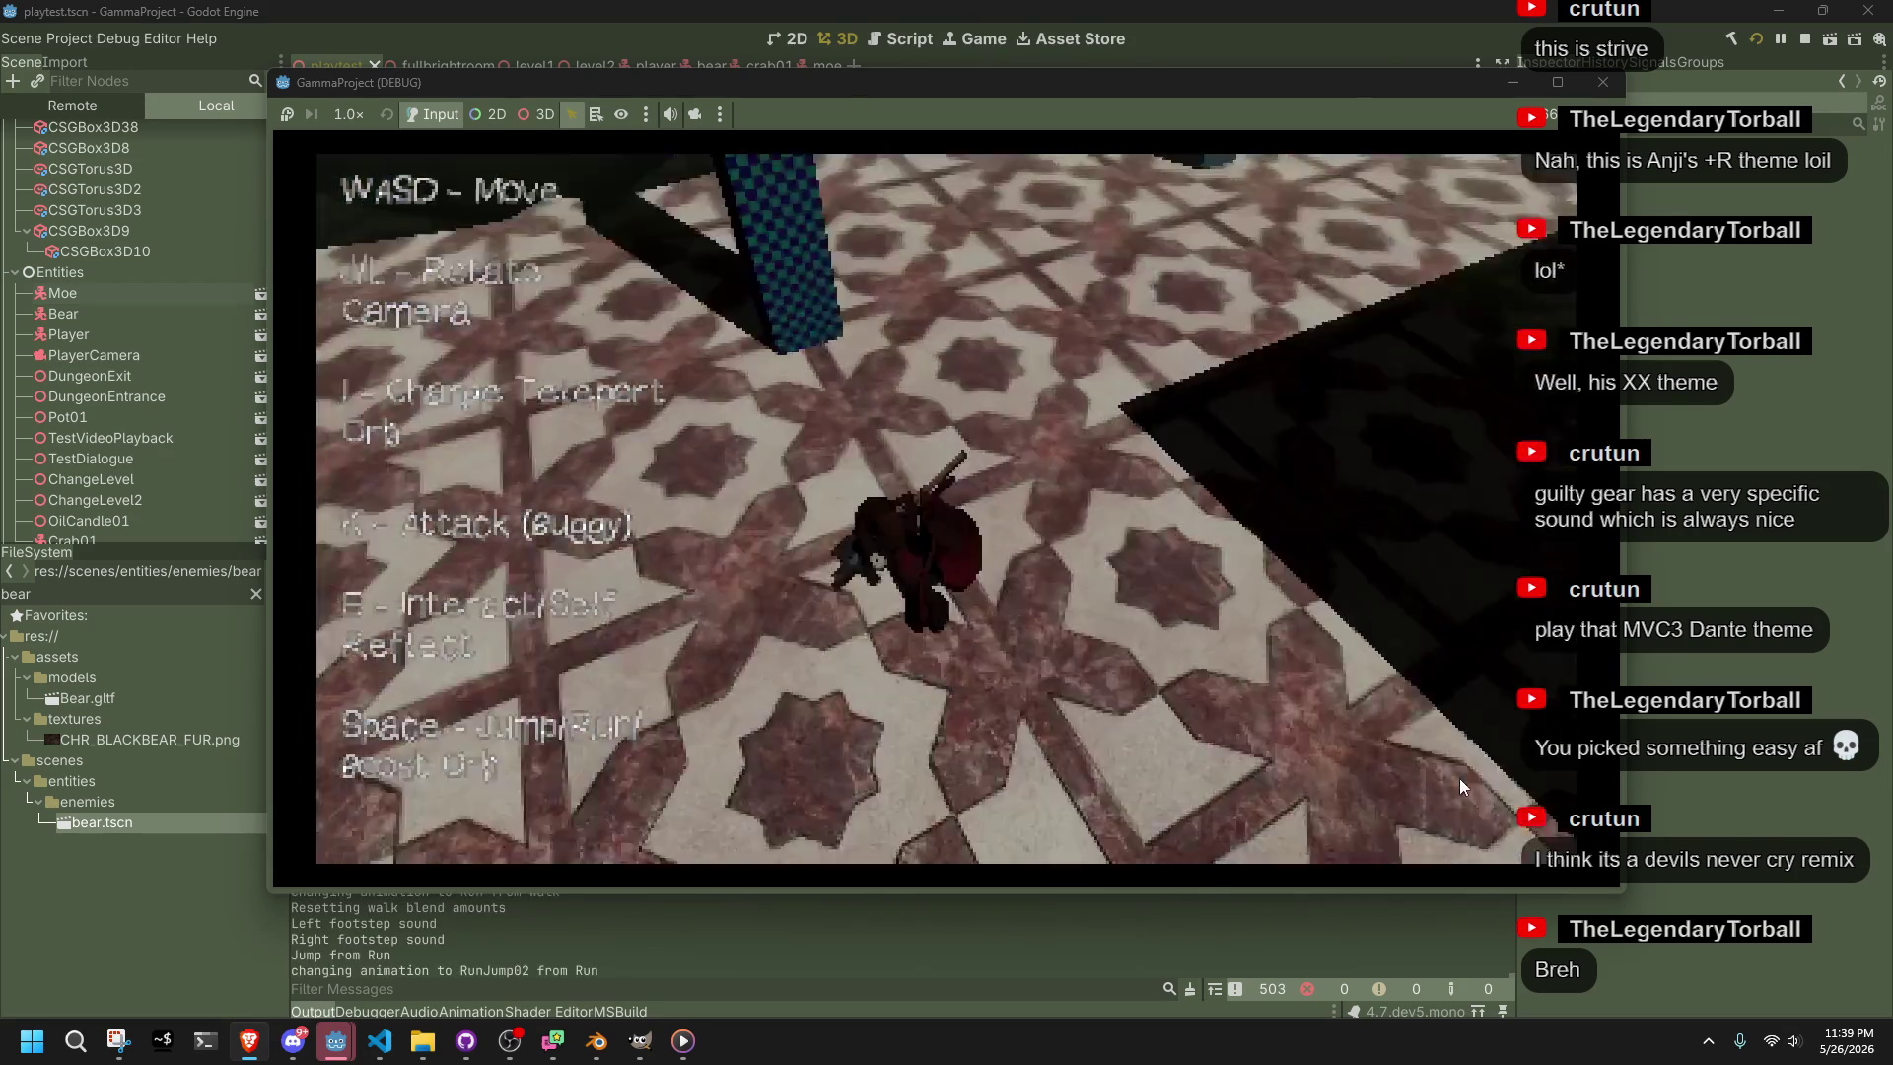
key(w)
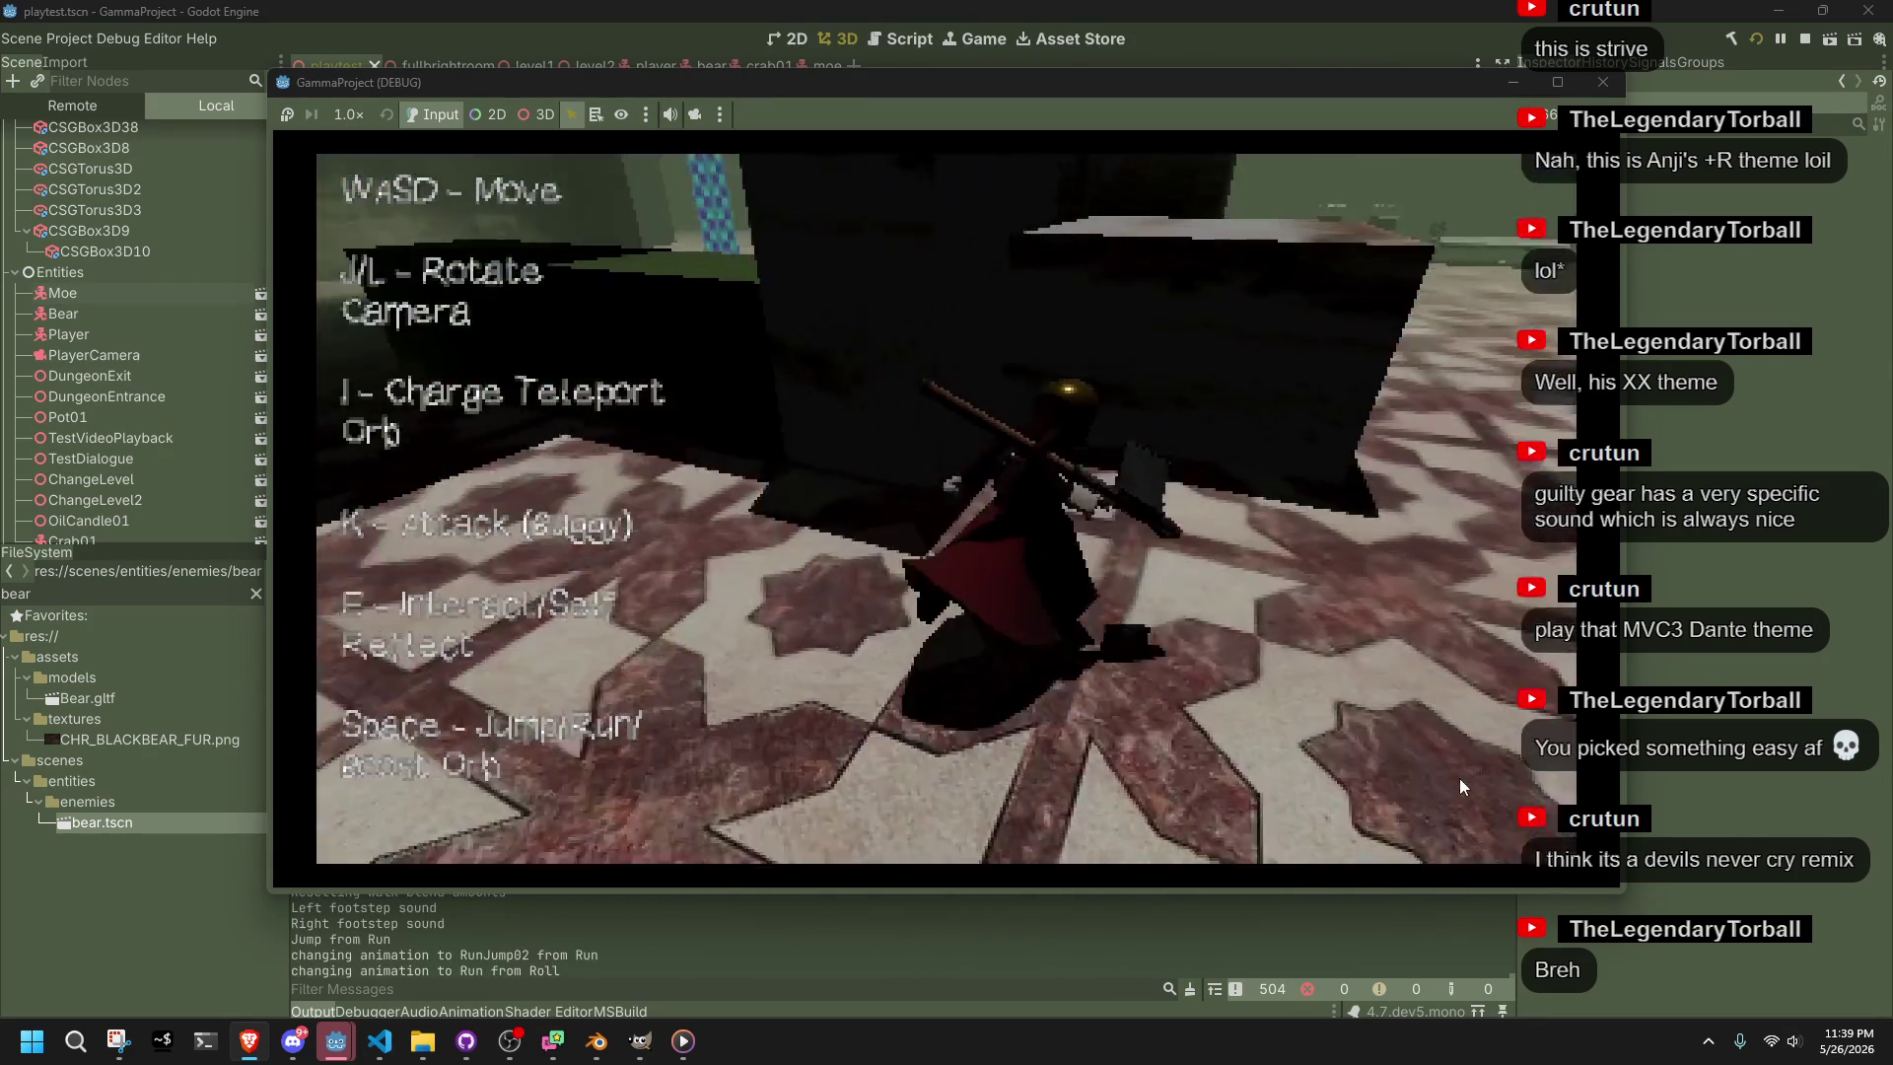
key(w)
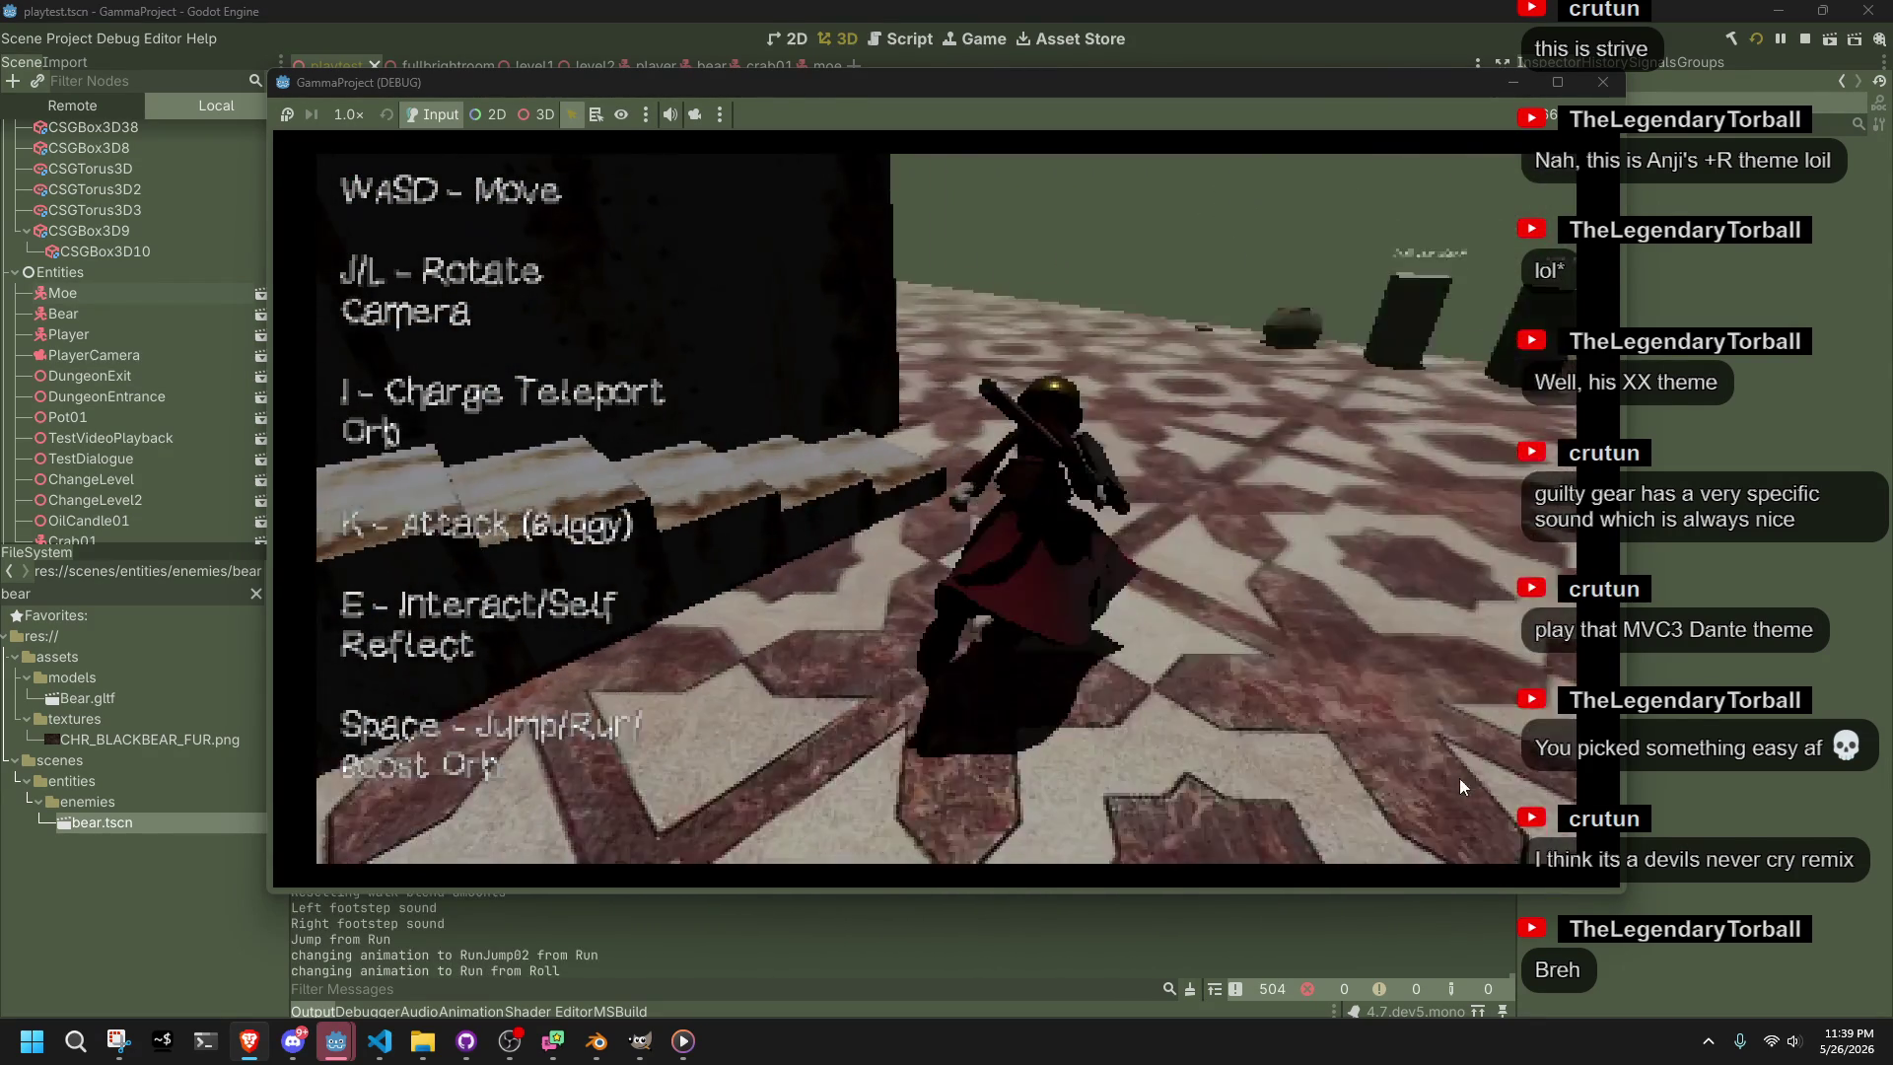
key(w)
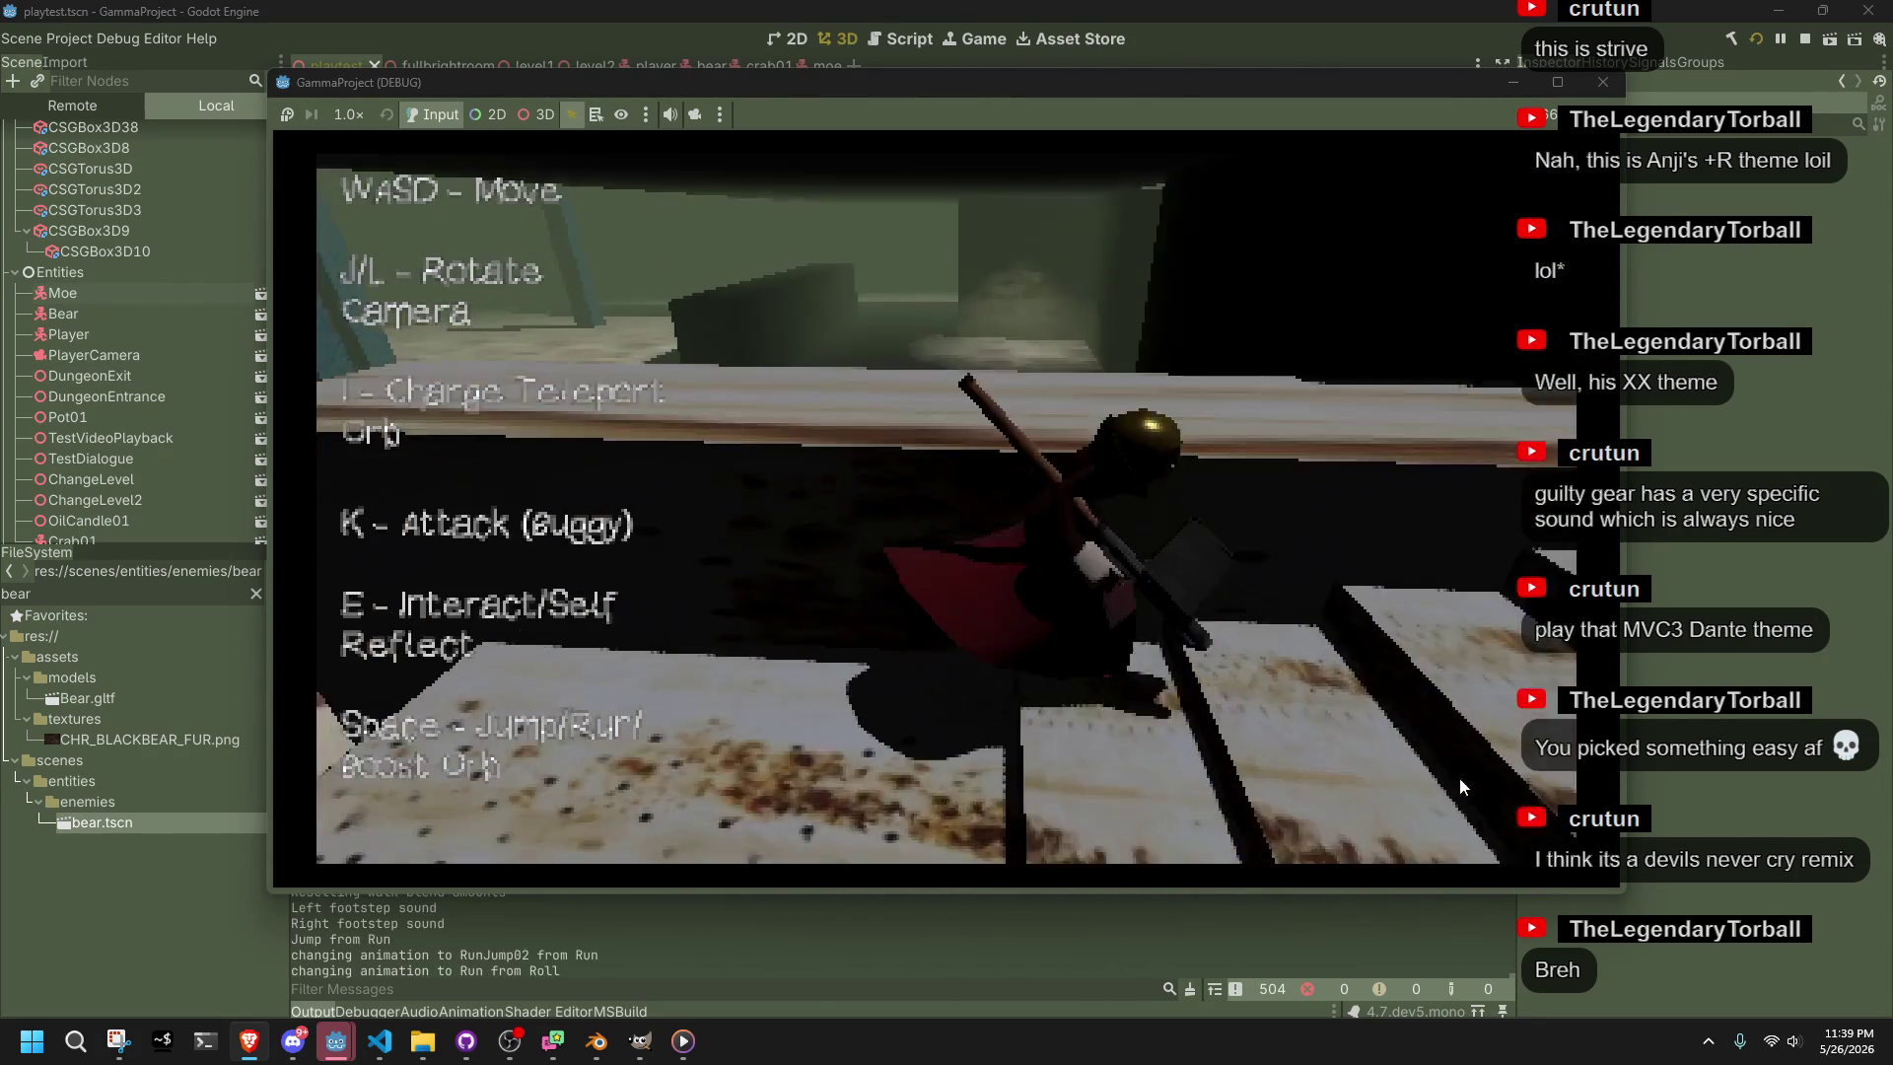
key(w)
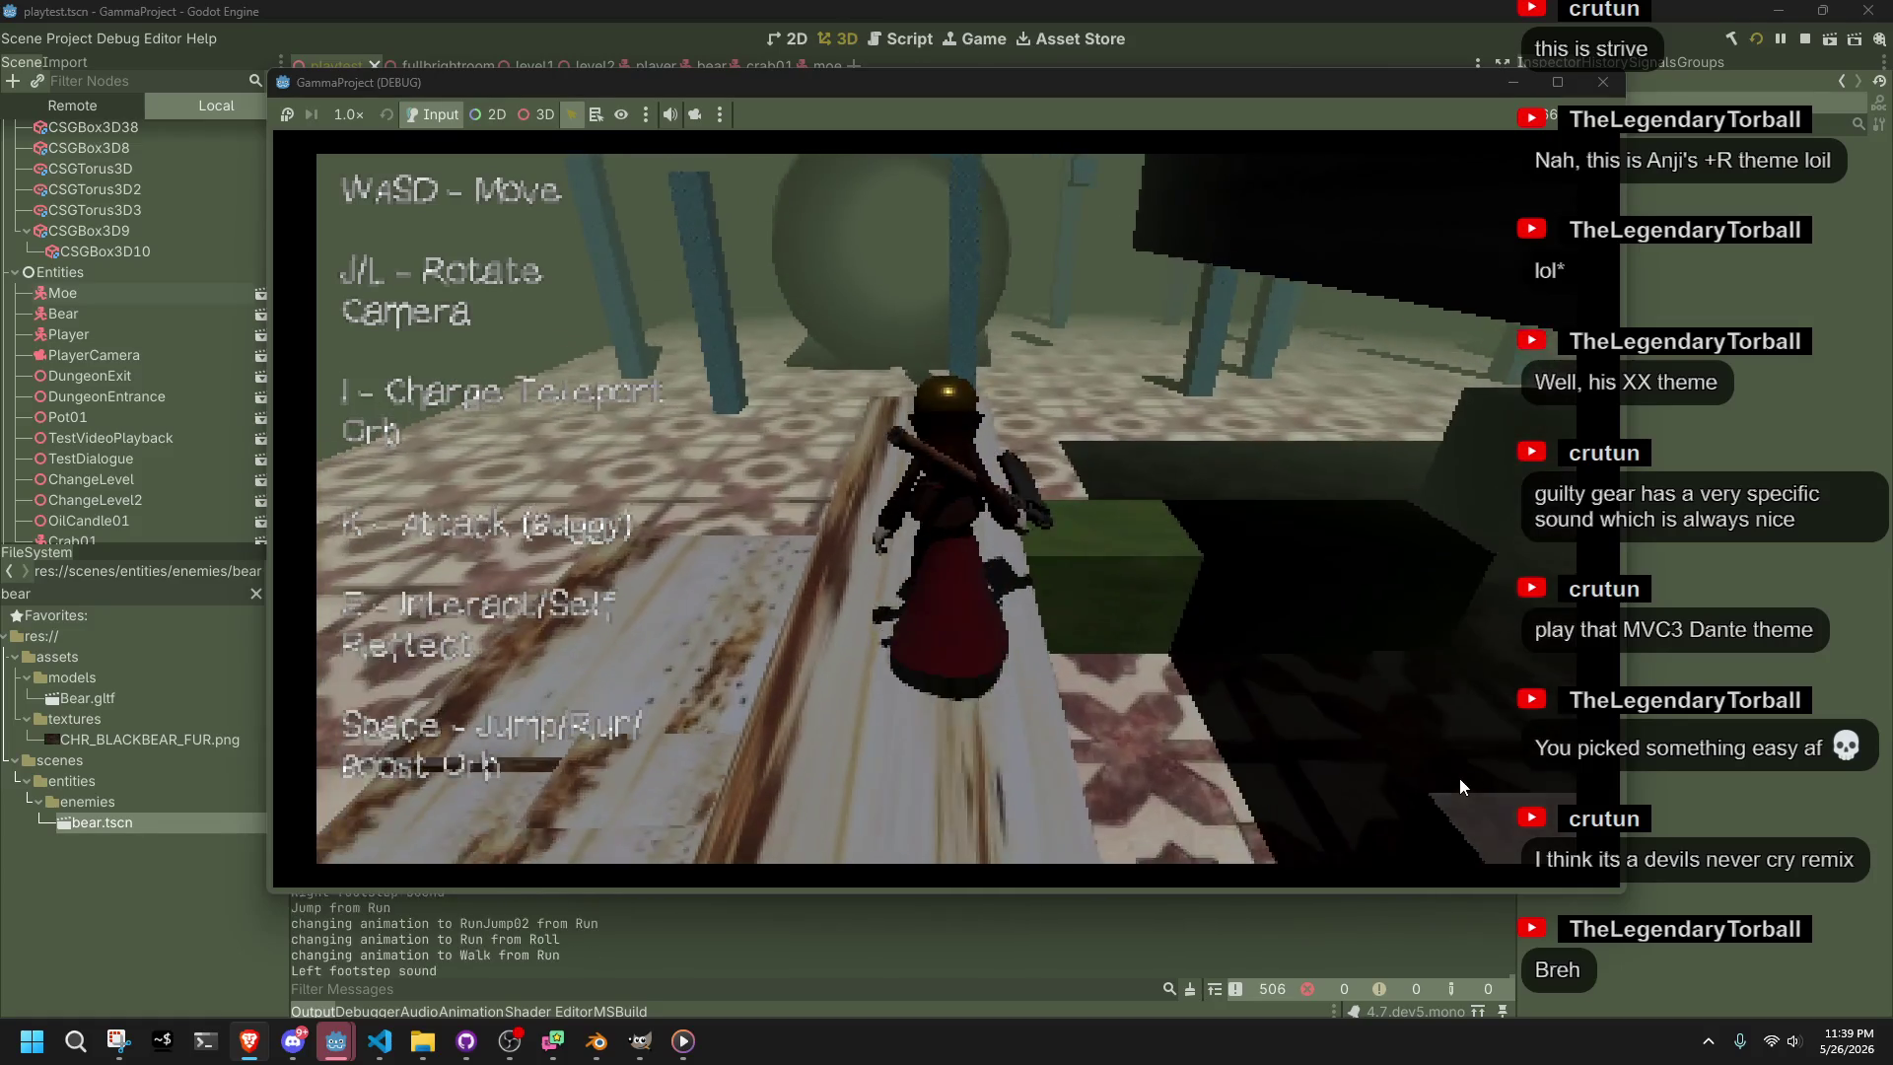
Drop off the stairs and run across the stone floor, turning right past the checkered pillar
key(w)
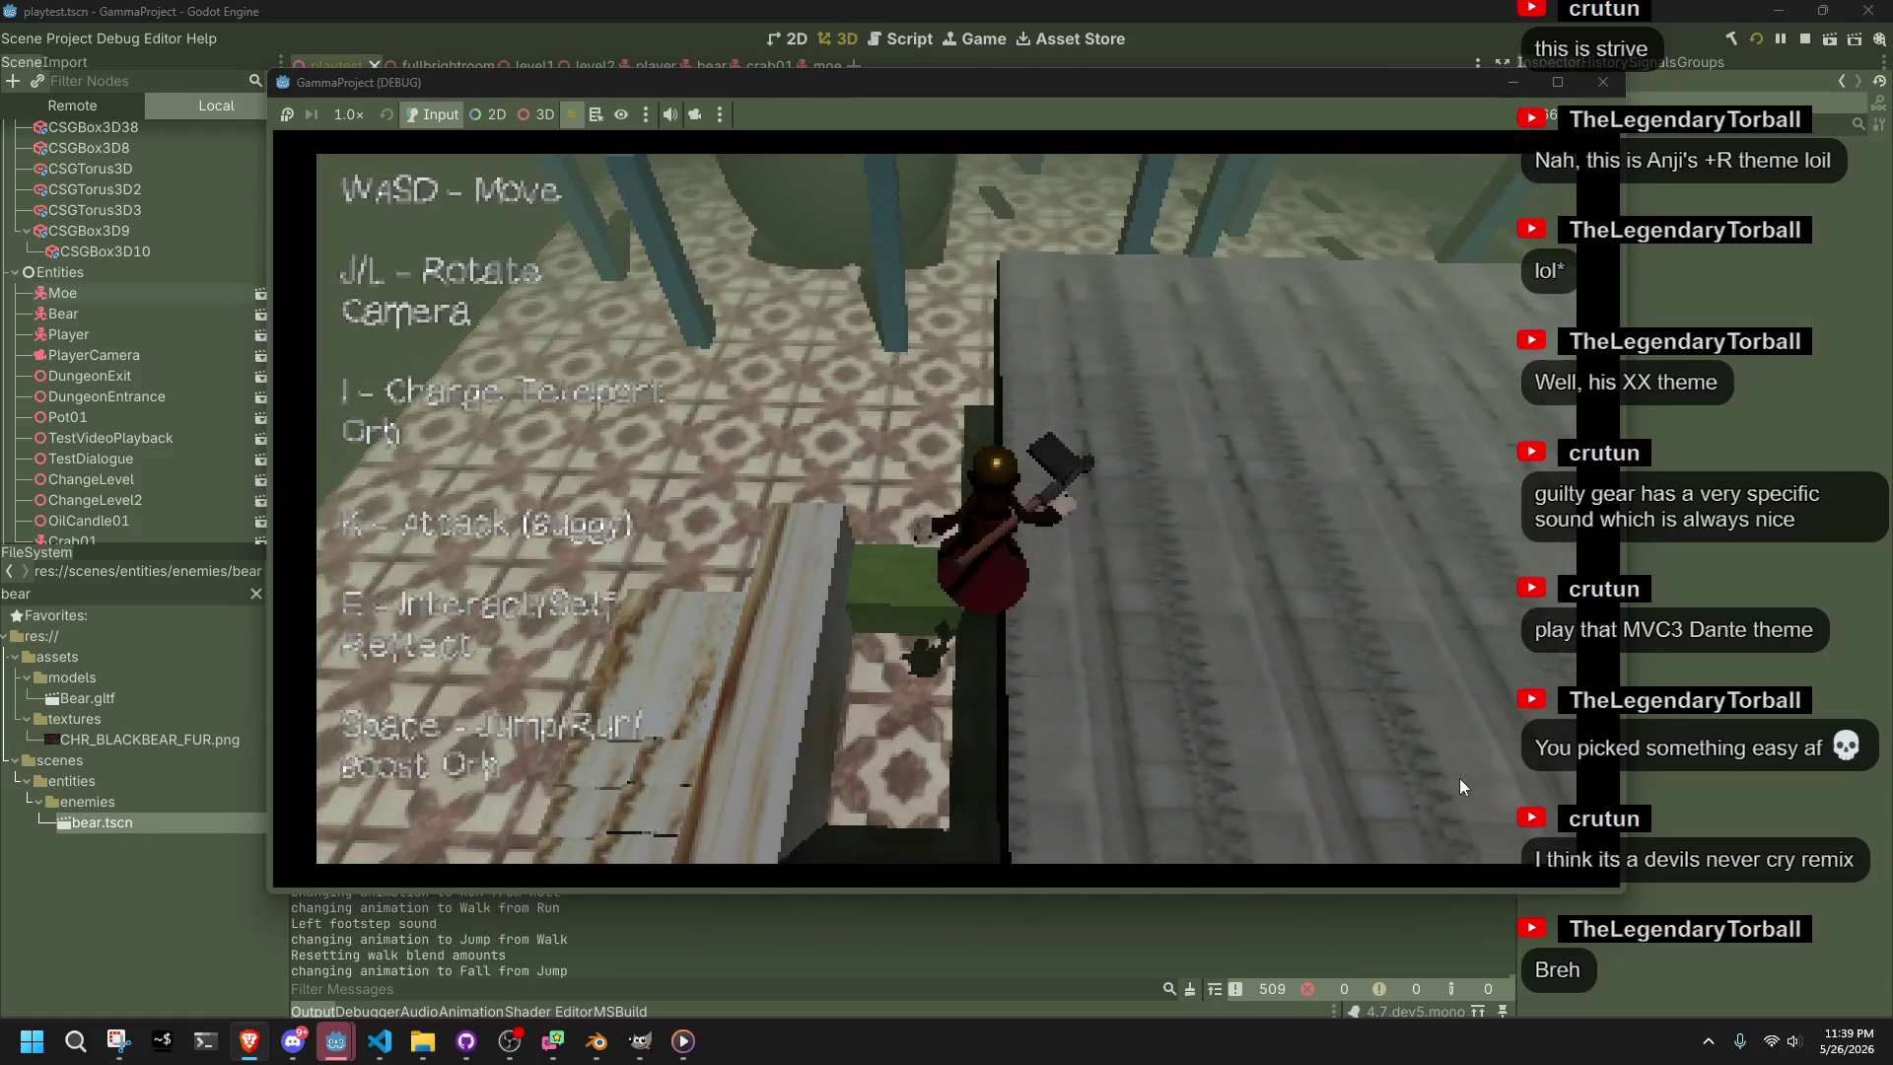
key(w)
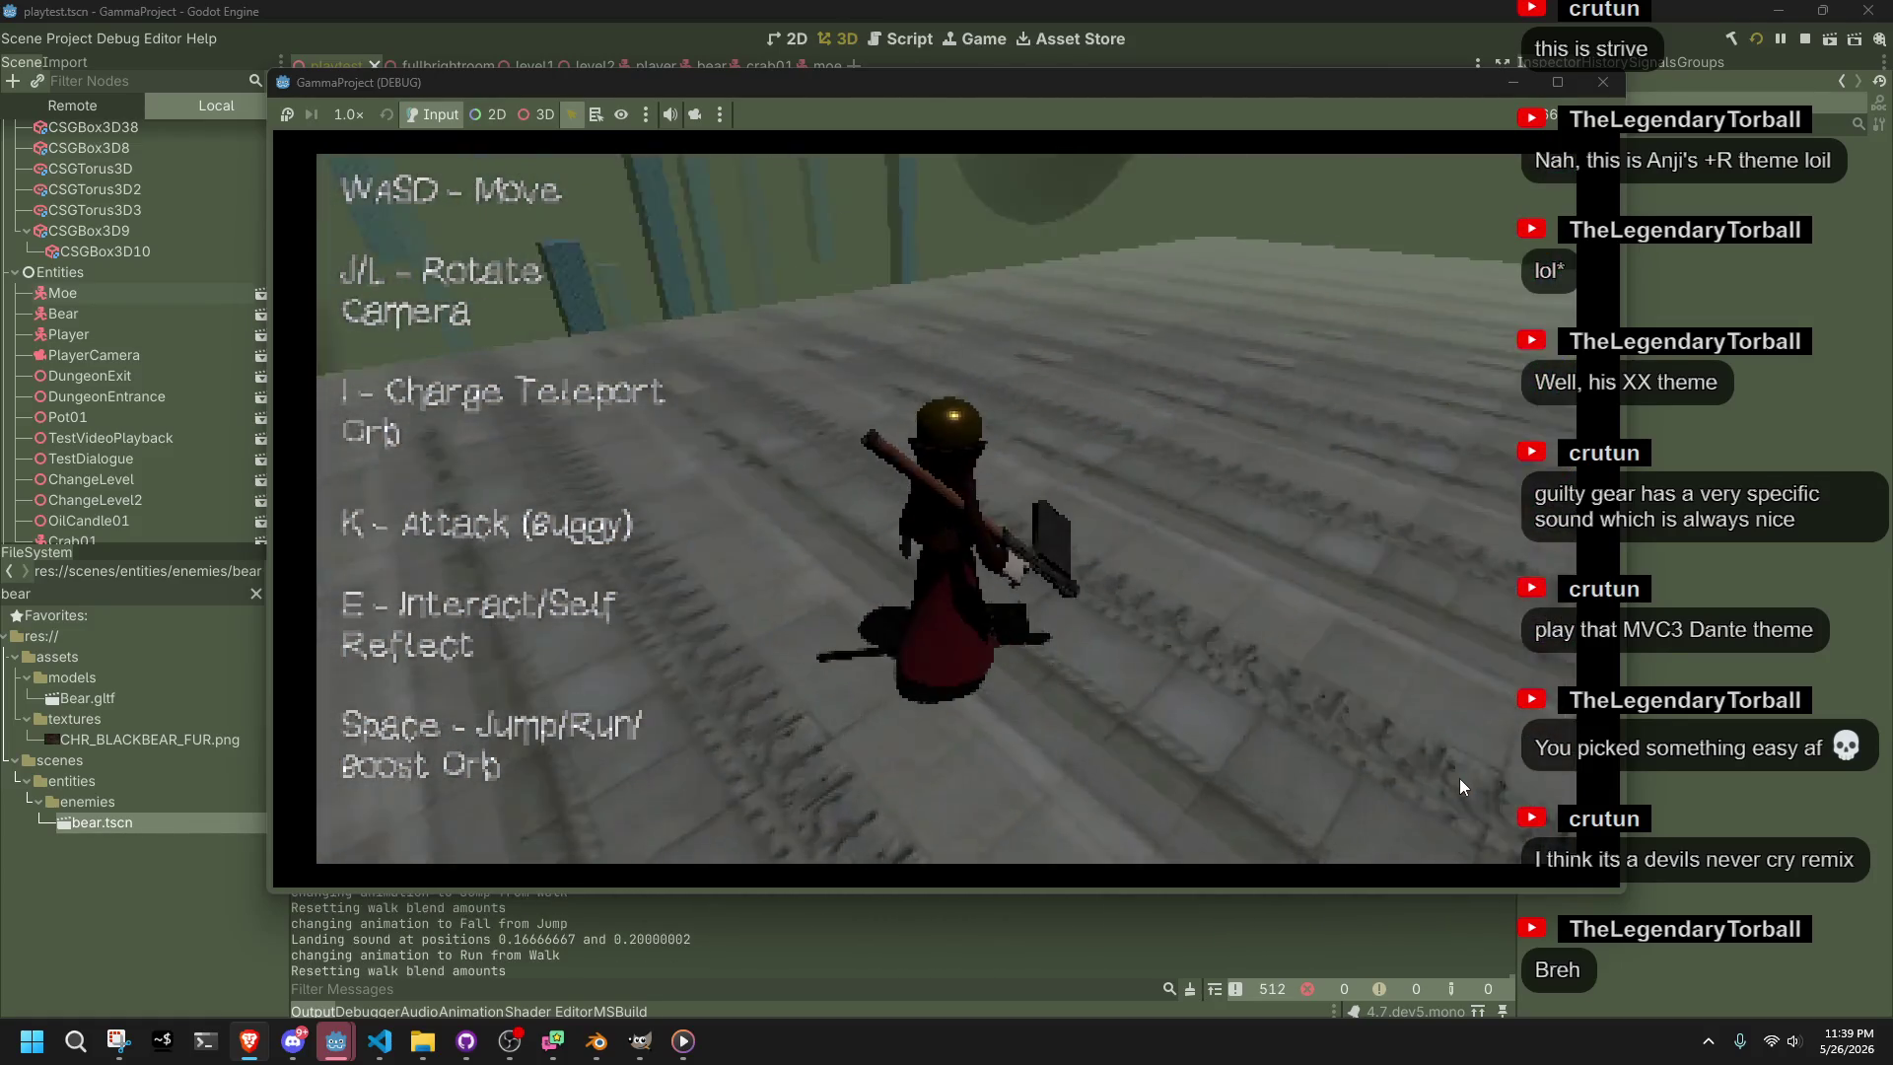
key(w)
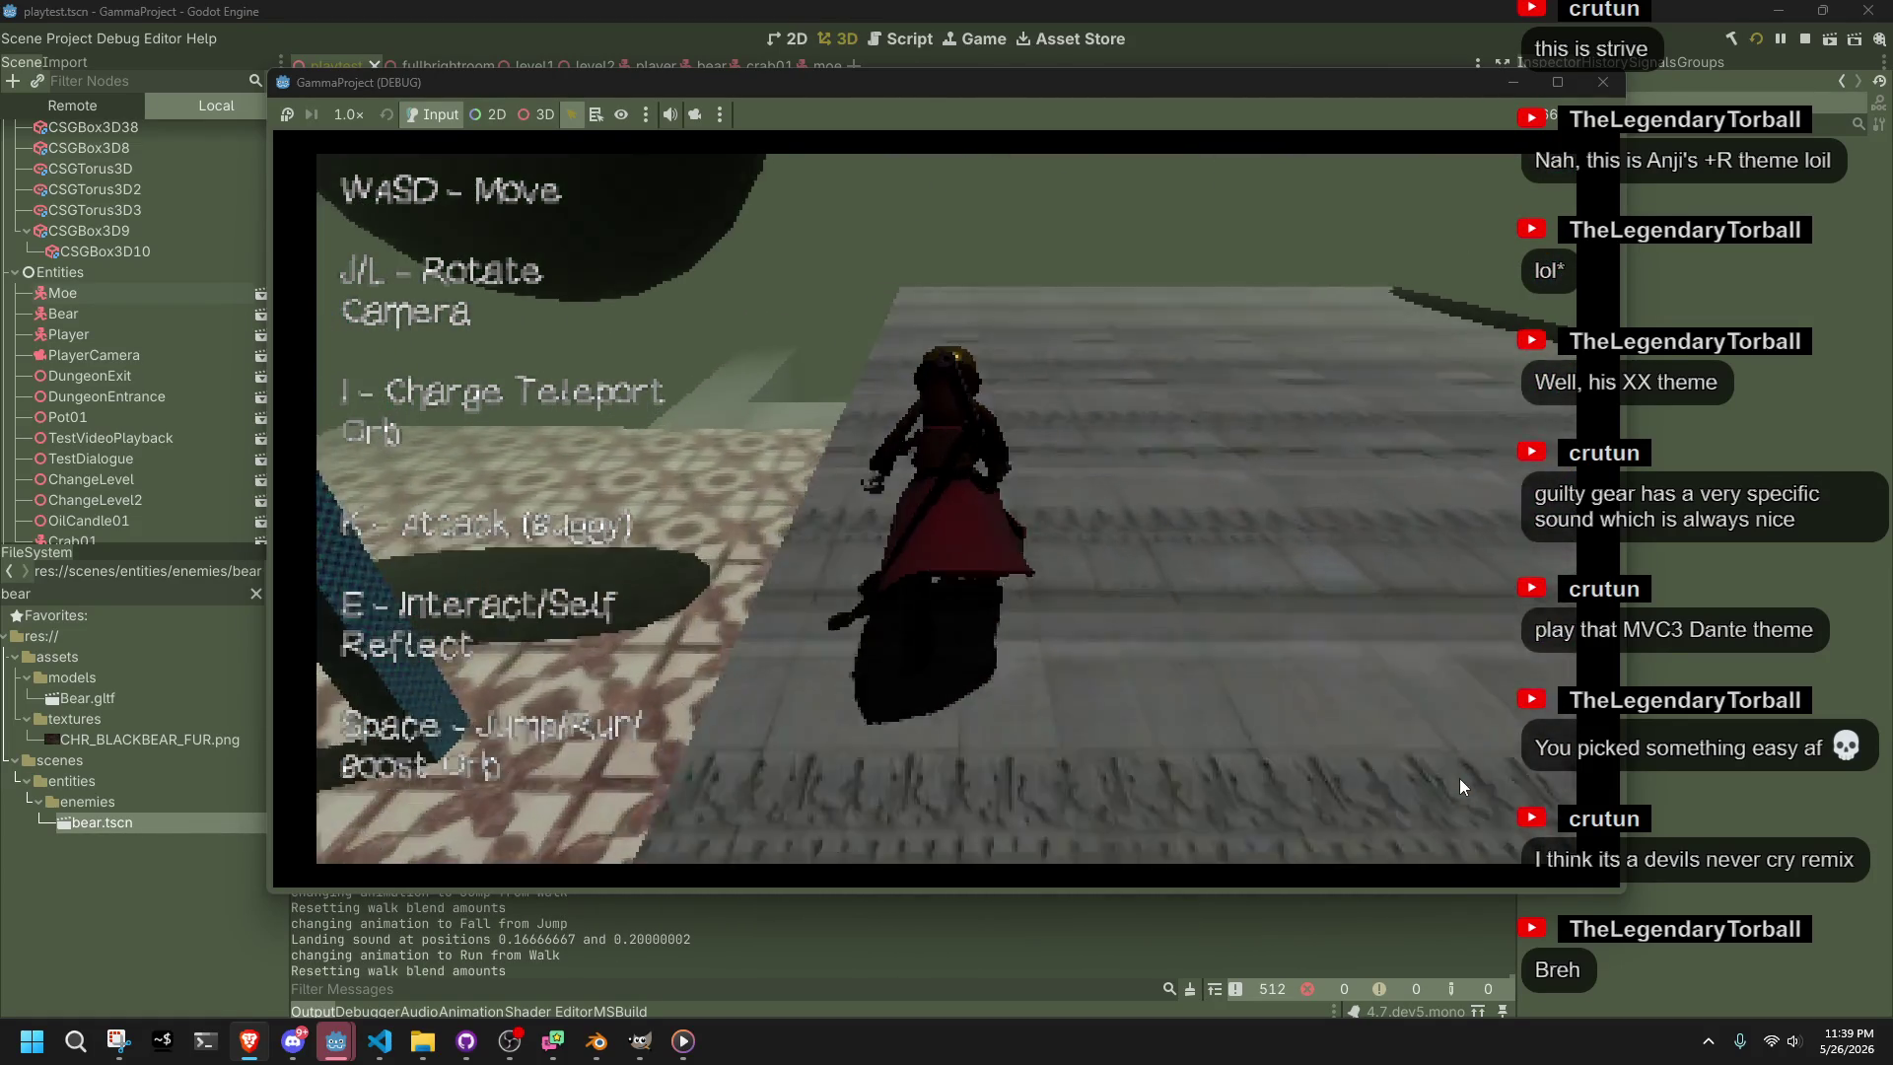
key(w)
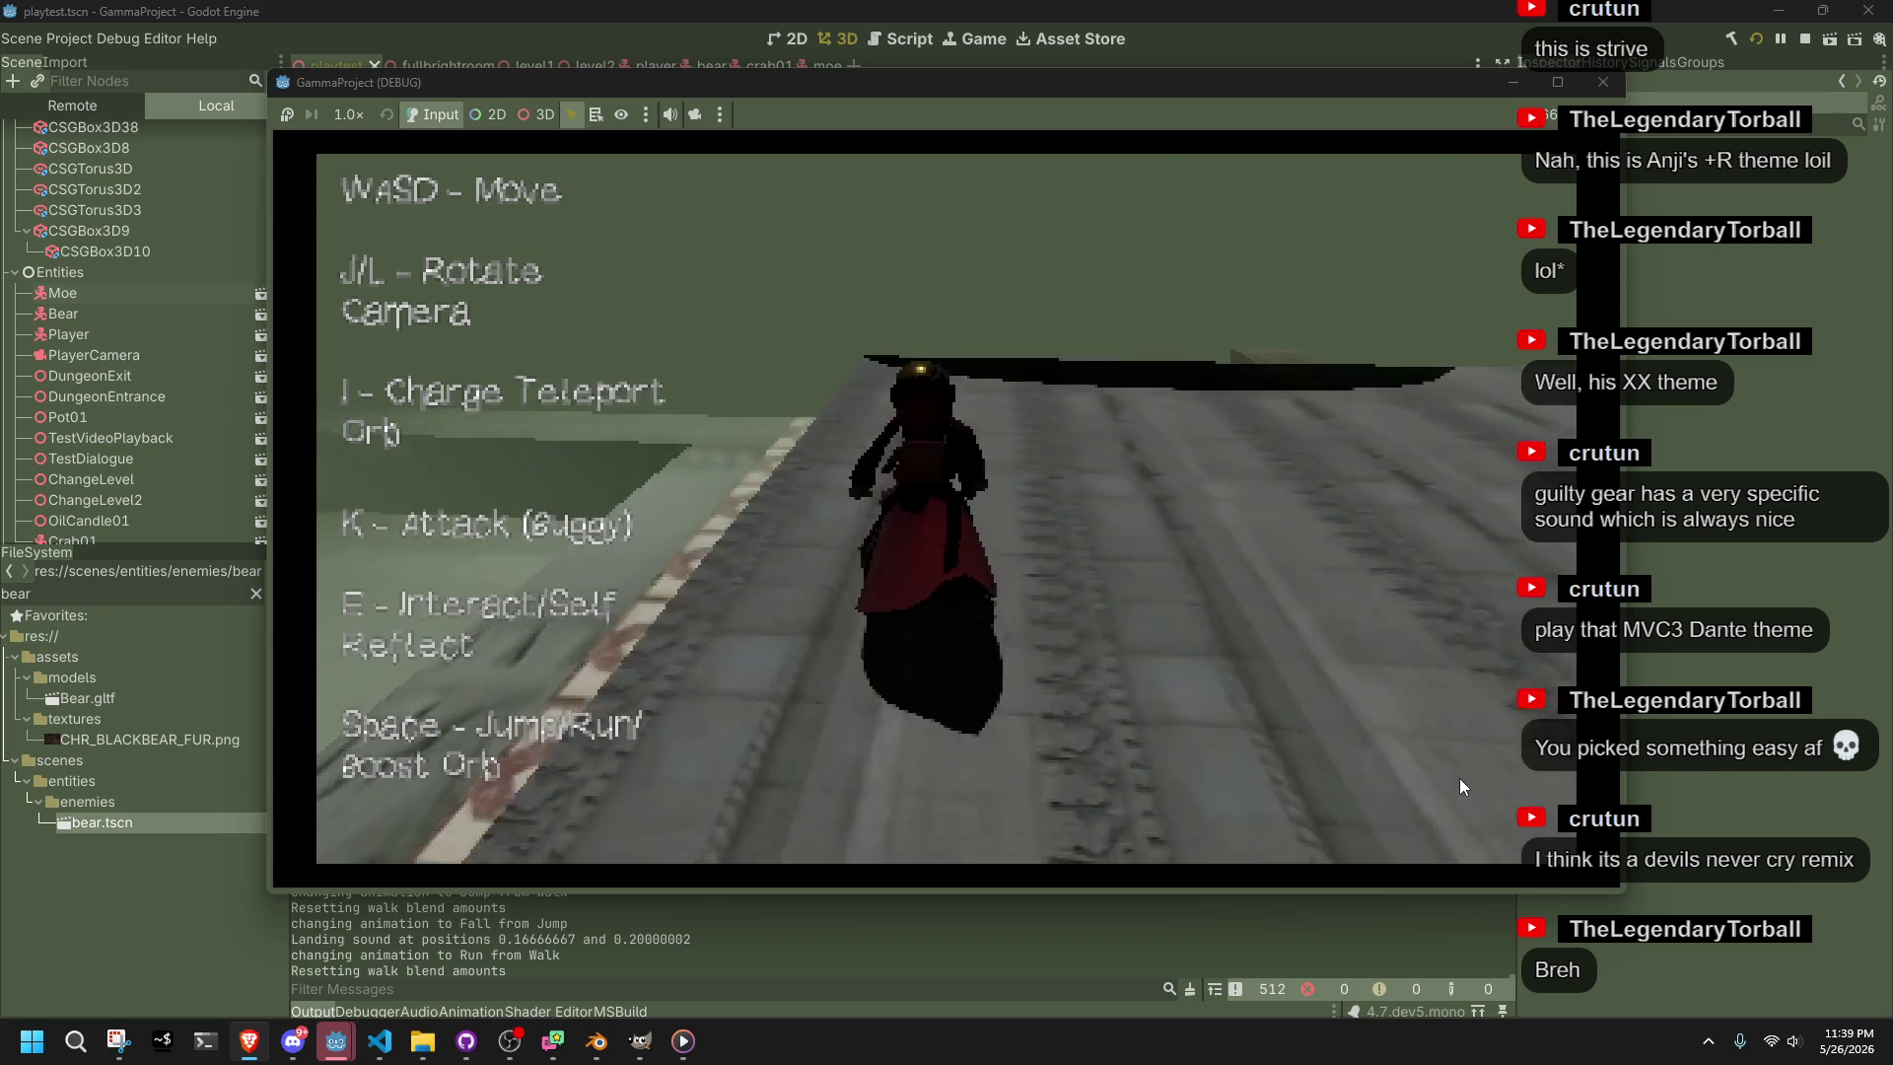
key(w)
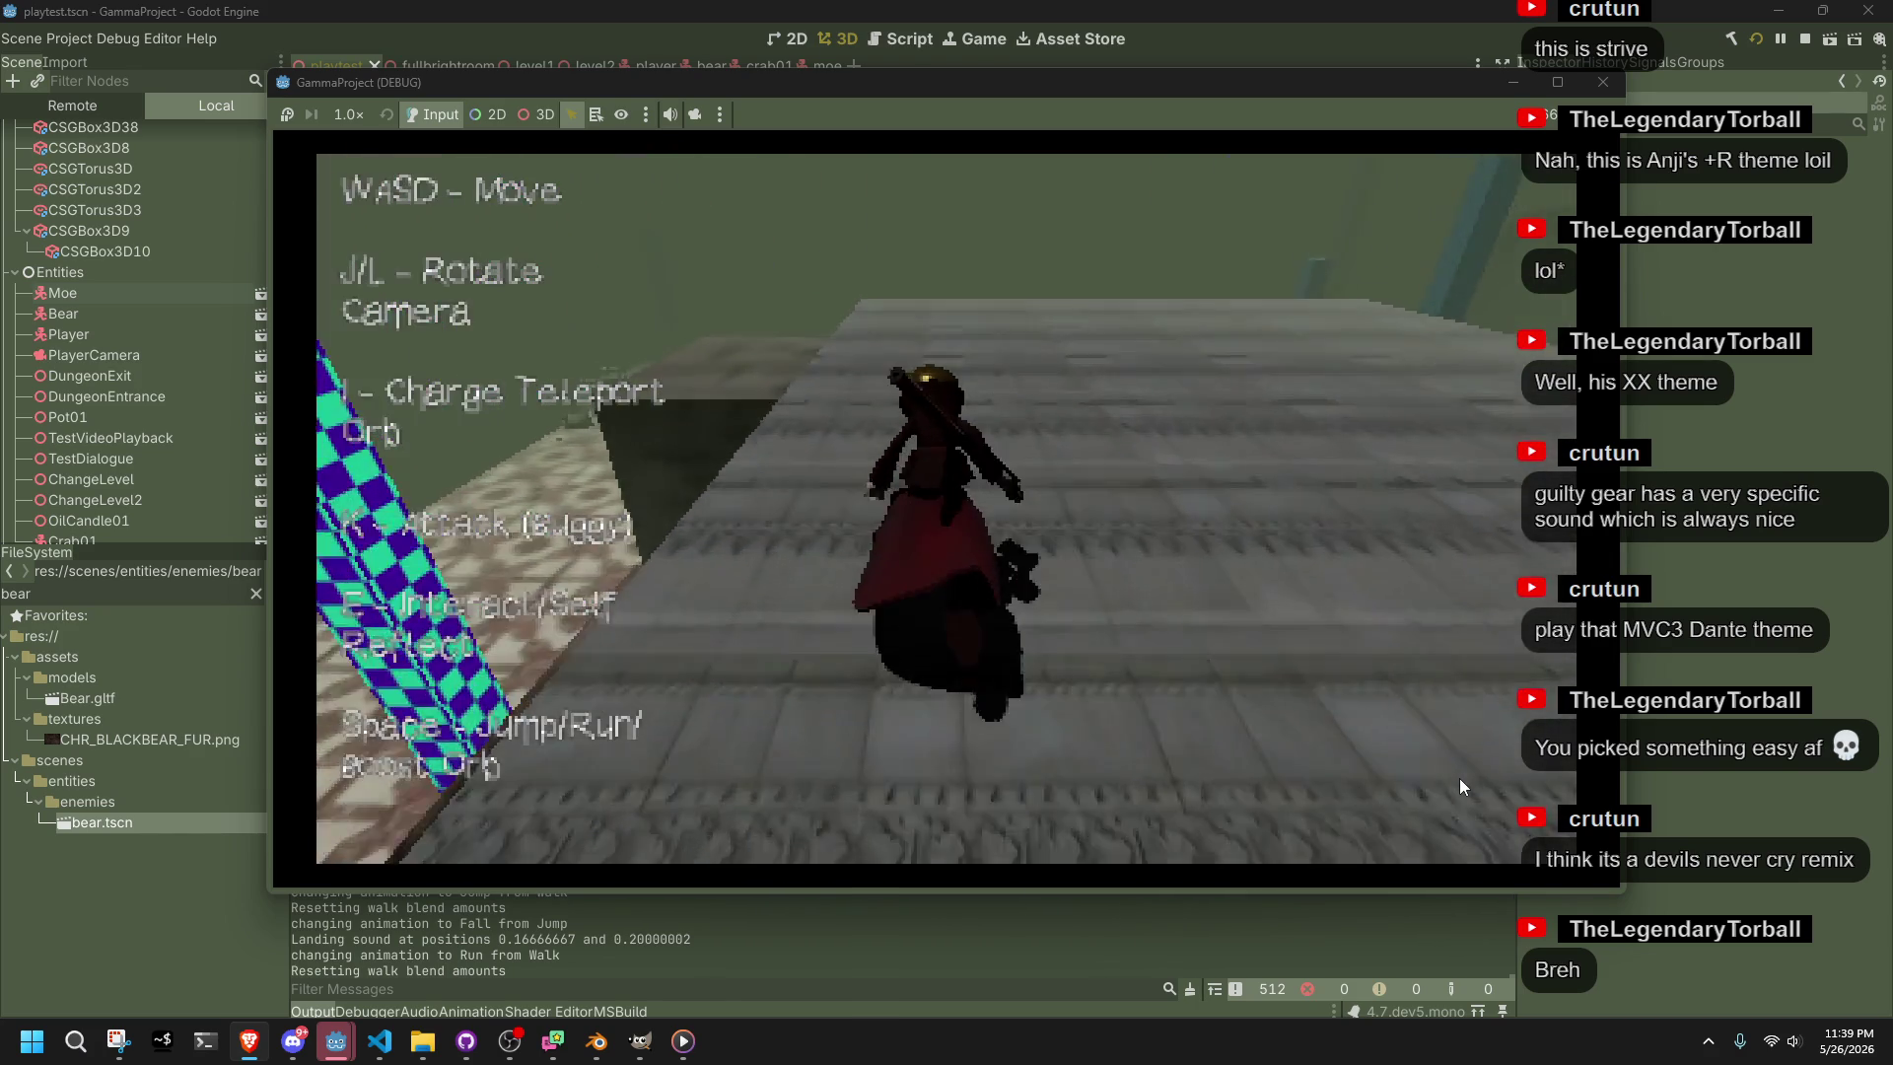
key(w)
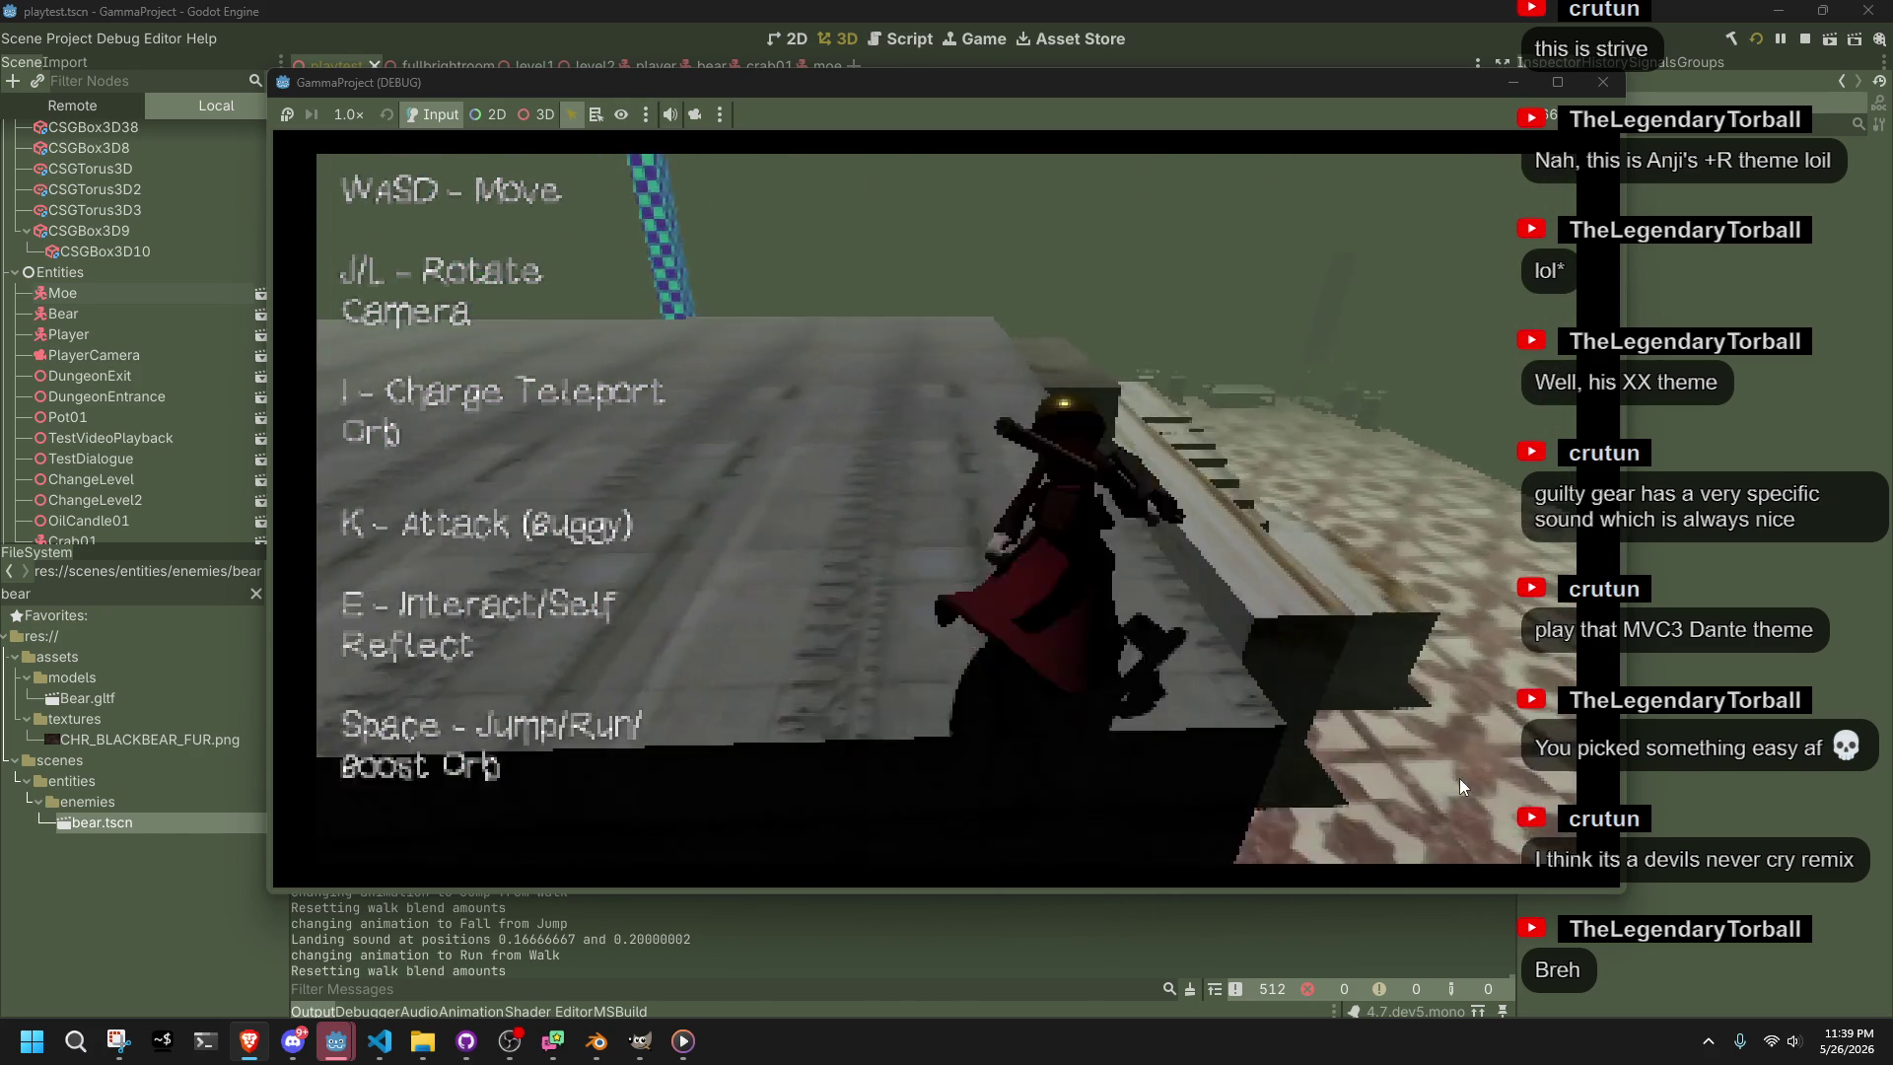
Run up the stairs, jump at the wall, then stop the test play with F8
key(space)
key(space)
key(space)
key(space)
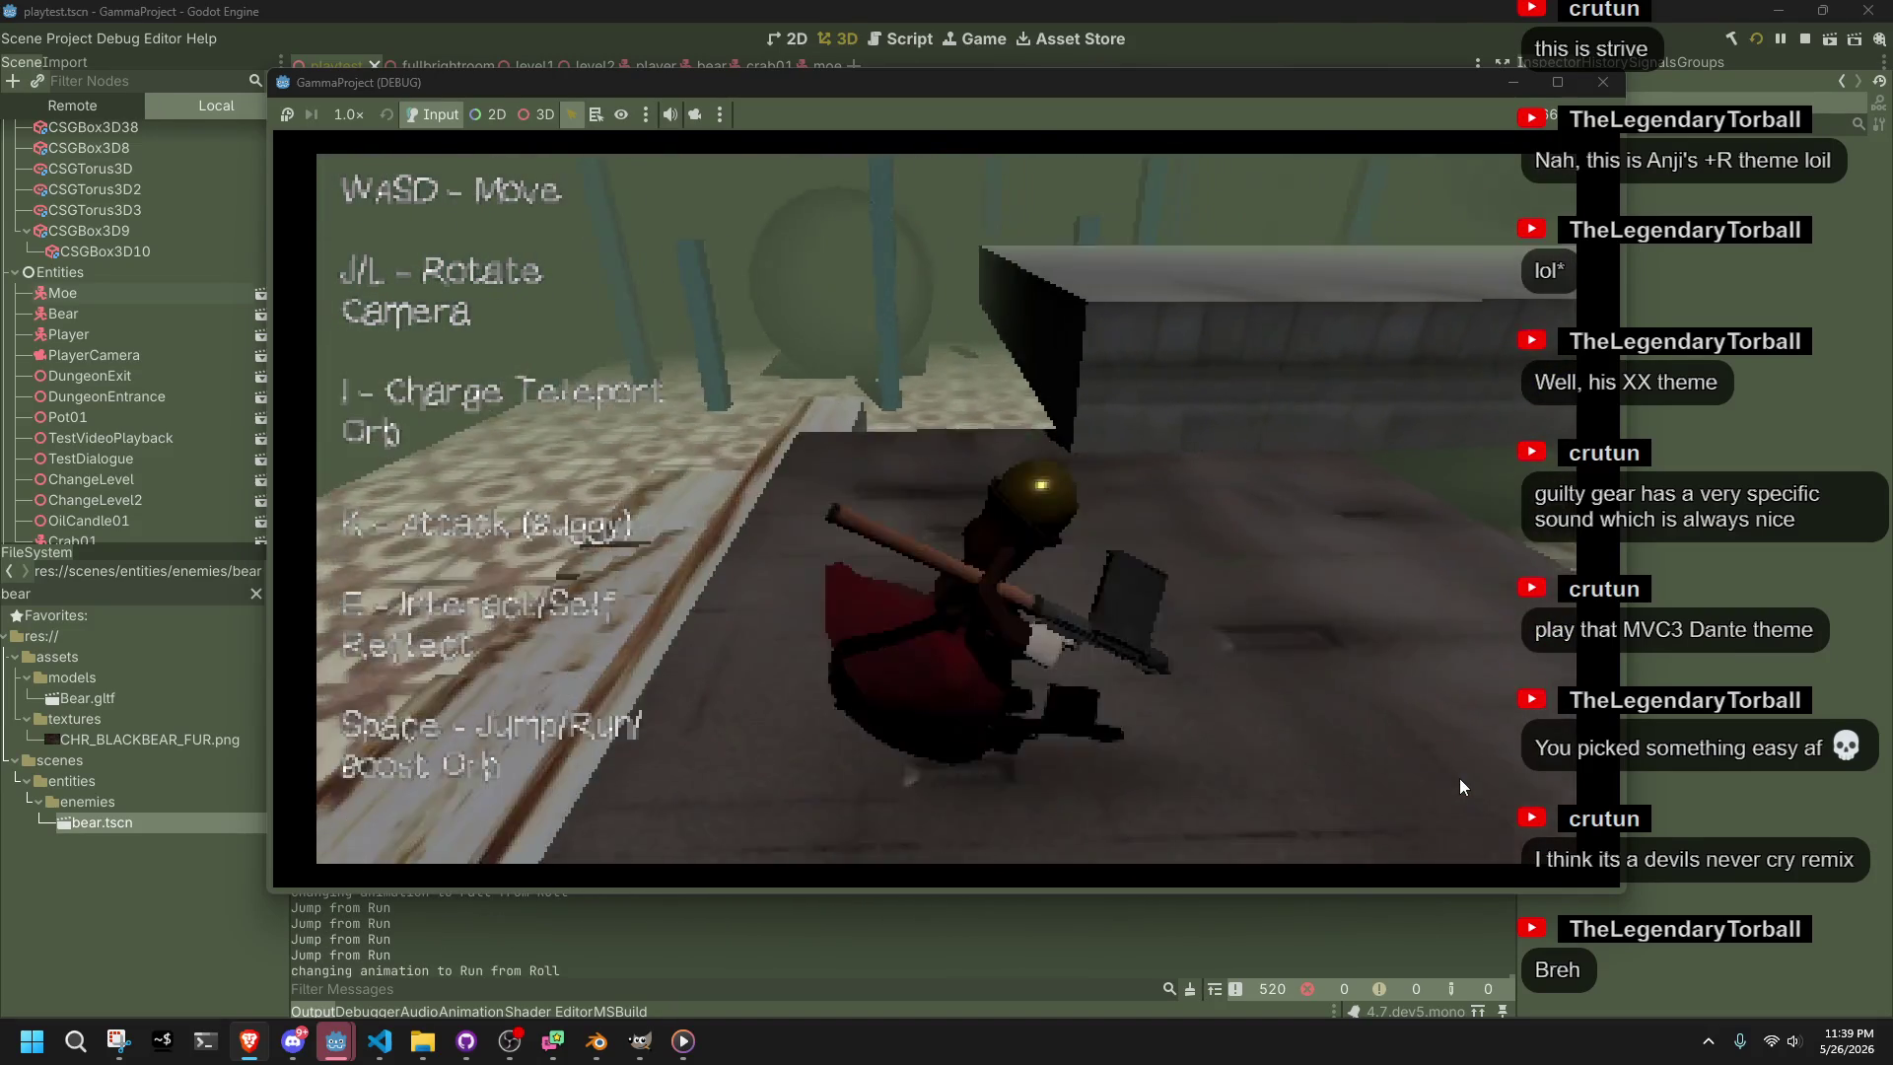
key(space)
key(space)
key(space)
key(space)
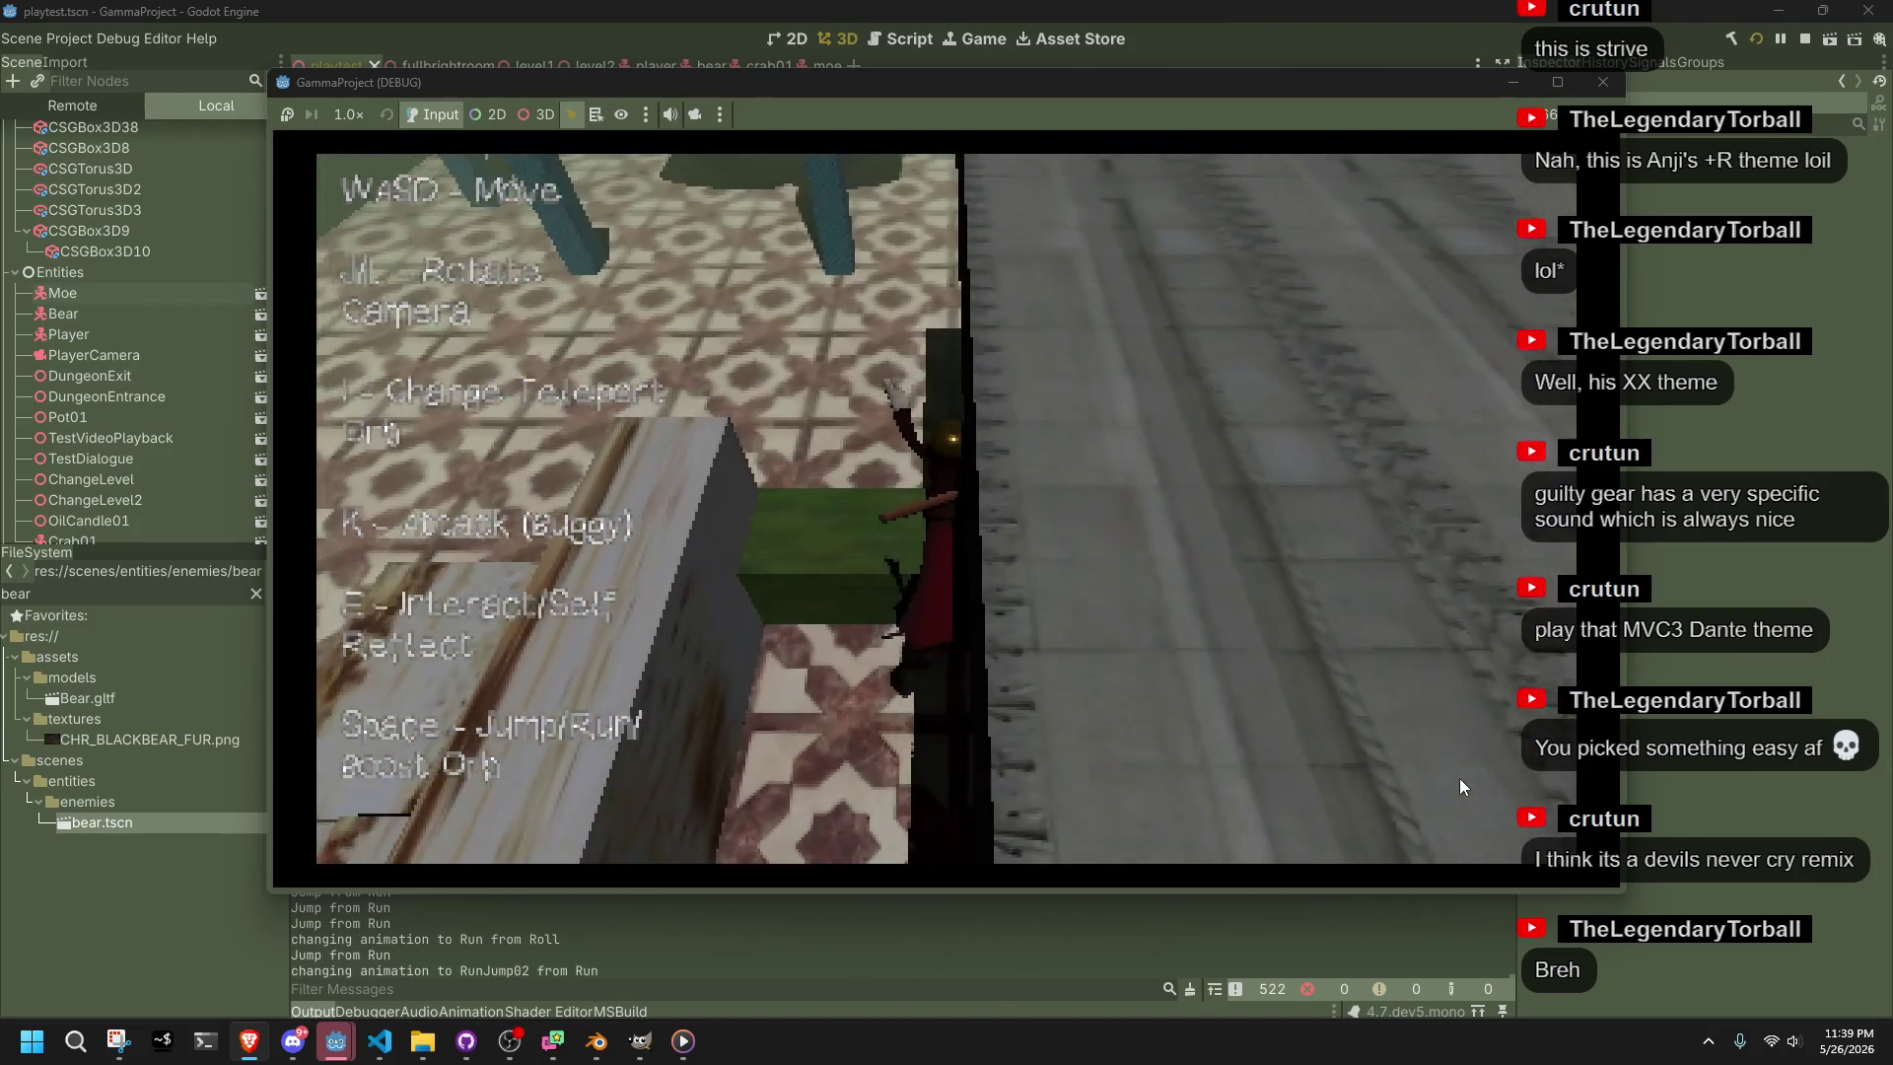
key(w)
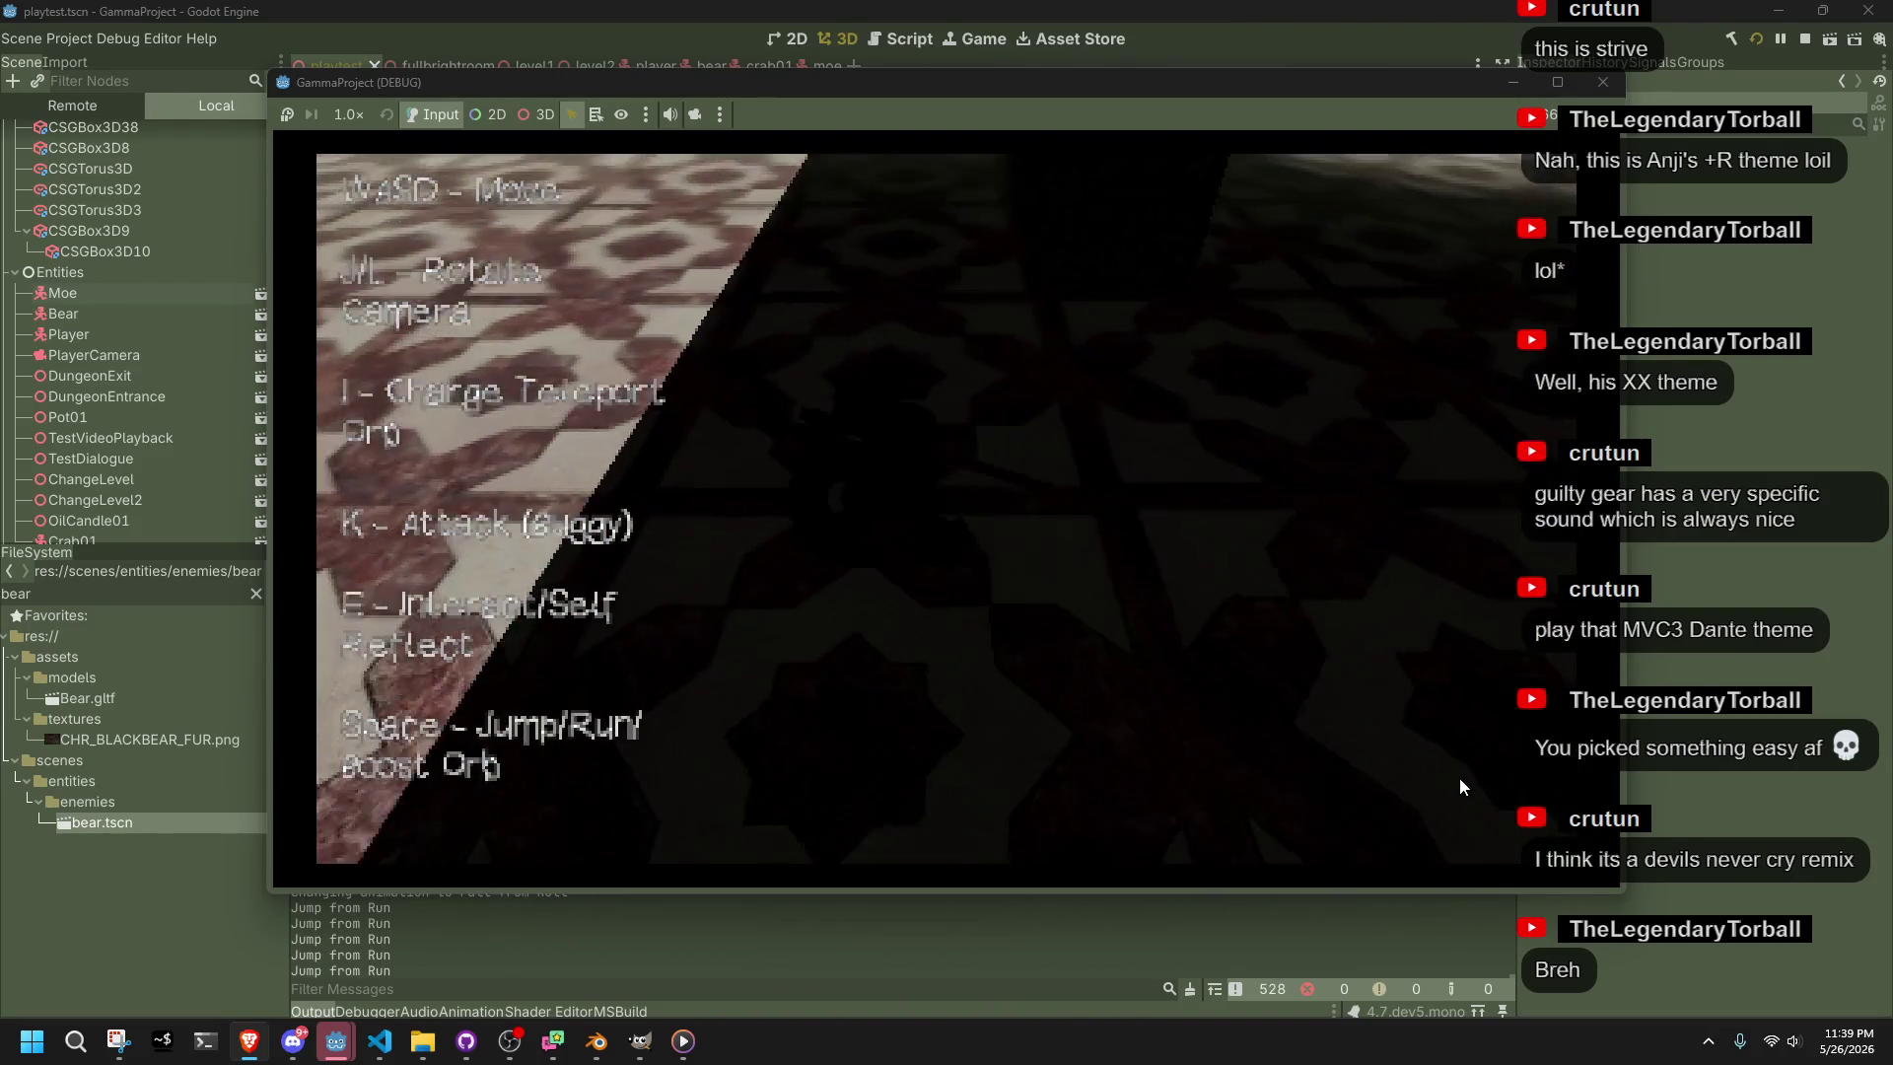
key(w)
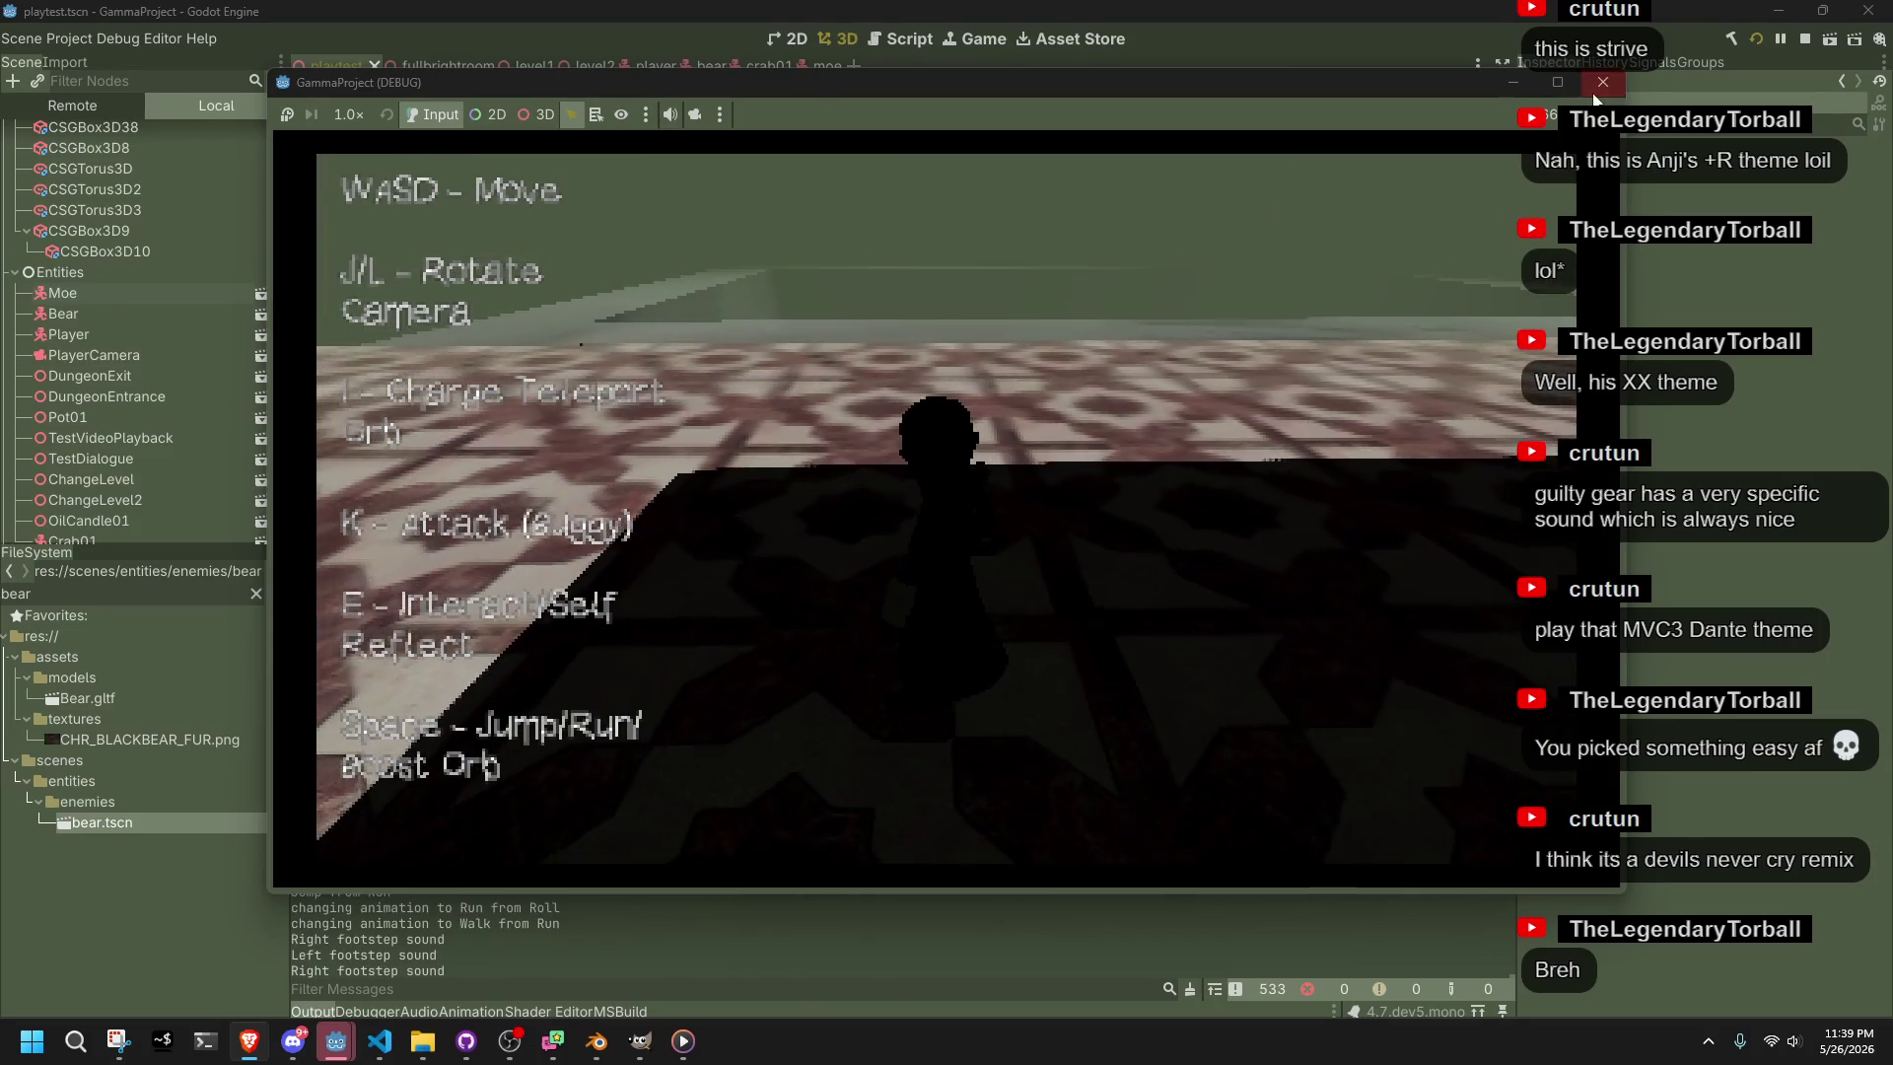
key(F8)
Duplicate Moe into Moe2 and position it on the floor using top and side views
click(1019, 426)
scroll(1097, 635, up, 3)
key(ctrl+d)
drag(1134, 375, 394, 458)
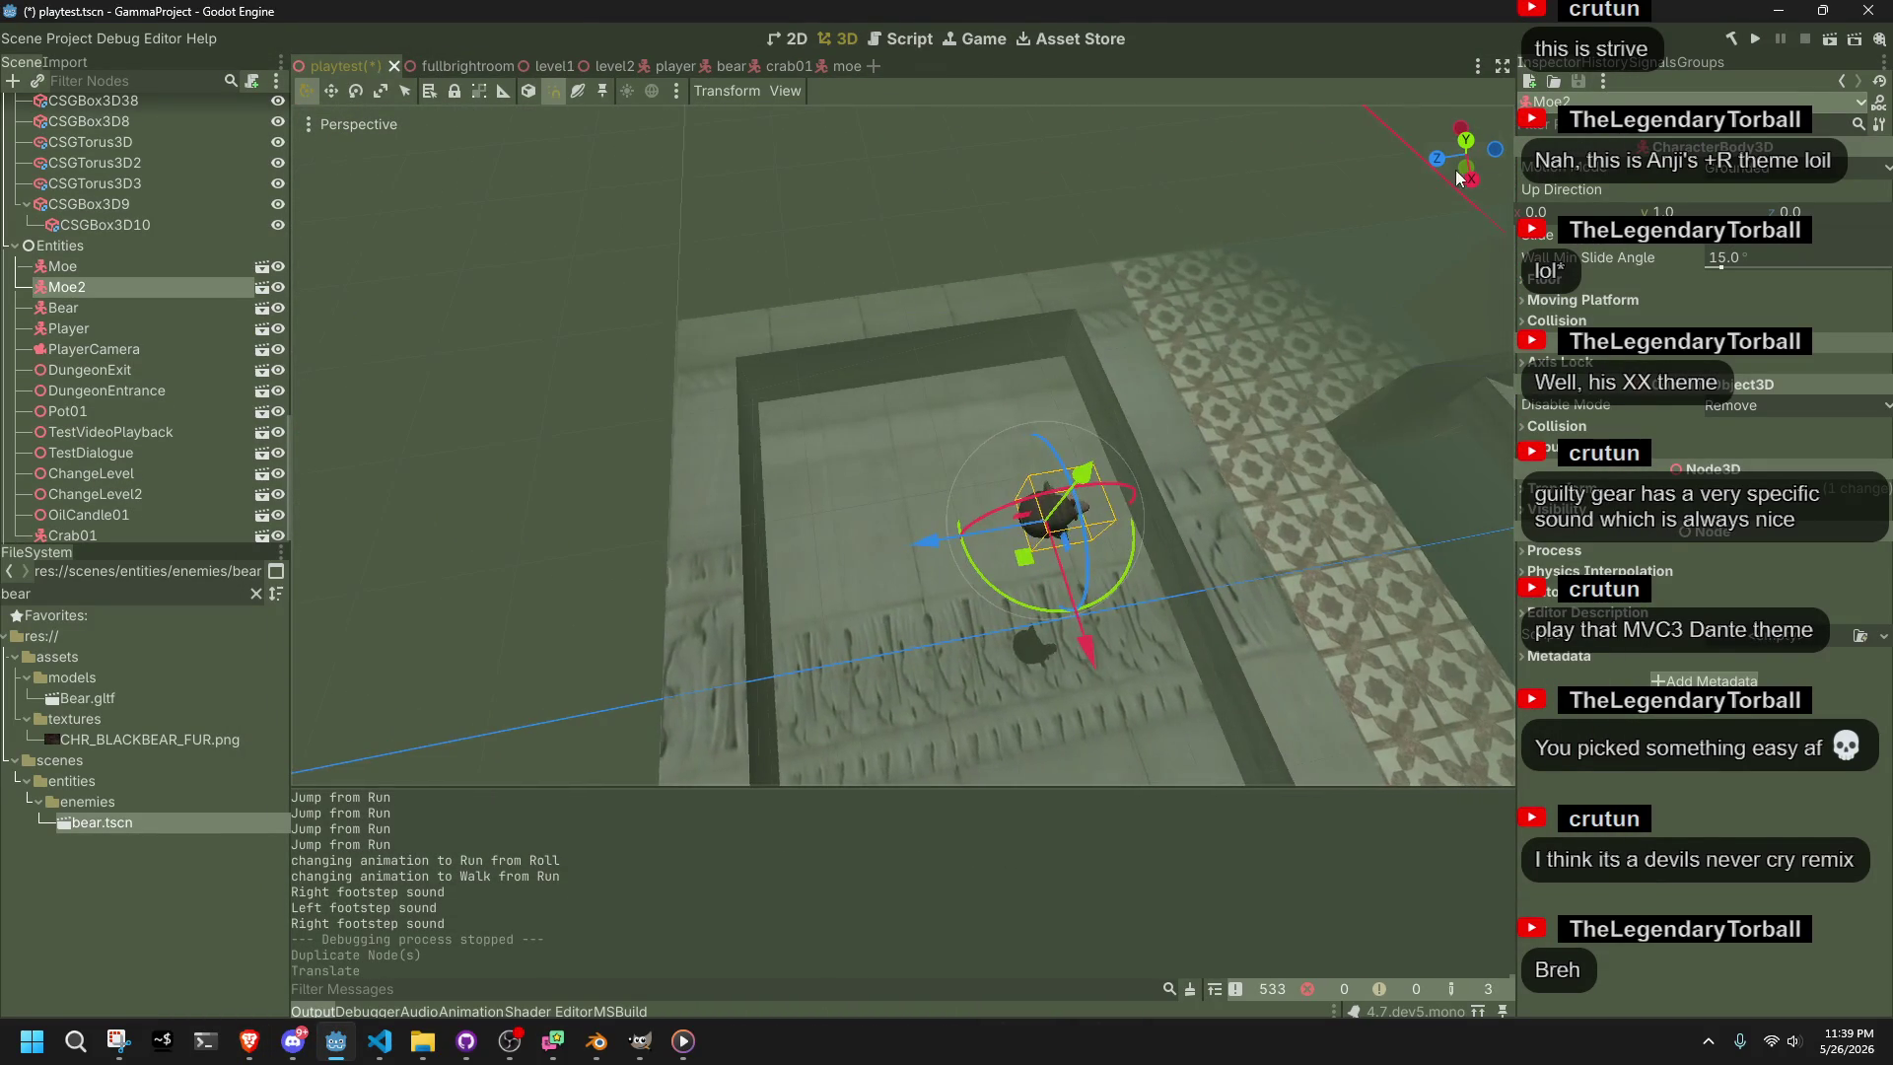
click(1475, 148)
mouse_move(1075, 316)
mouse_down()
mouse_move(666, 647)
mouse_move(674, 609)
mouse_move(884, 428)
mouse_move(1238, 308)
mouse_move(1156, 449)
mouse_move(986, 262)
mouse_move(1149, 387)
mouse_move(1457, 175)
mouse_up()
click(1497, 156)
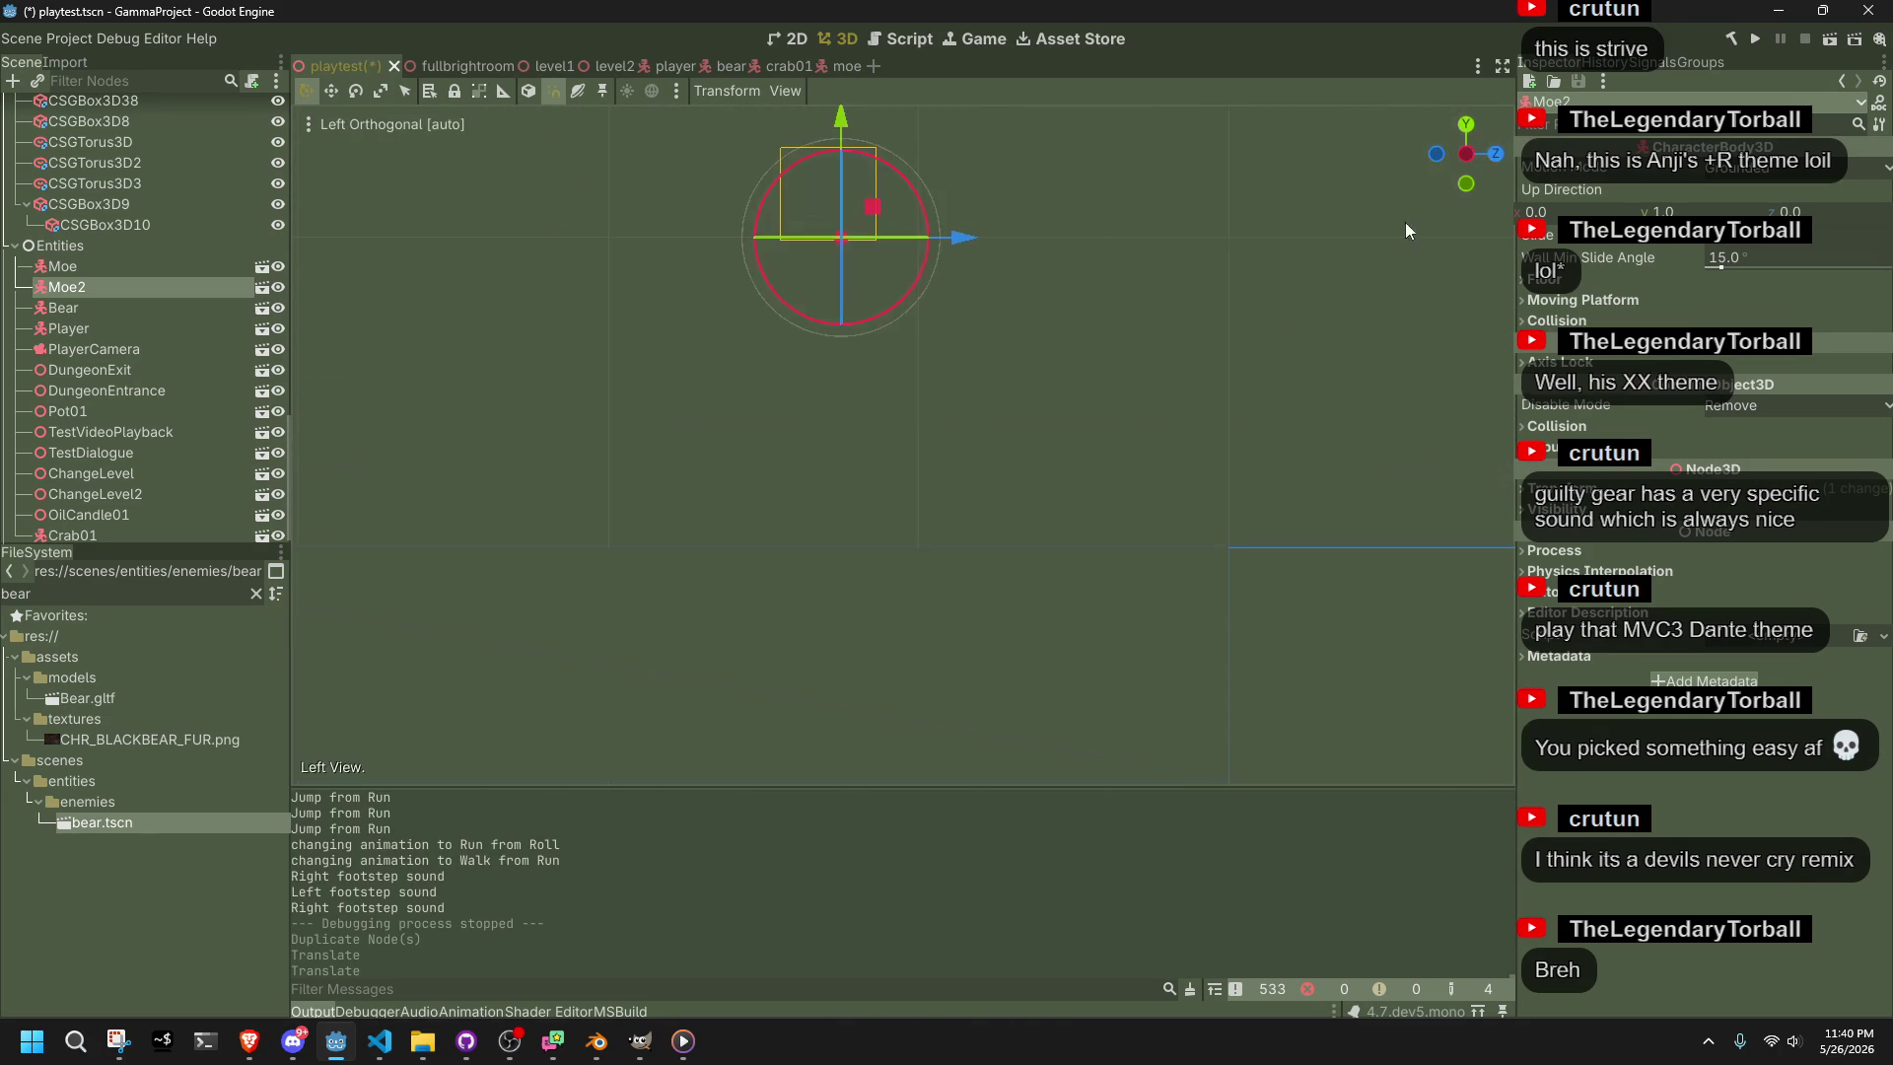
mouse_move(1023, 463)
mouse_down()
mouse_move(1028, 536)
mouse_move(1098, 623)
mouse_move(1315, 654)
mouse_up()
Duplicate Moe2 into Moe3 shifted 12 units along X, then duplicate pairs up to Moe9
key(ctrl+d)
mouse_move(920, 568)
mouse_down()
mouse_move(735, 496)
mouse_move(1197, 618)
mouse_move(1037, 535)
mouse_move(1025, 550)
mouse_move(984, 533)
mouse_move(914, 636)
mouse_up()
shift+click(1037, 534)
key(ctrl+d)
click(885, 529)
shift+click(1016, 639)
shift+click(1021, 639)
key(ctrl+d)
Duplicate the block of eight bears and move the copies to the left
shift+click(1007, 629)
shift+click(961, 532)
shift+click(881, 550)
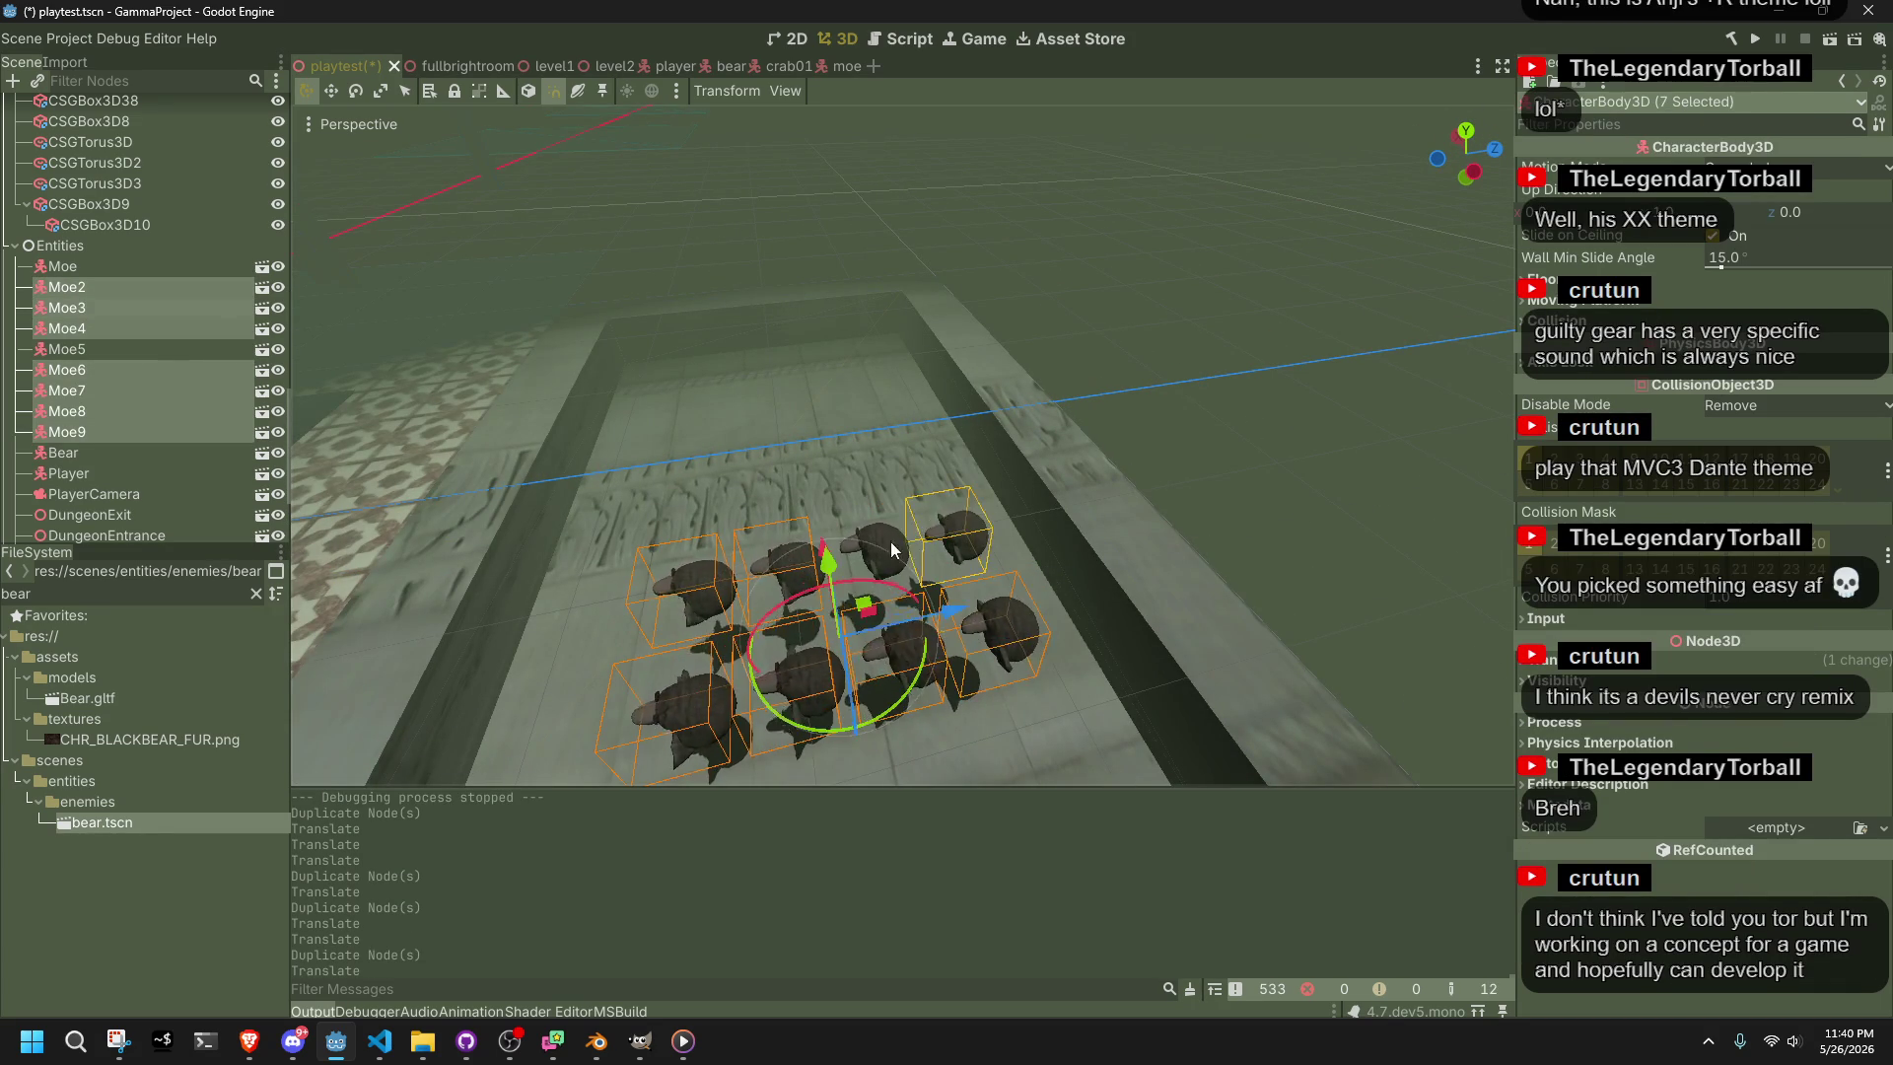
shift+click(917, 645)
key(ctrl+d)
drag(897, 591, 646, 619)
Duplicate the bear block three more times up to Moe34, then save and run the scene
key(ctrl+d)
drag(880, 470, 637, 499)
key(ctrl+d)
drag(937, 399, 789, 421)
key(ctrl+d)
drag(789, 422, 372, 463)
scroll(978, 505, down, 5)
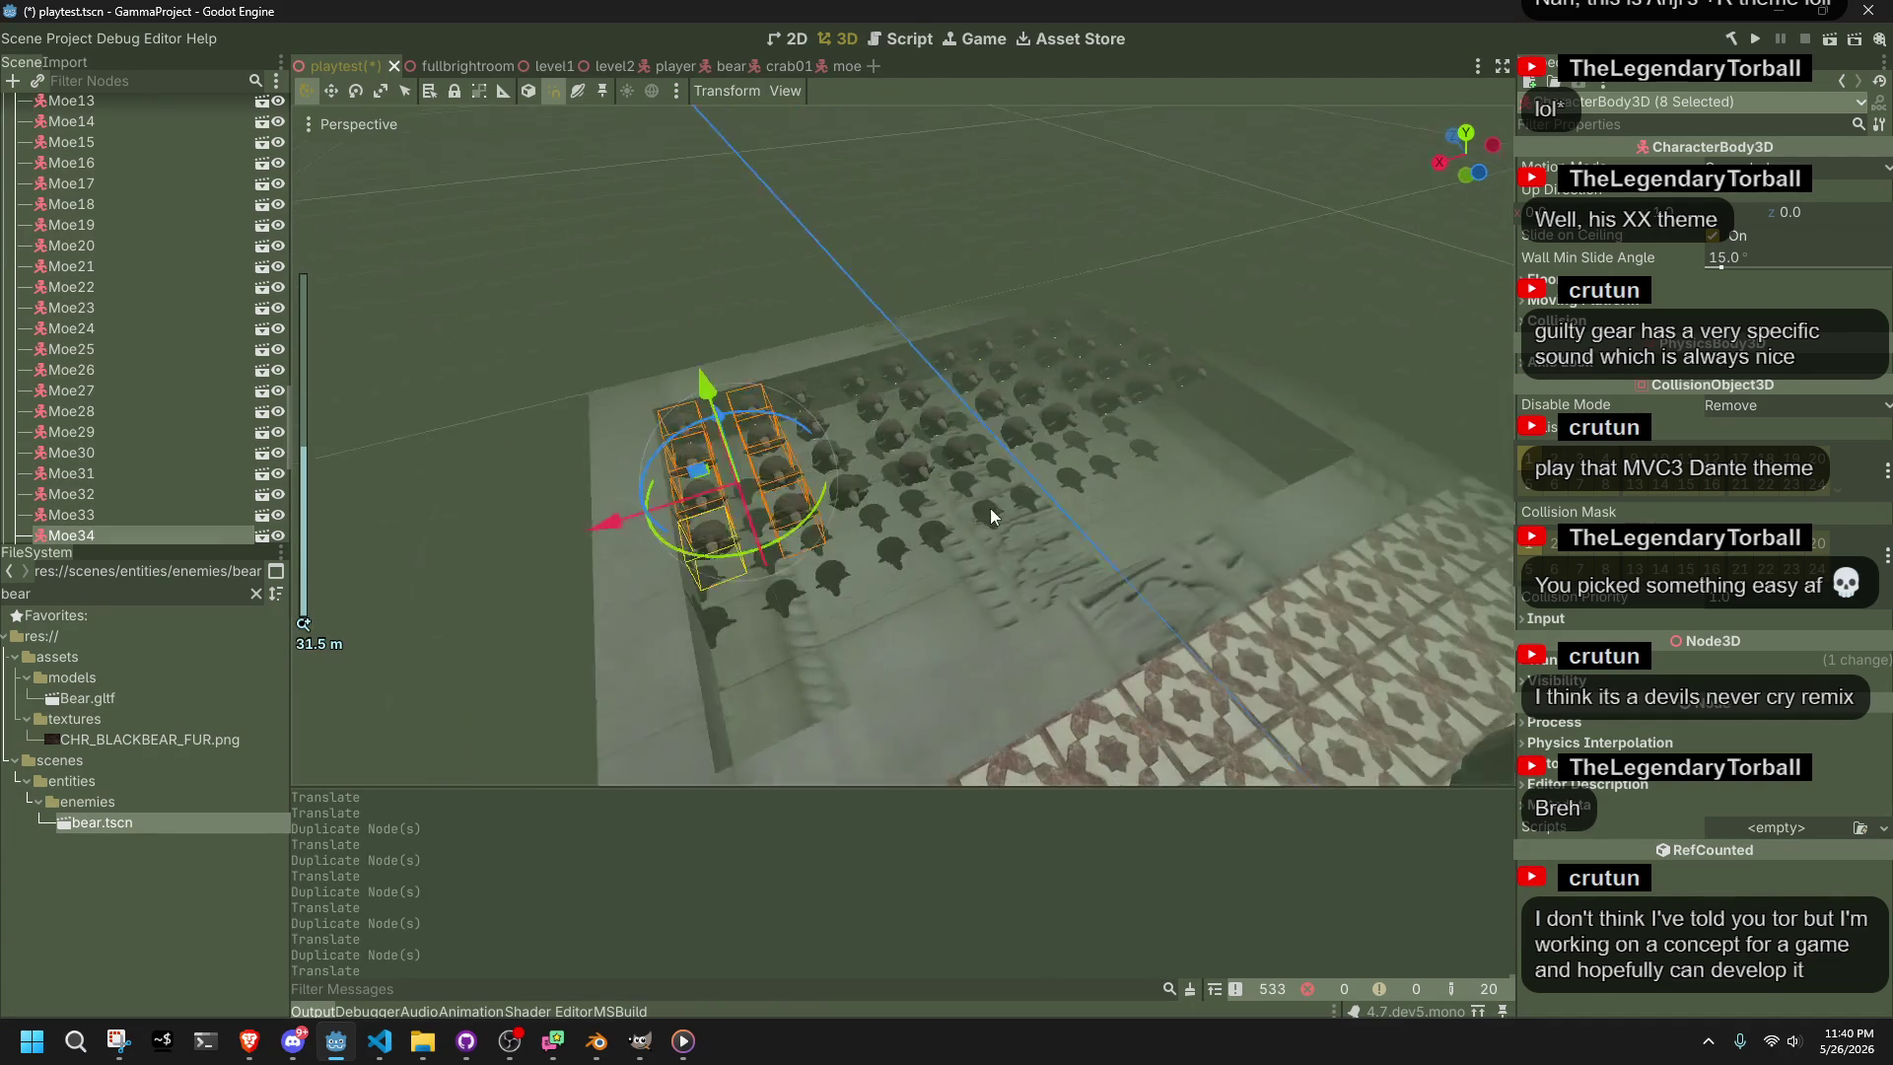
click(1760, 41)
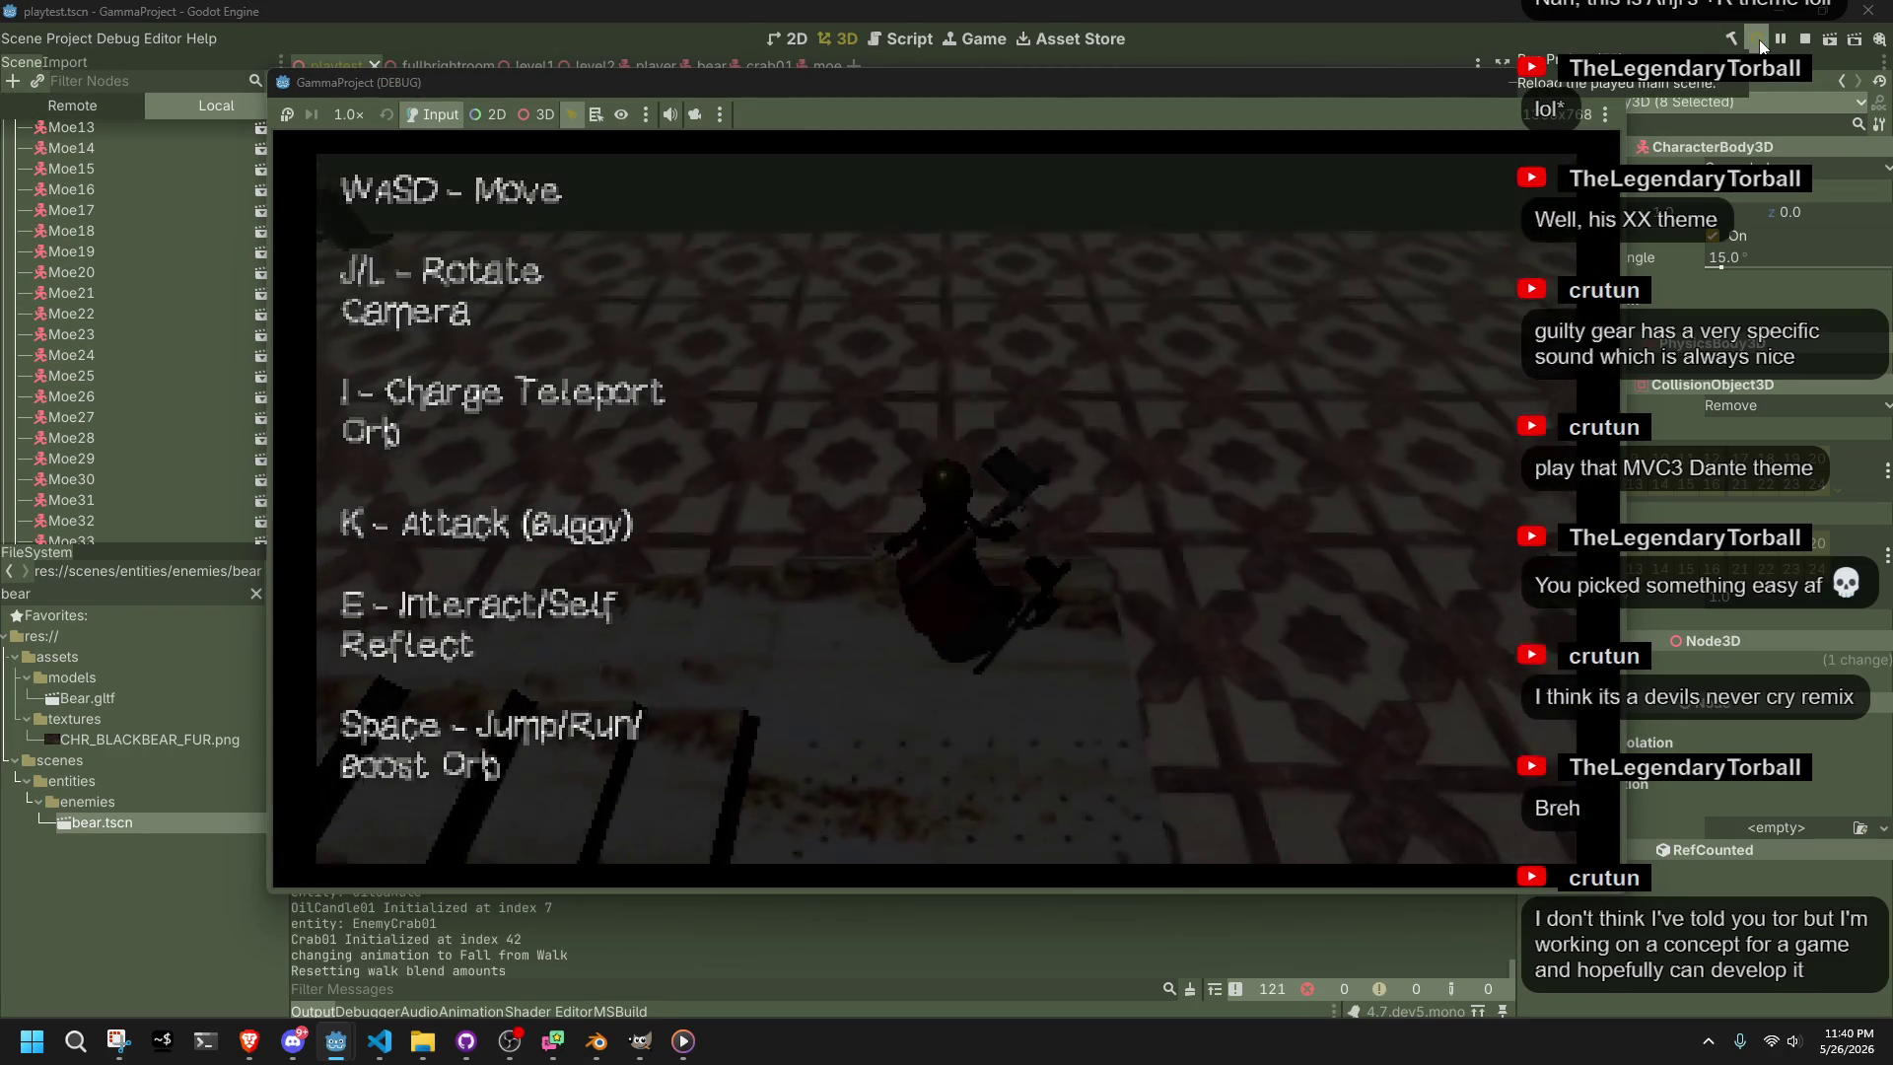
Run across the raised platform, jump down onto the tiled floor and head for the bears
key(w)
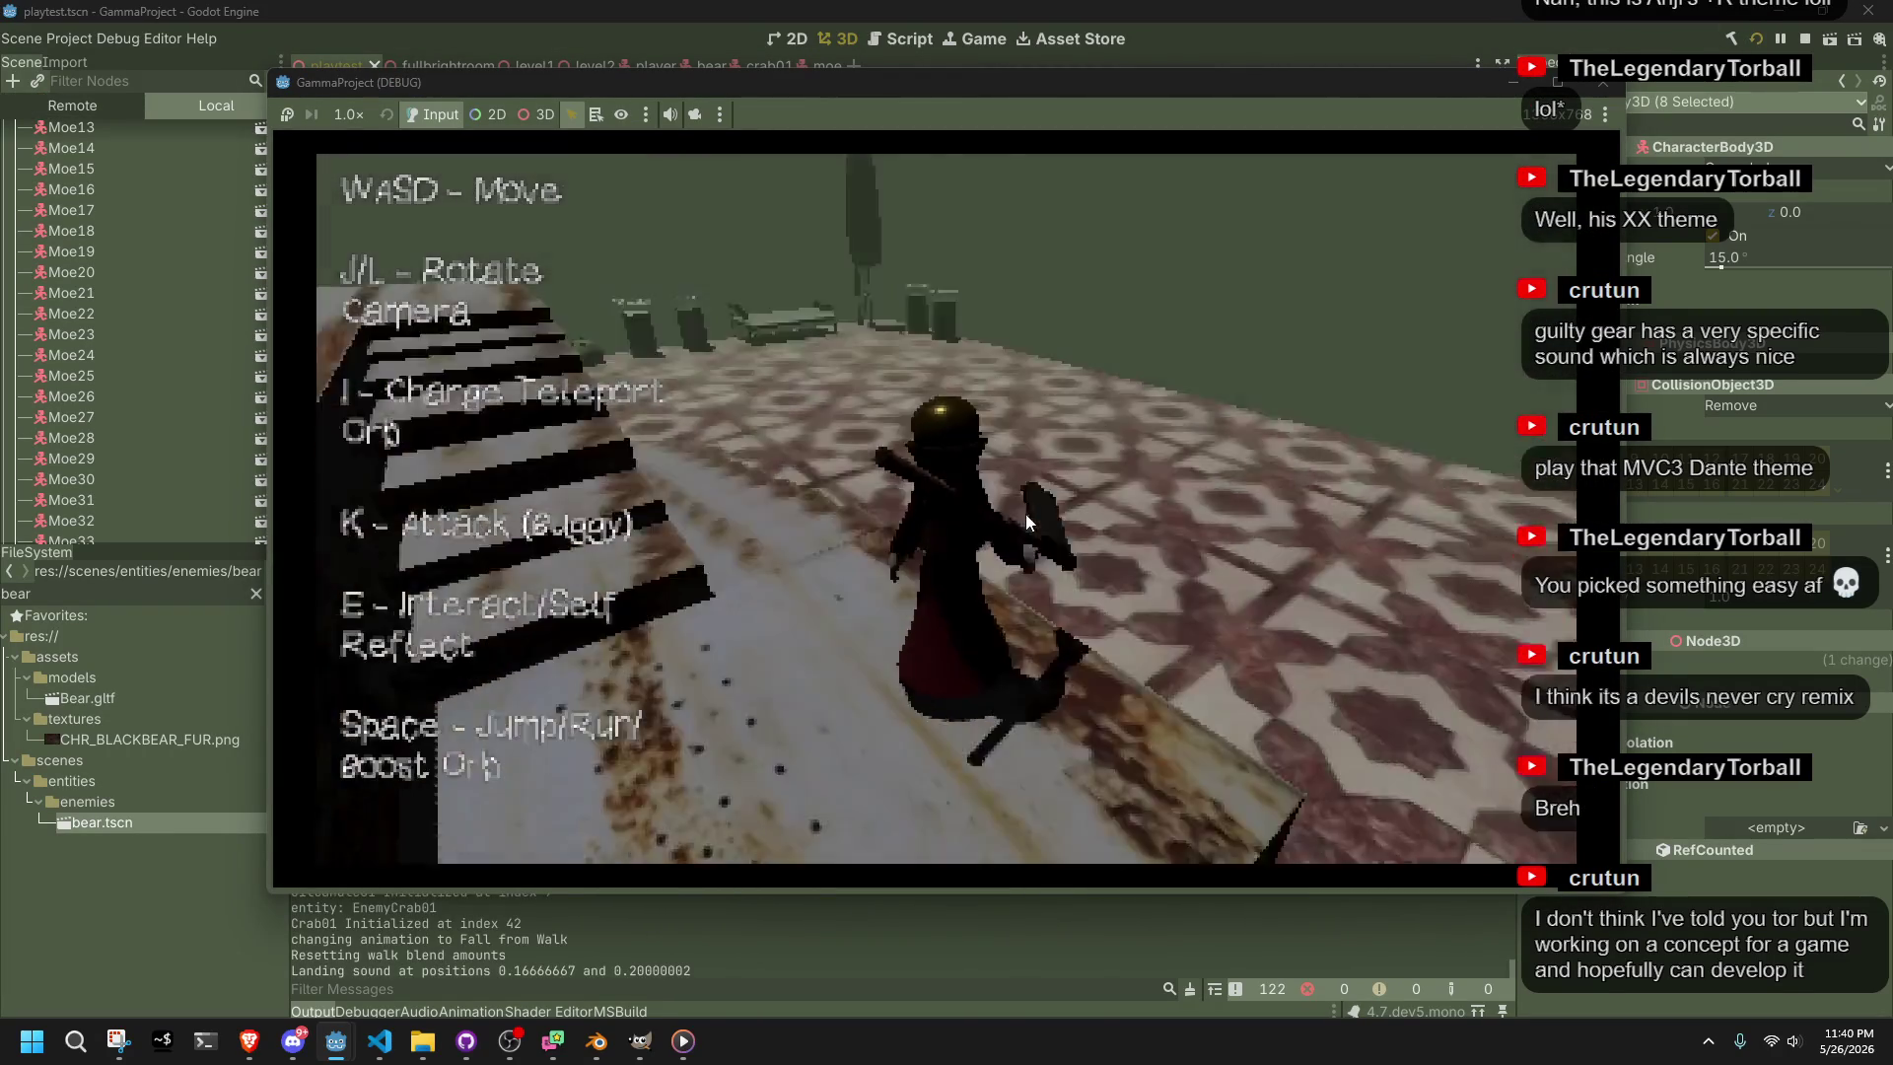
key(space)
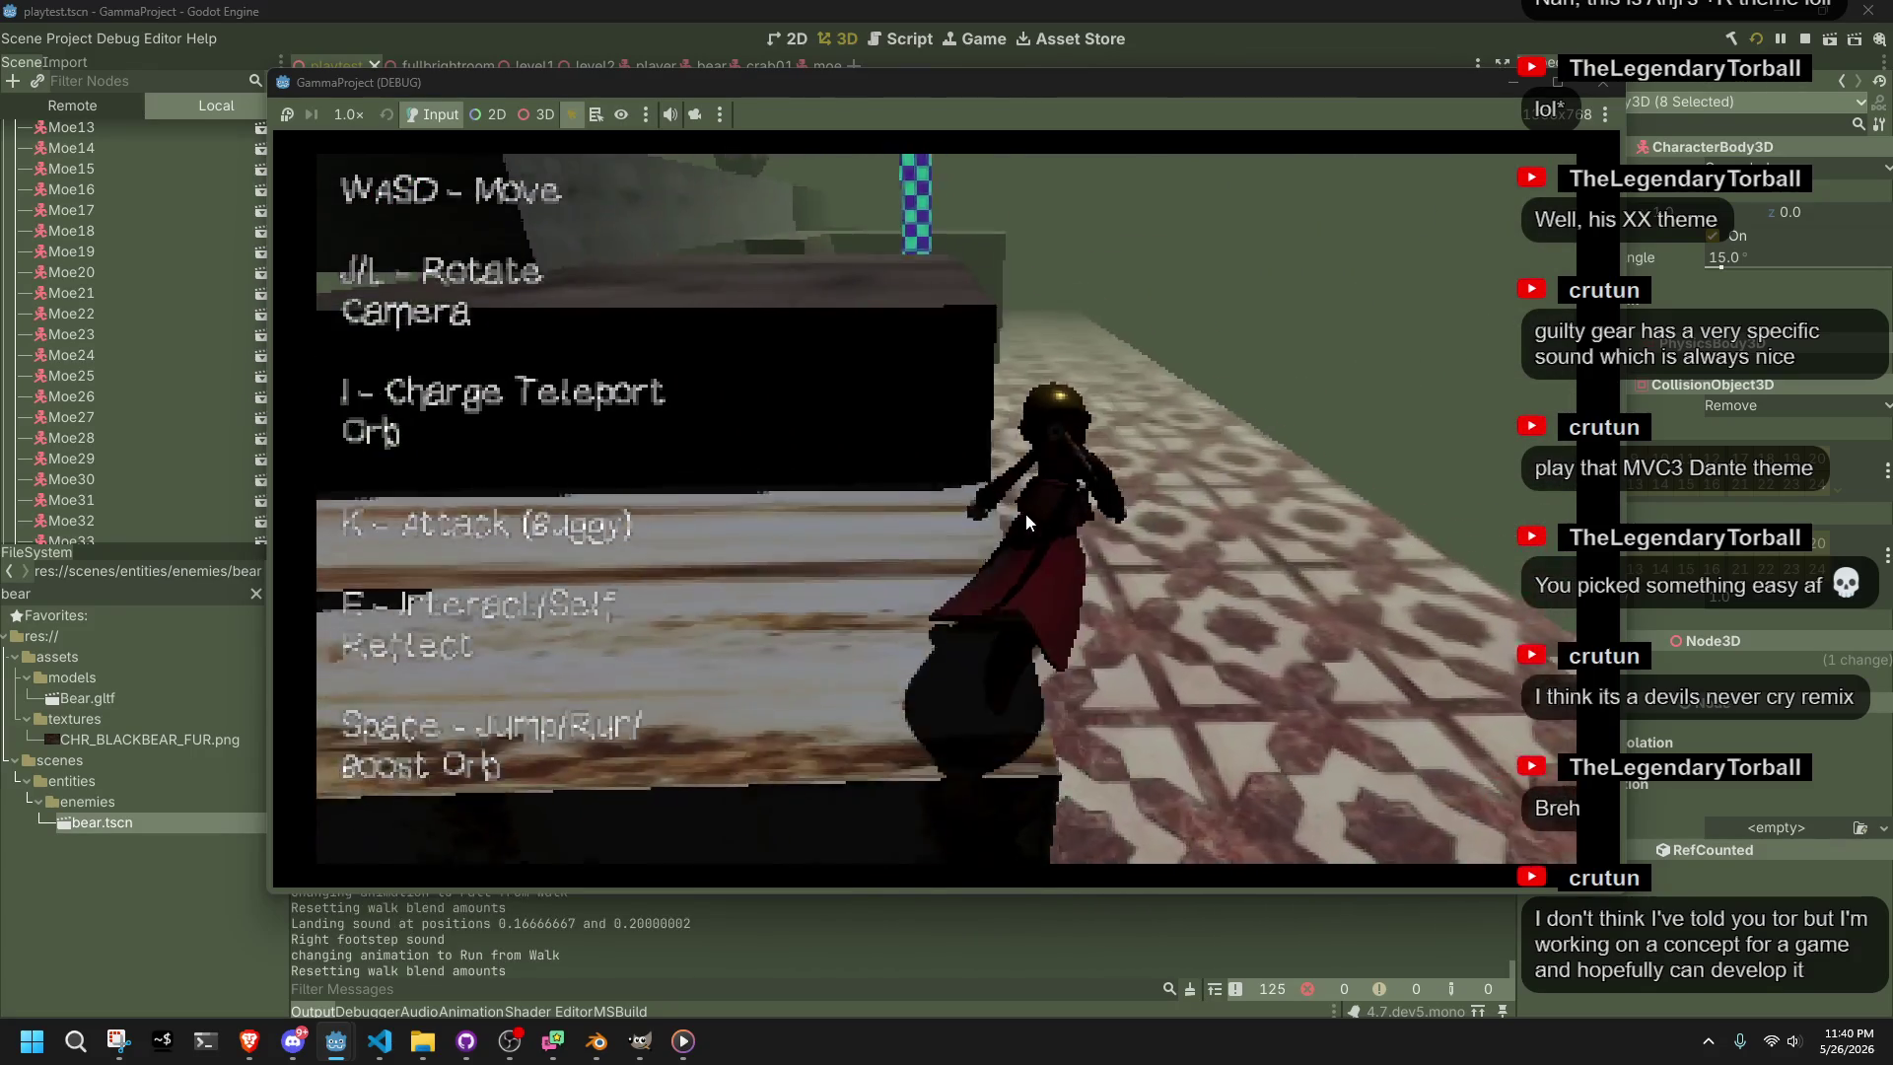
key(space)
key(w)
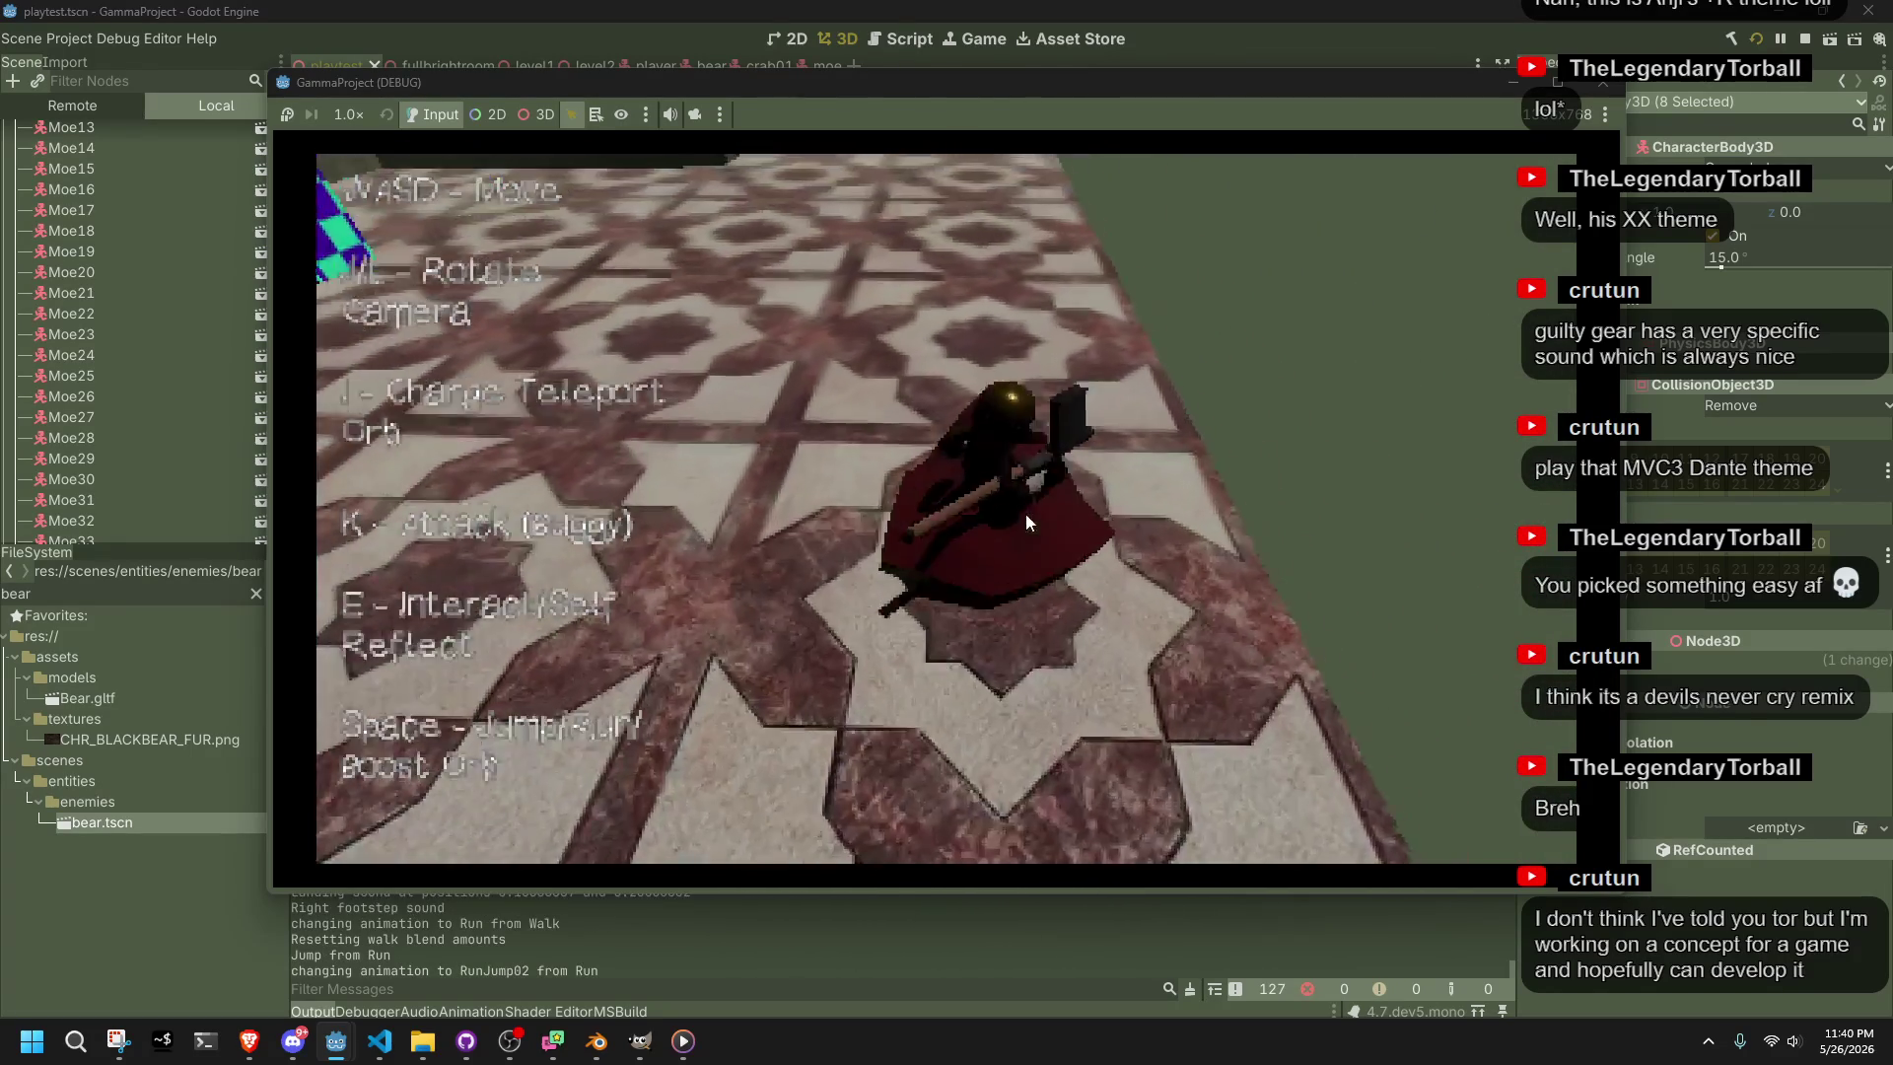
key(w)
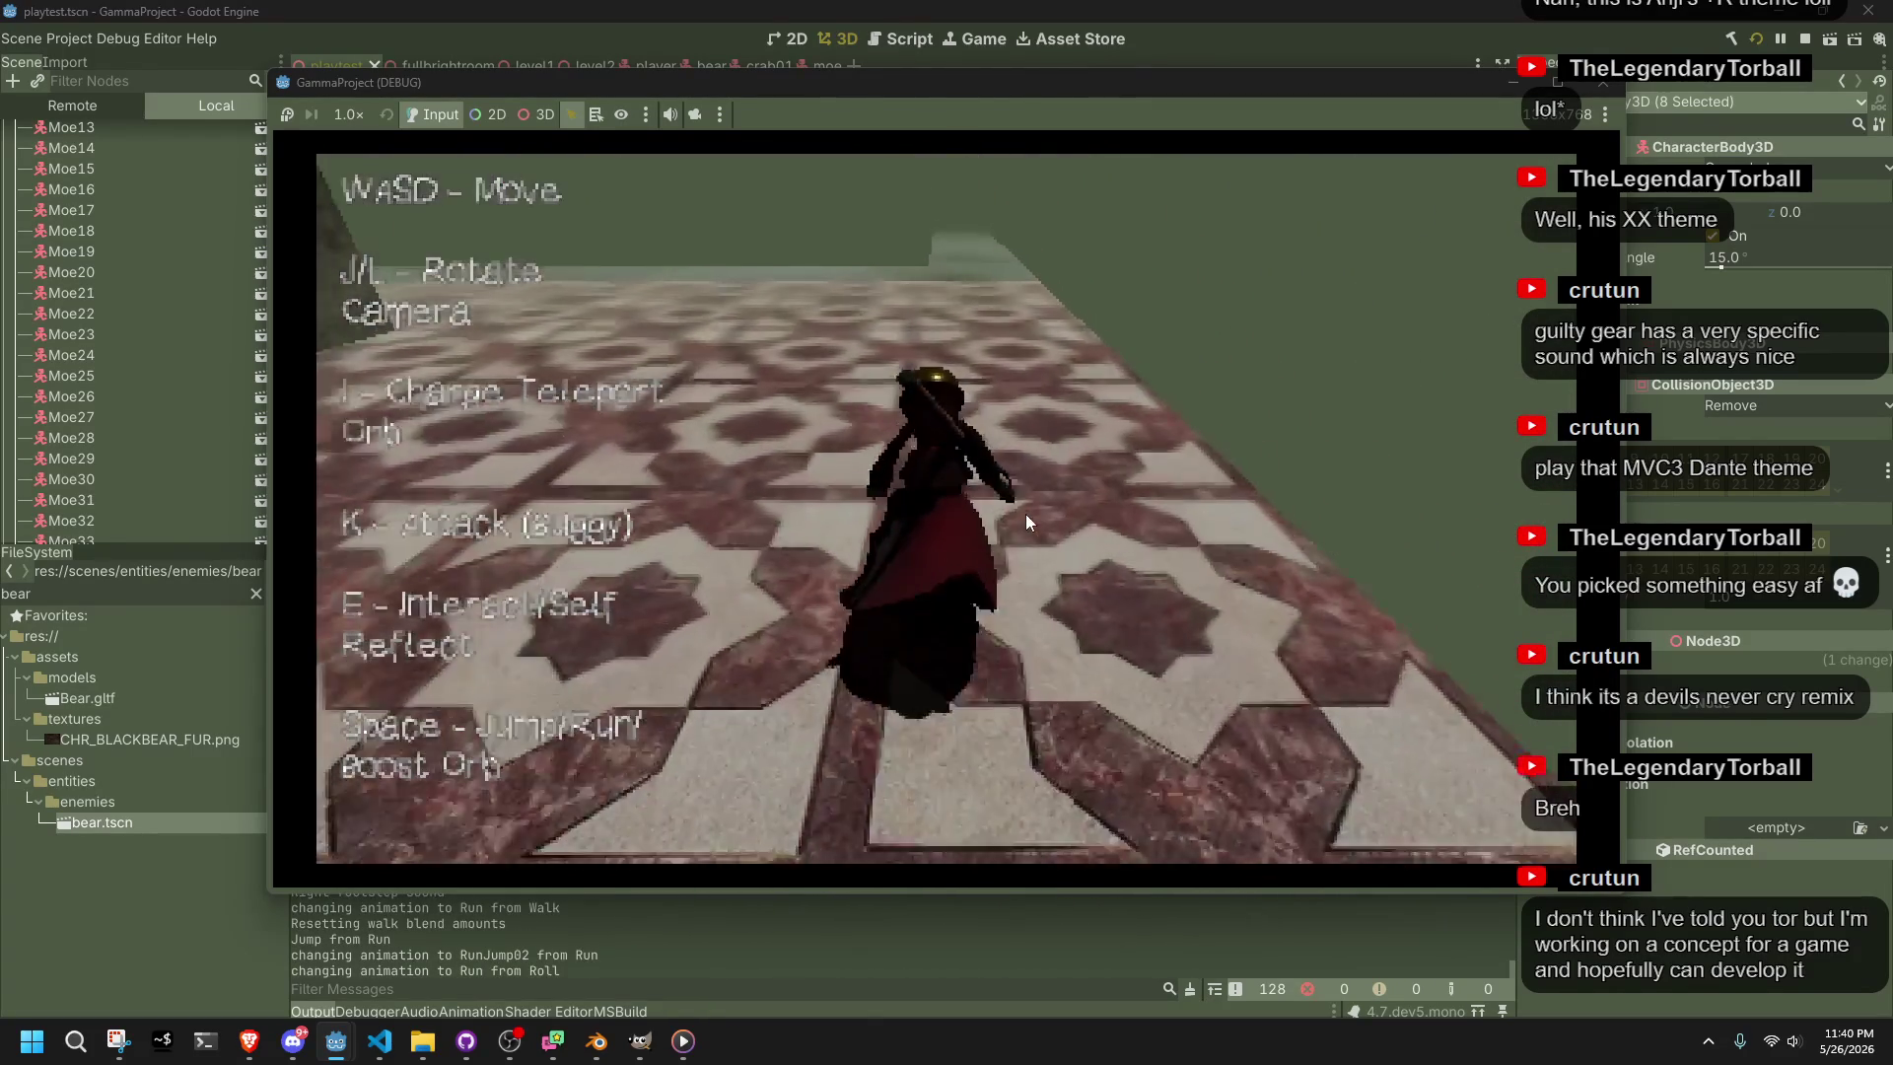
key(w)
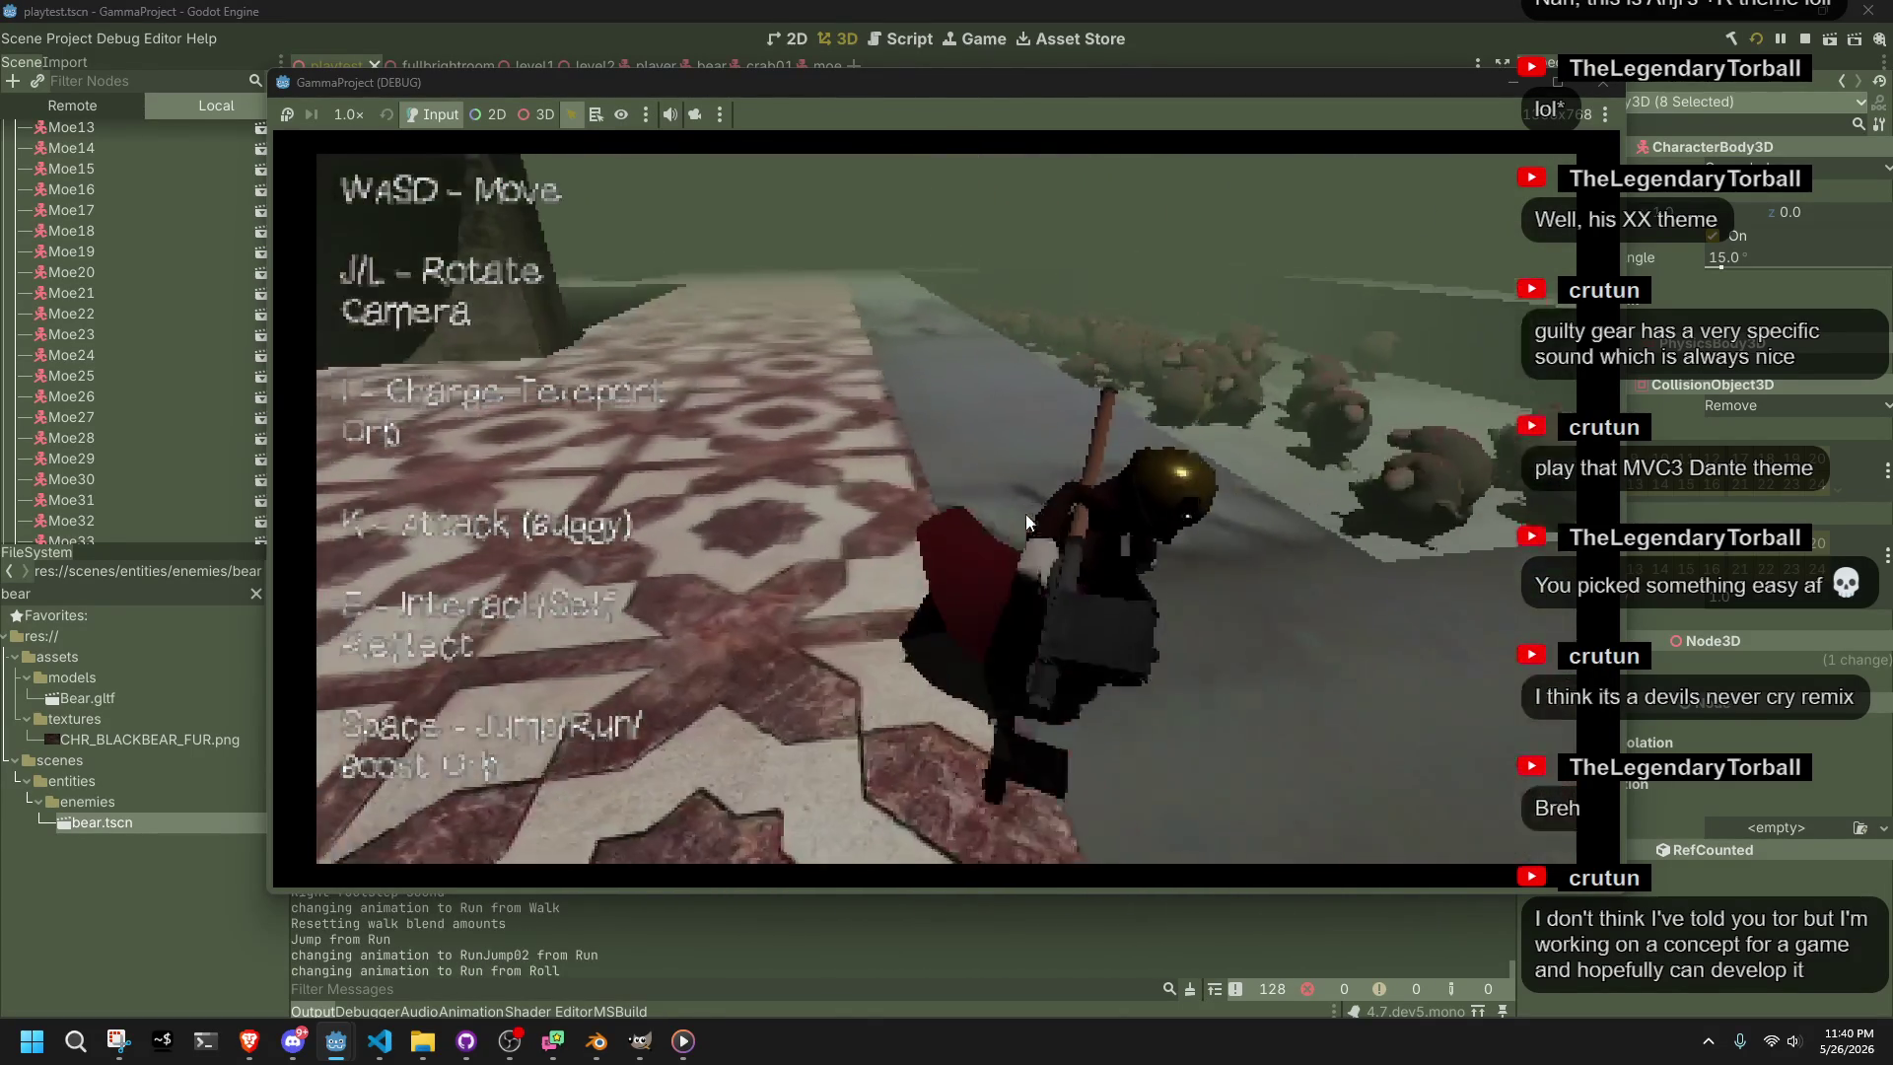
Run up the ramp, leap into the middle of the bears and move along the wall
key(w)
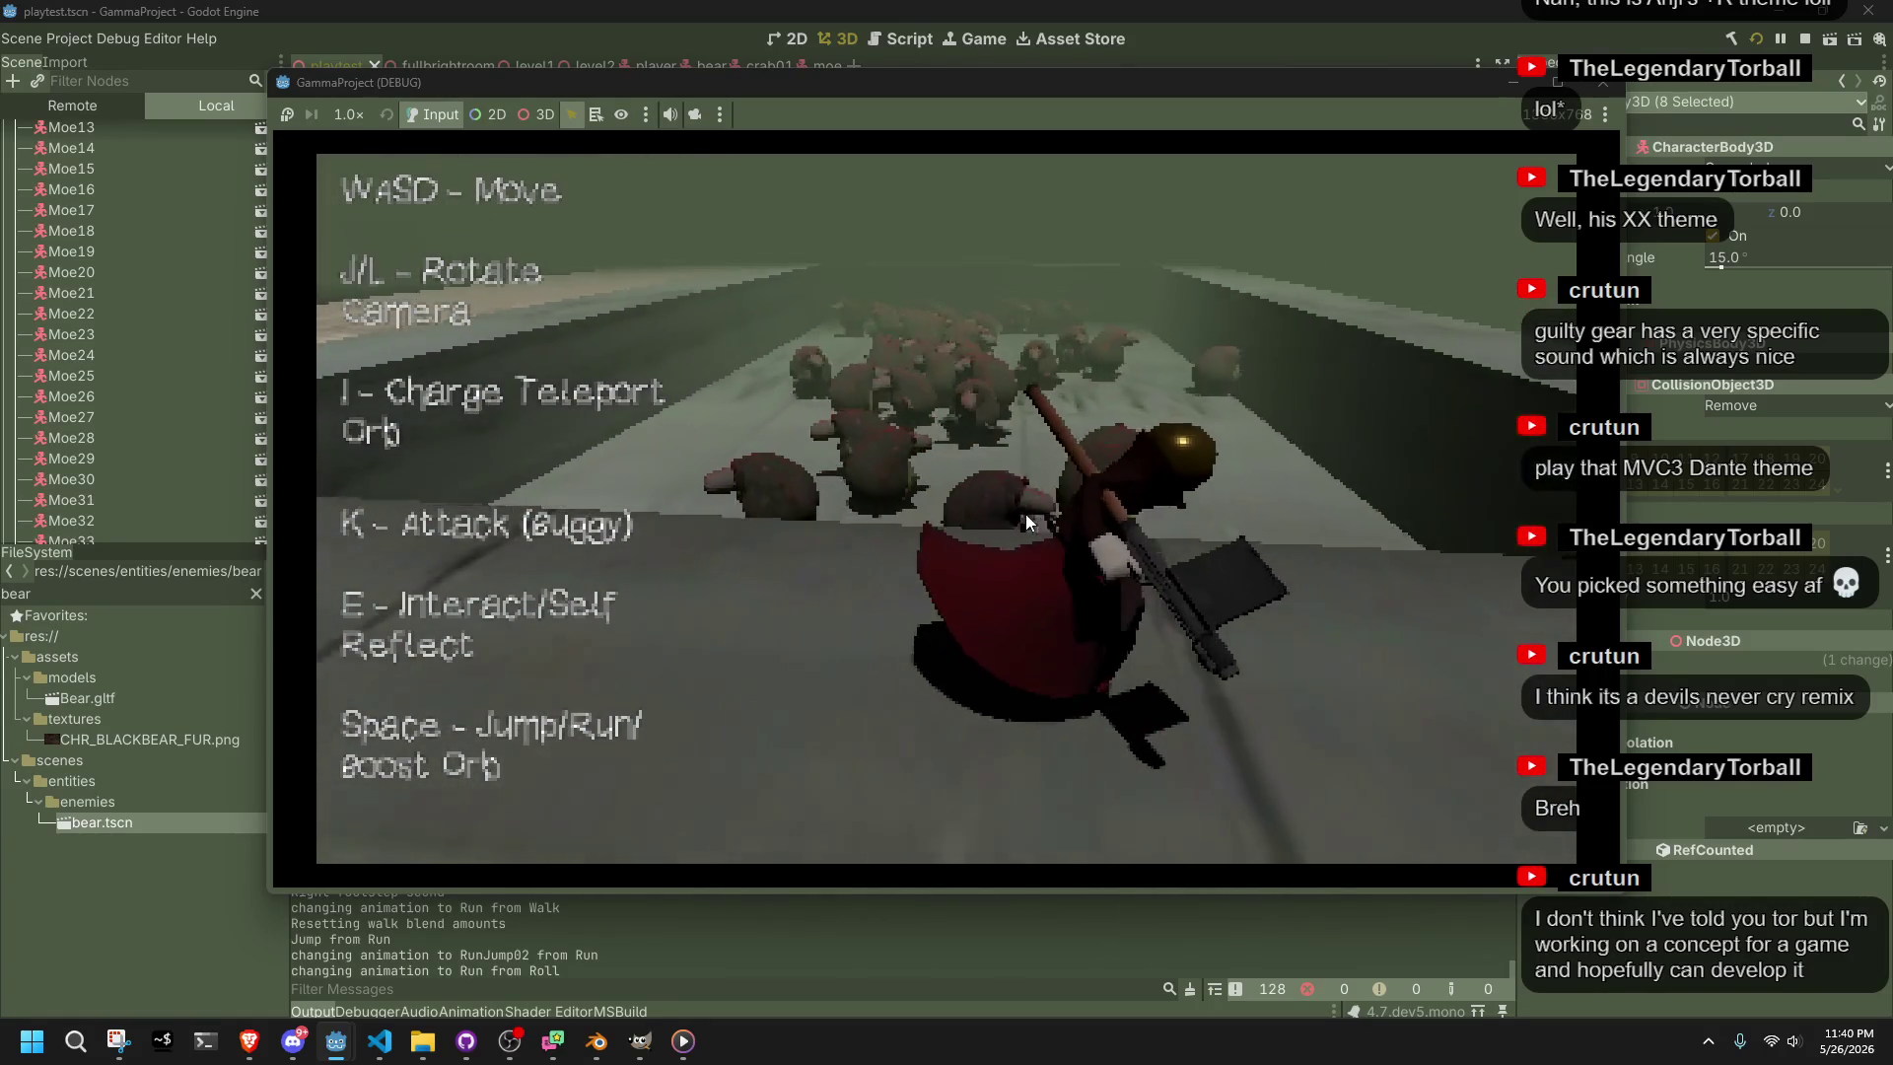
key(w)
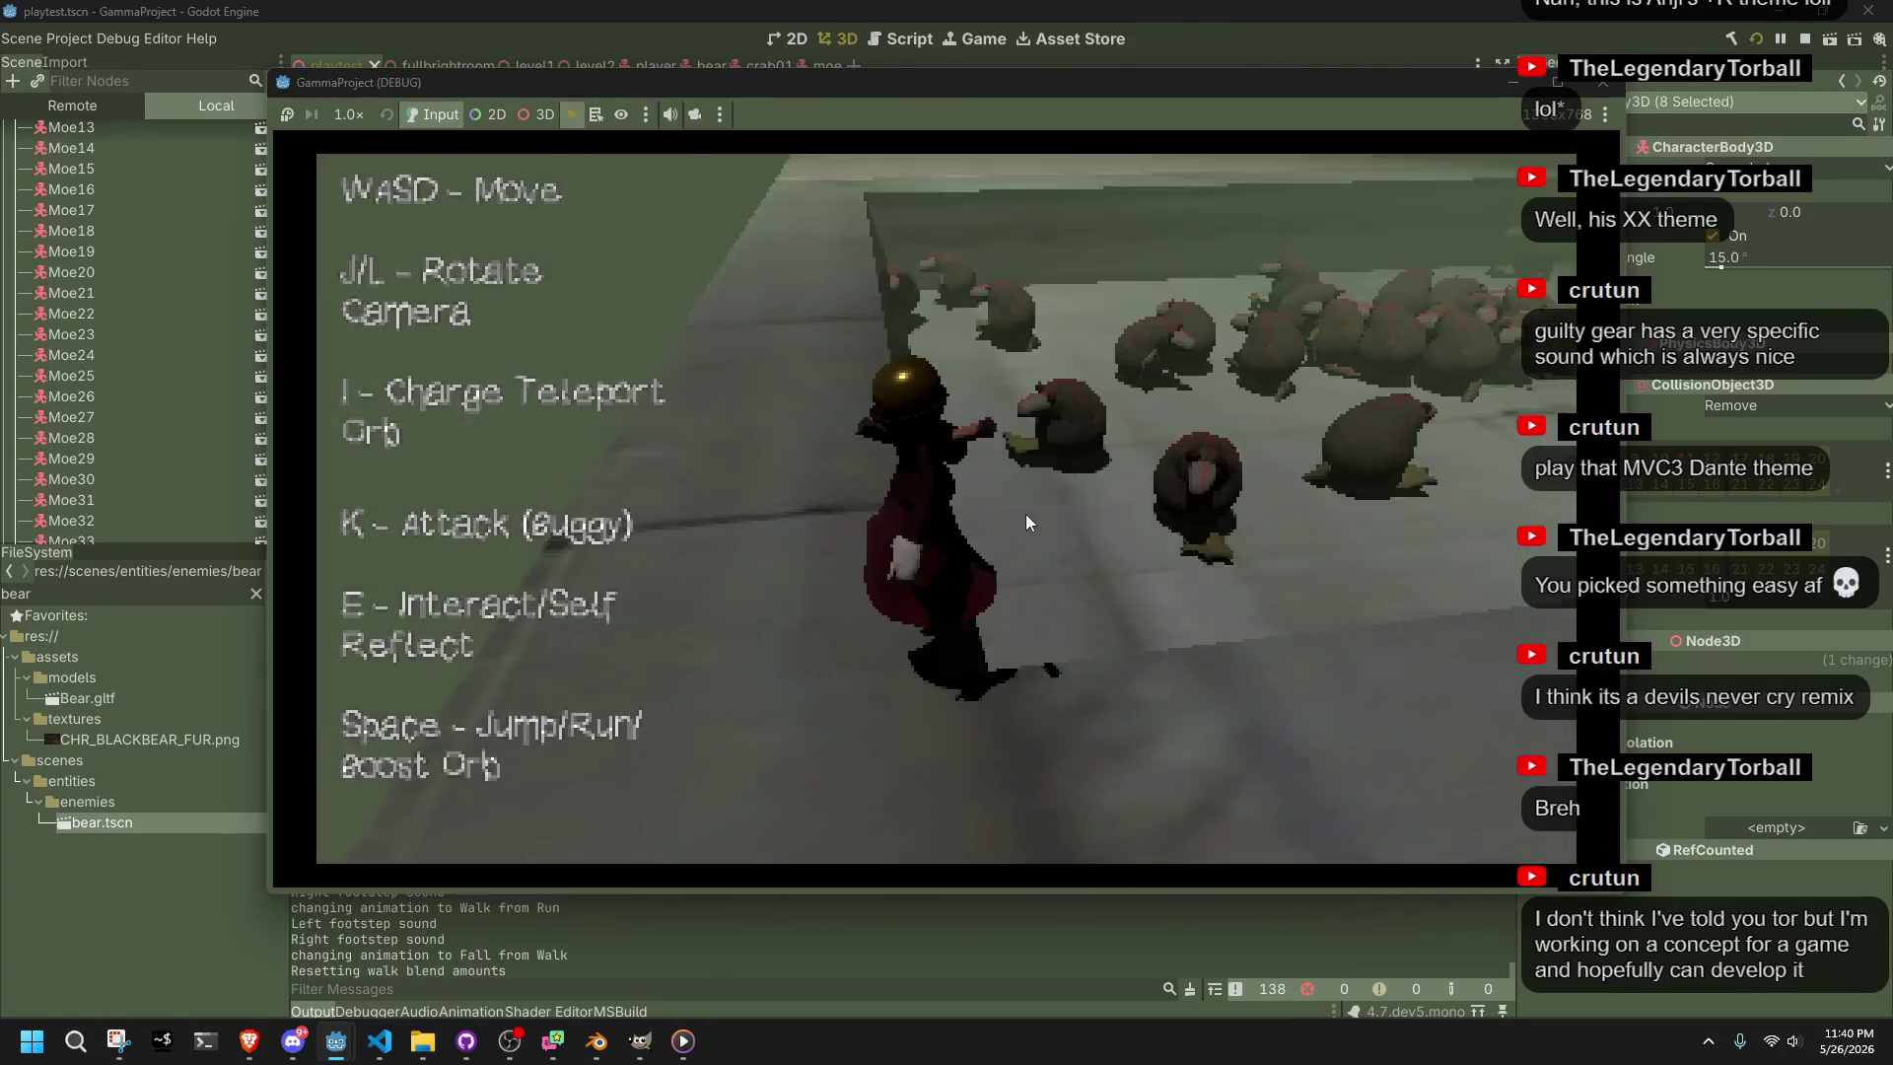
key(w)
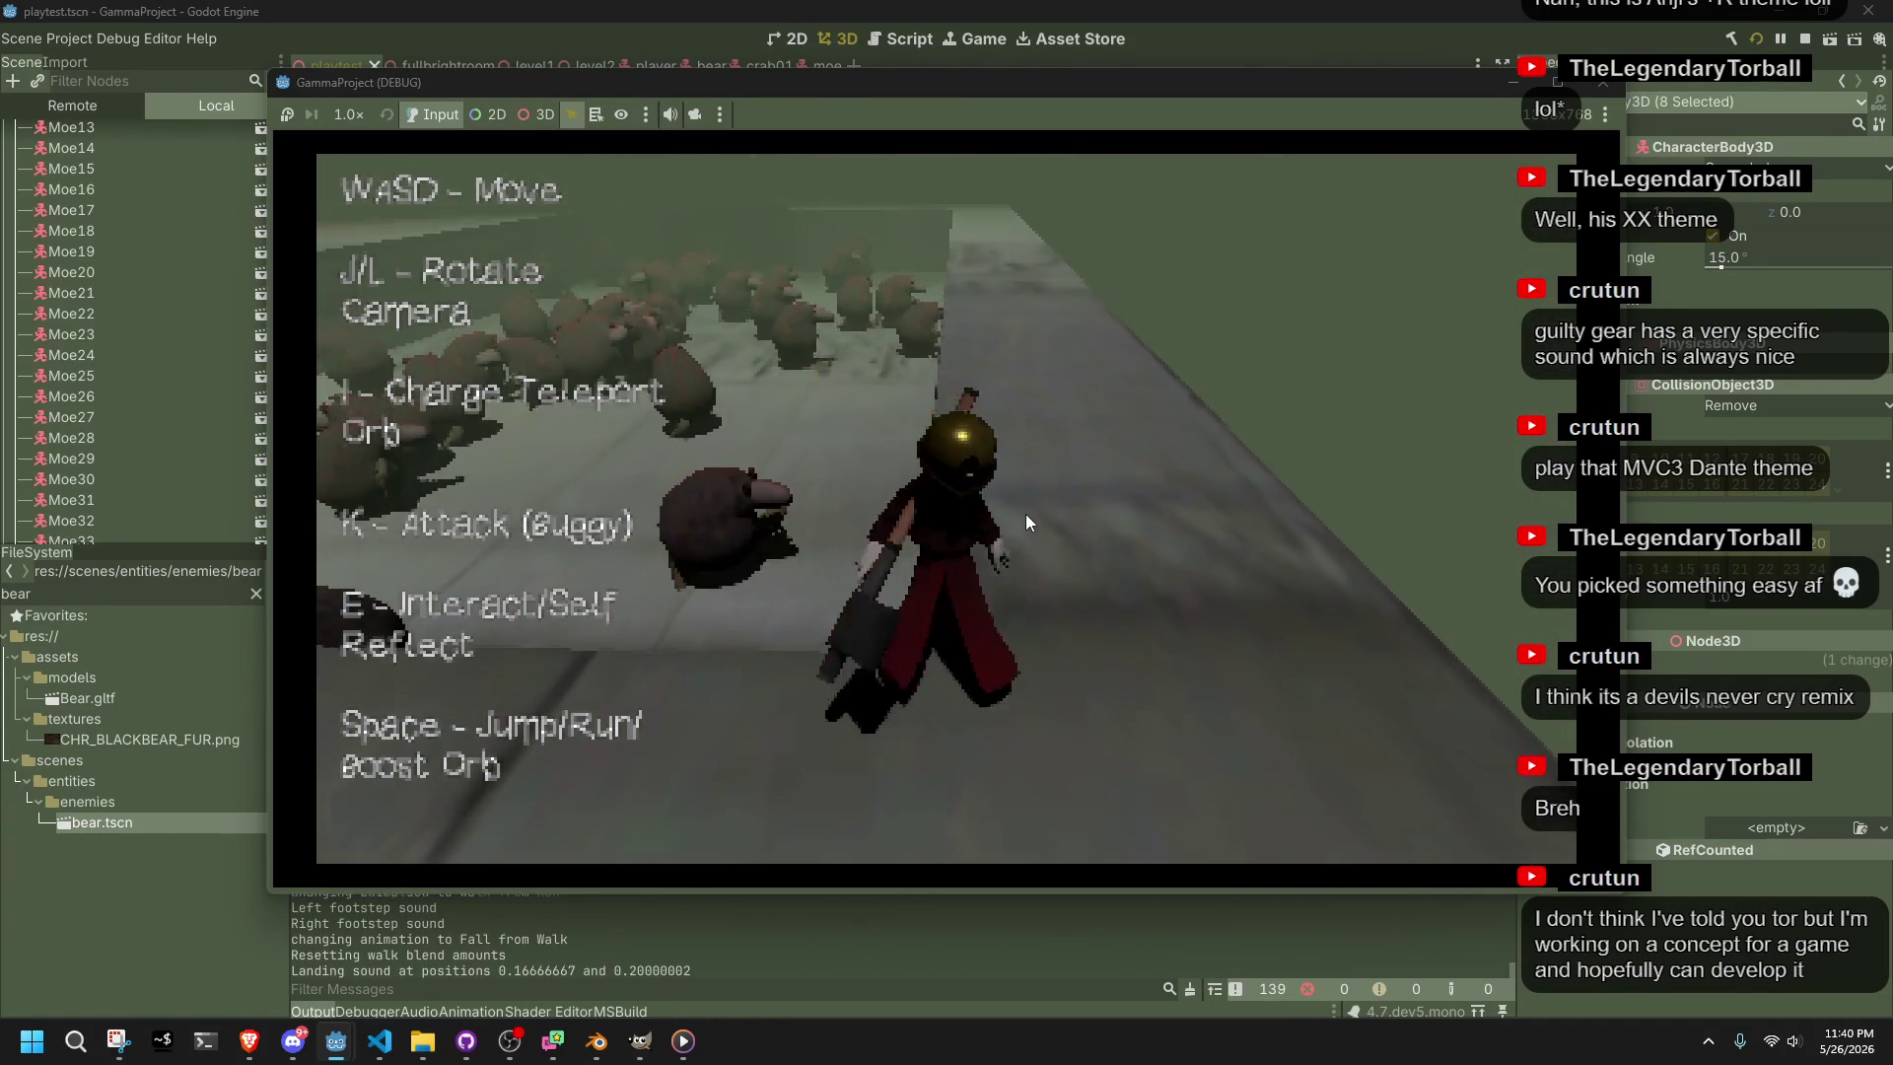
key(space)
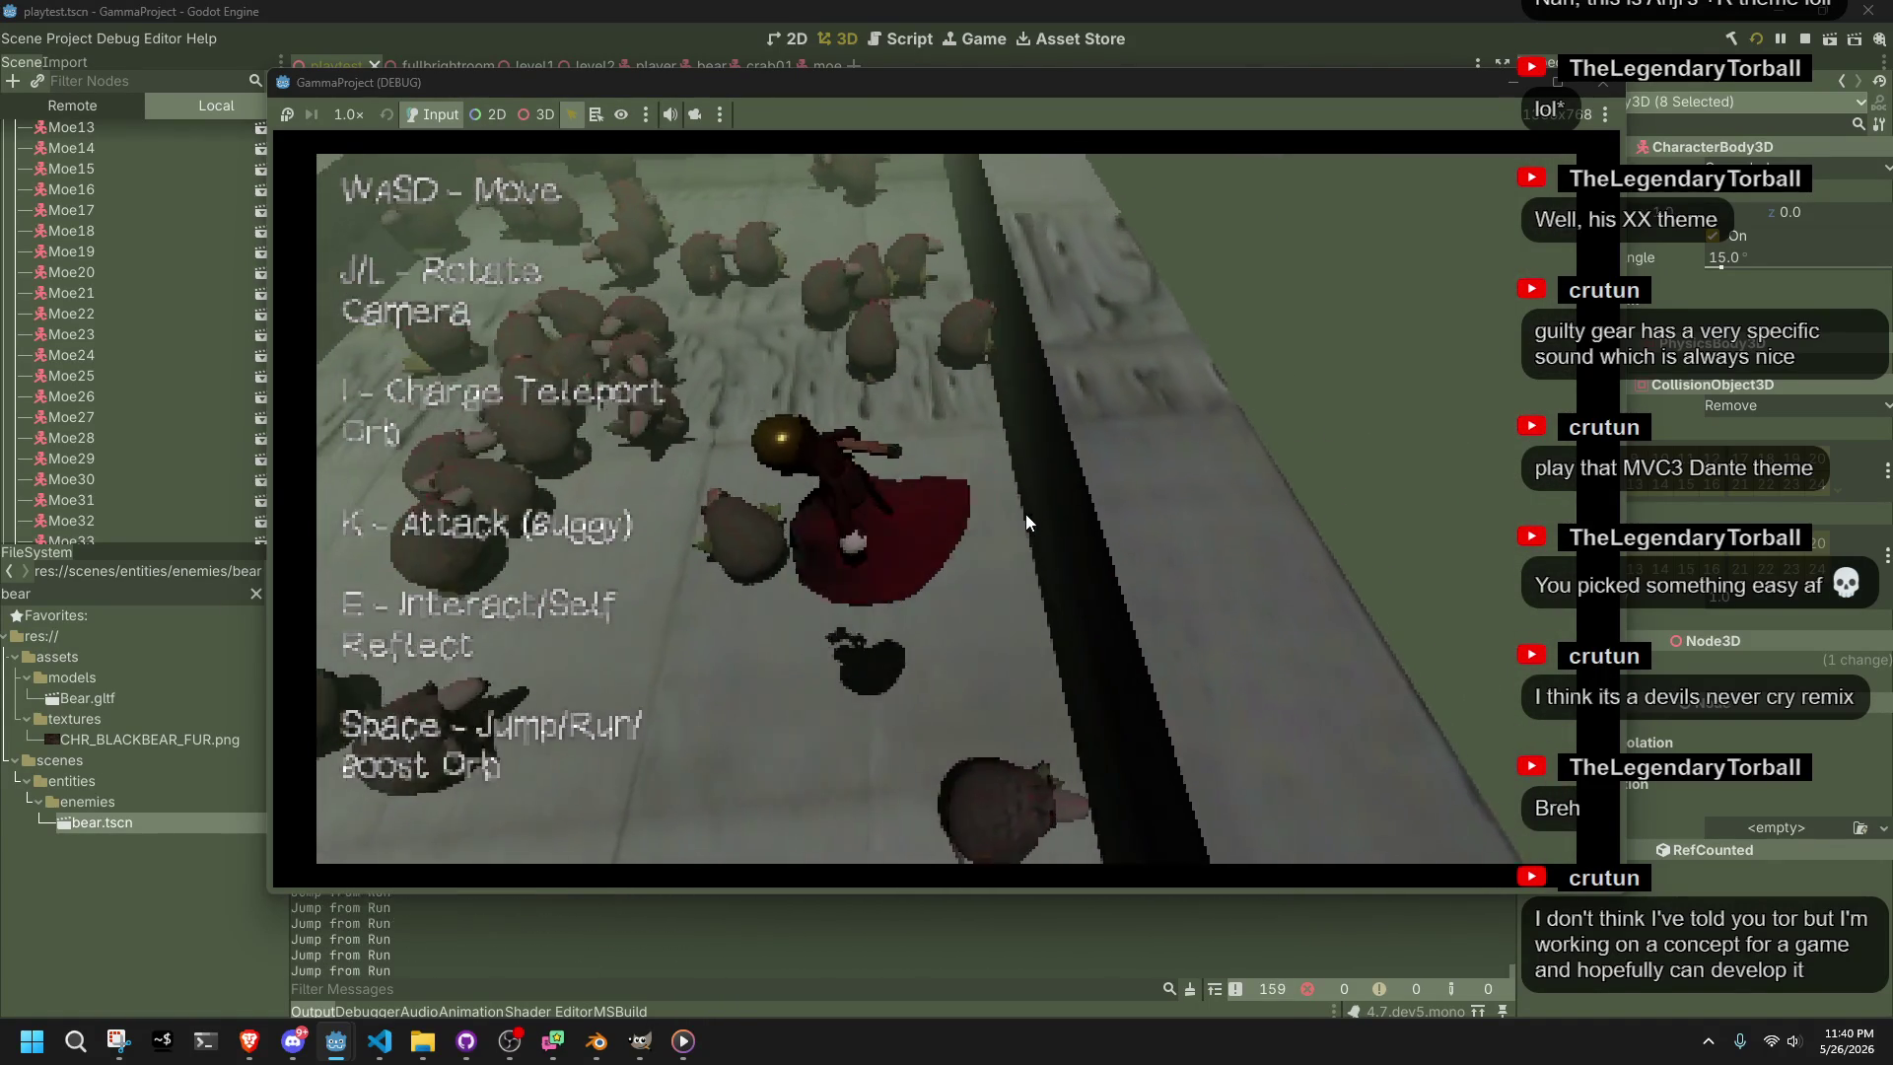
key(w)
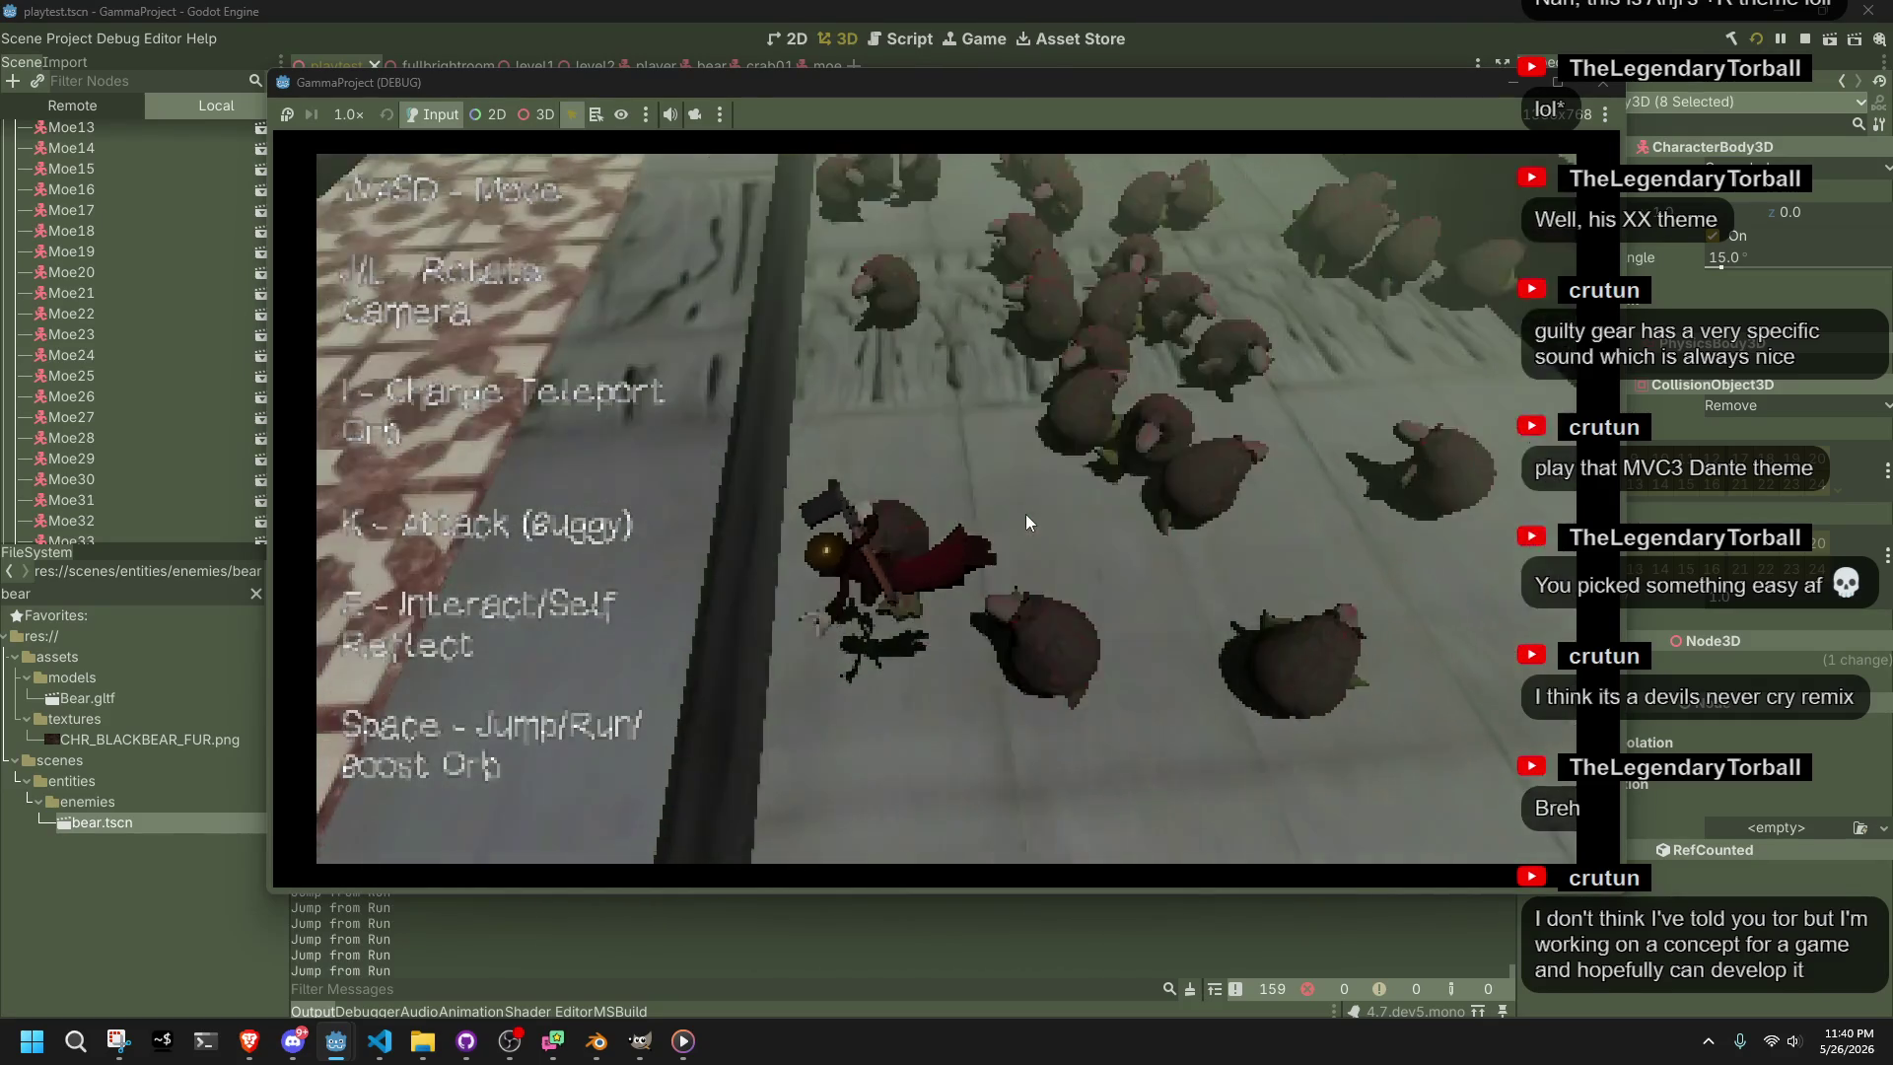
key(space)
key(w)
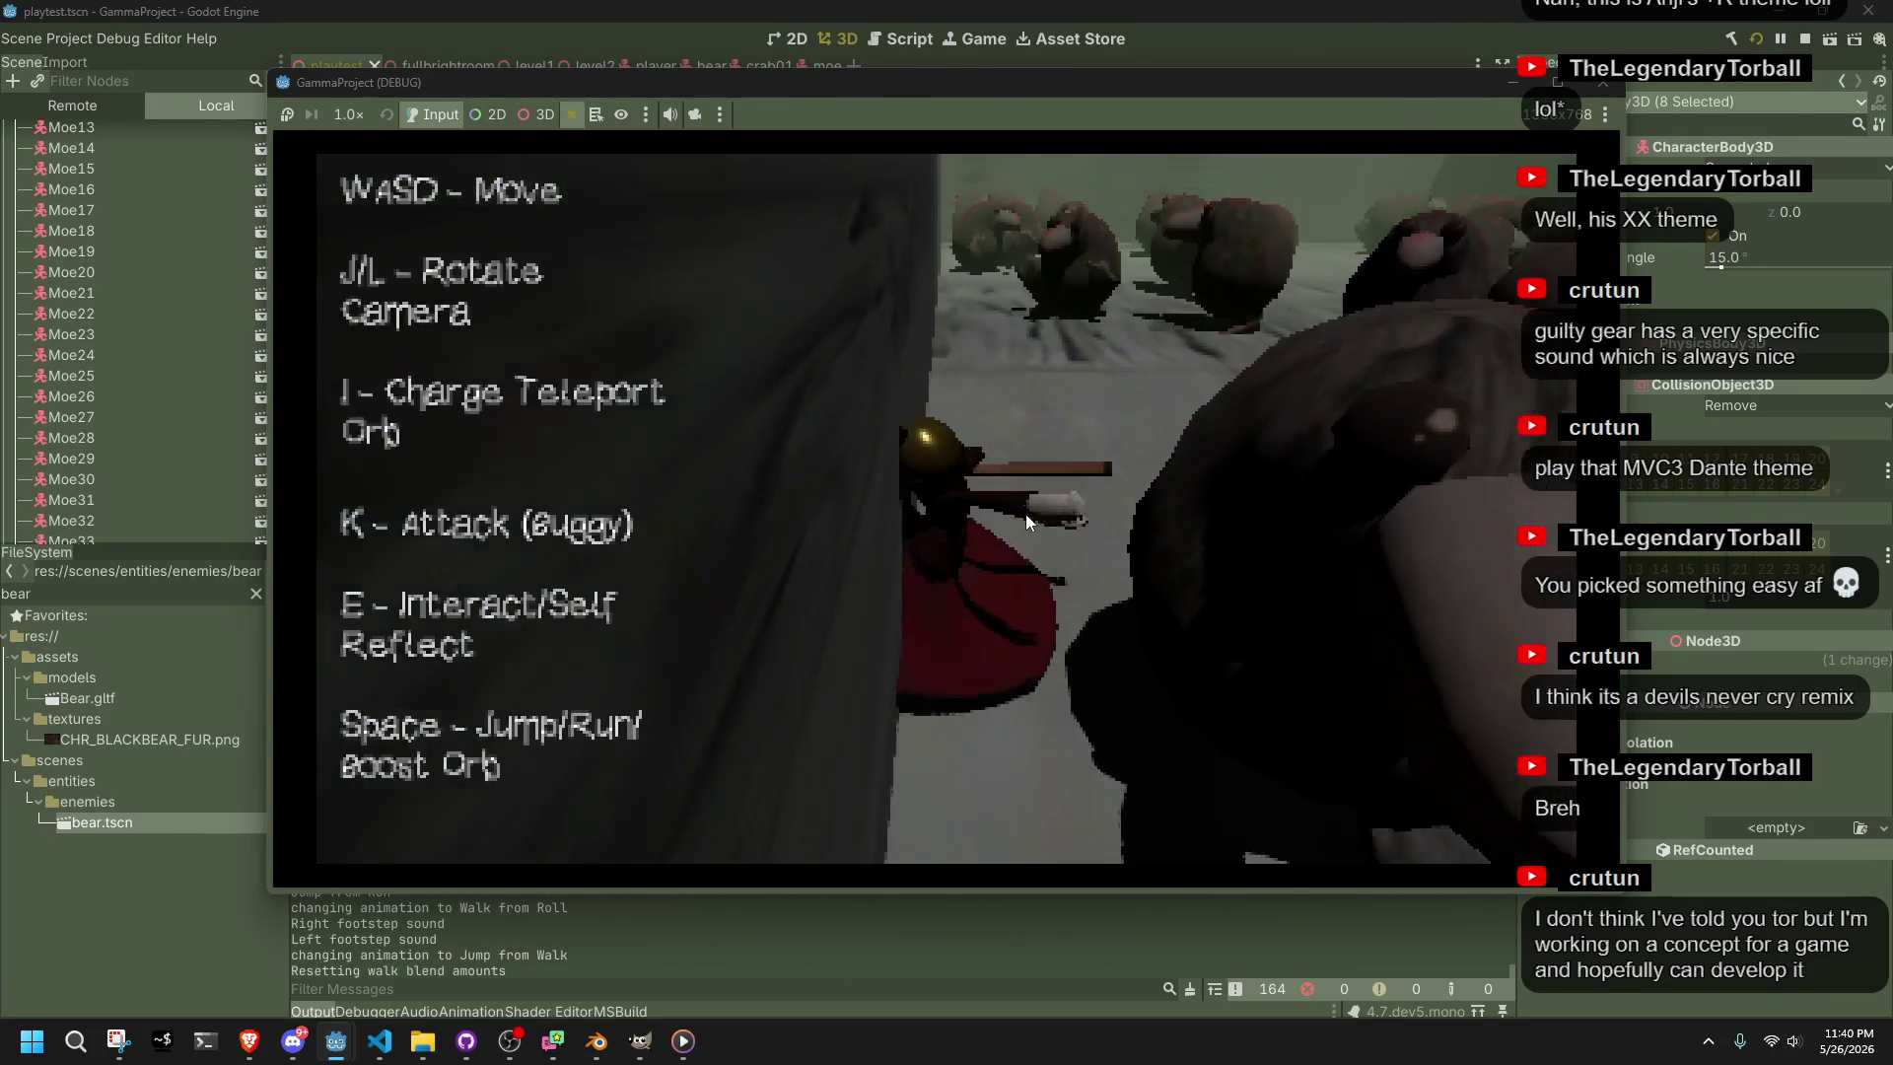
key(w)
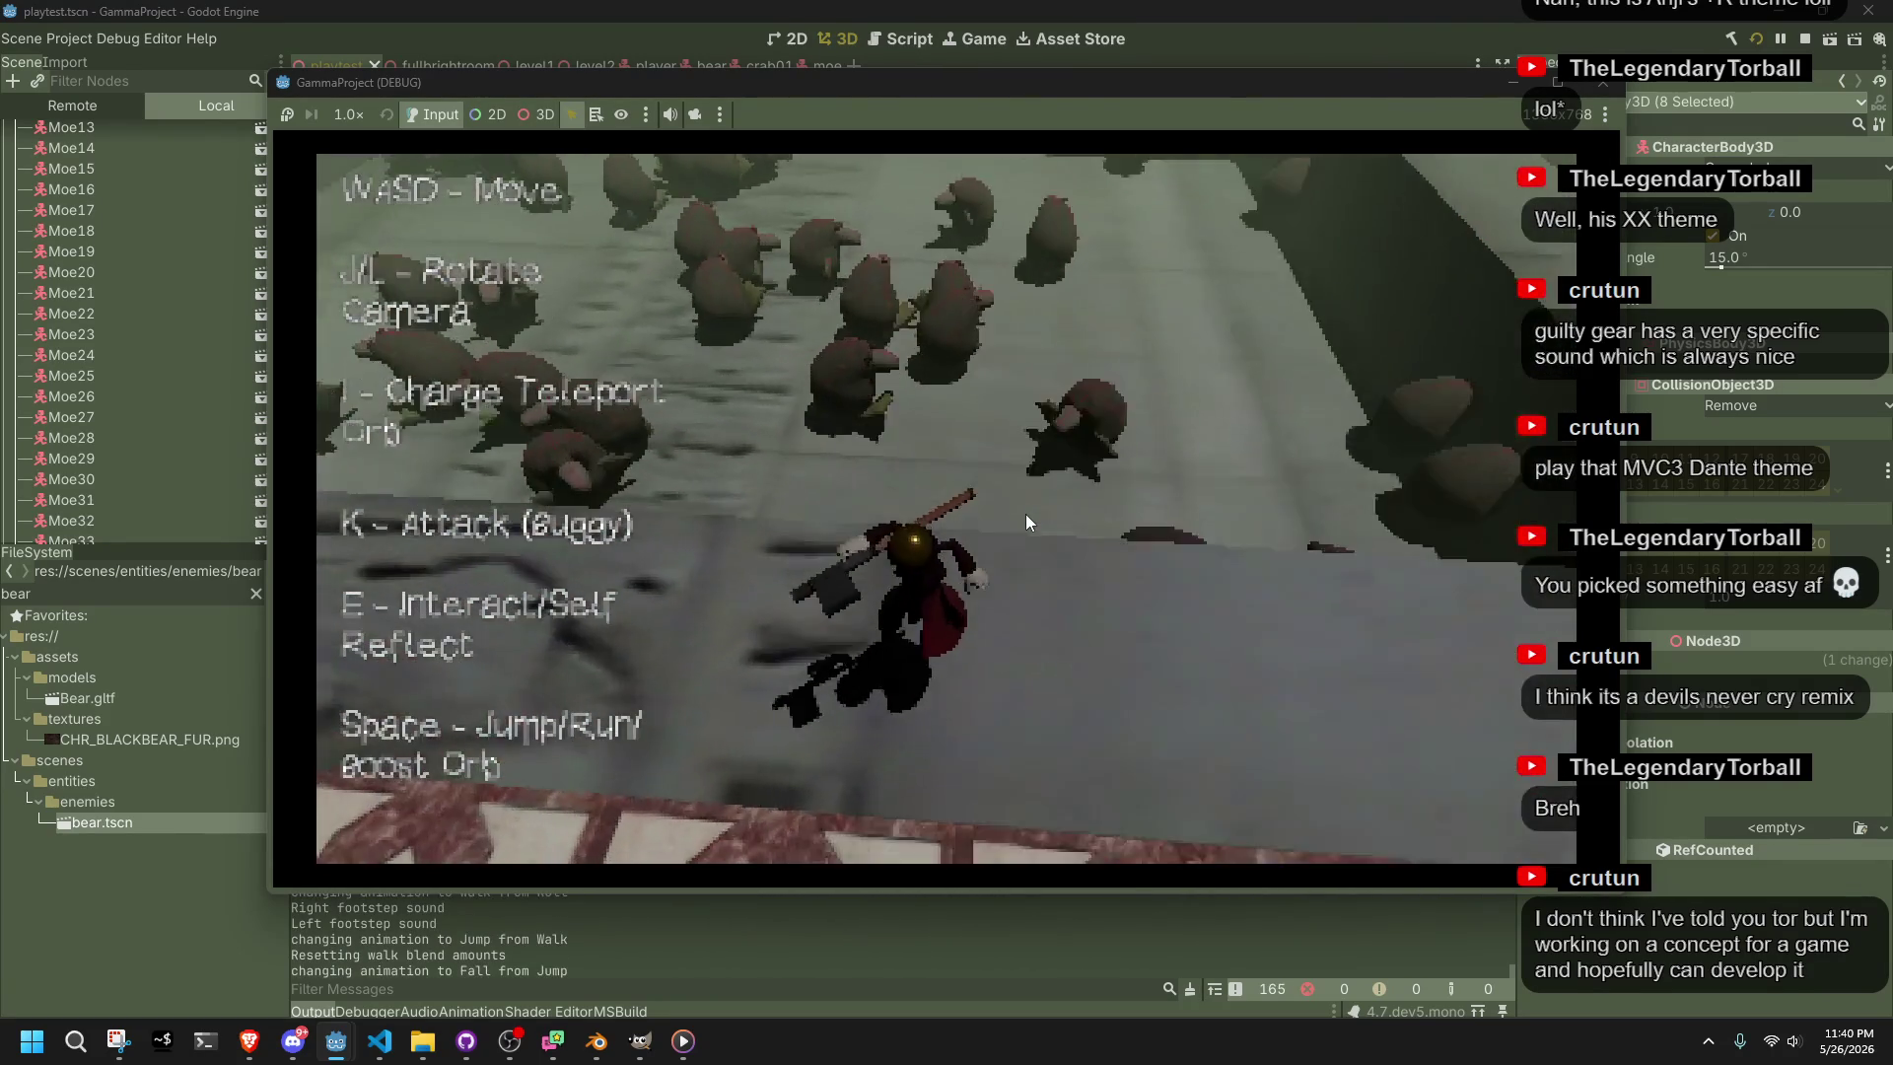
Turn back toward the bear field, jump a few times, then stop with F8 and relaunch
key(w)
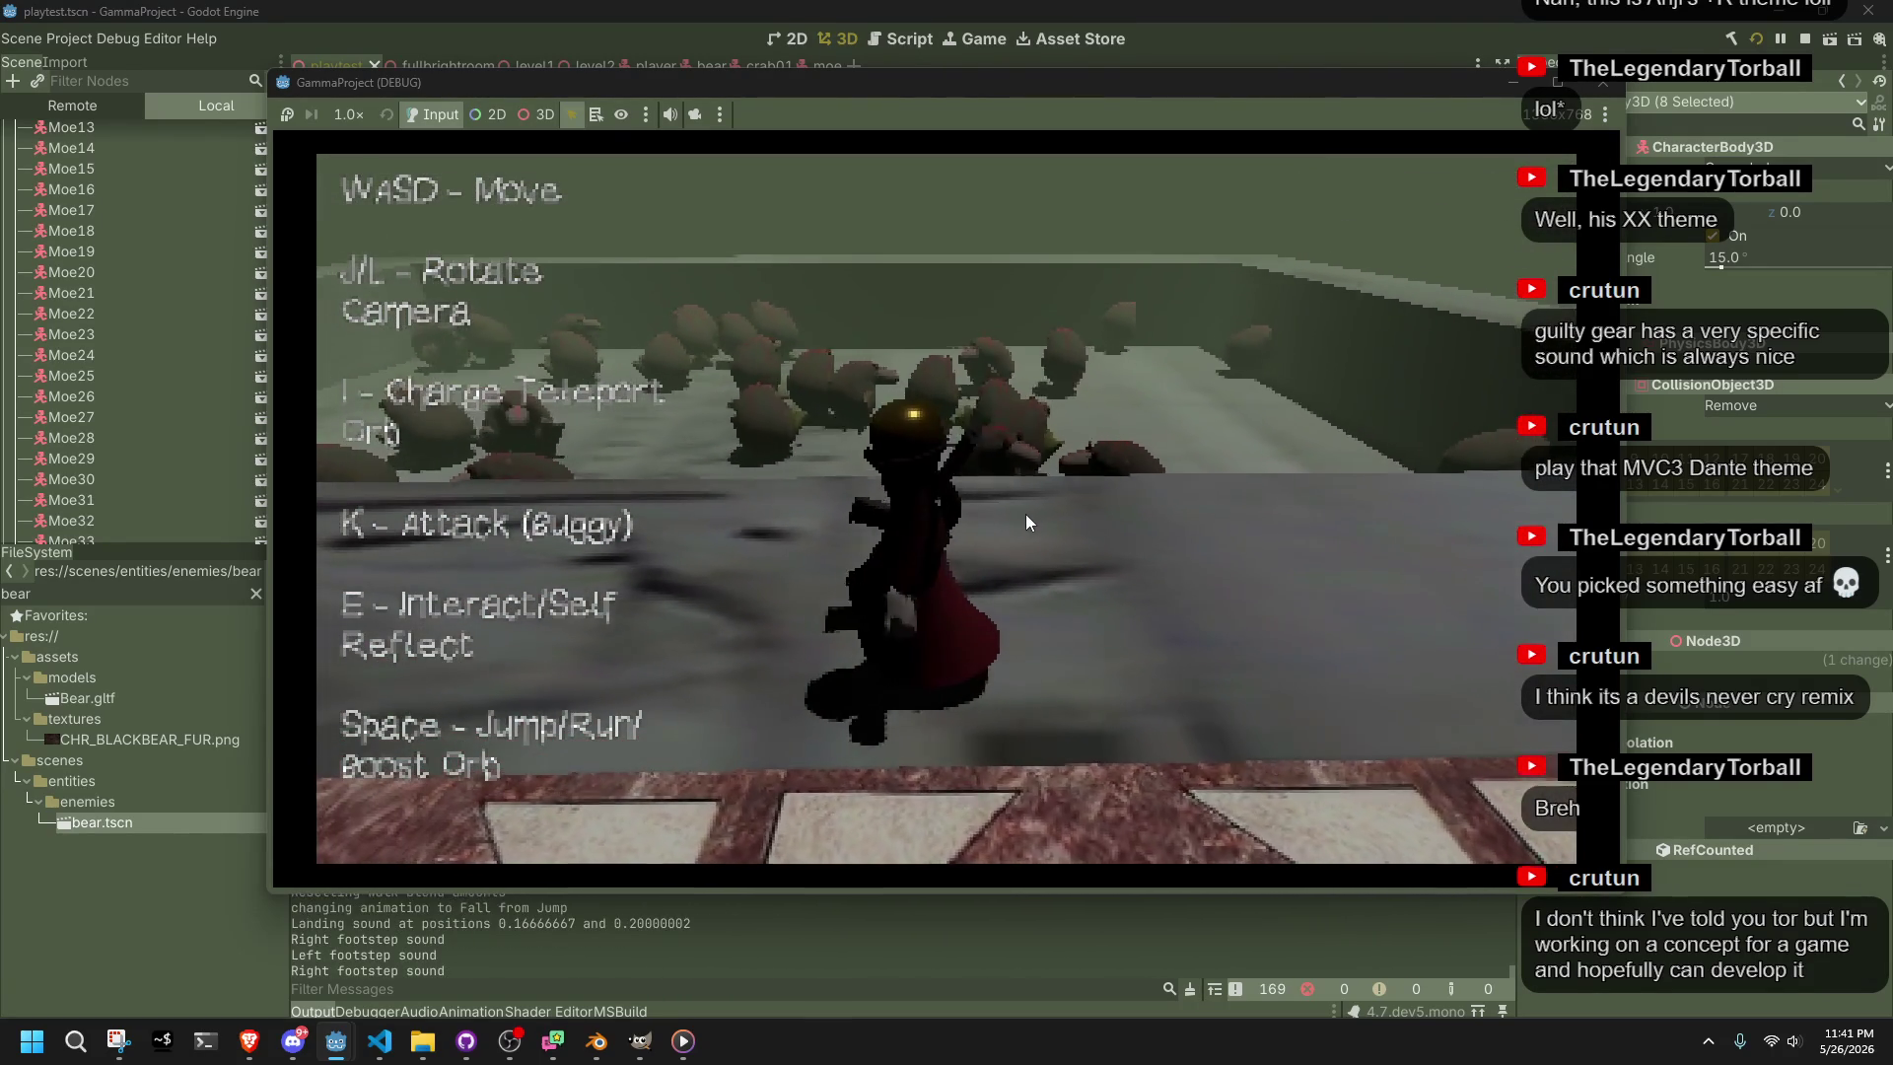
key(w)
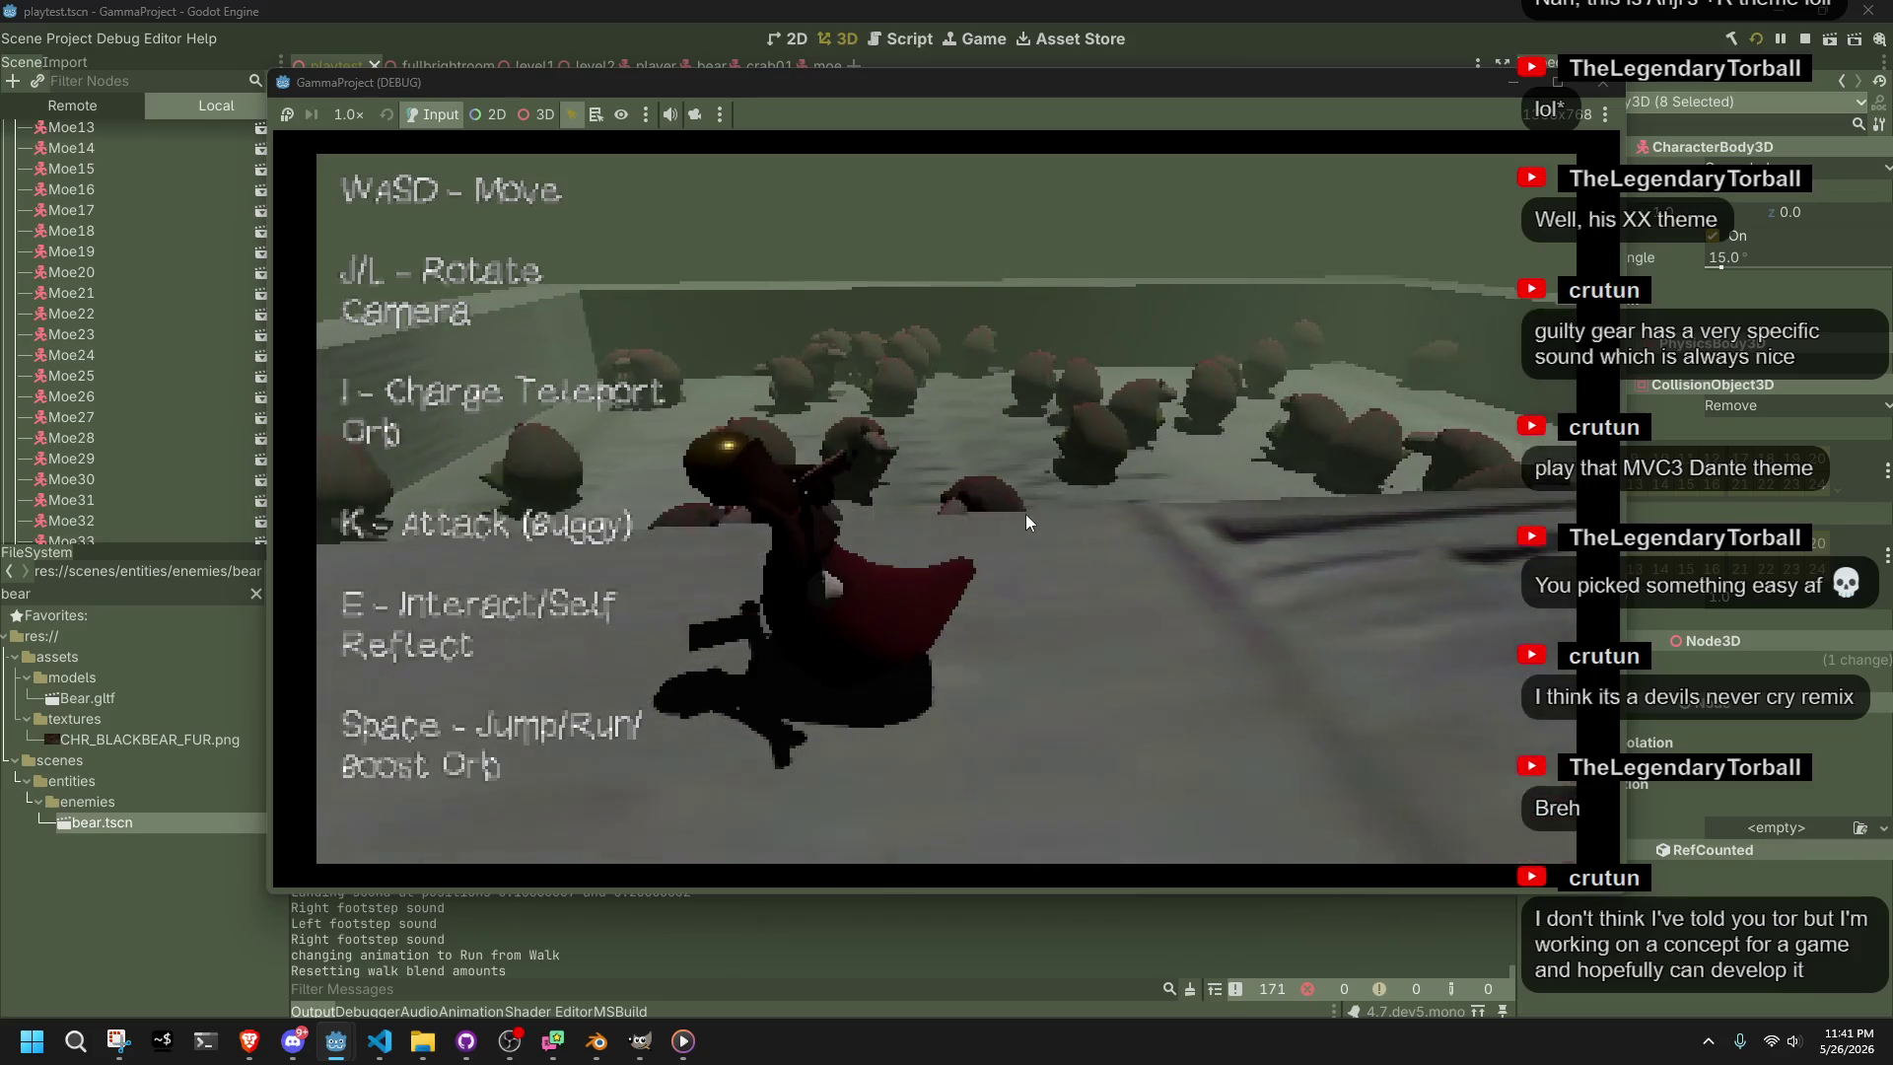
key(w)
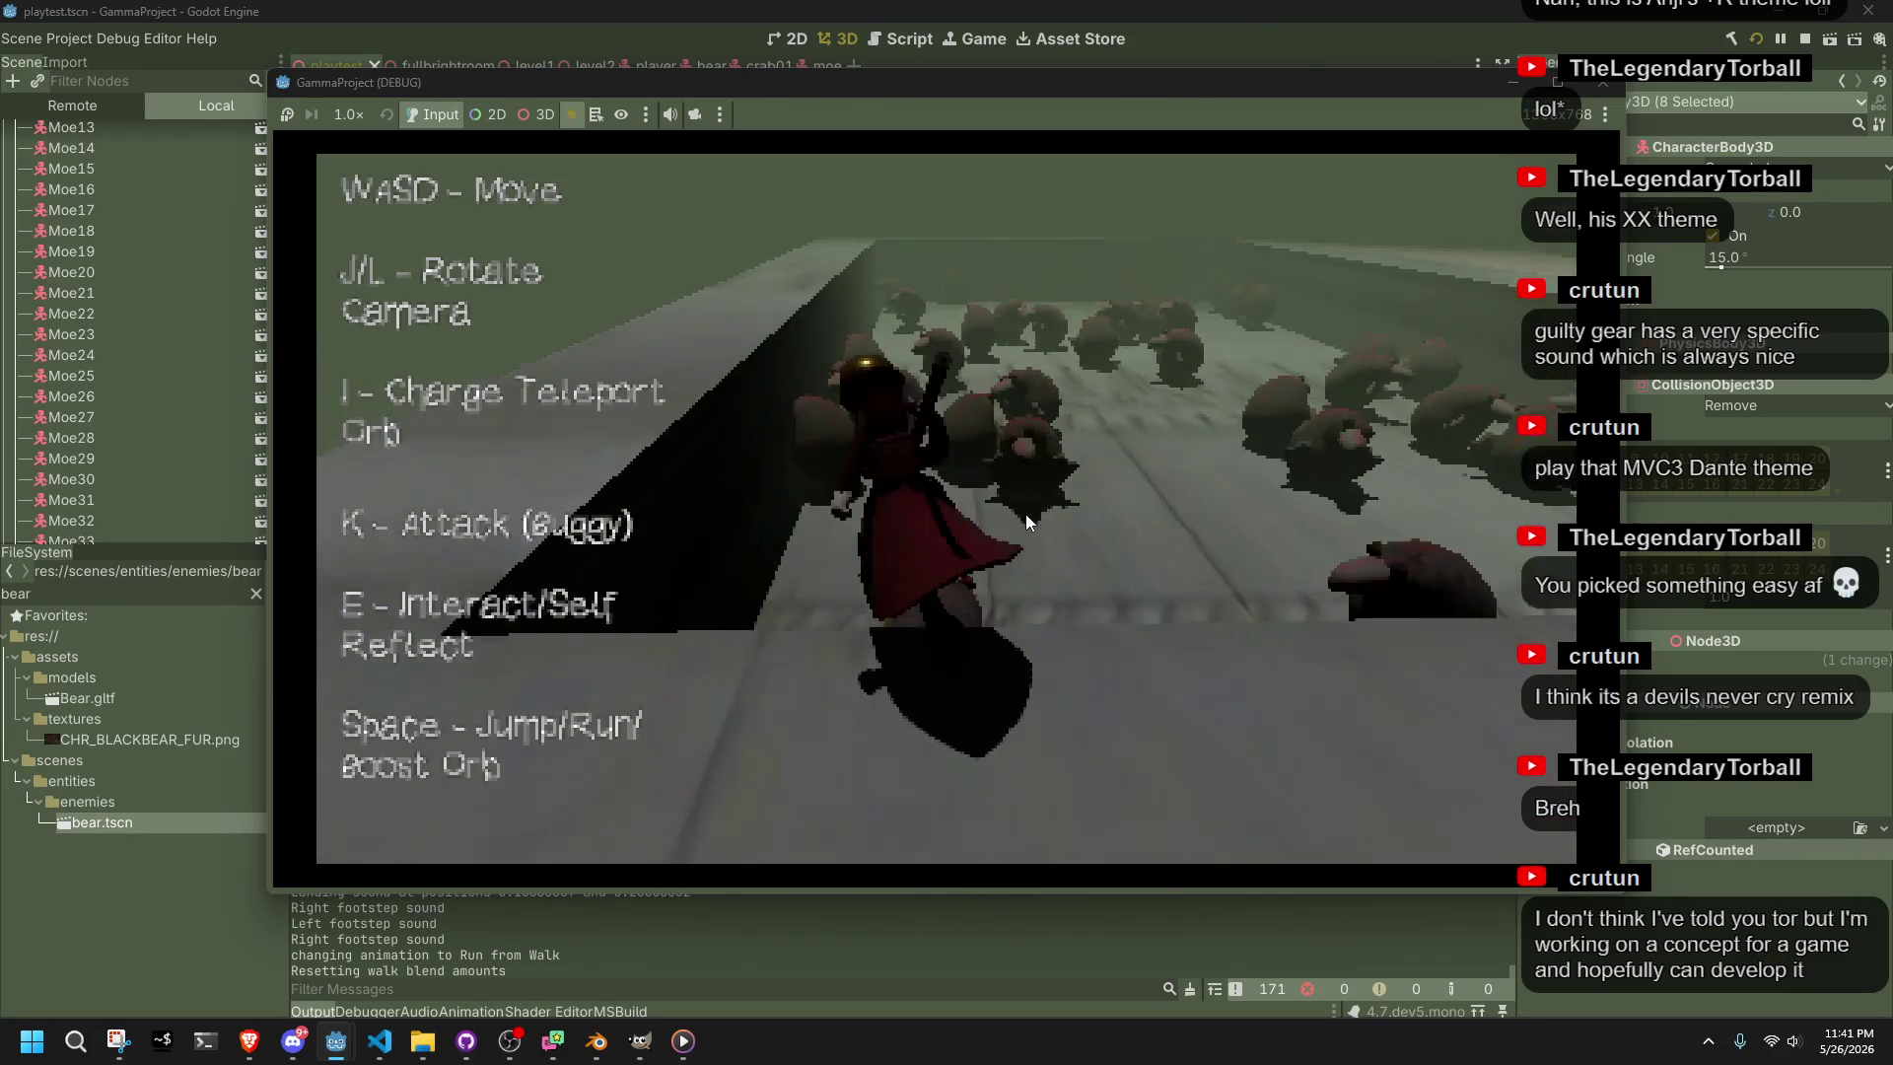
key(space)
key(w)
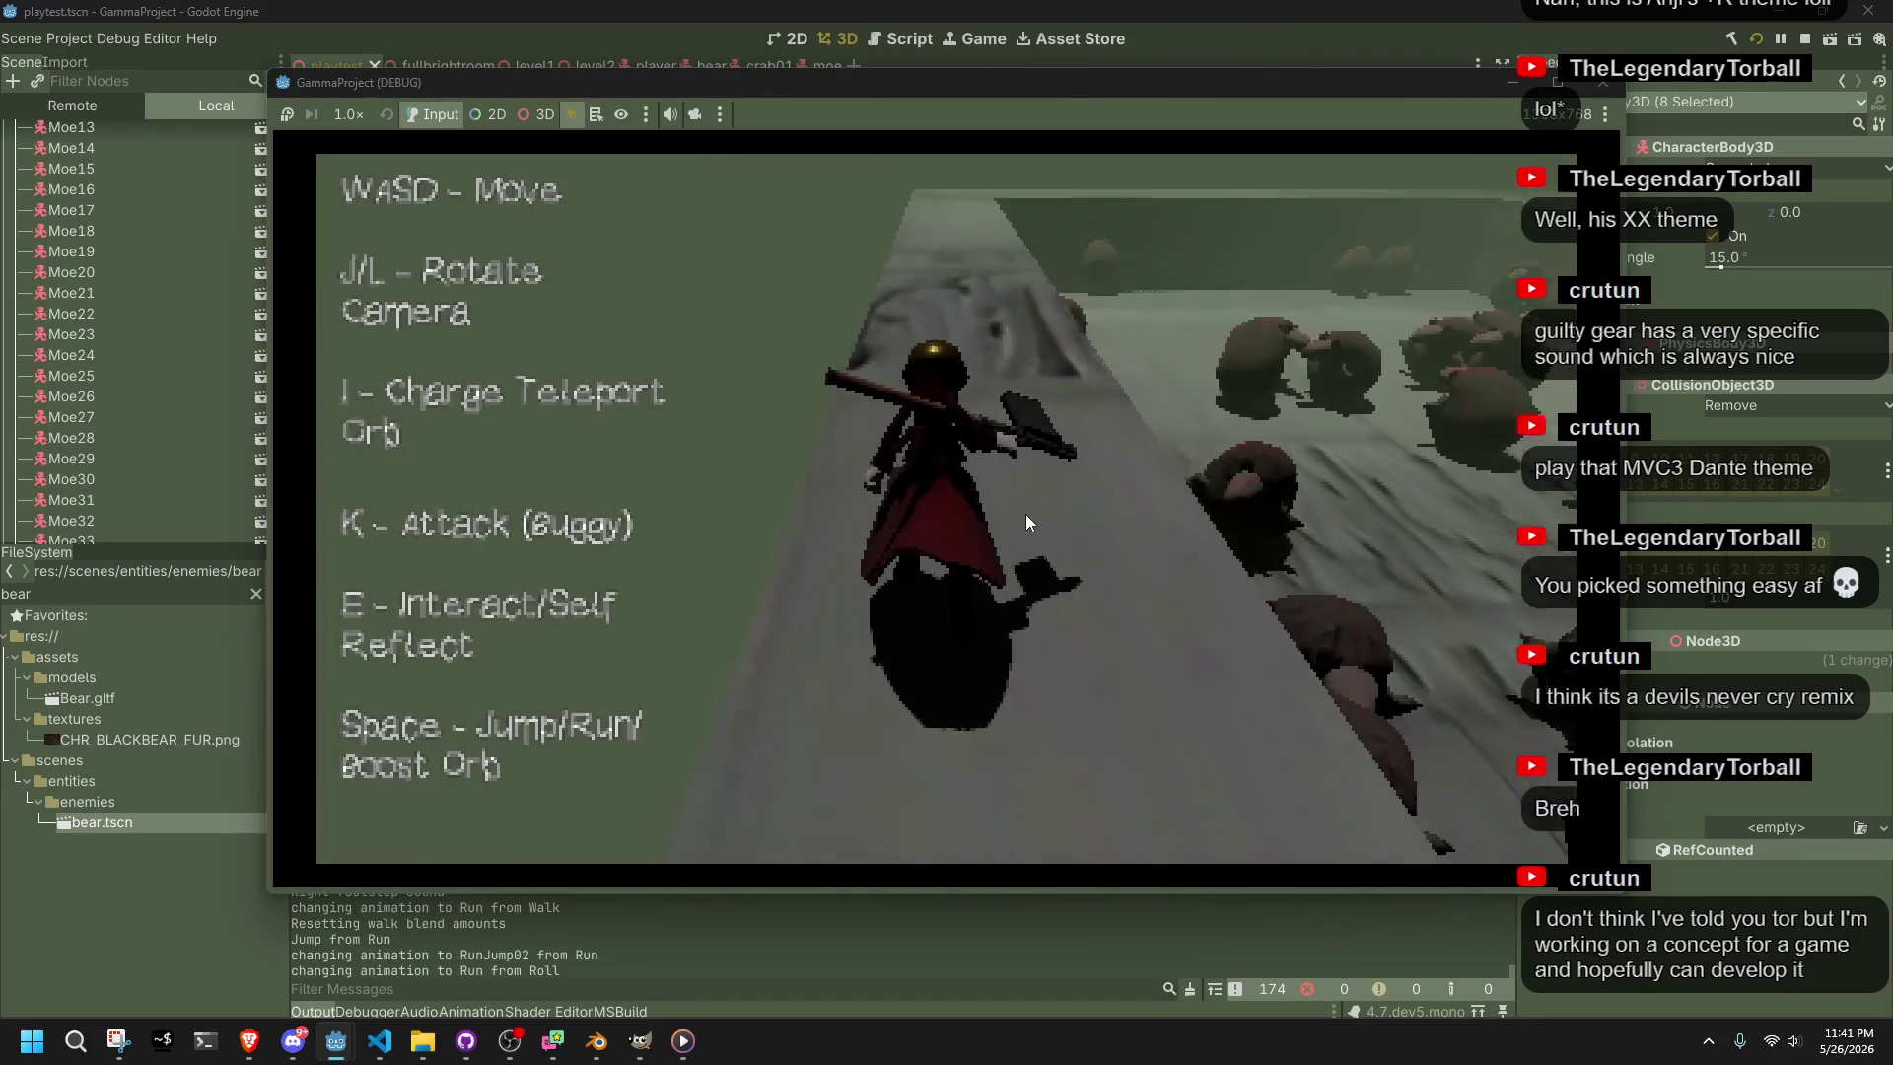
key(space)
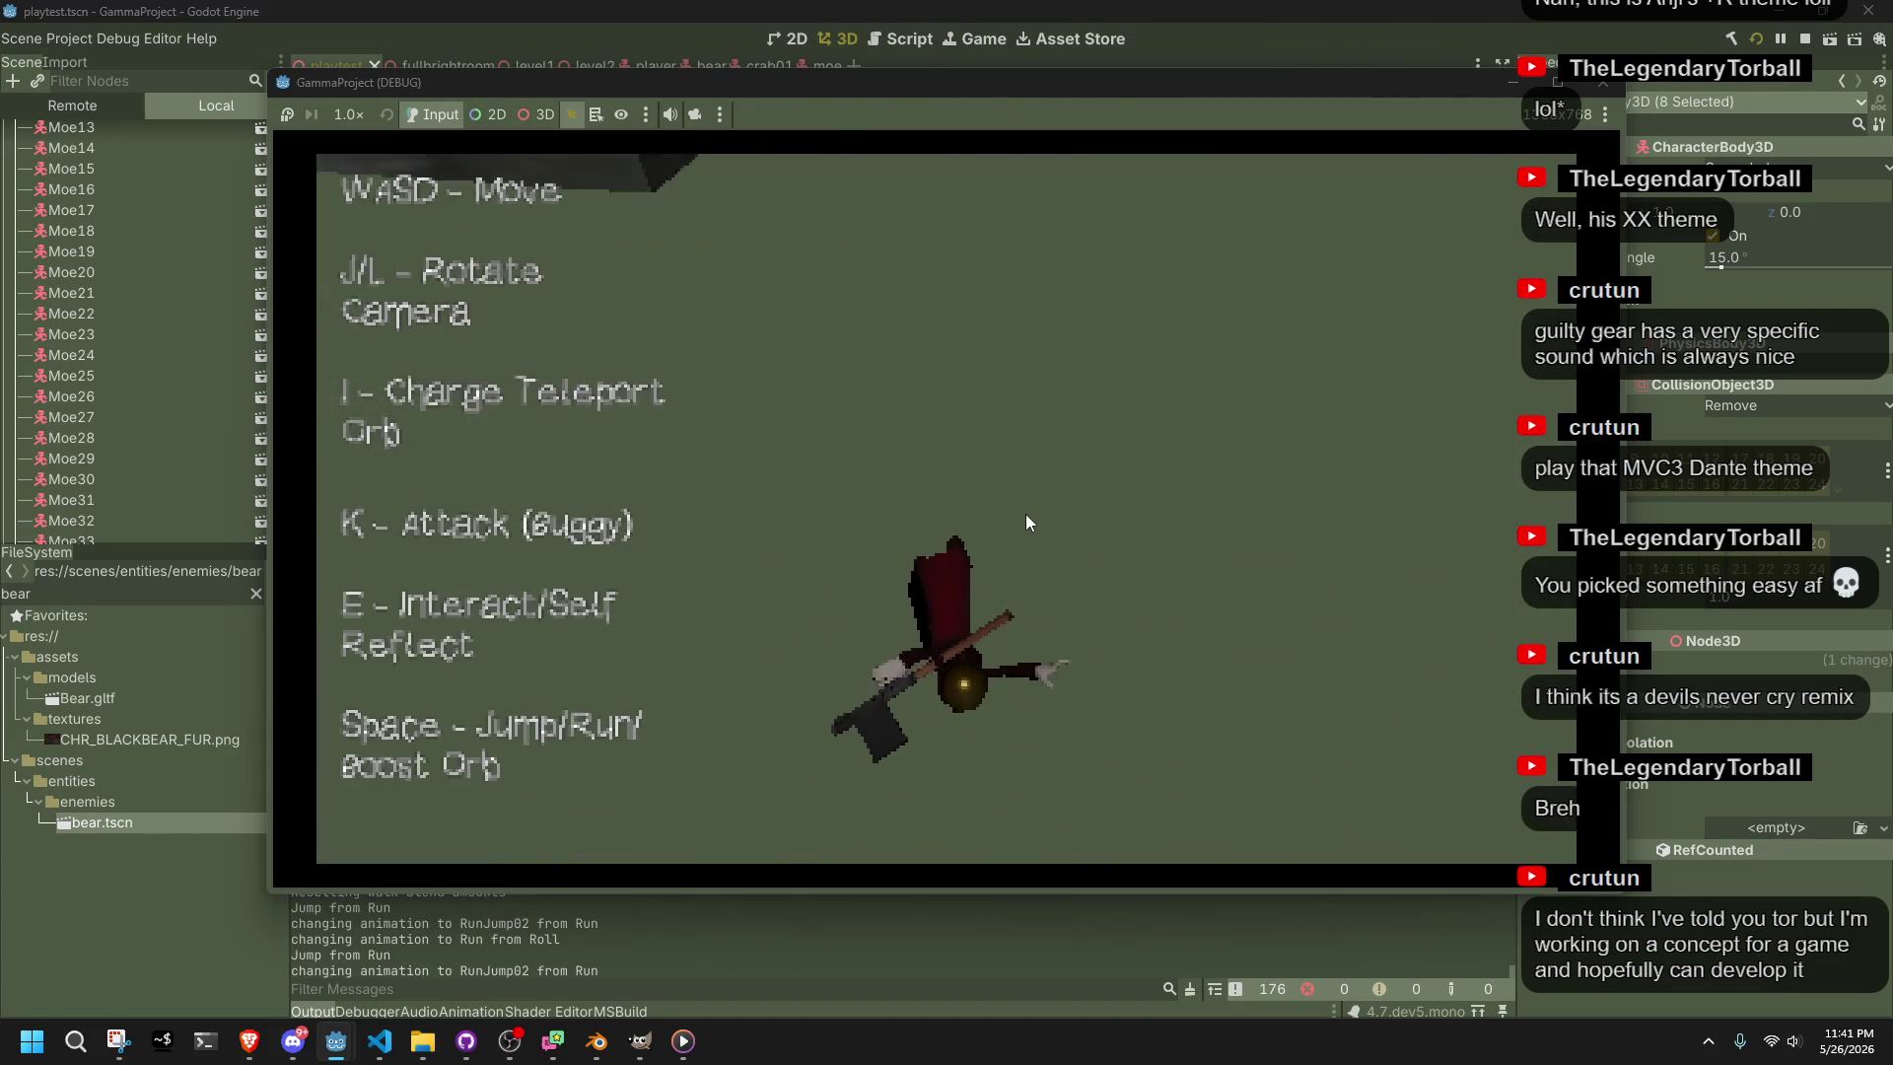
key(F8)
click(1756, 40)
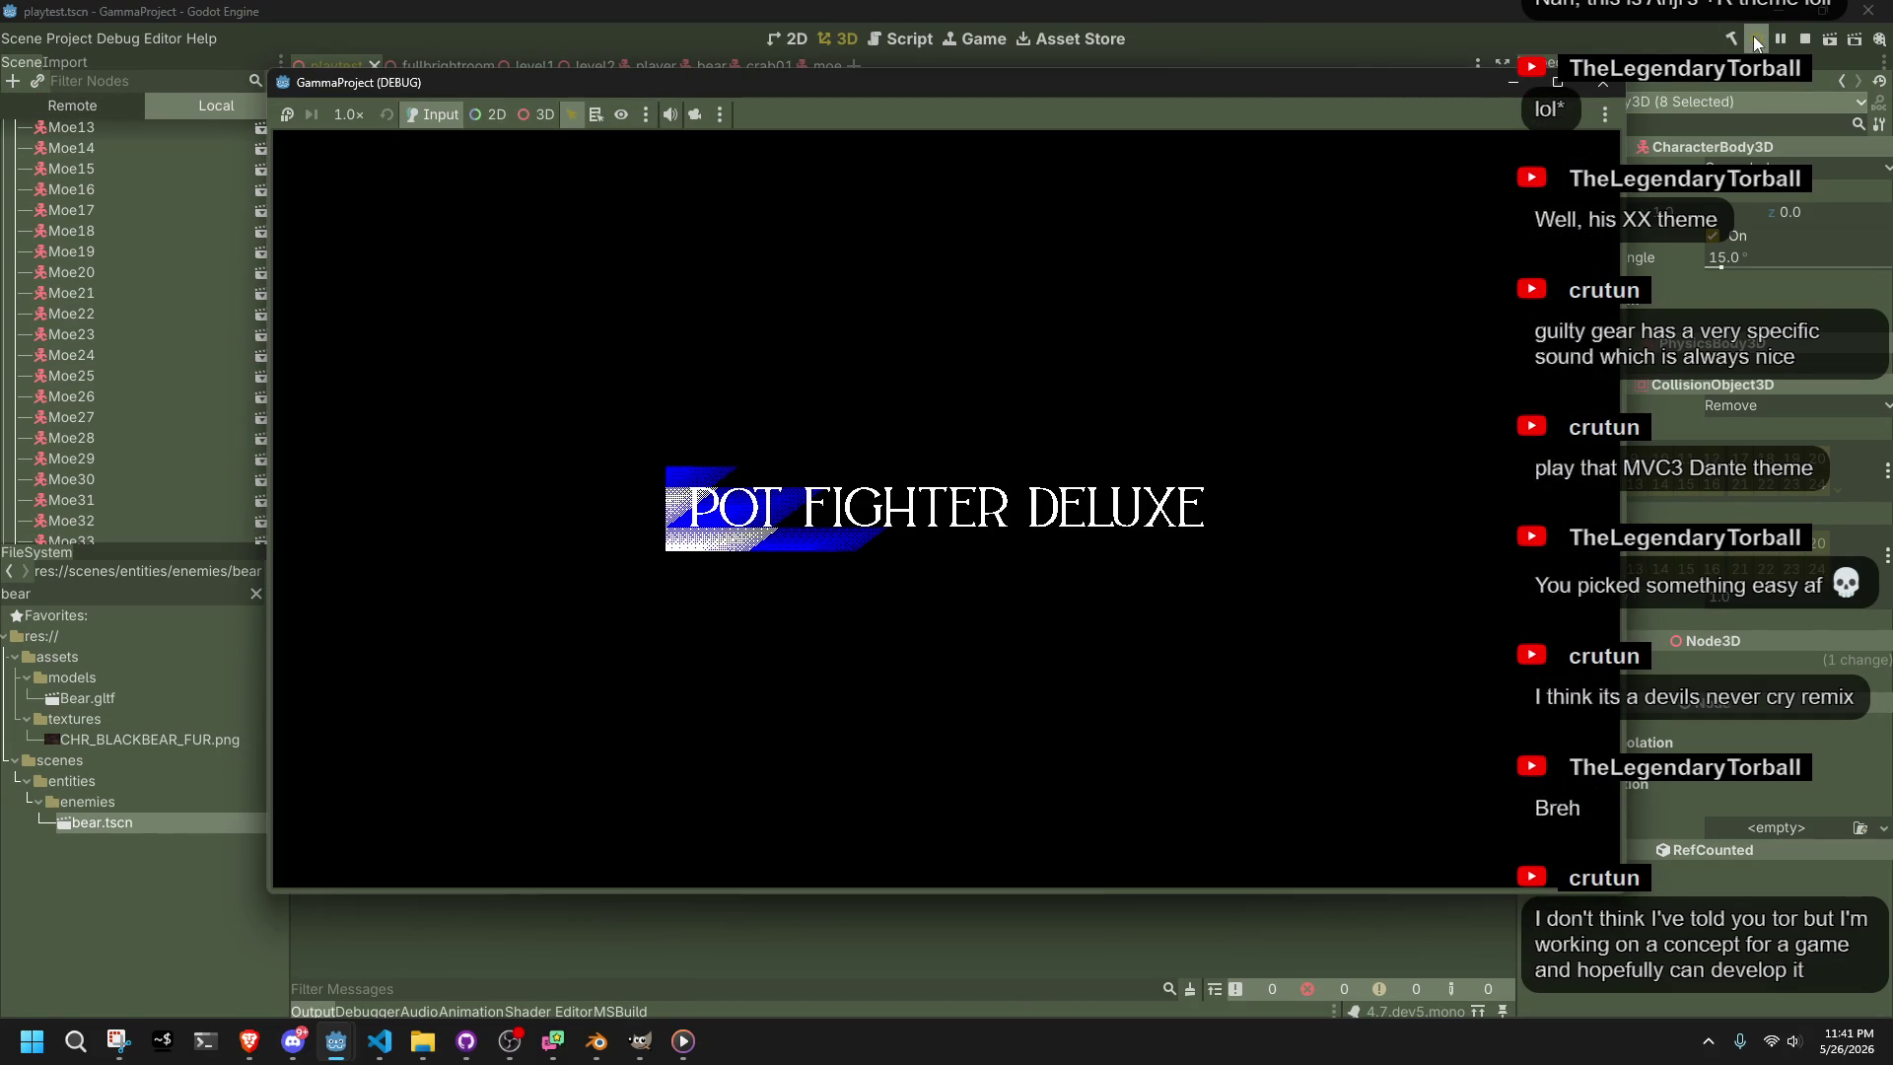
Run and jump toward the wall, then rotate the camera with L to face the bear herd
key(w)
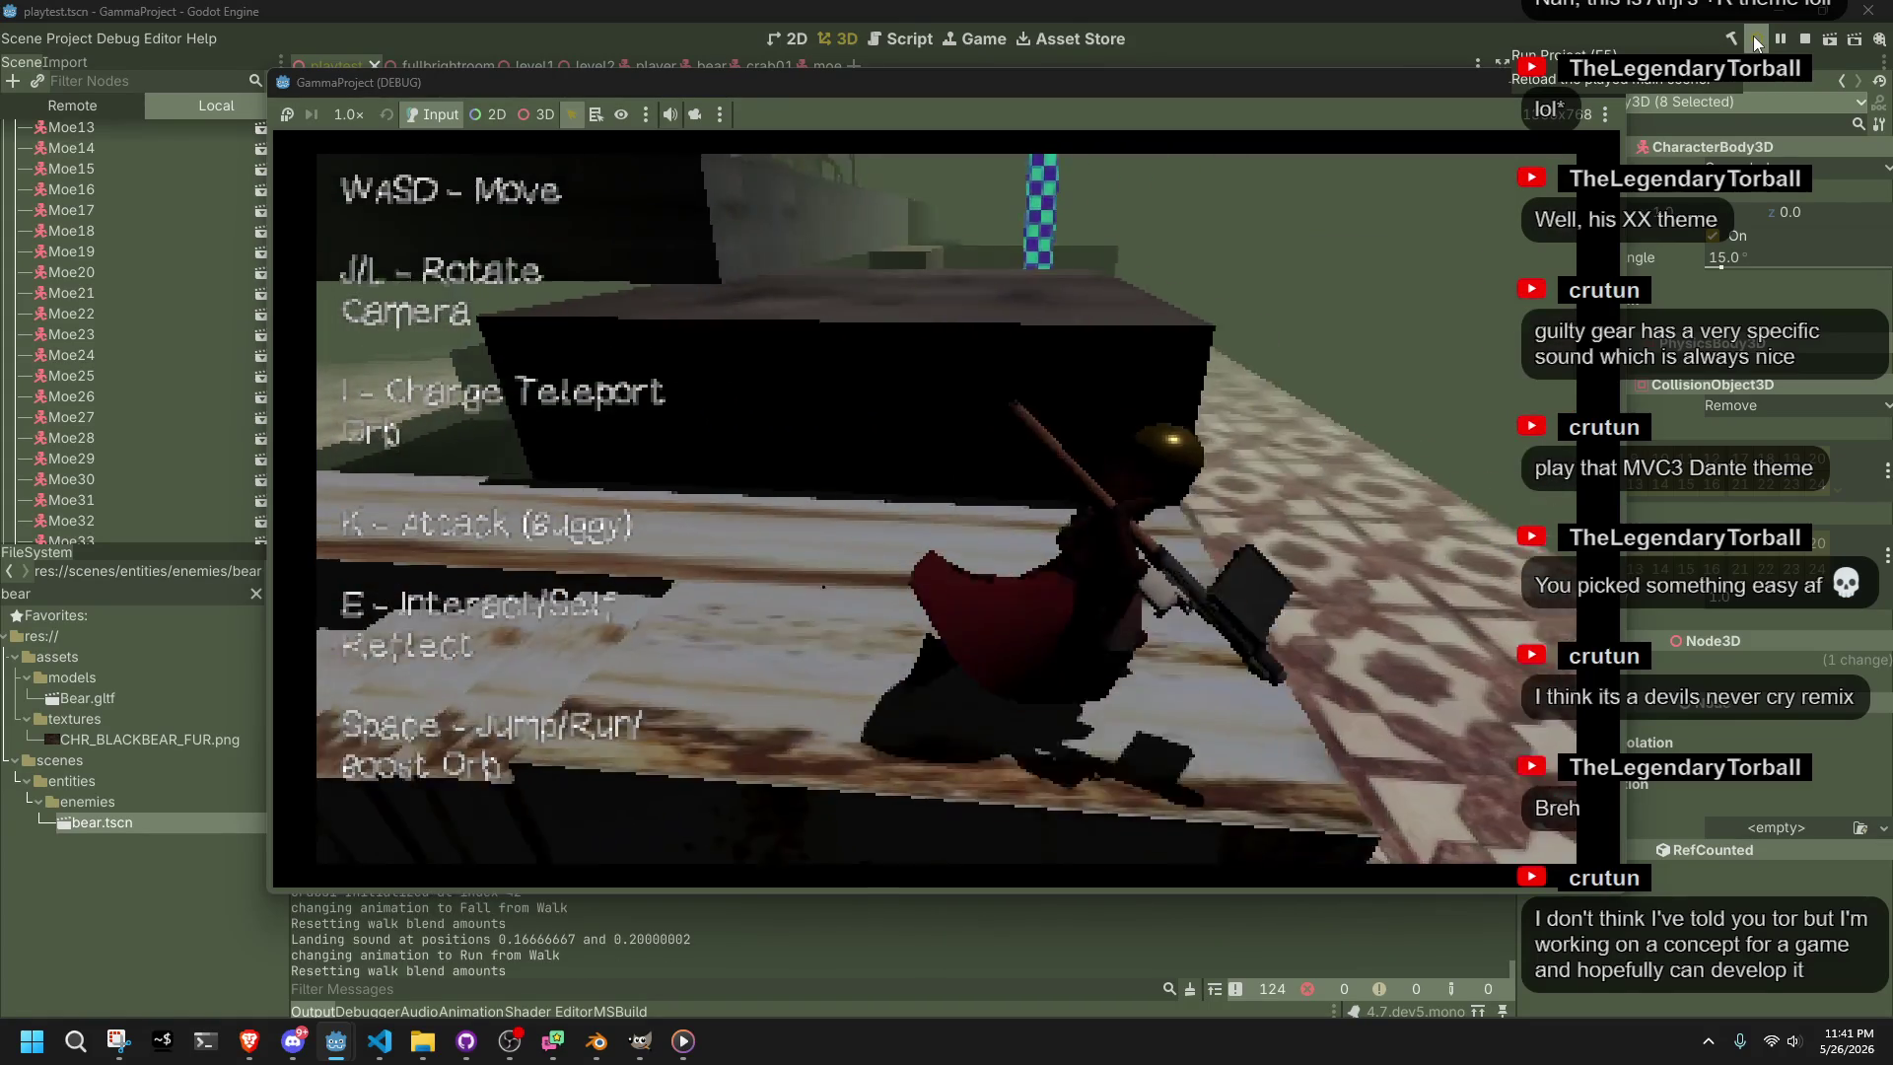
key(space)
key(w)
key(w)
key(w)
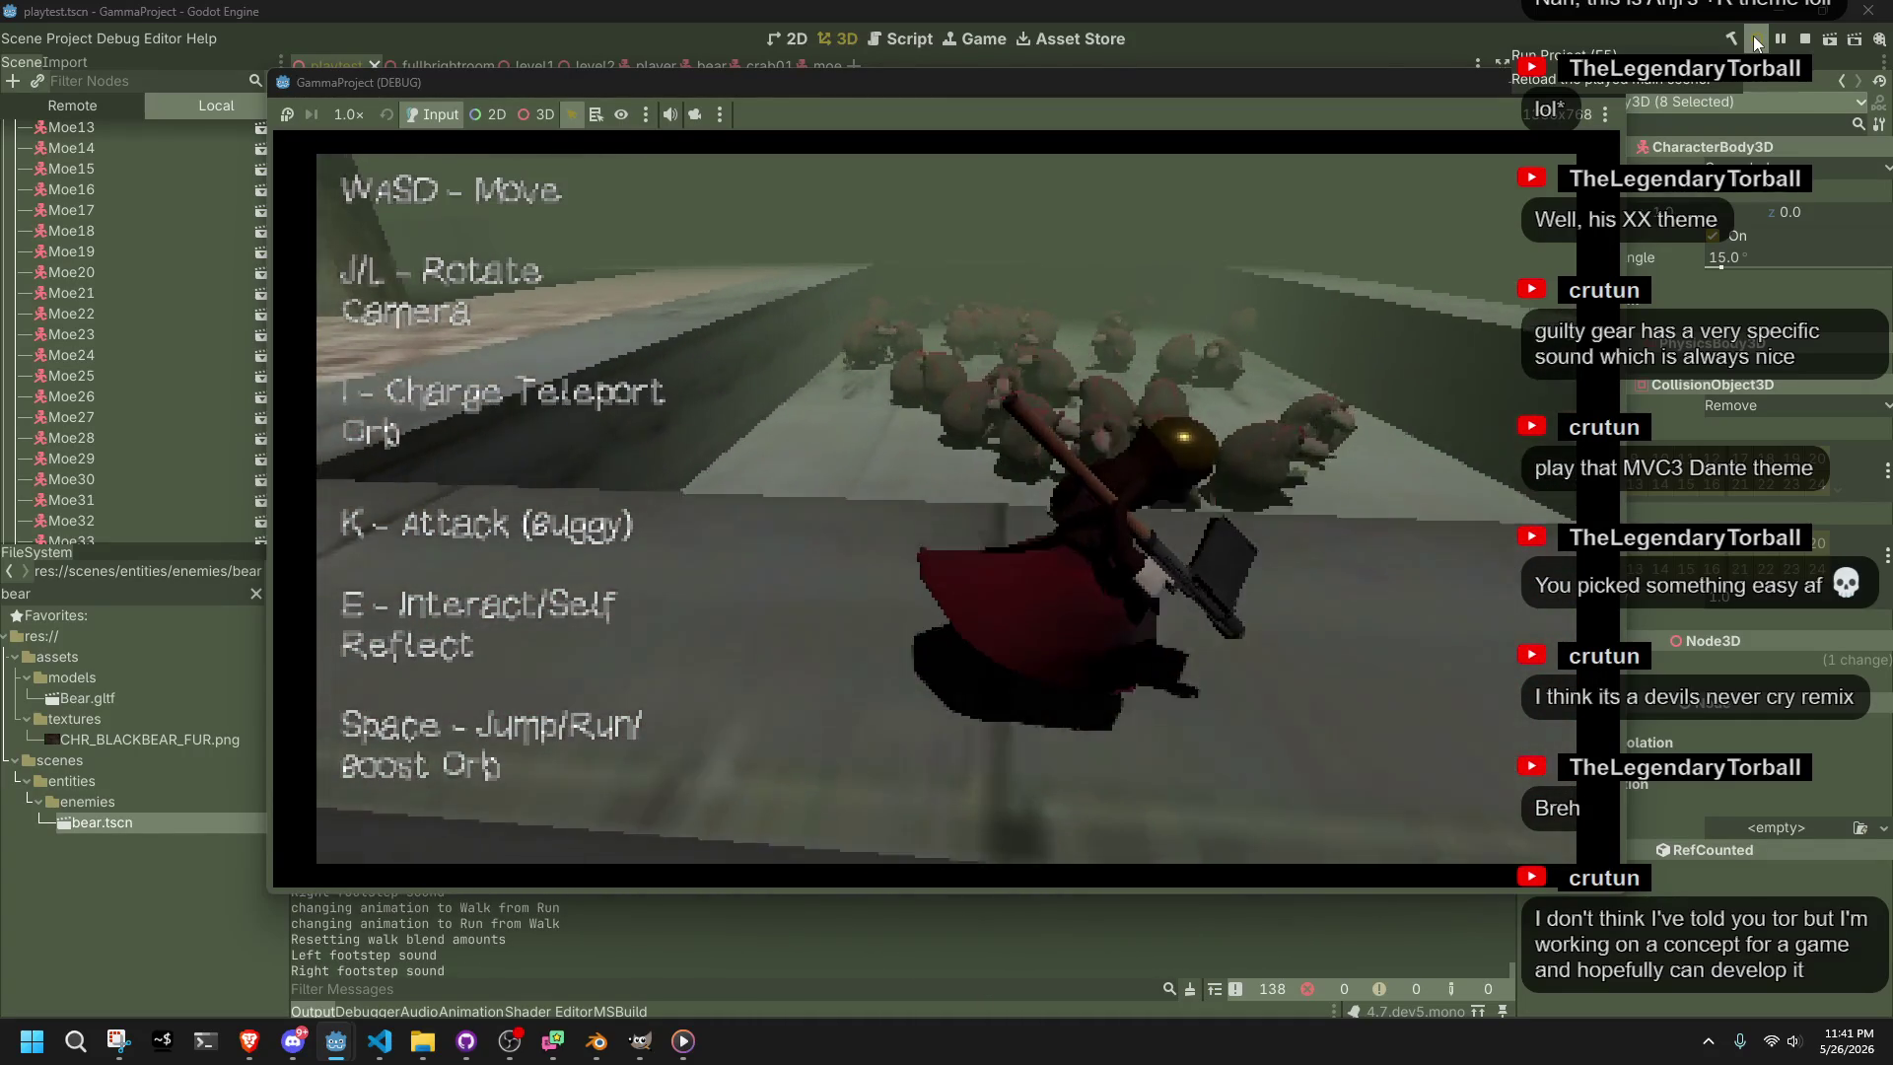
key(w)
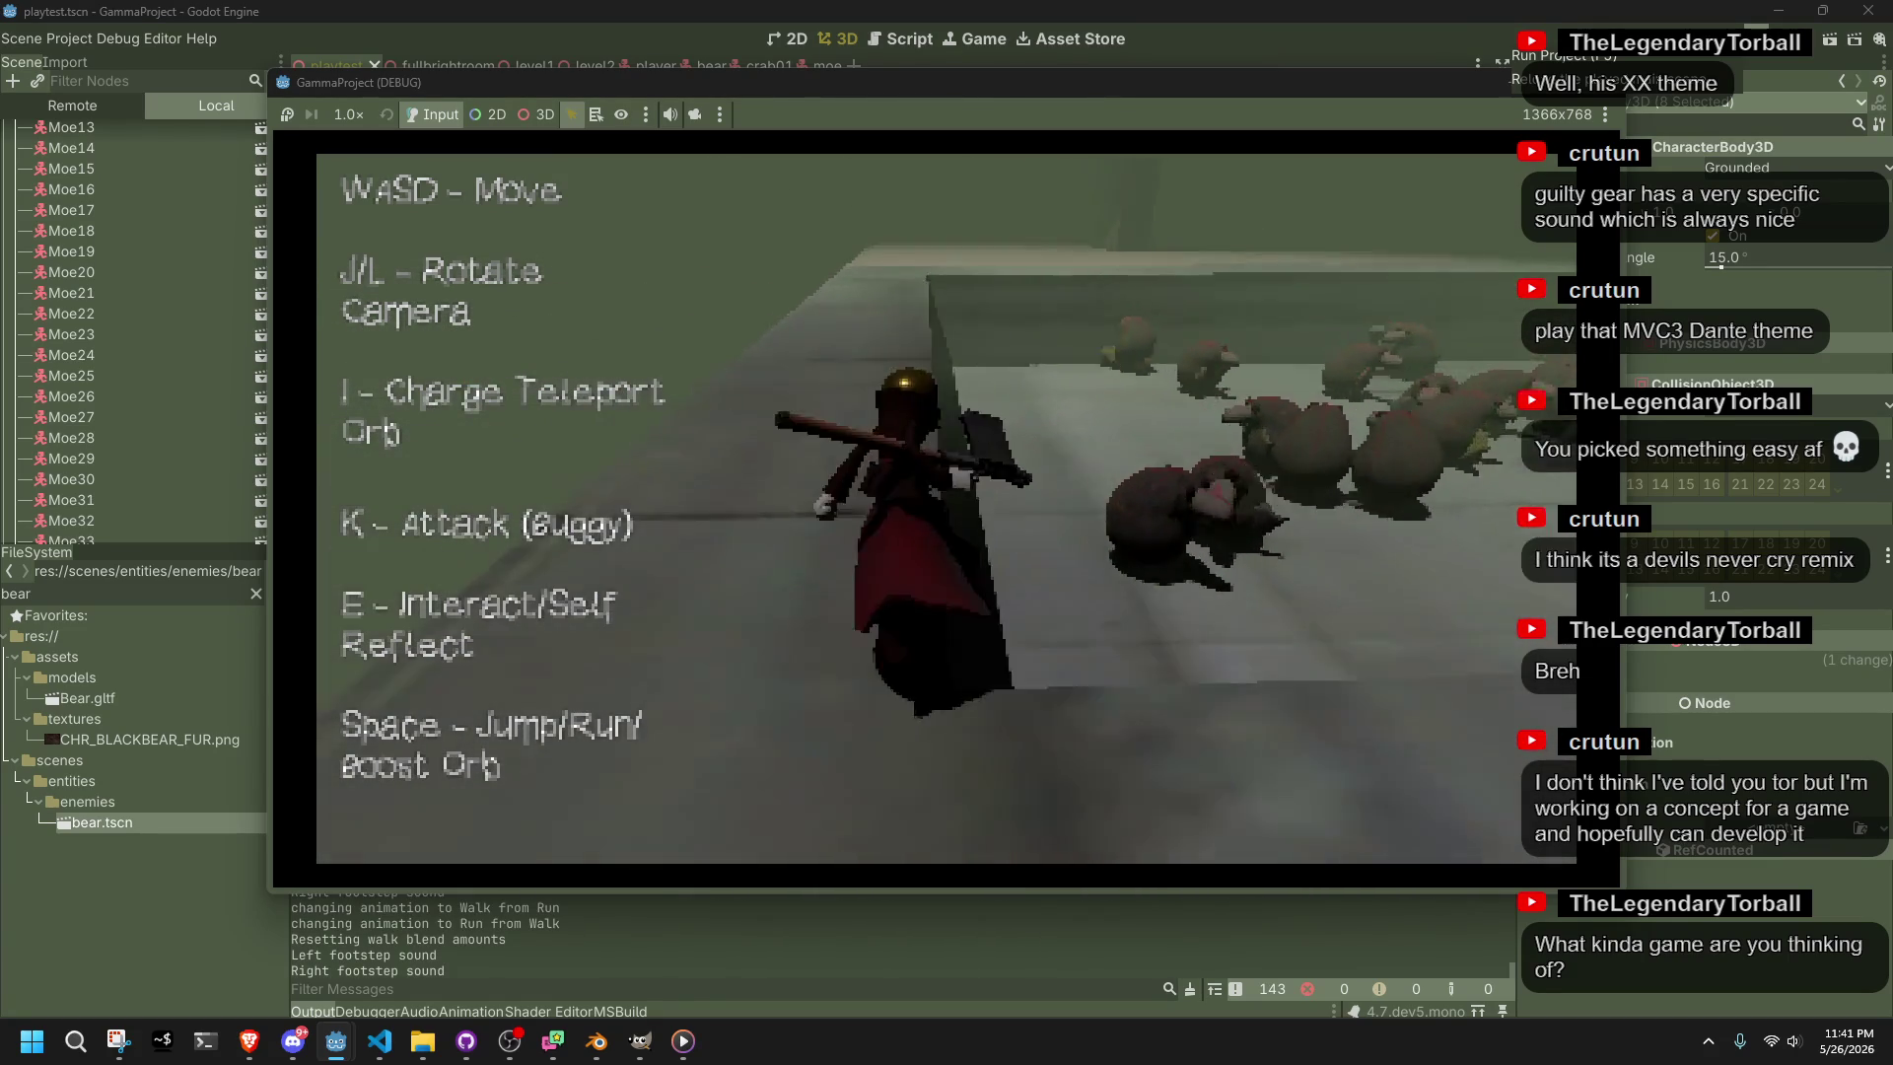
key(l)
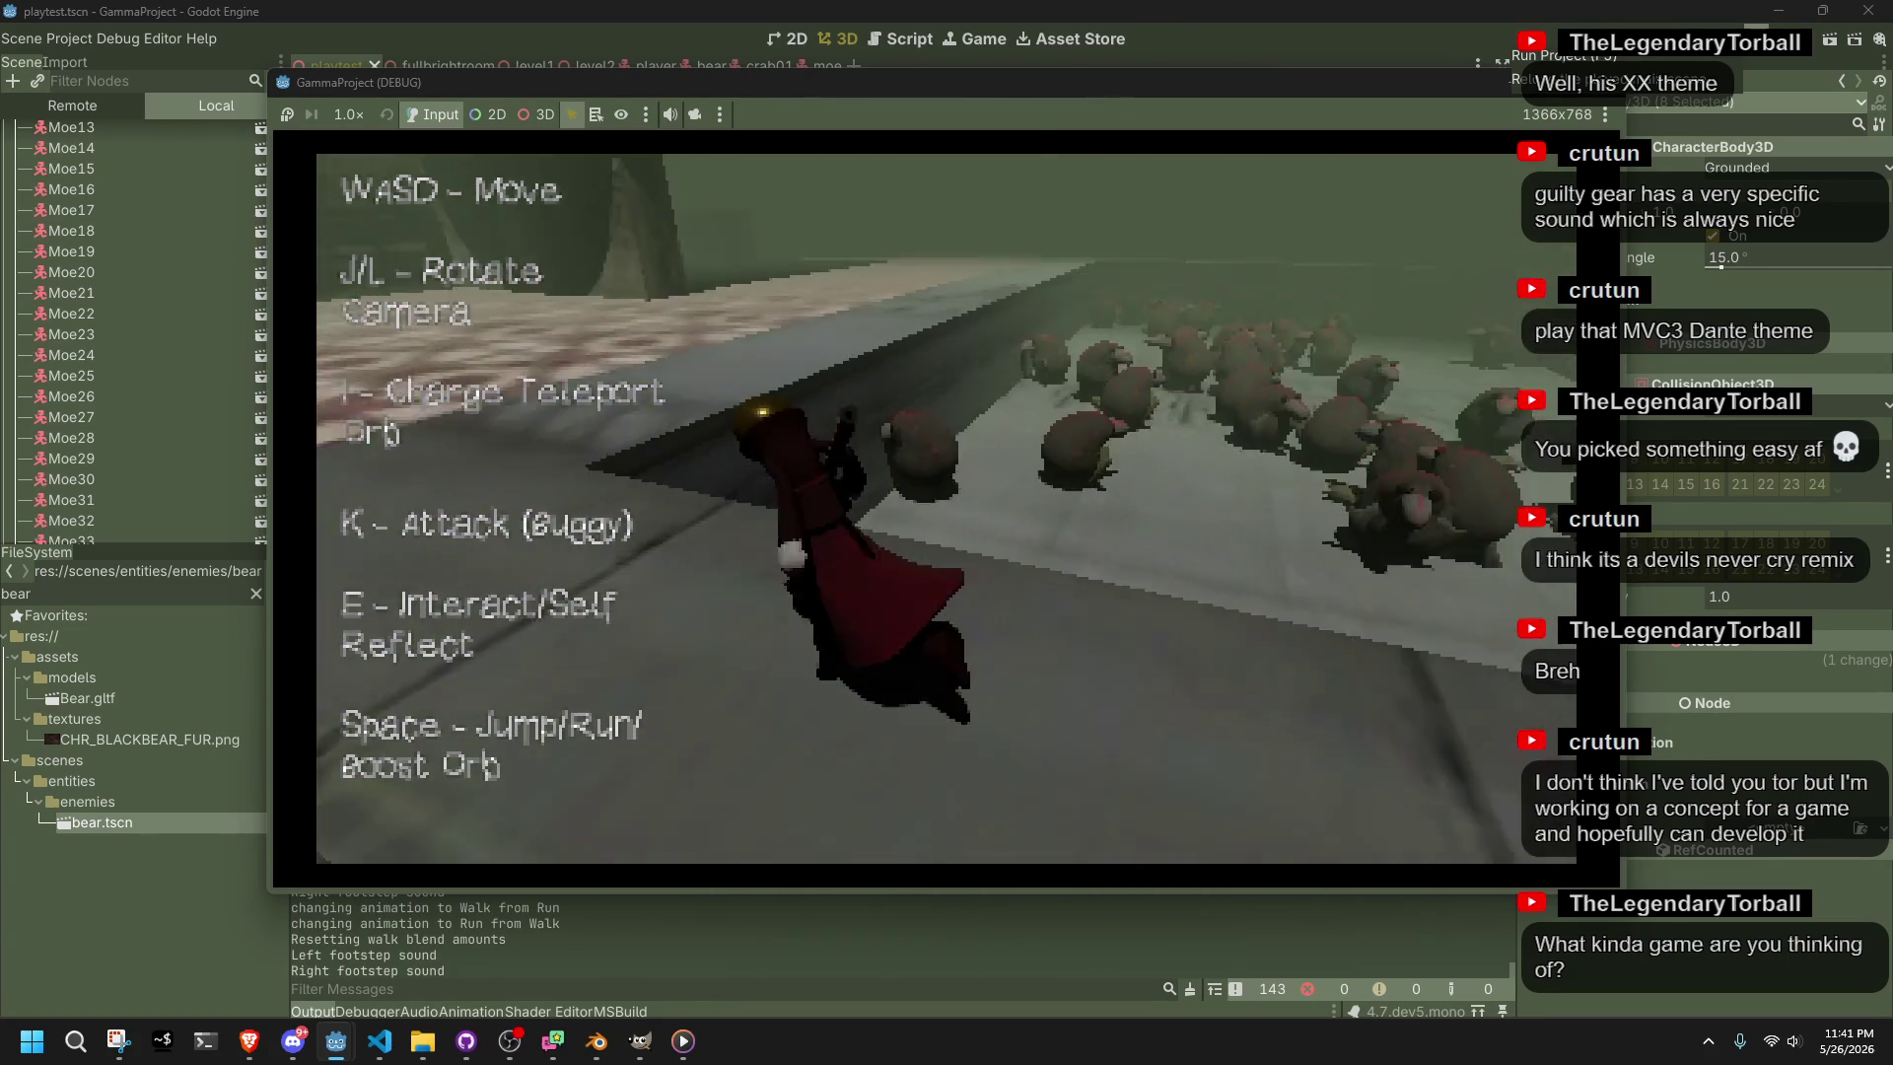
key(l)
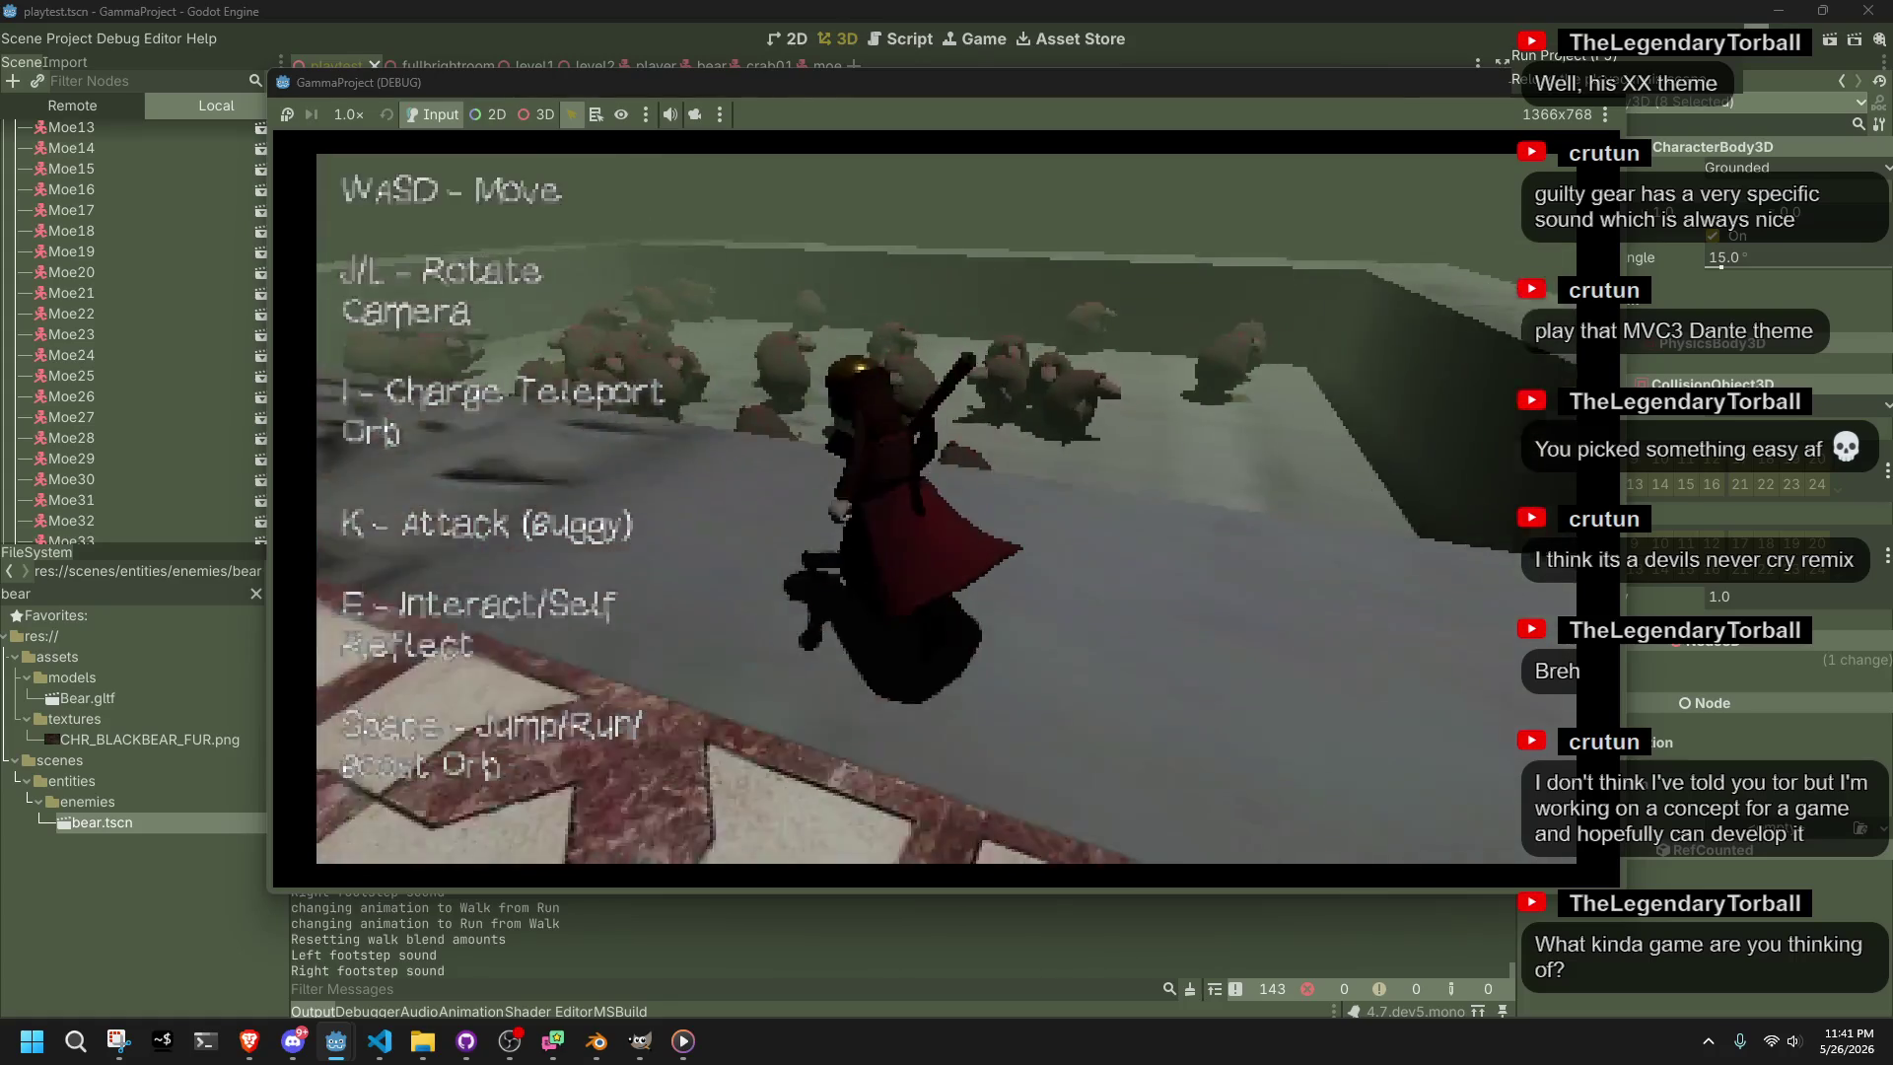
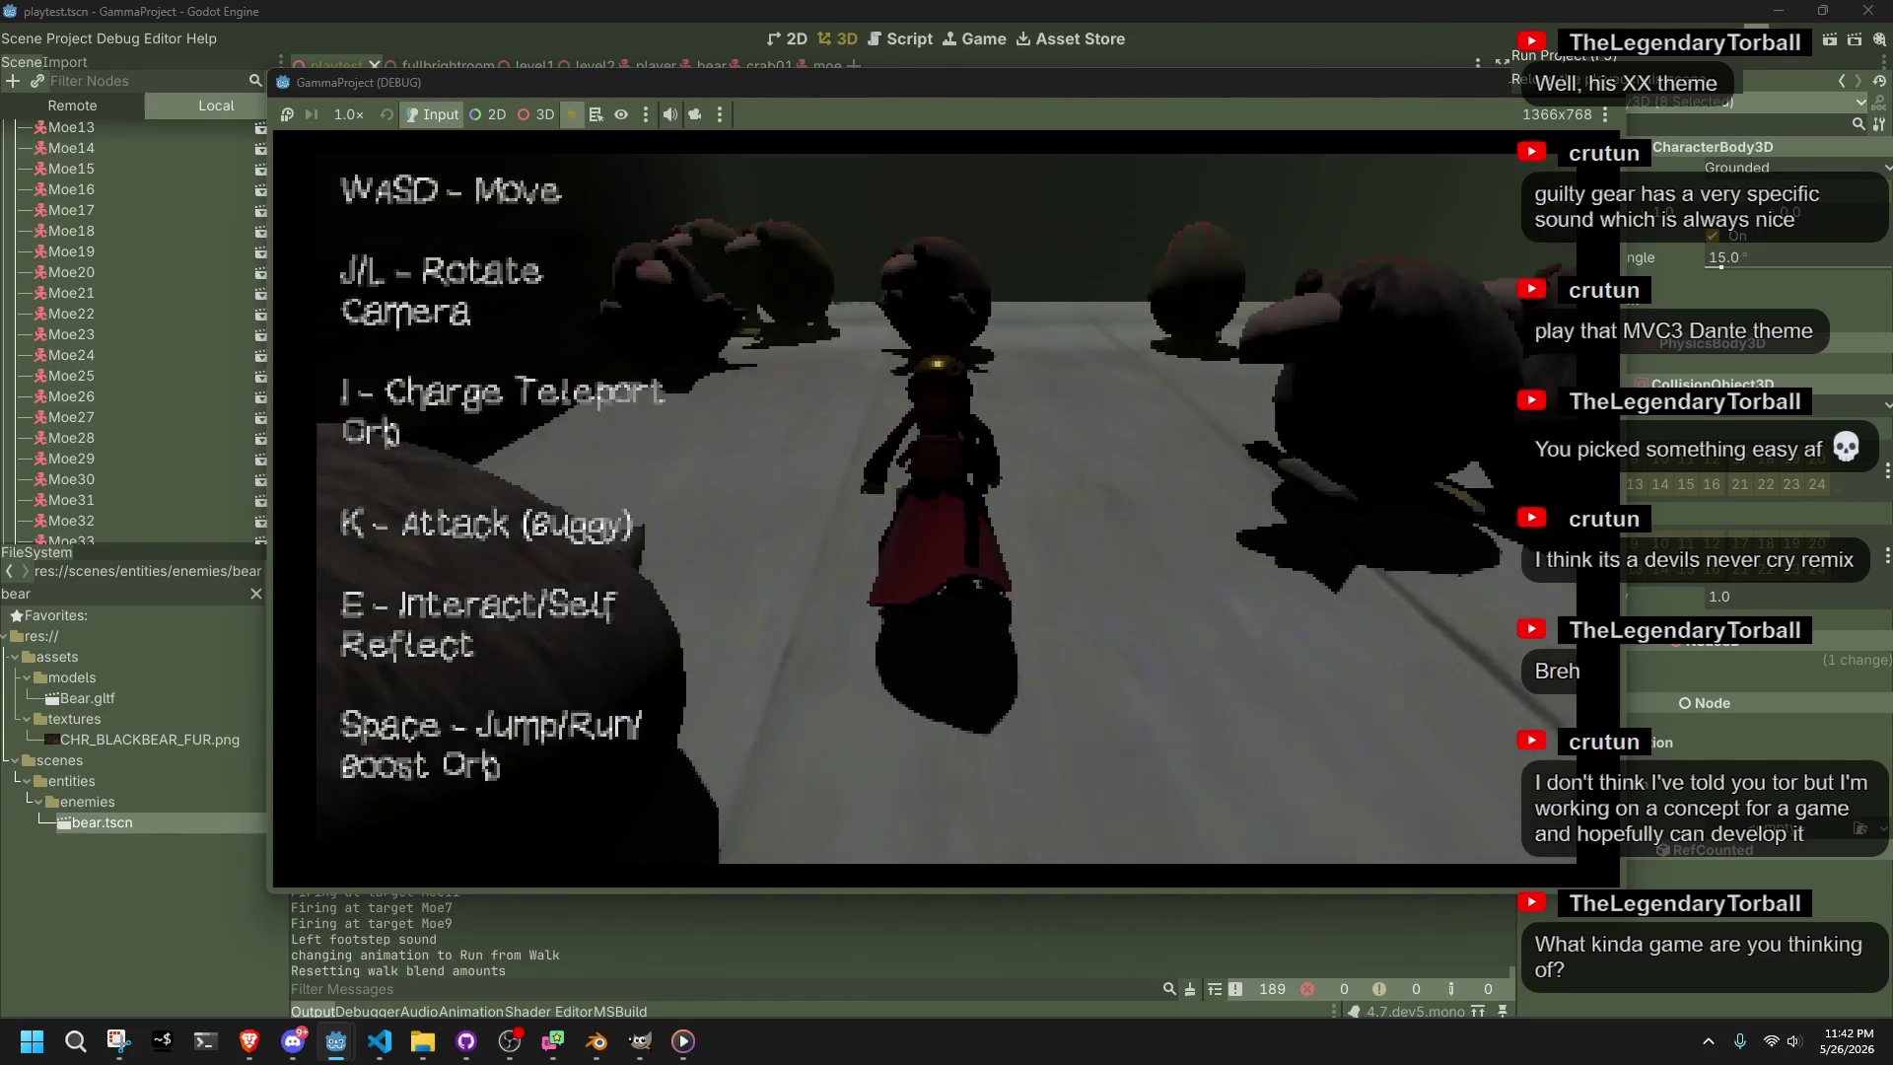
Swing the weapon, then jump toward the bears and land among them
key(k)
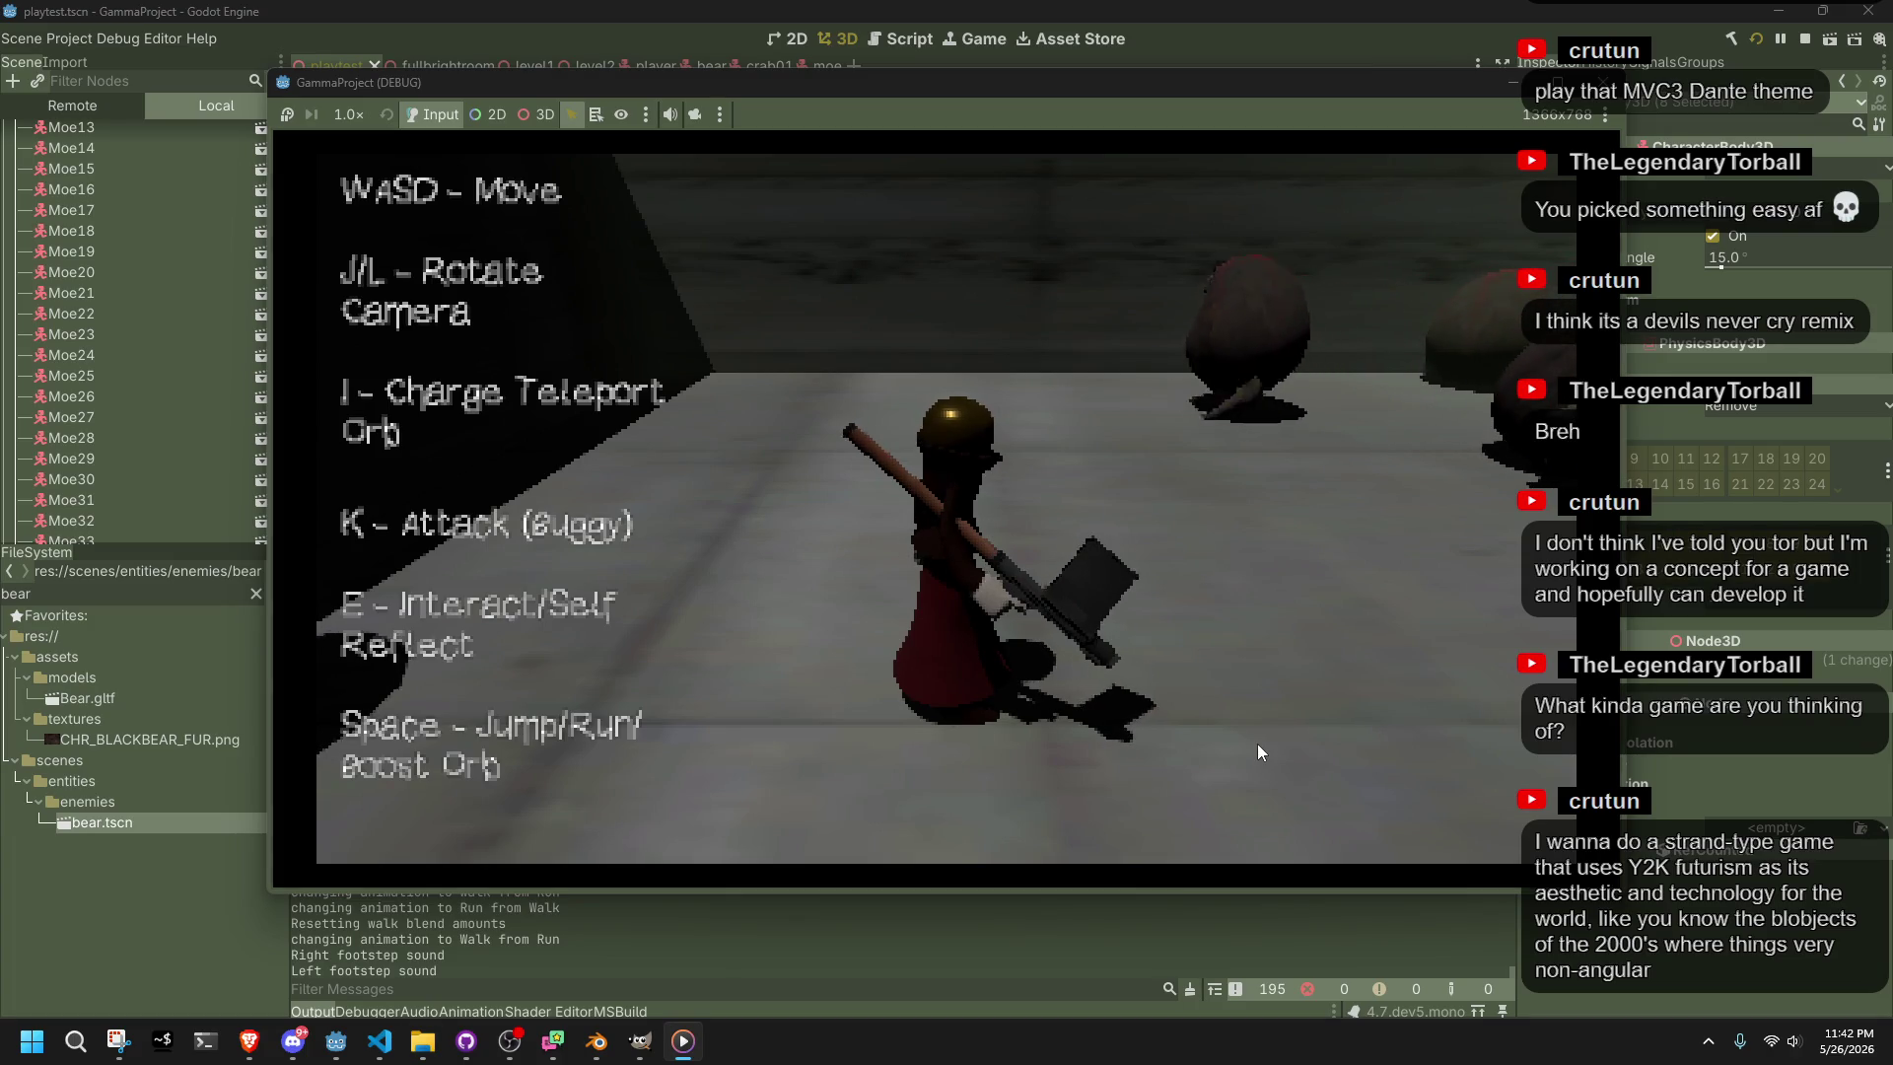
key(space)
key(w)
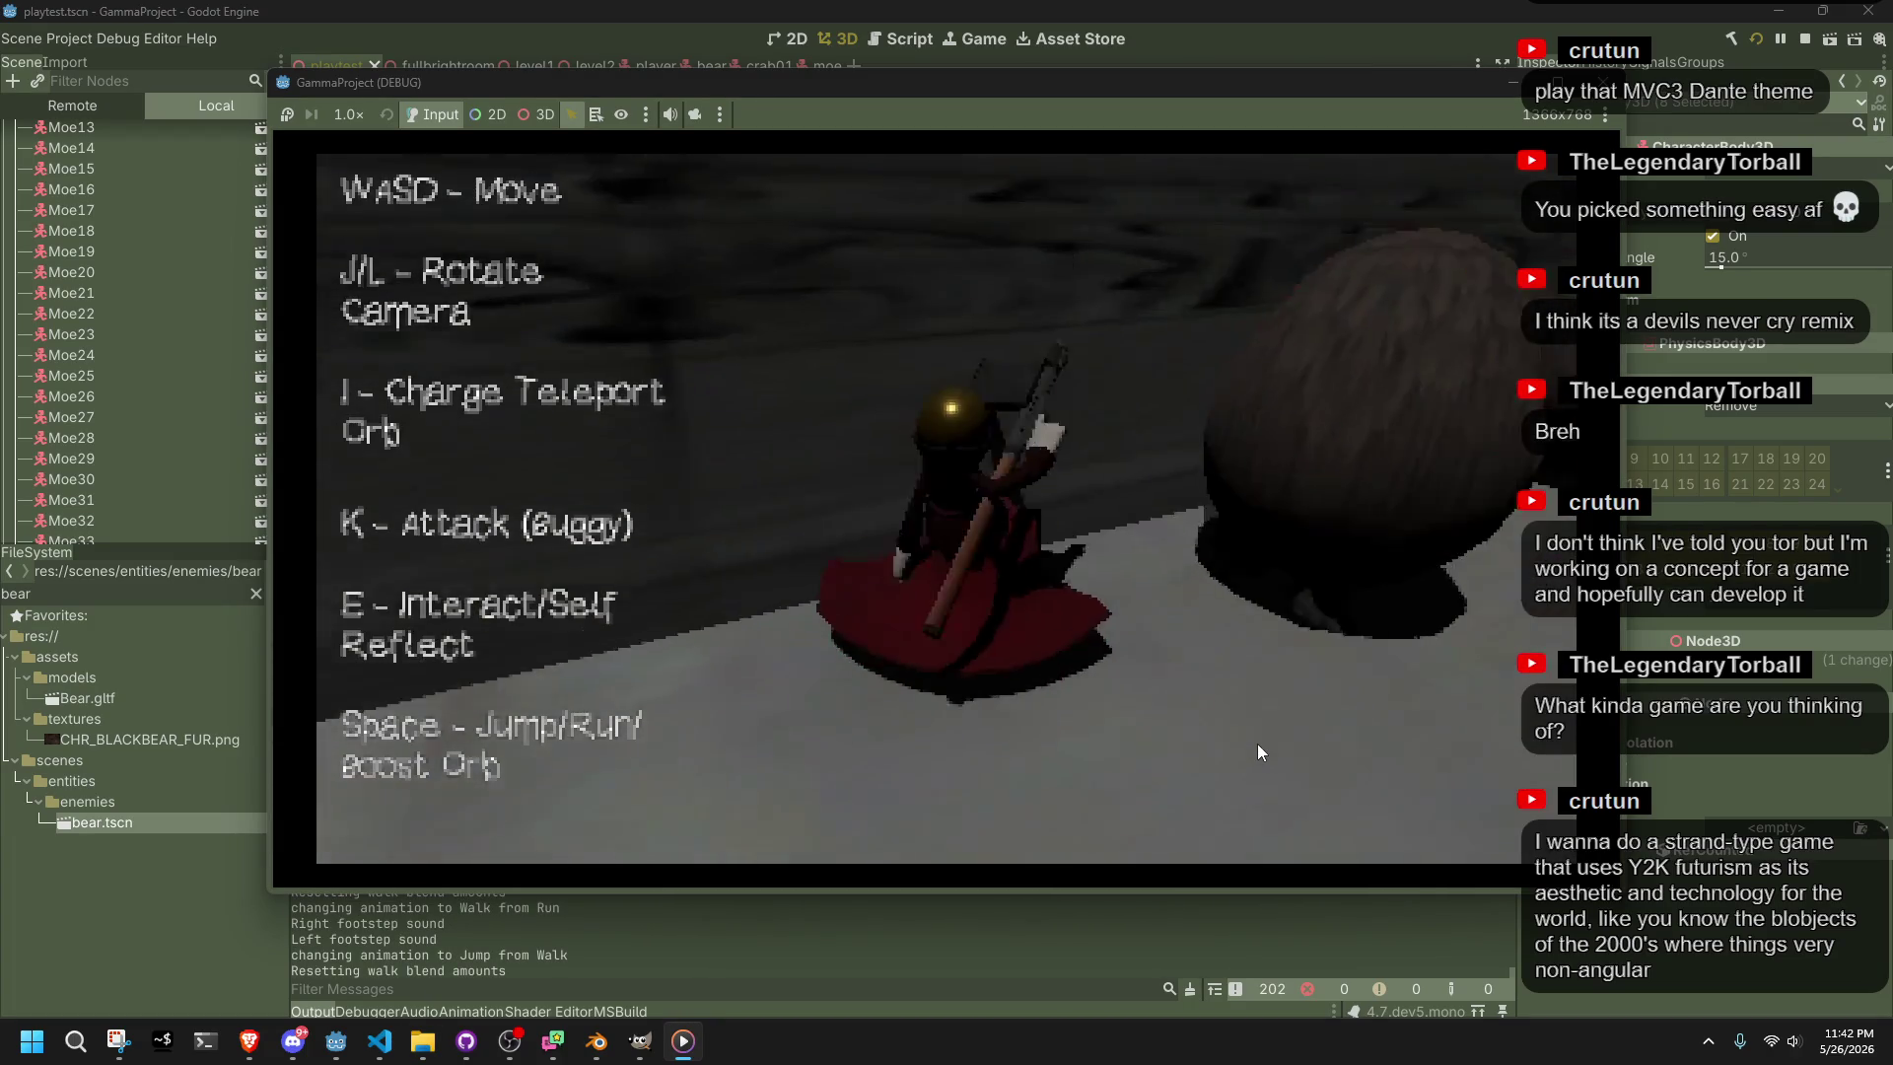
key(w)
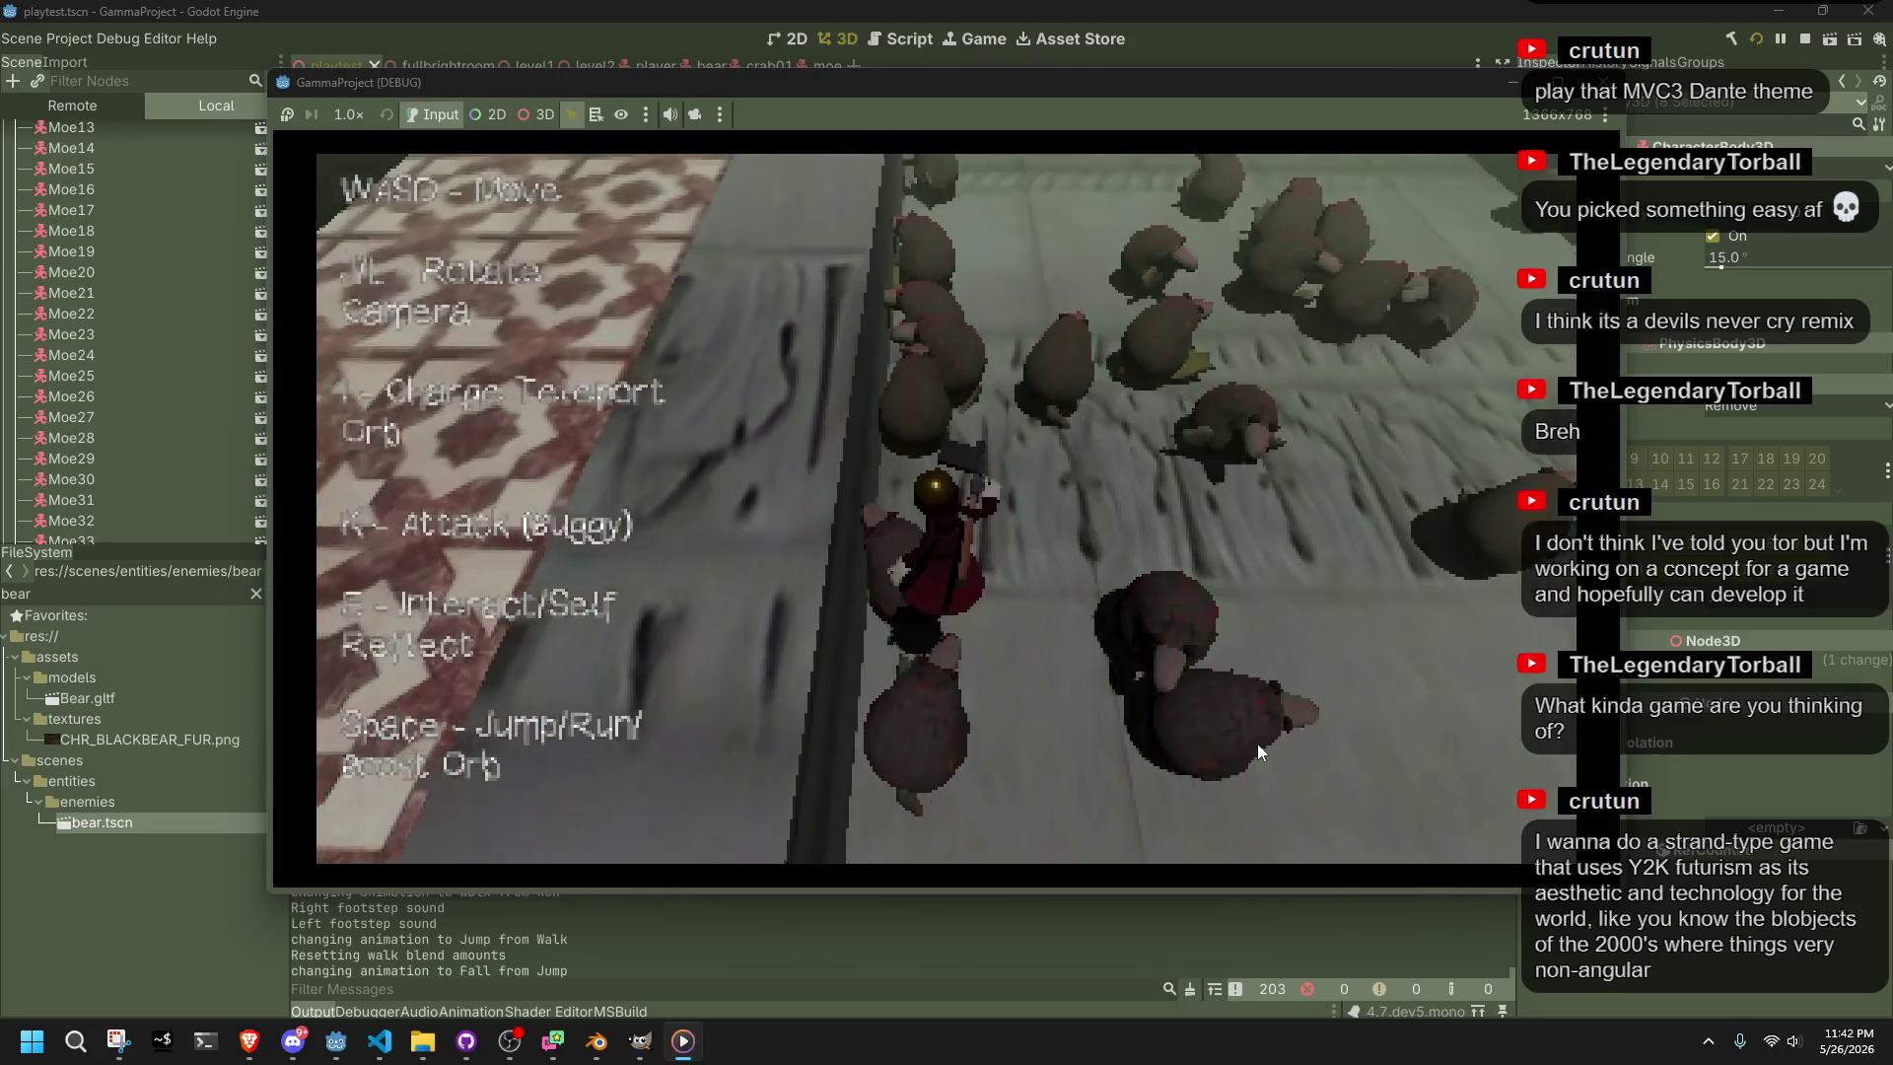
Drop off the edge and run across the bear-filled floor toward the wall
key(w)
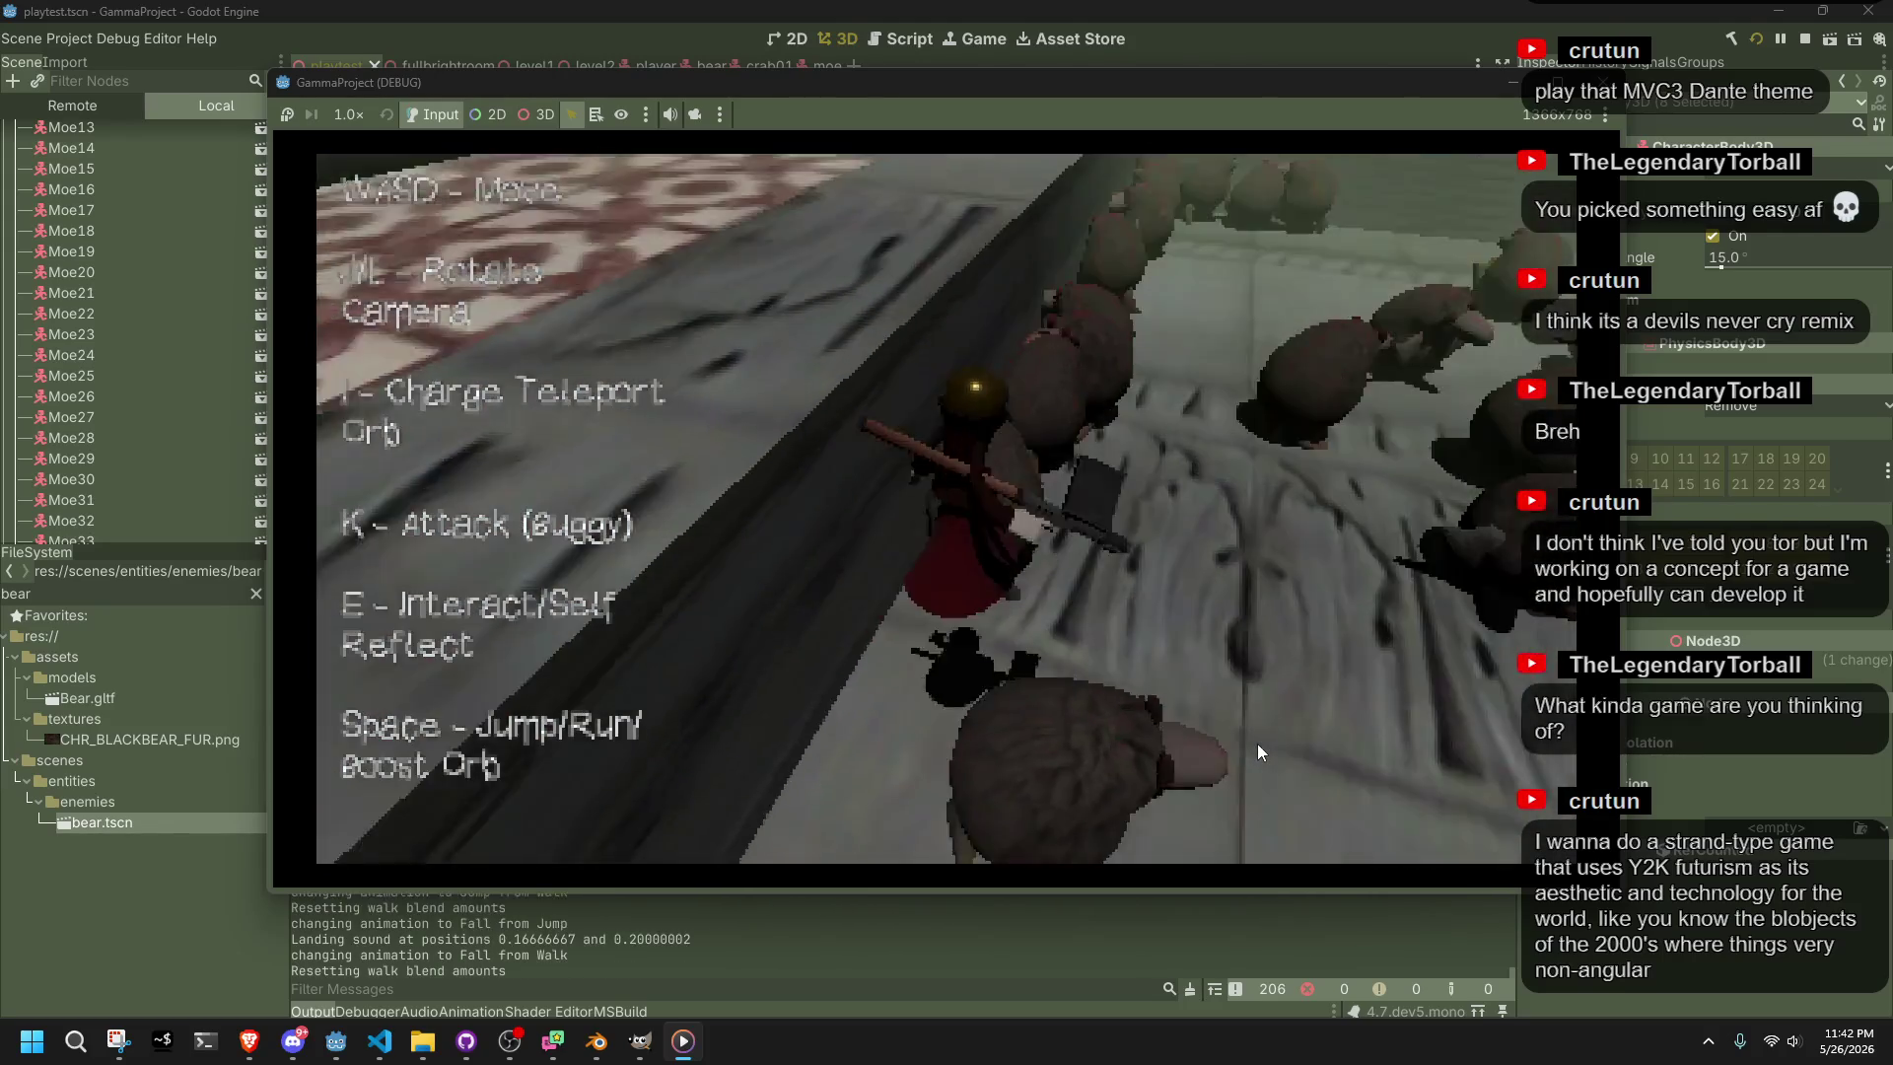
key(w)
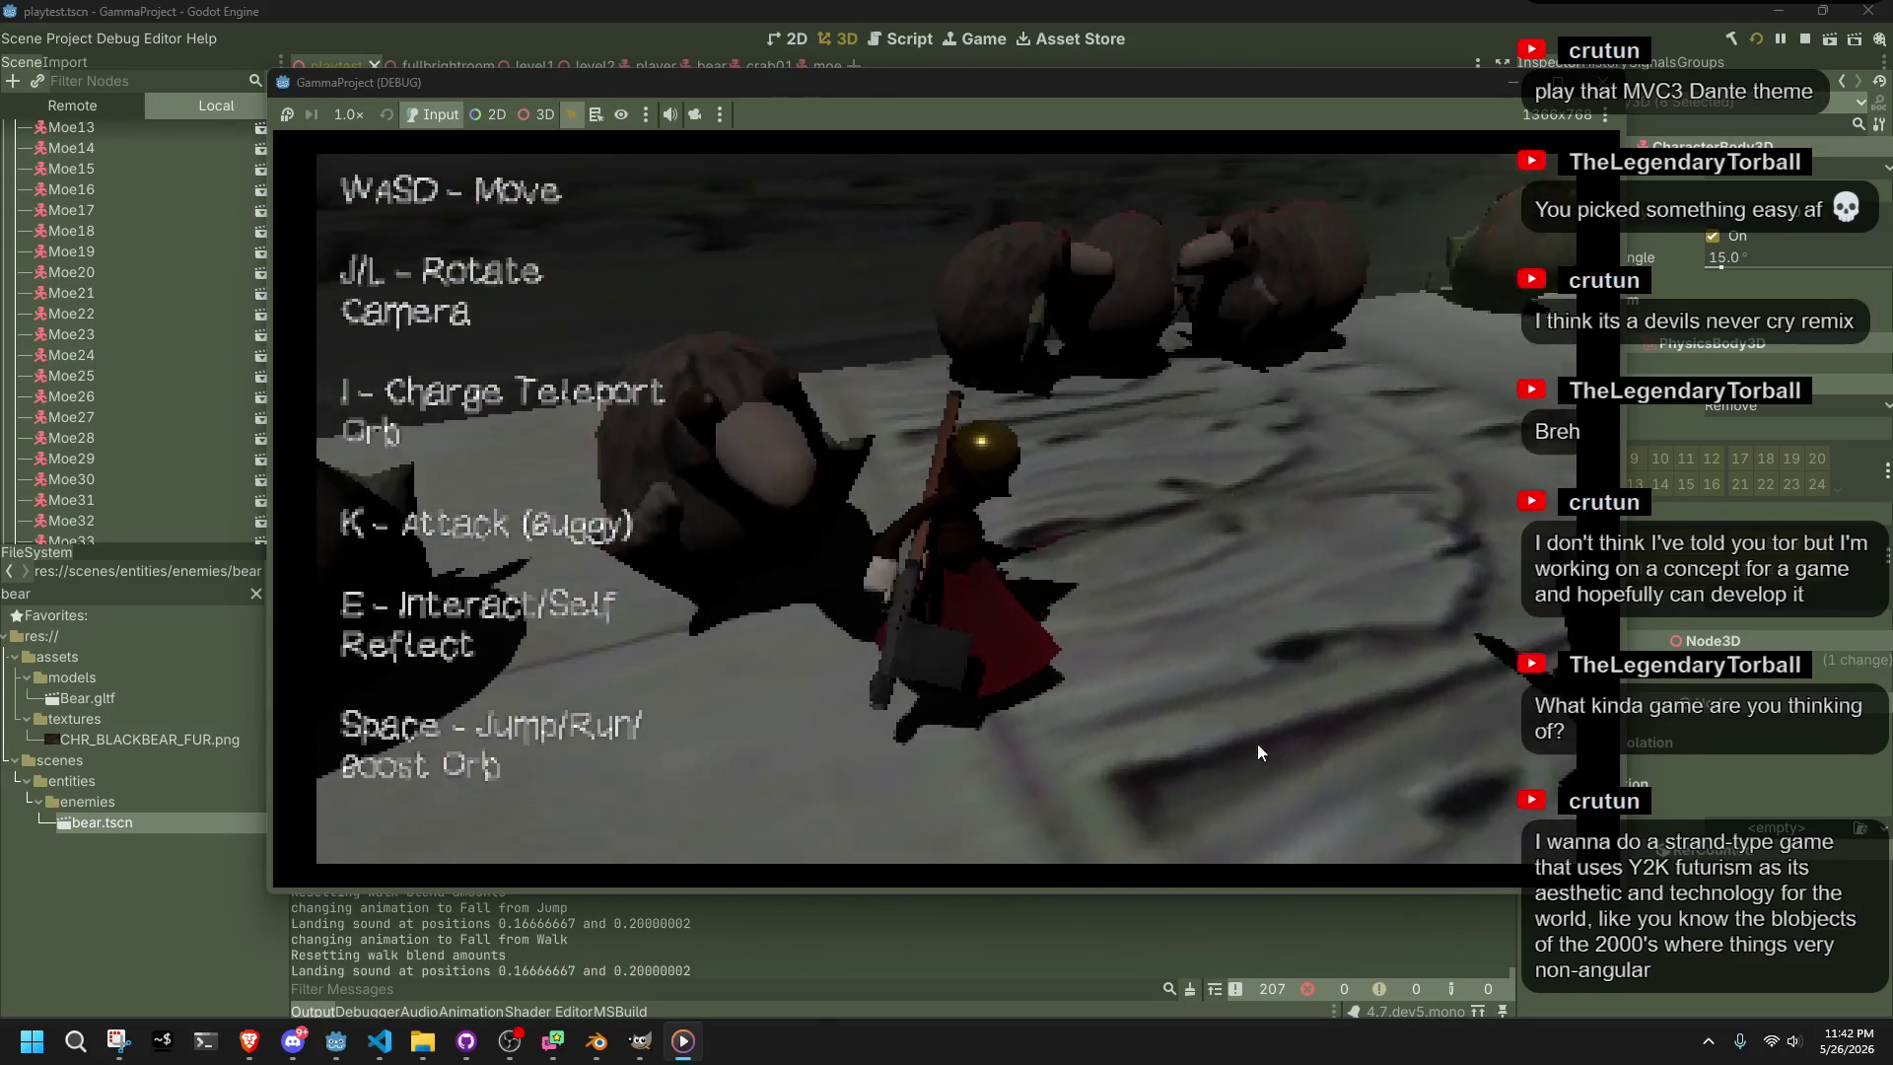
key(w)
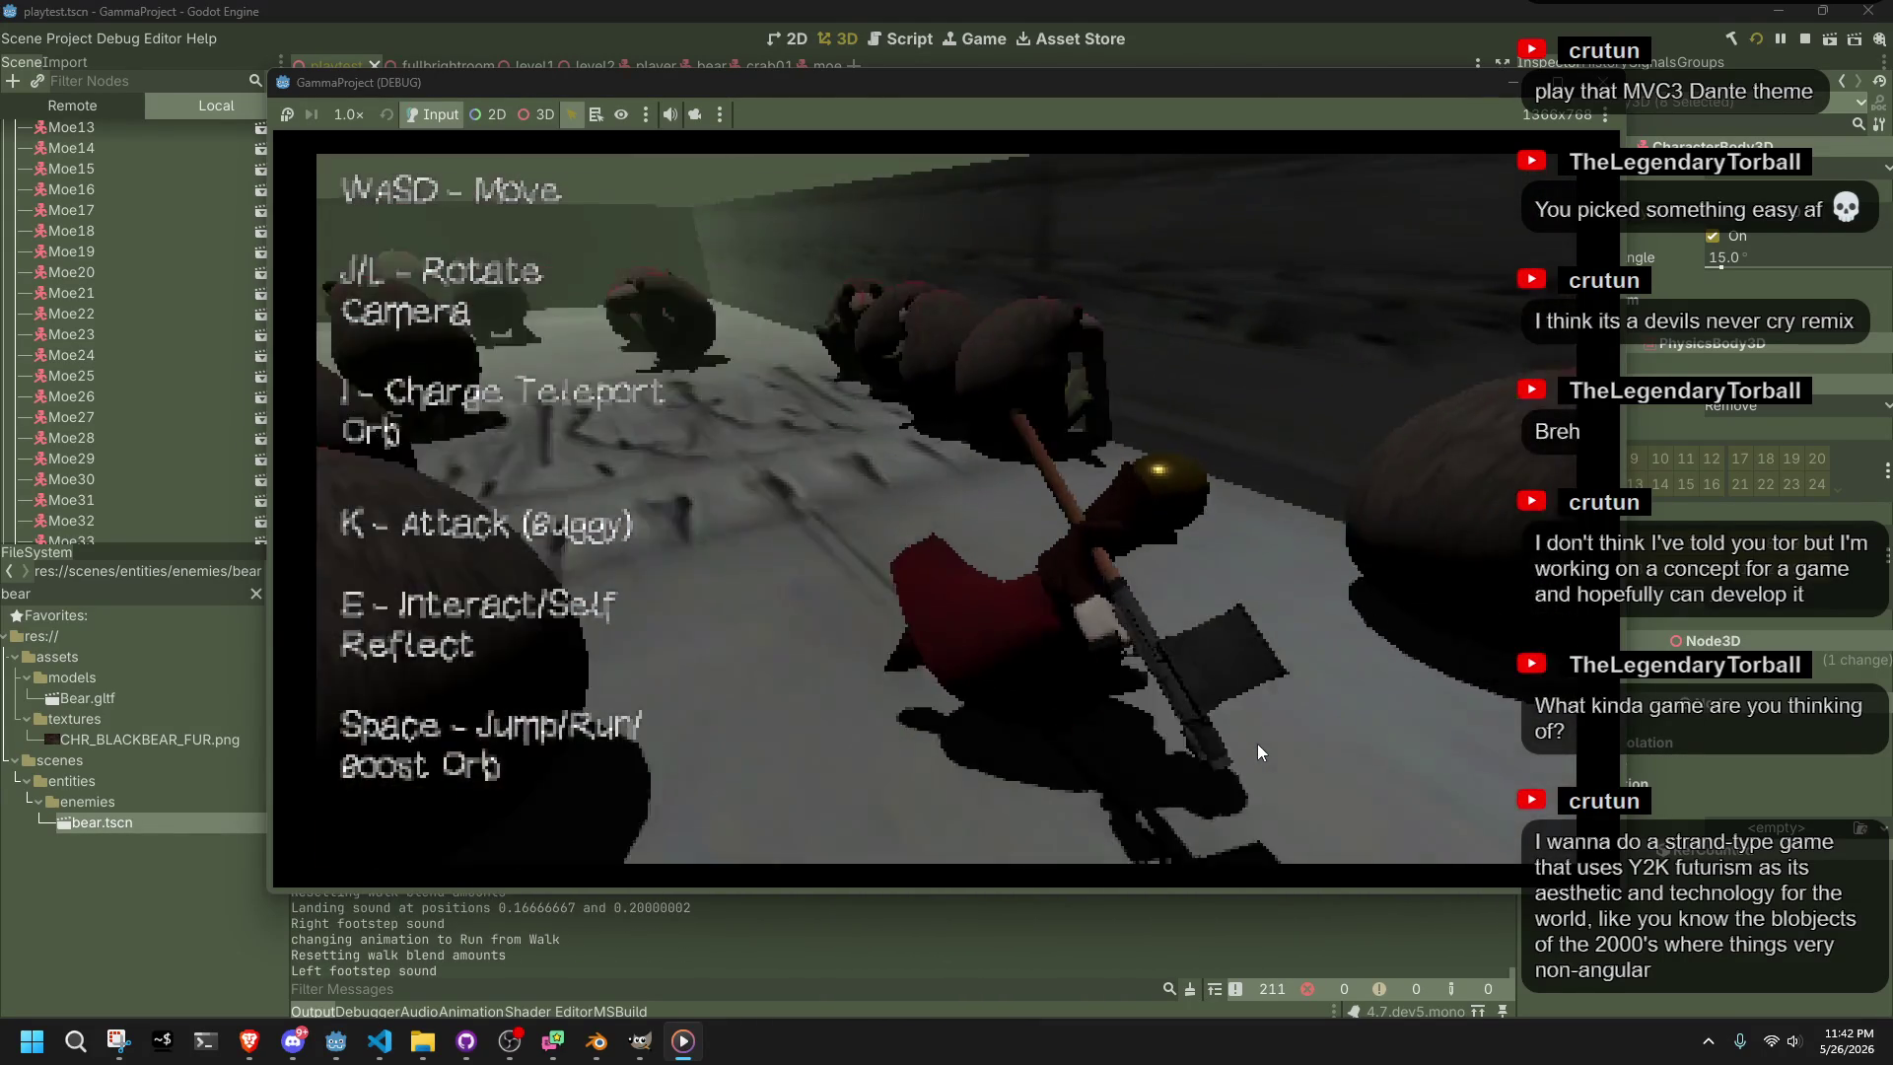
key(w)
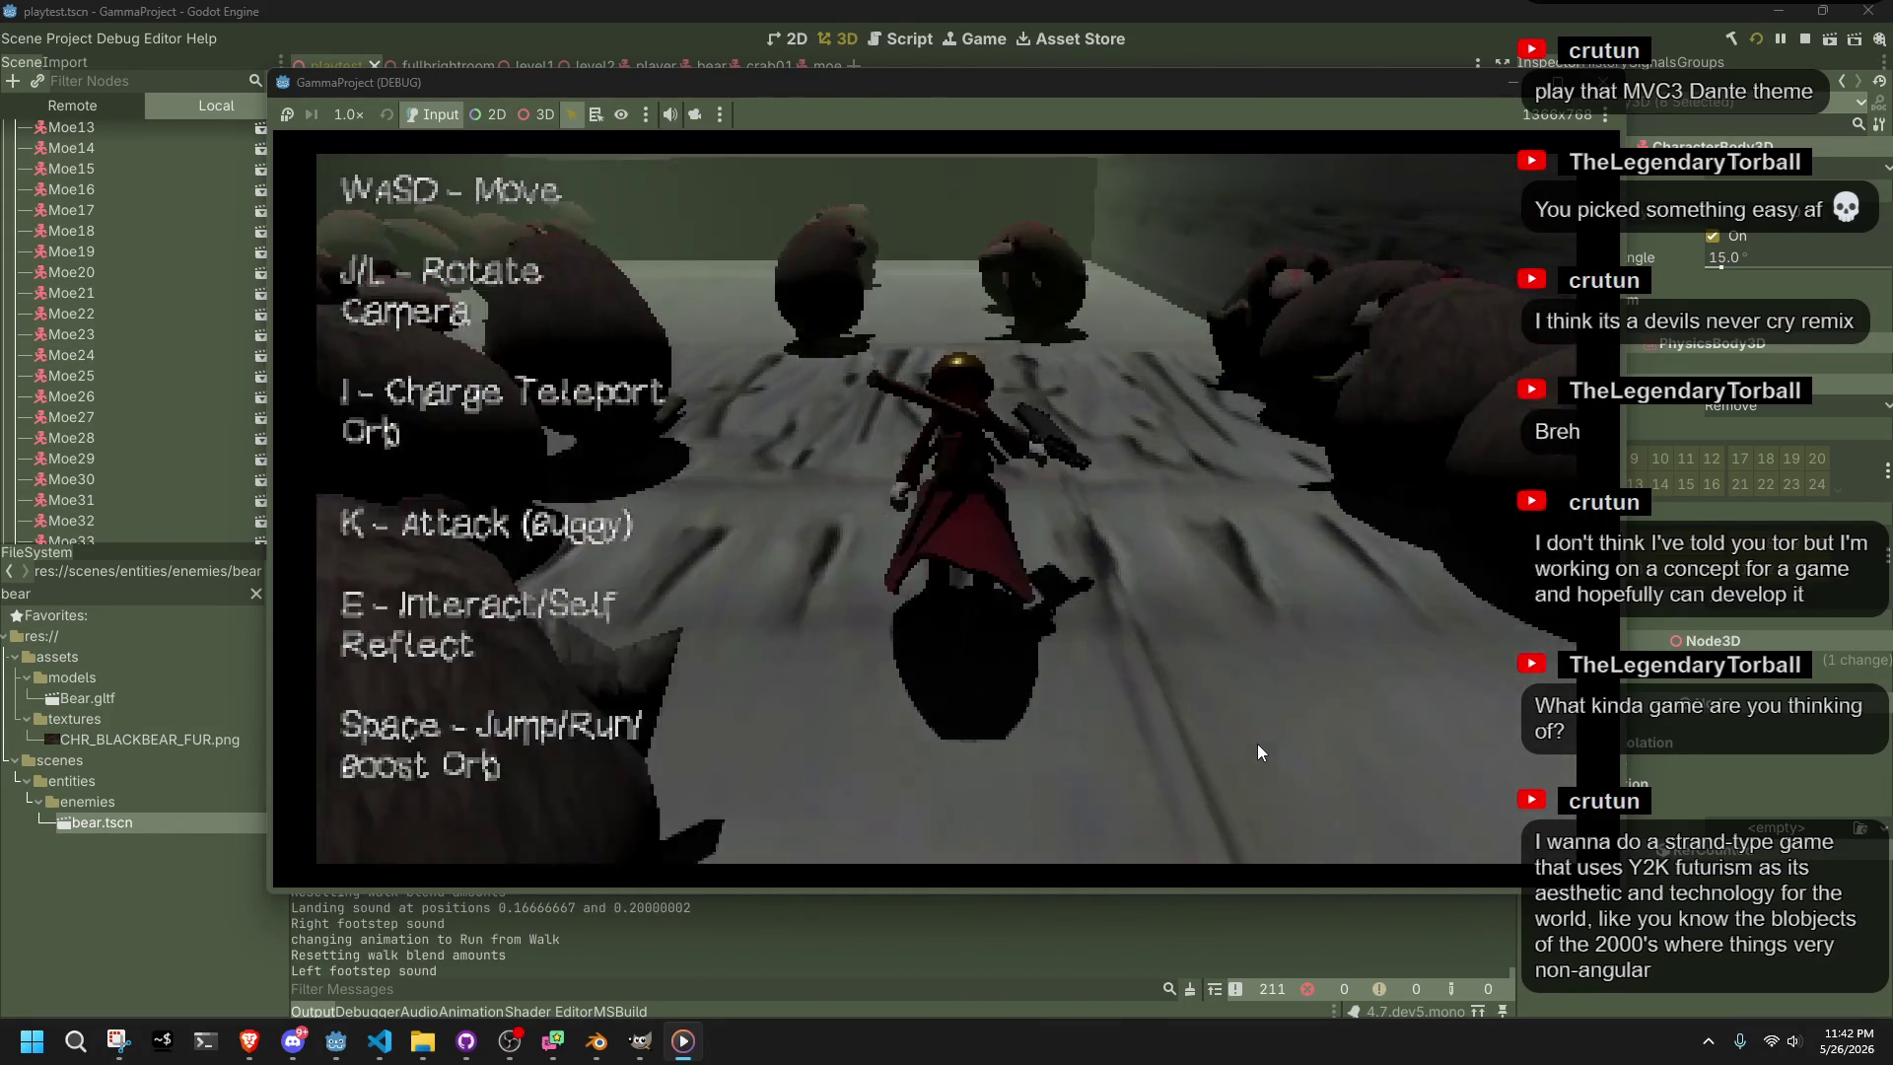
key(w)
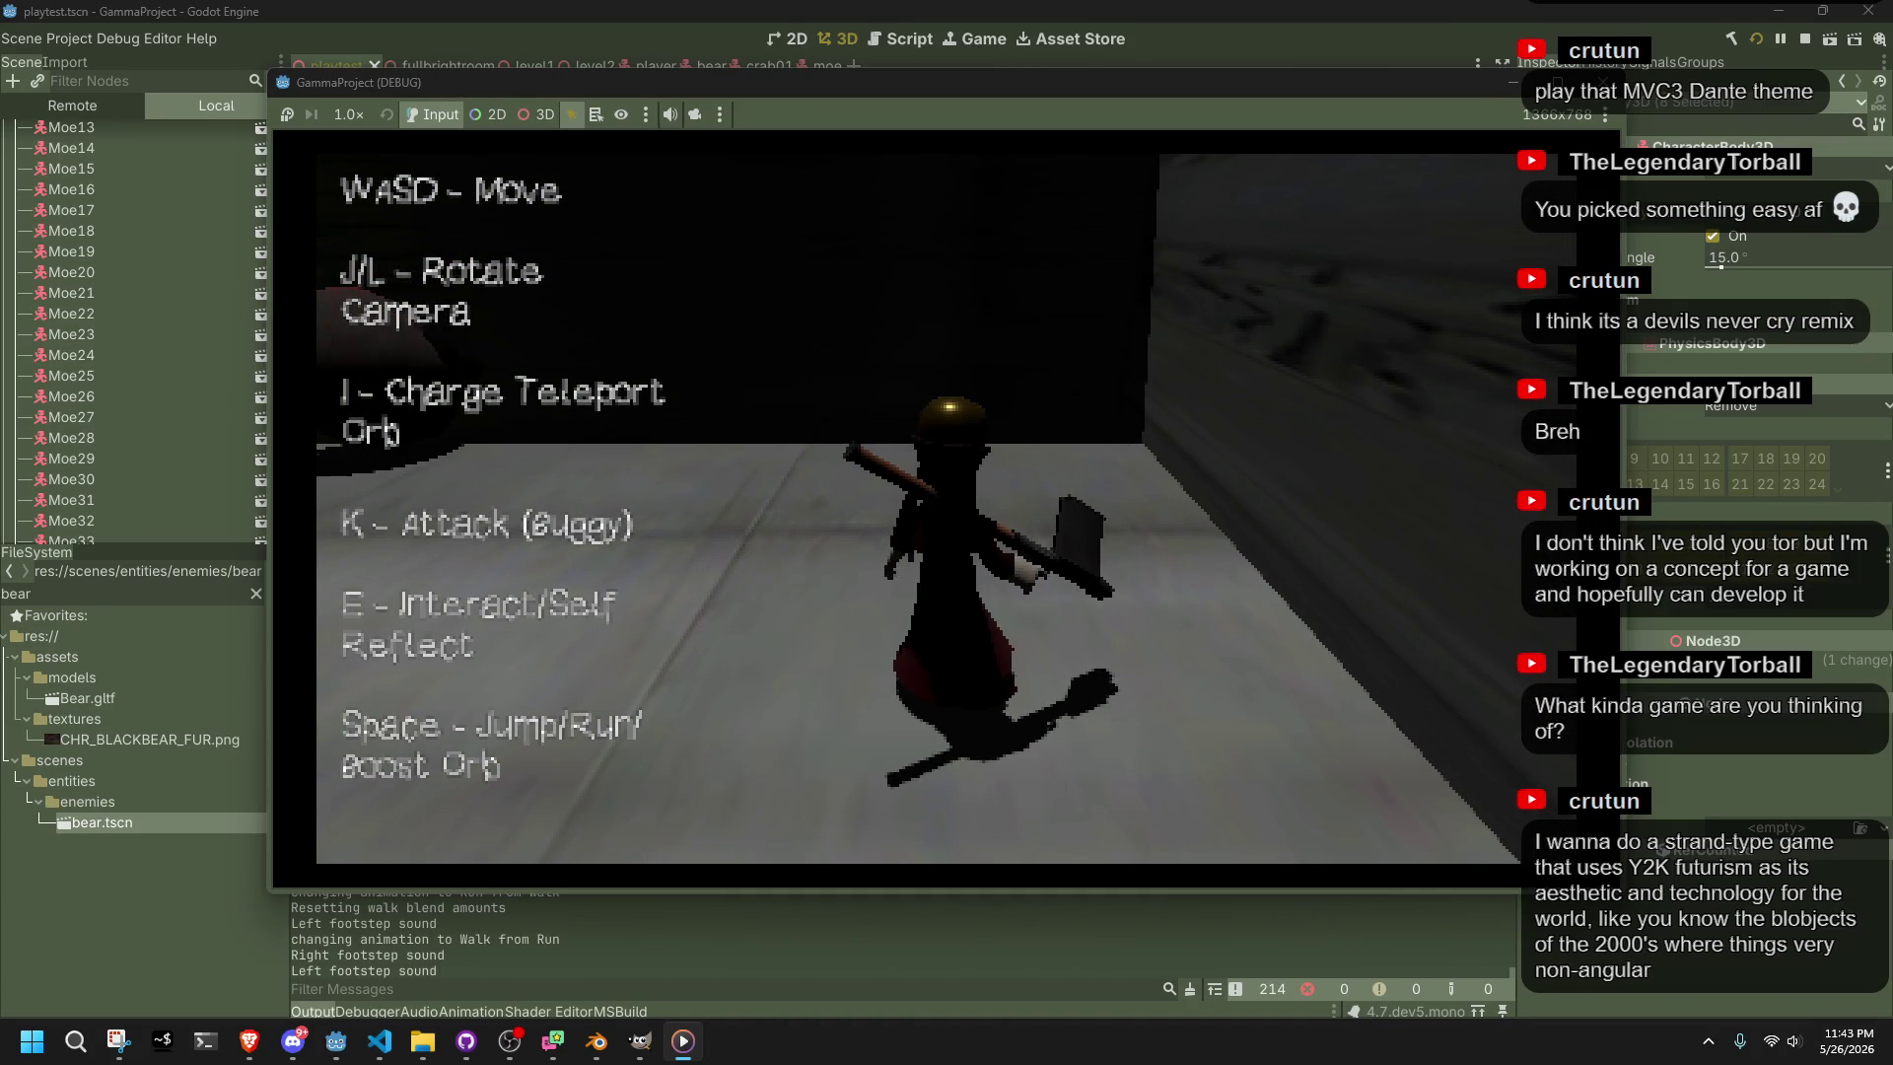
Turn the camera back toward the bears, then advance, jump over them and run on
key(j)
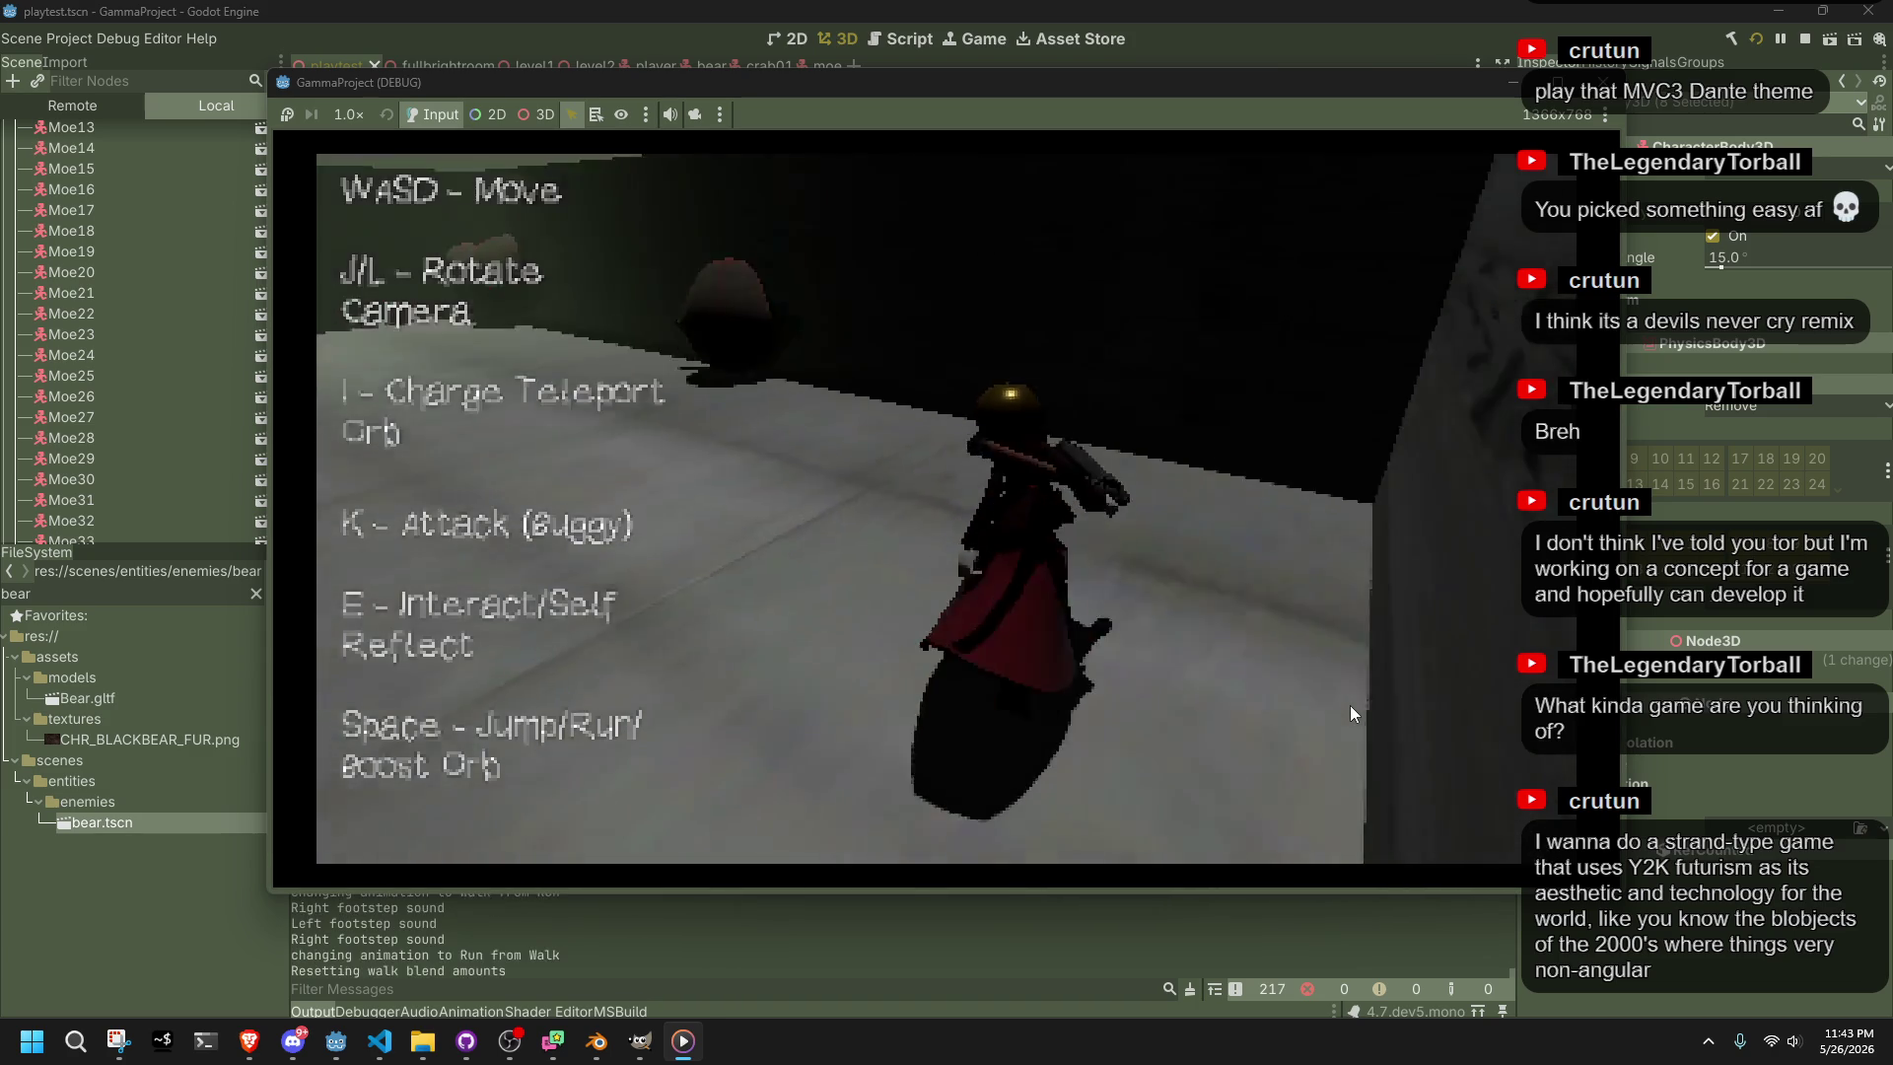
key(w)
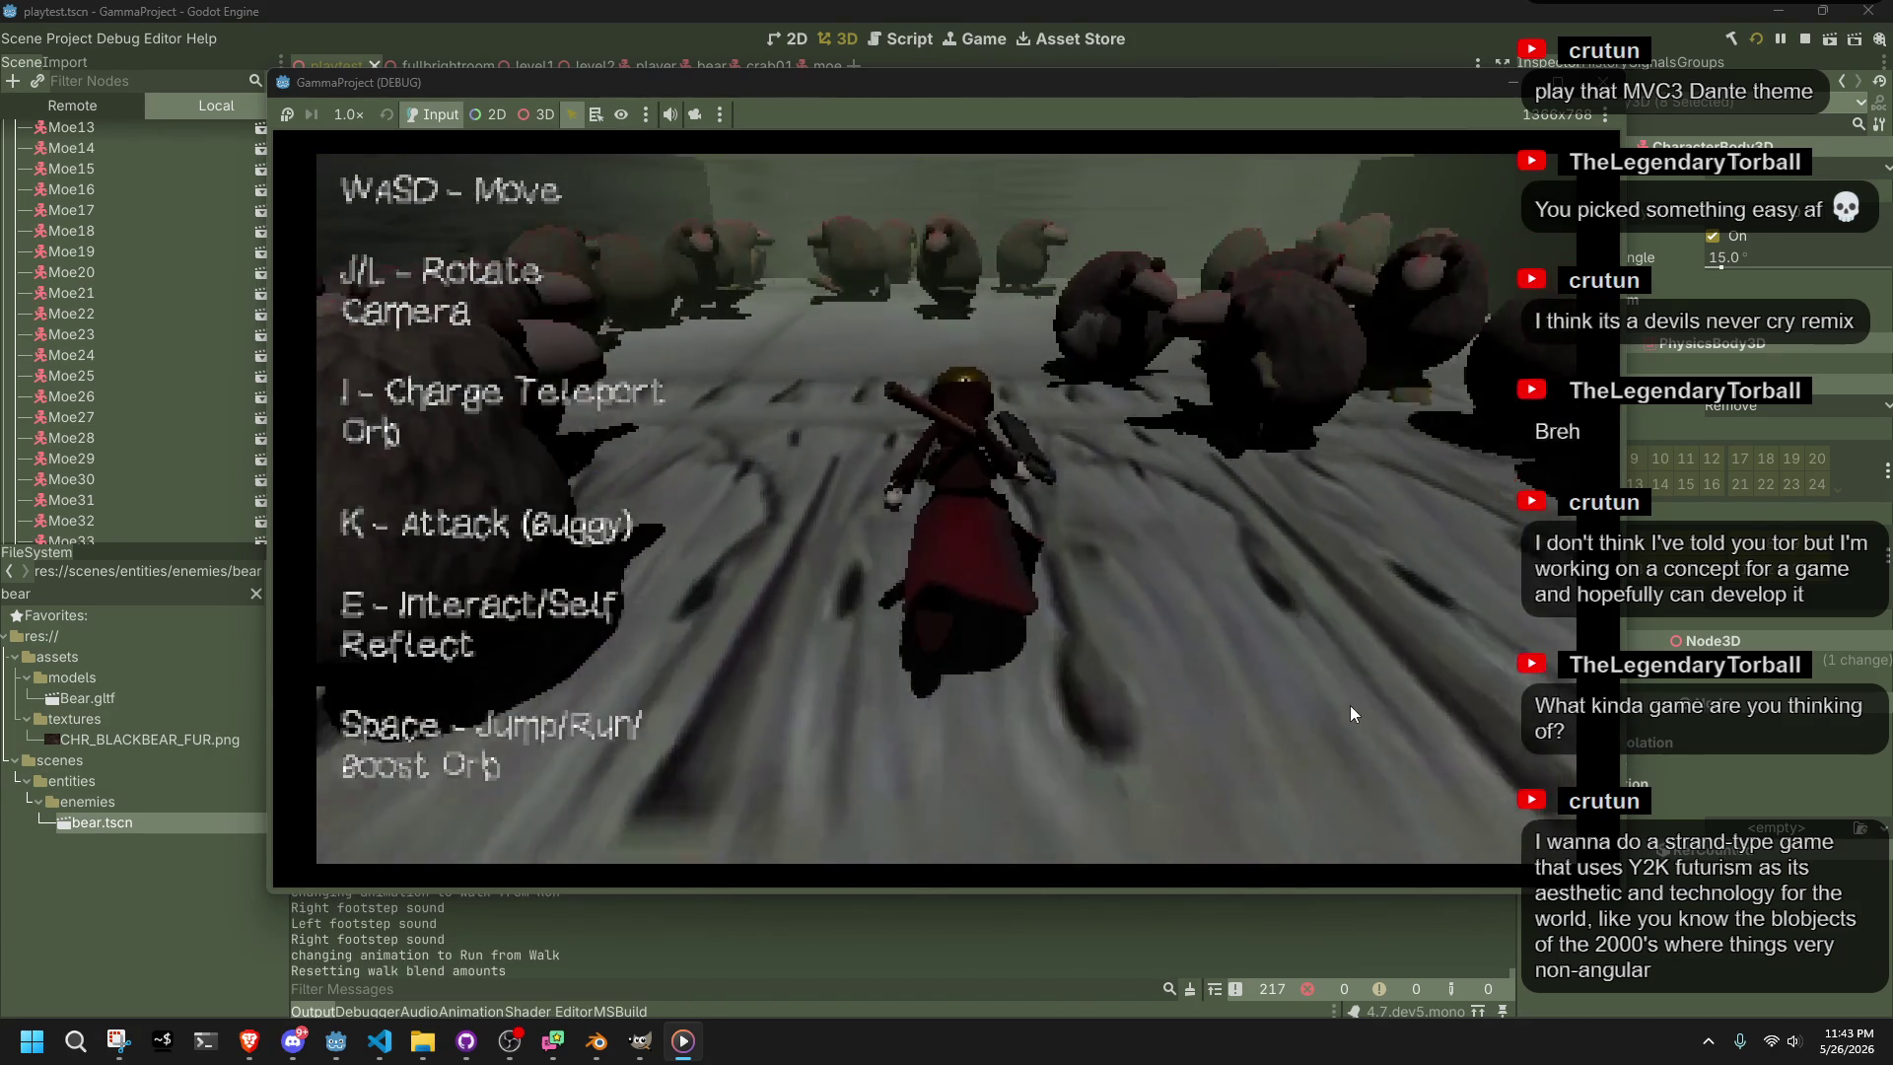
key(space)
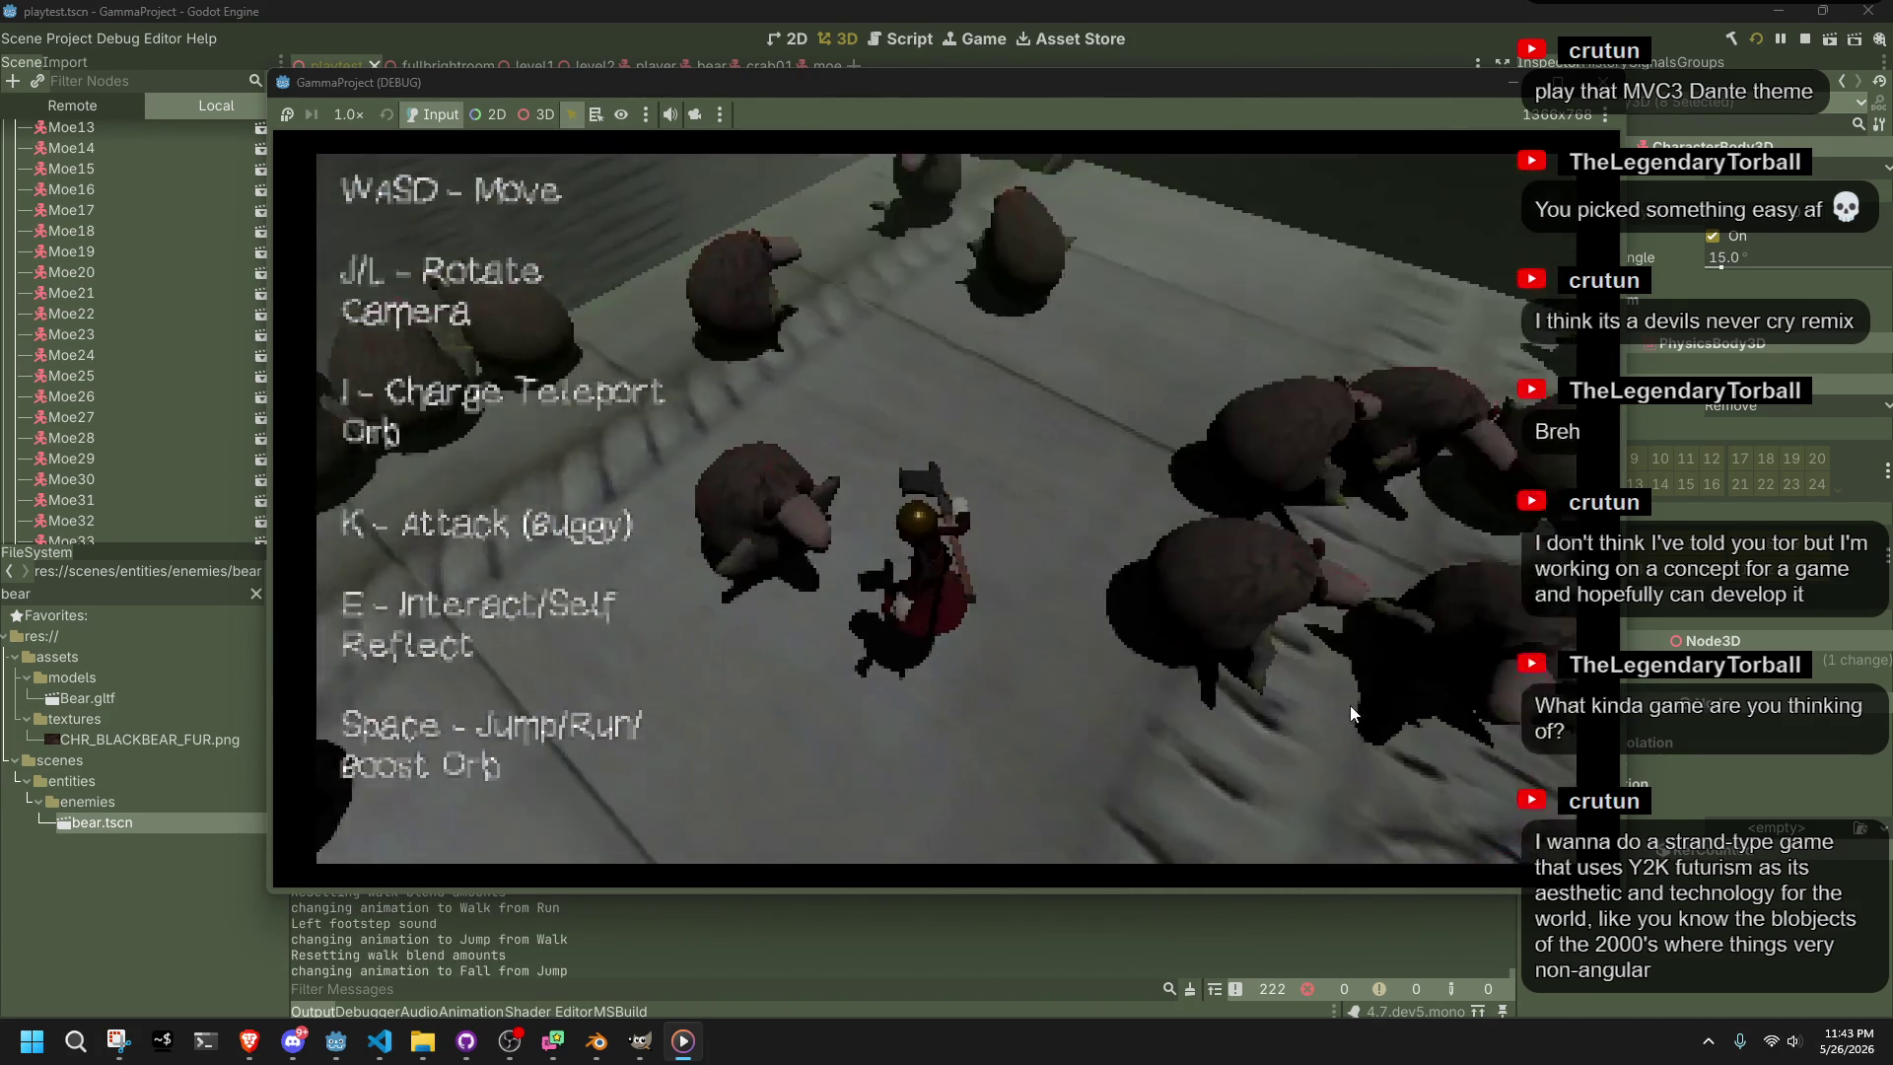
key(w)
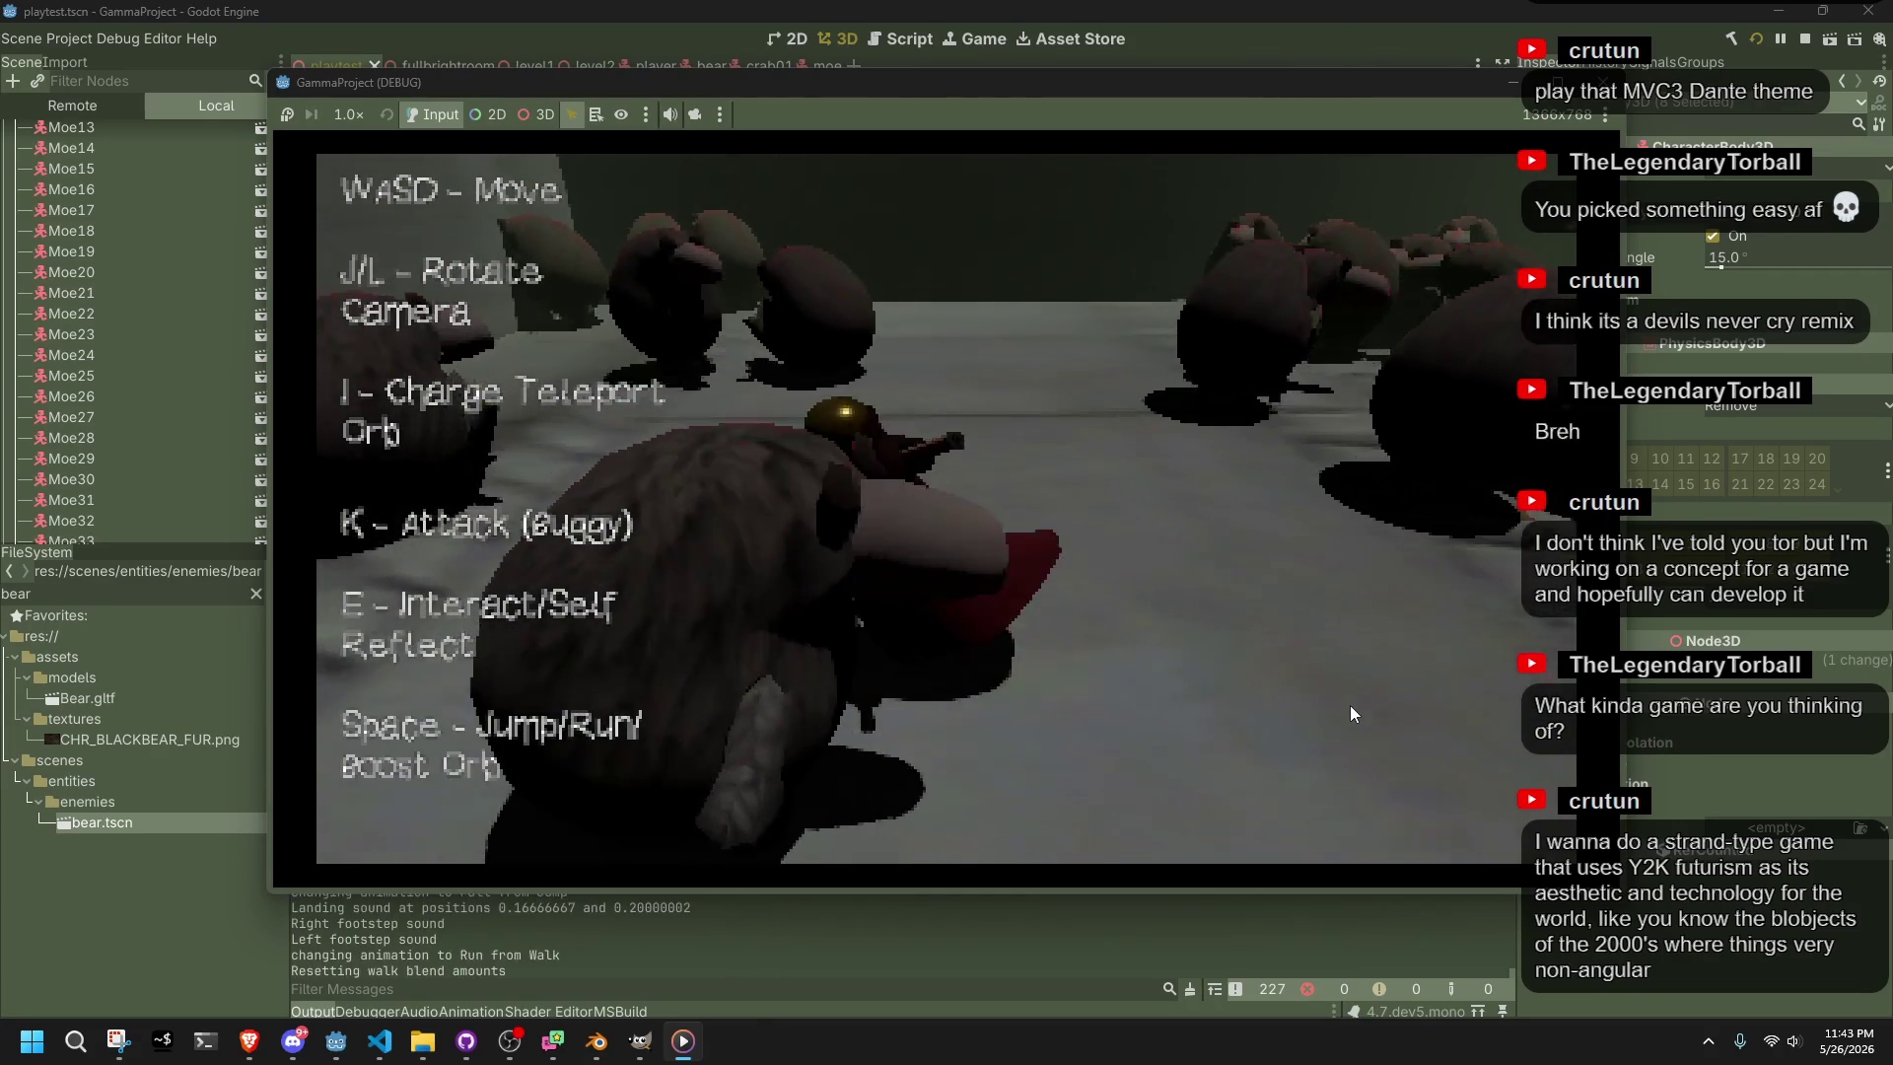
Turn right and push forward through the group of bears
key(d)
key(w)
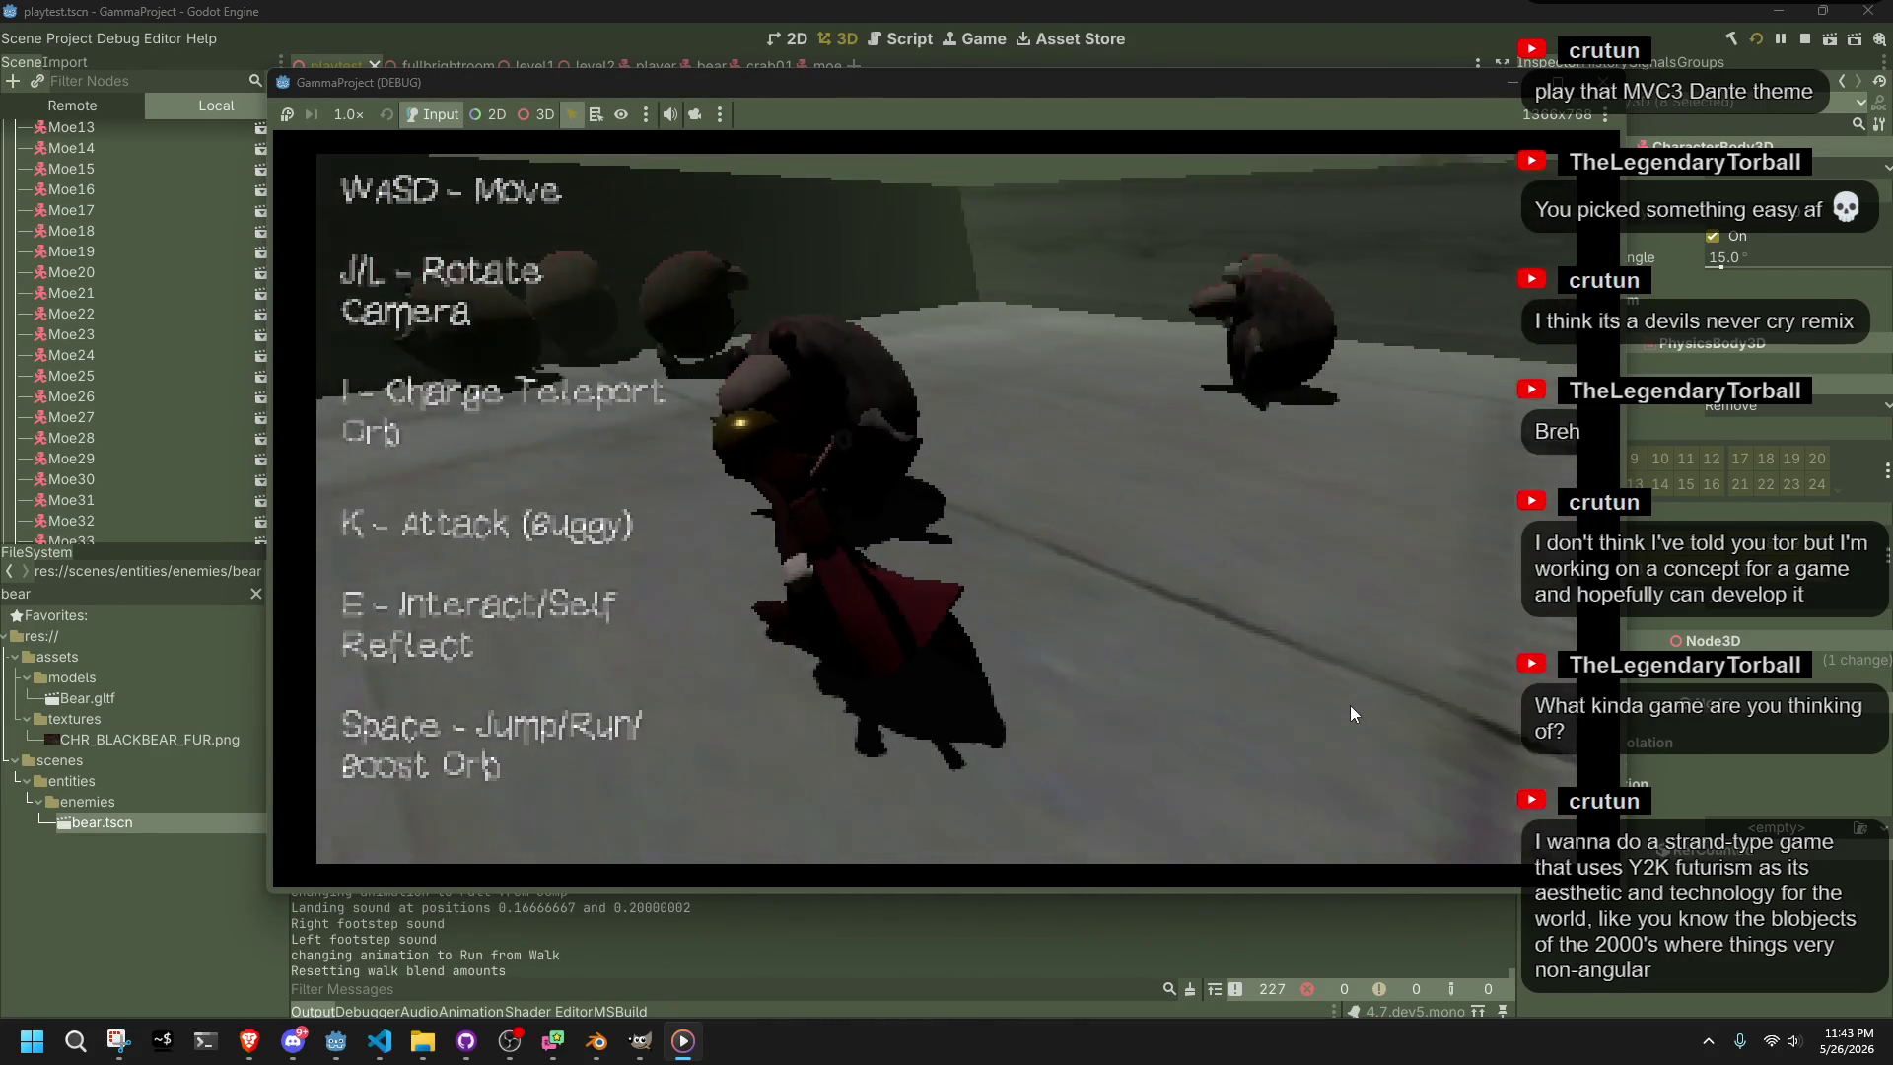
key(w)
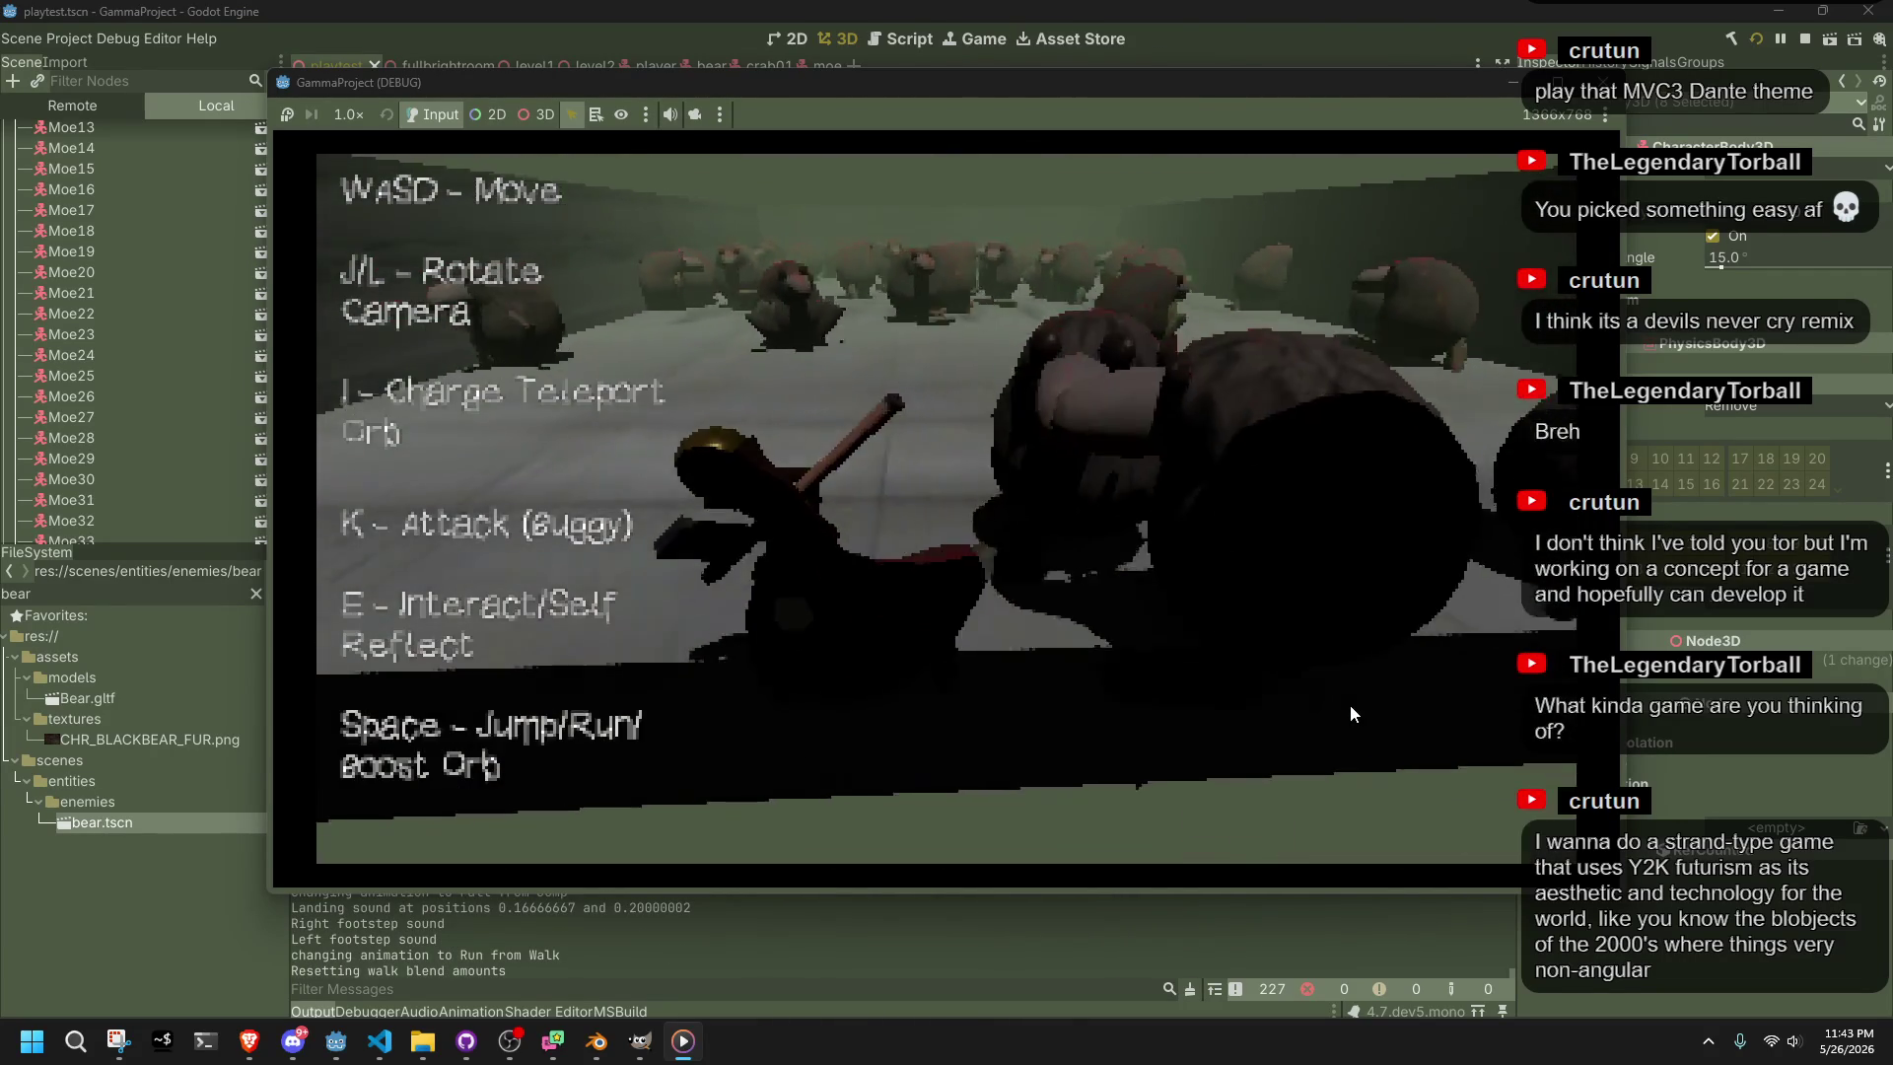
key(w)
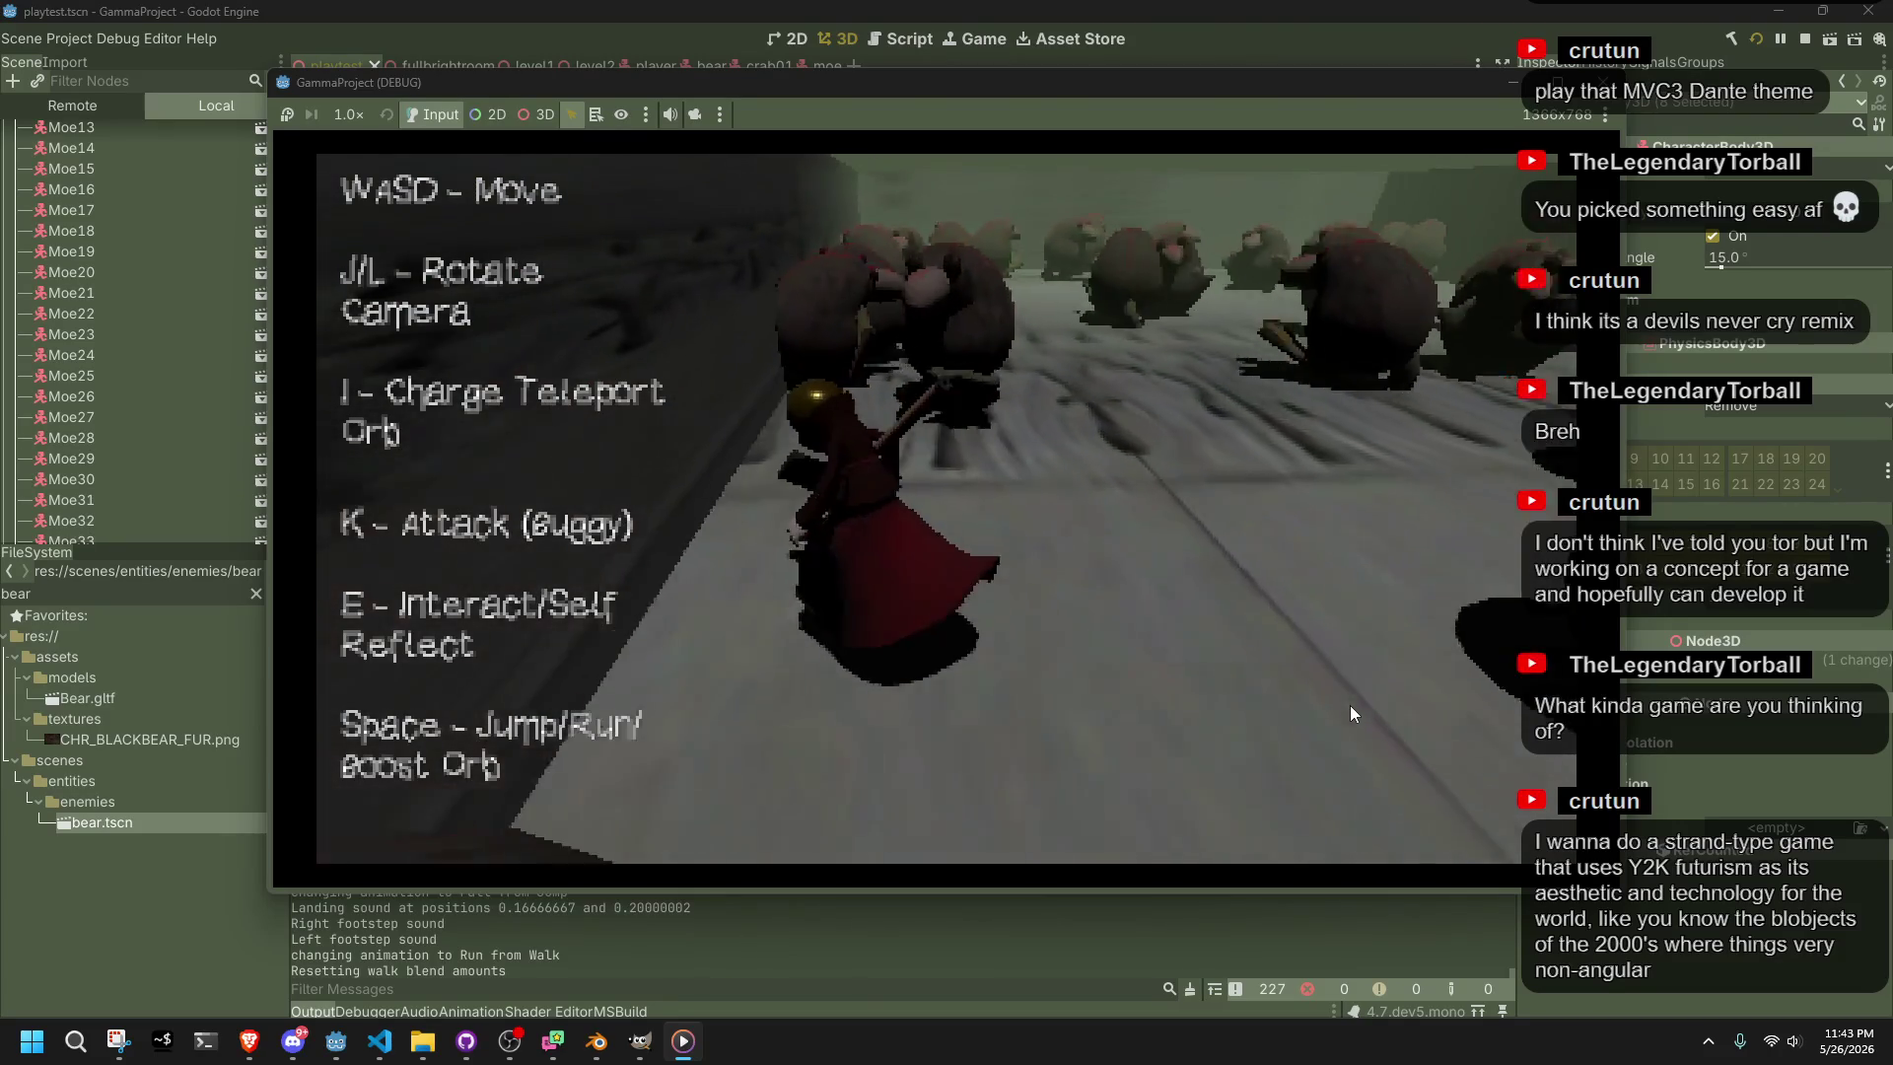
key(w)
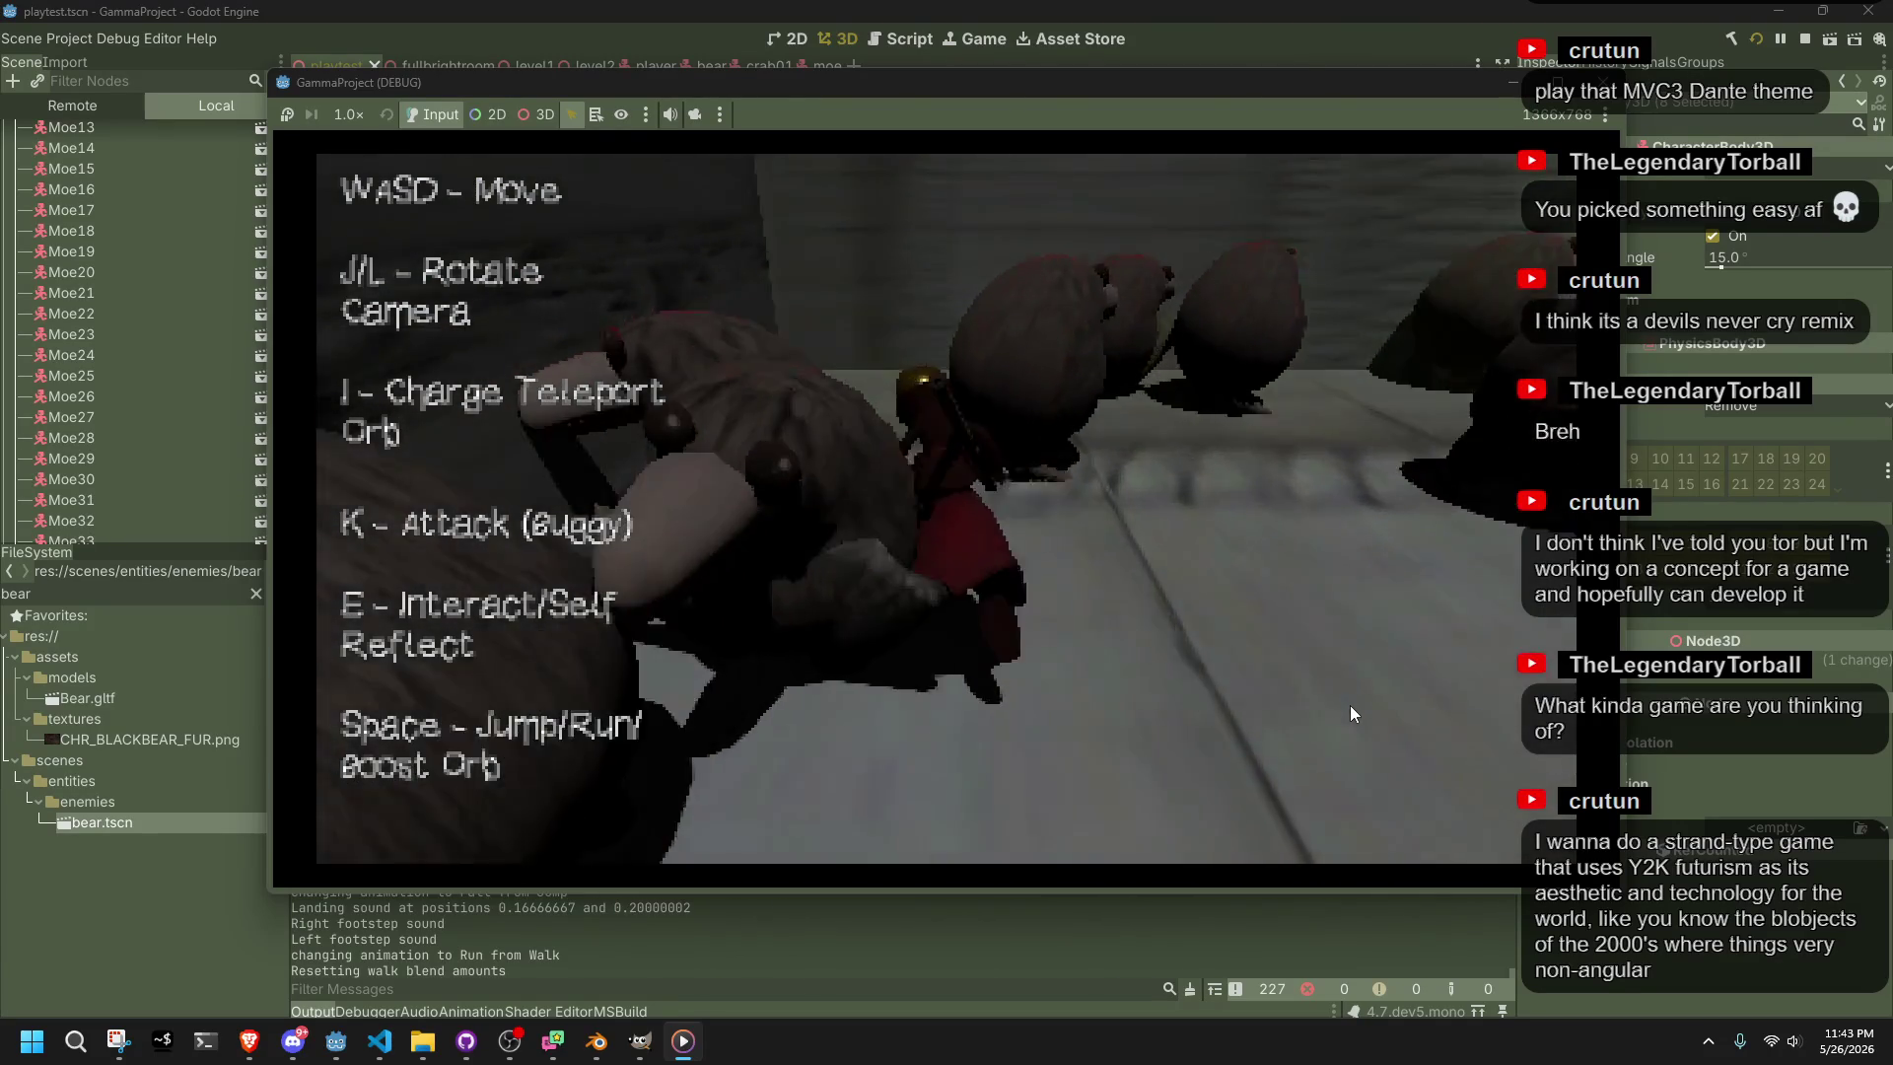
key(w)
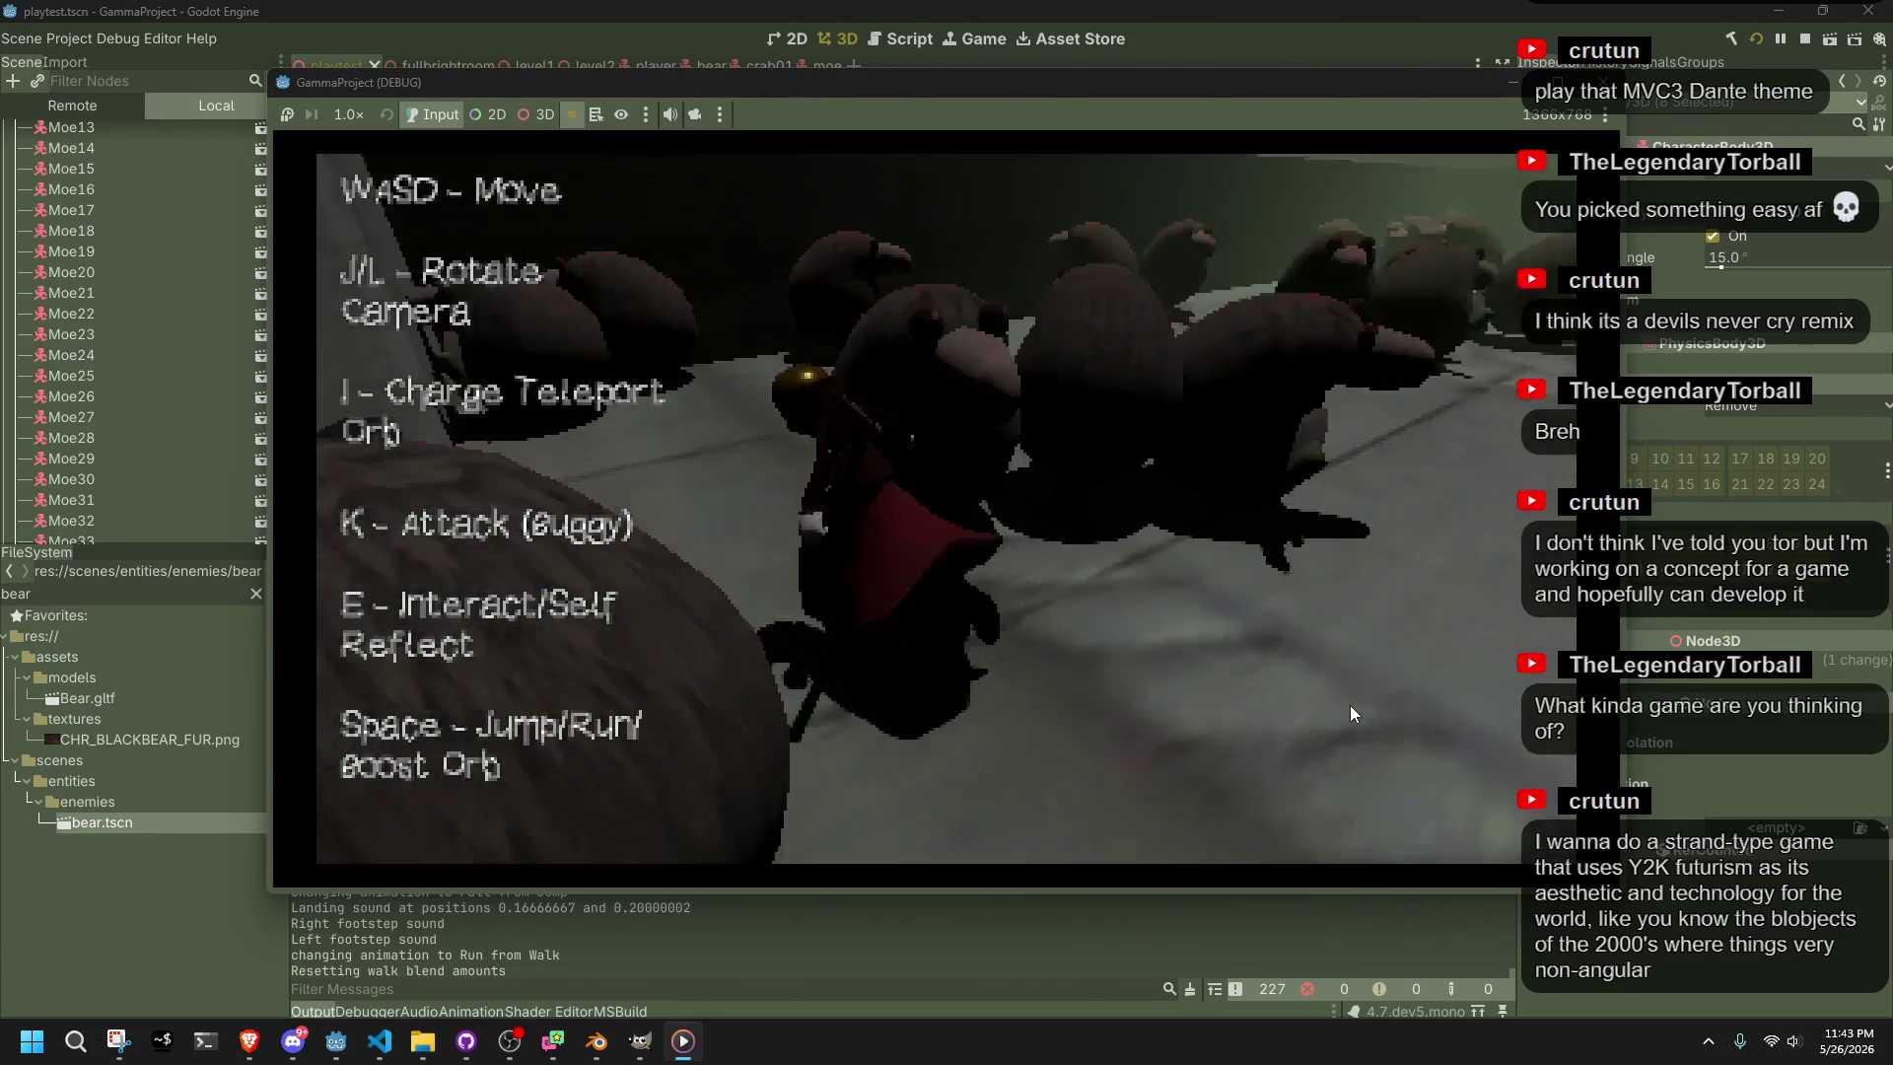
key(w)
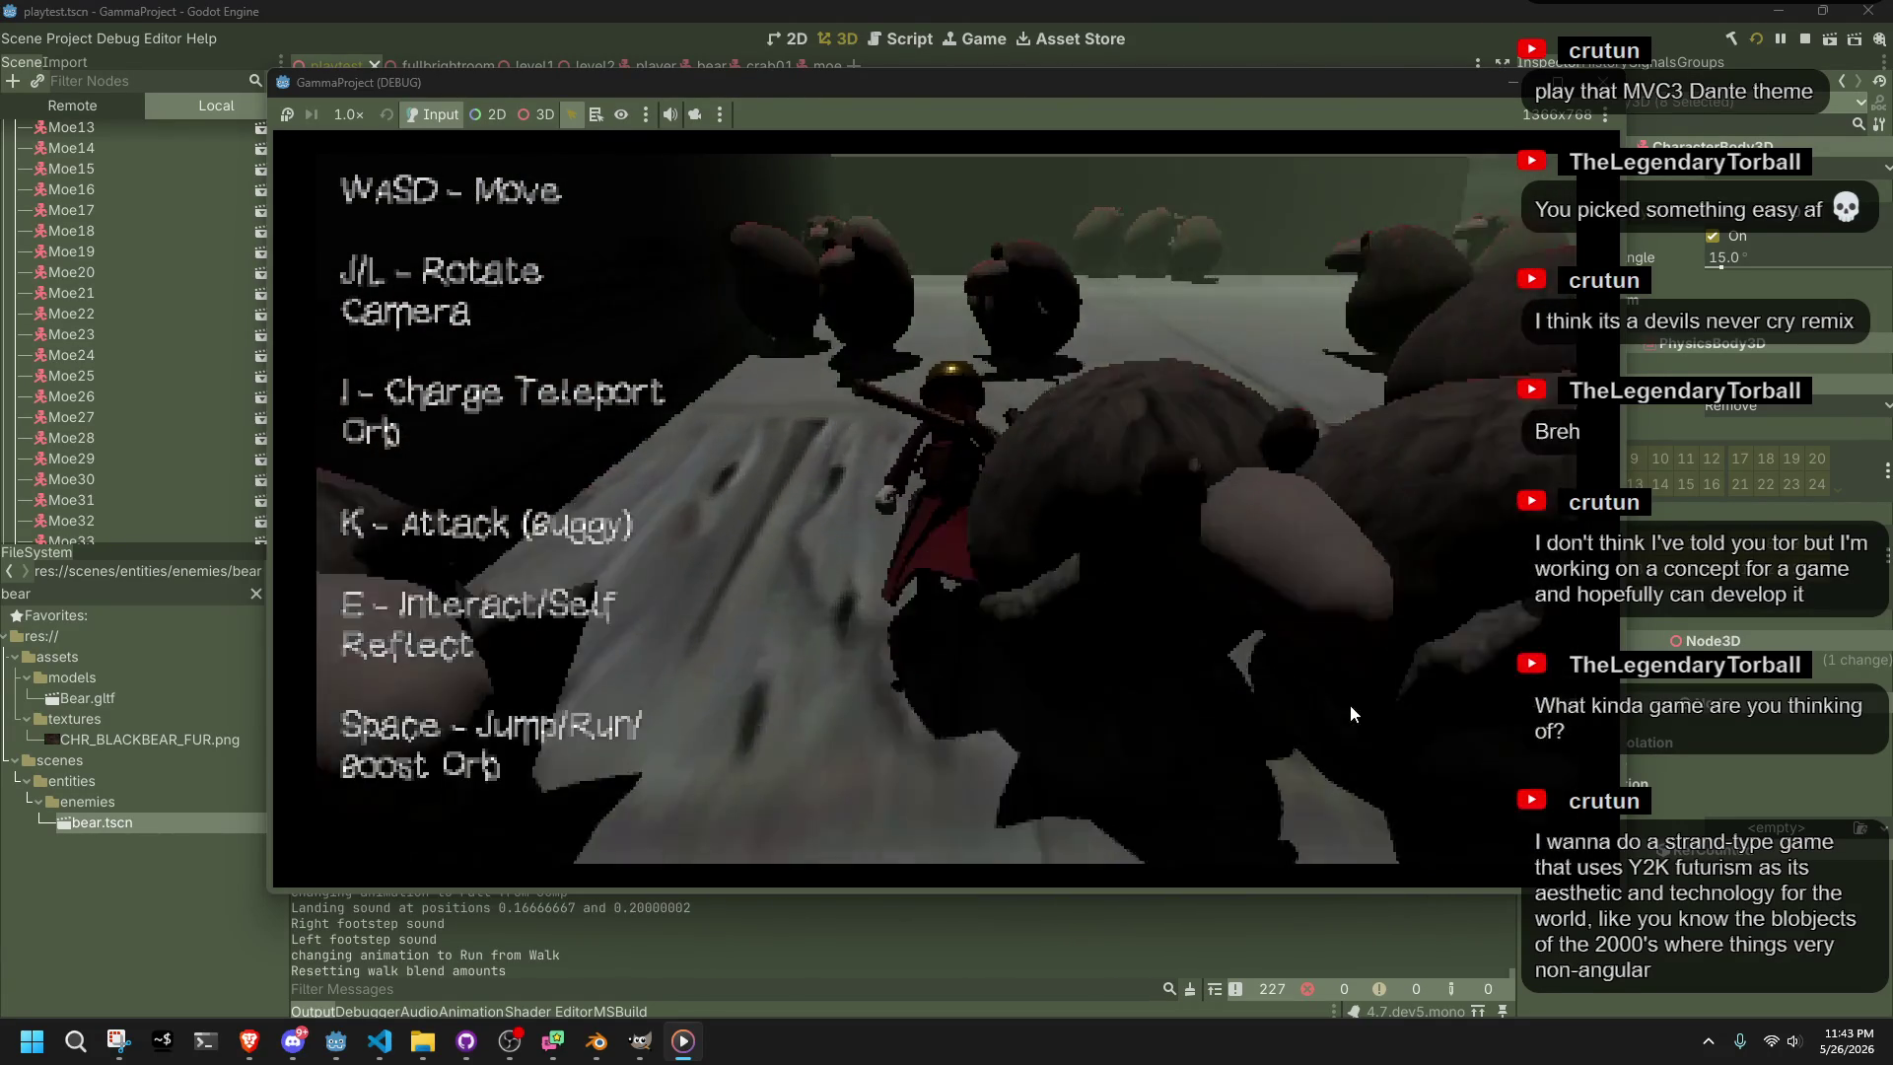
key(w)
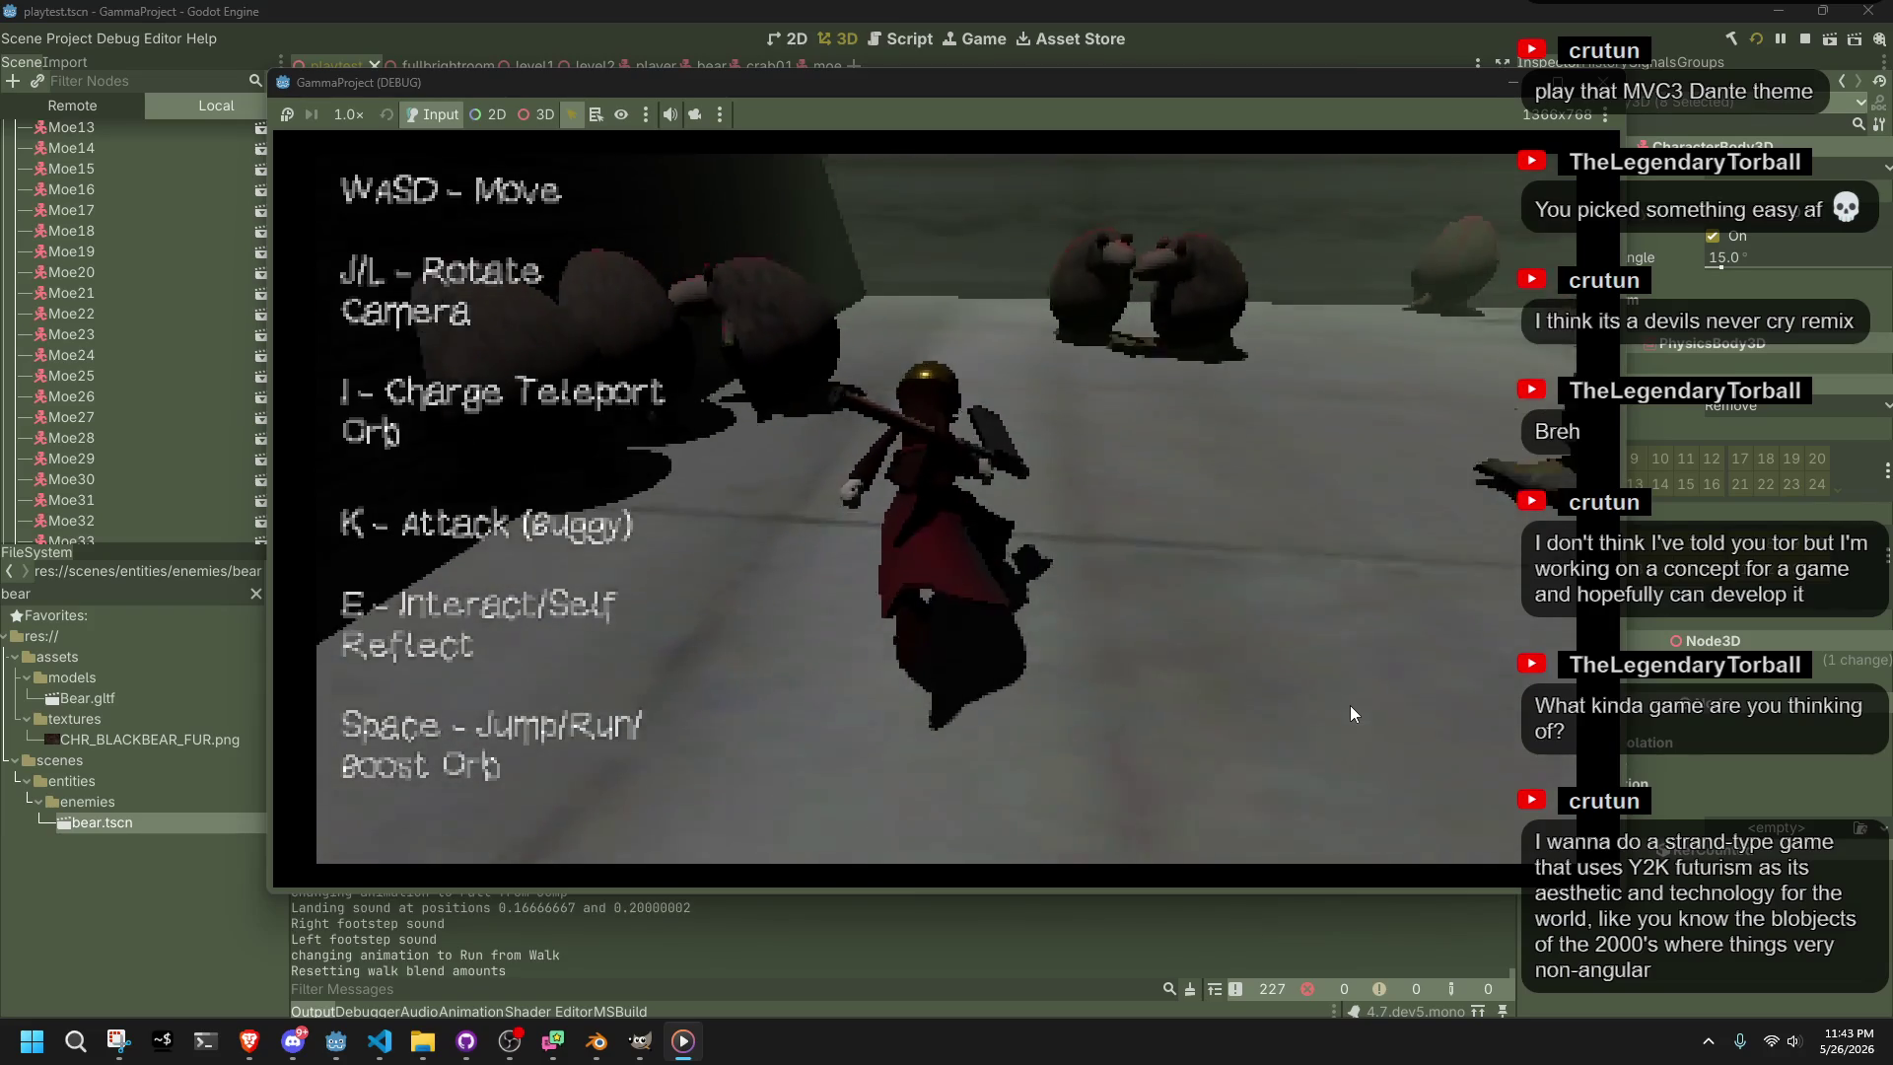
key(w)
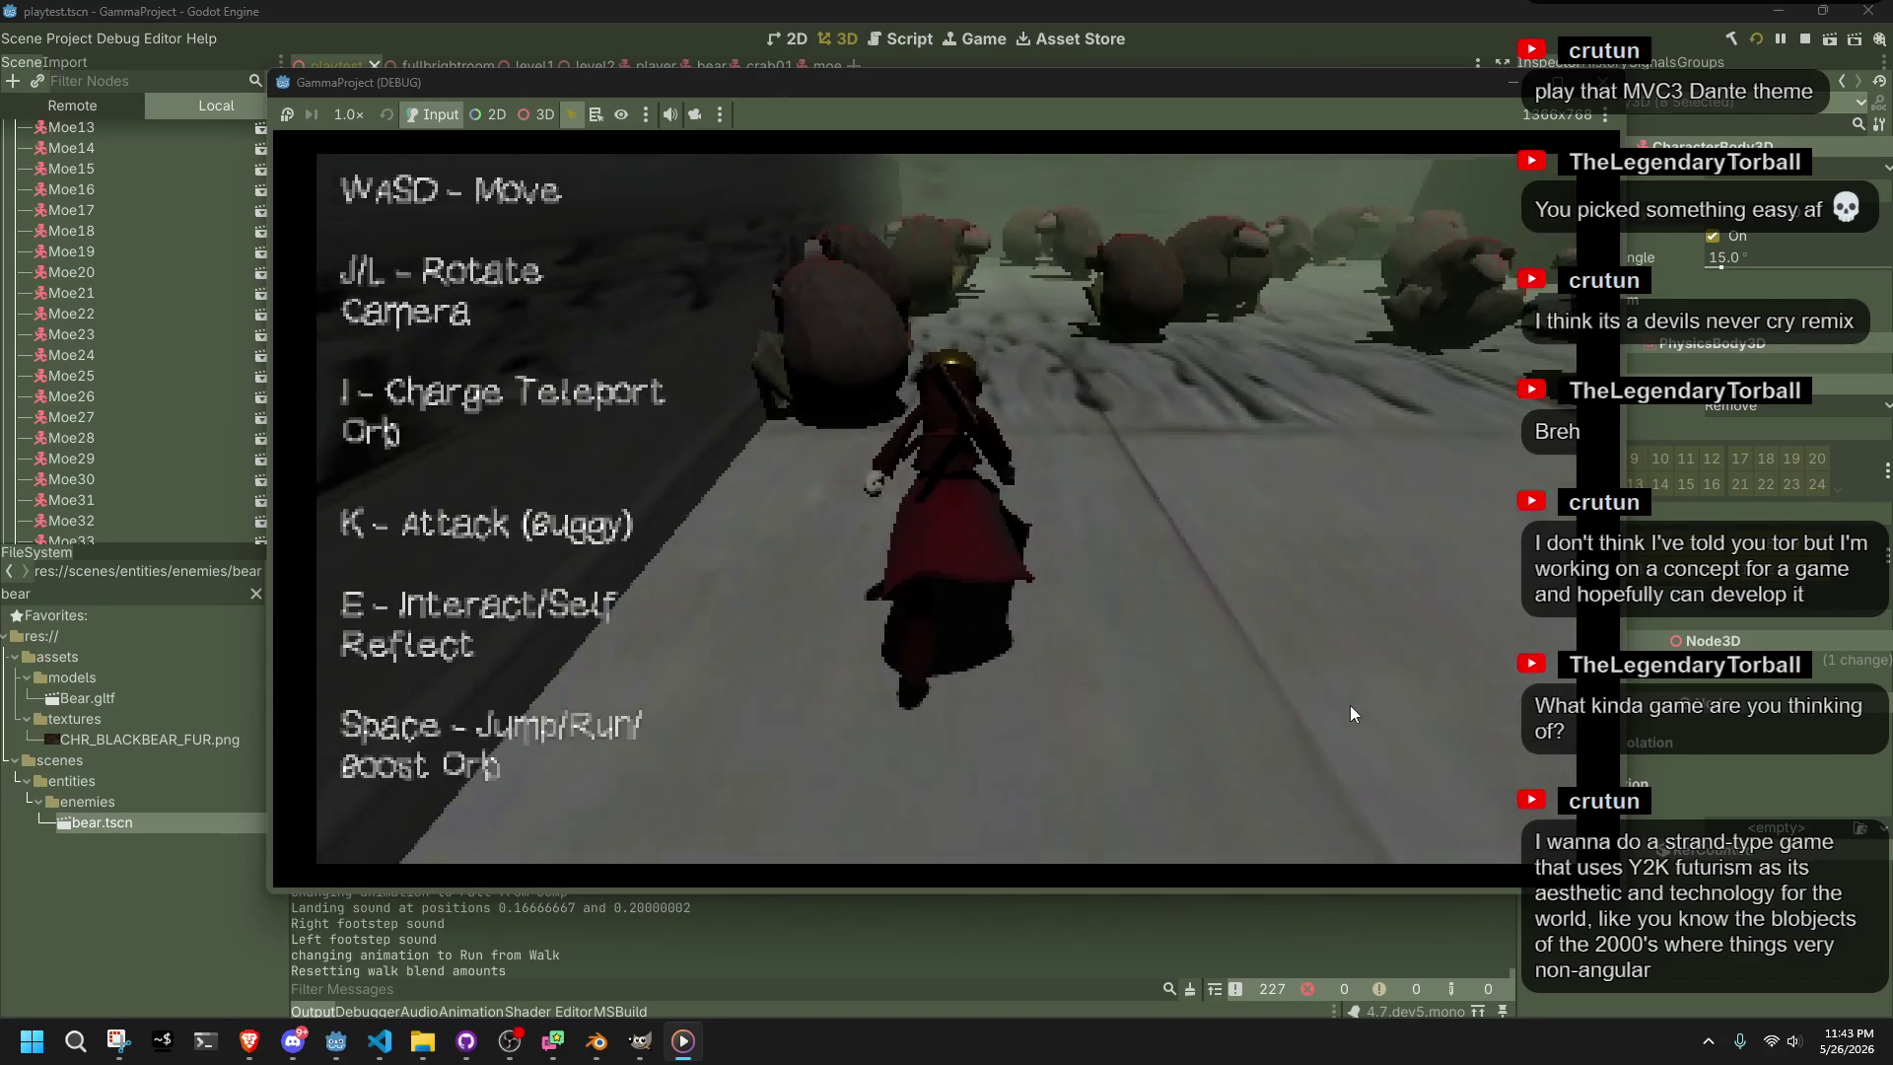
key(w)
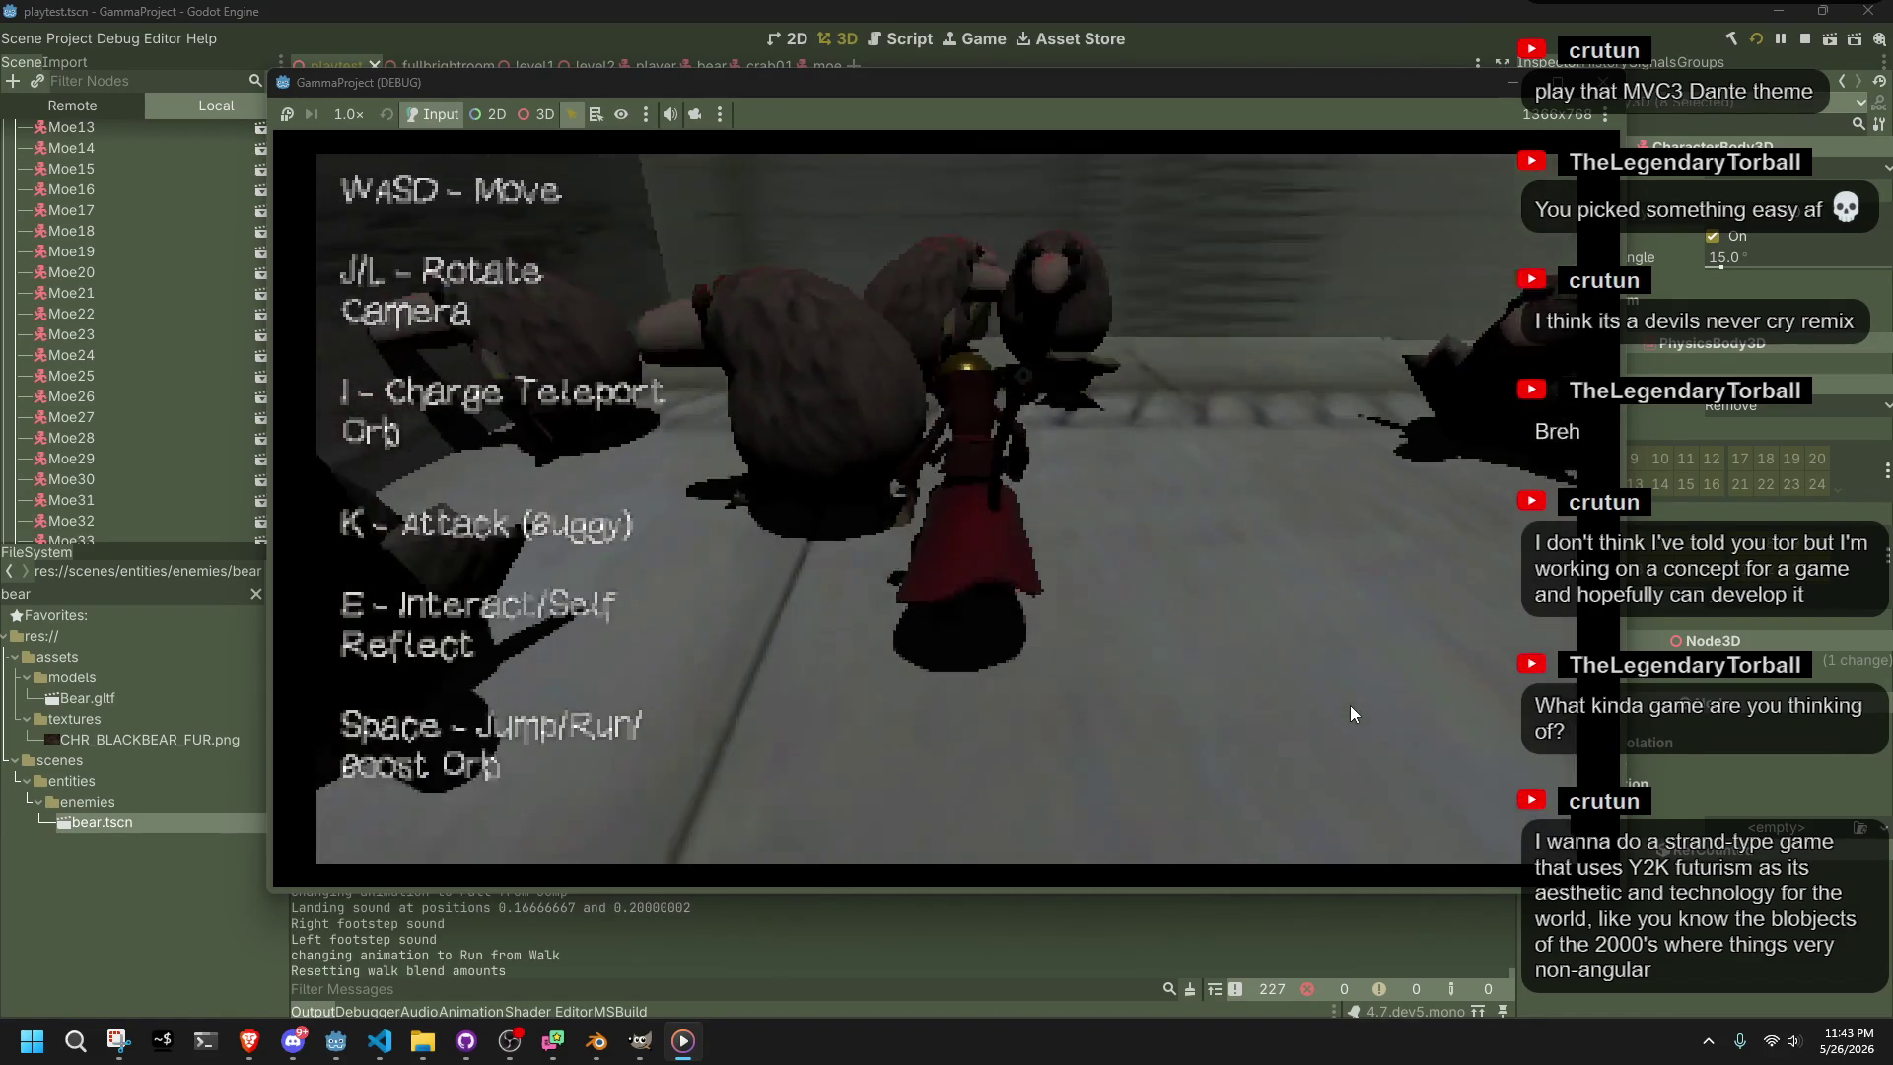
key(w)
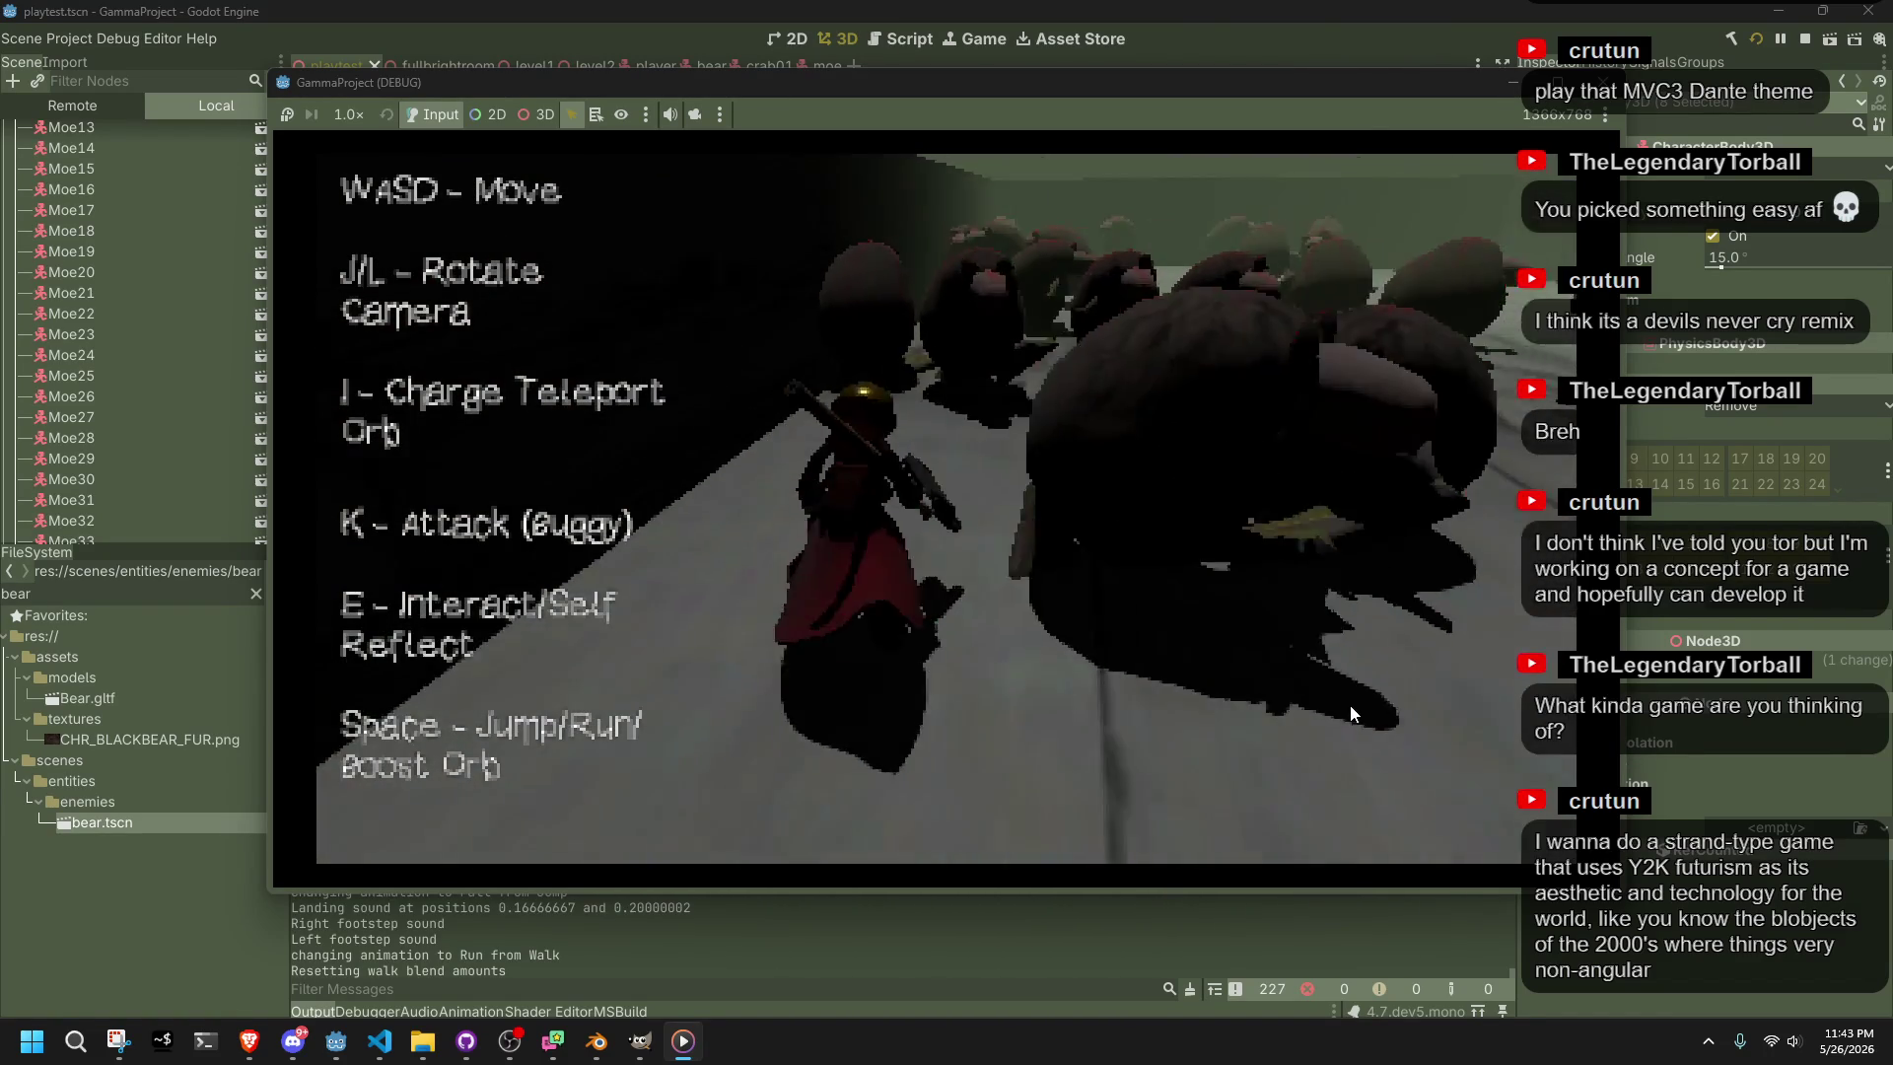
key(w)
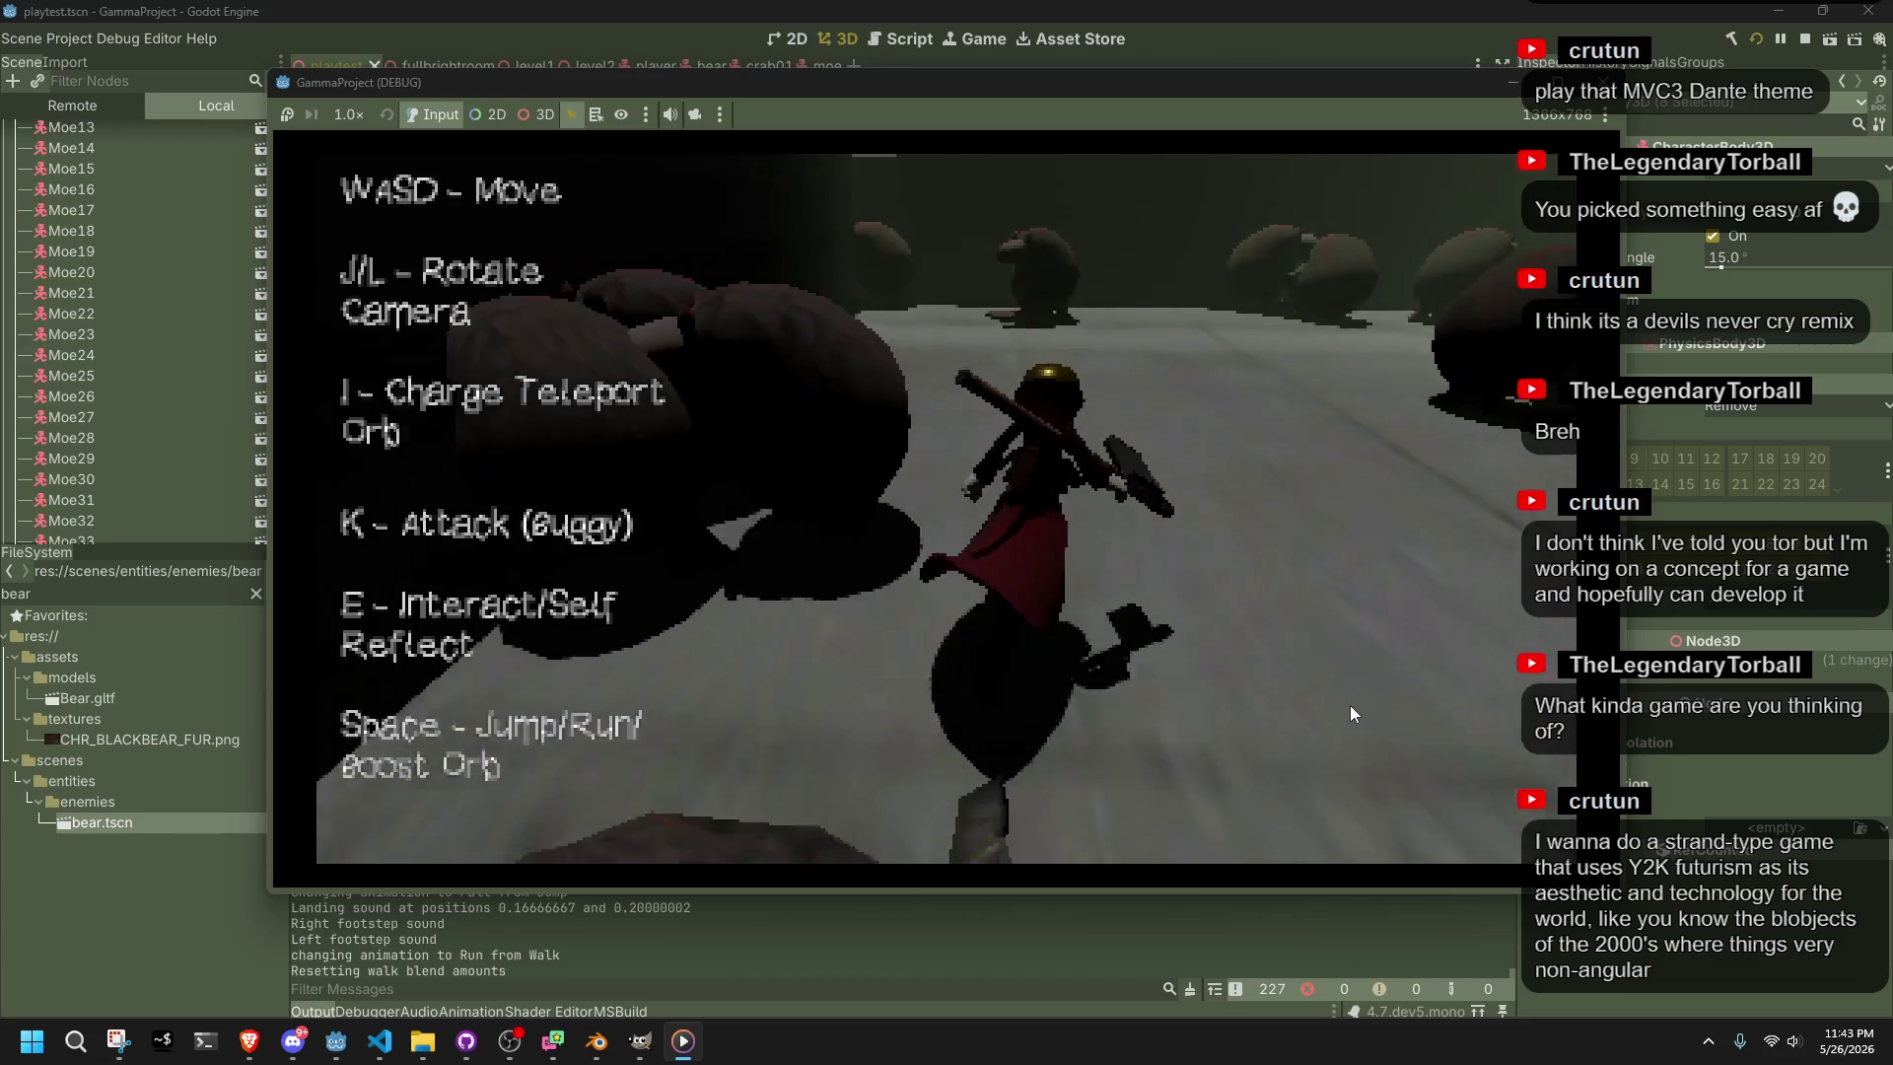
Weave between the bears and run past them across the floor
key(w)
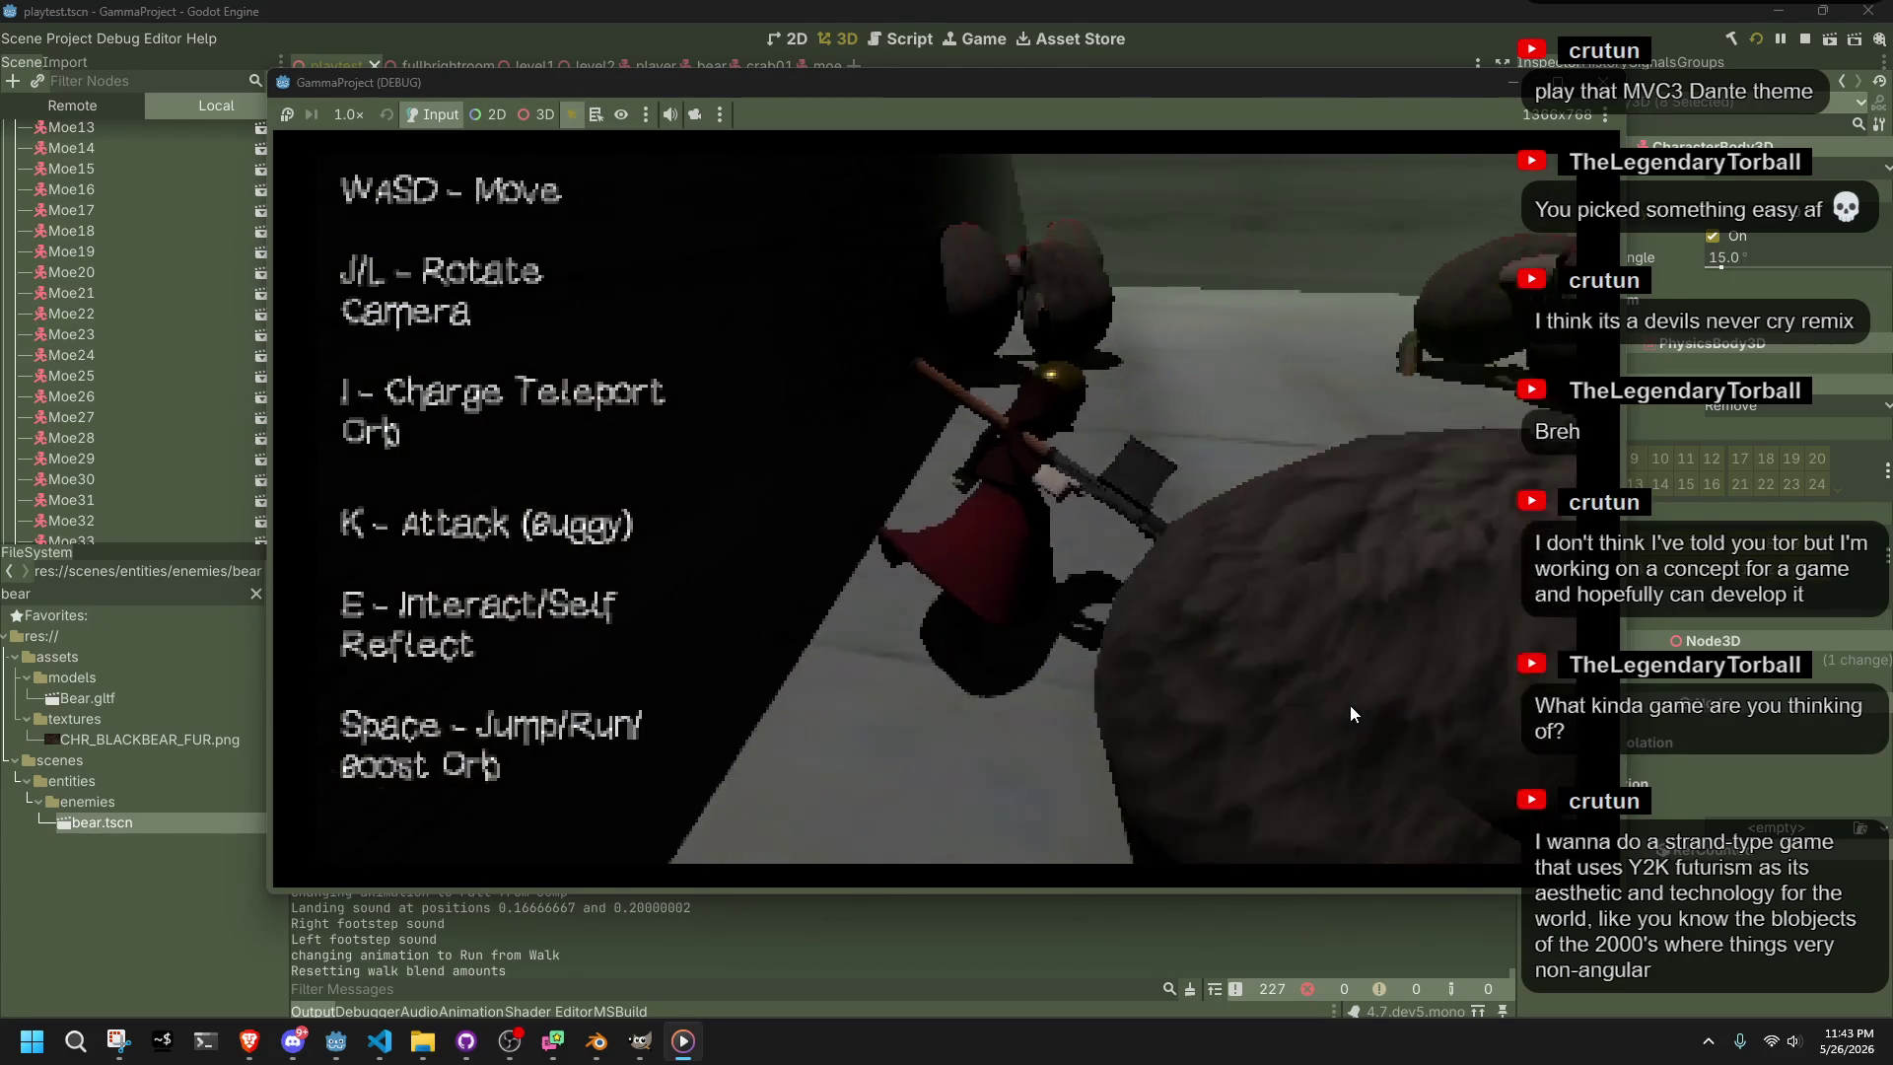
key(w)
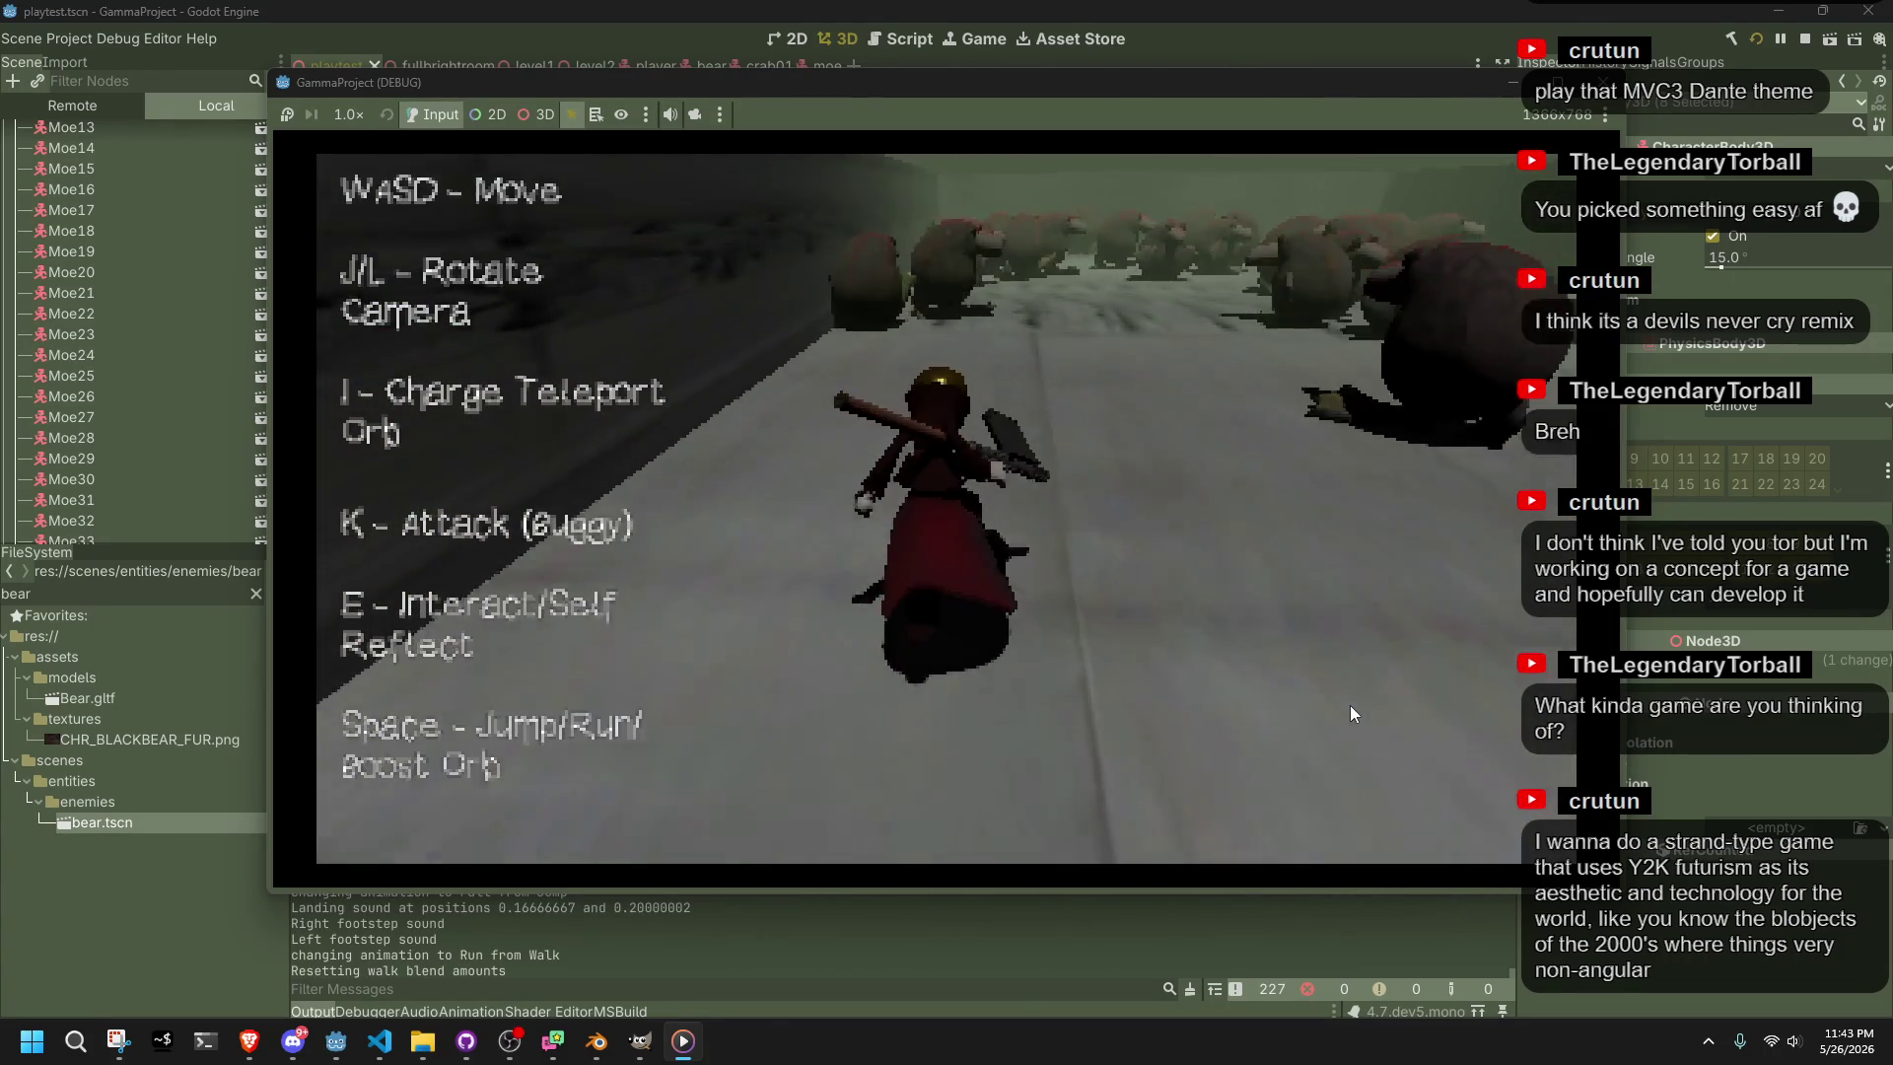
key(w)
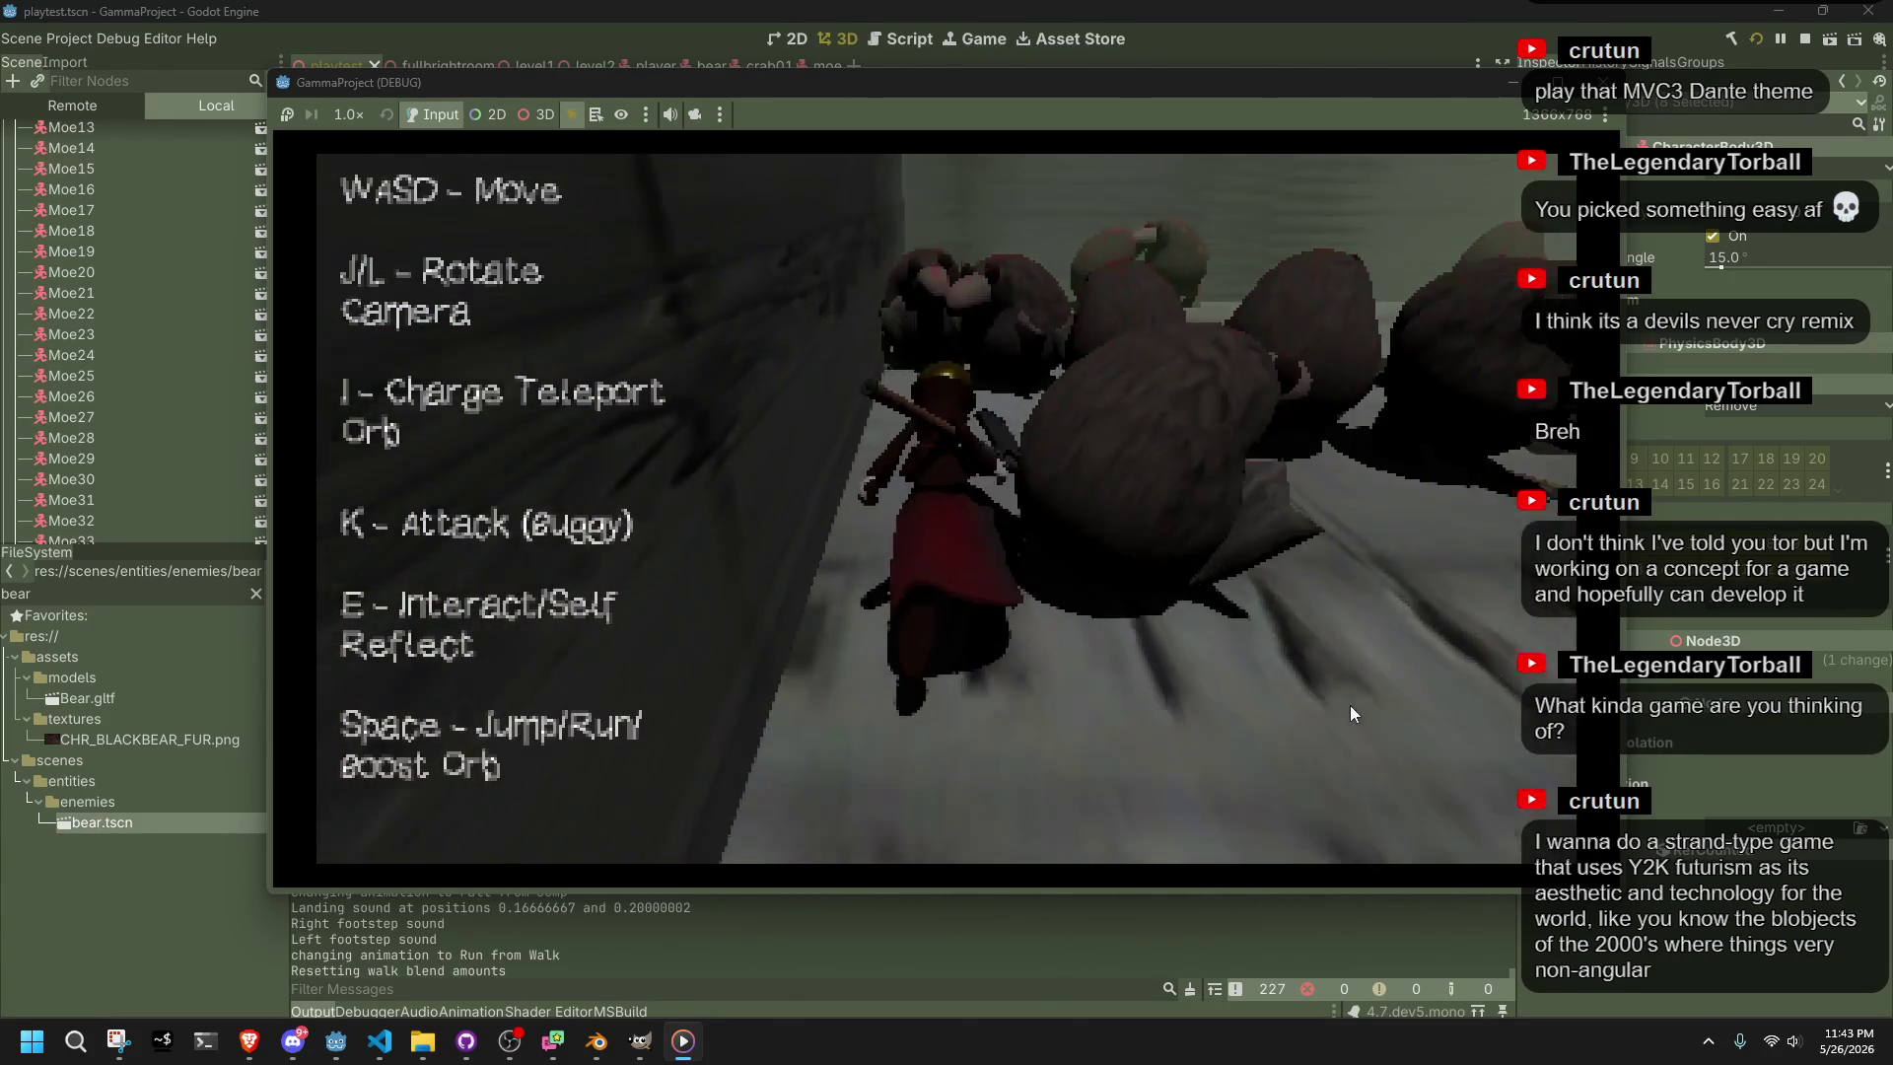
key(w)
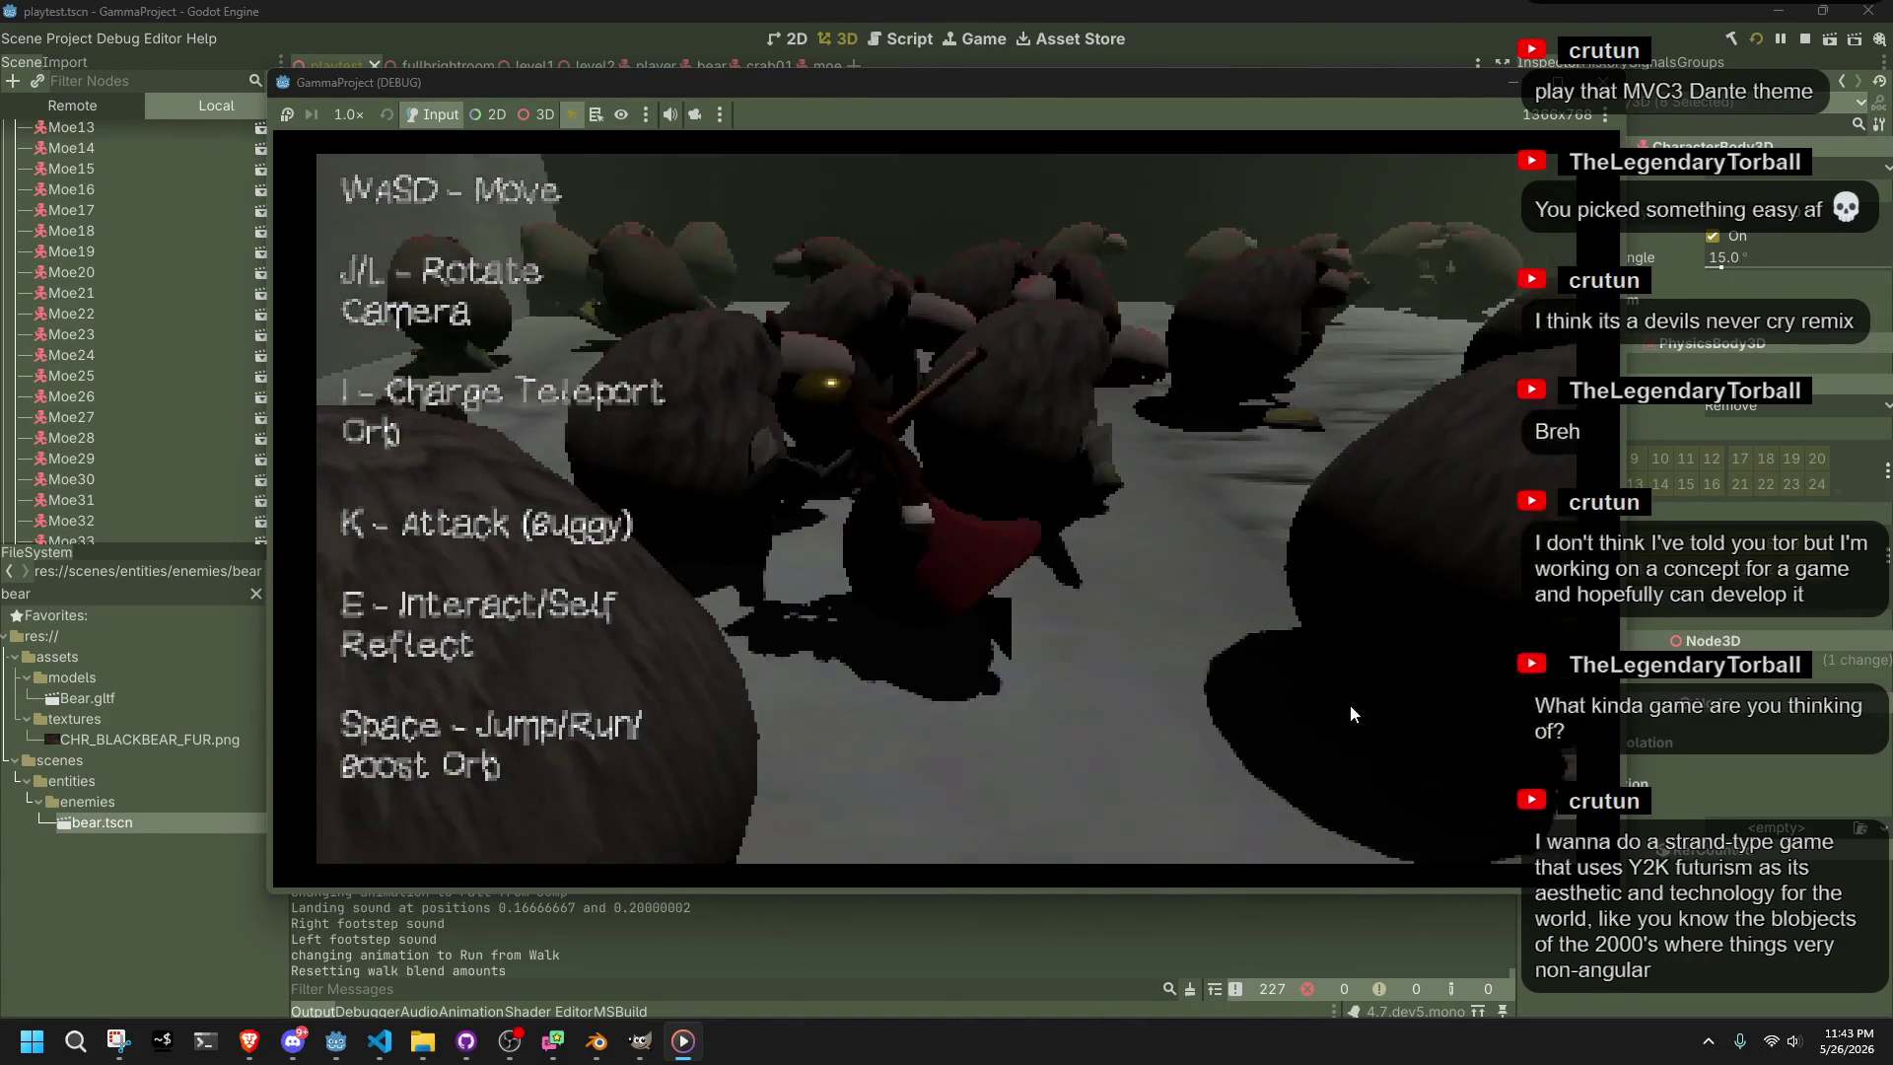
key(w)
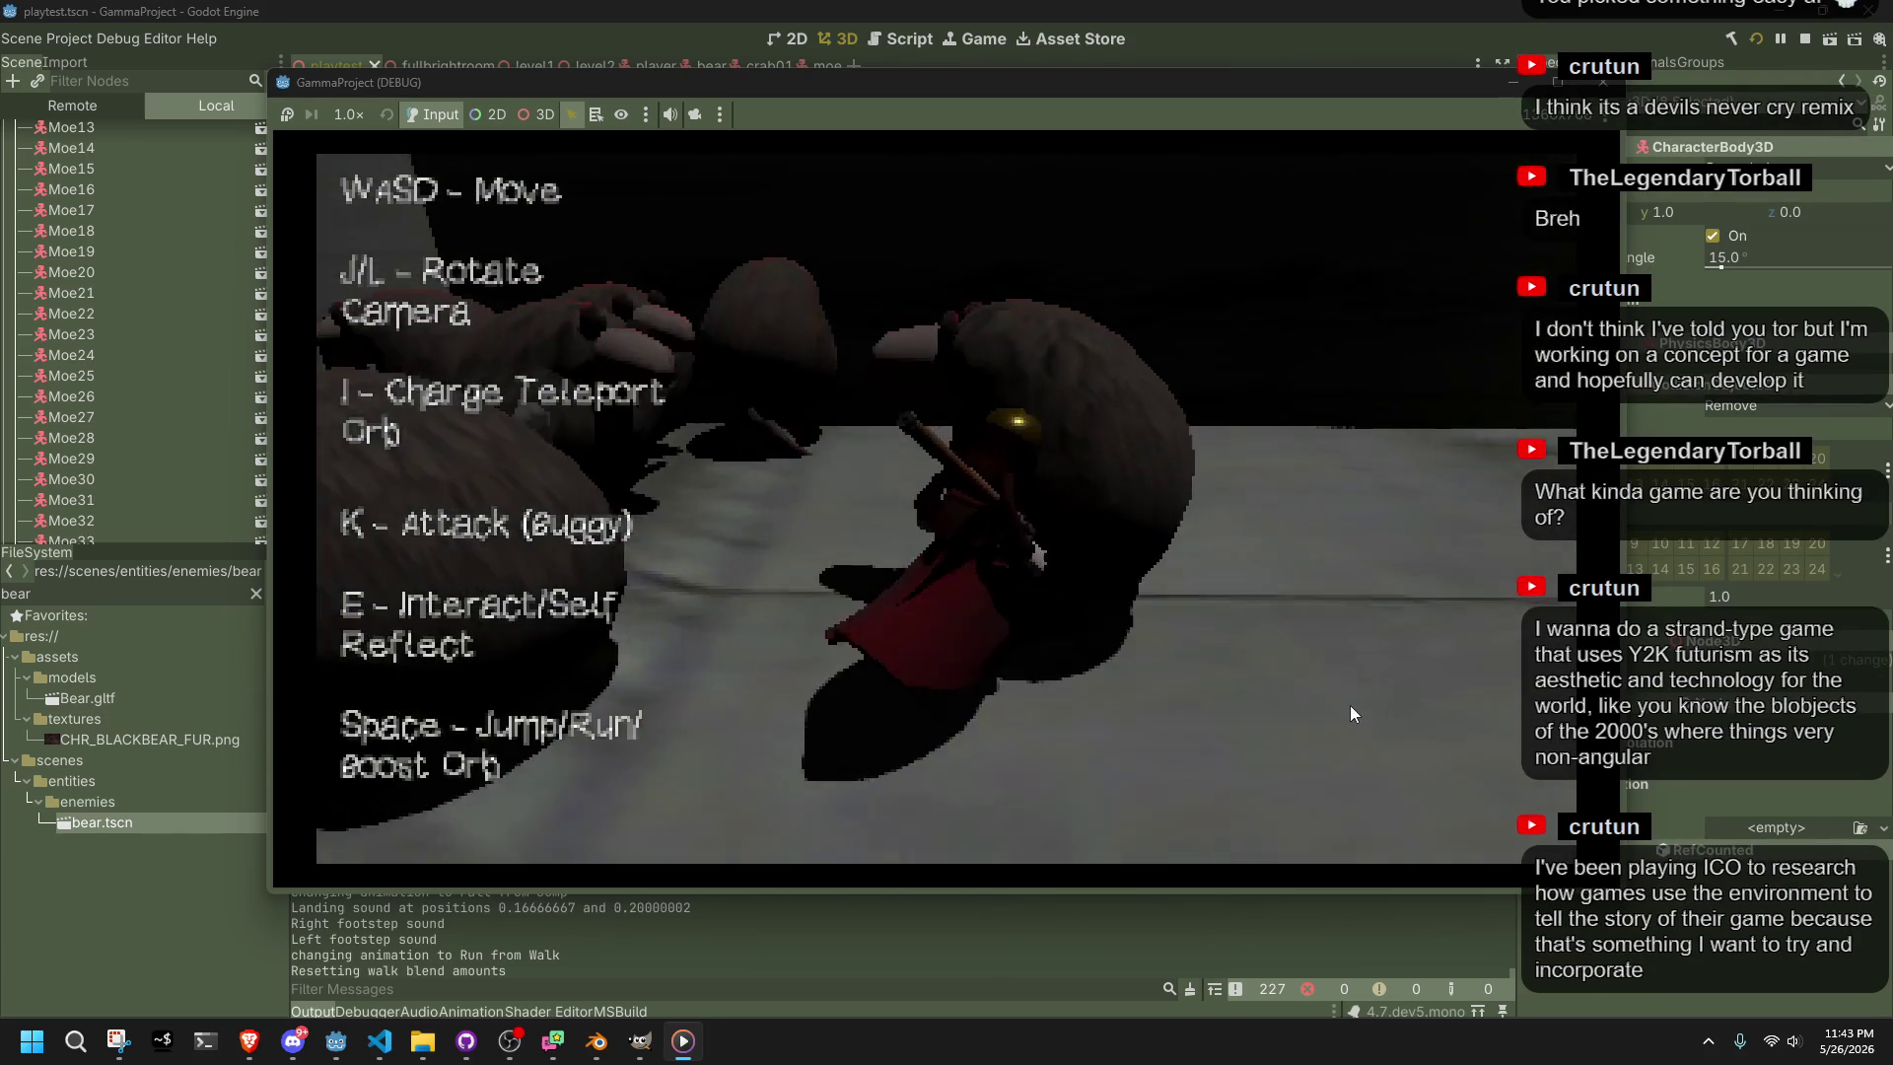
key(w)
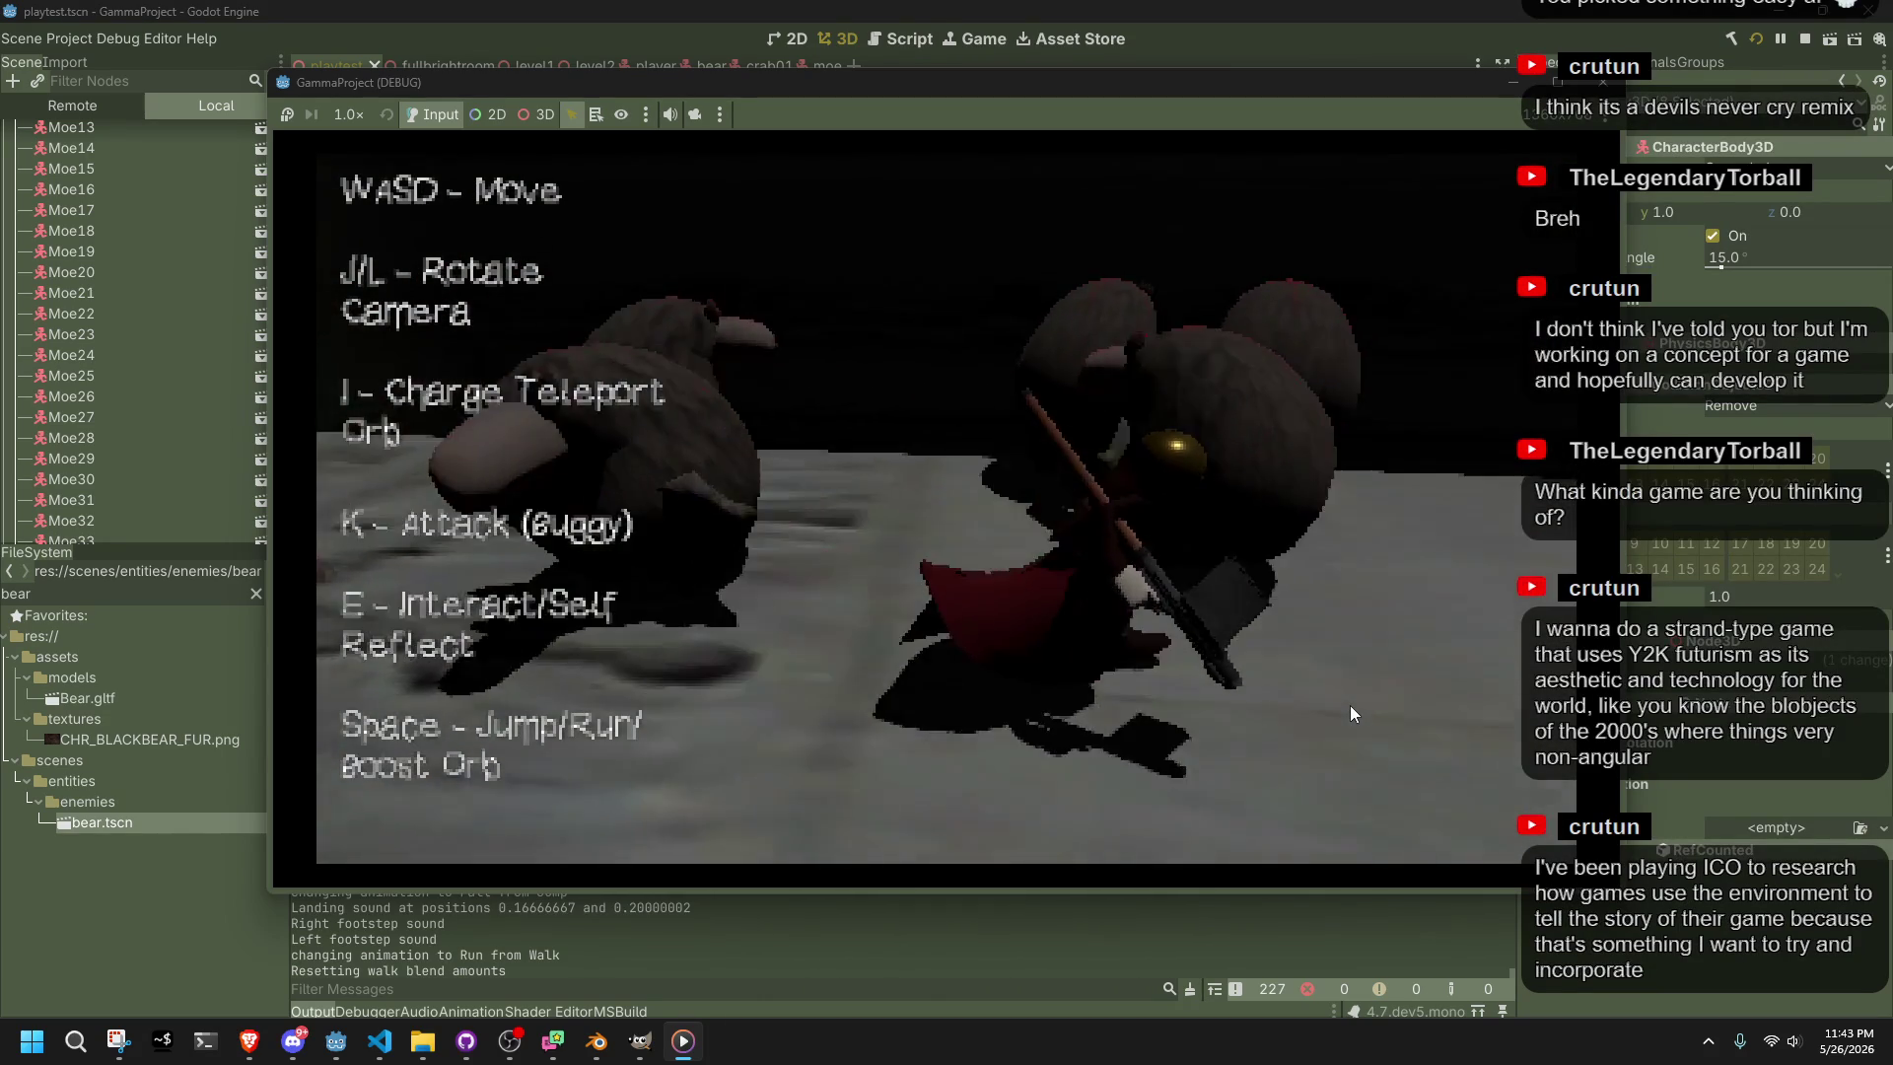
key(w)
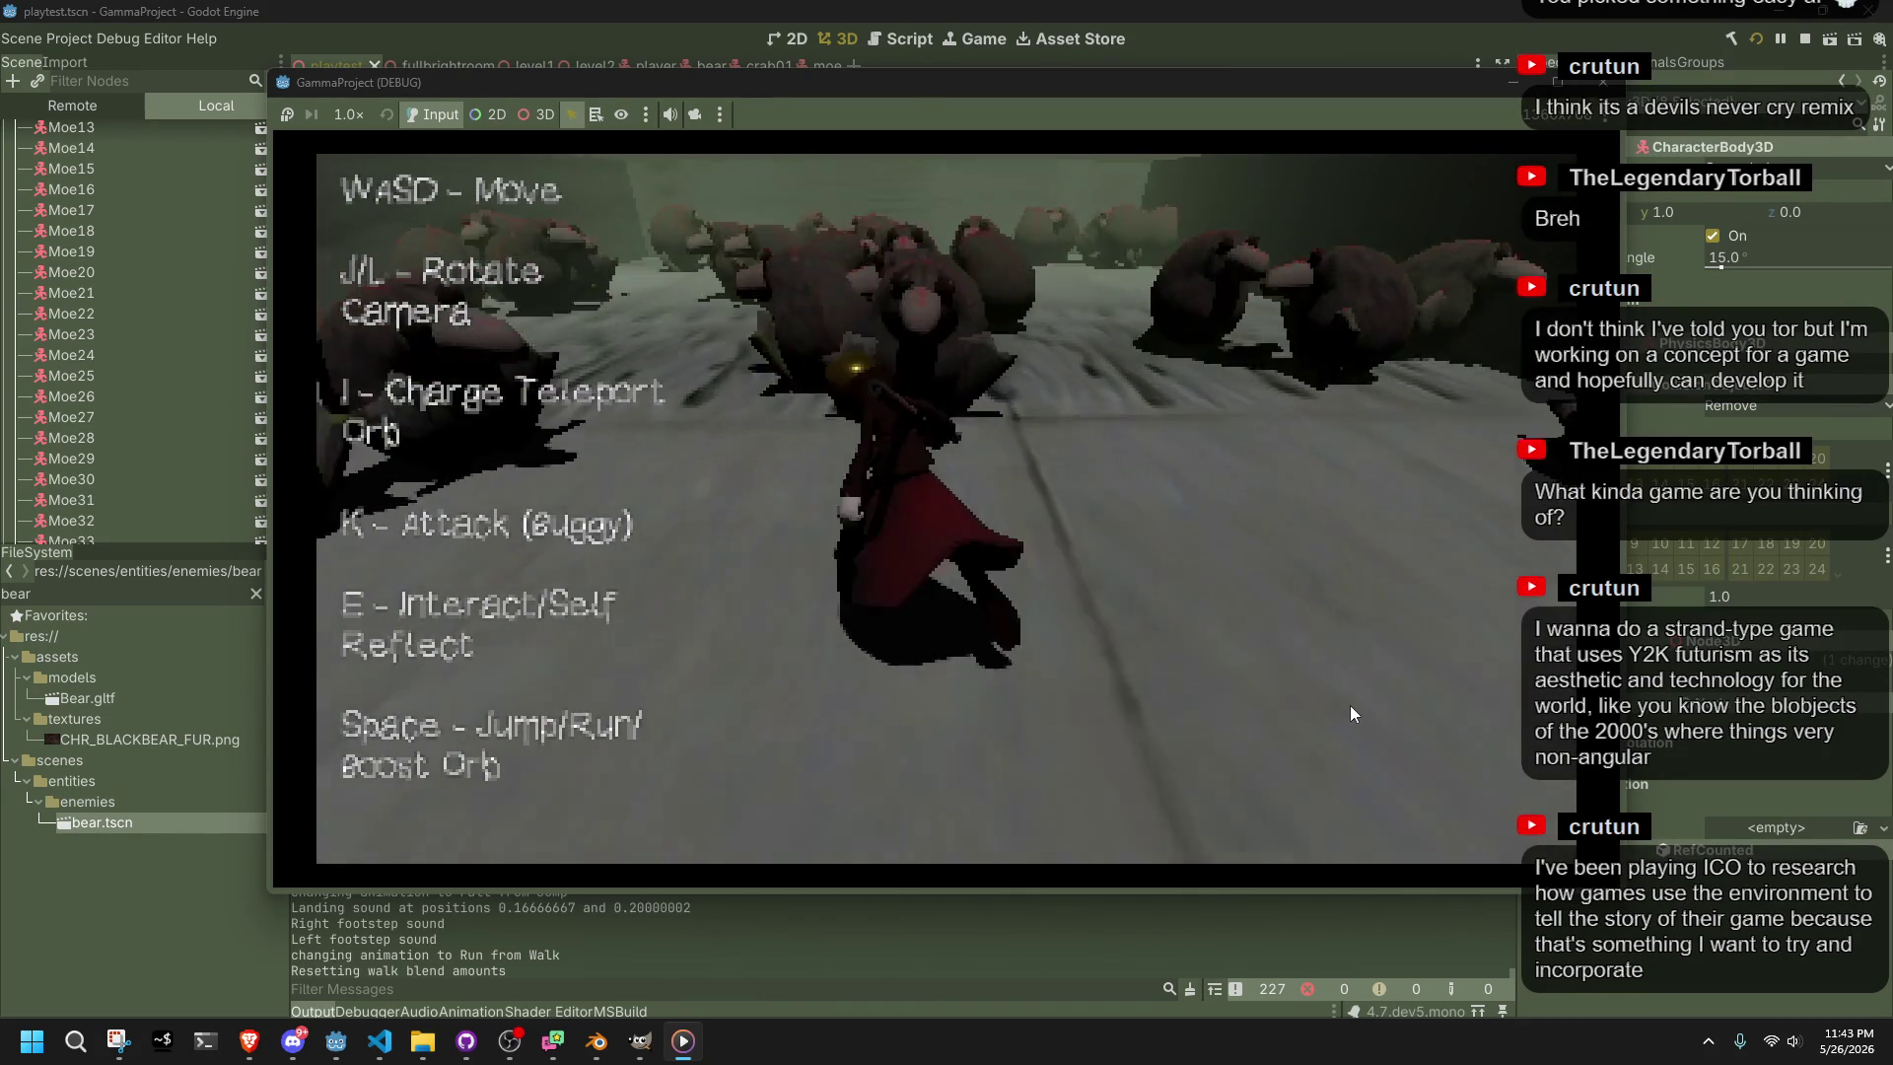
key(w)
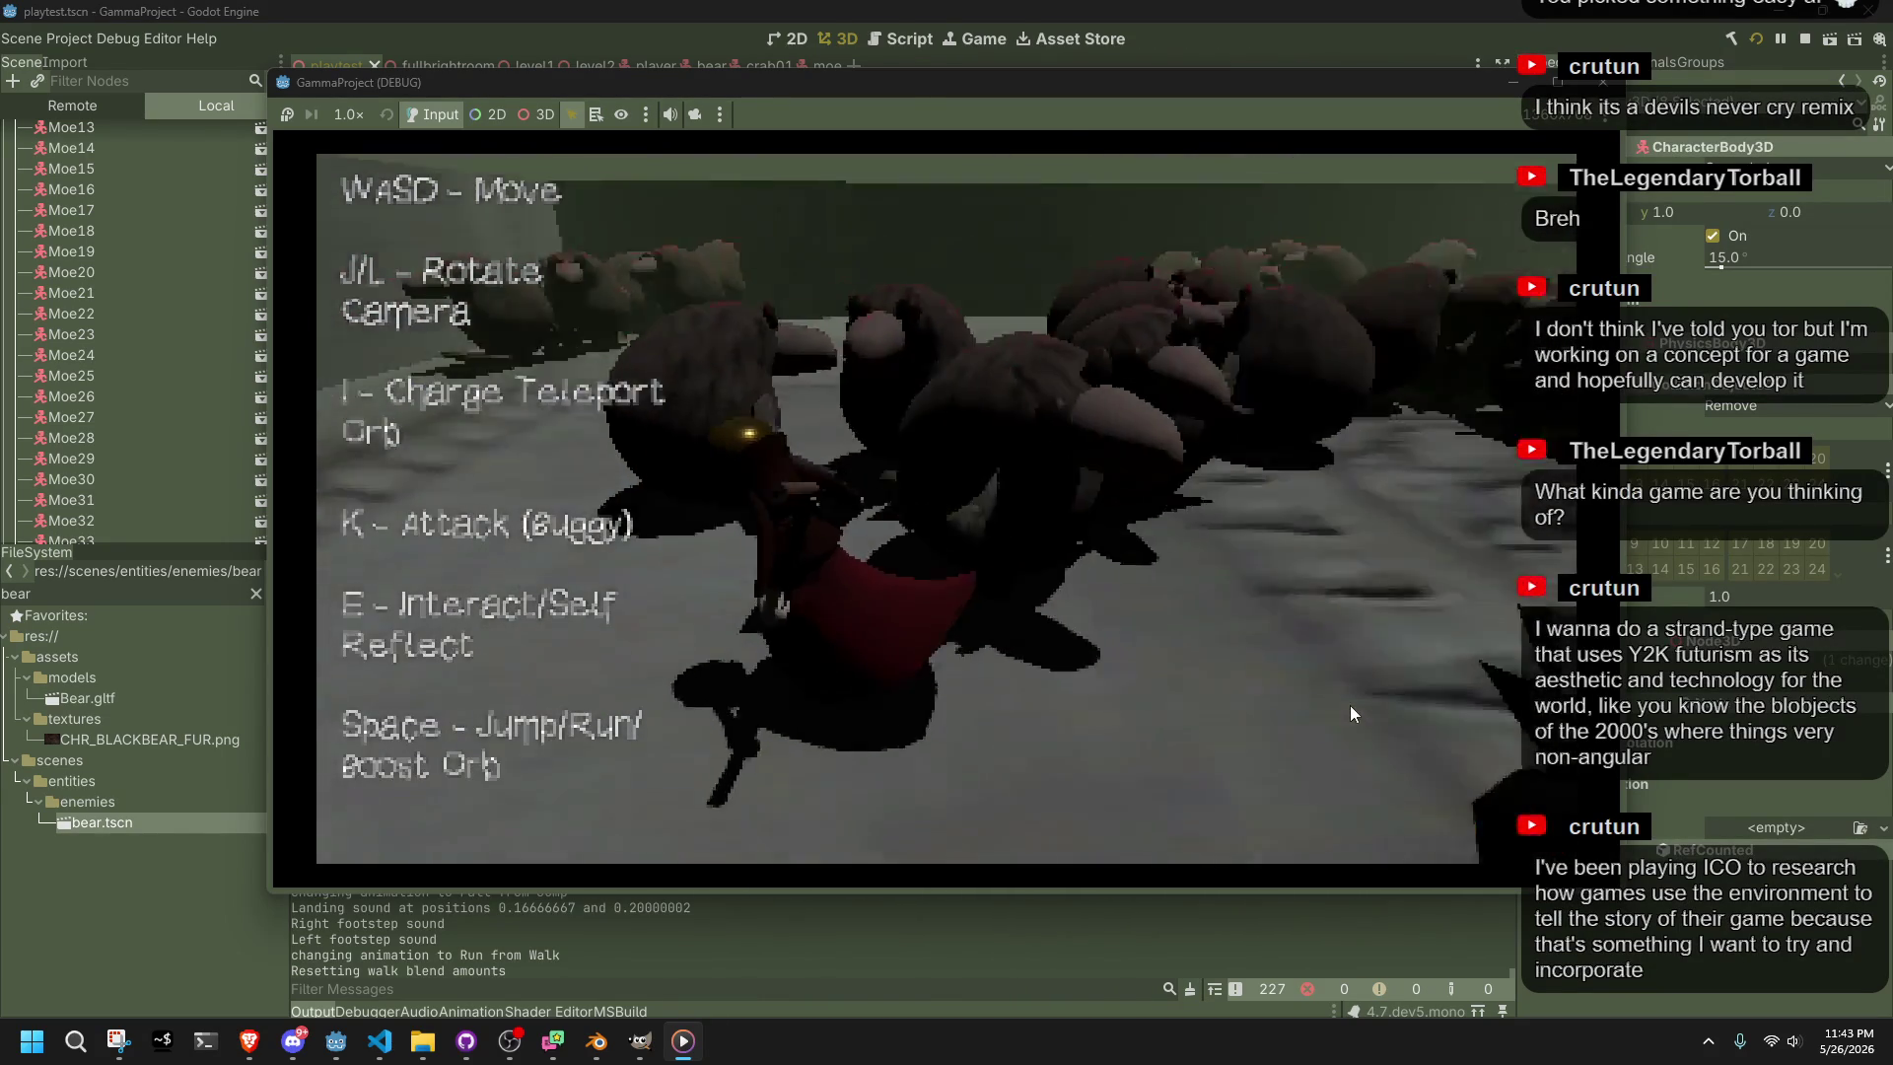
key(w)
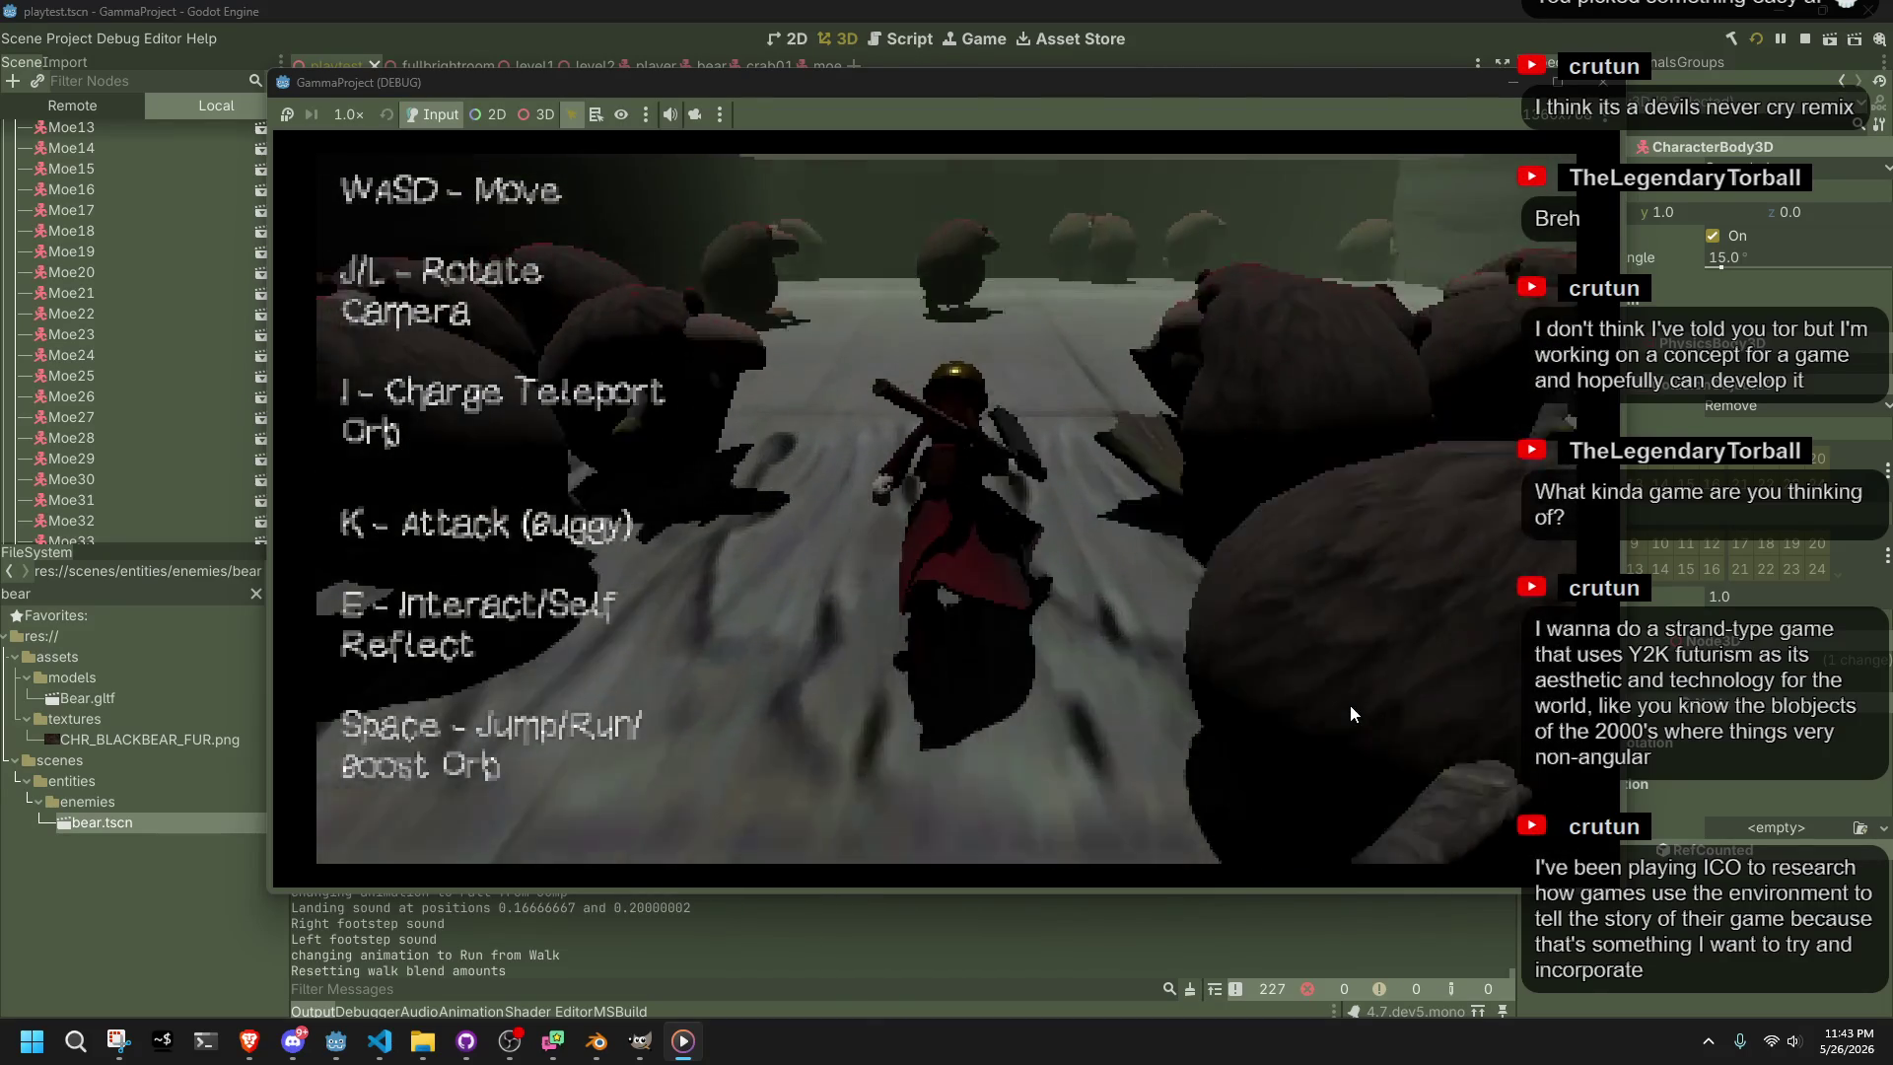
Turn left and steer the character between the bears into the group
key(a)
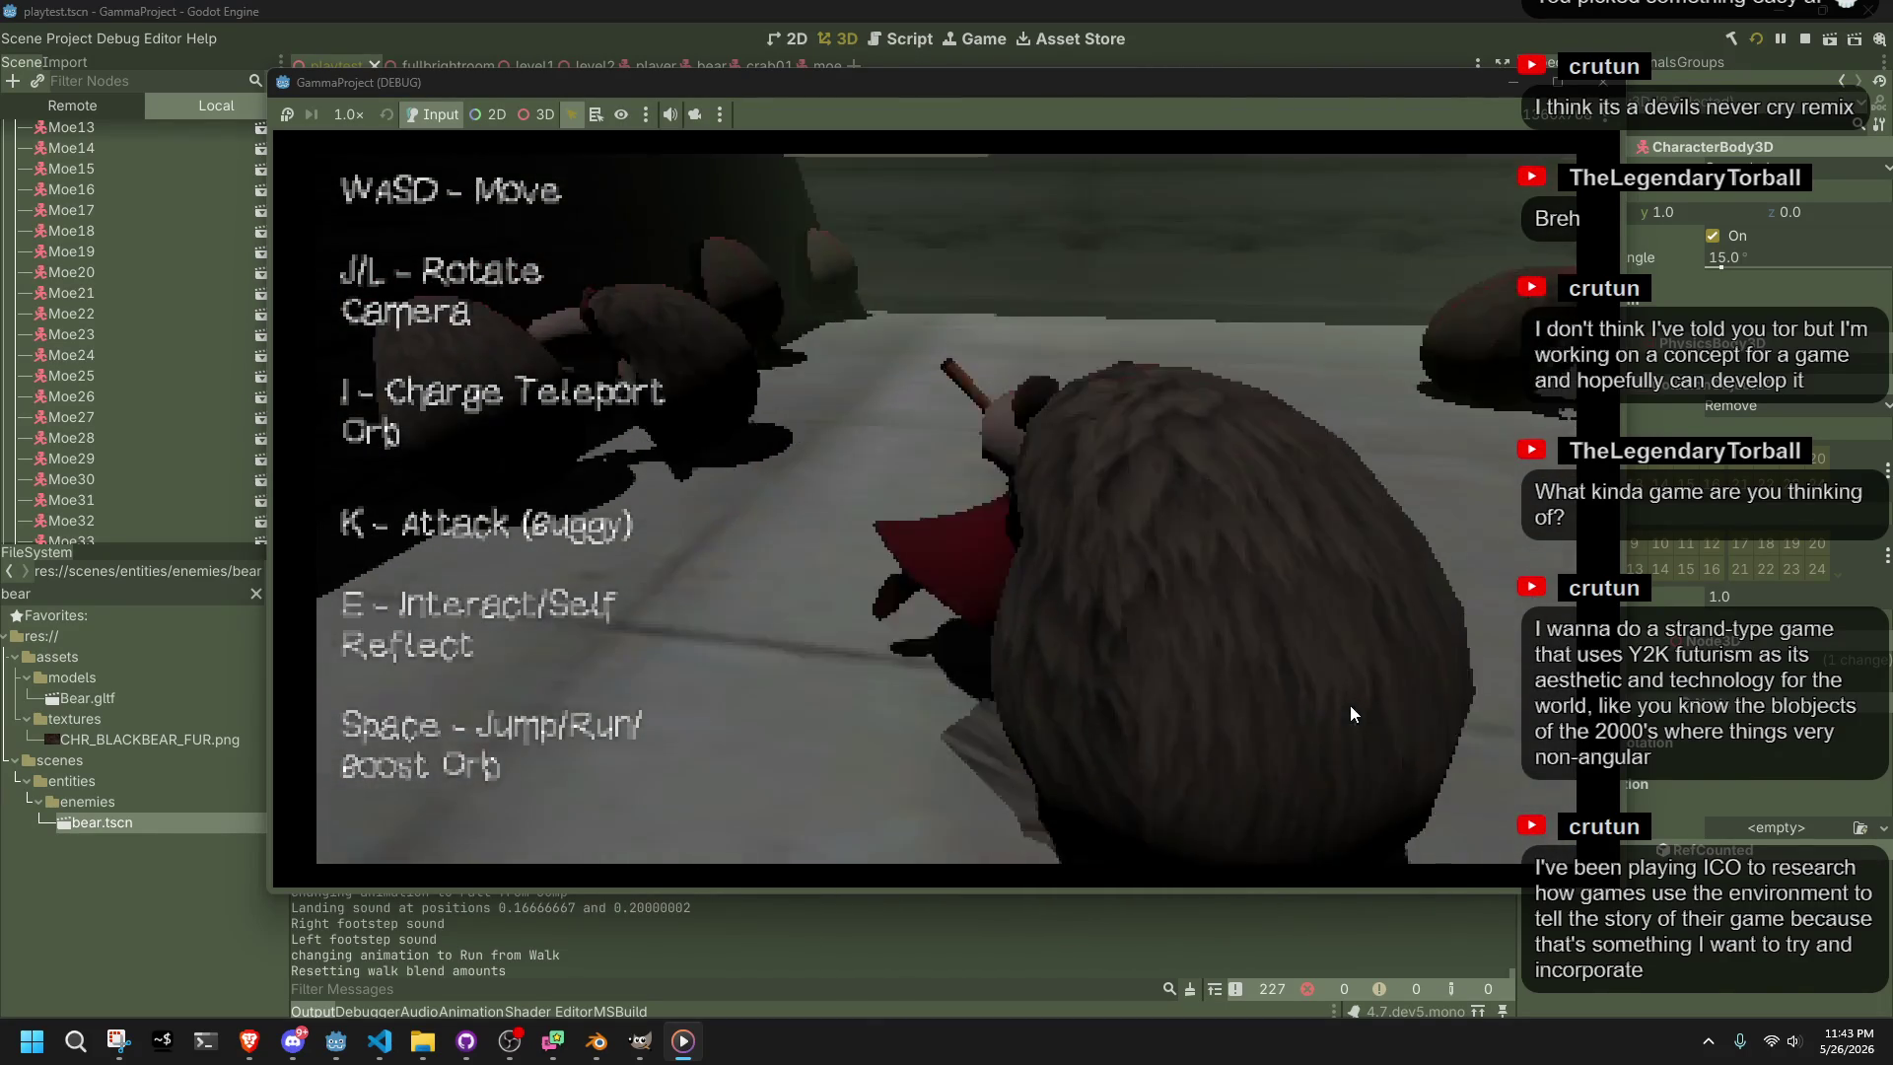
key(w)
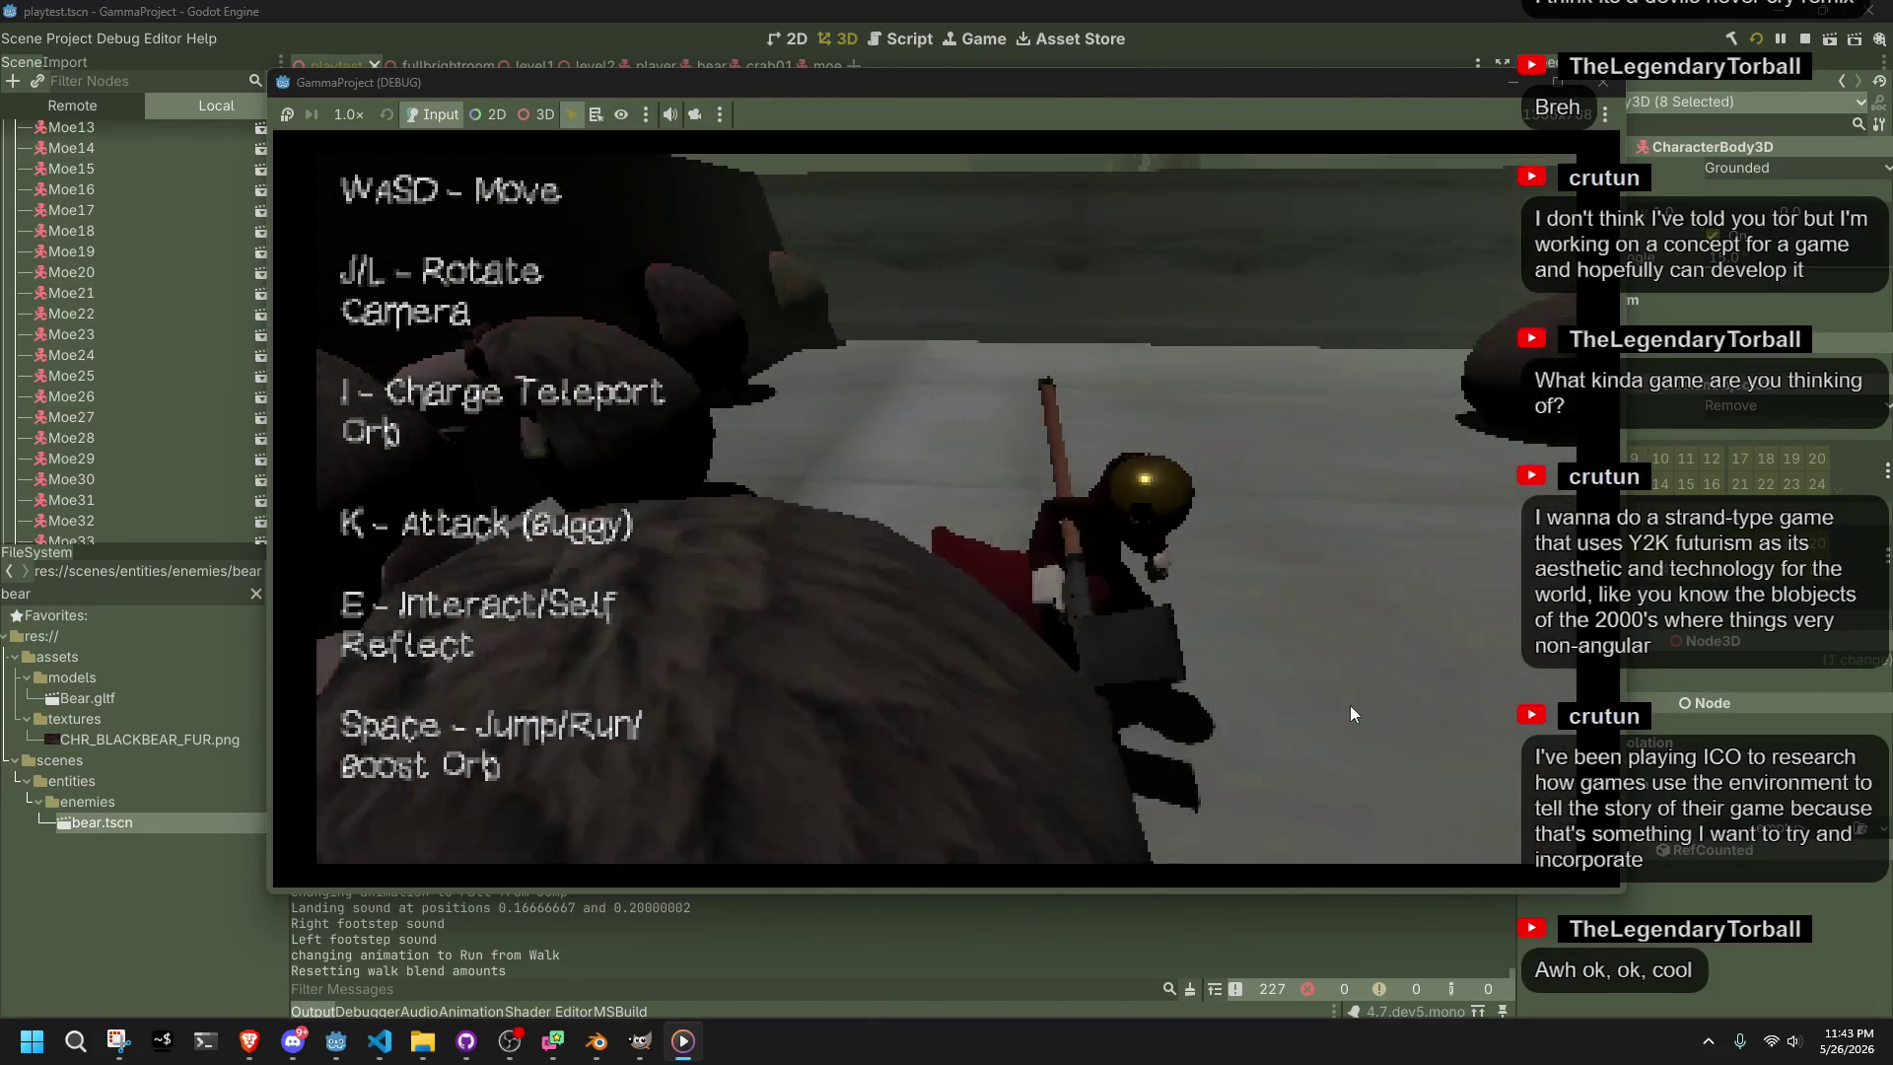
key(w)
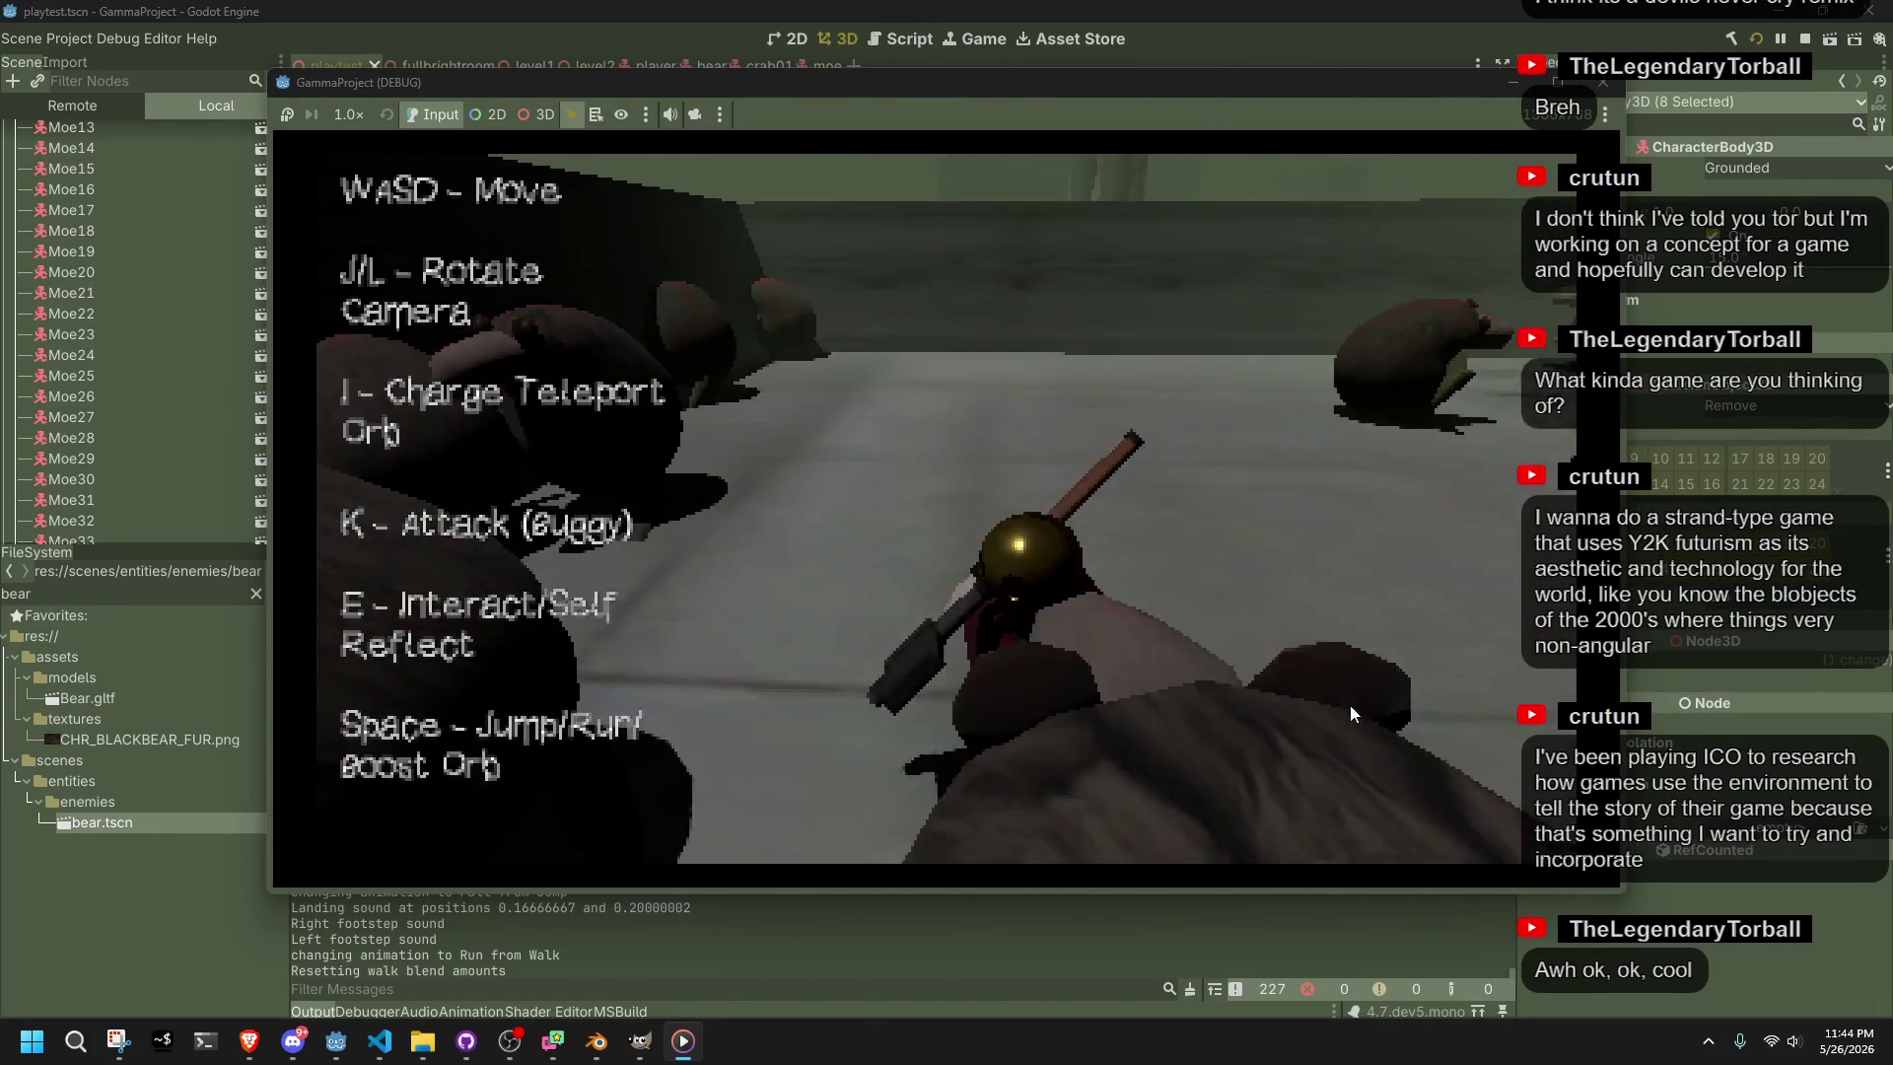
key(w)
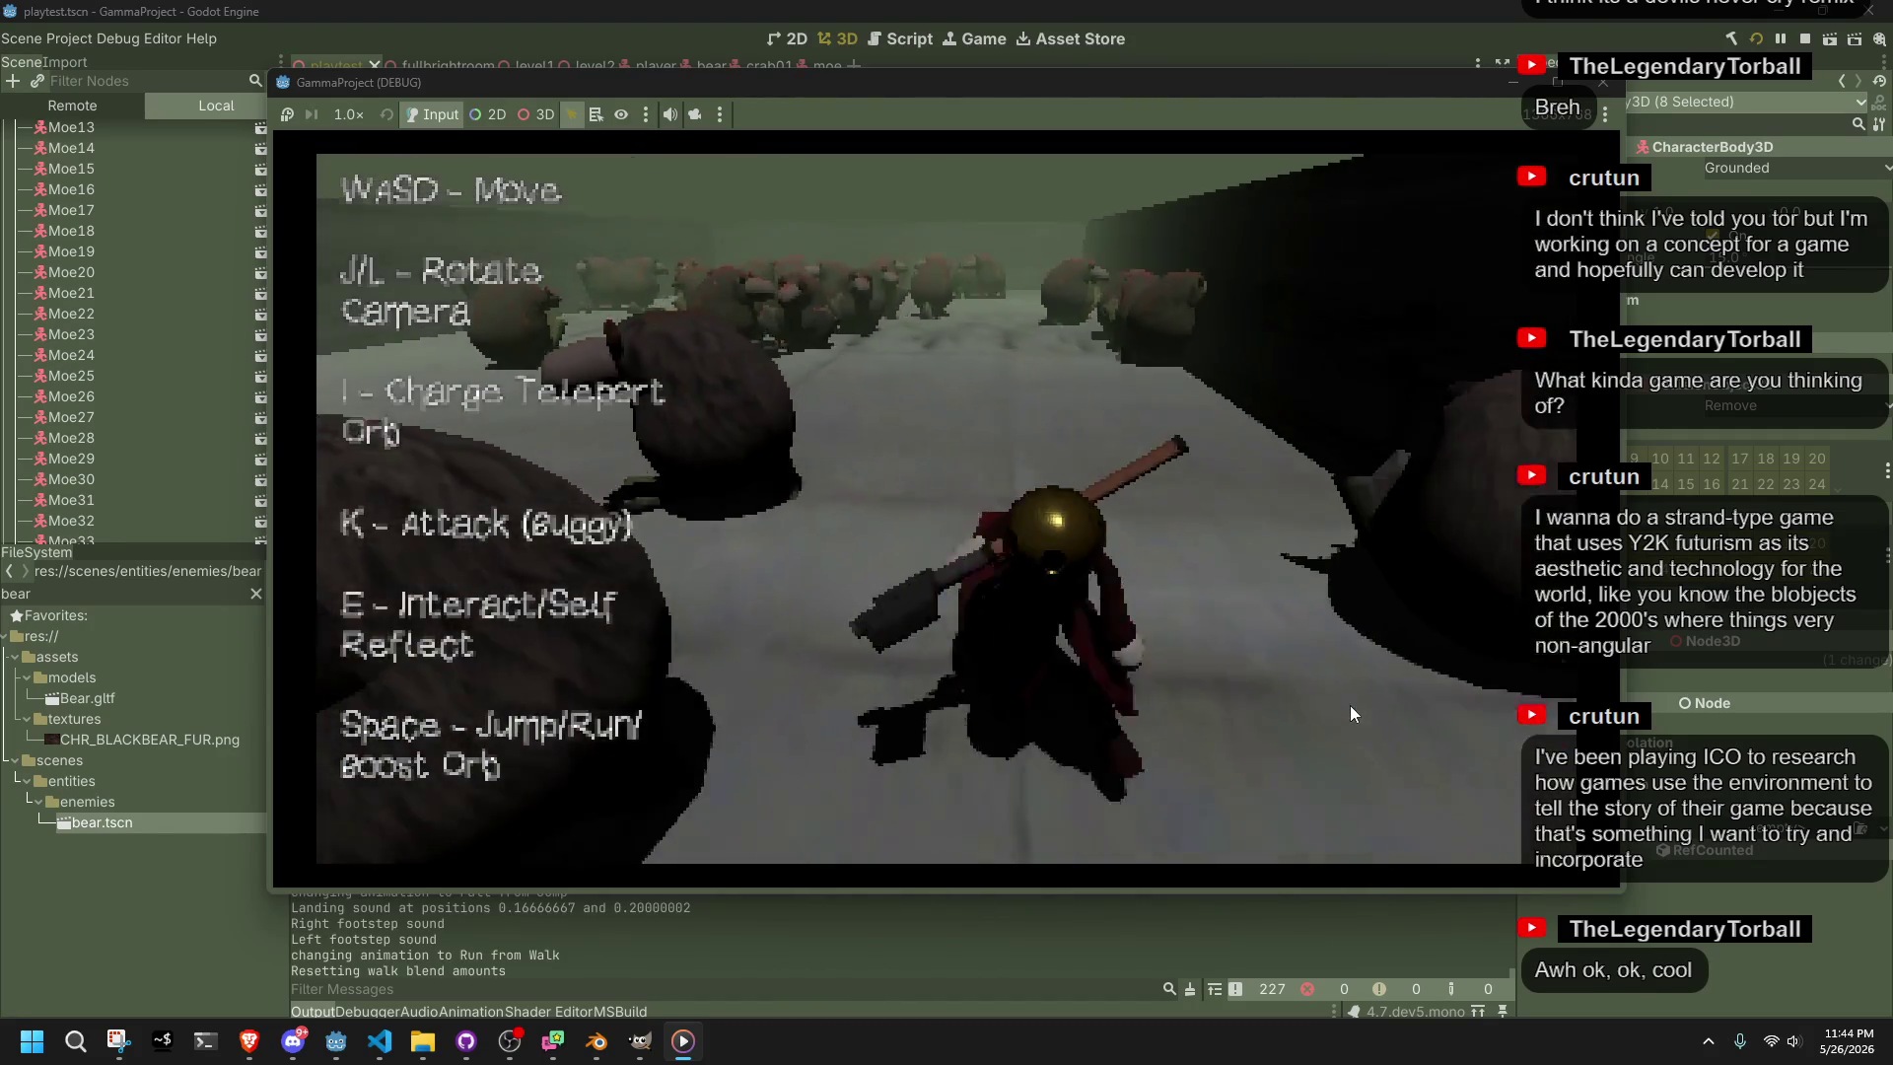
key(w)
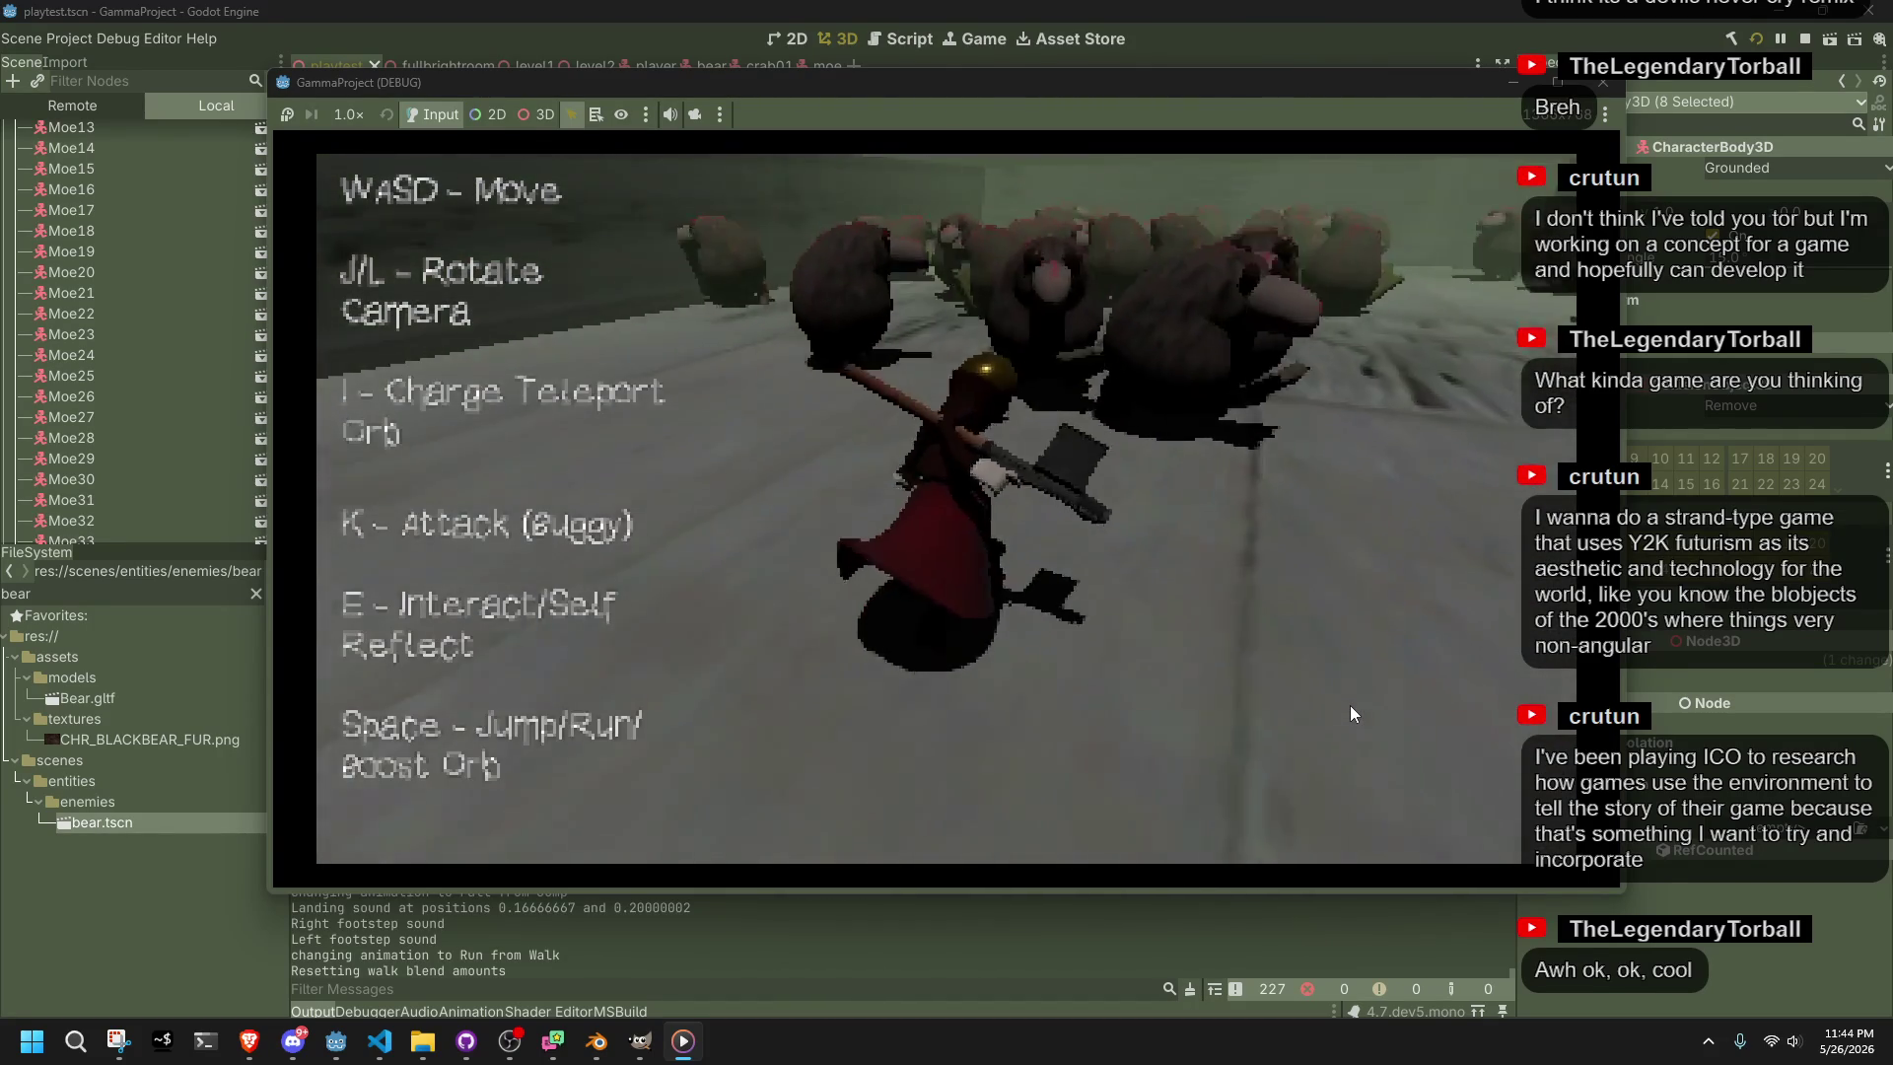
key(w)
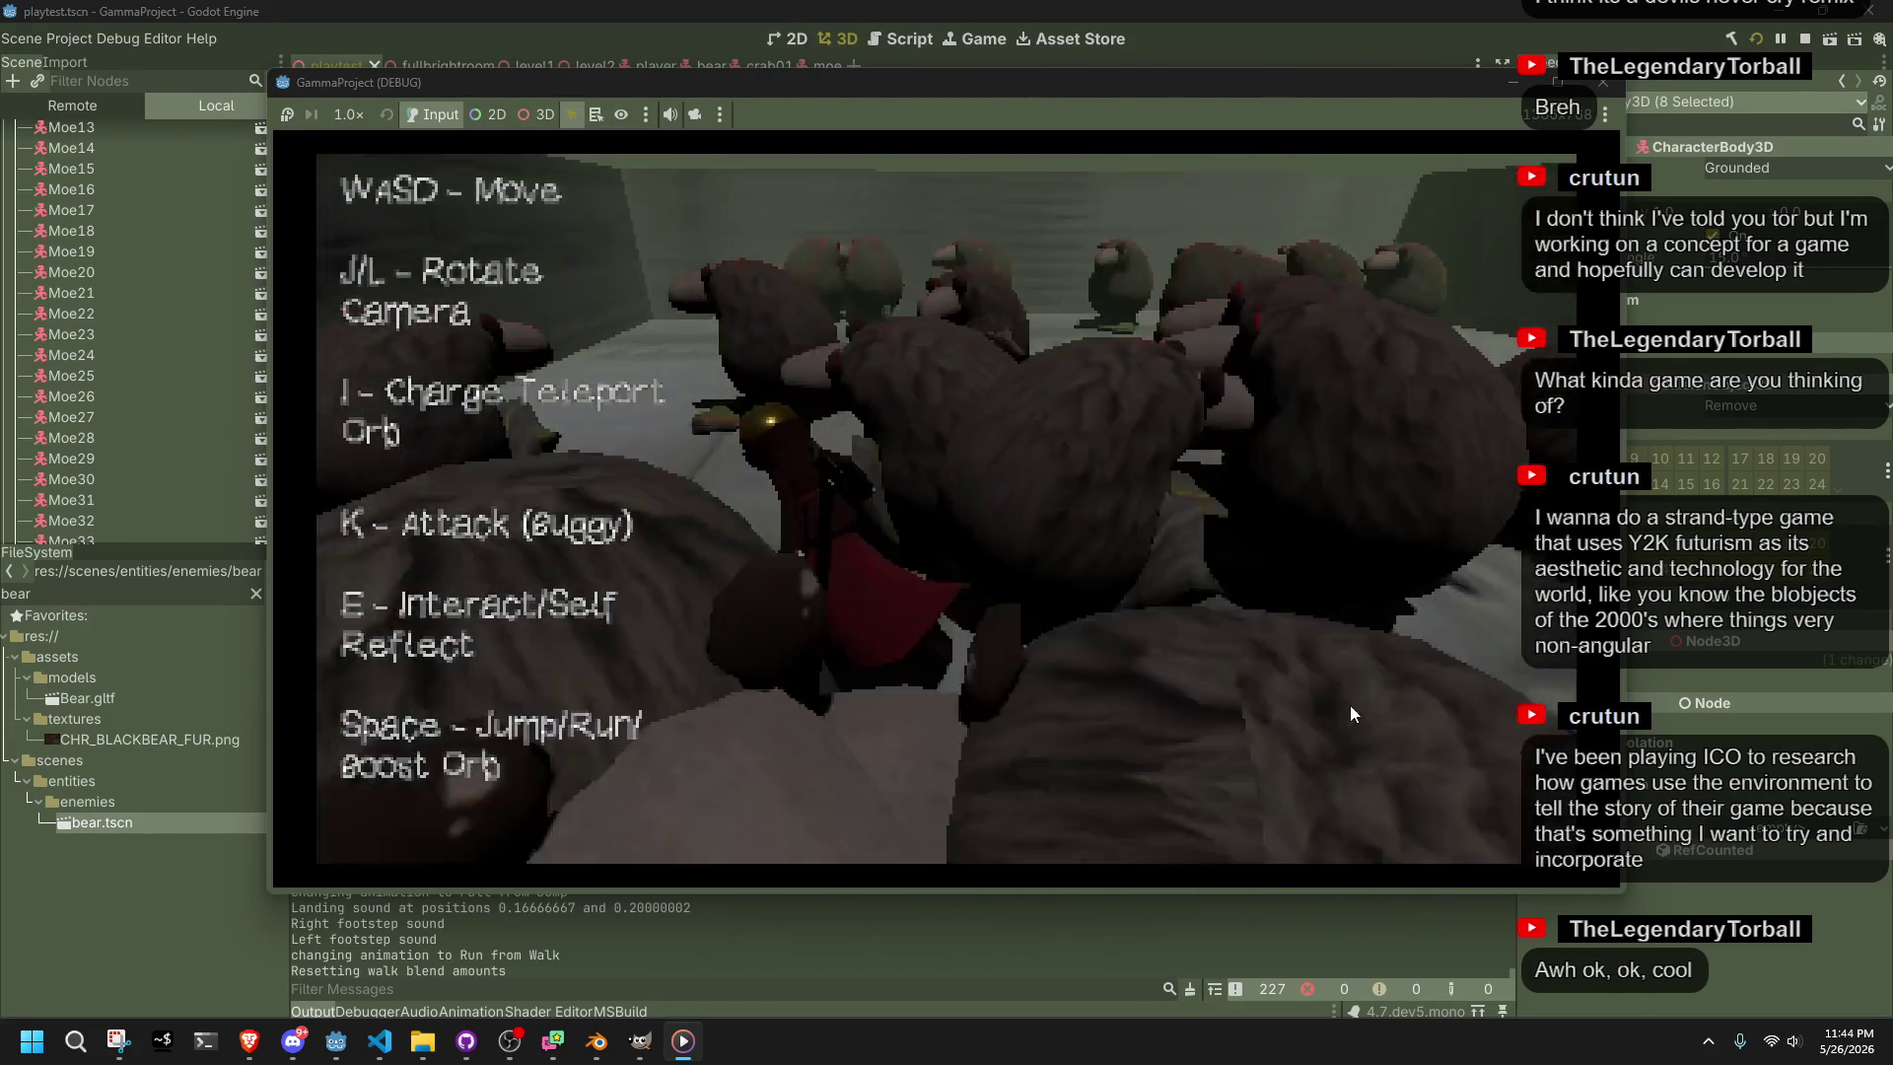
key(w)
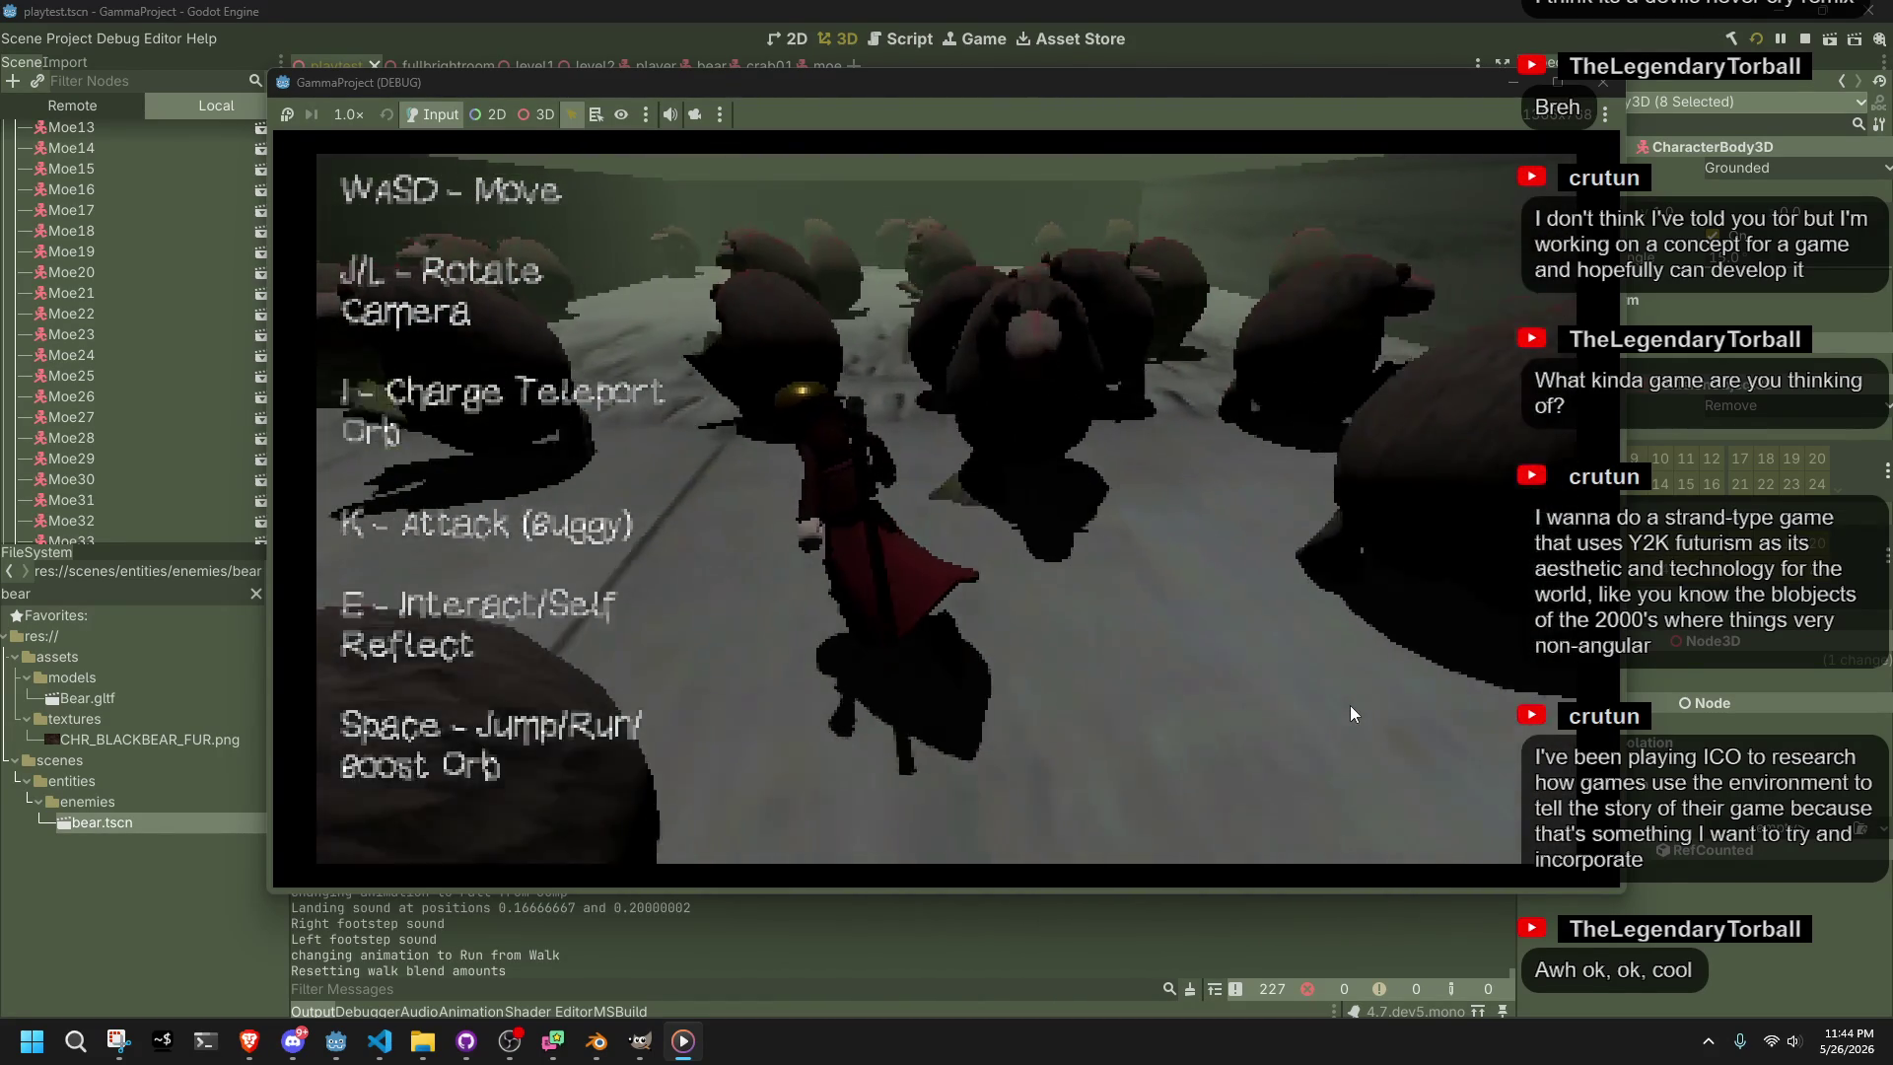
key(w)
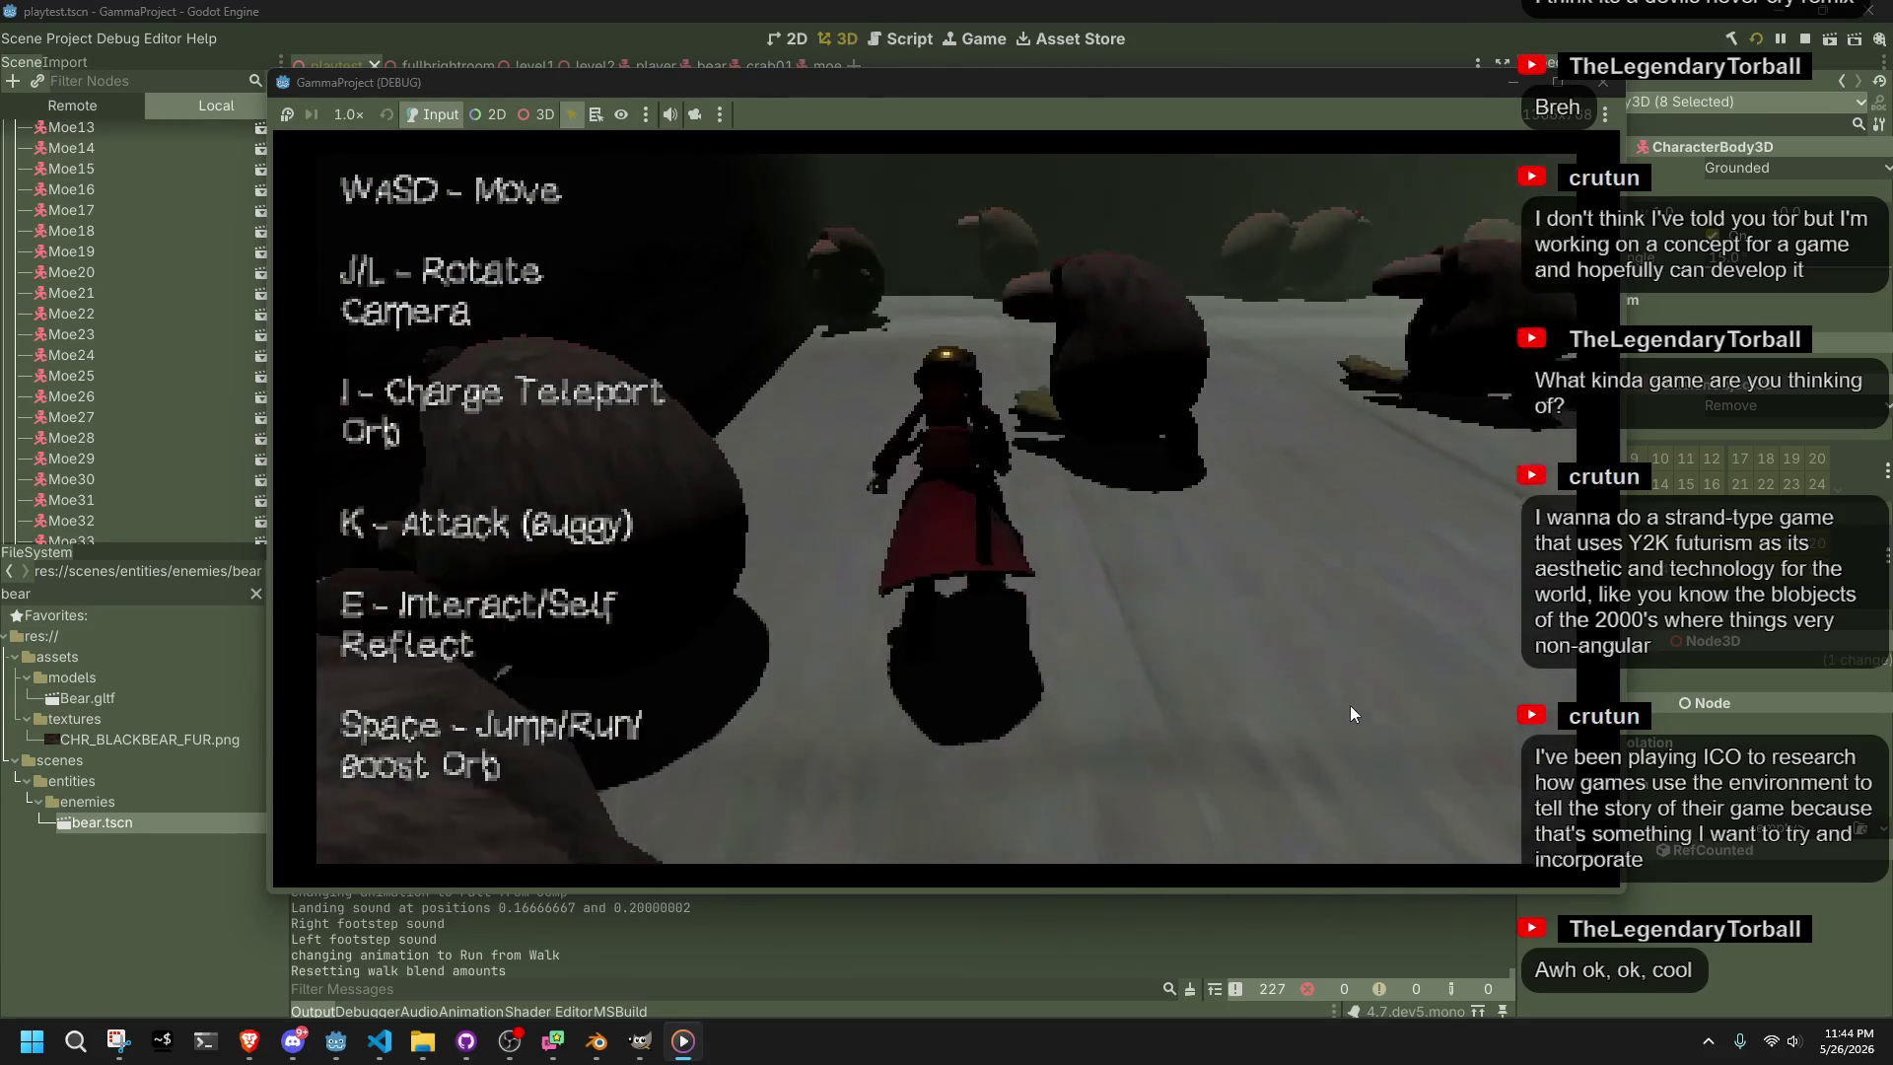
key(w)
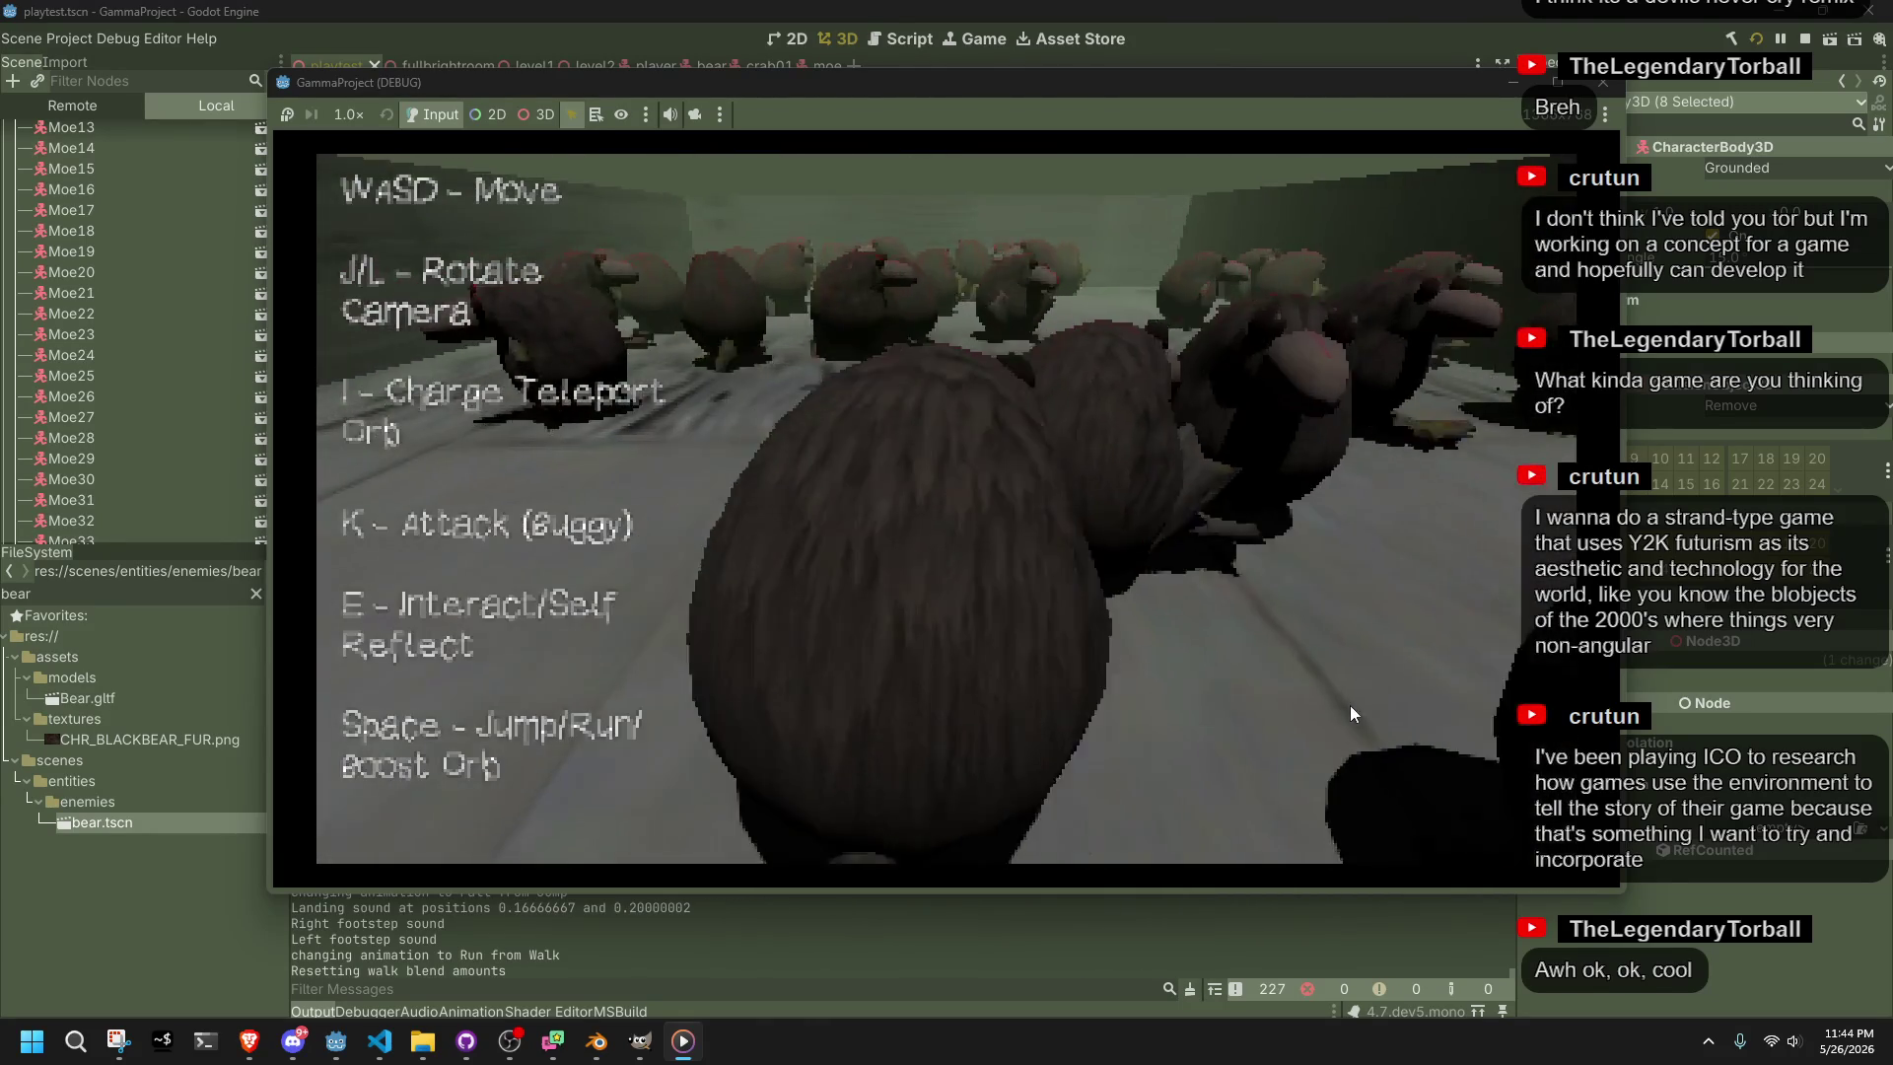
key(w)
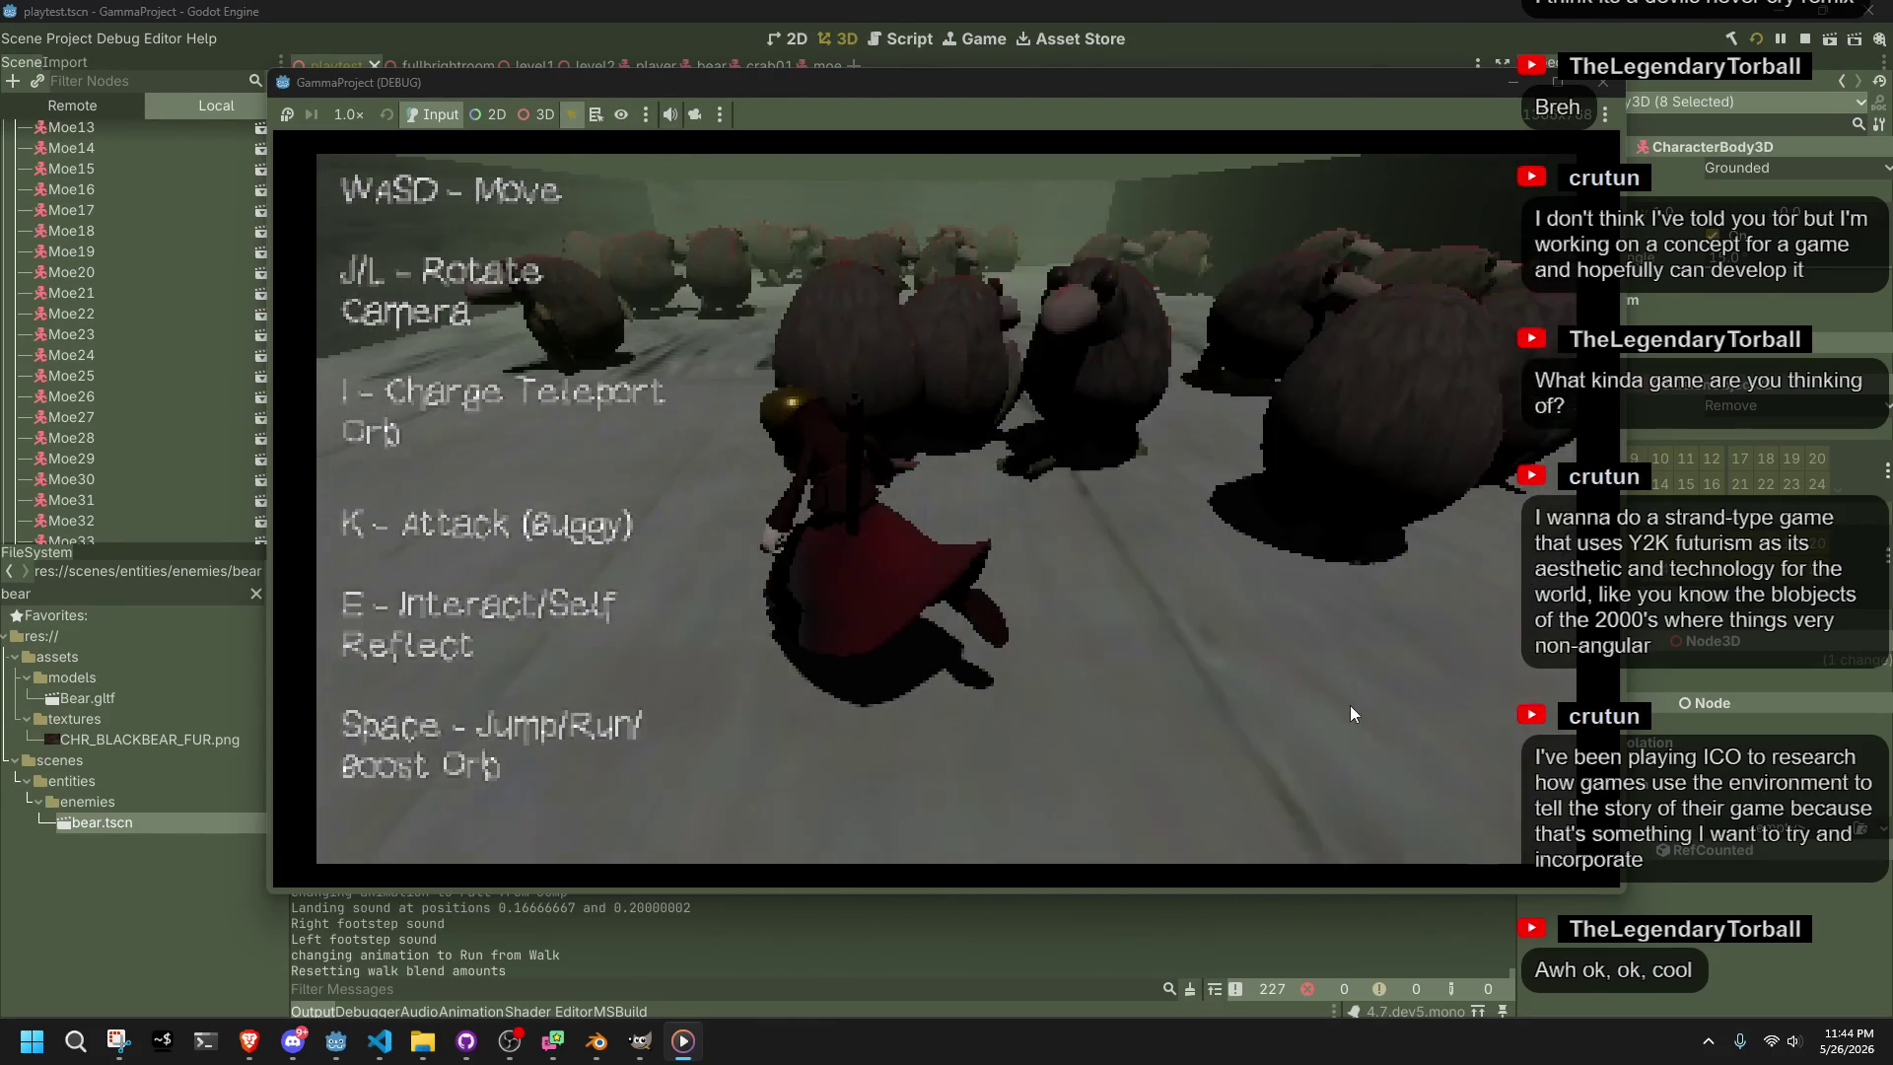
key(w)
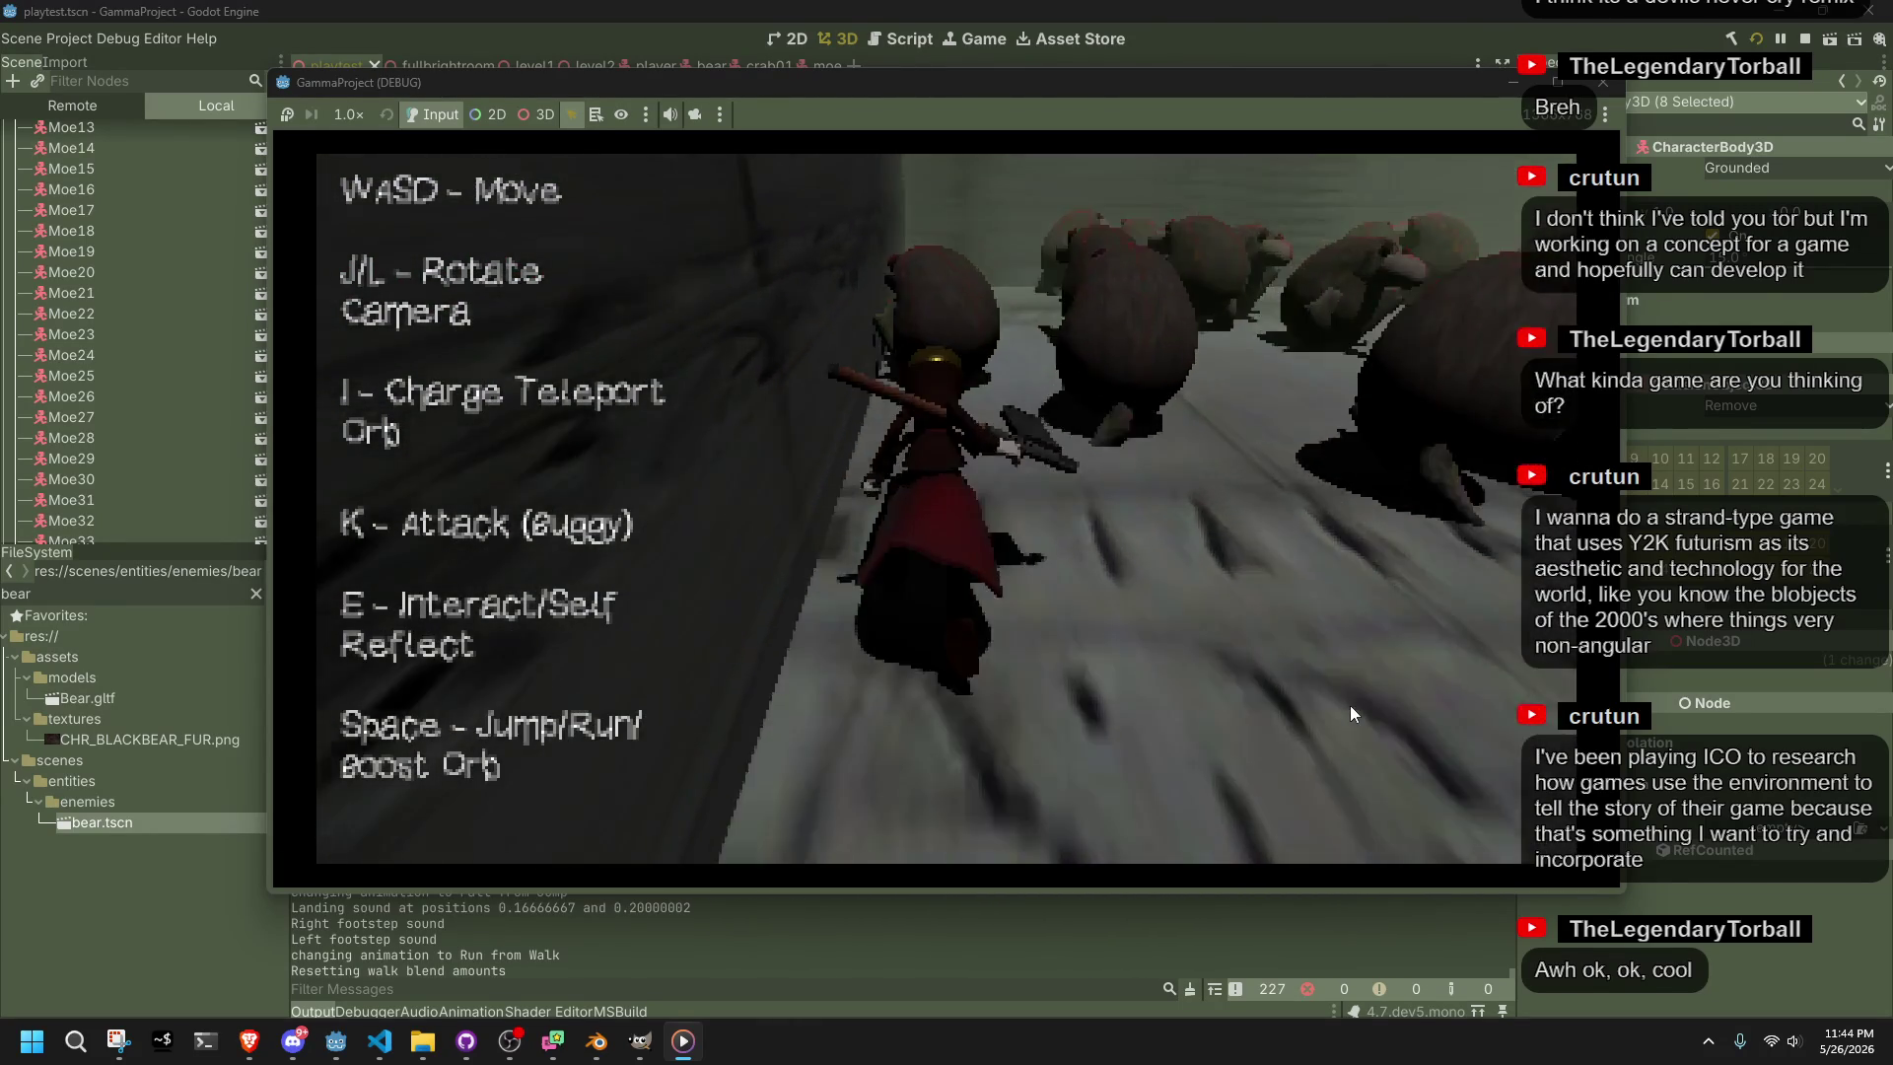
Keep running across the floor, then fire an orange blast at the nearby bears
key(w)
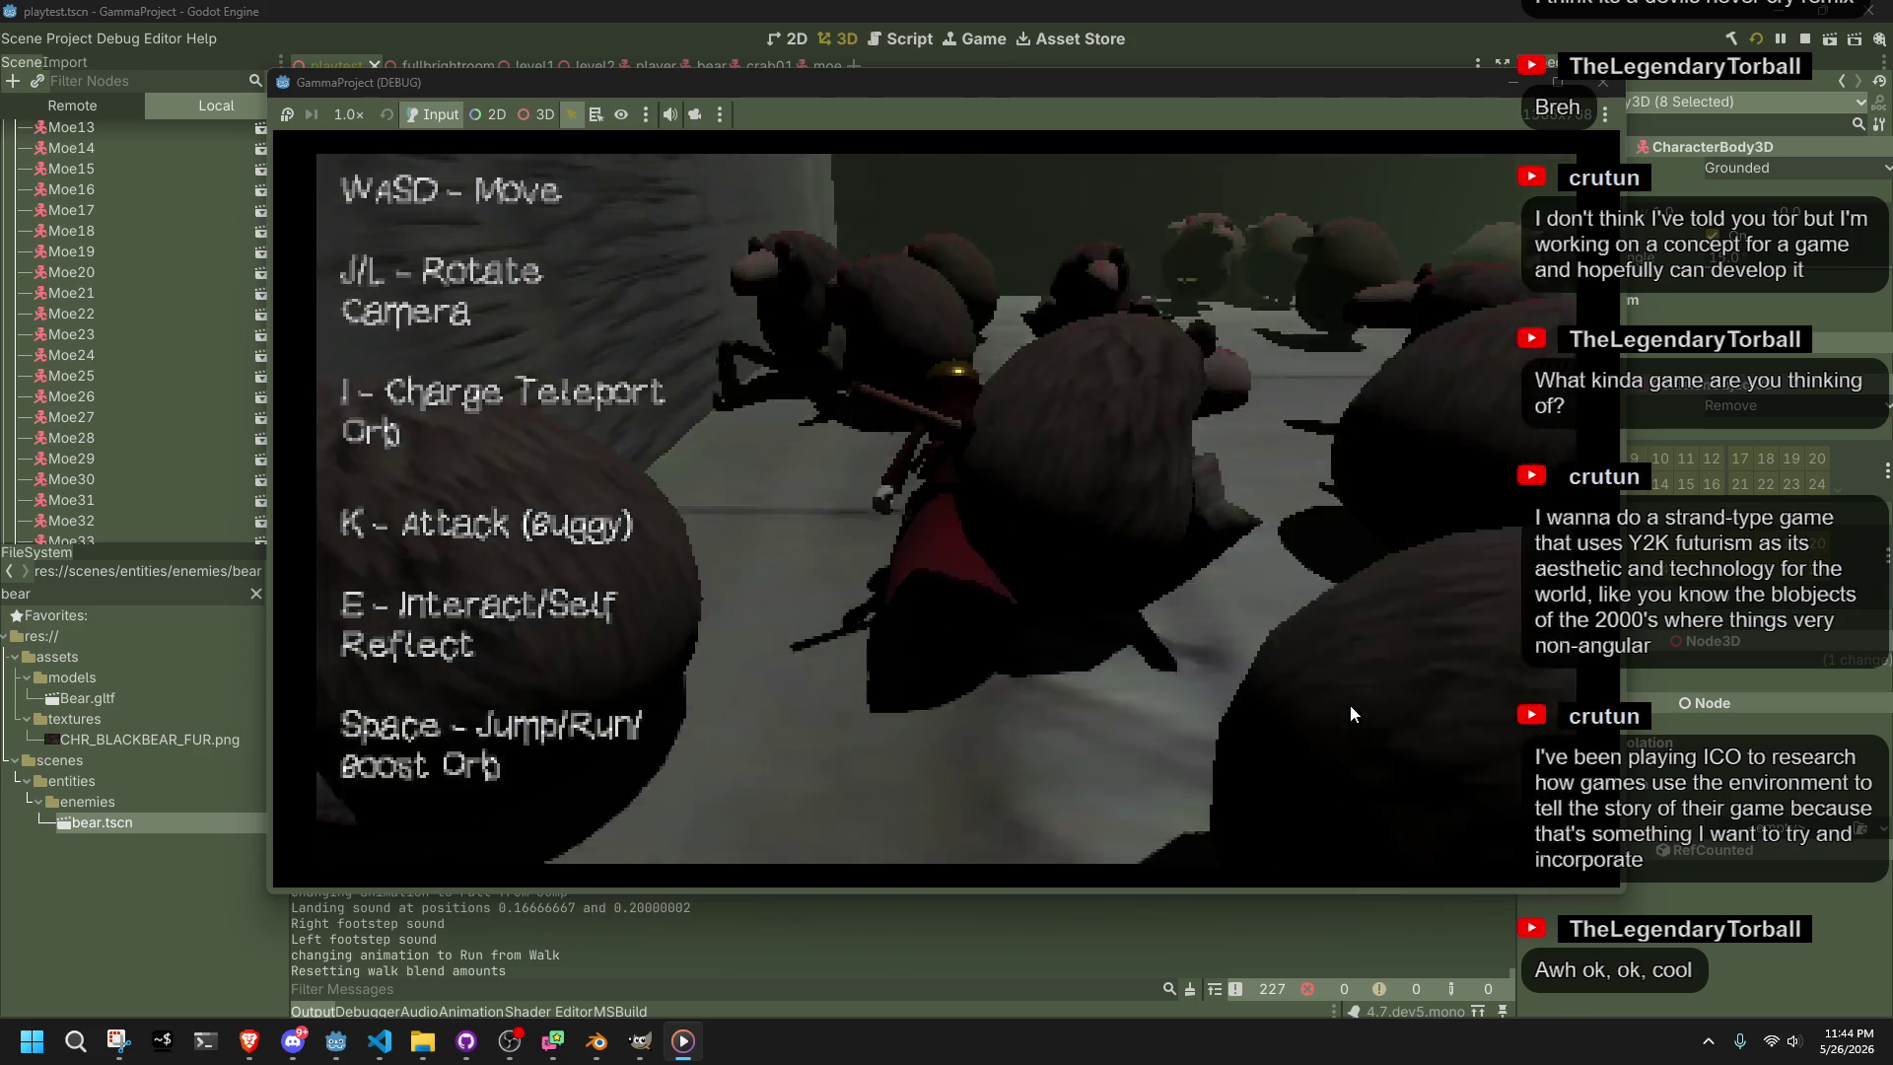
key(w)
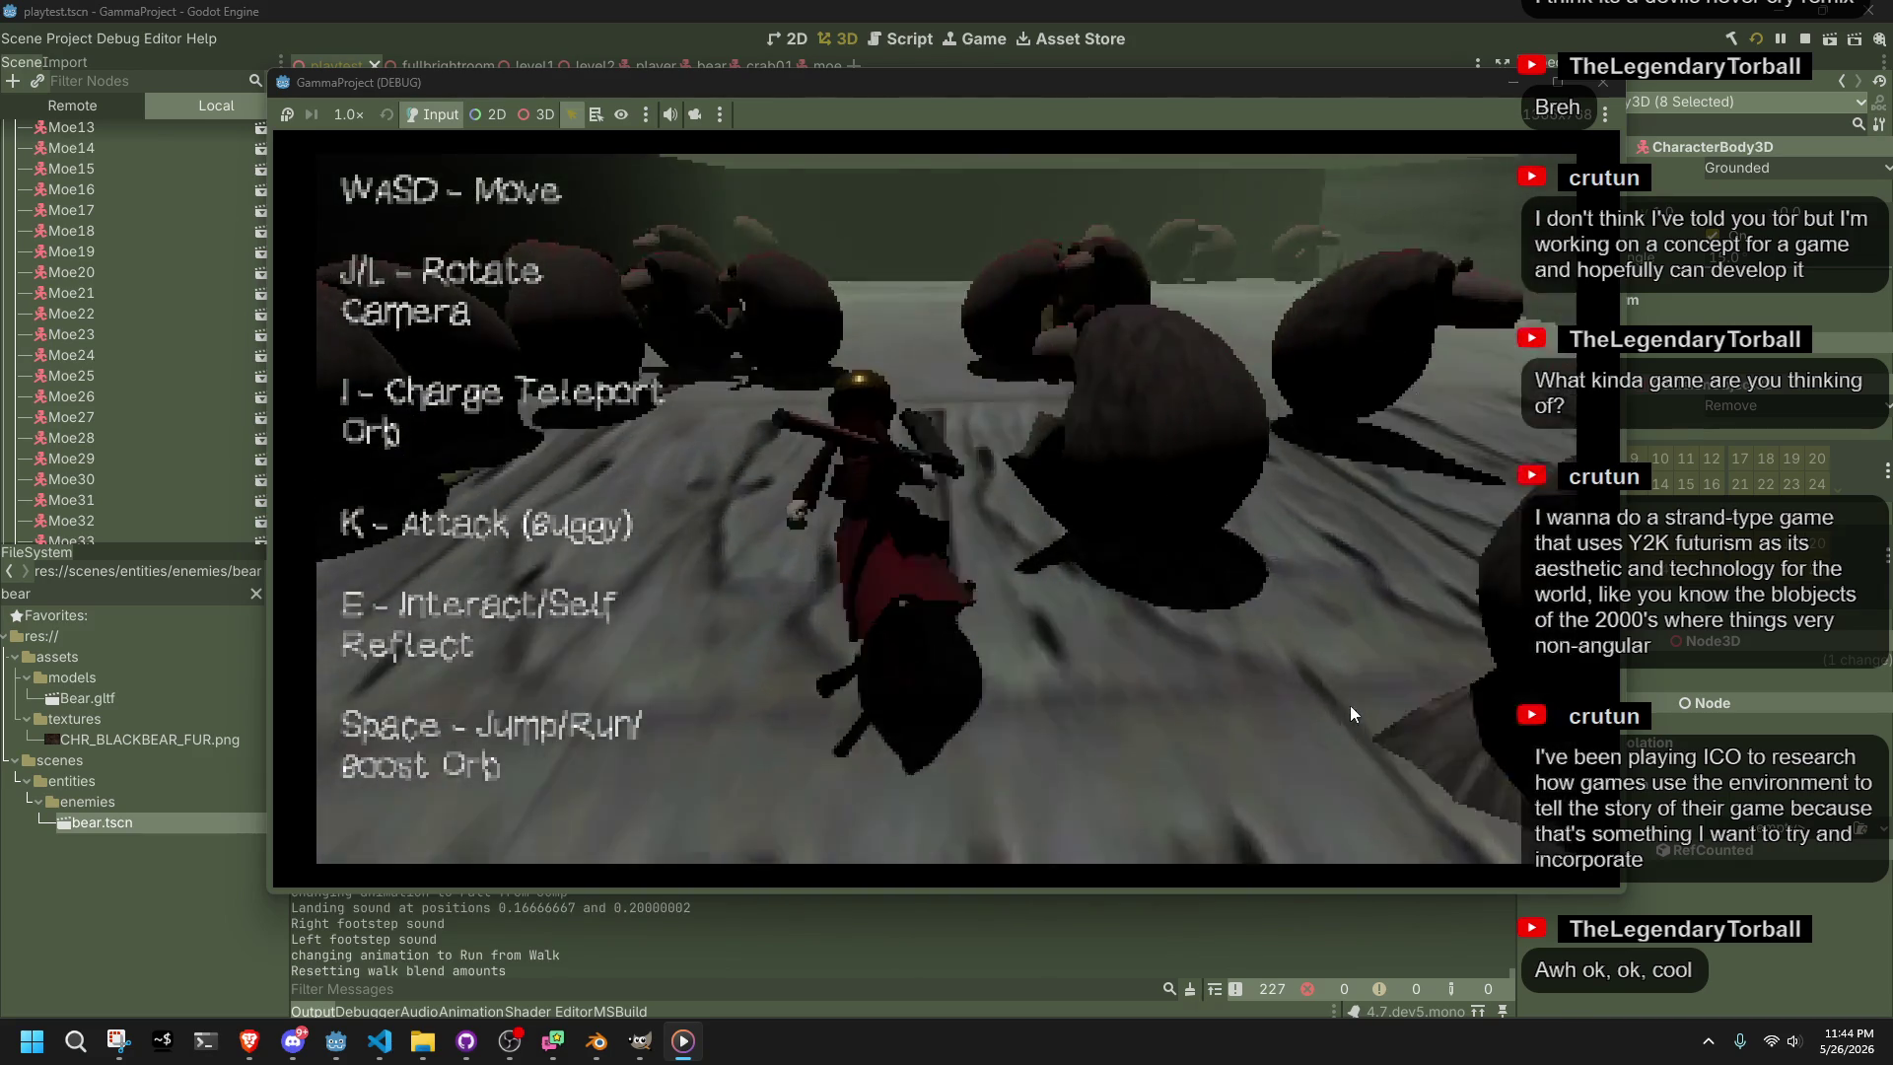
key(w)
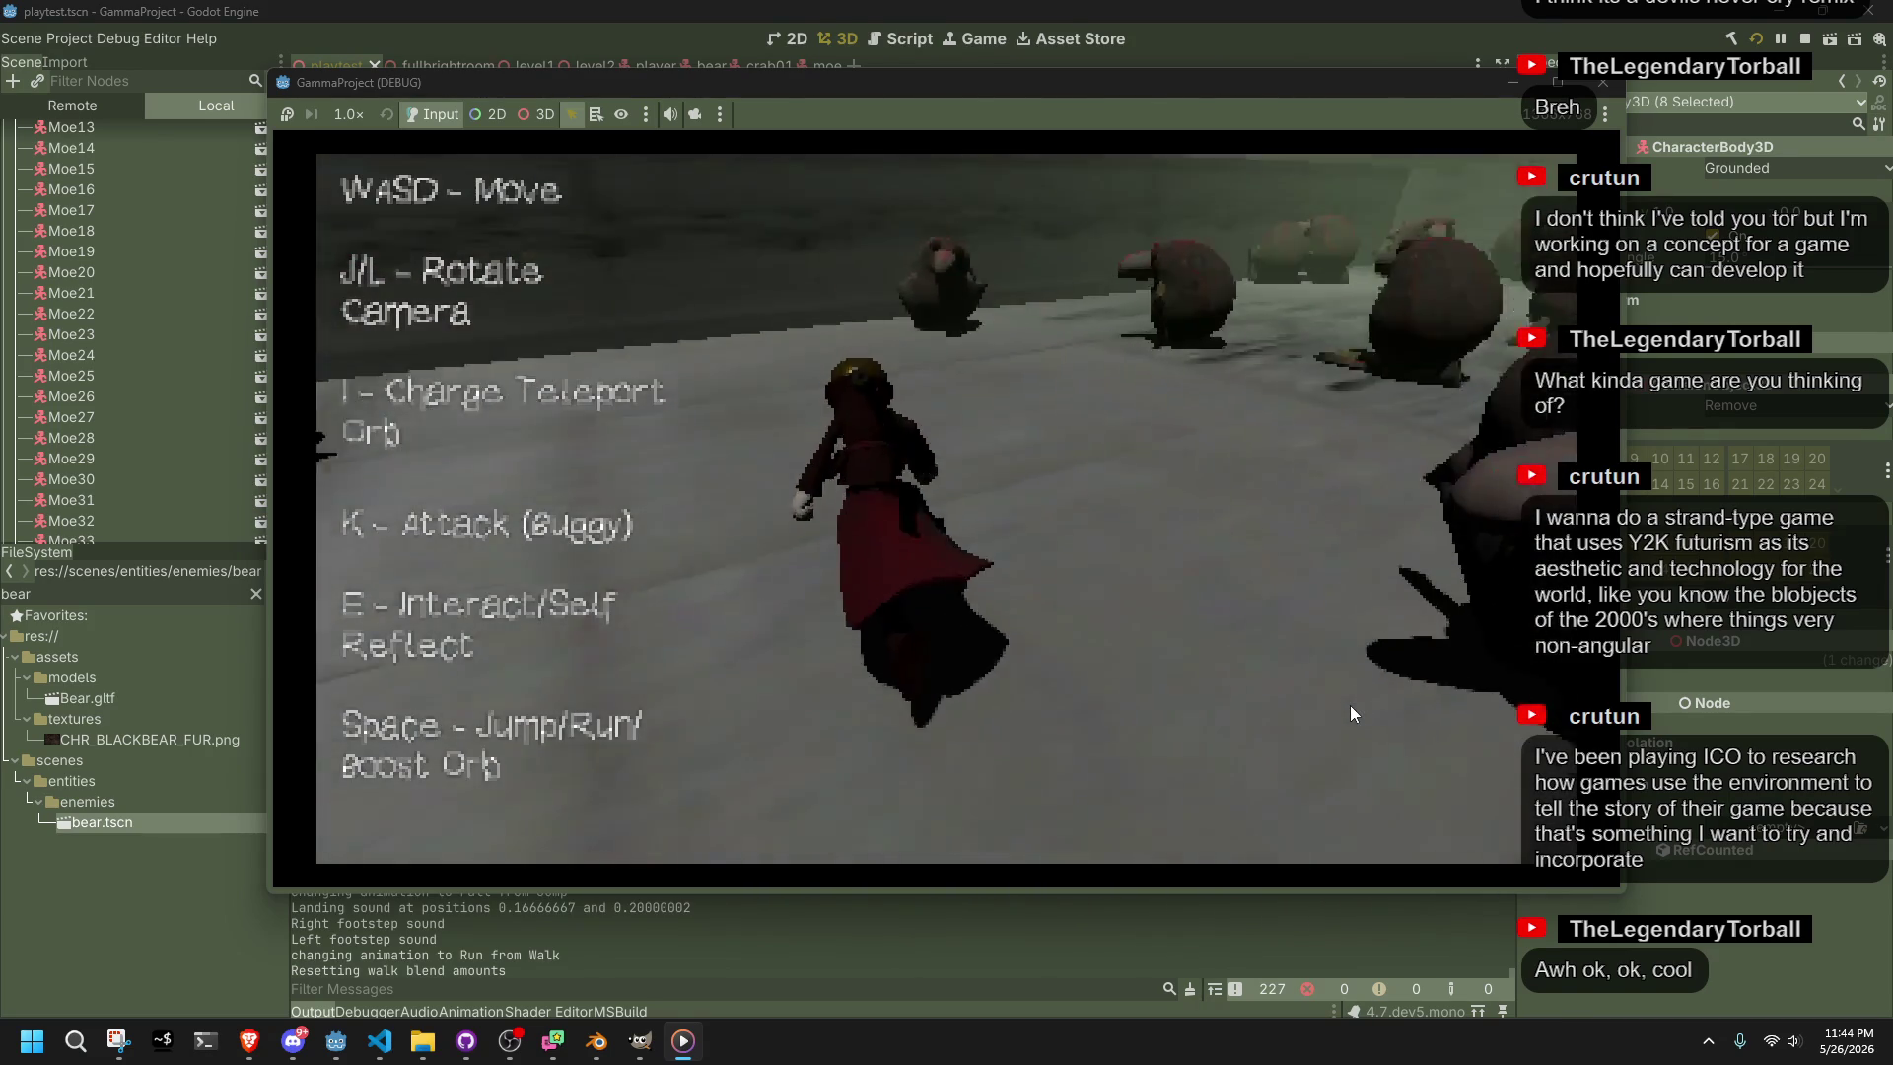
key(w)
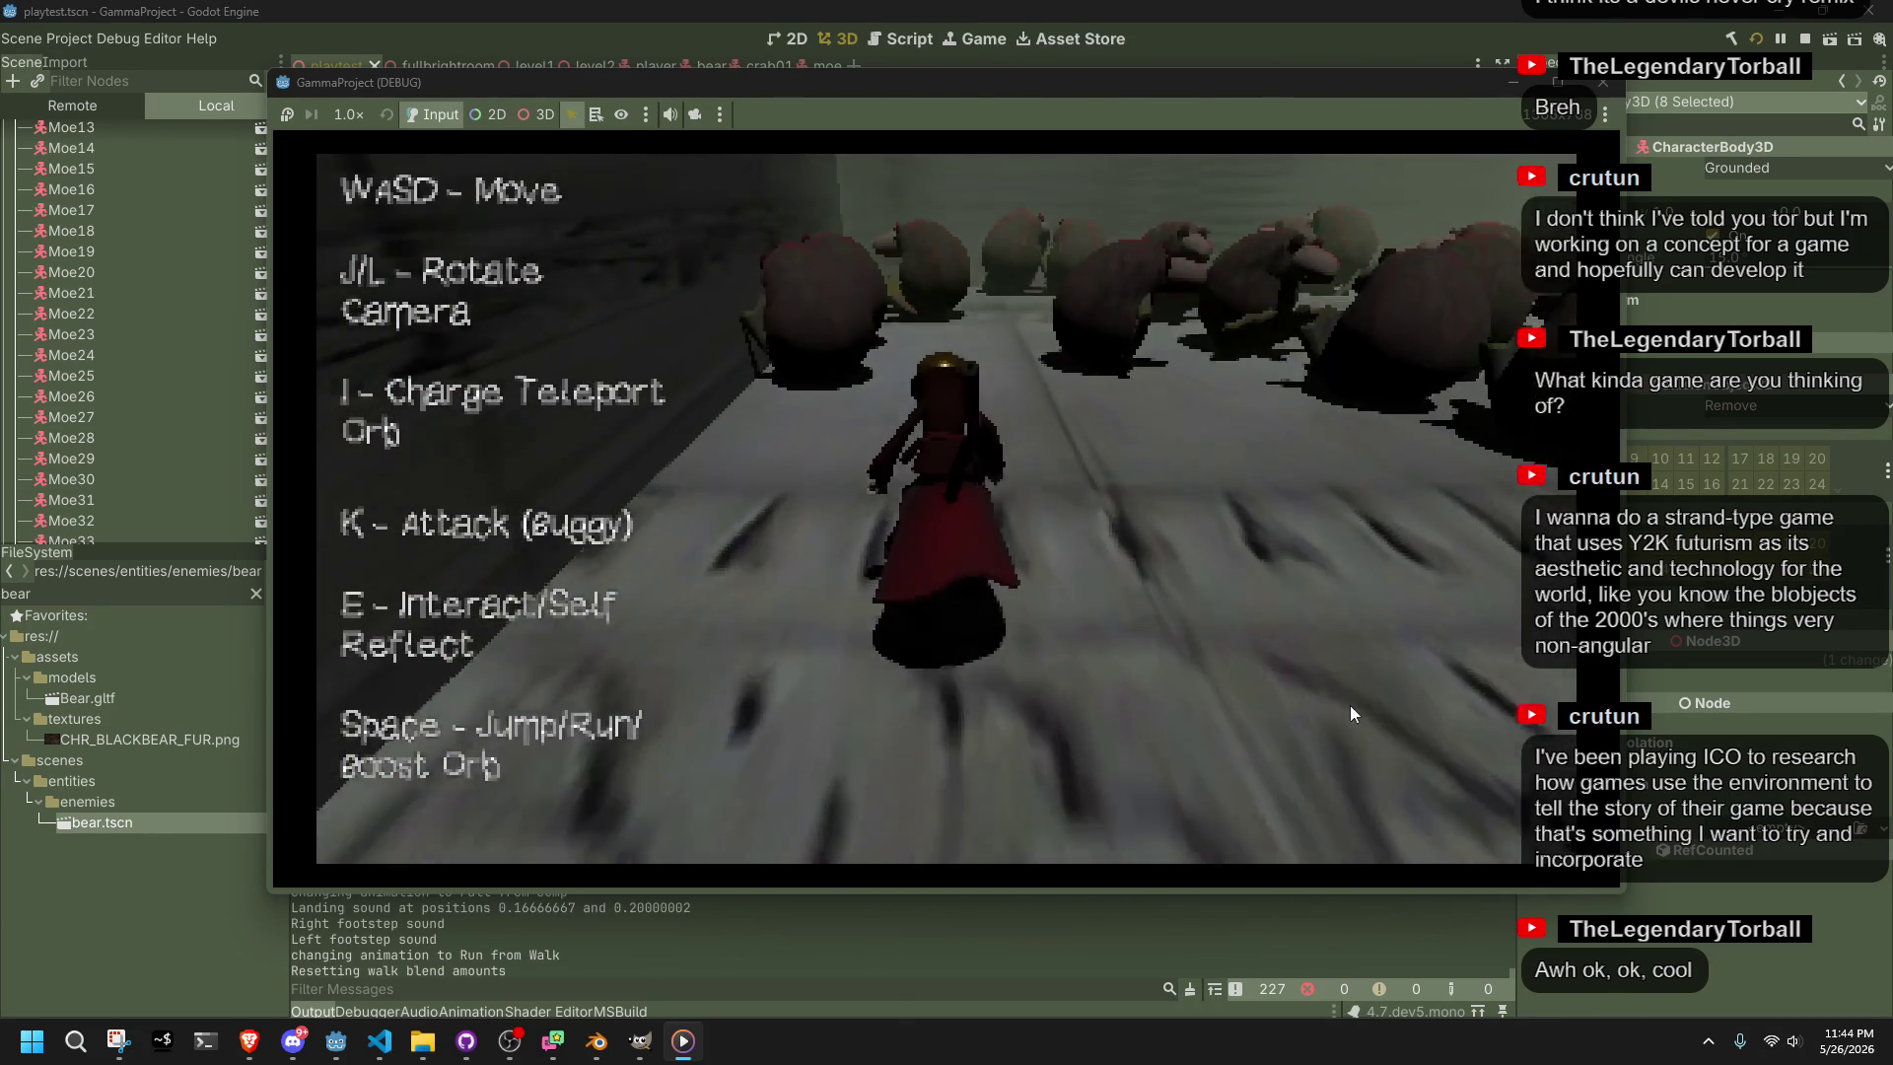
key(w)
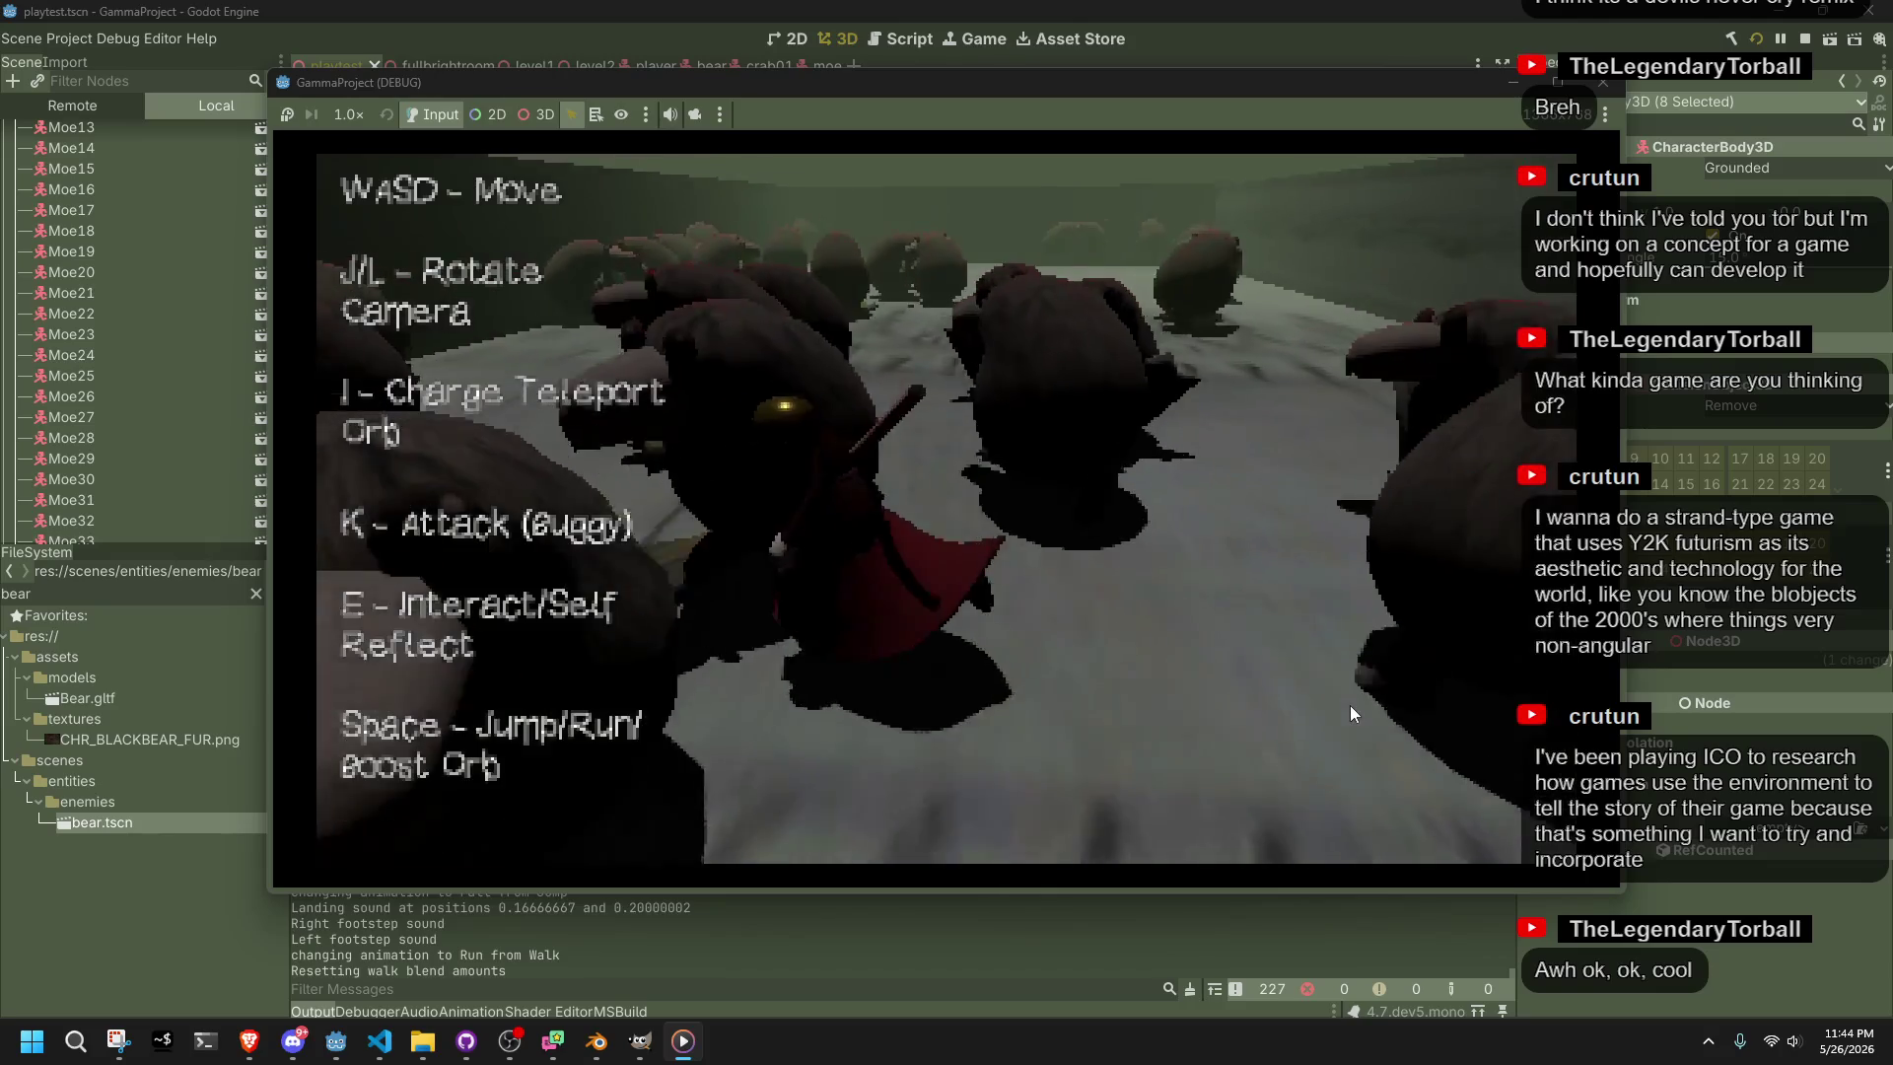
key(w)
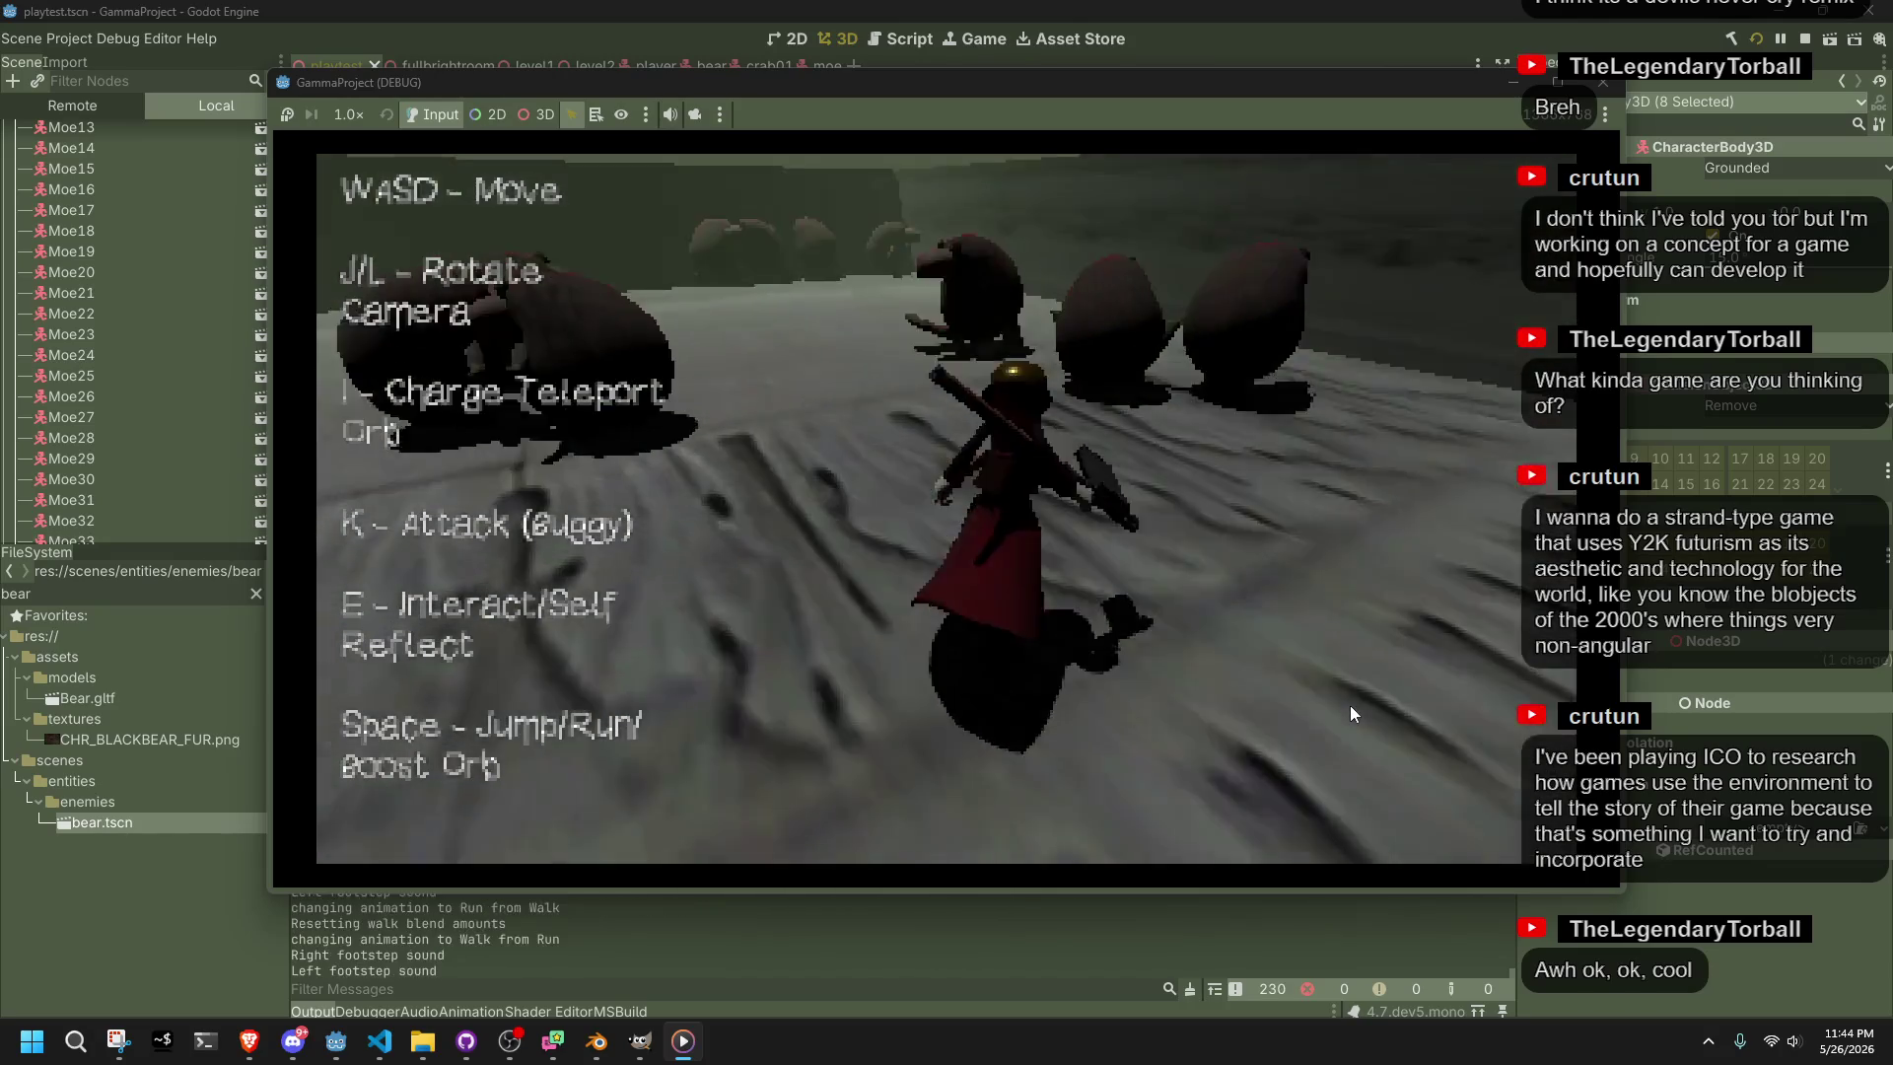
key(w)
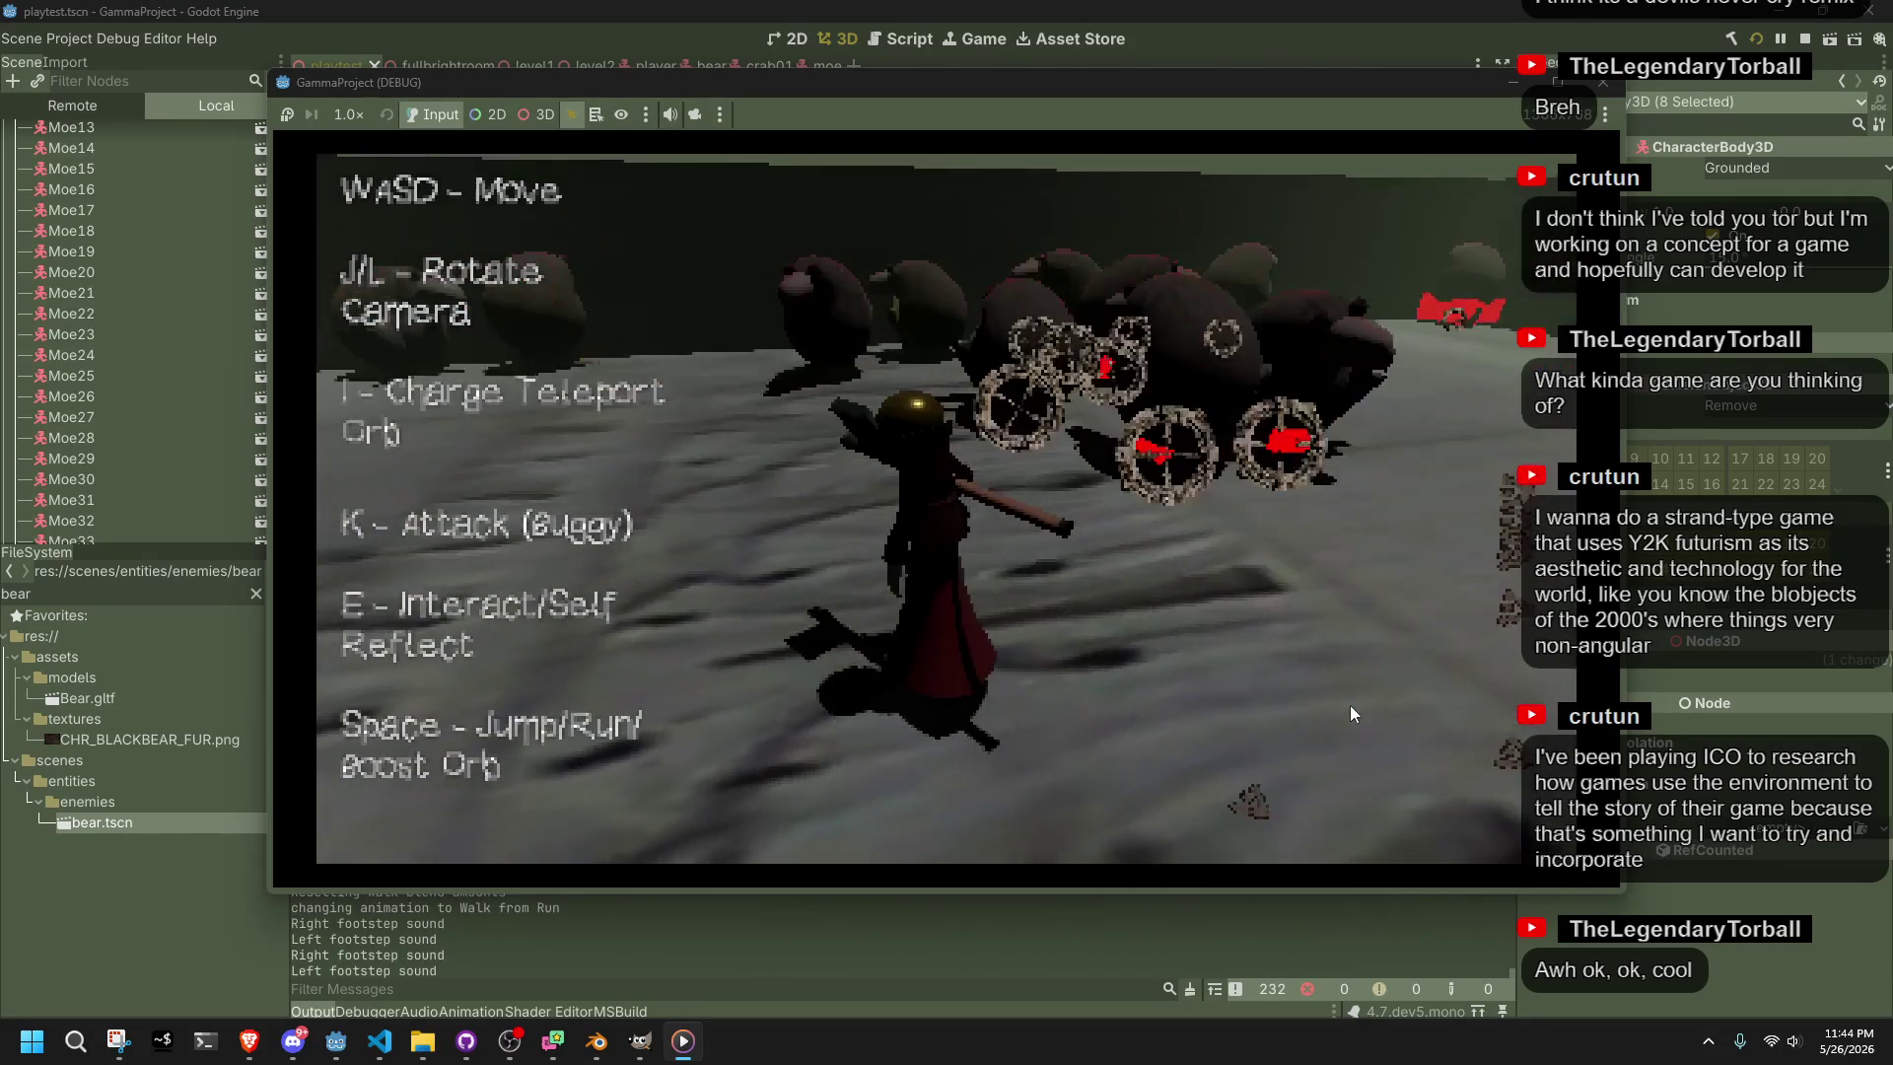
key(w)
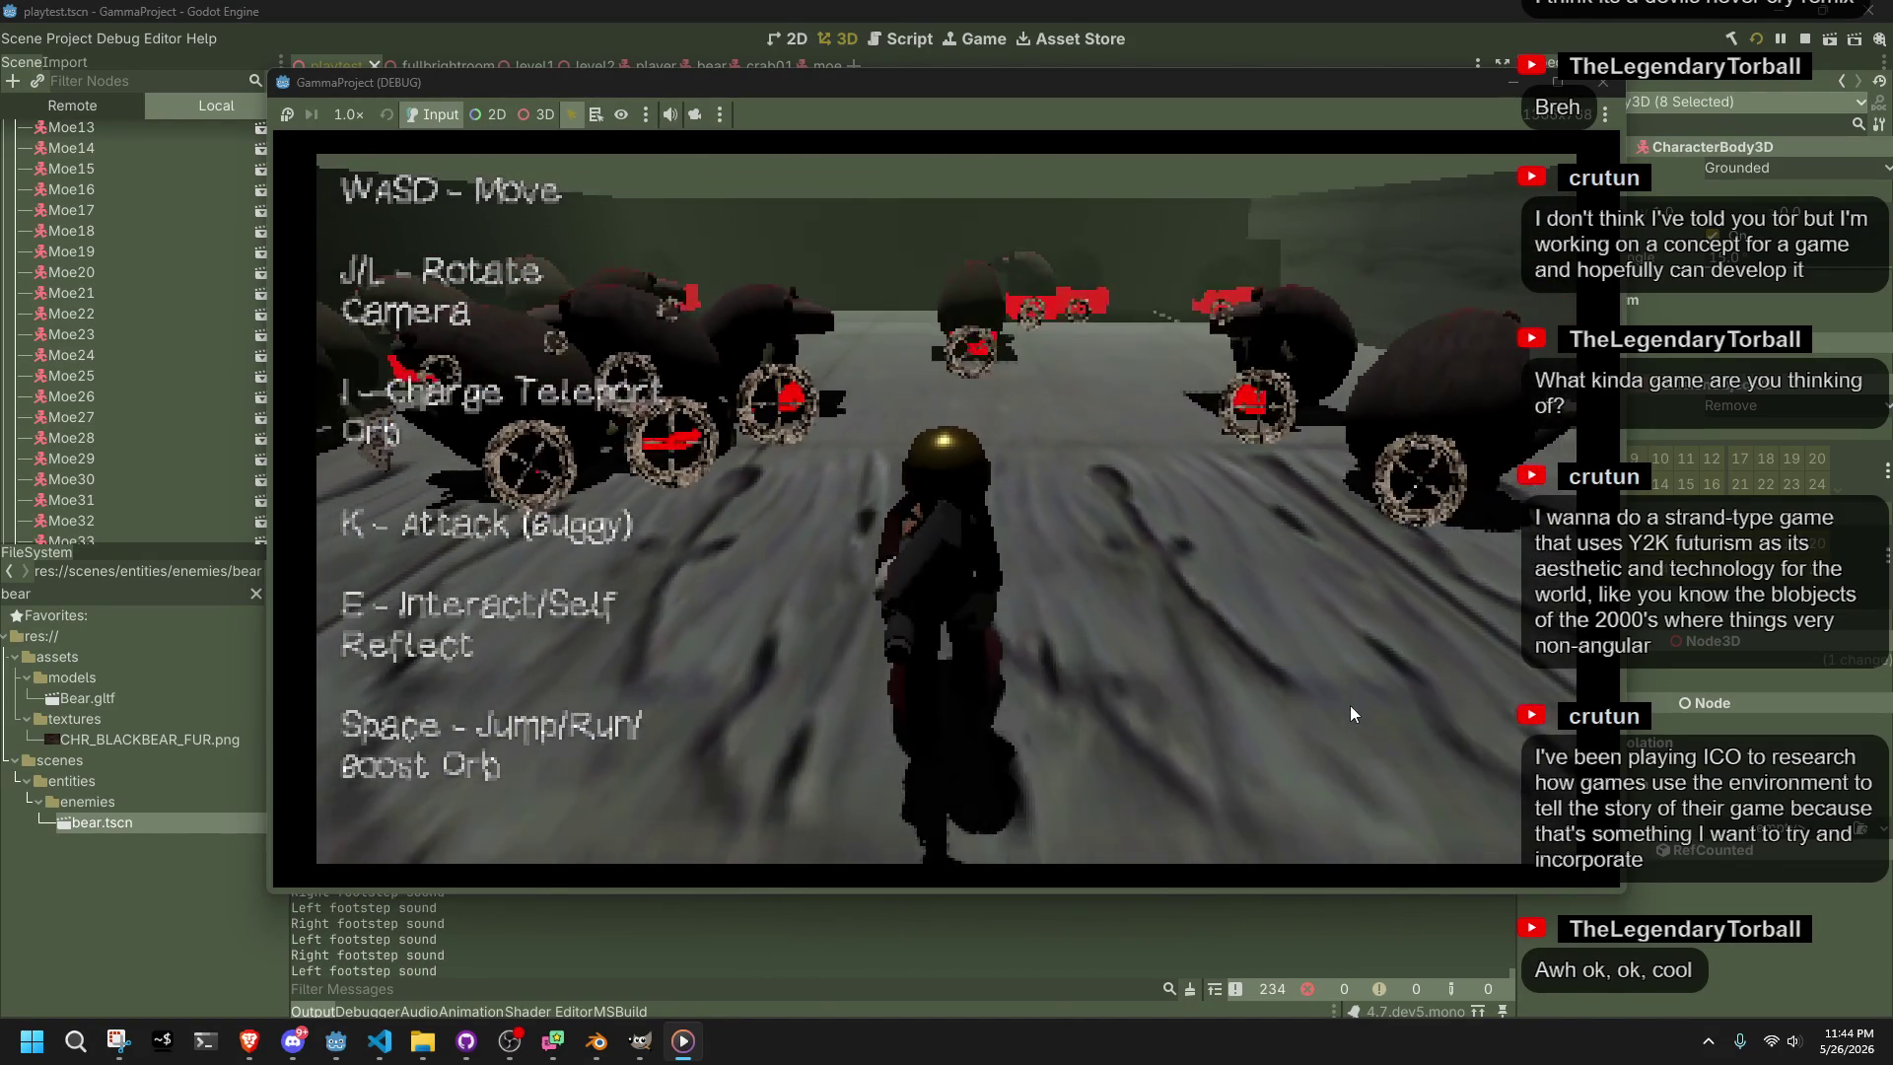
key(k)
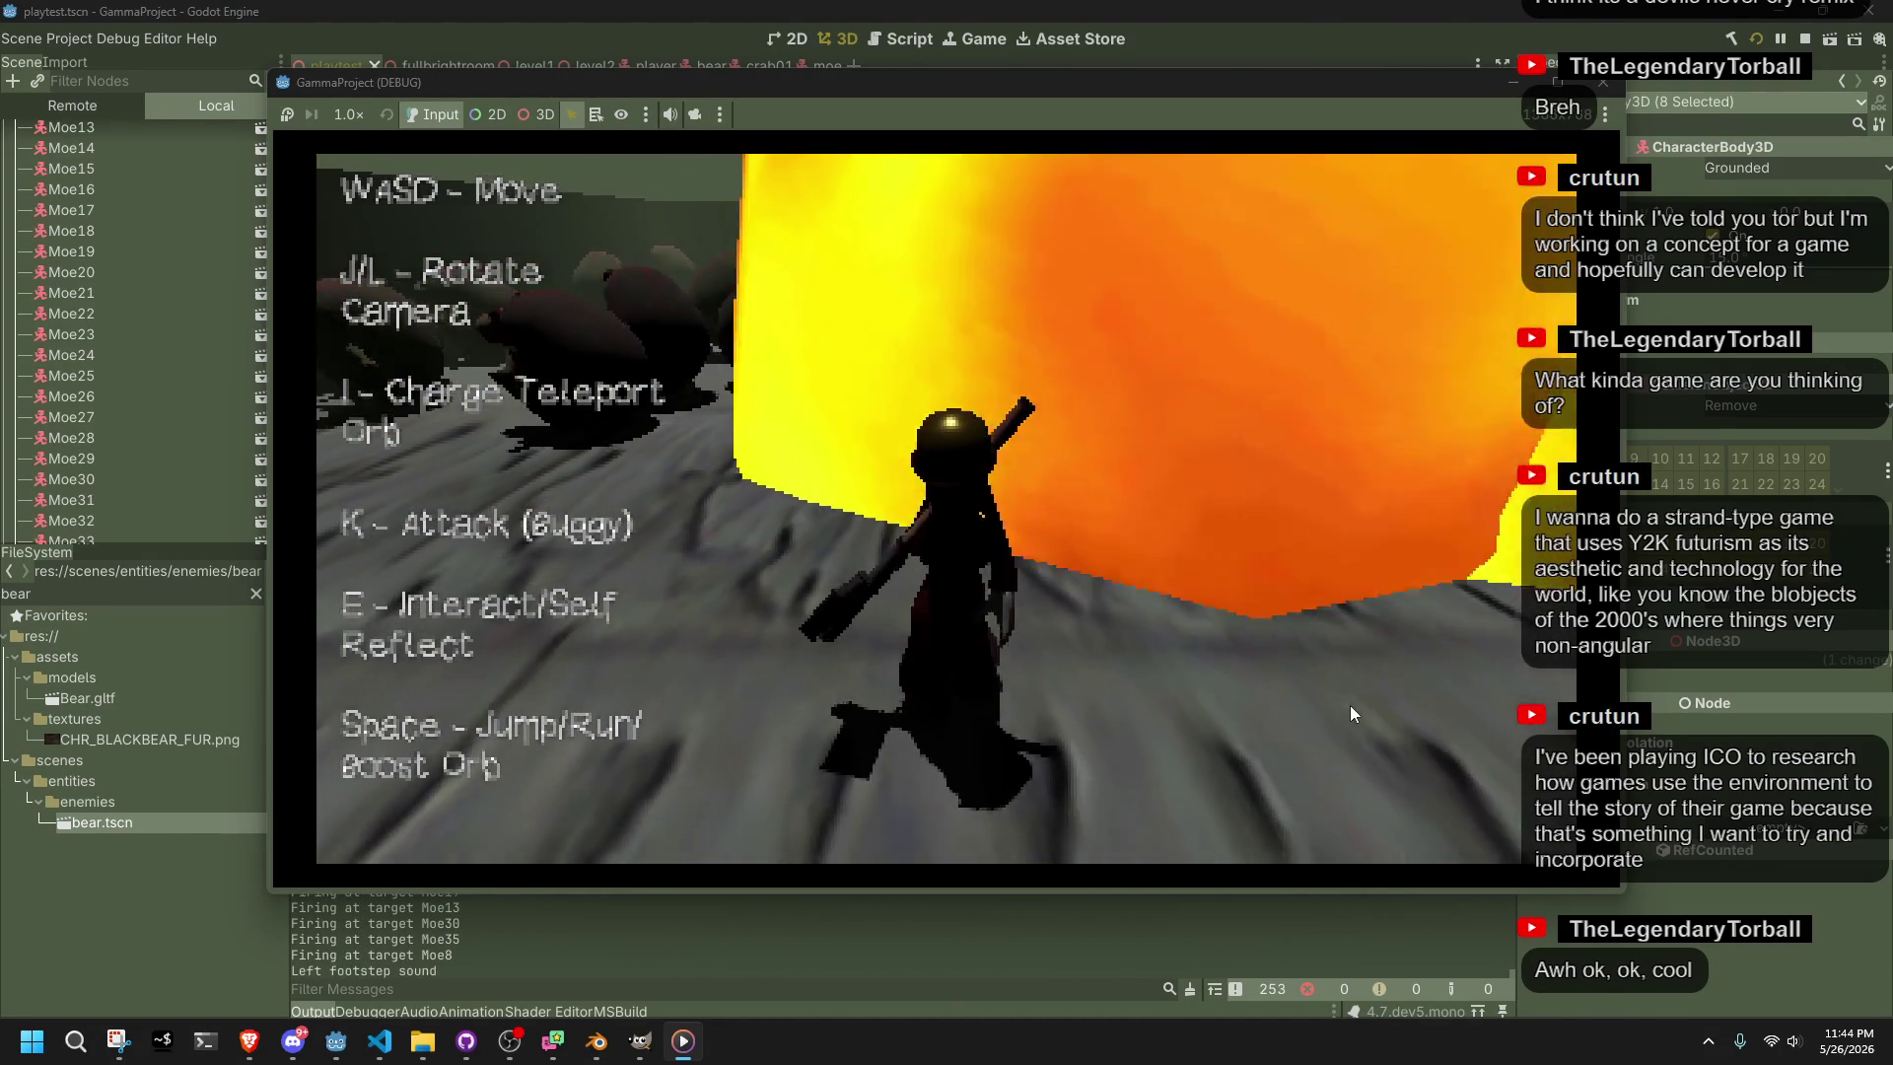
key(w)
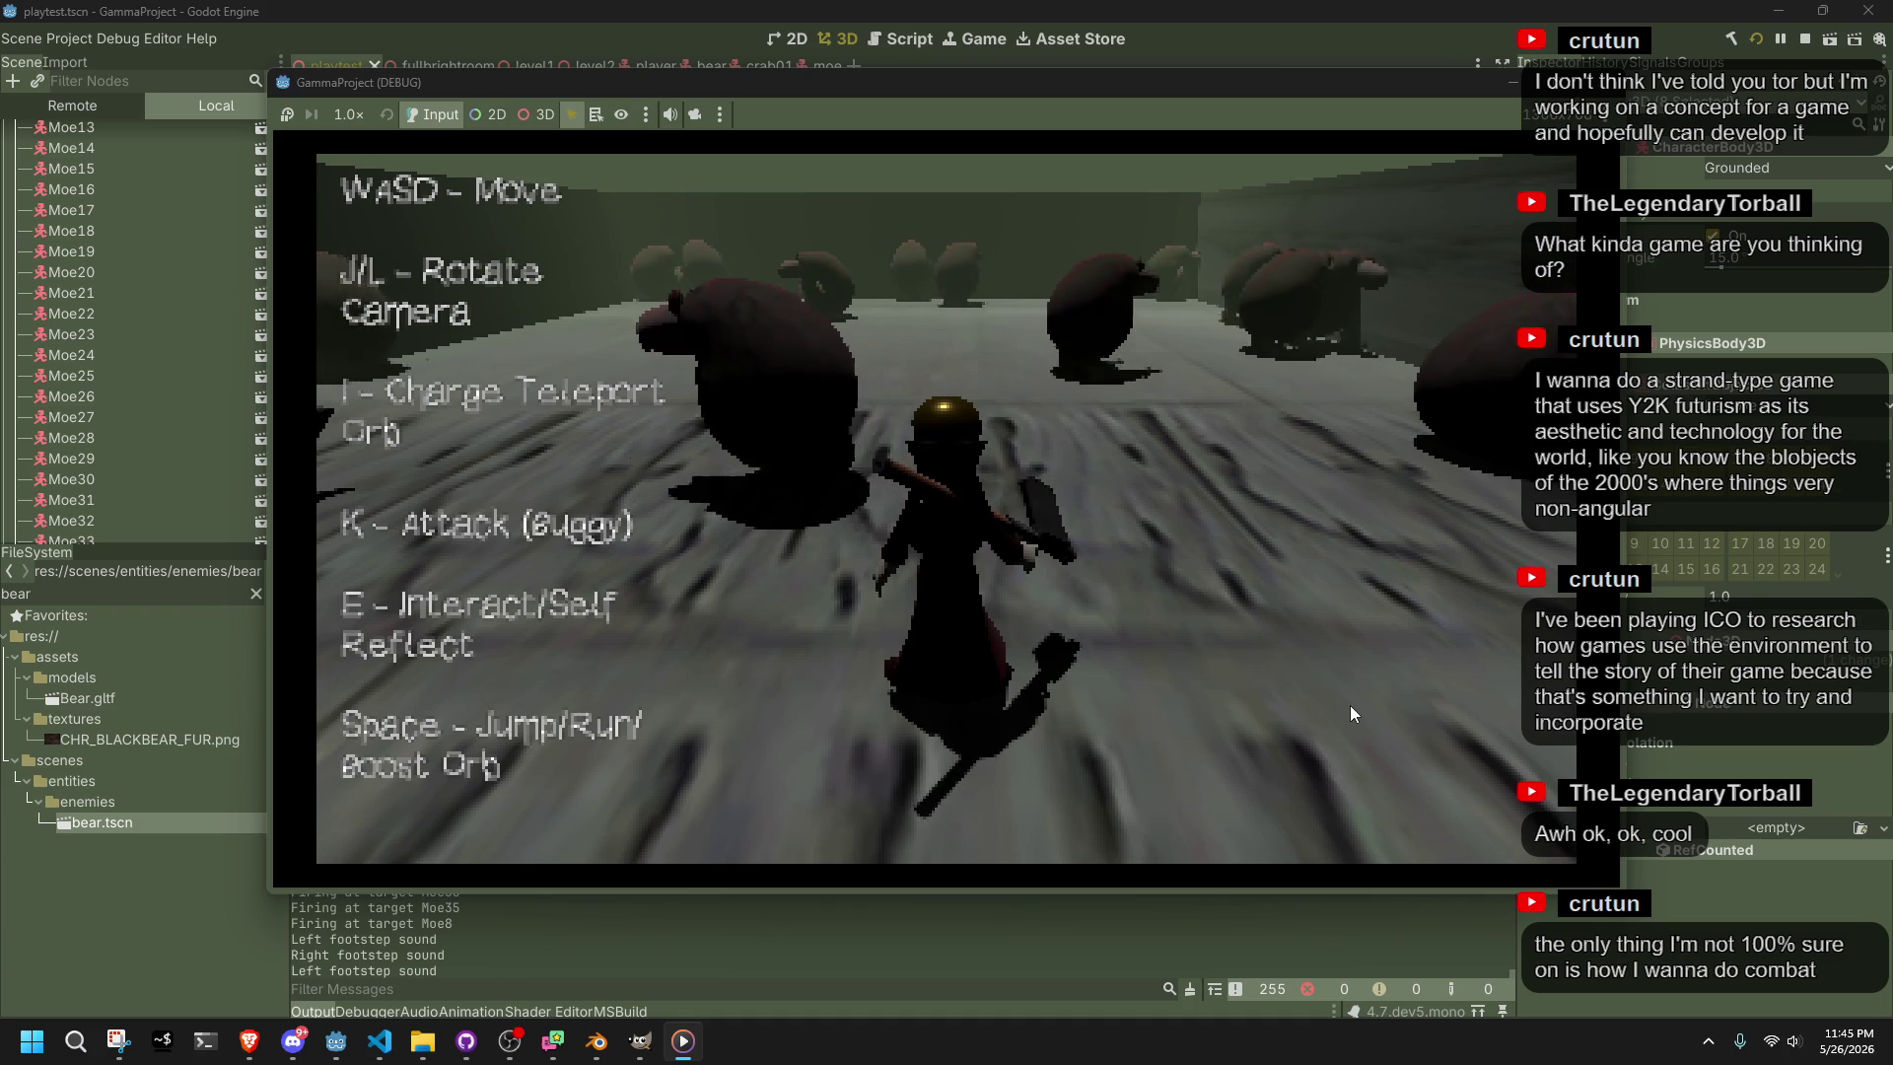
Bring up the Hello player self-reflect dialog, page through it, and run toward the bears
key(e)
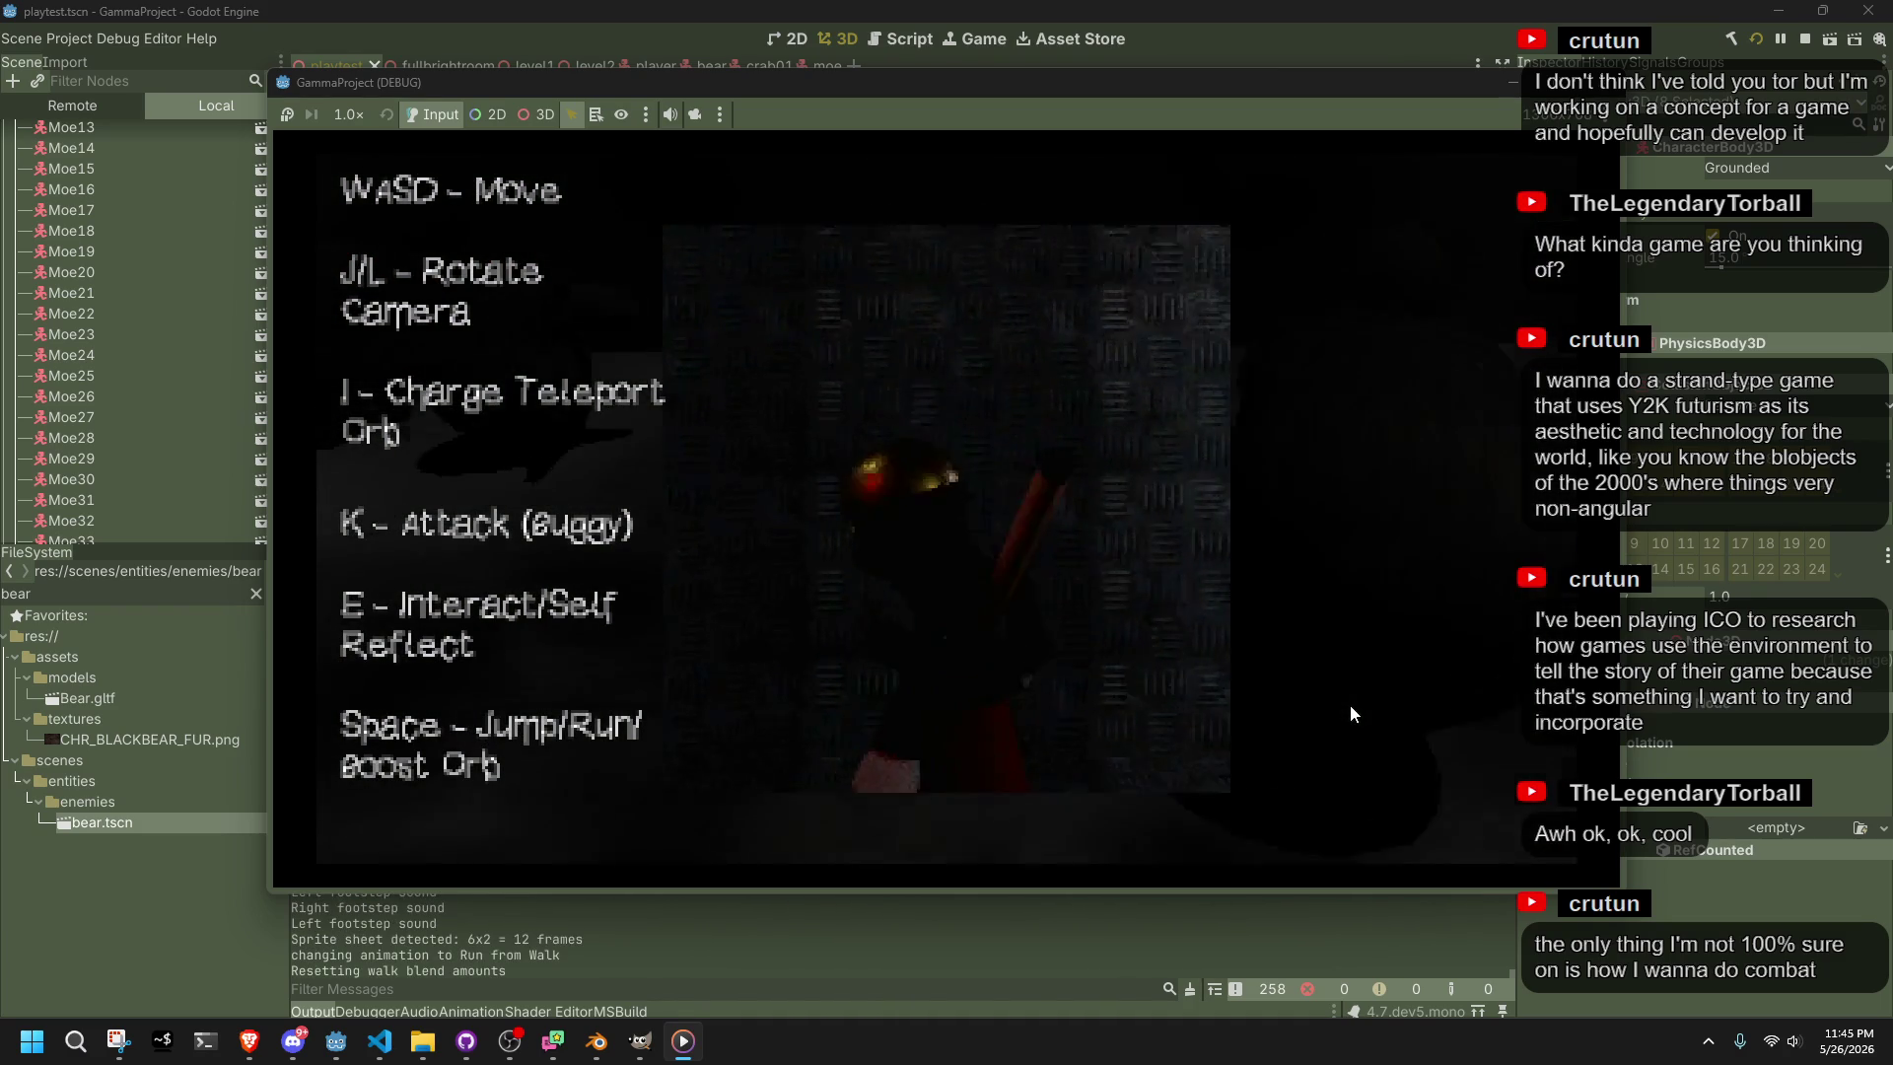
key(e)
key(e)
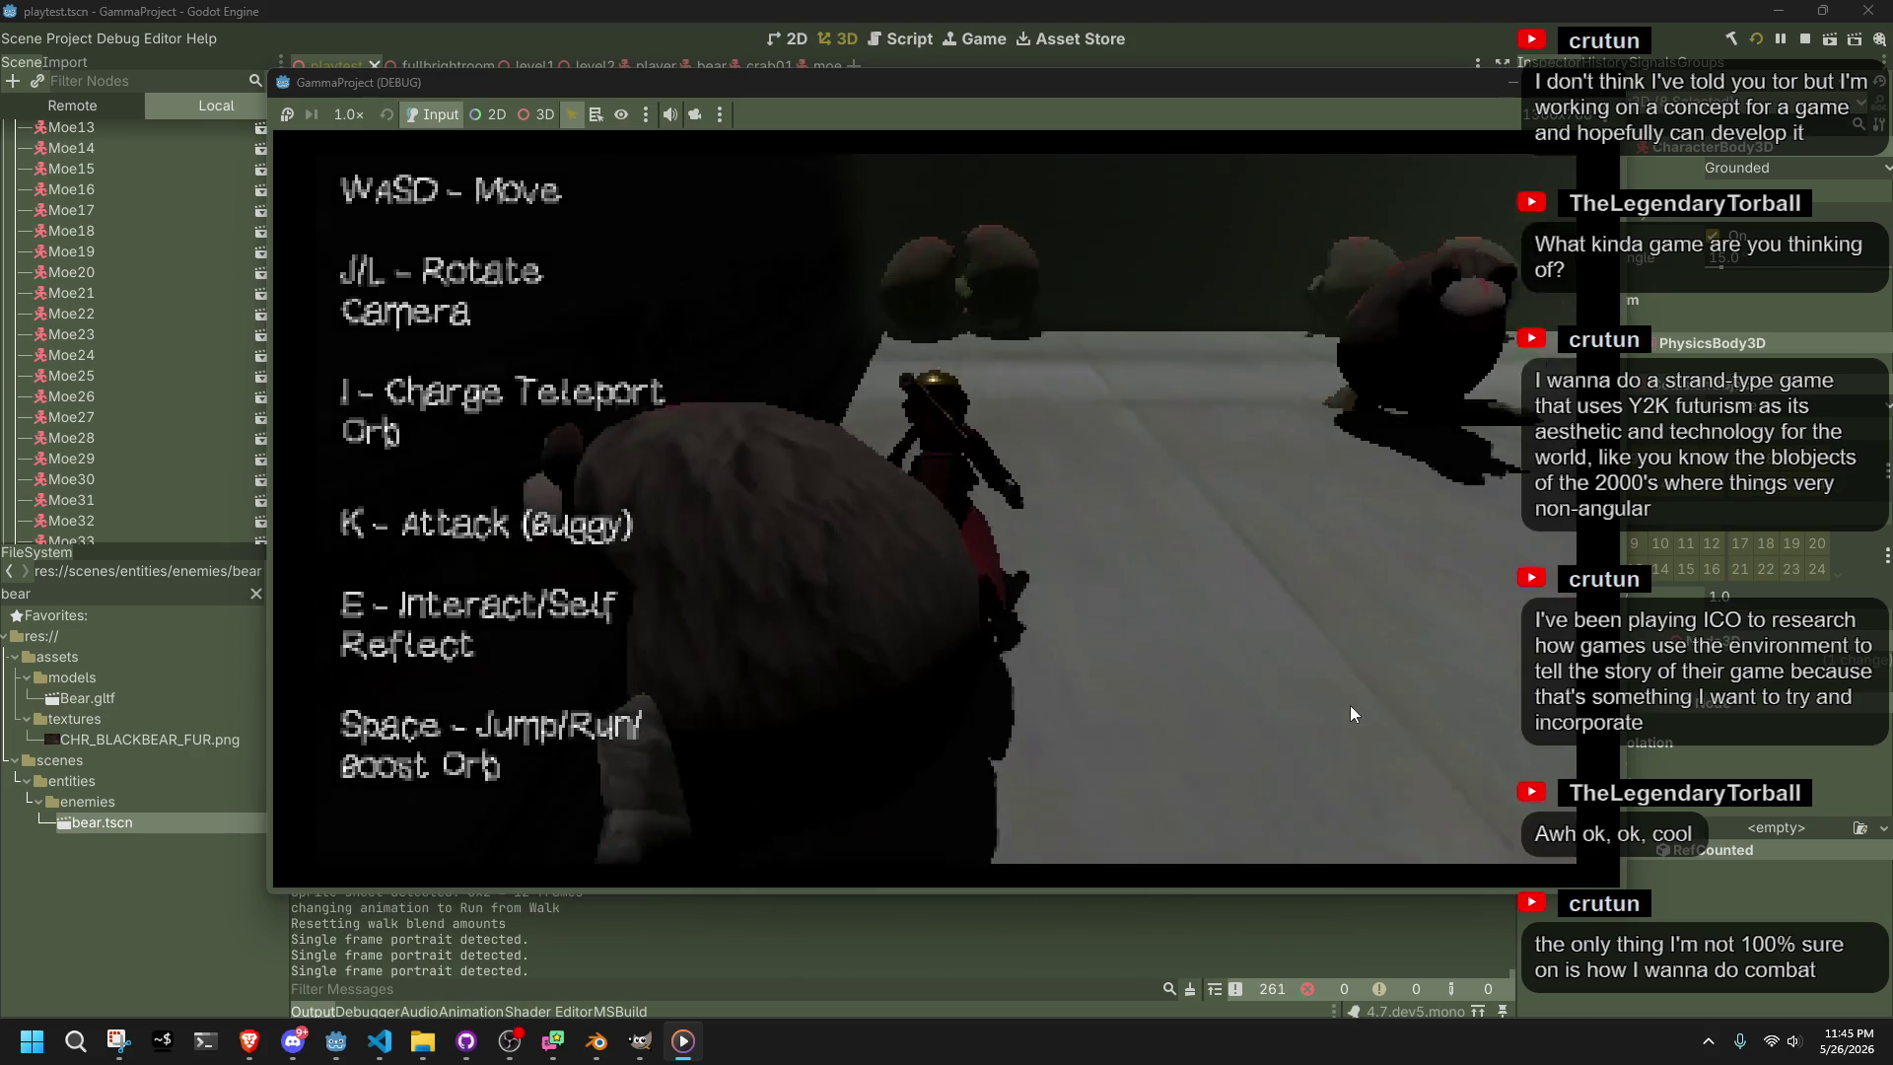
key(w)
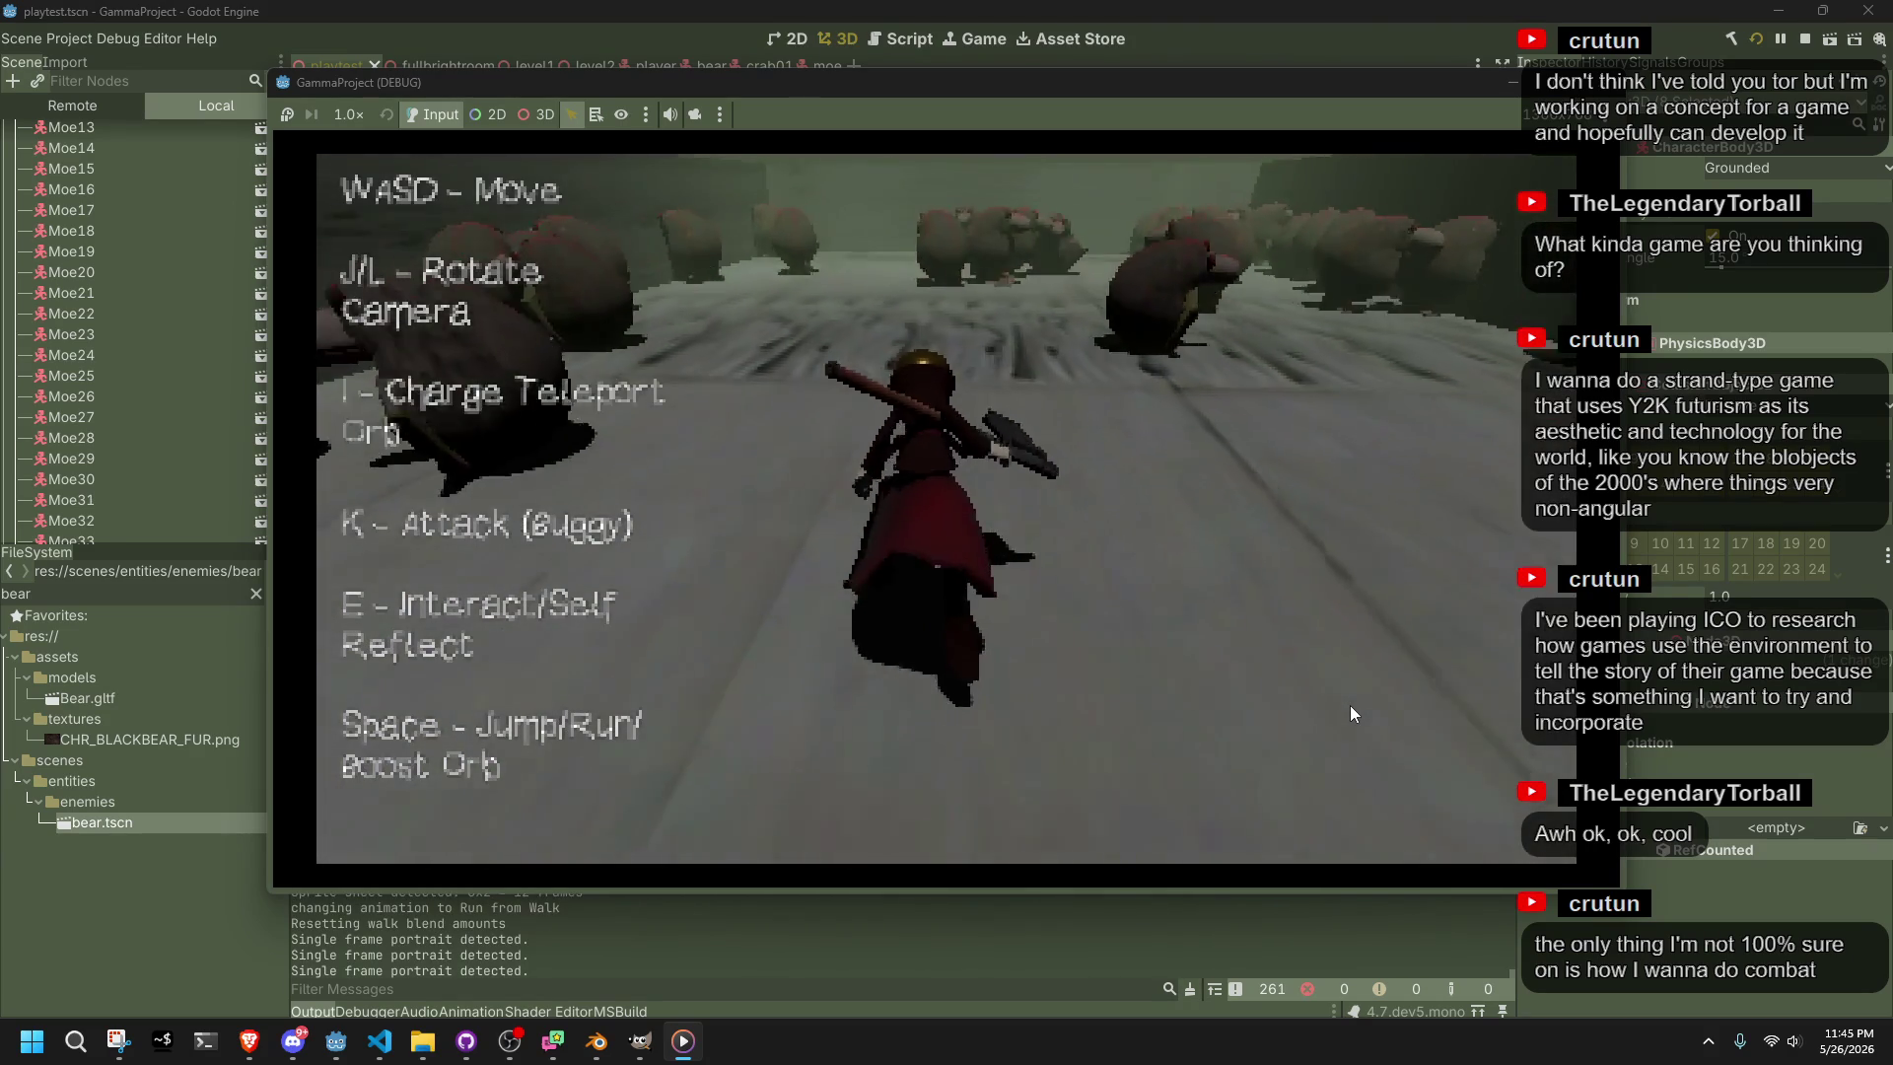
key(w)
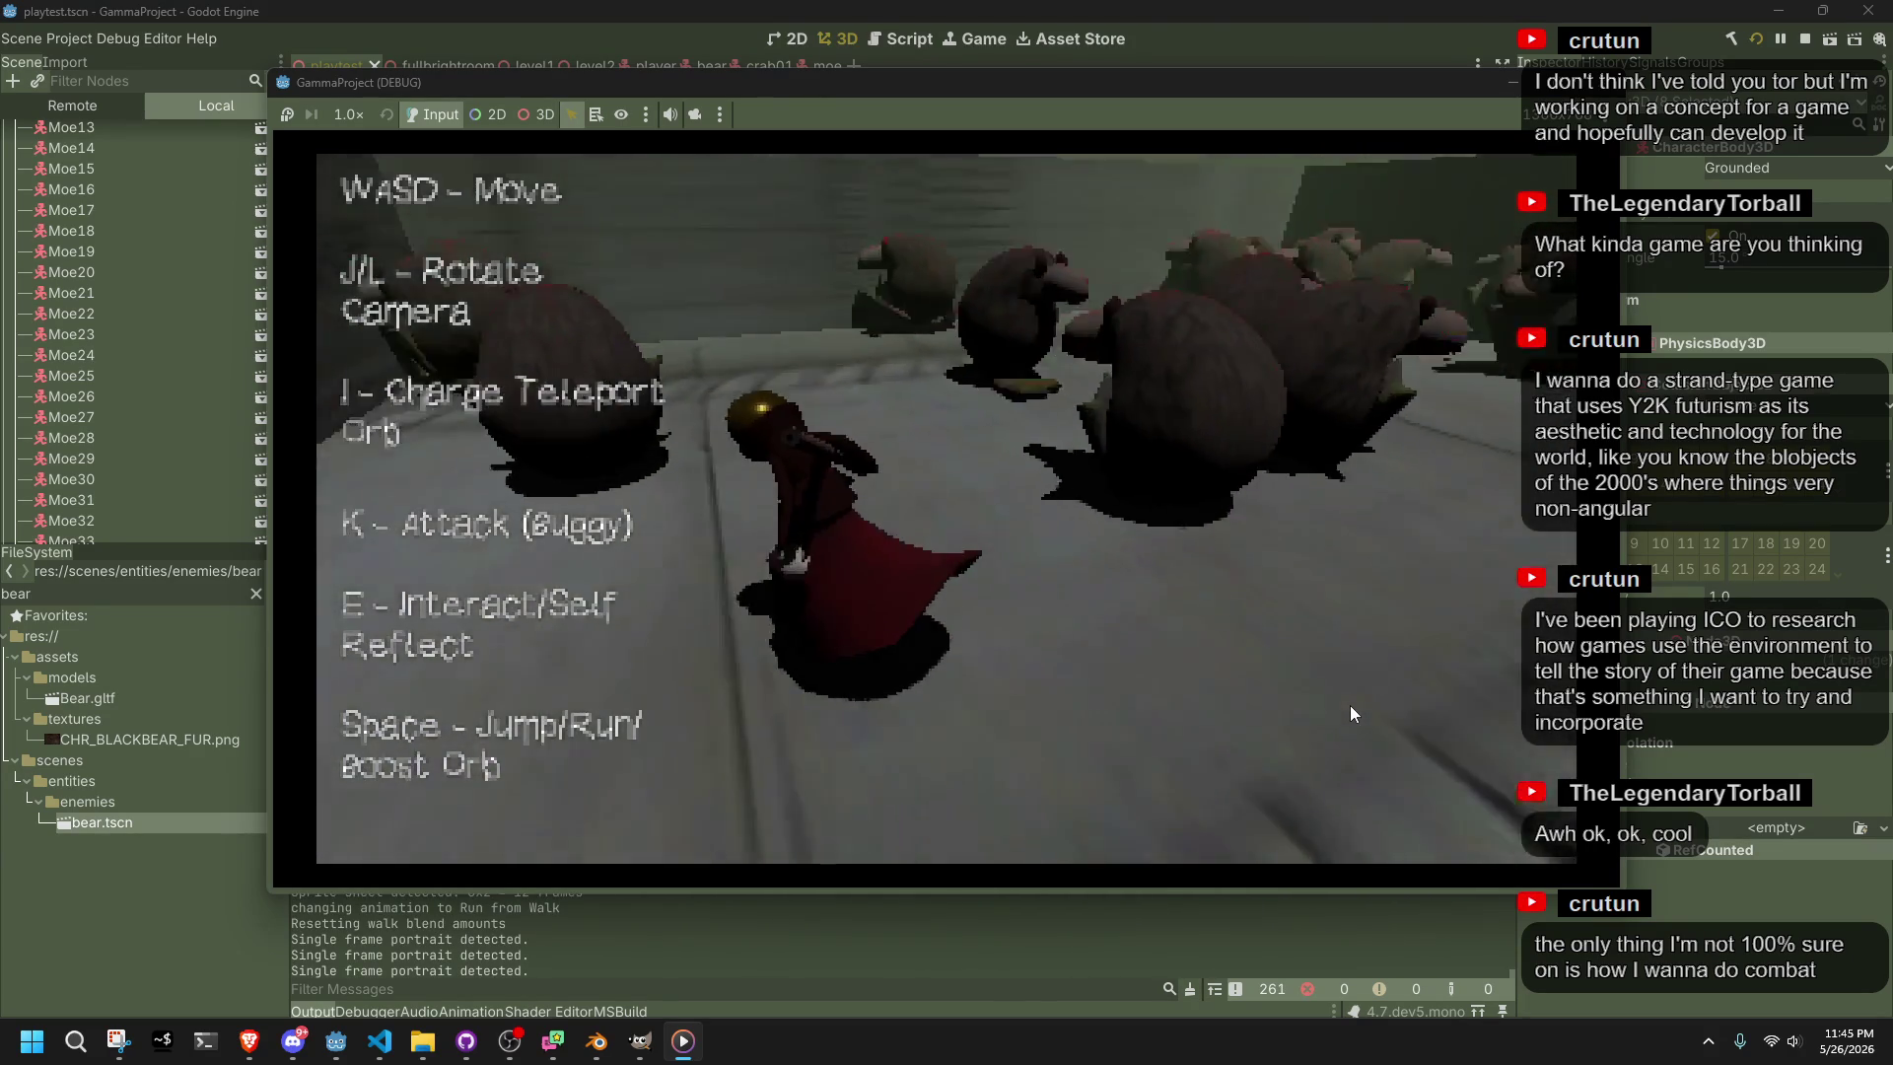
key(w)
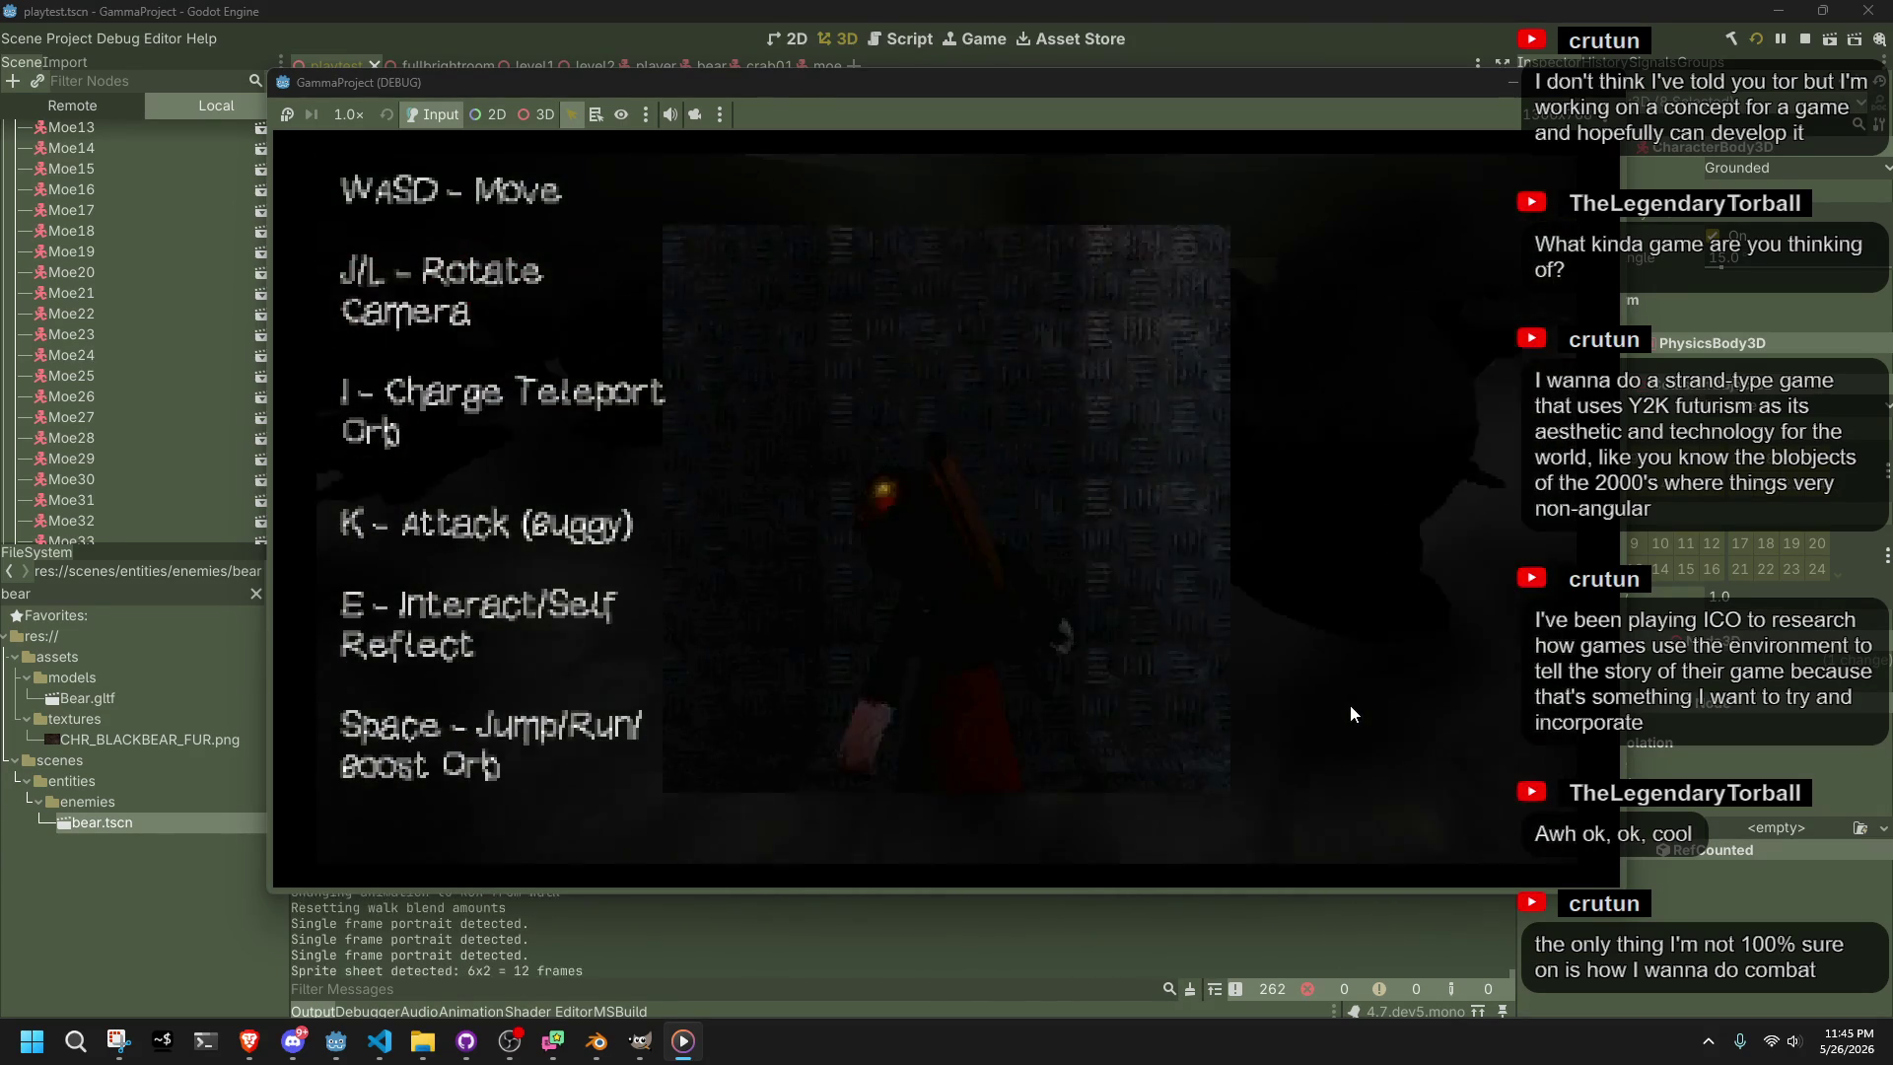
key(e)
key(e)
key(e)
key(e)
key(w)
key(w)
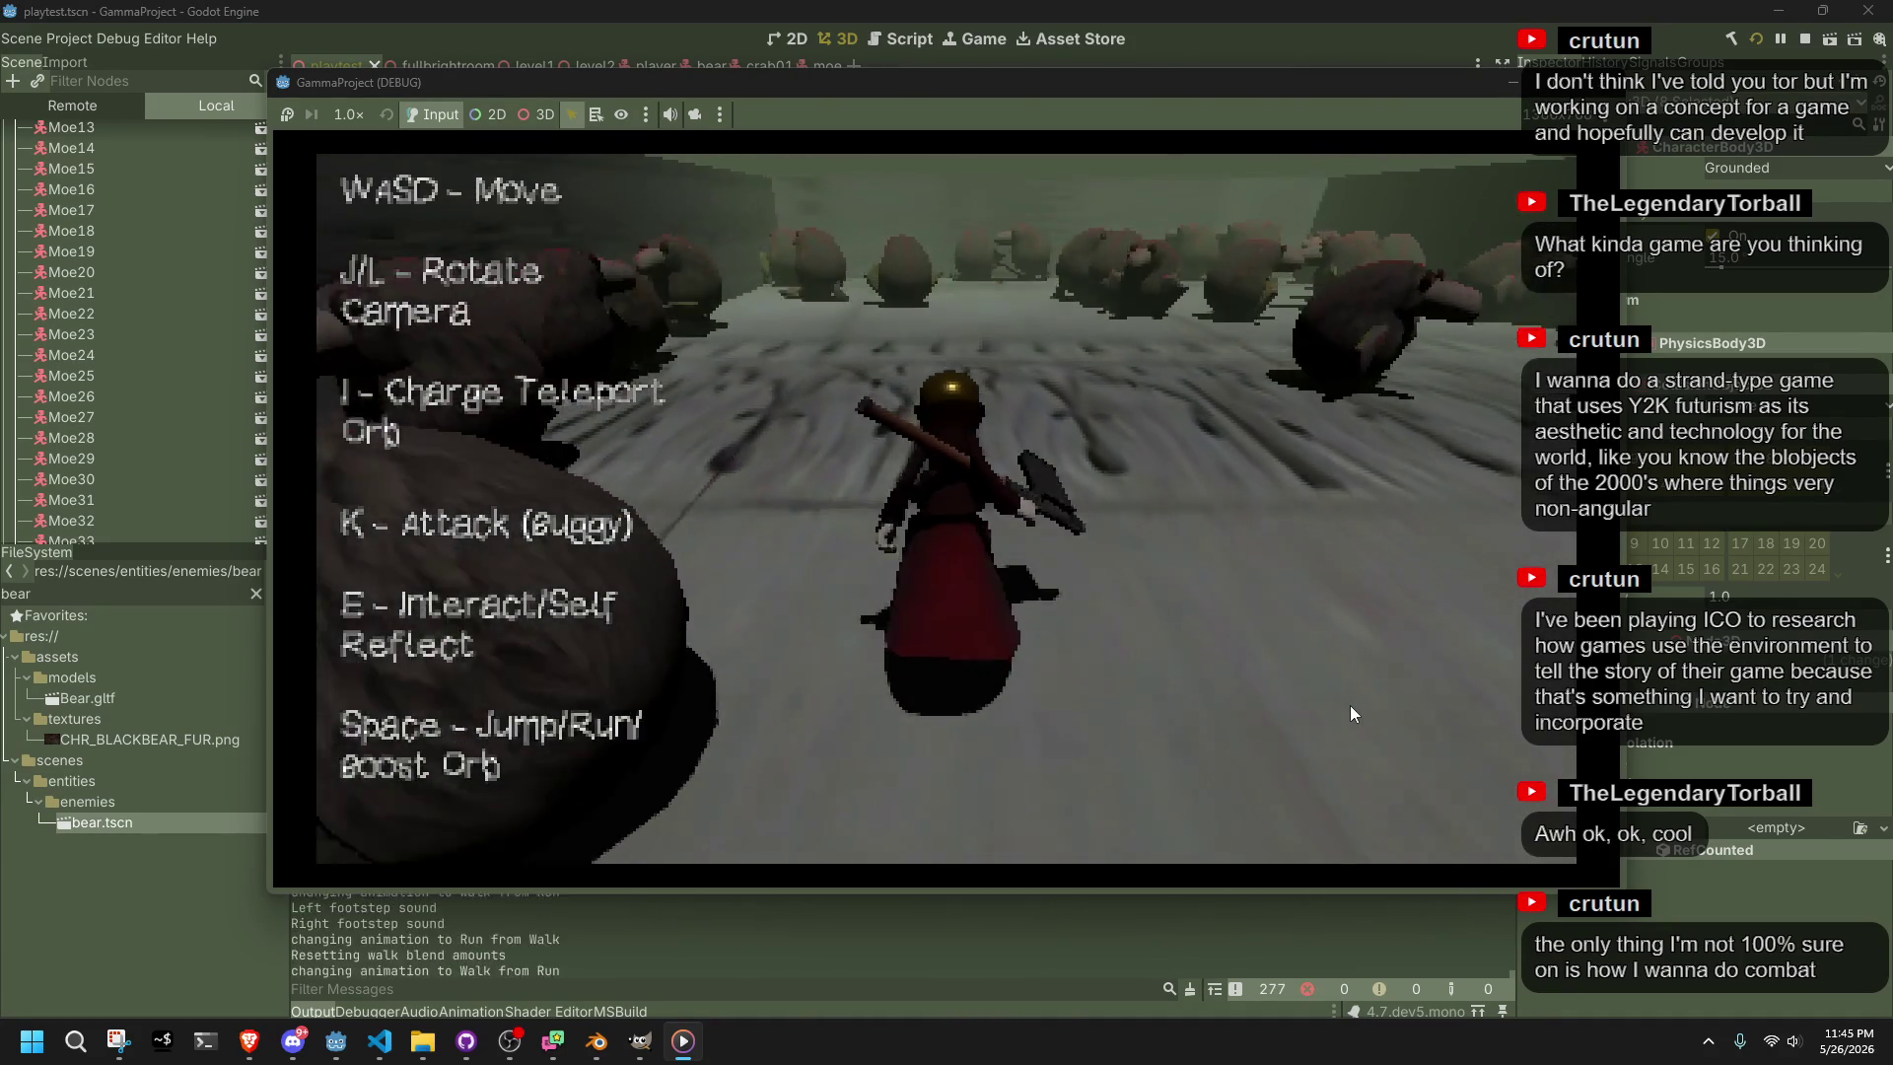
Steer left into the bears, back out, then push in again while turning
key(a)
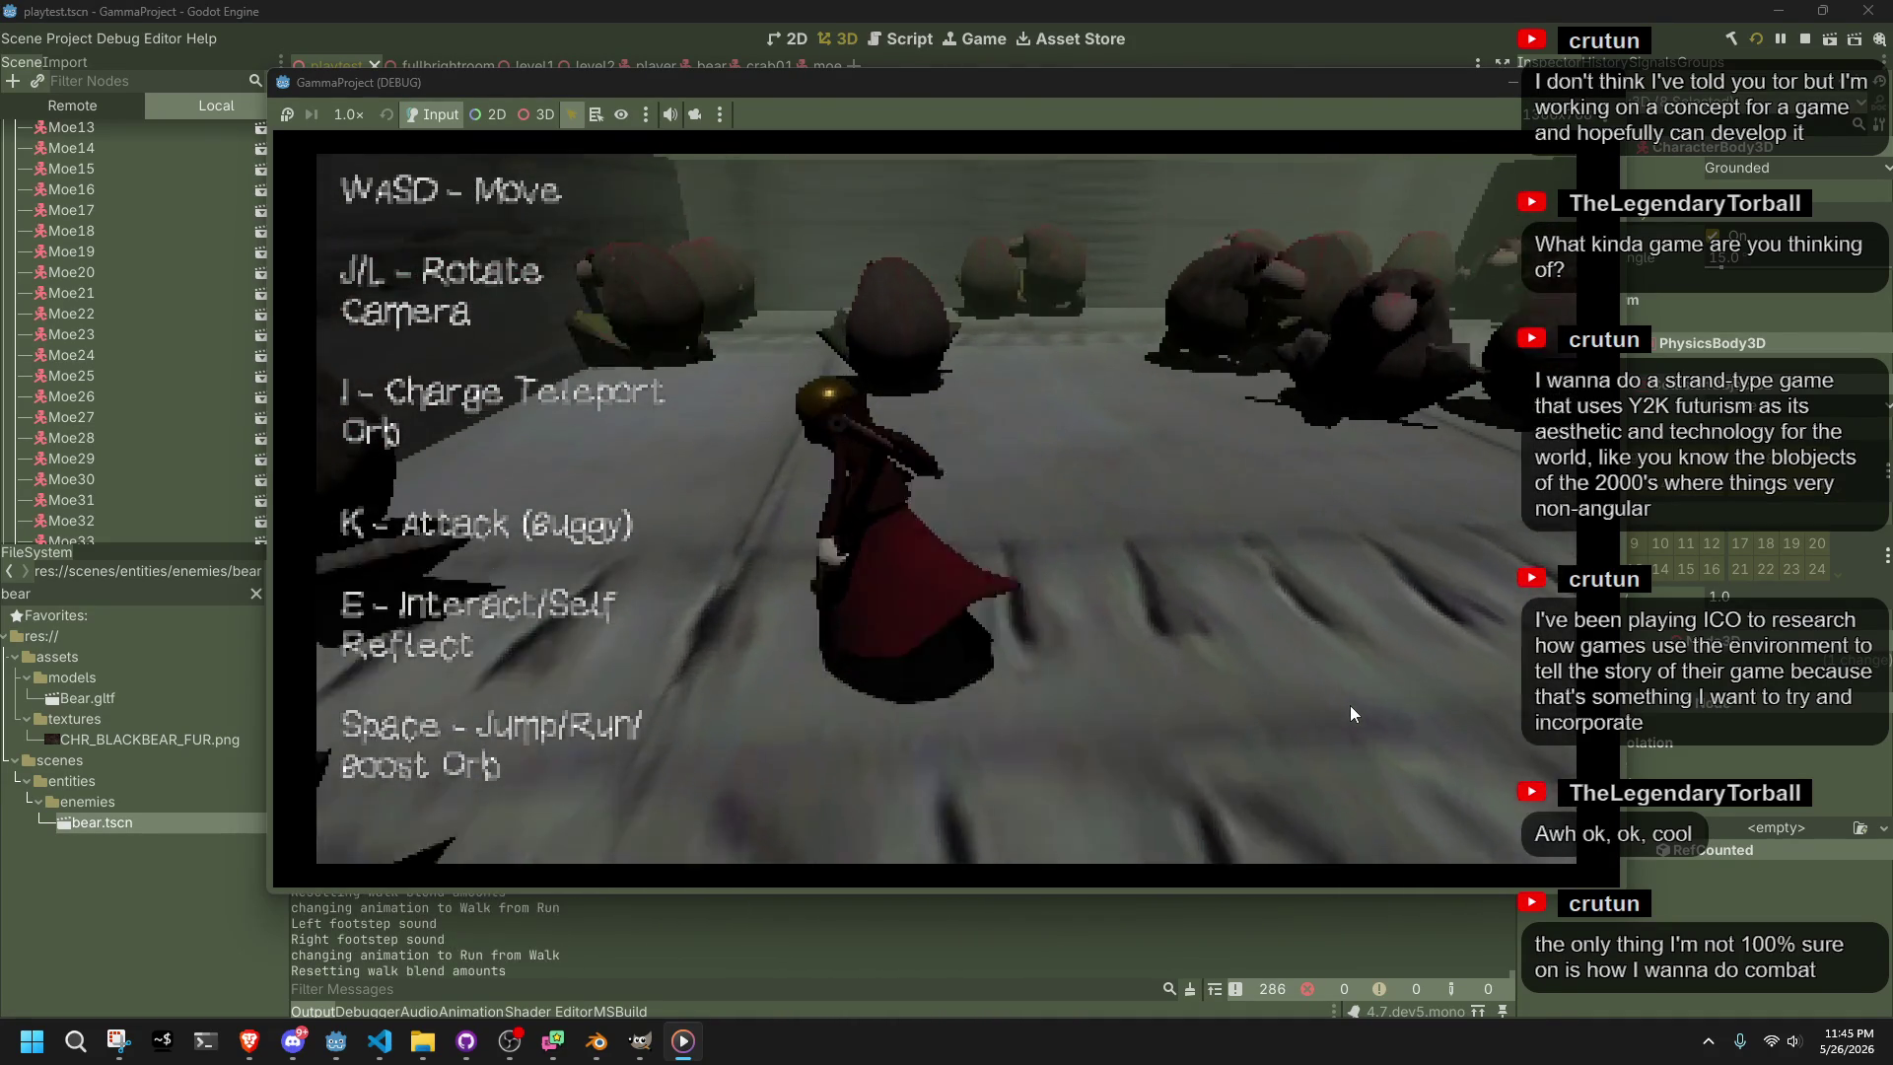
key(w)
key(w)
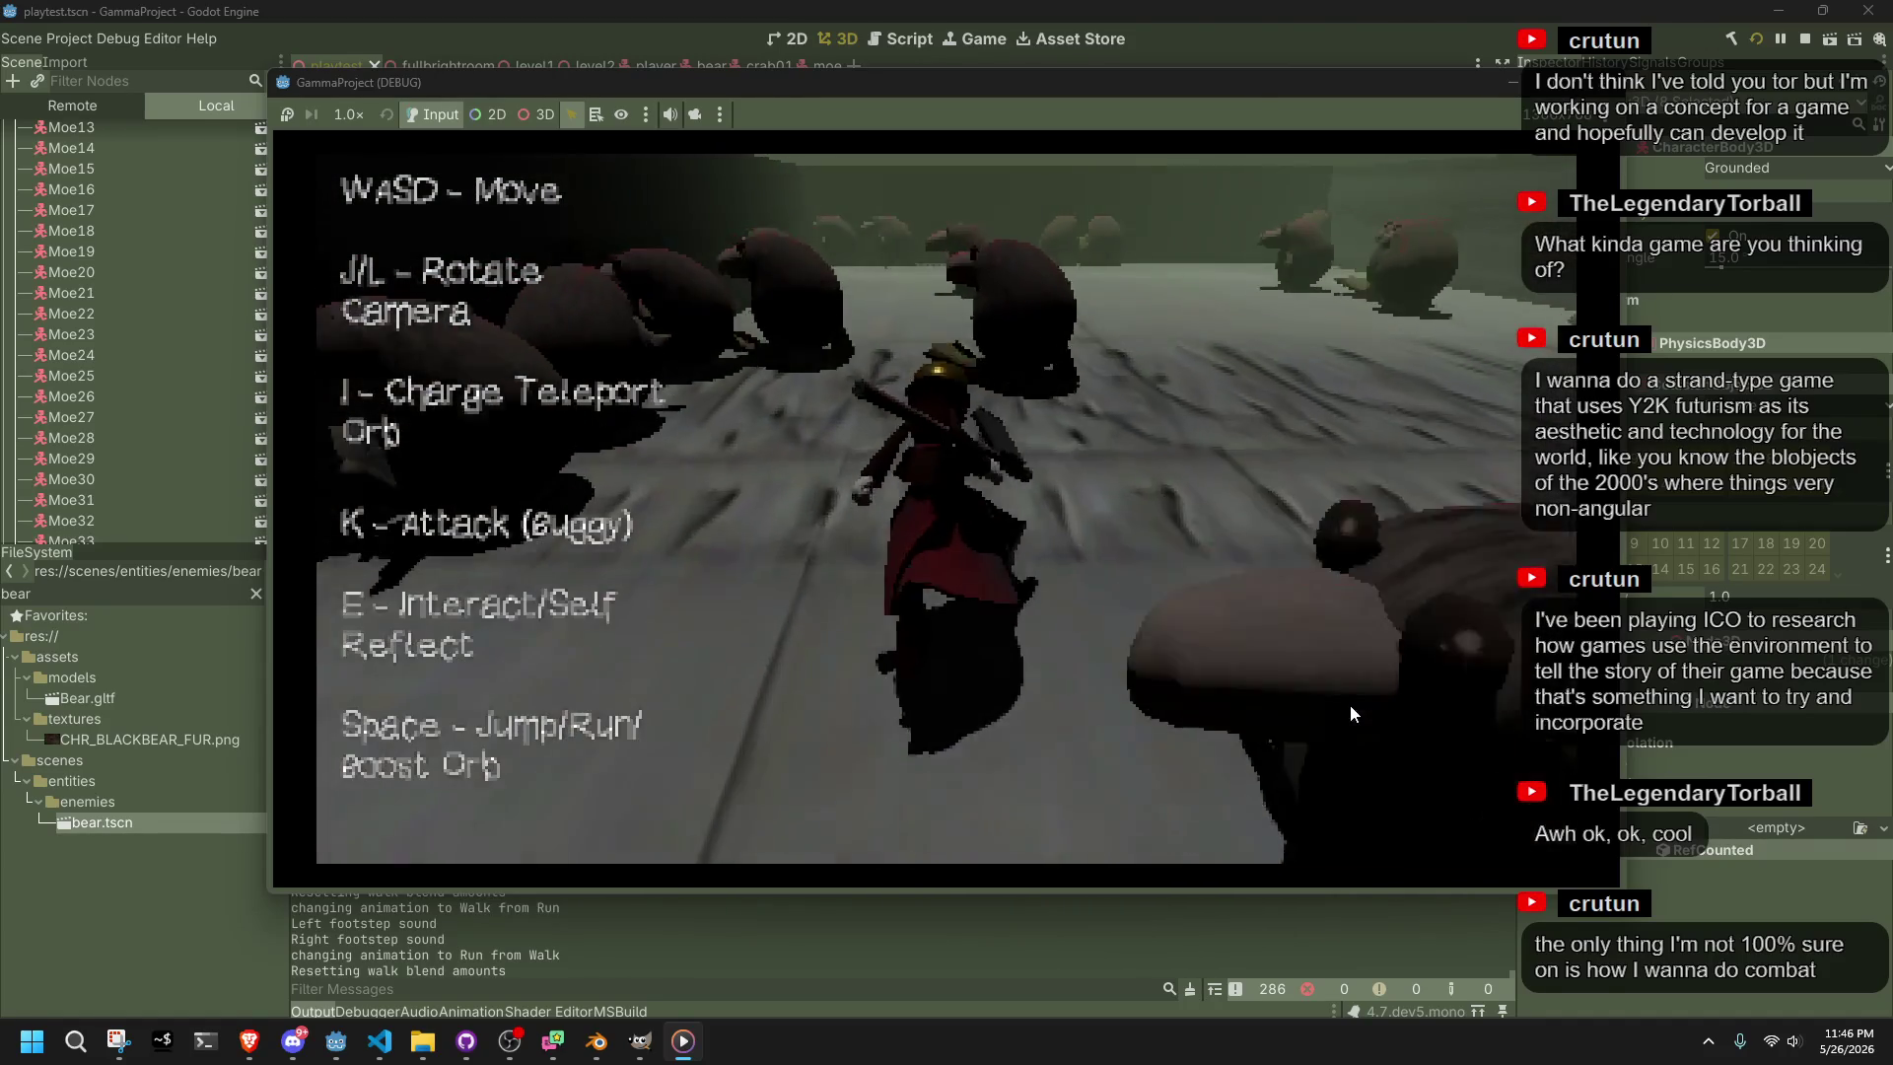
key(w)
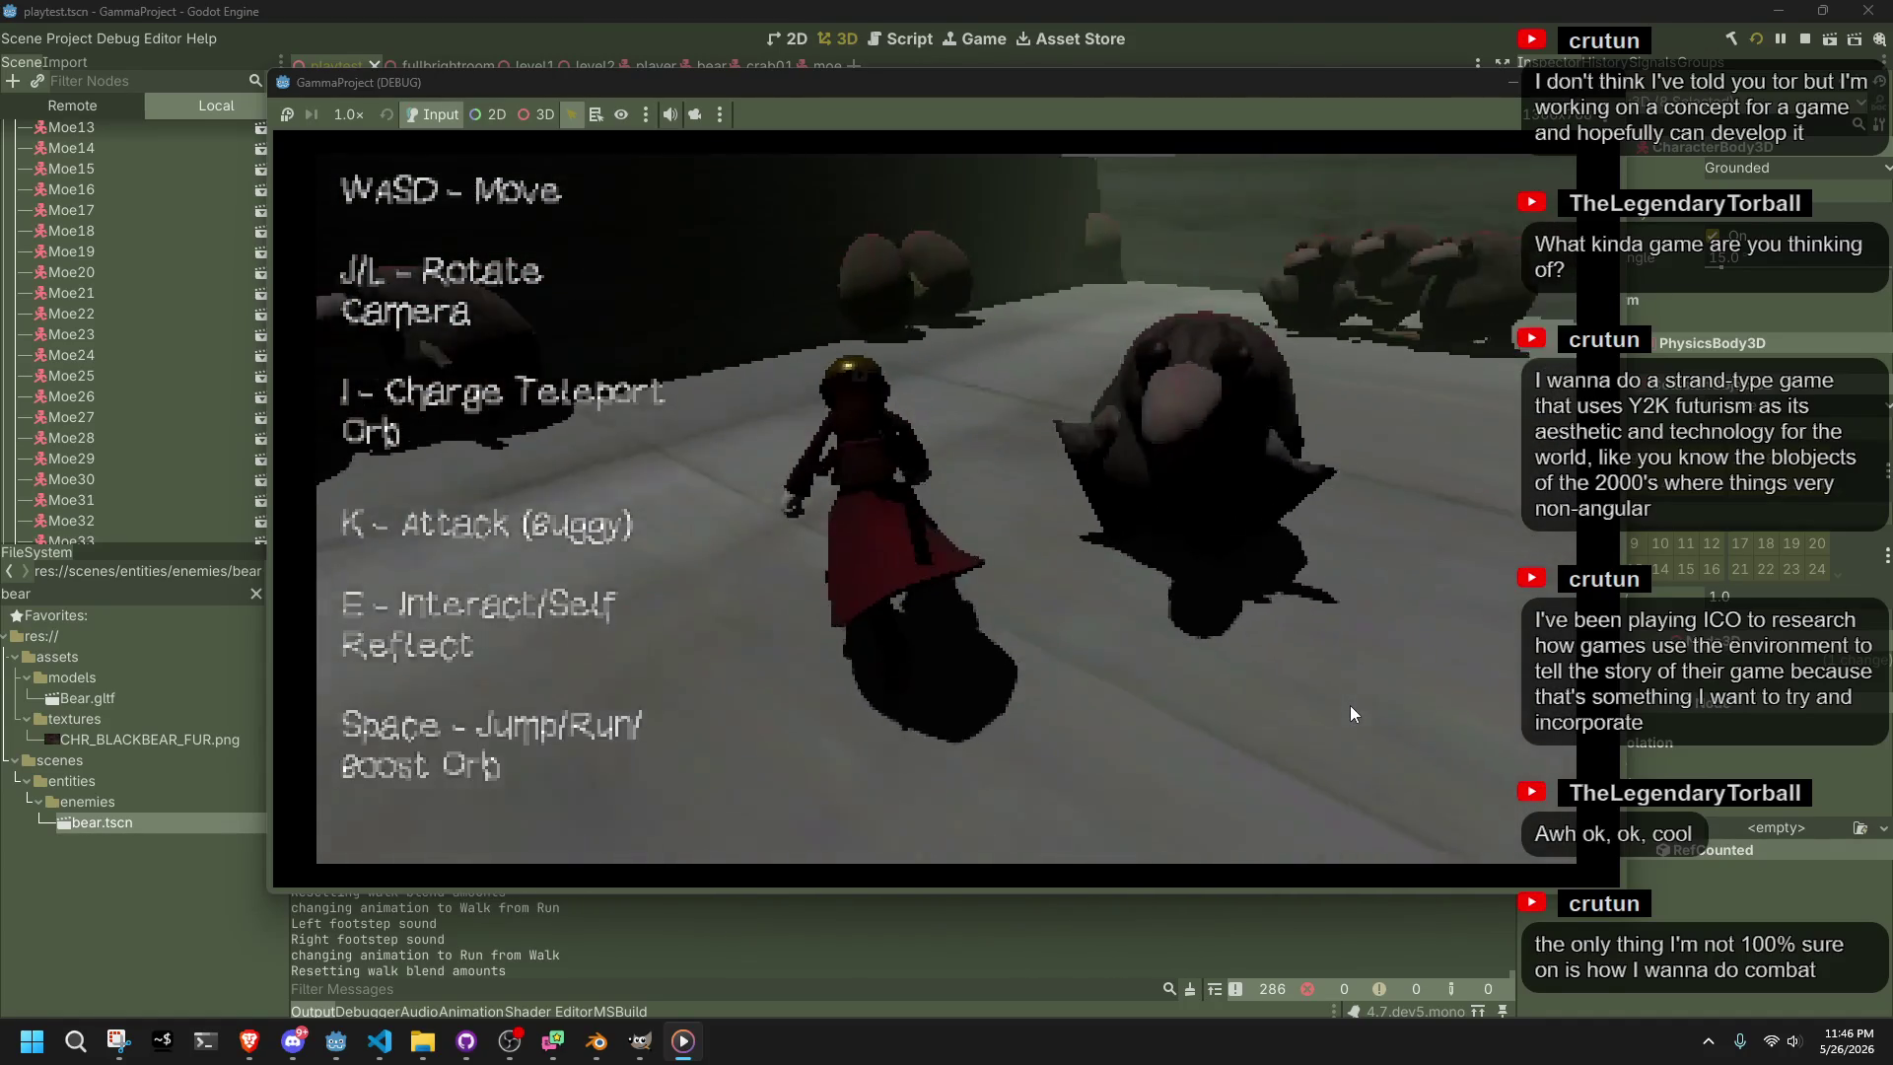
key(w)
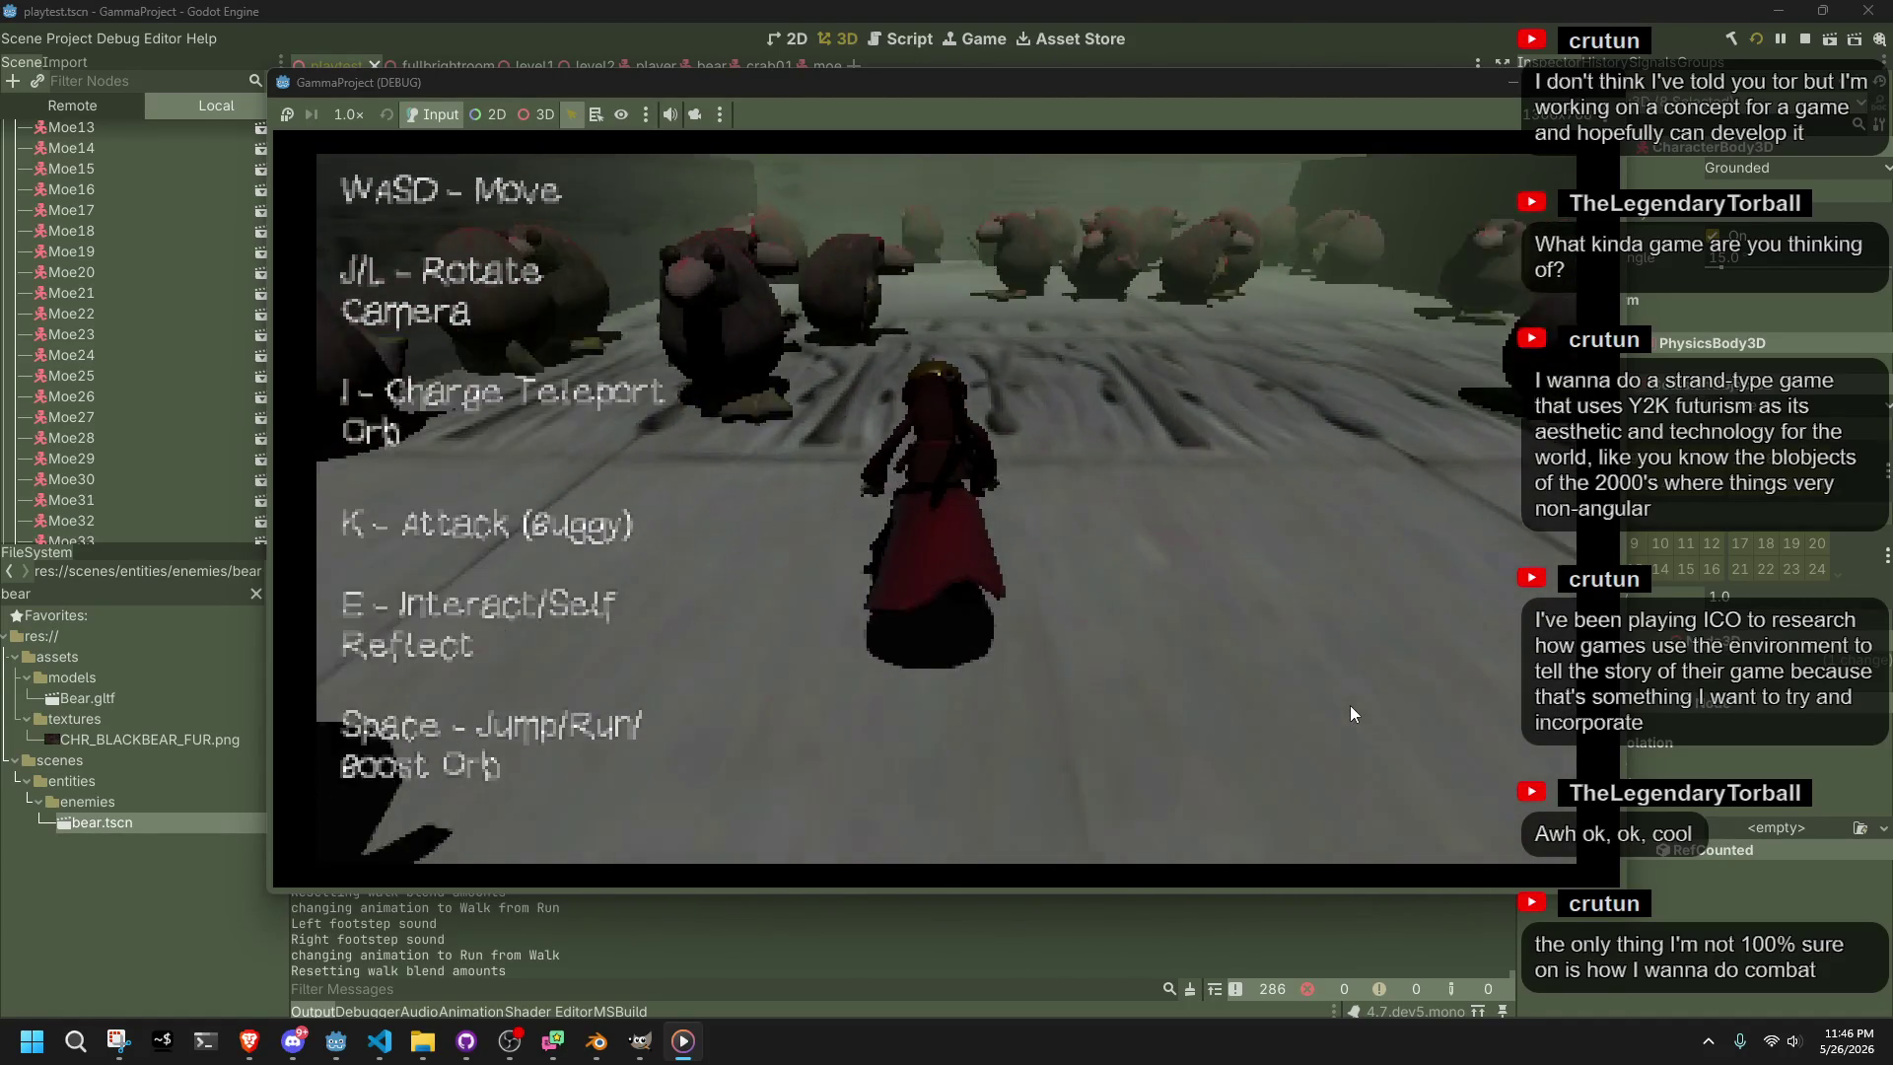
key(w)
key(w)
key(w)
key(w)
key(w)
key(w)
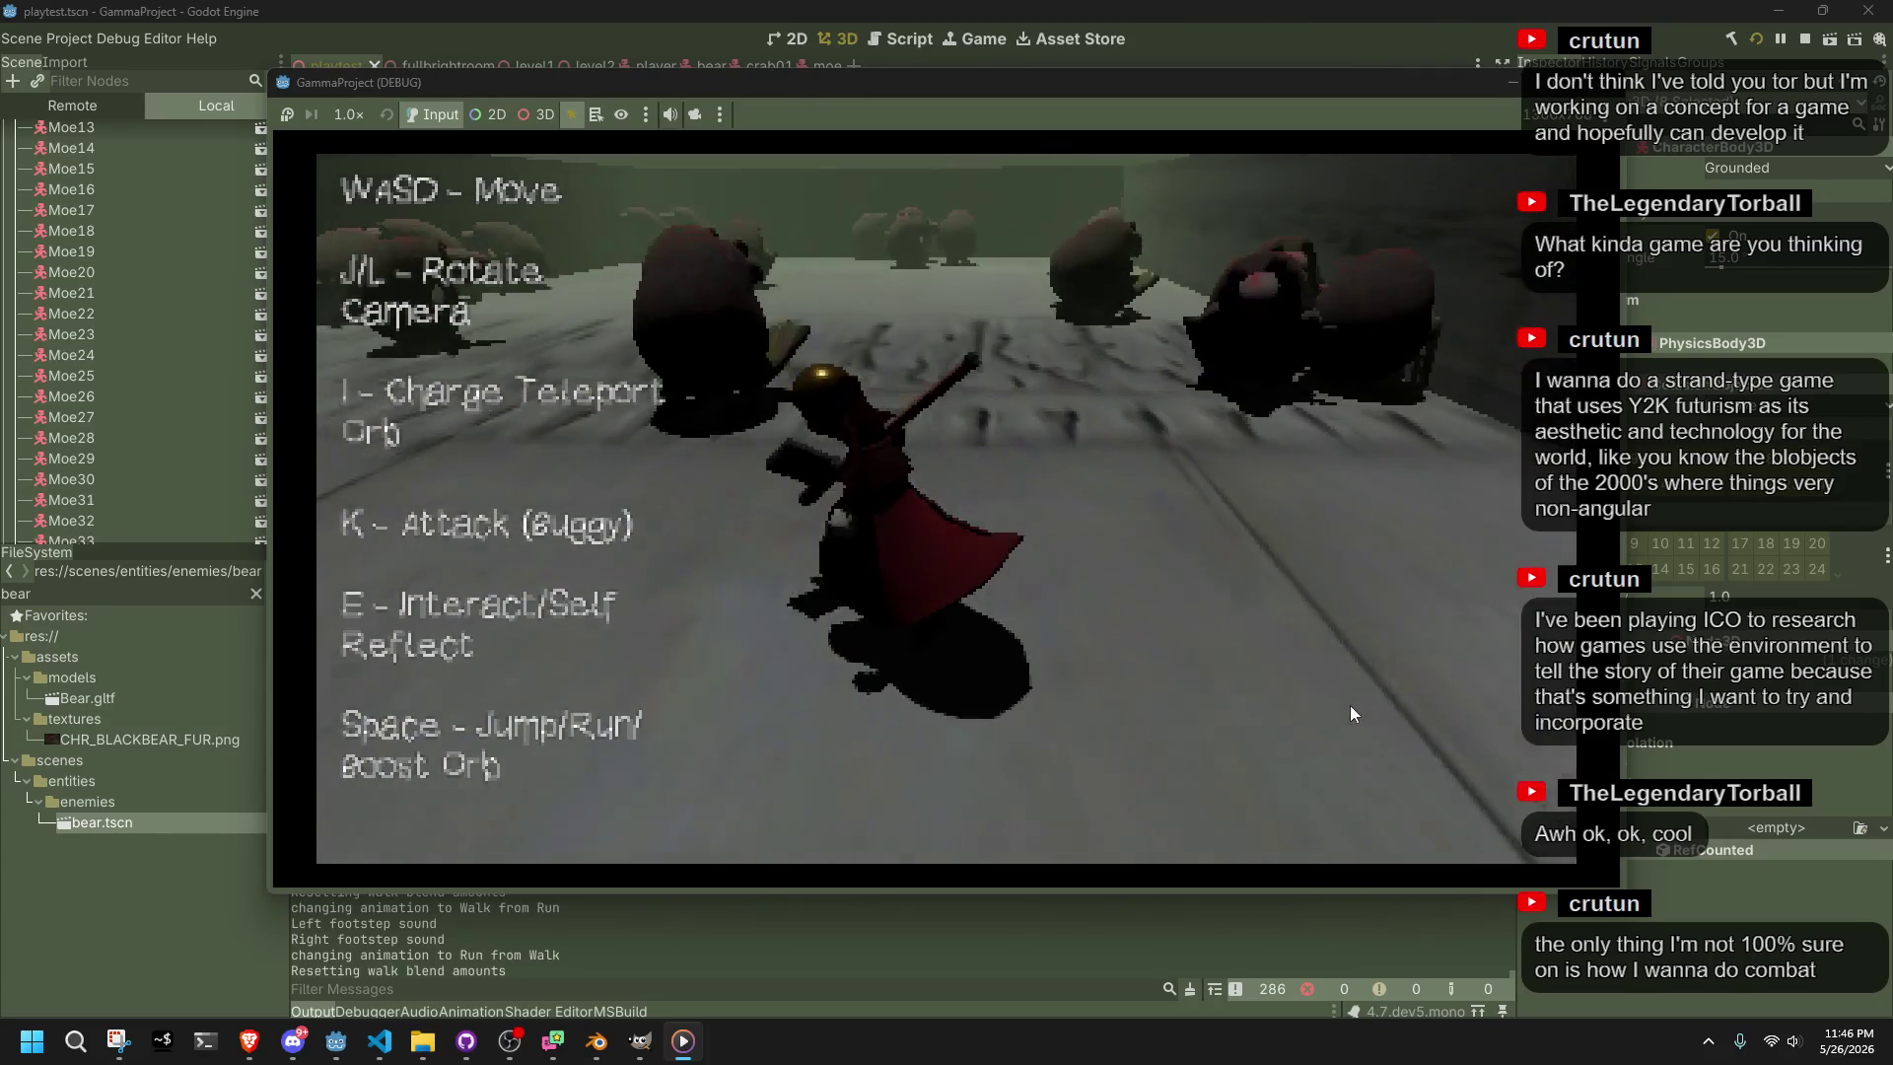
key(w)
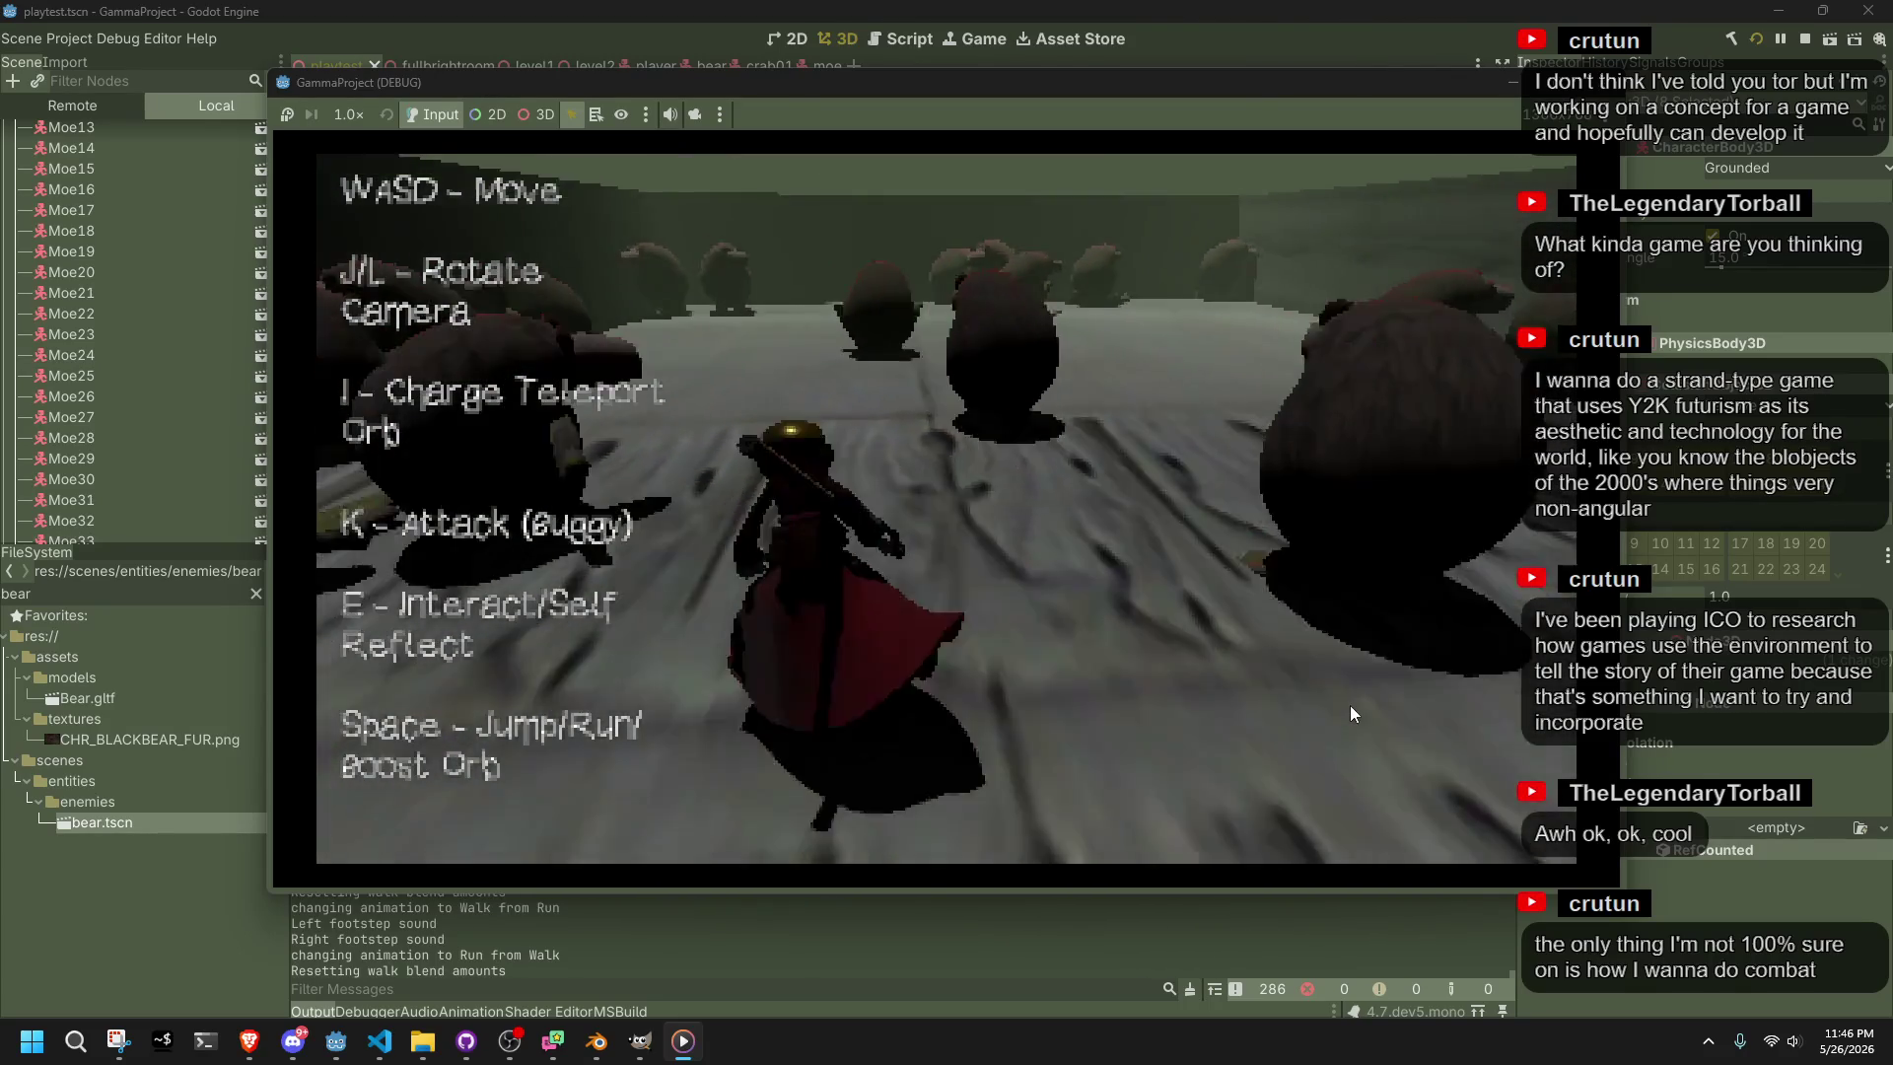
Swing the weapon at the nearby bears, run past them and turn right
key(k)
key(w)
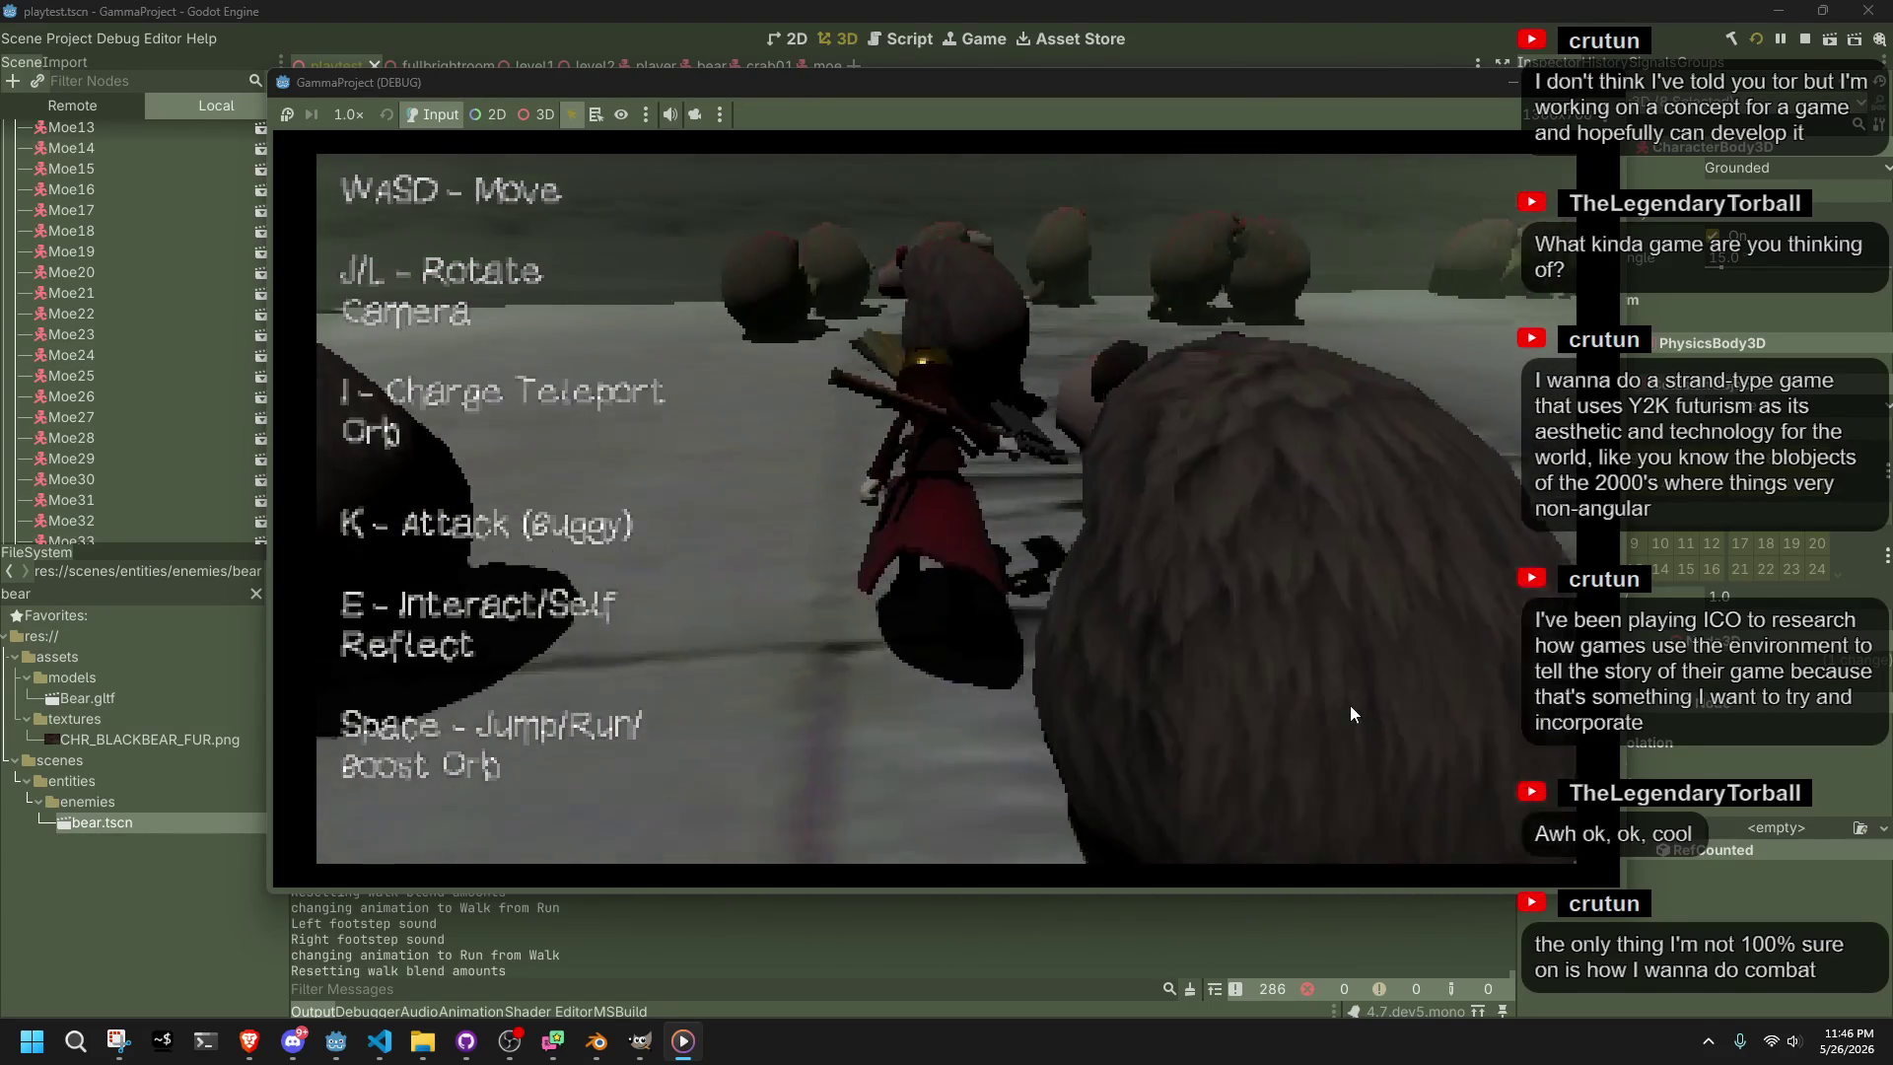
key(w)
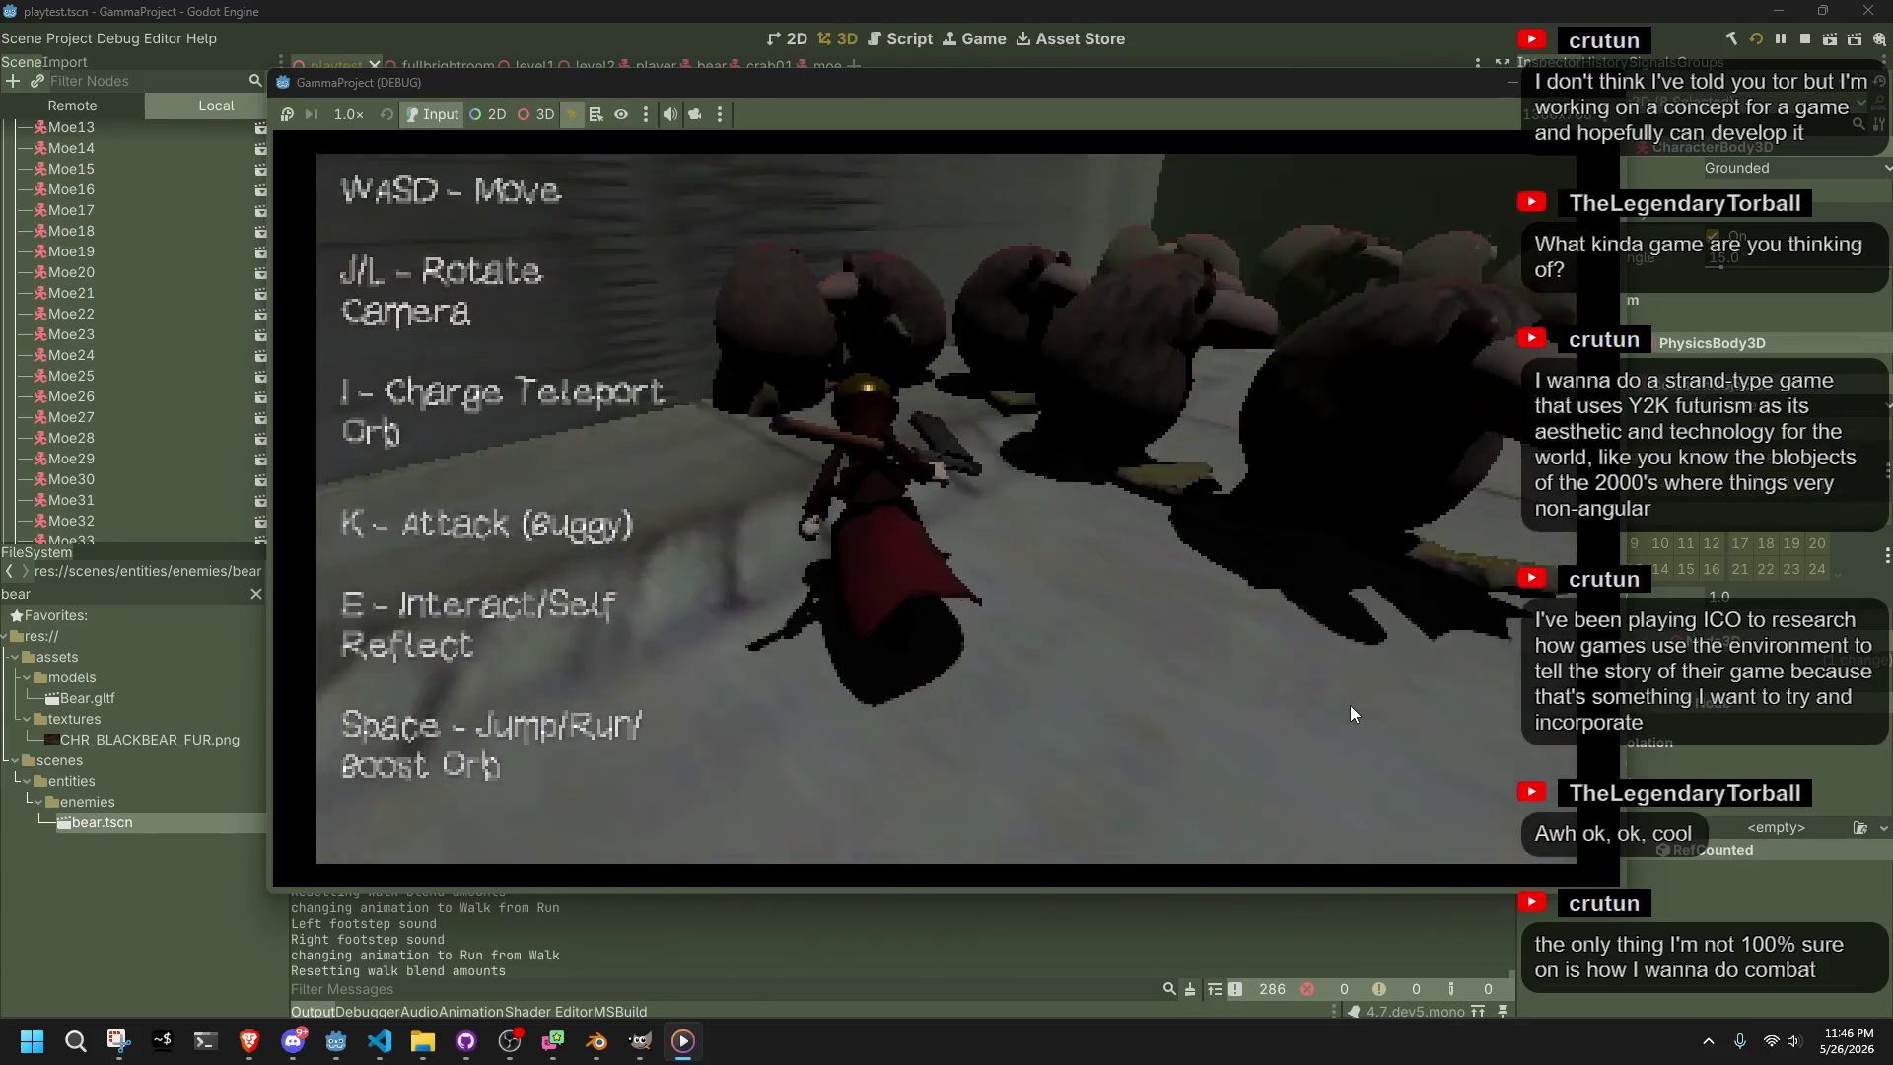
key(w)
key(w)
key(w)
key(w)
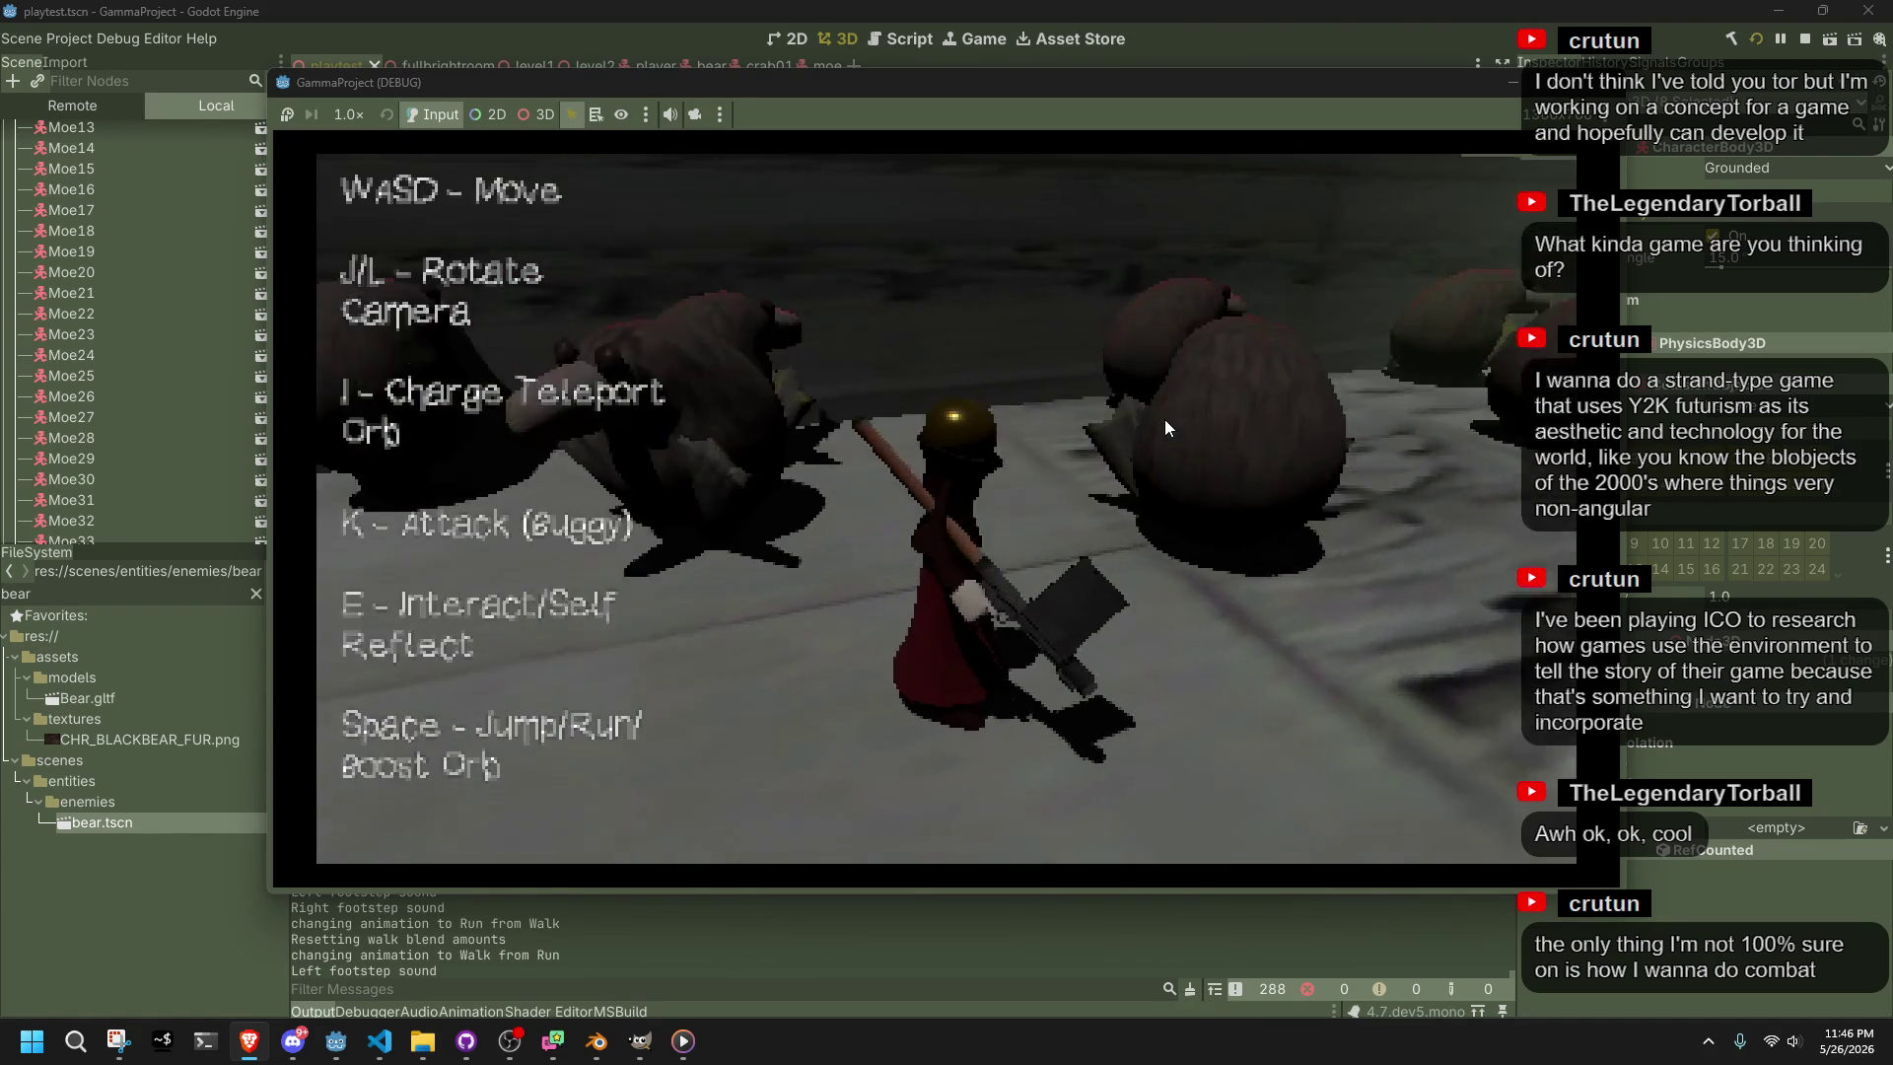
key(d)
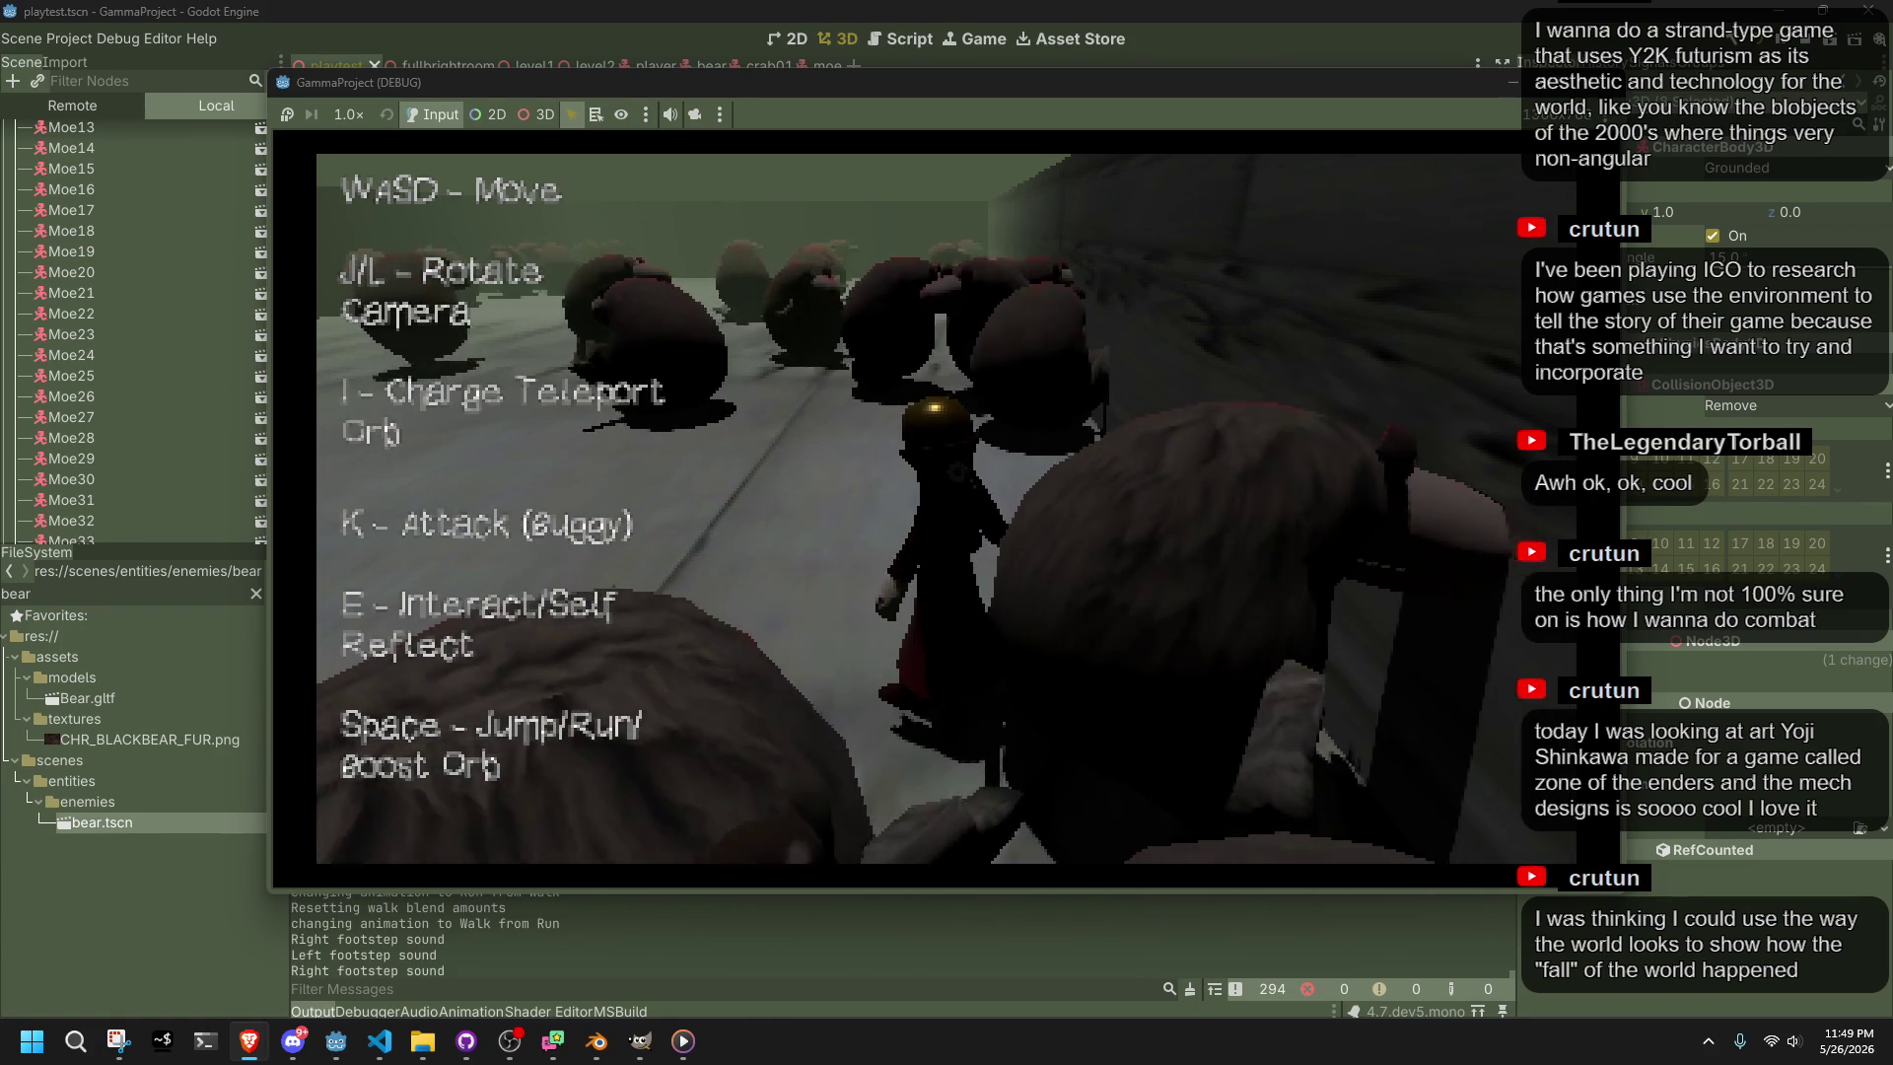
Switch to the zoe25.jpg mech character-design reference image
key(alt+Tab)
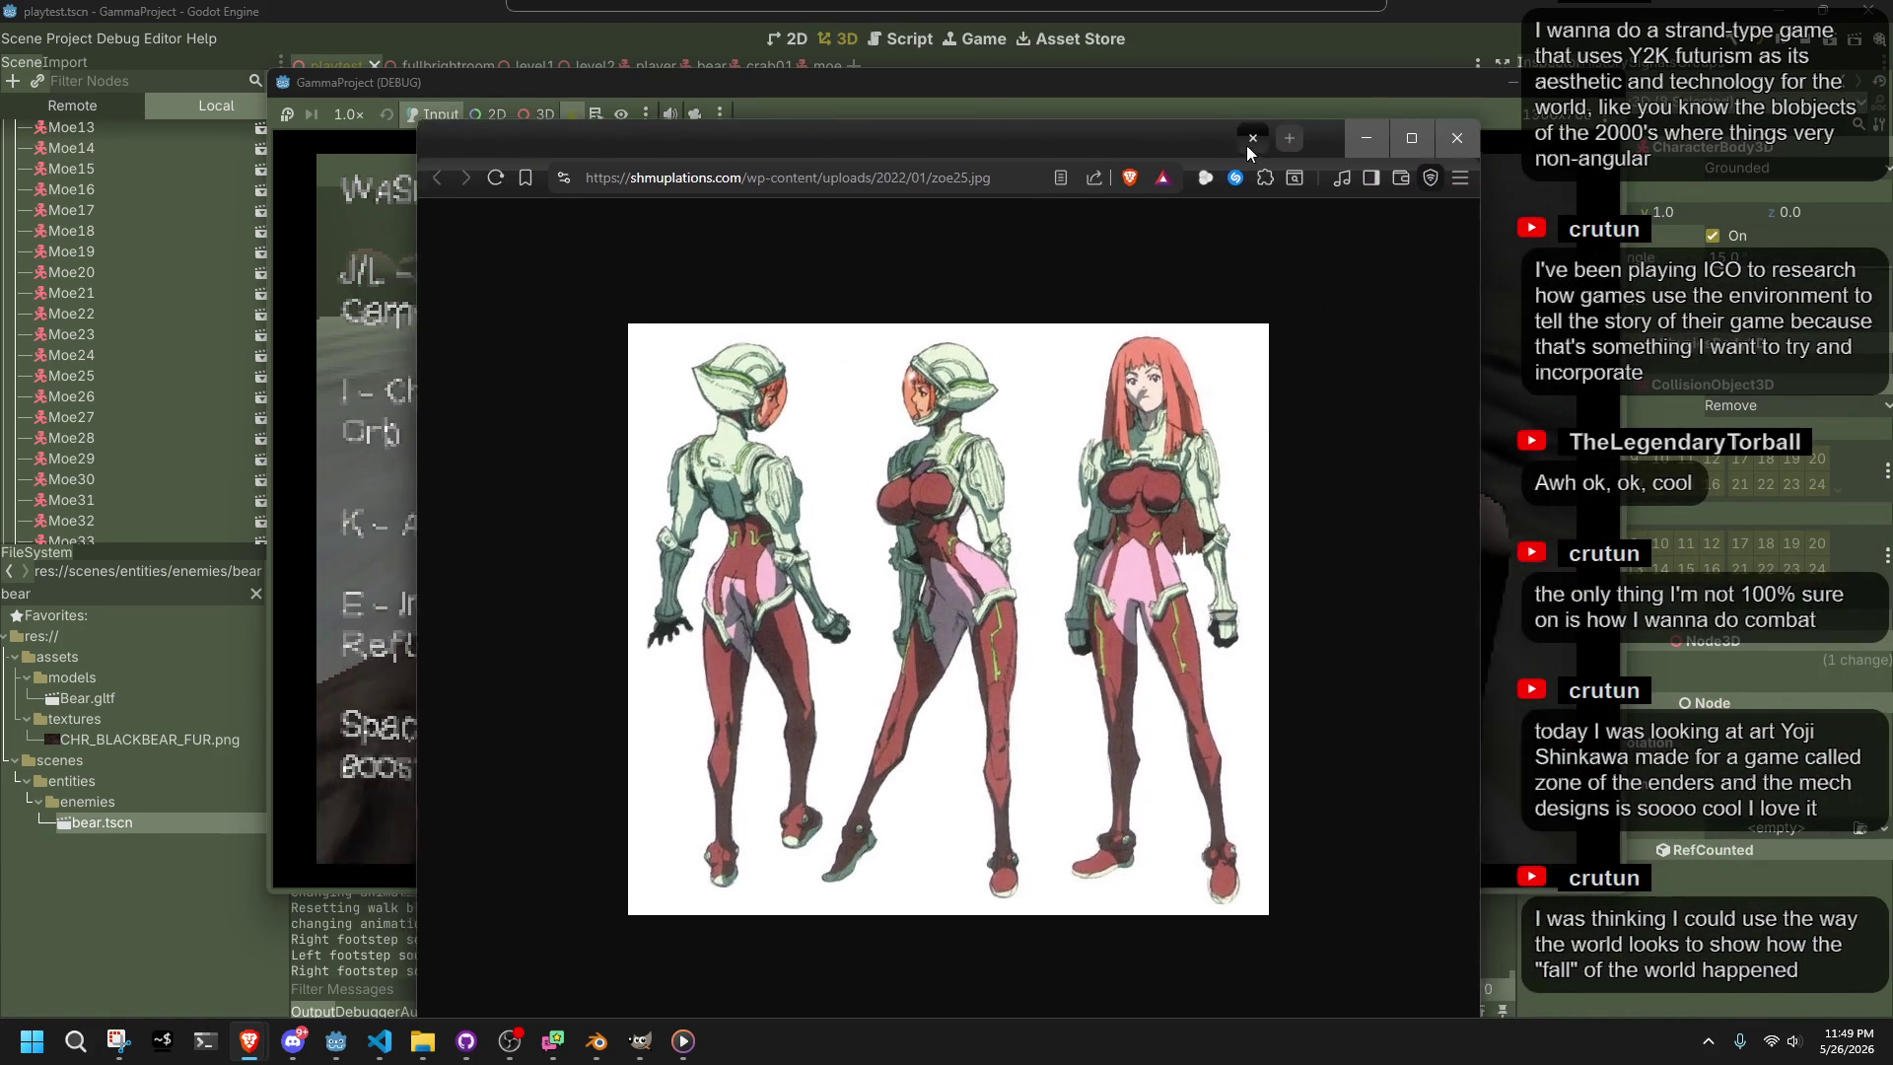
Zoom the zoe25.jpg image to 125%, then close it to return to the game
key(ctrl+plus)
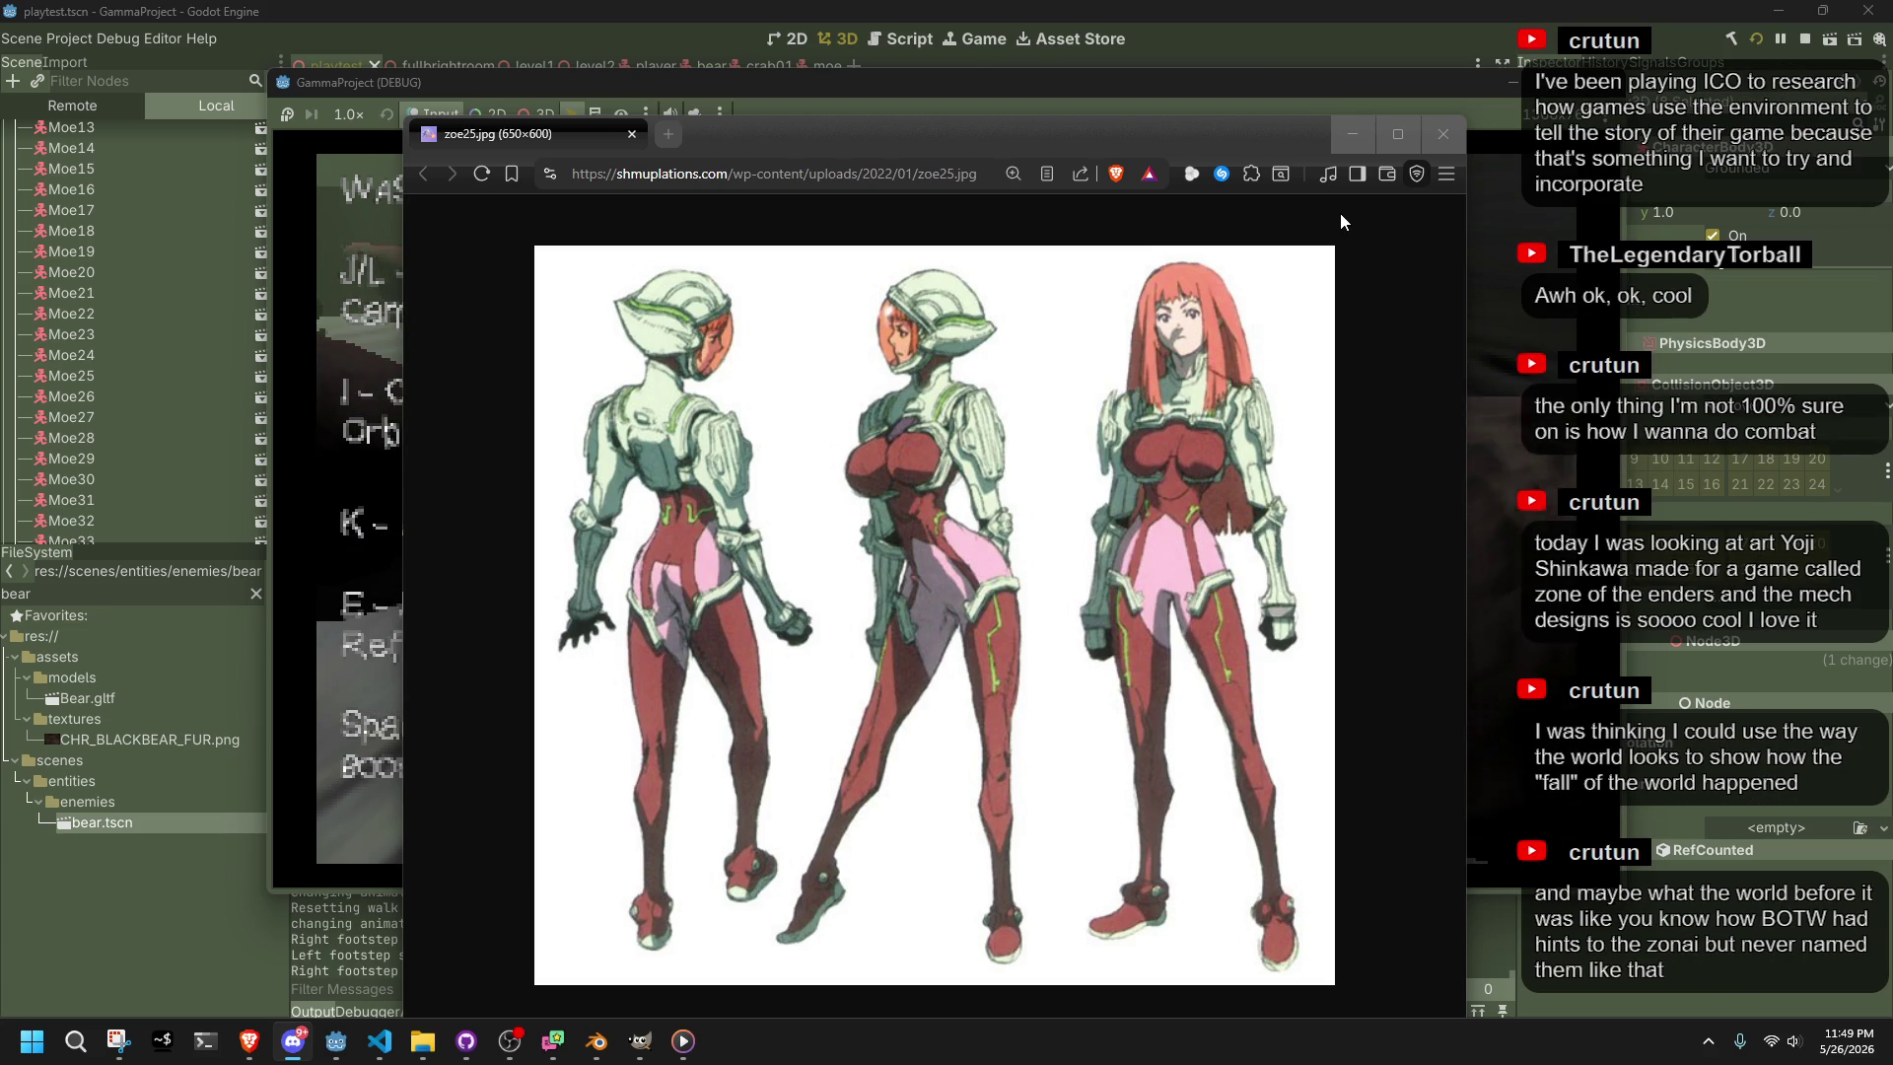
click(1445, 138)
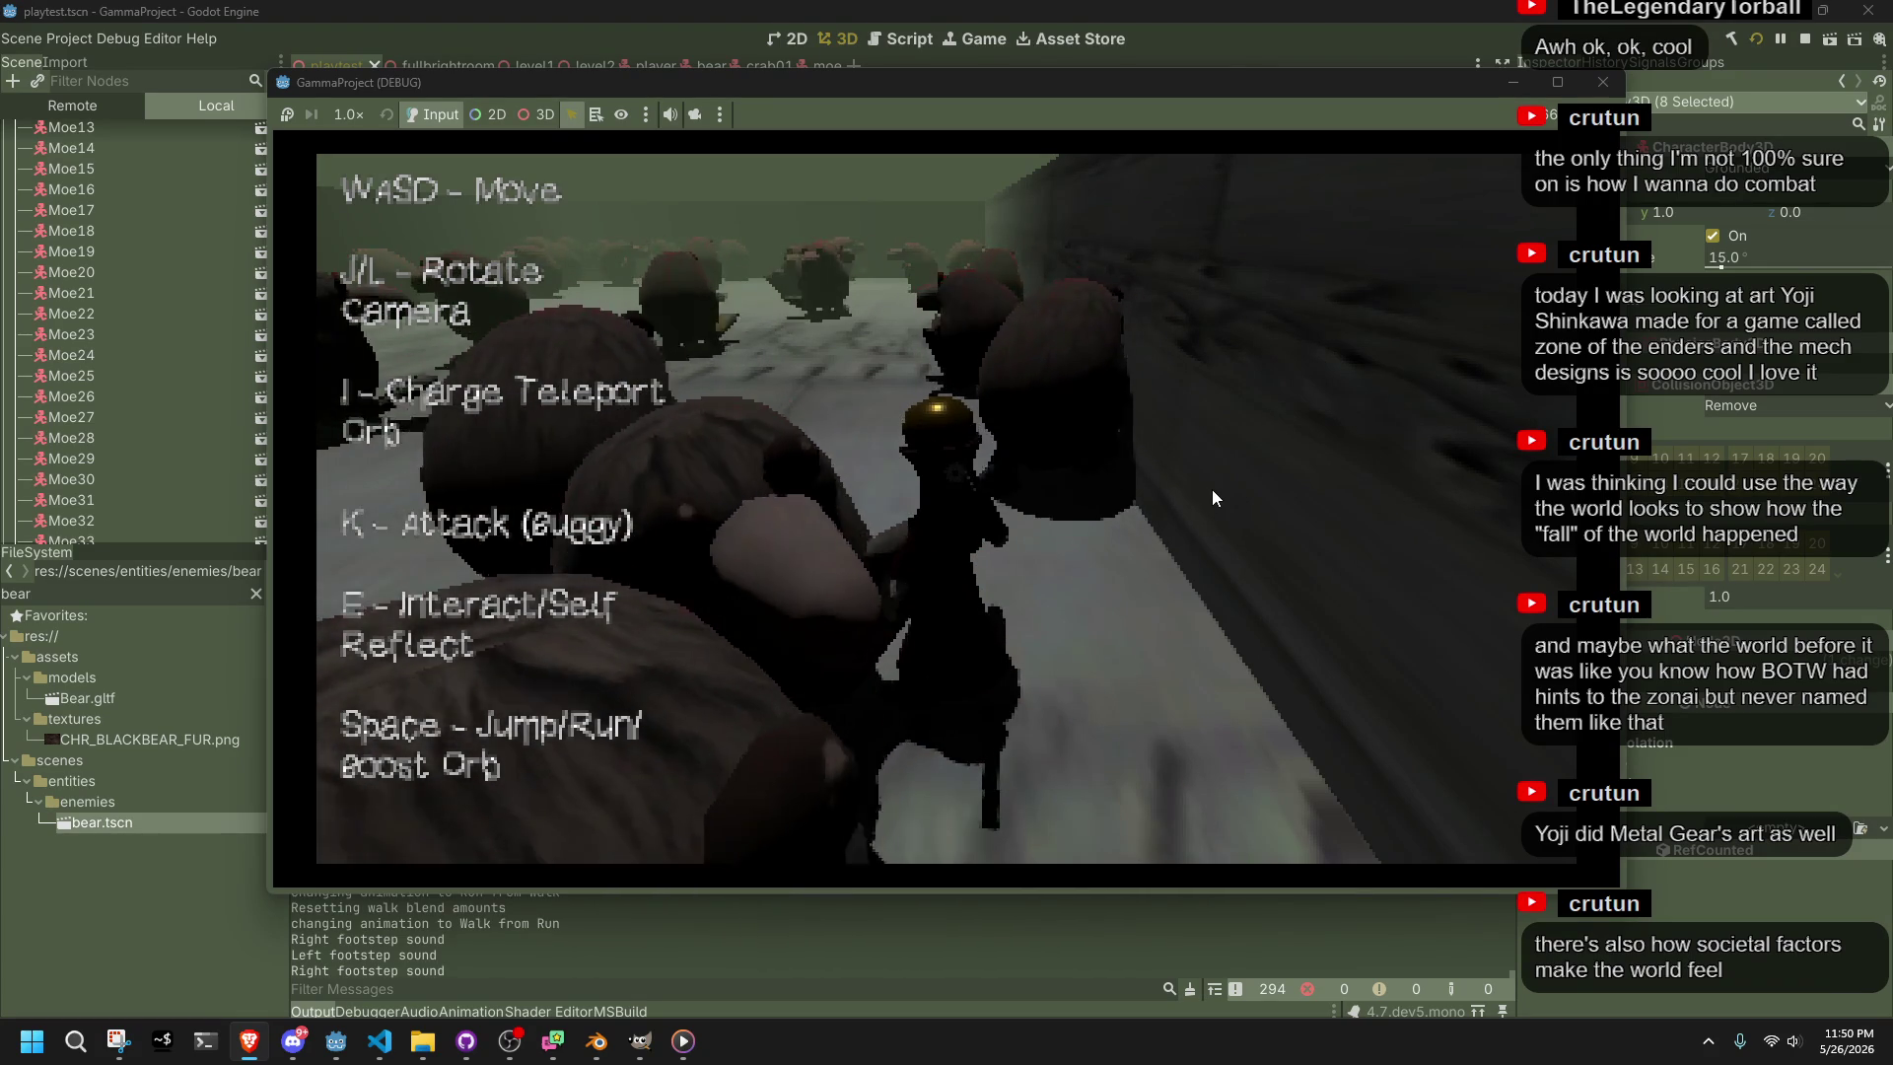
Rotate the camera to face the bears and jump up toward the tiled floor
key(l)
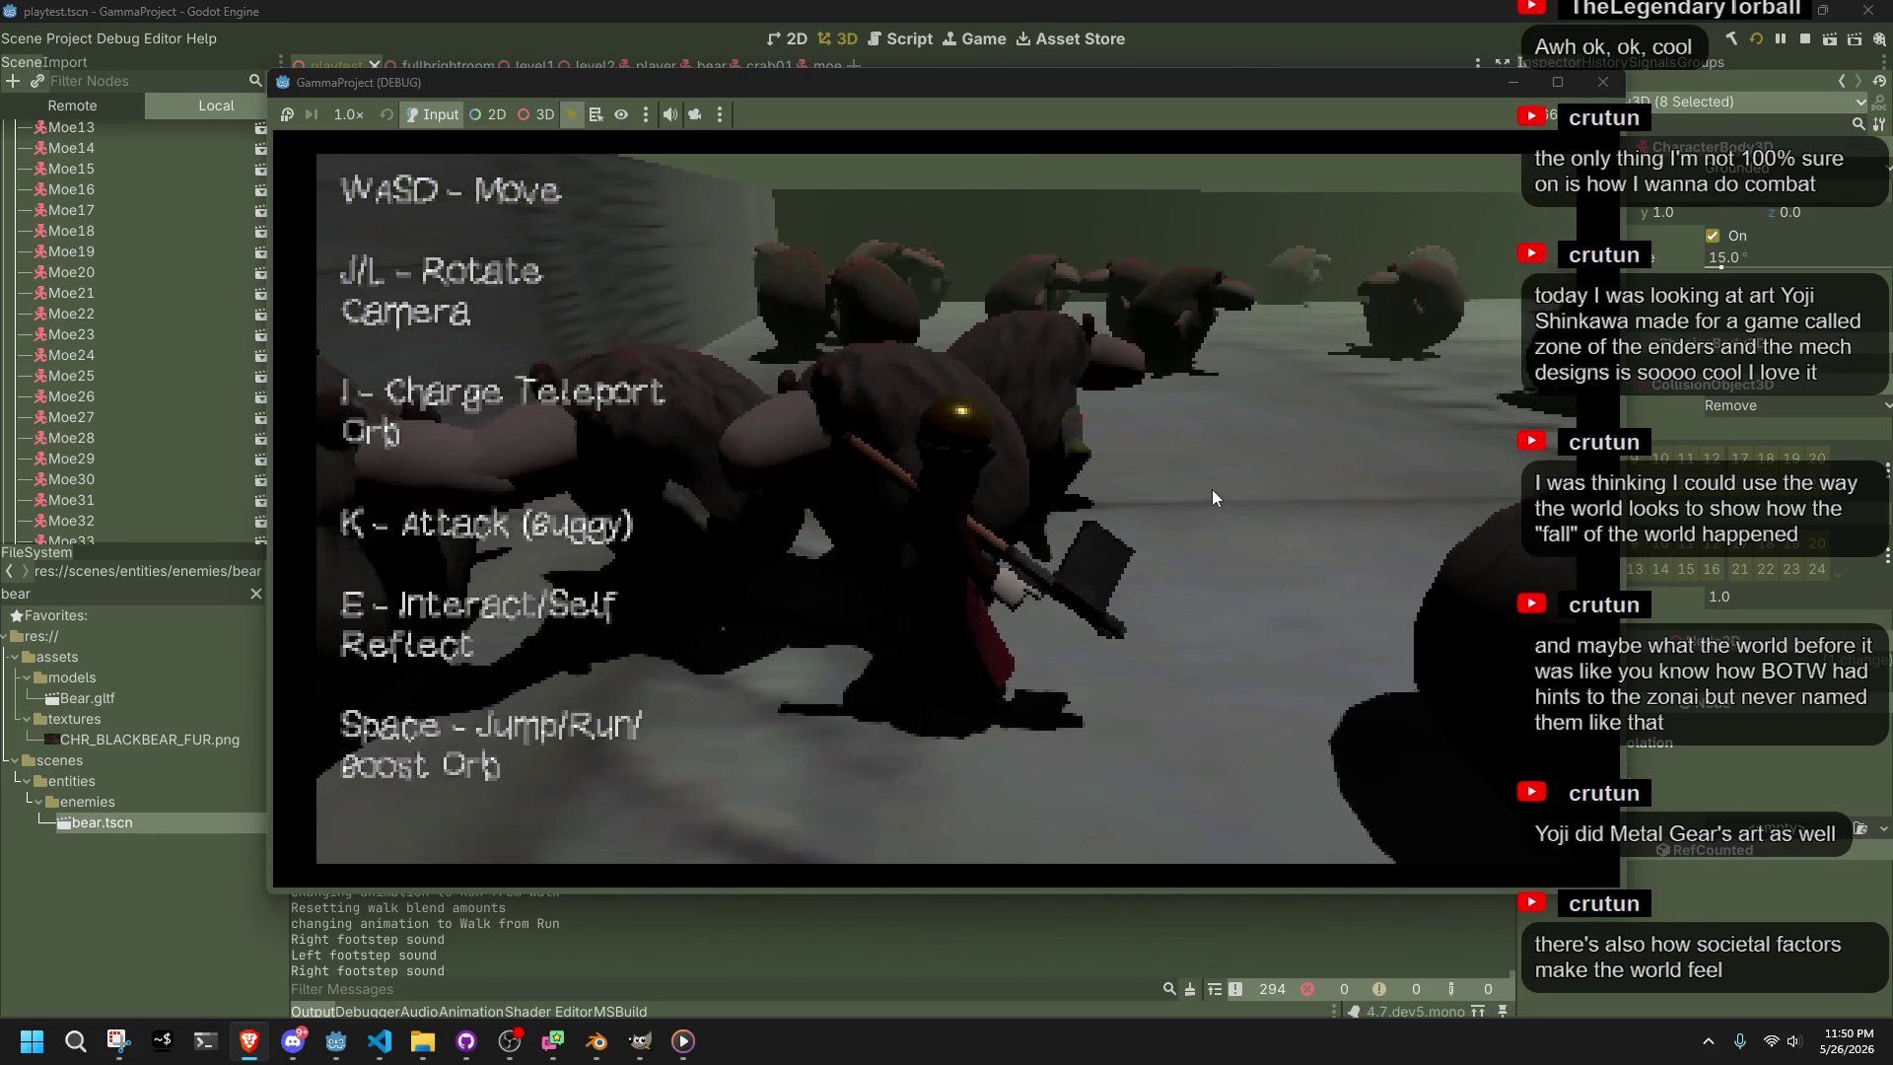
key(l)
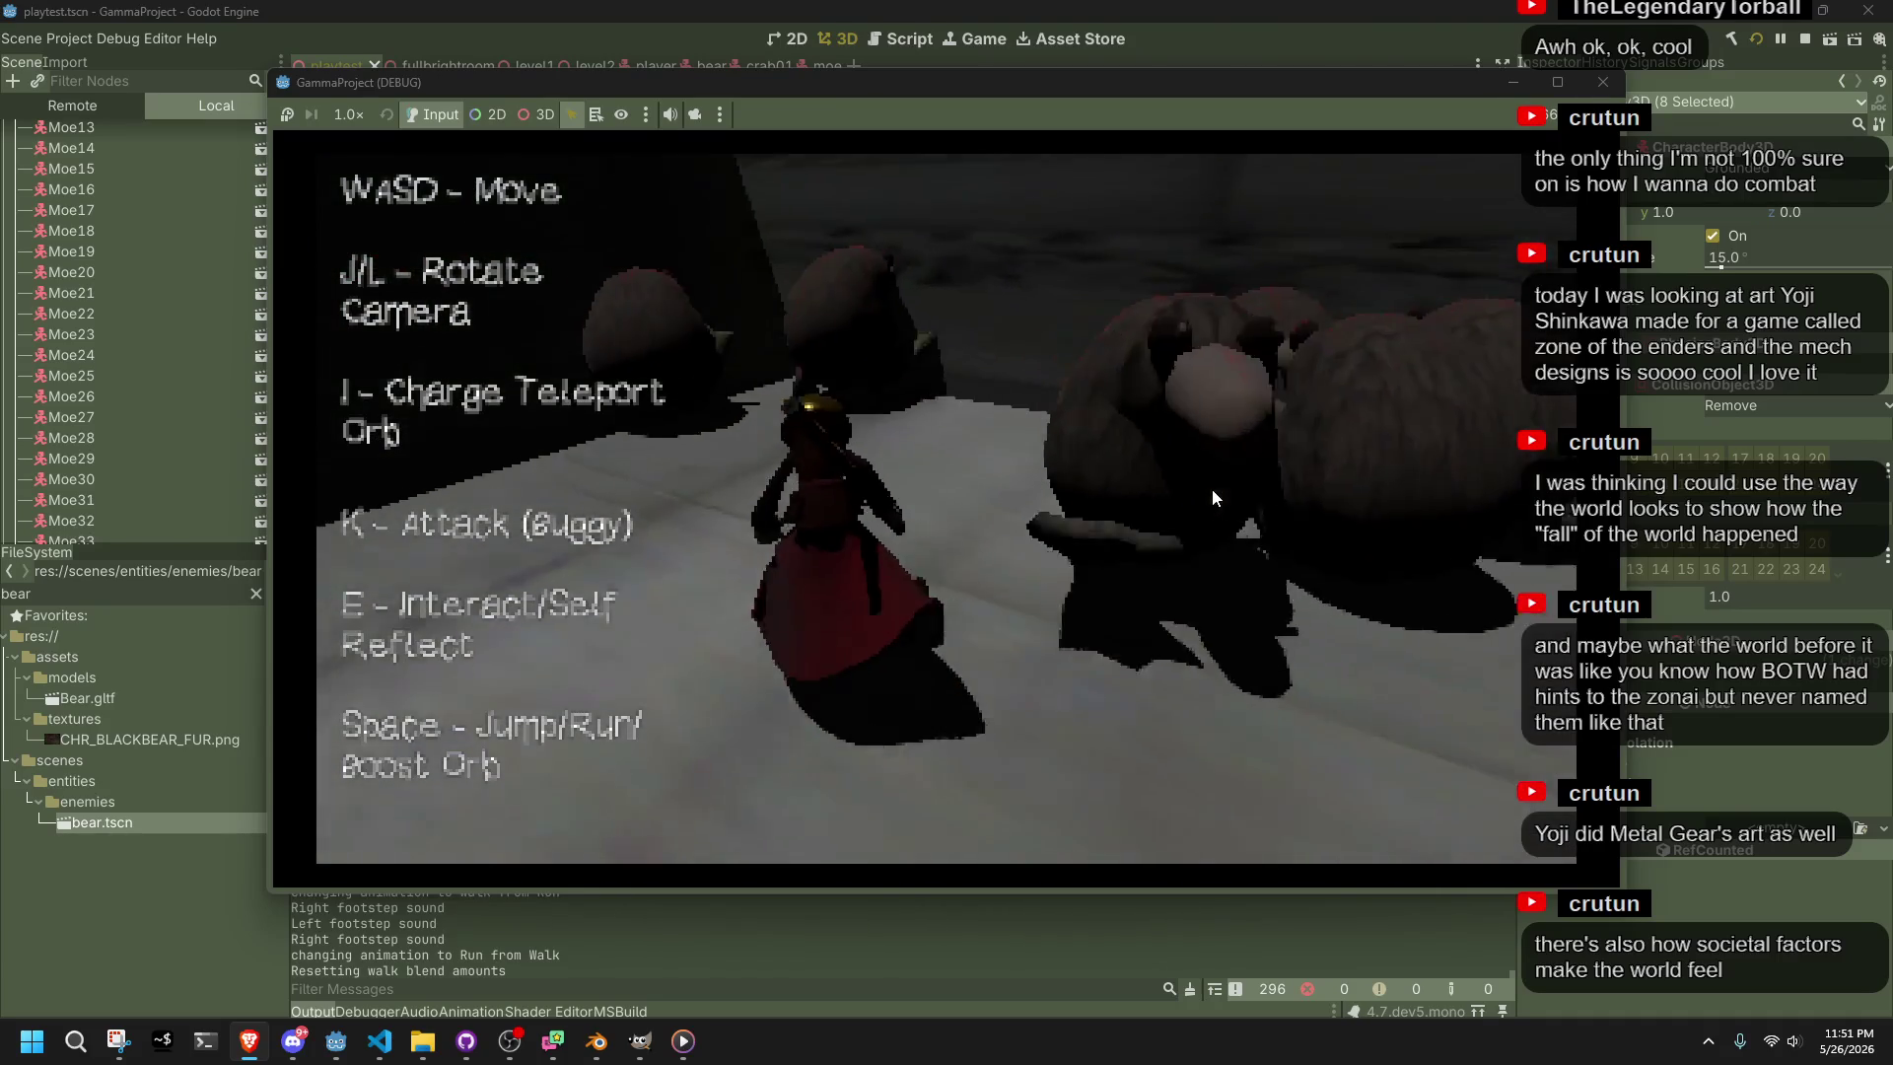
key(space)
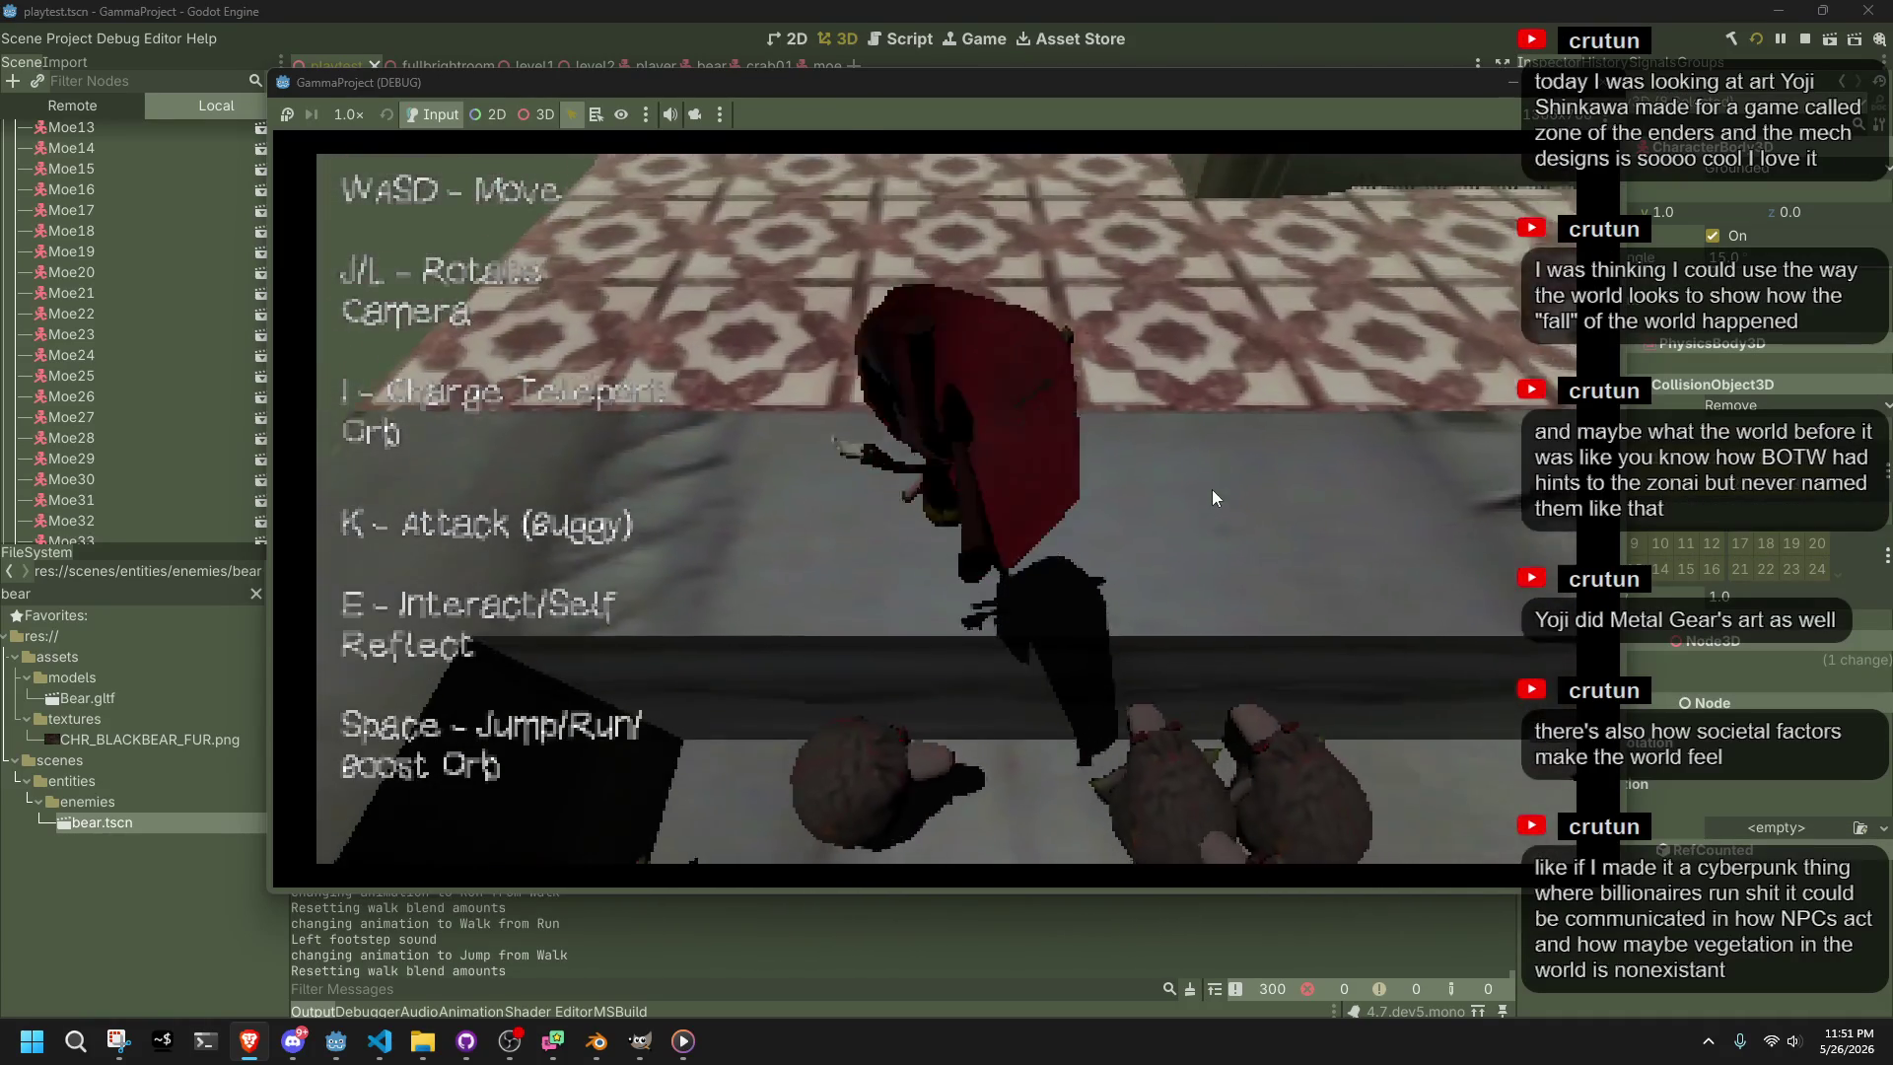
Run across the tiled floor to the stairs, then jump off them back onto the tiles
key(w)
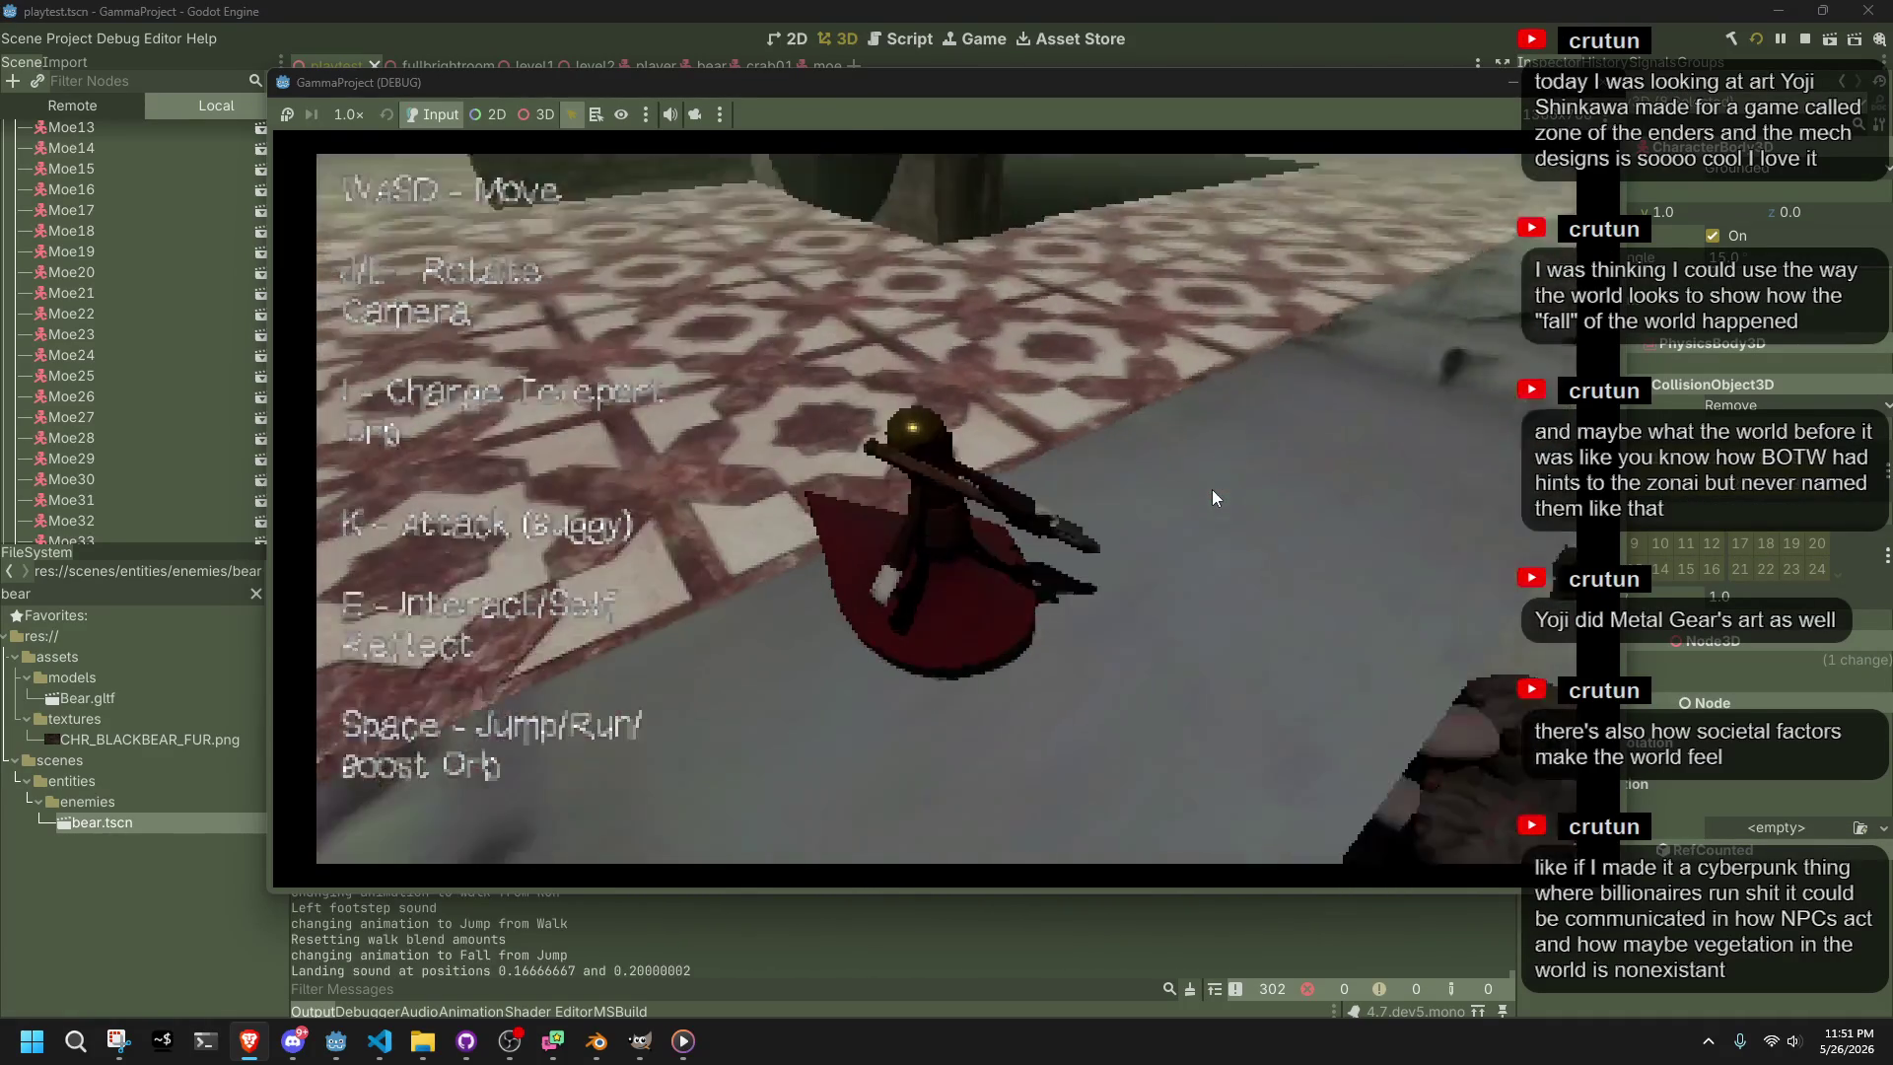
key(s)
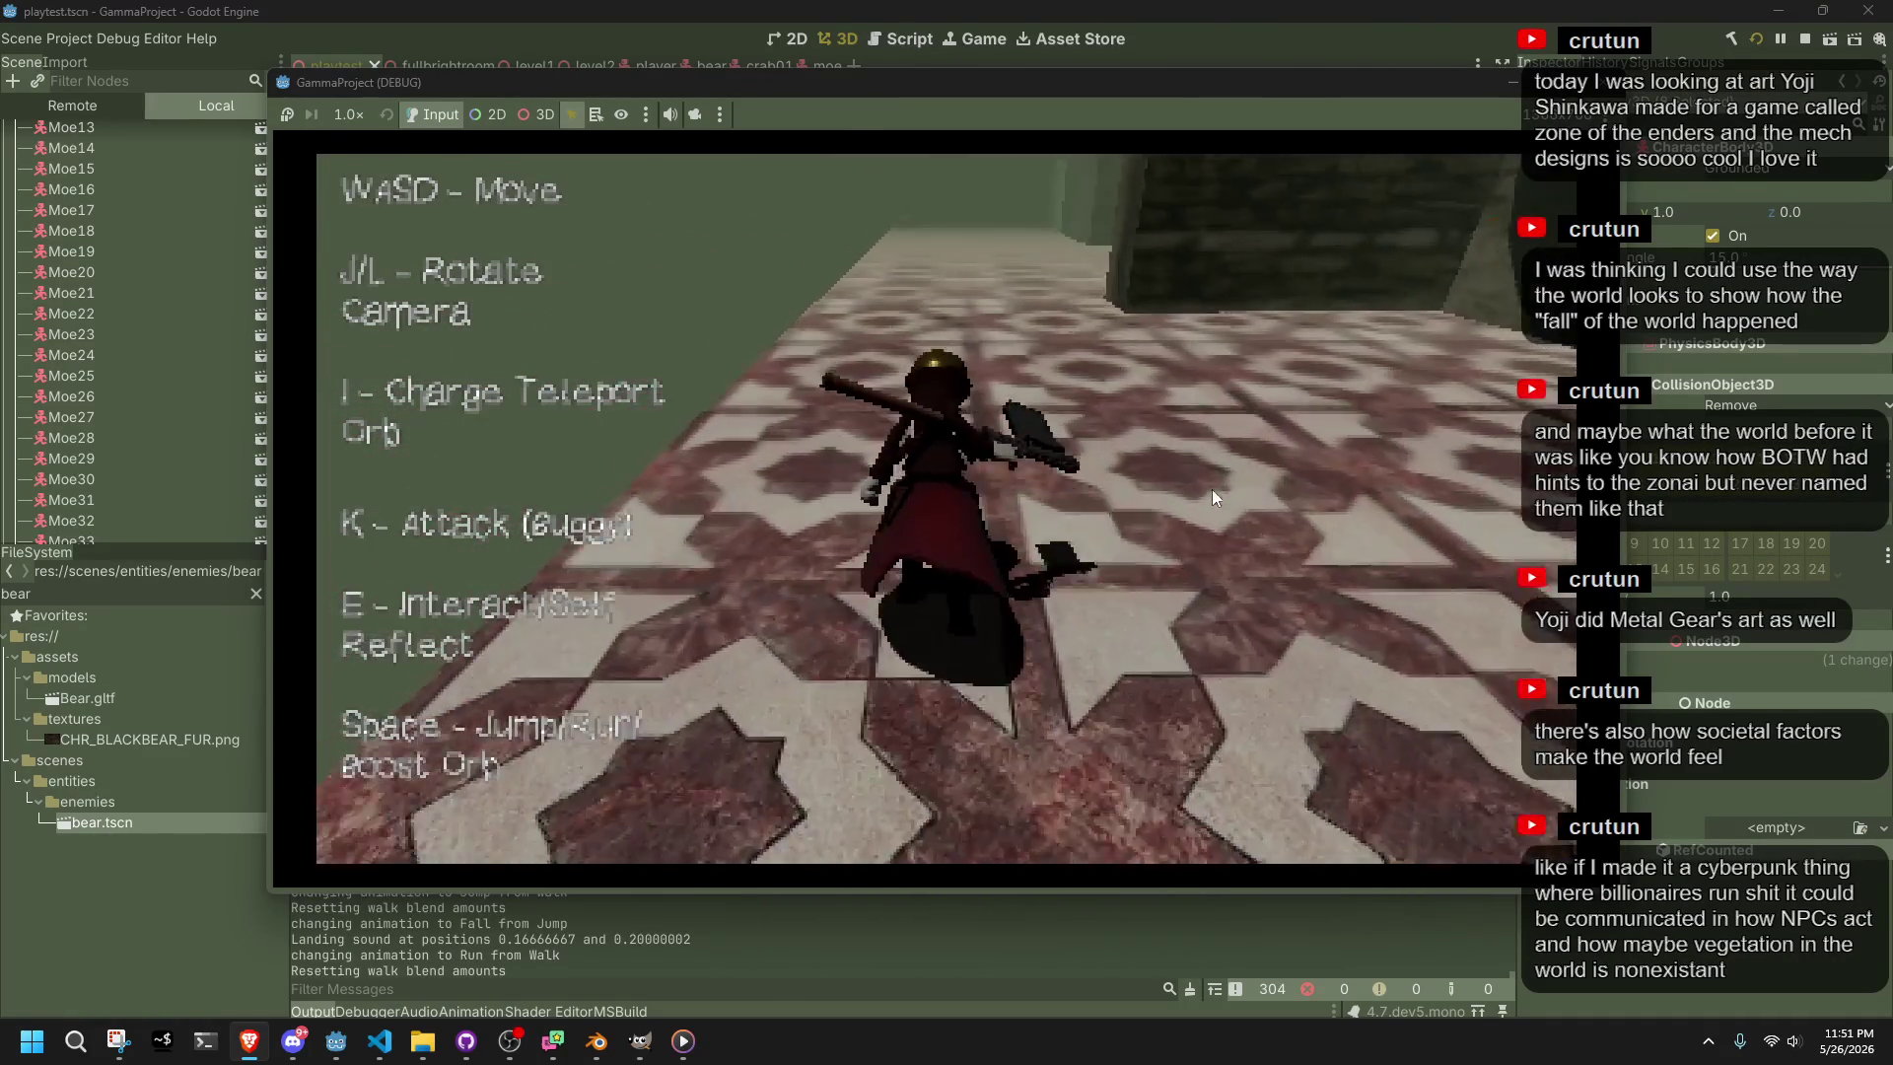
key(d)
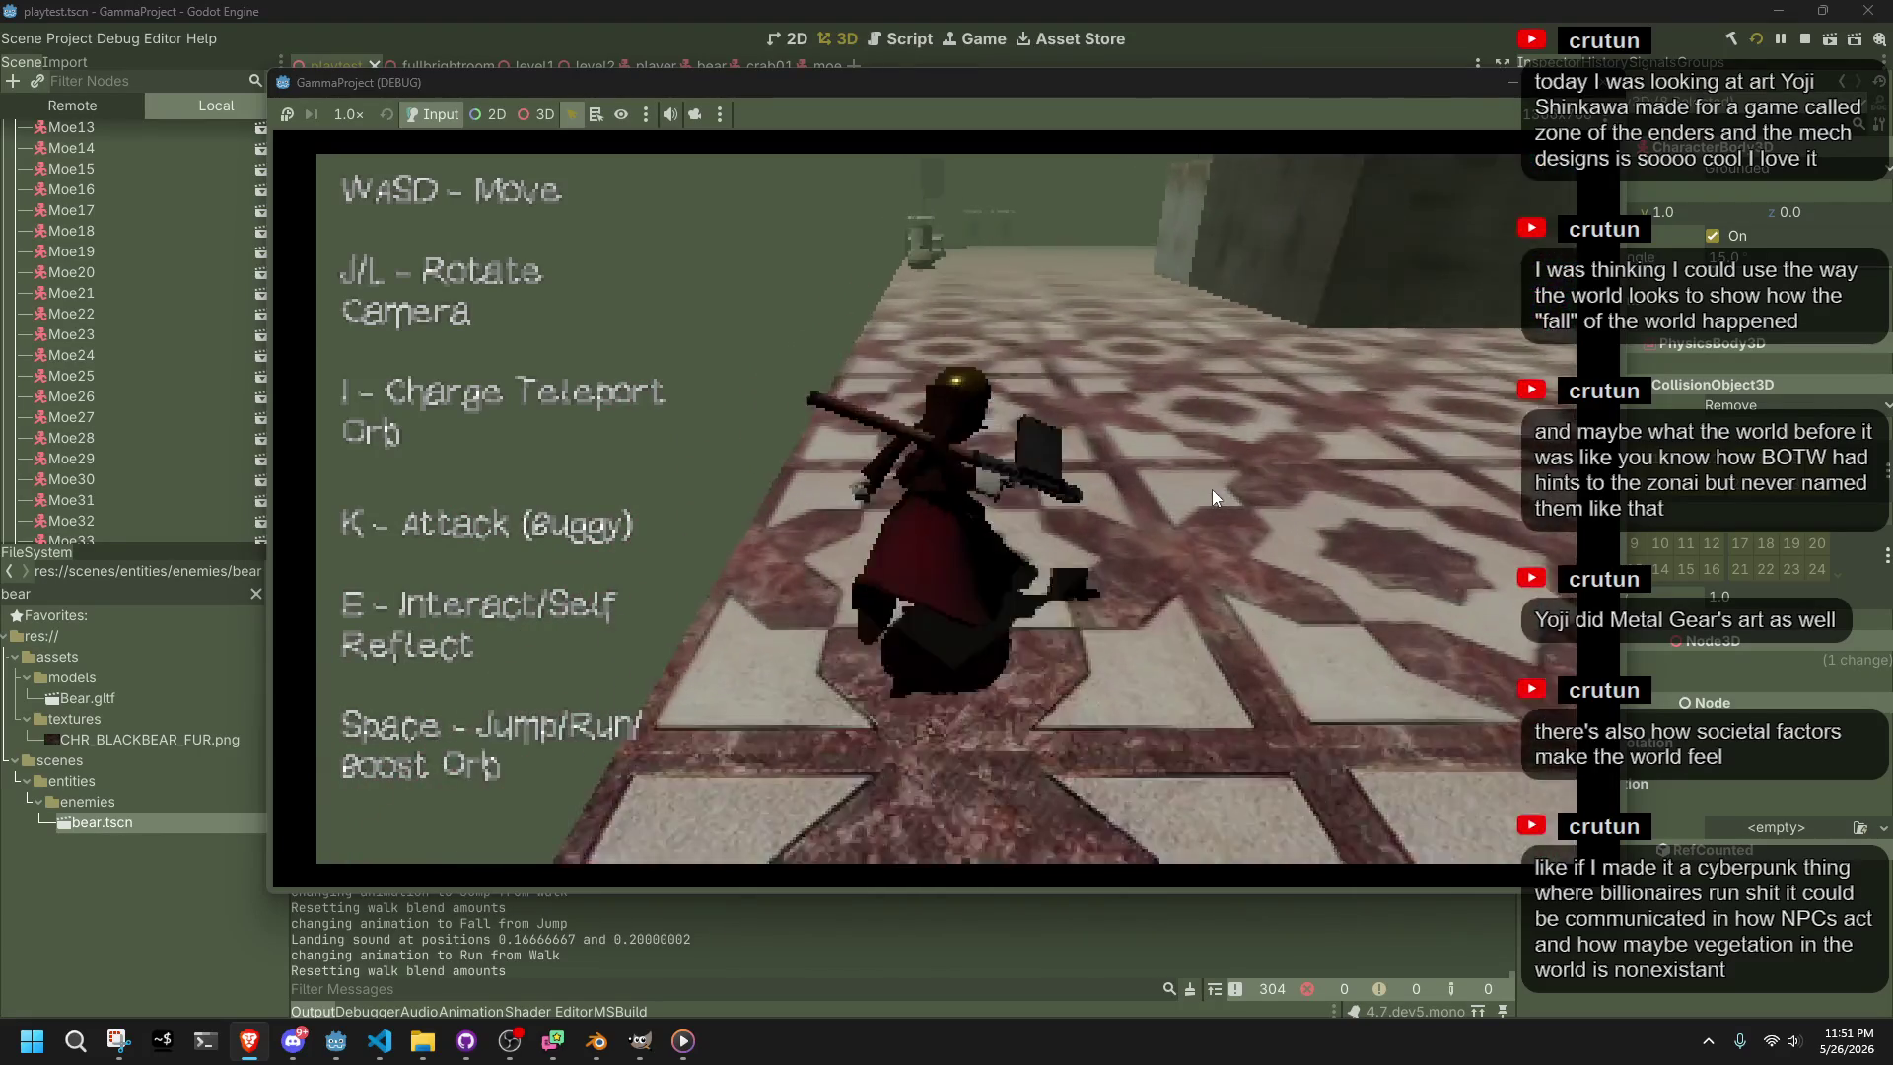
key(a)
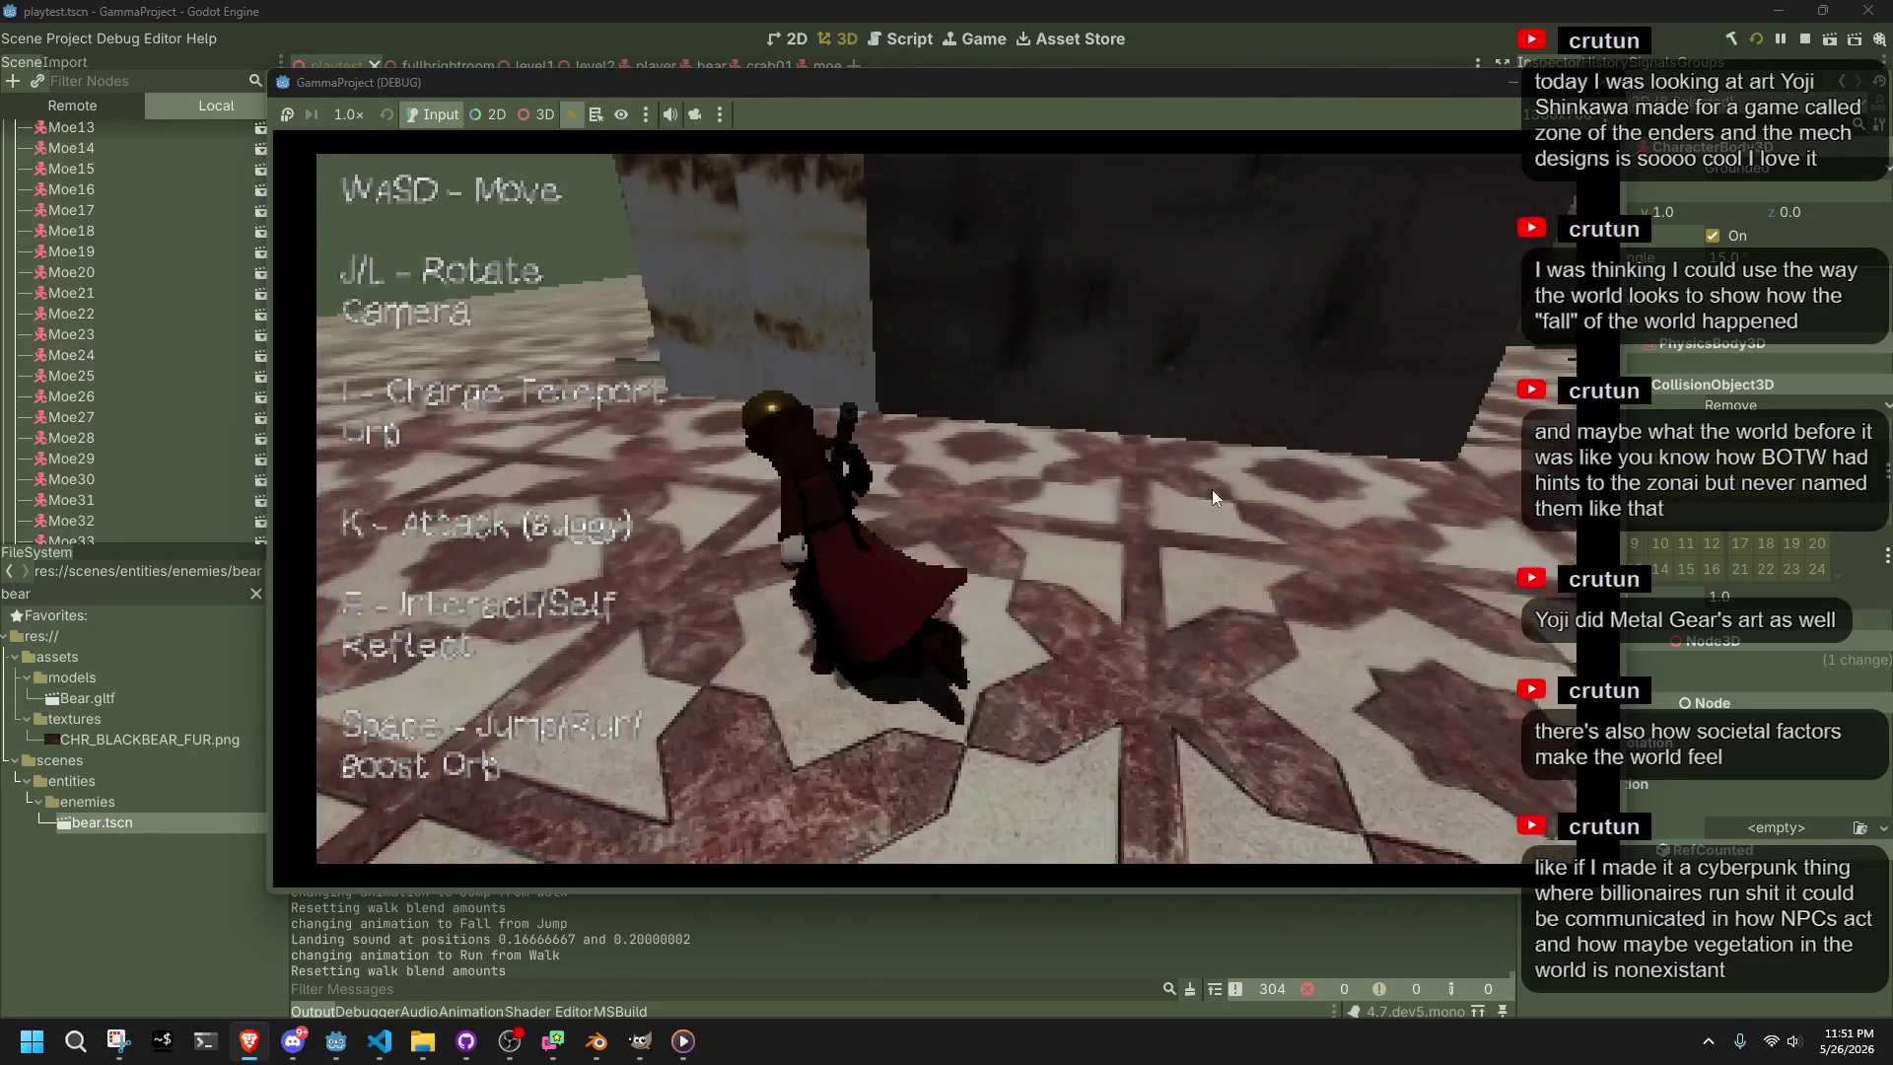
key(w)
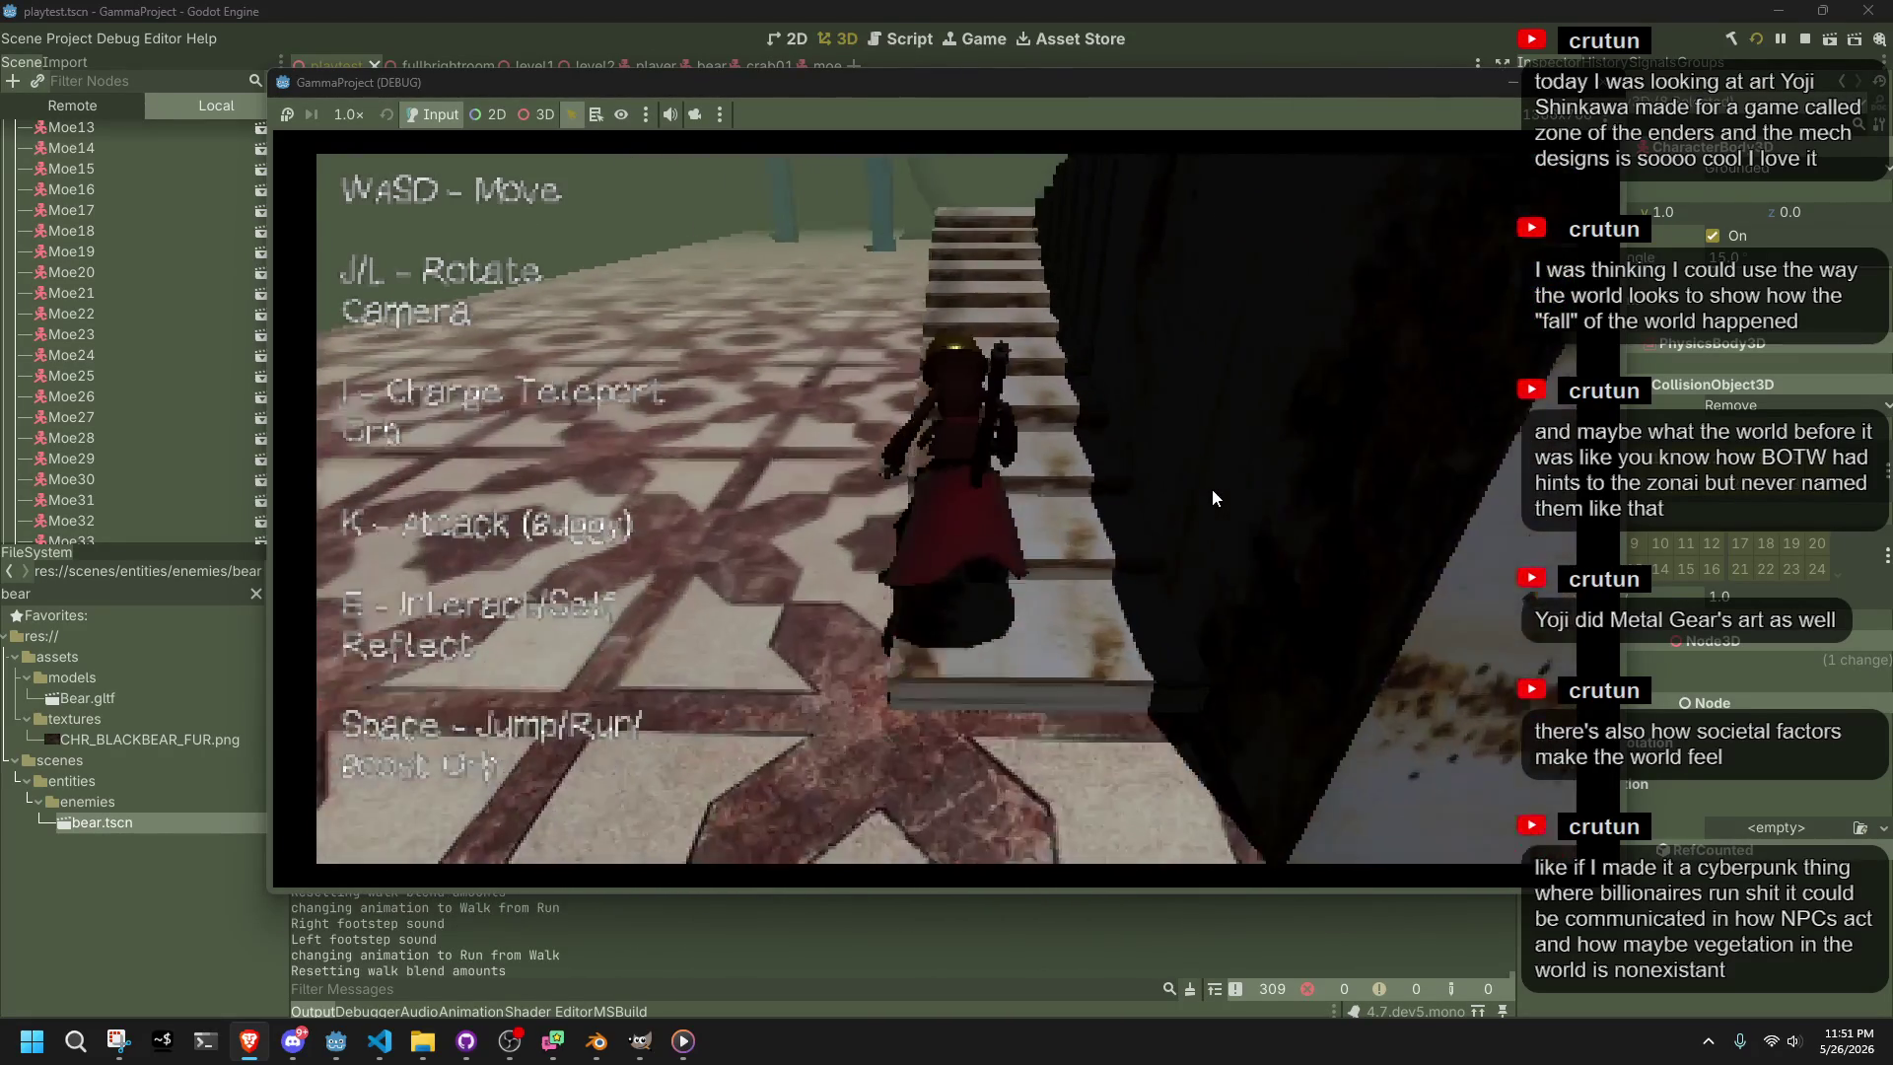
key(space)
key(w)
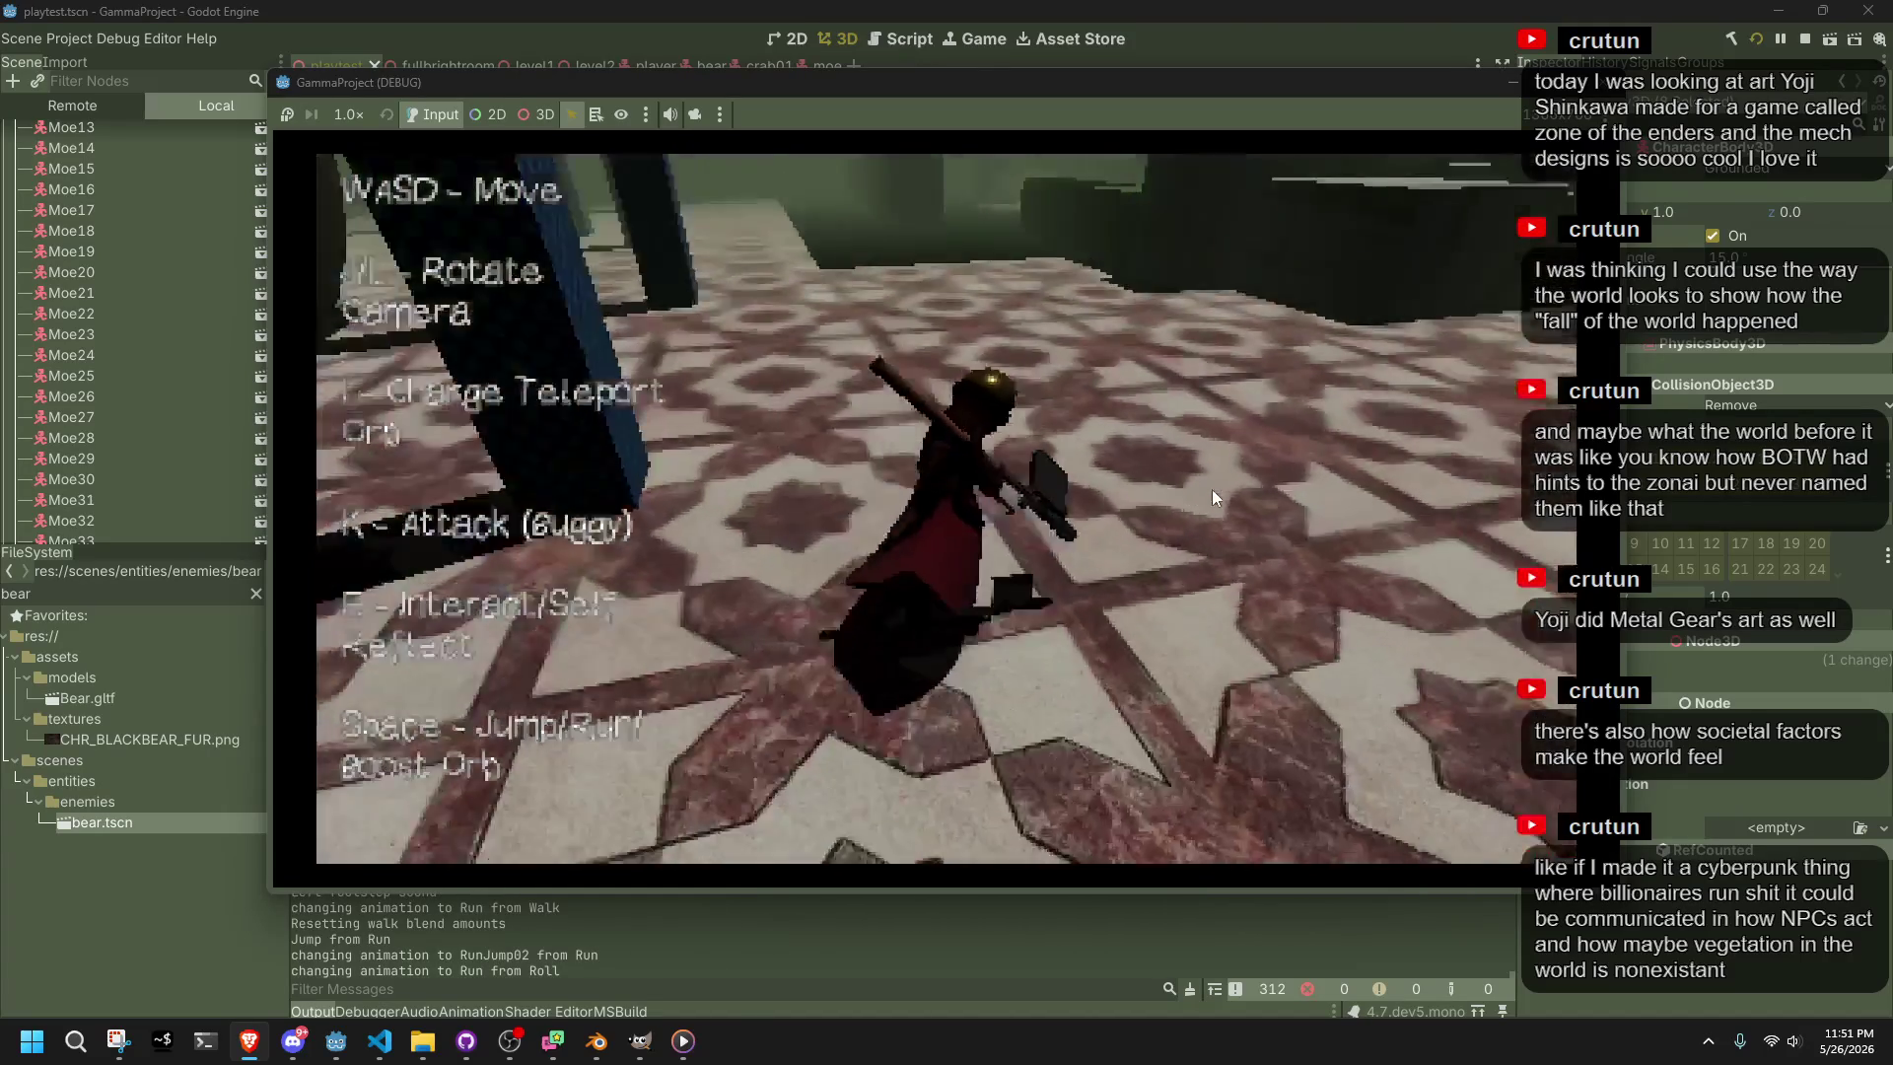
Run back to the stairs and jump up onto the grey upper level
key(a)
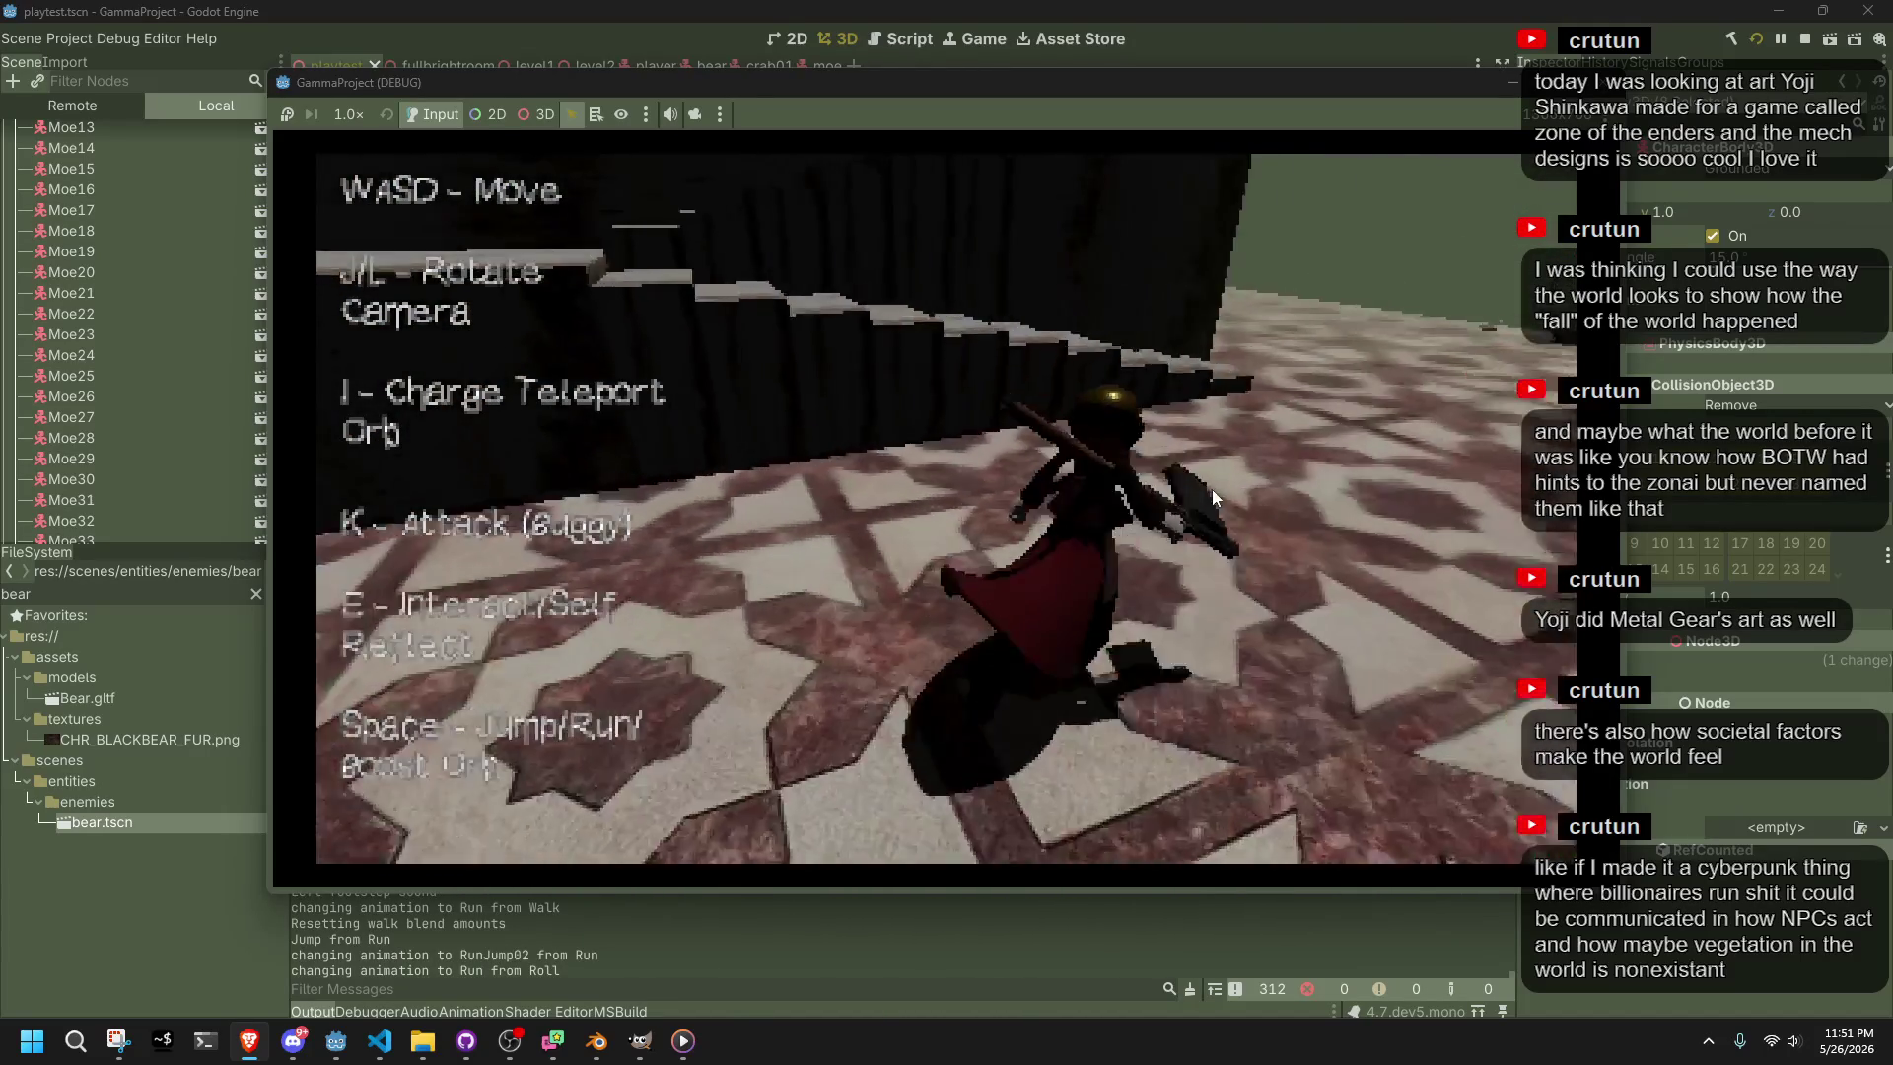
key(j)
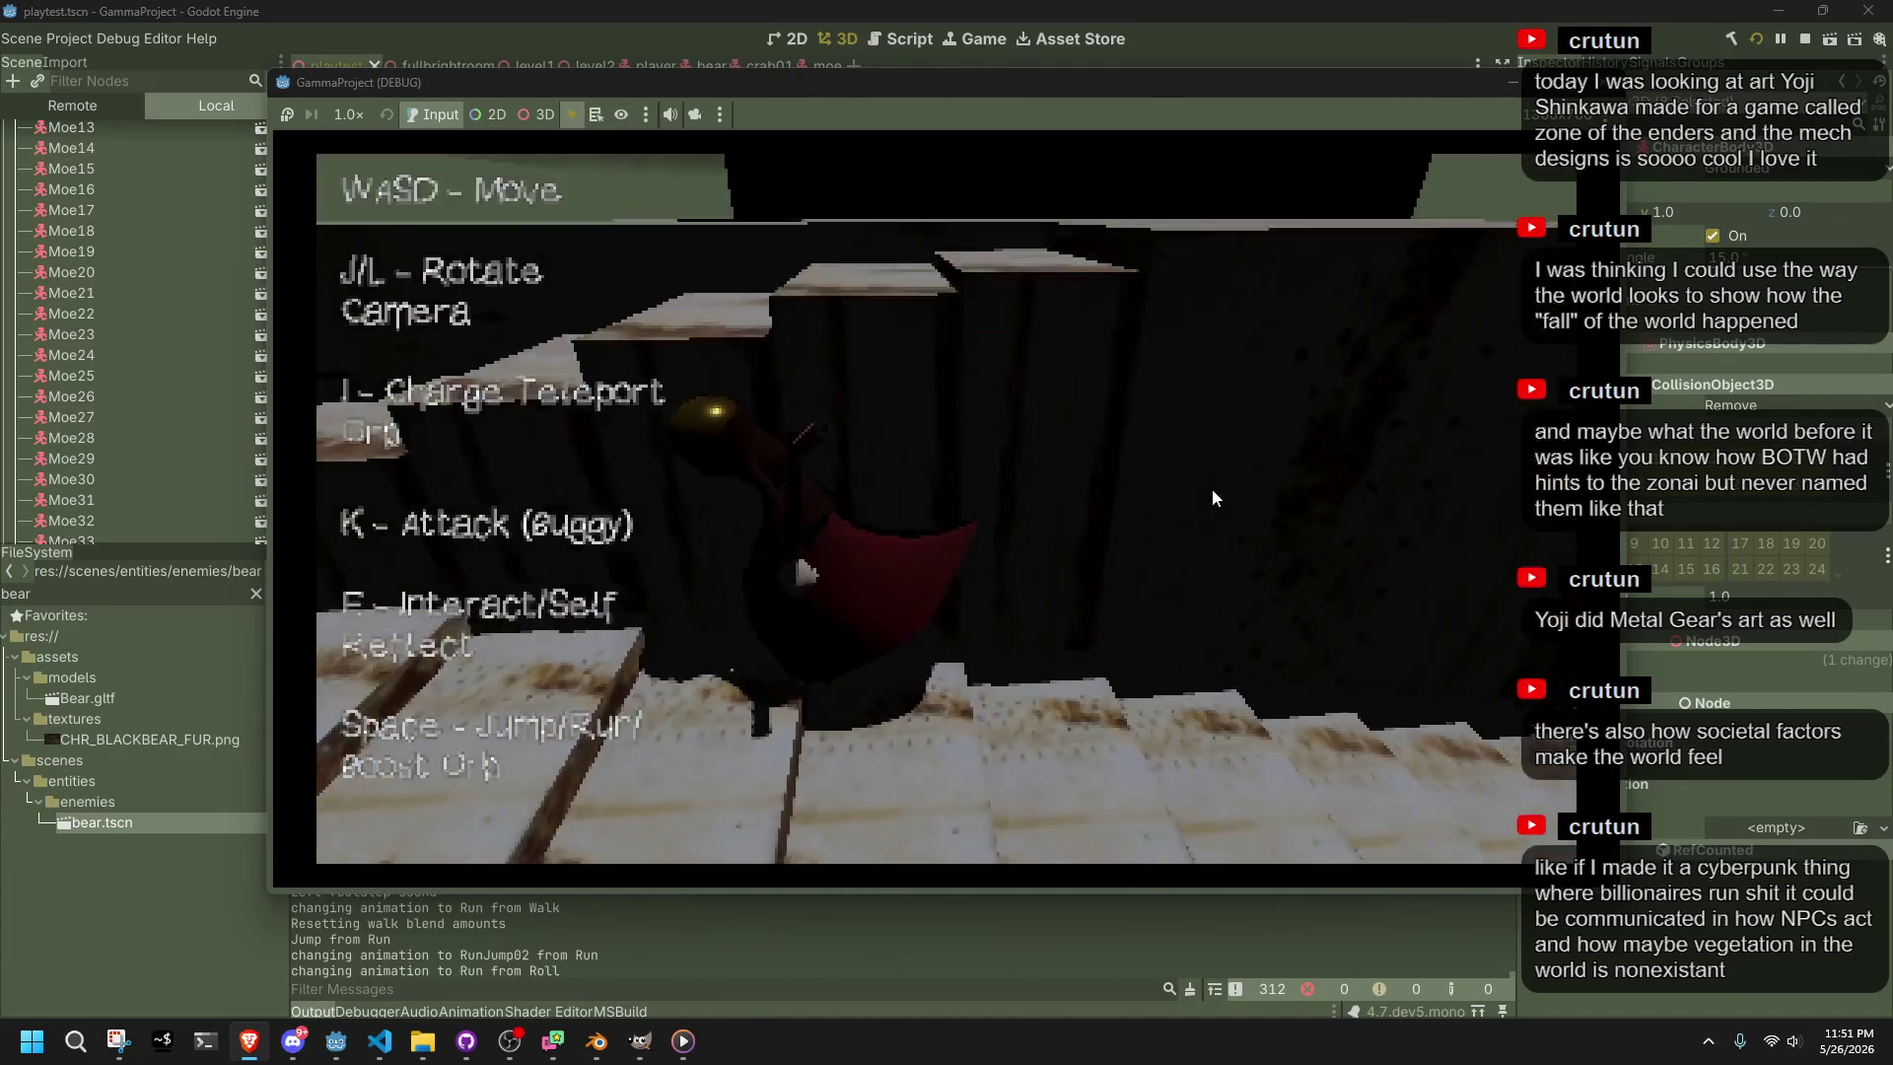
key(w)
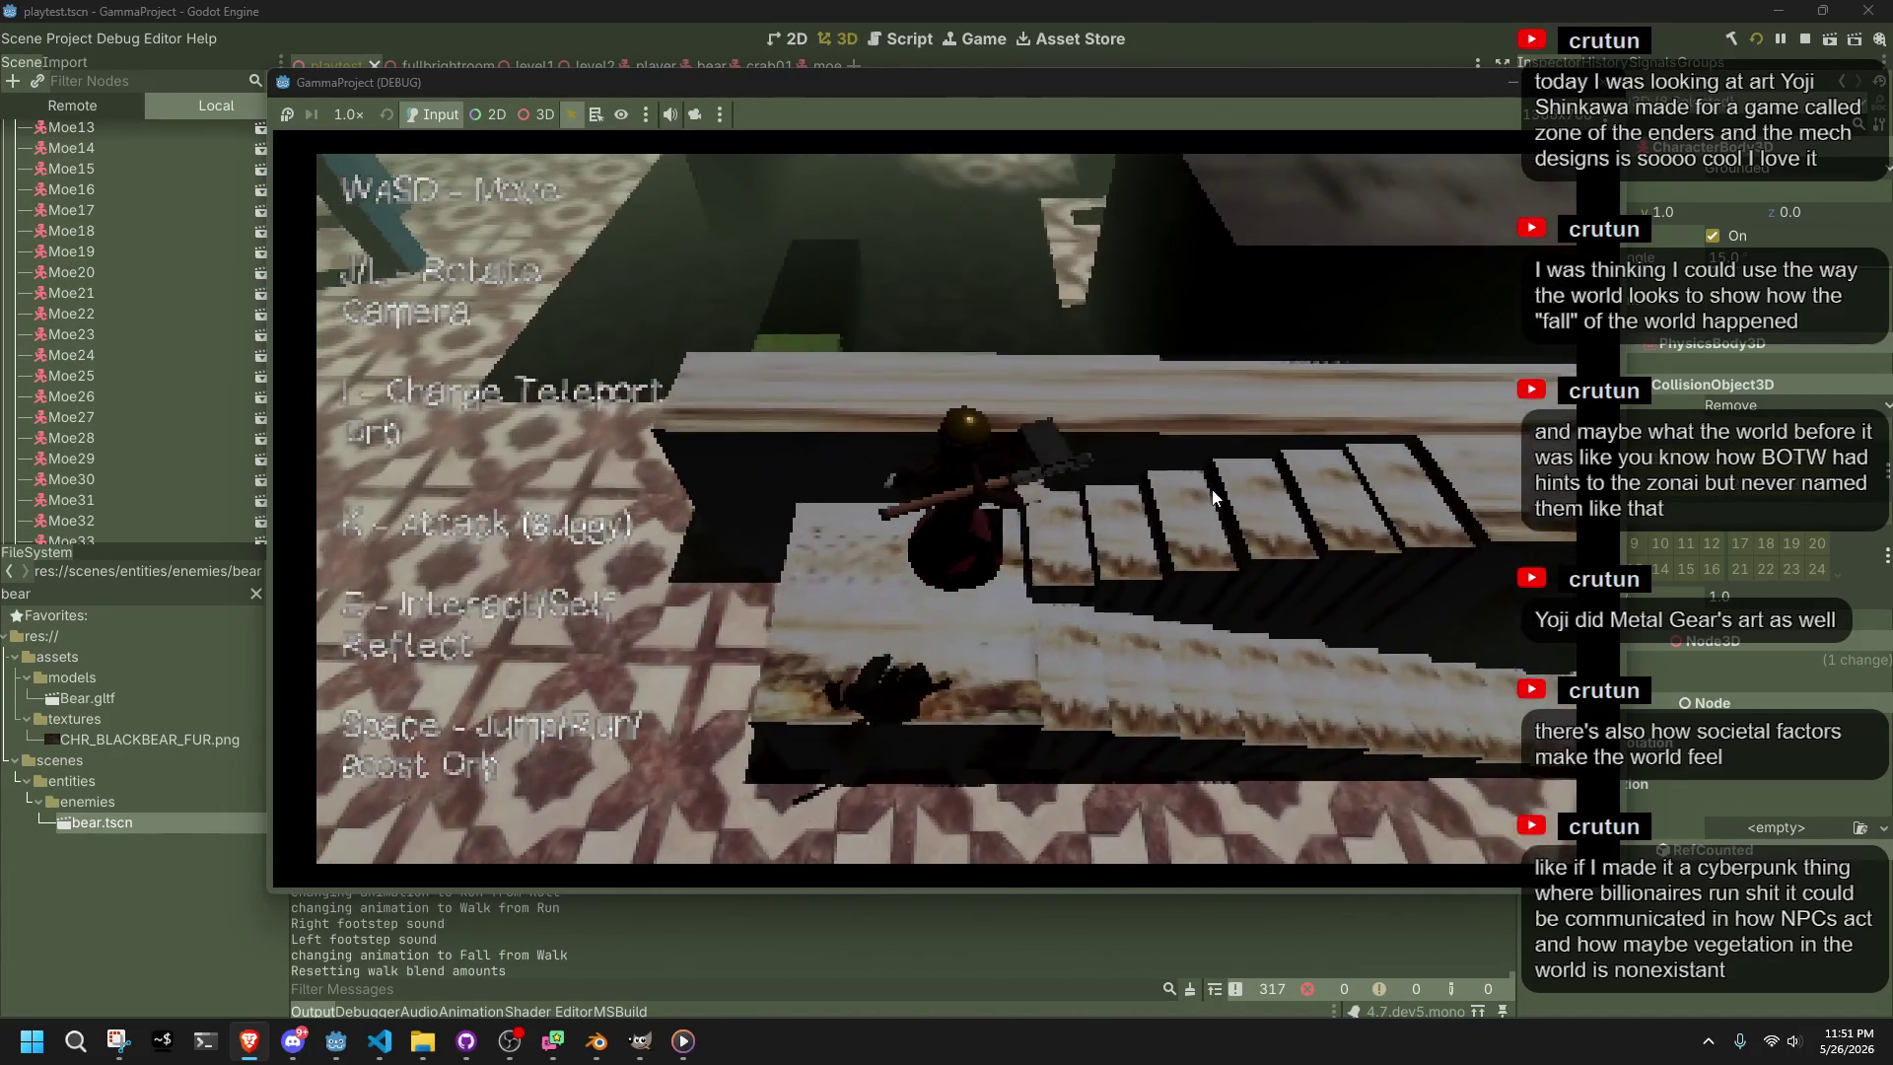
key(j)
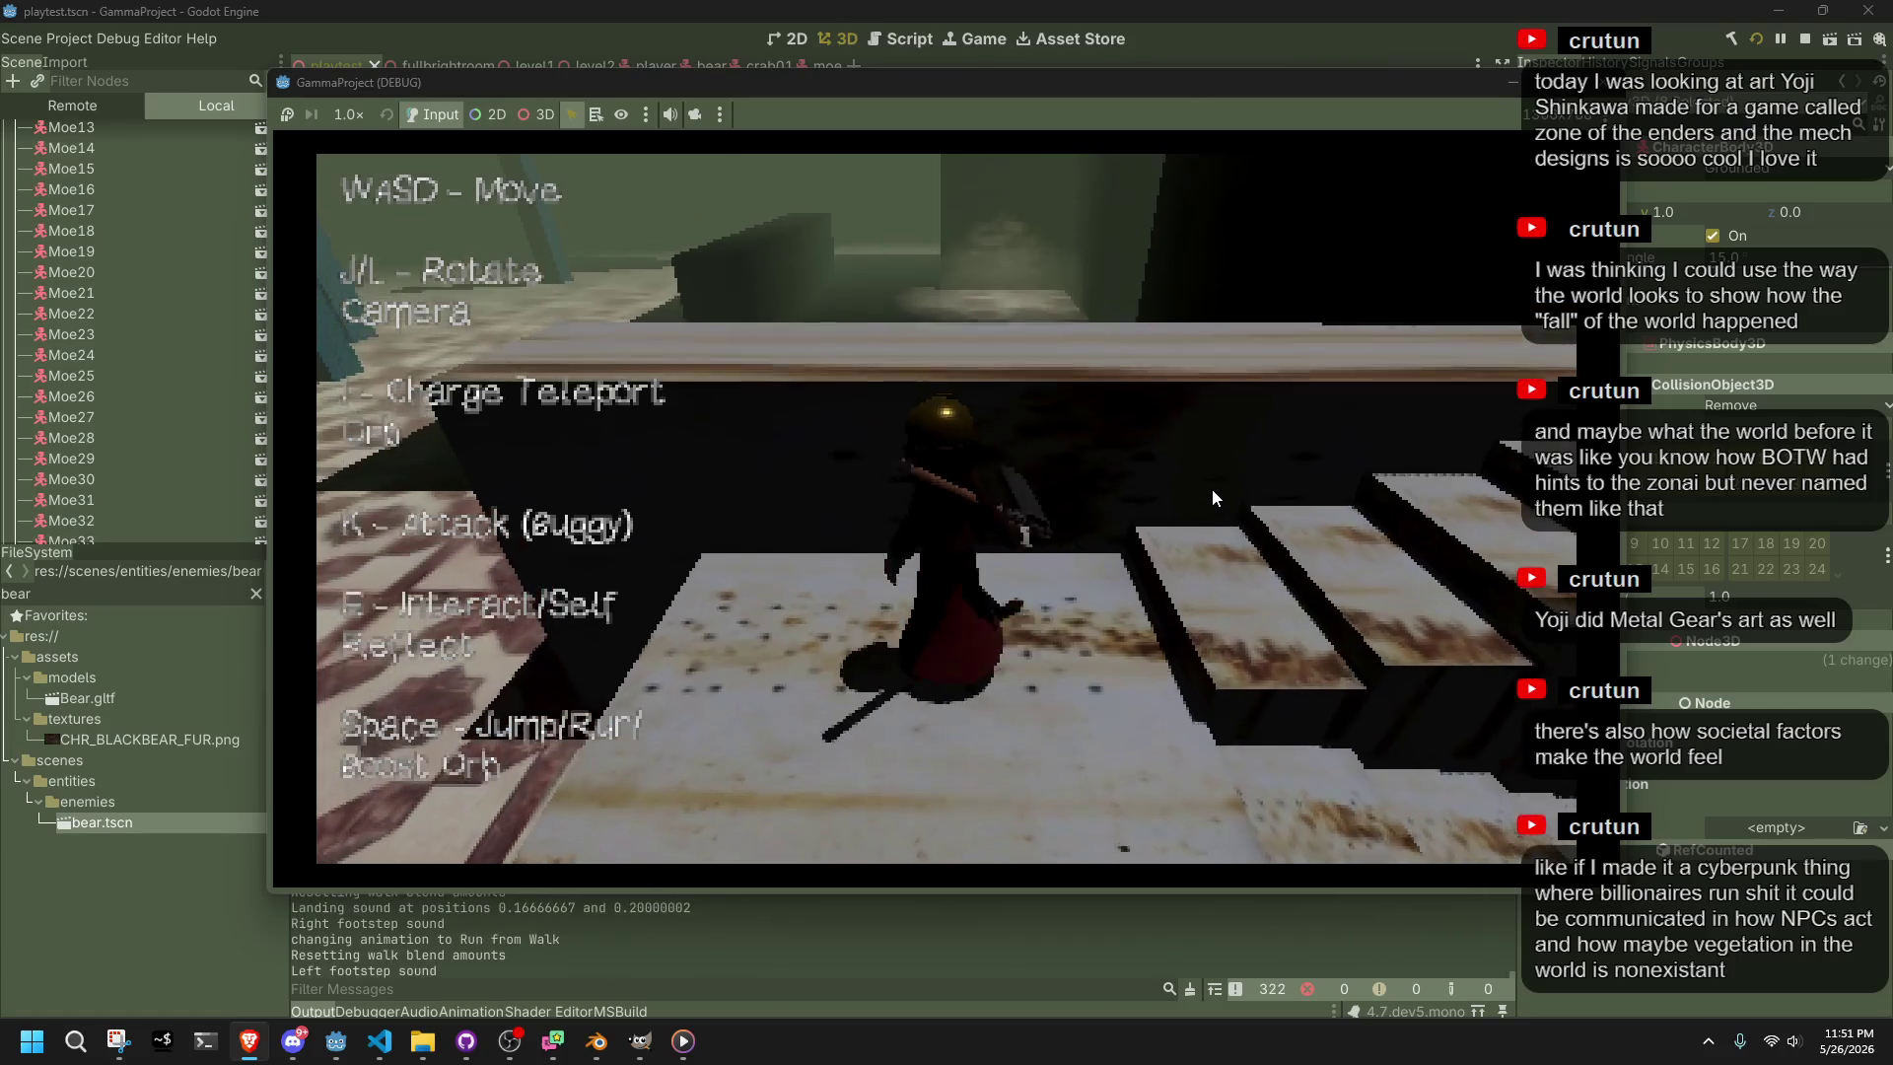
key(space)
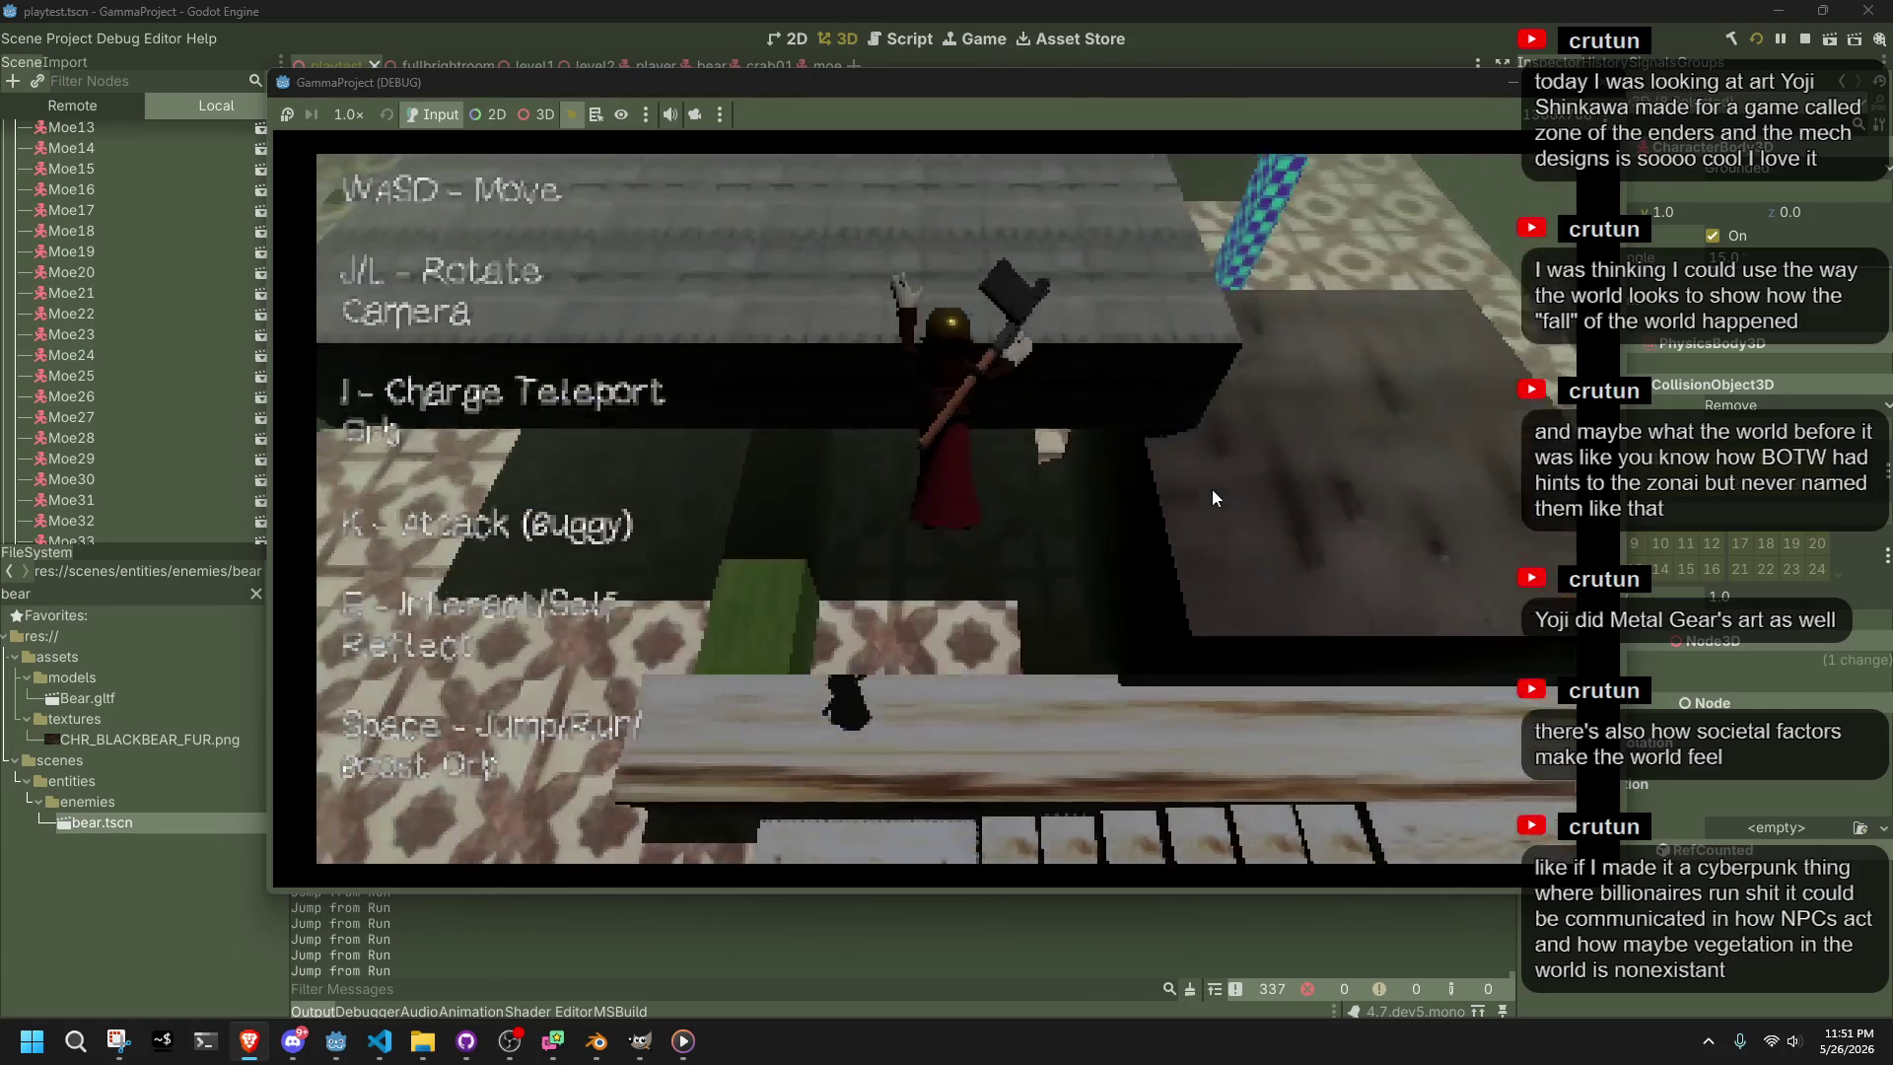
key(j)
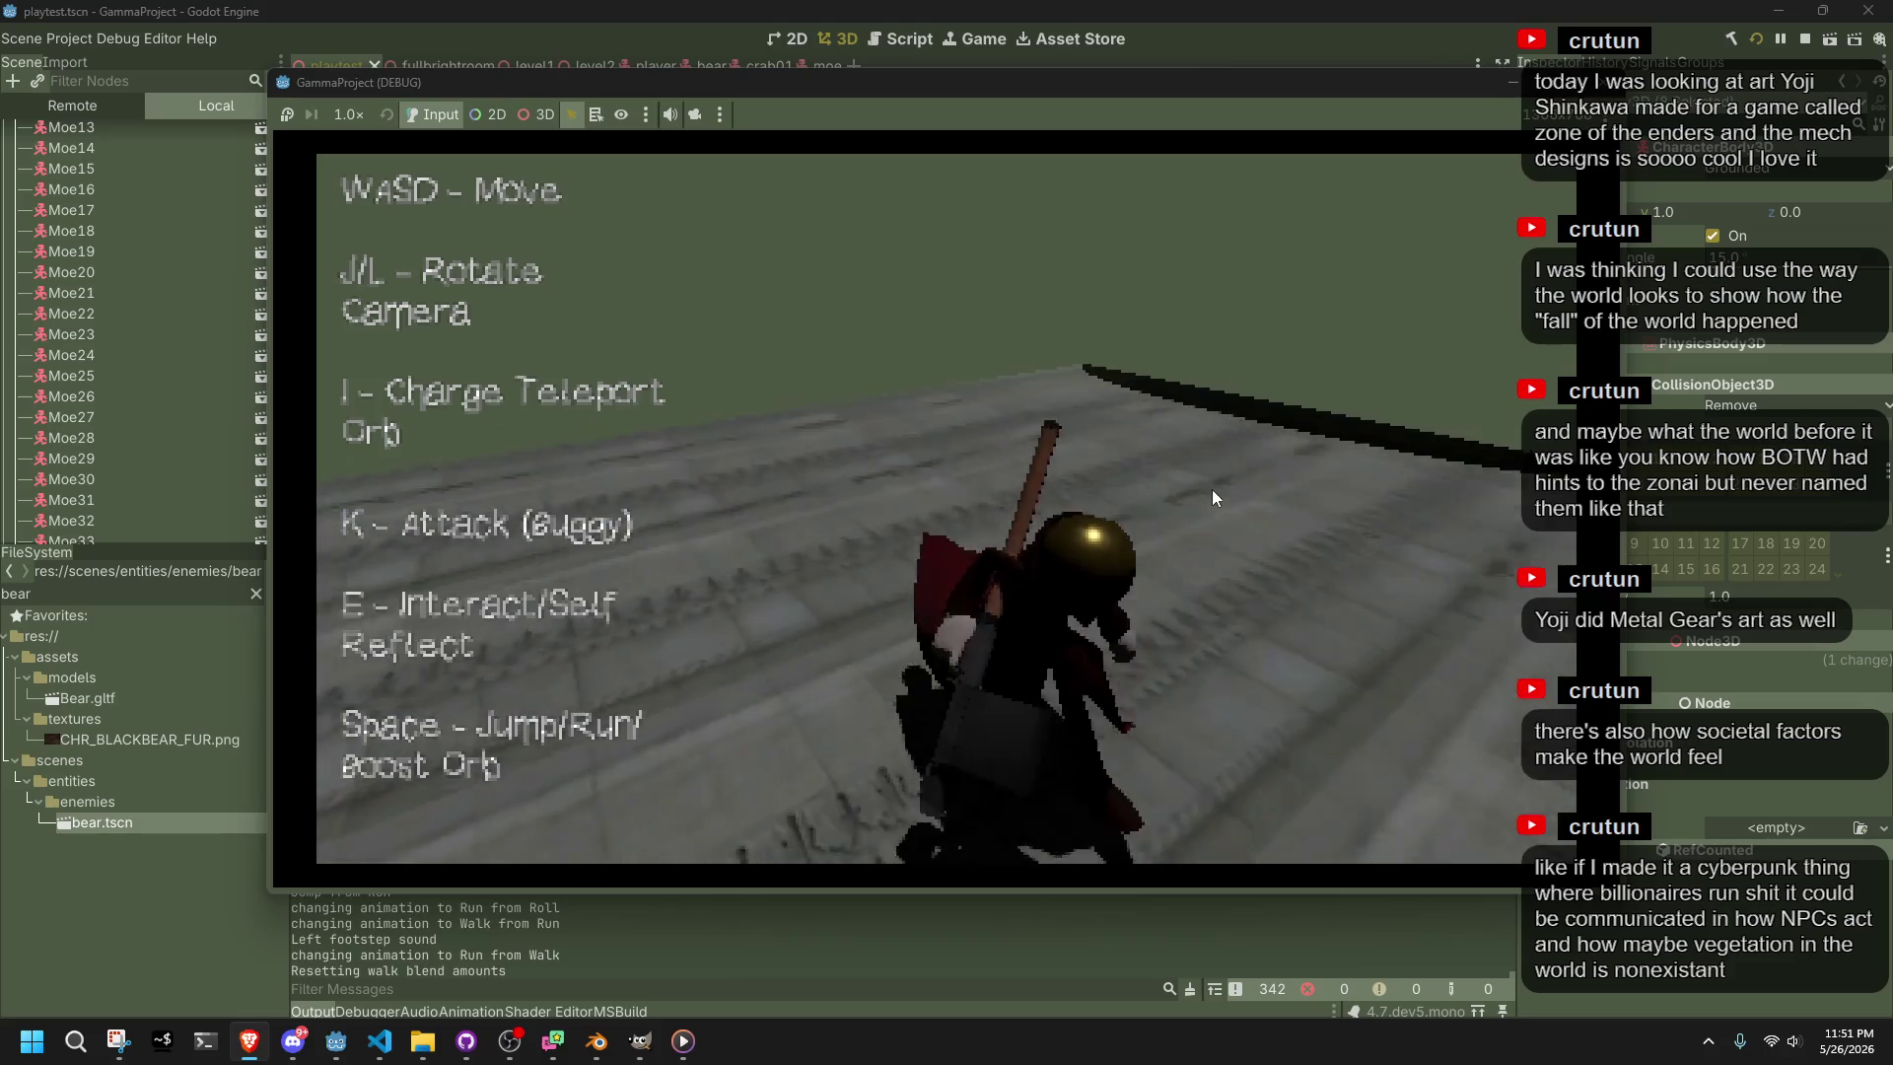
Jump from the grey corridor onto the ledge and run past the bears onto the tiles
key(j)
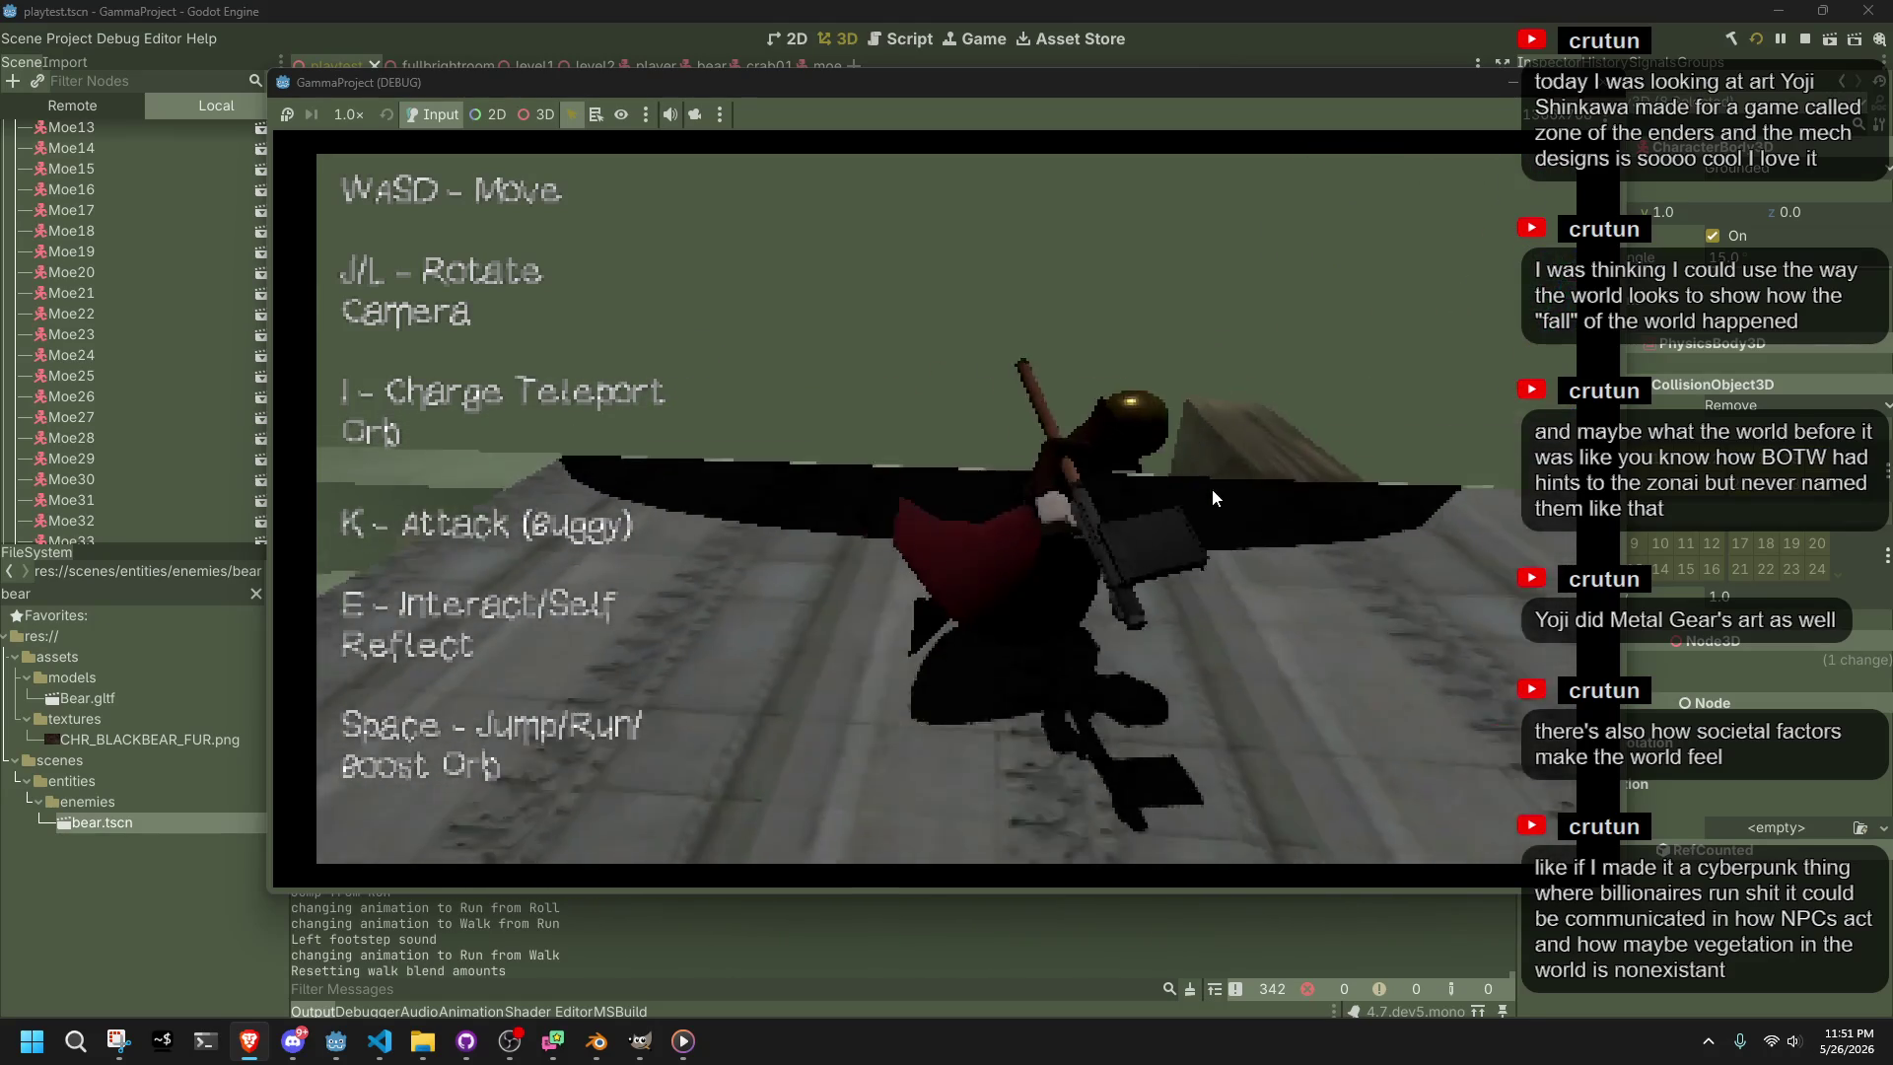
key(l)
key(space)
key(w)
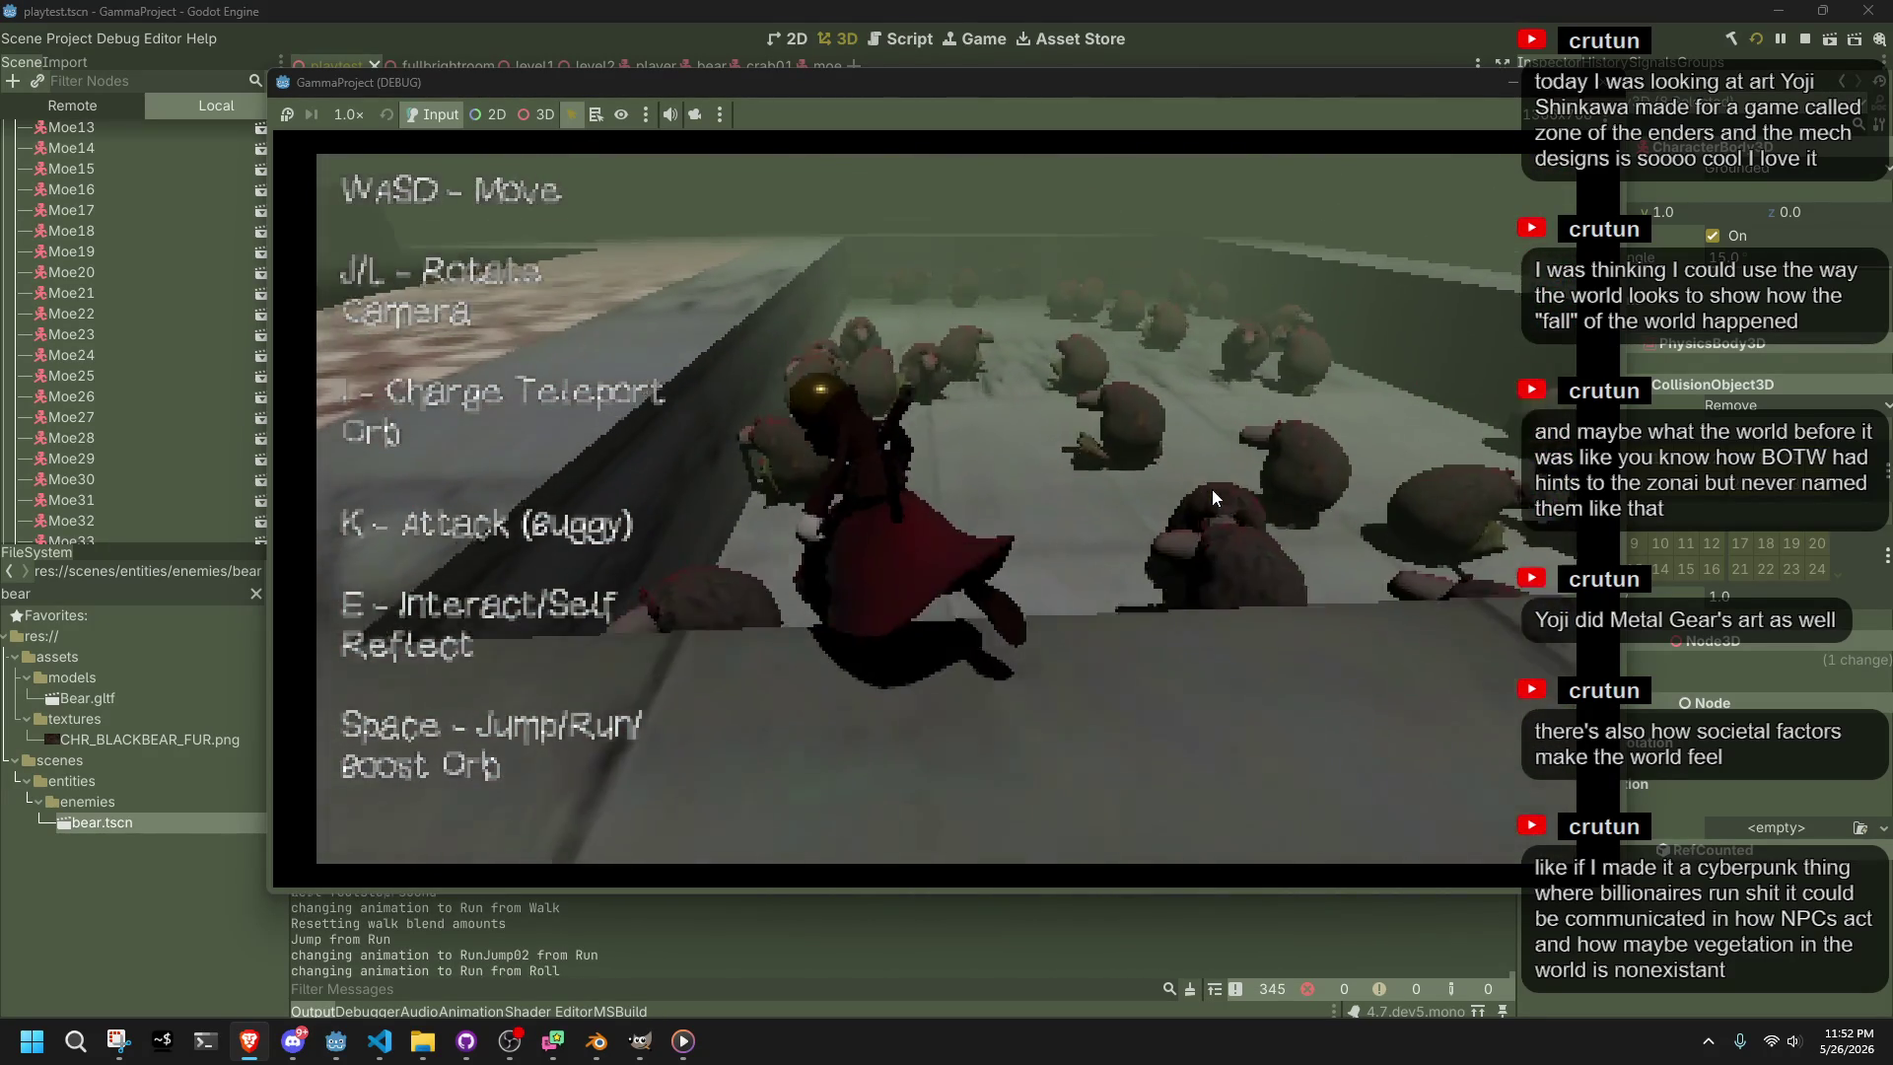
key(space)
key(j)
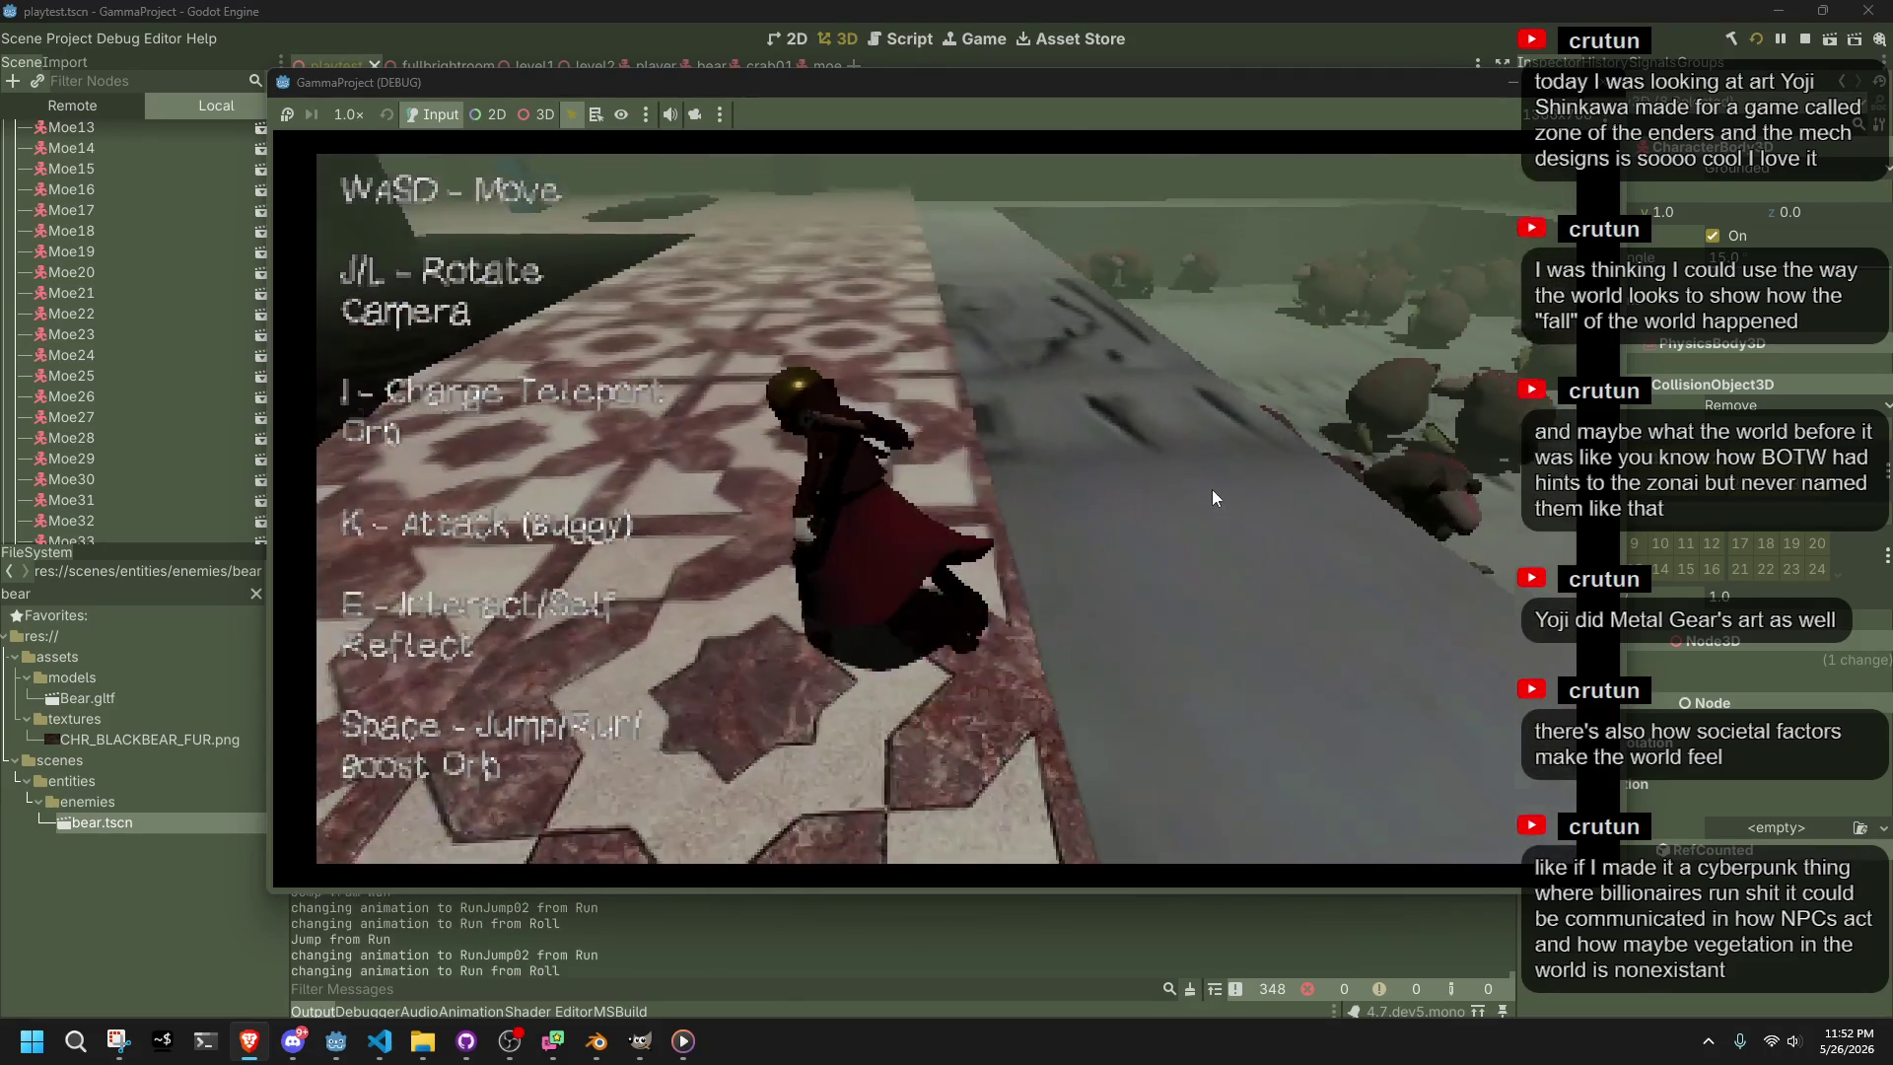
key(j)
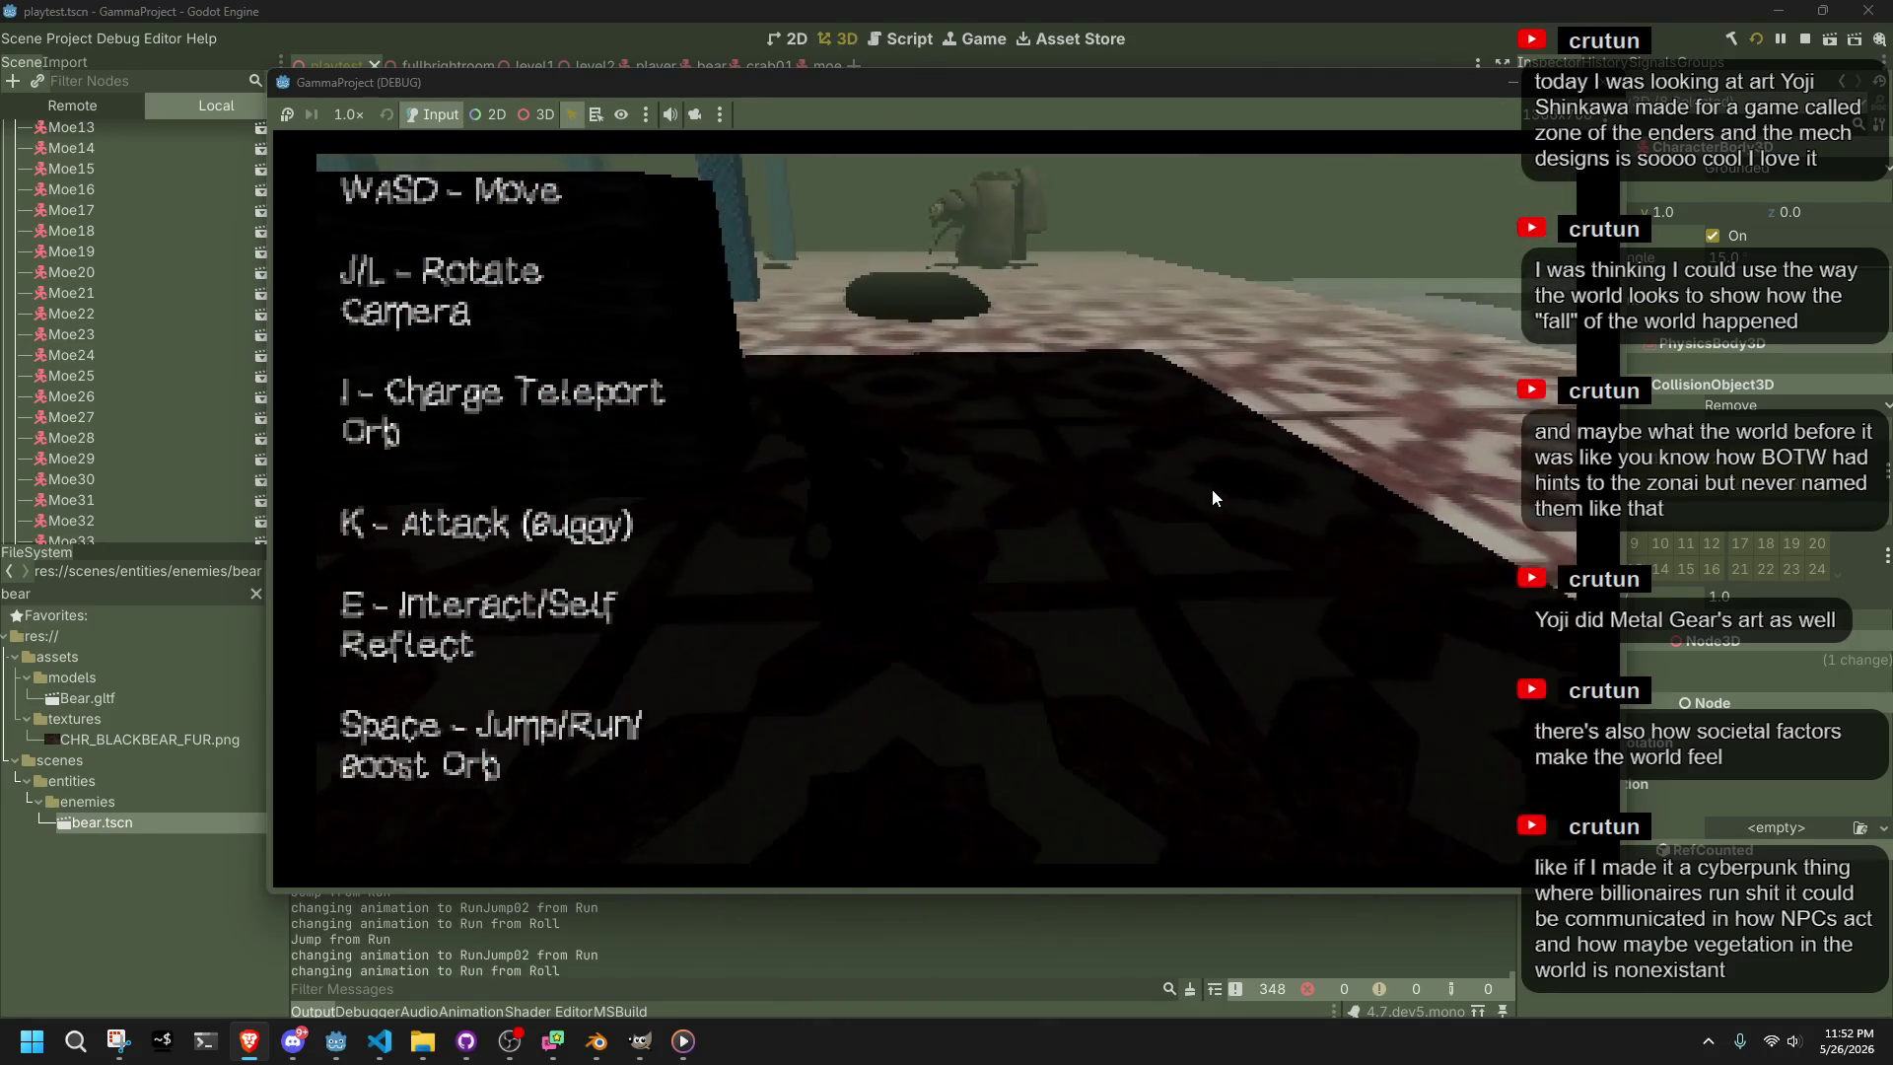
key(w)
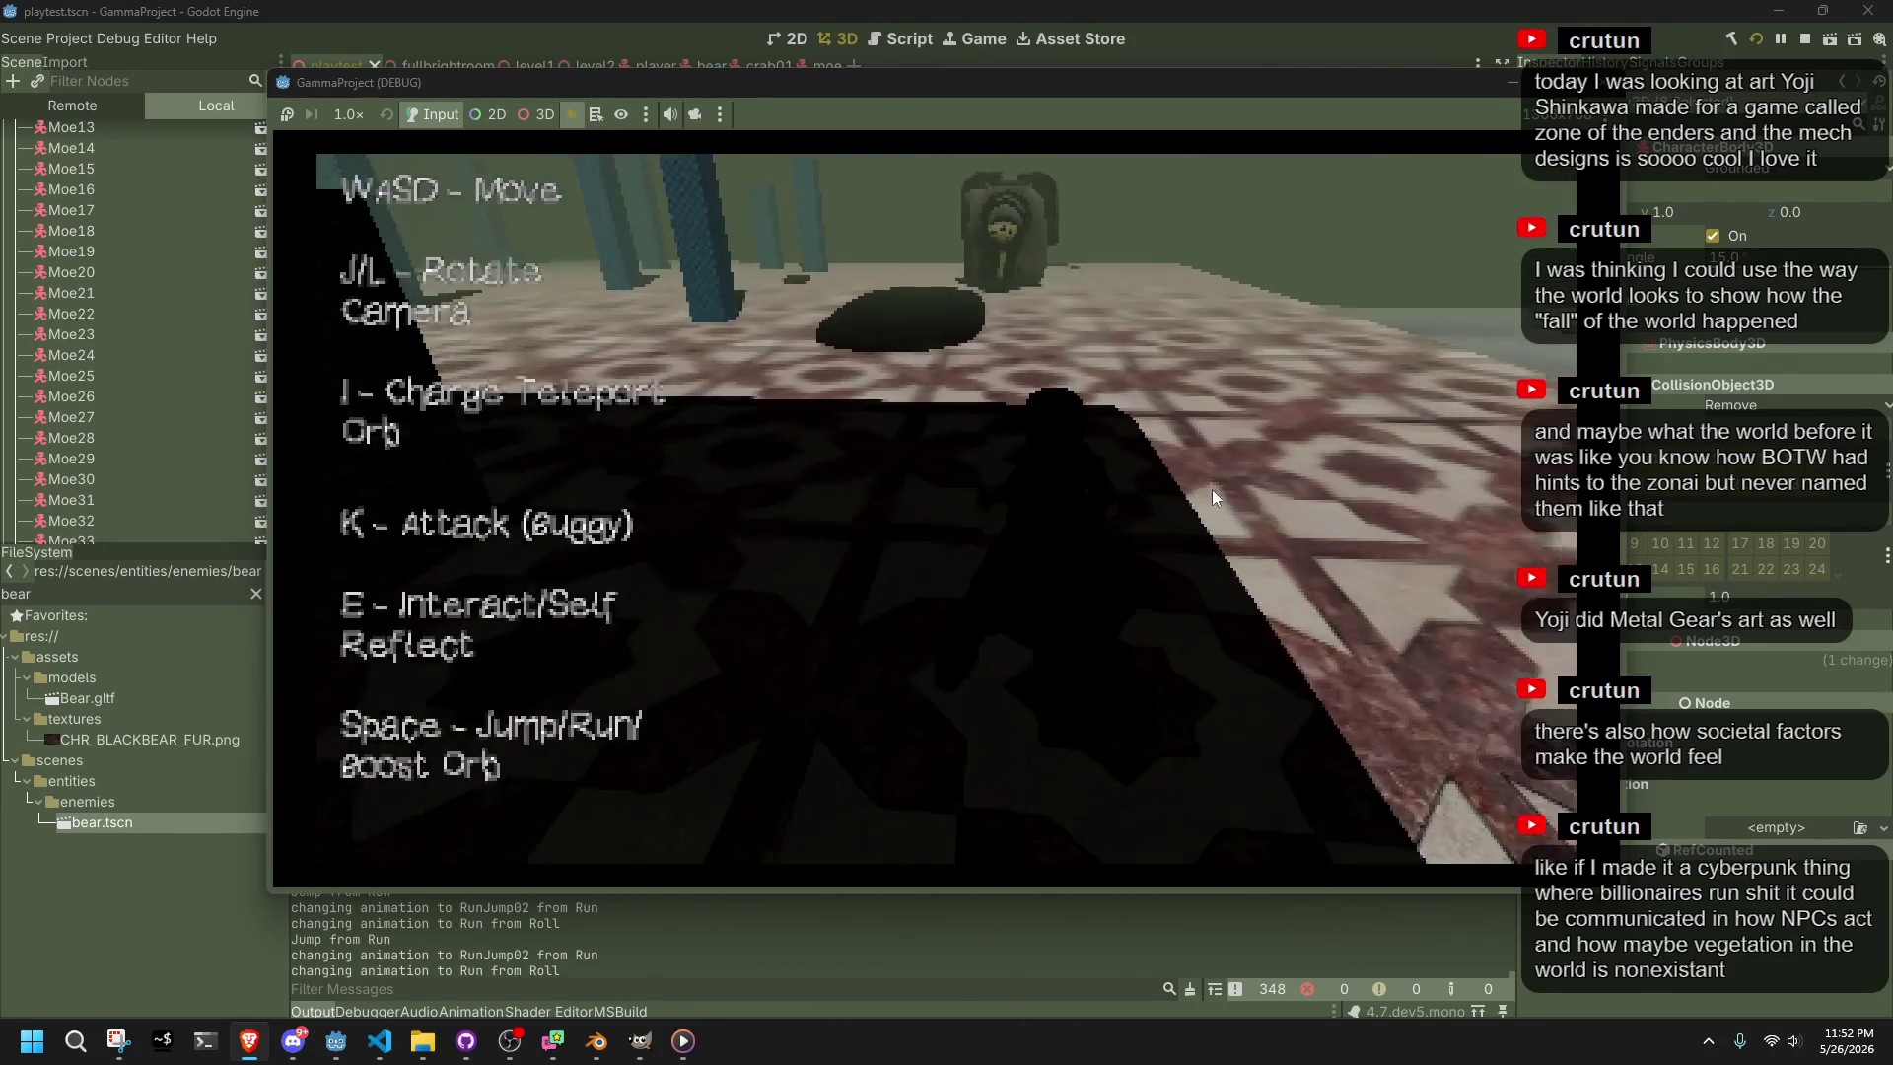
Cross the tiled floor among the pillars, jump off the edge, then stop and relaunch the game
key(j)
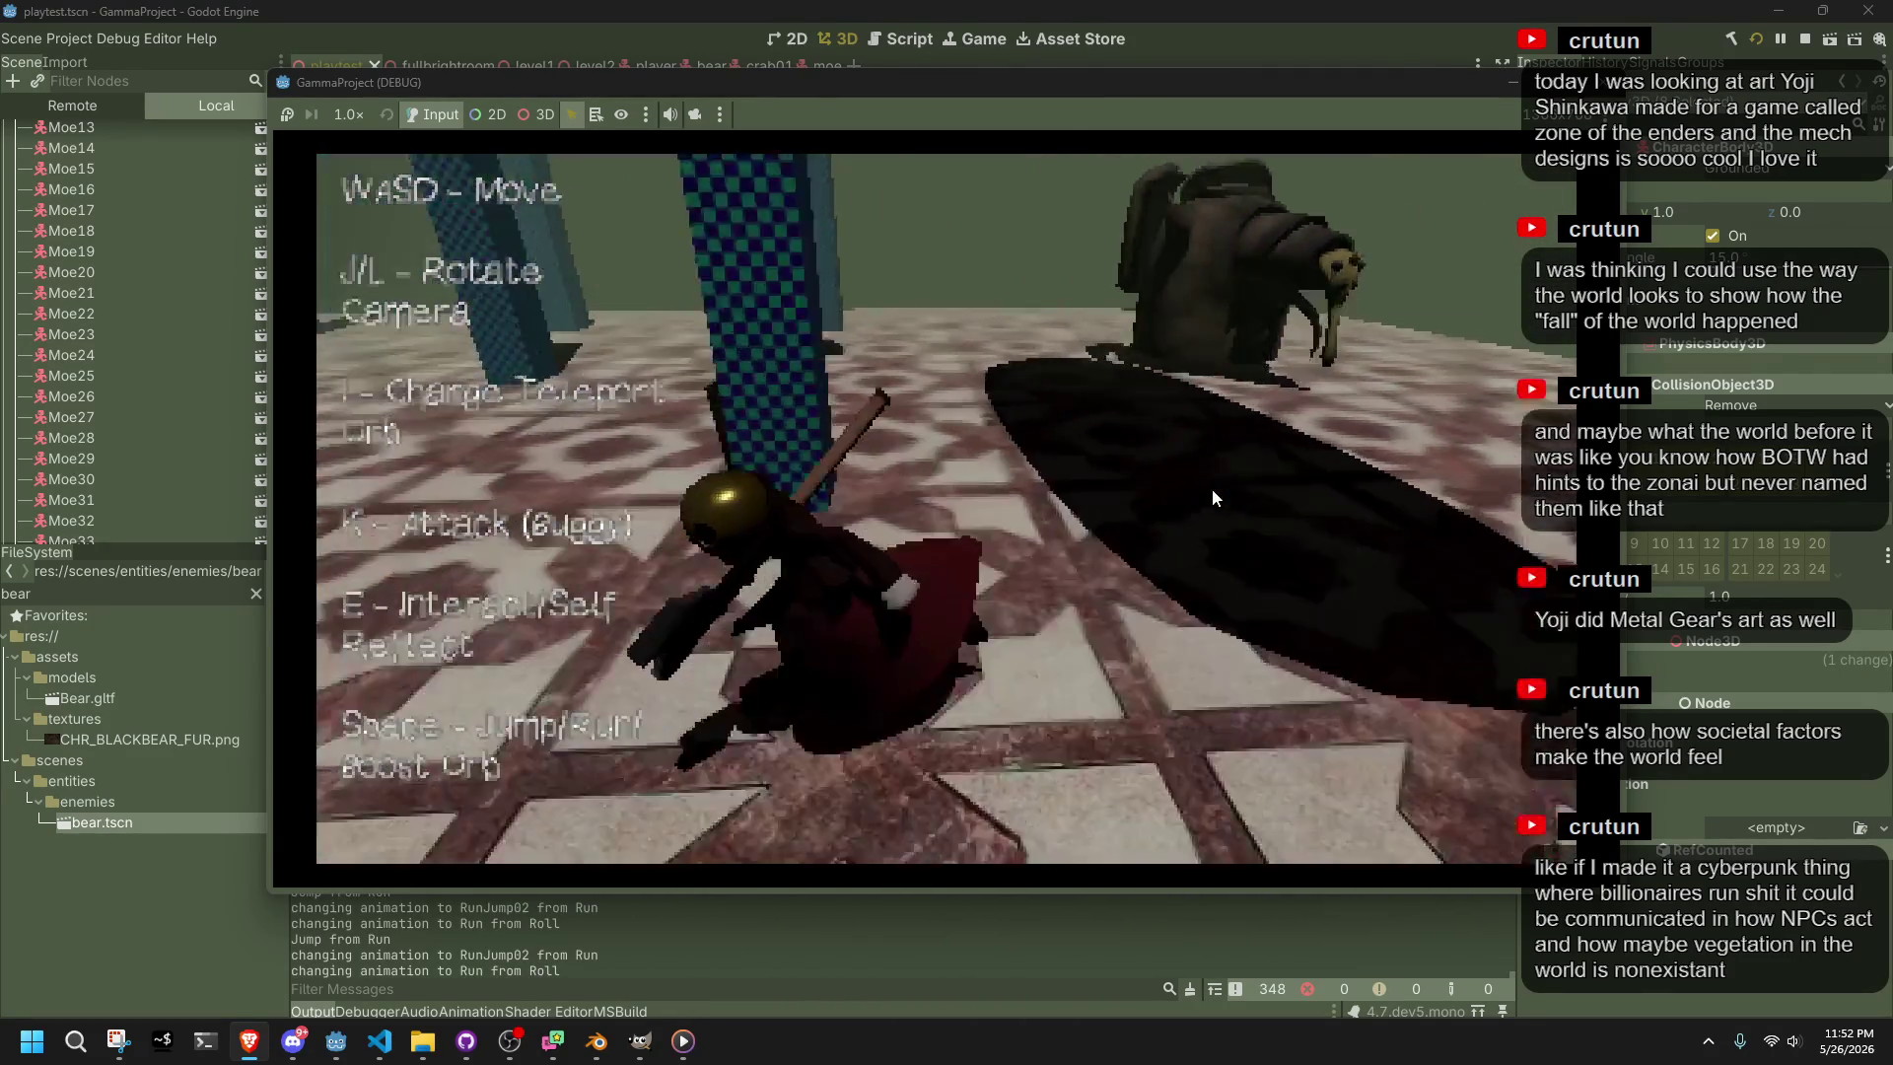
key(w)
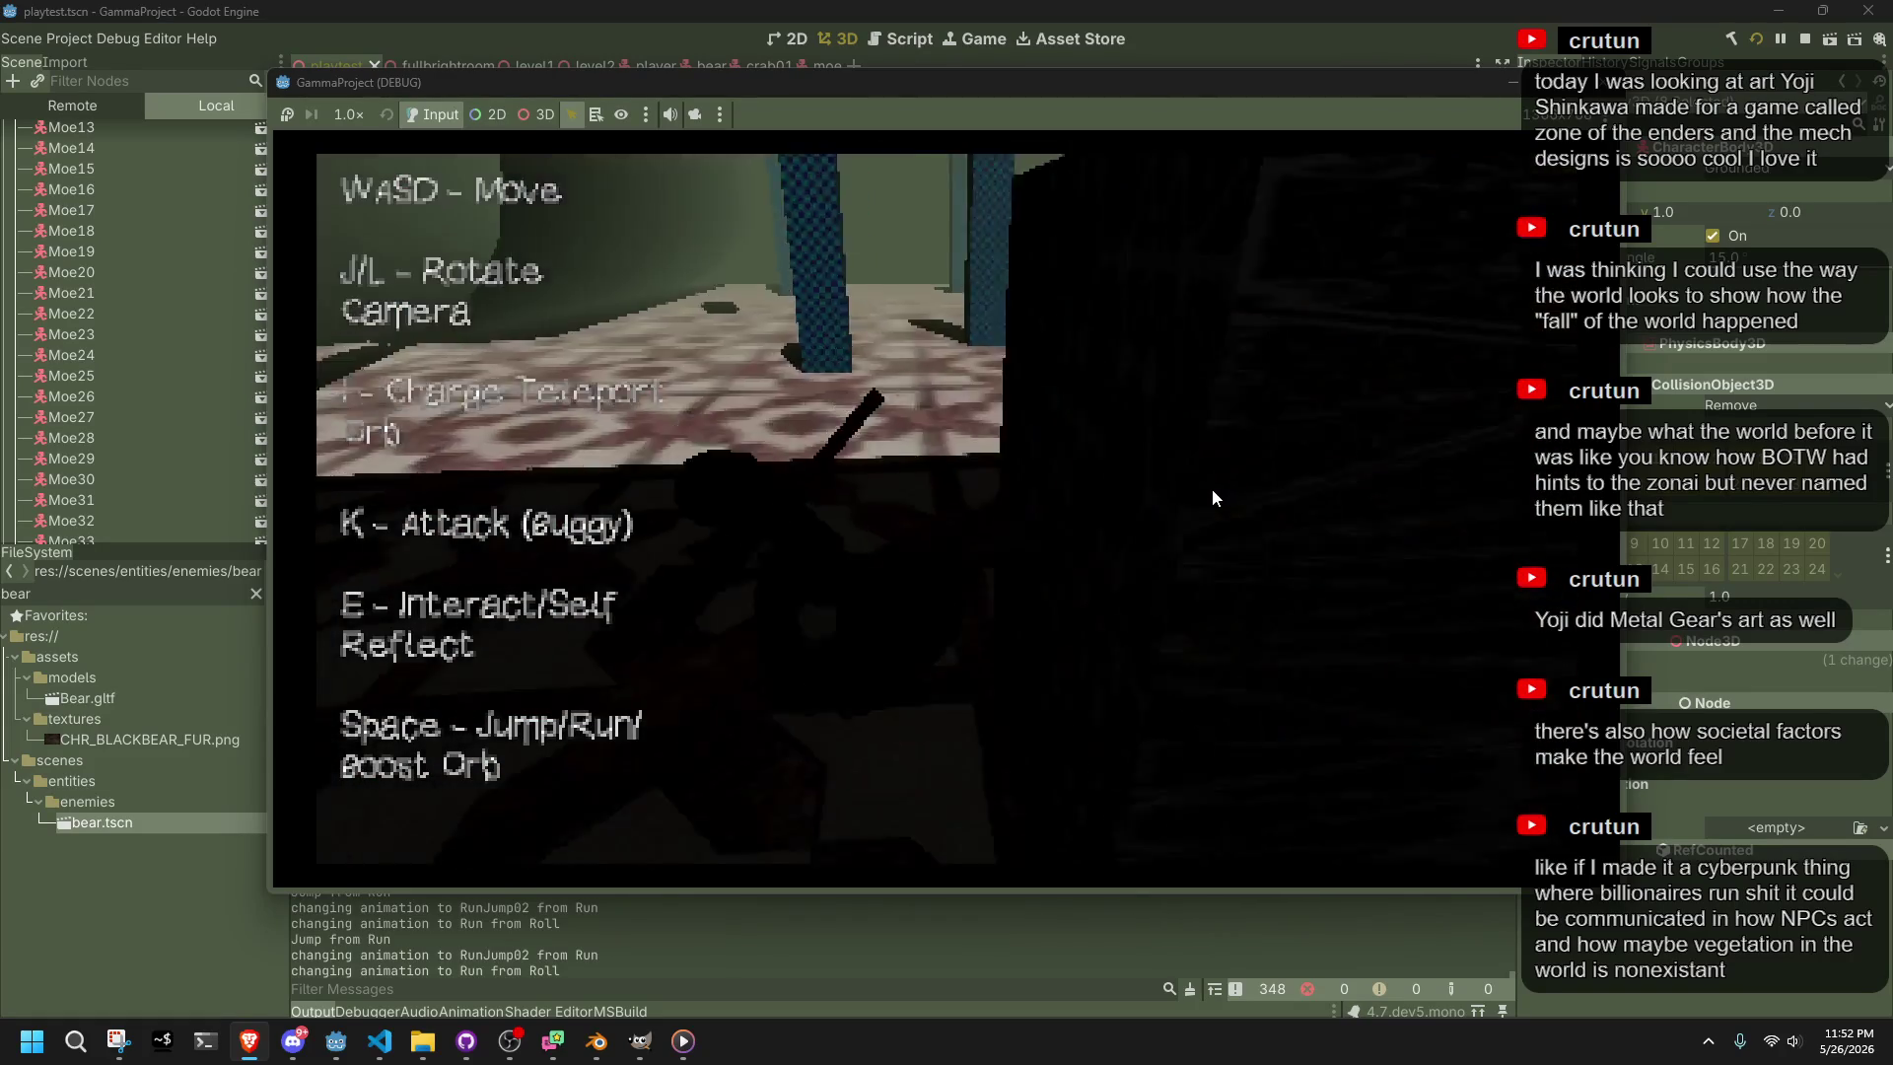
key(l)
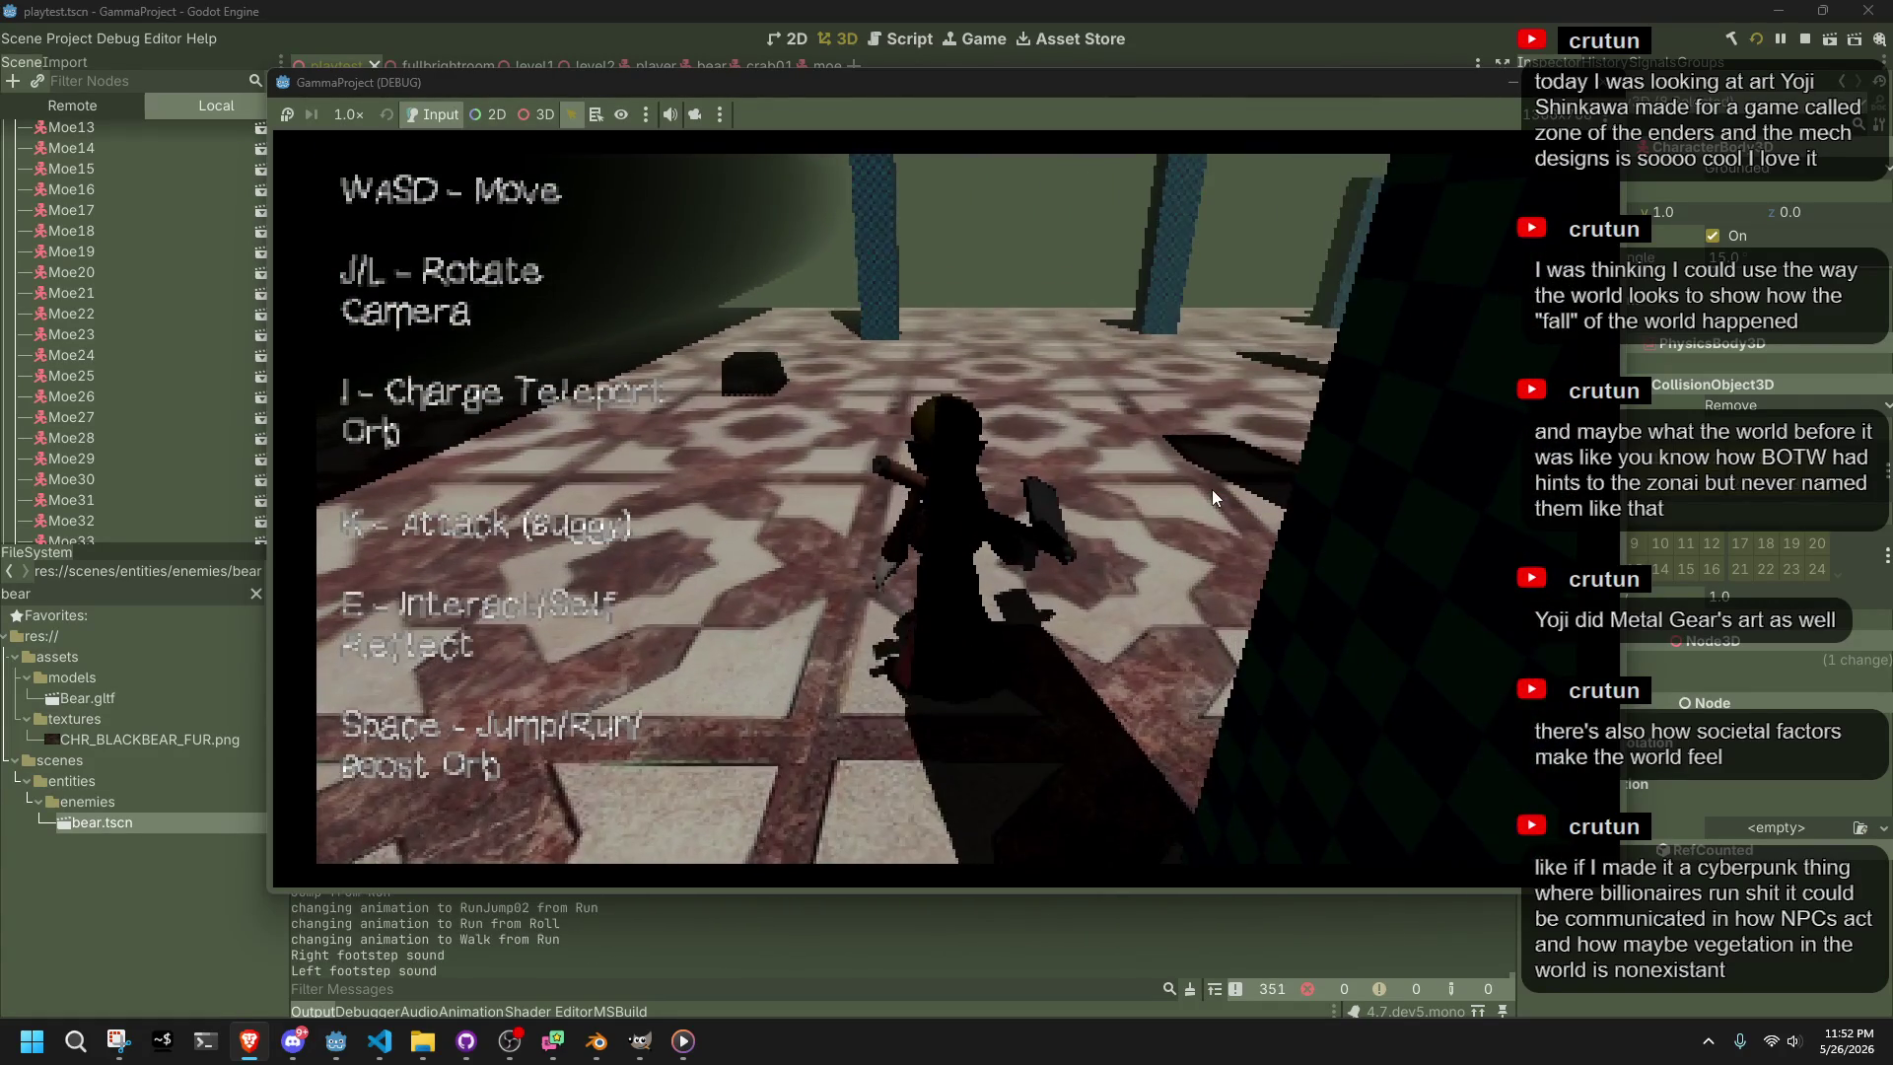
key(w)
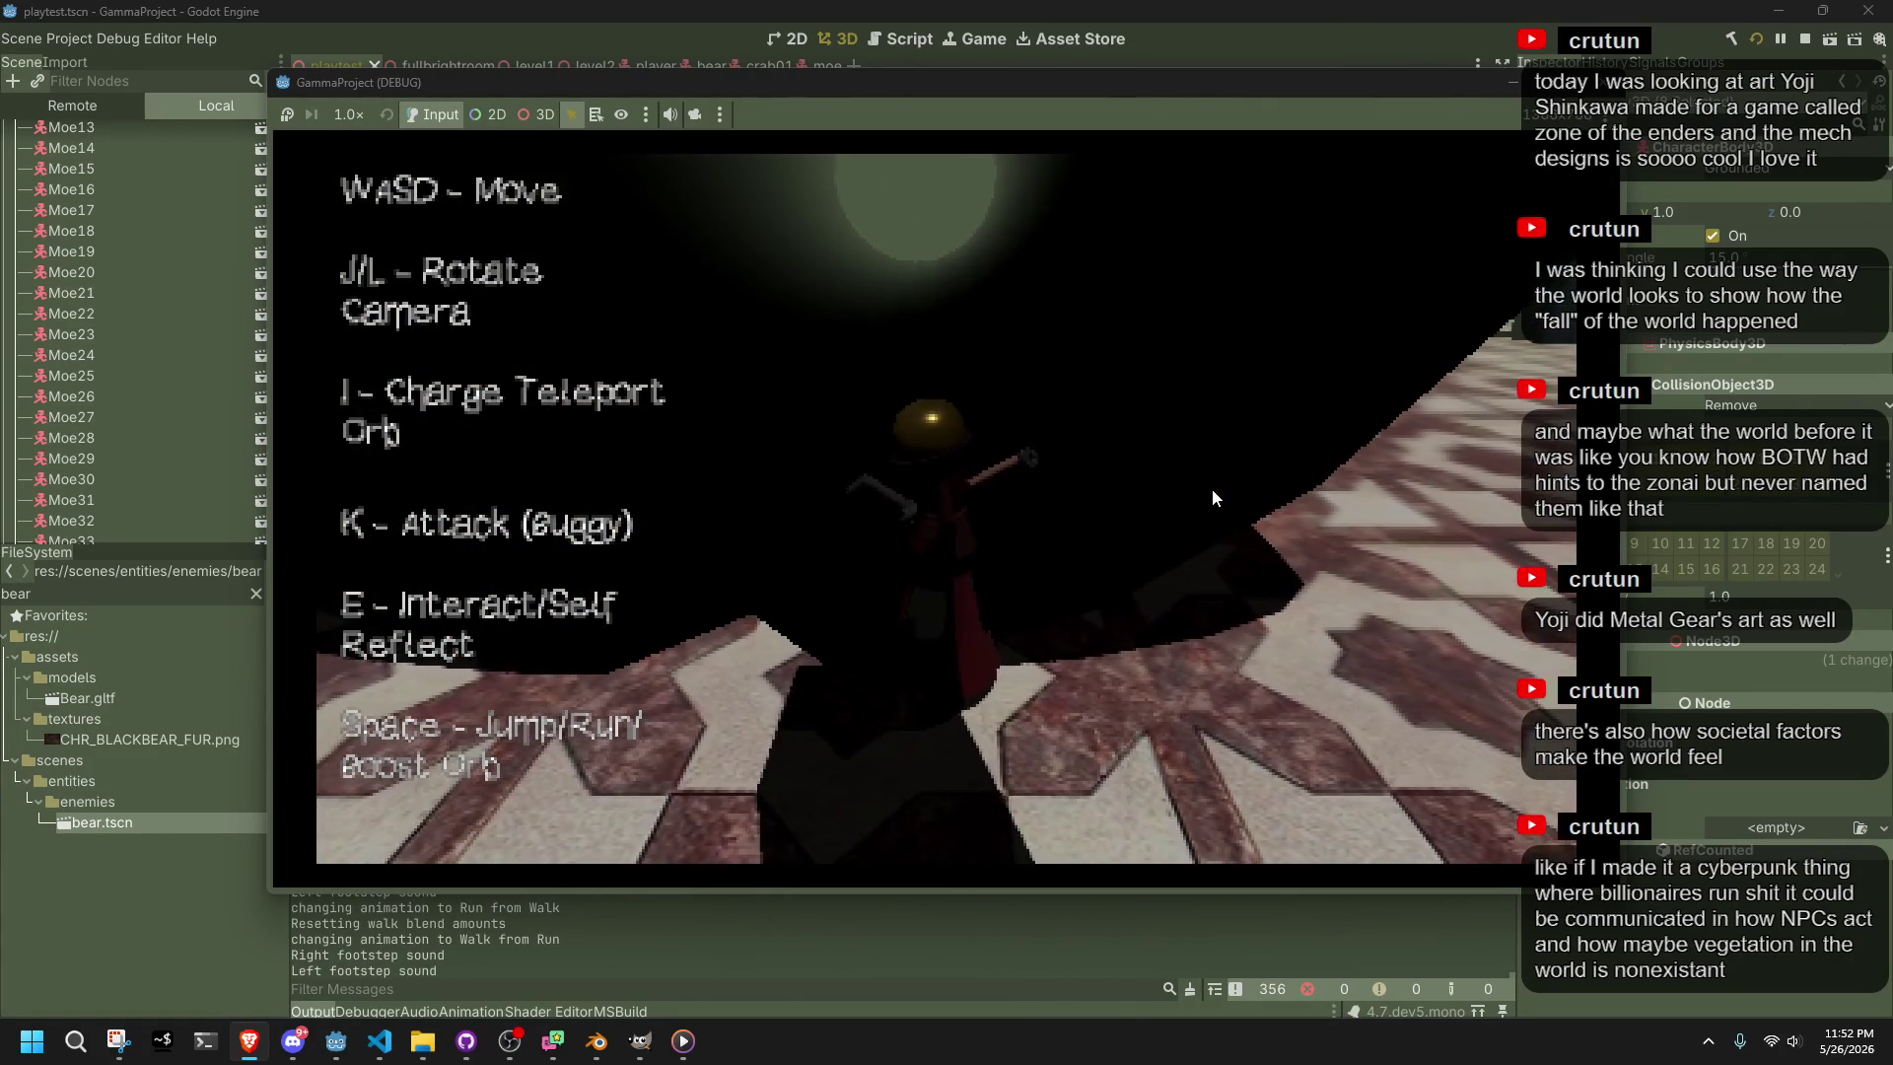
key(w)
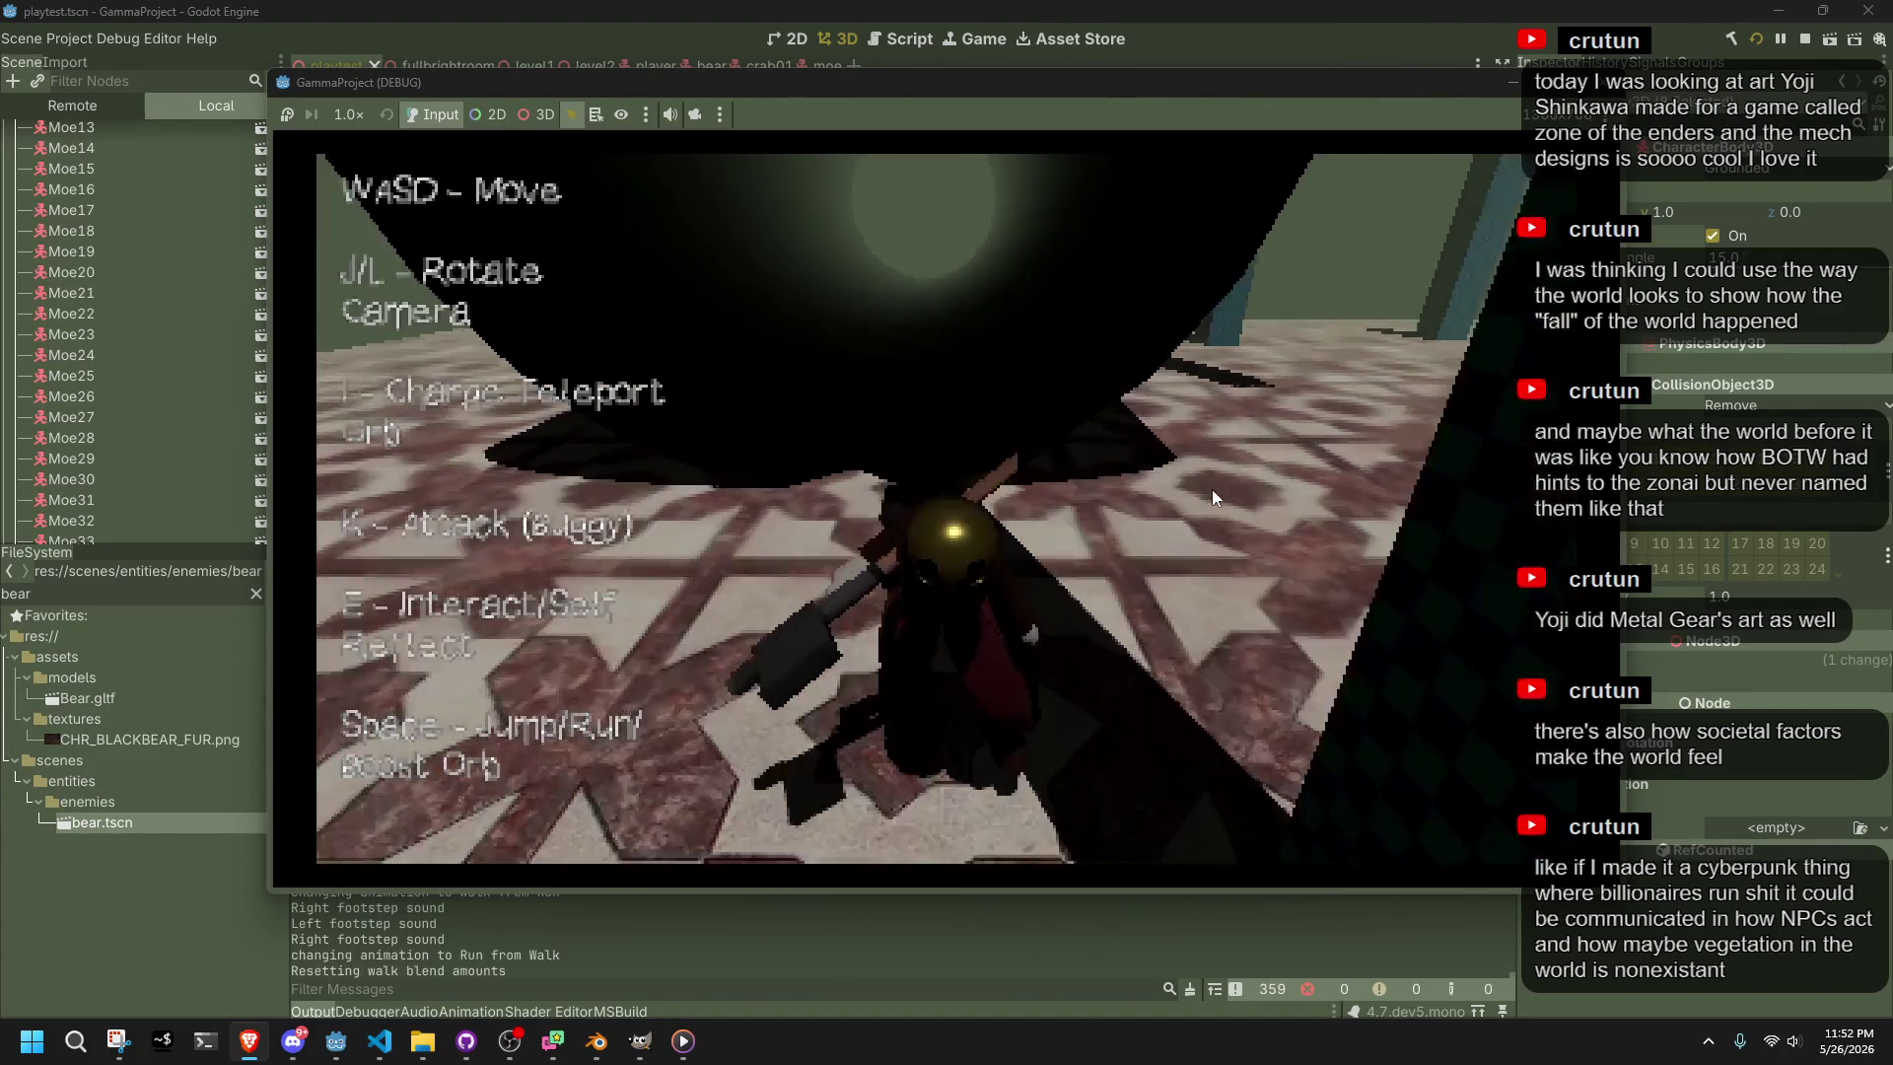
key(l)
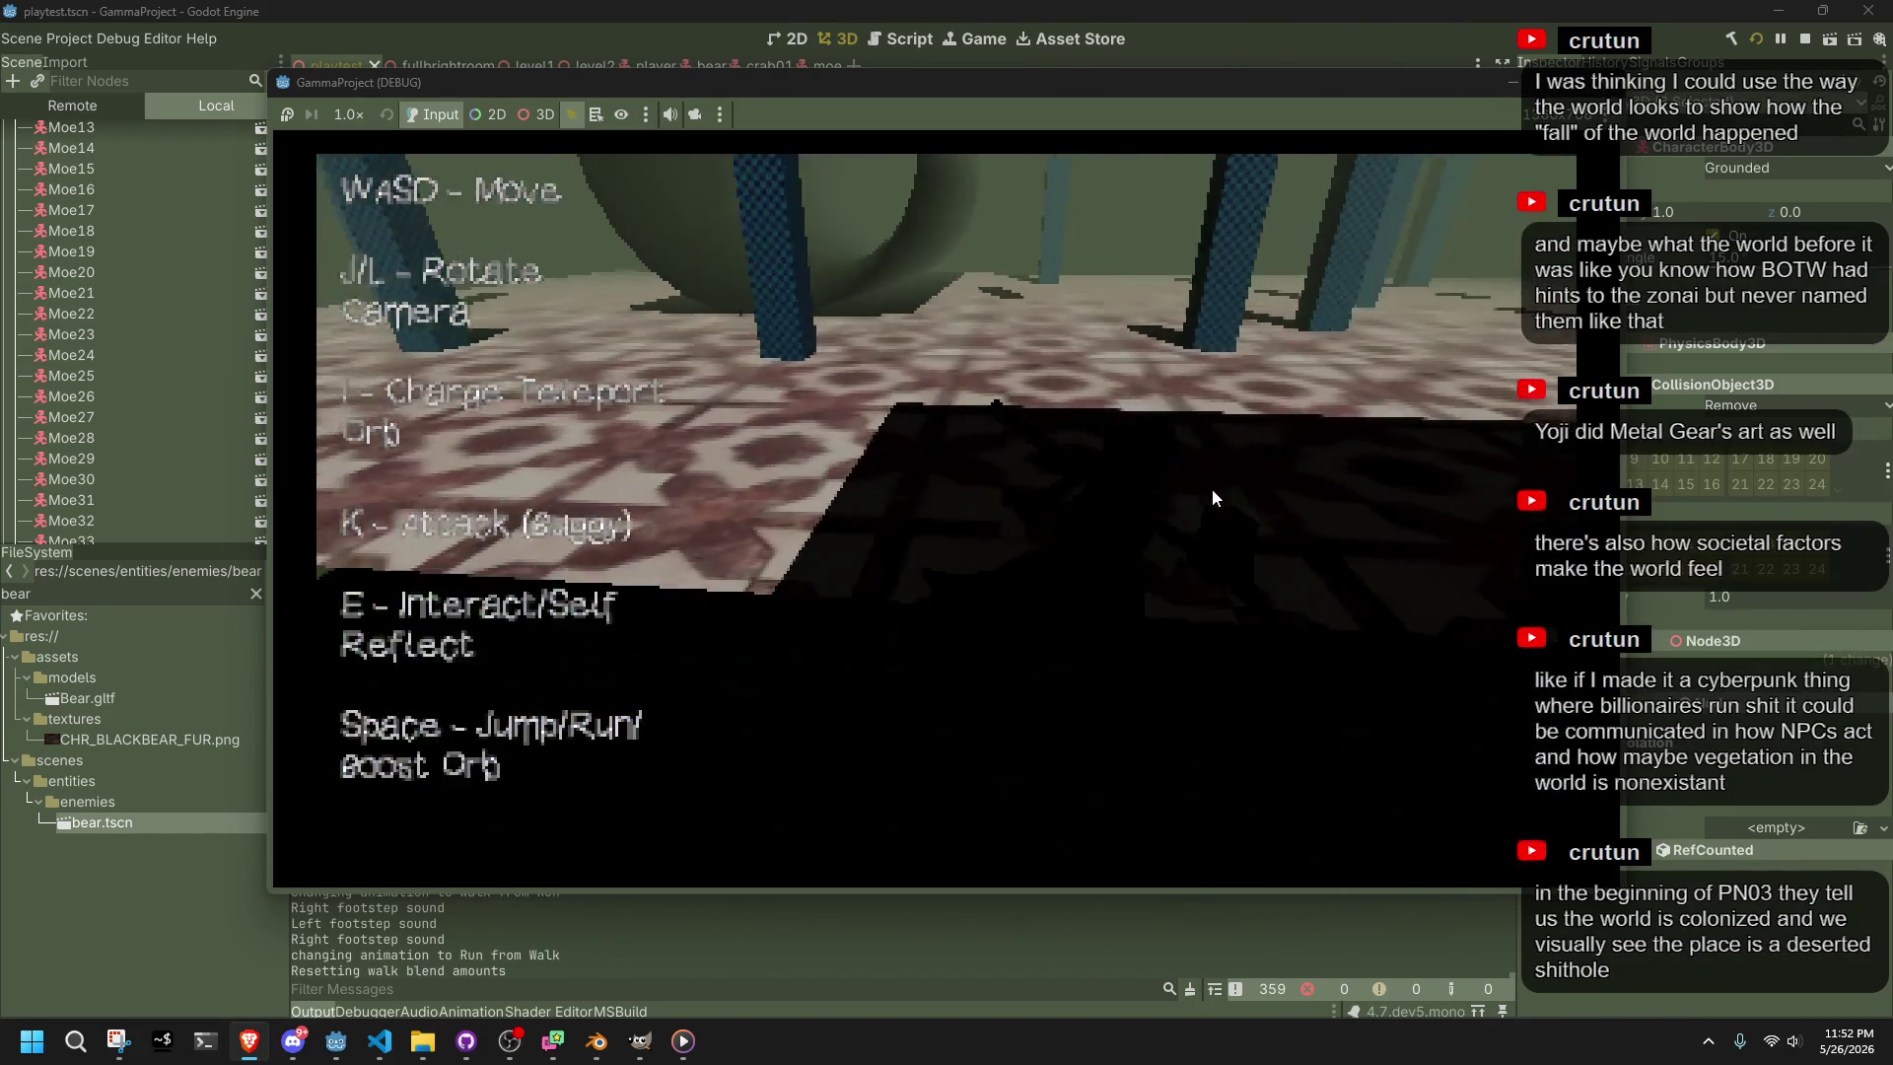
key(j)
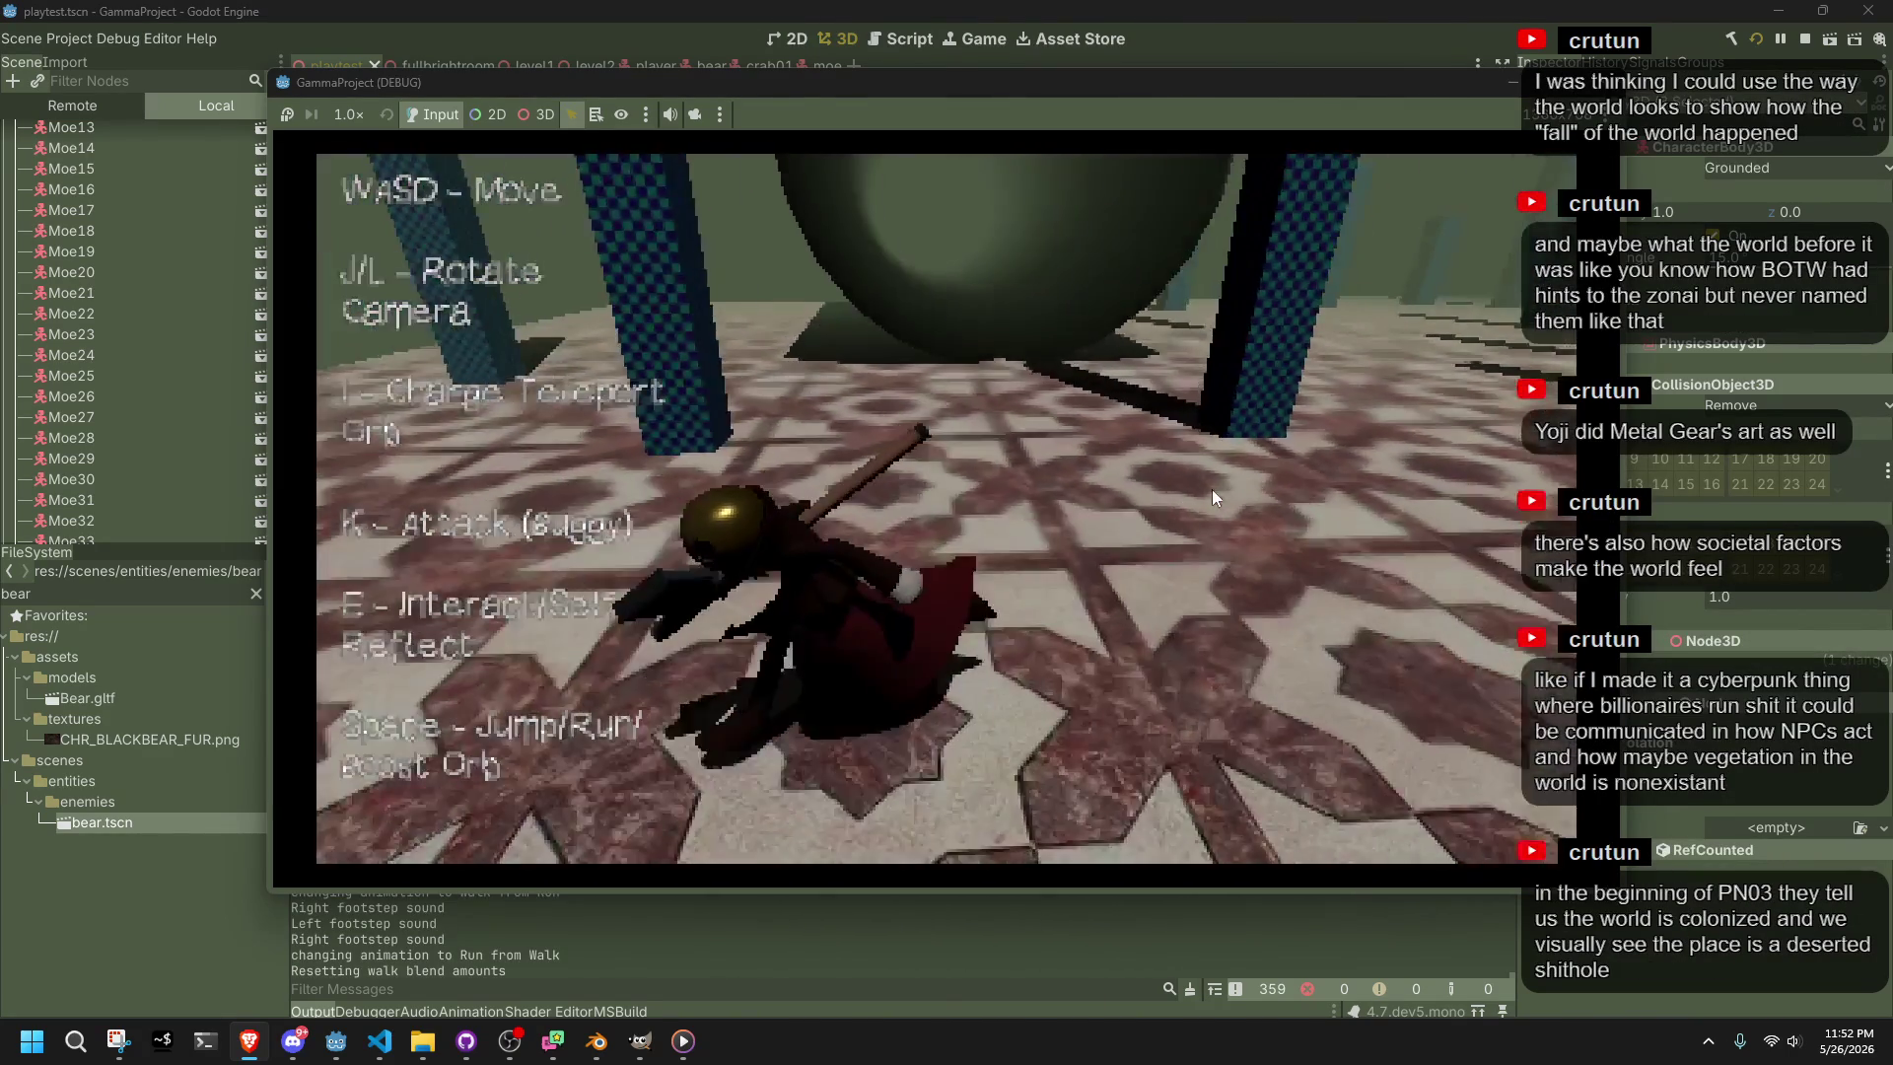
key(space)
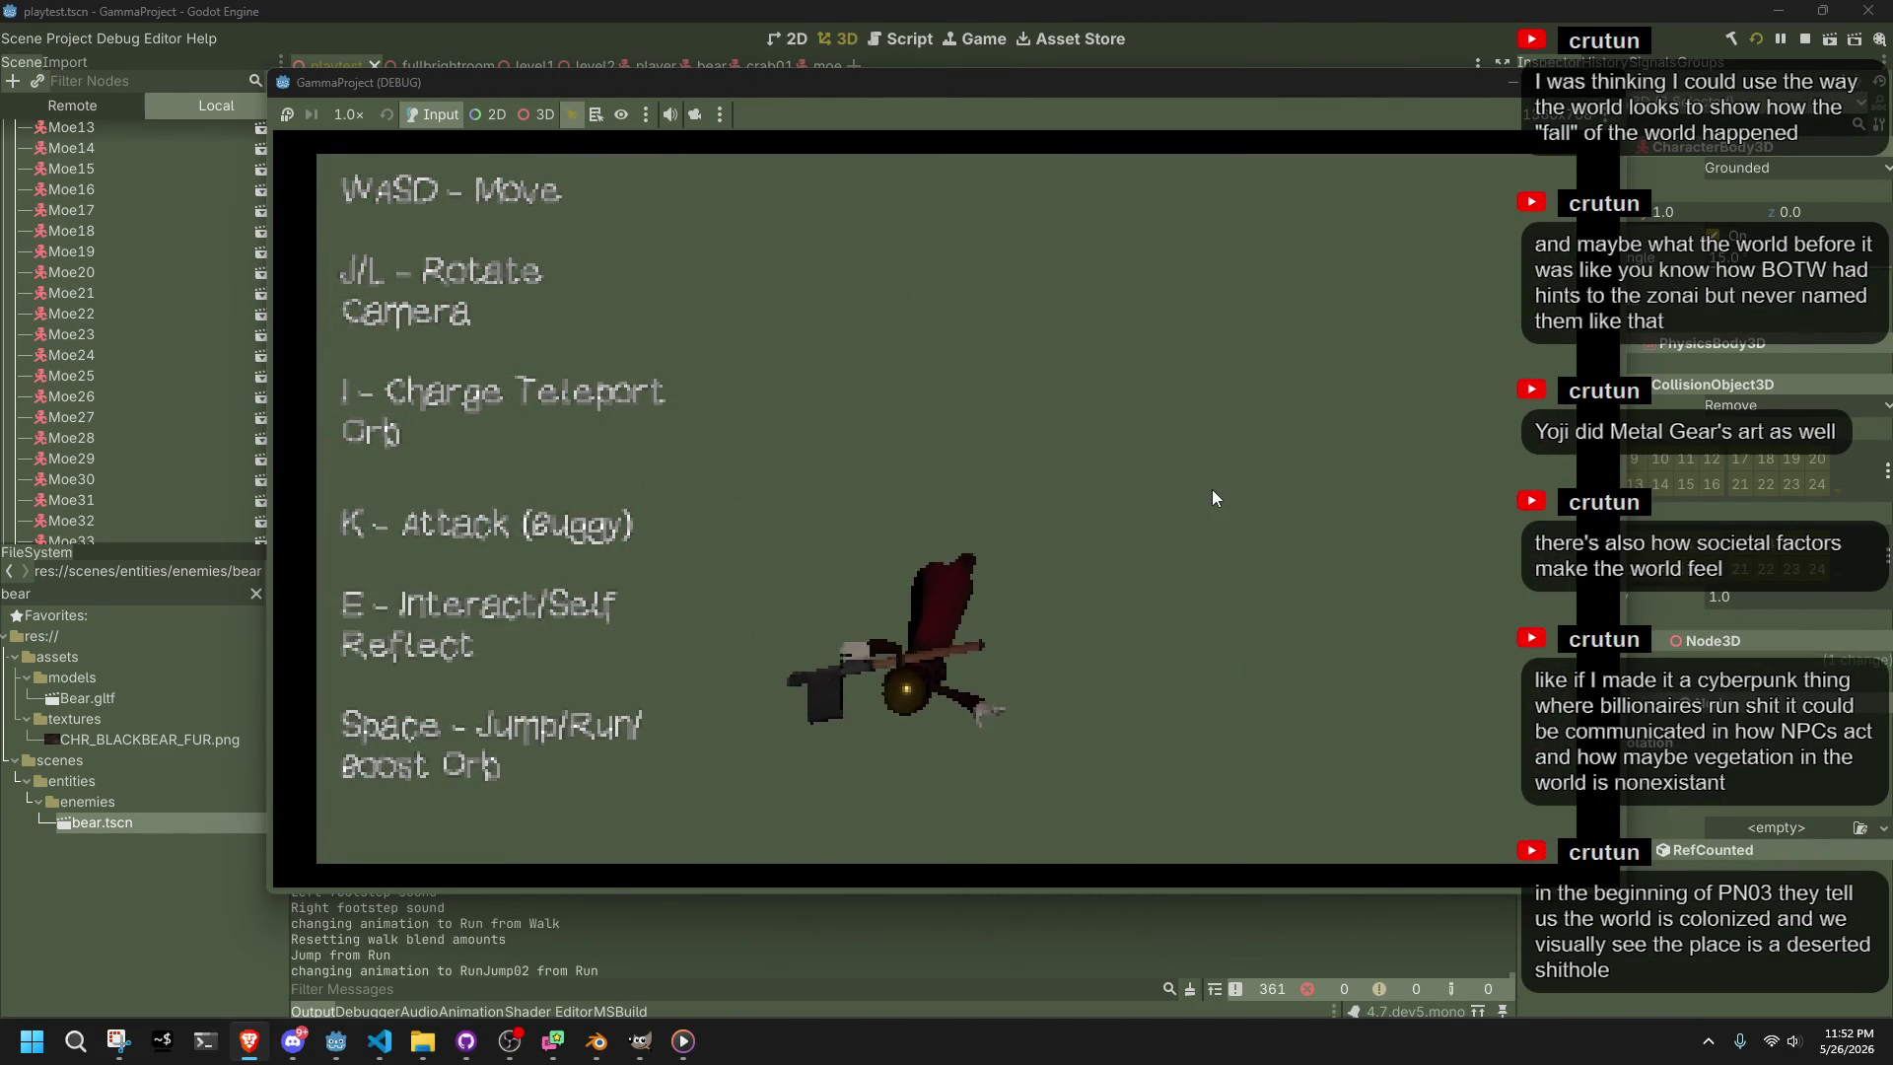
click(1603, 85)
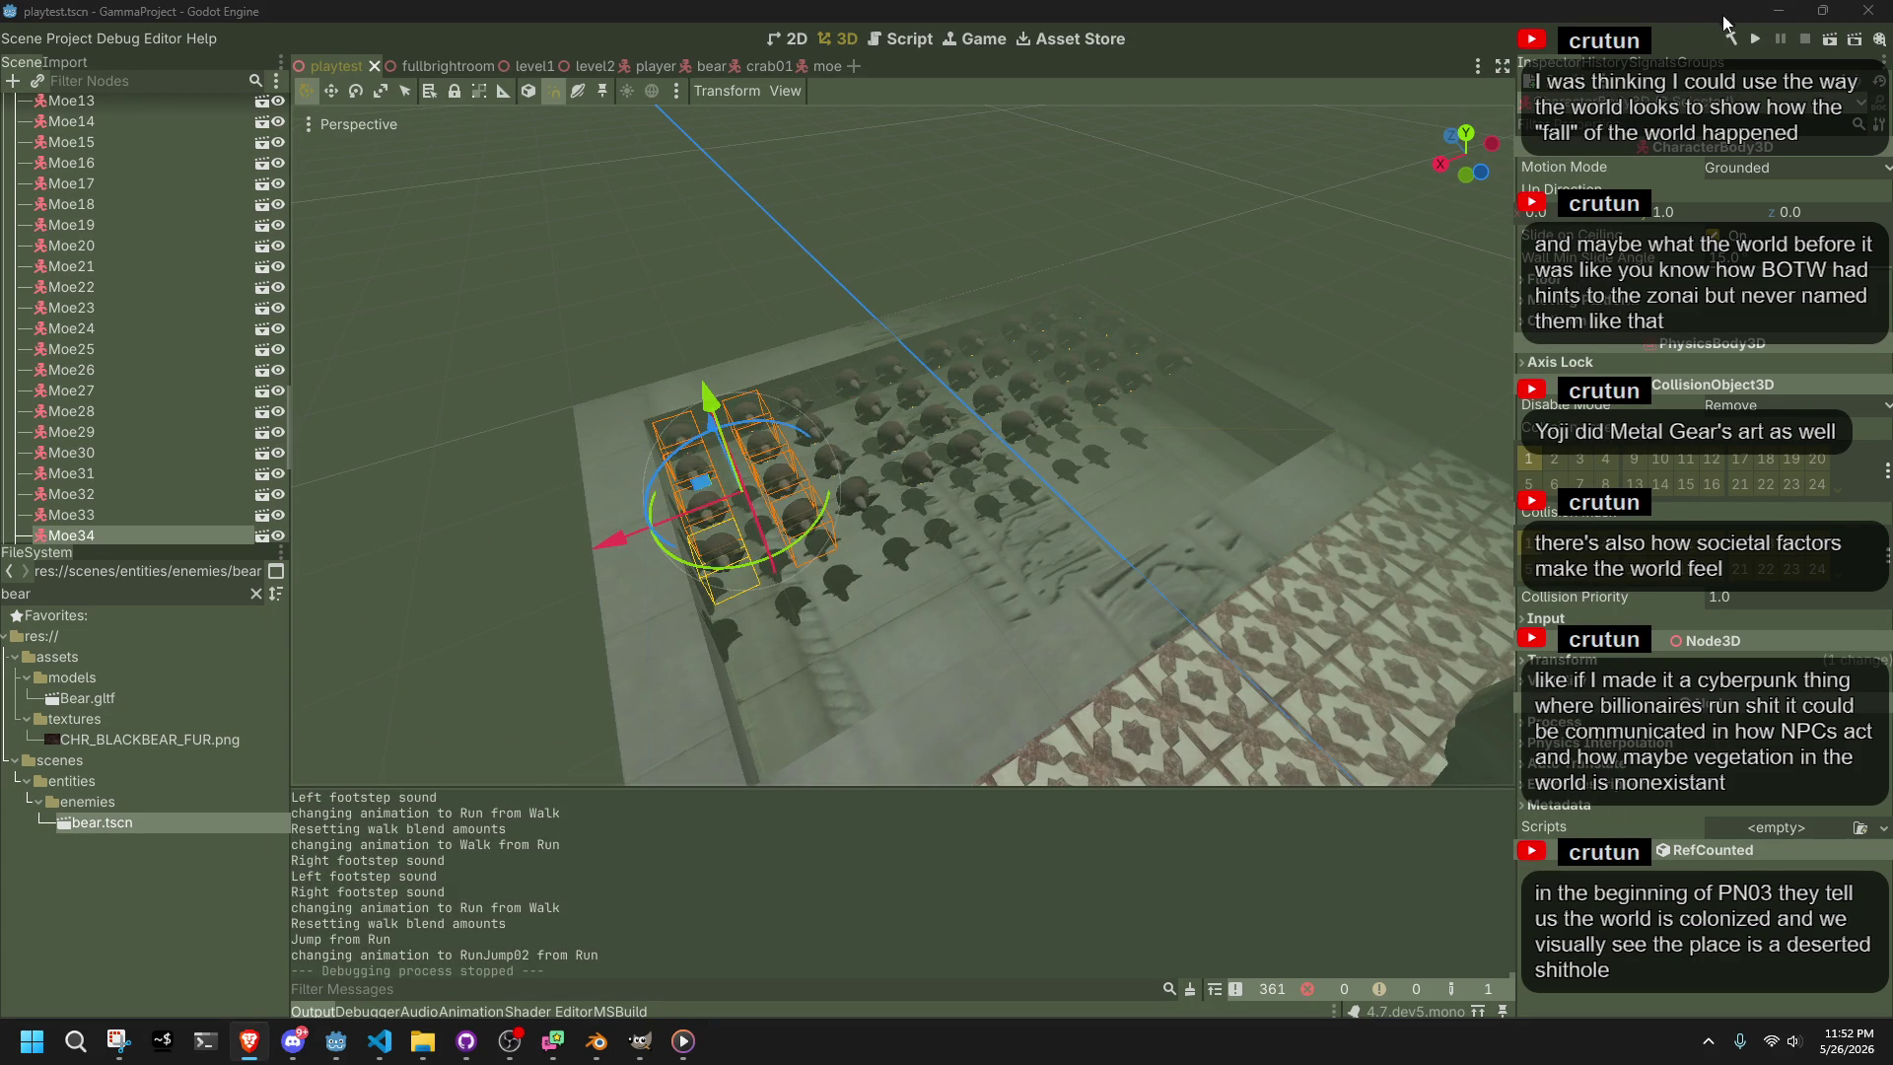
click(1756, 38)
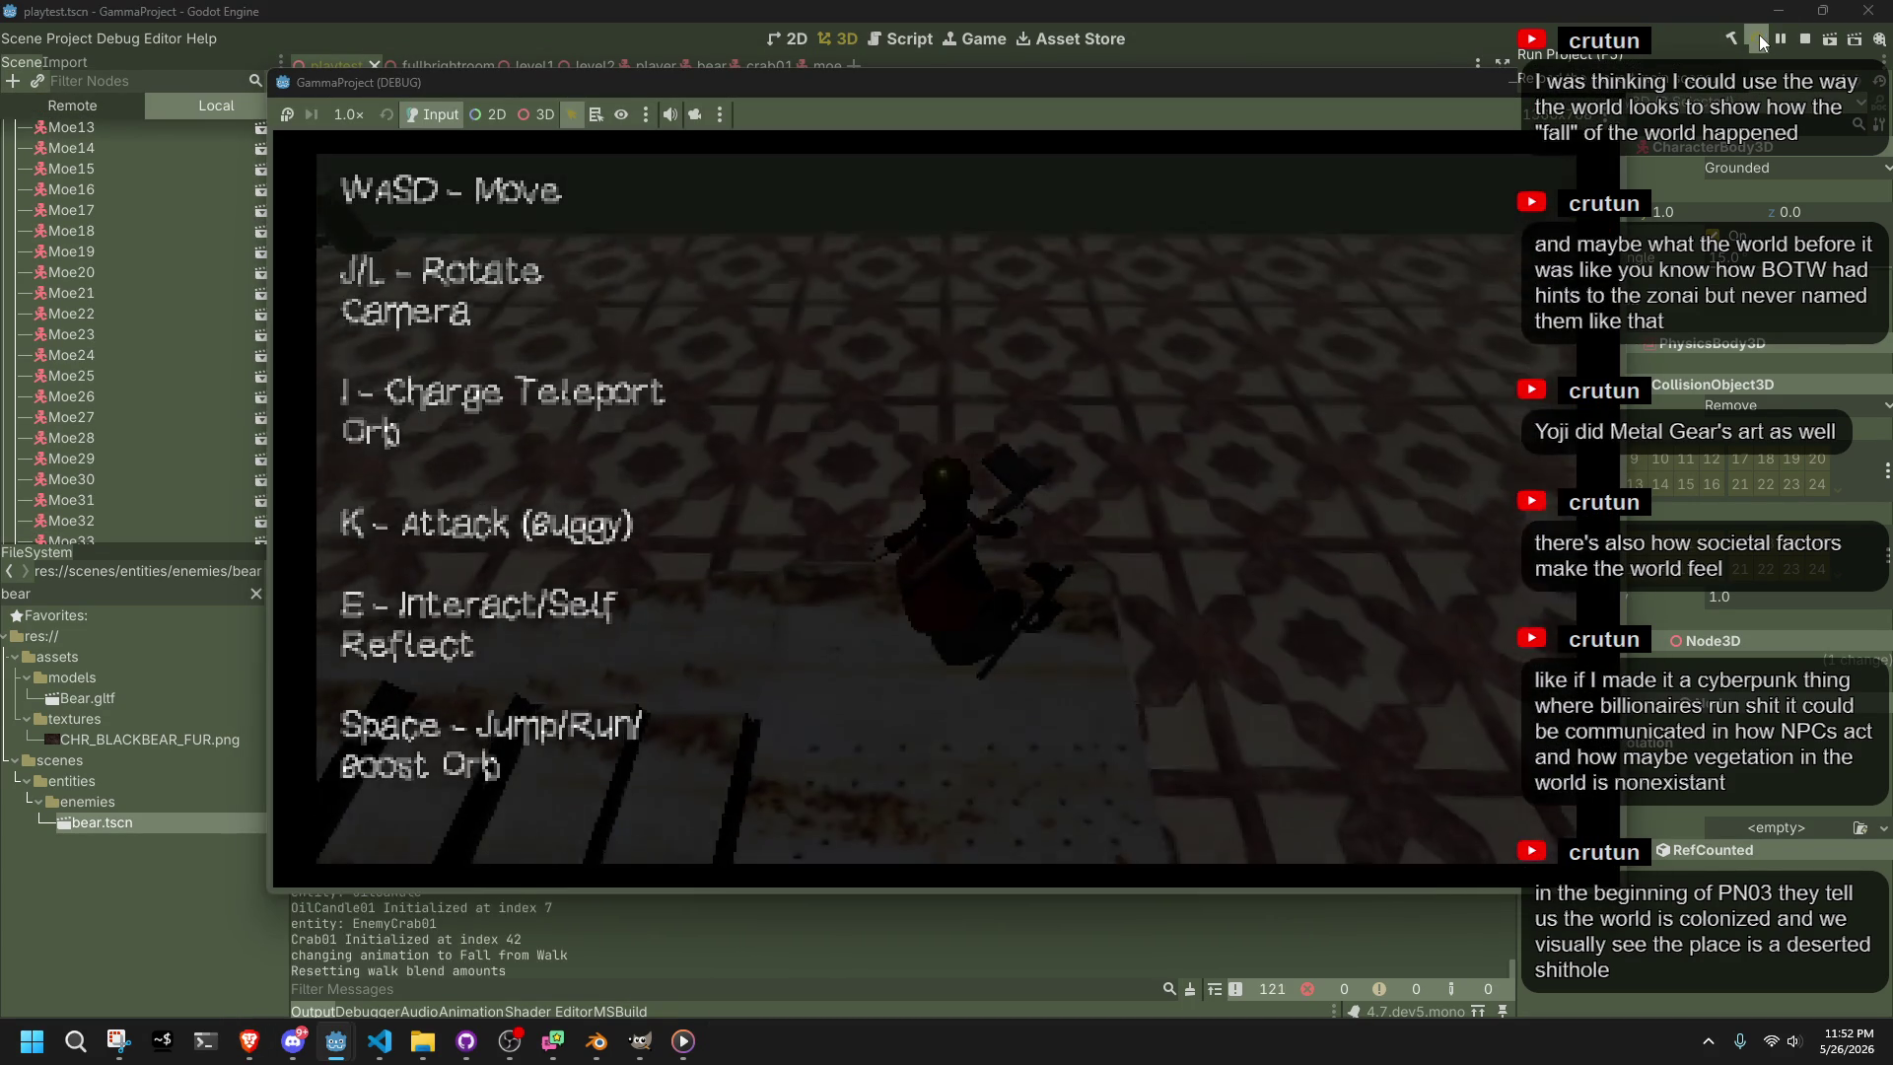
Run along the wooden walkway, jump, and keep running across the tiled floor
key(w)
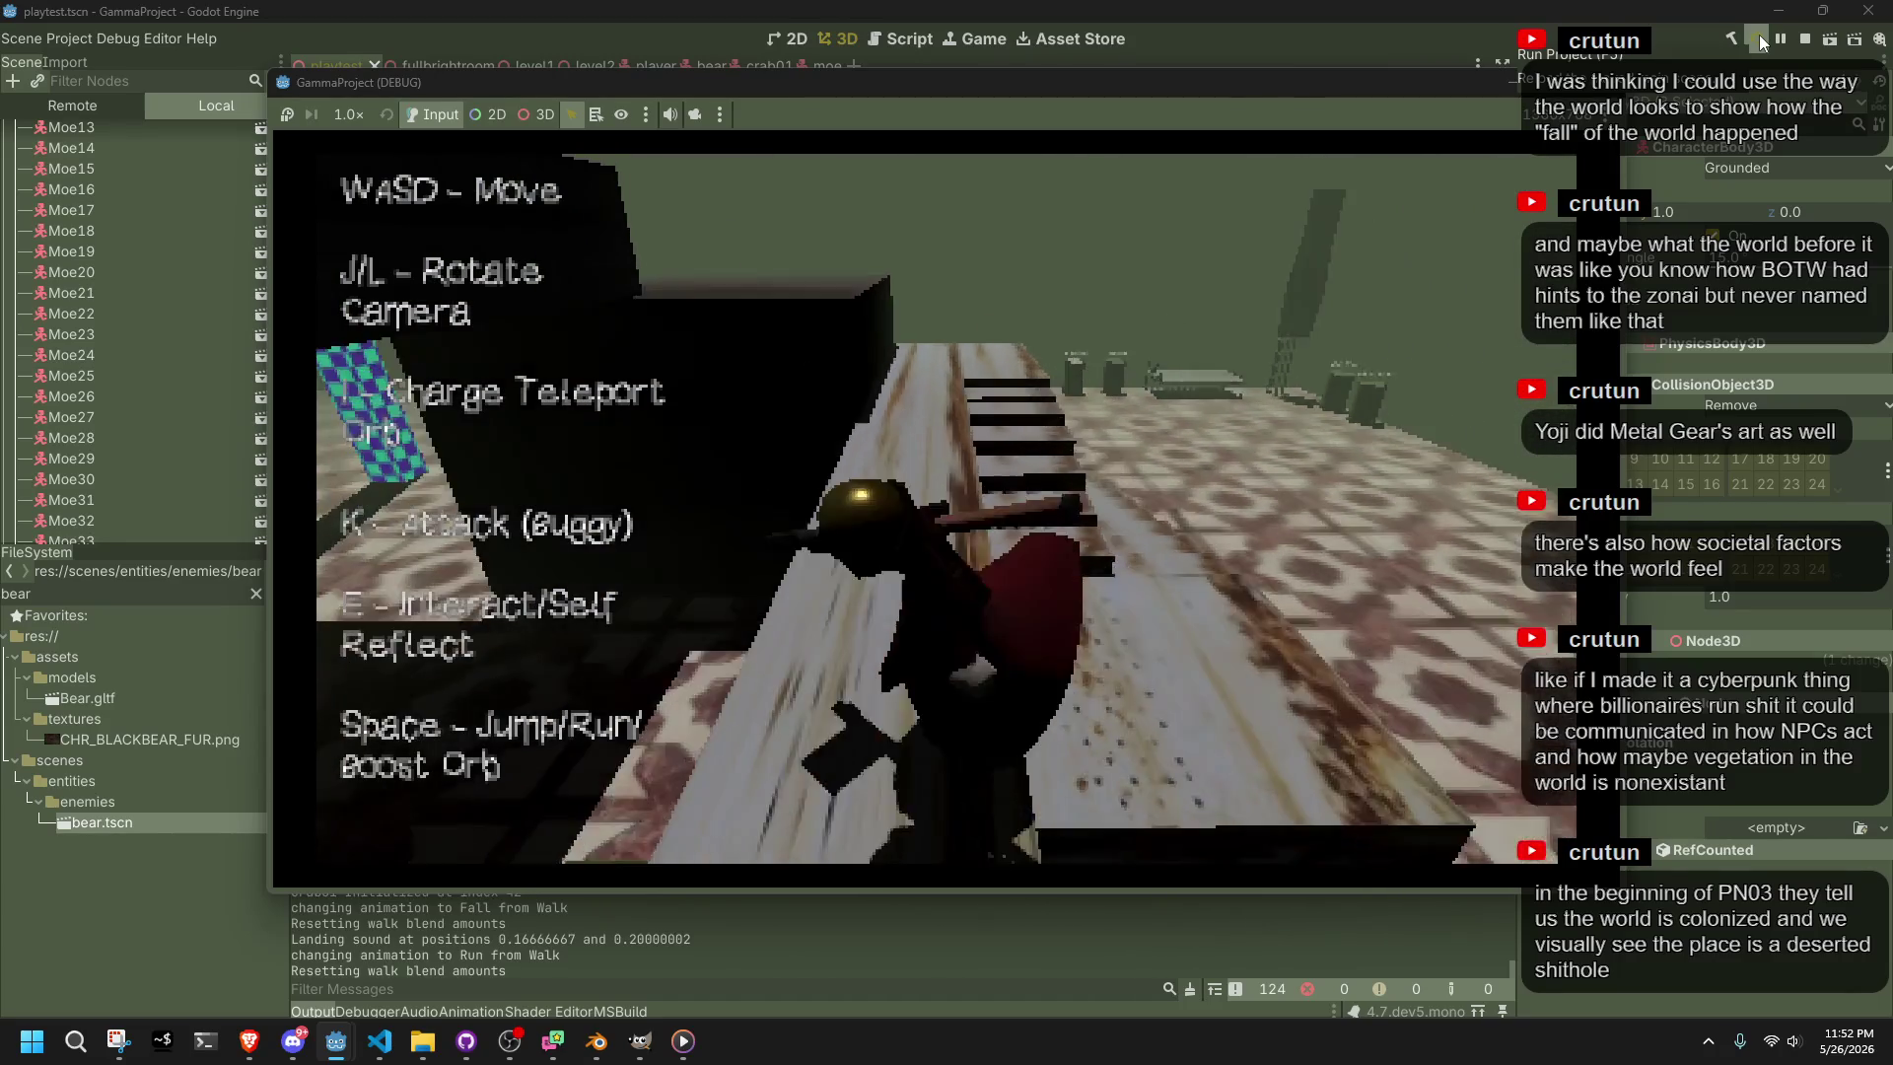
key(space)
key(w)
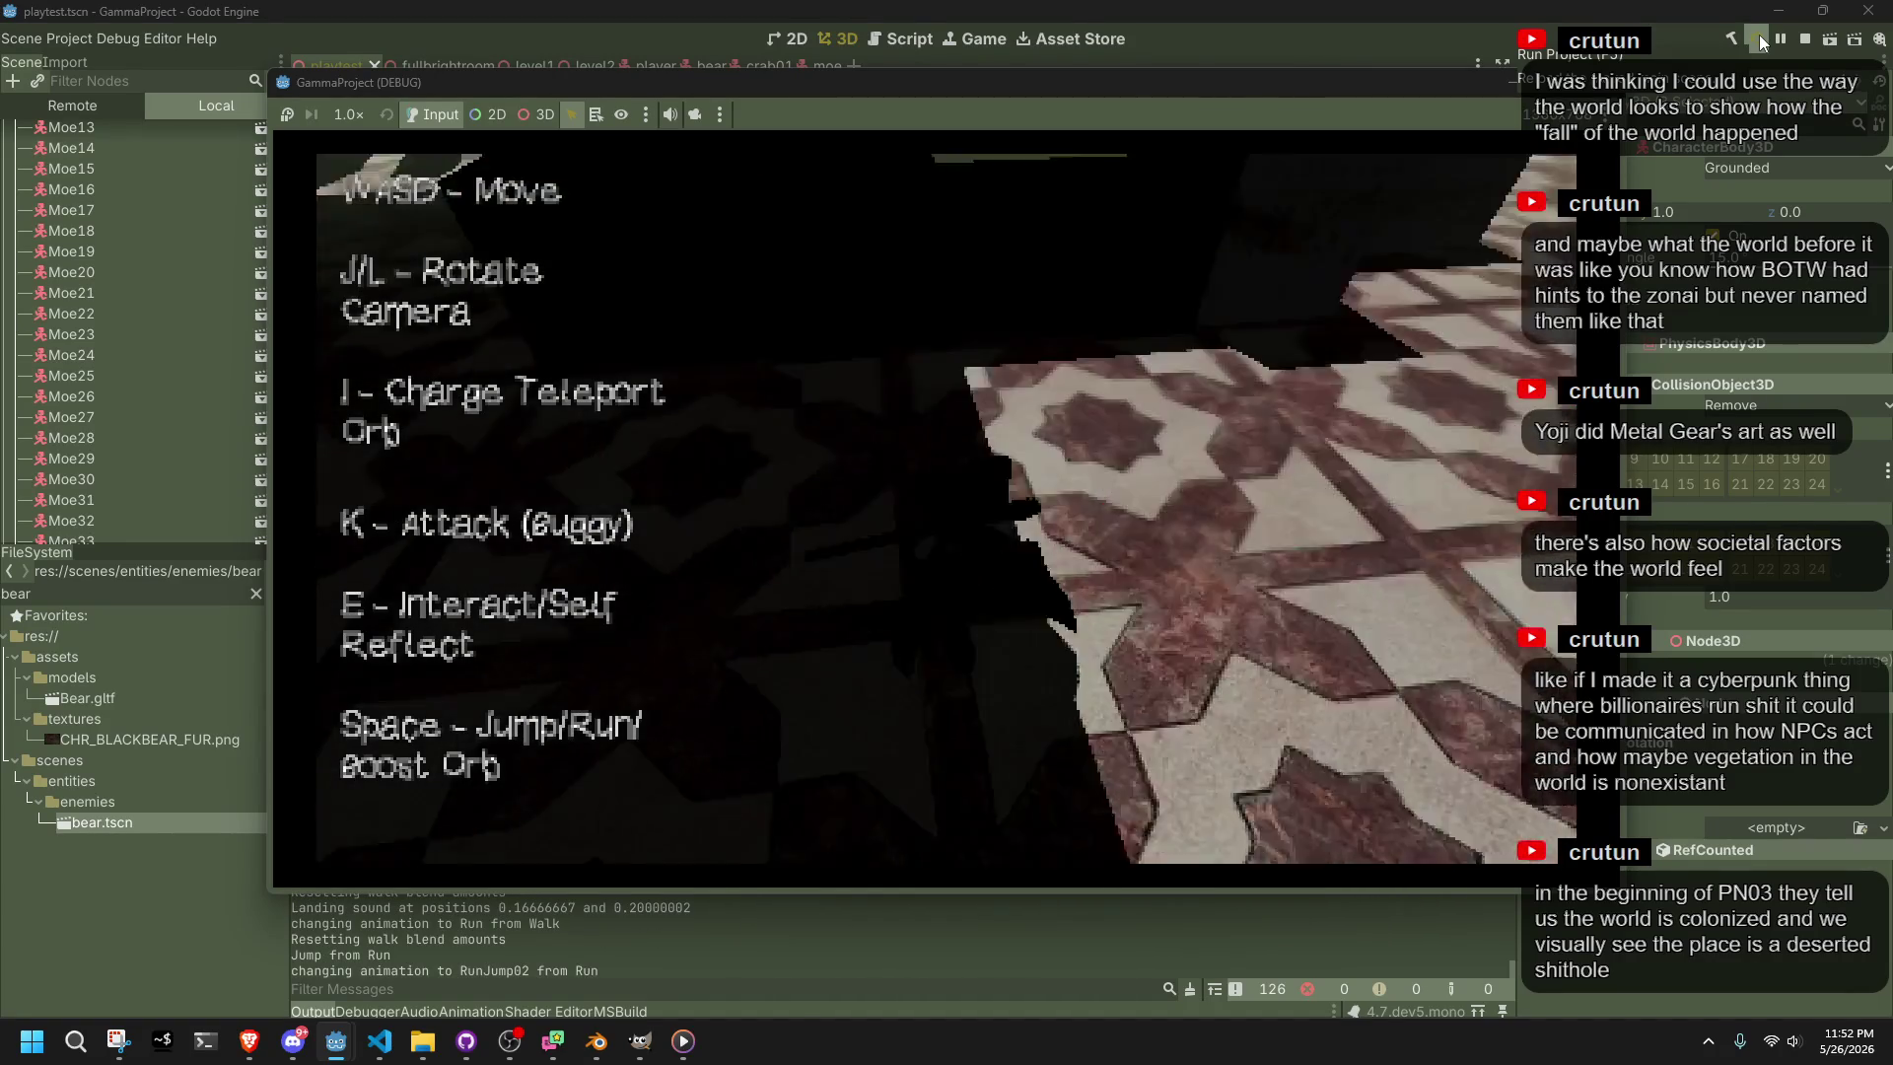
key(w)
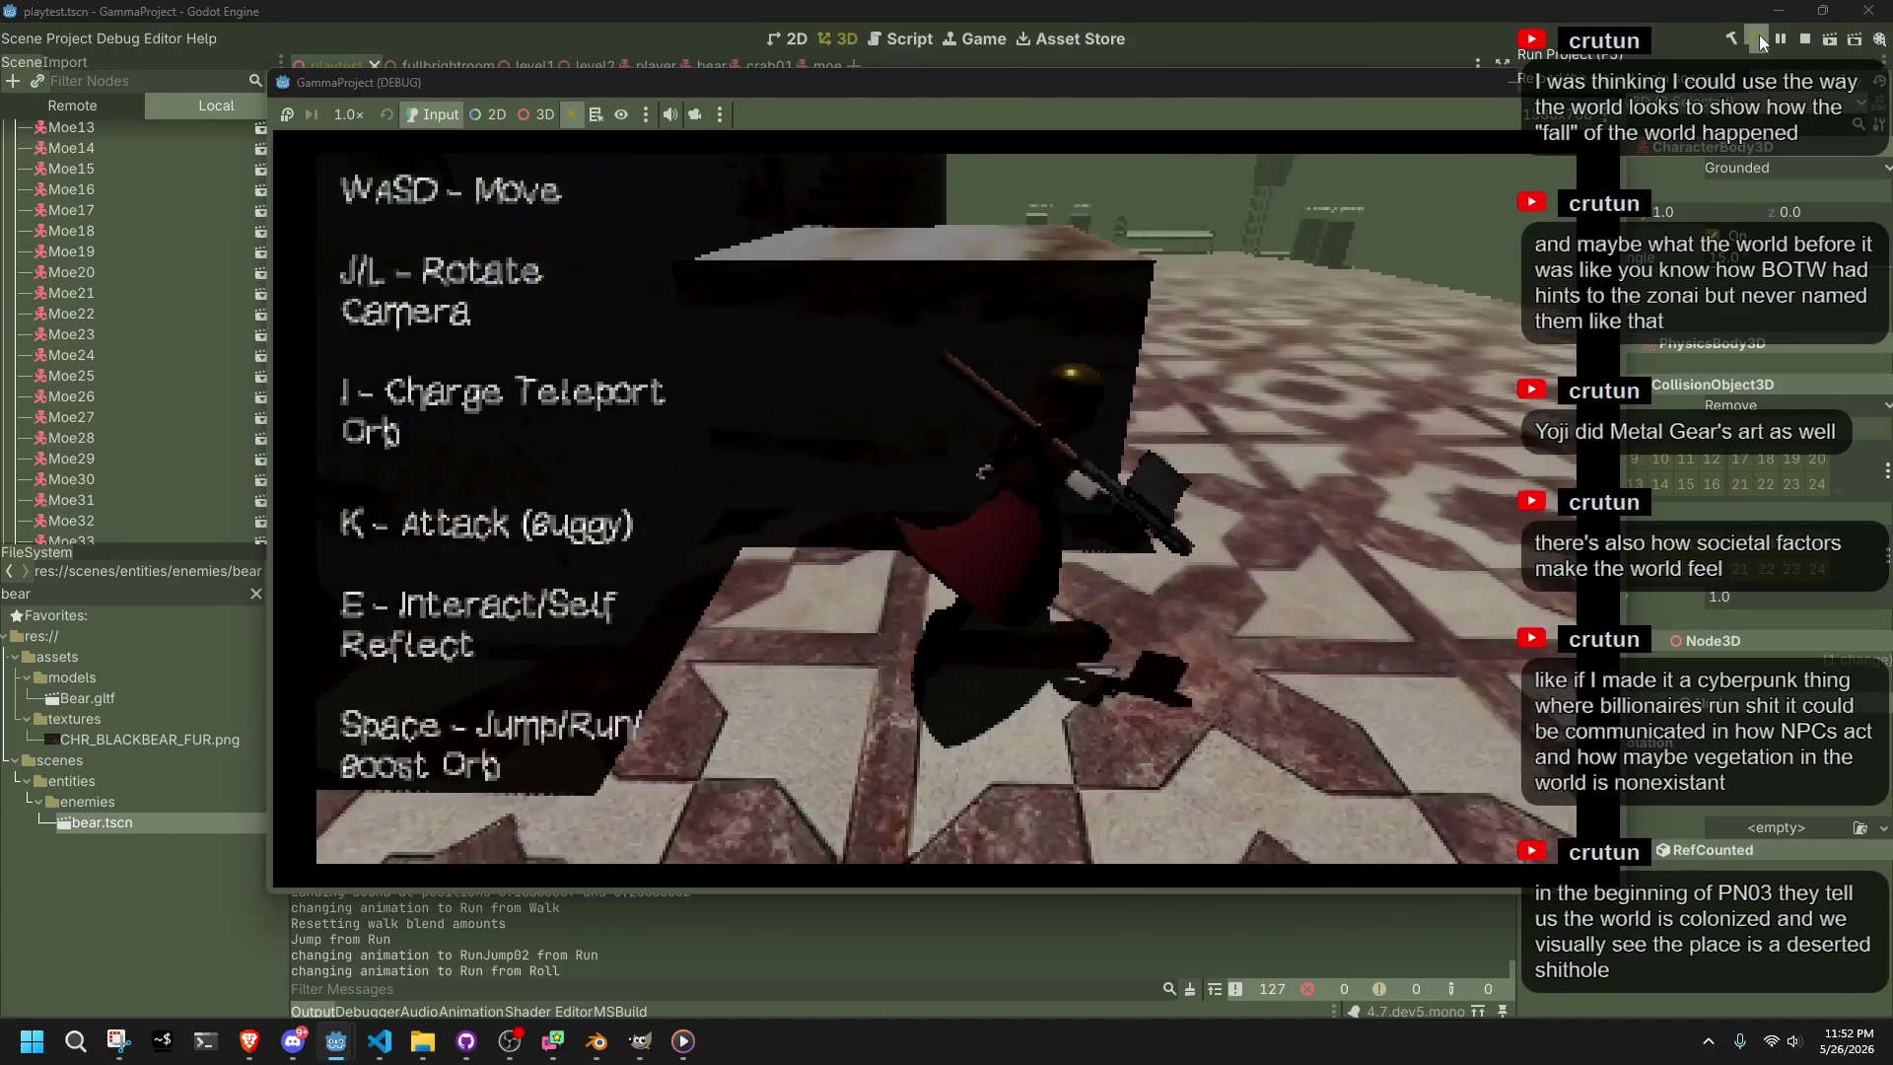
Climb the stairs and jump across onto the grey platform
key(w)
key(w)
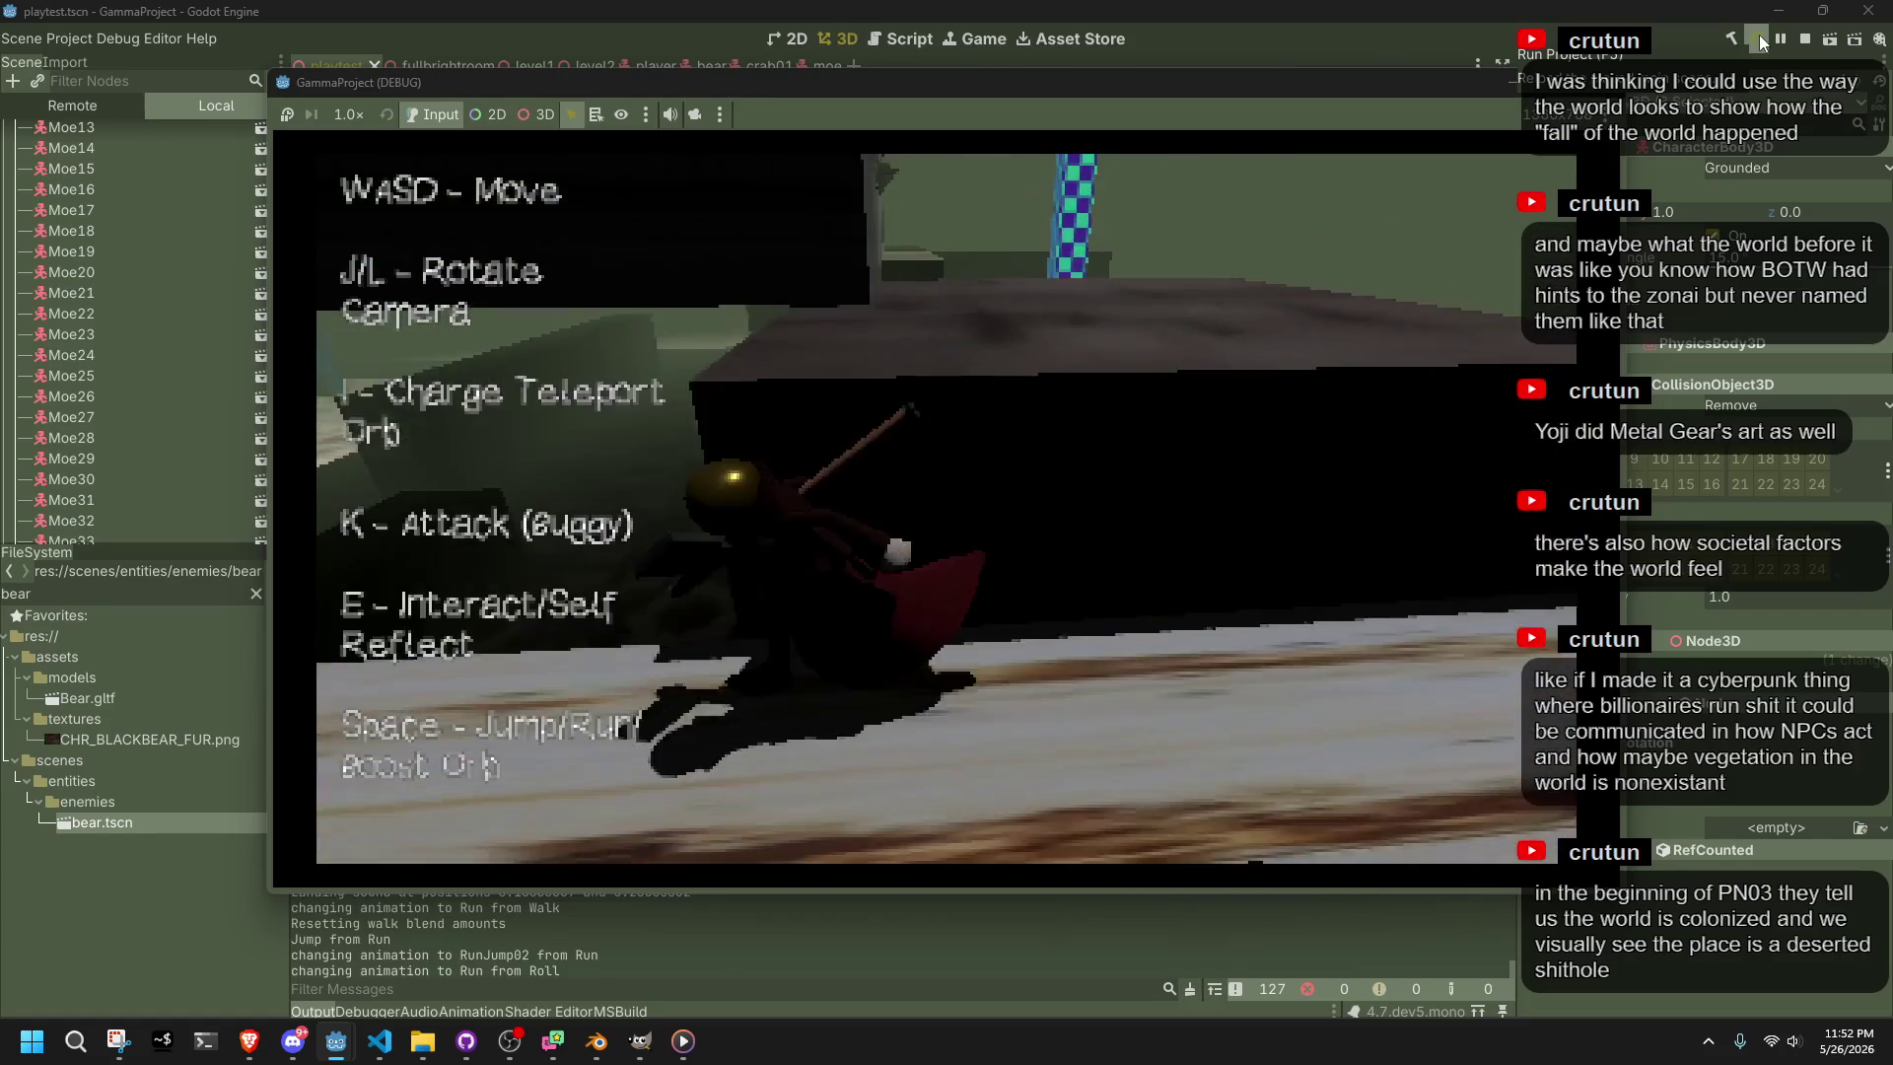
key(space)
key(w)
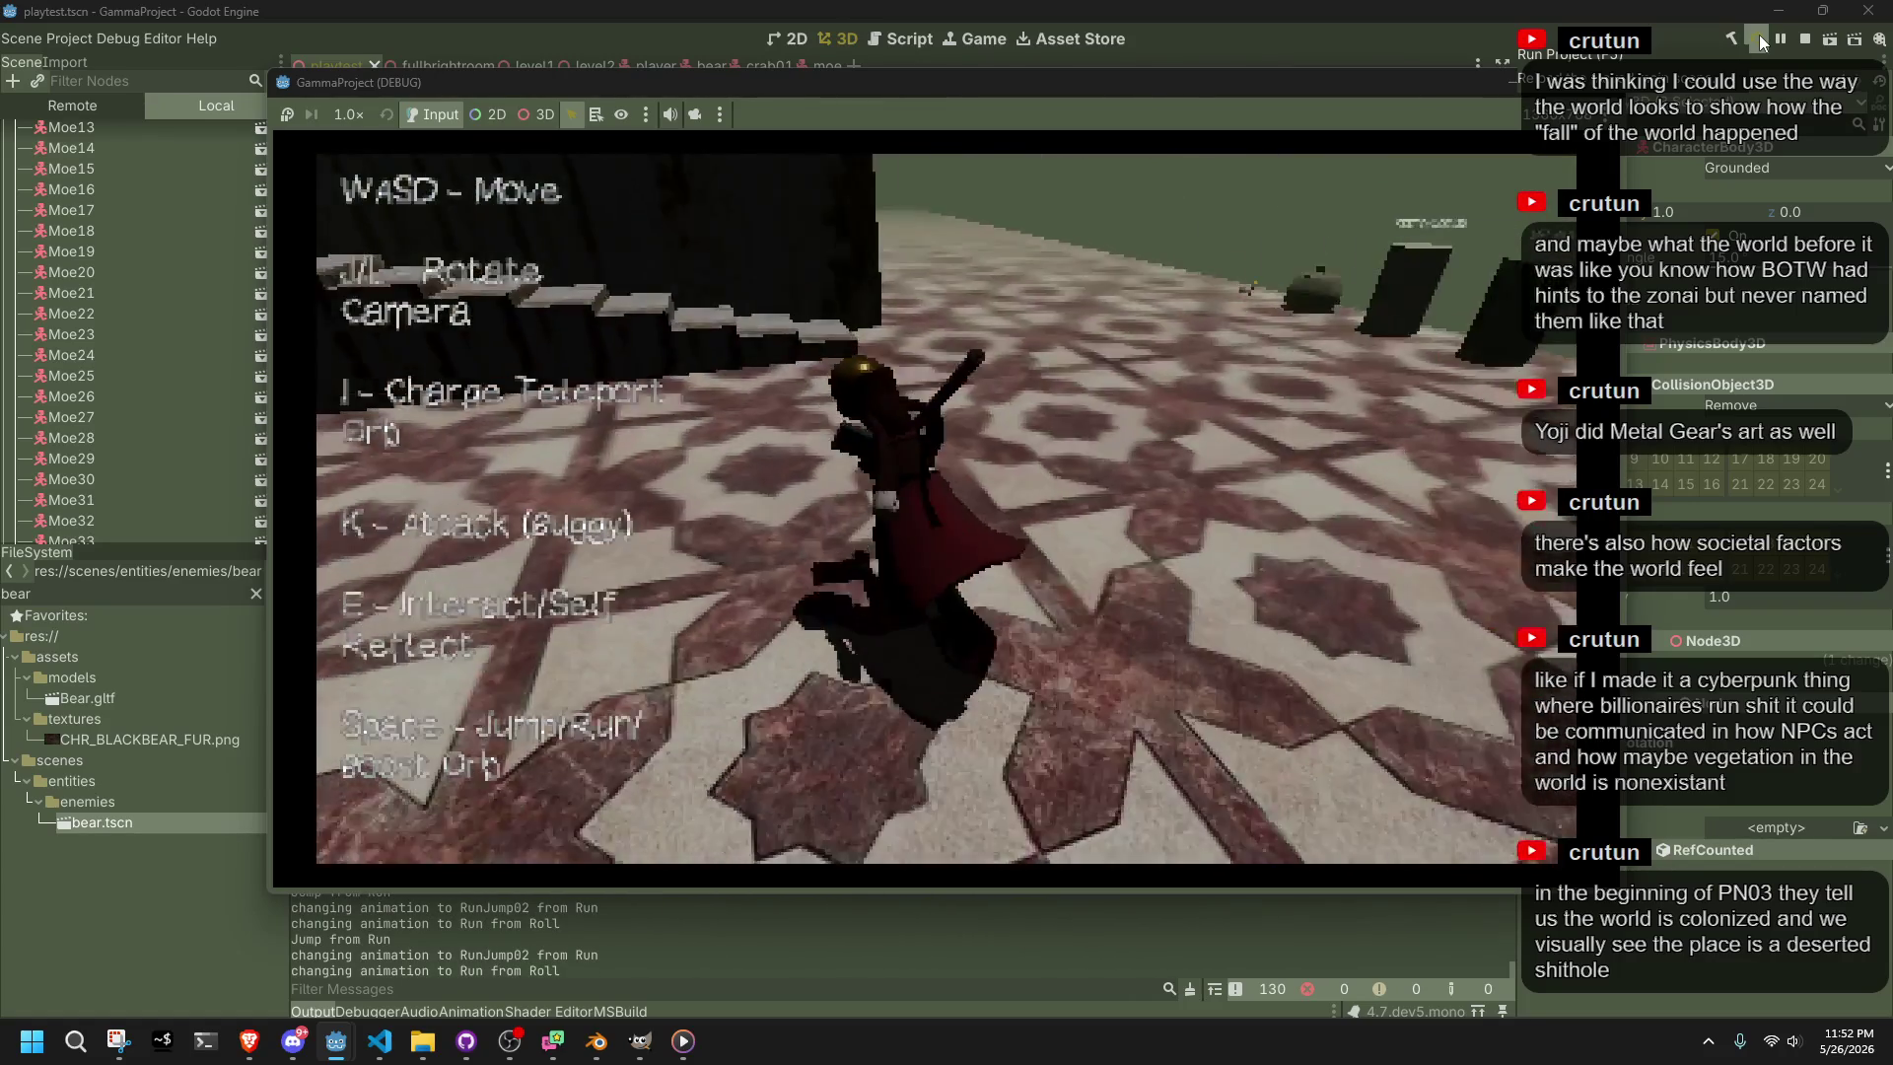
key(w)
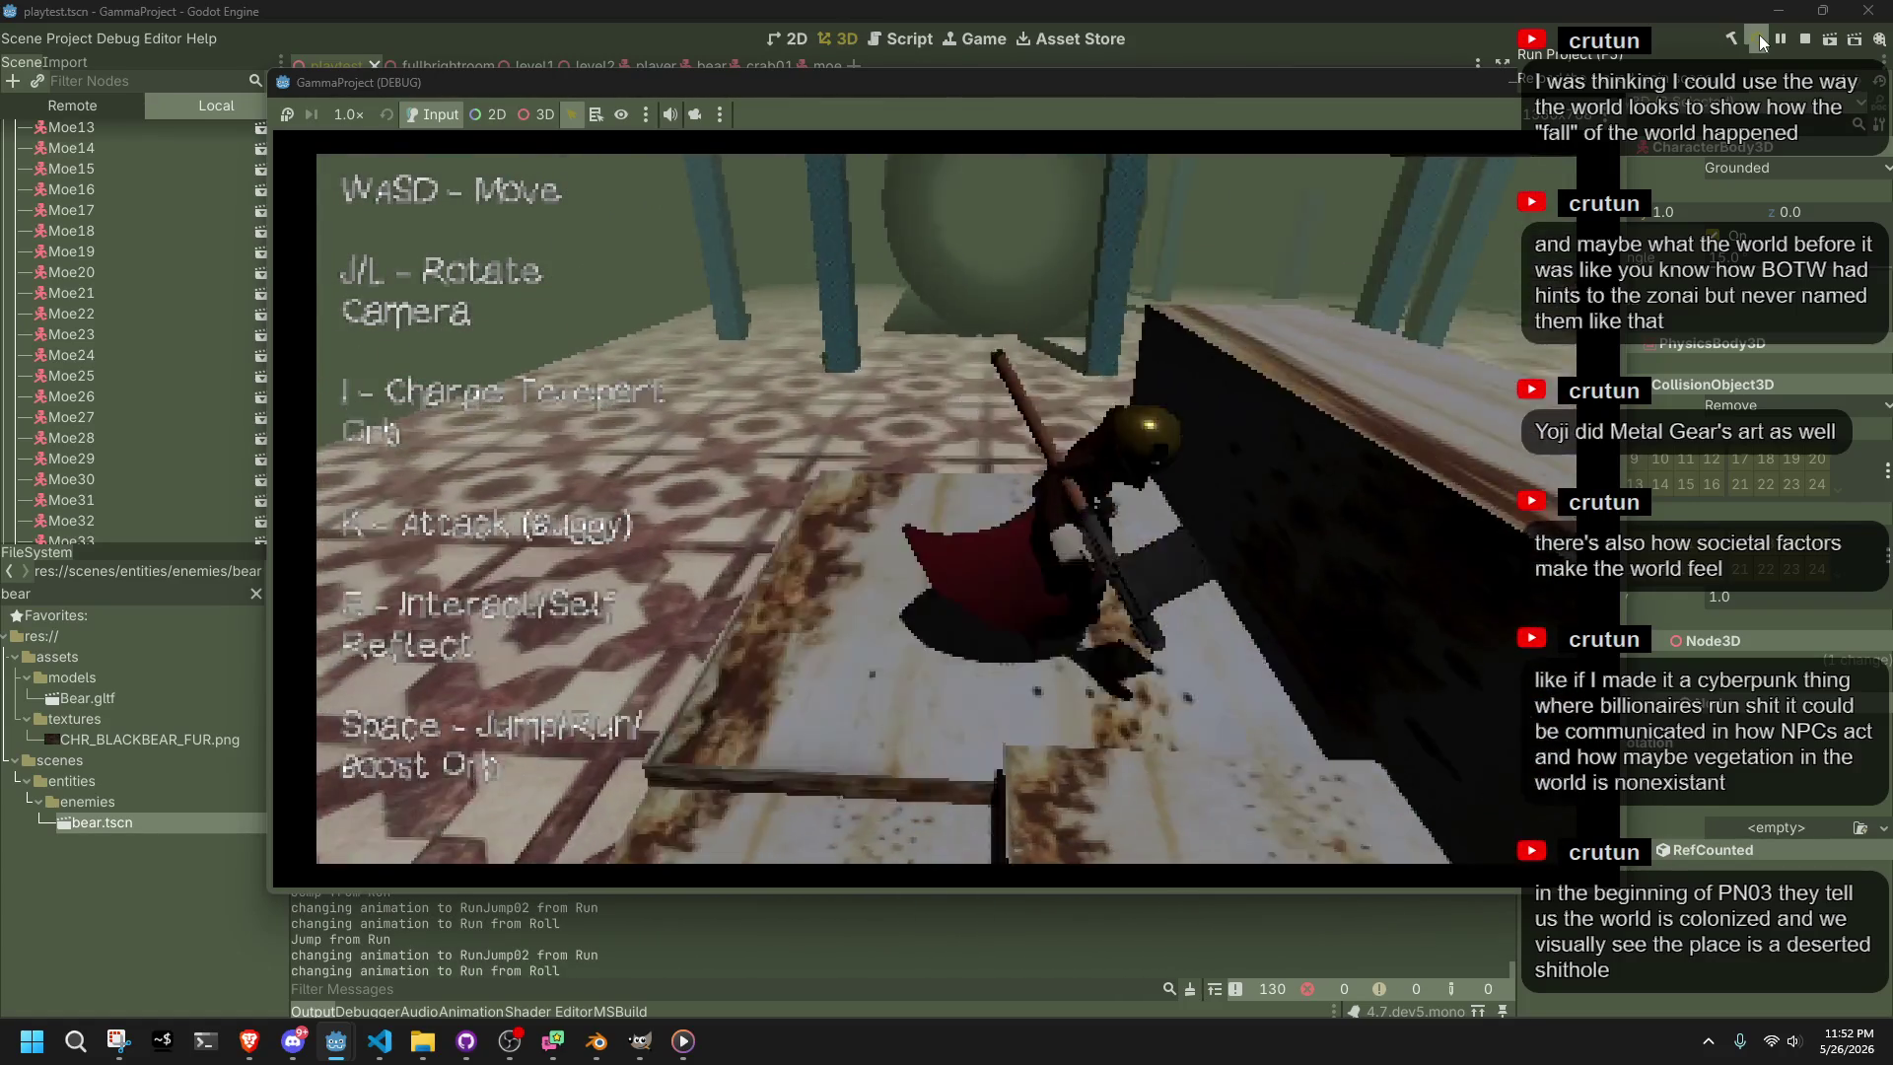
key(w)
key(w)
key(space)
key(w)
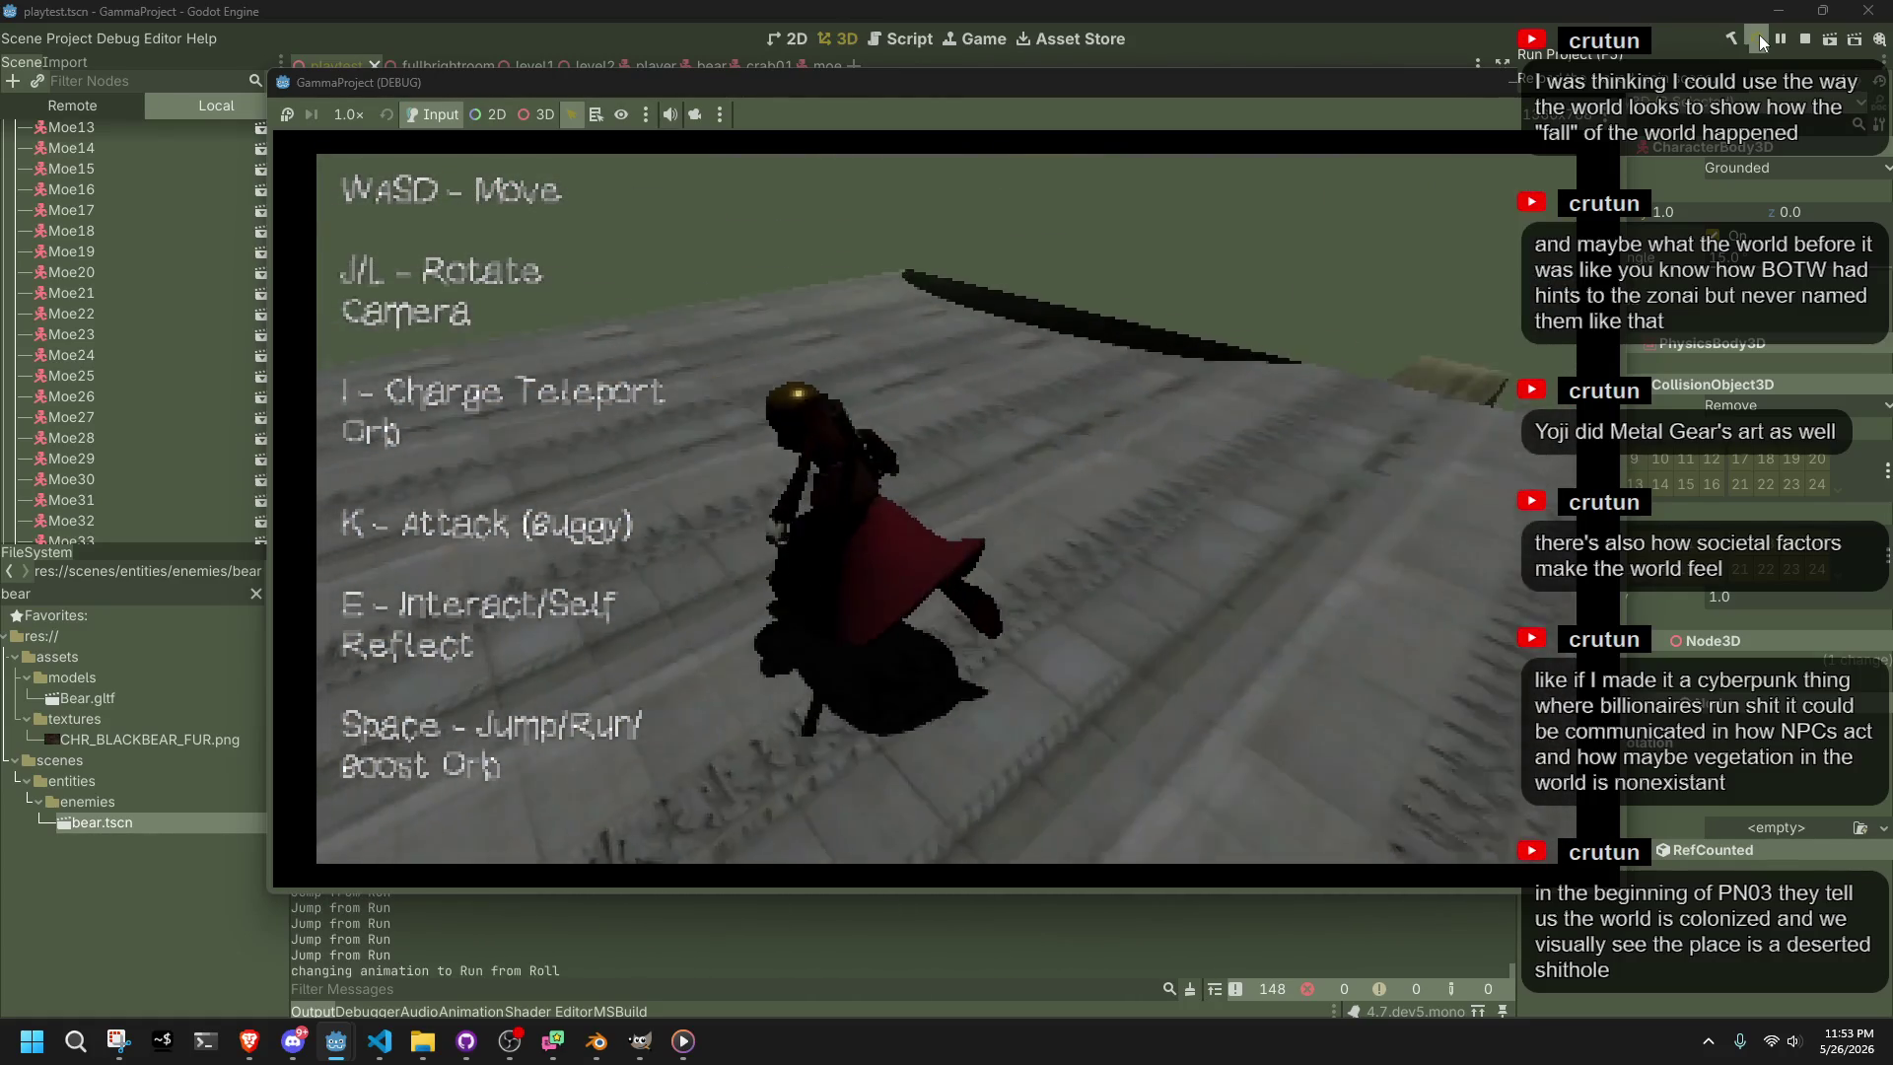
Run onto the tiled floor, then jump and roll toward the wall and bears
key(w)
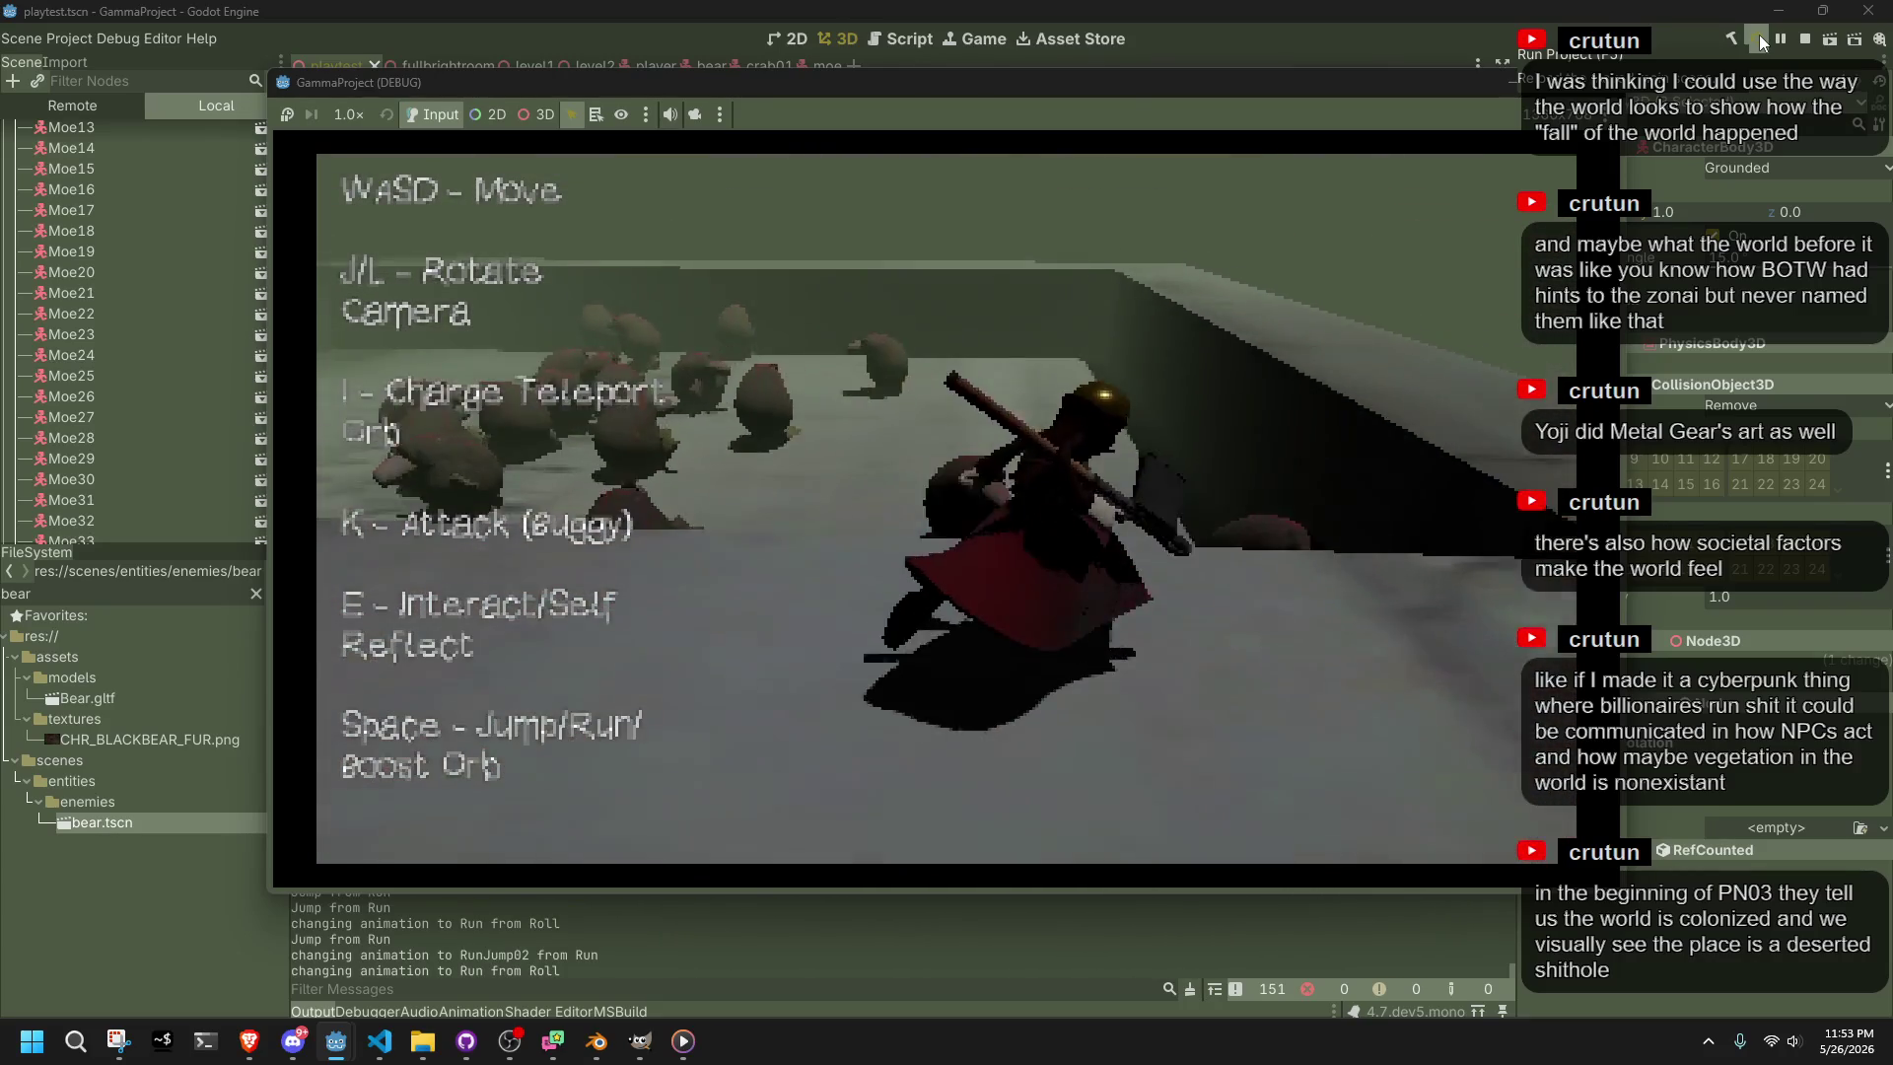
key(w)
key(space)
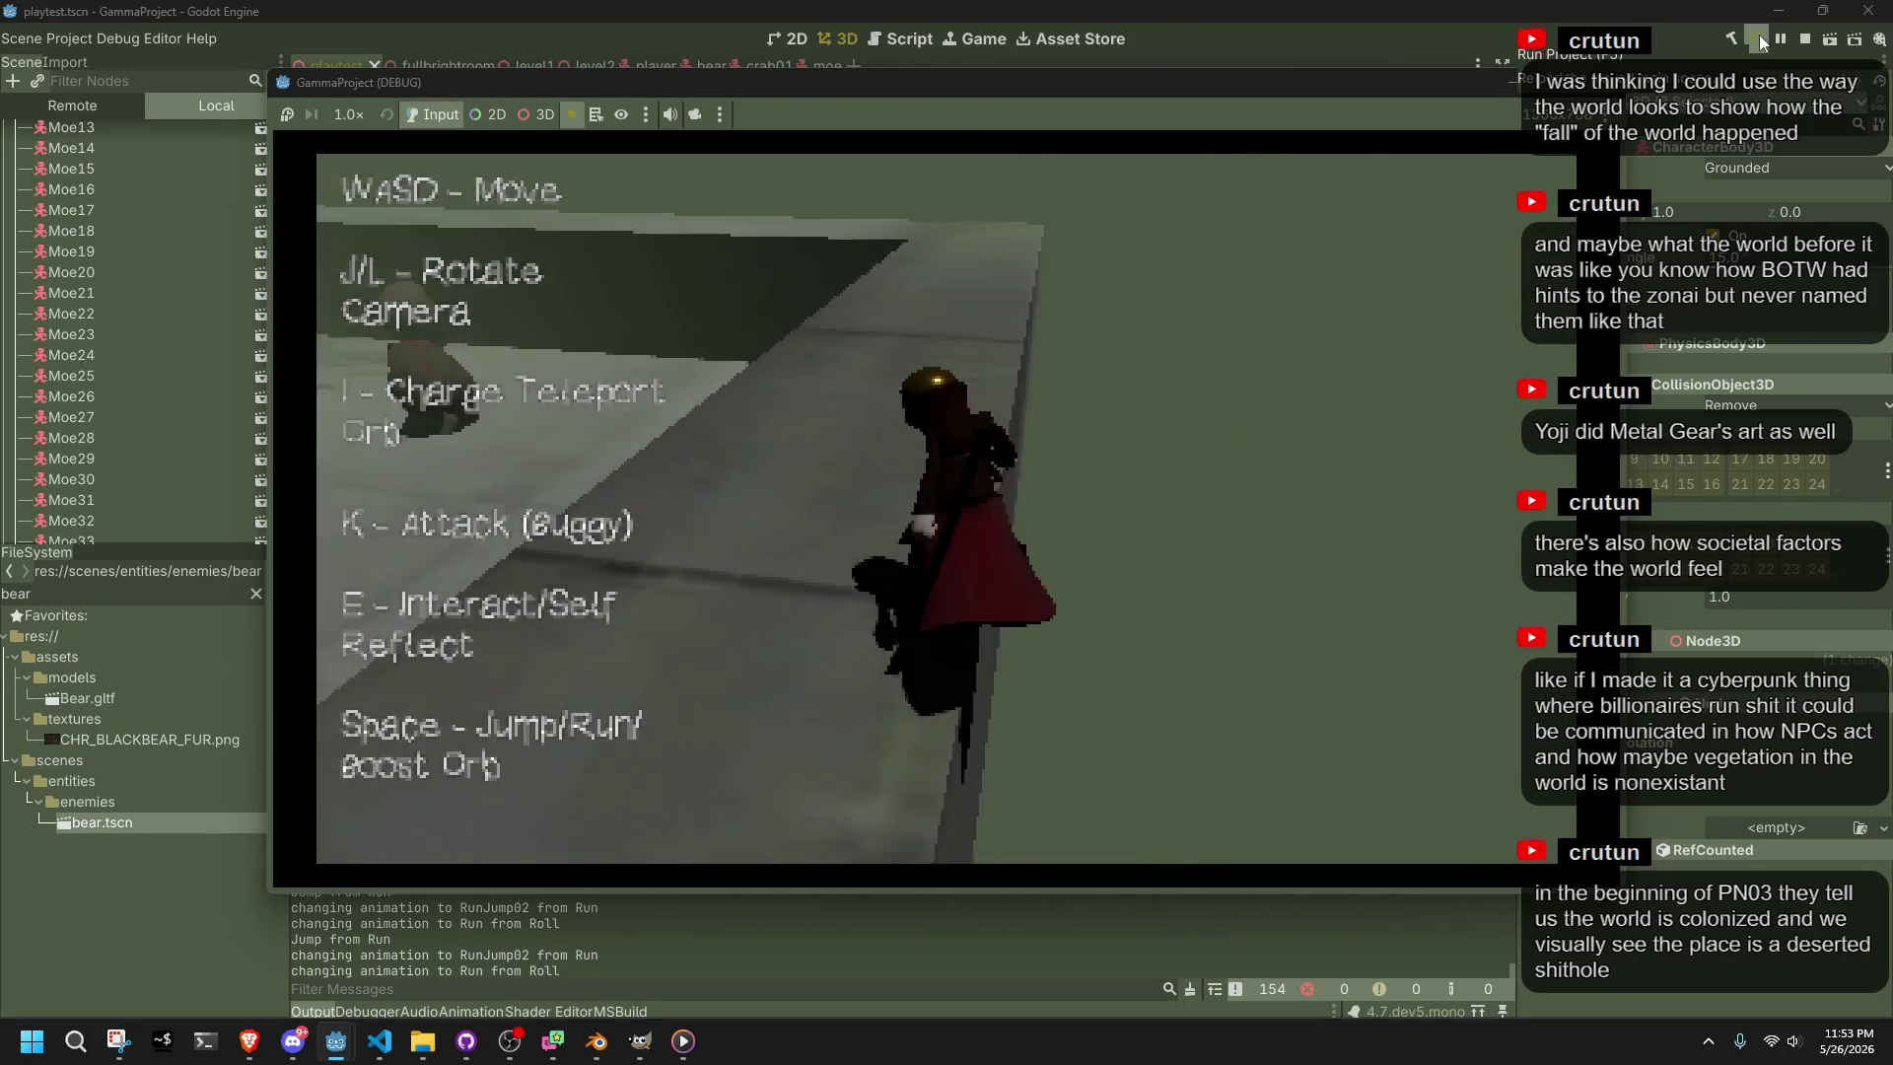
key(space)
key(w)
key(space)
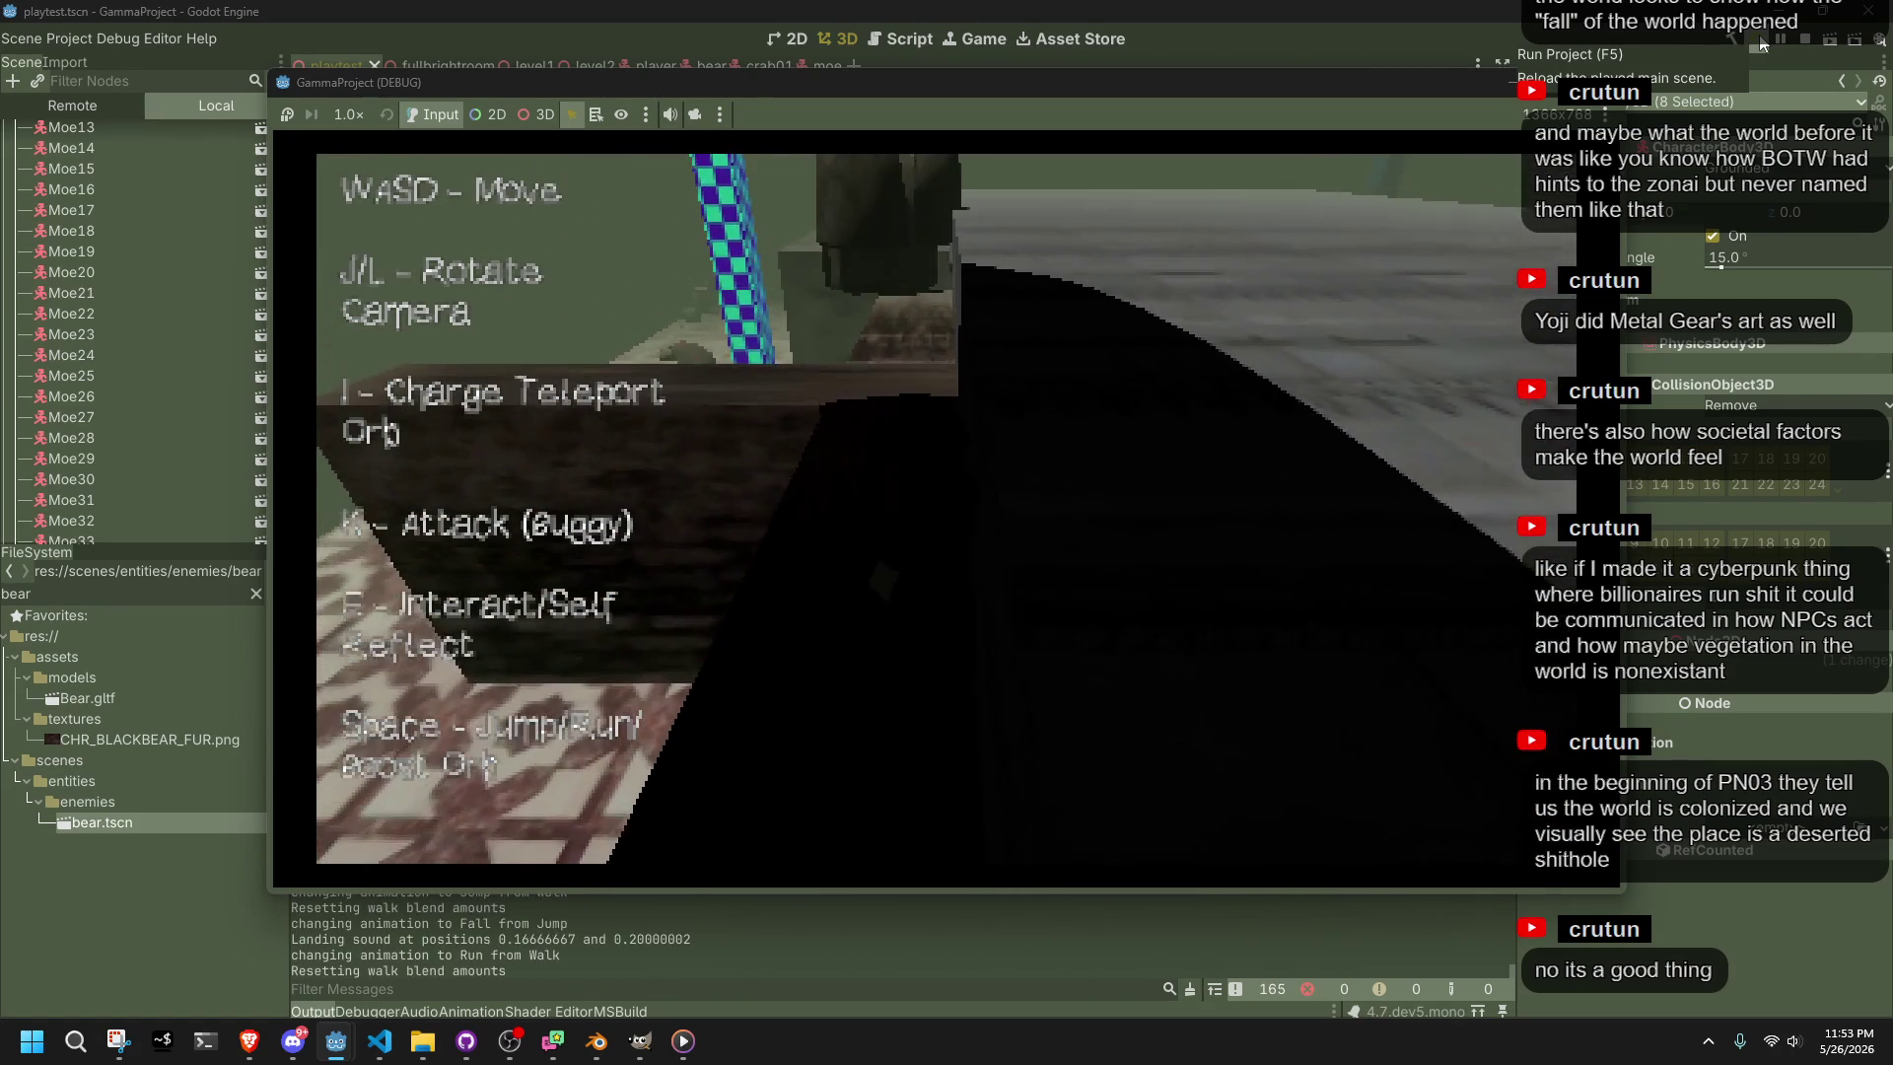
Jump the caped character off the ledge onto the tiled floor, past the bears
key(space)
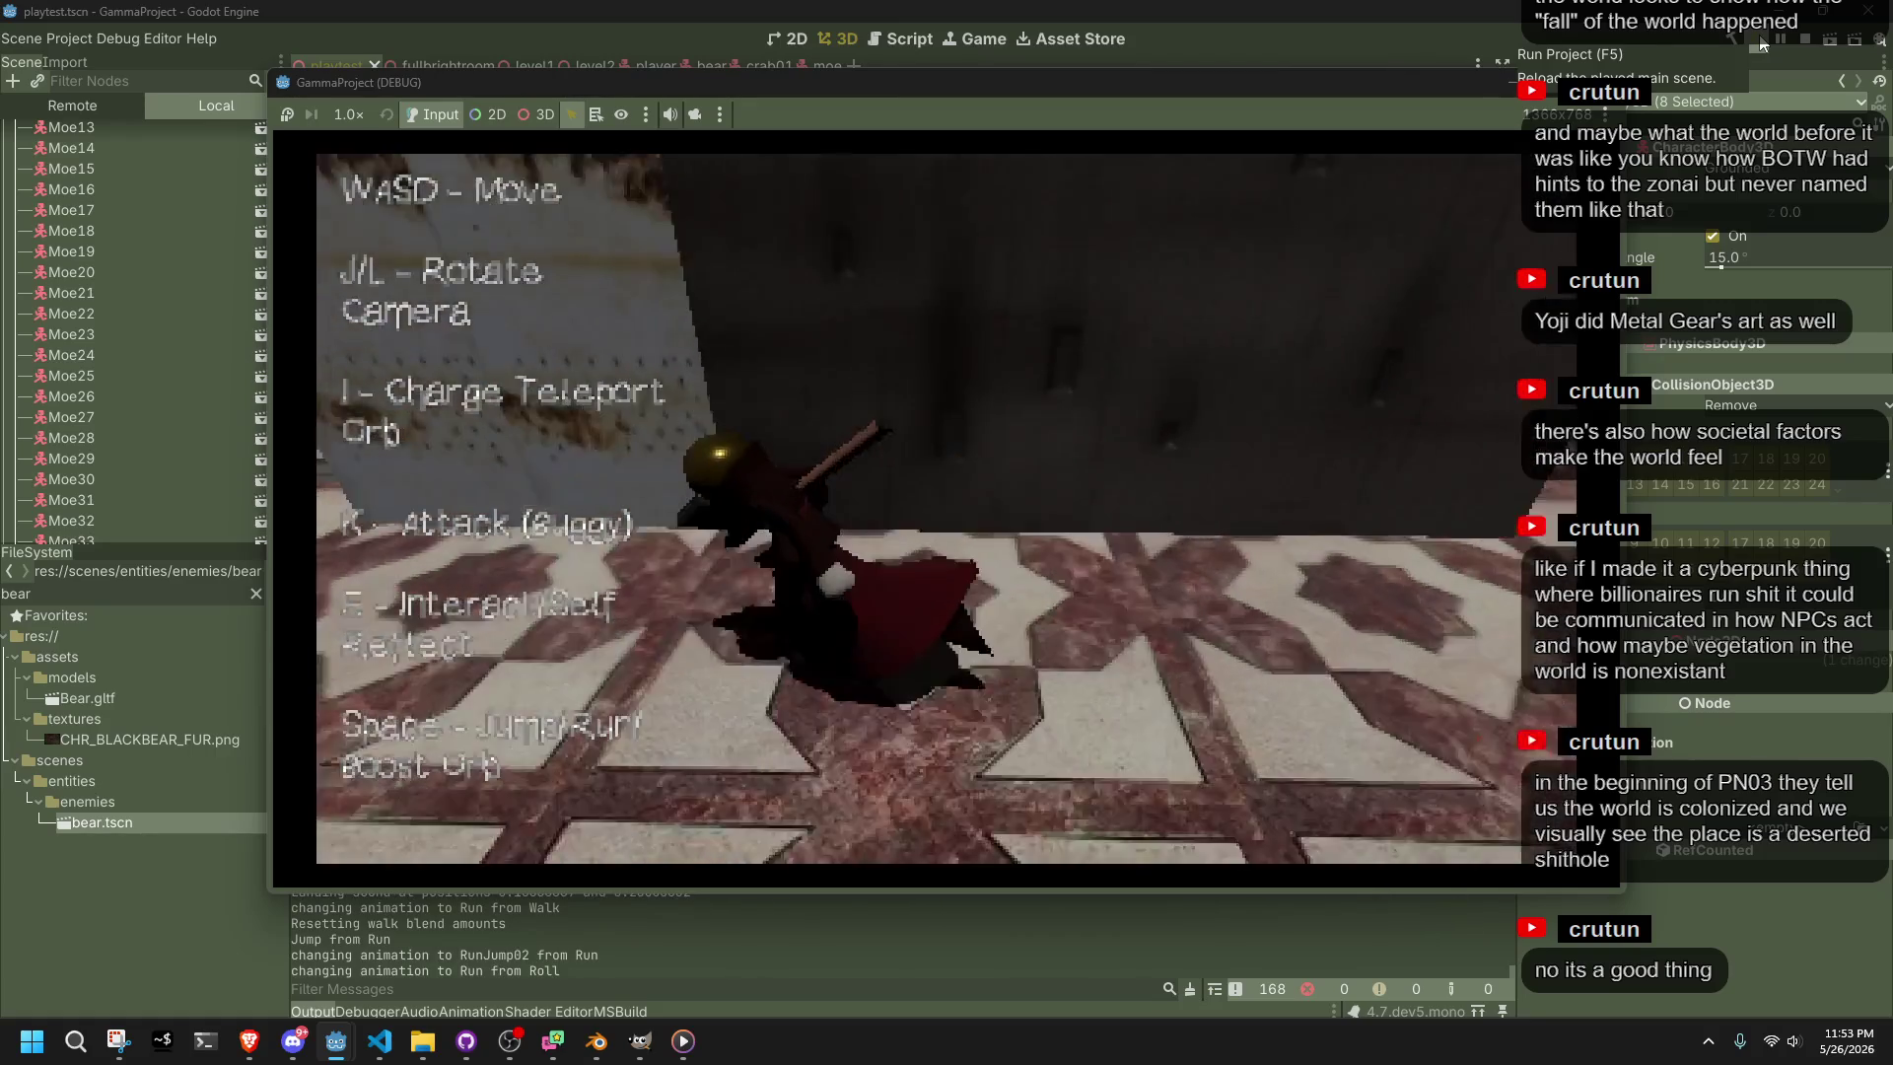
key(space)
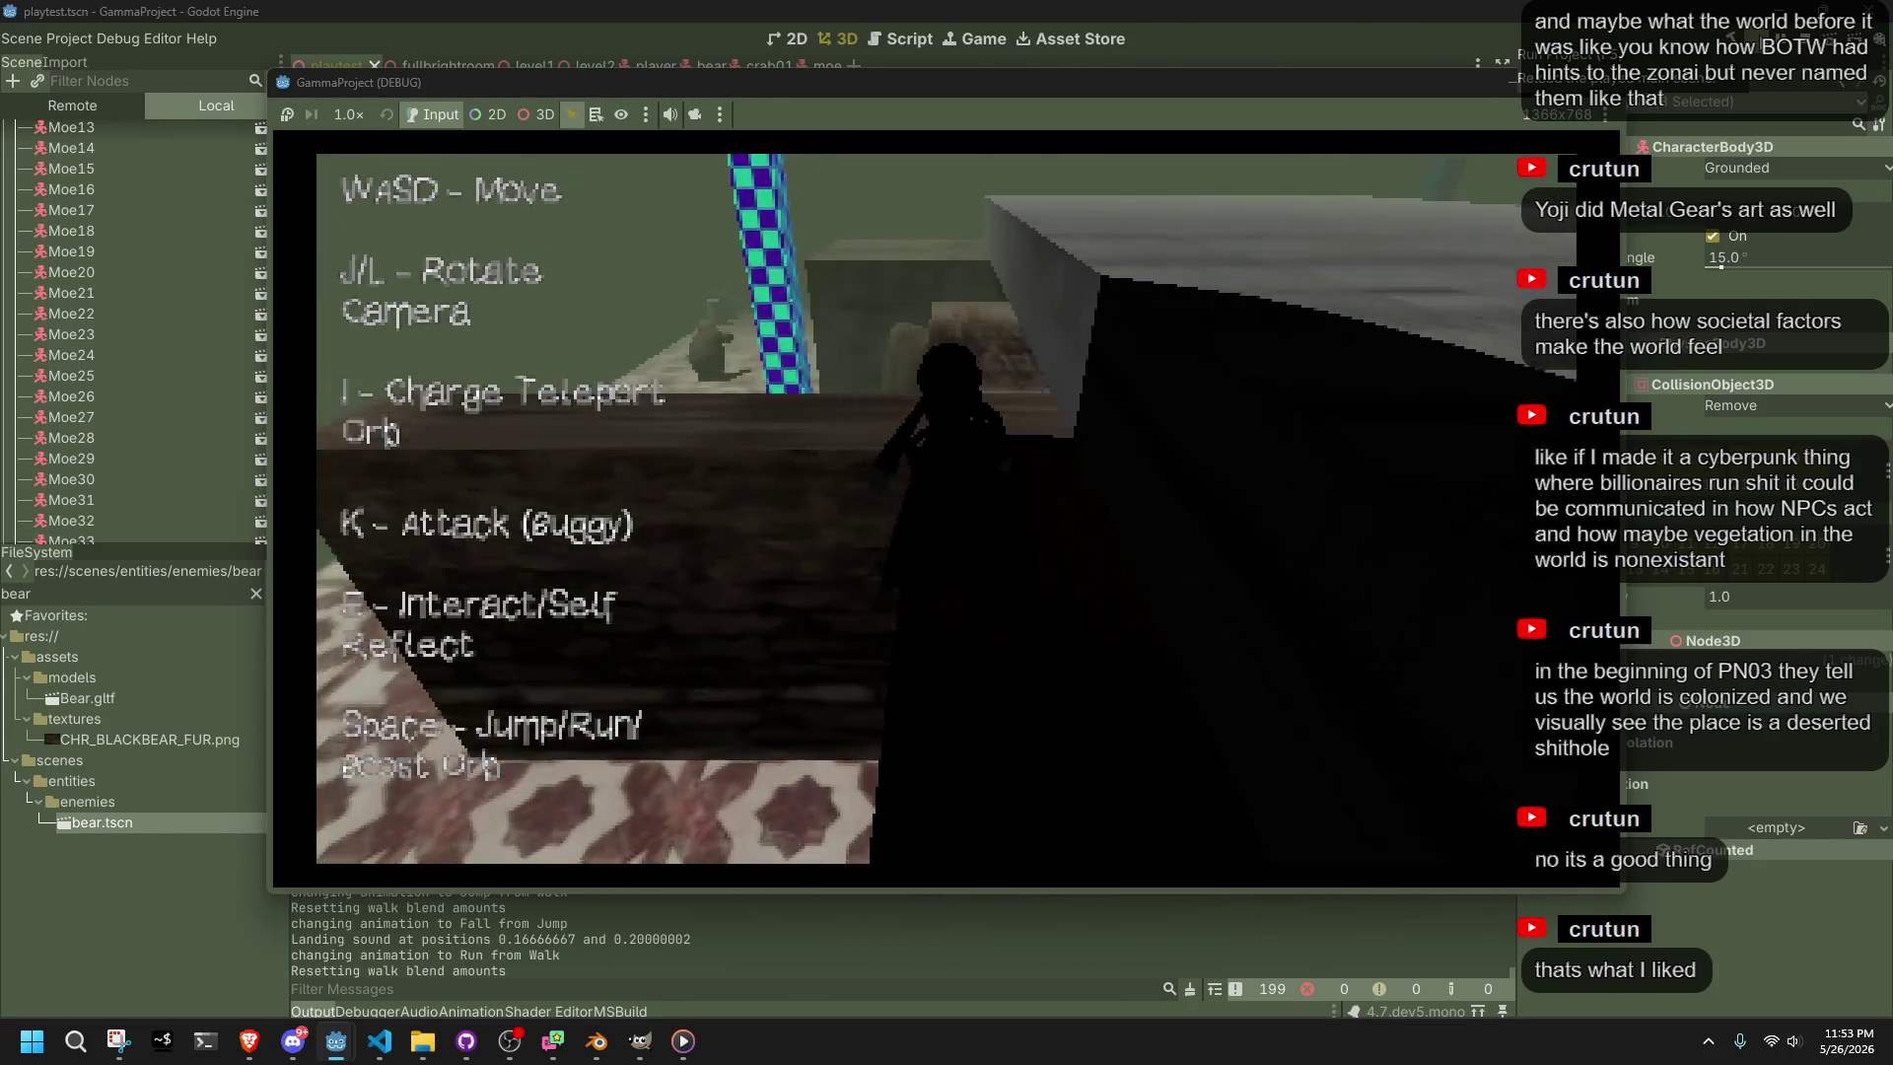
Jump the character across the tiled floor and run it up the staircase
key(space)
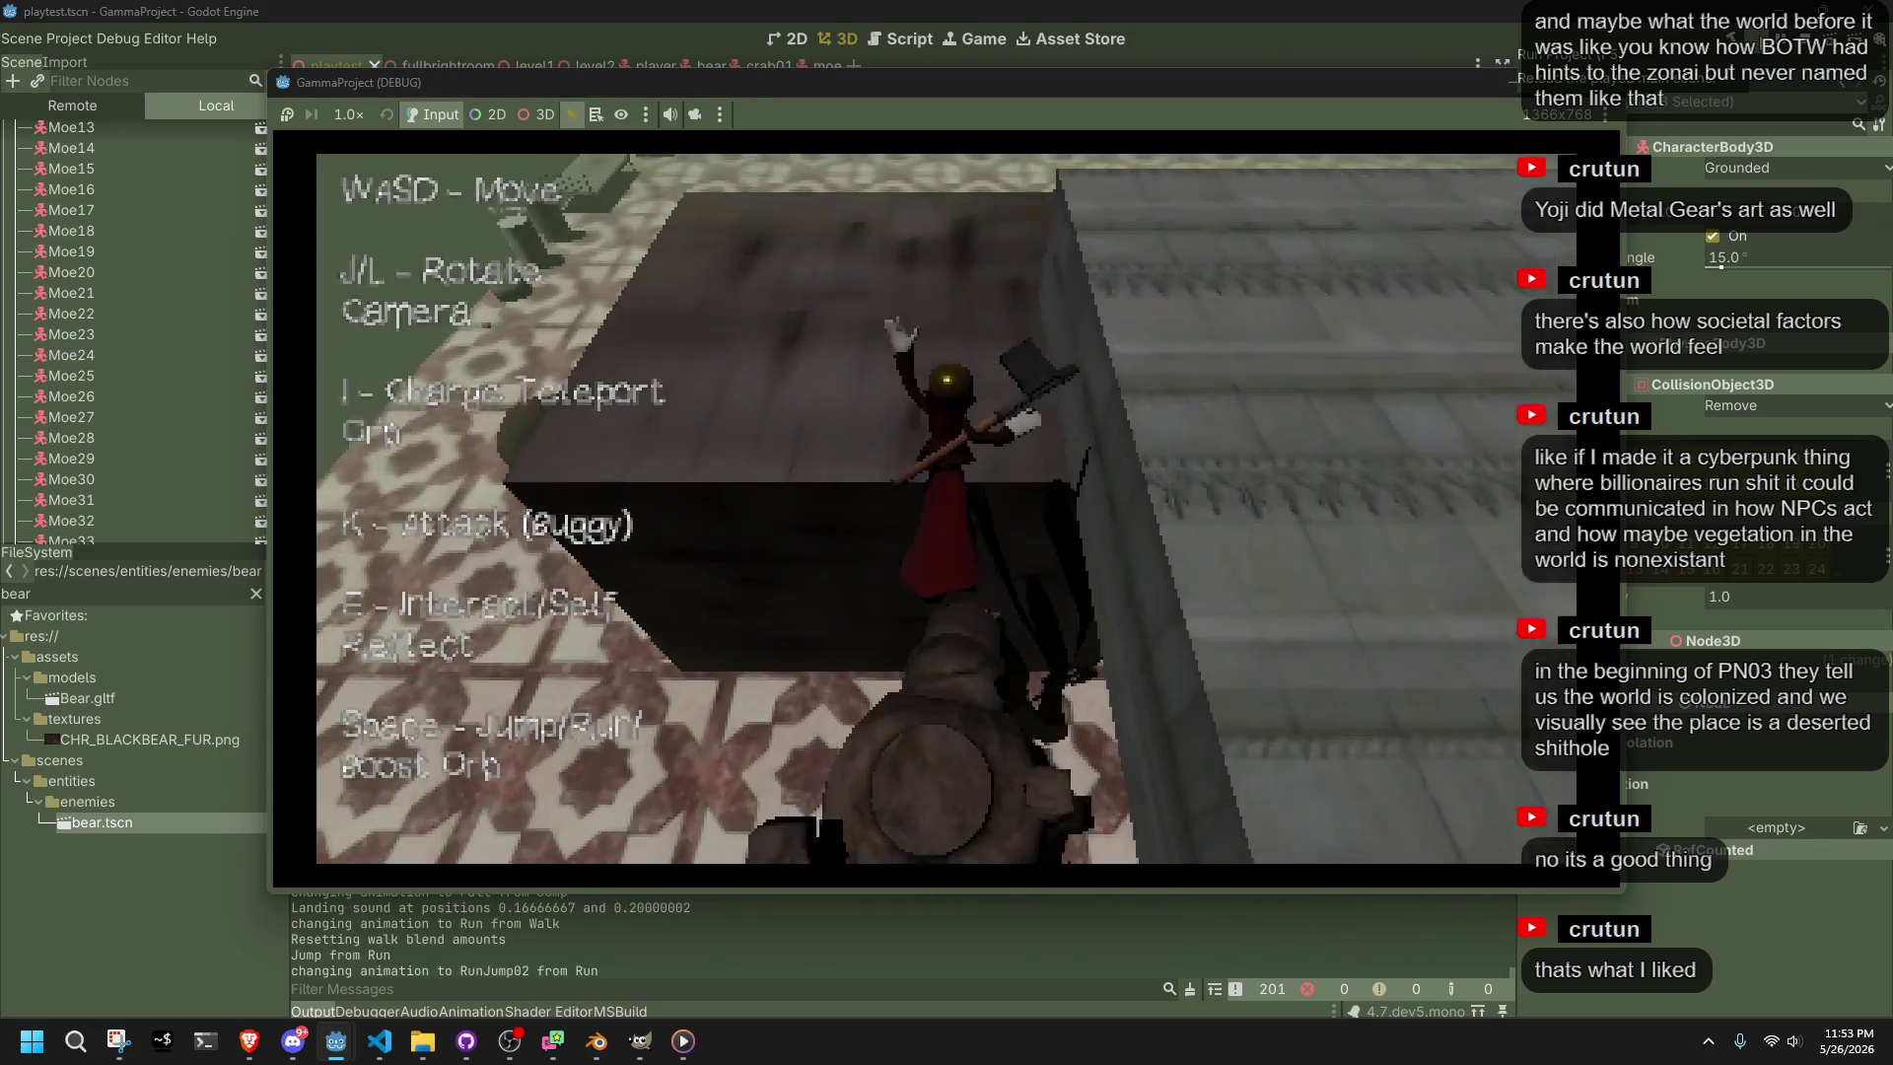
key(space)
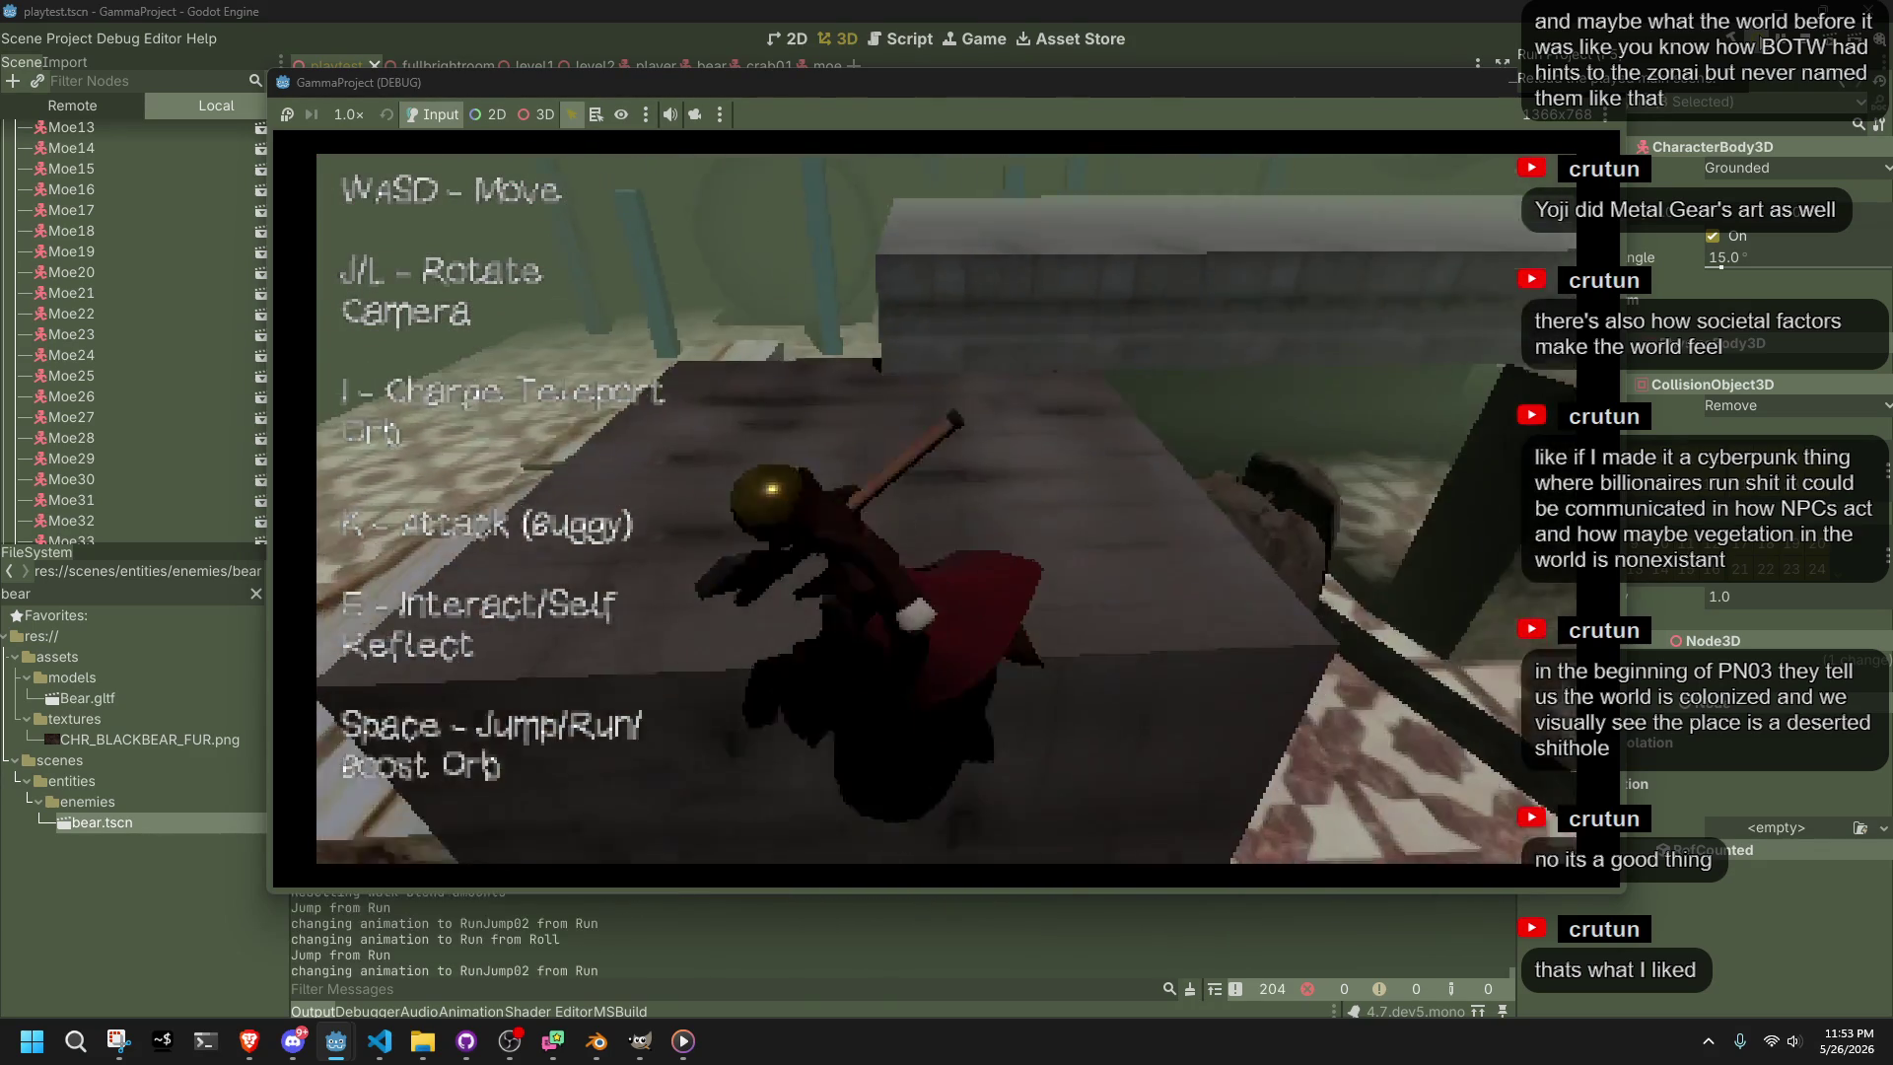
key(space)
key(w)
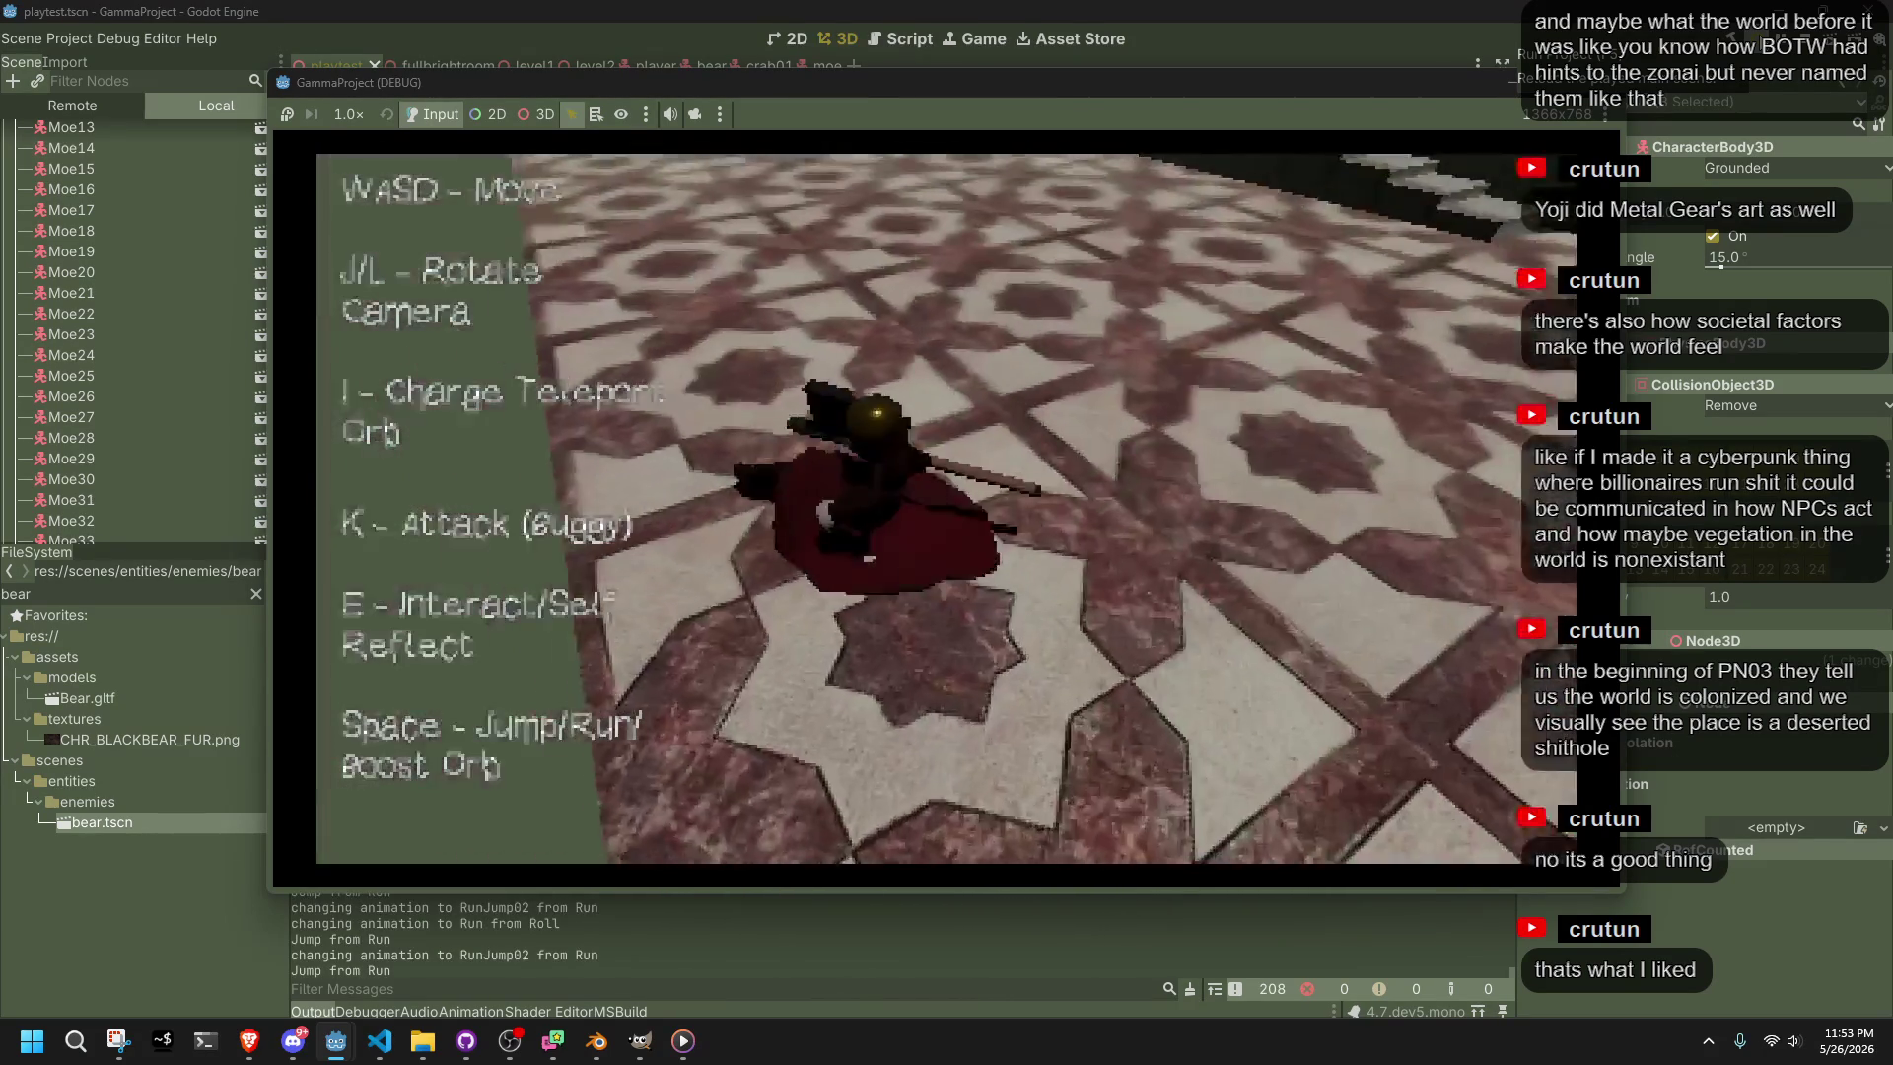
key(w)
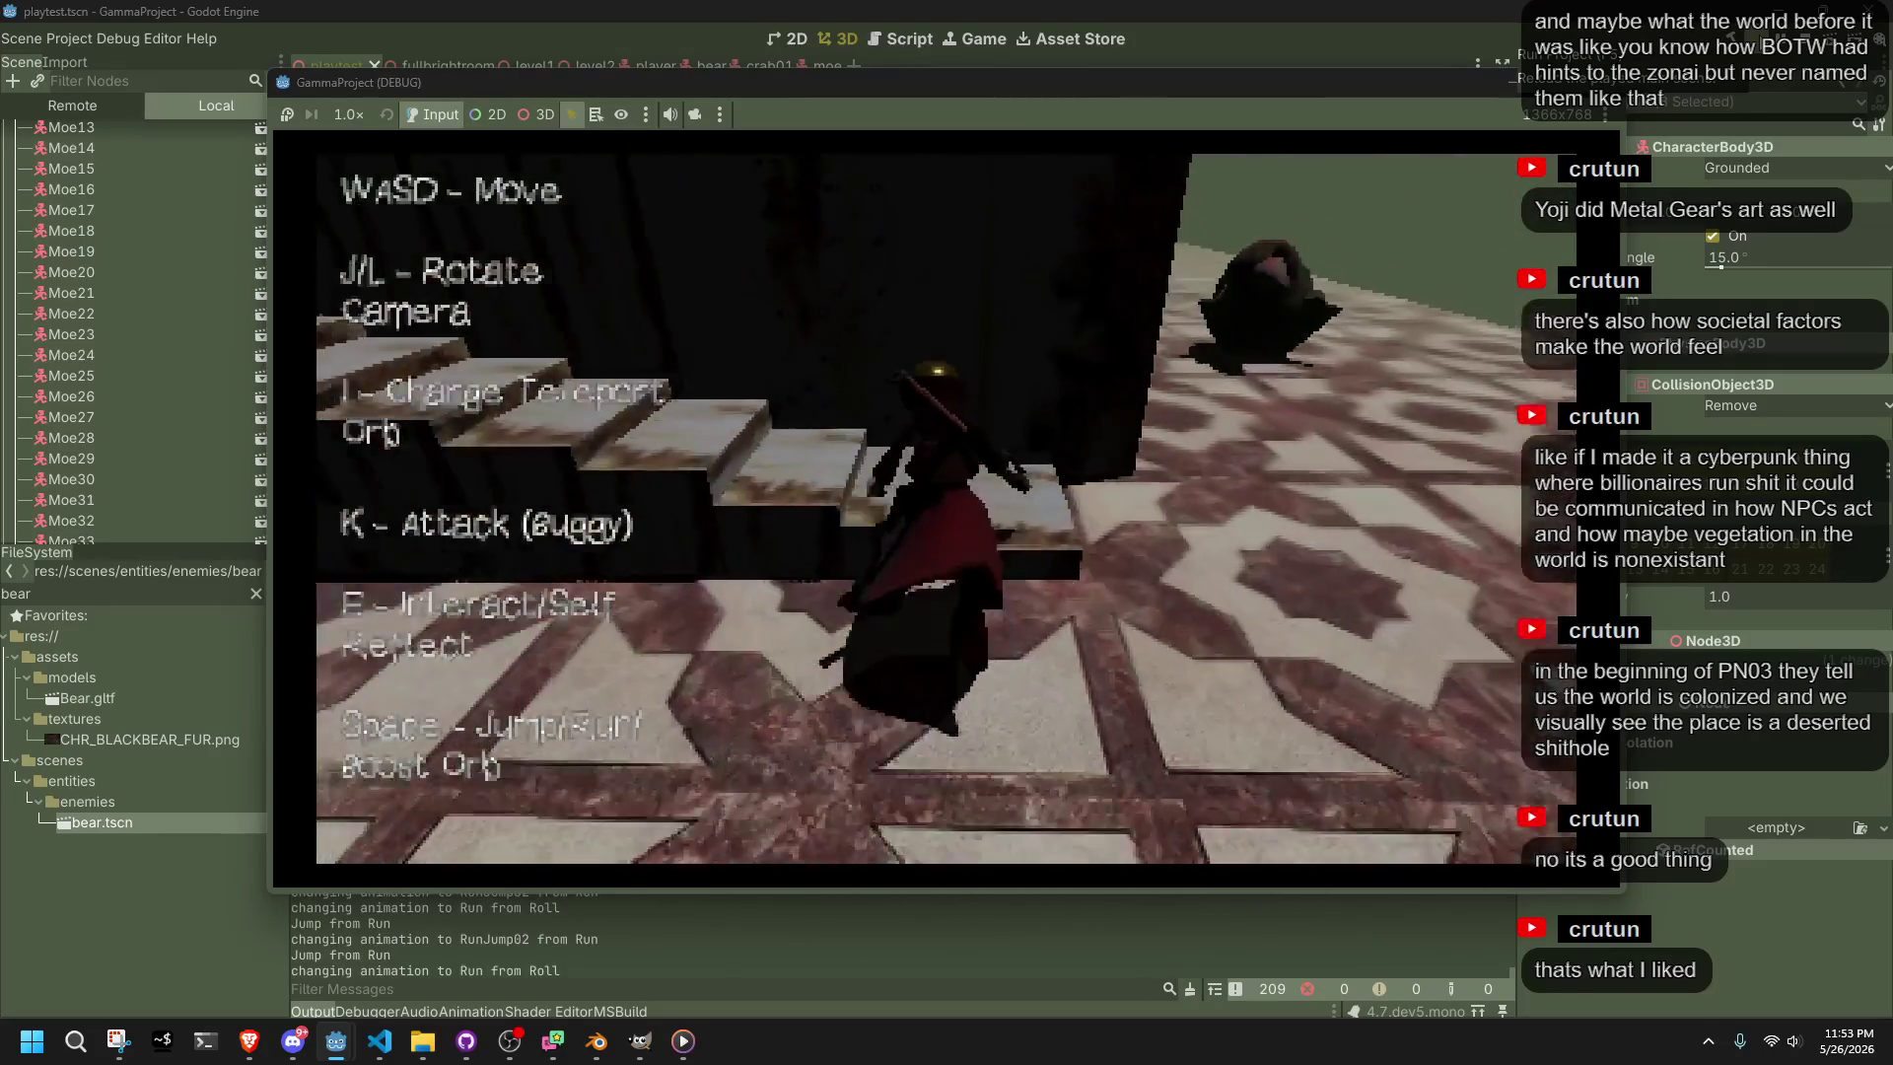
key(a)
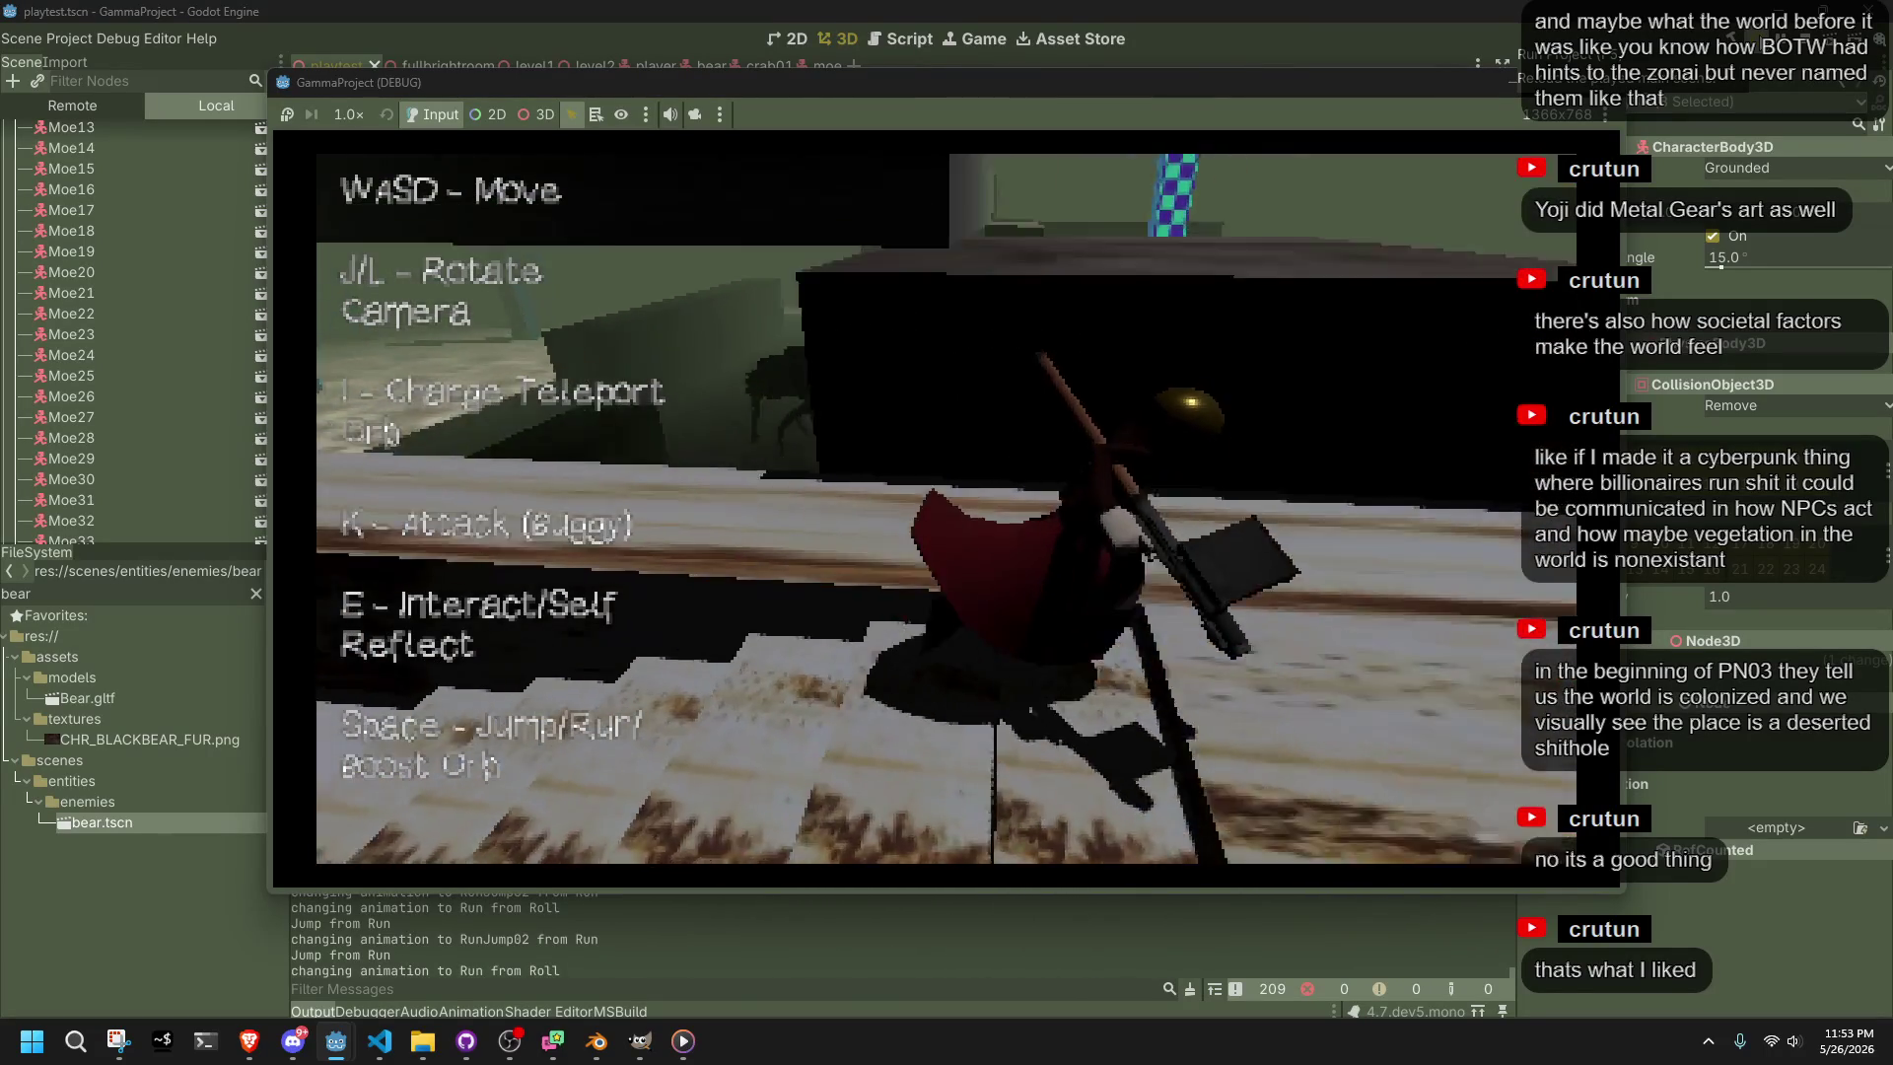
key(w)
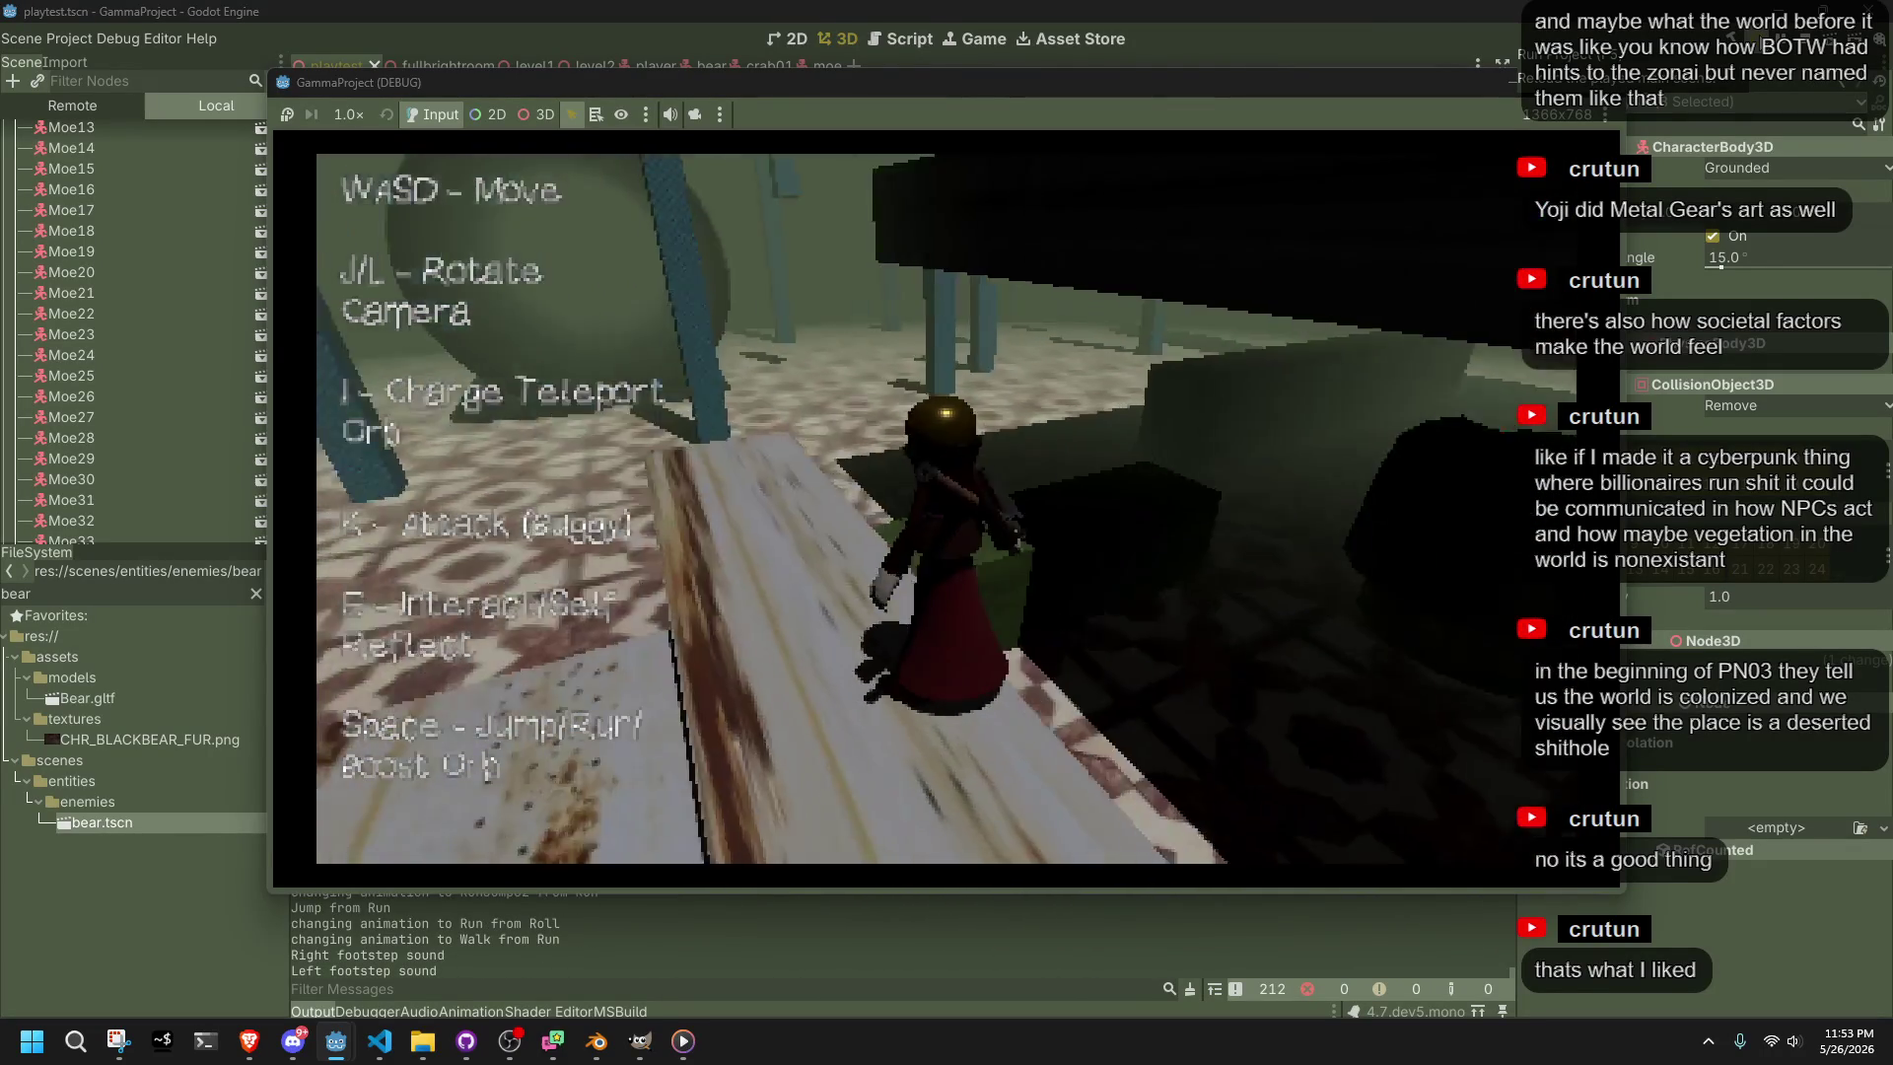
Leap beside the plank, run past the dark wall, and turn right along the wooden ledge
key(space)
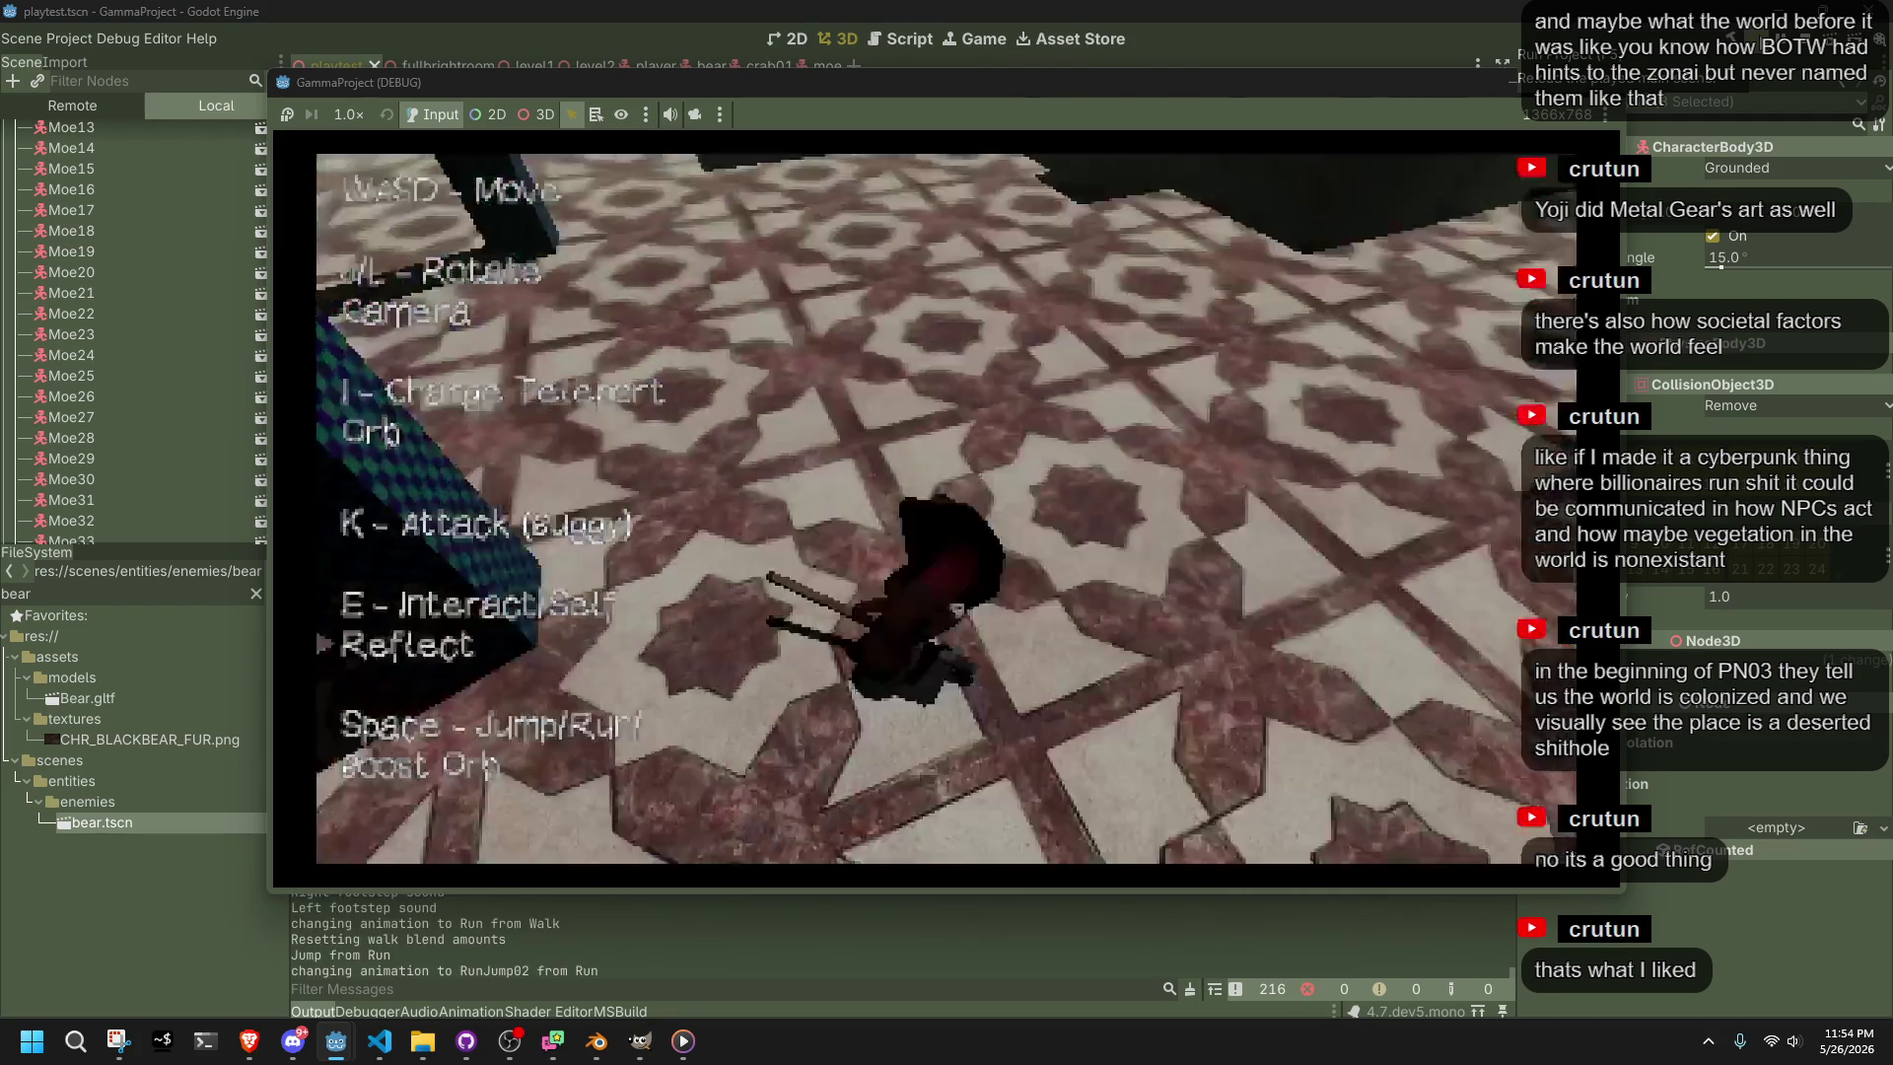
key(w)
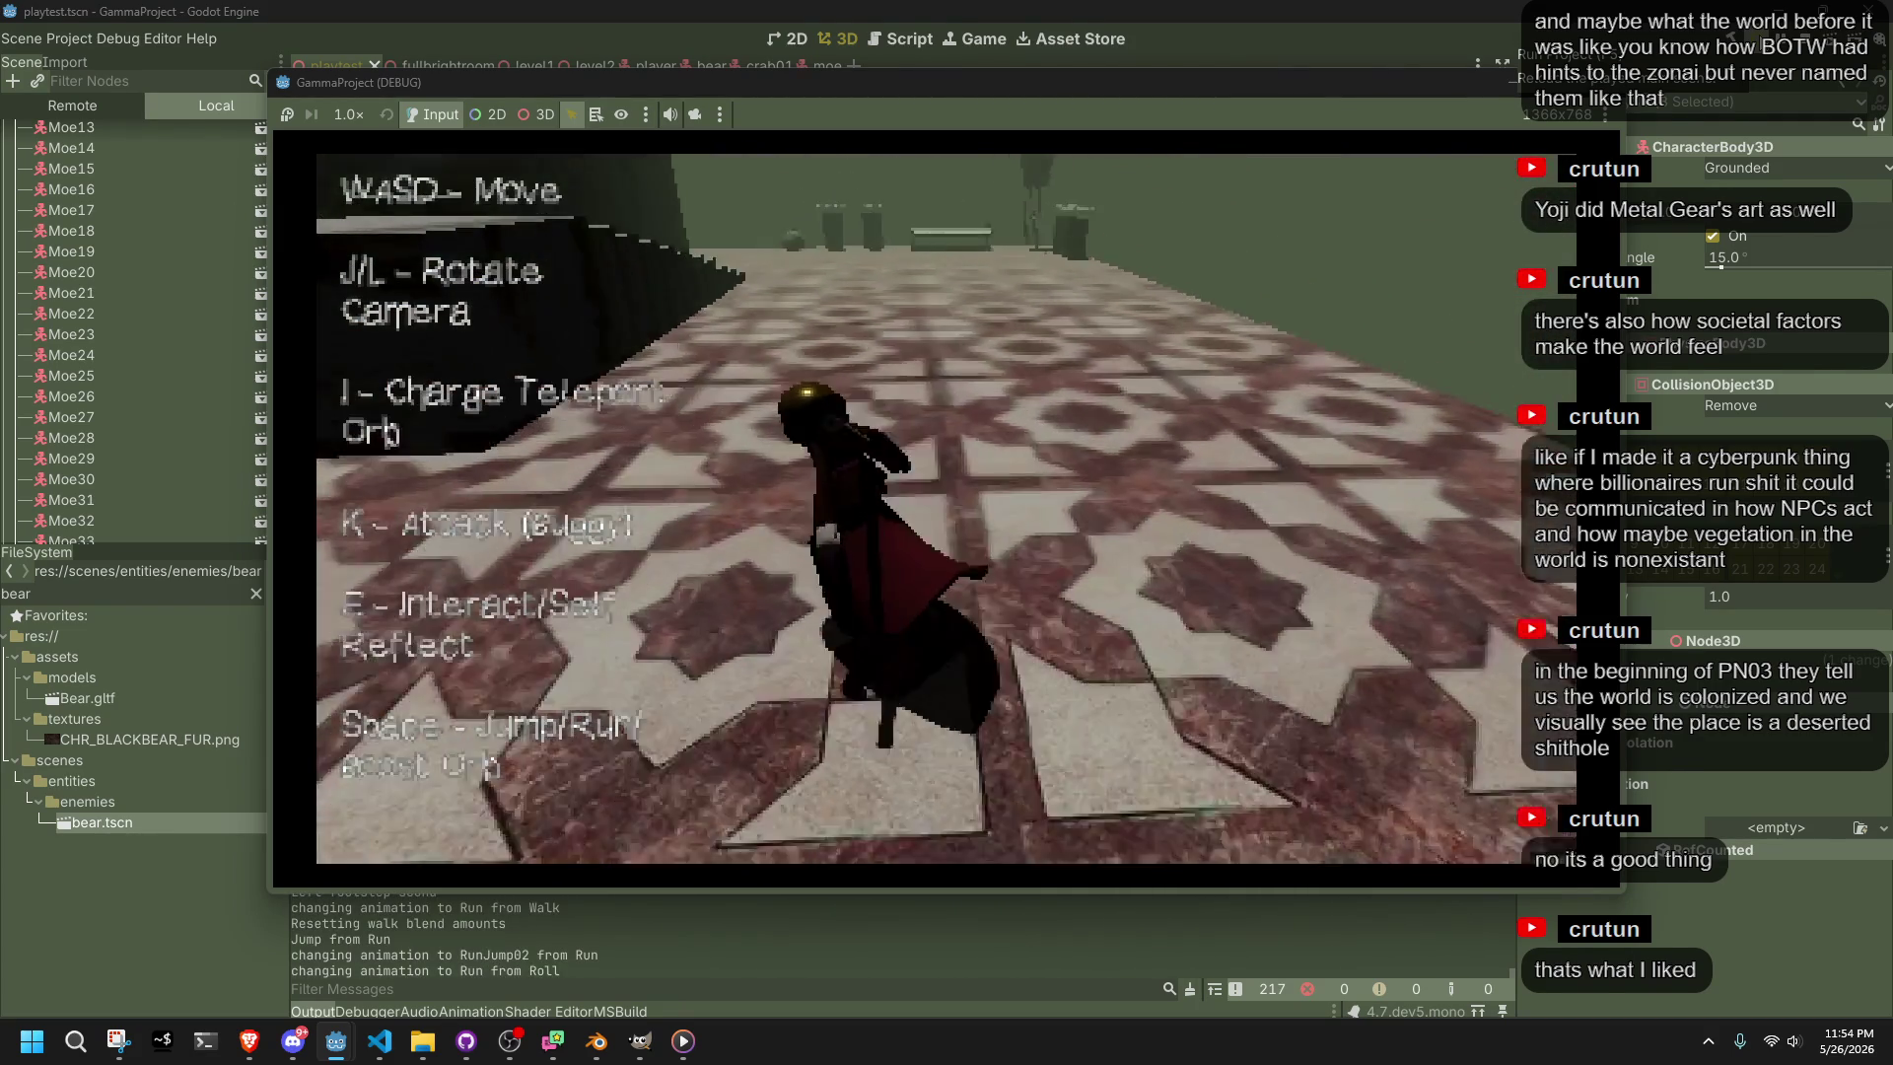
key(w)
key(w)
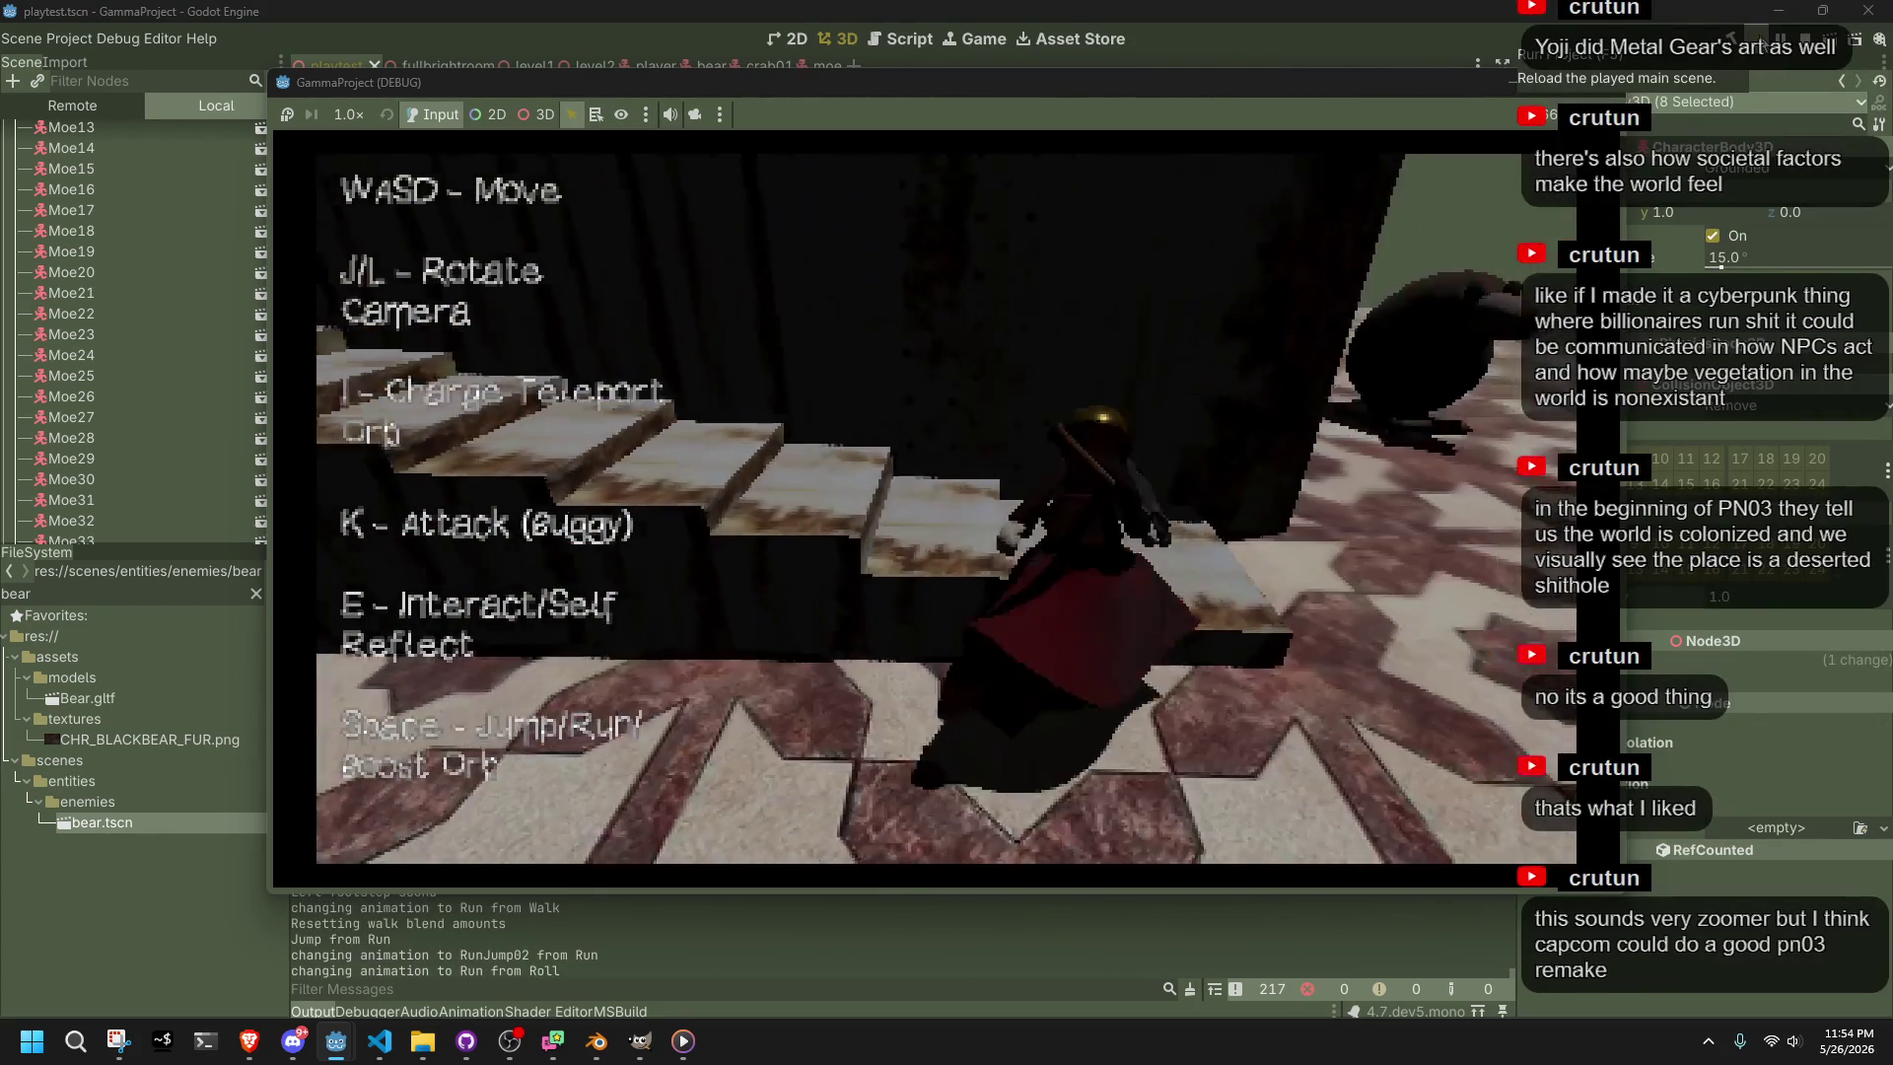
key(w)
key(w)
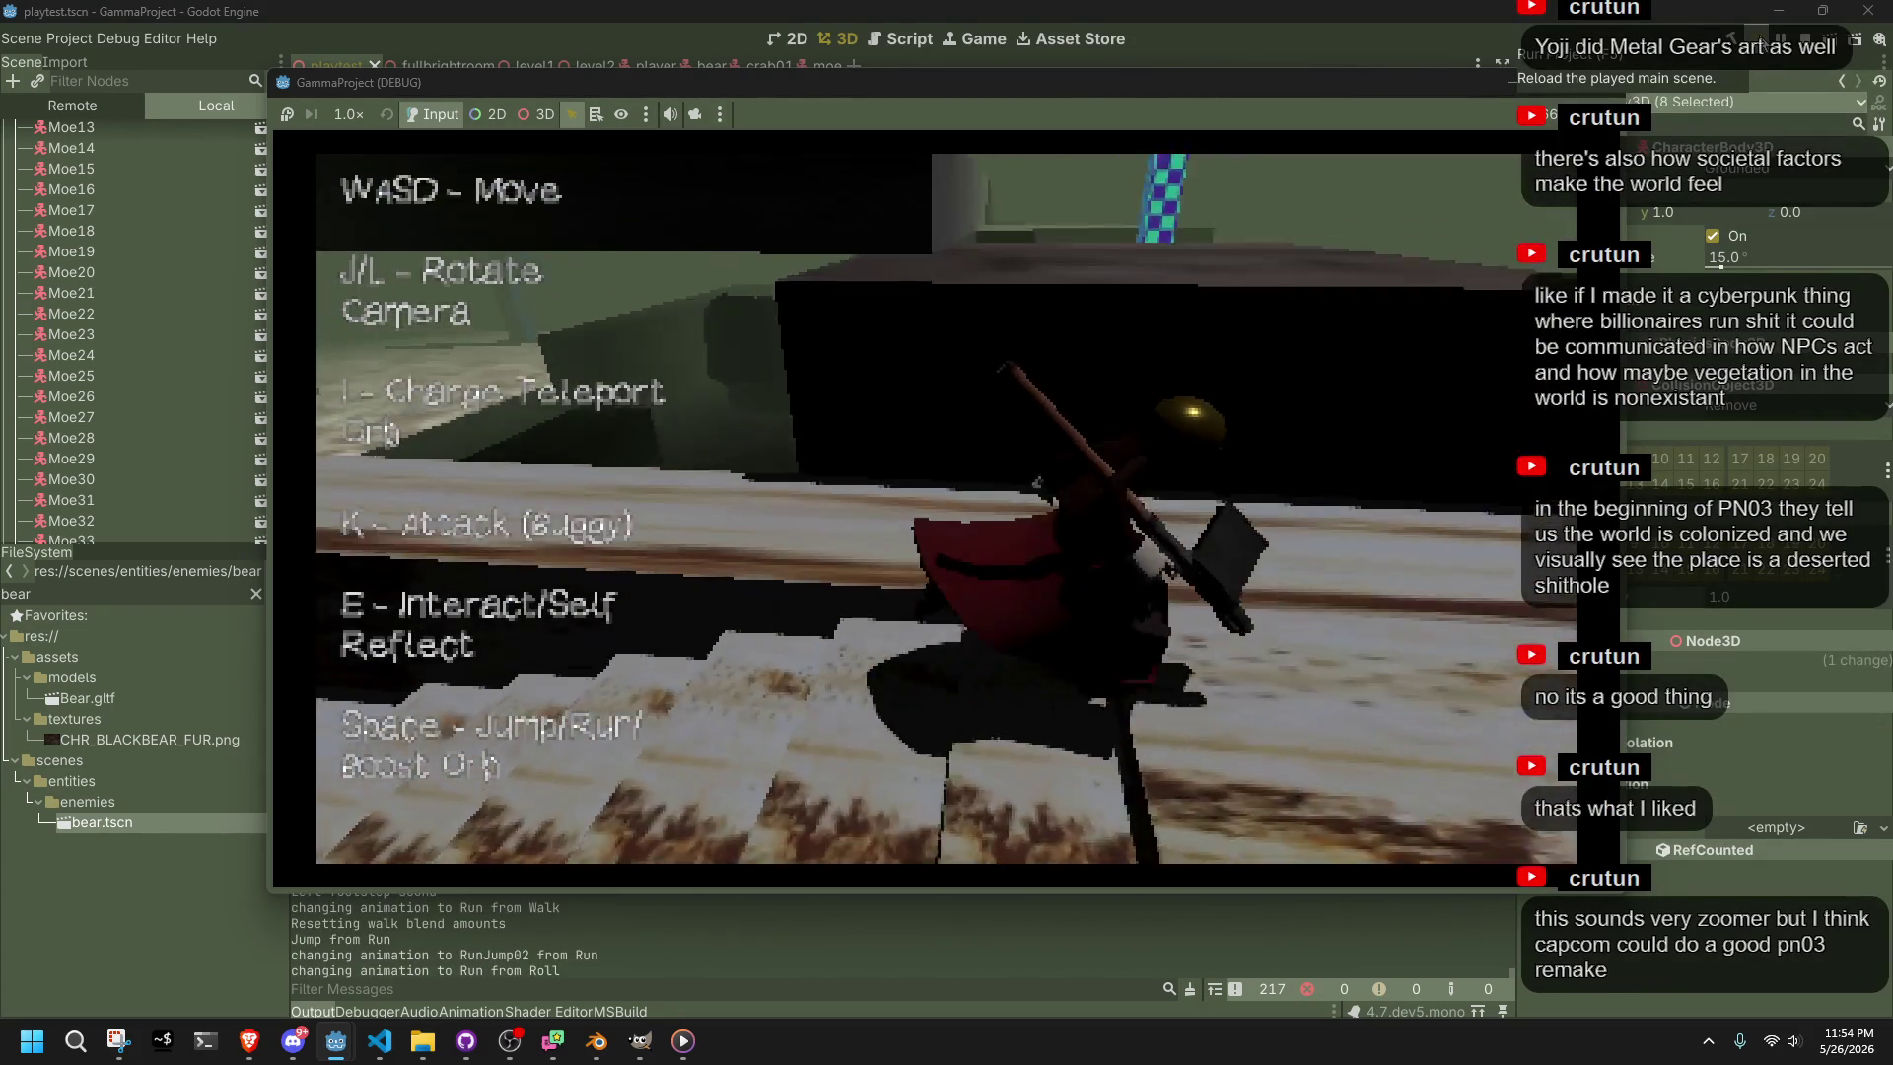
key(space)
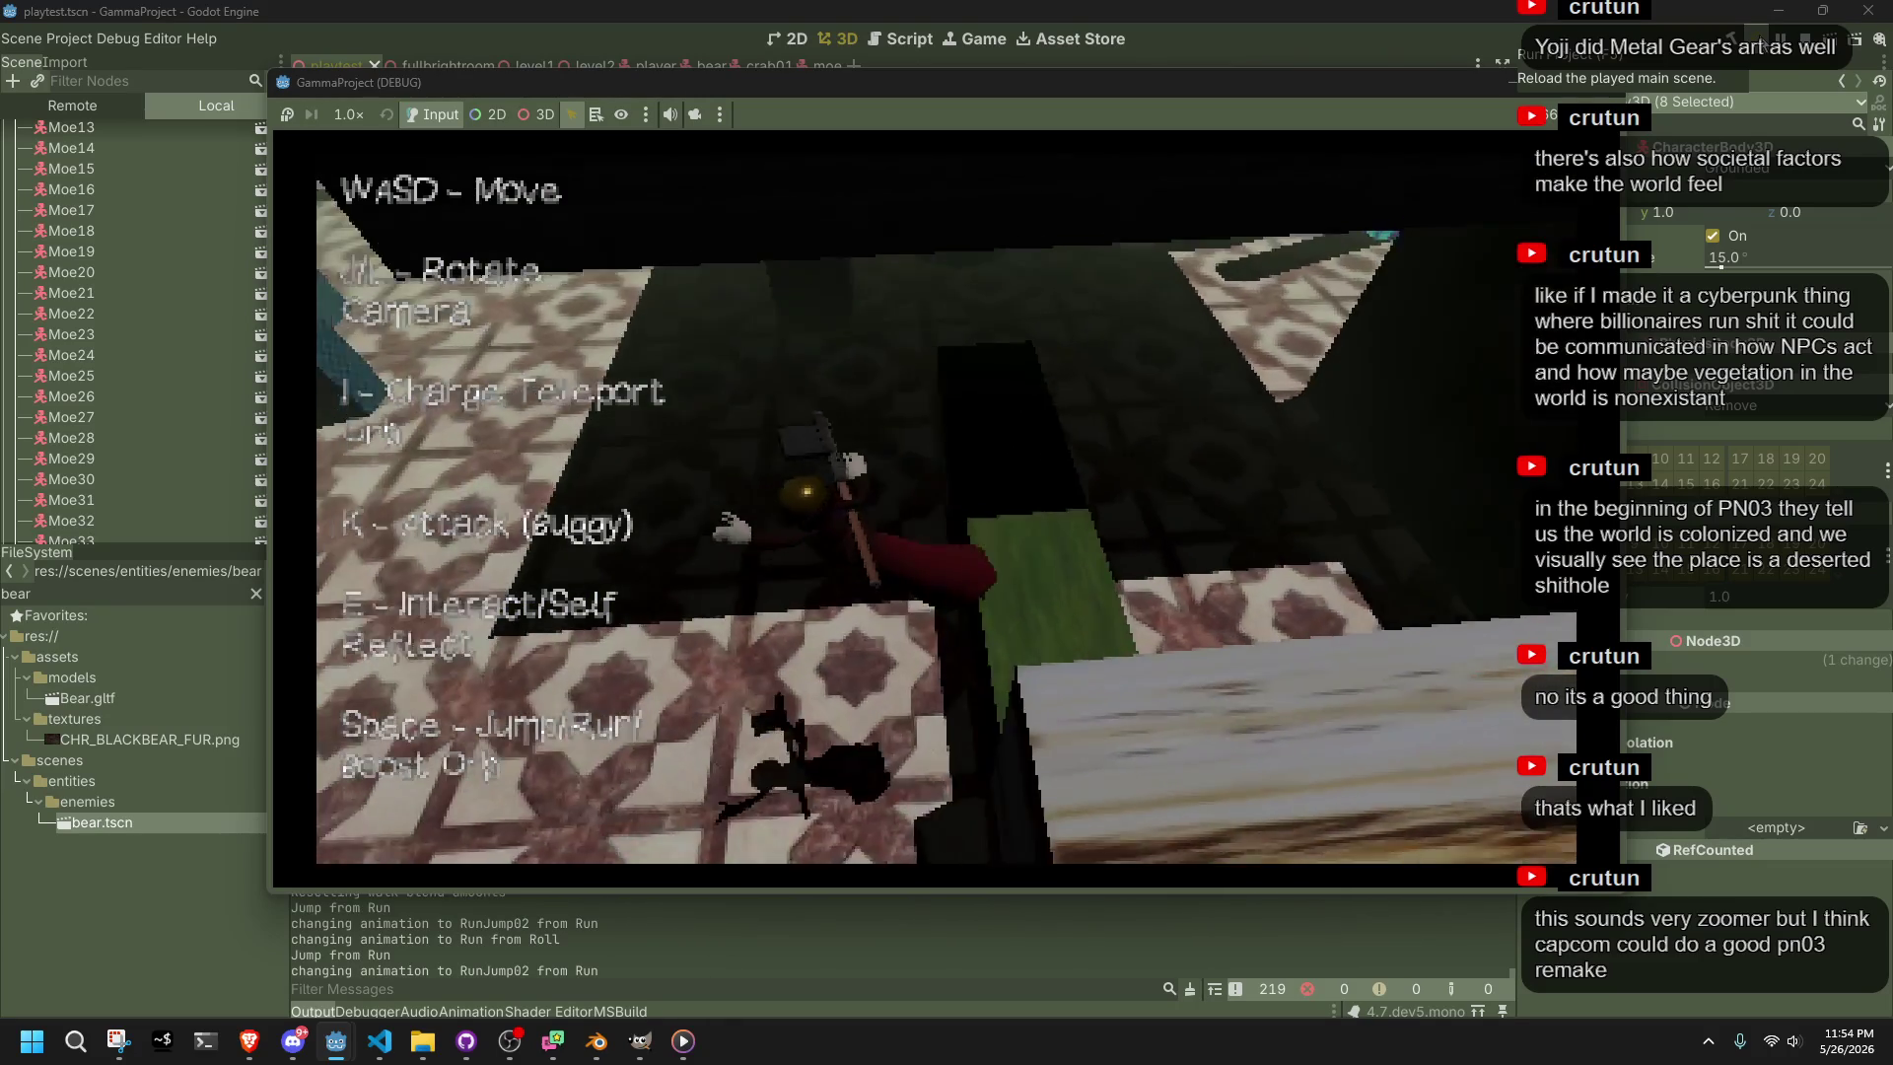
key(w)
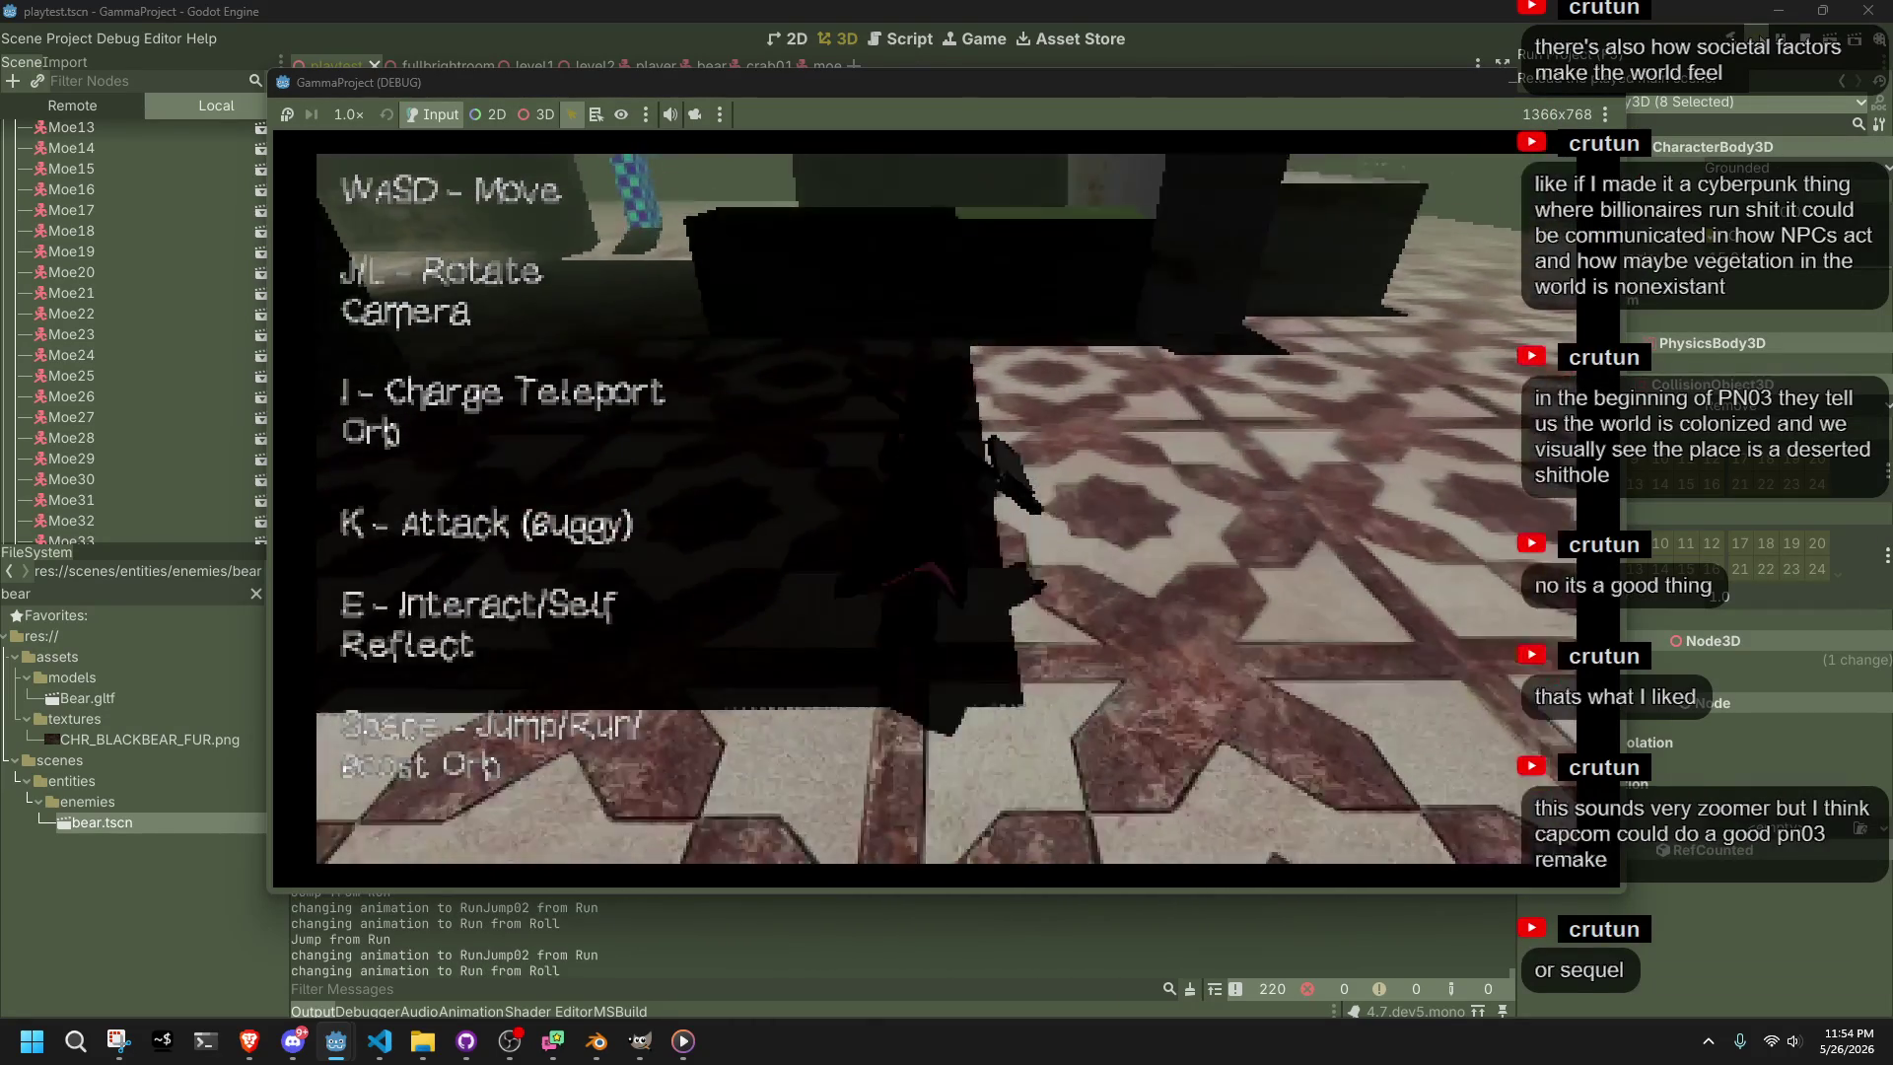
key(space)
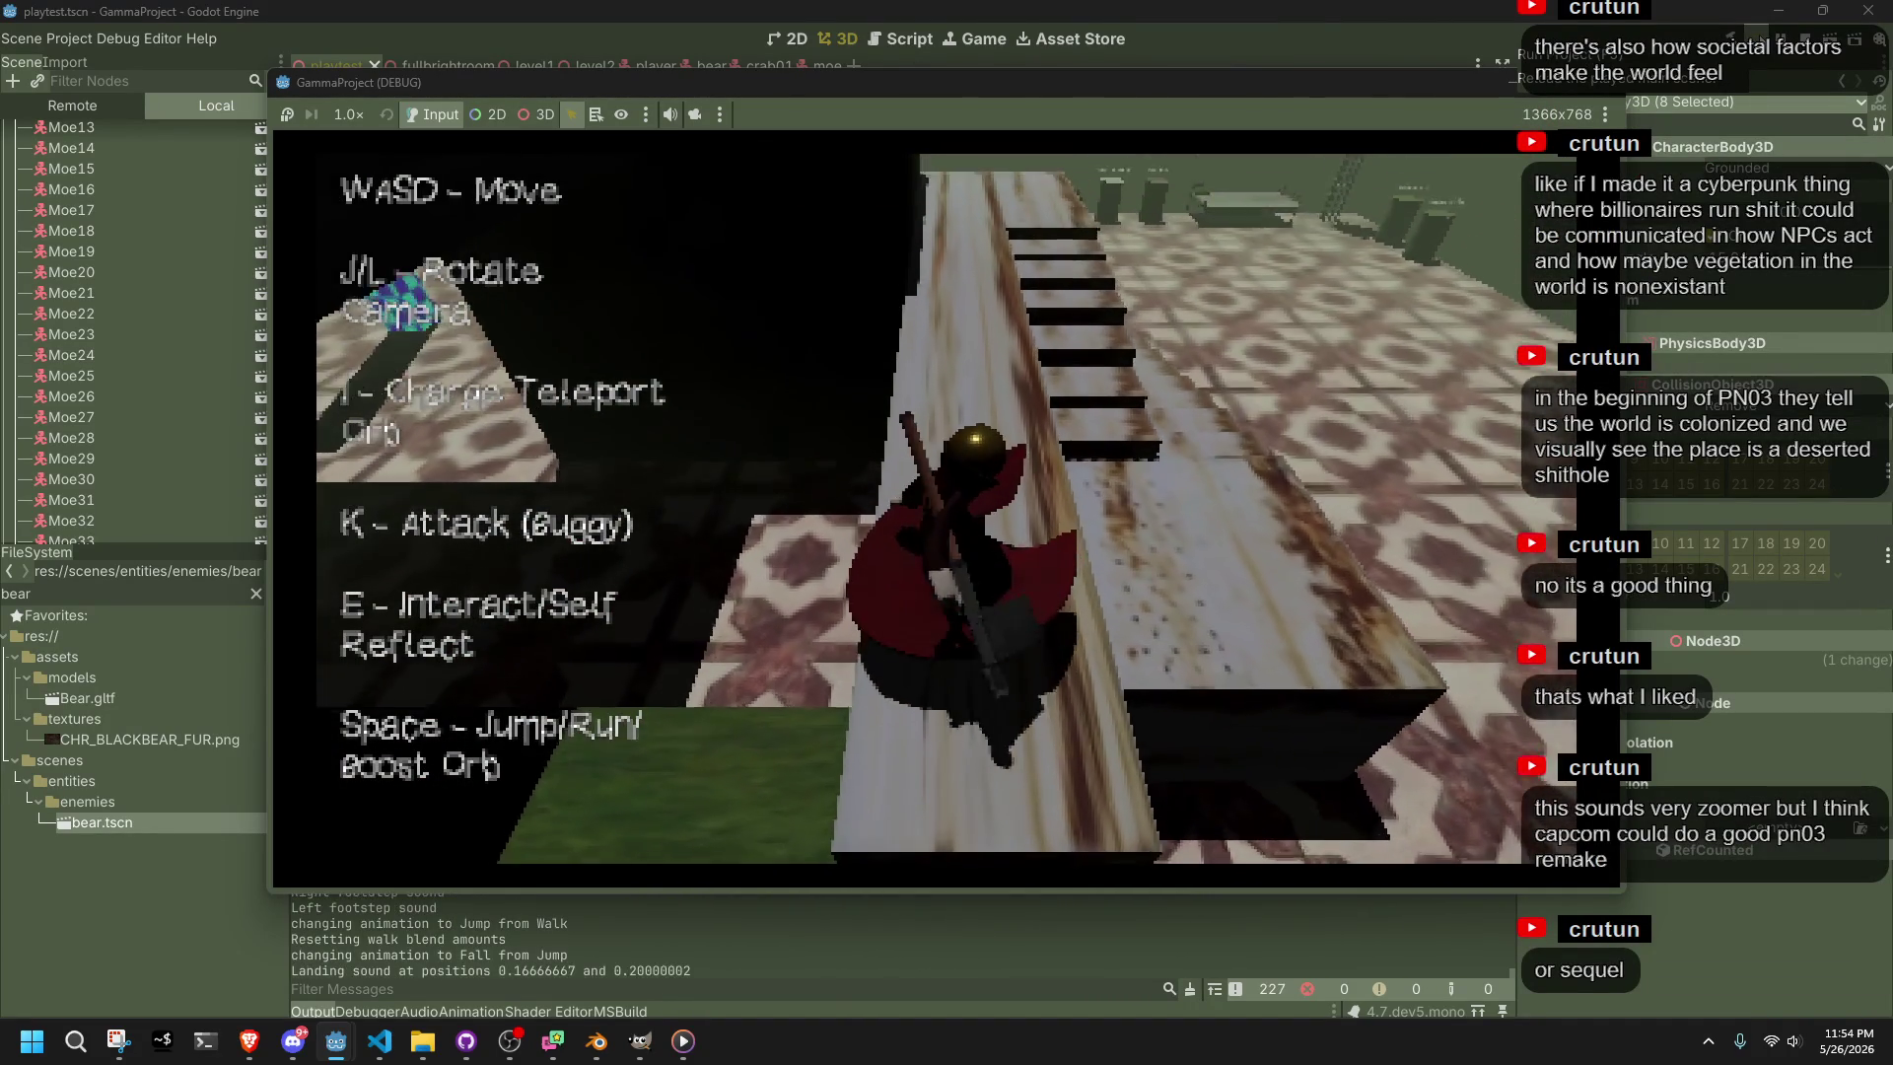
key(d)
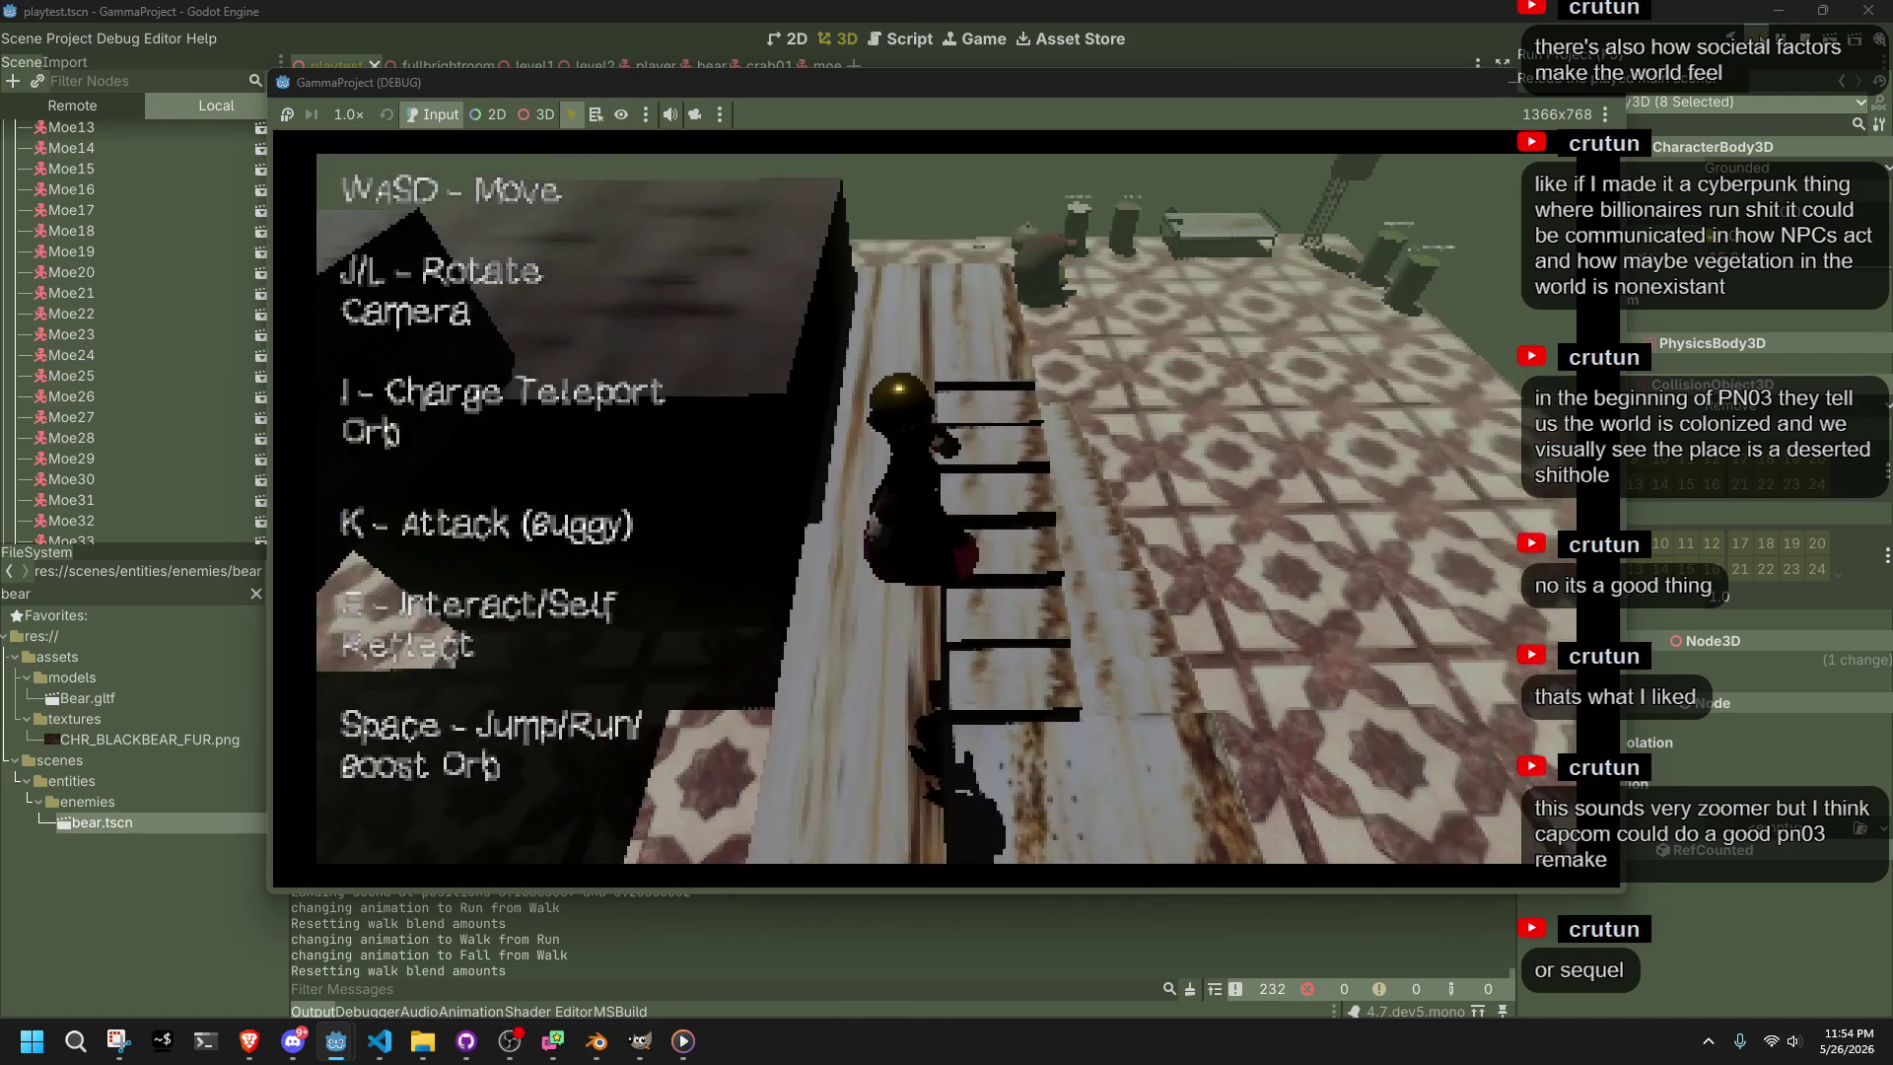